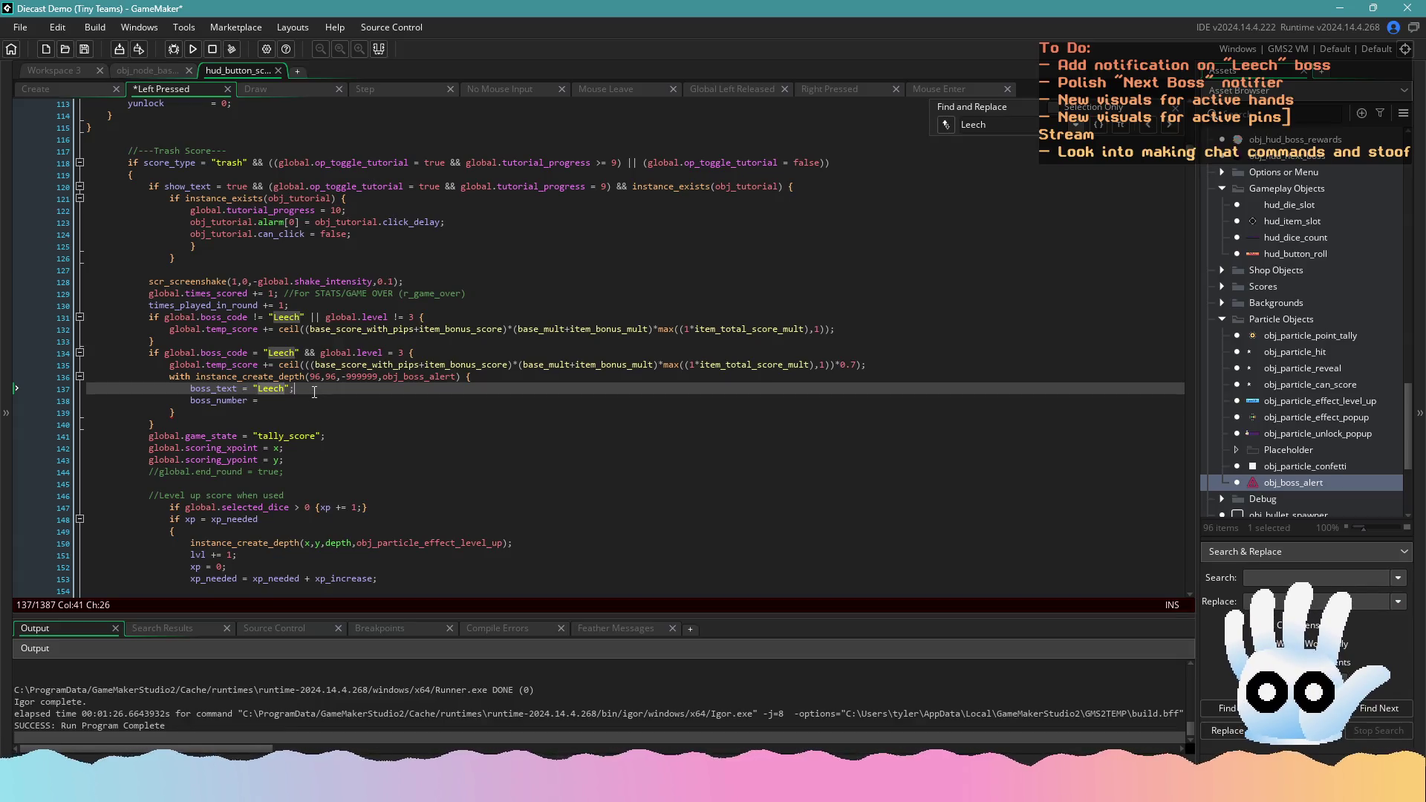
Paste the score expression into boss_number, change its multiplier from 0.7 to 0.3, and save
key("Down")
type("ceil(((base_score_with_pips+item_bonus_score)*(base_mult+item_bonus_mult)*max((1*item_total_score_mult),1))*0.7);")
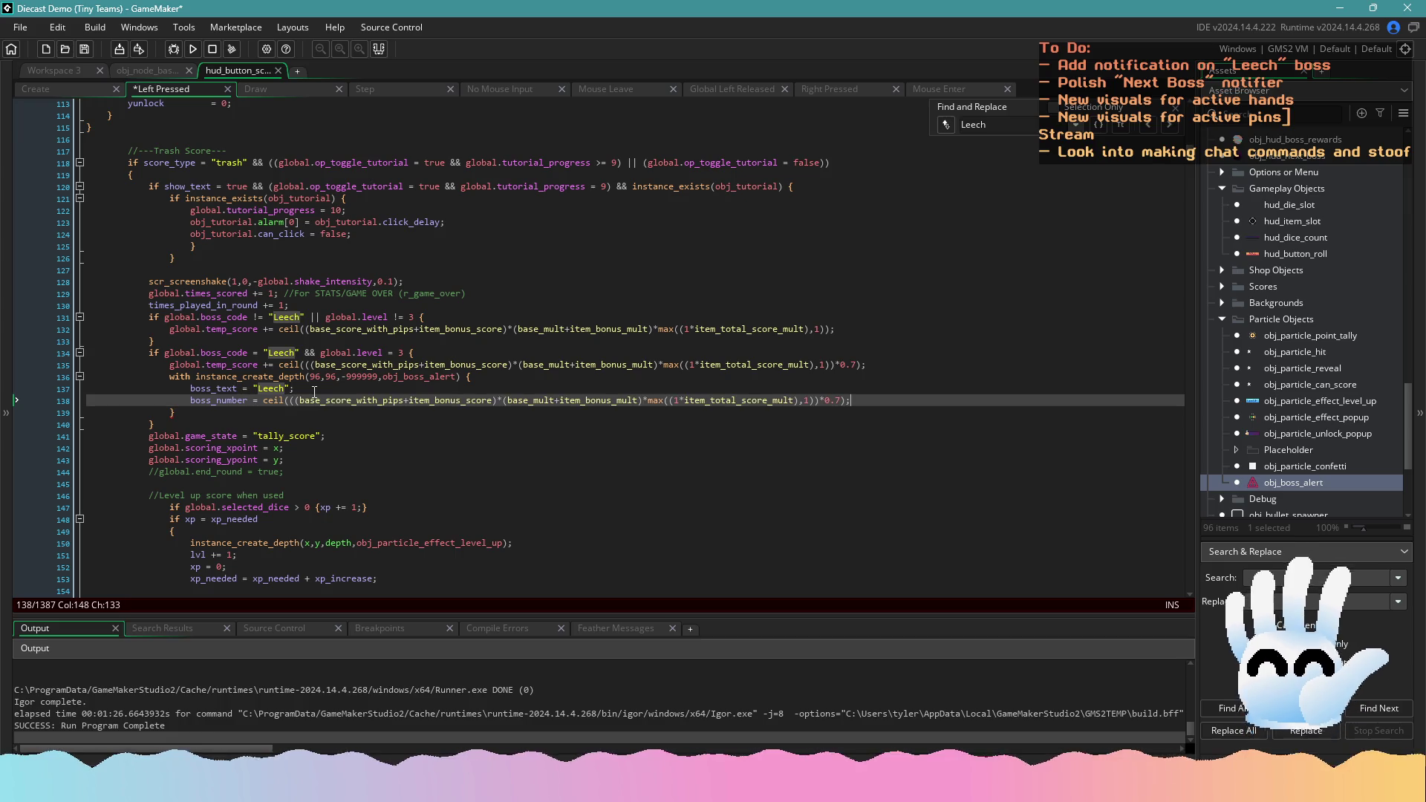
key("ctrl+s")
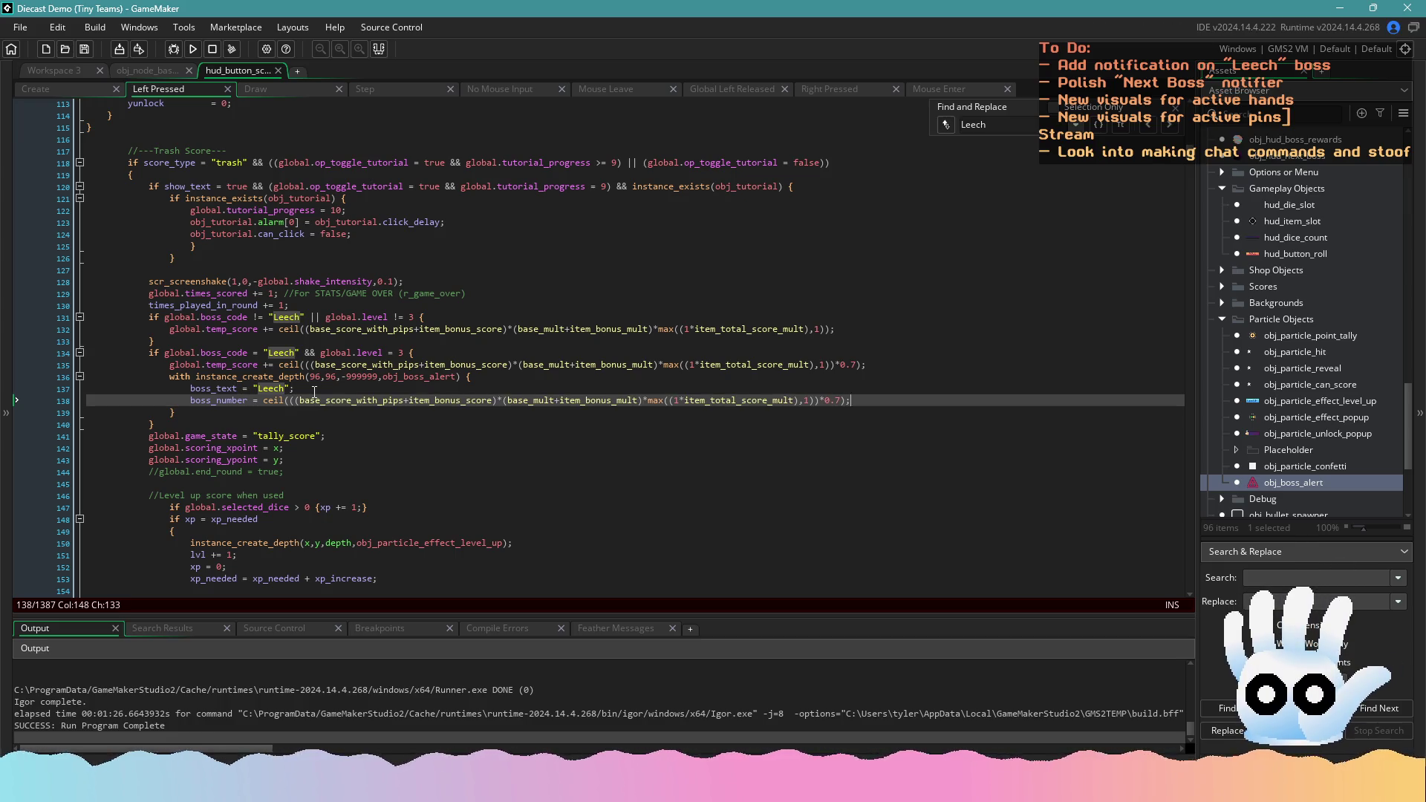
key("ctrl+z")
key("ctrl+y")
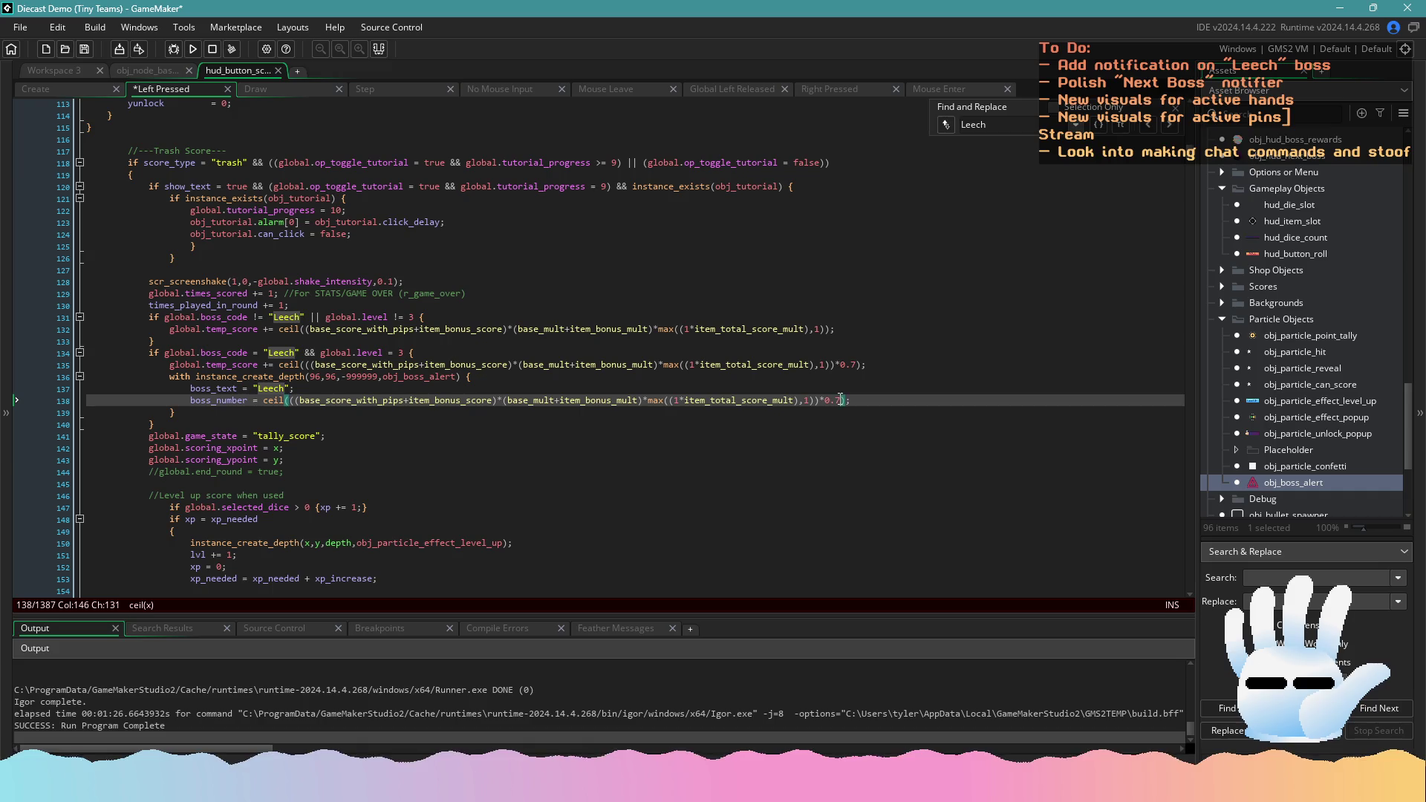
key("BackSpace")
type("3")
key("ctrl+s")
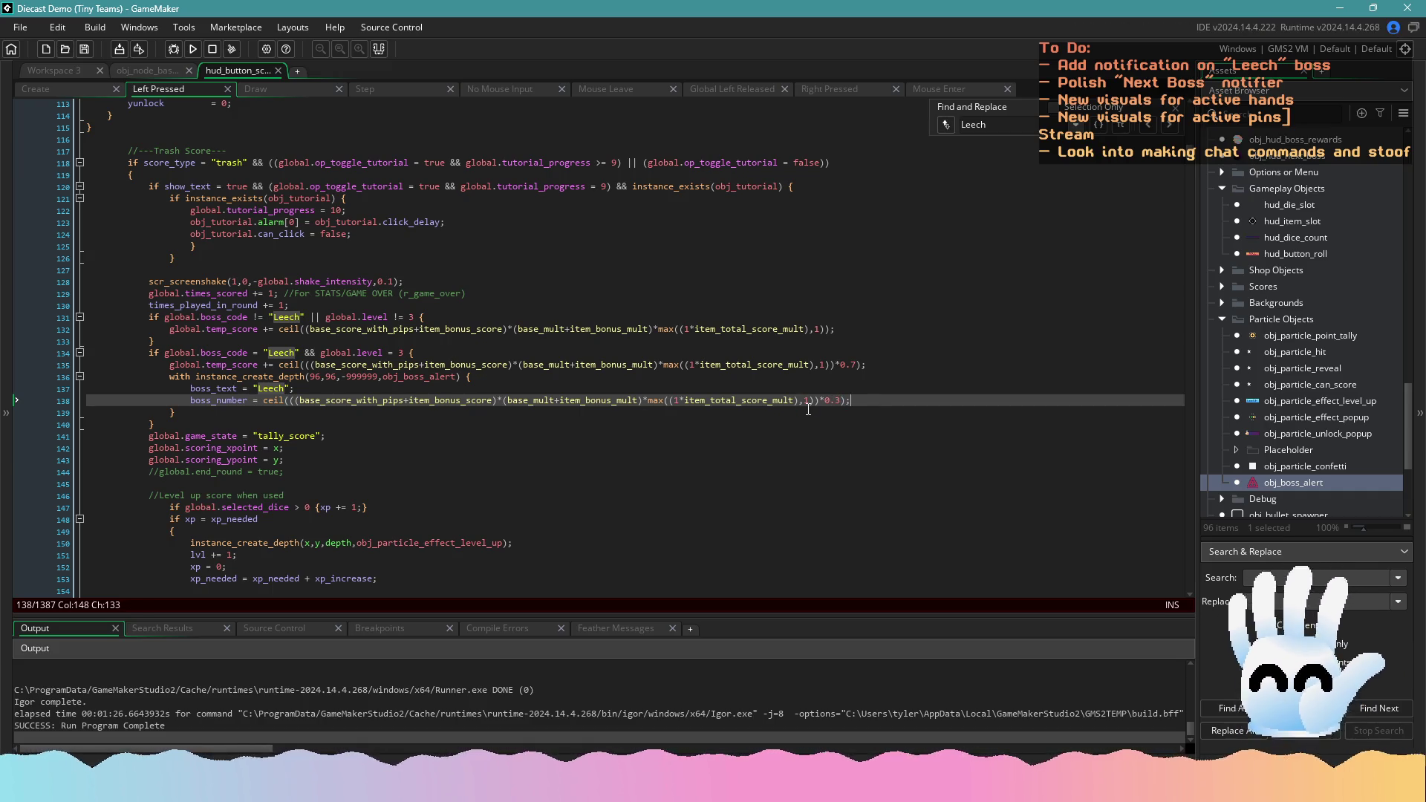
Add breakpoints on lines 136–138 and select the boss alert block, lines 136–139
left_click(55, 377)
left_click(52, 398)
left_click(48, 388)
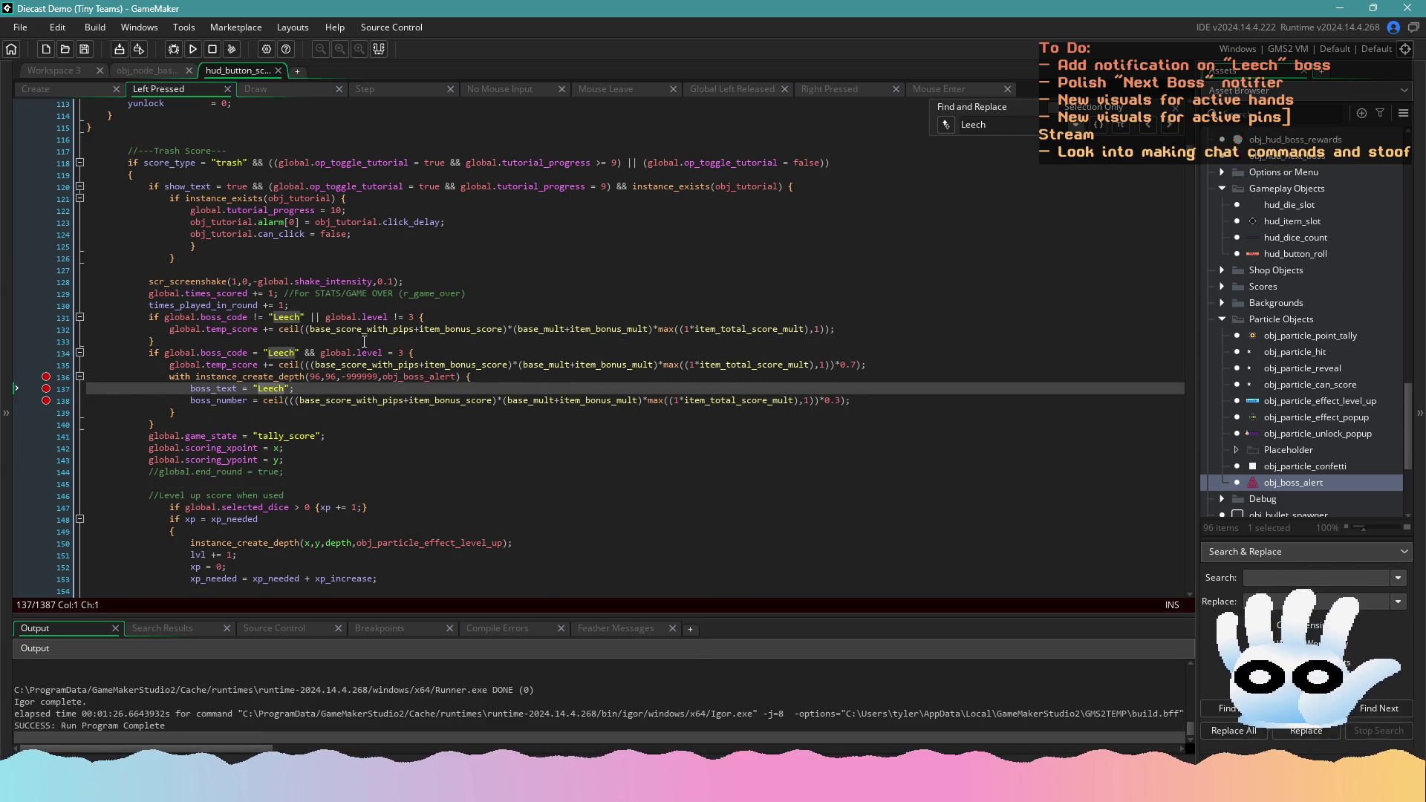
scroll(330, 313, "up", 1)
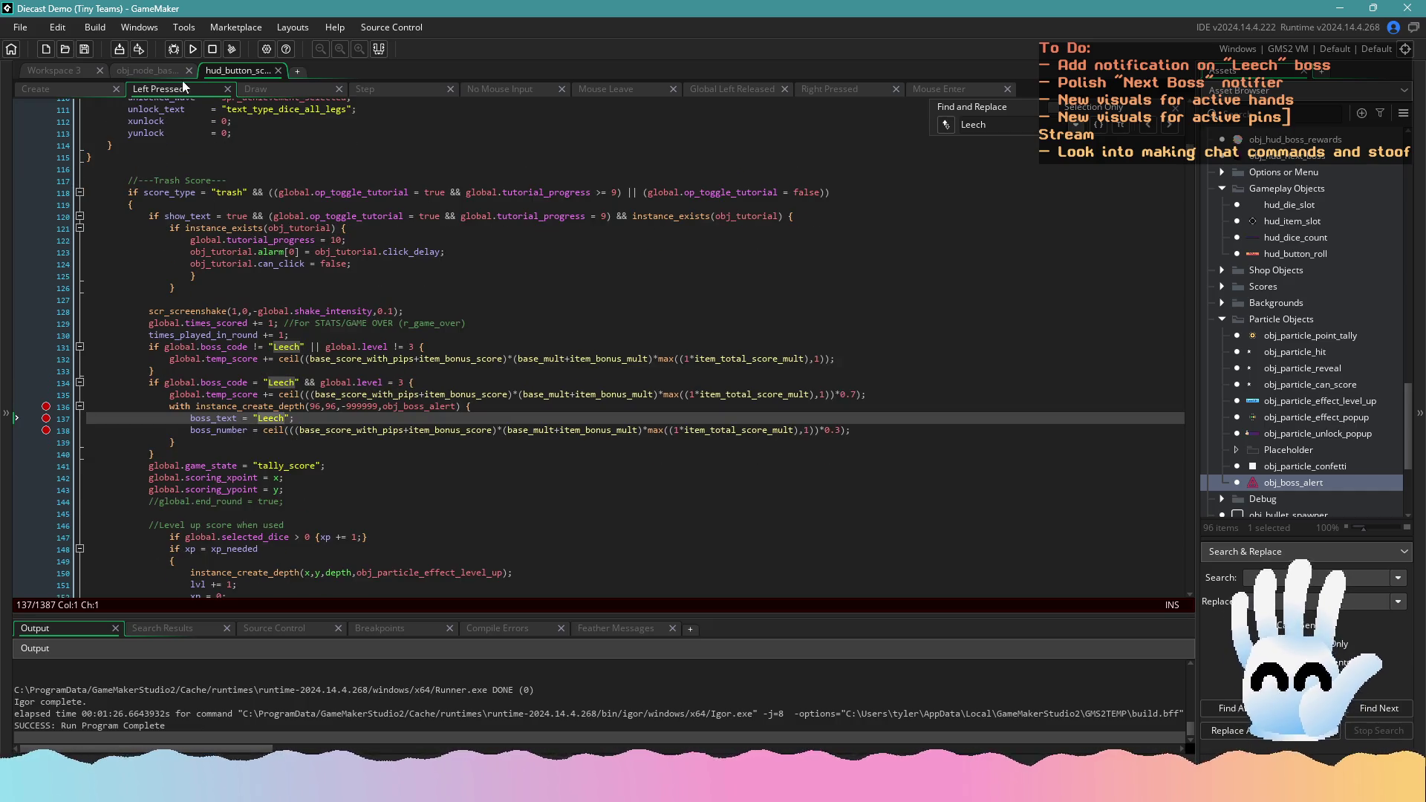
left_click(163, 69)
left_click(267, 68)
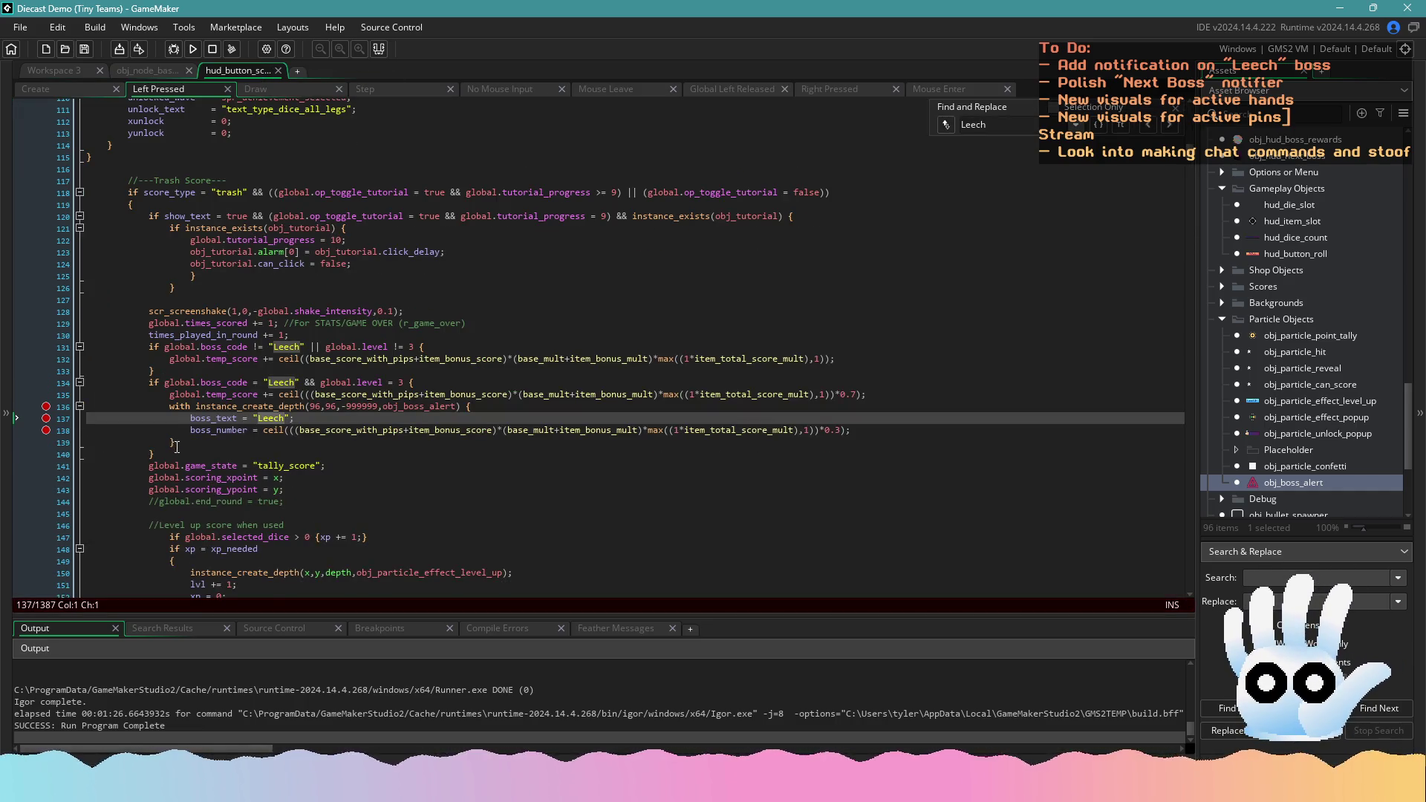
mouse_move(176, 445)
left_mouse_down()
mouse_move(43, 386)
mouse_move(40, 406)
left_mouse_up()
key("ctrl+c")
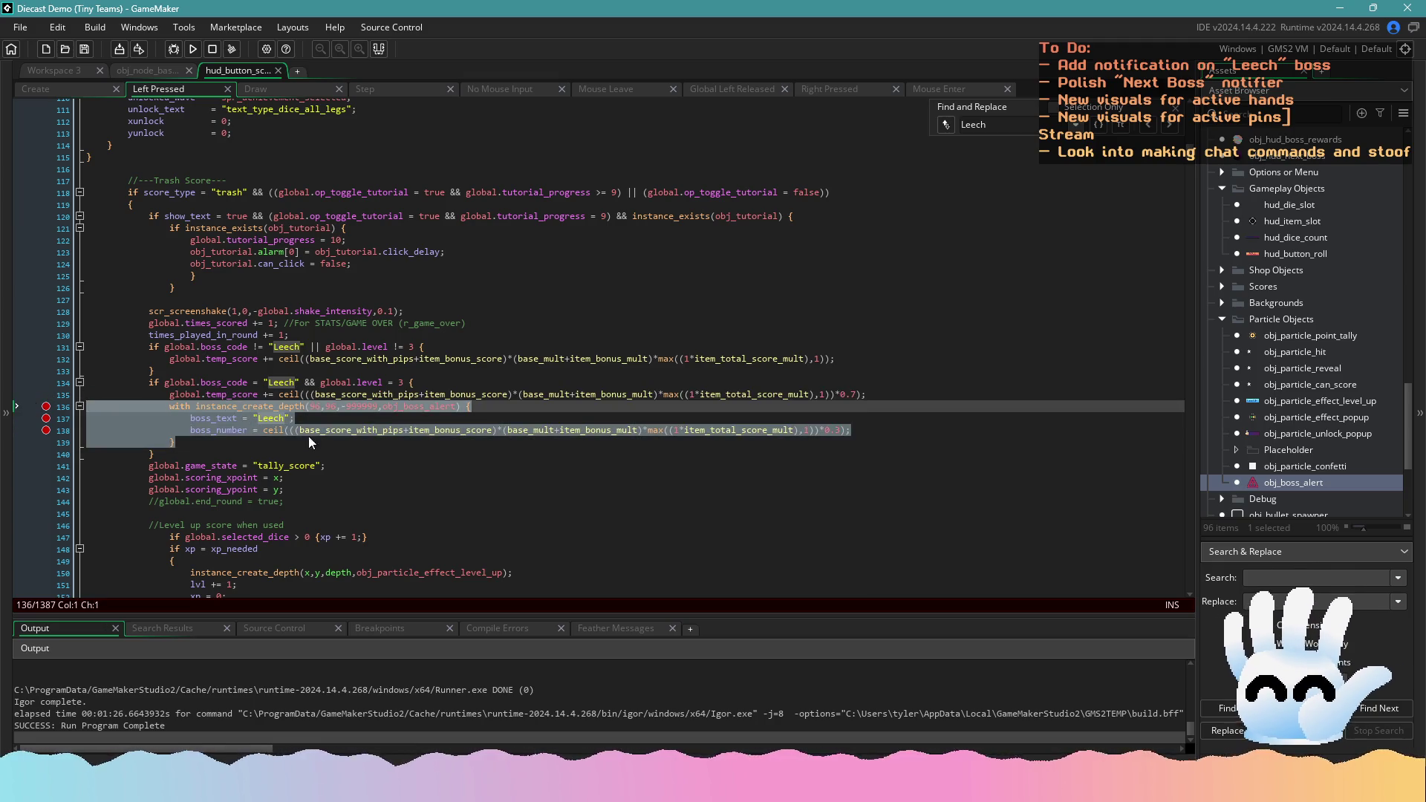
Paste the obj_boss_alert block under the Pair Leech score line, indent it, and save
scroll(309, 441, "down", 10)
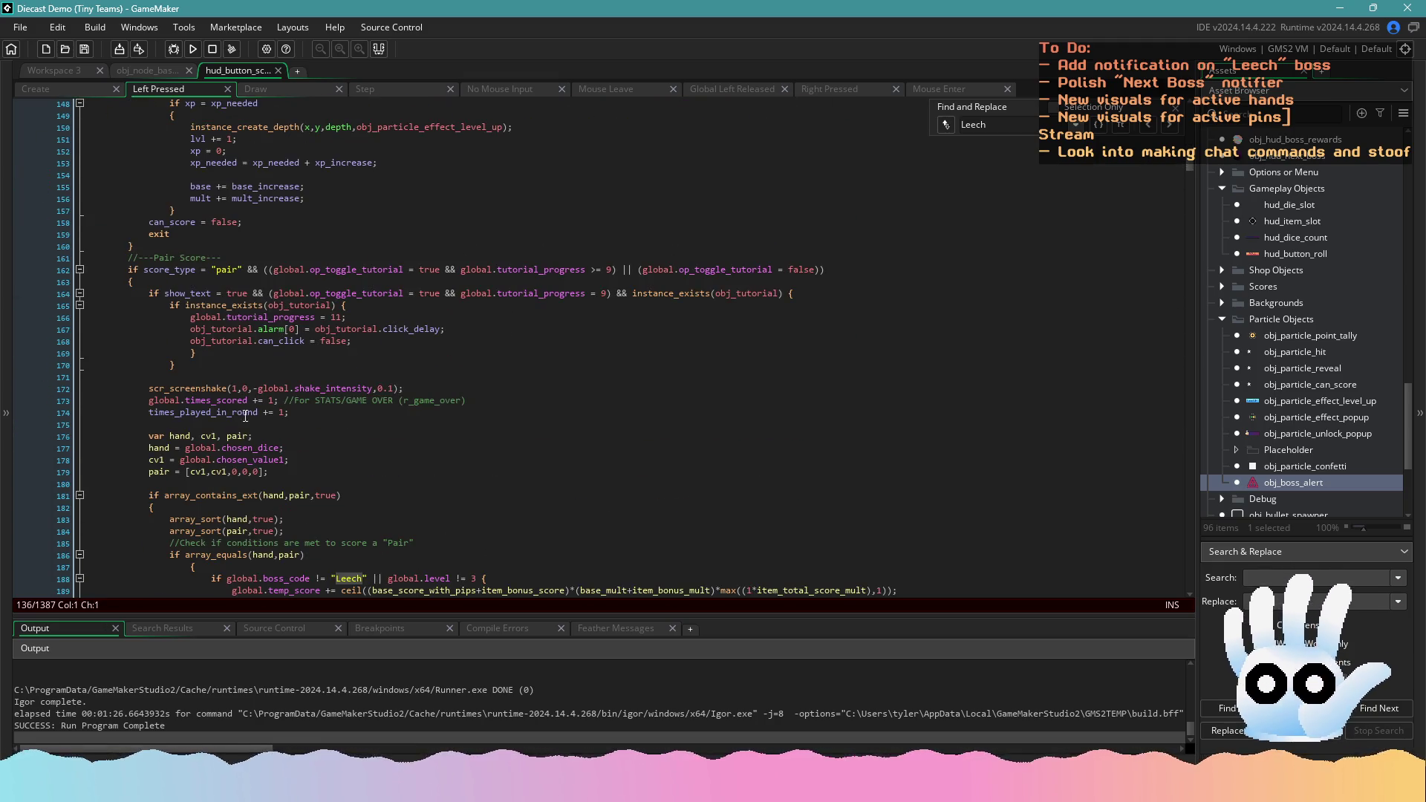
scroll(245, 416, "down", 20)
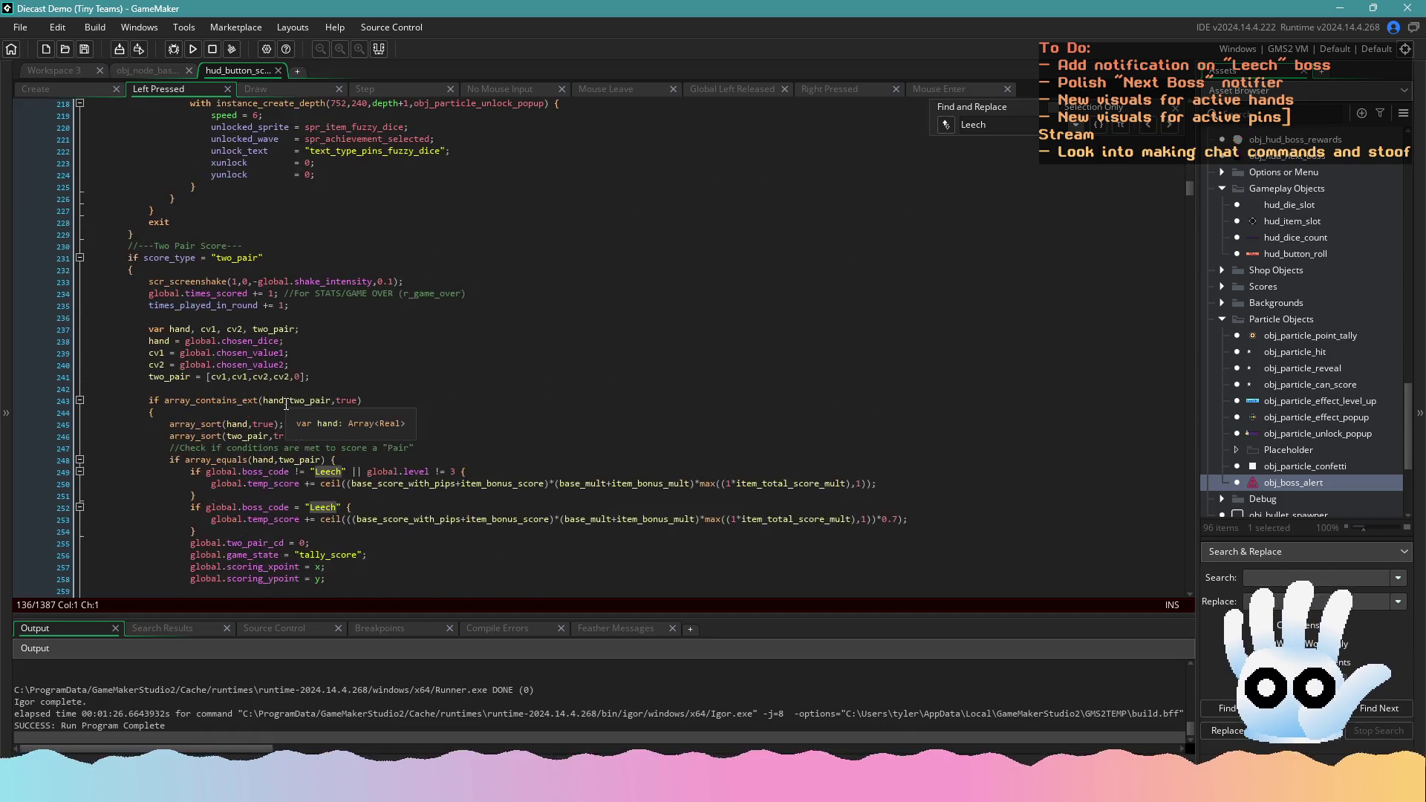
scroll(286, 404, "down", 5)
scroll(321, 327, "up", 3)
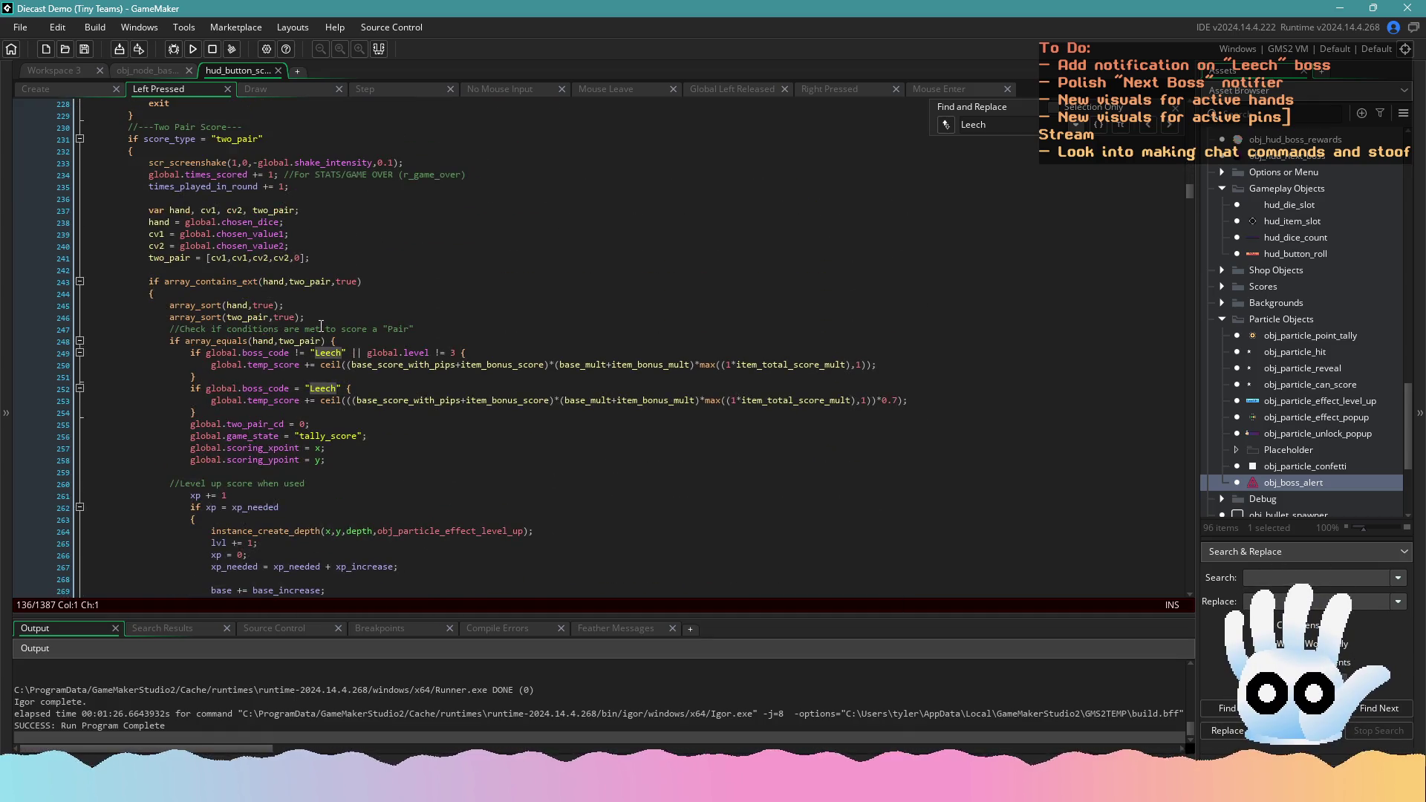
scroll(321, 326, "up", 15)
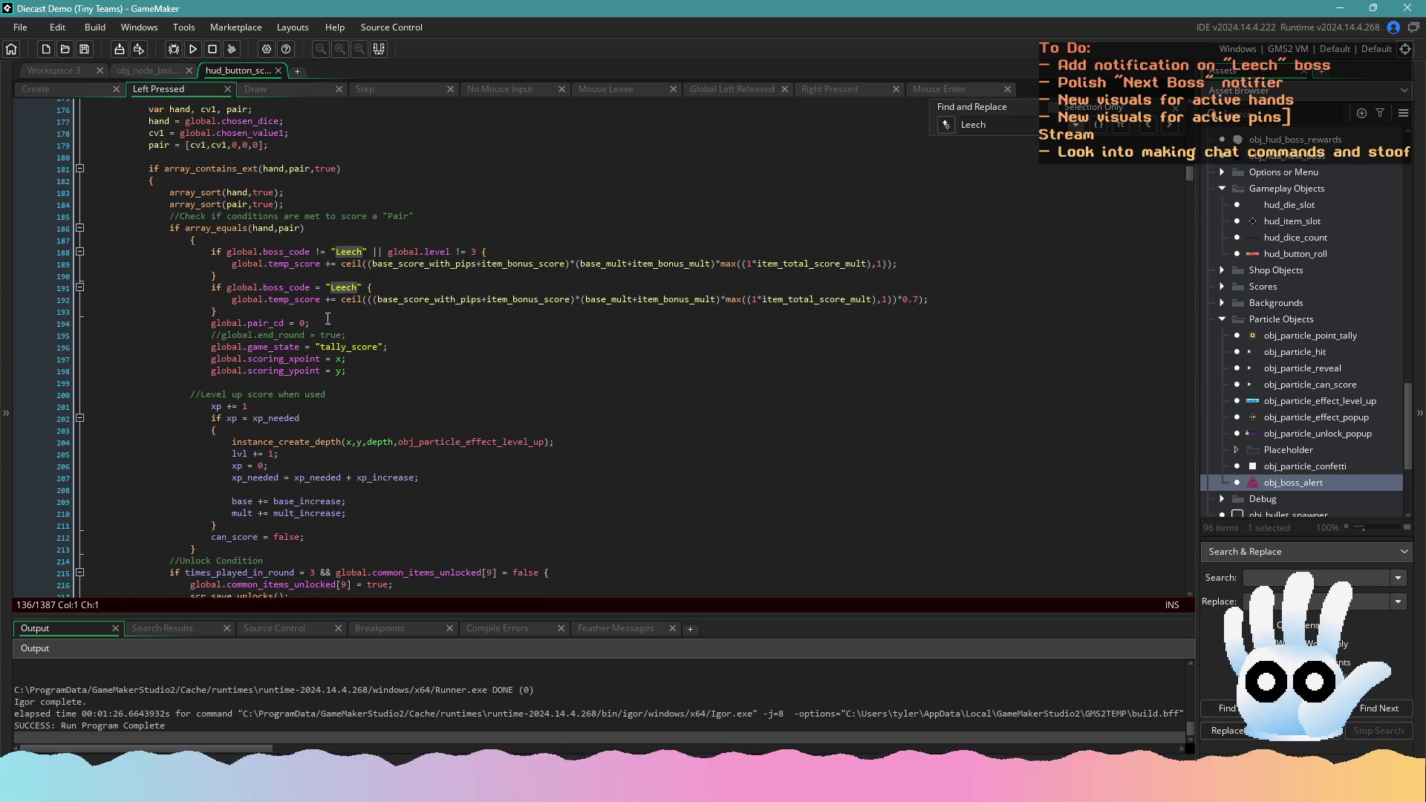
left_click(973, 300)
key("Return")
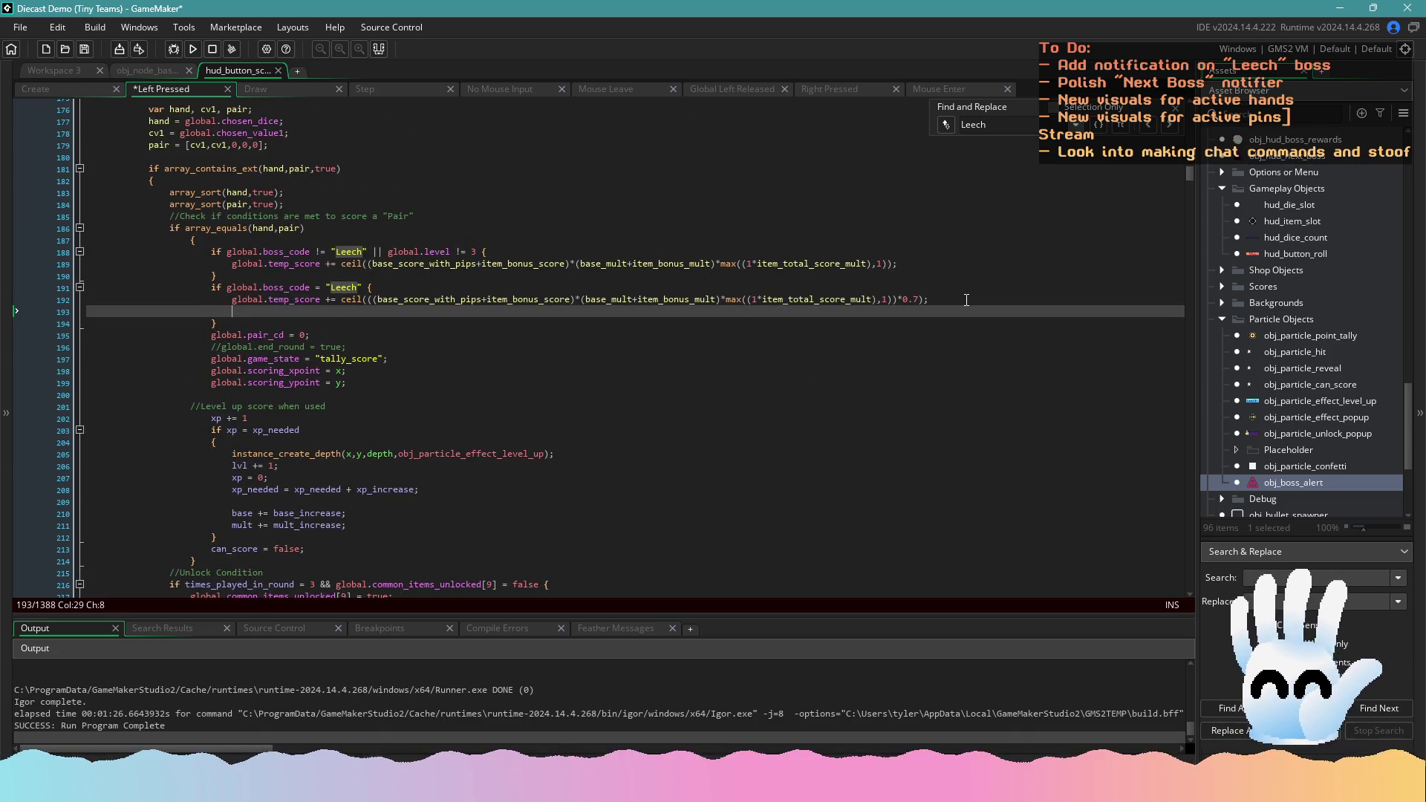
key("ctrl+v")
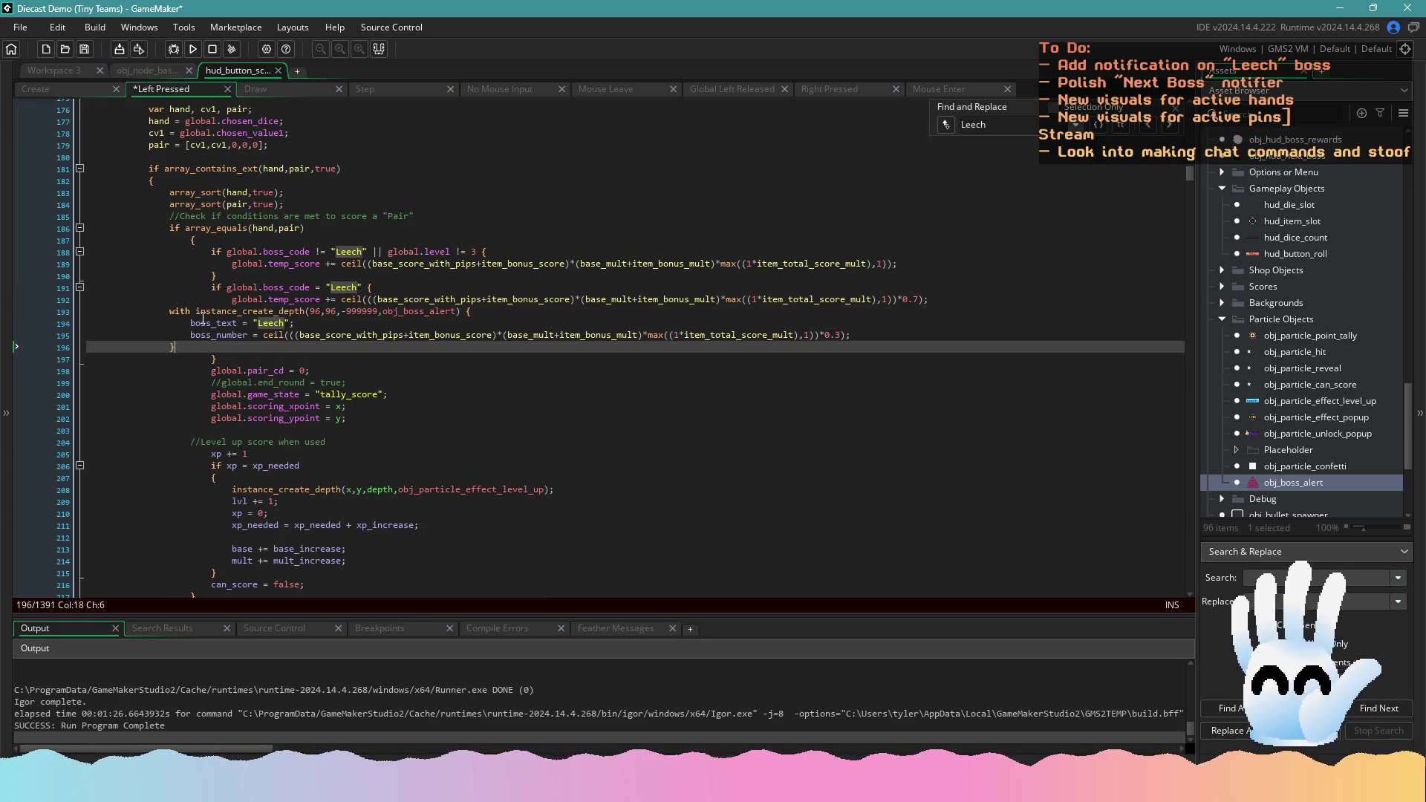
left_click_drag(195, 347, 170, 312)
key("Tab")
key("Tab")
key("Tab")
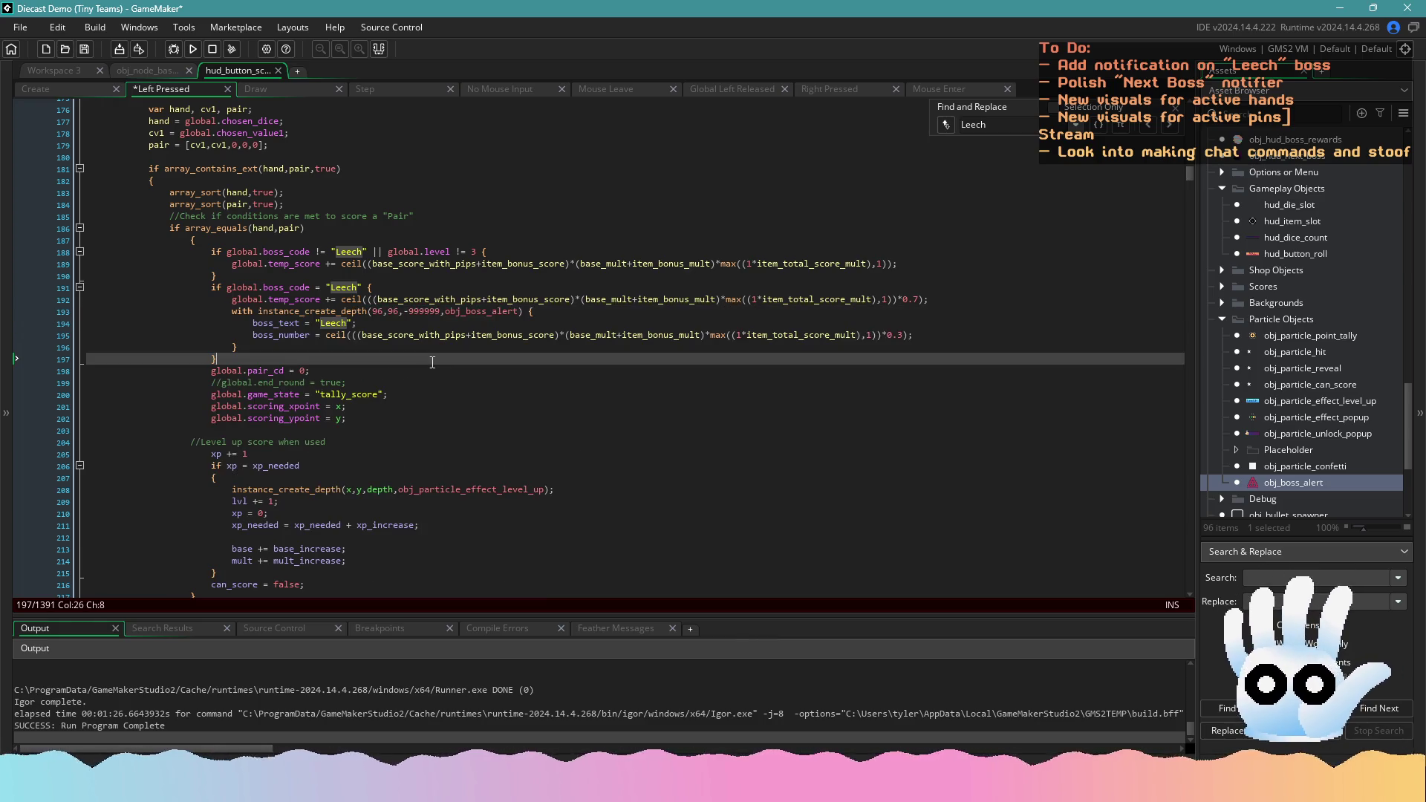
left_click(450, 362)
key("ctrl+s")
Set breakpoints on lines 193–195 of the pasted alert block
left_click(46, 311)
left_click(47, 323)
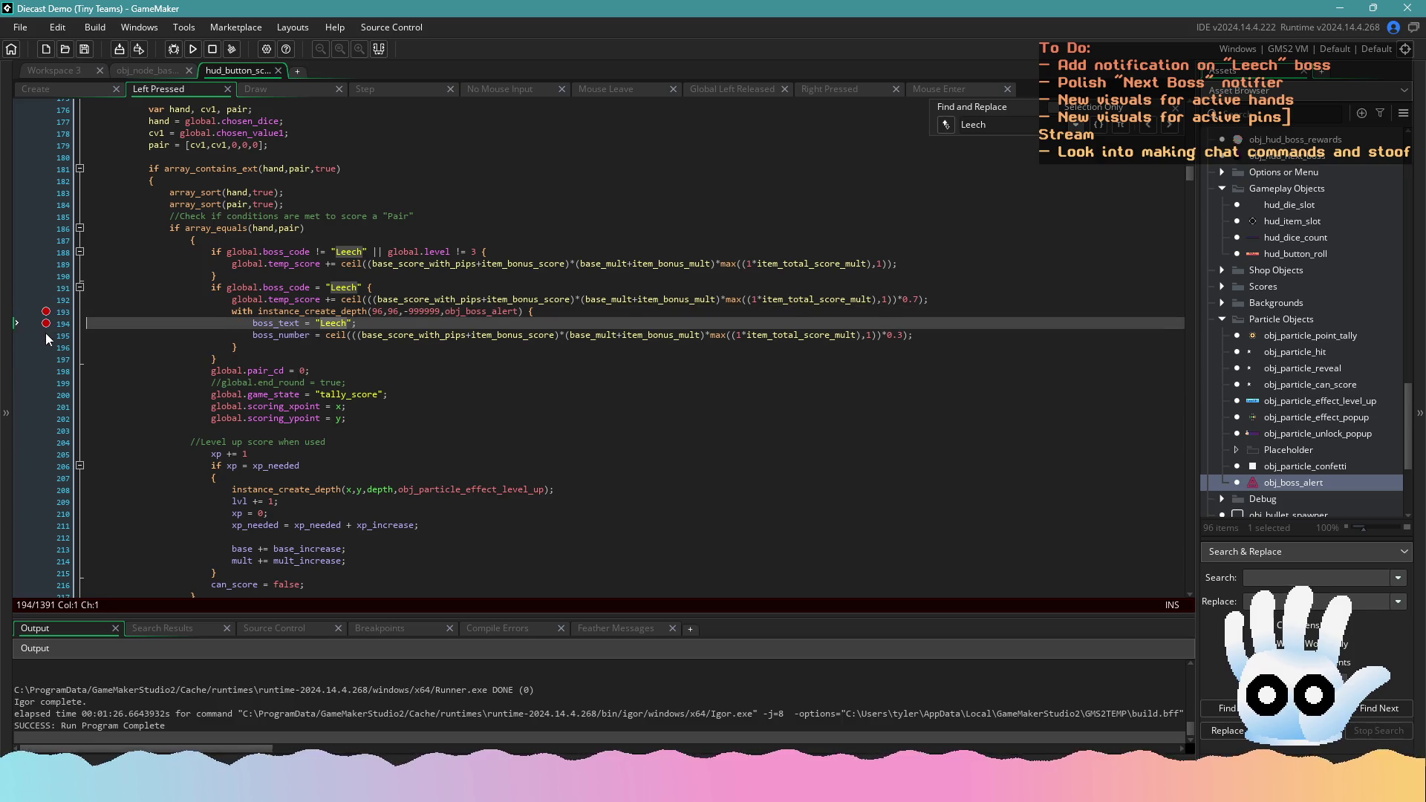
left_click(46, 335)
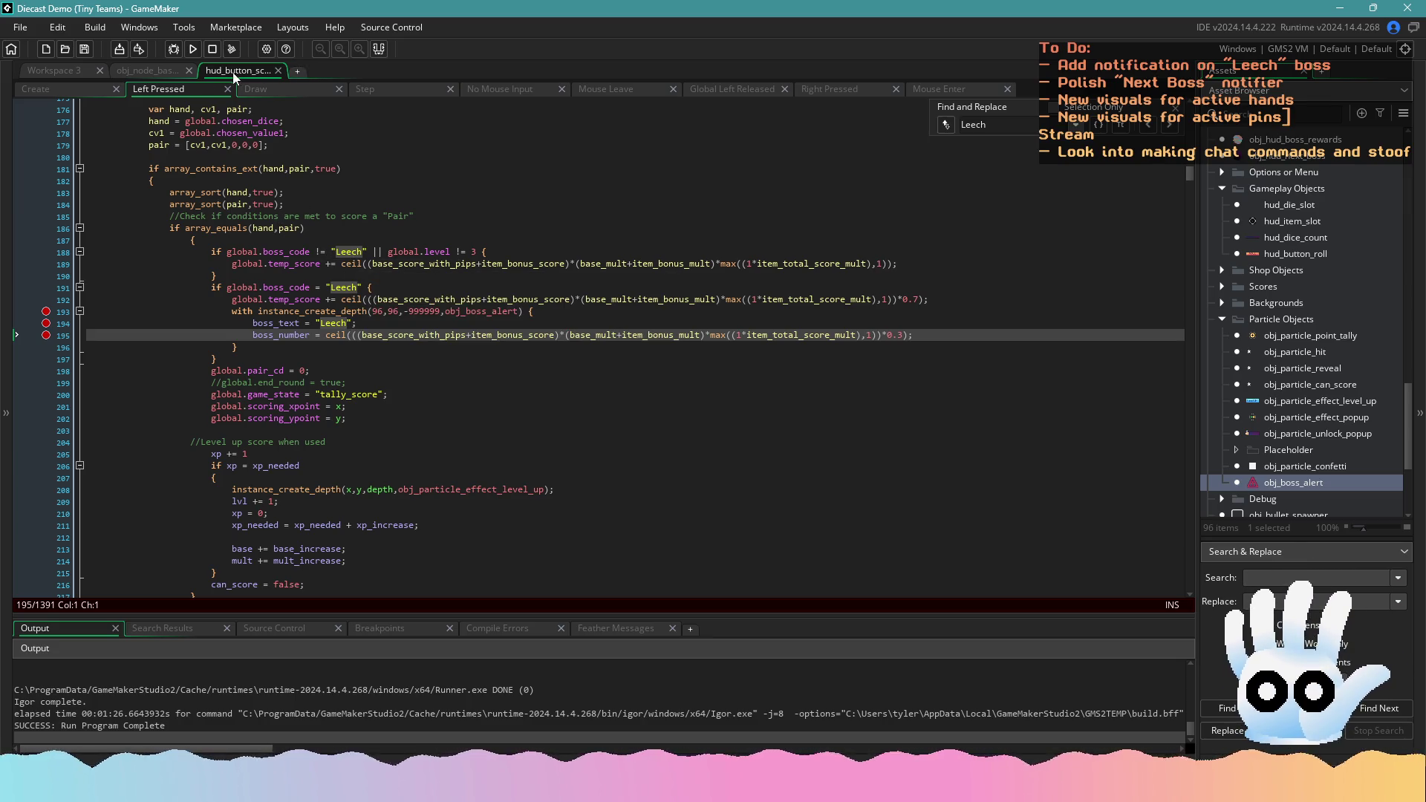
left_click(140, 68)
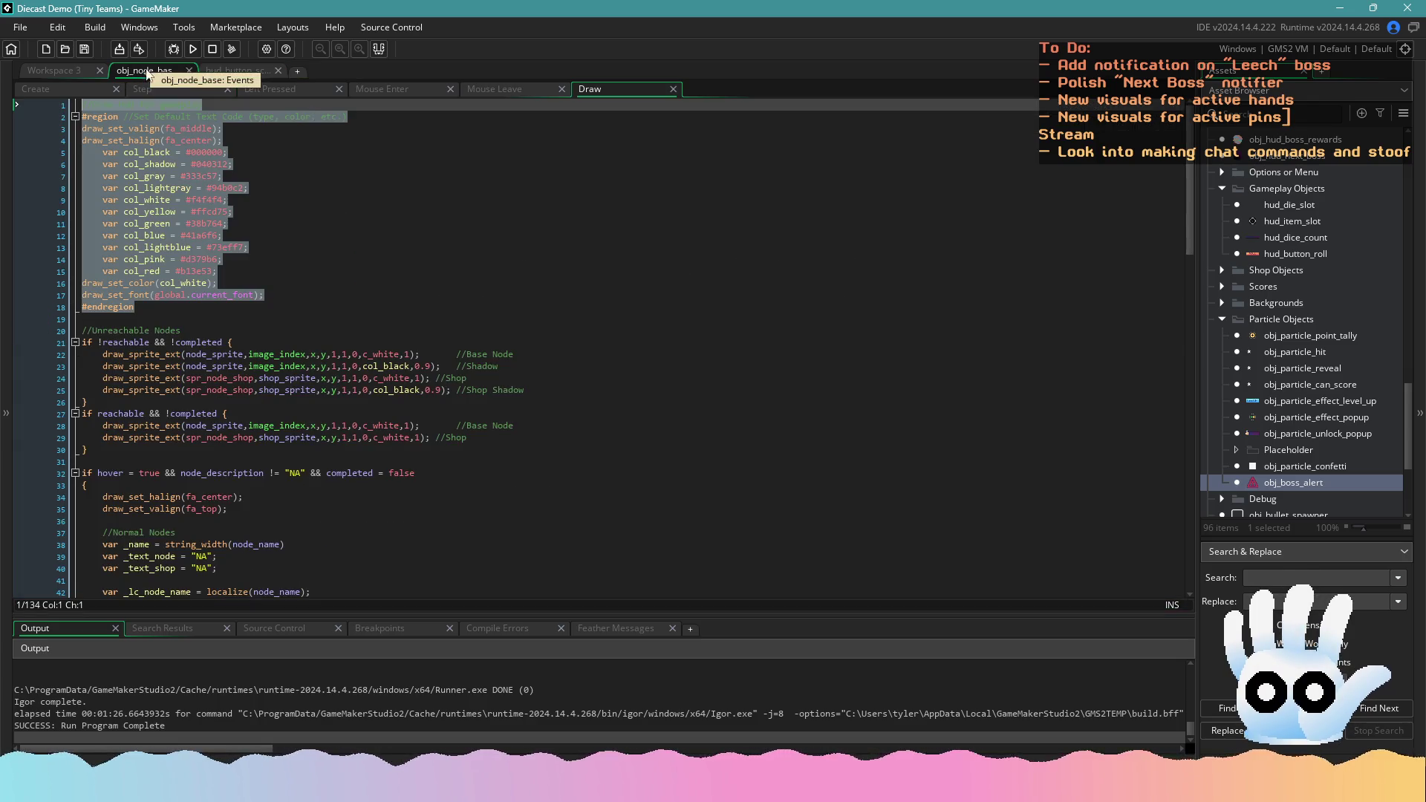
In obj_boss_alert's Draw event, replace the global. argument in draw_text's string() with boss_text
left_click(234, 69)
left_click(363, 335)
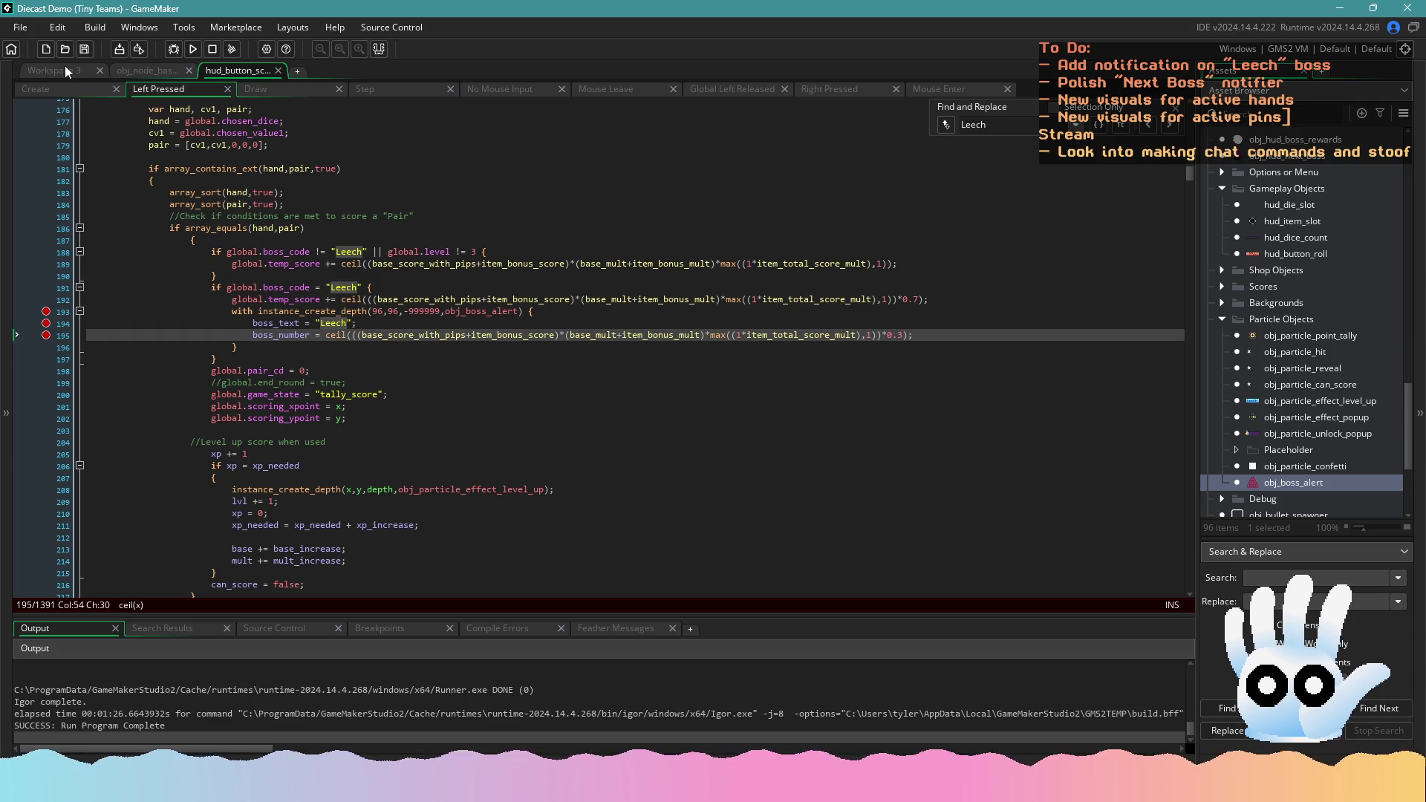
left_click(35, 71)
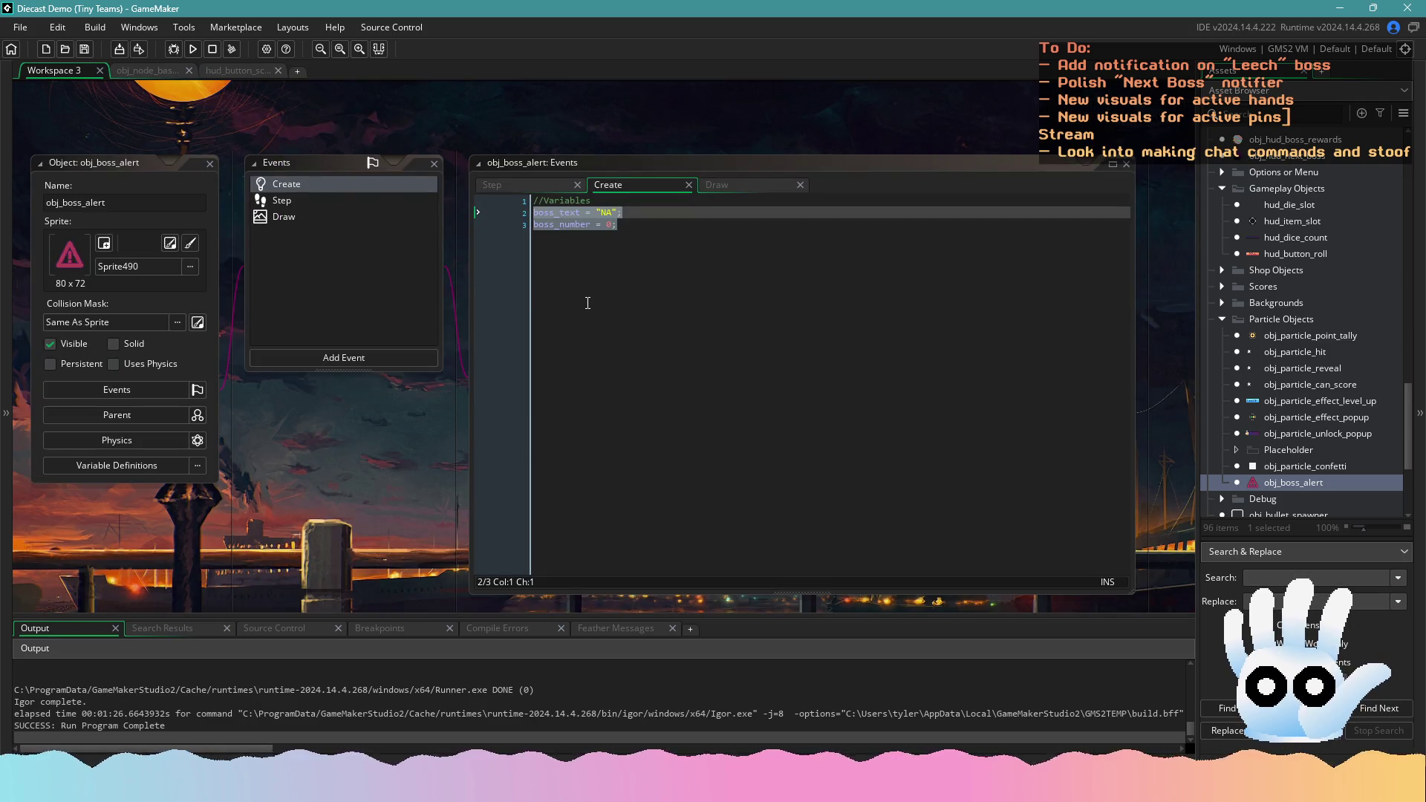
left_click(297, 215)
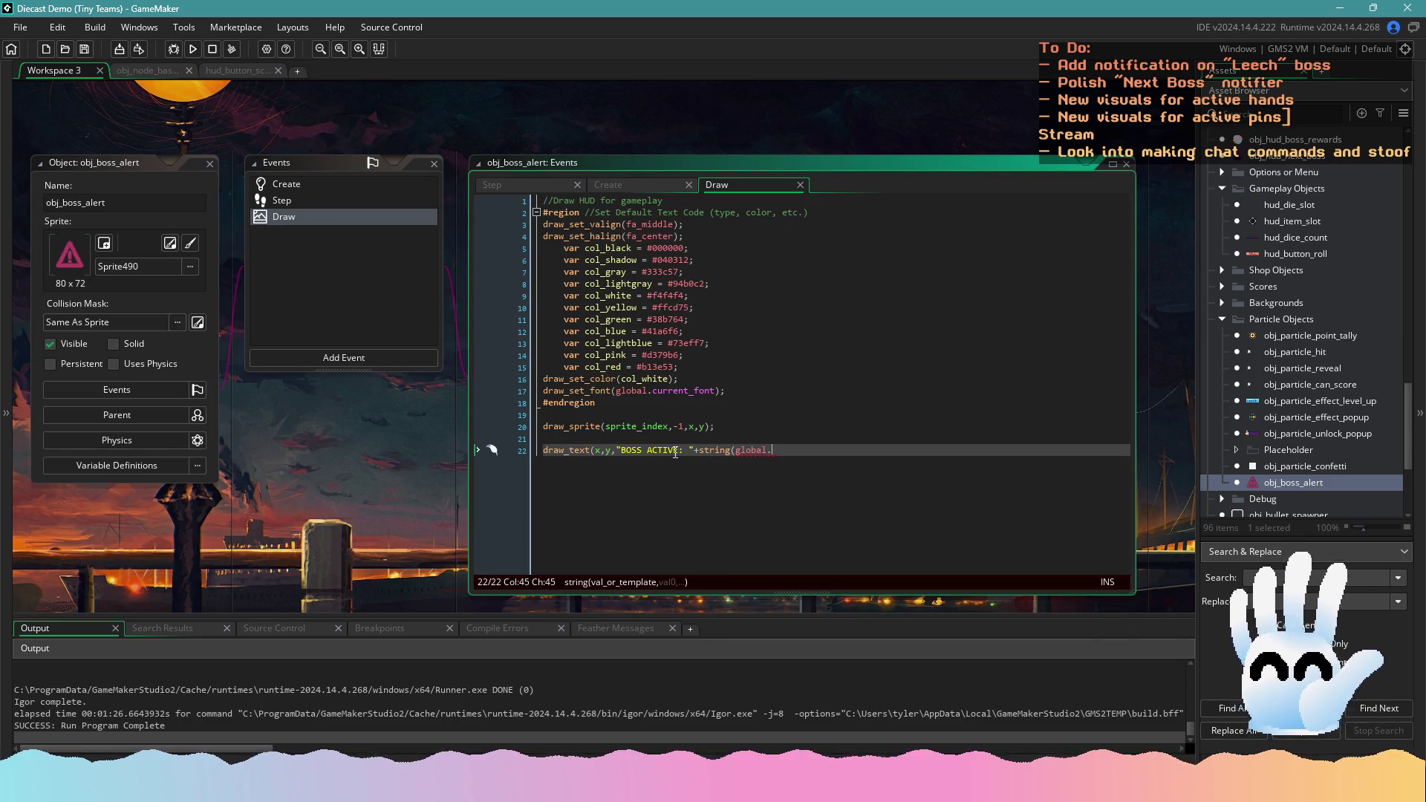
left_click(704, 450)
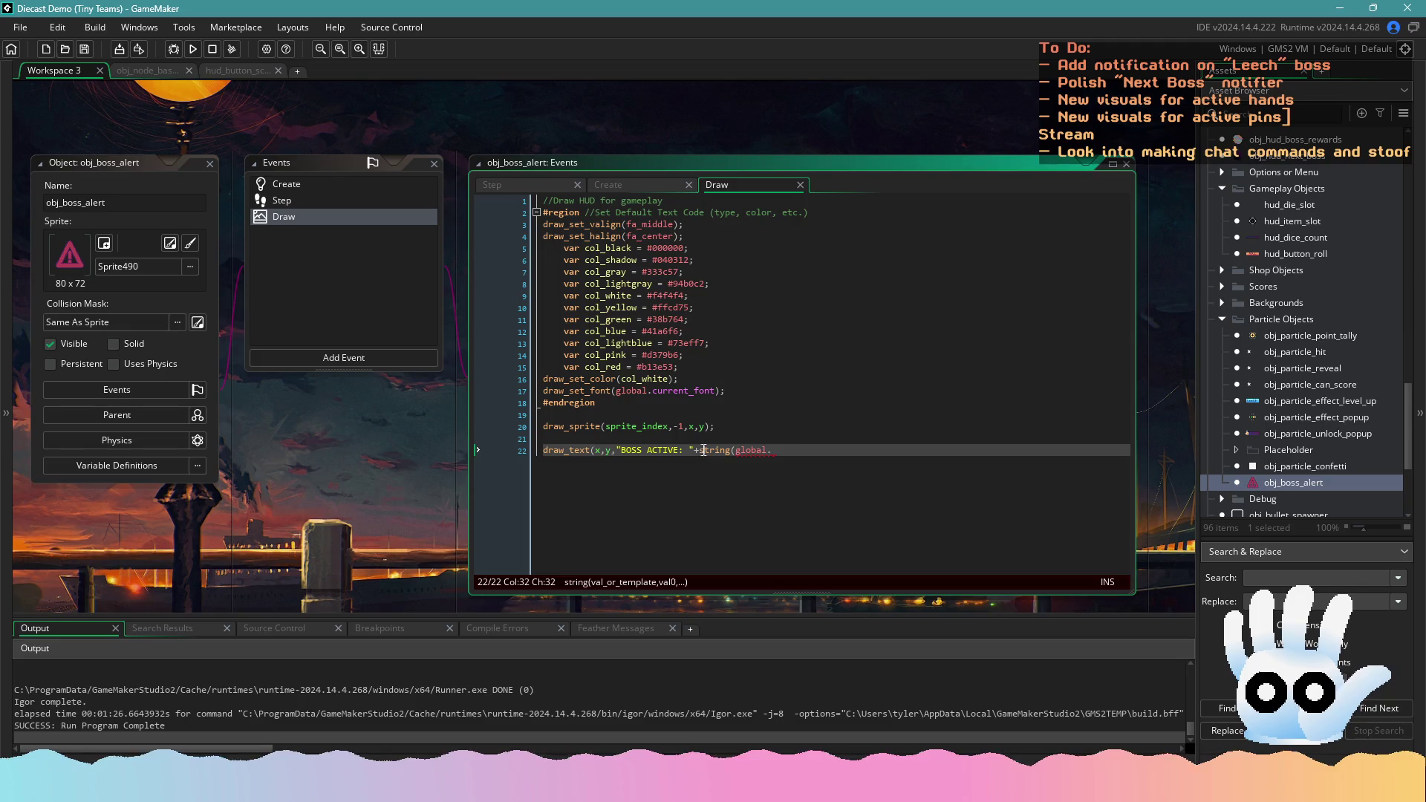
left_click(747, 453)
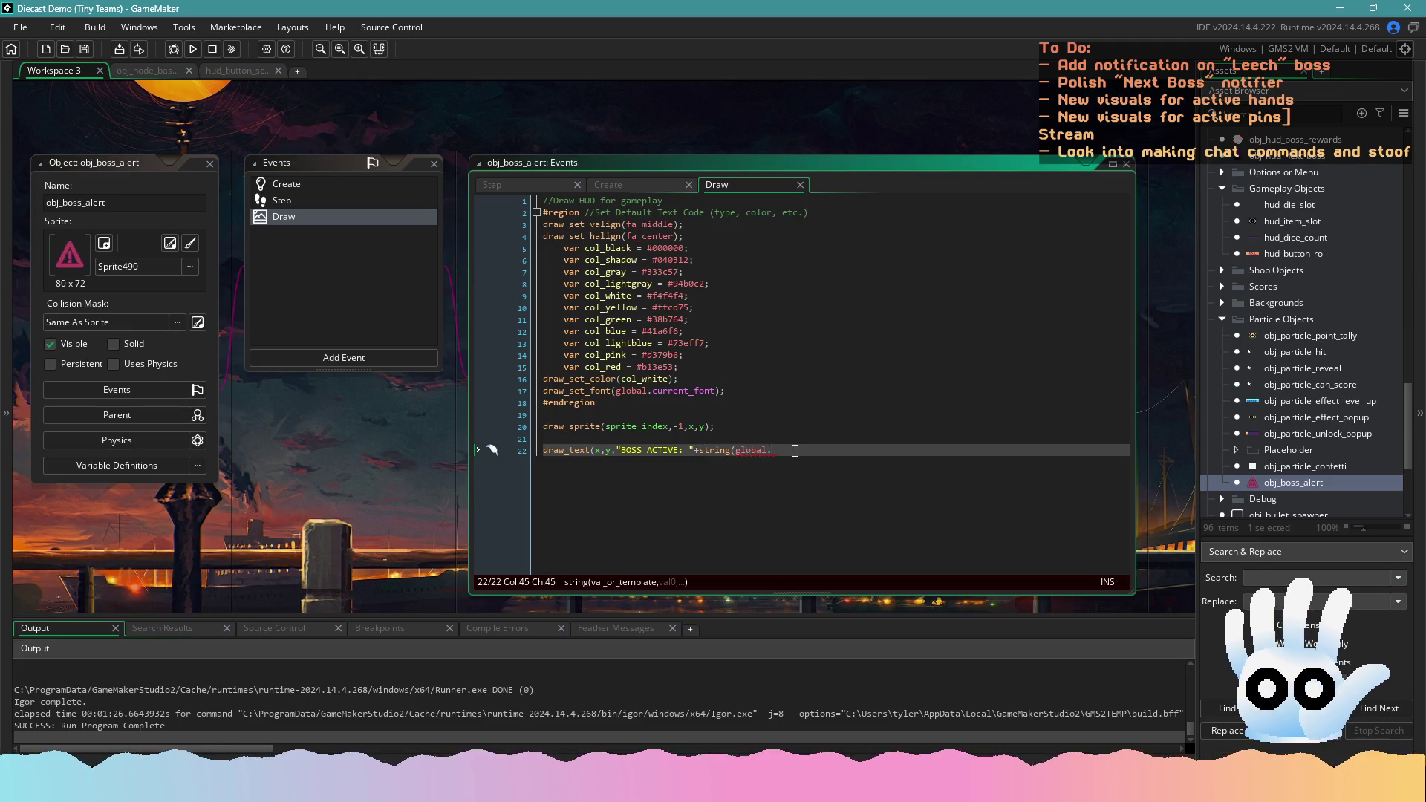
mouse_move(795, 451)
left_mouse_down()
mouse_move(707, 452)
mouse_move(734, 452)
left_mouse_up()
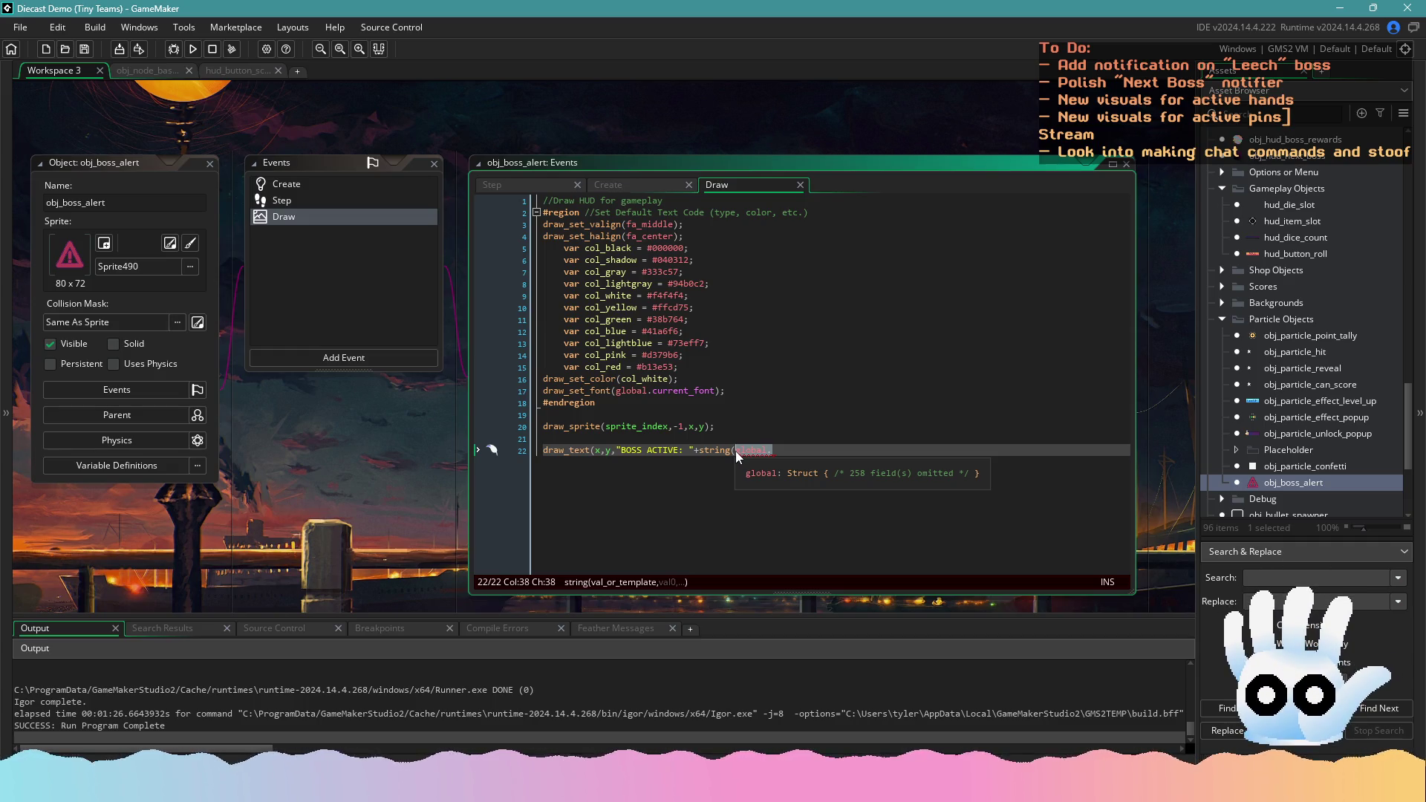
type("boss")
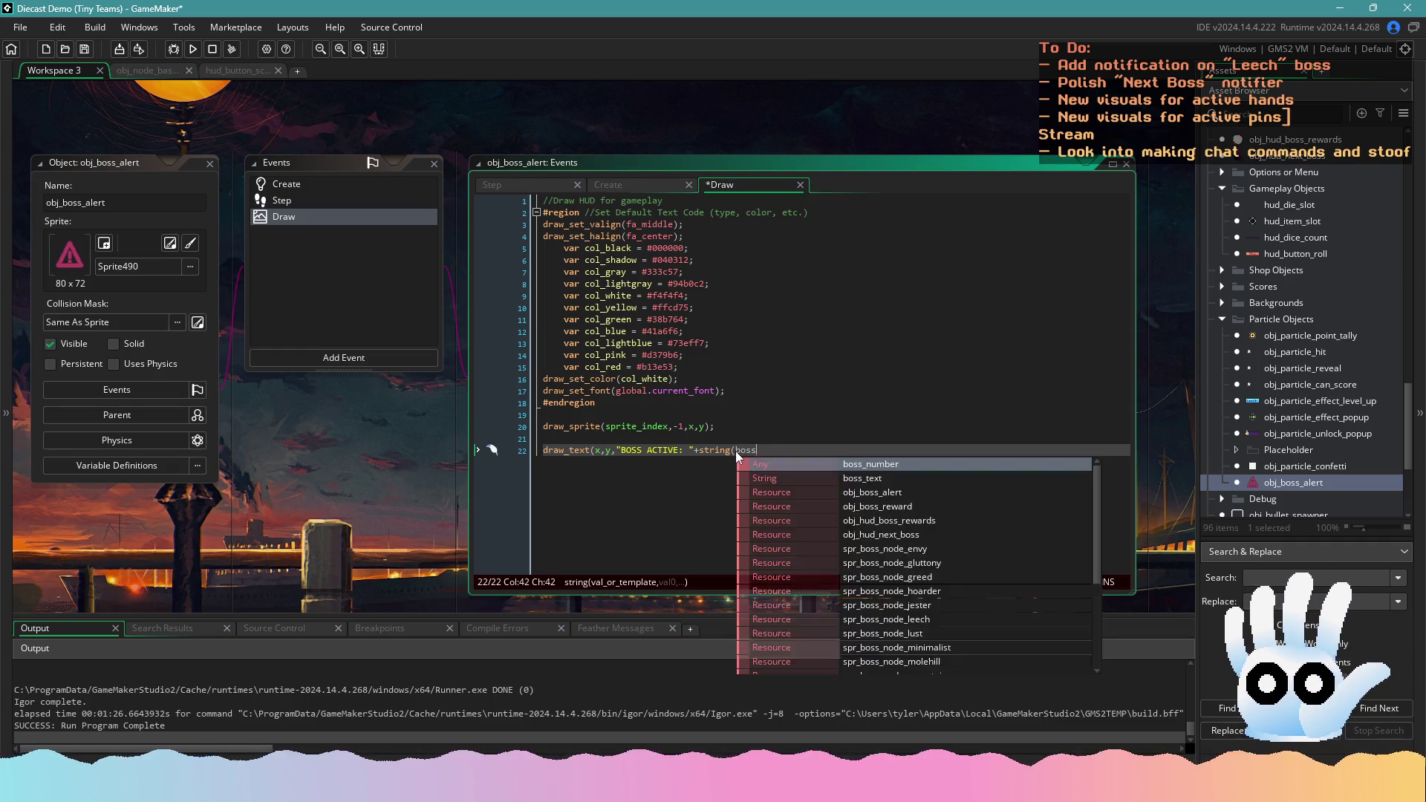
type("_text)")
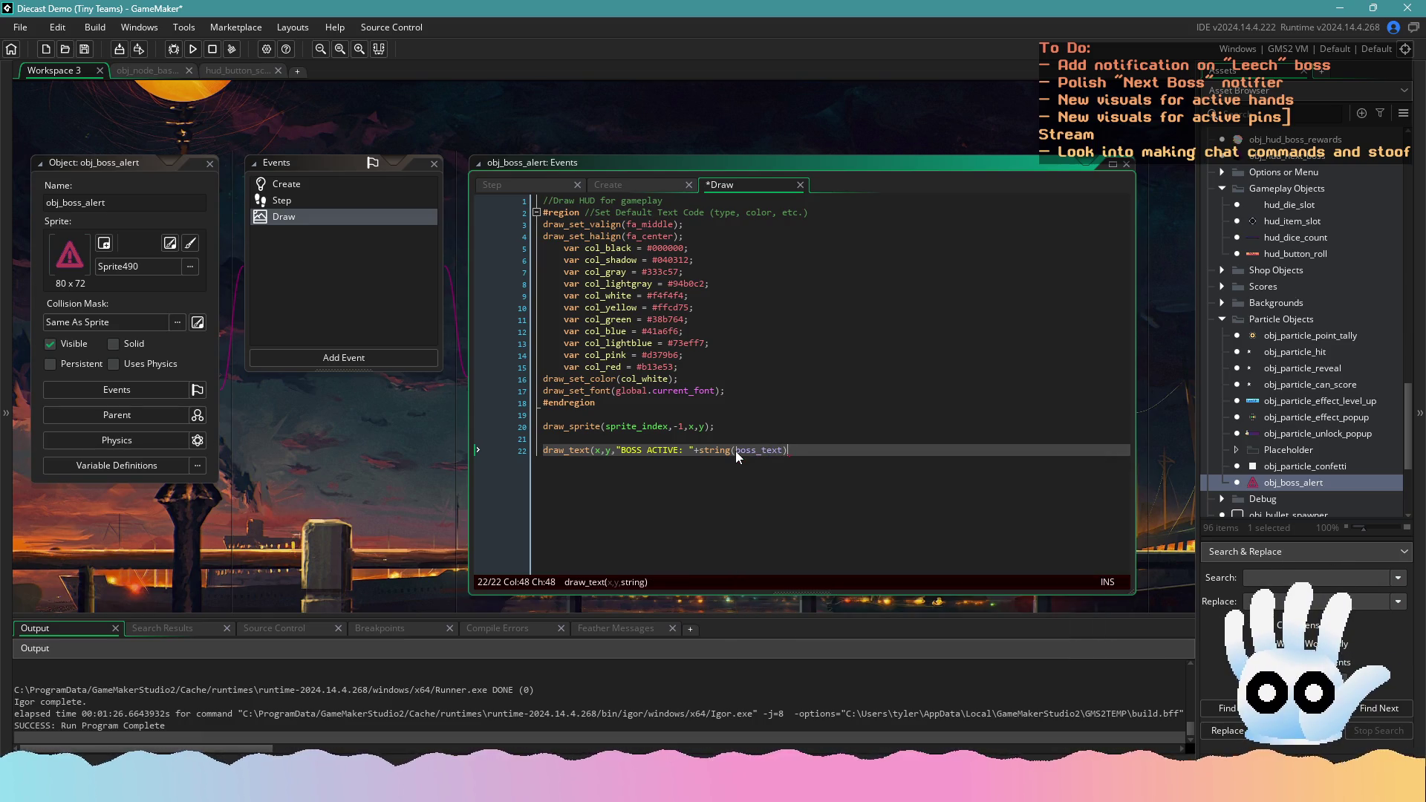
type("+\"")
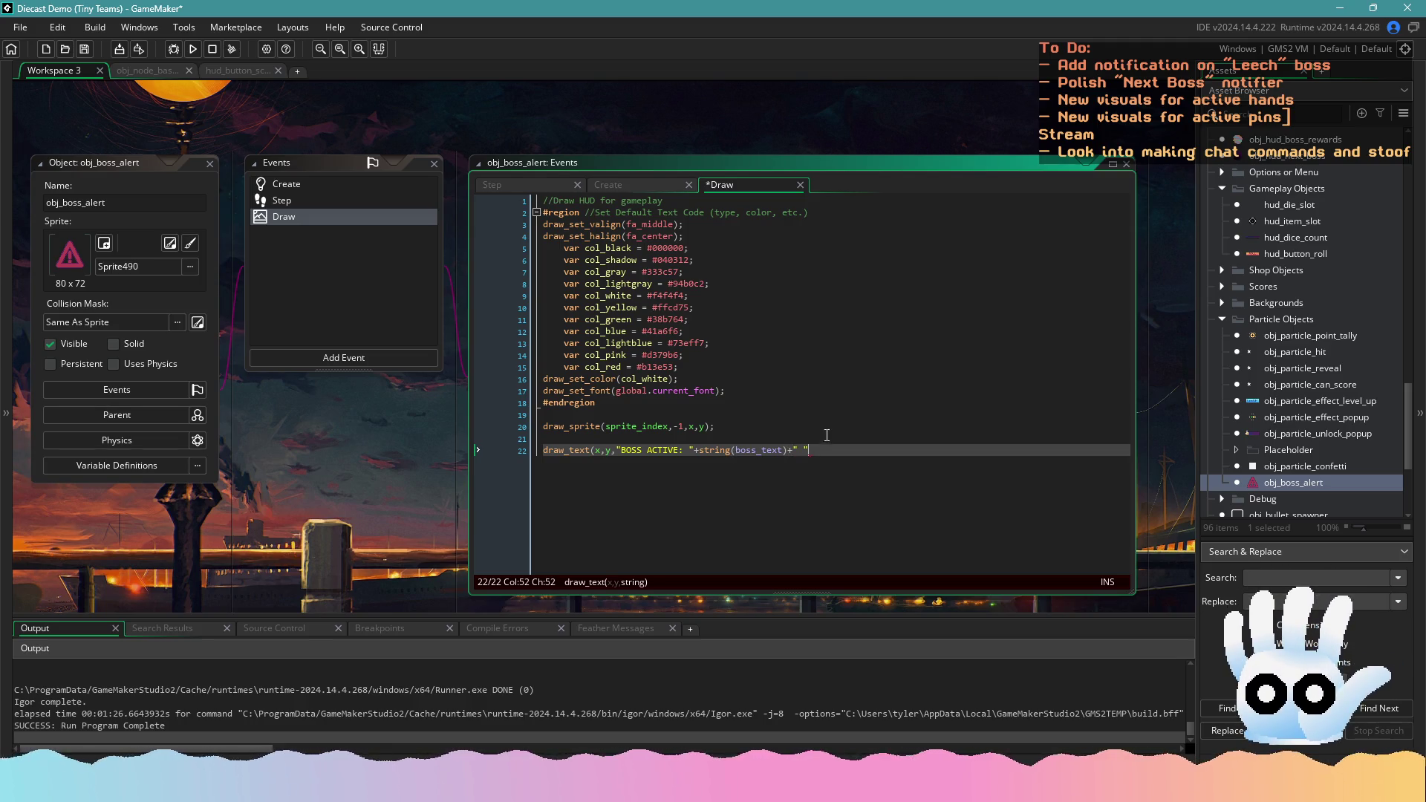
left_click(153, 69)
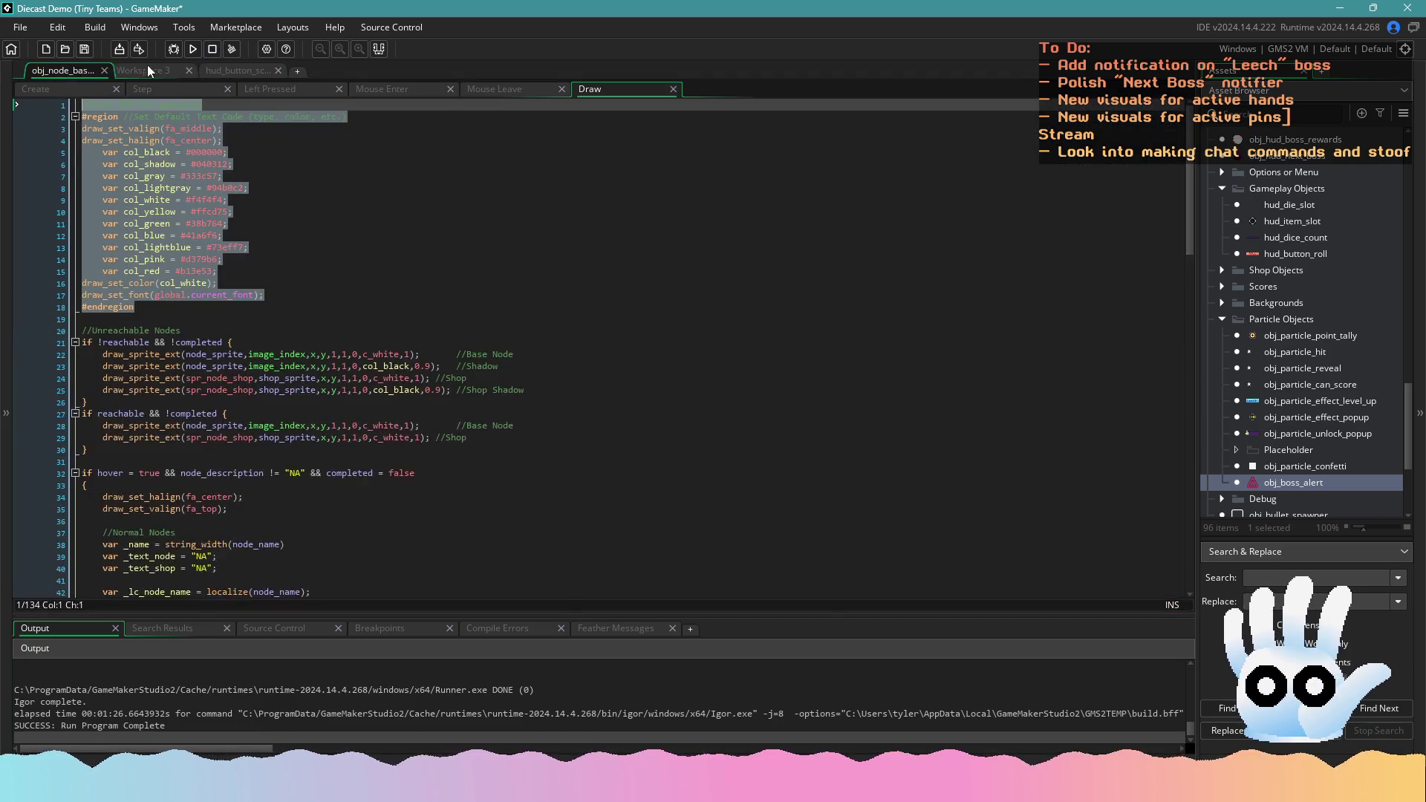
Compare the Leech scoring code on lines 191–194 with obj_boss_alert's Draw code
left_click(147, 65)
left_click(221, 68)
left_click(391, 289)
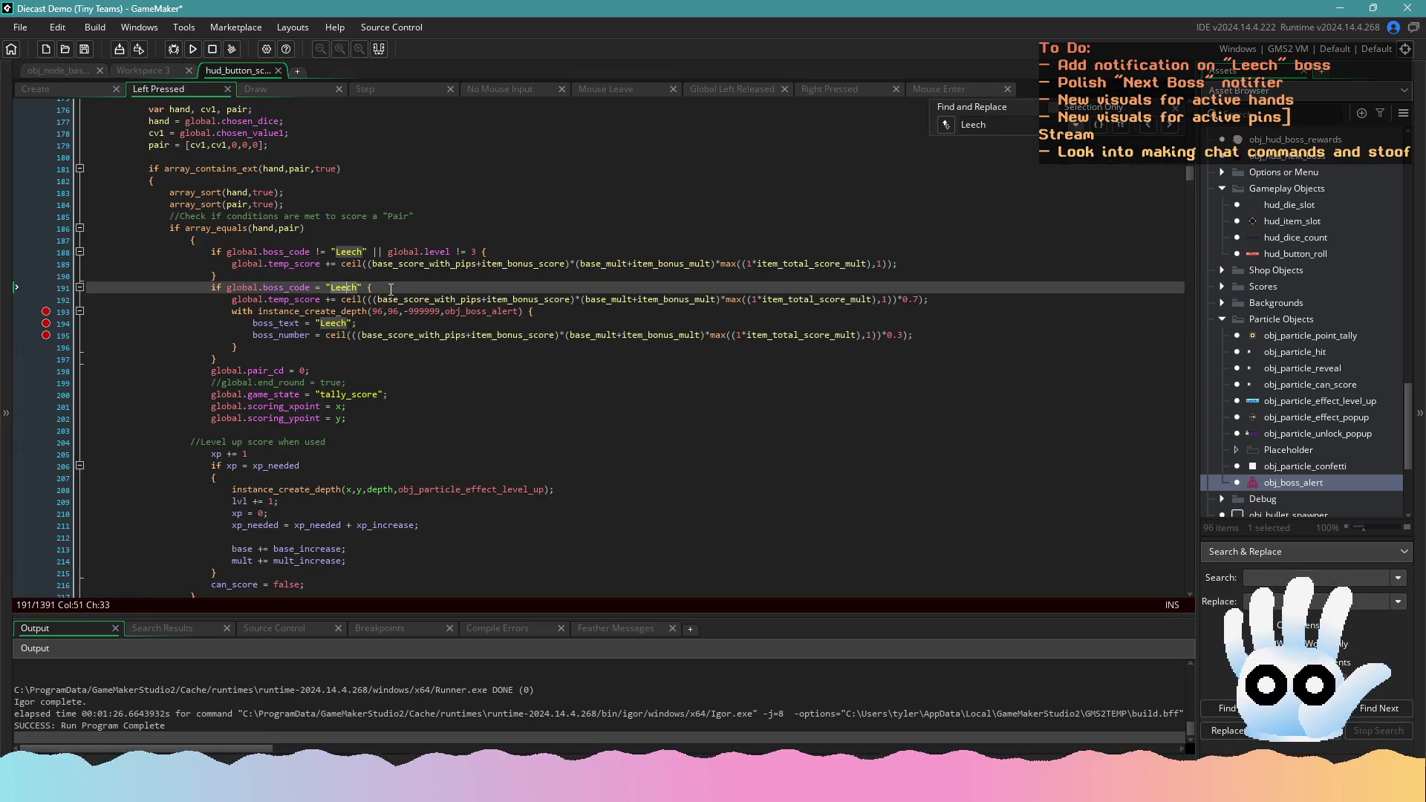
left_click(158, 71)
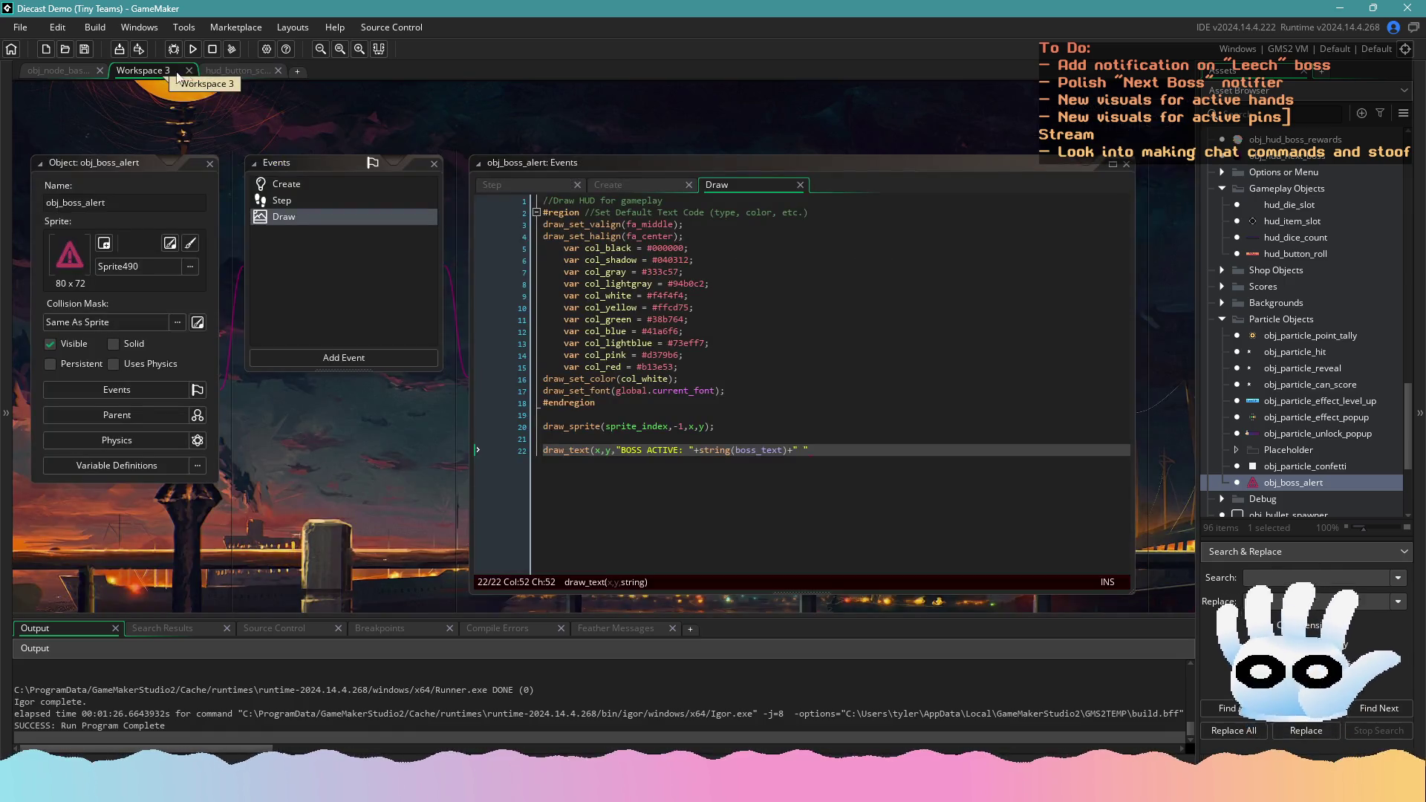
left_click(246, 67)
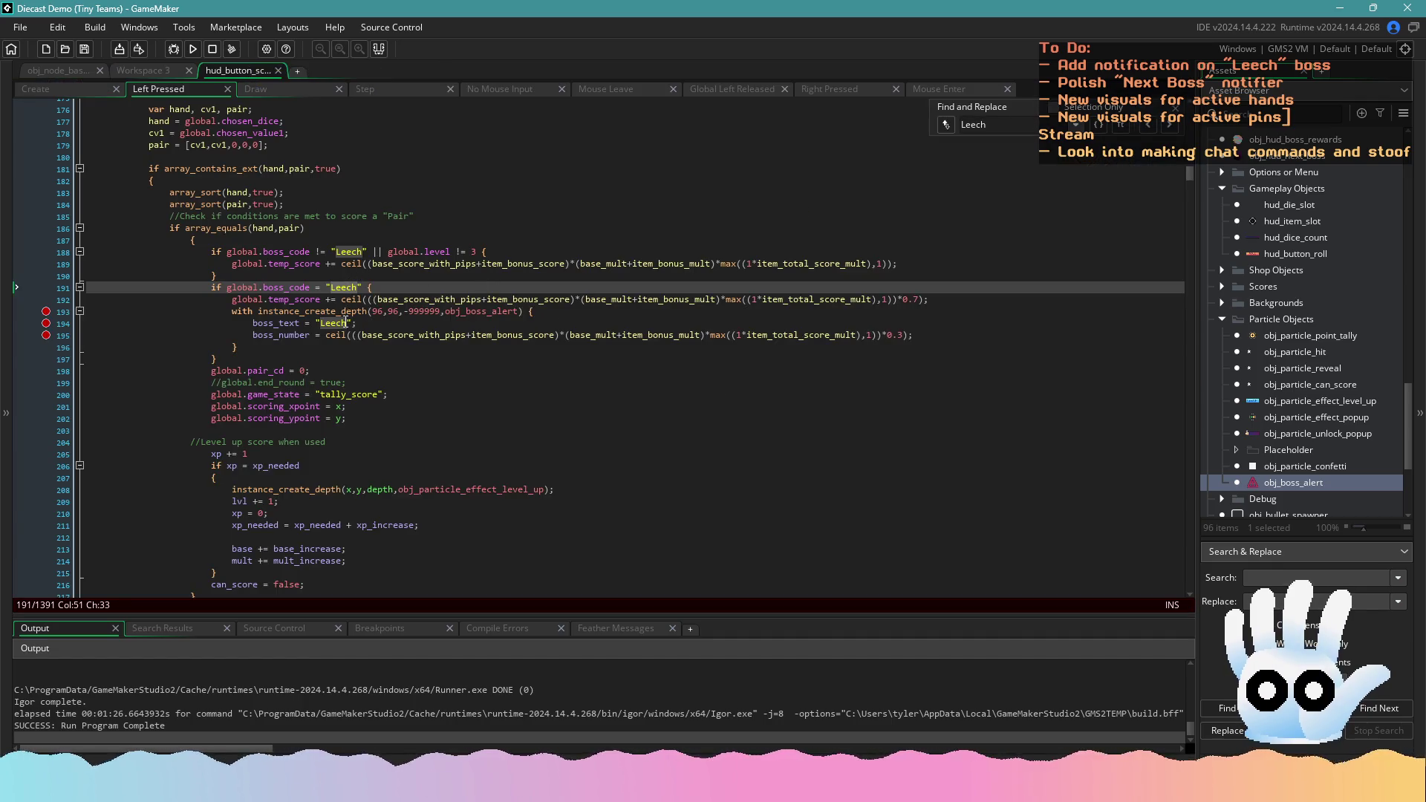
left_click(349, 323)
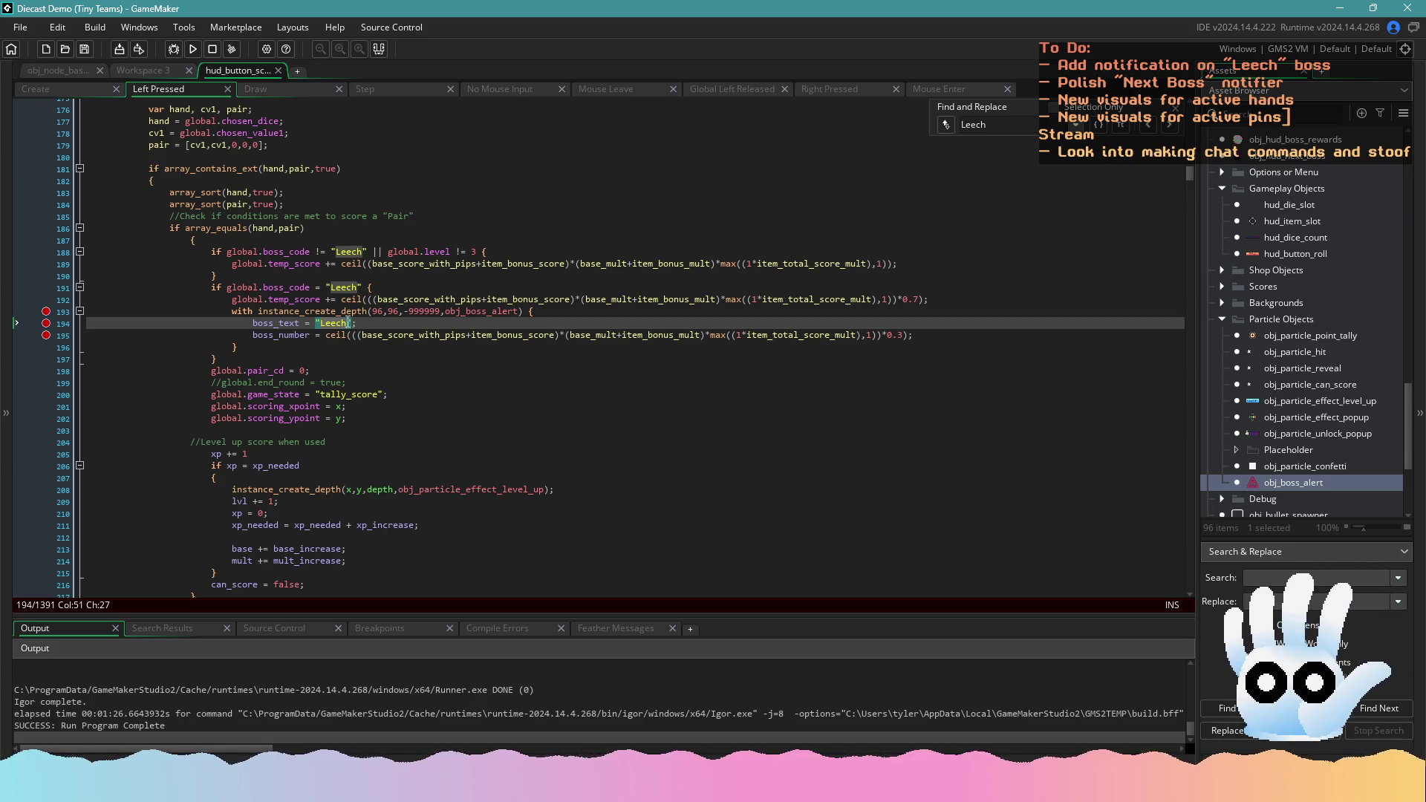
left_click(166, 73)
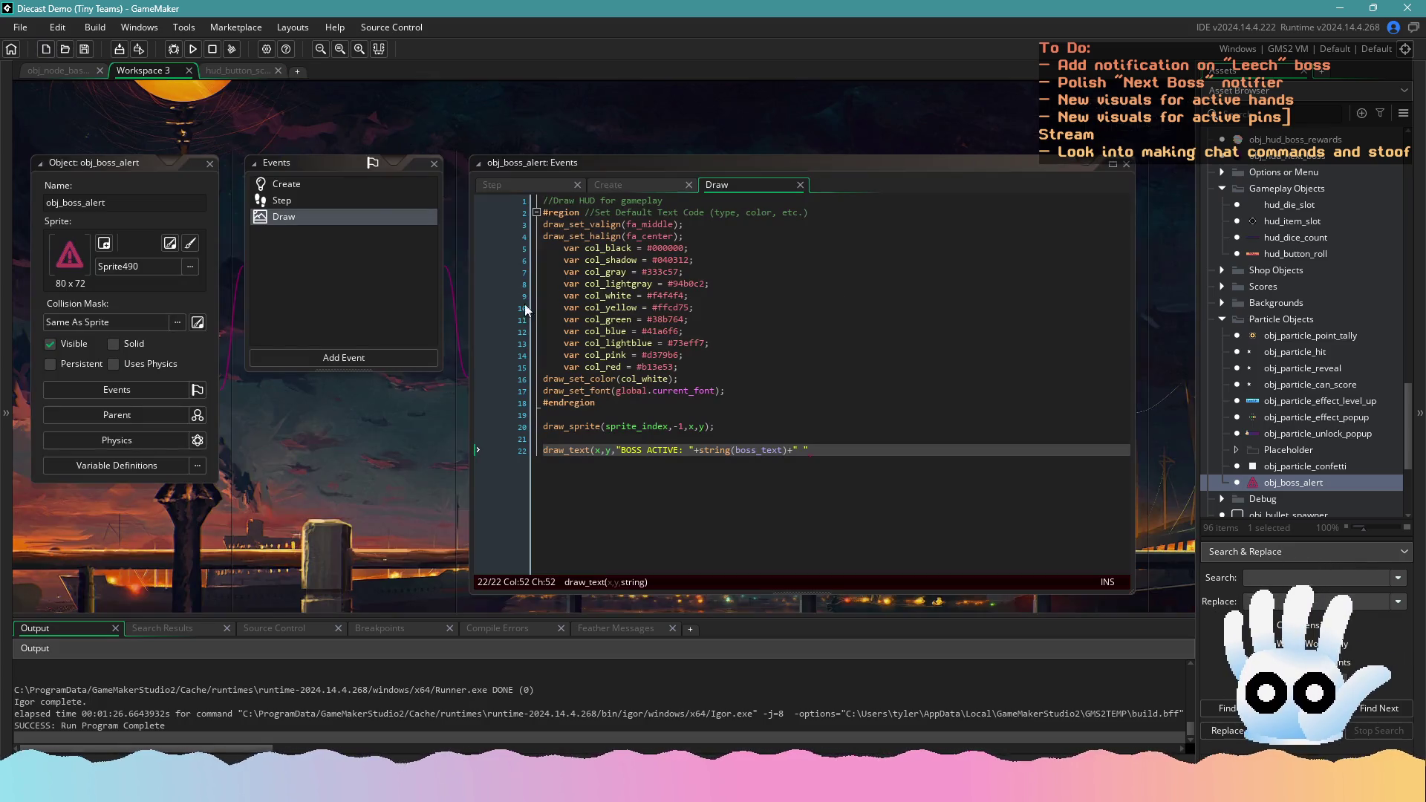
Add and then remove extra text after the quotes on the BOSS ACTIVE draw line 22
left_click(795, 451)
left_click(801, 452)
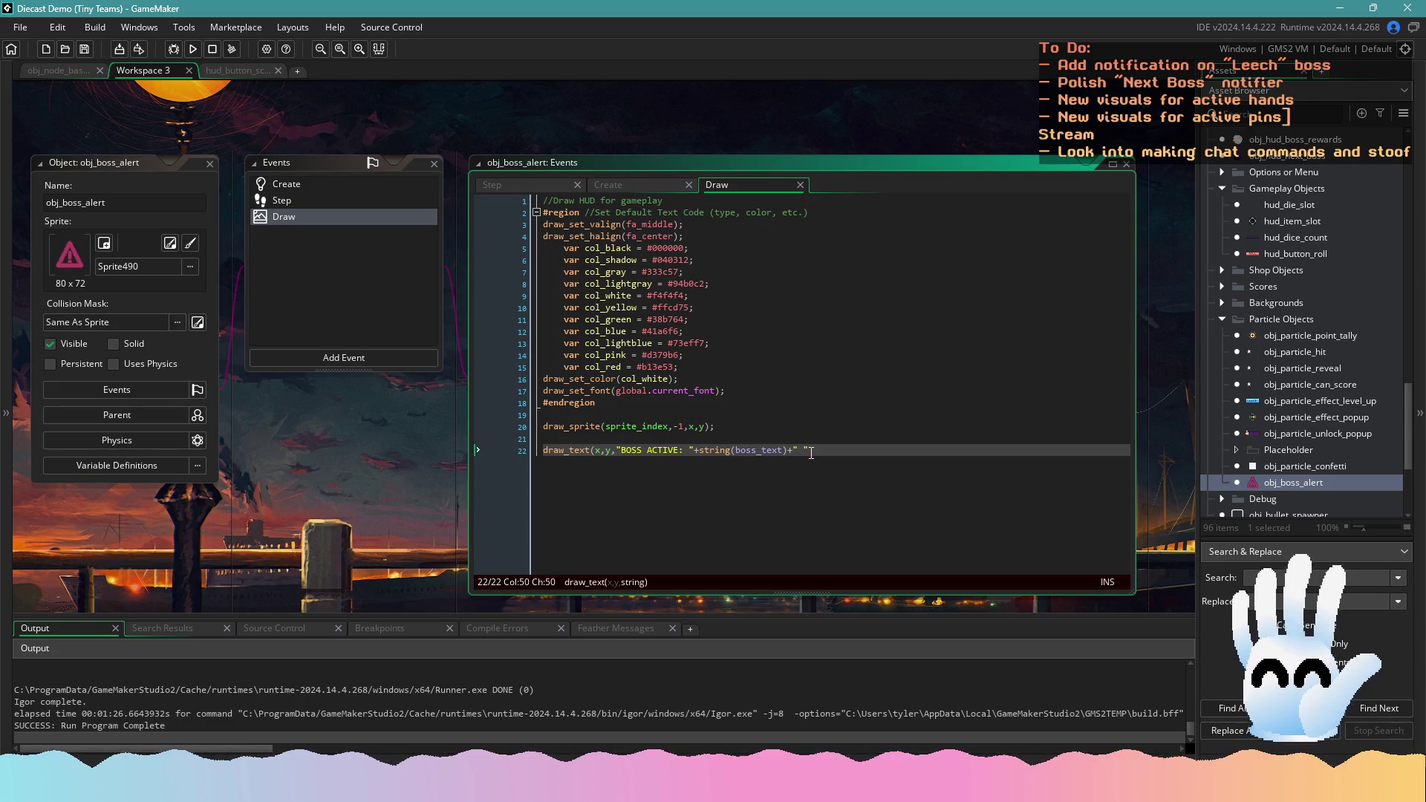
type(": \"")
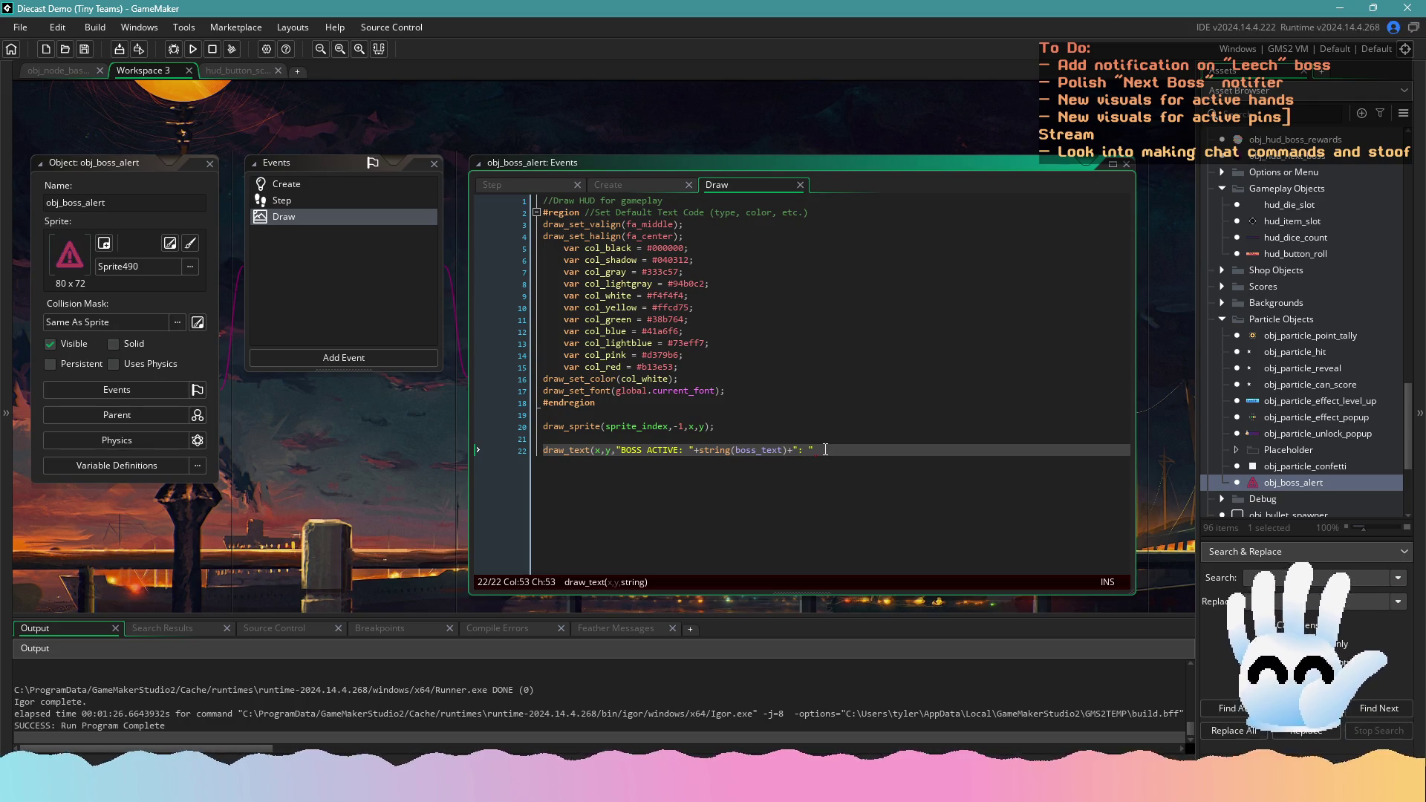
type("+string")
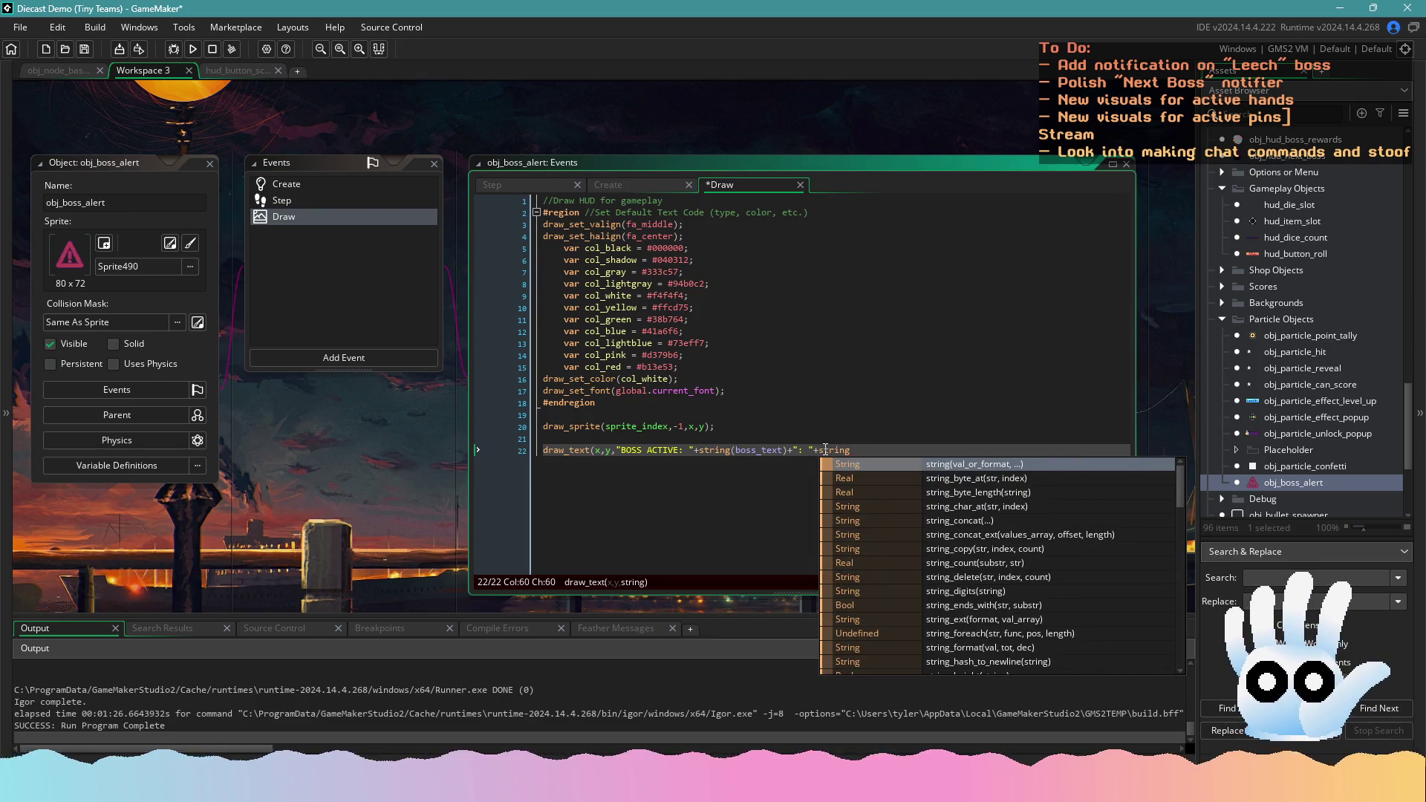
type("(")
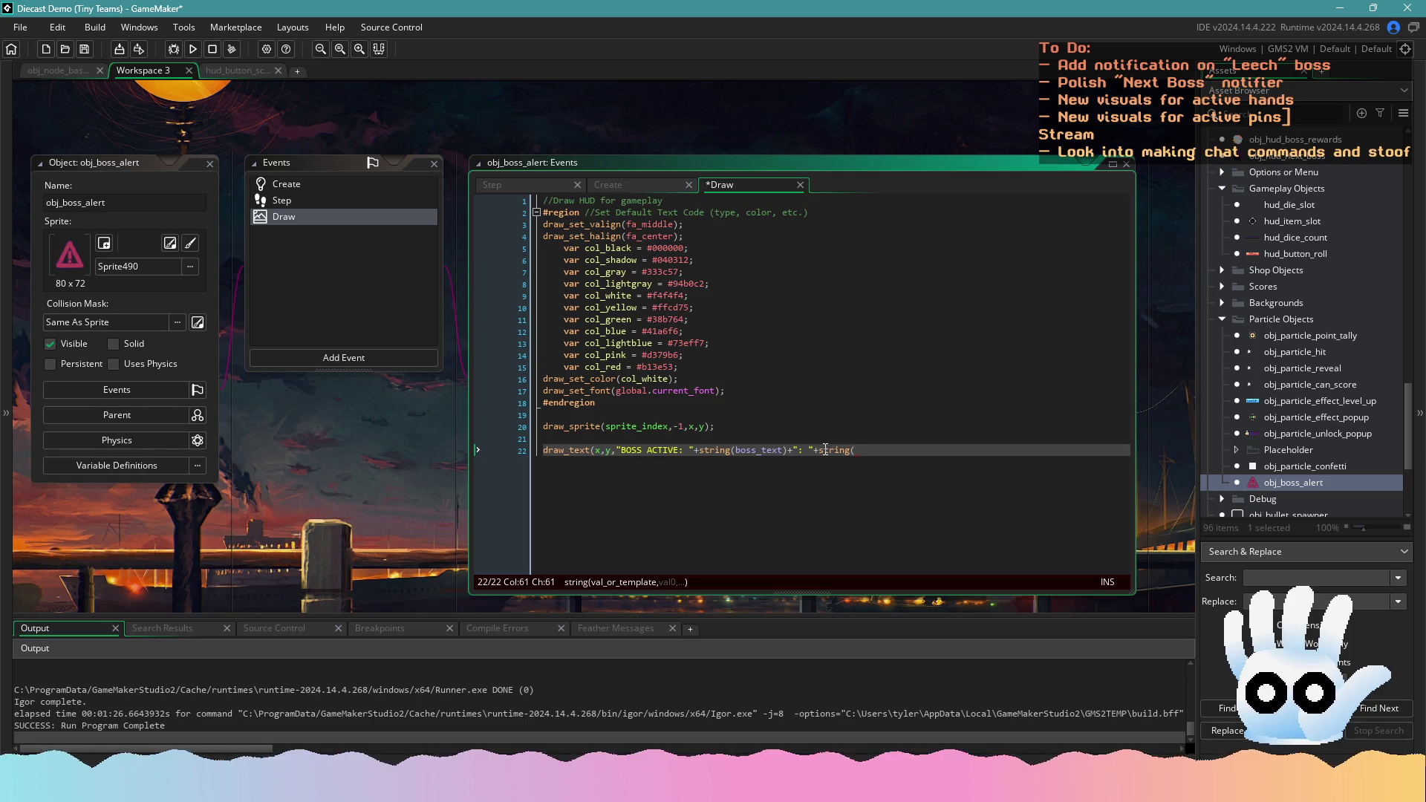
type("\"")
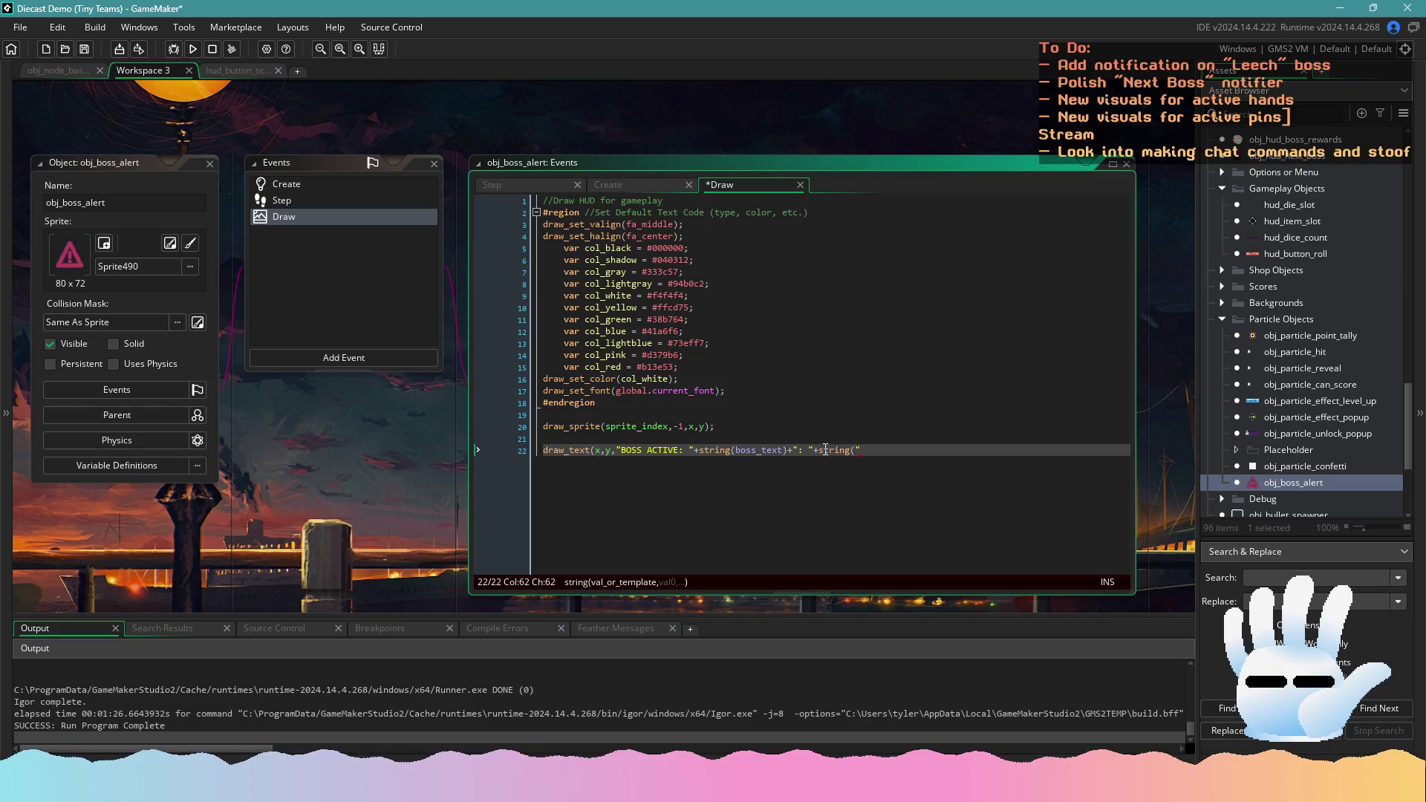
key("BackSpace")
key("BackSpace")
key("BackSpace")
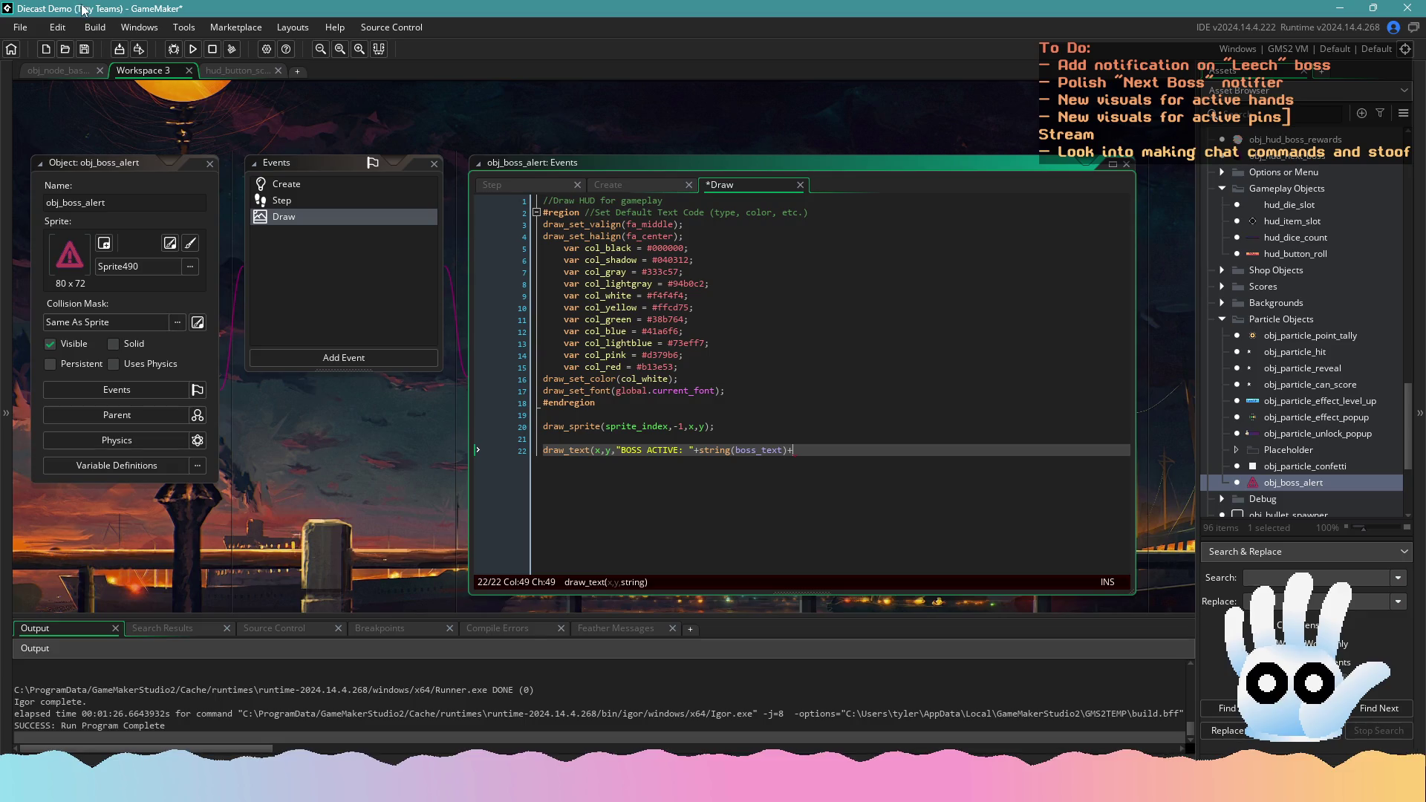
left_click(261, 73)
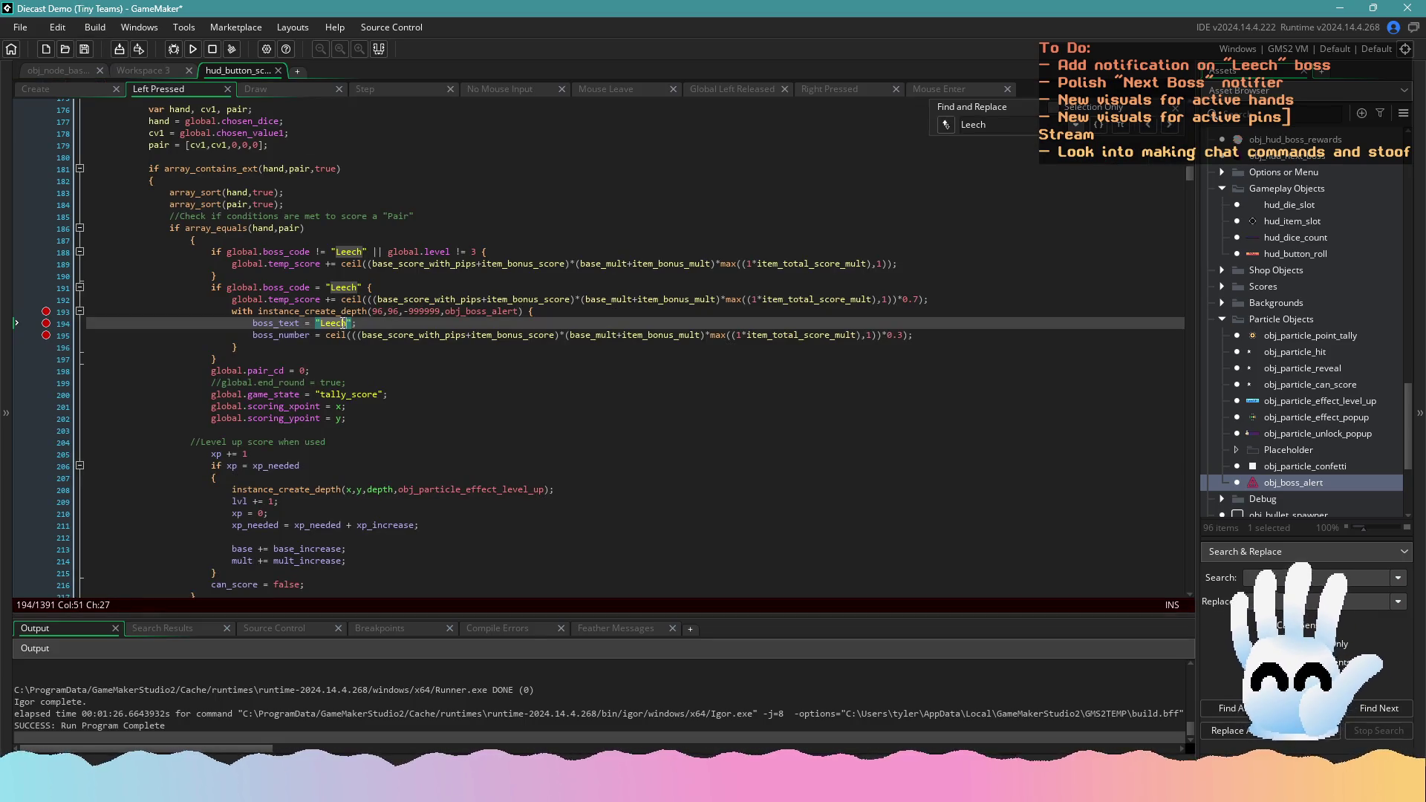
Change the Leech alert text to "Leech stole" and rename boss_text to boss_text1, saving
type("'stole")
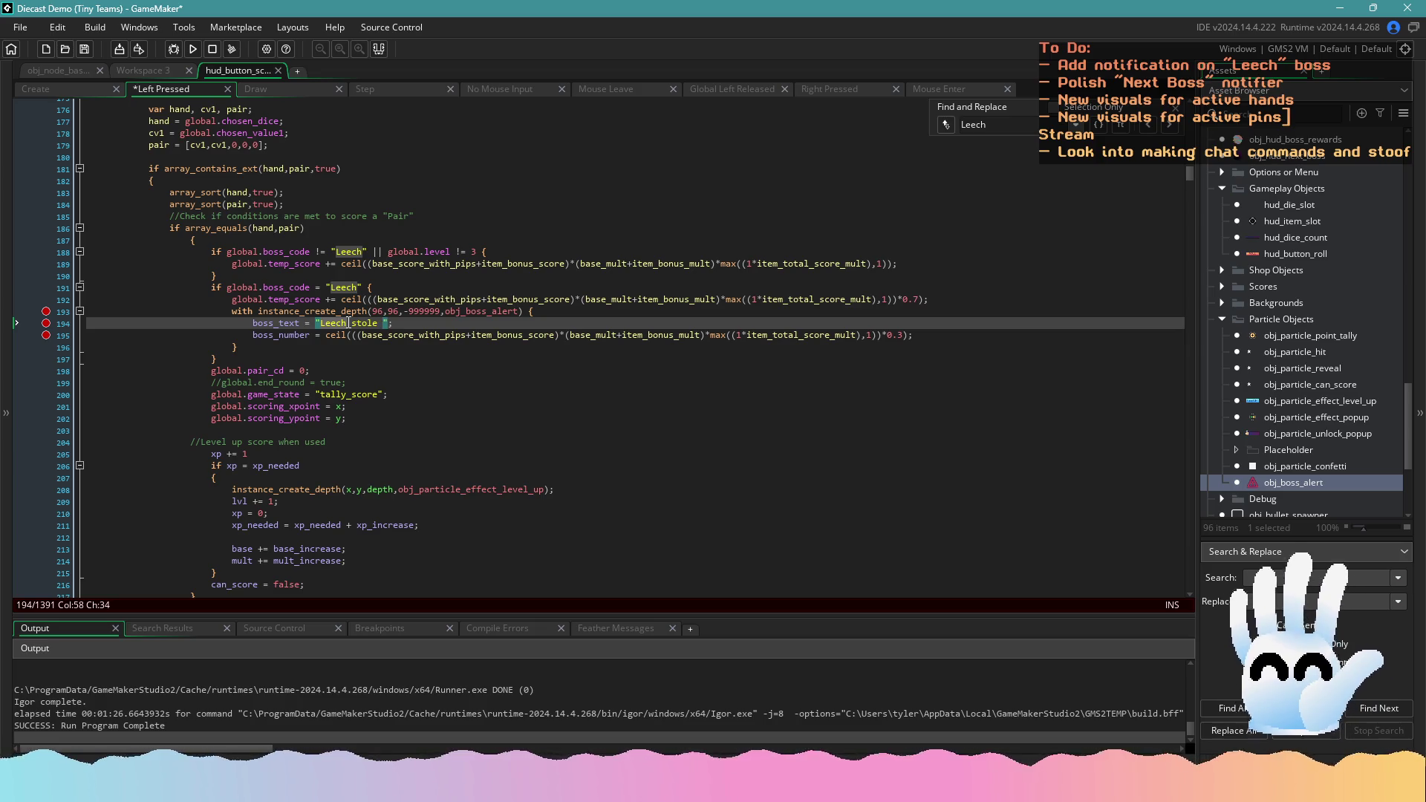
key("BackSpace")
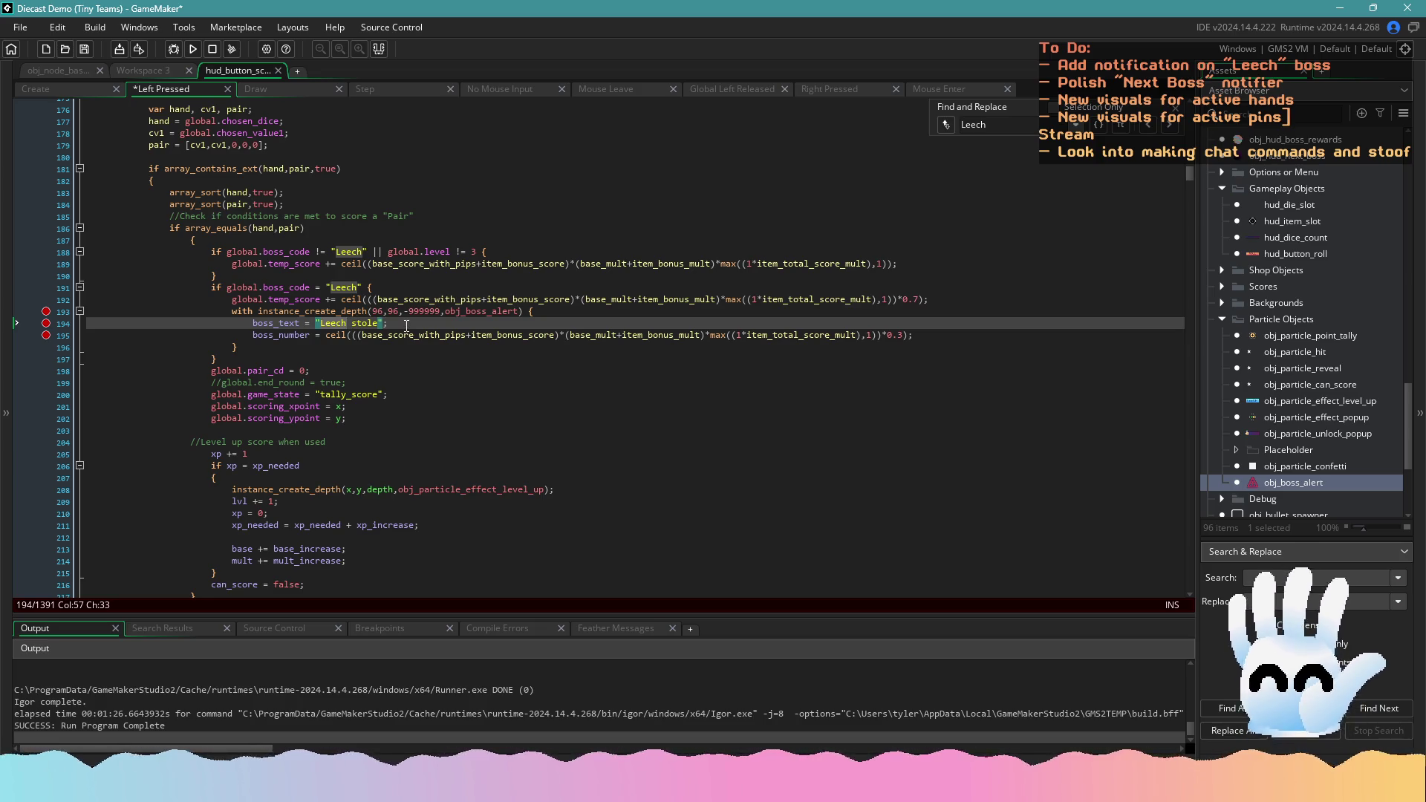
left_click(299, 324)
type("1")
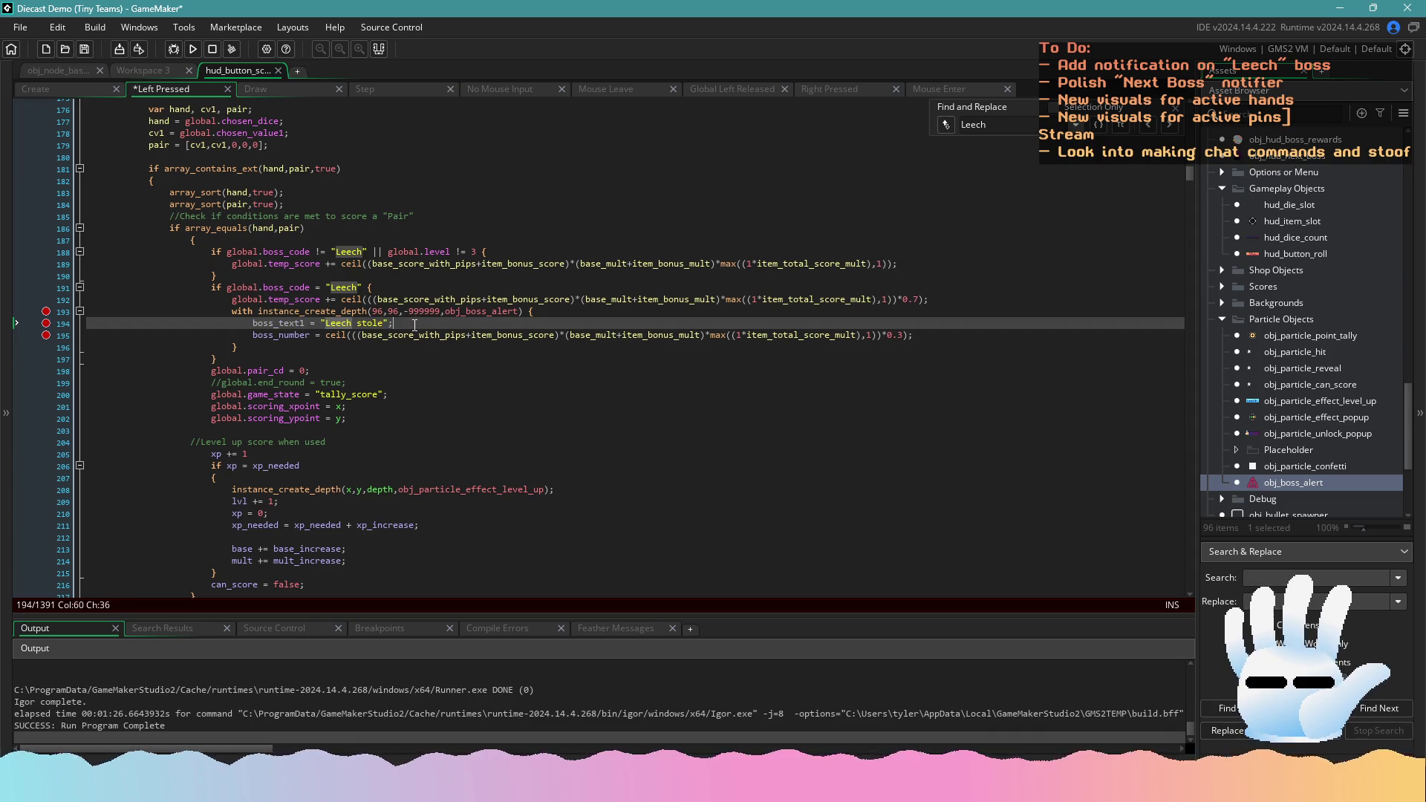
key("ctrl+z")
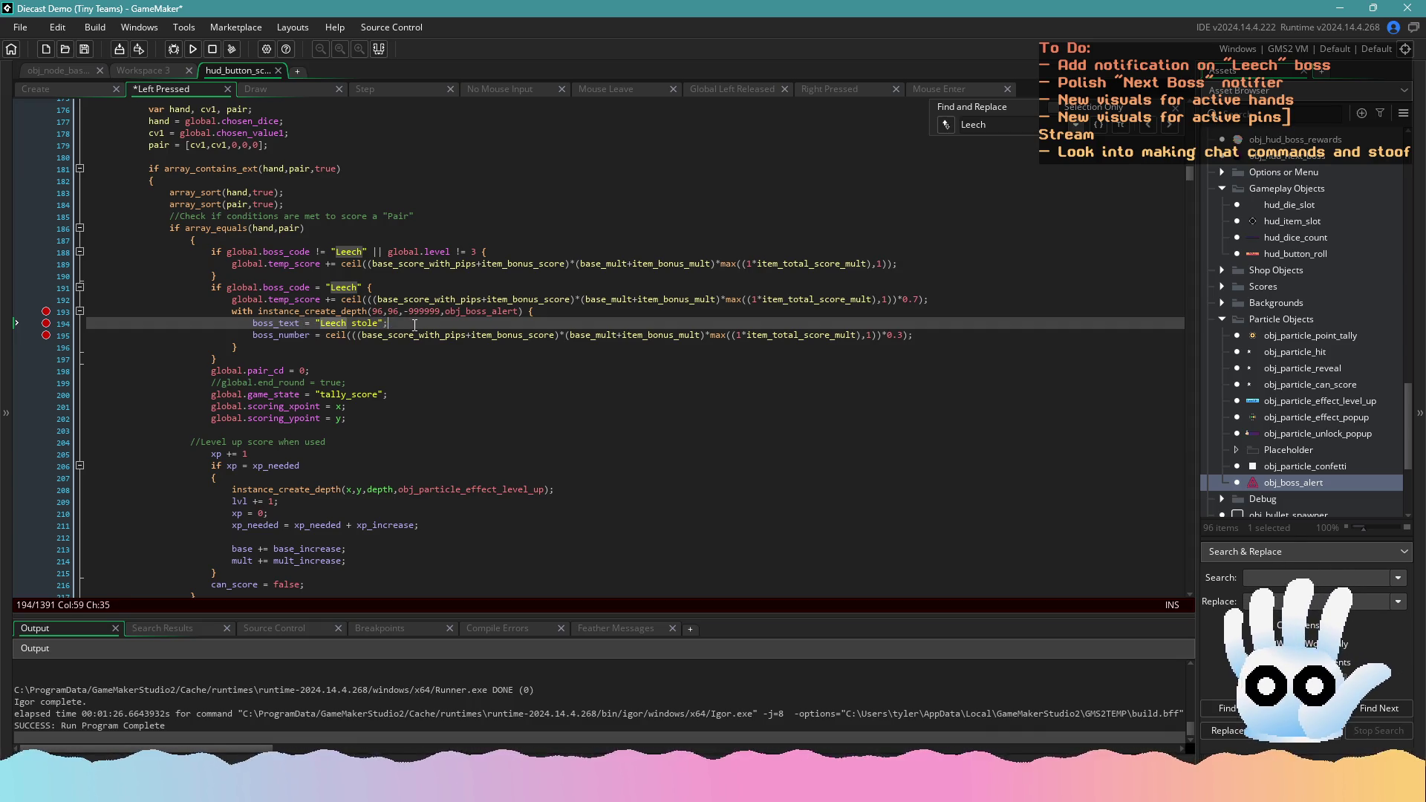
key("ctrl+s")
left_click(301, 323)
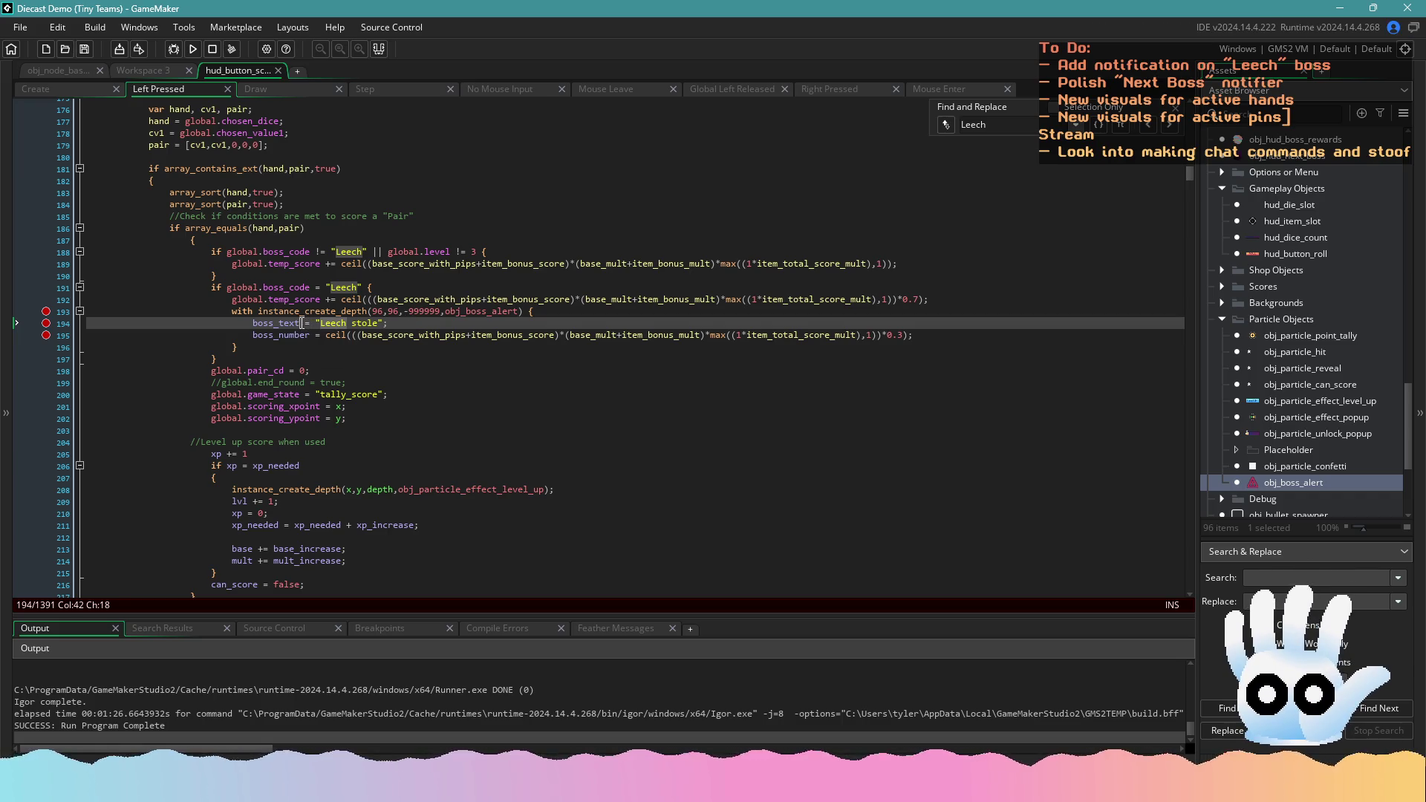
type("1")
Add boss_text2 = " POINTS!" below line 194 and save the Left Pressed event
left_click(402, 324)
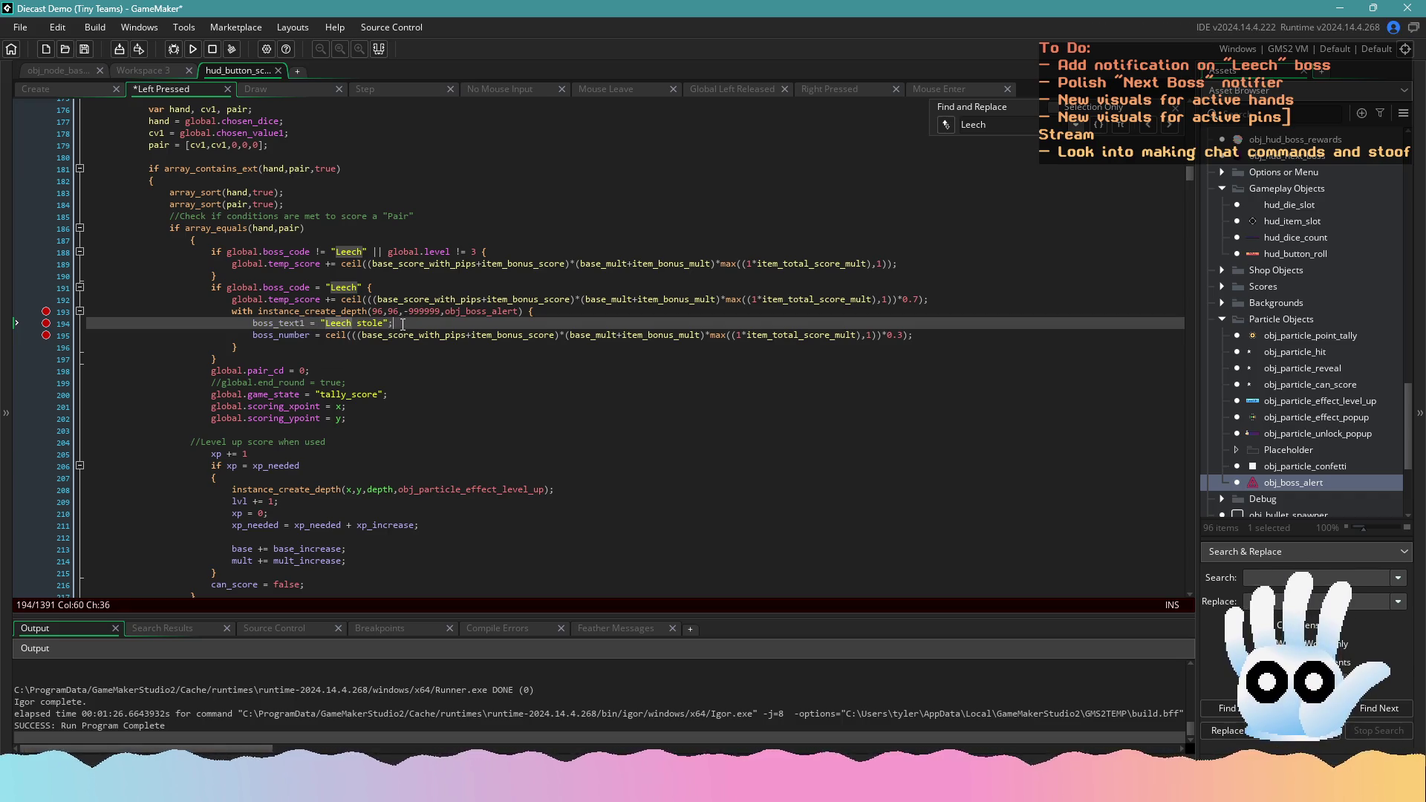
key("Return")
type("boss_text")
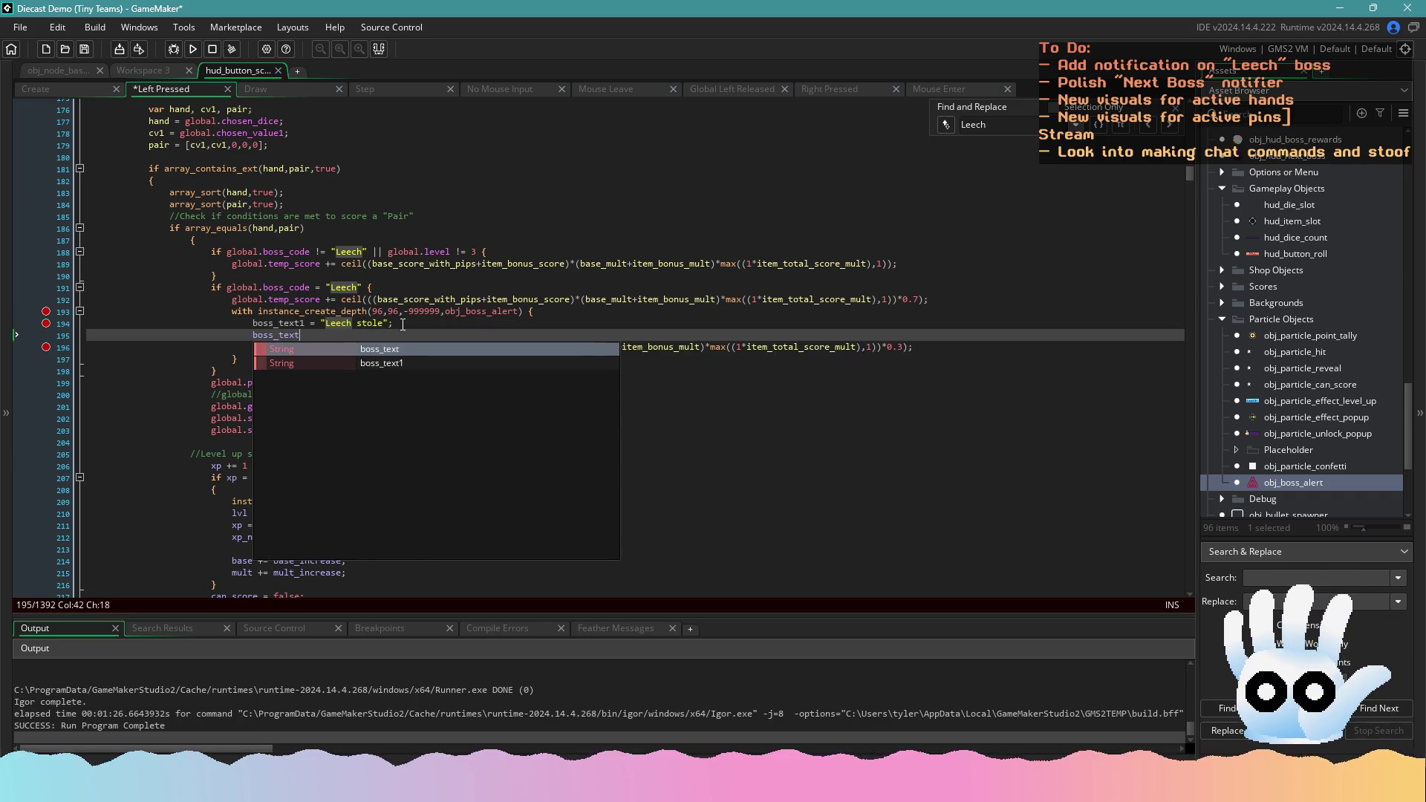
type("2 = \"")
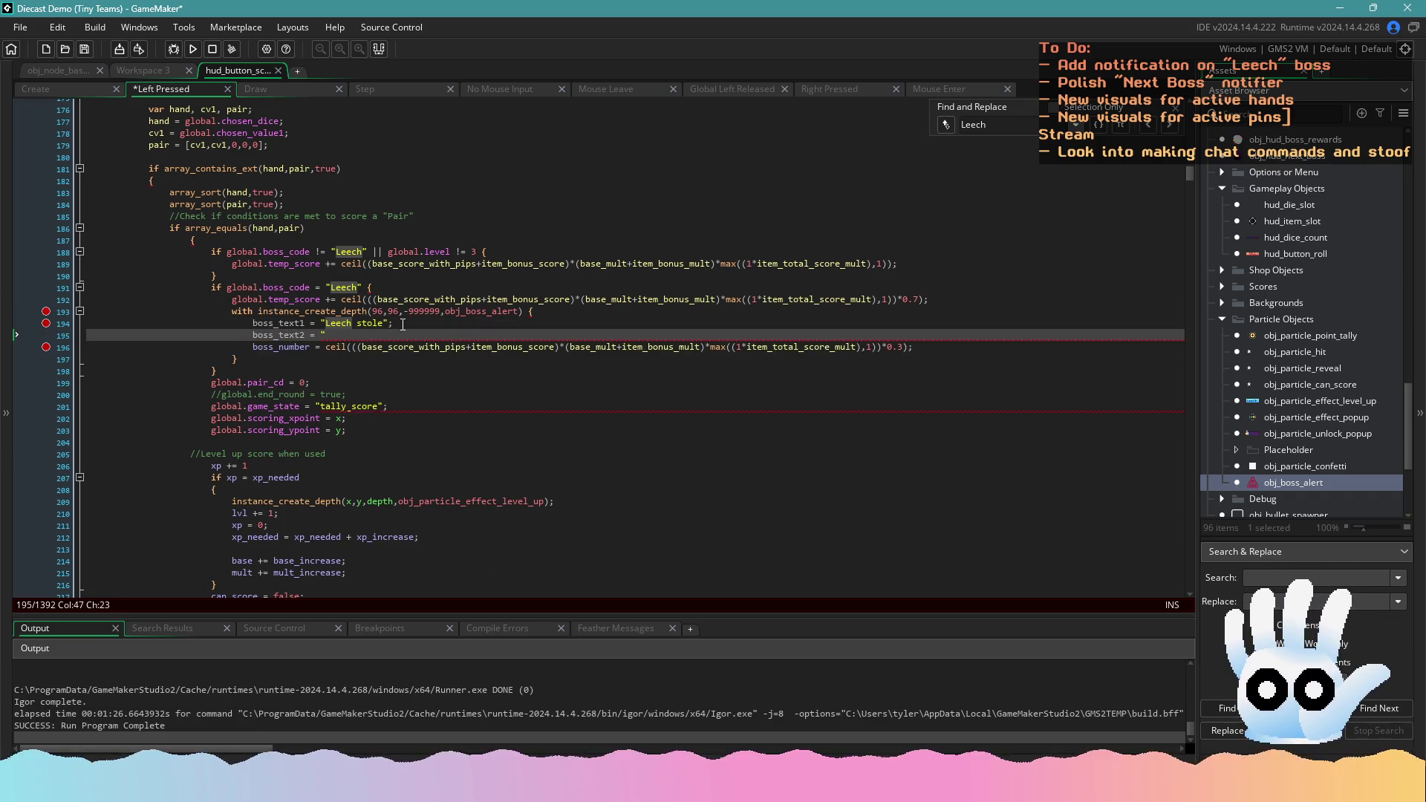
type("points")
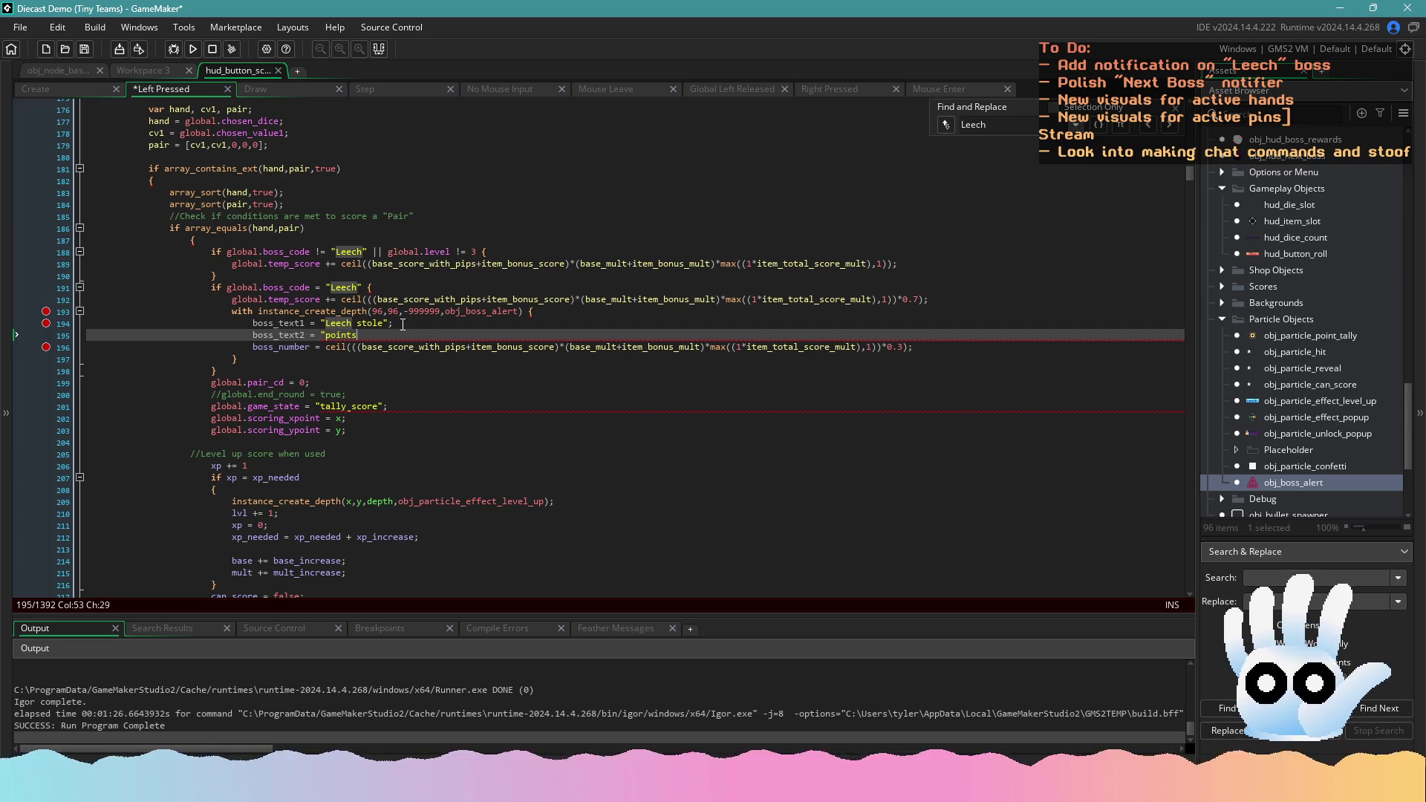
key("BackSpace")
key("BackSpace")
key("BackSpace")
type("p")
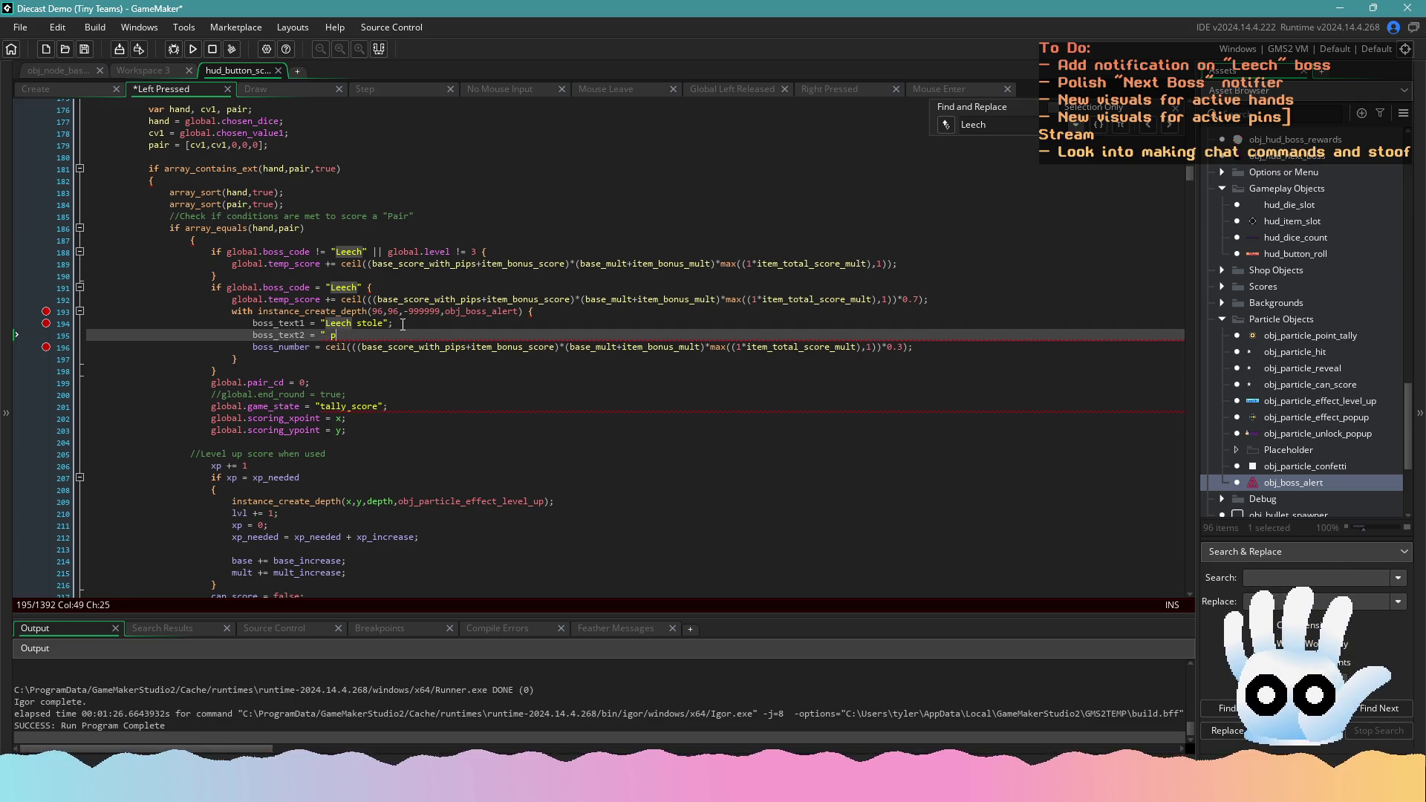
key("BackSpace")
type("POINTS")
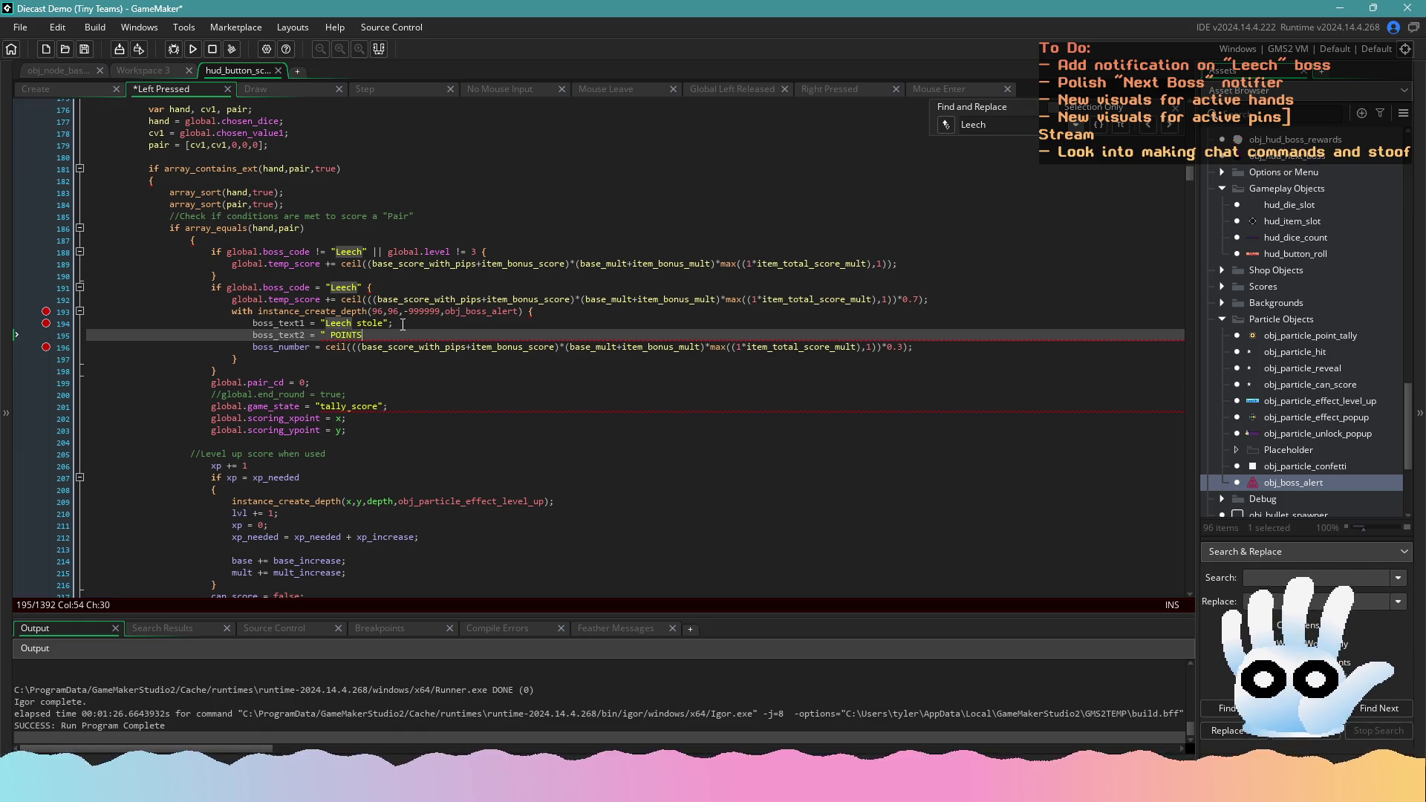
type("!")
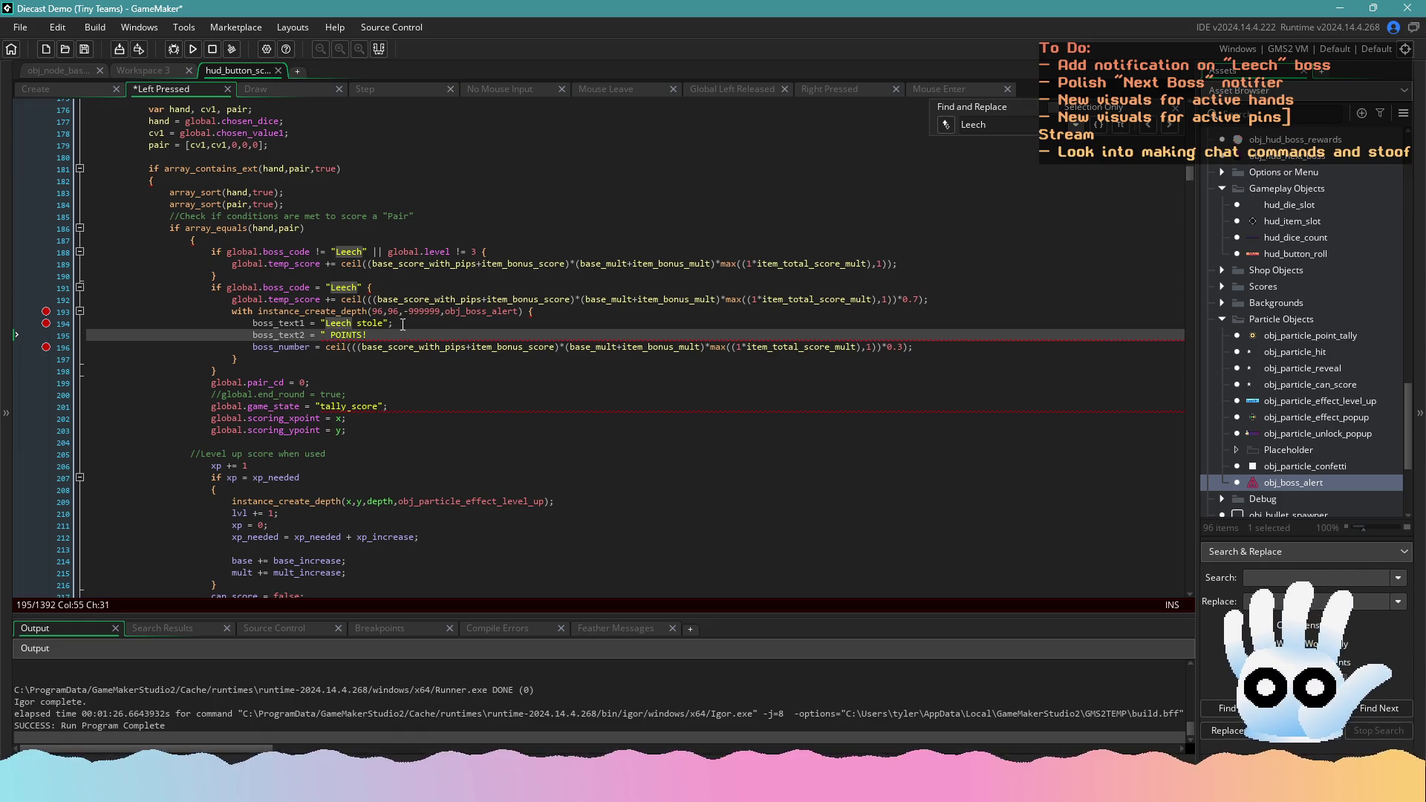
type("\";")
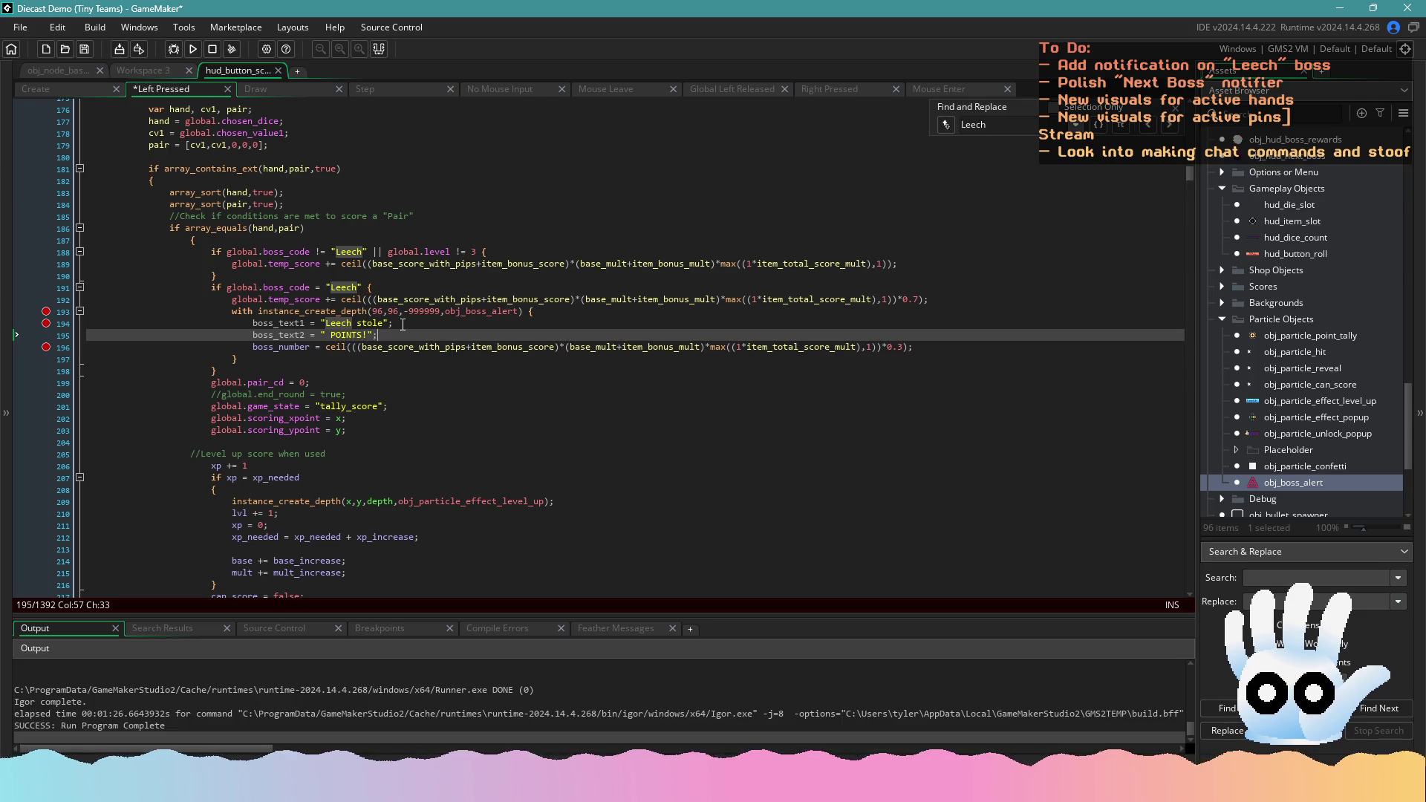
key("ctrl+s")
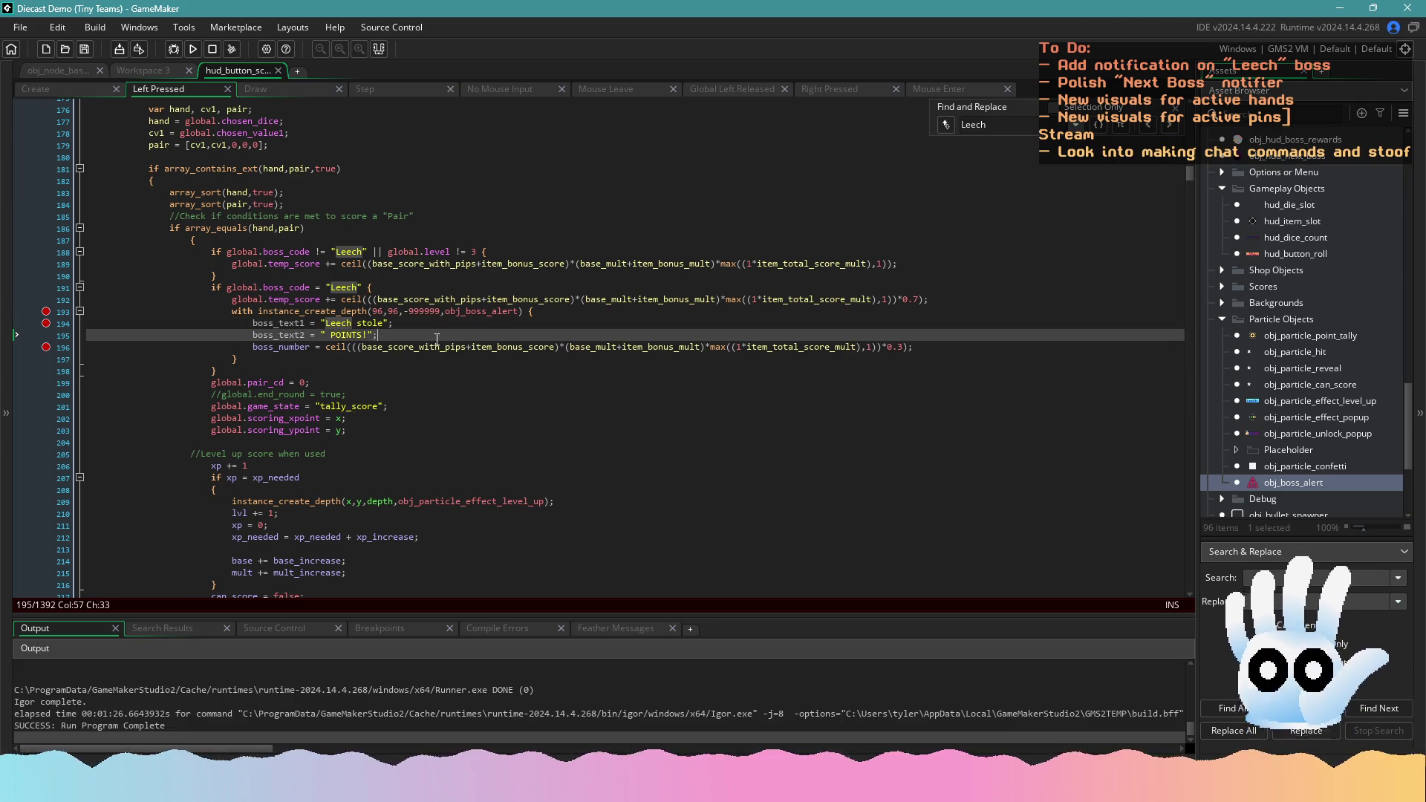
left_click(424, 346)
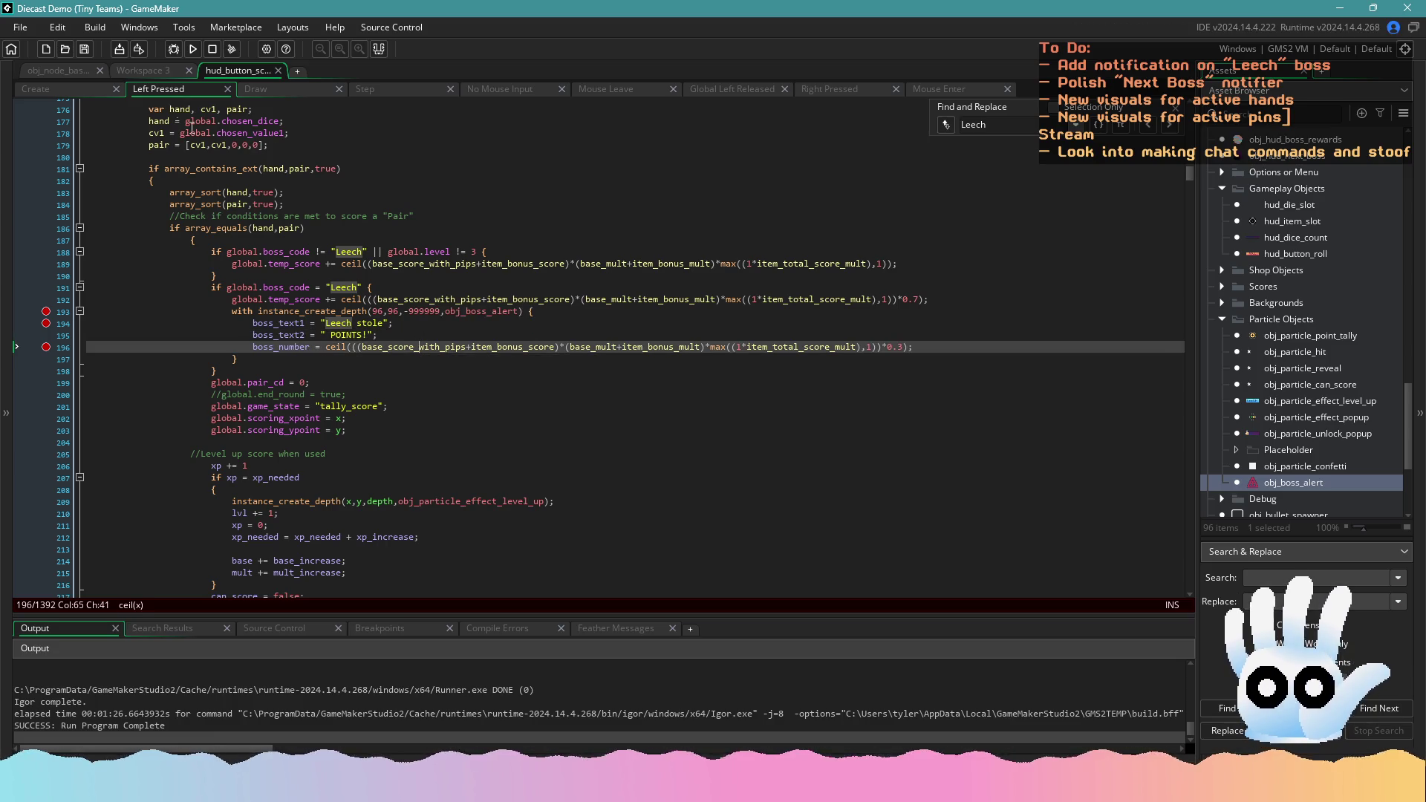
left_click(138, 69)
left_click(688, 454)
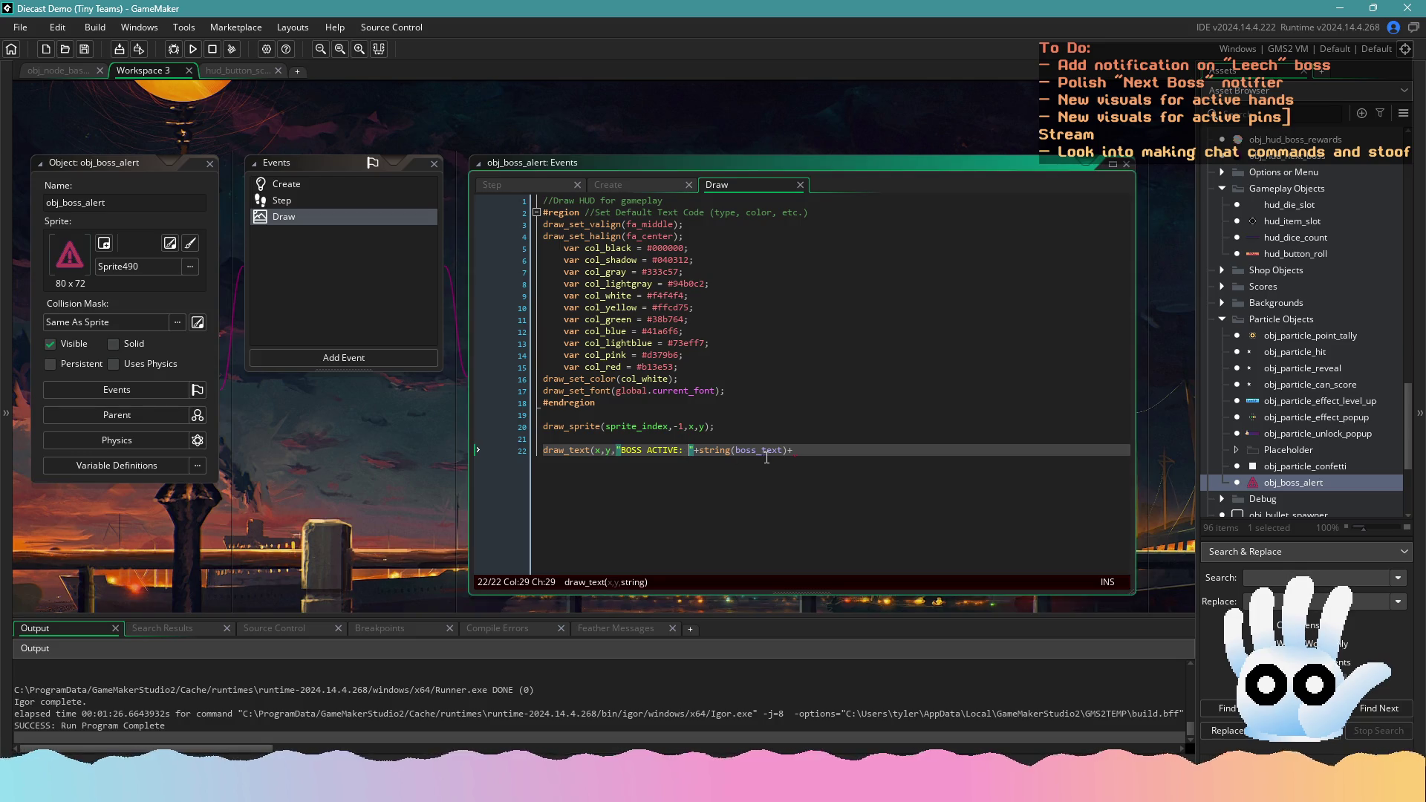
Rename boss_text to boss_text1 in obj_boss_alert's Draw and Create events
left_click(783, 450)
type("1")
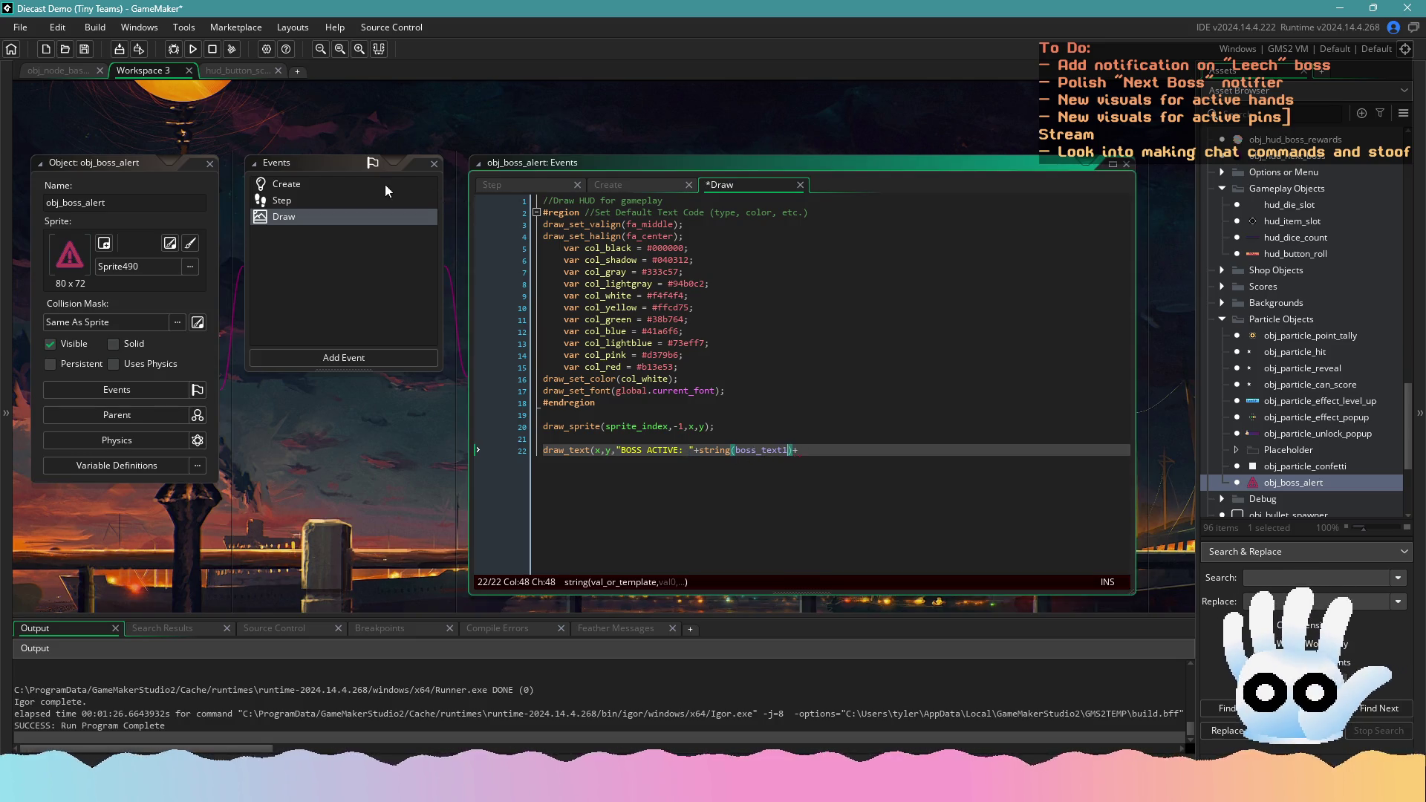
left_click(385, 184)
double_click(358, 184)
left_click(583, 213)
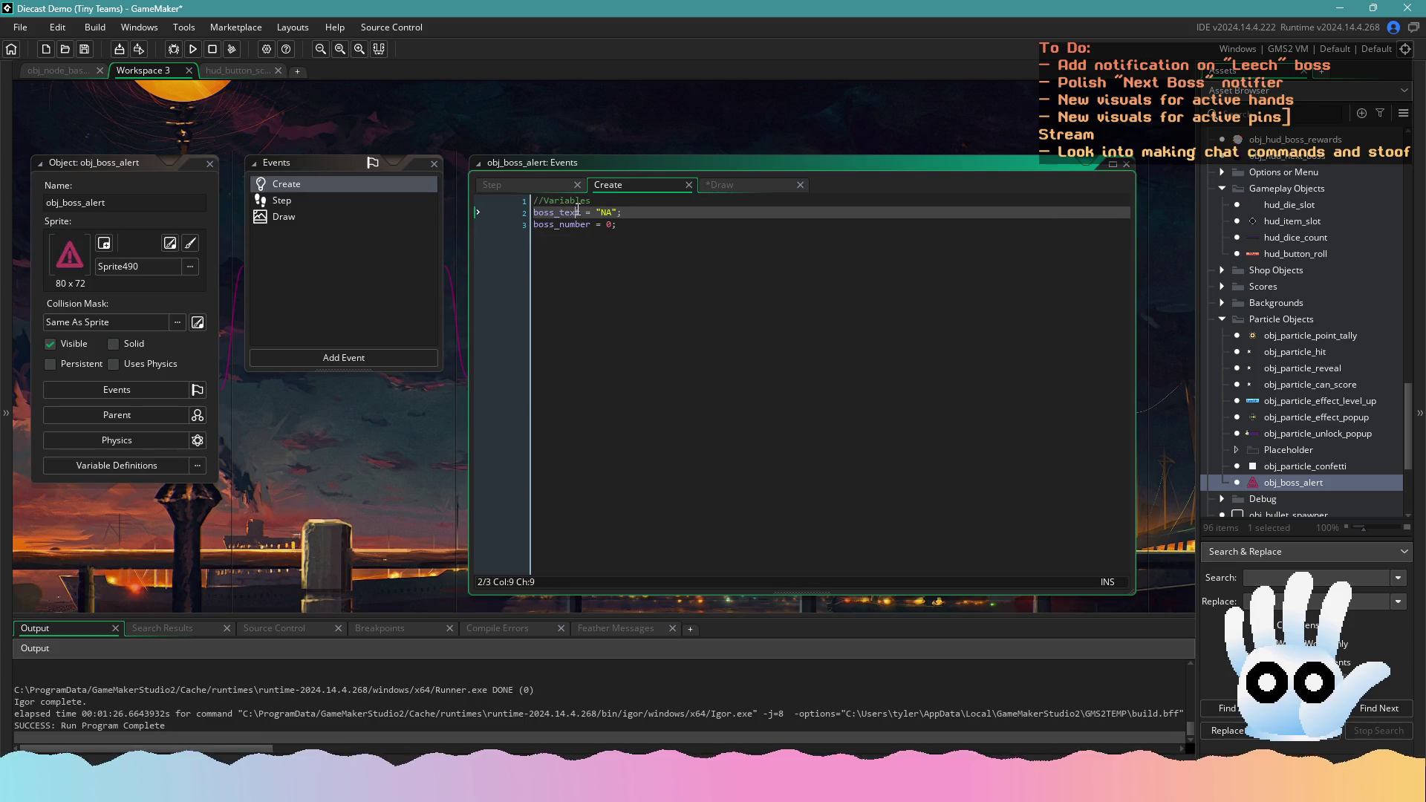
type("1")
Duplicate the Create line as boss_text2 = "NA", remove the stray backslash, and save
key("shift+Home")
key("ctrl+c")
key("End")
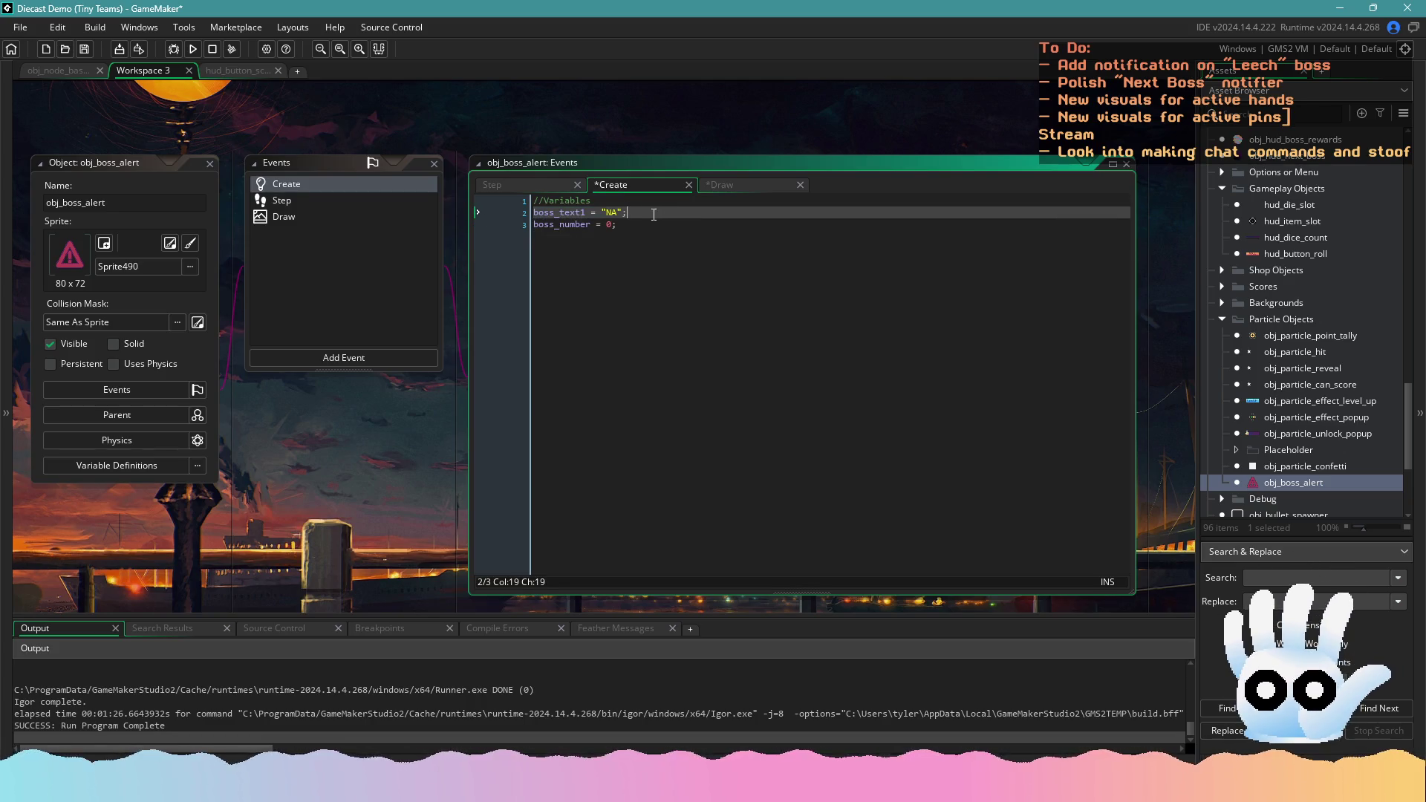
key("Return")
key("ctrl+v")
left_click(591, 225)
key("BackSpace")
type("2")
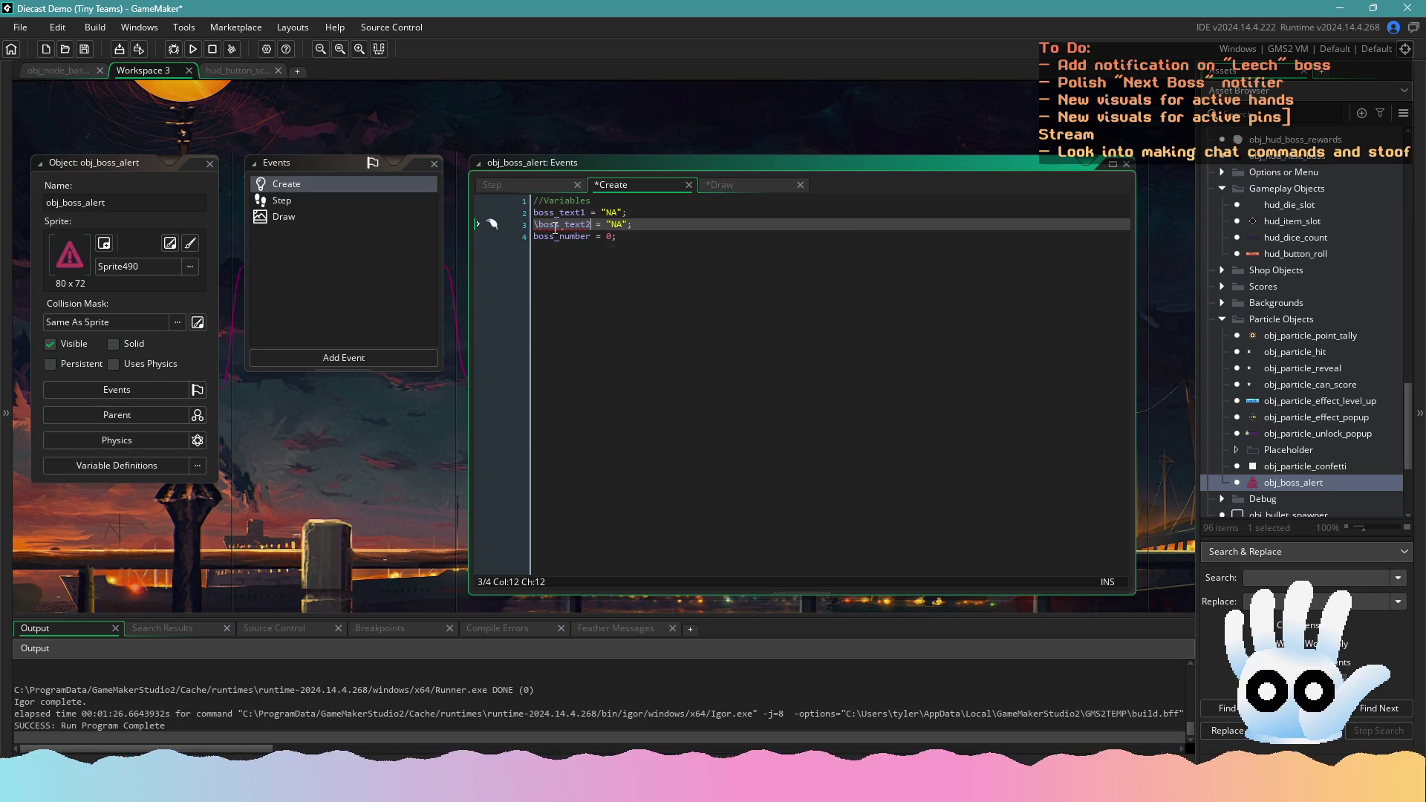
left_click(539, 224)
key("BackSpace")
key("ctrl+s")
left_click(346, 198)
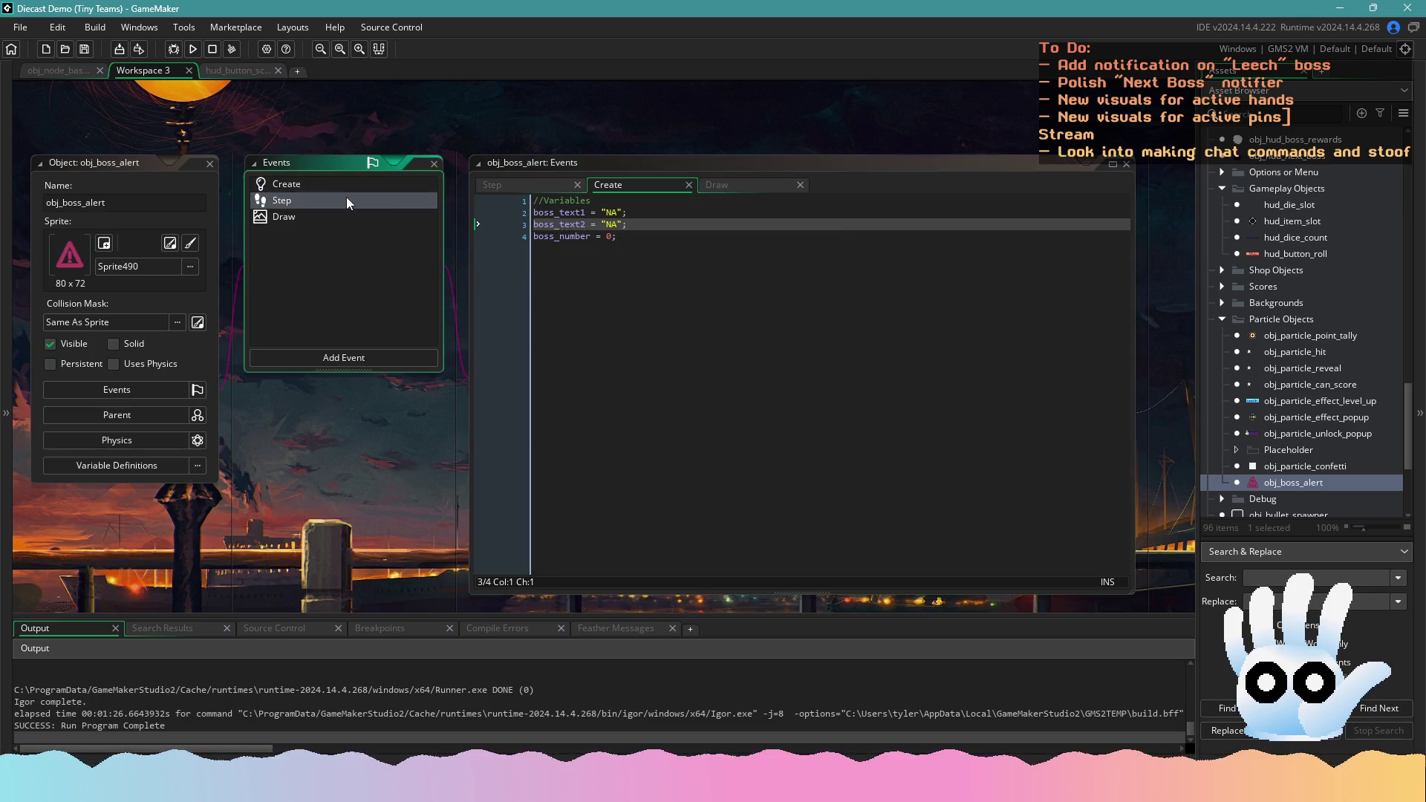
left_click(345, 216)
left_click(767, 370)
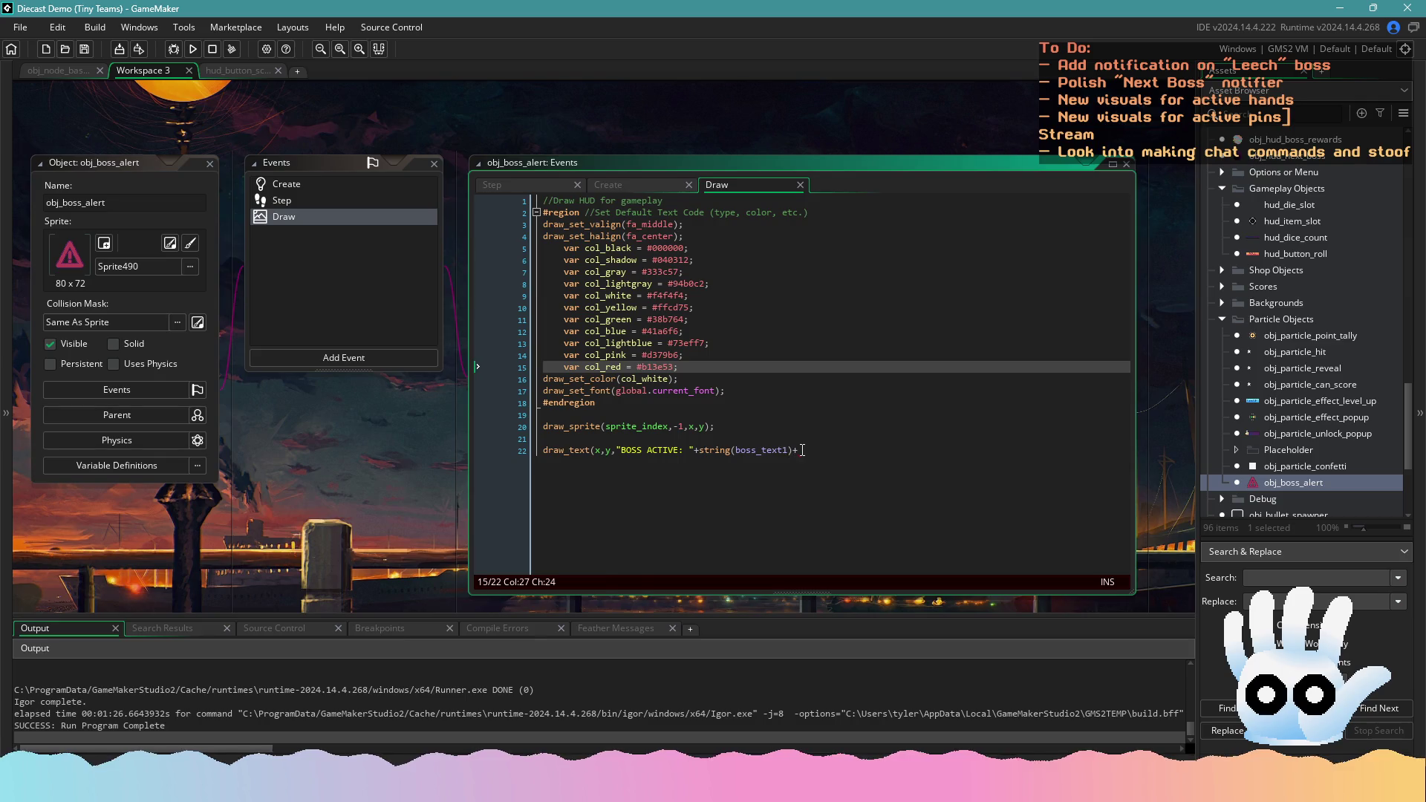
Extend line 22's draw_text with " "+string(boss_number)+string(boss_text2) after boss_text1
left_click(815, 452)
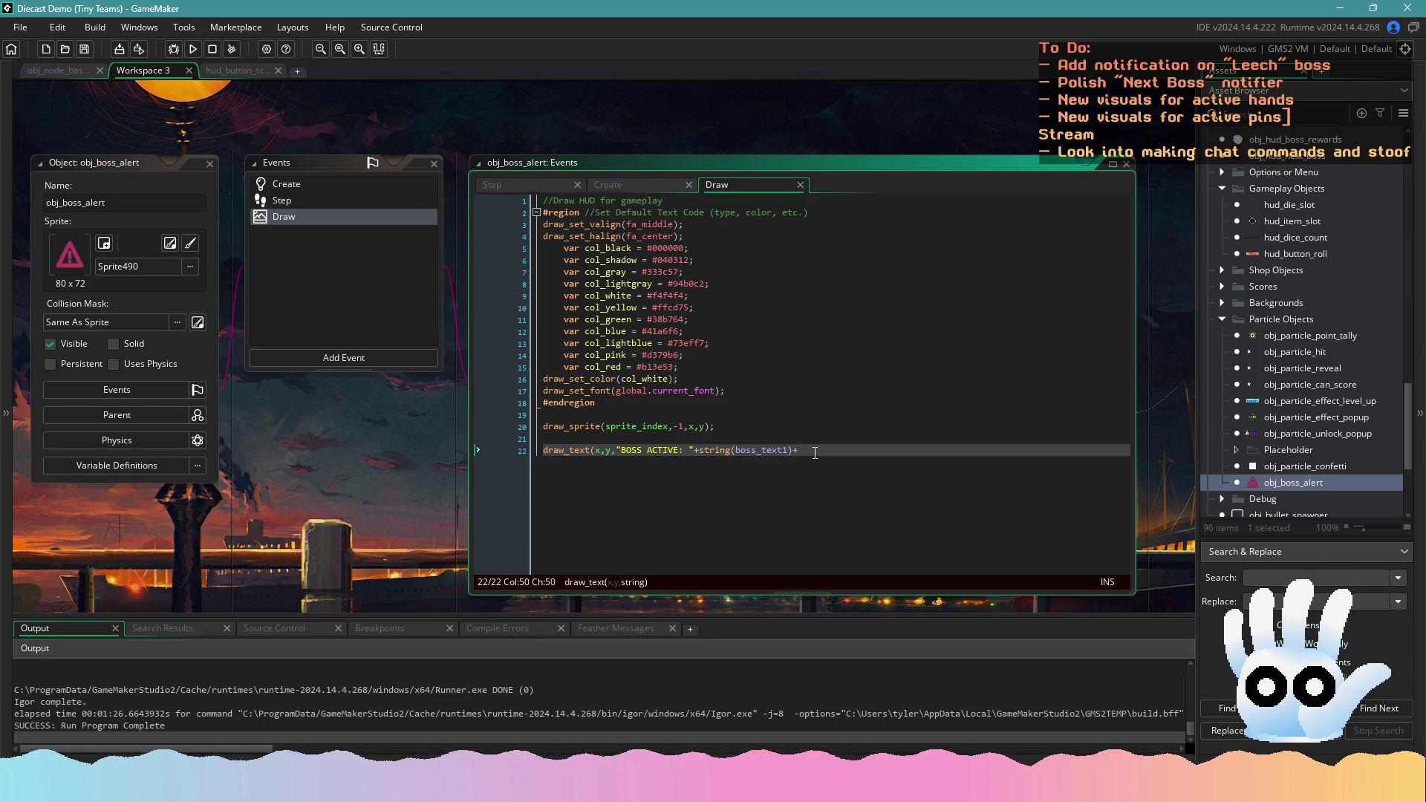
type("\"")
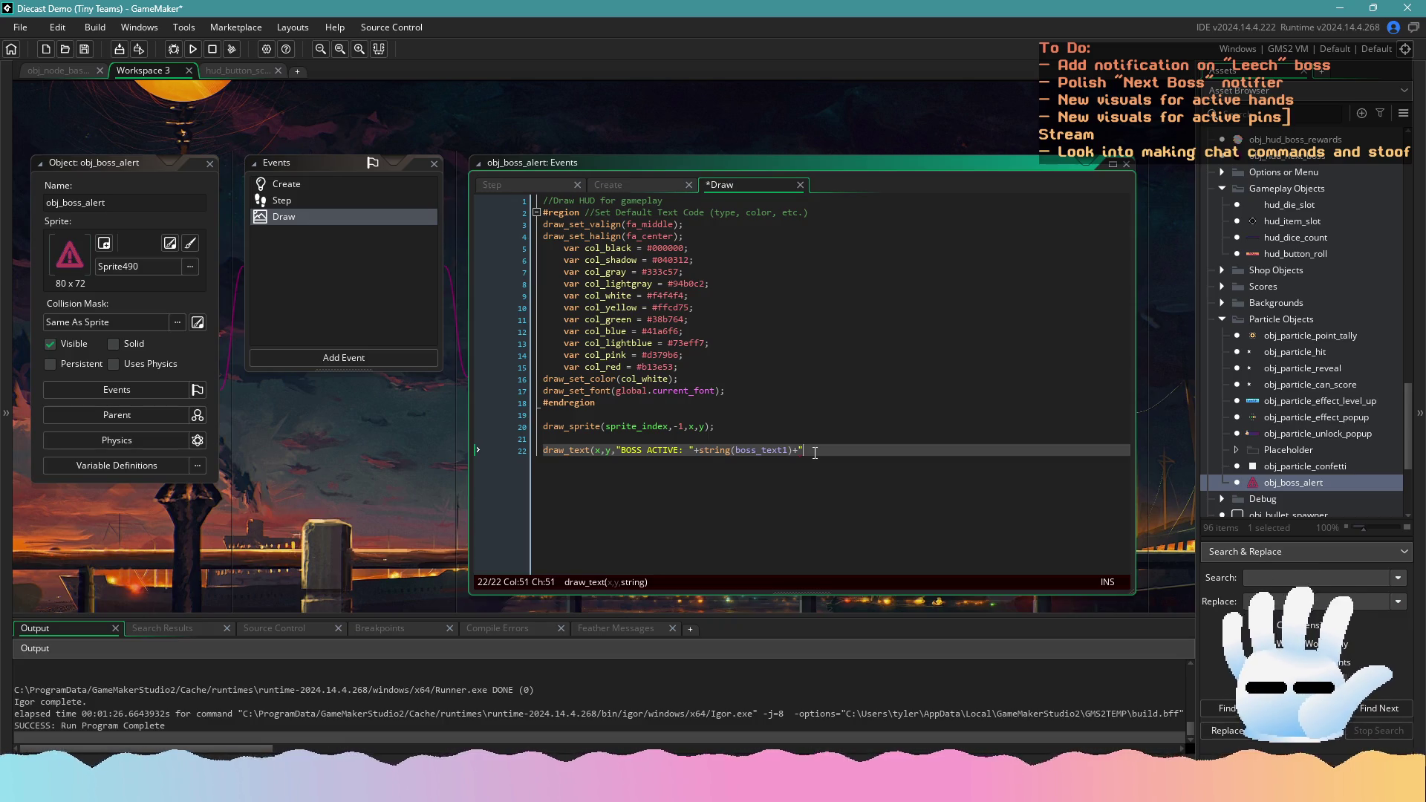
type(" \"")
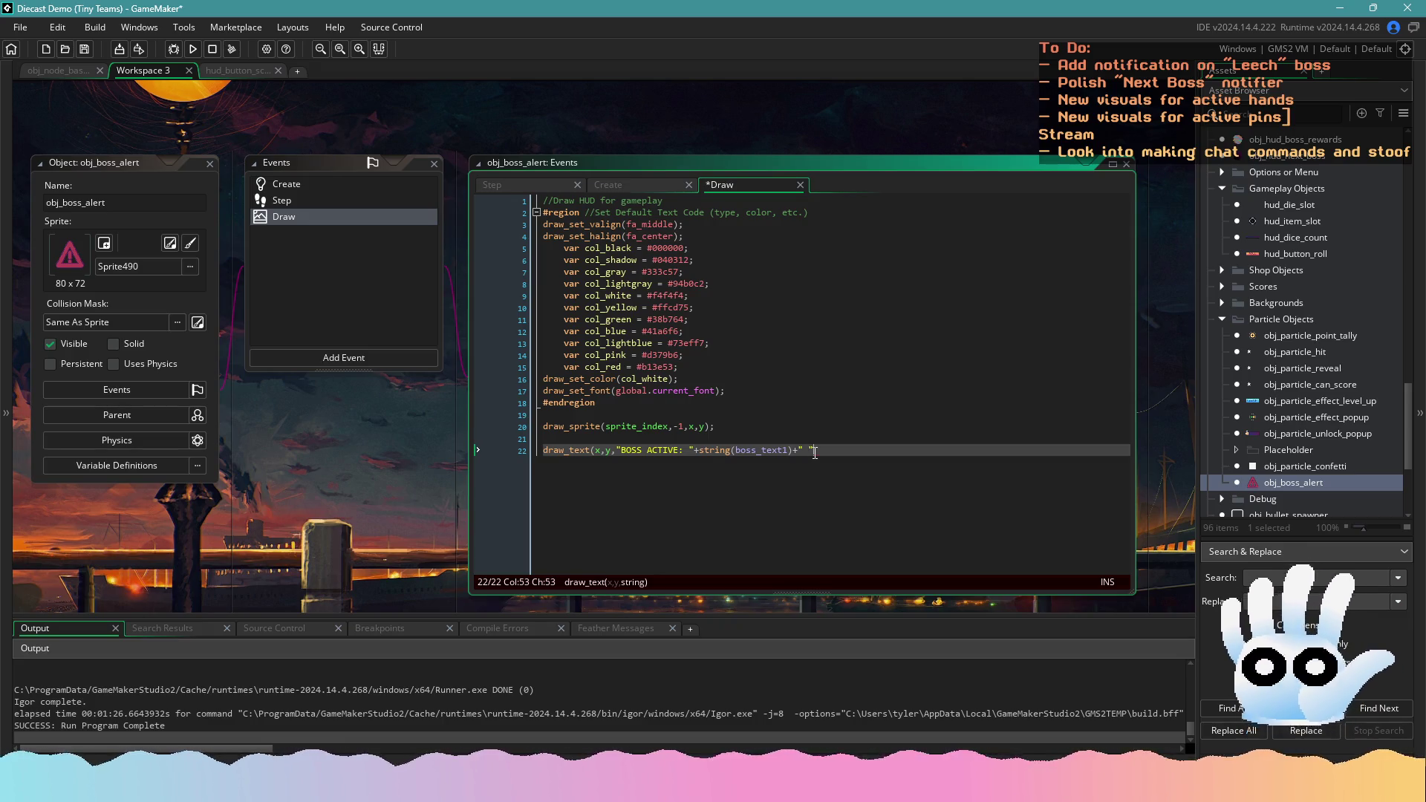
type("+strin")
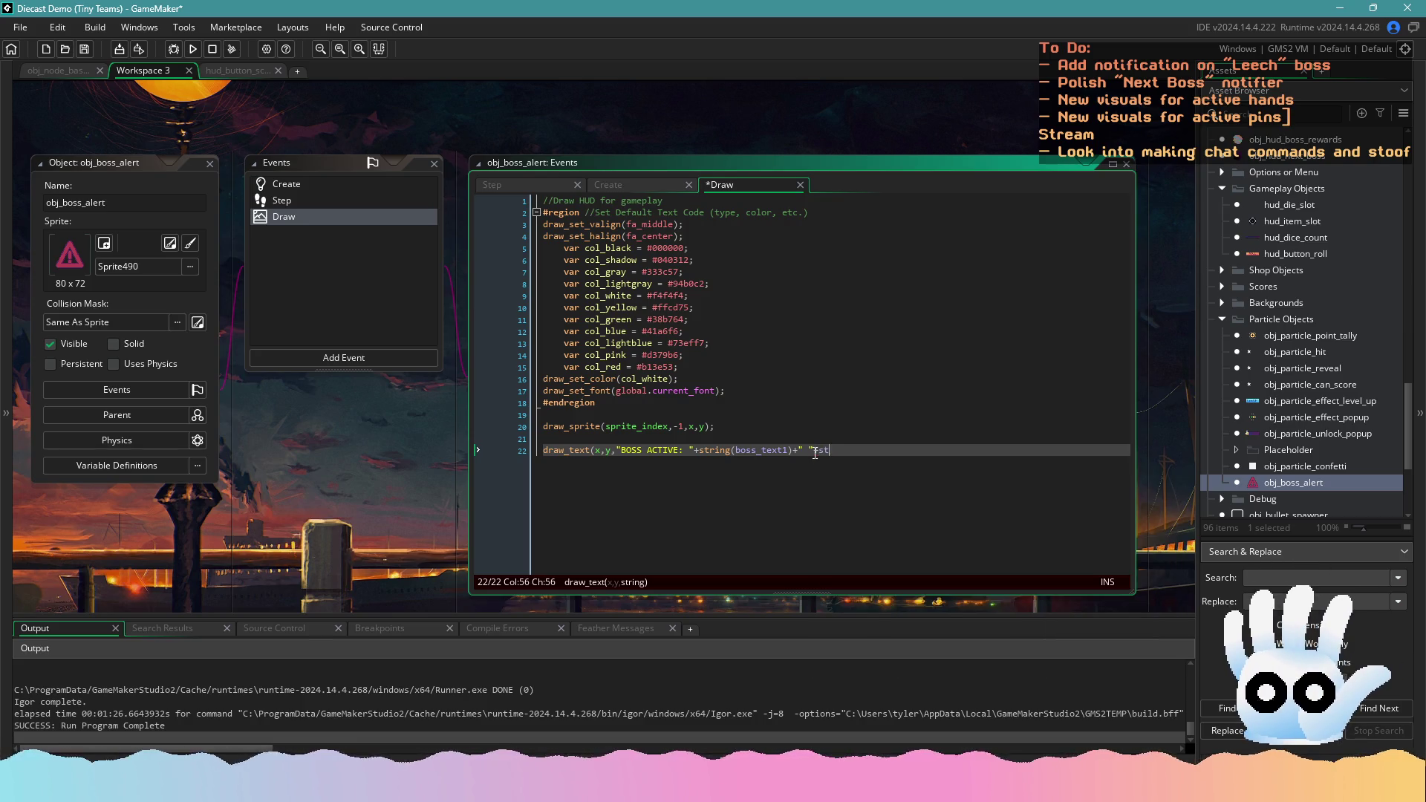
type("g(bo")
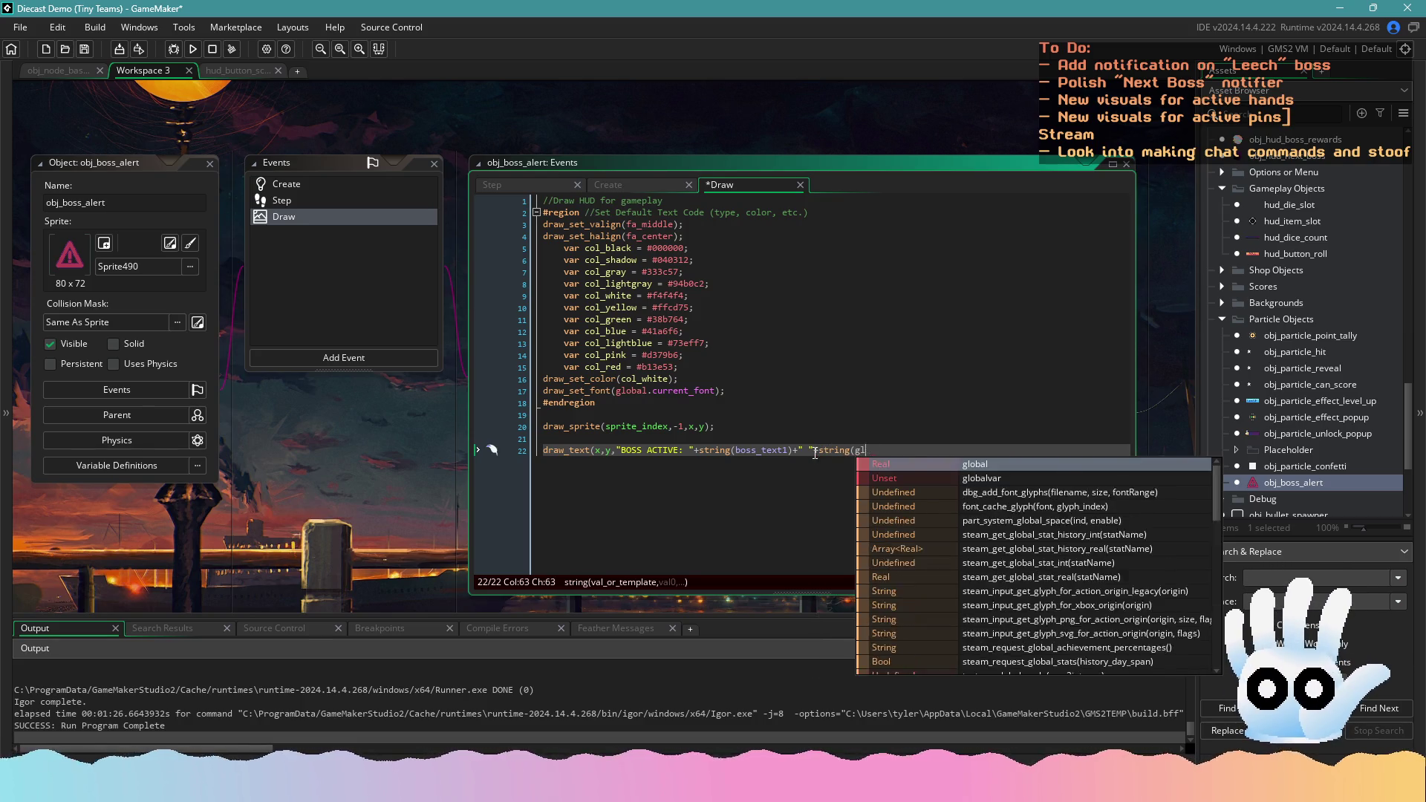
type("ss_")
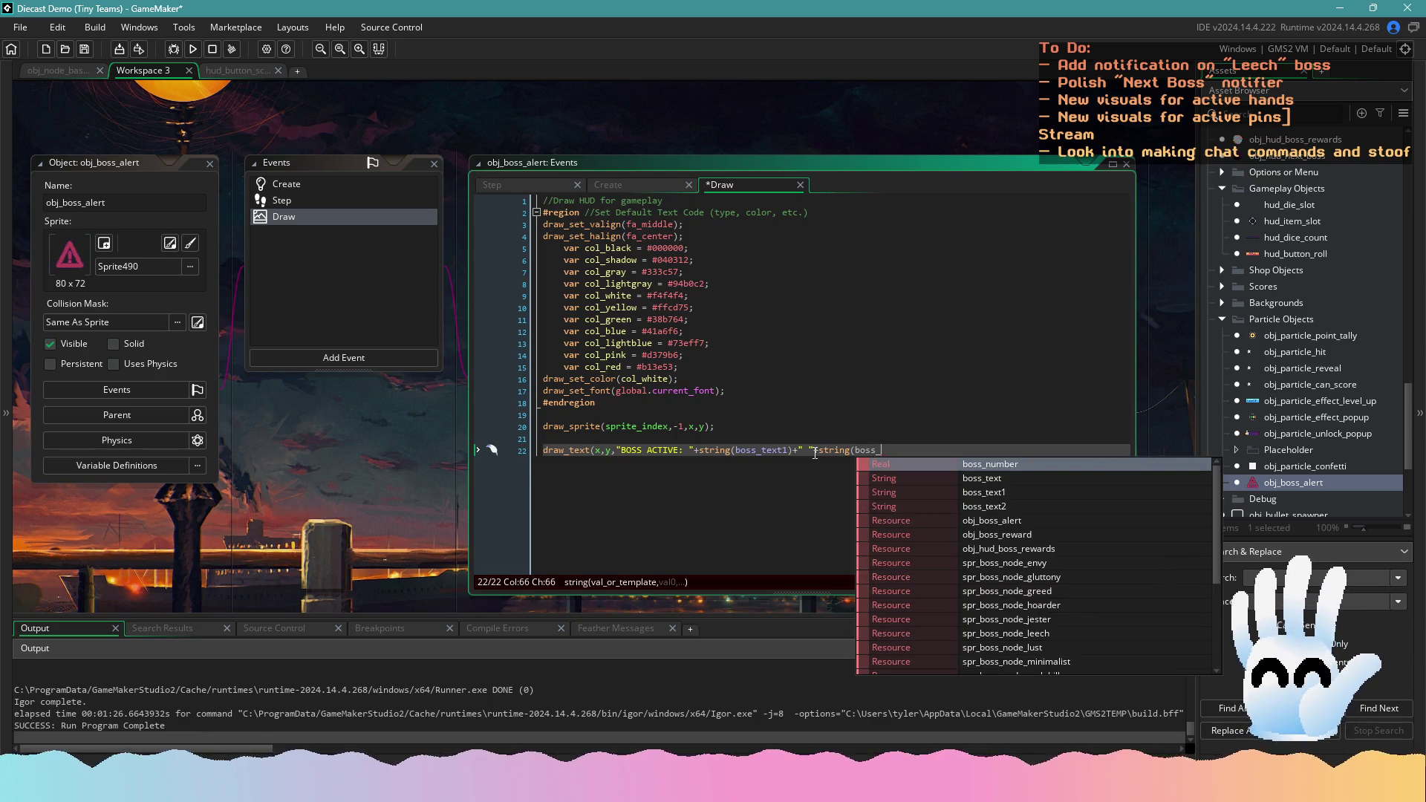
key("Return")
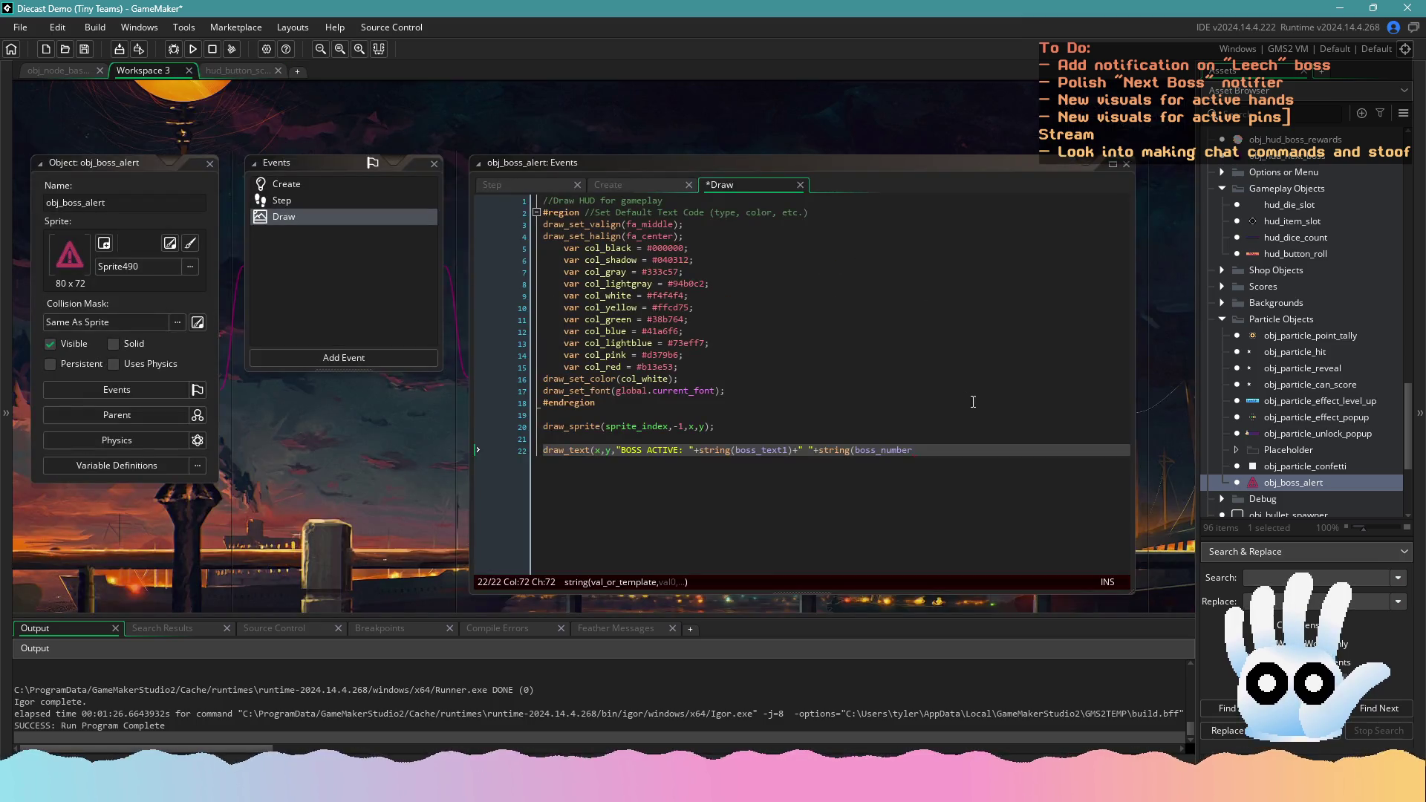
left_click_drag(973, 438, 980, 444)
left_click(972, 447)
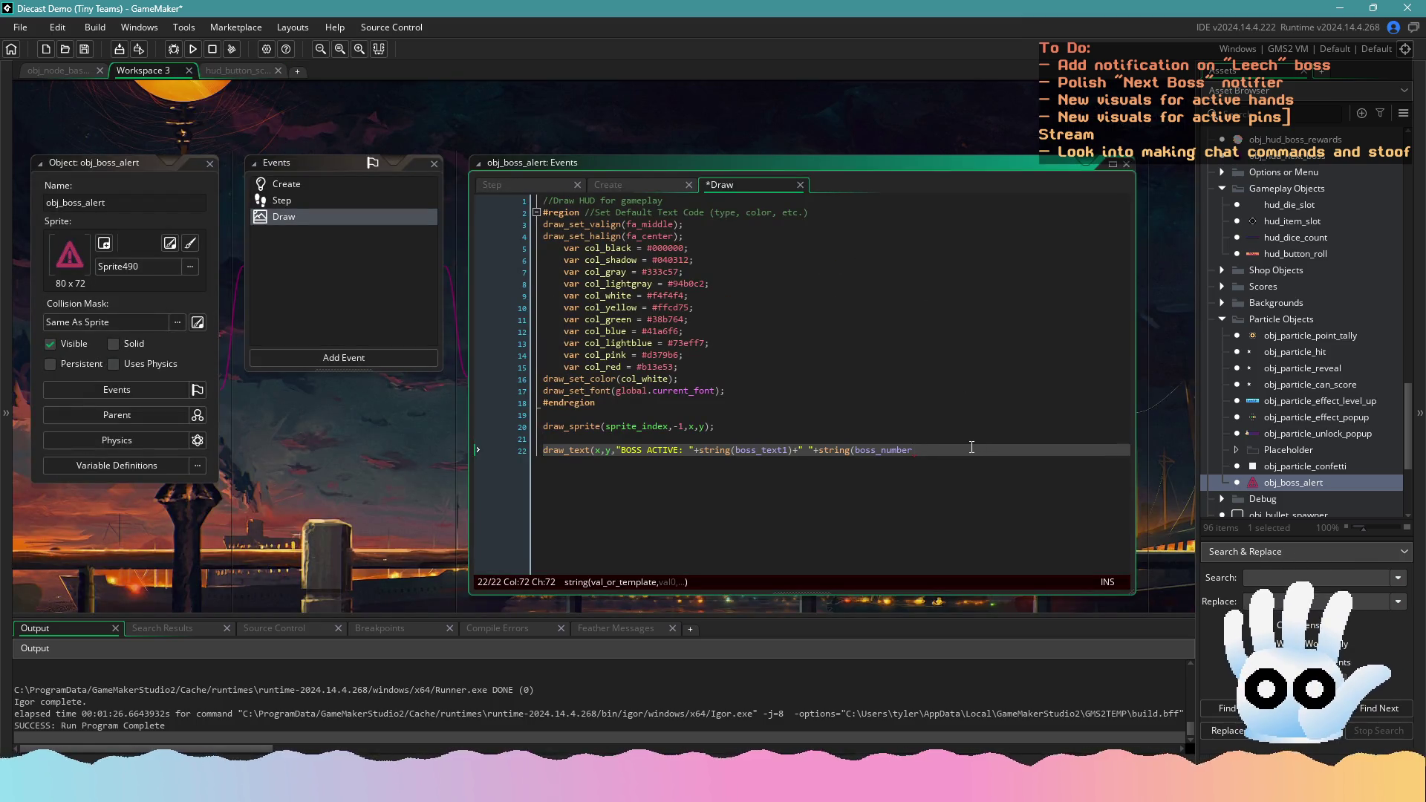
type("+")
key("BackSpace")
type(")")
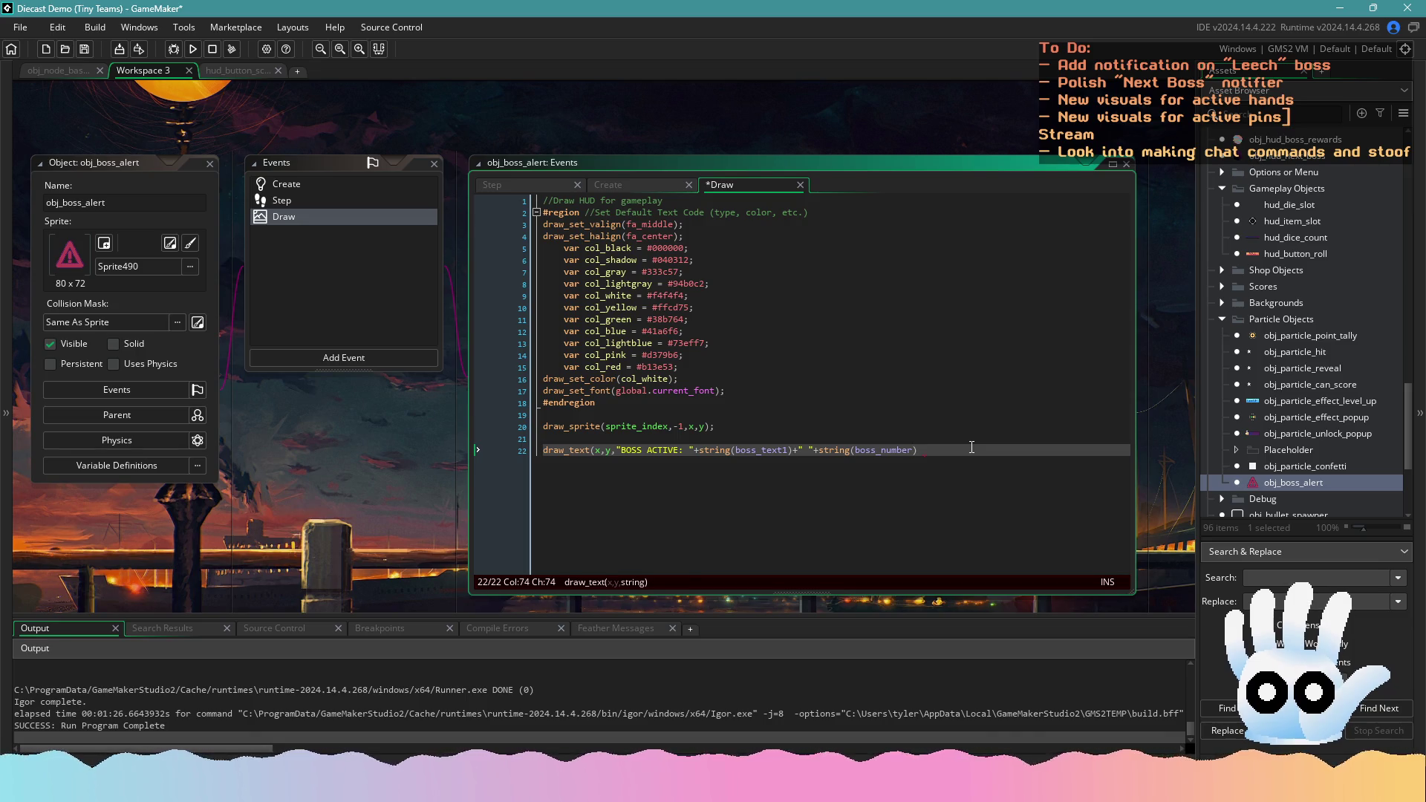
type("+")
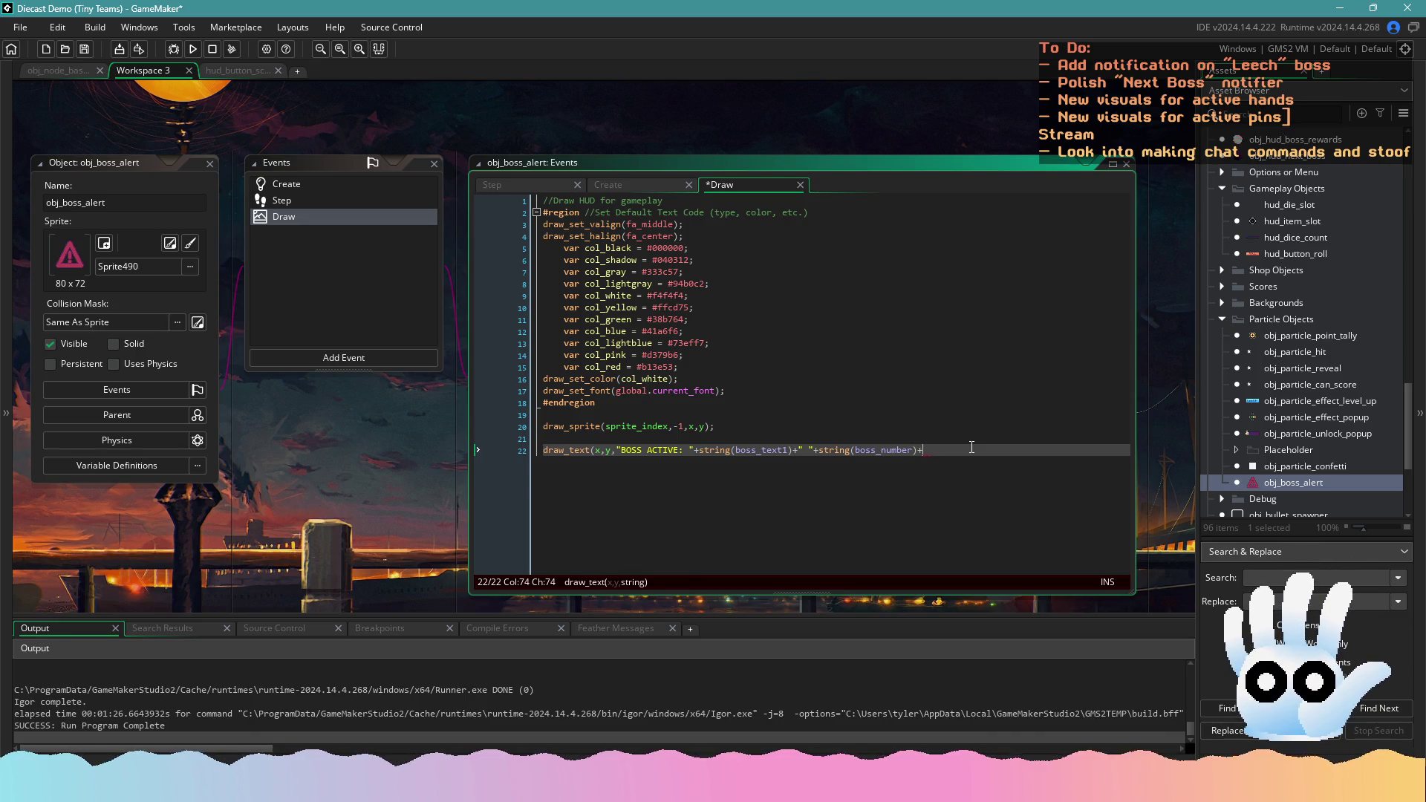
type("string(boss_te")
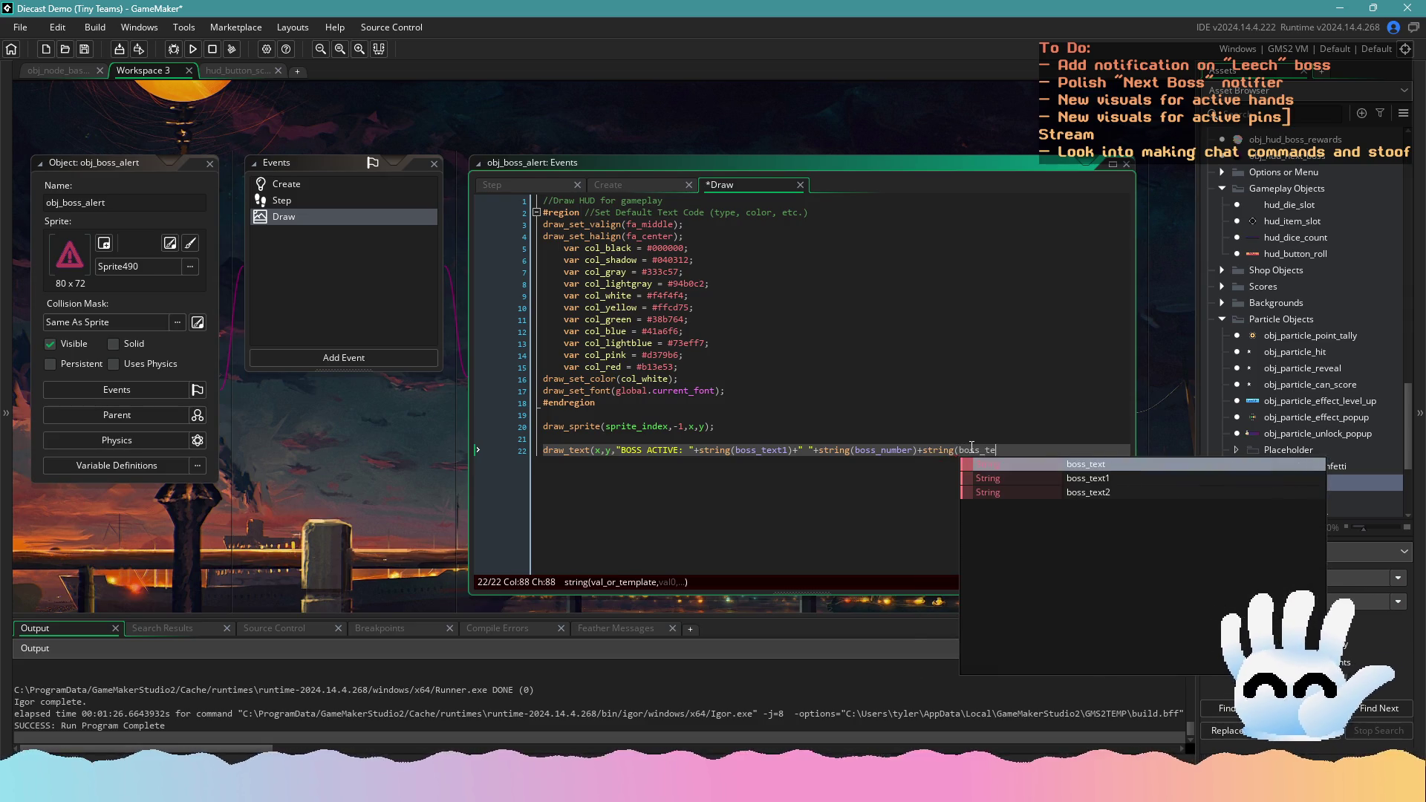
type("xt2));")
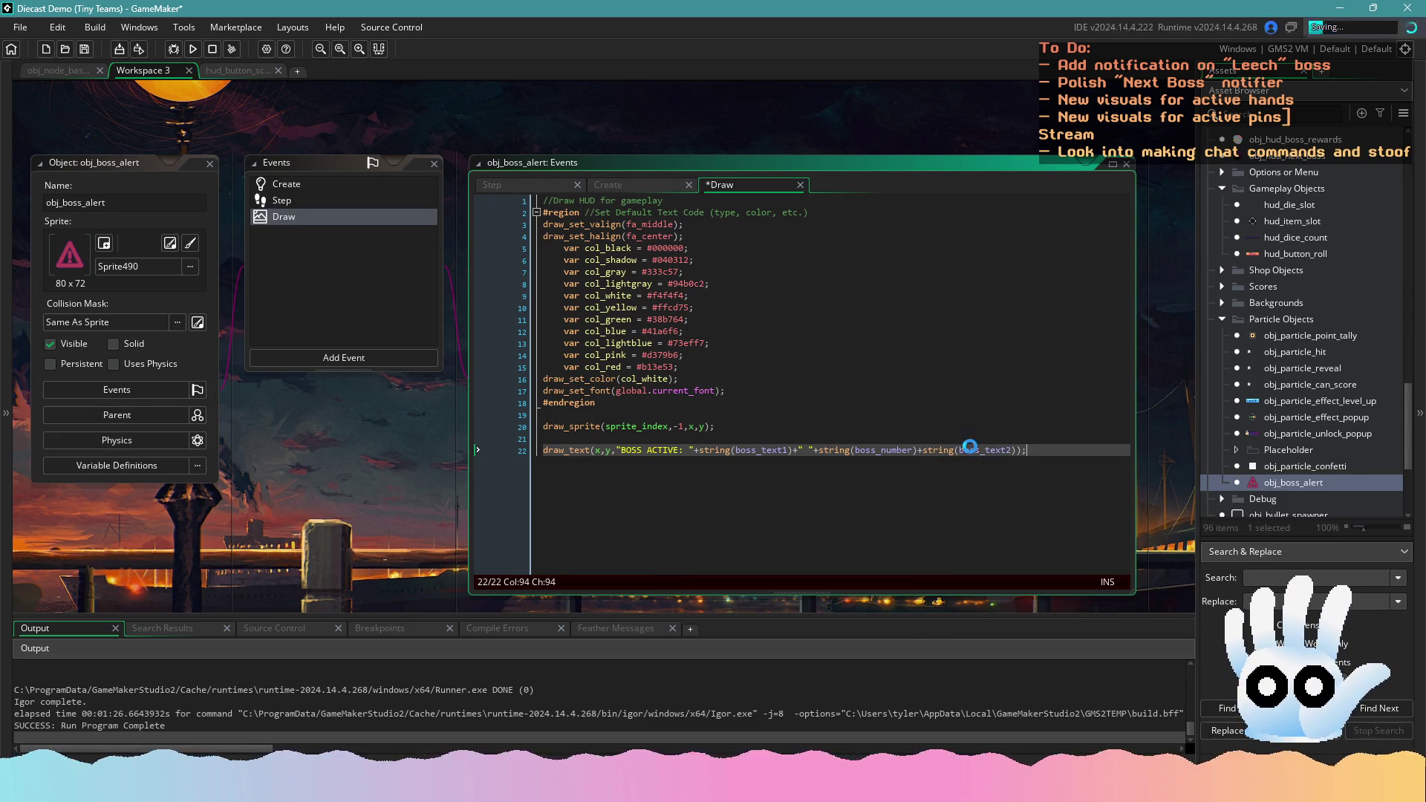
left_click(223, 74)
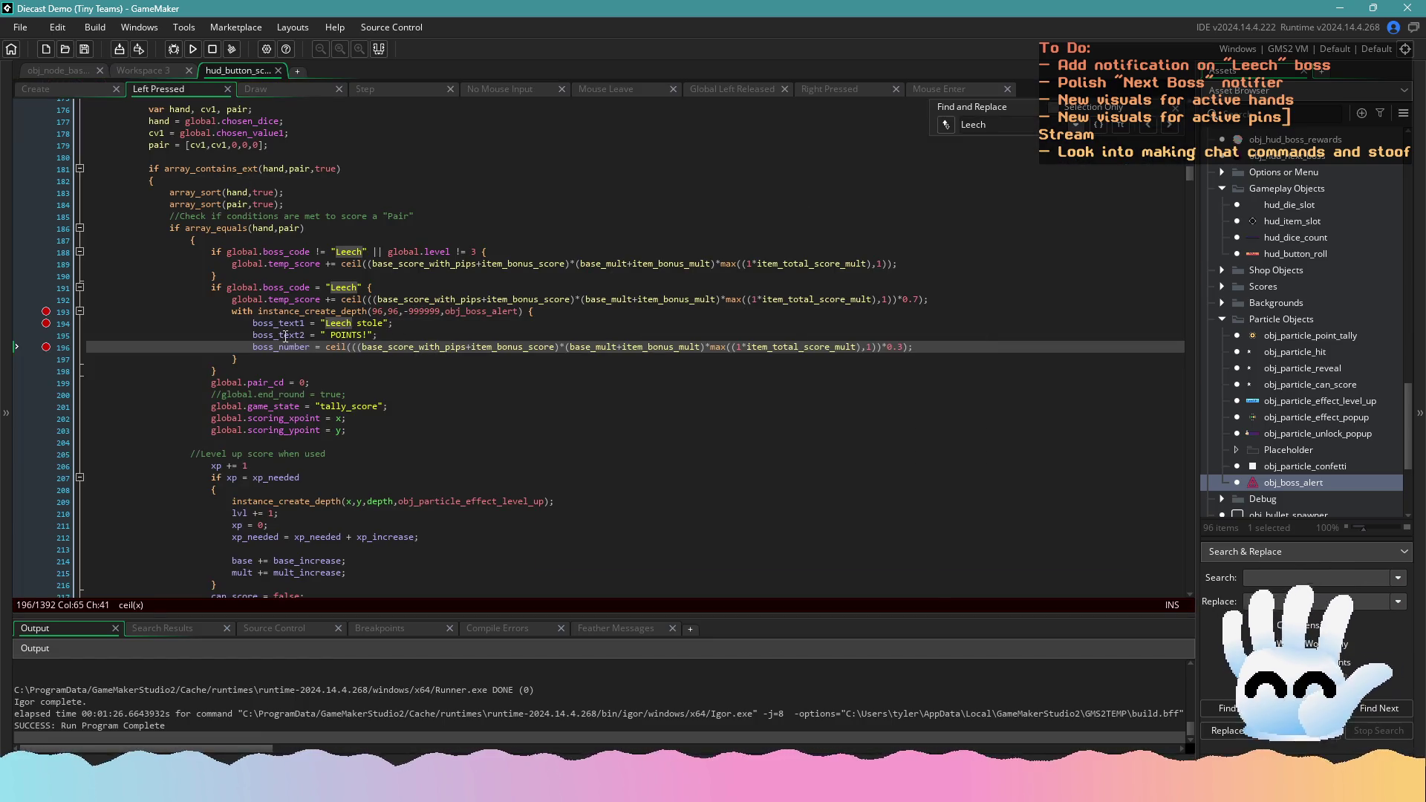
left_click(132, 75)
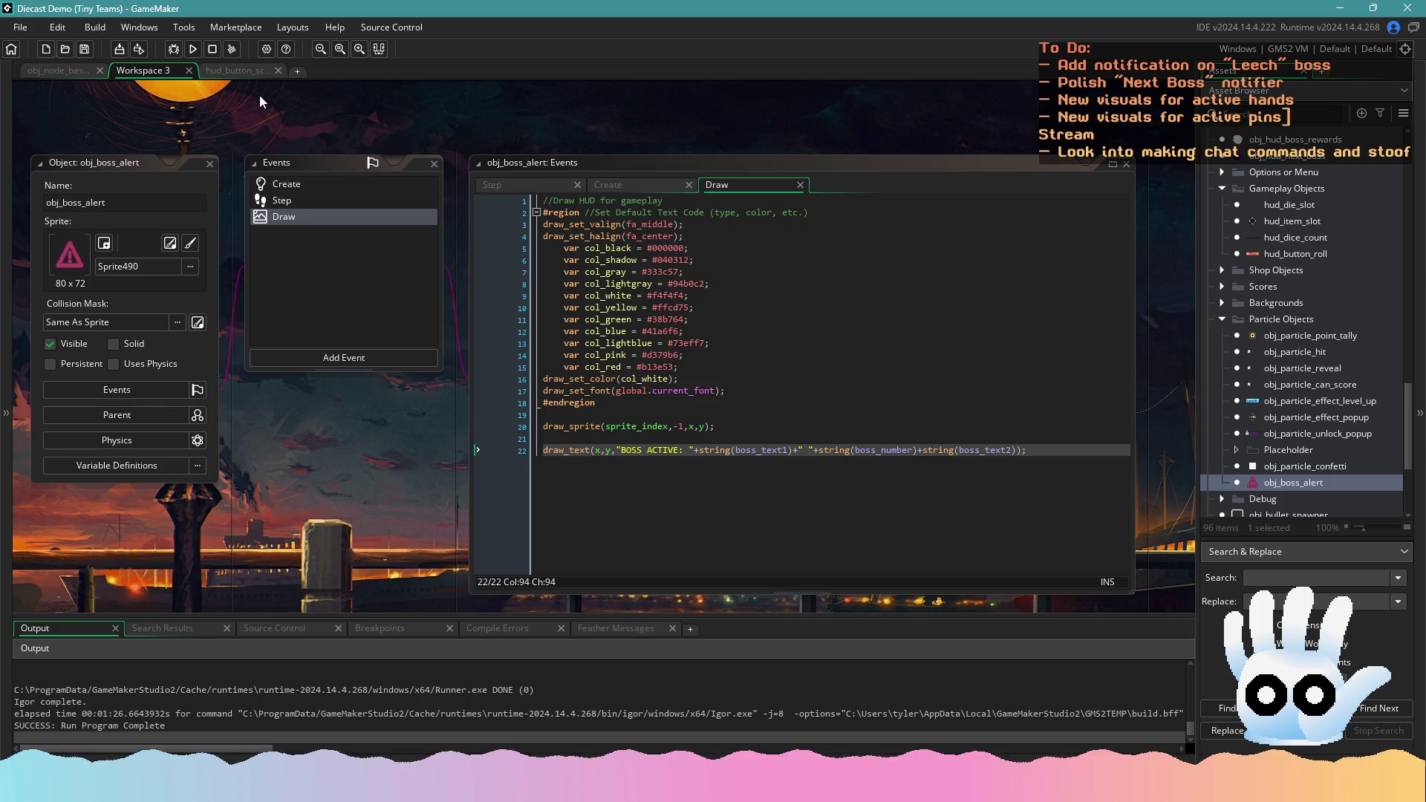
left_click(223, 72)
left_click(154, 73)
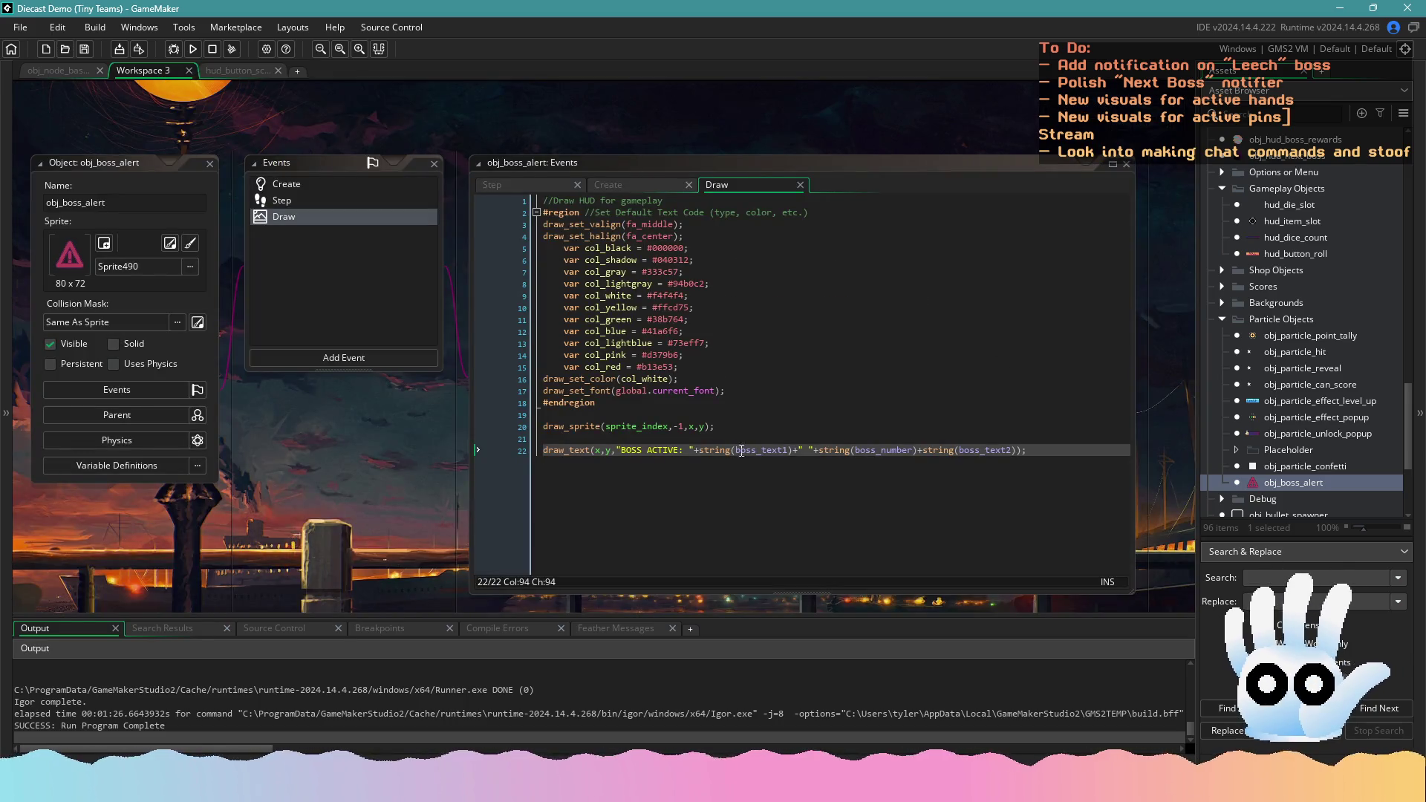
left_click(1056, 455)
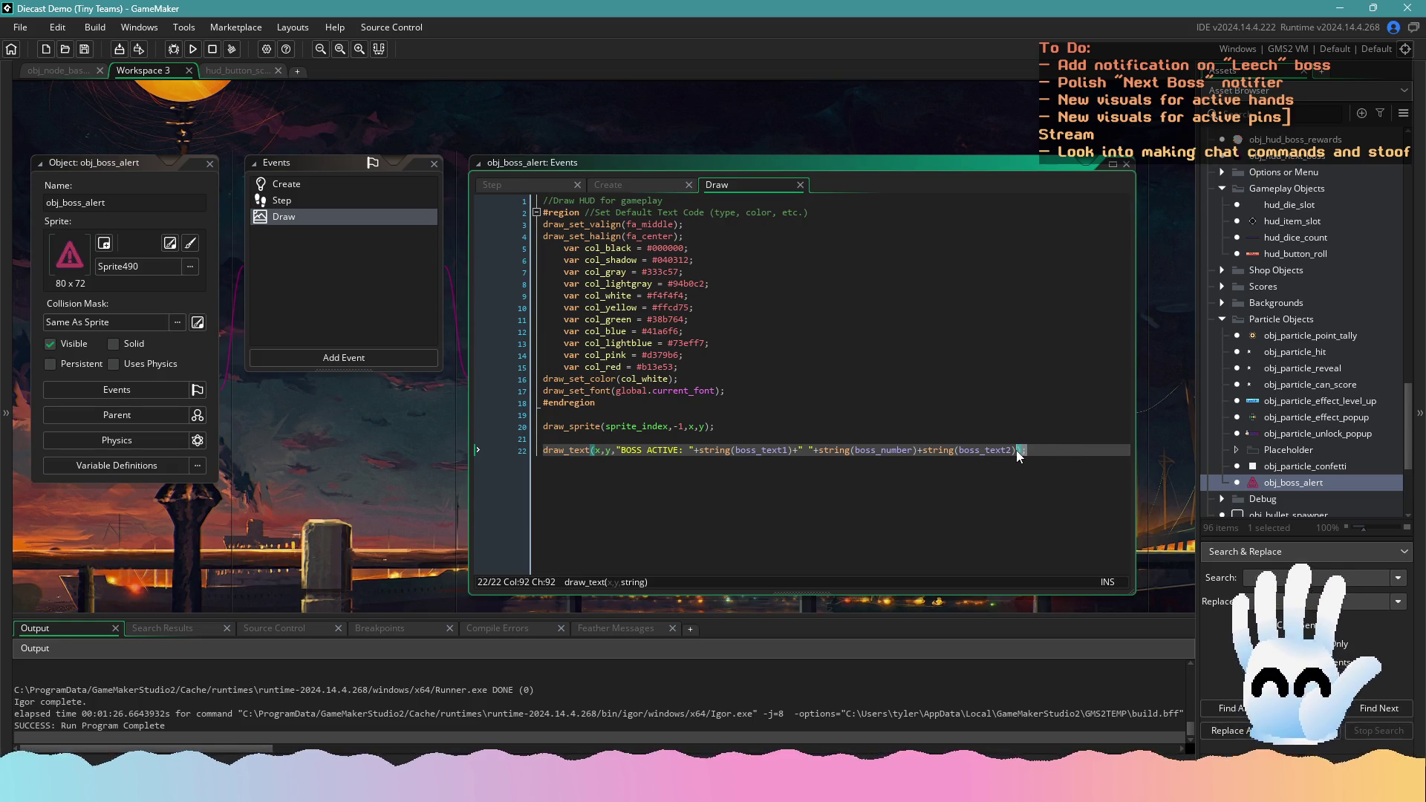
Add draw_set_color(col_black), duplicate the draw_text line three times, and copy colour and text lines below
left_click(678, 441)
key("Return")
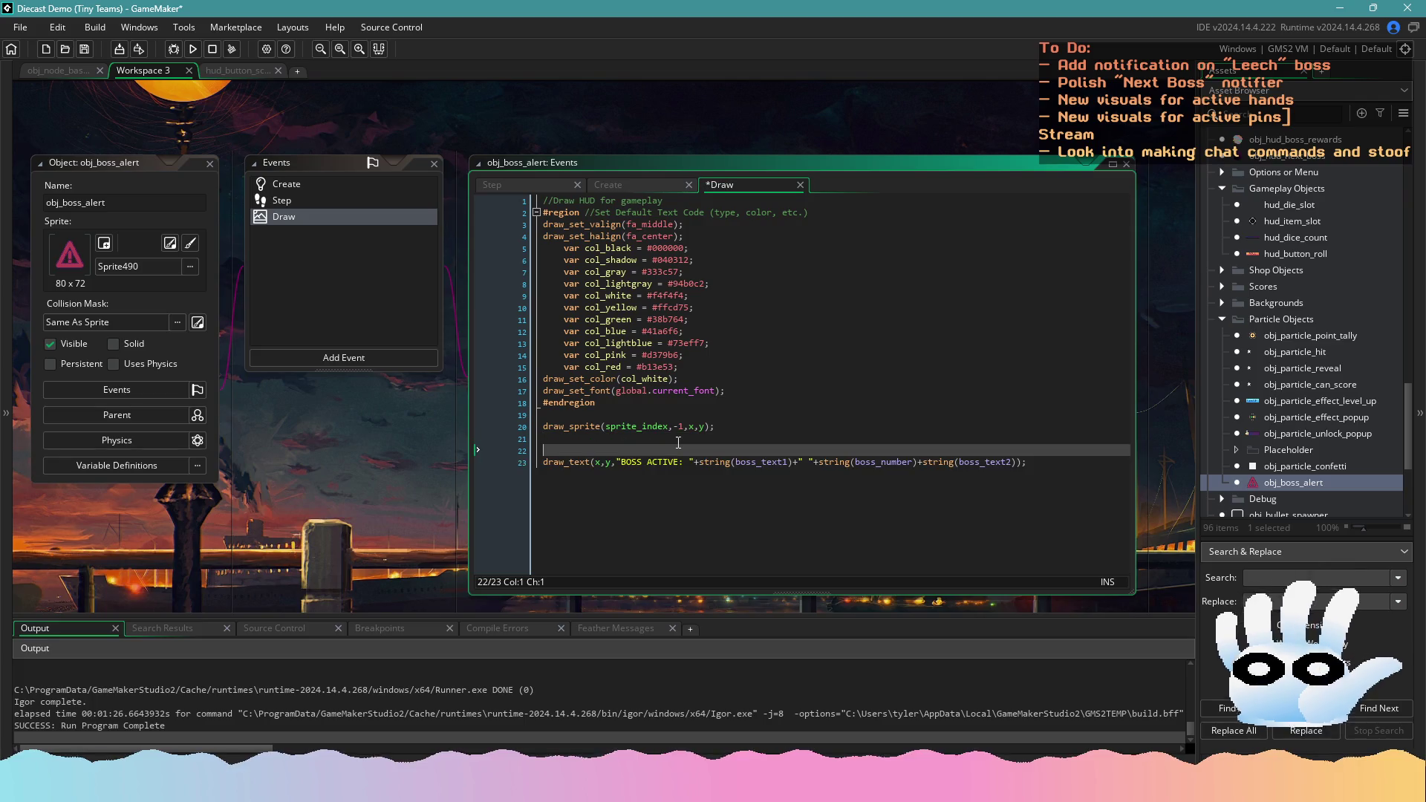
type("draw_set_color(co")
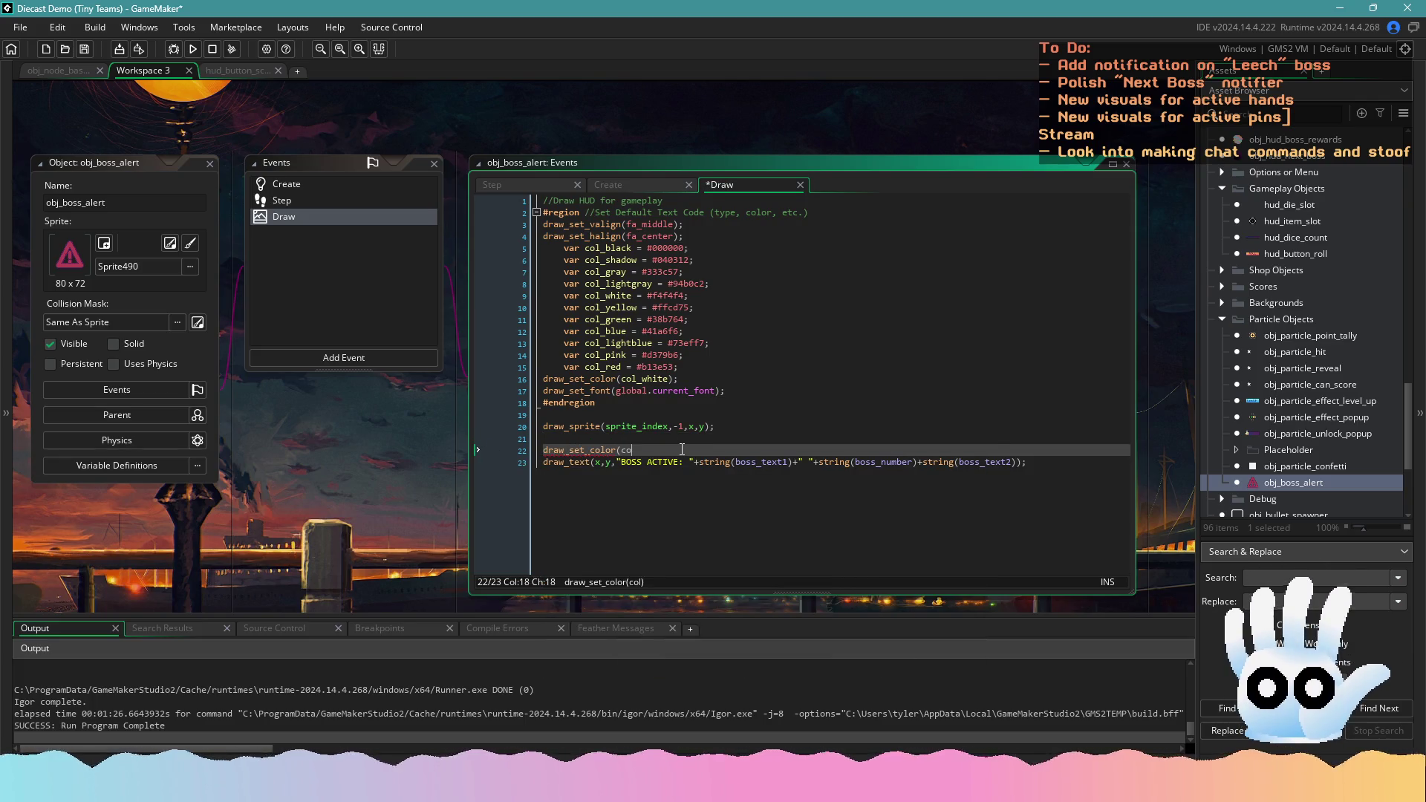
type("l_black);")
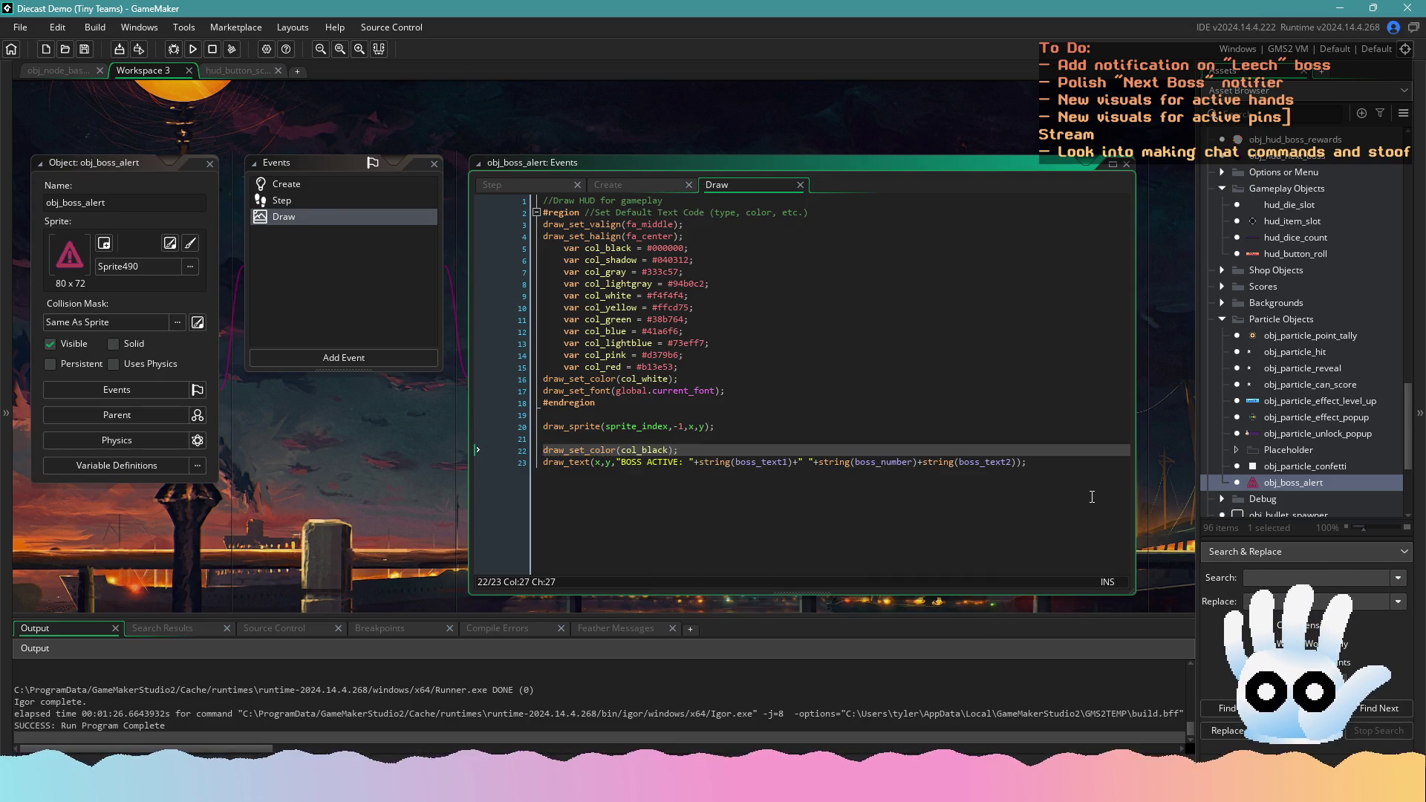
left_click(1128, 470)
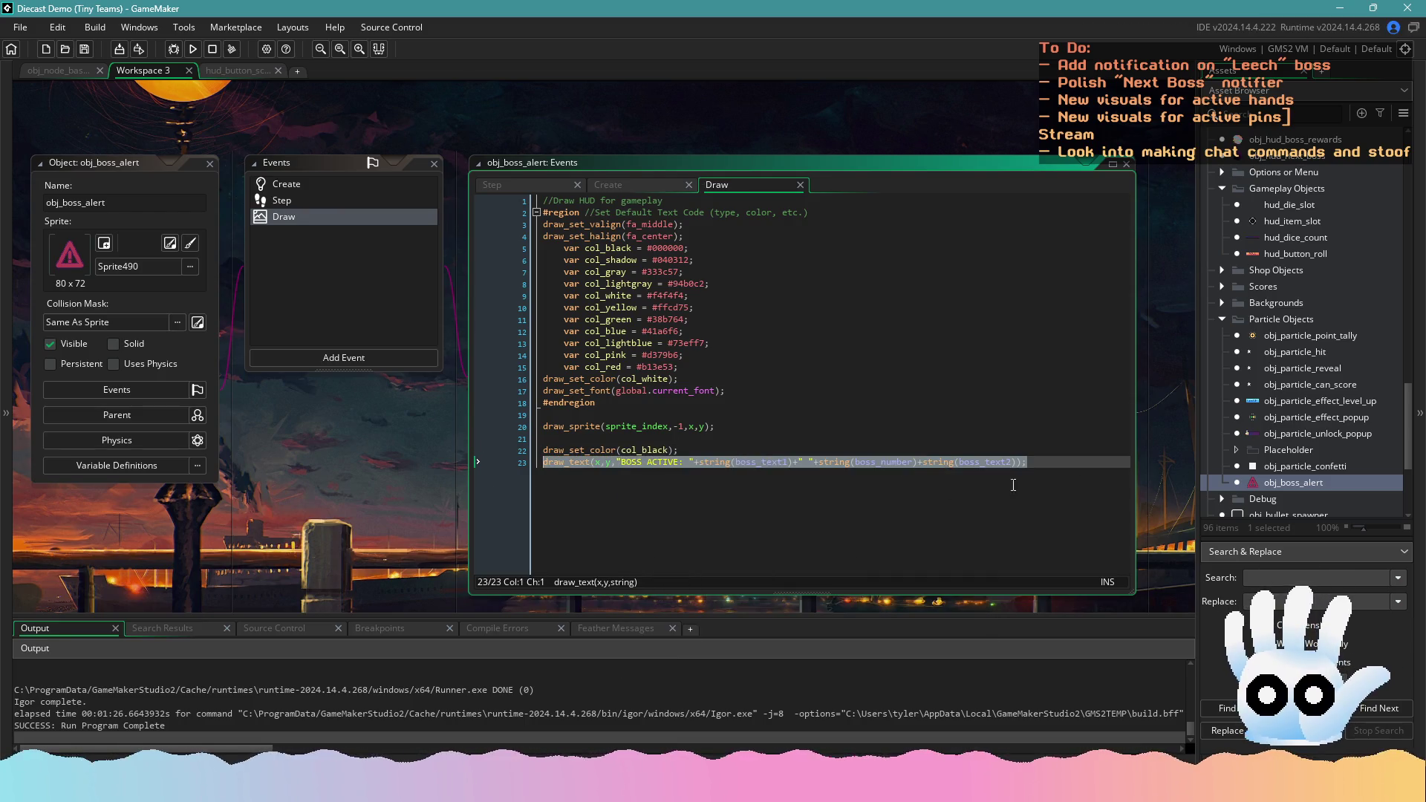
key("ctrl+d")
key("ctrl+d")
key("ctrl+d")
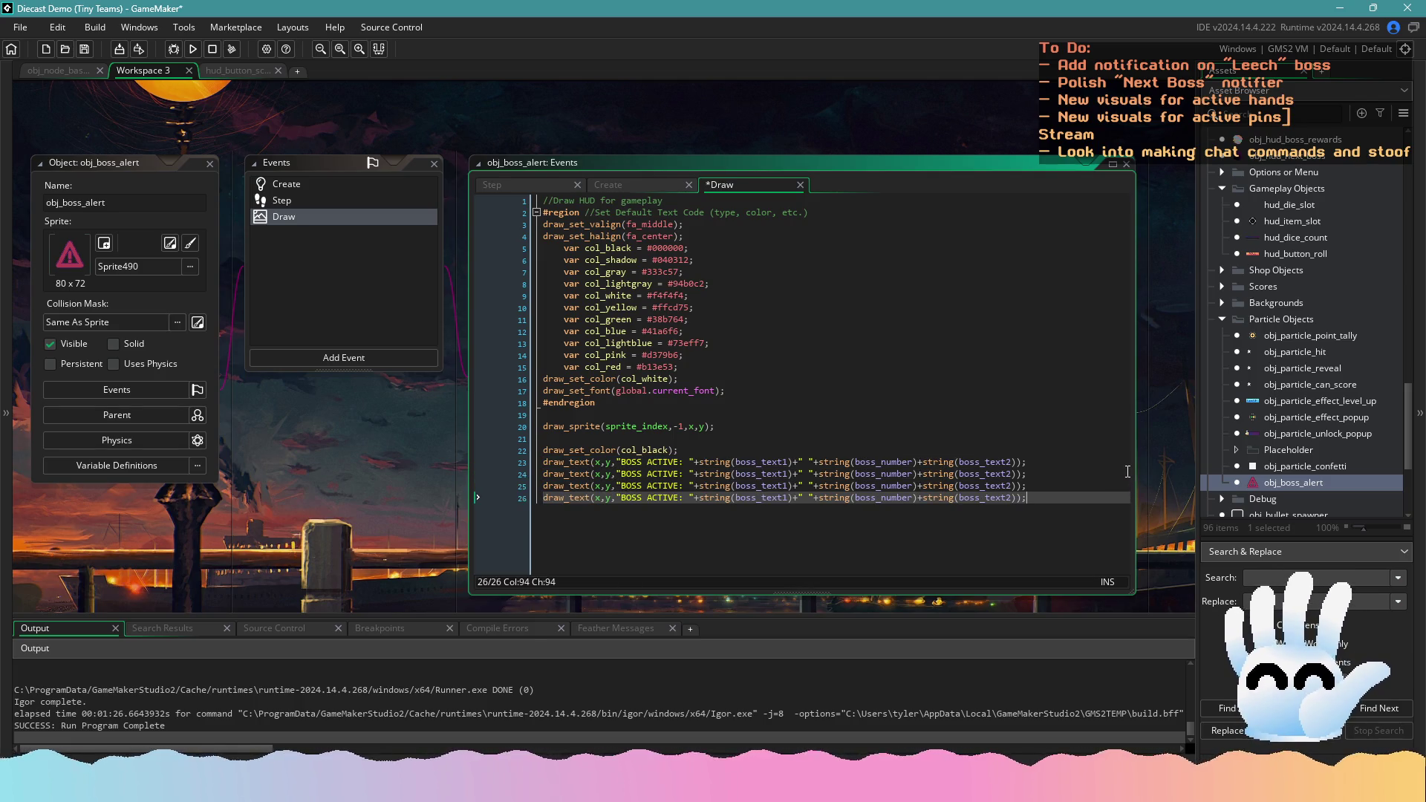
key("Return")
mouse_move(1057, 460)
left_mouse_down()
mouse_move(542, 490)
mouse_move(543, 450)
left_mouse_up()
key("ctrl+c")
left_click(593, 511)
key("ctrl+v")
Make the copied colour col_white and offset the four black draw_text copies by +1/-1 pixels
double_click(637, 510)
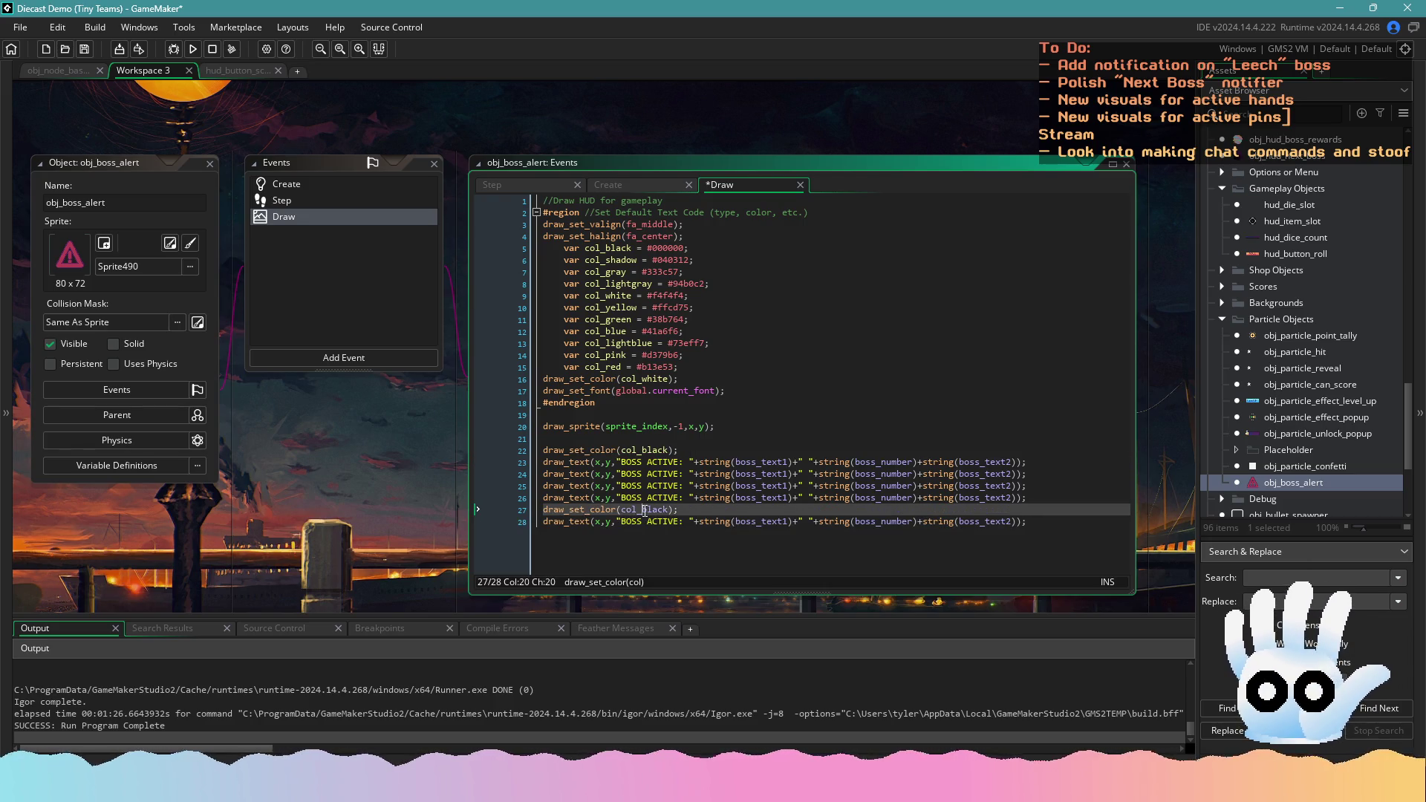
type("w")
key("Return")
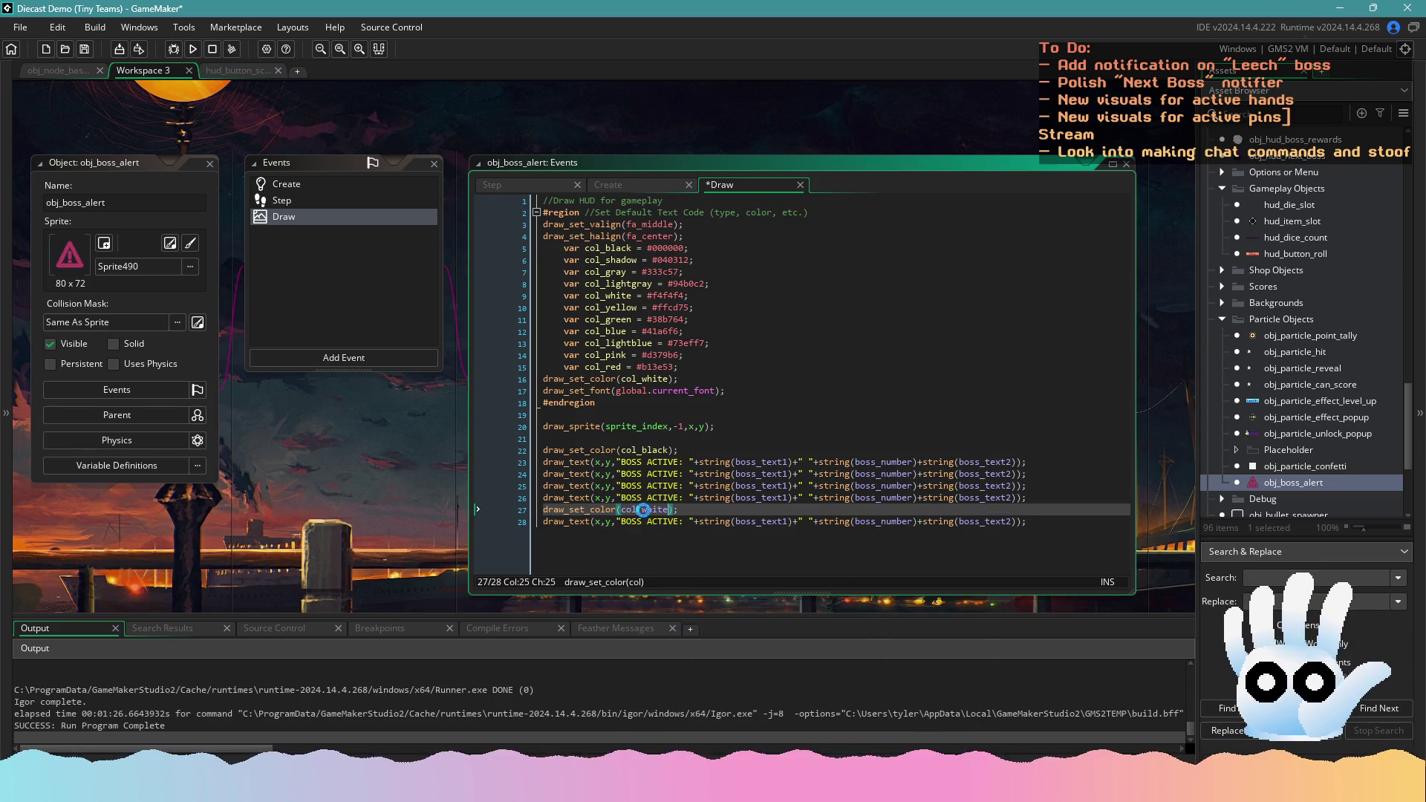
left_click(600, 462)
type("+1")
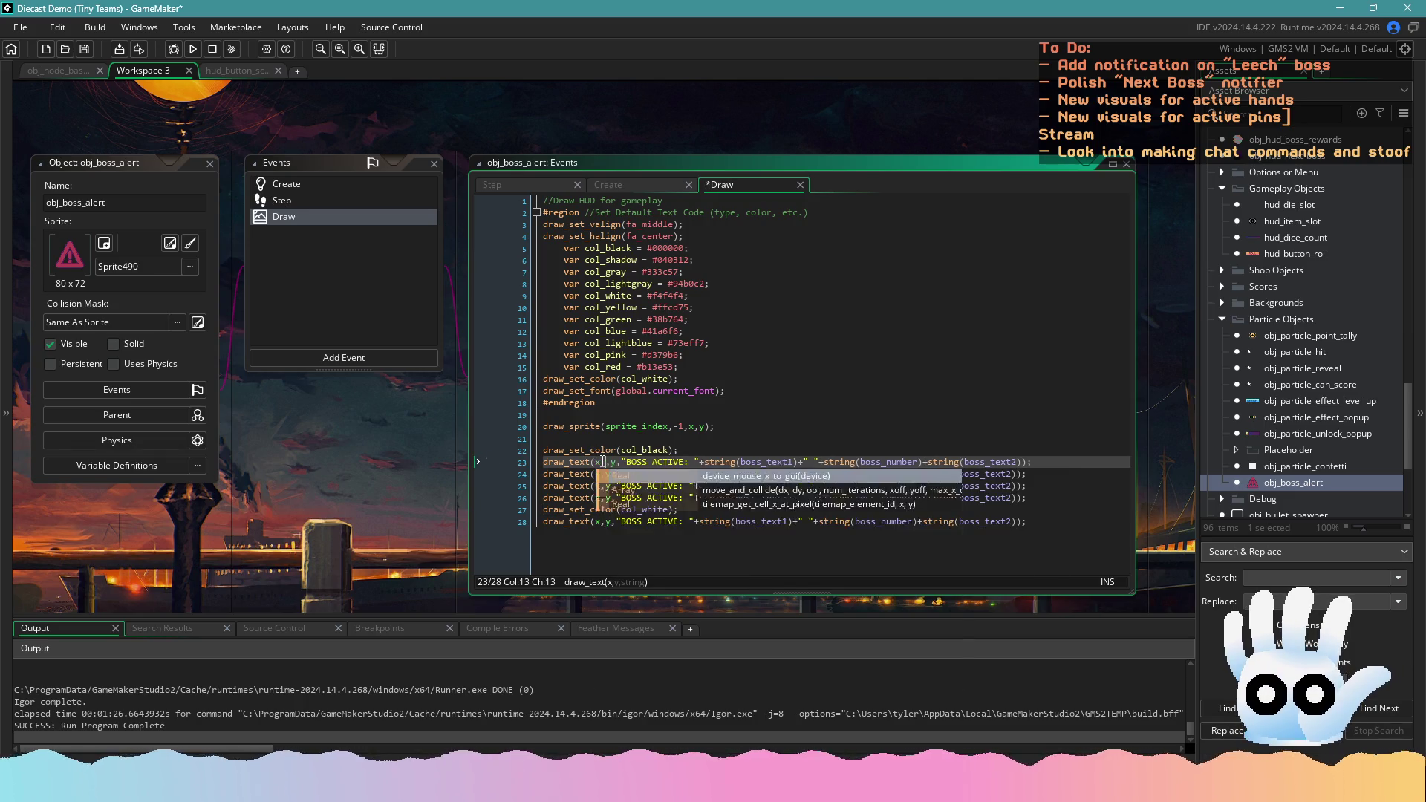
left_click(602, 474)
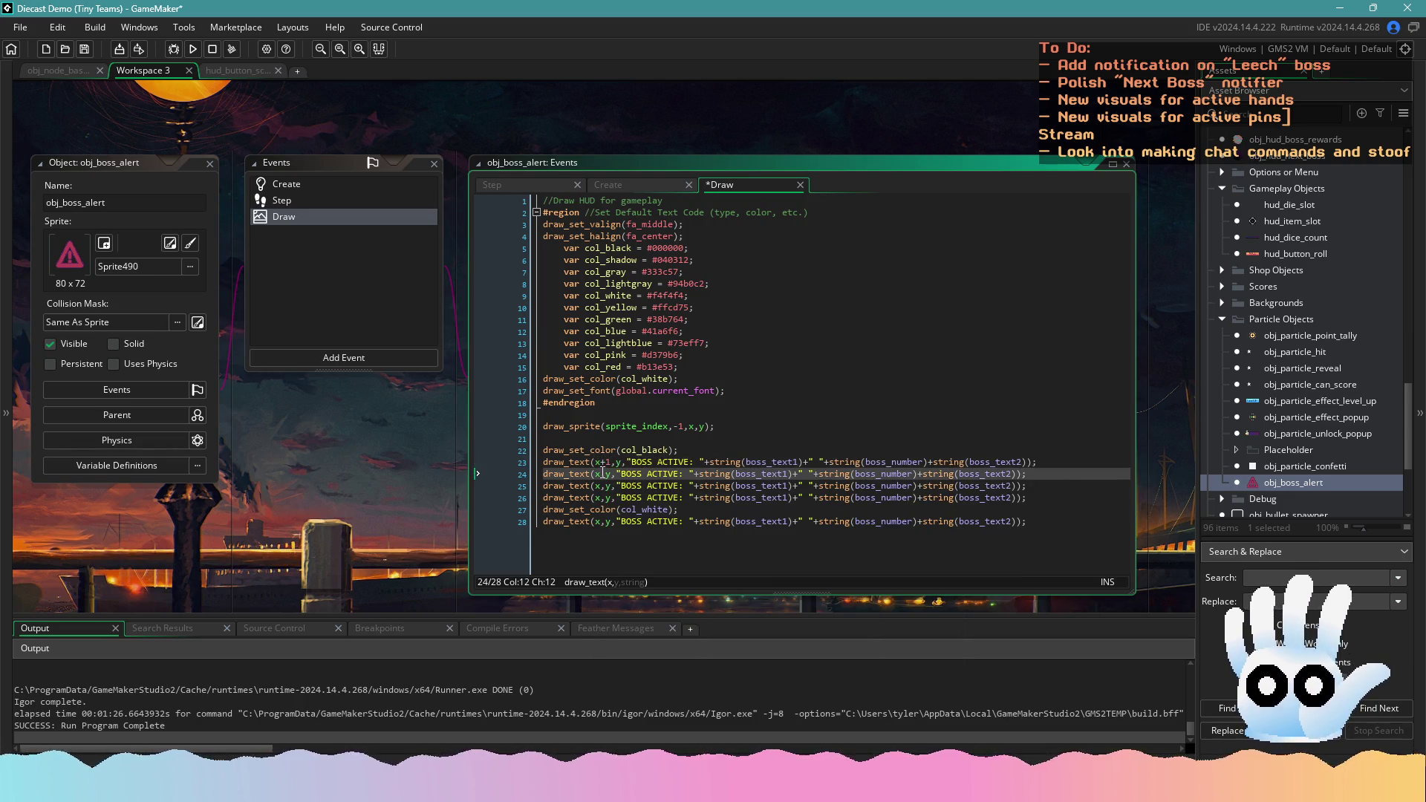
type("+1")
left_click(613, 486)
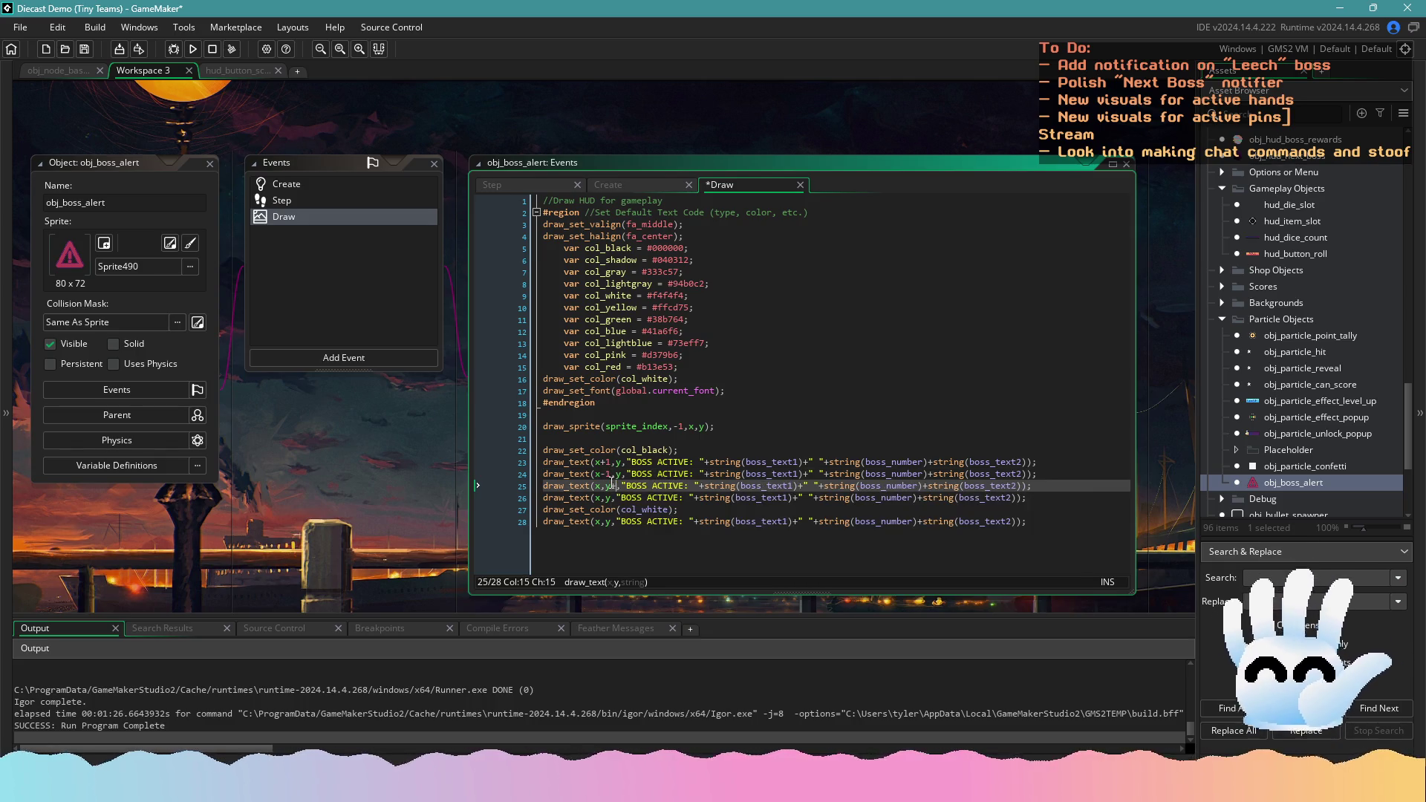
type("+1")
left_click(612, 497)
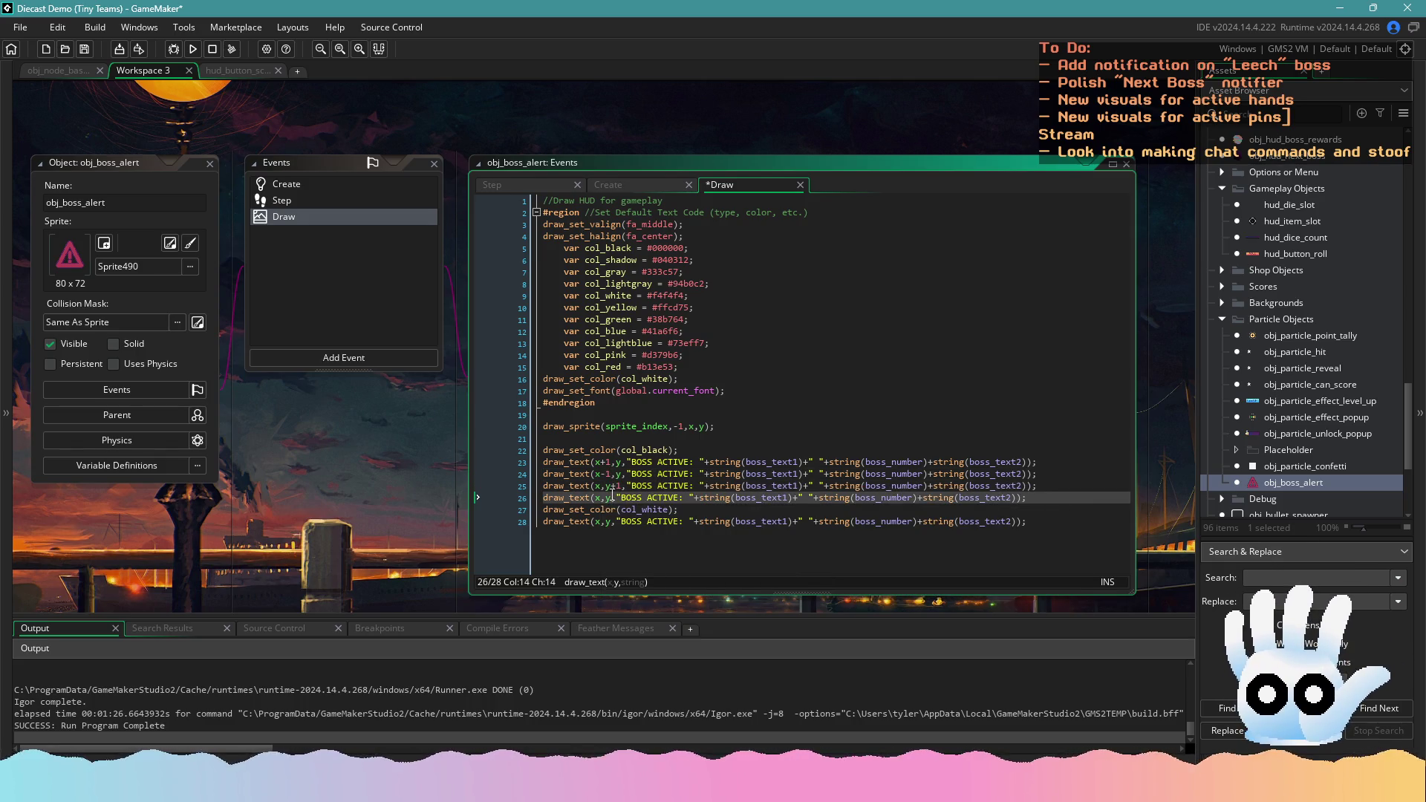
type("-1")
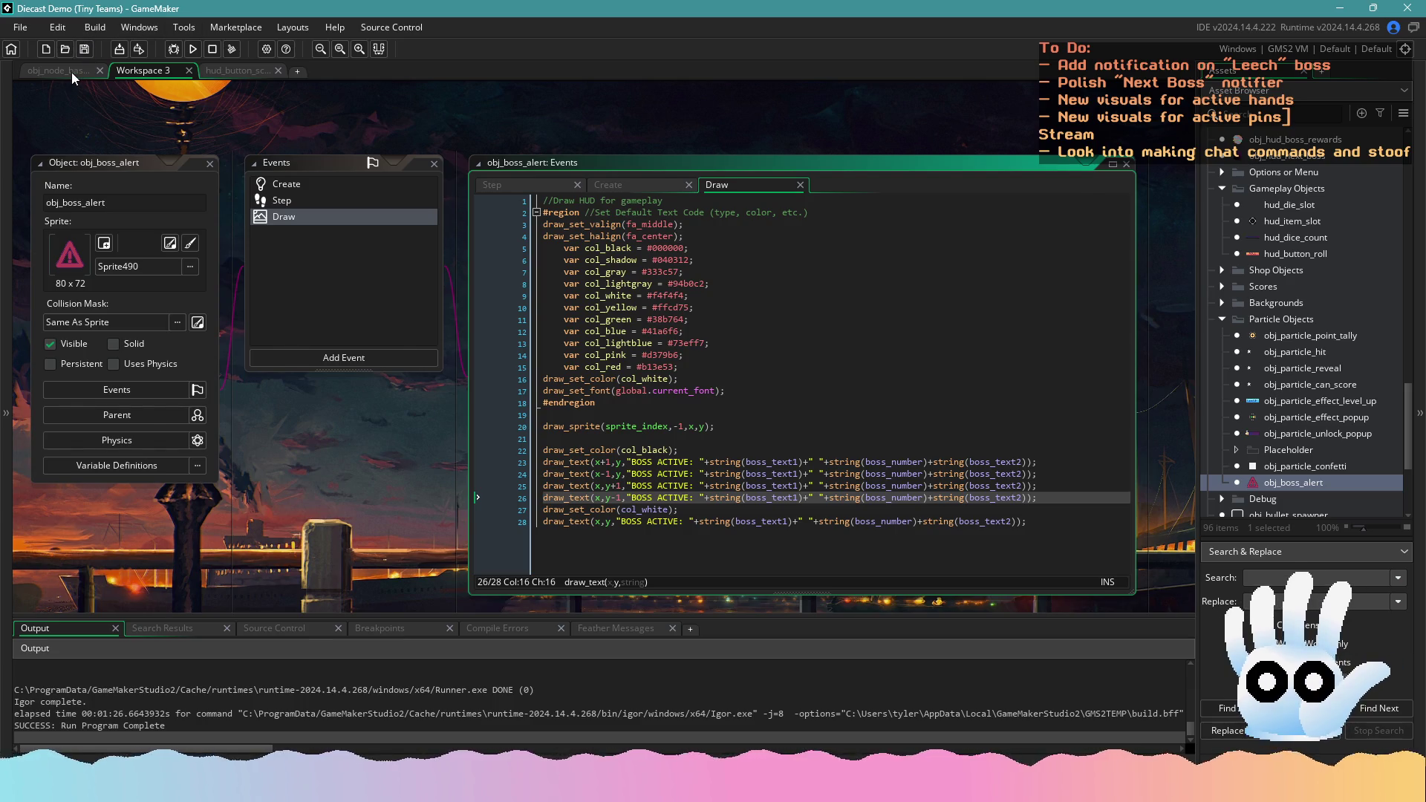
left_click(72, 73)
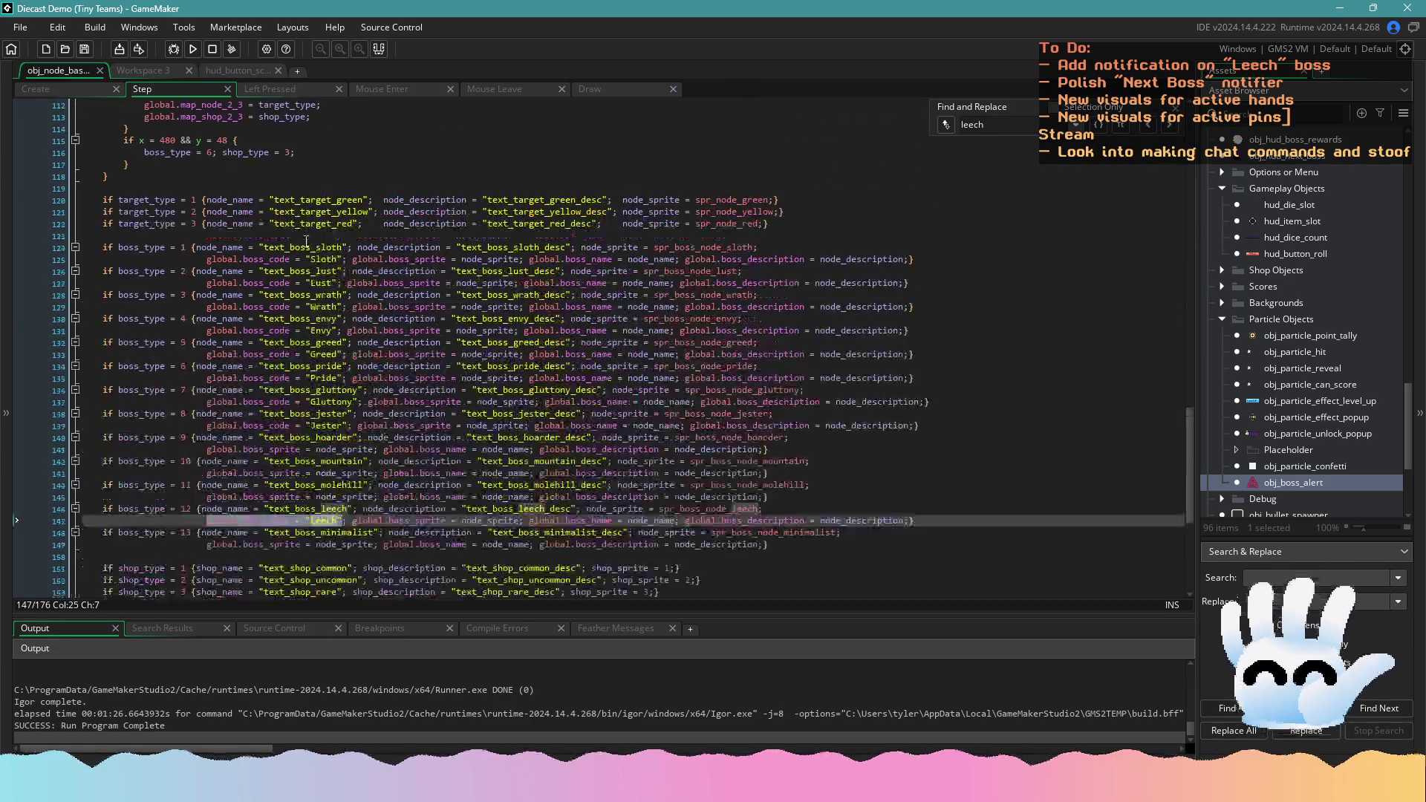
Breakpoint line 56's sector-1 boss choice, clear lines 63 and 67, and select its choose() numbers
scroll(306, 241, "up", 4)
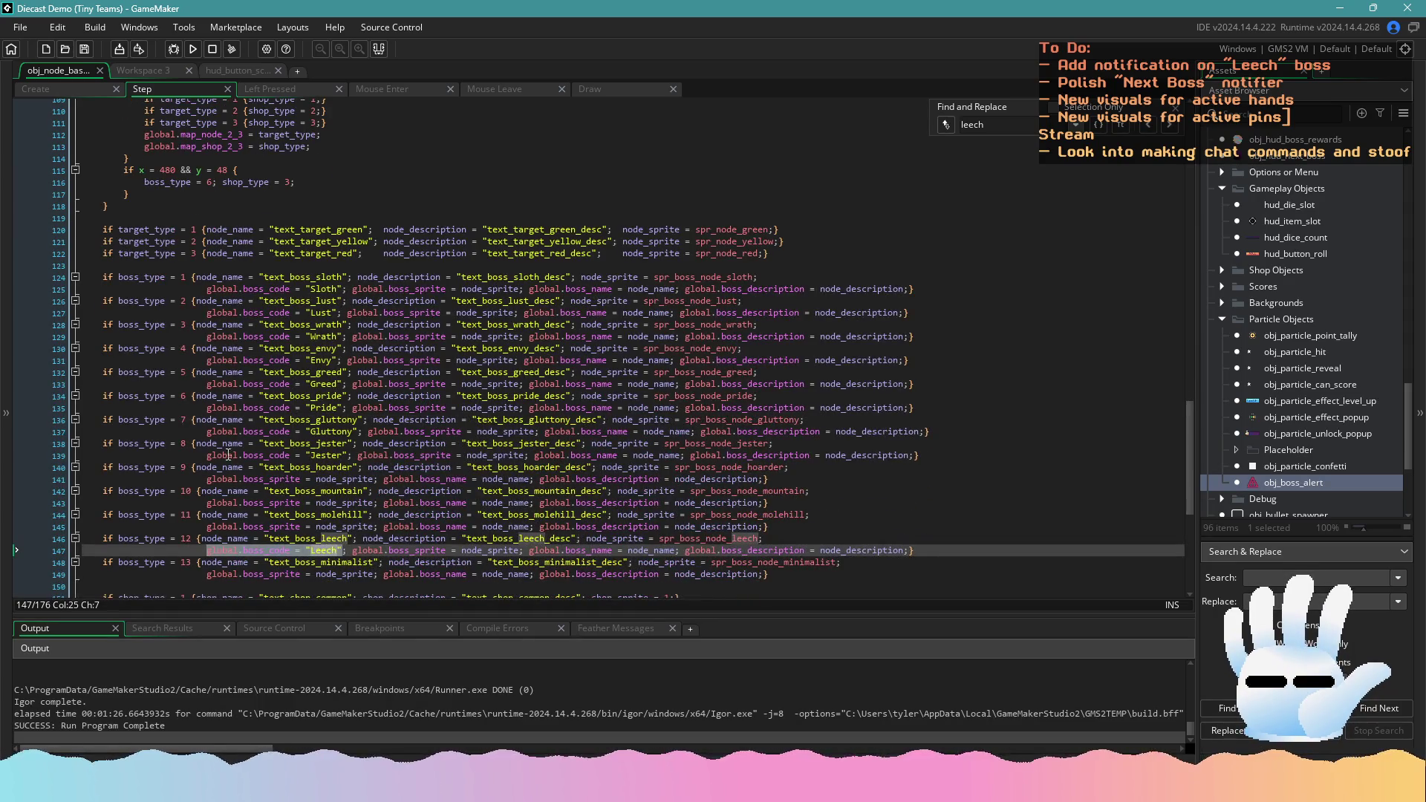
scroll(238, 271, "up", 8)
scroll(263, 324, "up", 15)
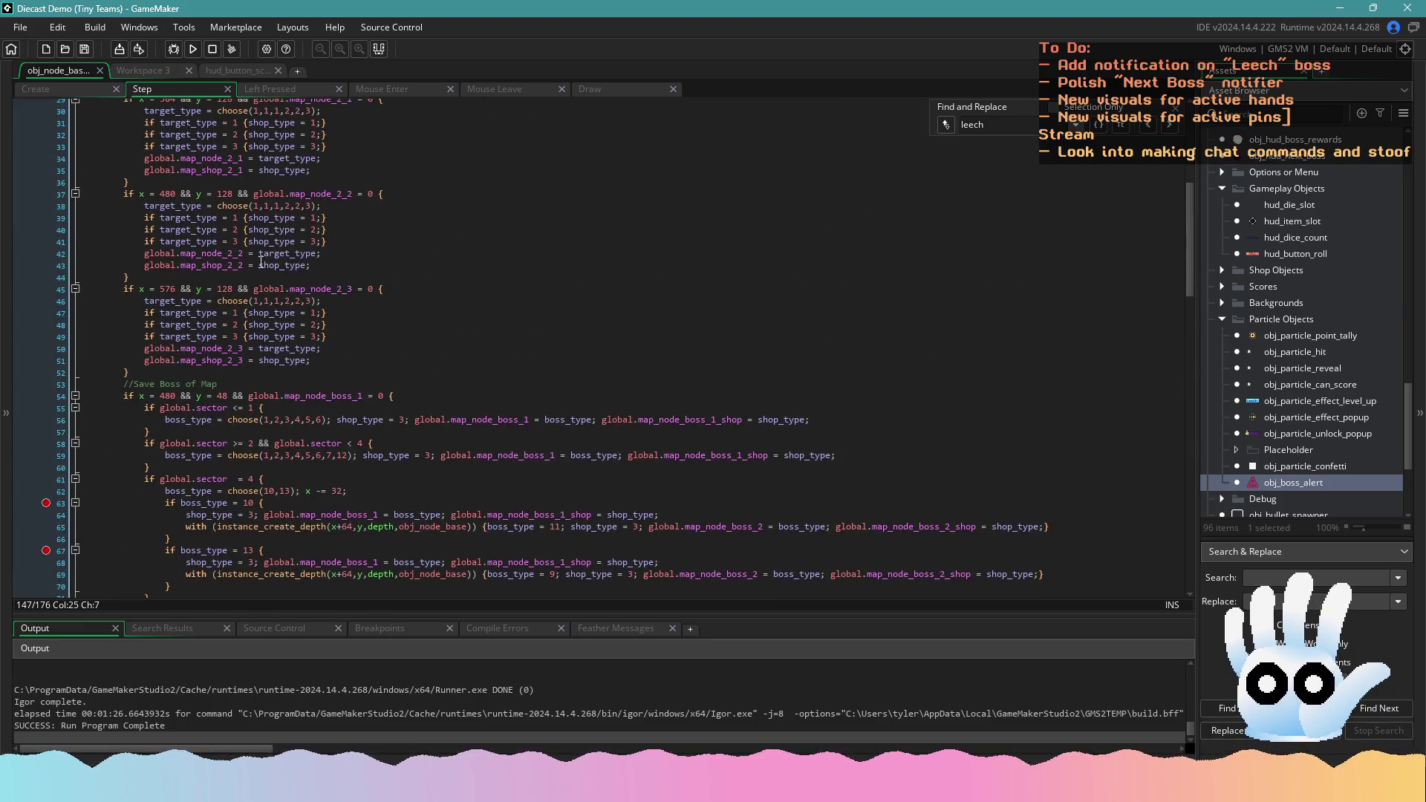
left_click(317, 421)
left_click(52, 422)
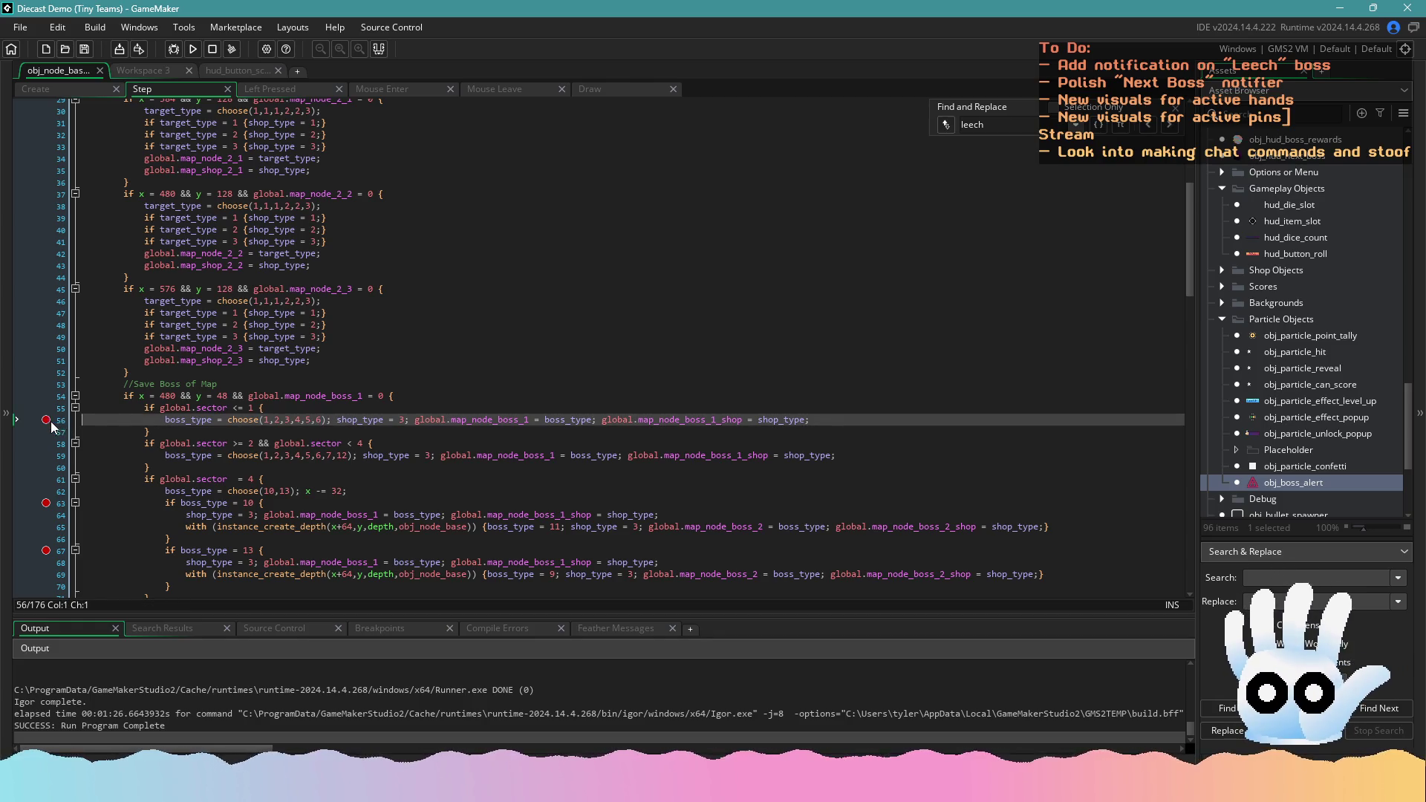
scroll(82, 438, "down", 3)
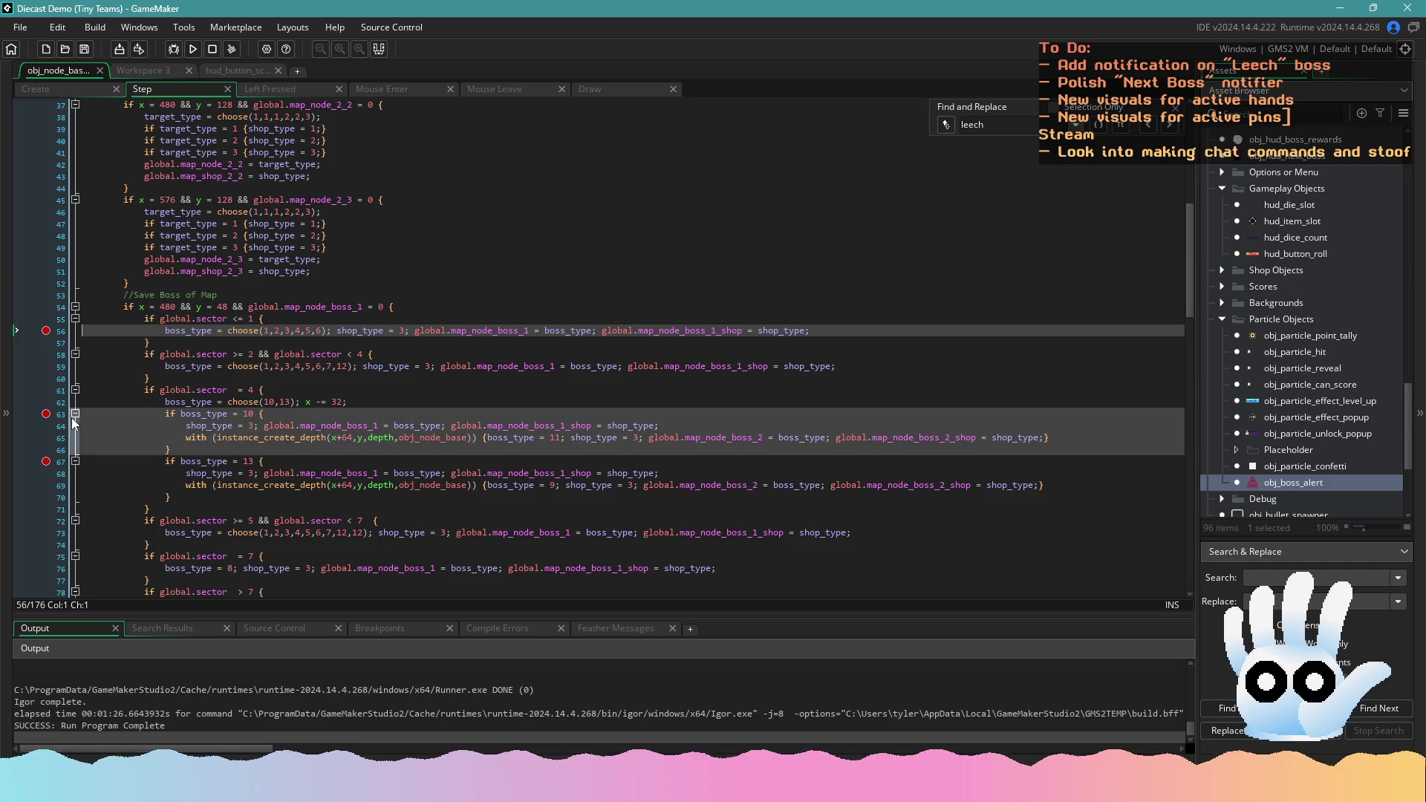
left_click(47, 414)
left_click(46, 461)
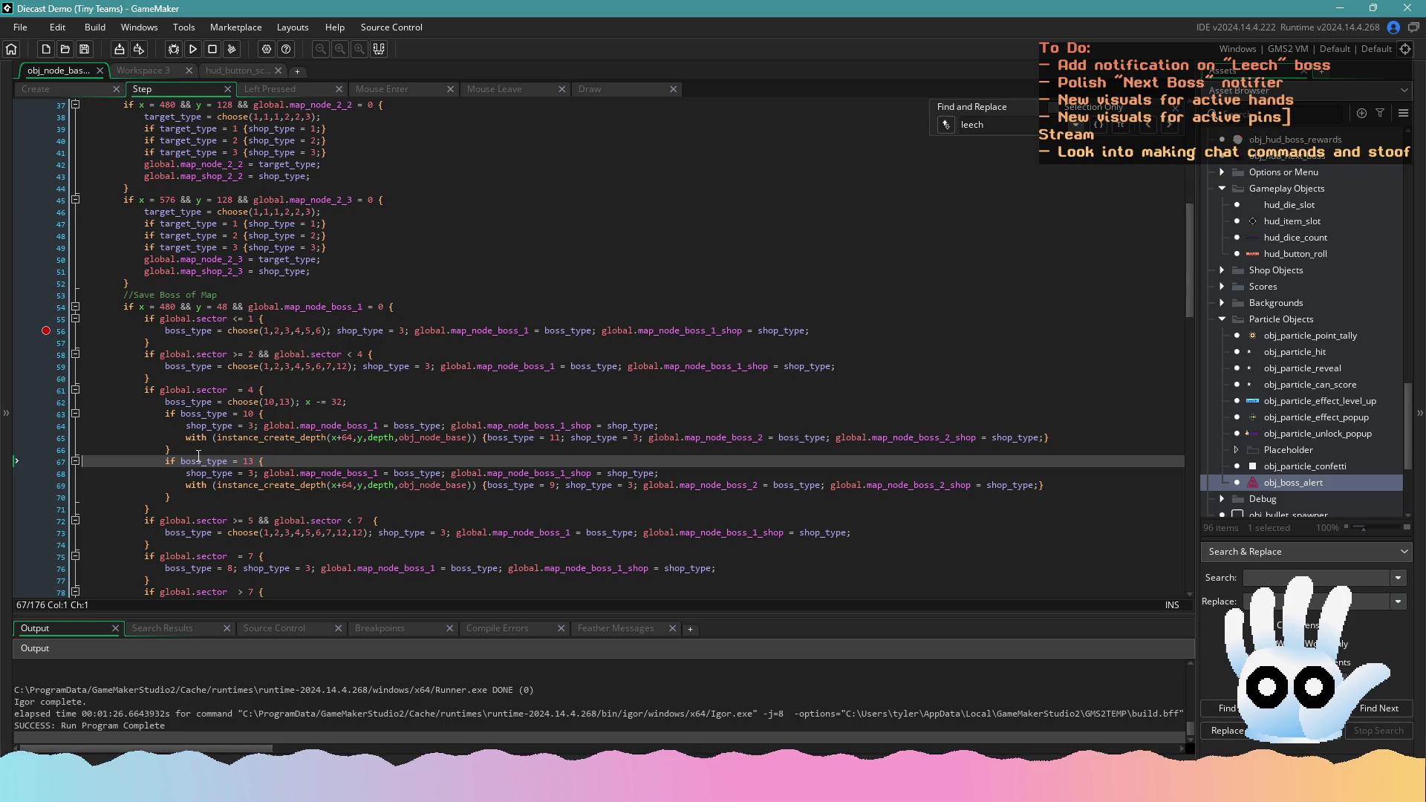
scroll(169, 474, "down", 20)
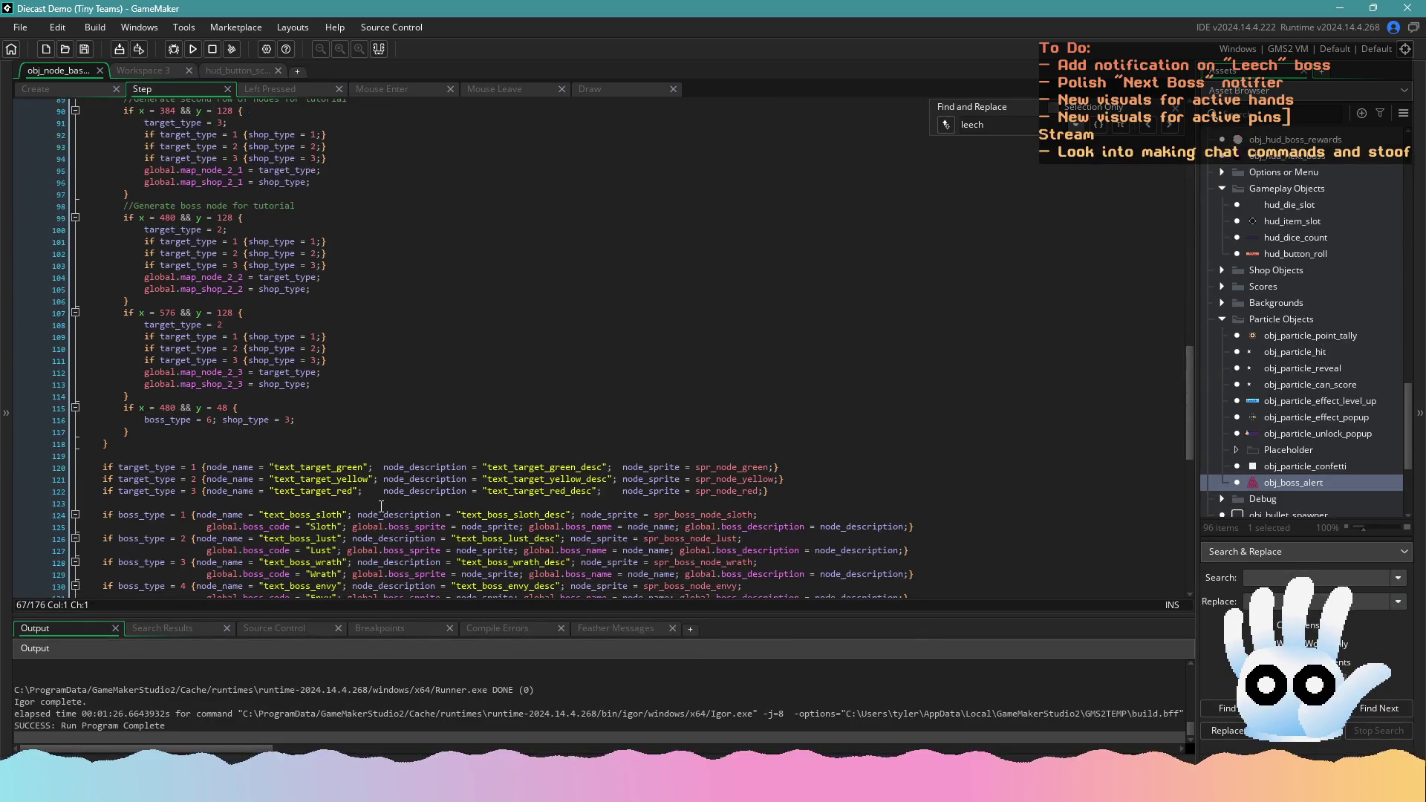
scroll(398, 504, "down", 3)
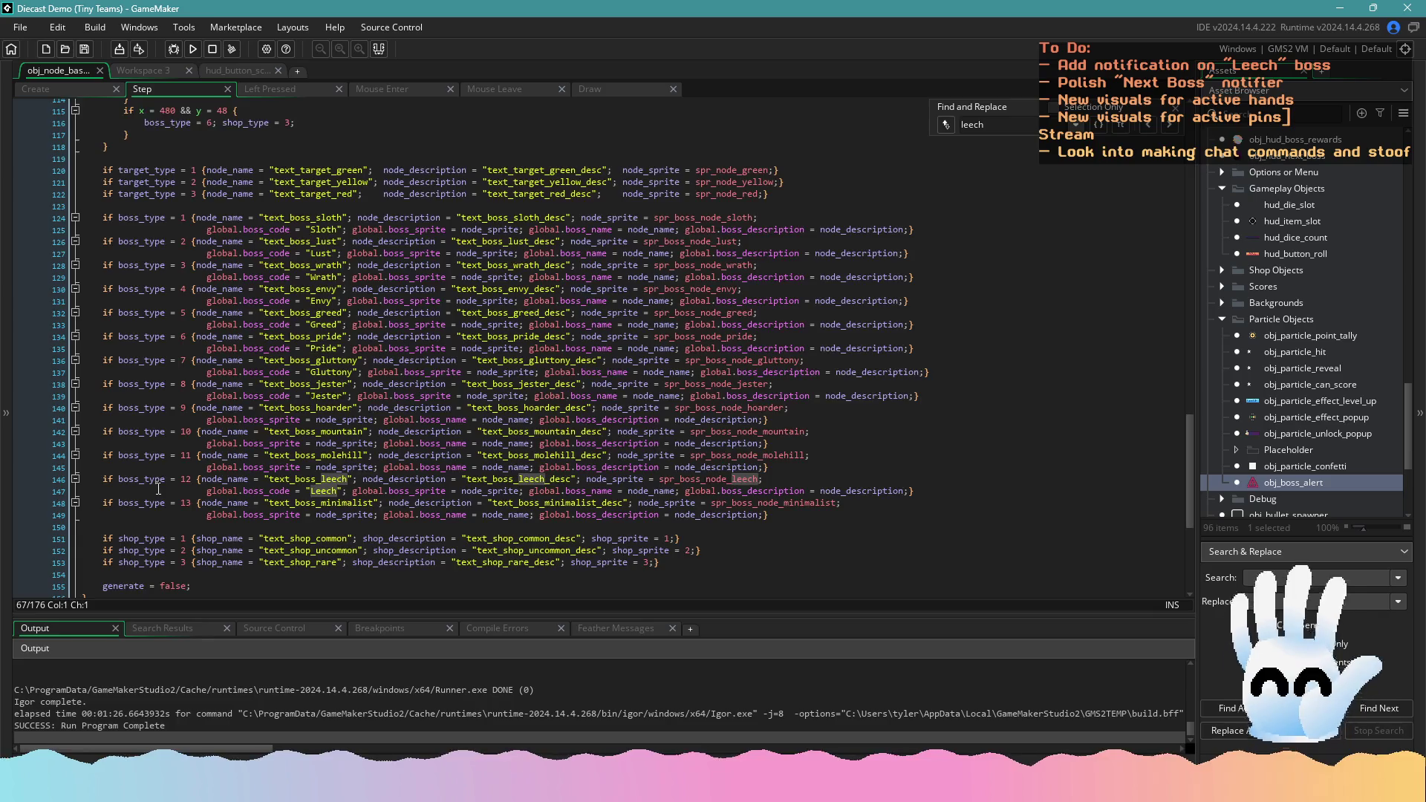
scroll(158, 489, "up", 20)
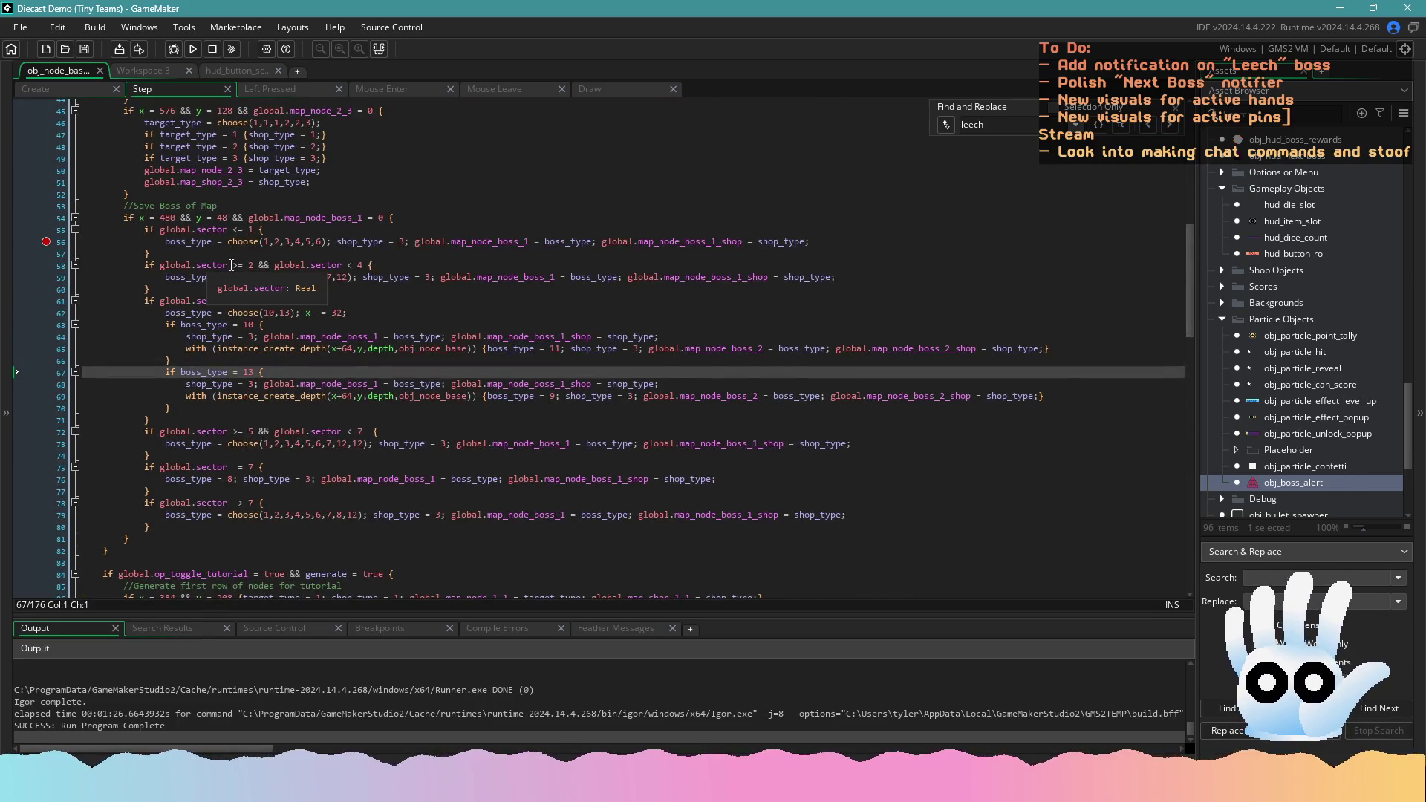
left_click_drag(322, 246, 264, 241)
Change the boss choose() calls on lines 56 and 59 to choose(12,12), save, and run the game
type("23,")
key("ctrl+z")
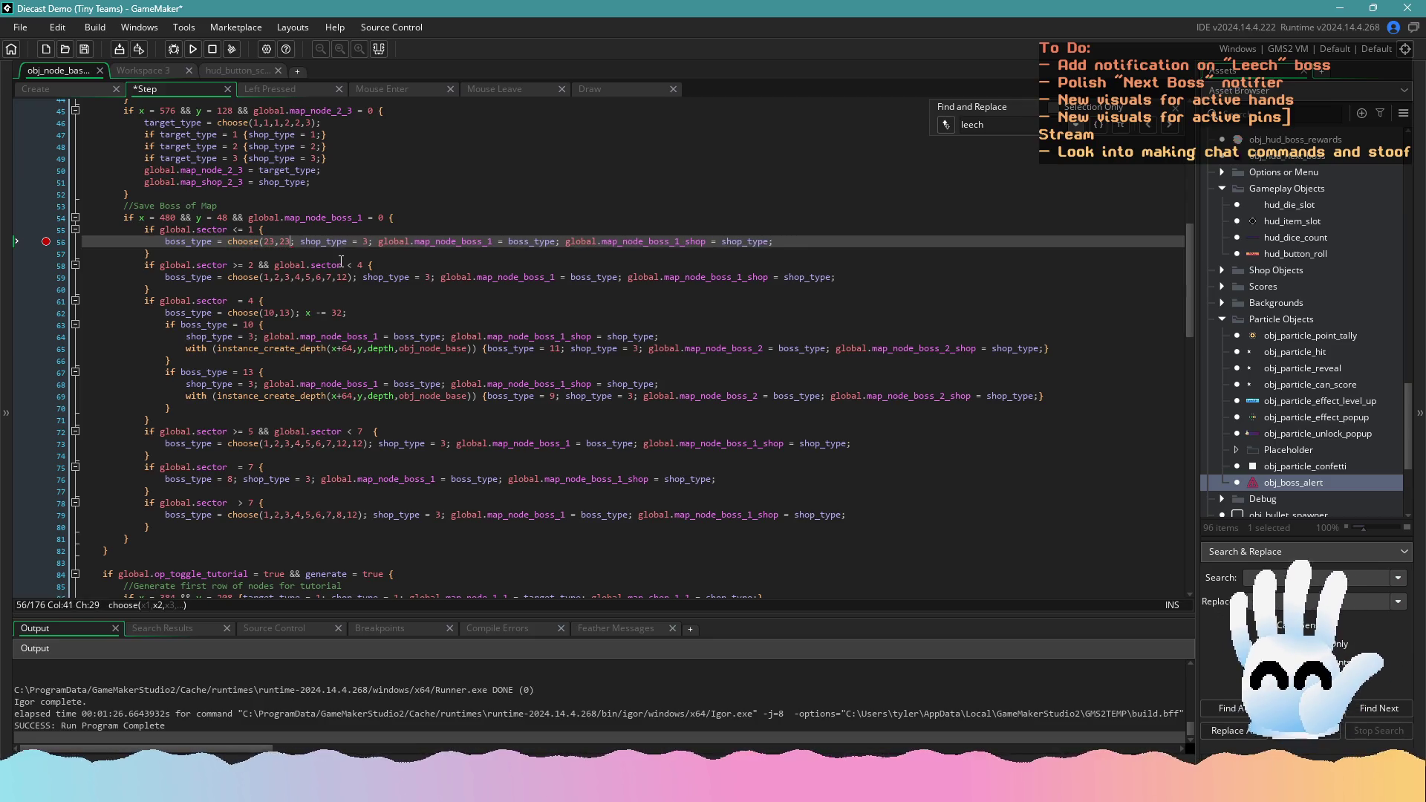
key("ctrl+z")
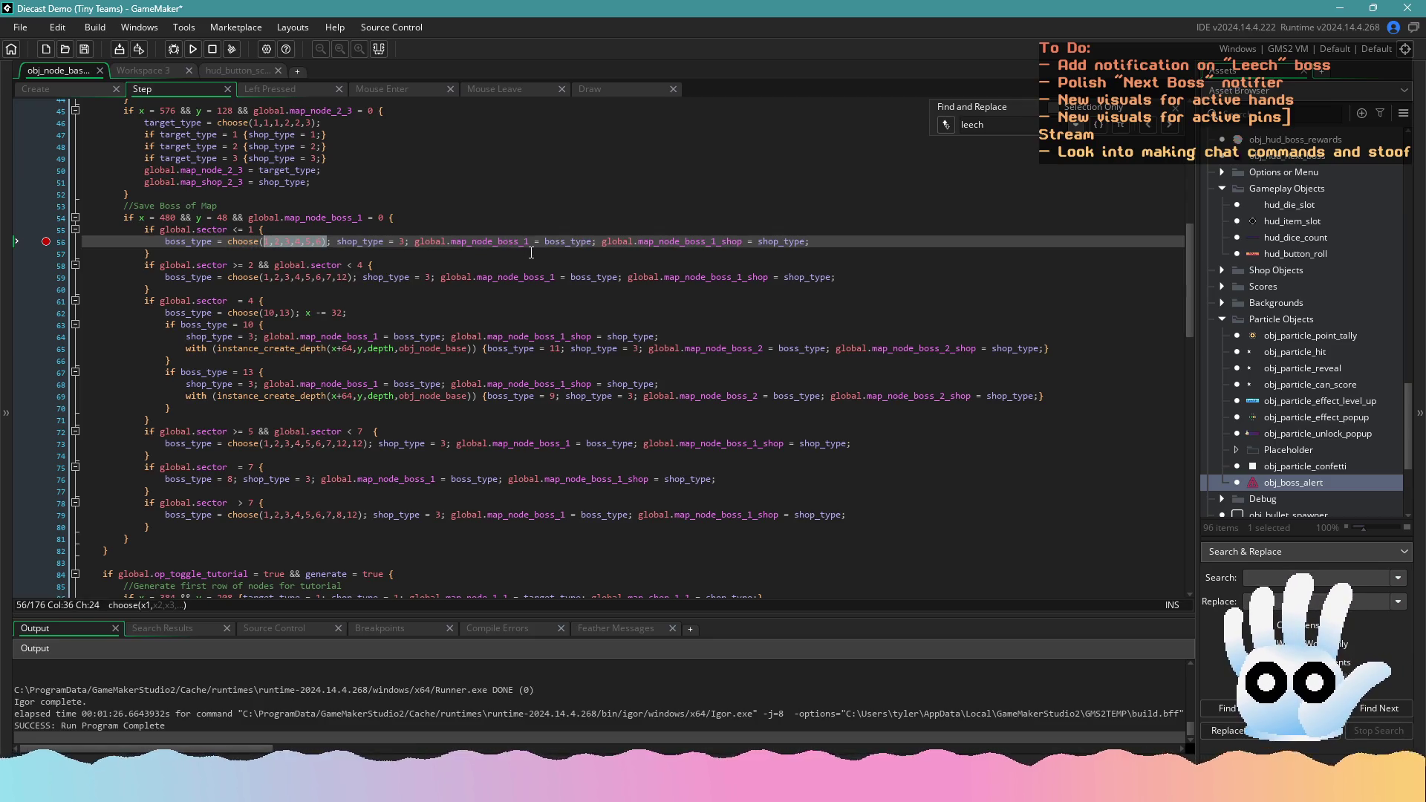
type("12,12")
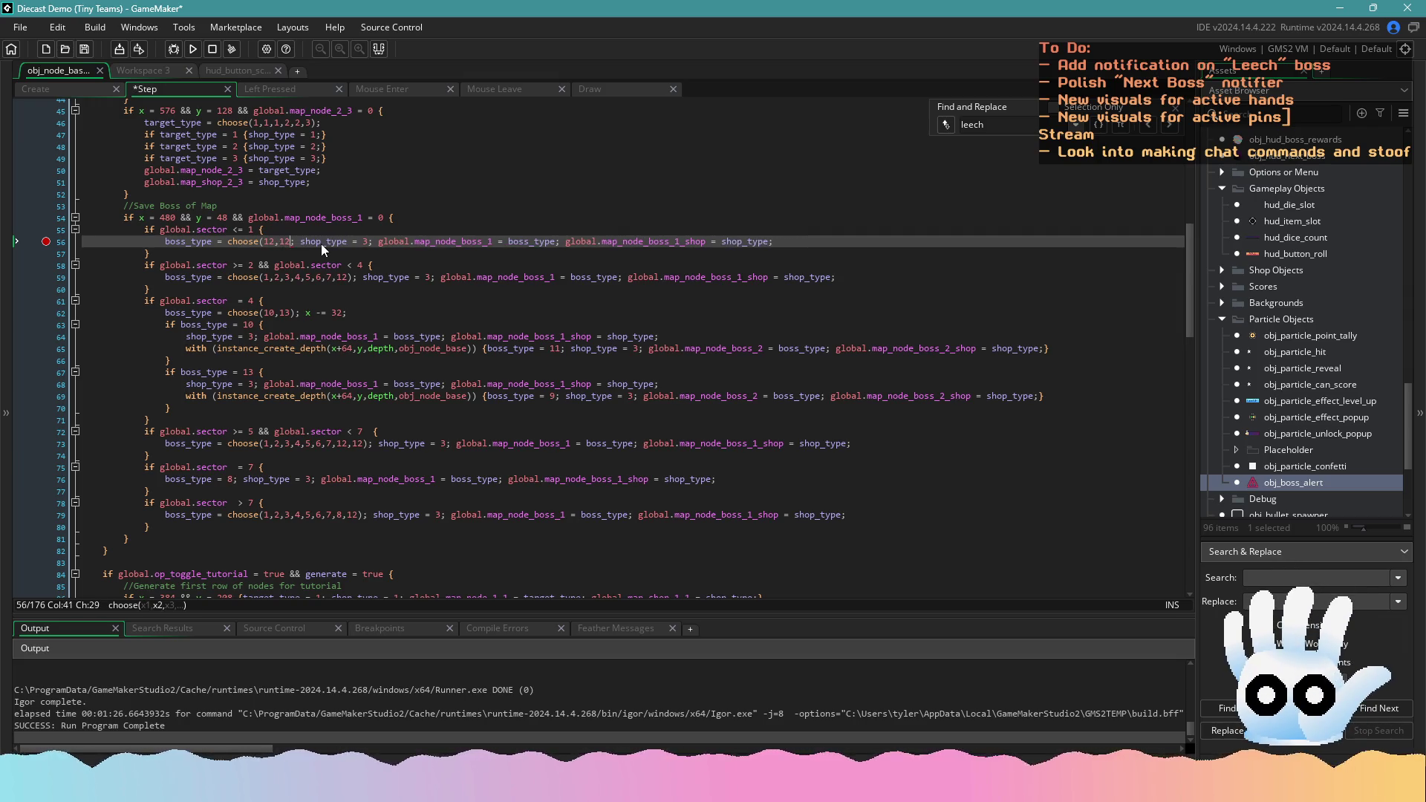
type(")")
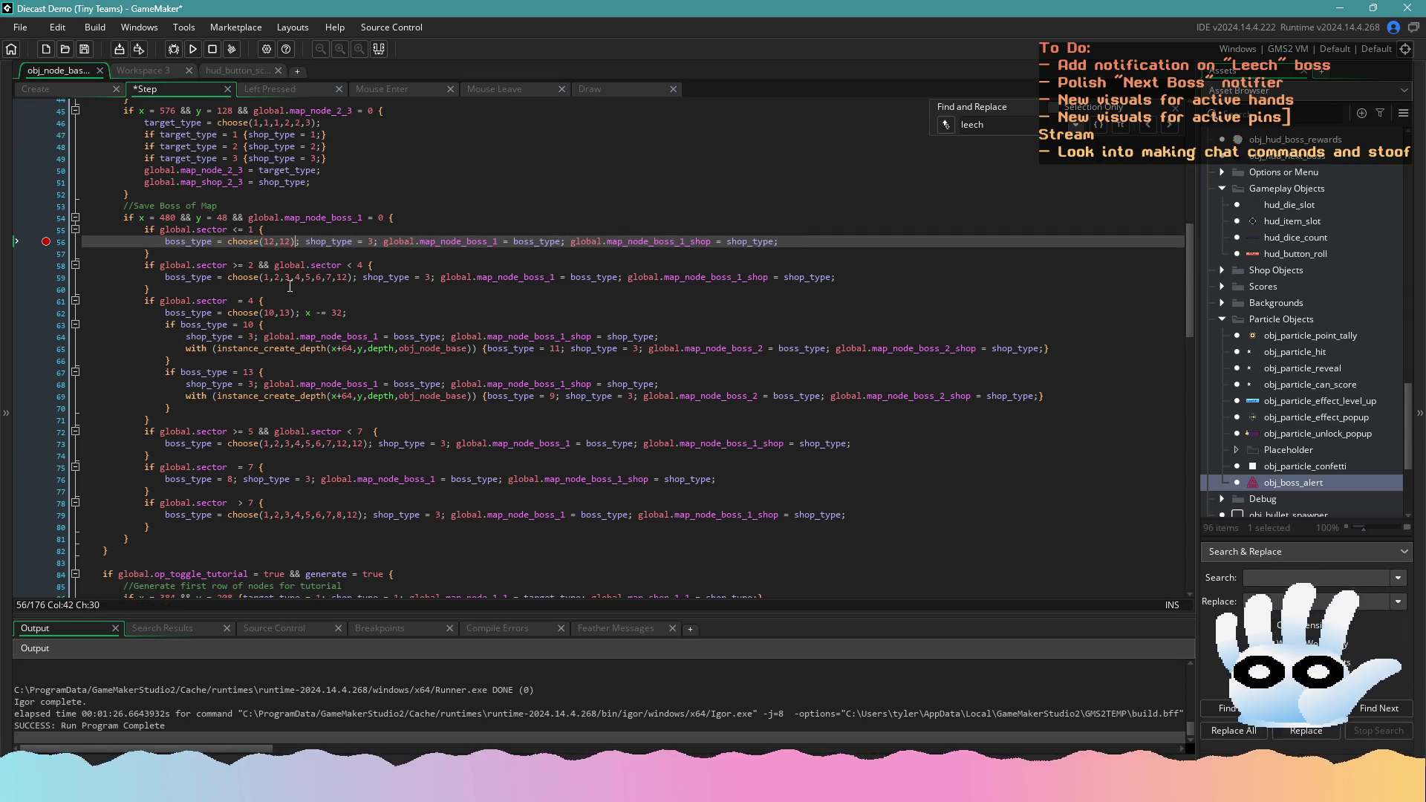
left_click(335, 278)
type("2")
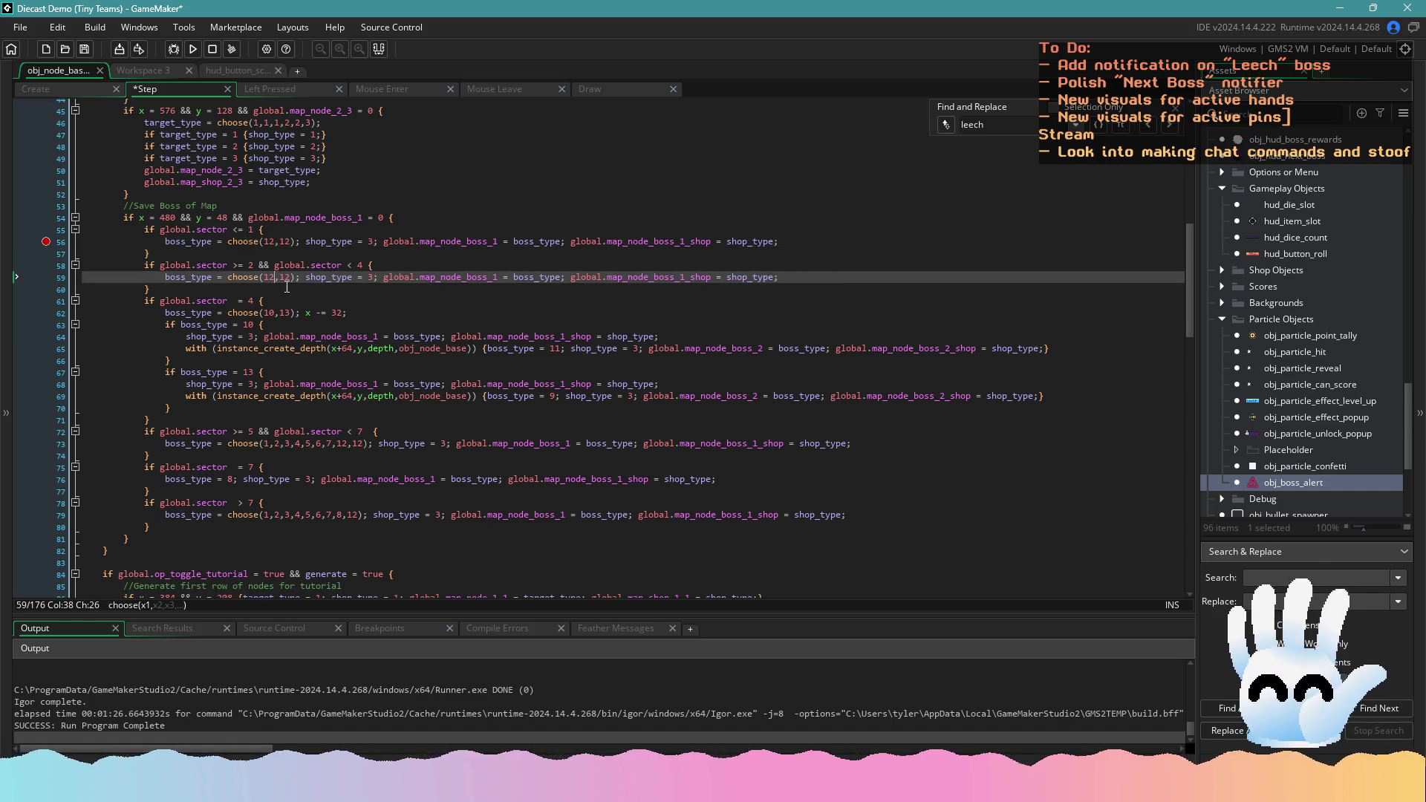
key("ctrl+s")
left_click(193, 50)
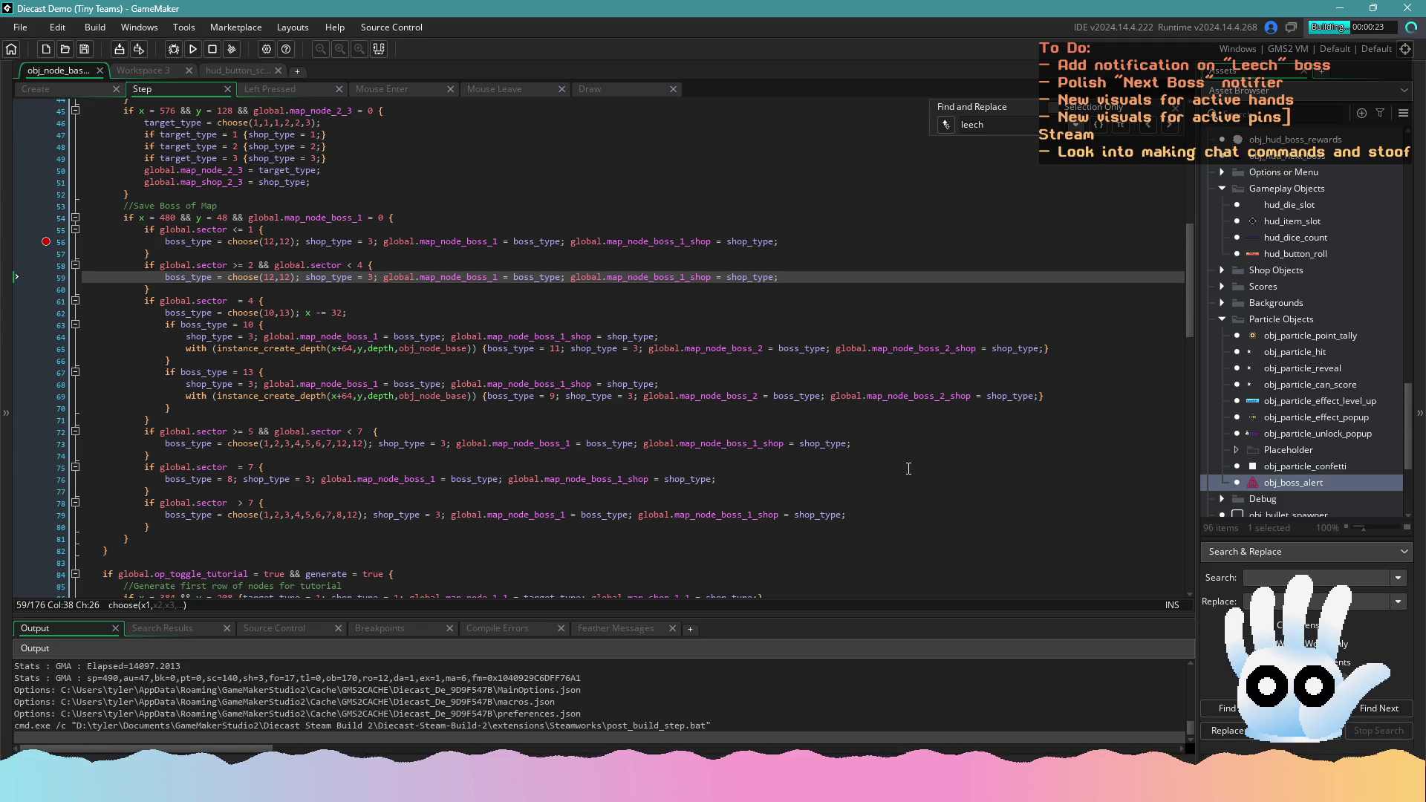
Wait for the build to finish until the Diecast Demo title screen appears
scroll(570, 444, "up", 1)
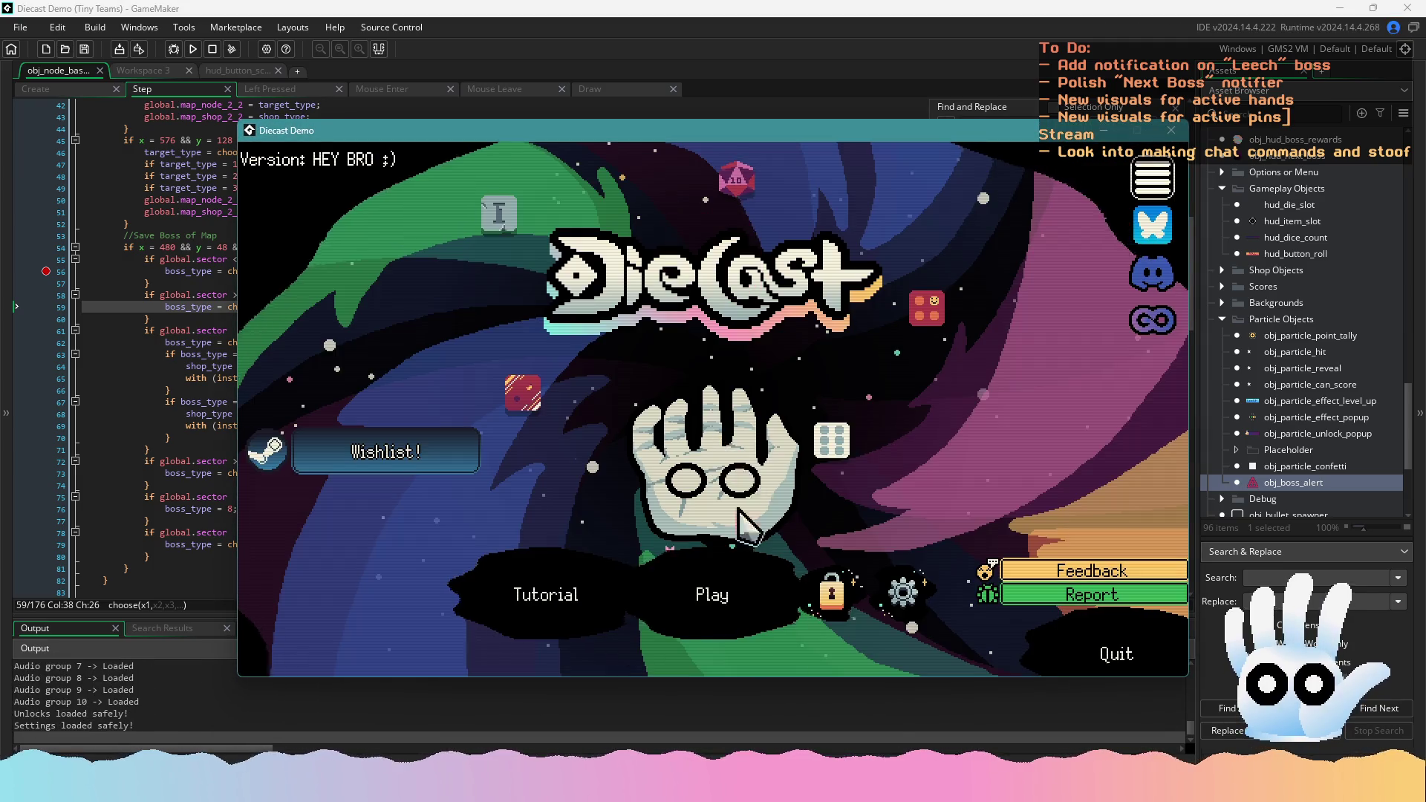
Leave the loaded save through the pause menu and start a new Traditional run
left_click(731, 598)
left_click(720, 578)
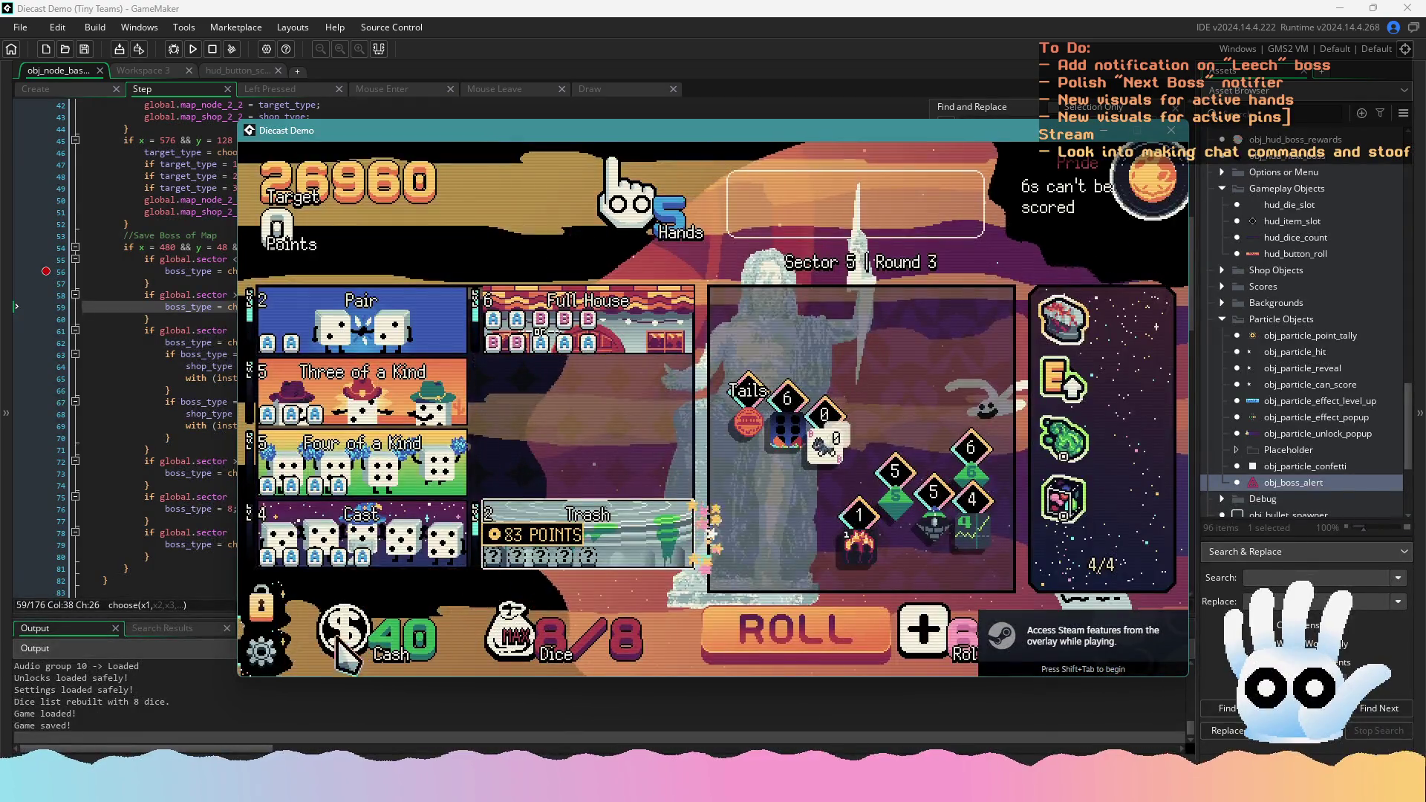
key("Escape")
key("Escape")
left_click(669, 583)
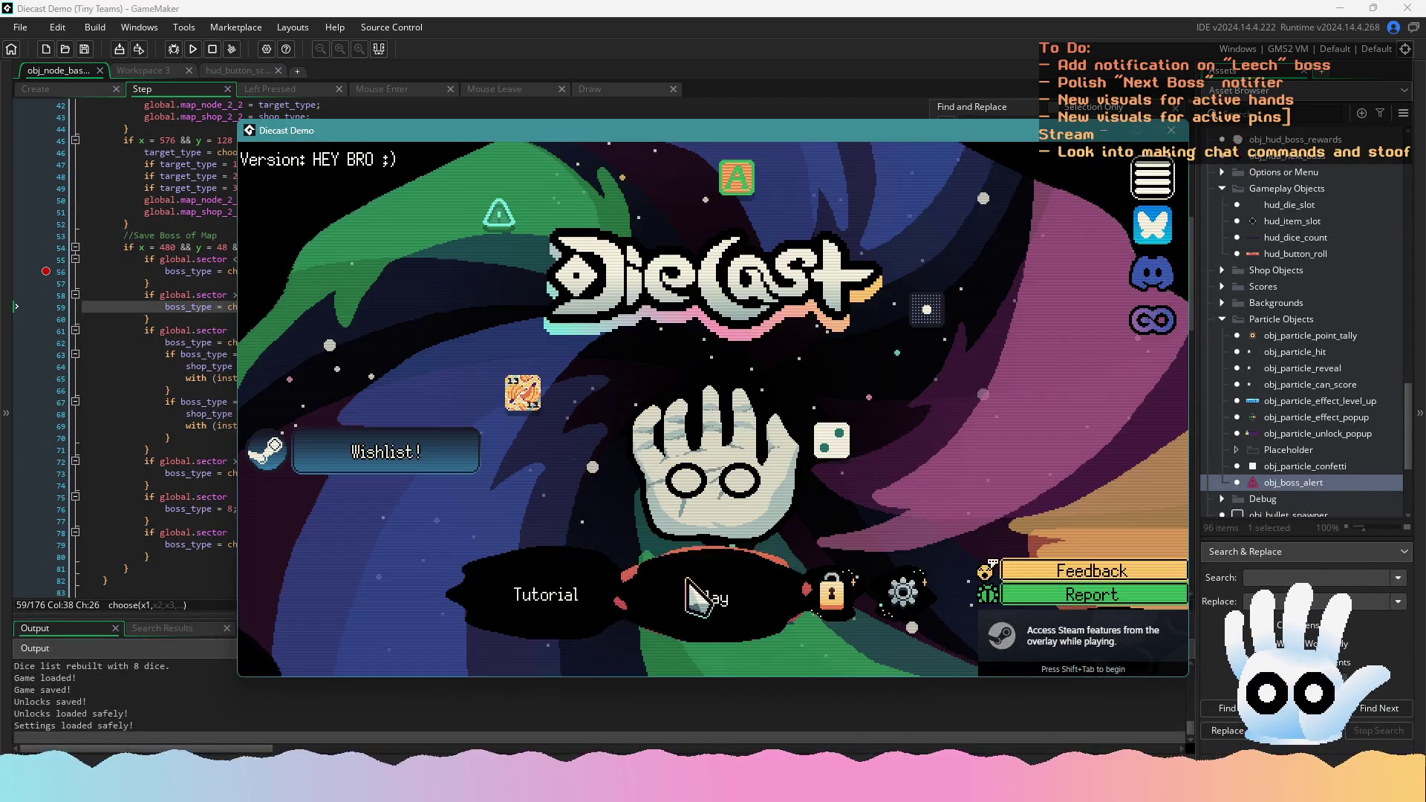
left_click(698, 591)
left_click(811, 401)
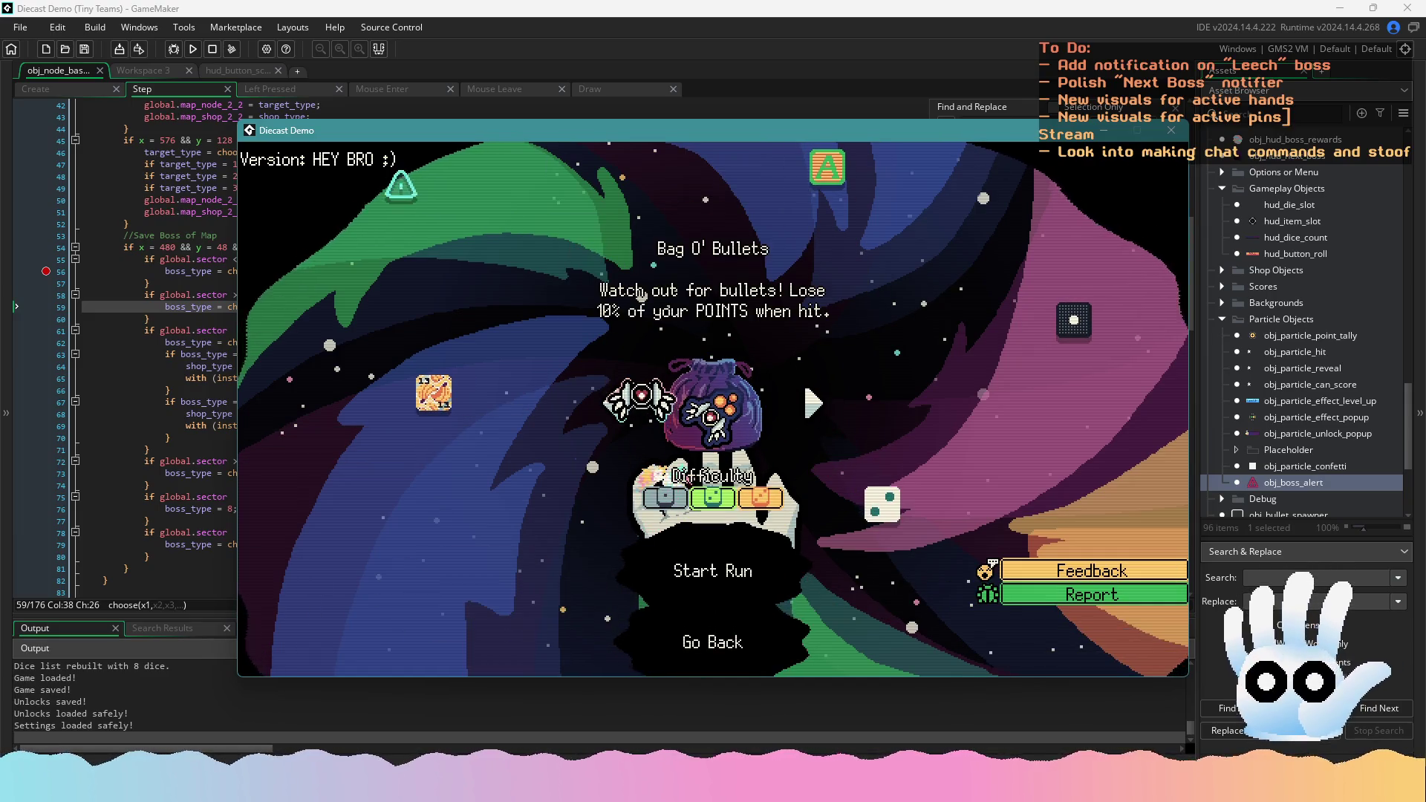
left_click(813, 403)
left_click(688, 534)
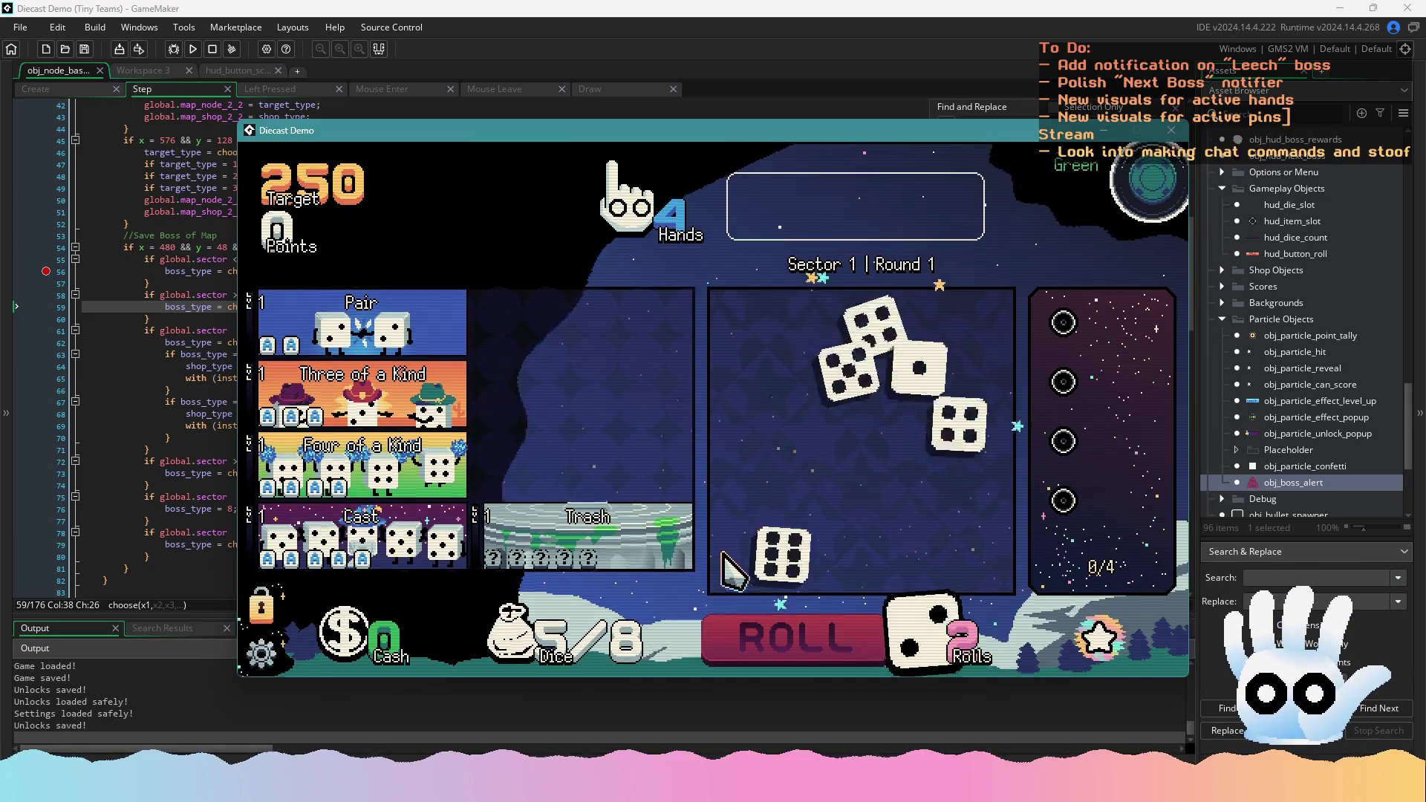
Roll round 1's dice, reroll twice, and hold the two 5s
left_click(800, 386)
left_click(795, 624)
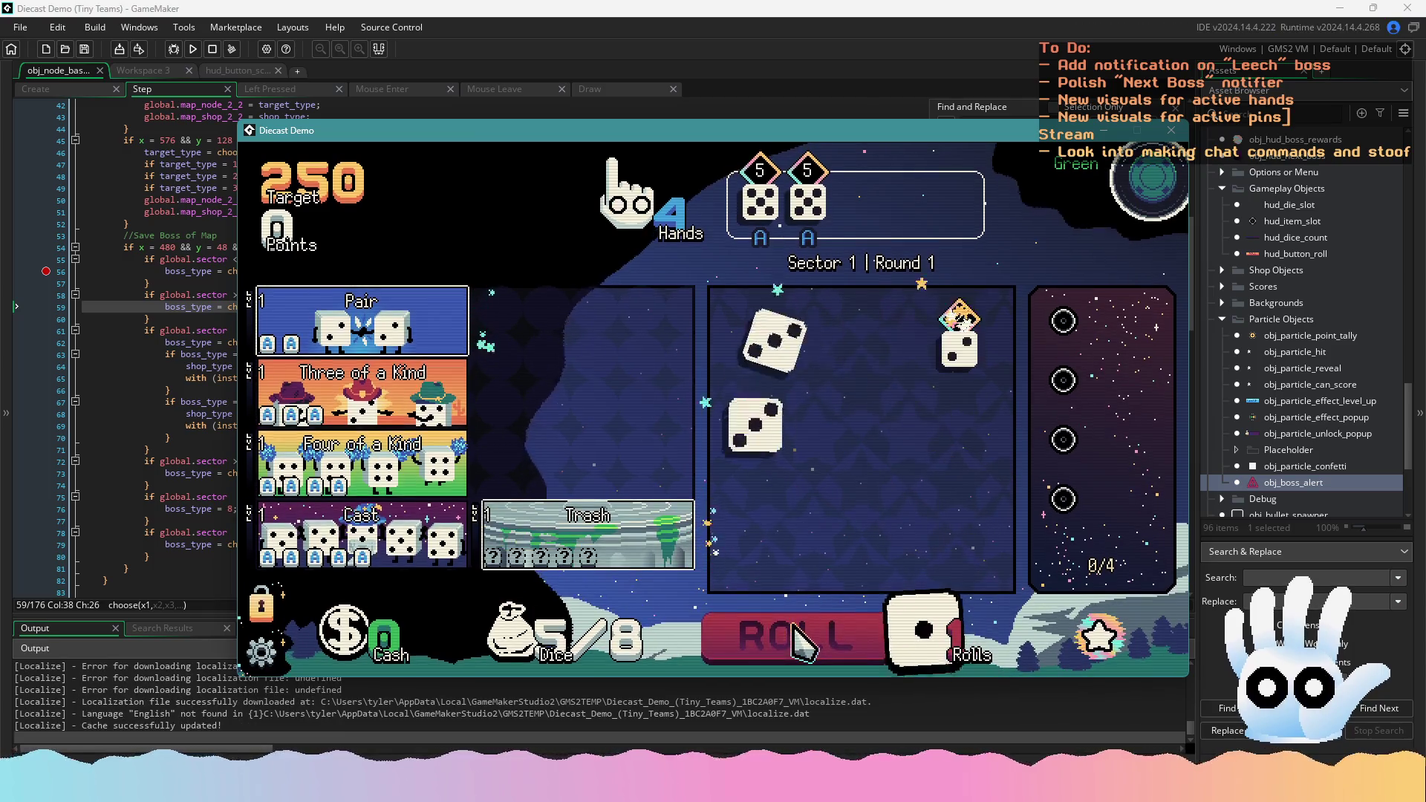
left_click(798, 627)
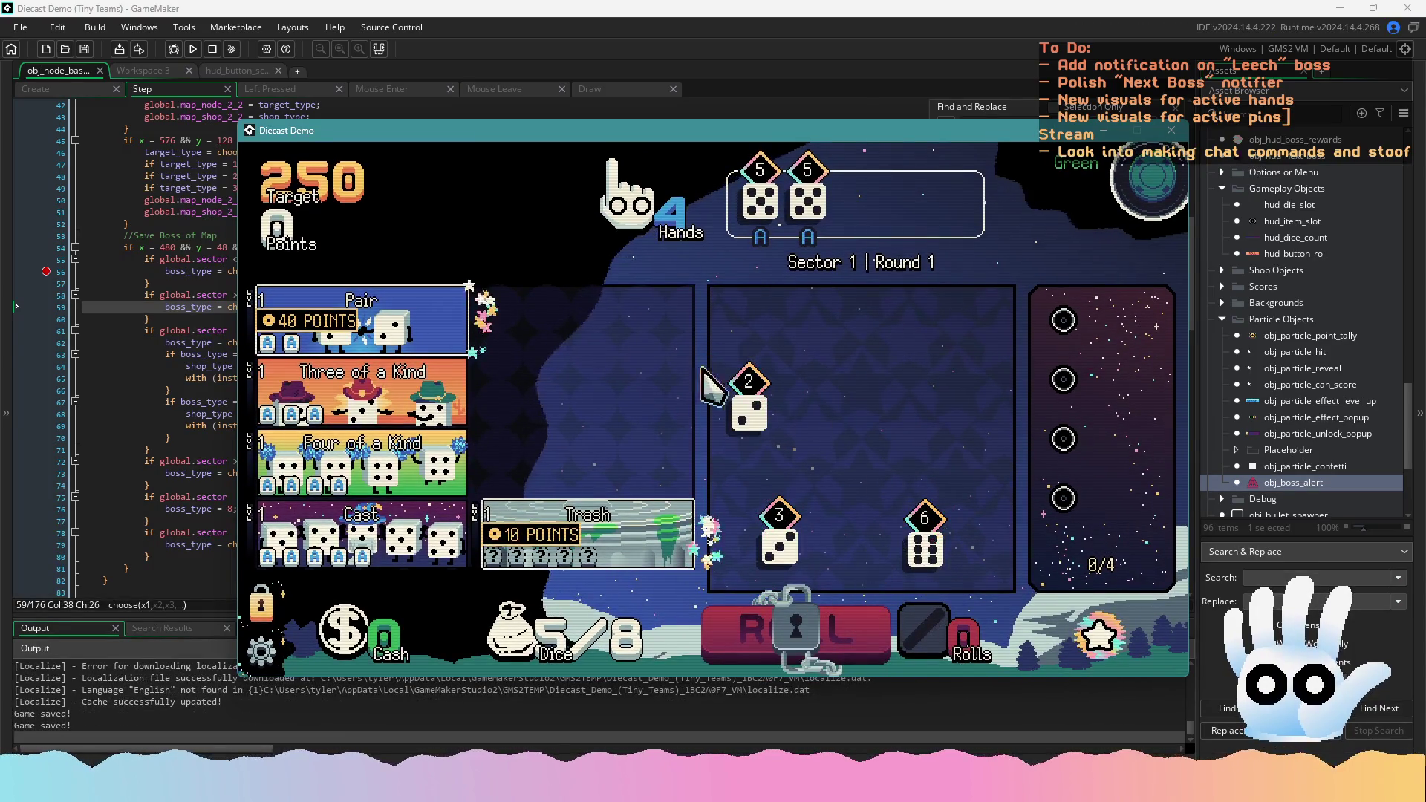
left_click(801, 539)
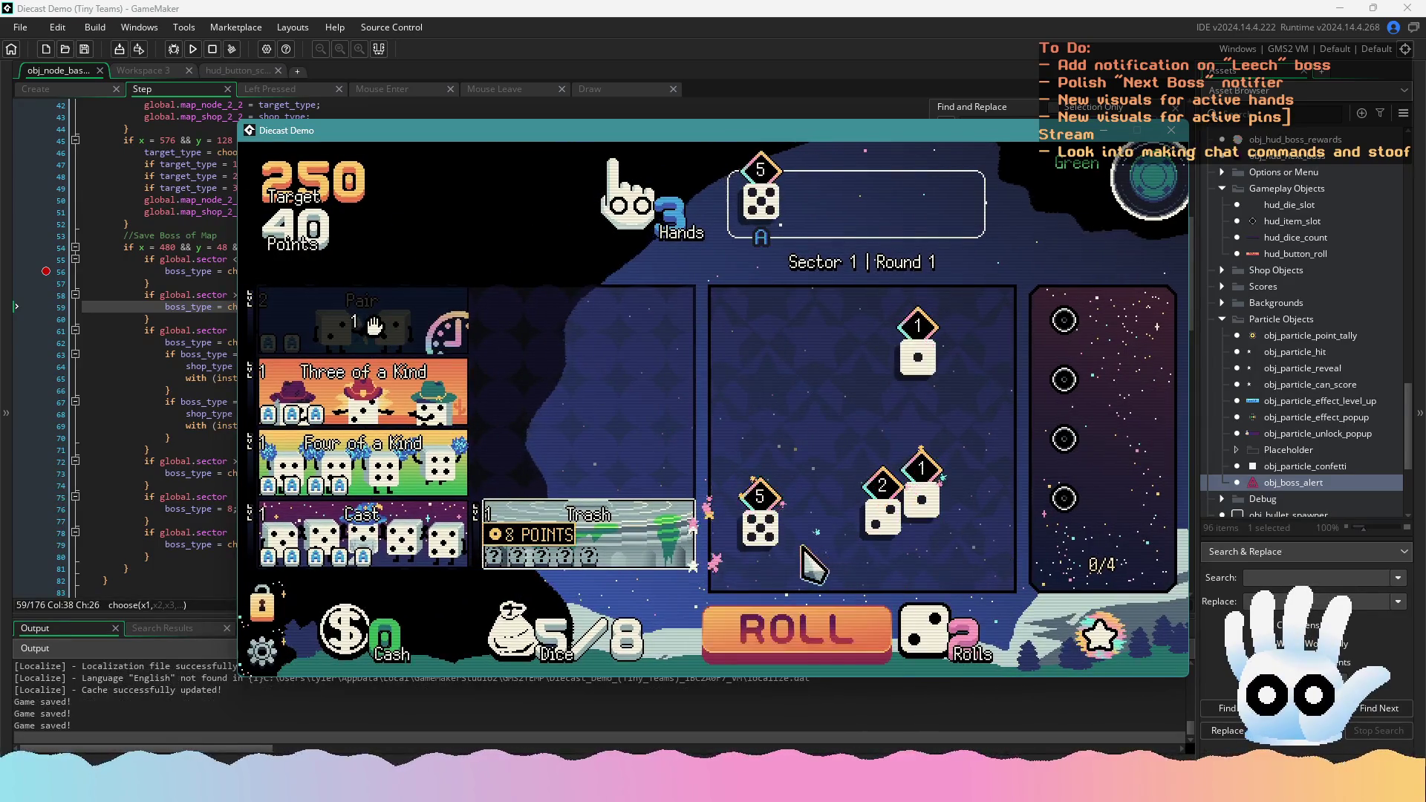
left_click(759, 524)
Lower the music volume in the game settings
left_click(261, 652)
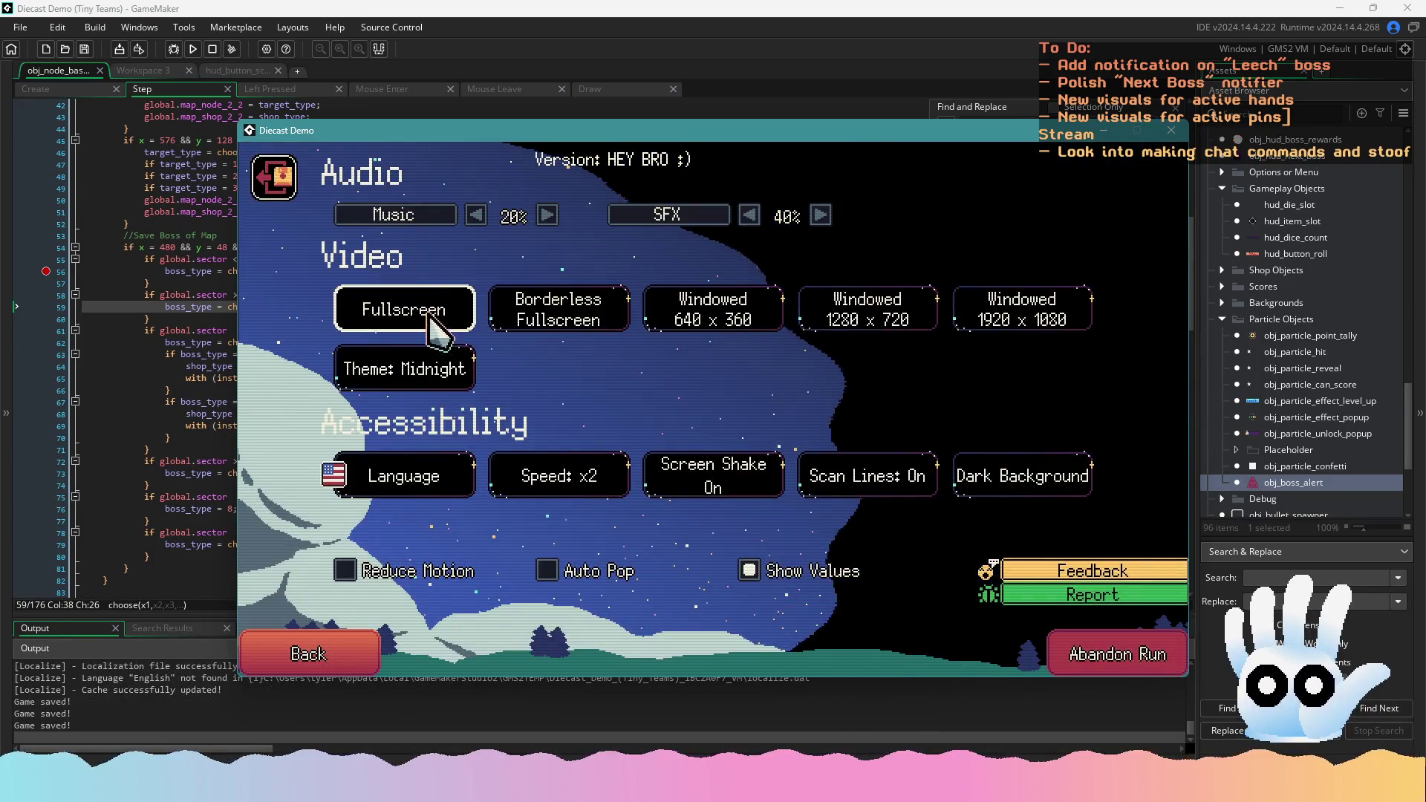
left_click(474, 217)
key("Escape")
Finish round 1 with a Trash hand, buy the $6 die in the shop, and exit to round 2
left_click(791, 620)
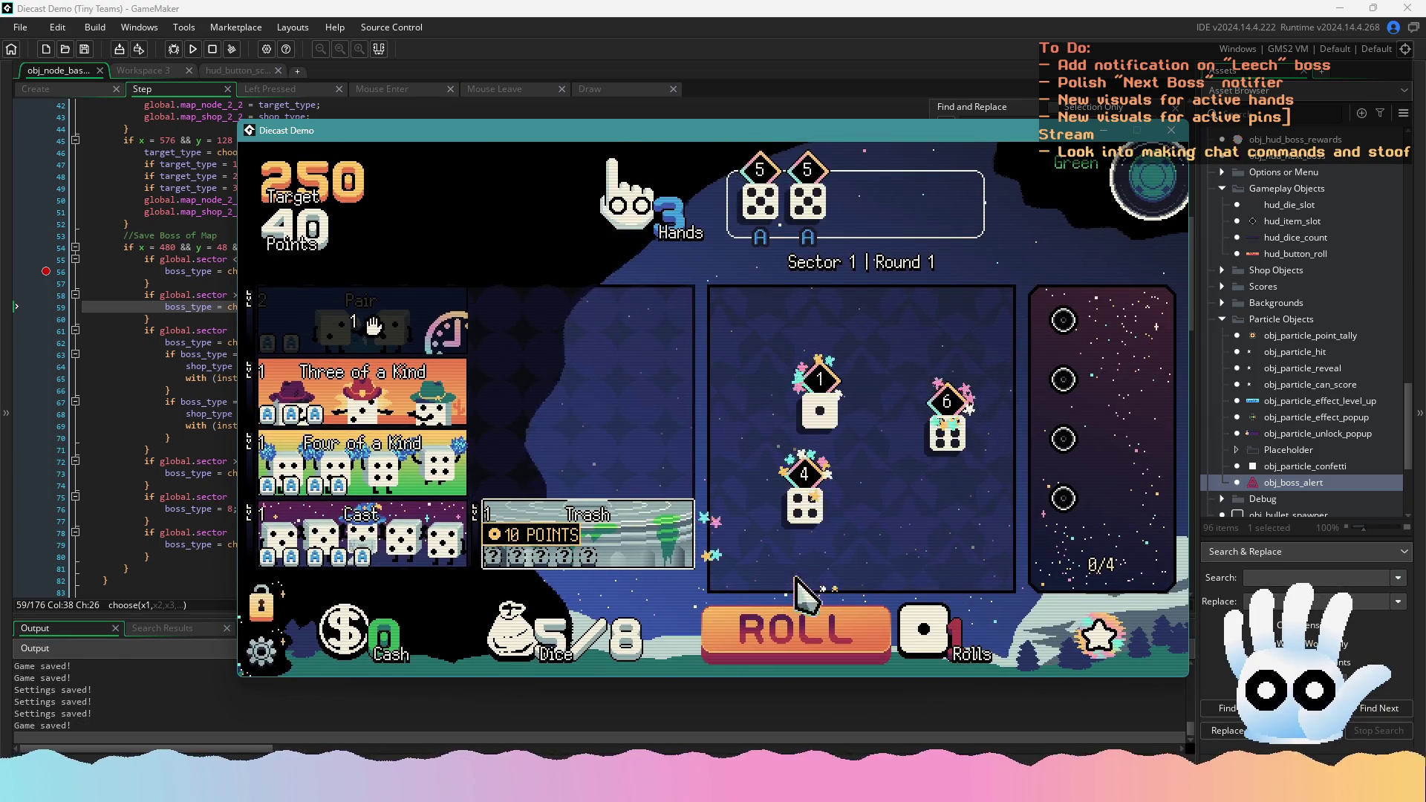
left_click(788, 601)
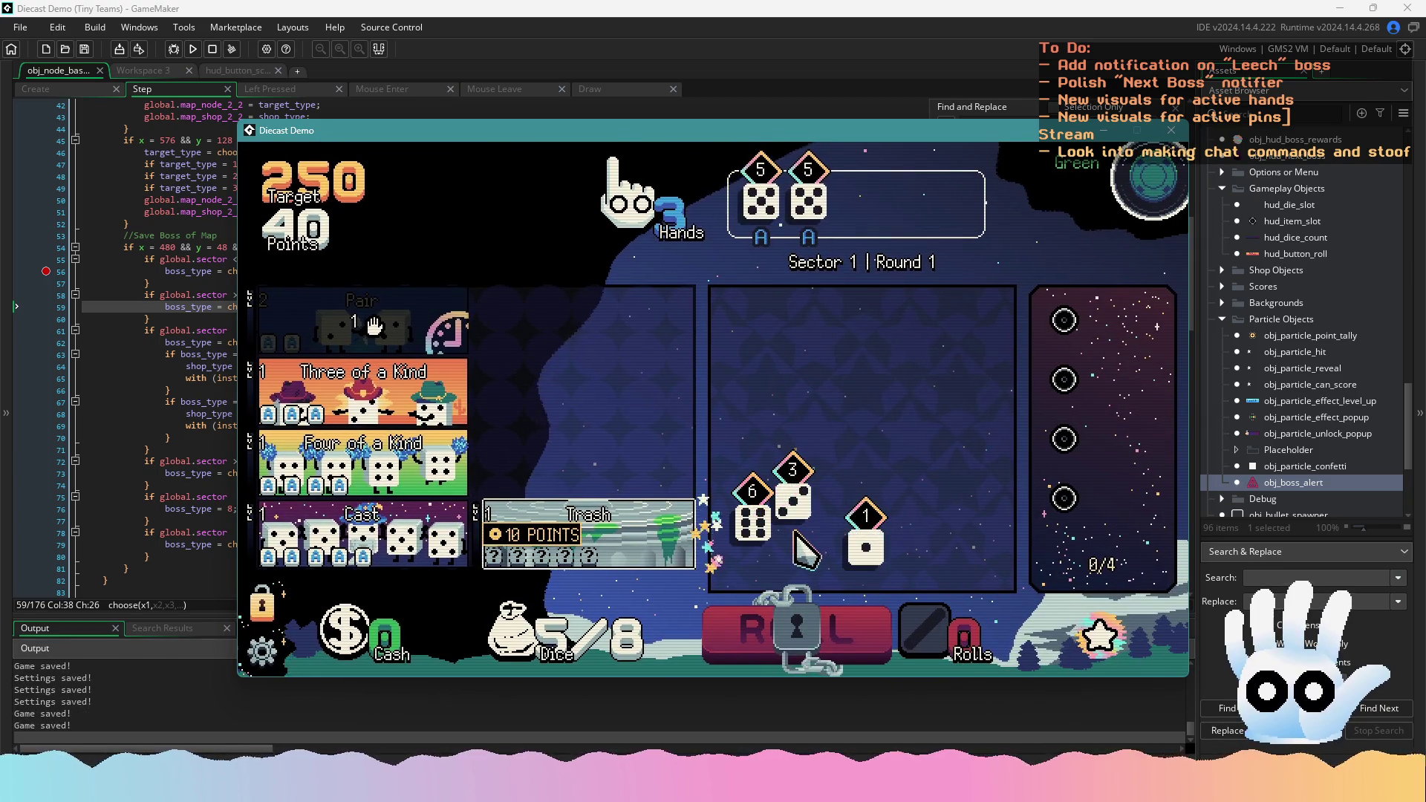
left_click(669, 545)
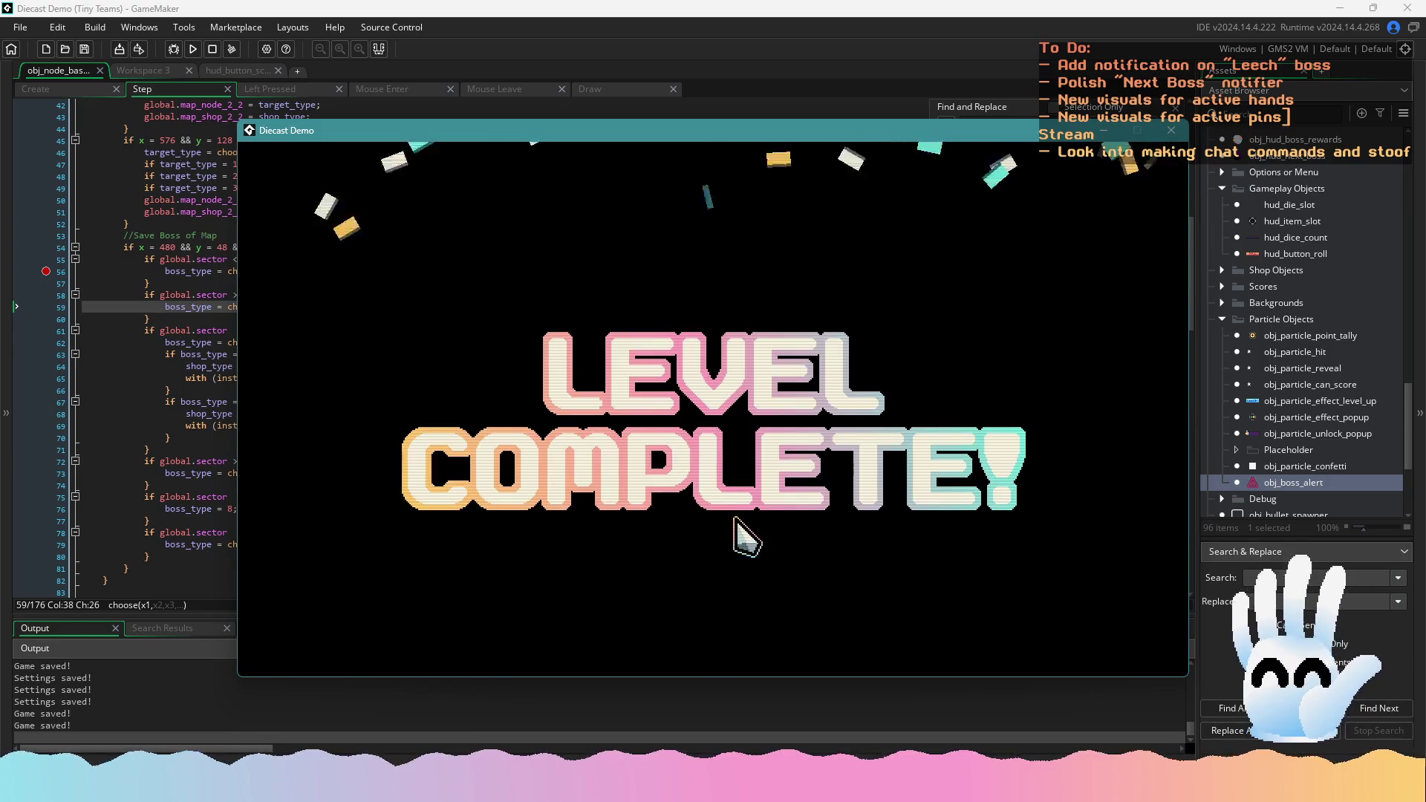
left_click(947, 434)
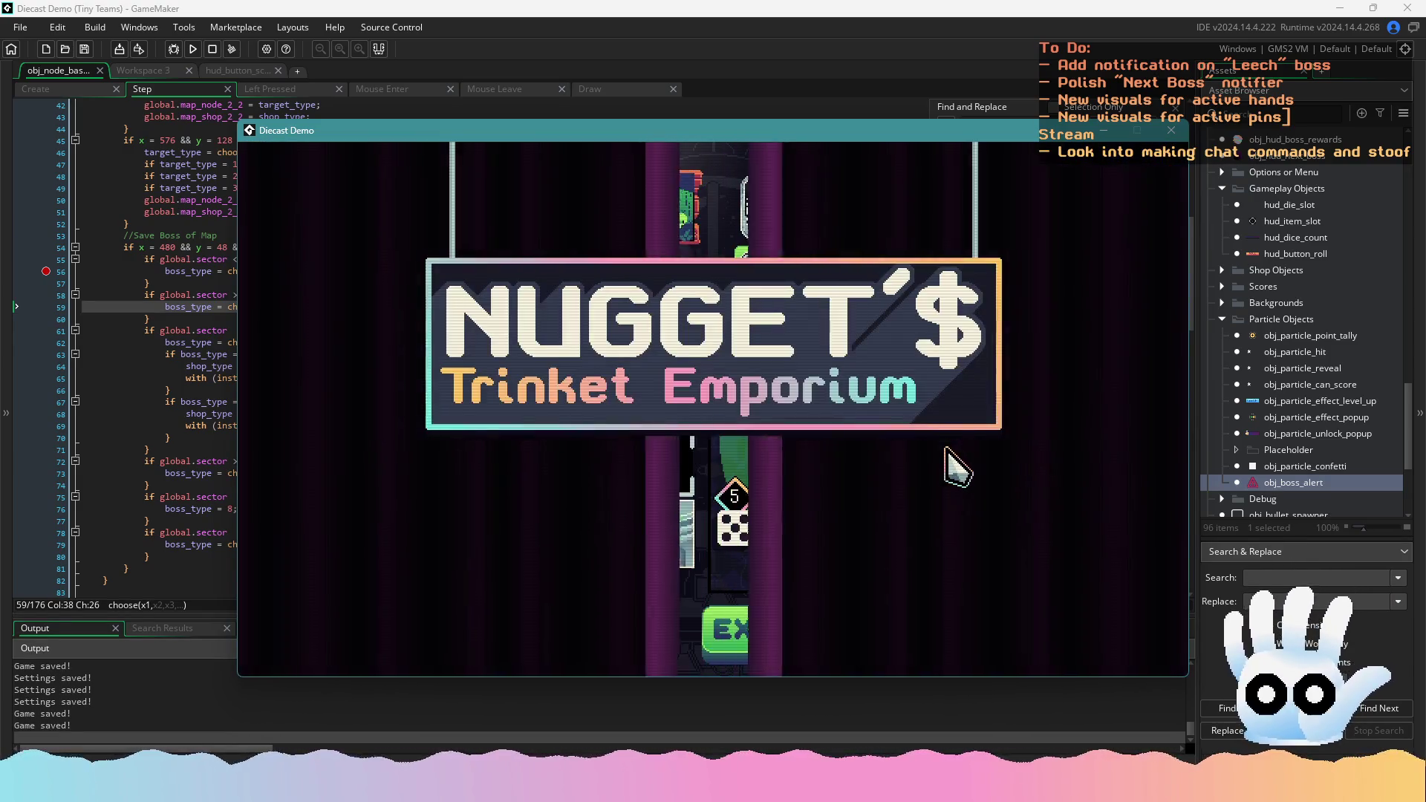
left_click(950, 211)
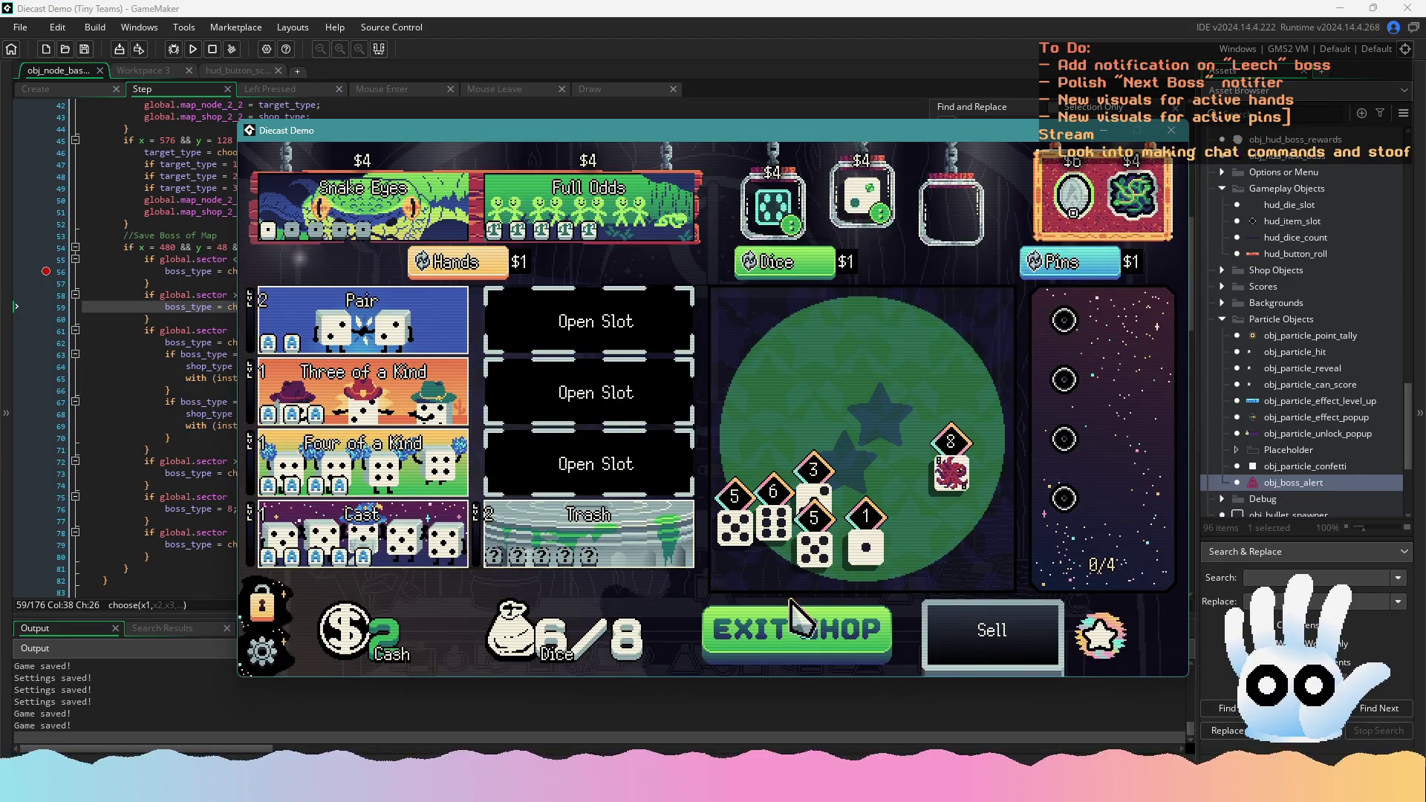
left_click(739, 635)
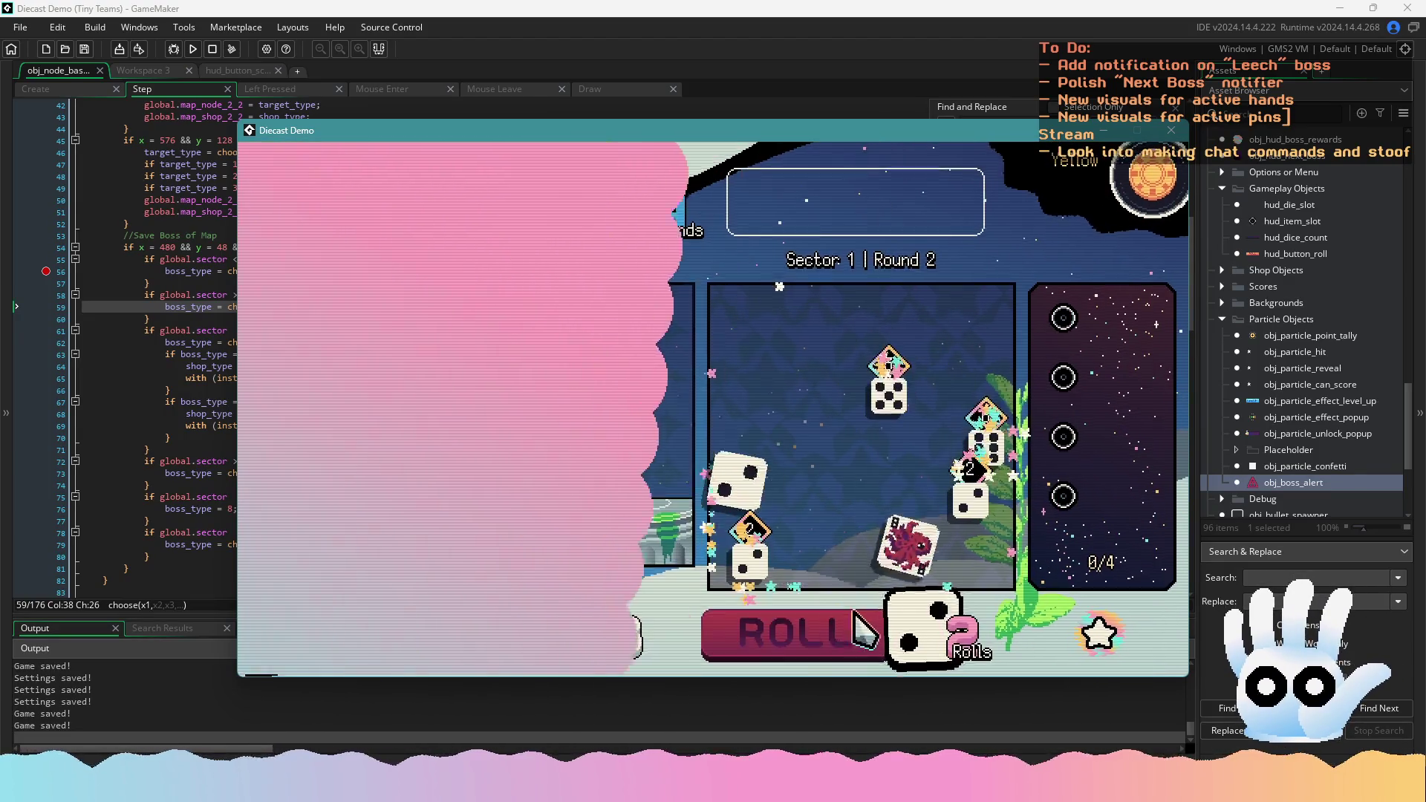
Hold three 5s across rerolls and play Three of a Kind in round 2
left_click(889, 393)
left_click(805, 639)
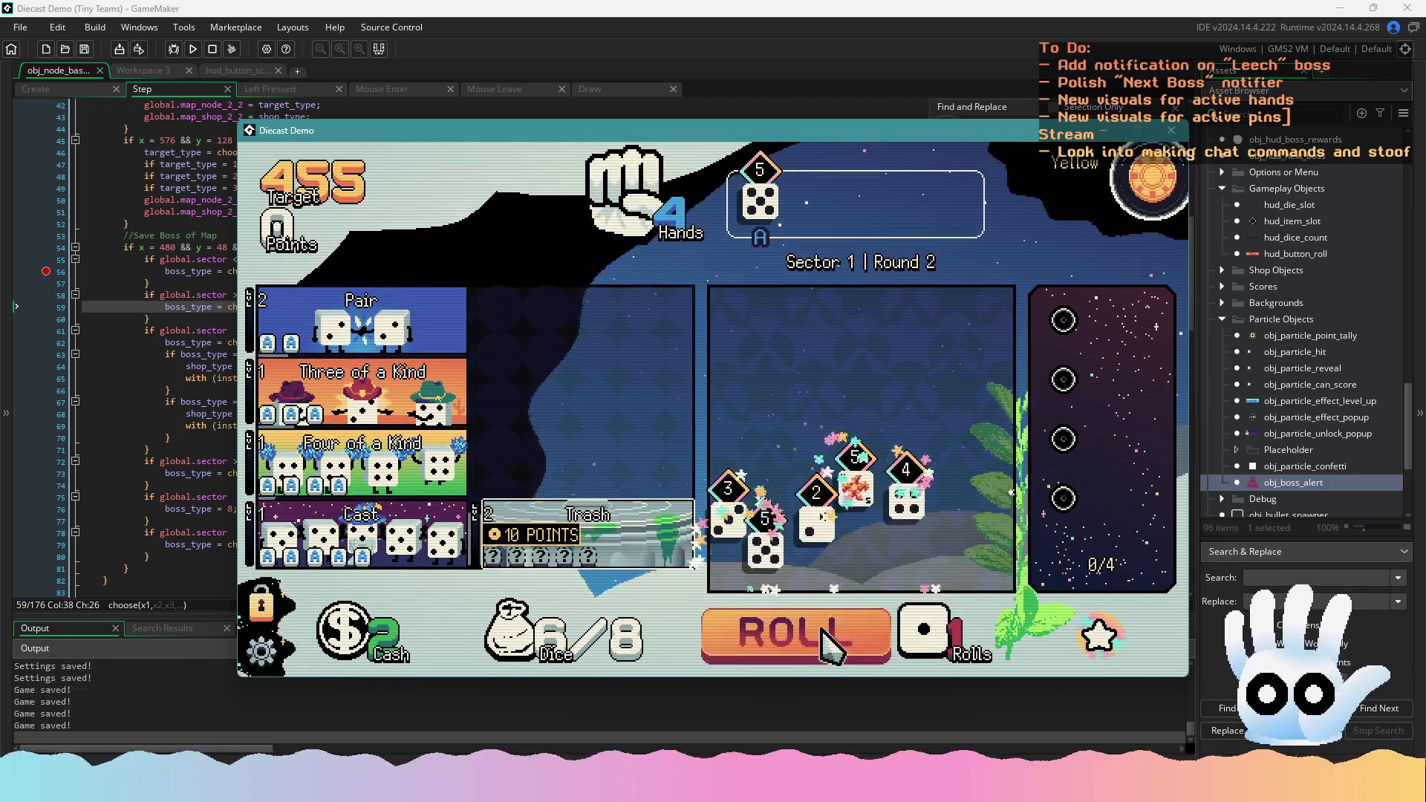
left_click(779, 557)
left_click(854, 490)
left_click(817, 639)
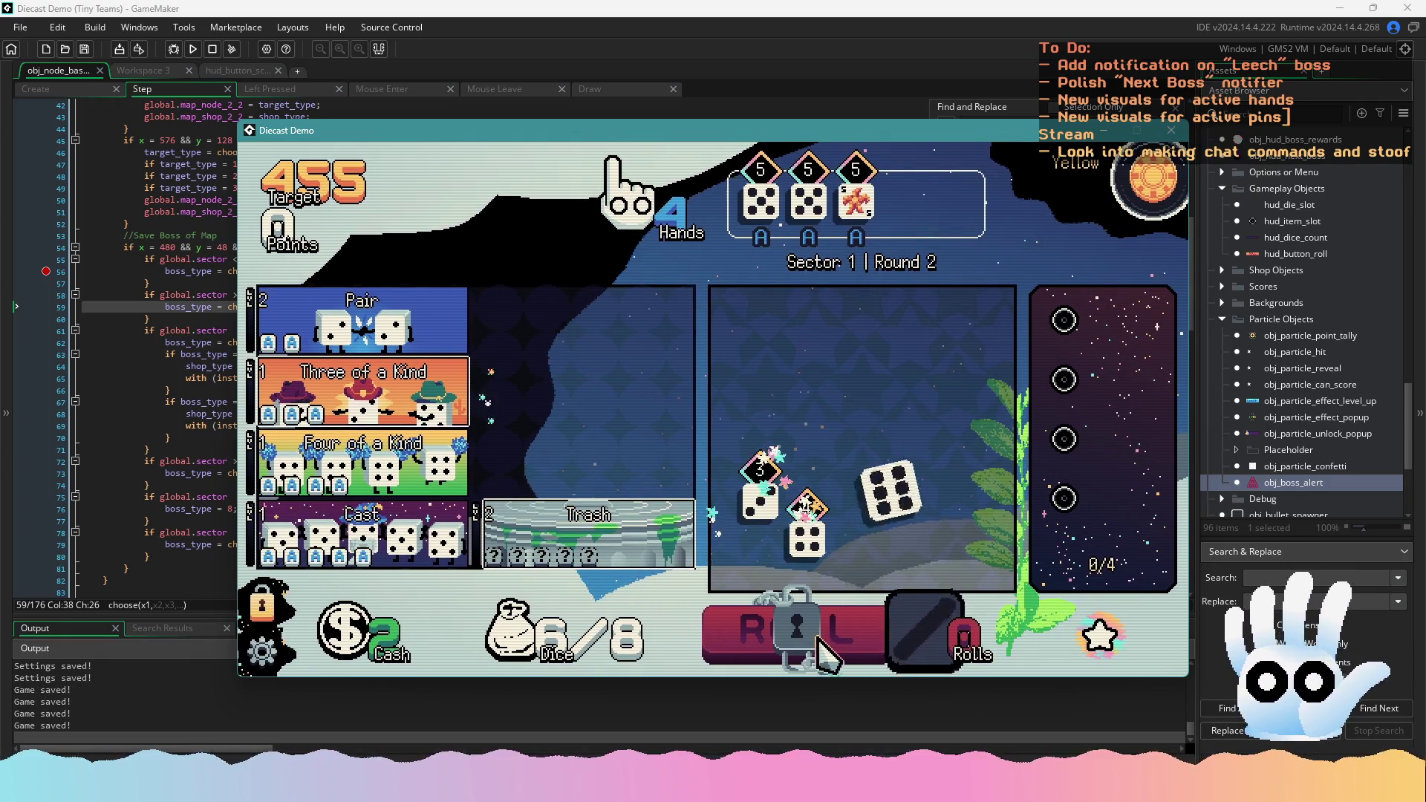
left_click(464, 373)
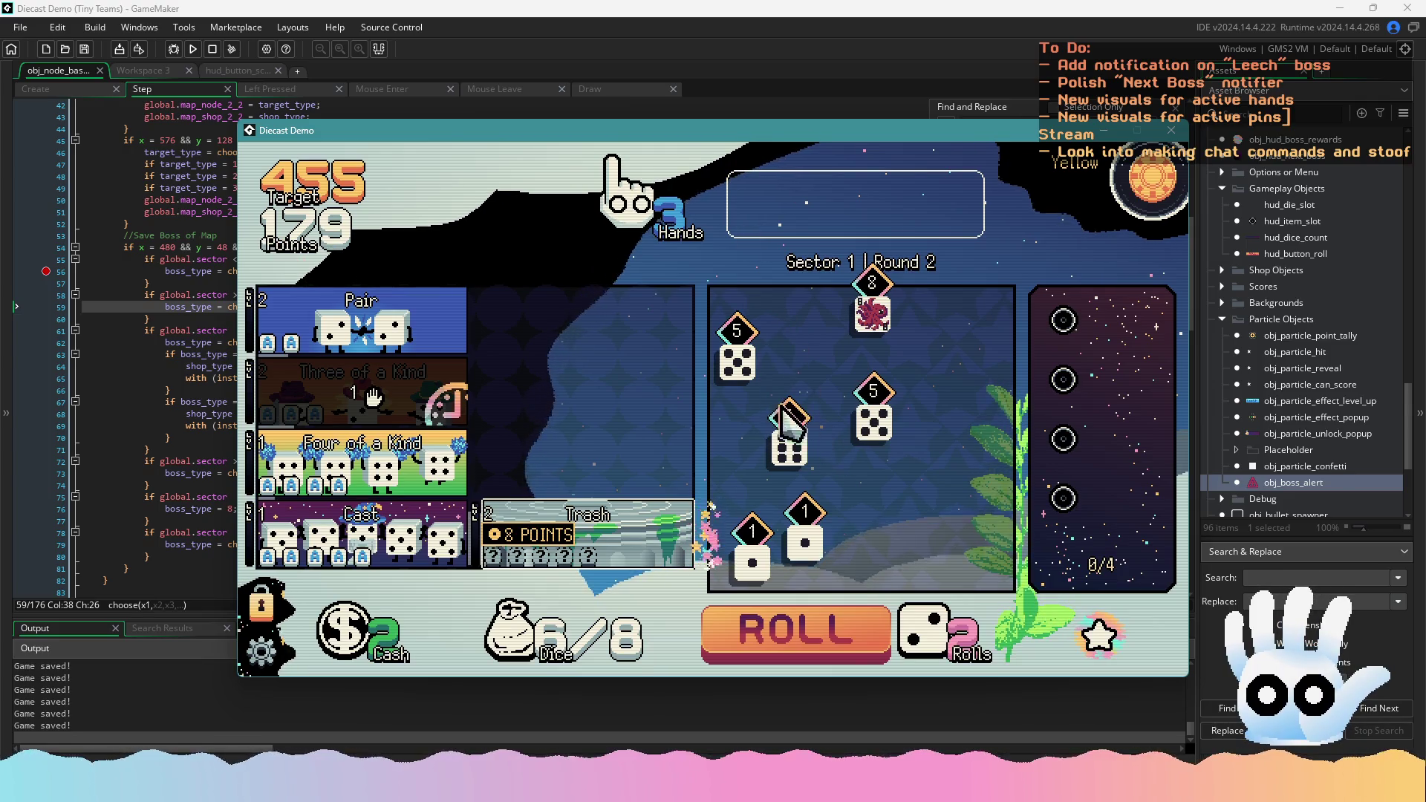
Play a Pair of 1s, triggering the 'BOSS ACTIVE: Leech stole 16 POINTS!' alert
left_click(805, 533)
left_click(753, 551)
mouse_move(439, 330)
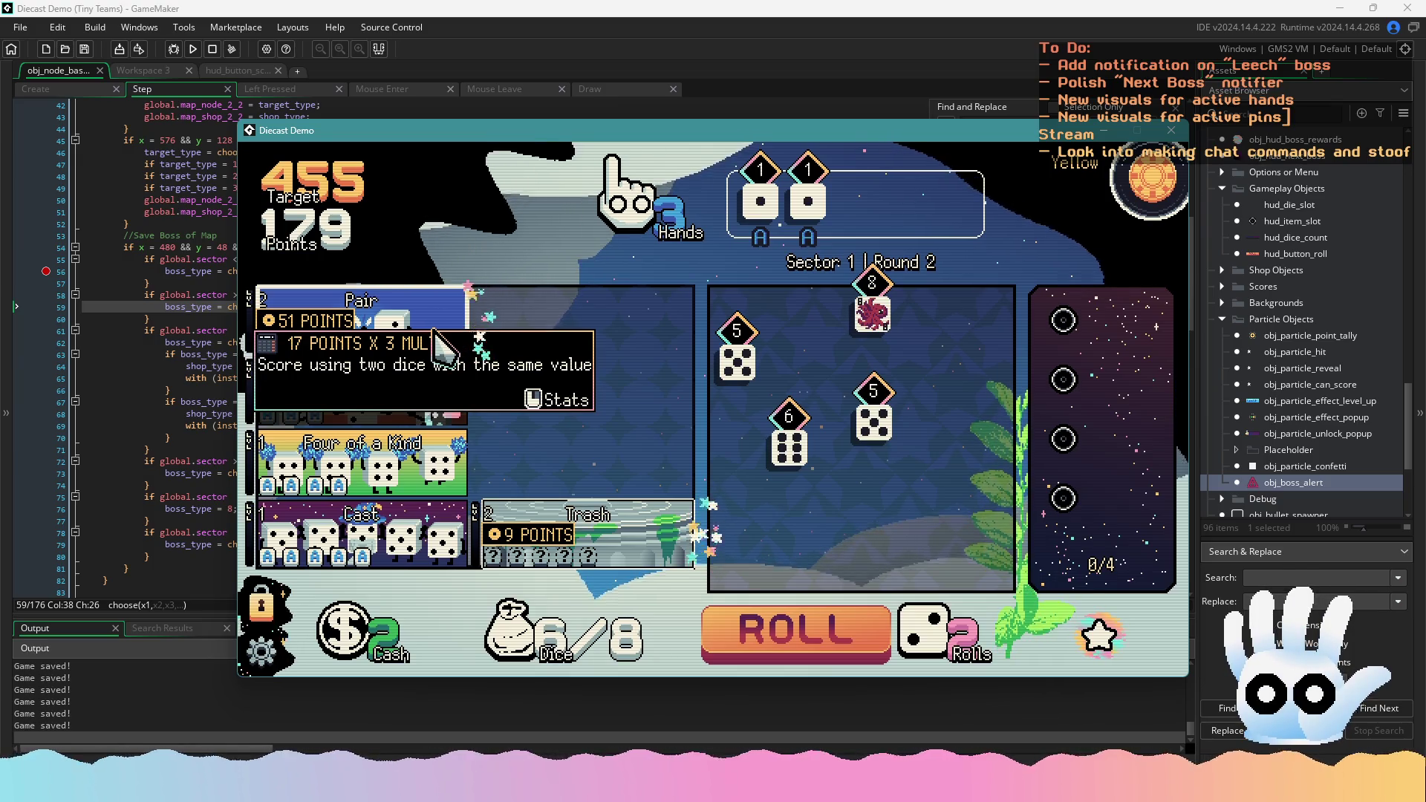
left_click(435, 329)
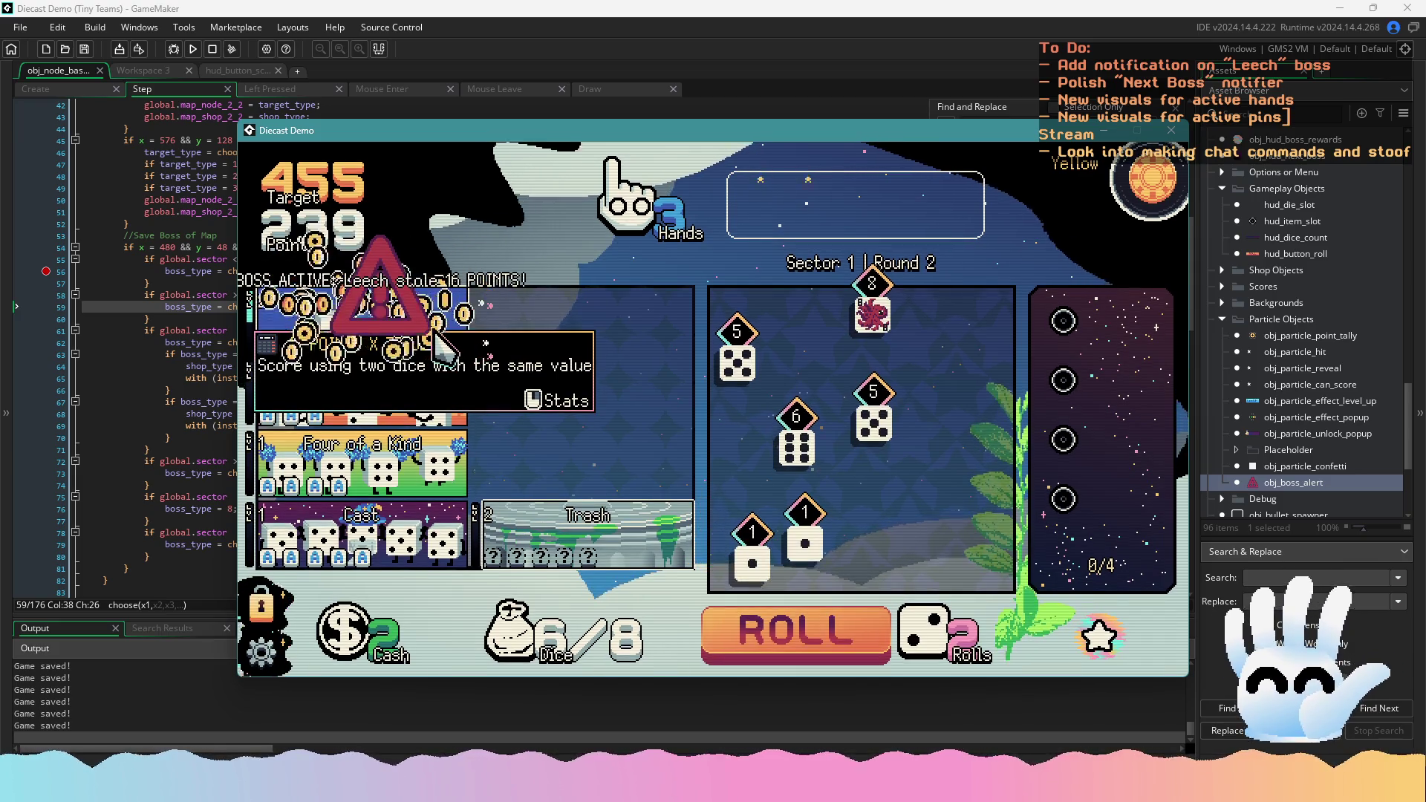
Abandon the Leech test run from the in-game settings and close the game window
mouse_move(421, 306)
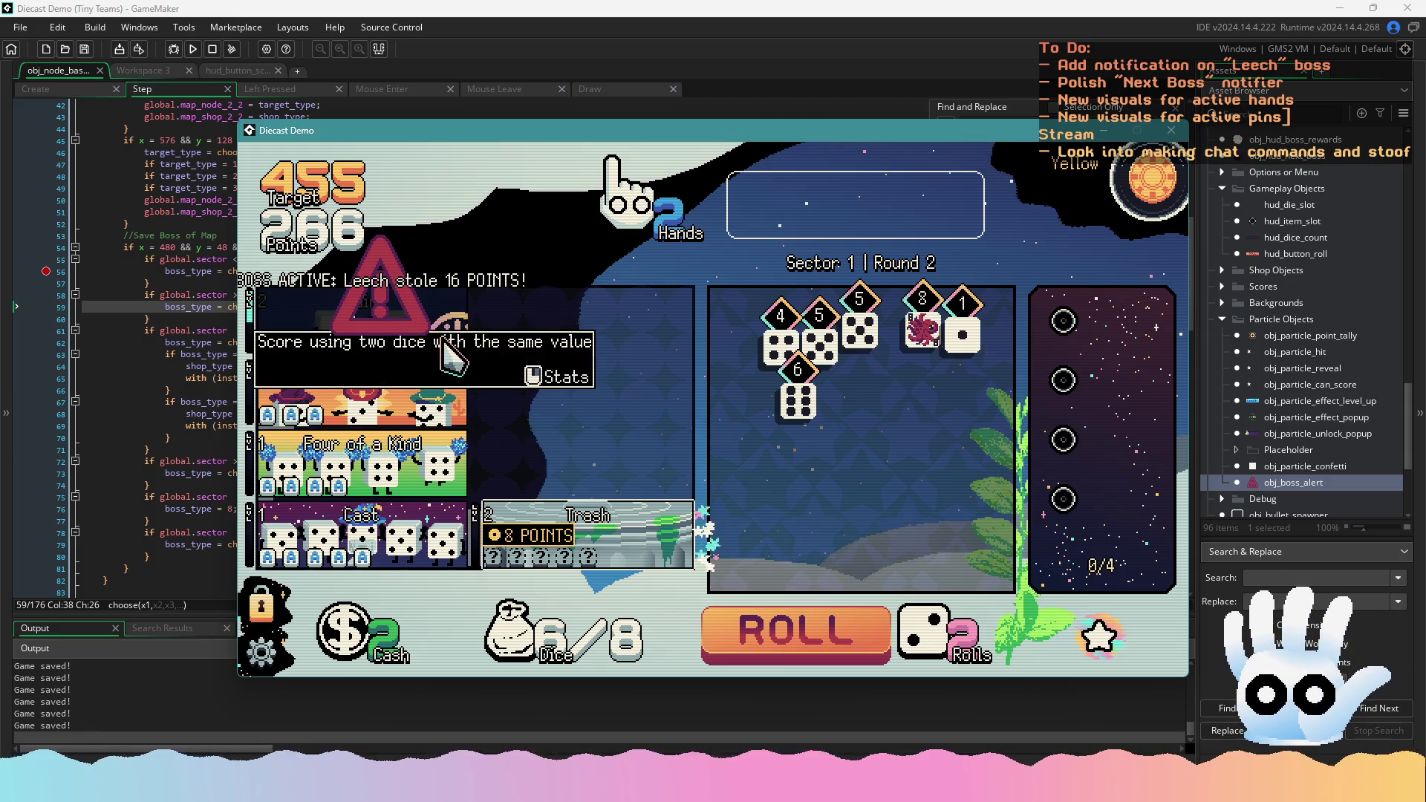
left_click(261, 651)
left_click(1091, 657)
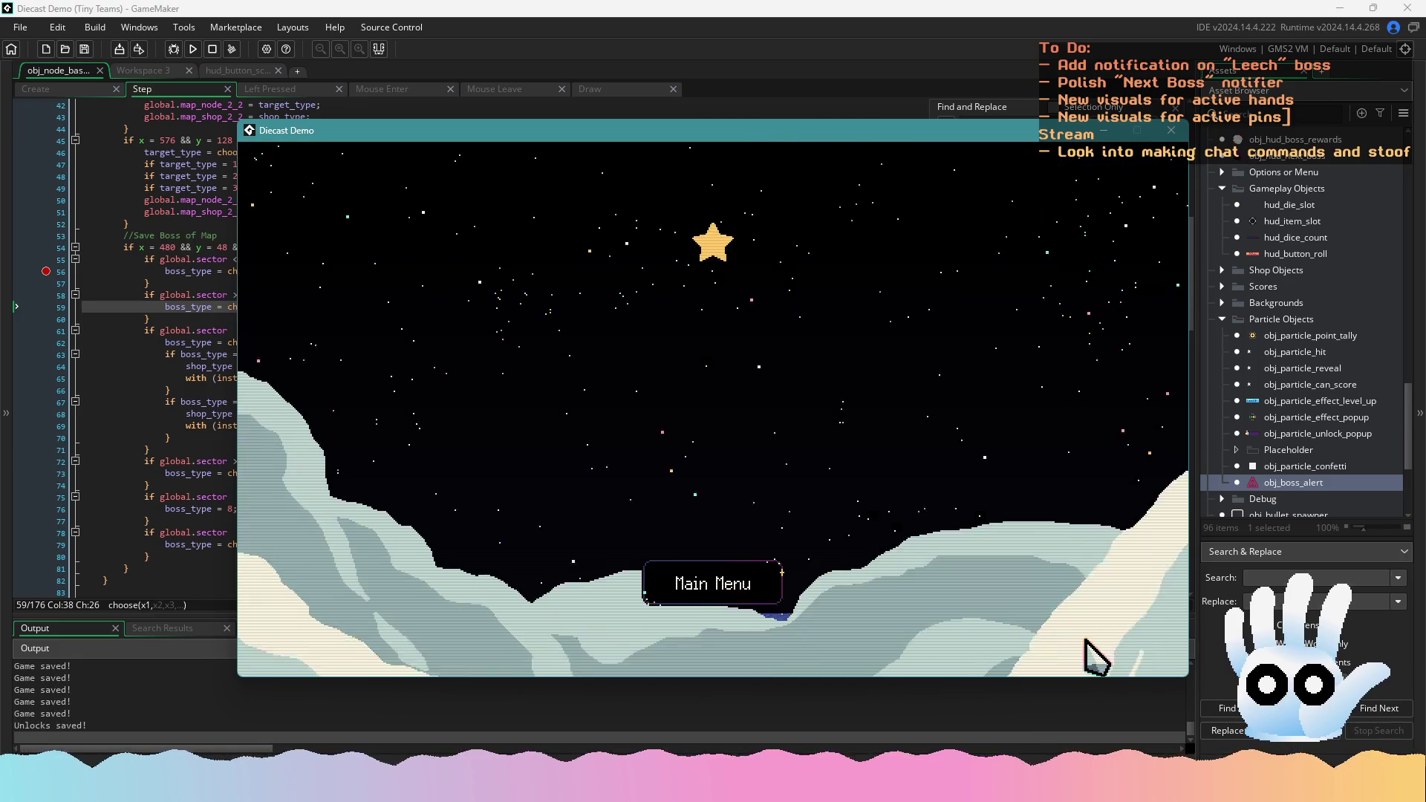
left_click(1171, 130)
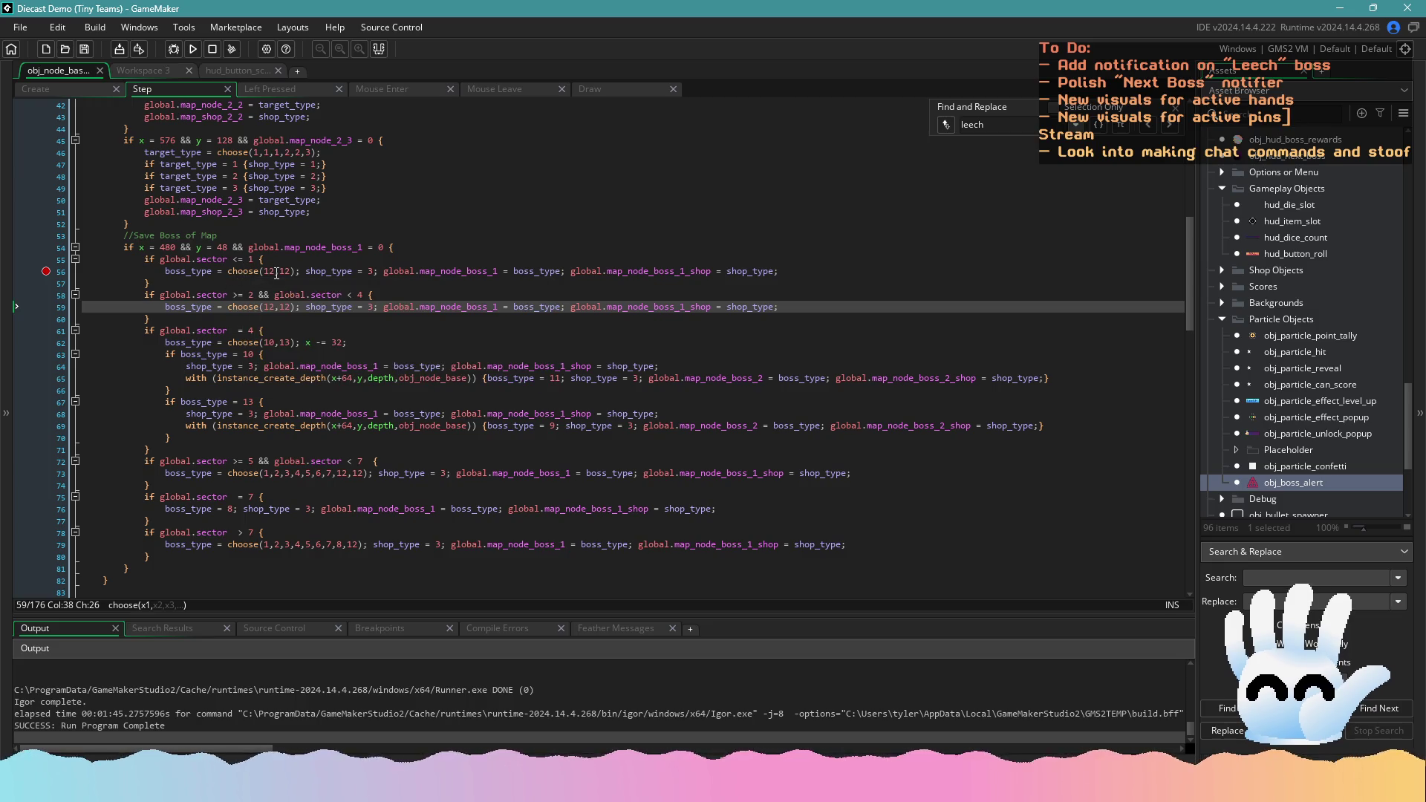
Undo and redo the last edit so lines 56 and 59 keep choose(12,12)
key("ctrl+z")
key("ctrl+z")
key("ctrl+z")
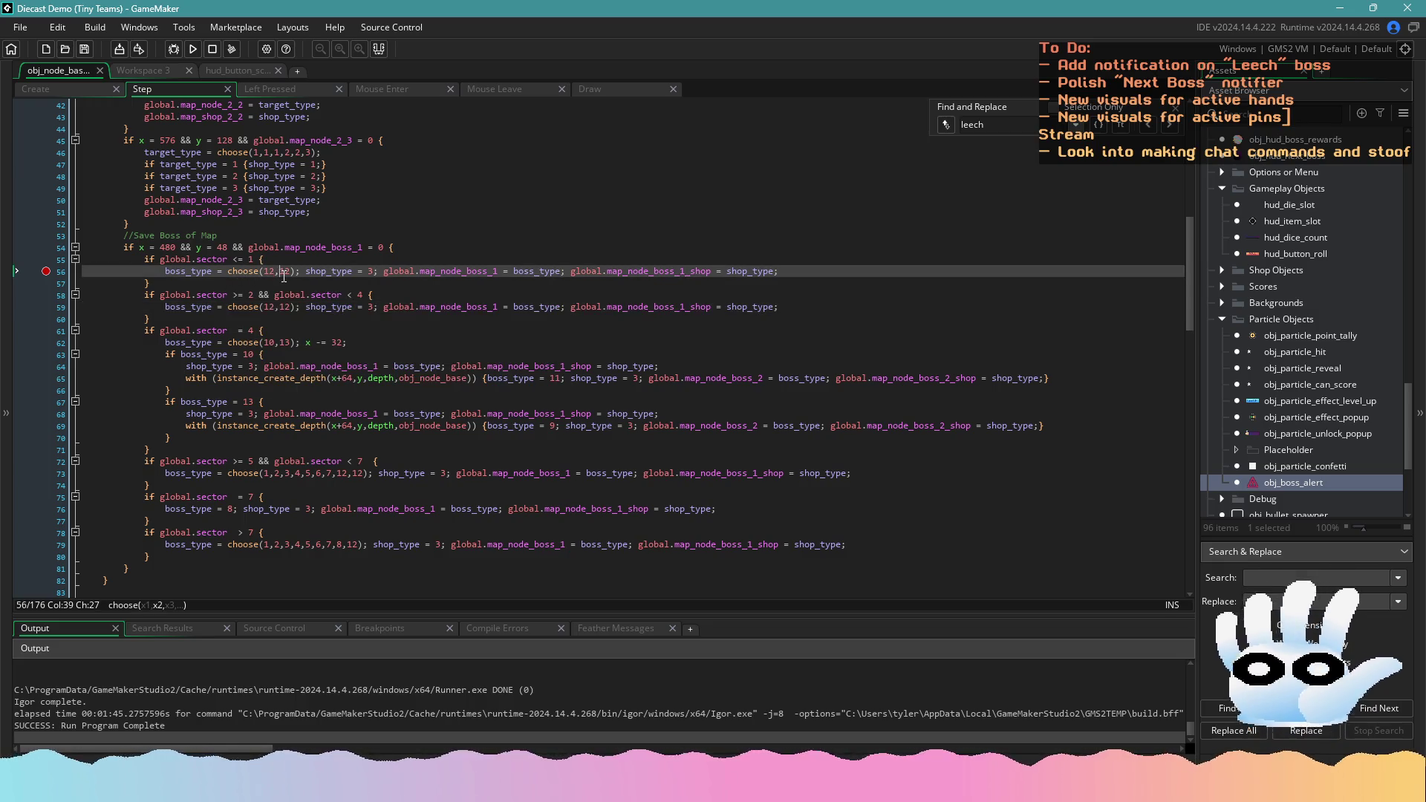
key("ctrl+y")
key("ctrl+y")
key("ctrl+y")
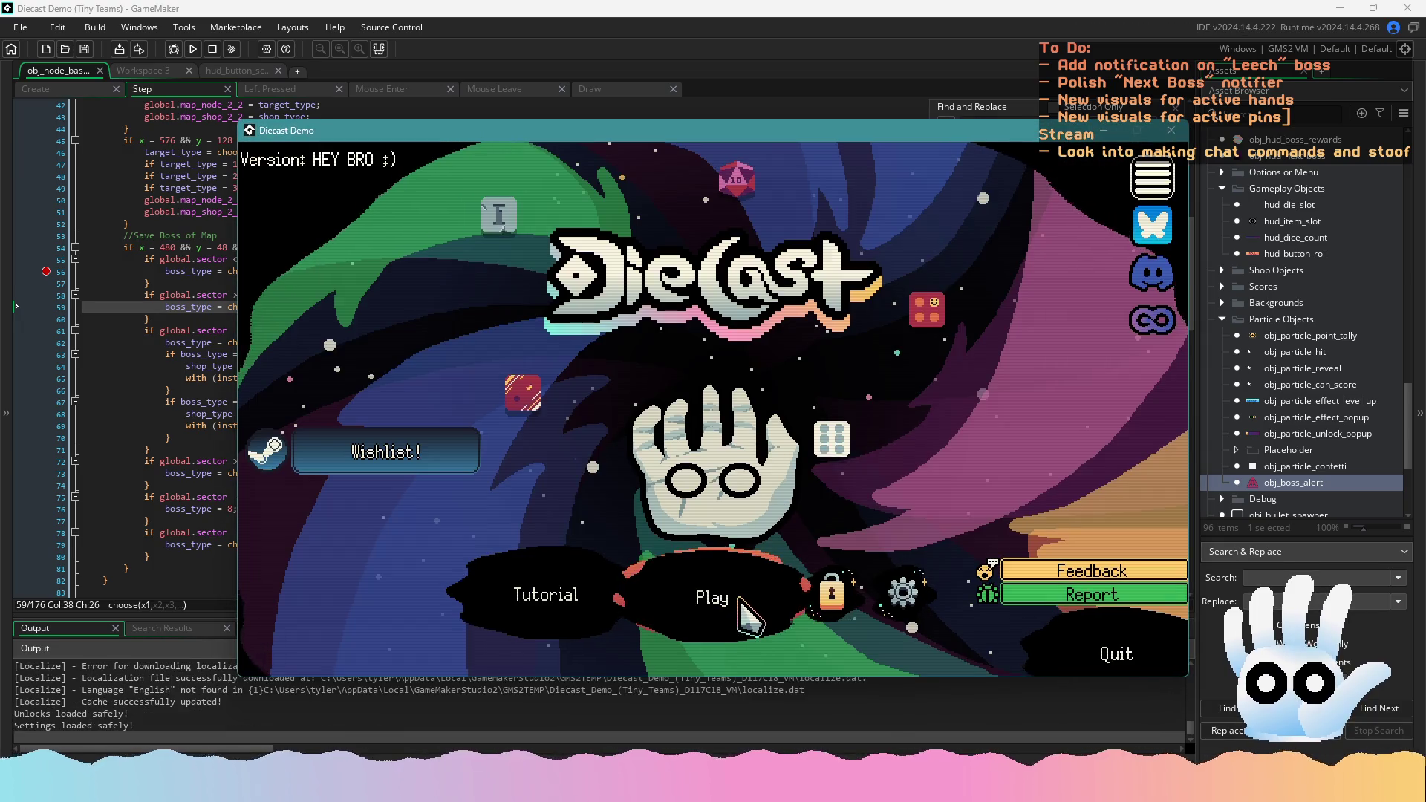
Start a Traditional run and play a Pair, then a Three of a Kind
left_click(742, 600)
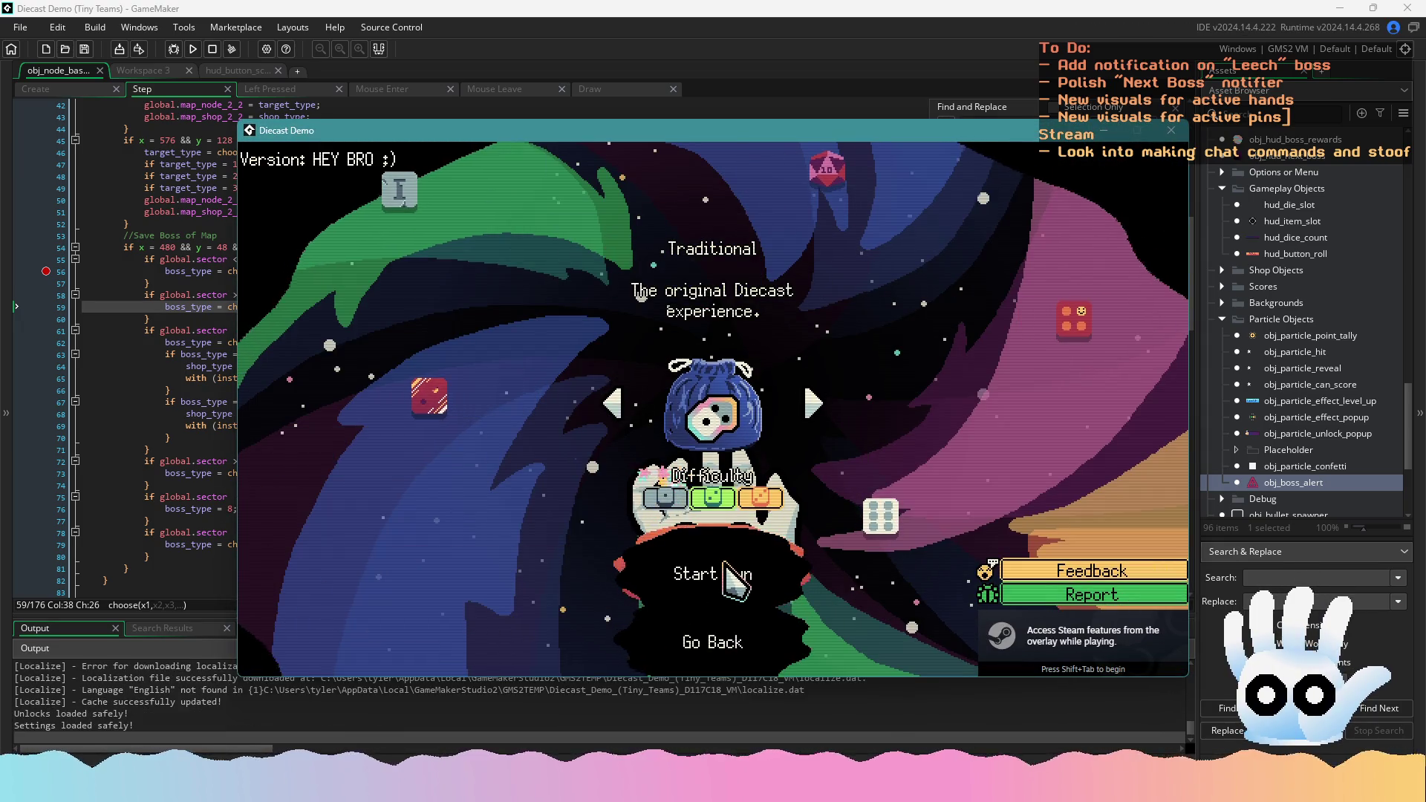
left_click(731, 581)
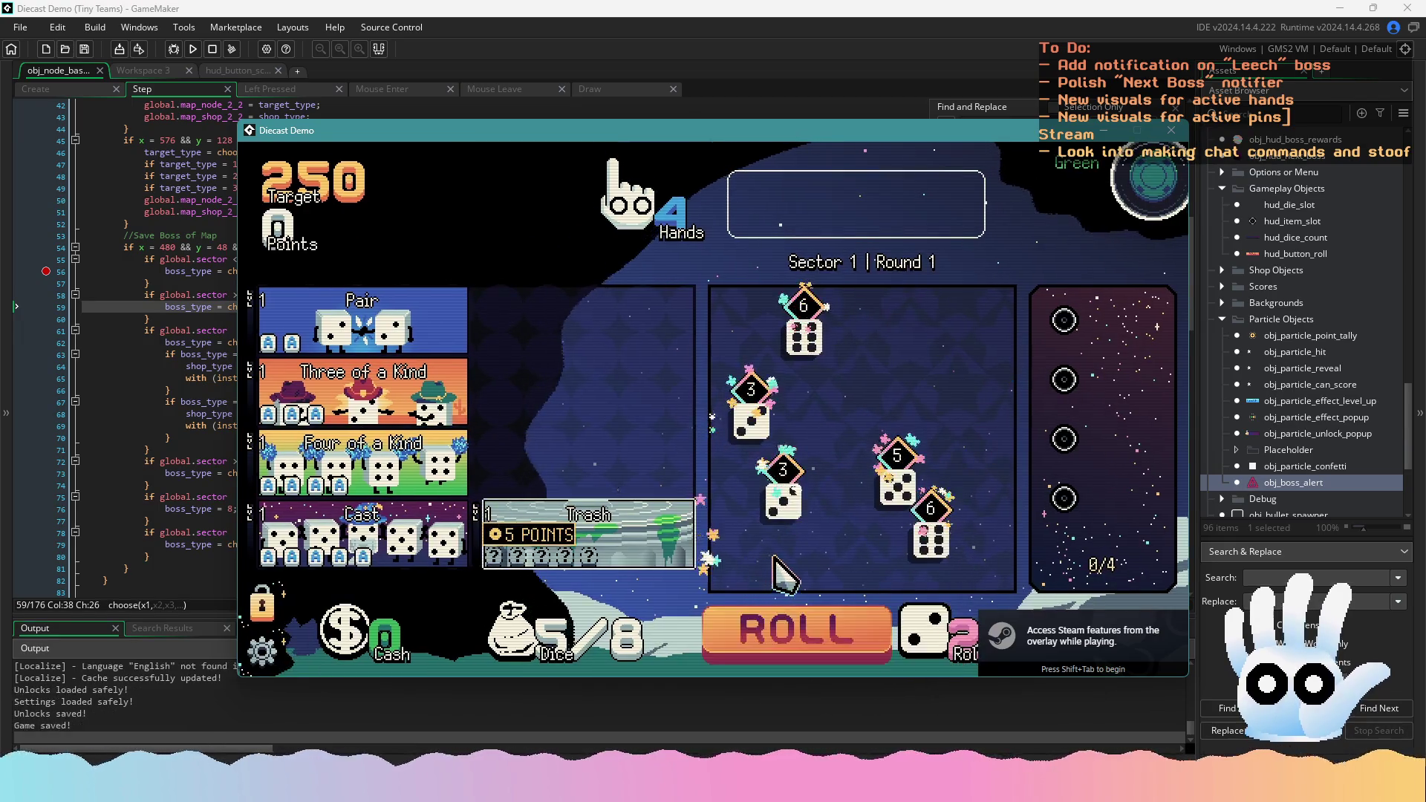
left_click(803, 334)
left_click(445, 327)
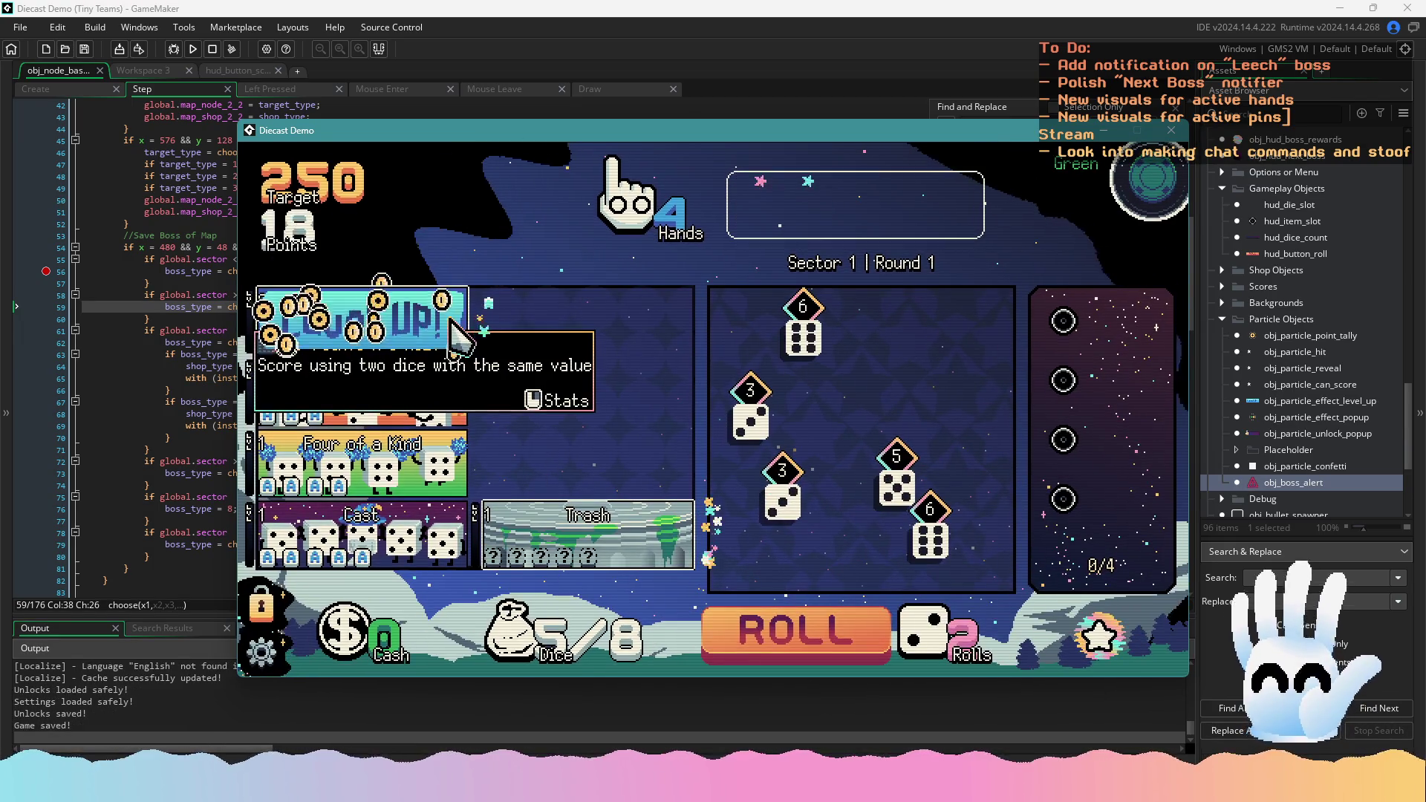
left_click(787, 445)
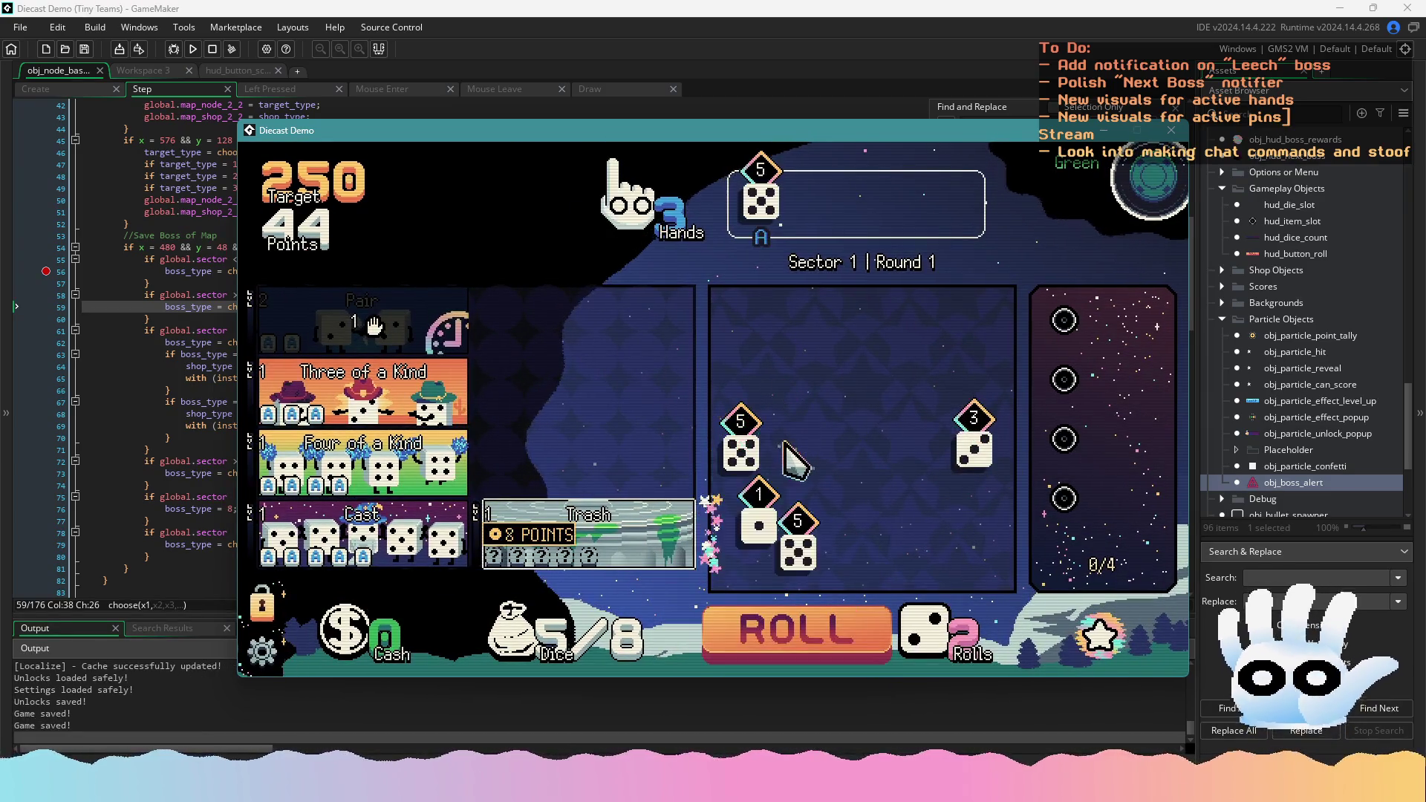
left_click(455, 382)
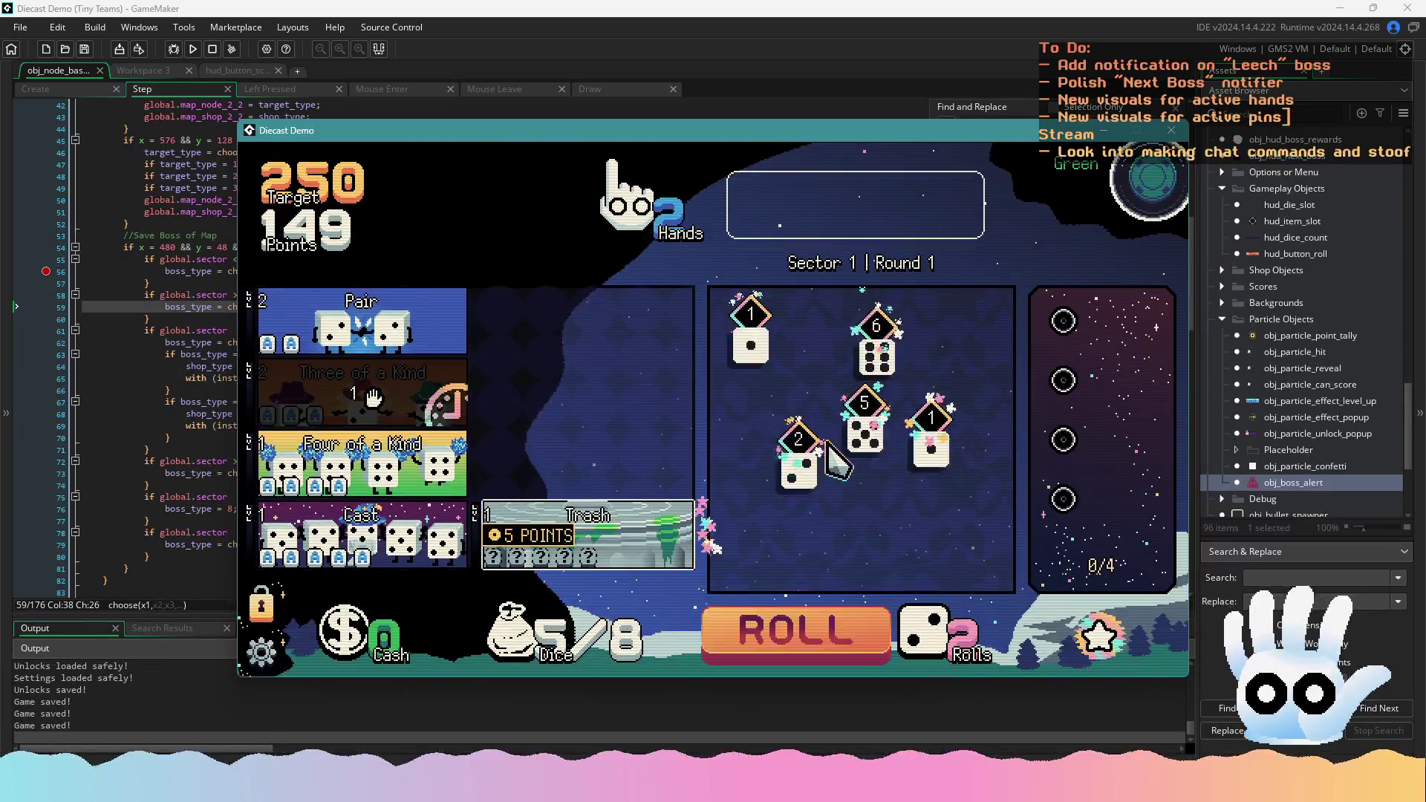
Hold a 5 and play a Pair, then hold two 6s and spend the last rerolls
left_click(852, 438)
left_click(832, 623)
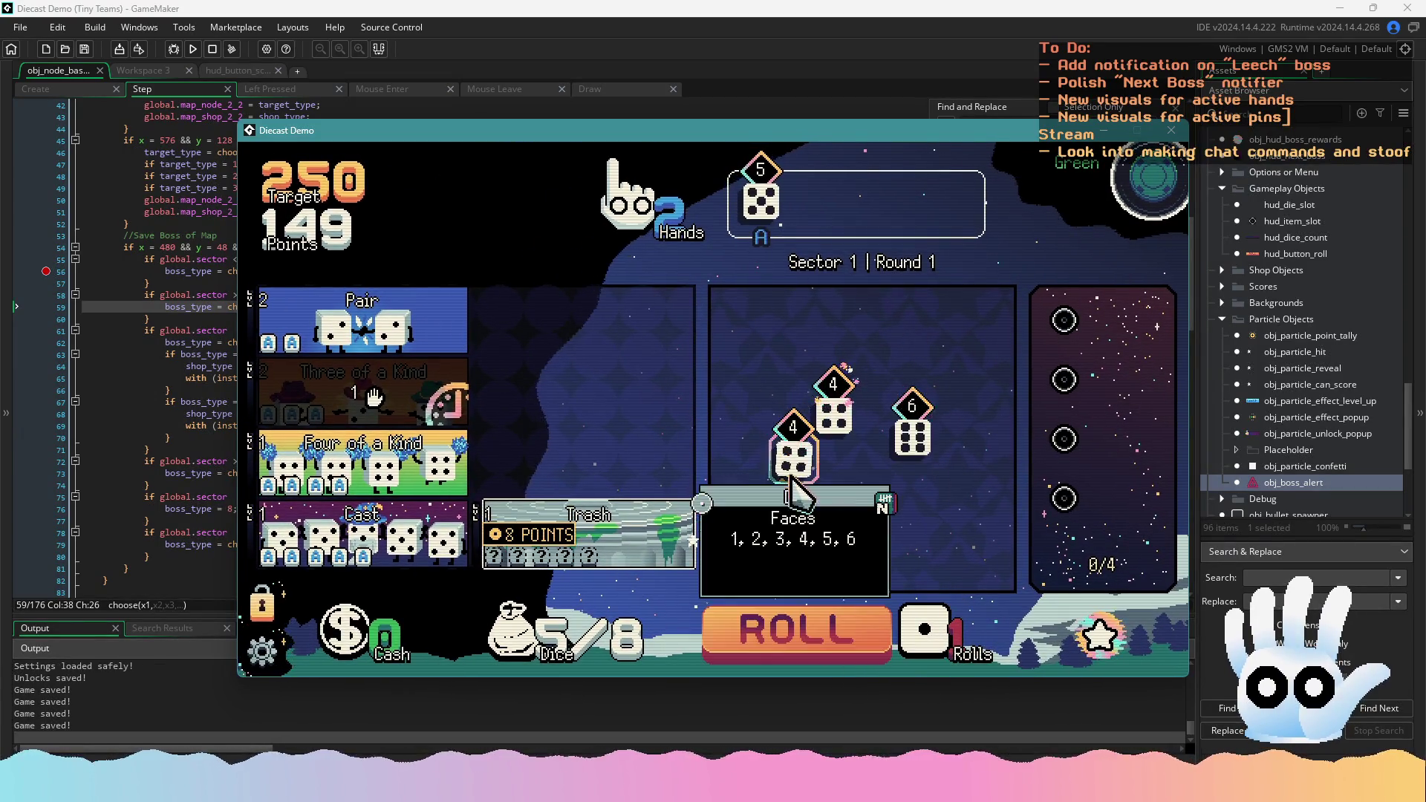
left_click(809, 628)
left_click(356, 316)
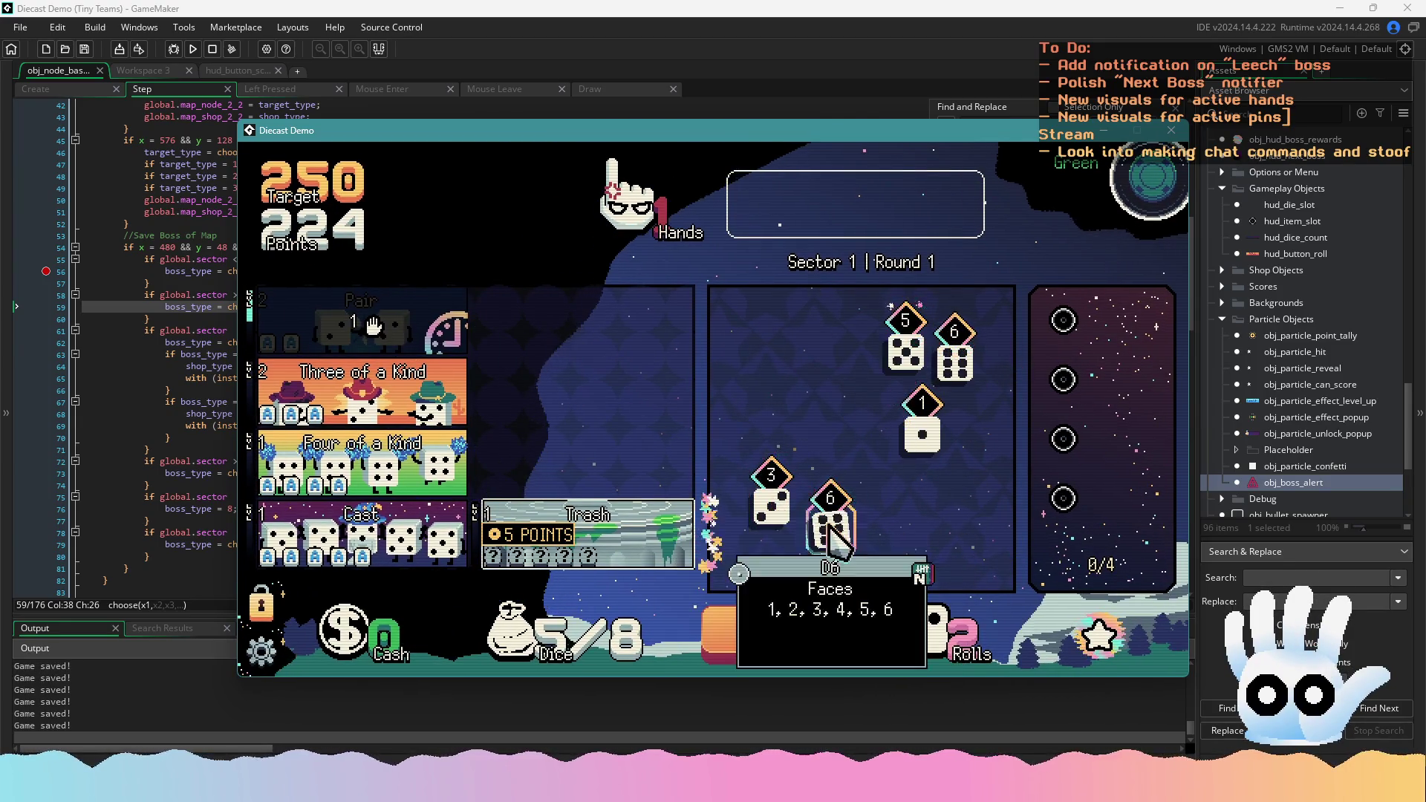
left_click(831, 531)
left_click(954, 356)
left_click(796, 626)
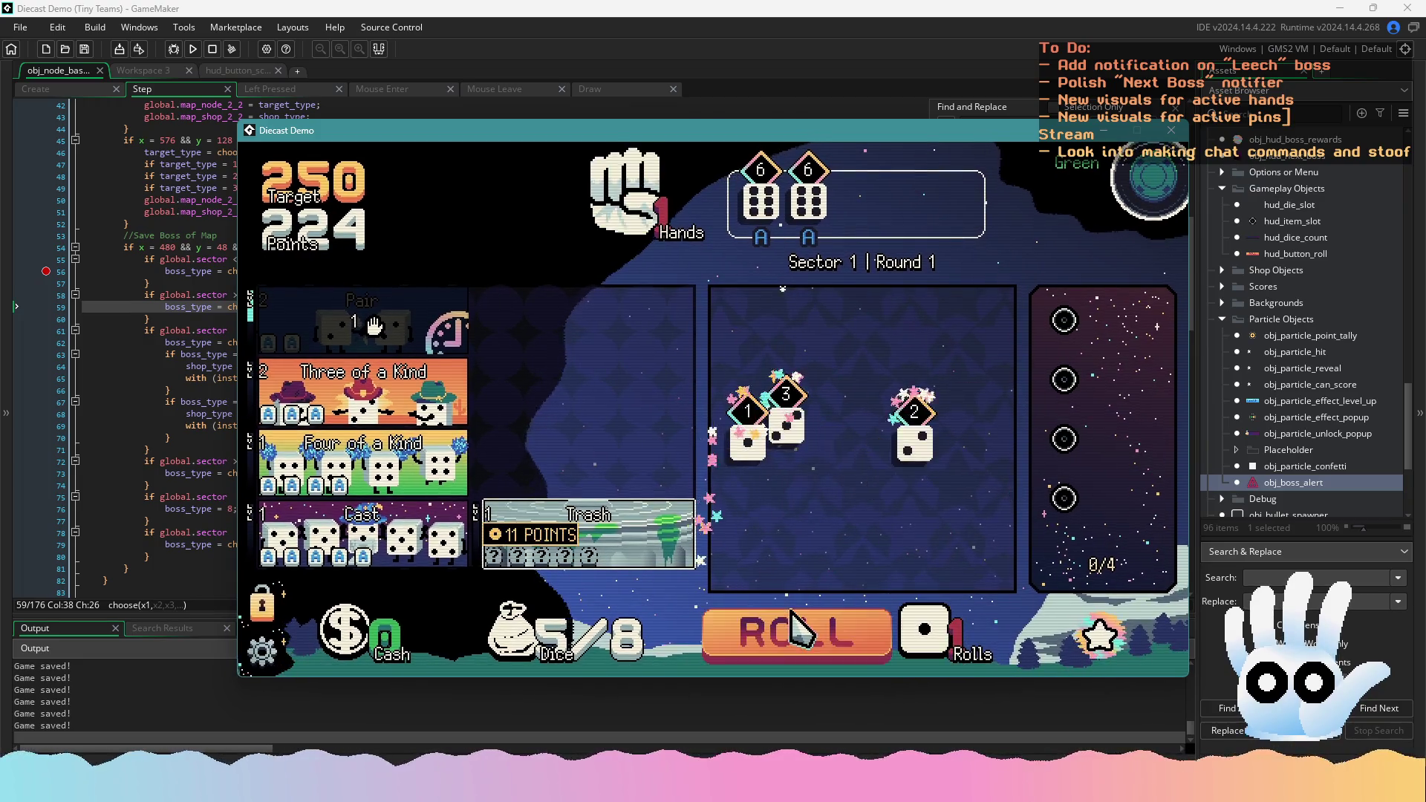
left_click(793, 616)
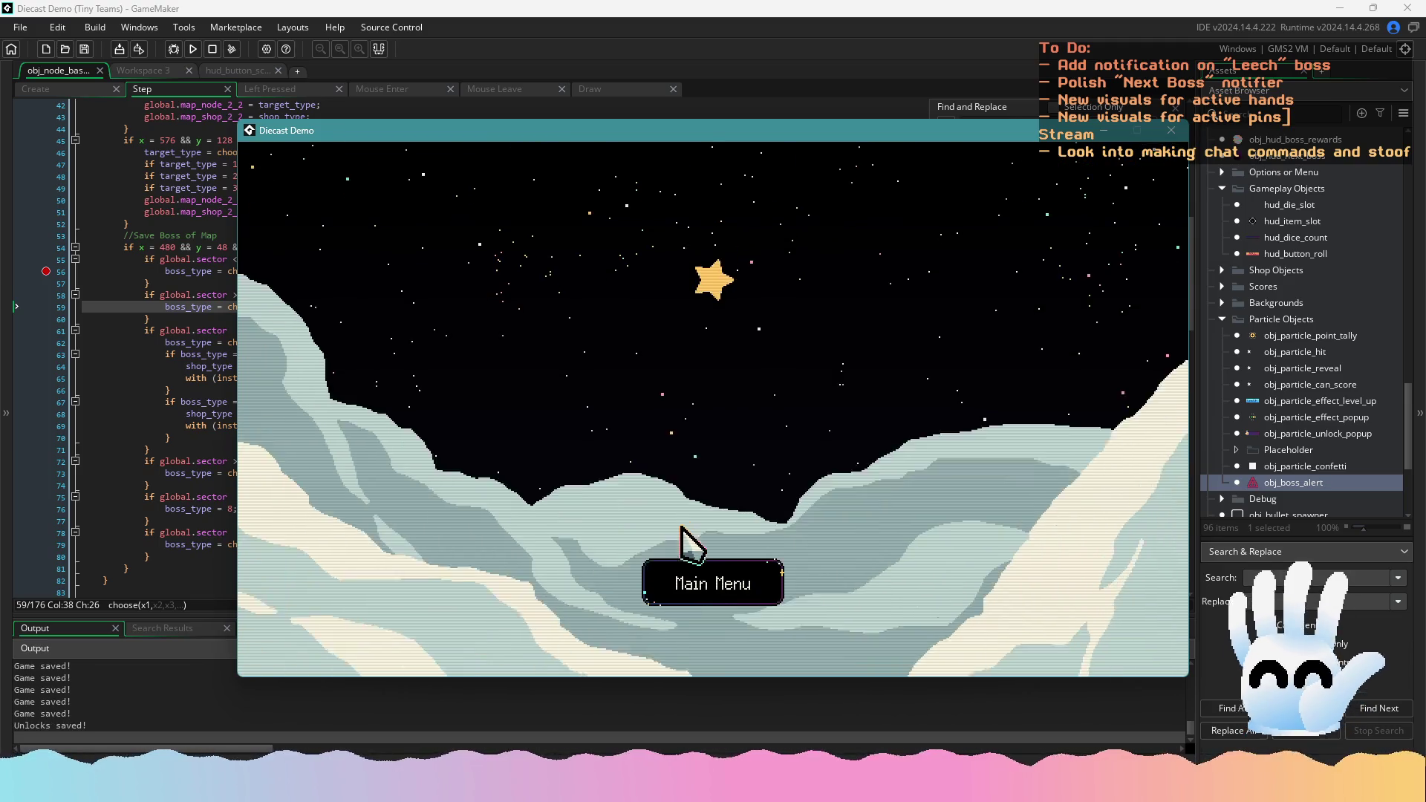
Start another run from the game-over screen and roll to clear Round 1 with 750 of 250 points
left_click(695, 581)
left_click(731, 595)
left_click(724, 576)
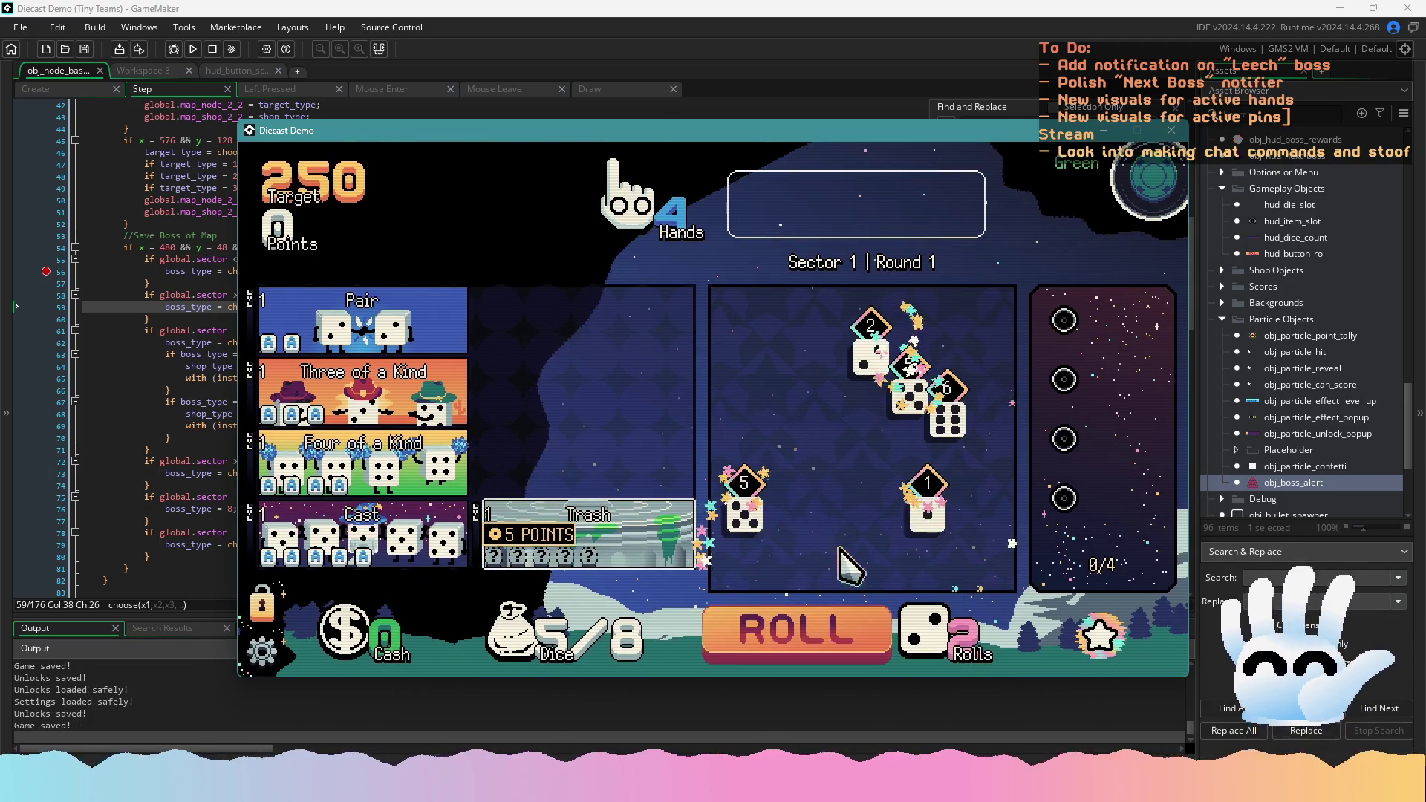
left_click(808, 643)
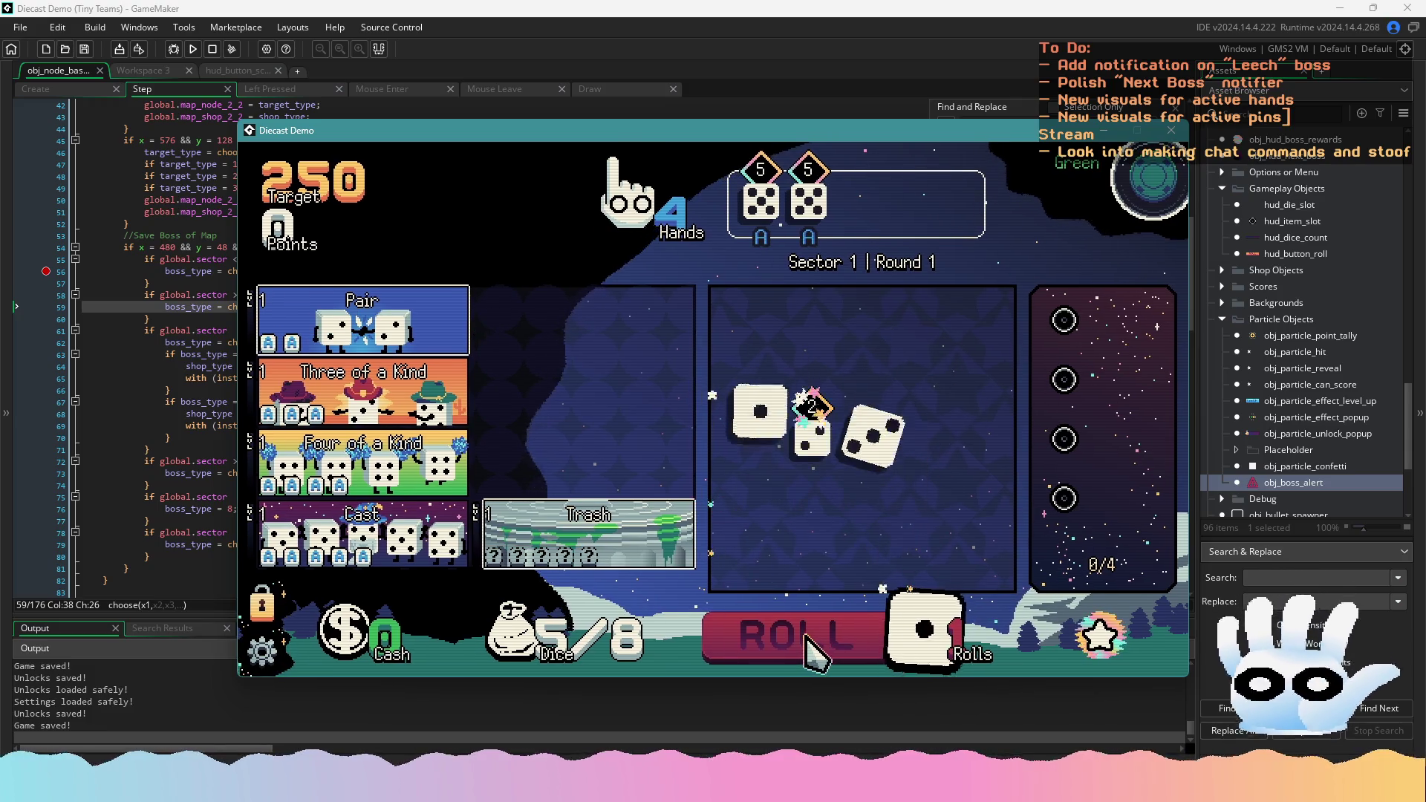
left_click(799, 637)
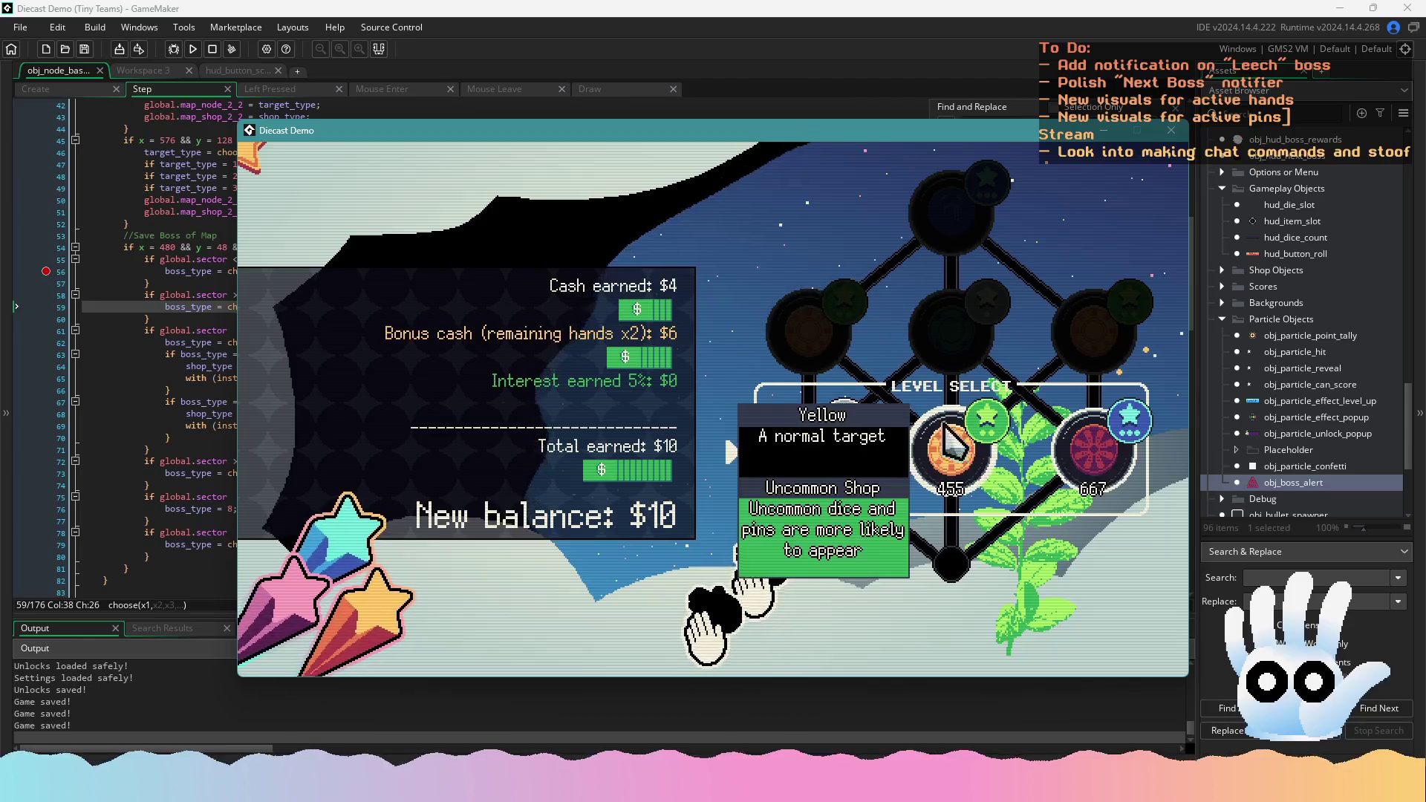
Choose the Yellow node, buy the Poker Die, another die and the Deuces hand, then leave the shop
left_click(945, 470)
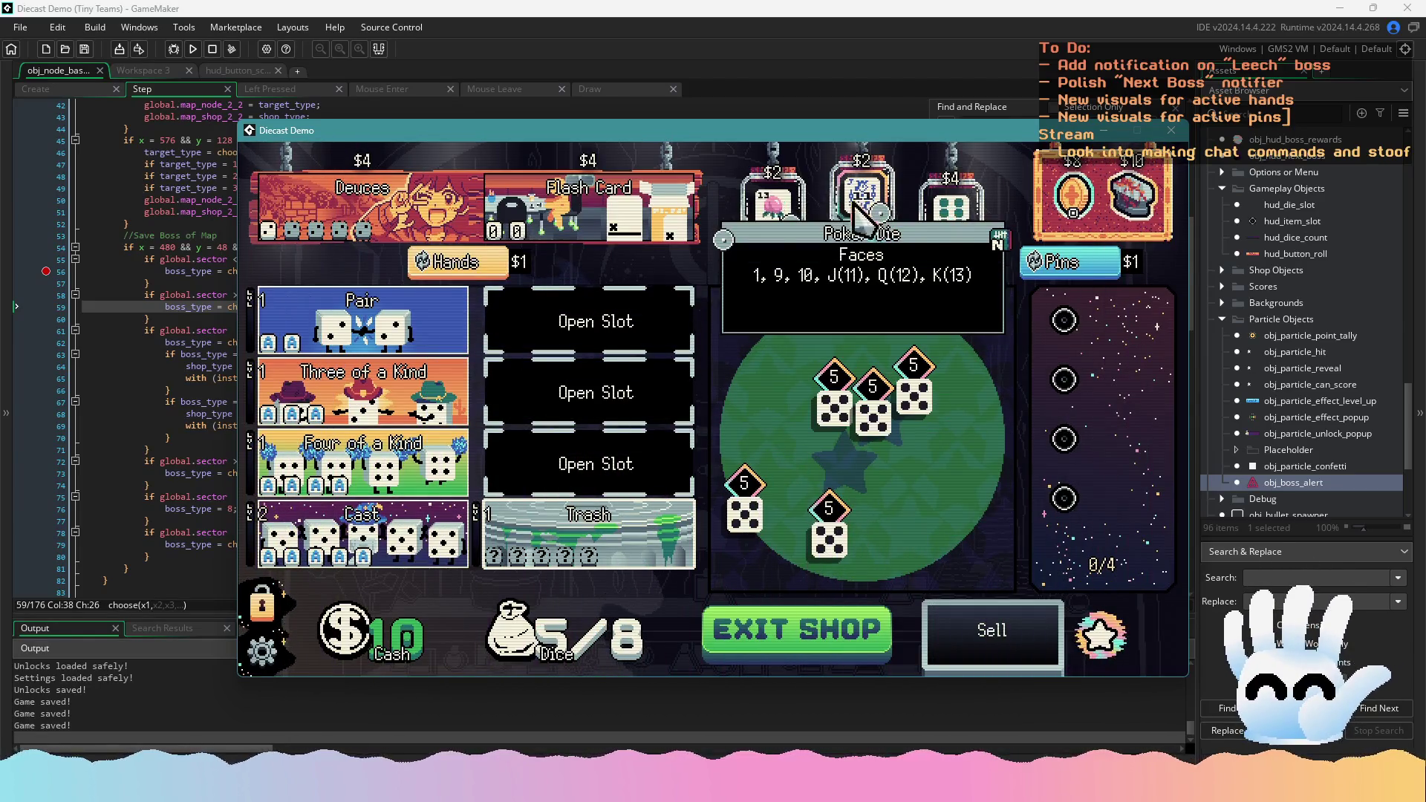
left_click(855, 204)
left_click(772, 197)
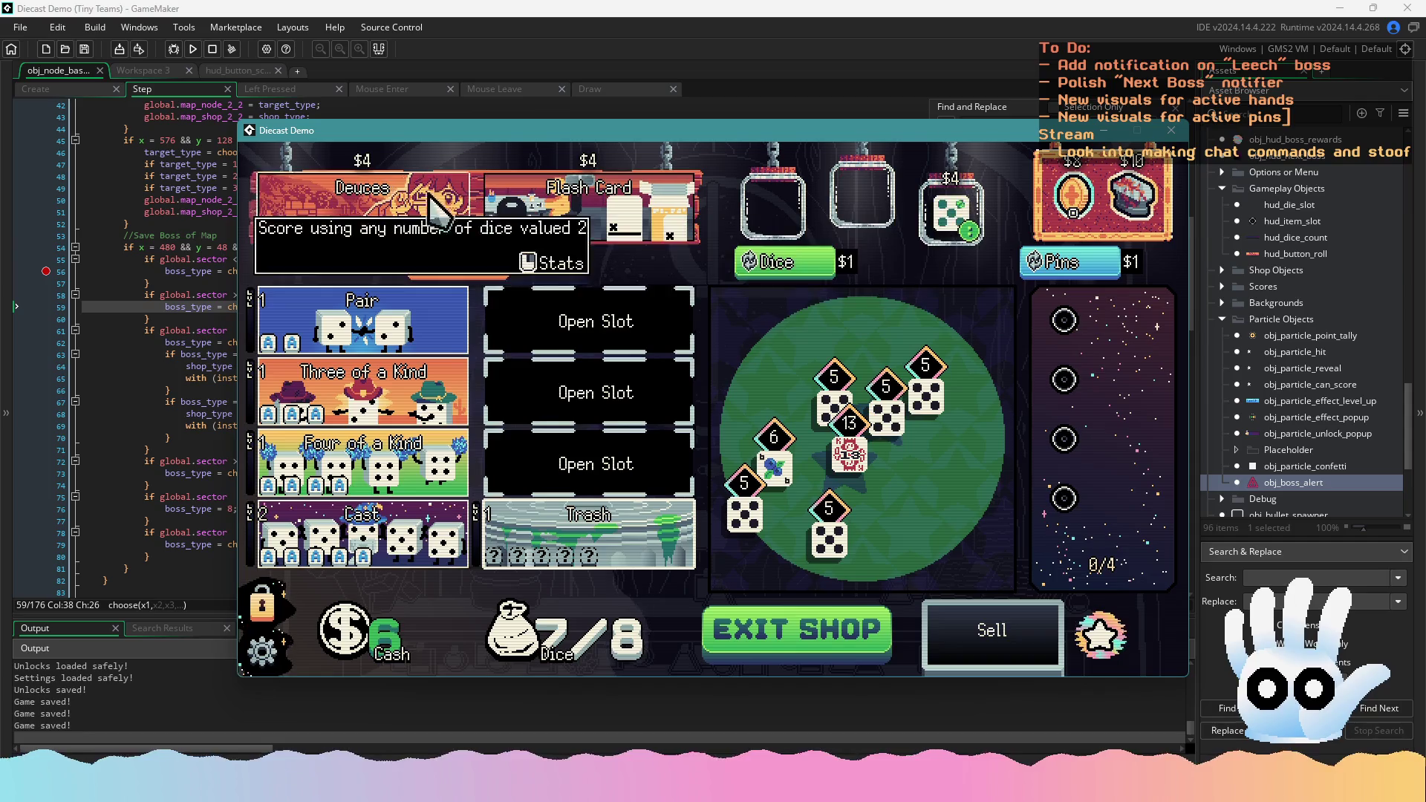
left_click(439, 211)
left_click(832, 642)
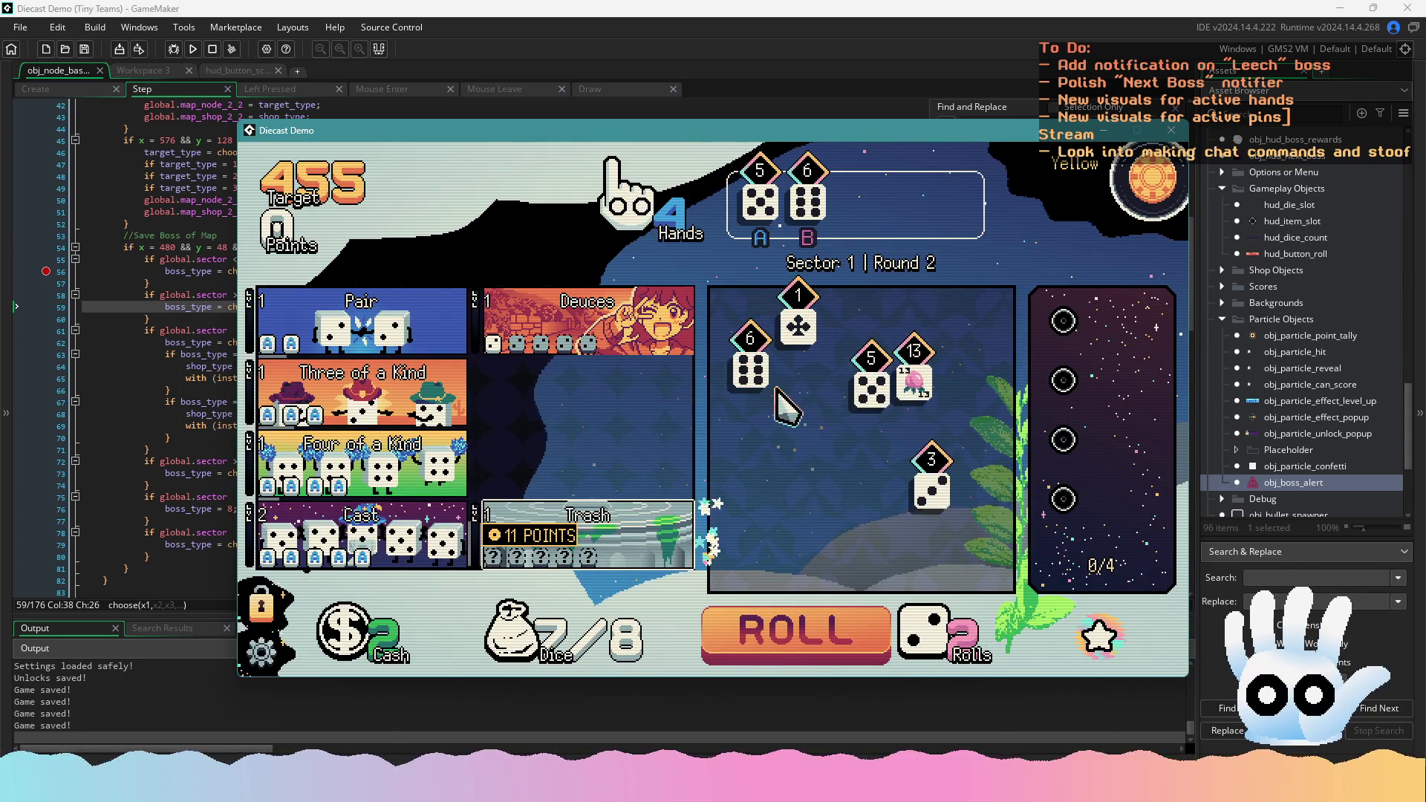
Hold two 6s, reroll twice, and score them as a Pair
left_click(751, 370)
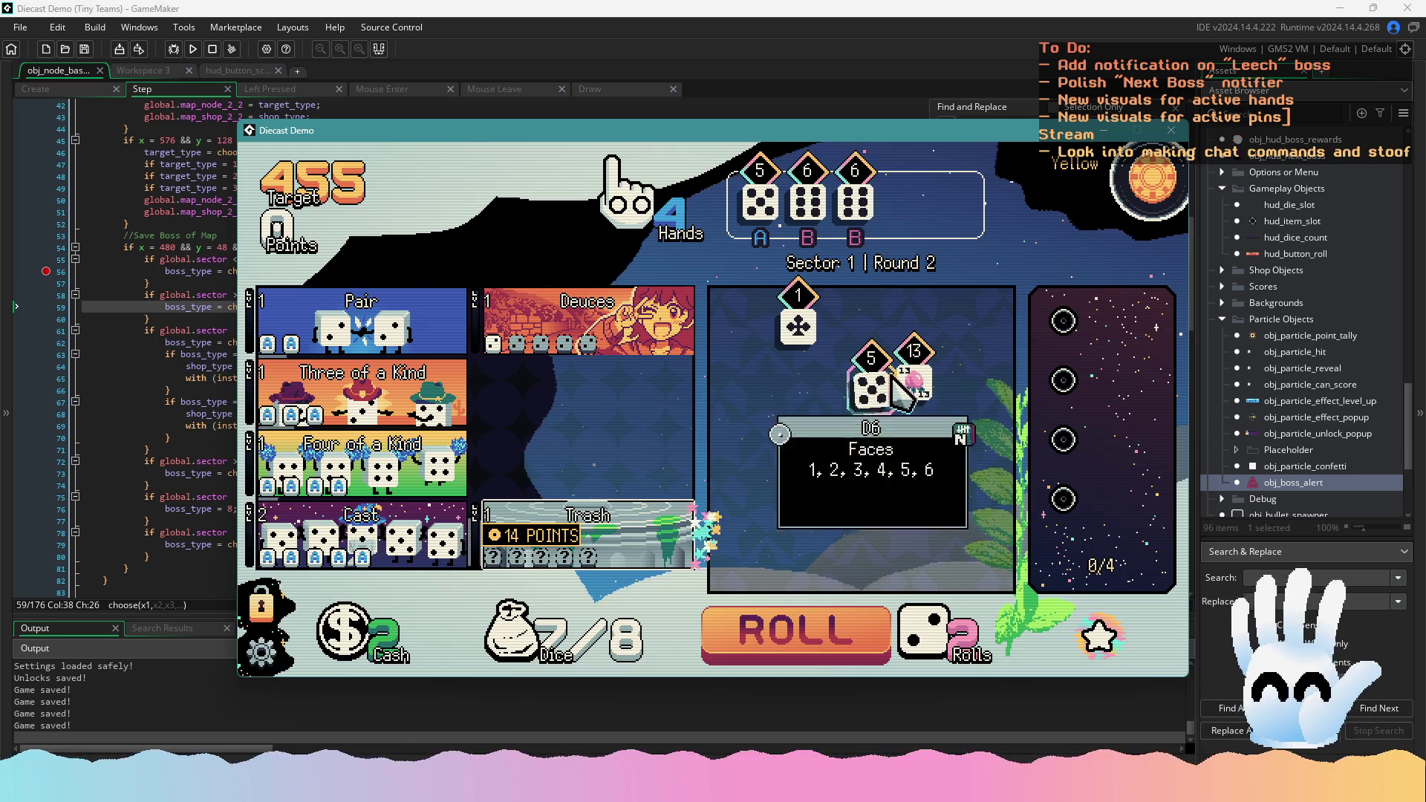
left_click(773, 223)
left_click(794, 632)
left_click(817, 639)
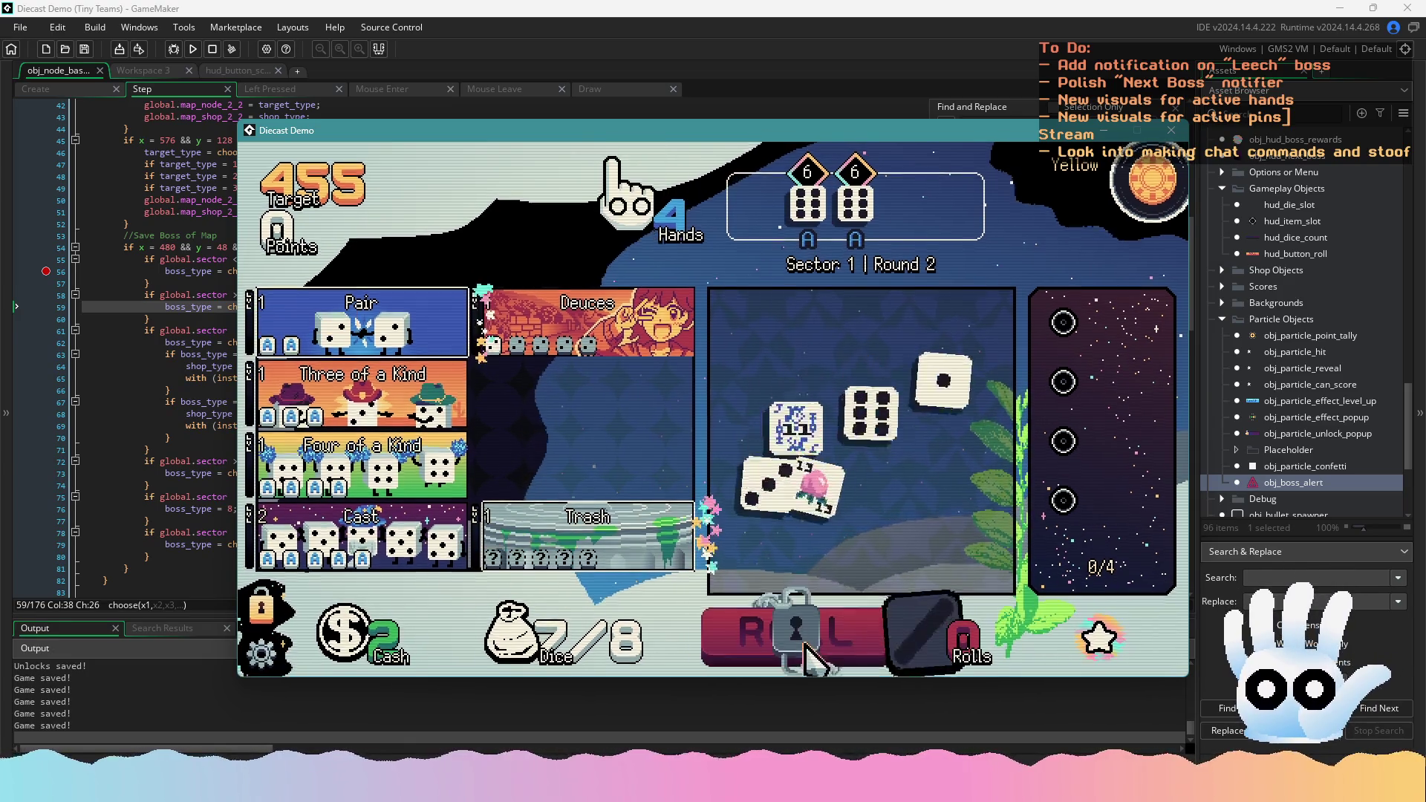
left_click(362, 319)
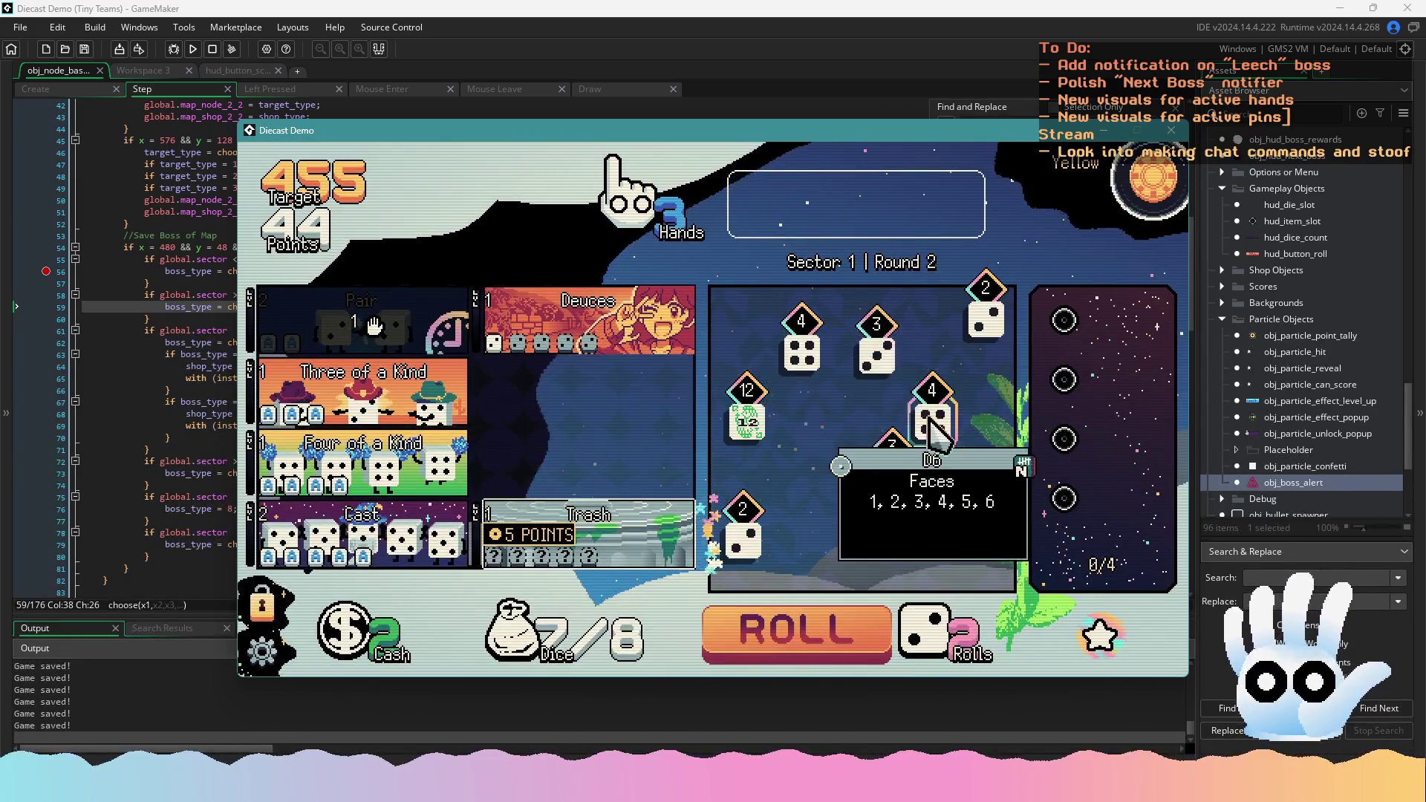
Build three 3s across rerolls and score them as Three of a Kind
left_click(930, 419)
left_click(801, 345)
left_click(794, 631)
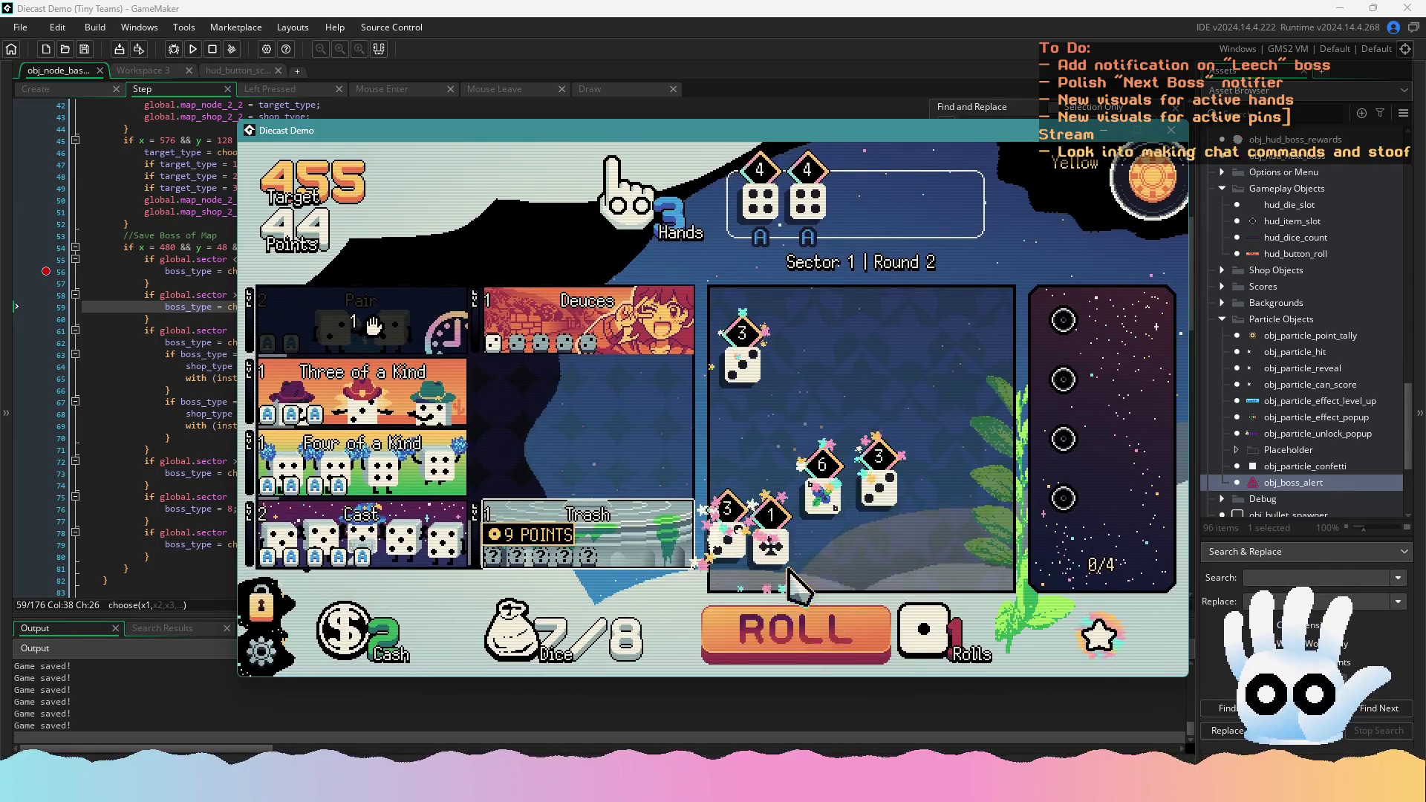
left_click(729, 531)
left_click(739, 360)
left_click(882, 486)
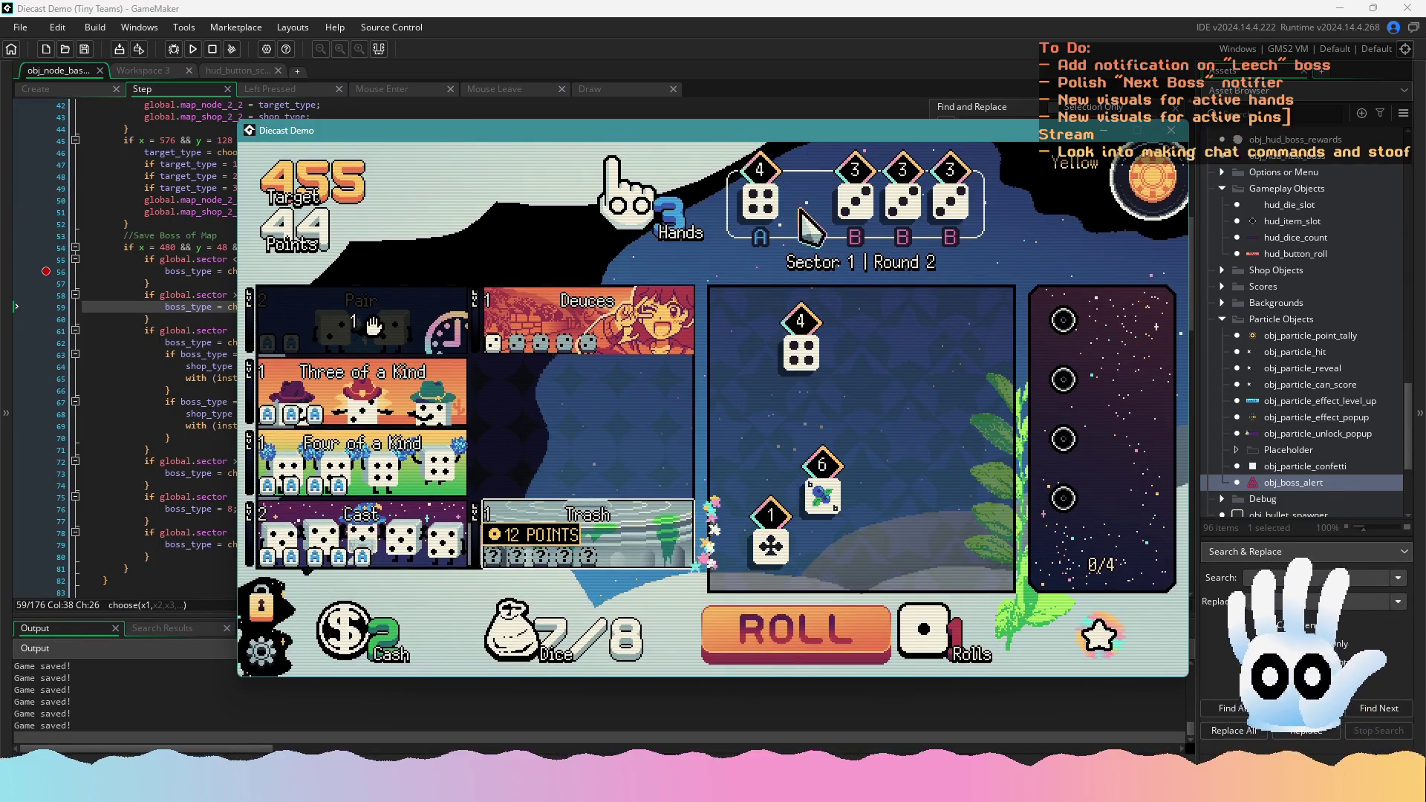
left_click(761, 202)
left_click(794, 631)
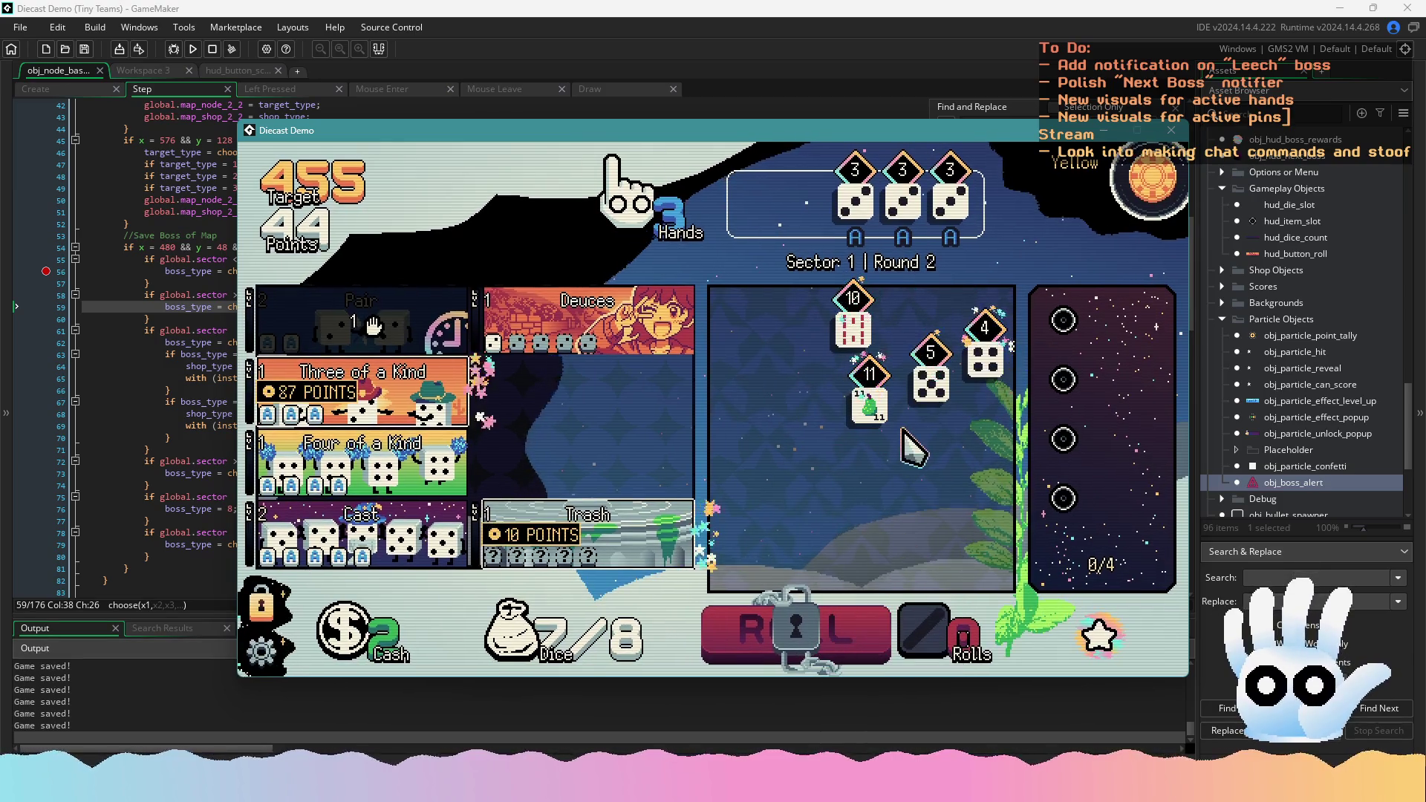
left_click(479, 416)
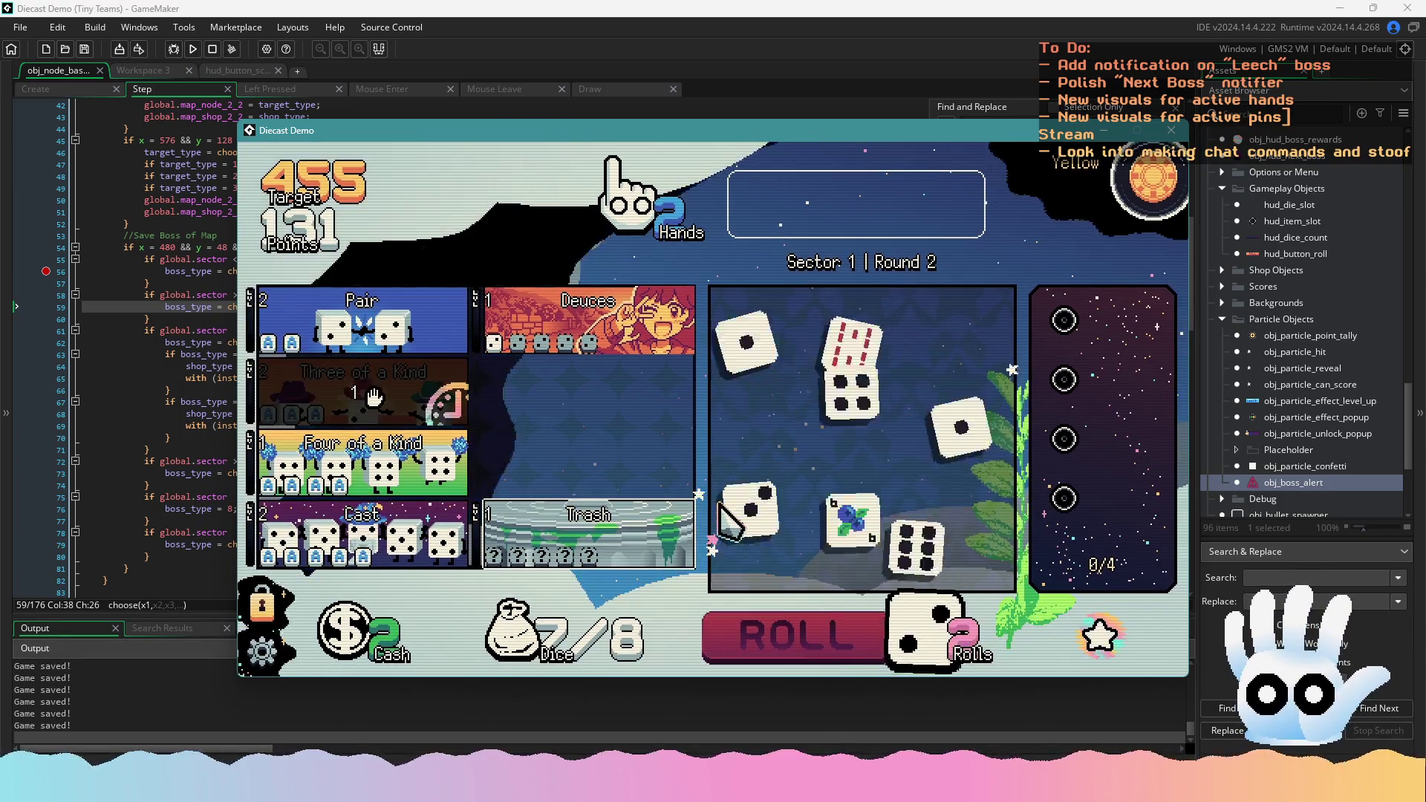
Reroll, hold two 6s including the blueberry die, and score the hand of 6s
mouse_move(383, 391)
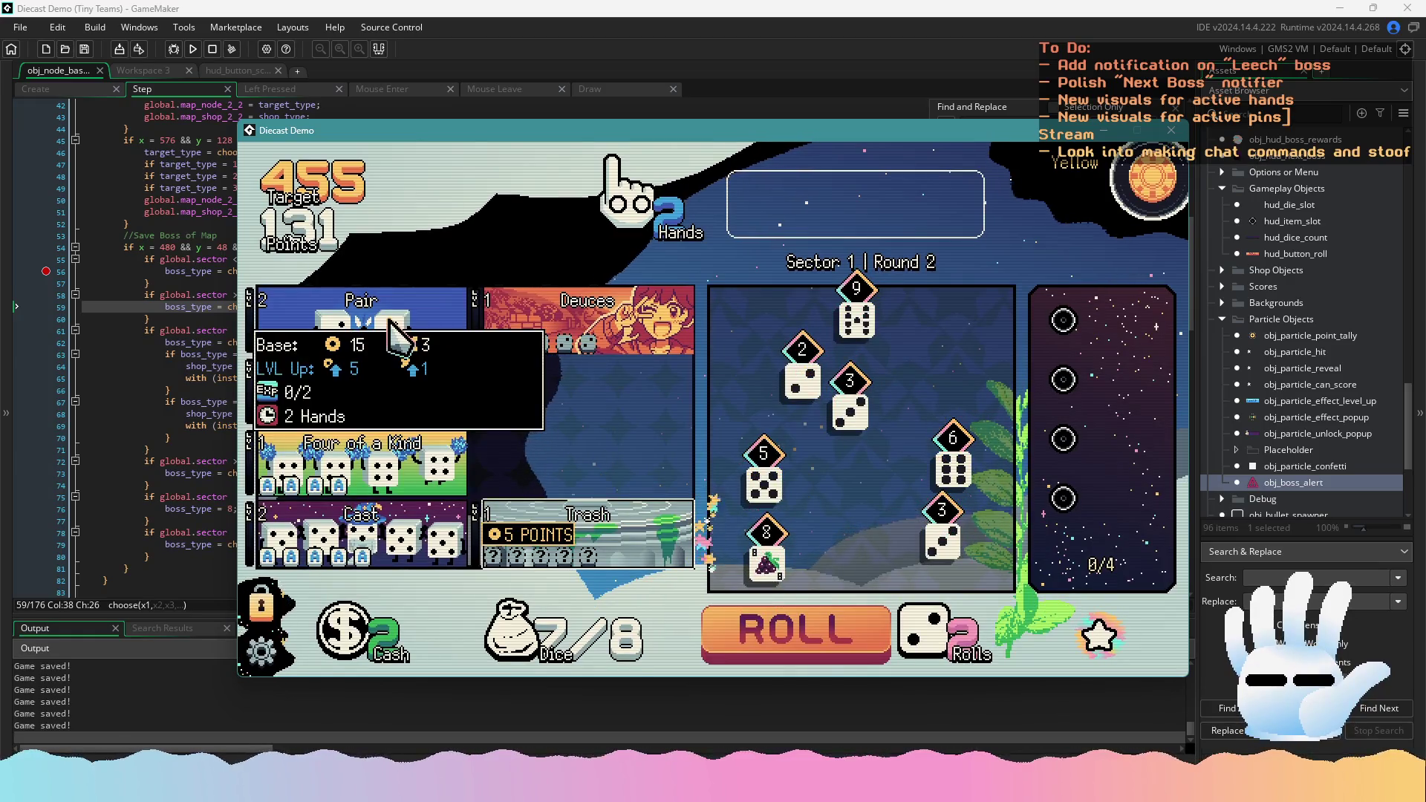
mouse_move(387, 340)
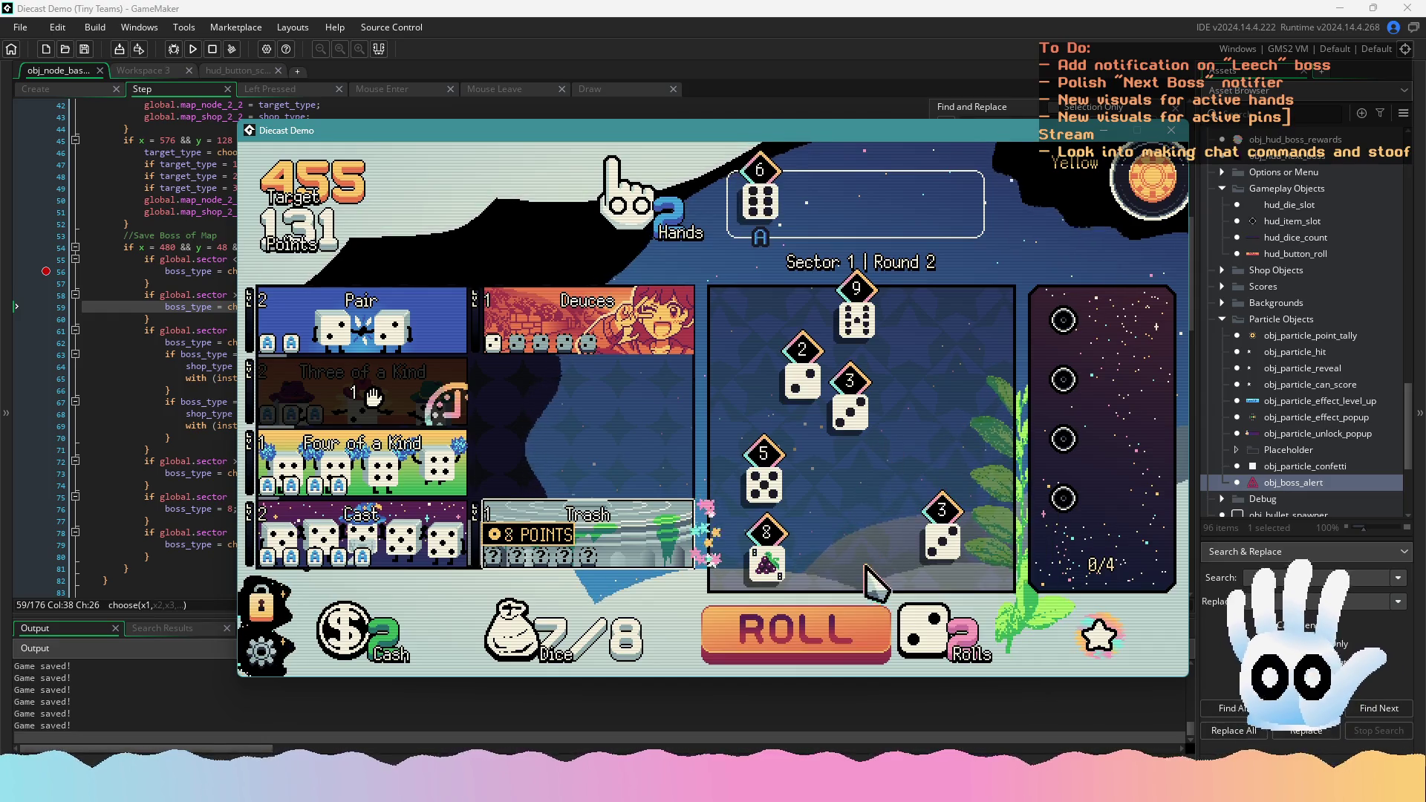
left_click(877, 611)
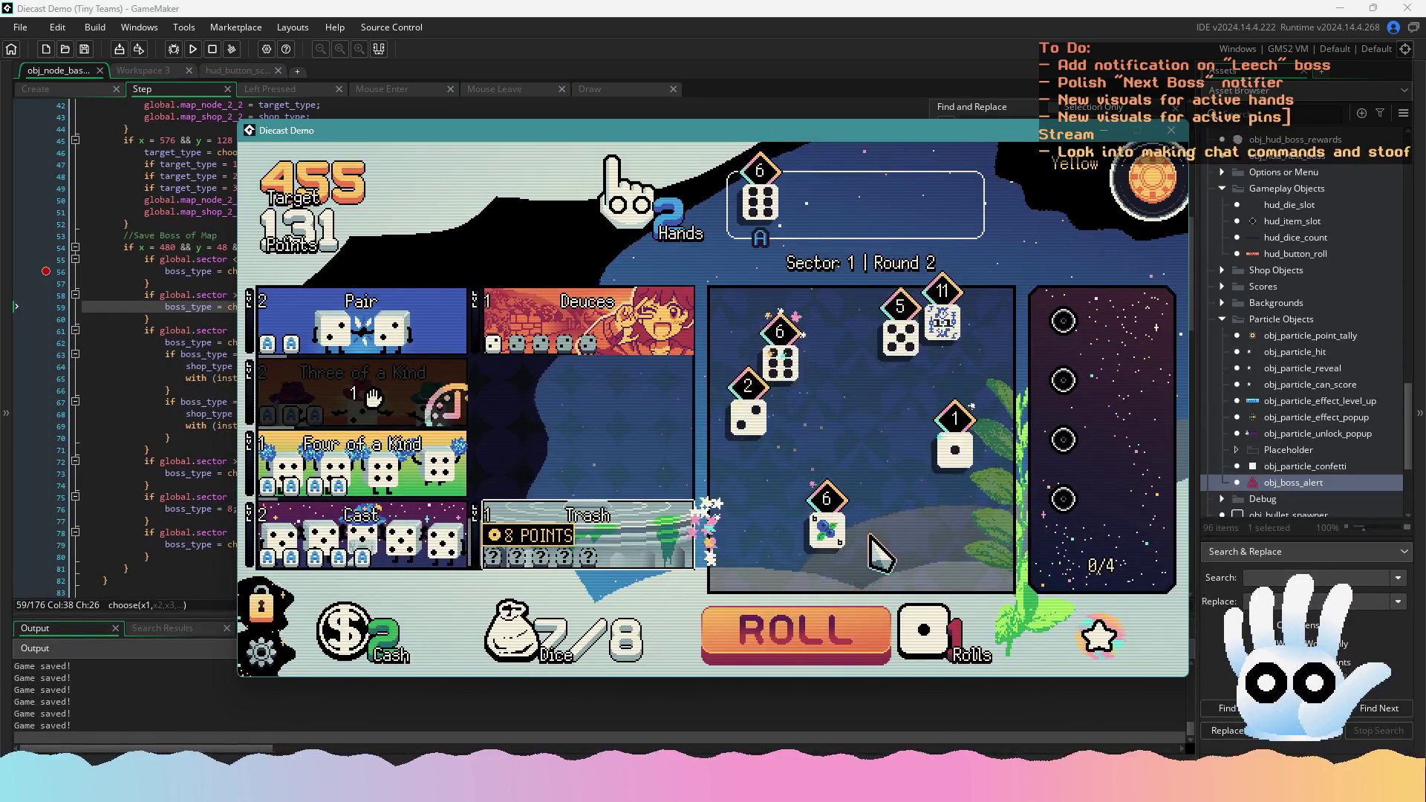
left_click(827, 527)
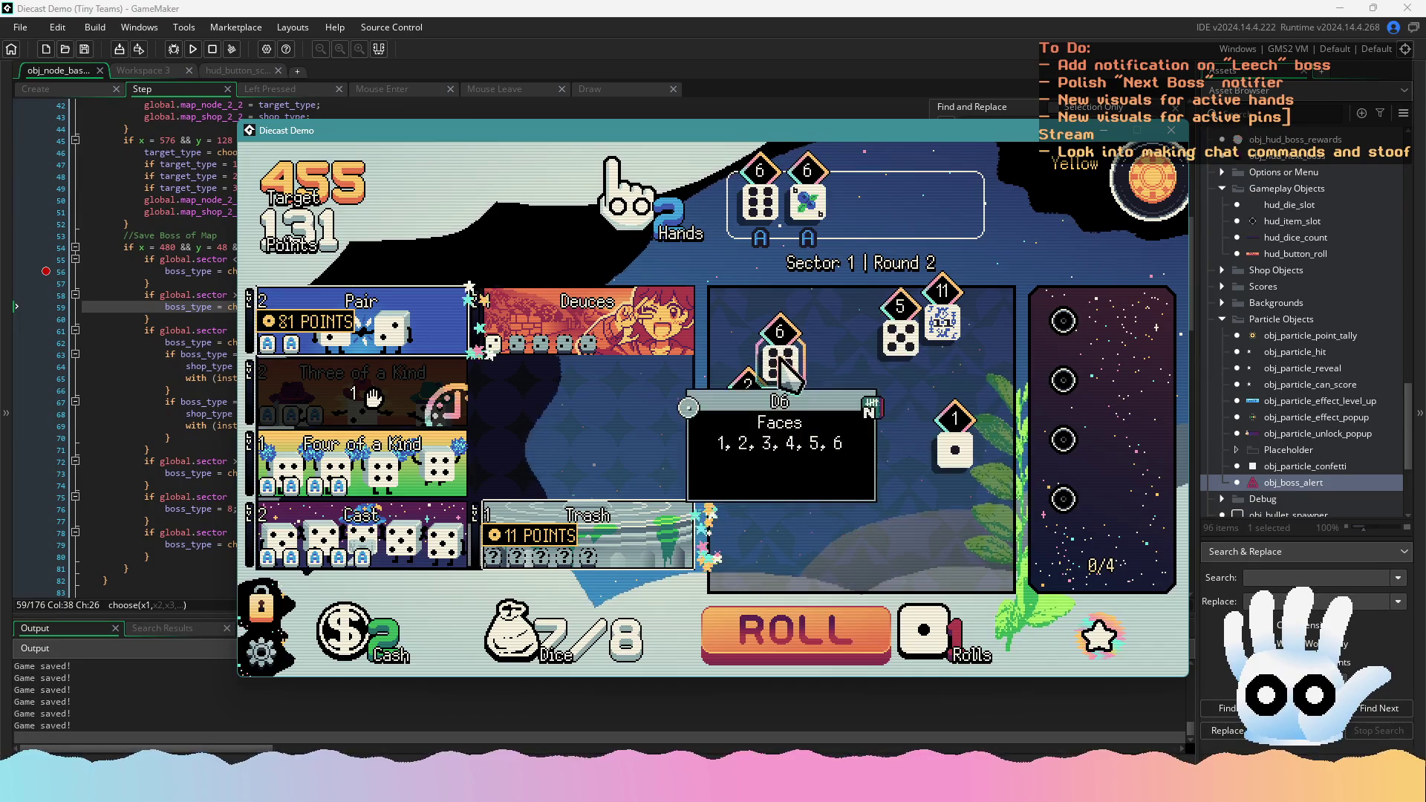
left_click(780, 356)
left_click(795, 628)
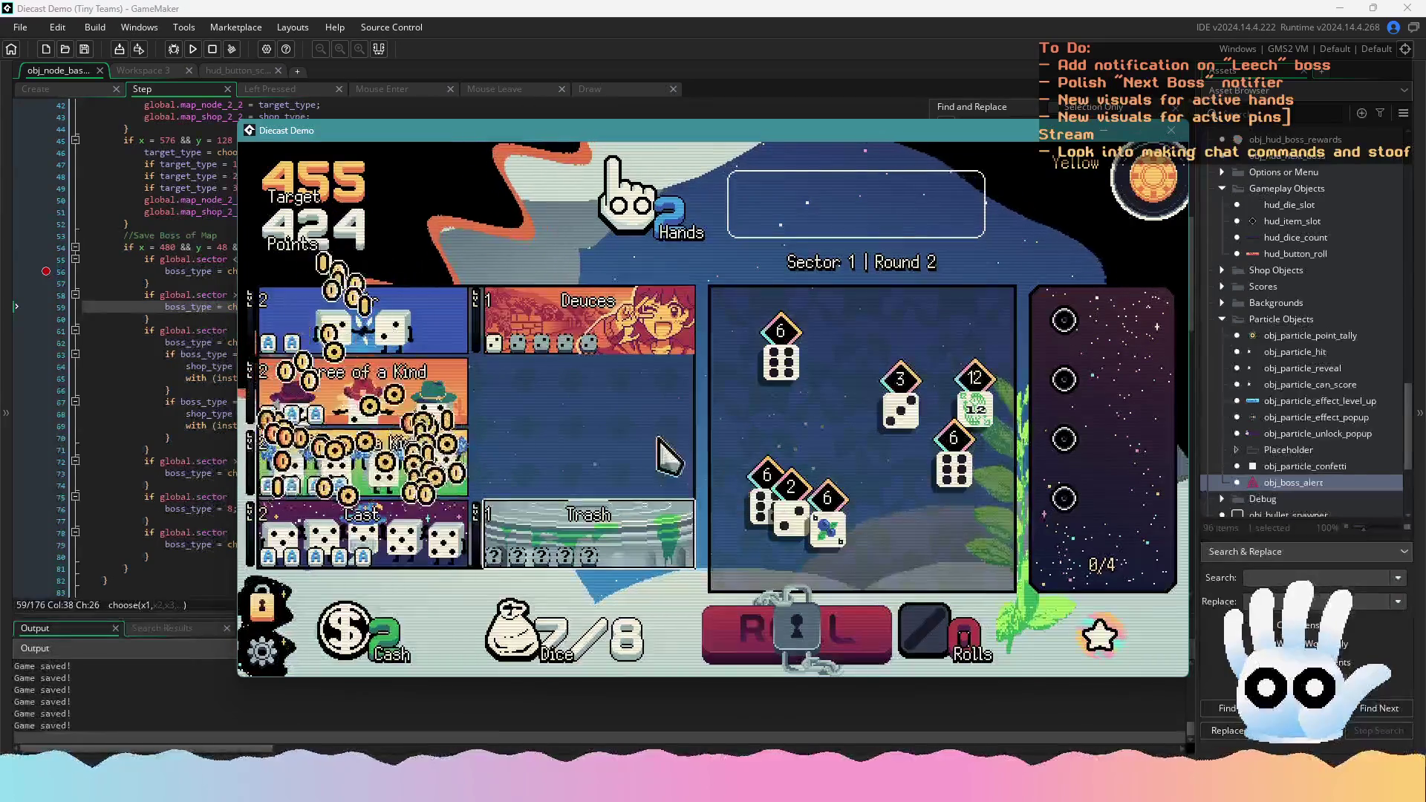
Hold two 5s, reroll twice, and score to clear Round 2 with 502 of 455
left_click(794, 387)
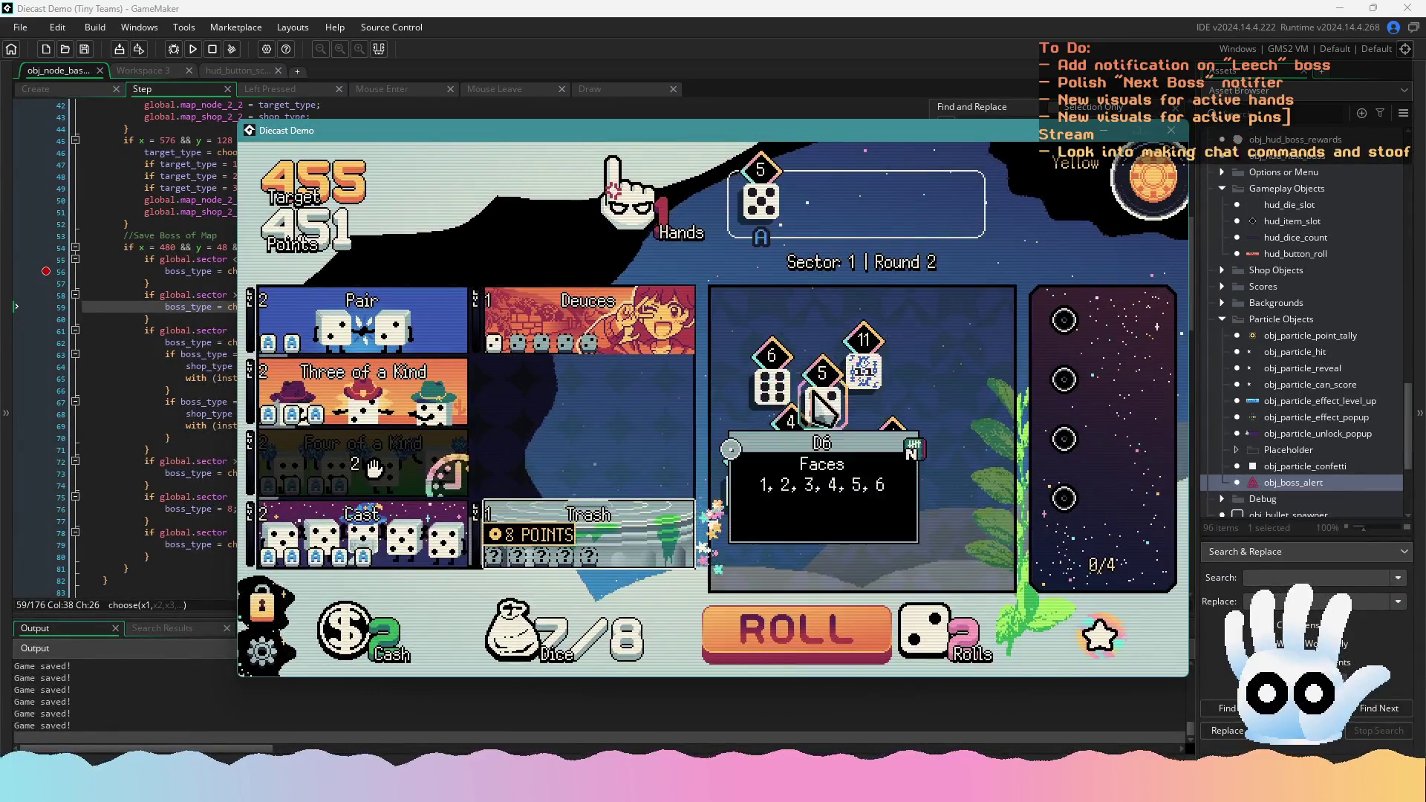
left_click(817, 405)
left_click(781, 640)
left_click(802, 631)
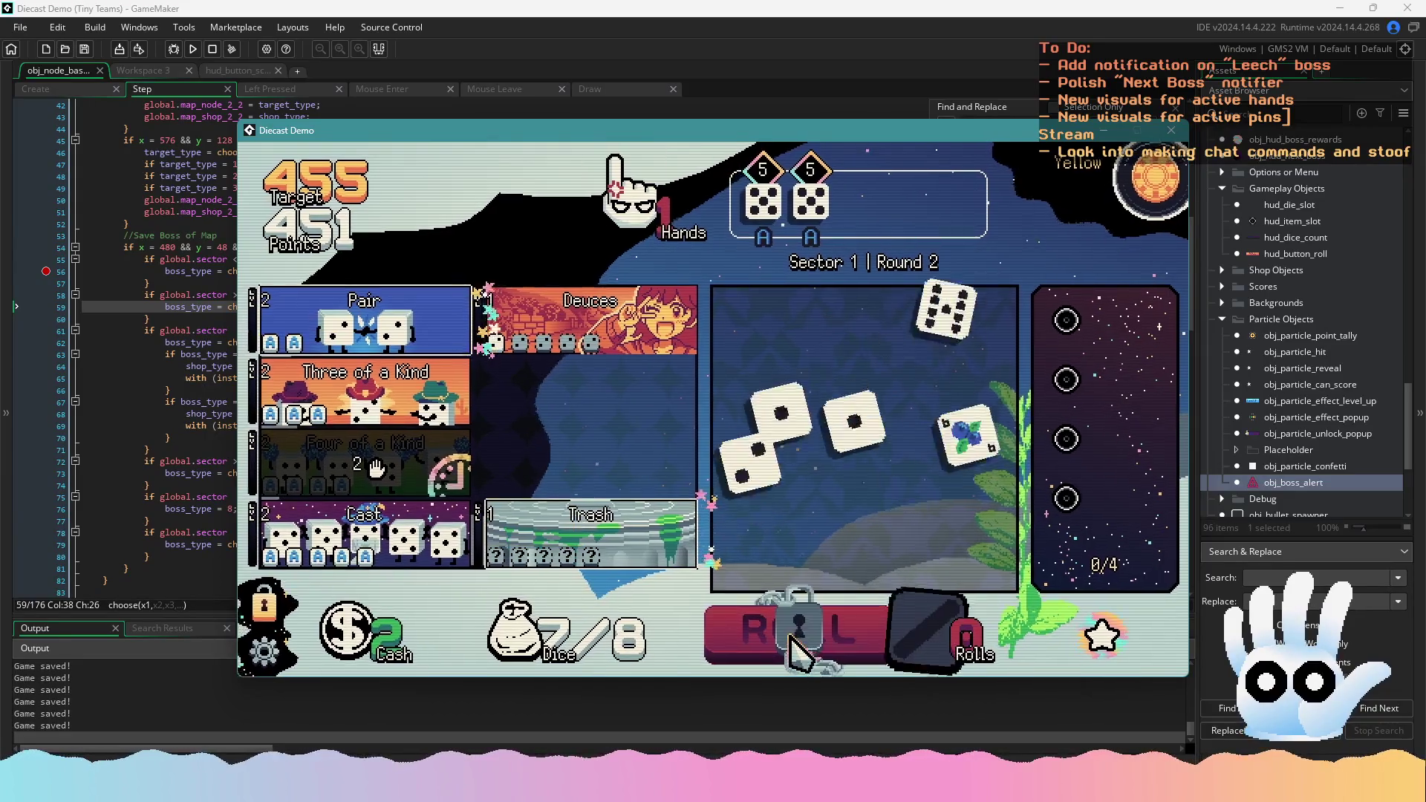
left_click(438, 405)
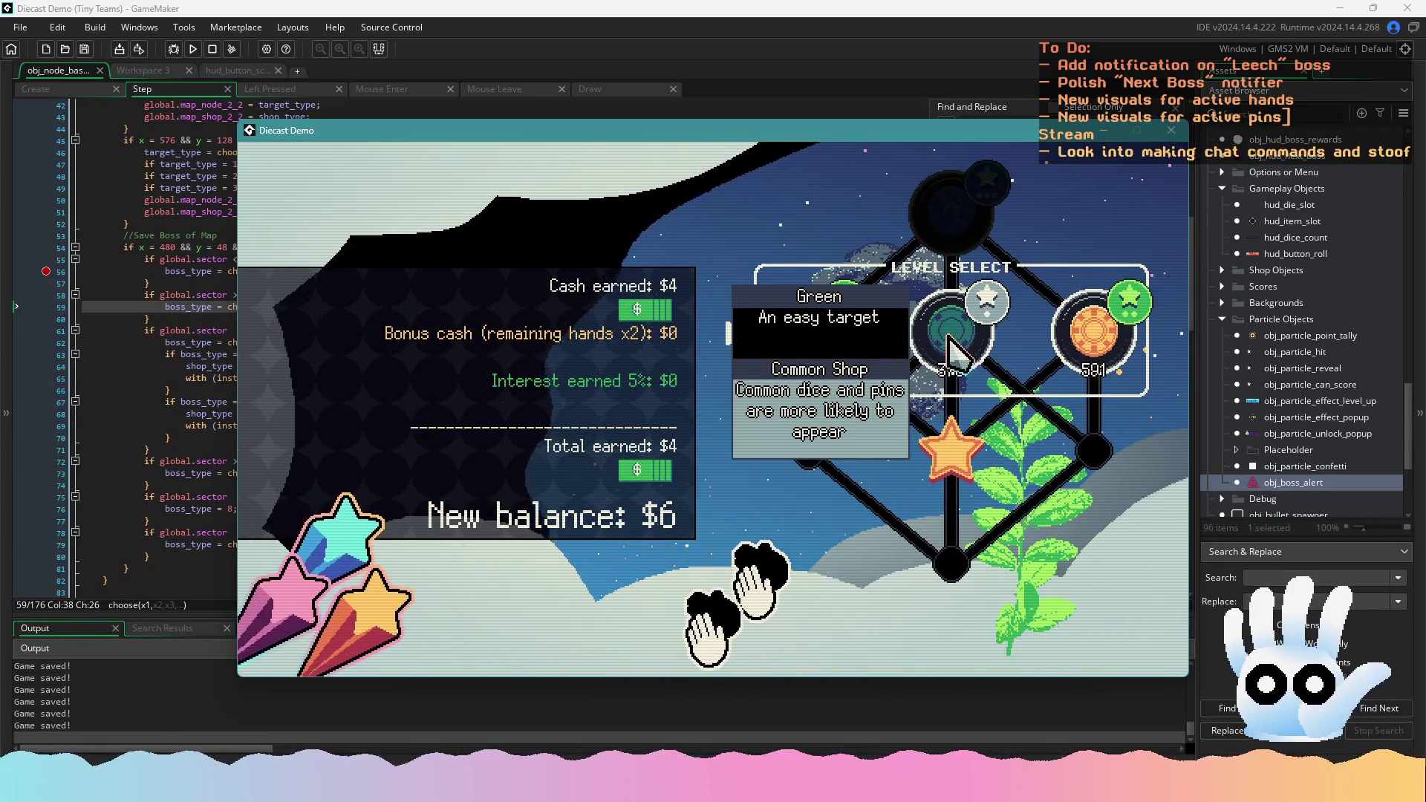
Choose the Green node and pass through its shop to start Round 3
left_click(953, 349)
mouse_move(1133, 216)
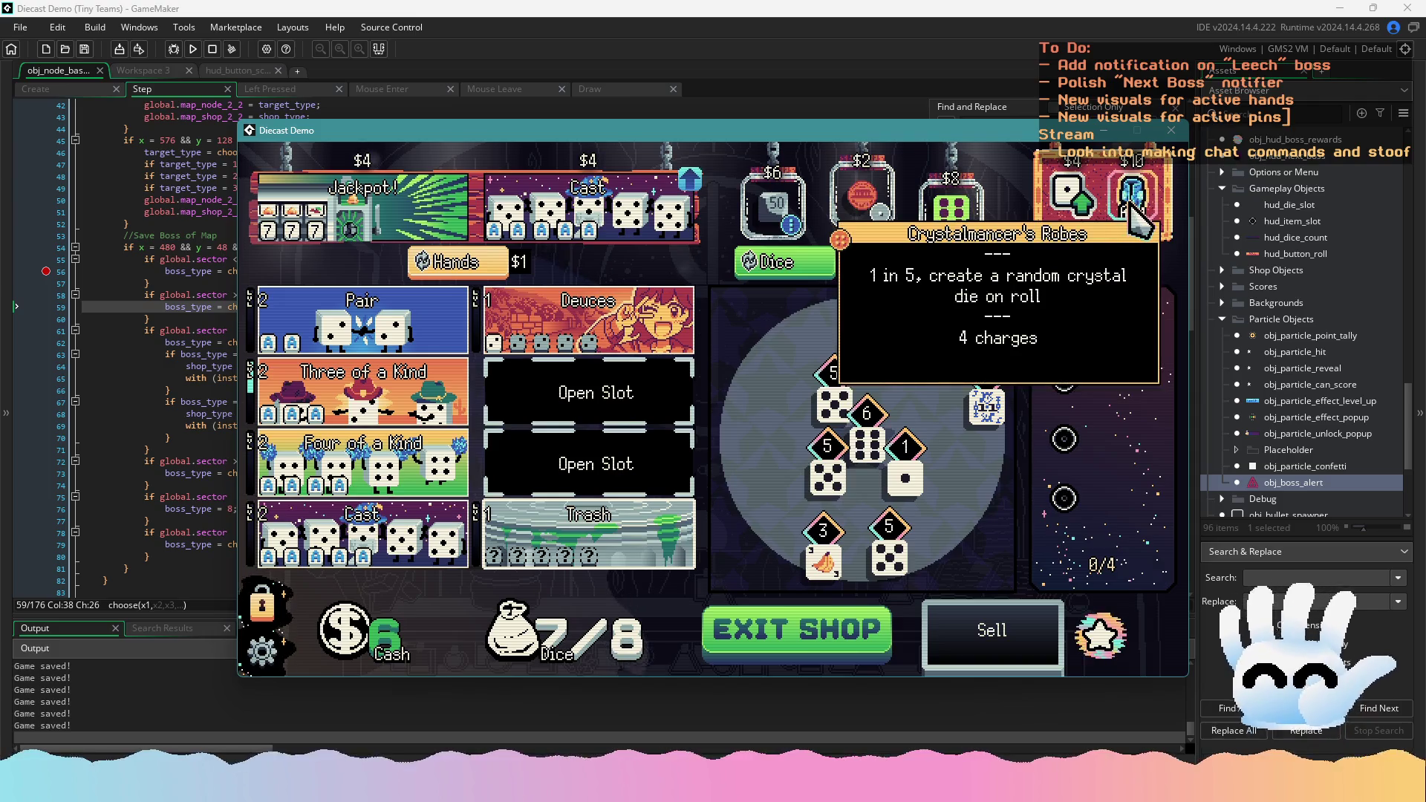
mouse_move(1084, 204)
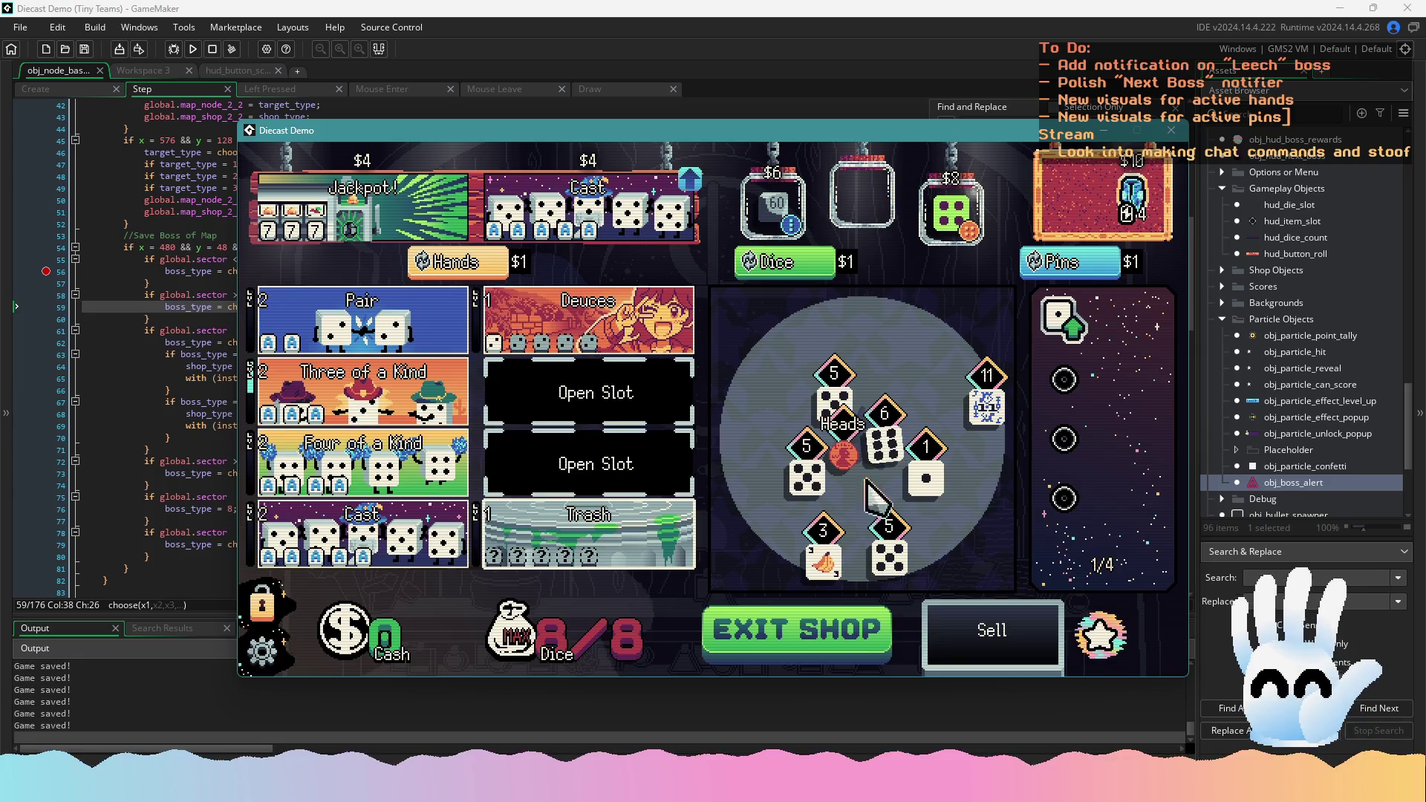
left_click(835, 640)
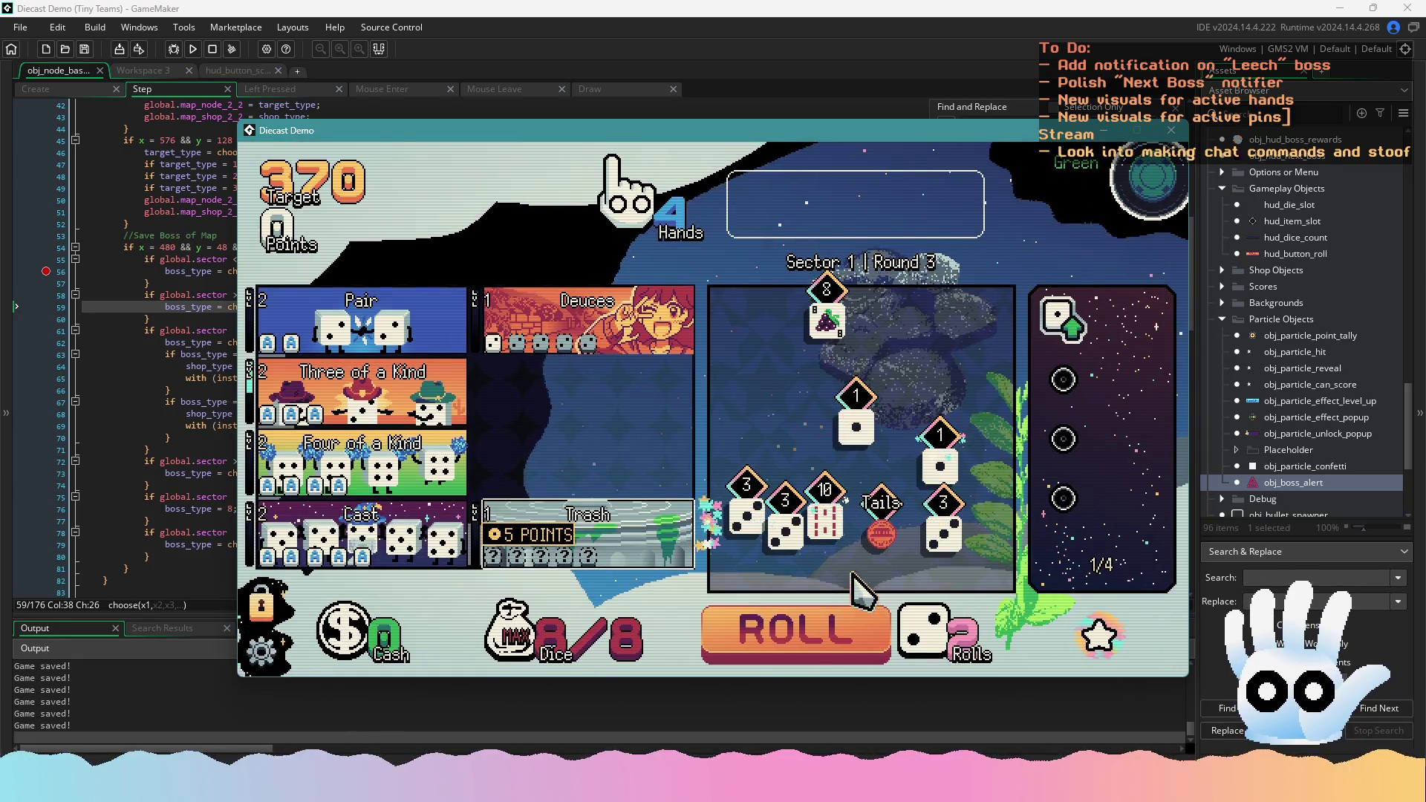
Hold three 3s and a 1 across rerolls and play Three of a Kind
left_click(746, 513)
left_click(785, 528)
left_click(943, 527)
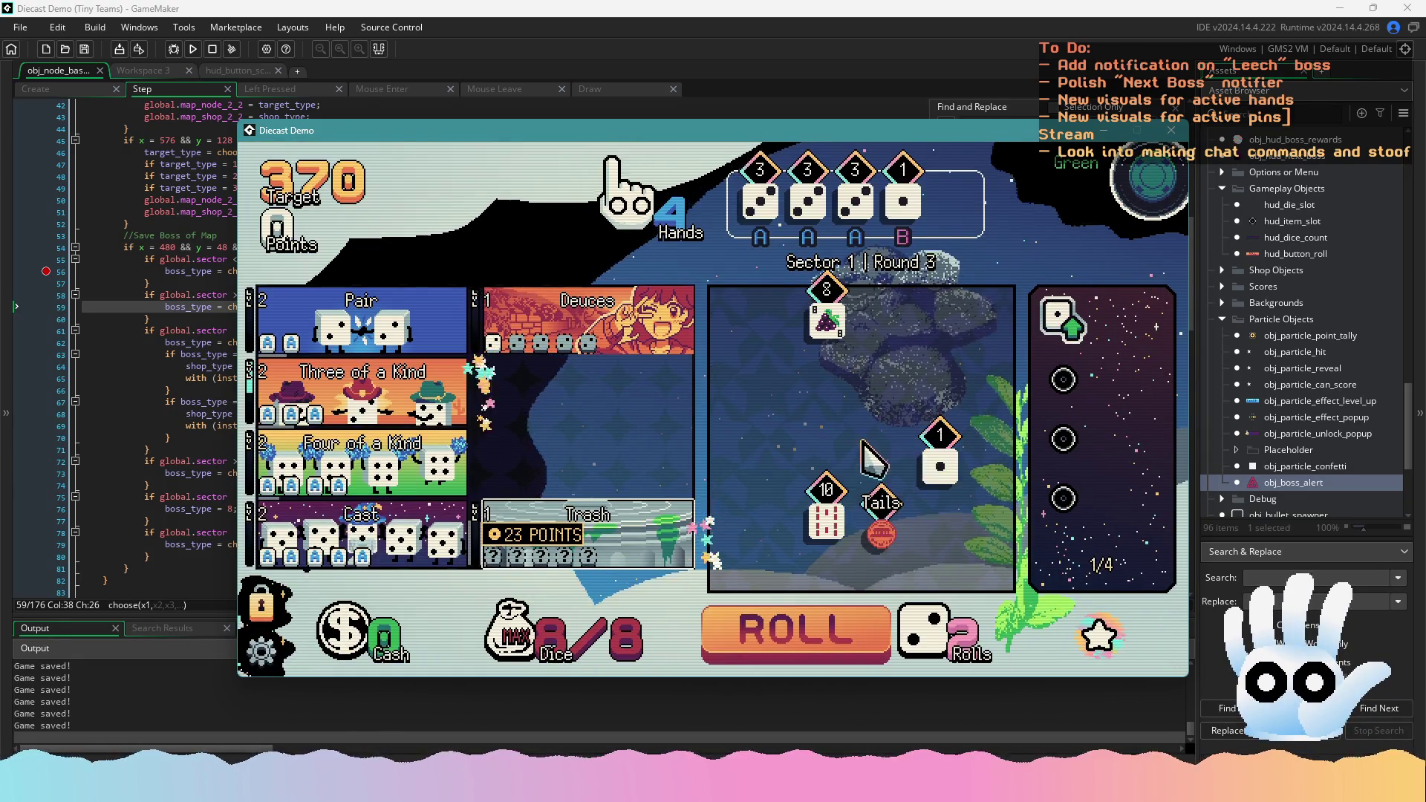
left_click(843, 605)
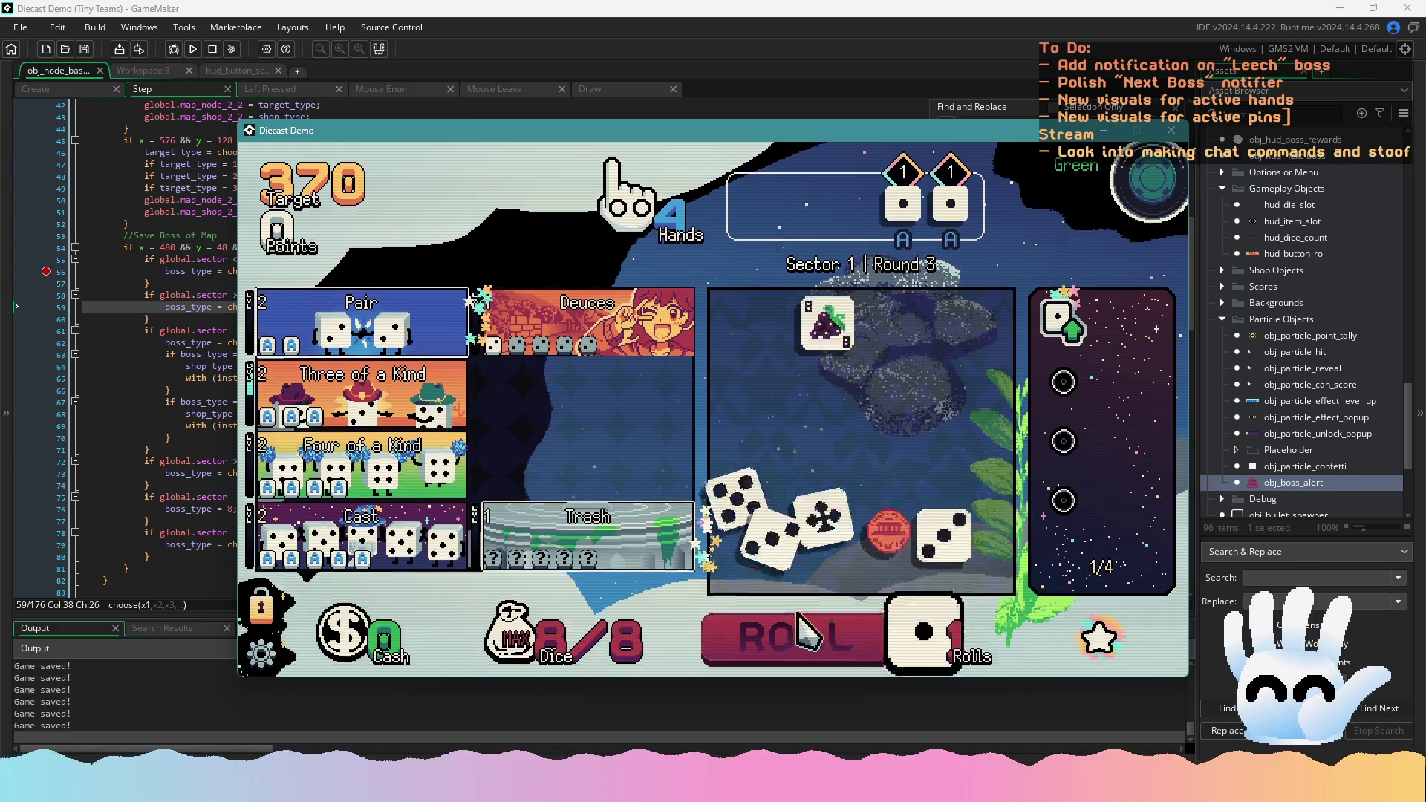
left_click(856, 645)
left_click(982, 403)
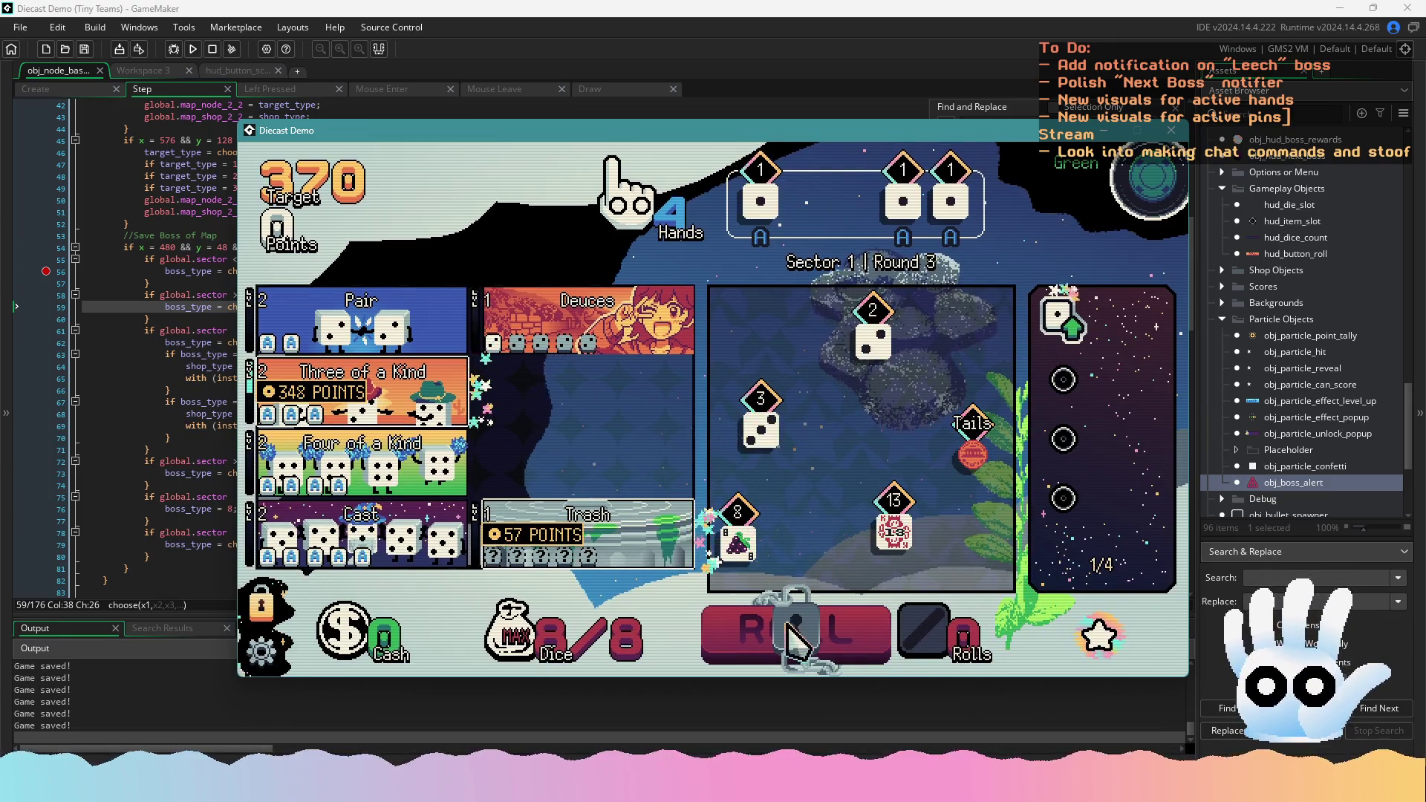
left_click(364, 386)
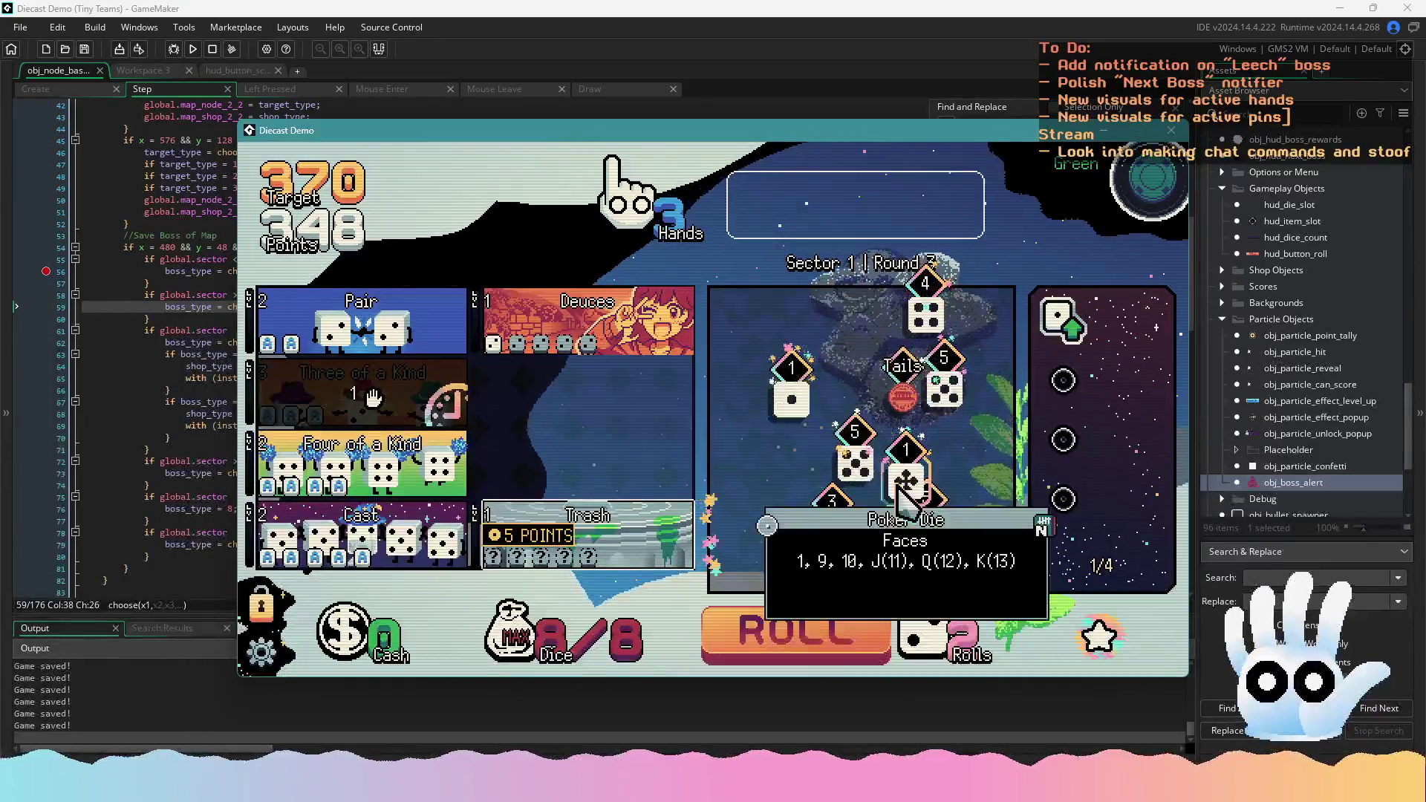
Reroll twice to clear Round 3, sell the Cast hand in the shop, and start Round 4
left_click(846, 628)
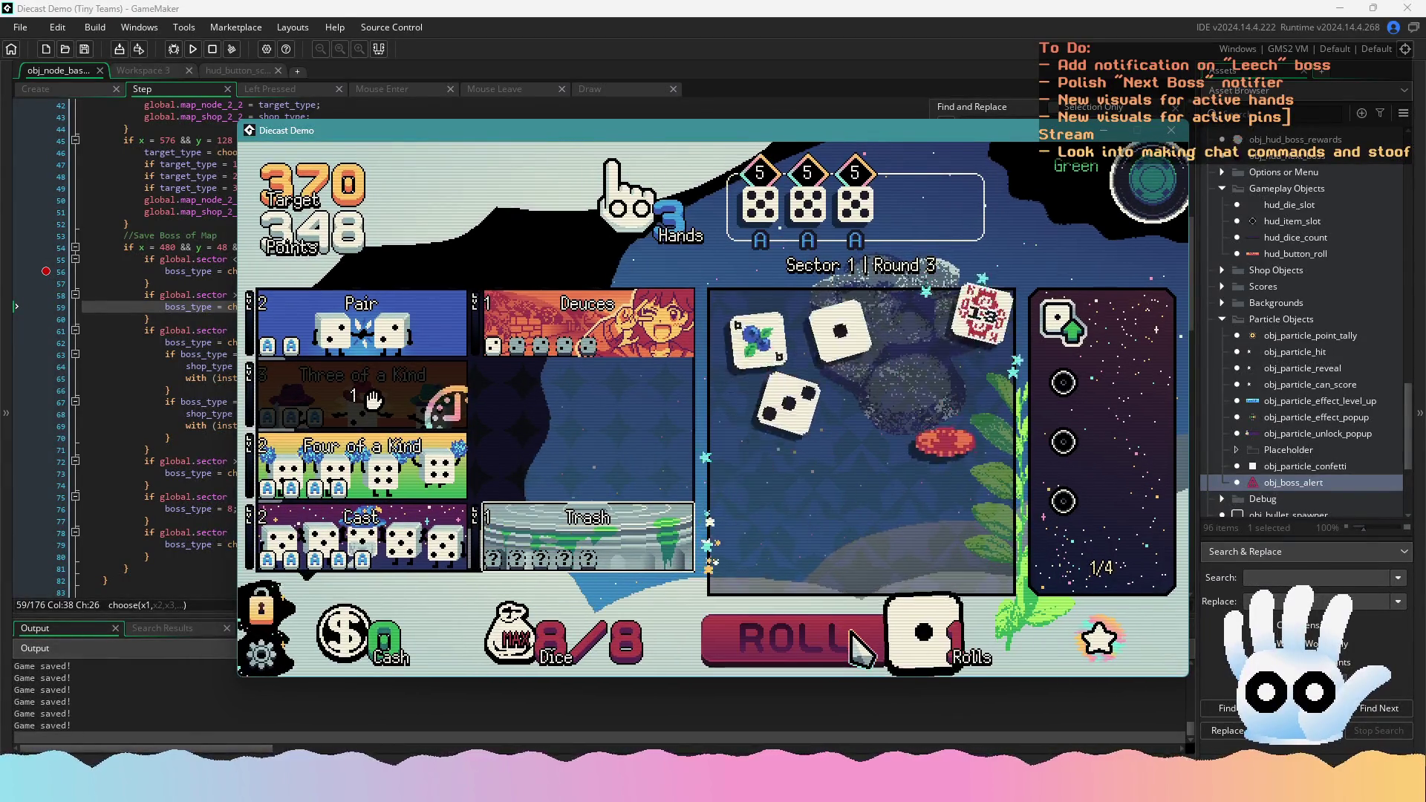
left_click(857, 627)
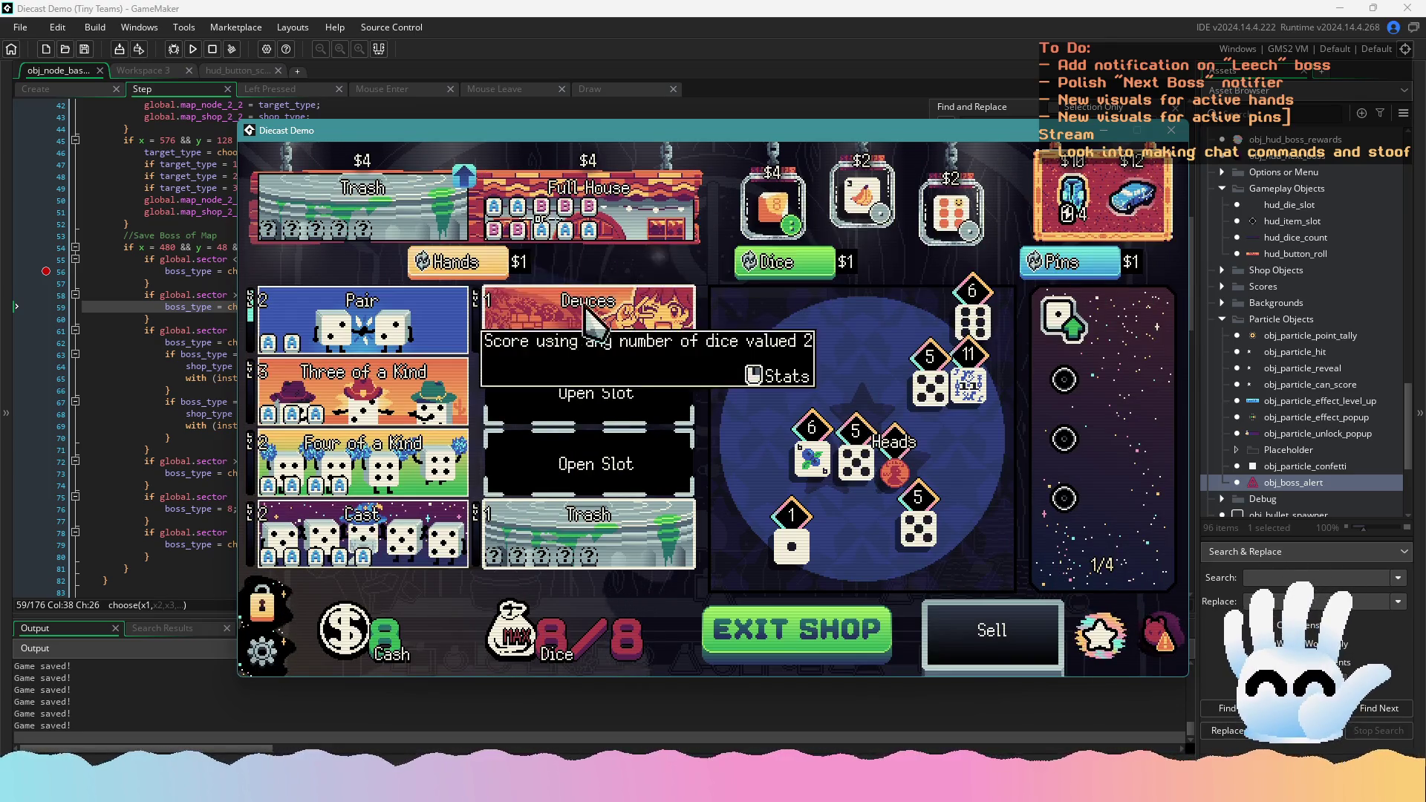
left_click_drag(389, 561, 980, 638)
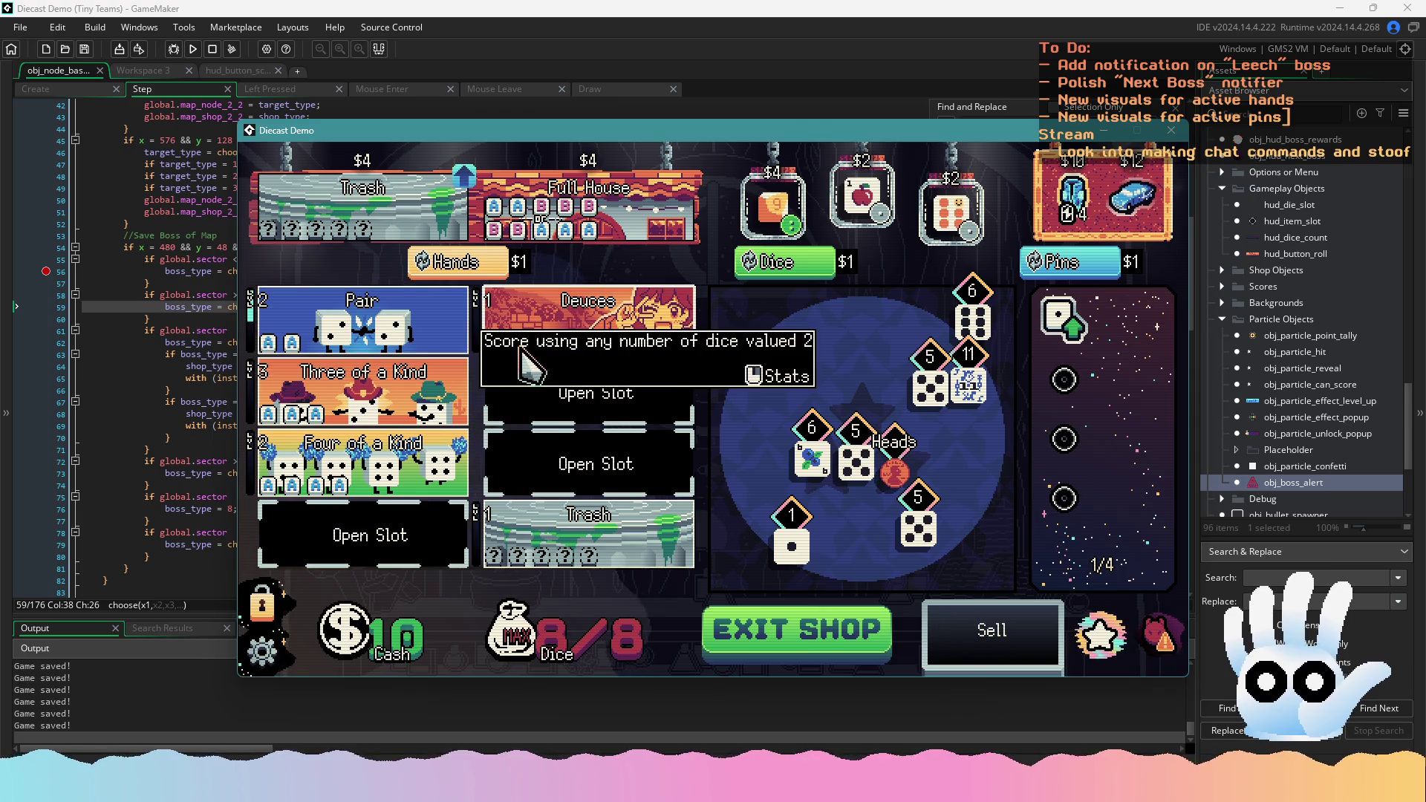
left_click(809, 620)
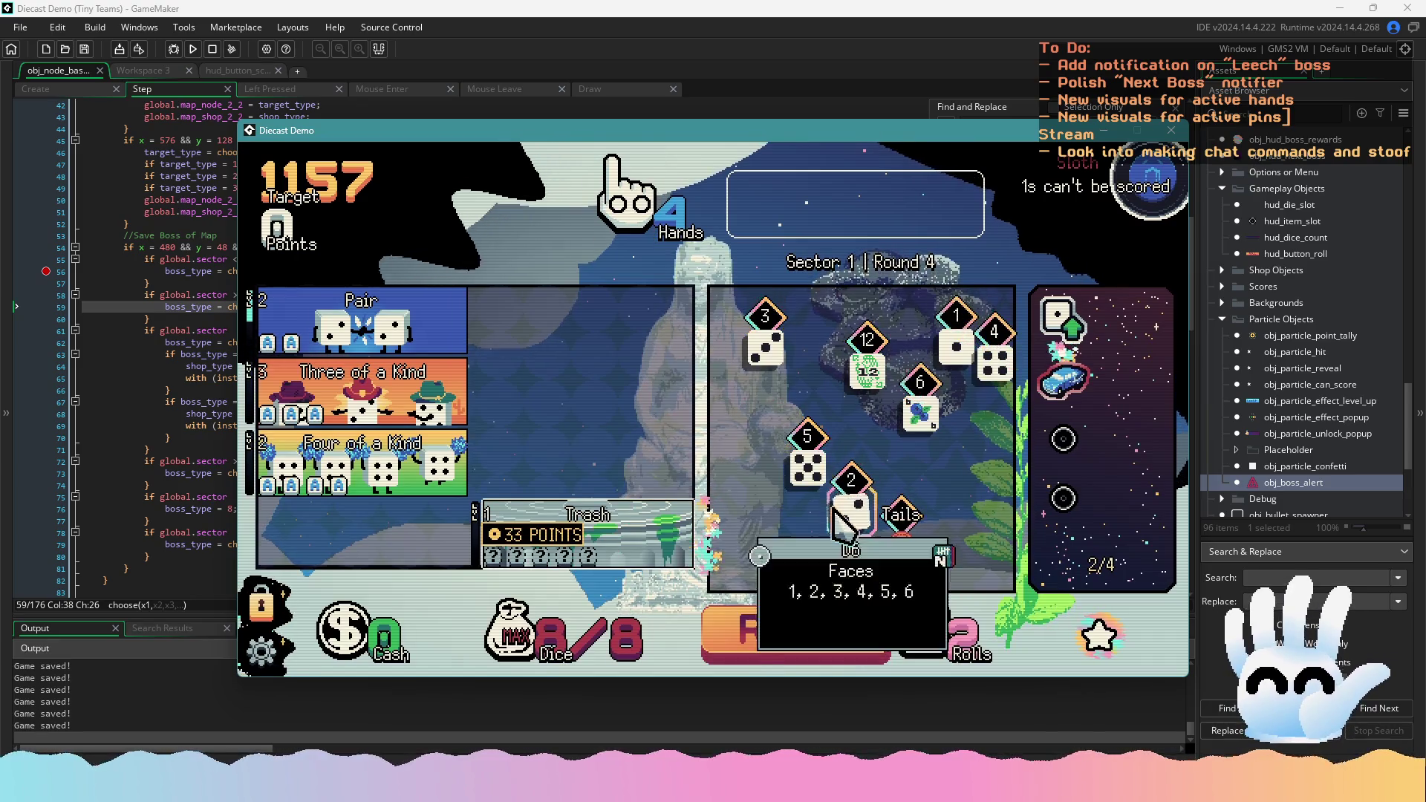
Keep the 5, reroll twice, and score a Pair of 3s to clear the round
left_click(809, 475)
left_click(809, 628)
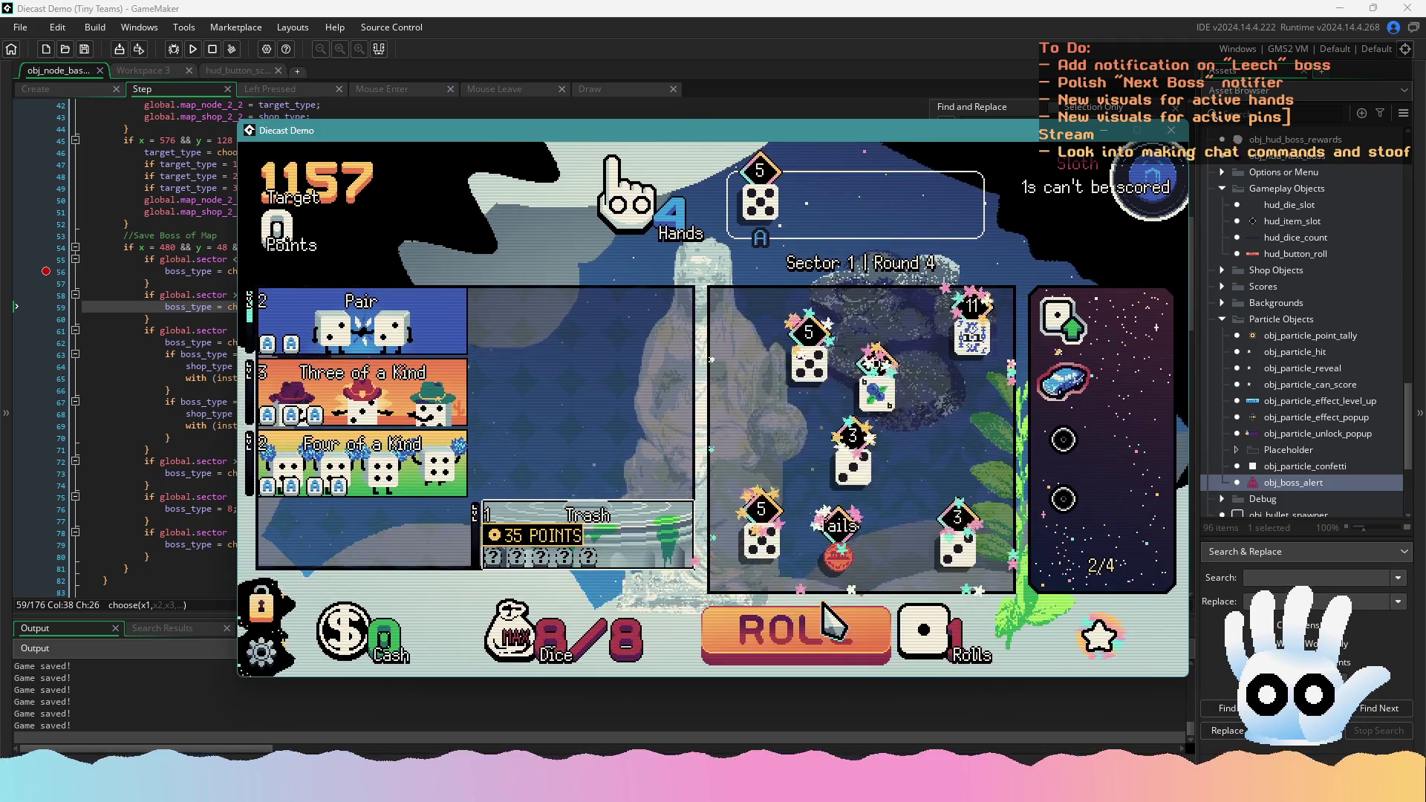
left_click(815, 631)
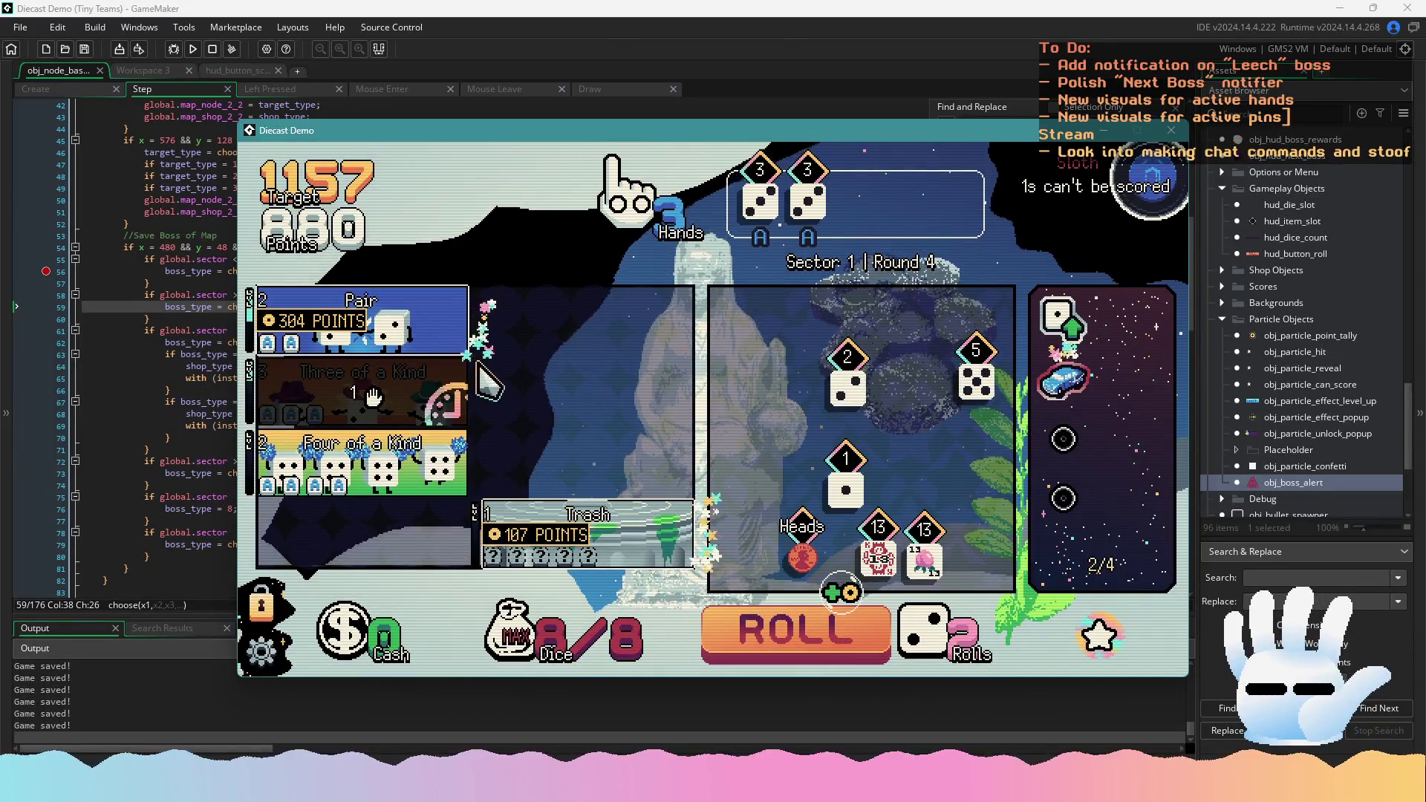
left_click(462, 320)
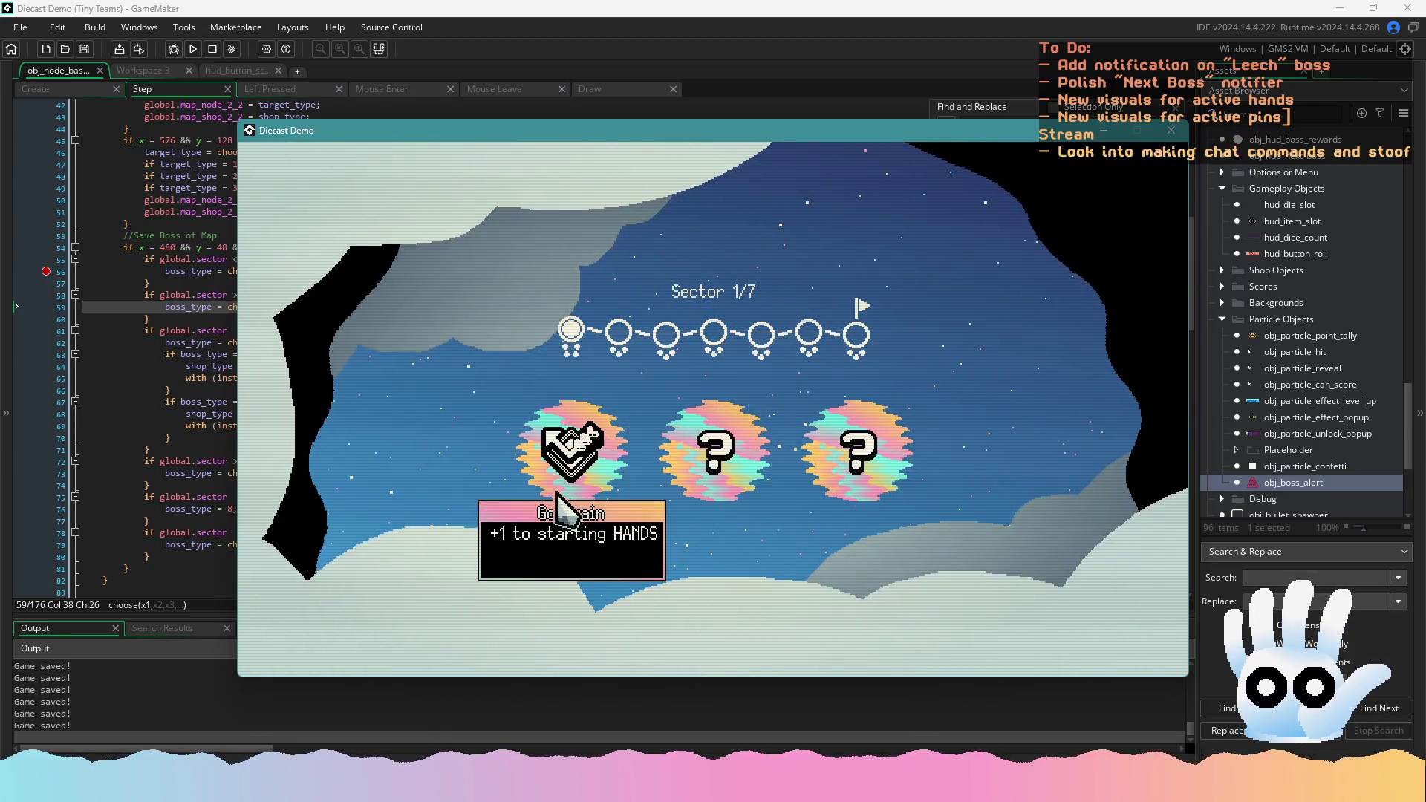
Claim the +1 starting hands reward, buy the shop's pin, and start Sector 2 Round 1
left_click(557, 503)
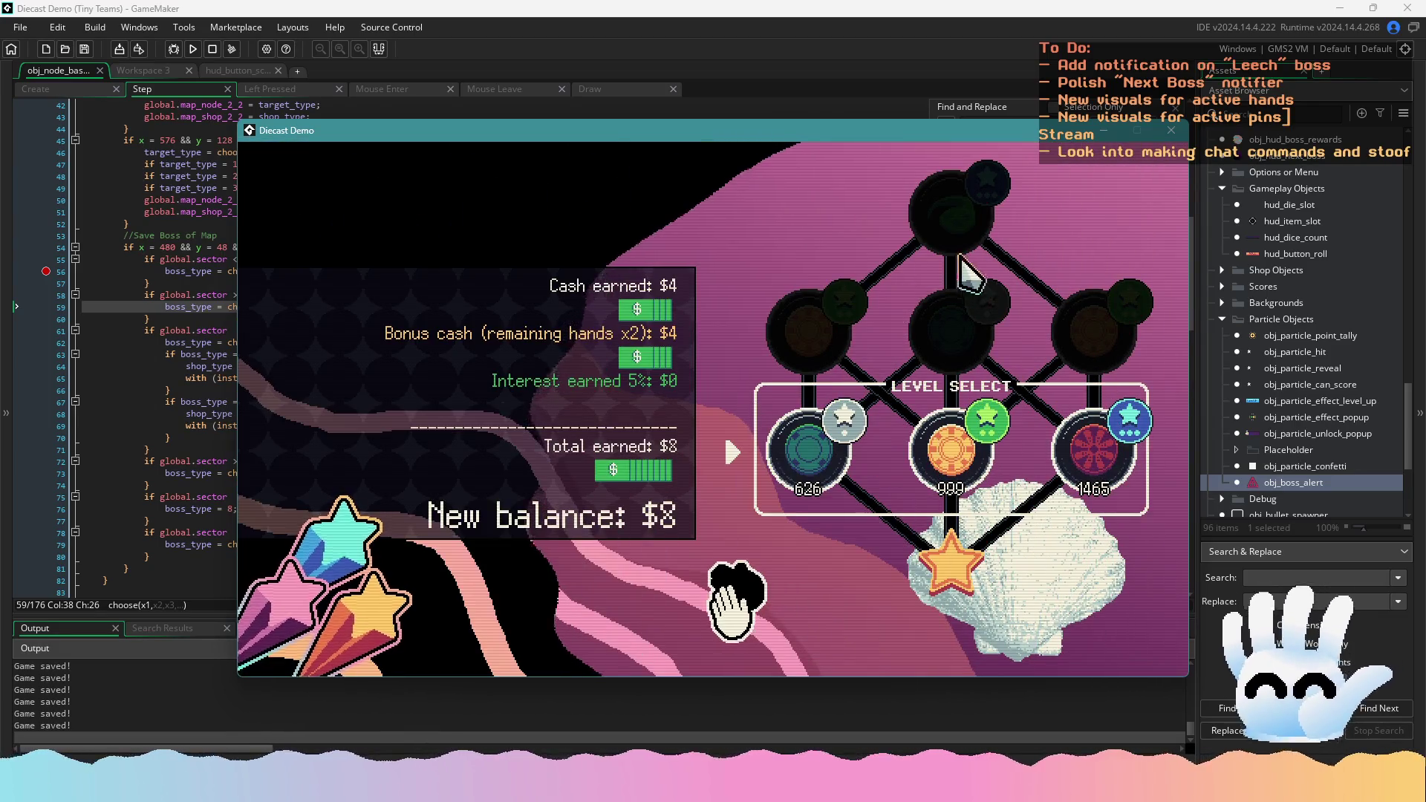
left_click(943, 475)
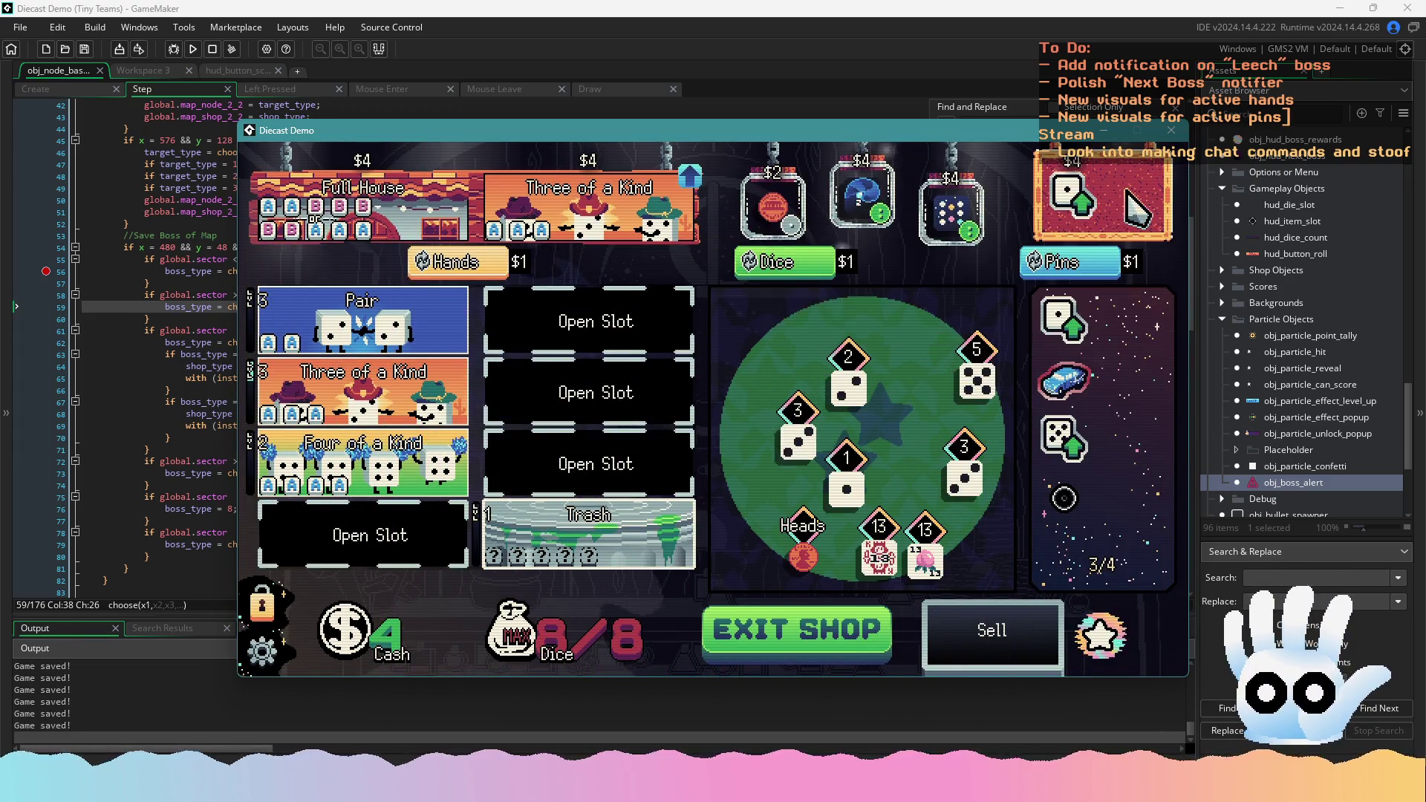
left_click(1070, 210)
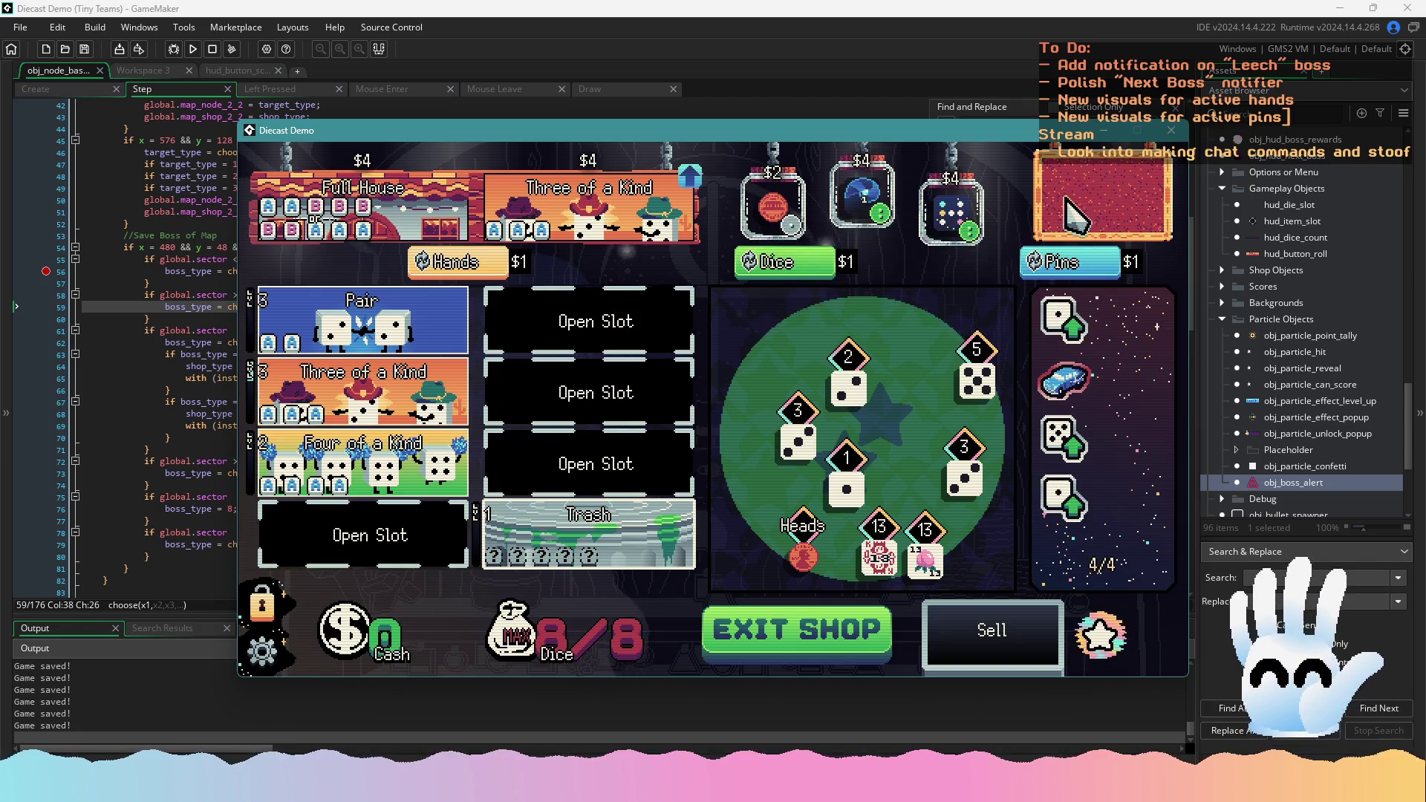
left_click(780, 643)
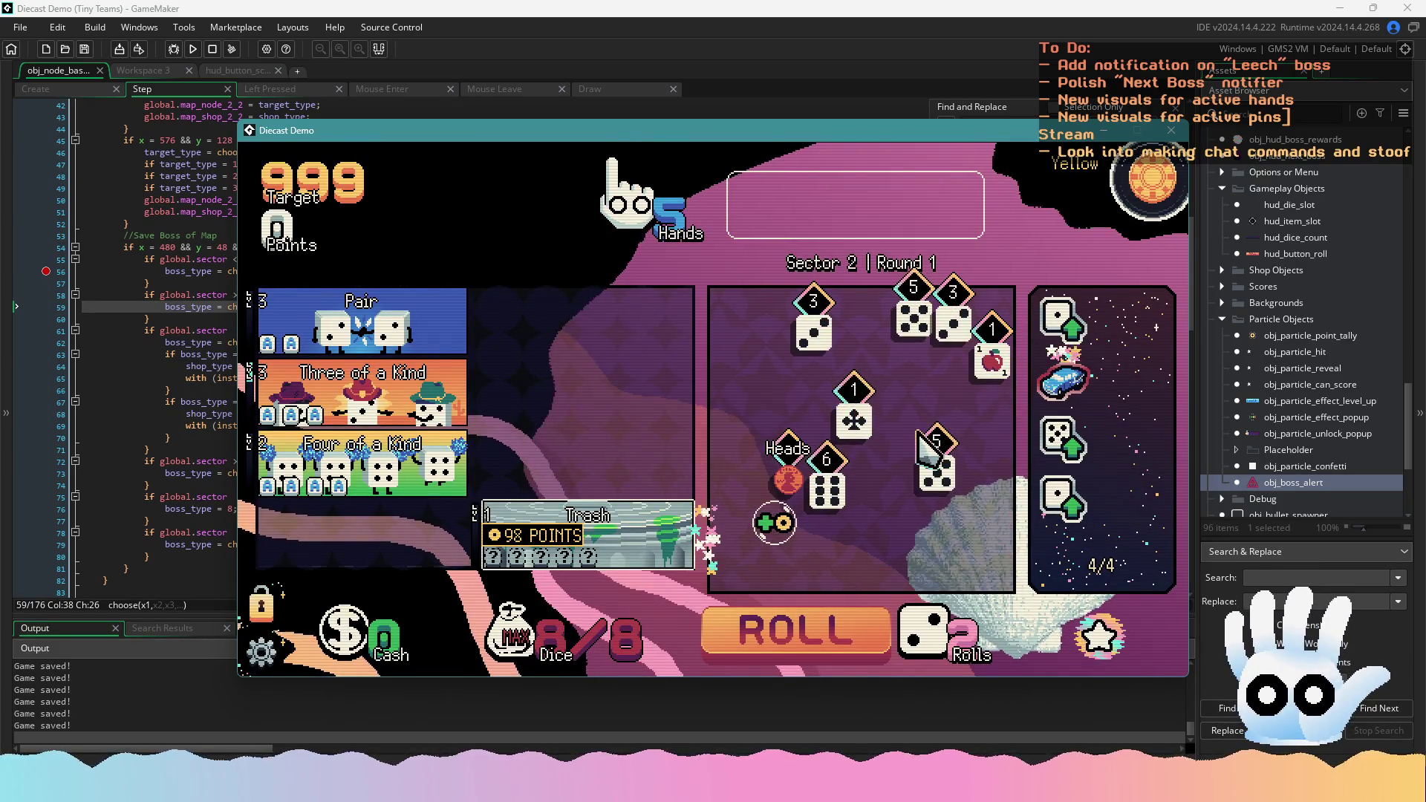
Collect three 5s over two rerolls and score Three of a Kind in Round 1
left_click(935, 459)
left_click(913, 316)
left_click(832, 637)
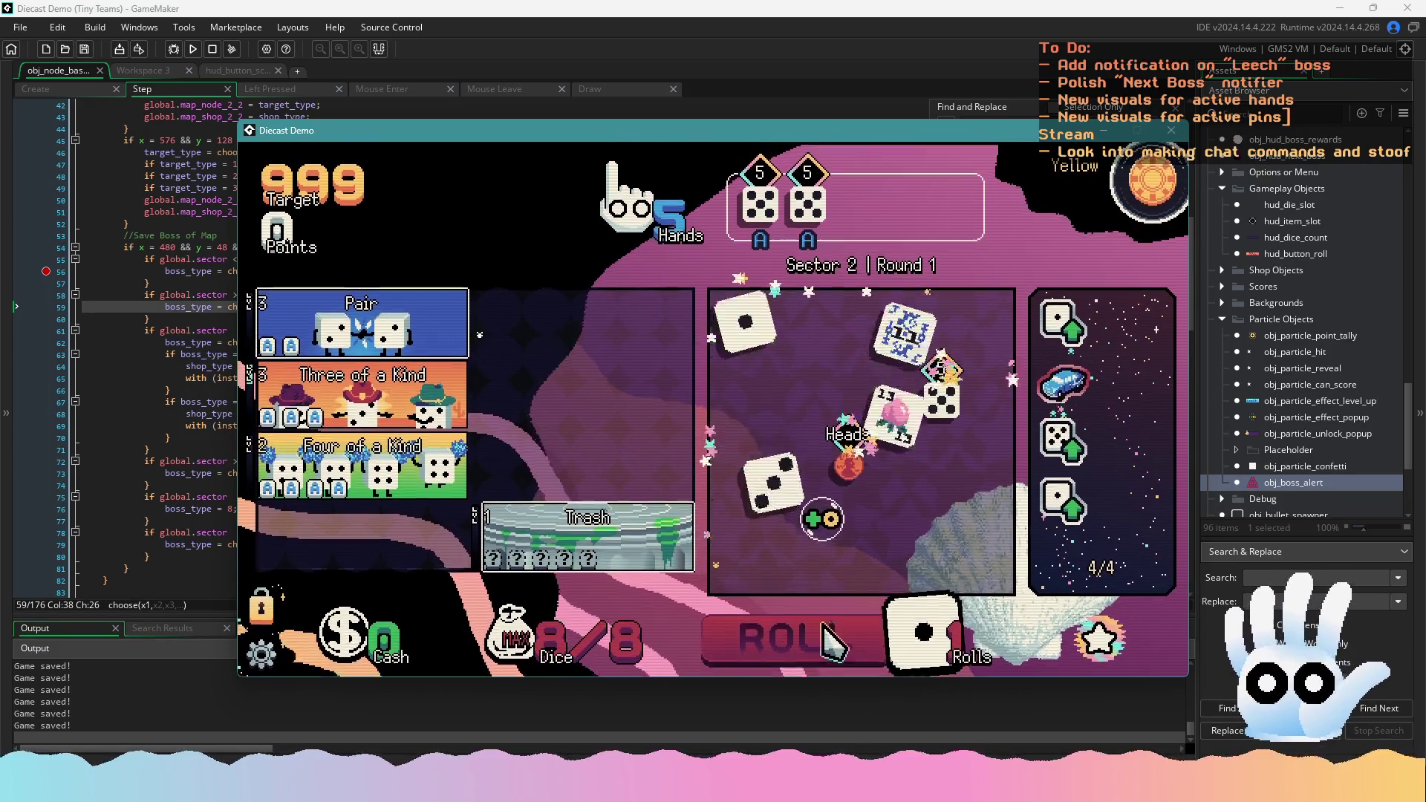
left_click(942, 401)
left_click(830, 633)
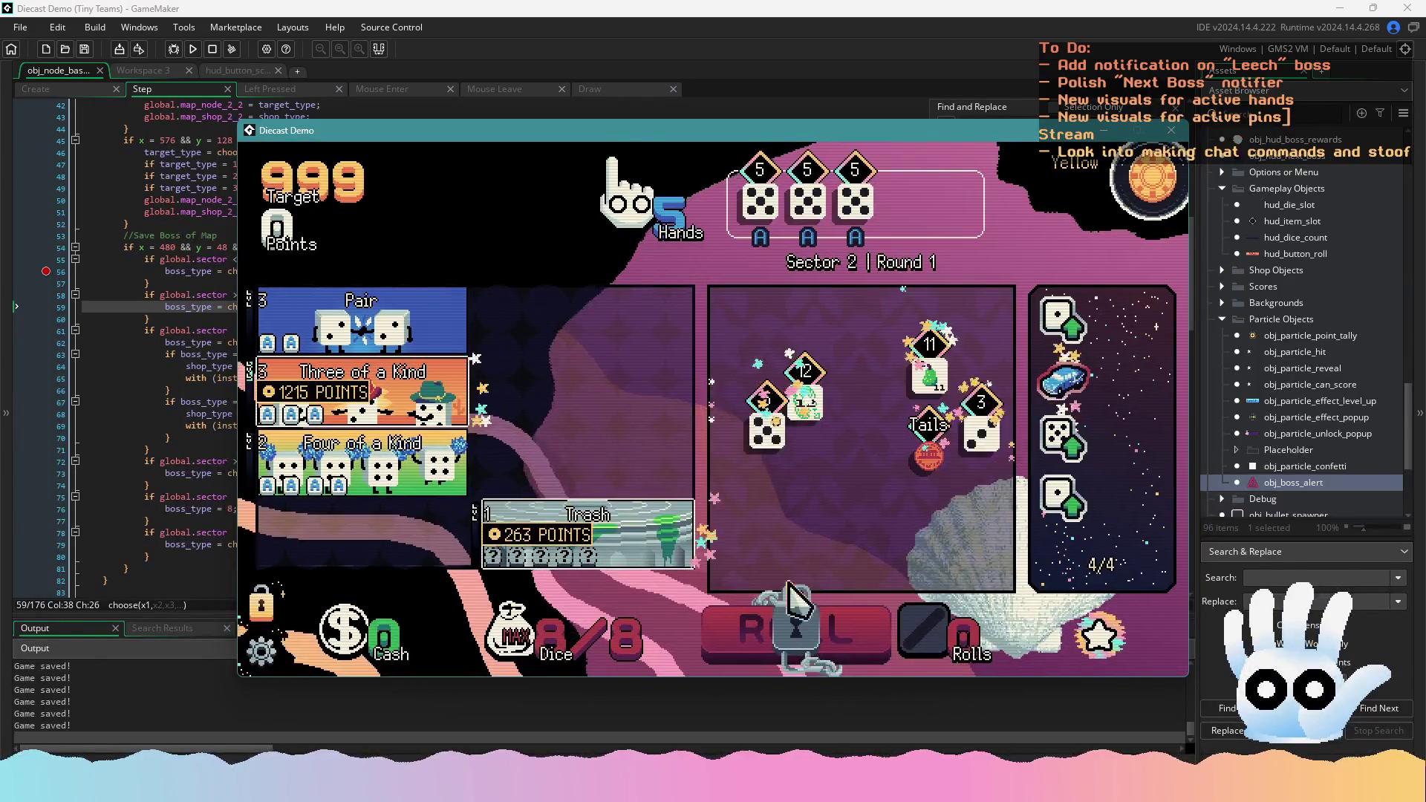
left_click(445, 456)
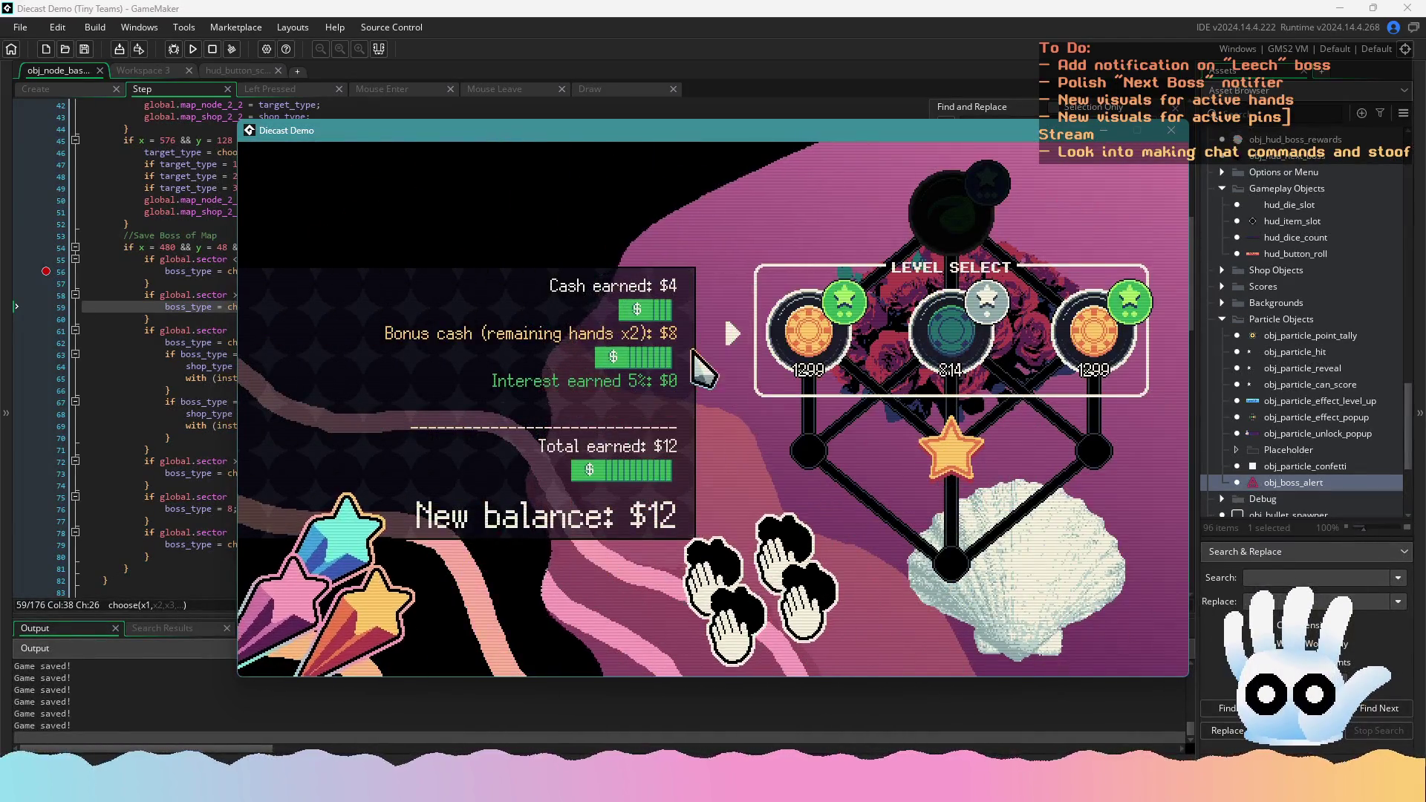
Pass through the shop node, then score three 2s as Three of a Kind for 1030 of 814
left_click(810, 345)
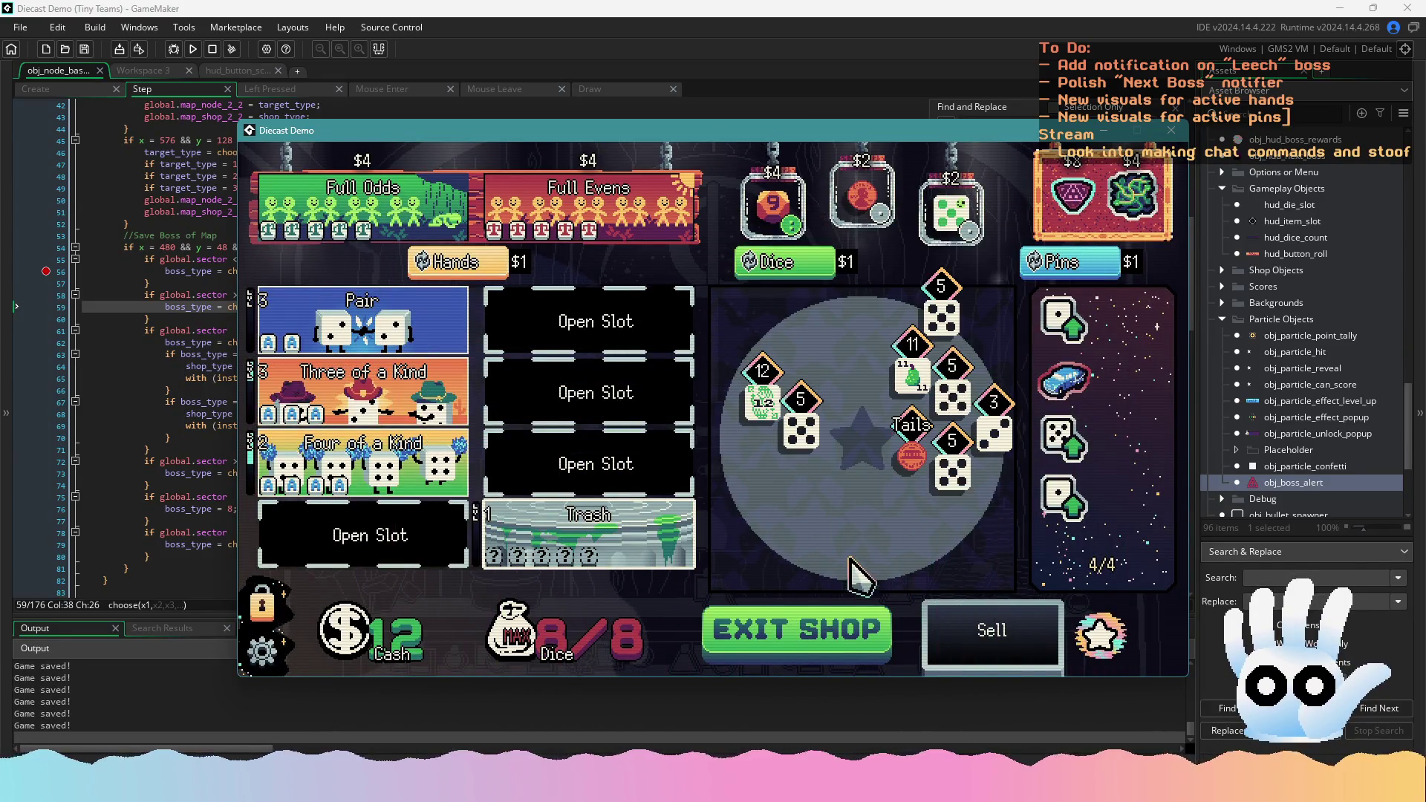
left_click(821, 635)
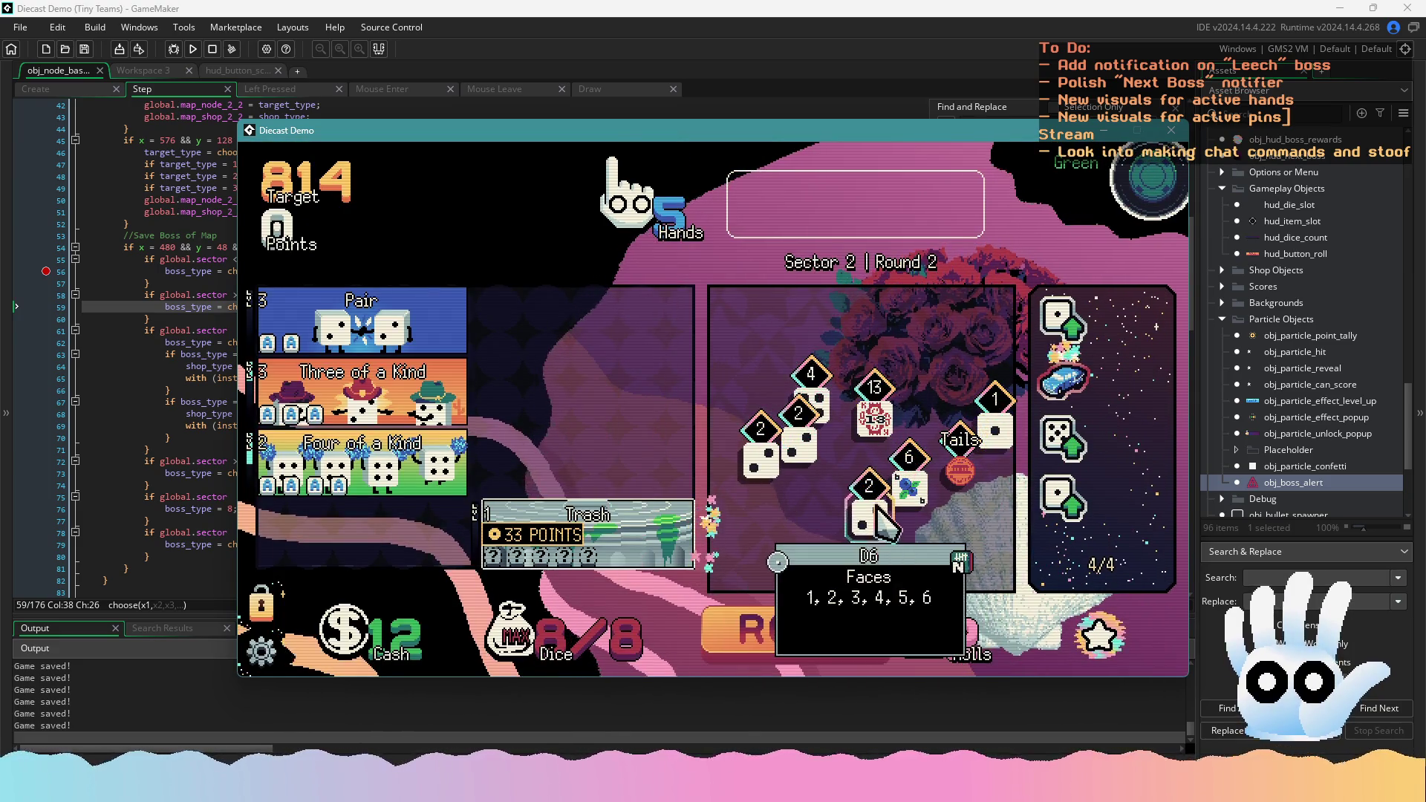
left_click(759, 449)
left_click(799, 438)
left_click(871, 509)
mouse_move(388, 398)
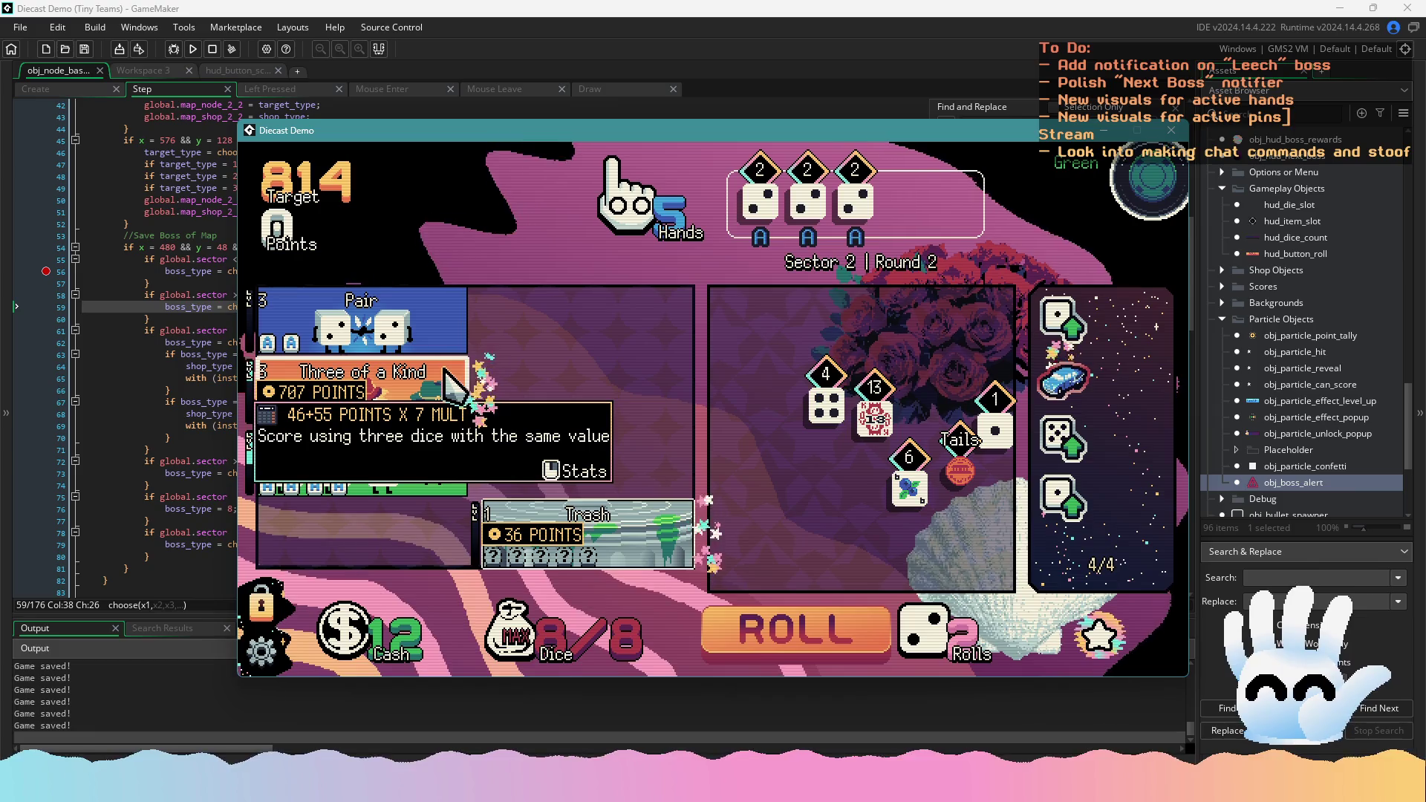
left_click(453, 382)
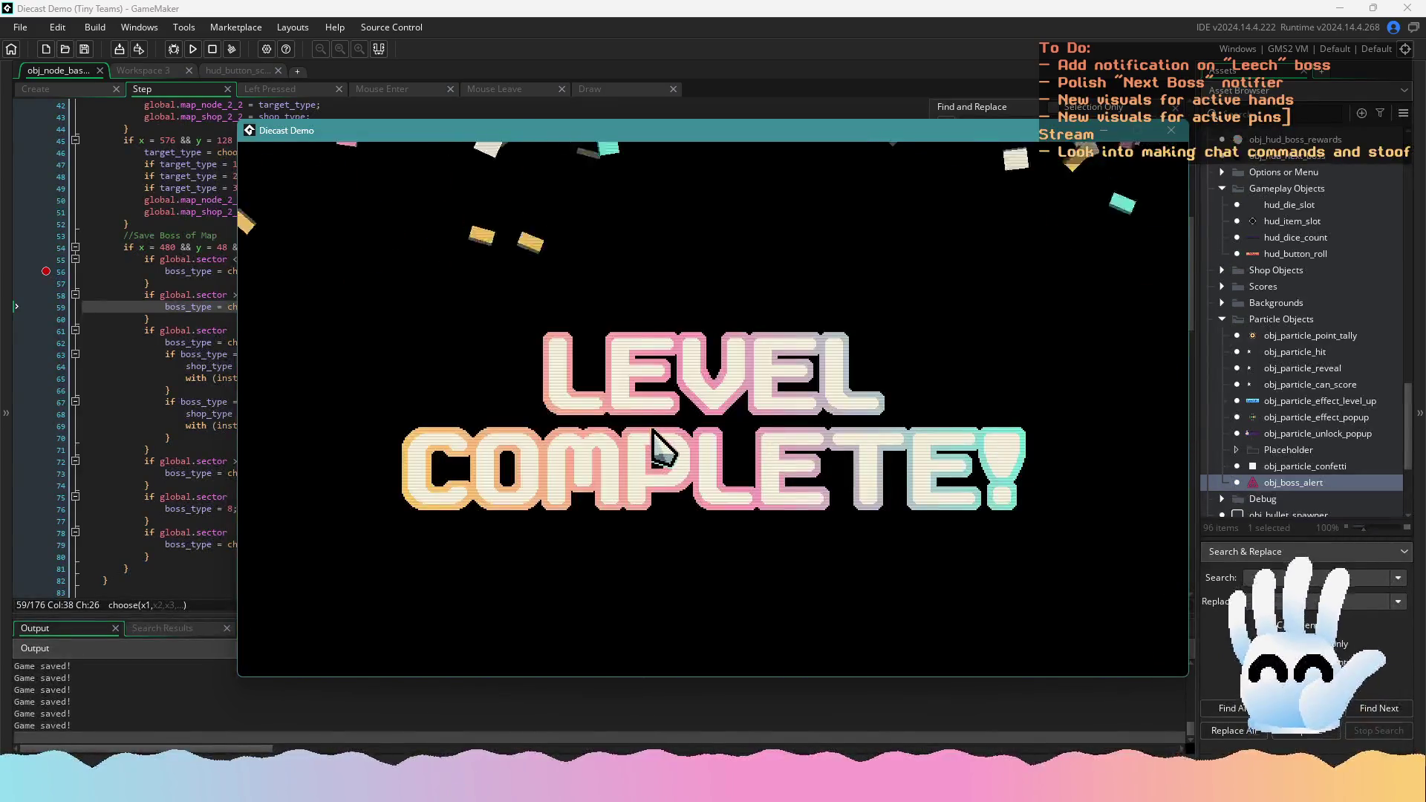
Visit the shop node and exit it to start the Leech boss round
mouse_move(954, 256)
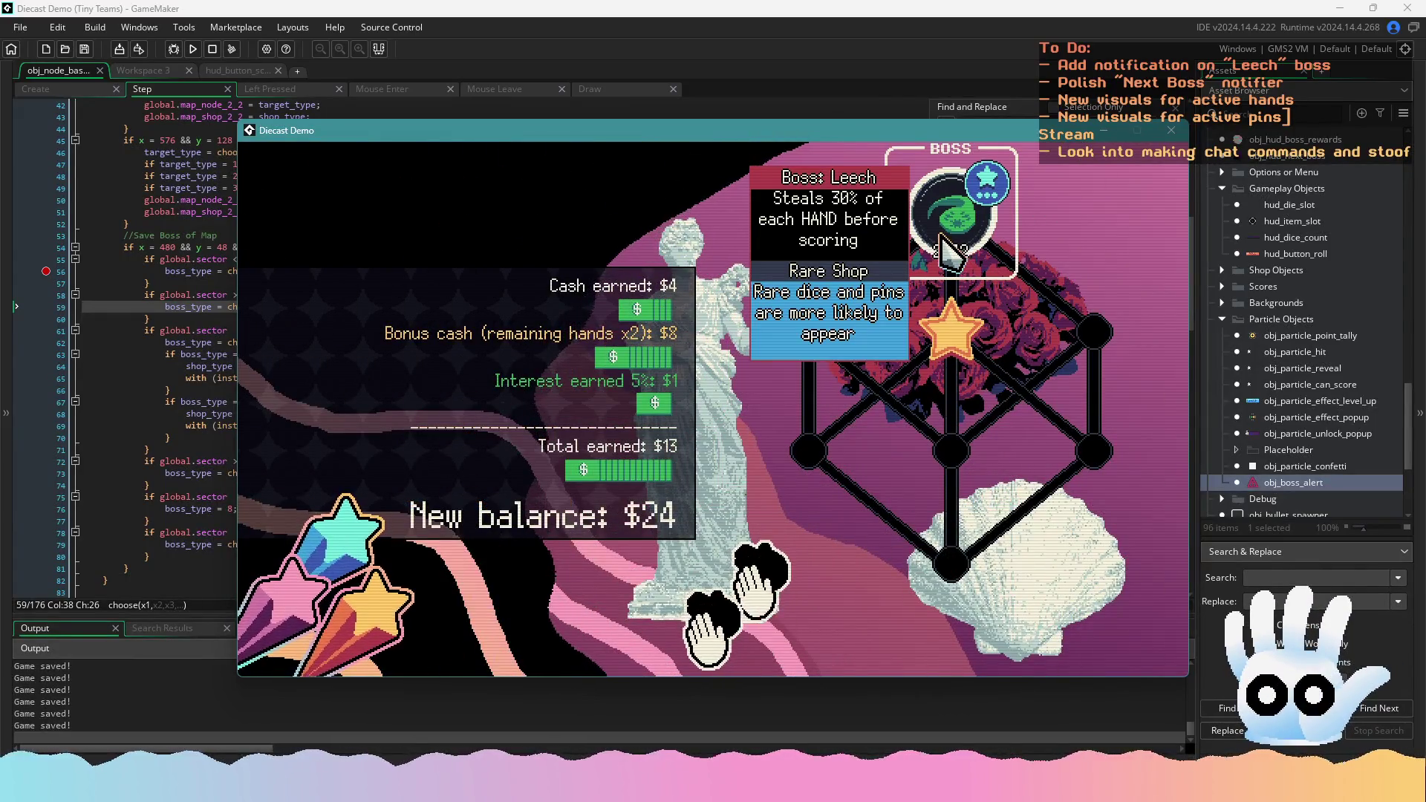
left_click(952, 251)
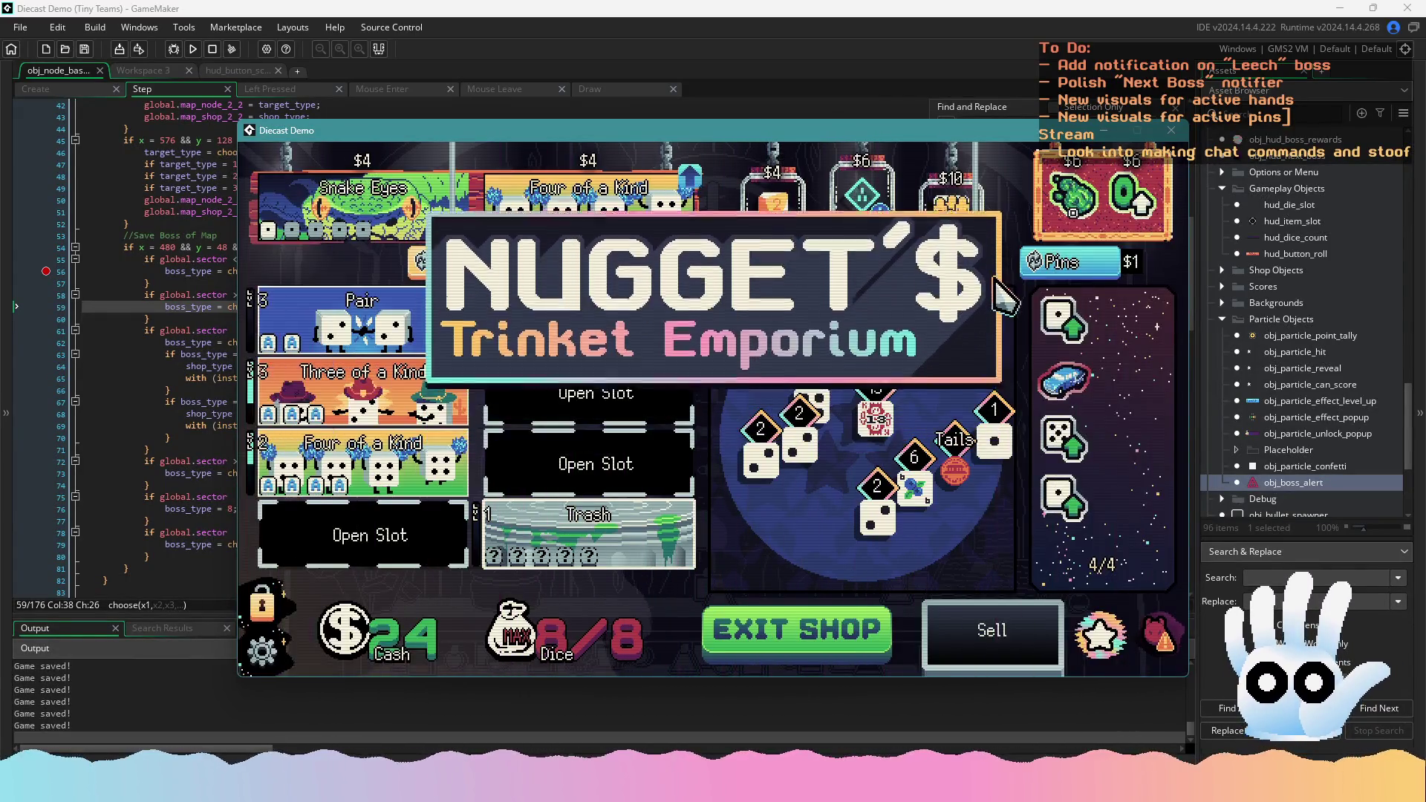
left_click(847, 642)
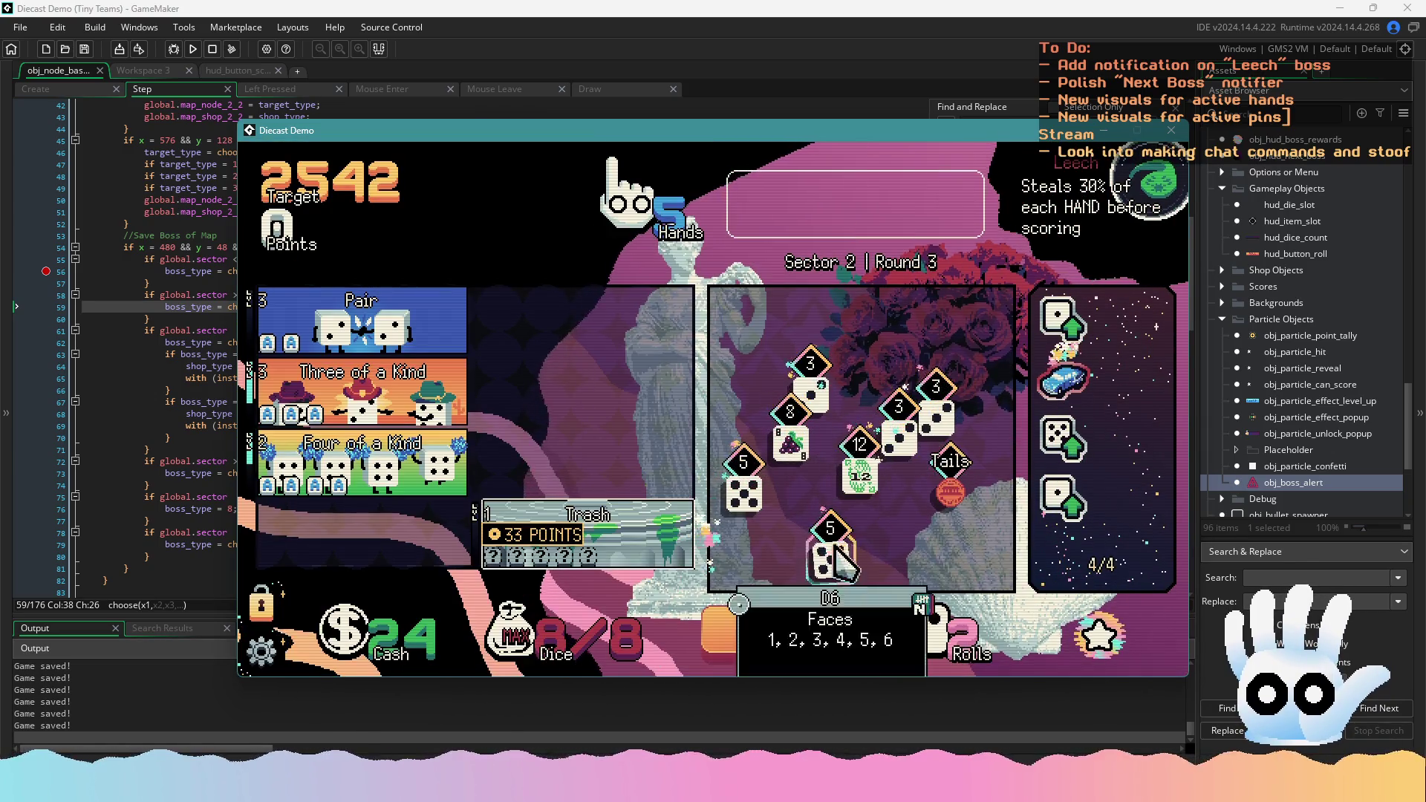
Score a Pair of 5s so the Leech steals 132 points
left_click(835, 549)
left_click(743, 486)
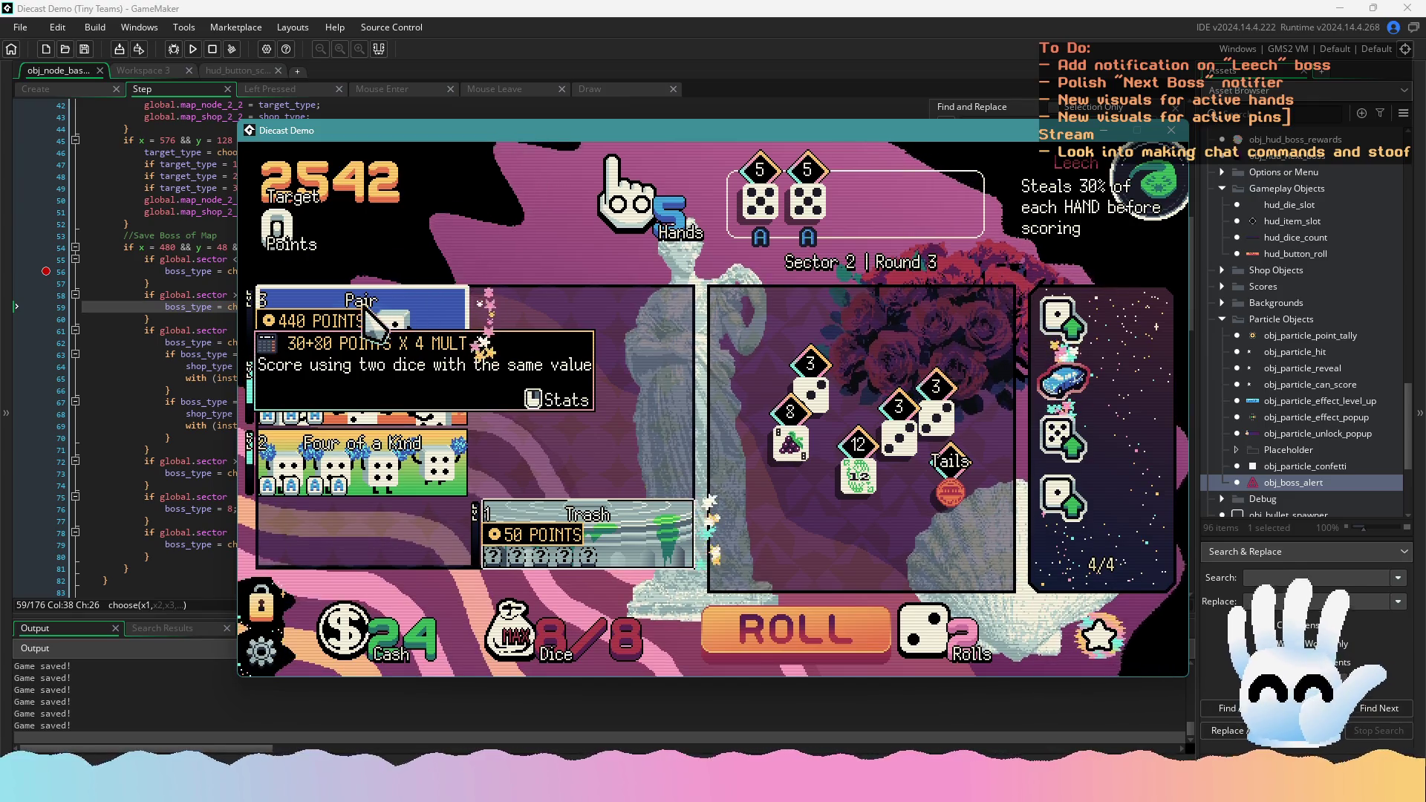
left_click(349, 340)
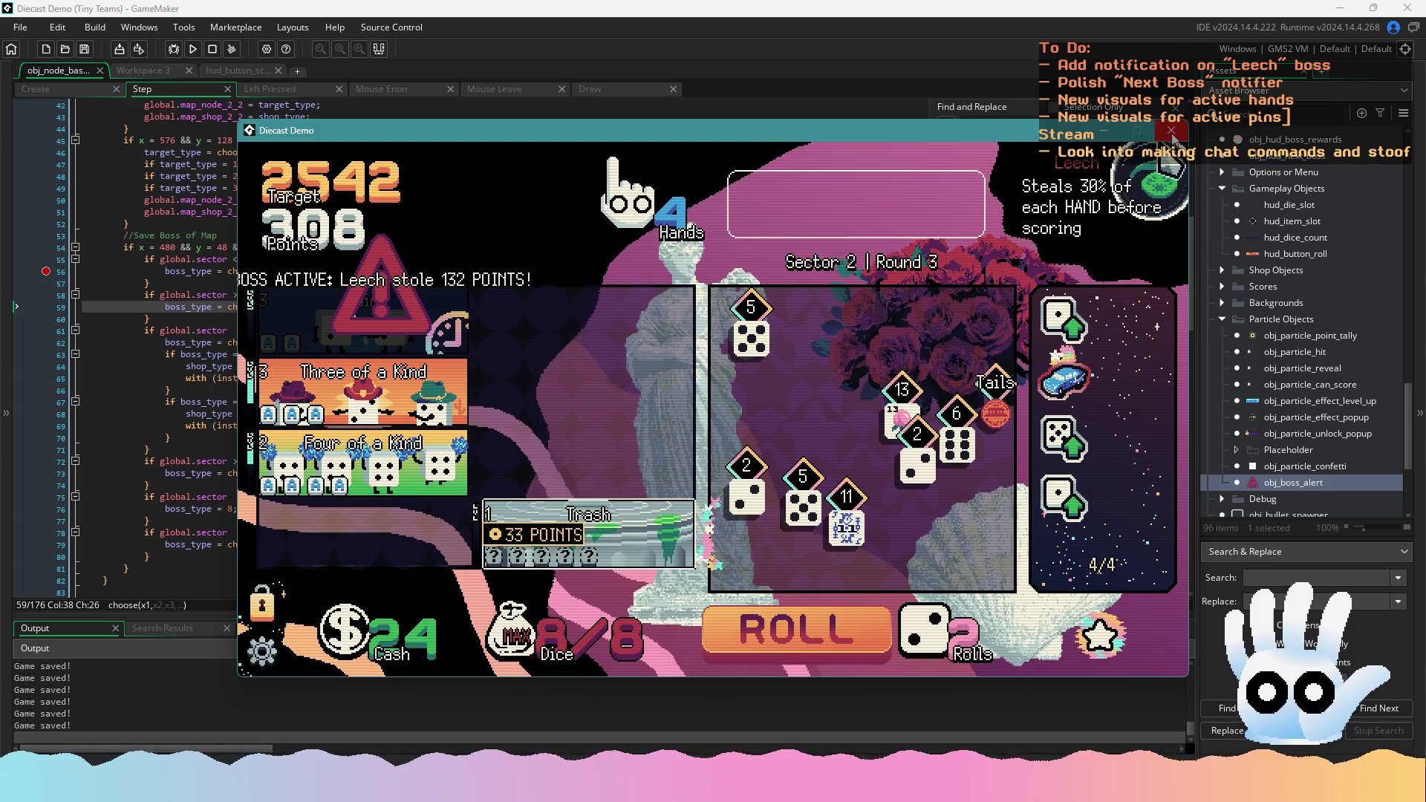
Close the Diecast Demo test run and return to obj_node_base's Step code
mouse_move(315, 292)
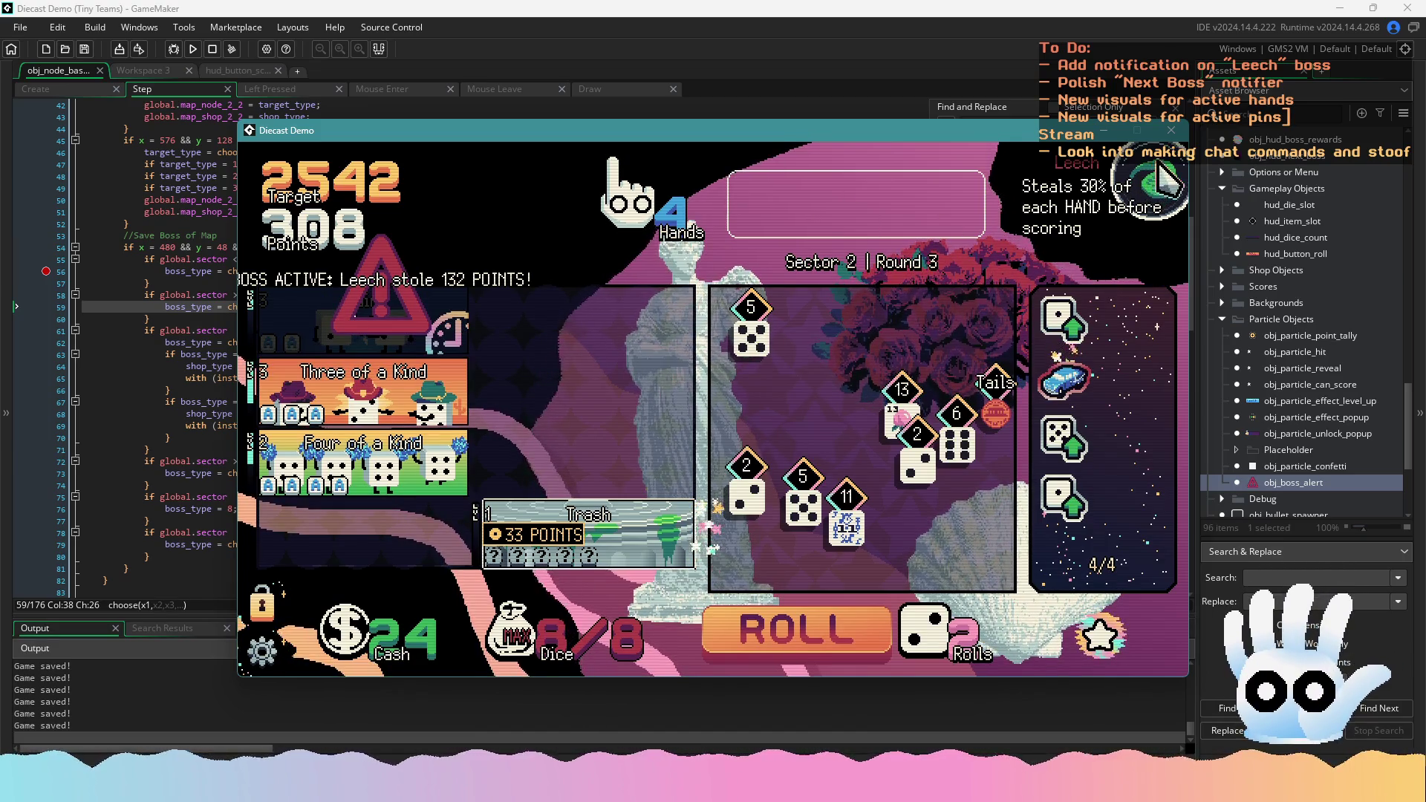
key("Escape")
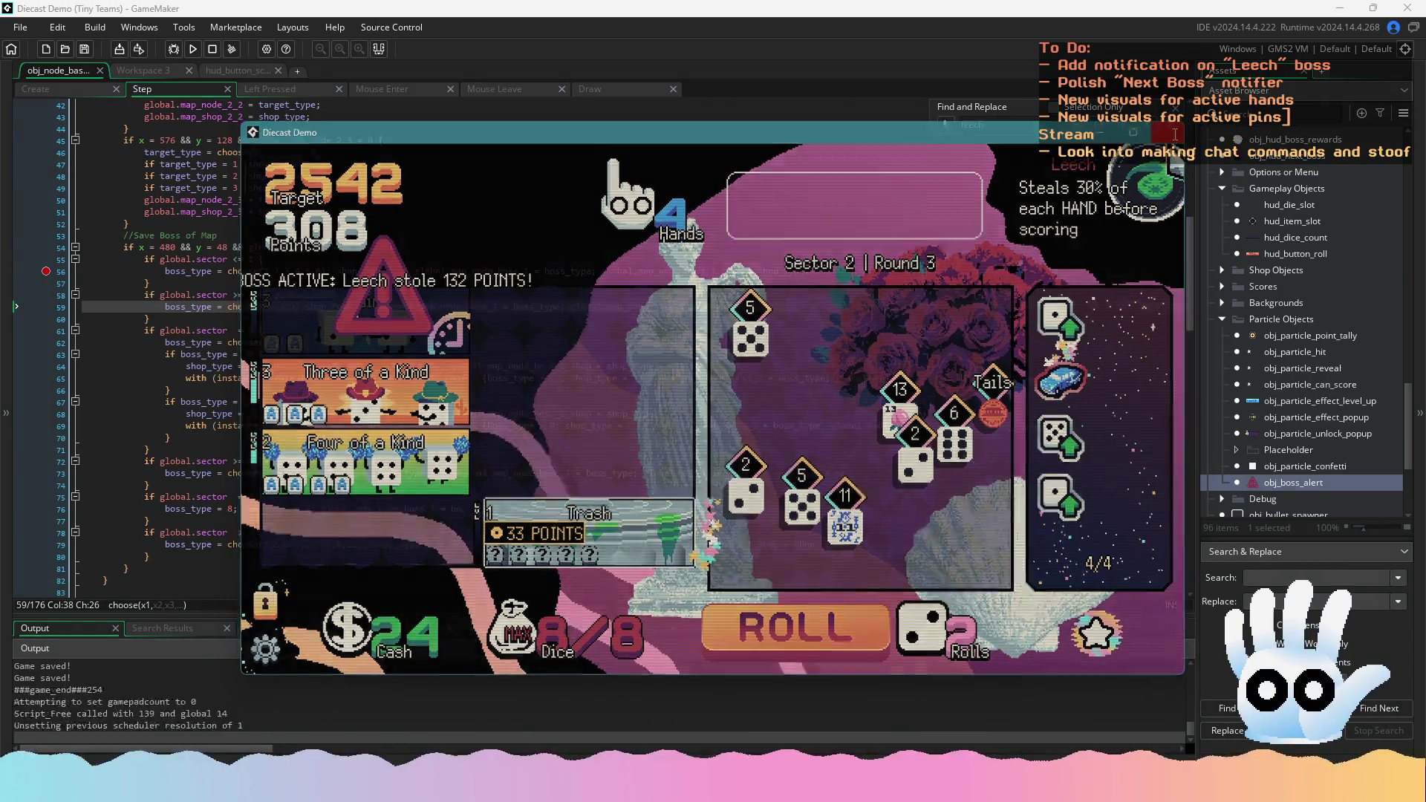
scroll(344, 361, "up", 3)
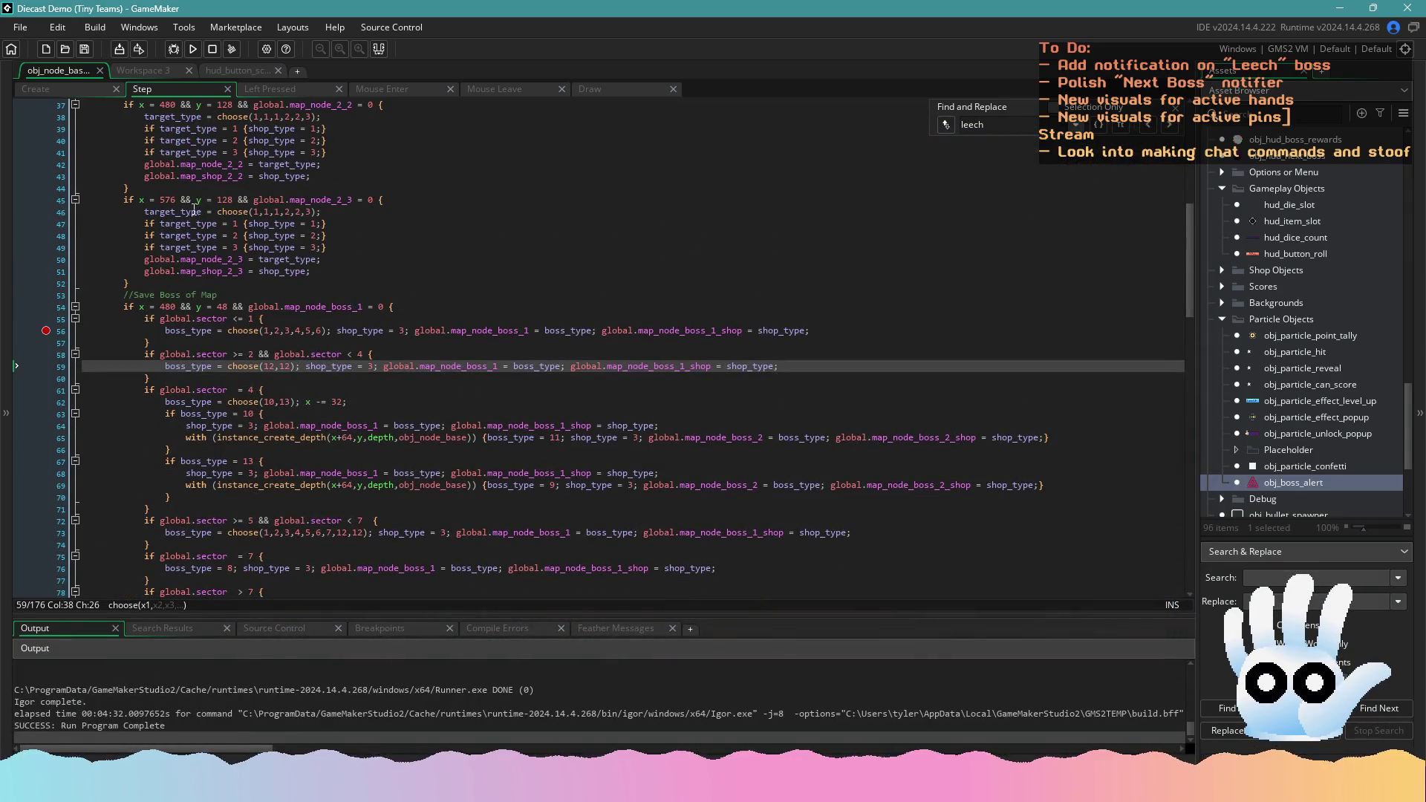
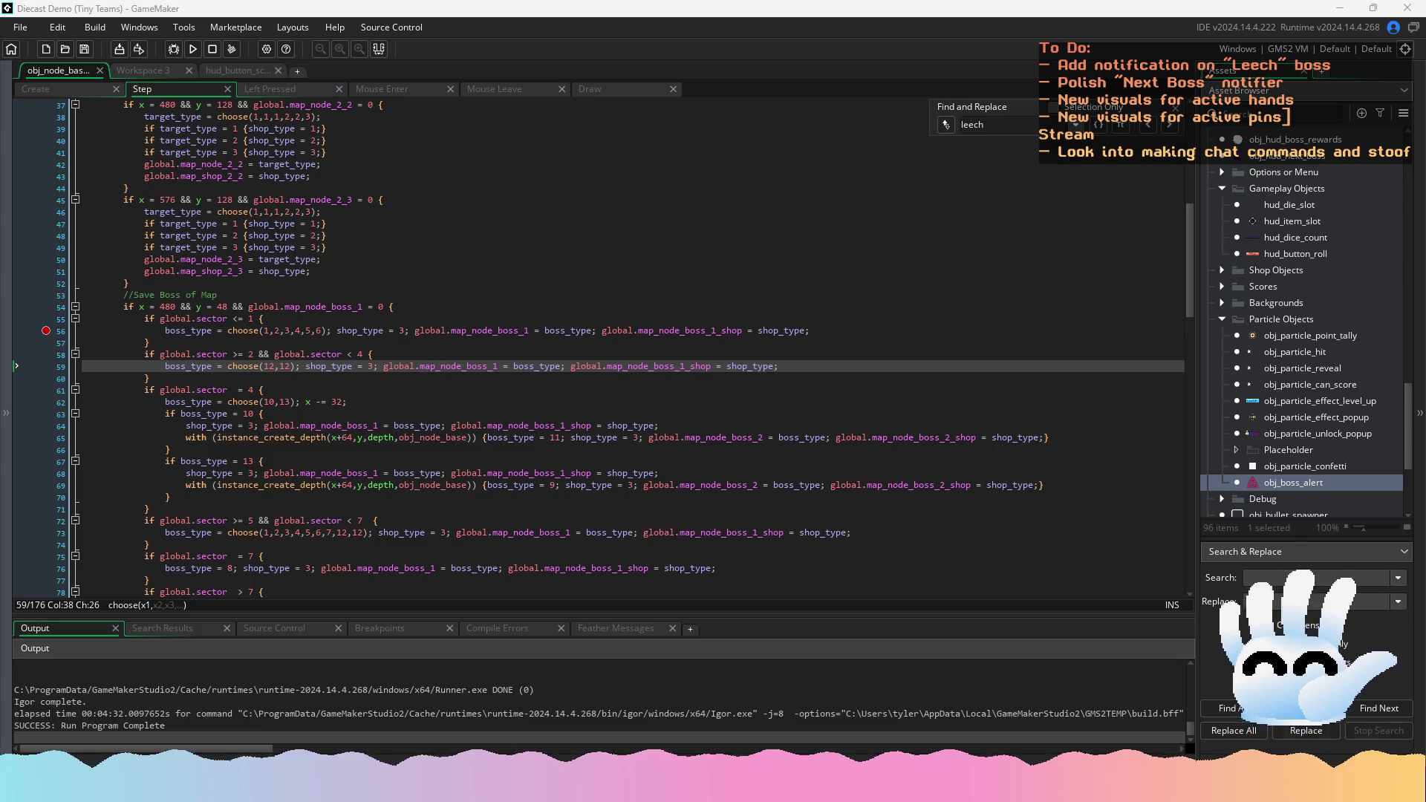
Return to obj_boss_alert's Draw code and open a blank line after the draw_sprite call
left_click(424, 461)
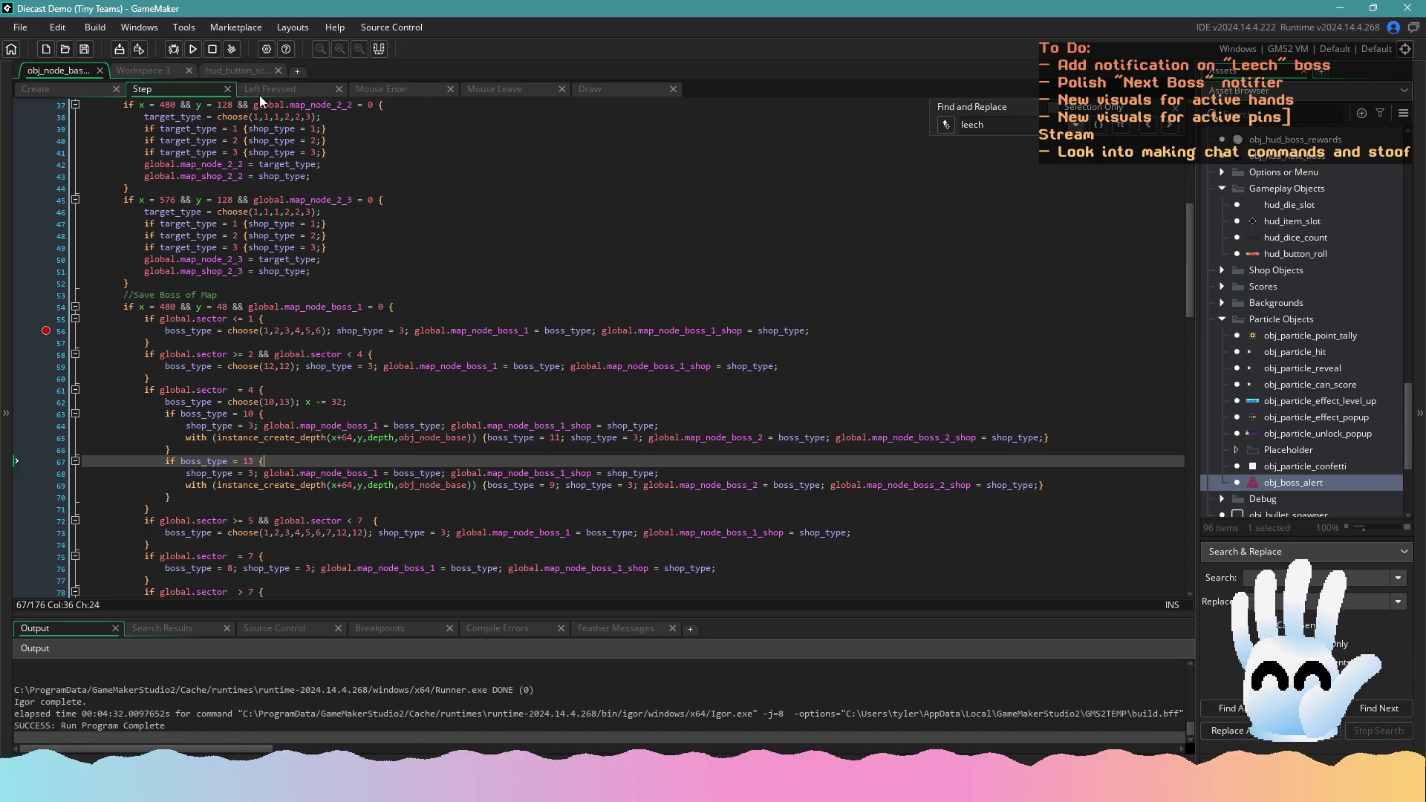
left_click_drag(231, 72, 149, 82)
left_click(225, 72)
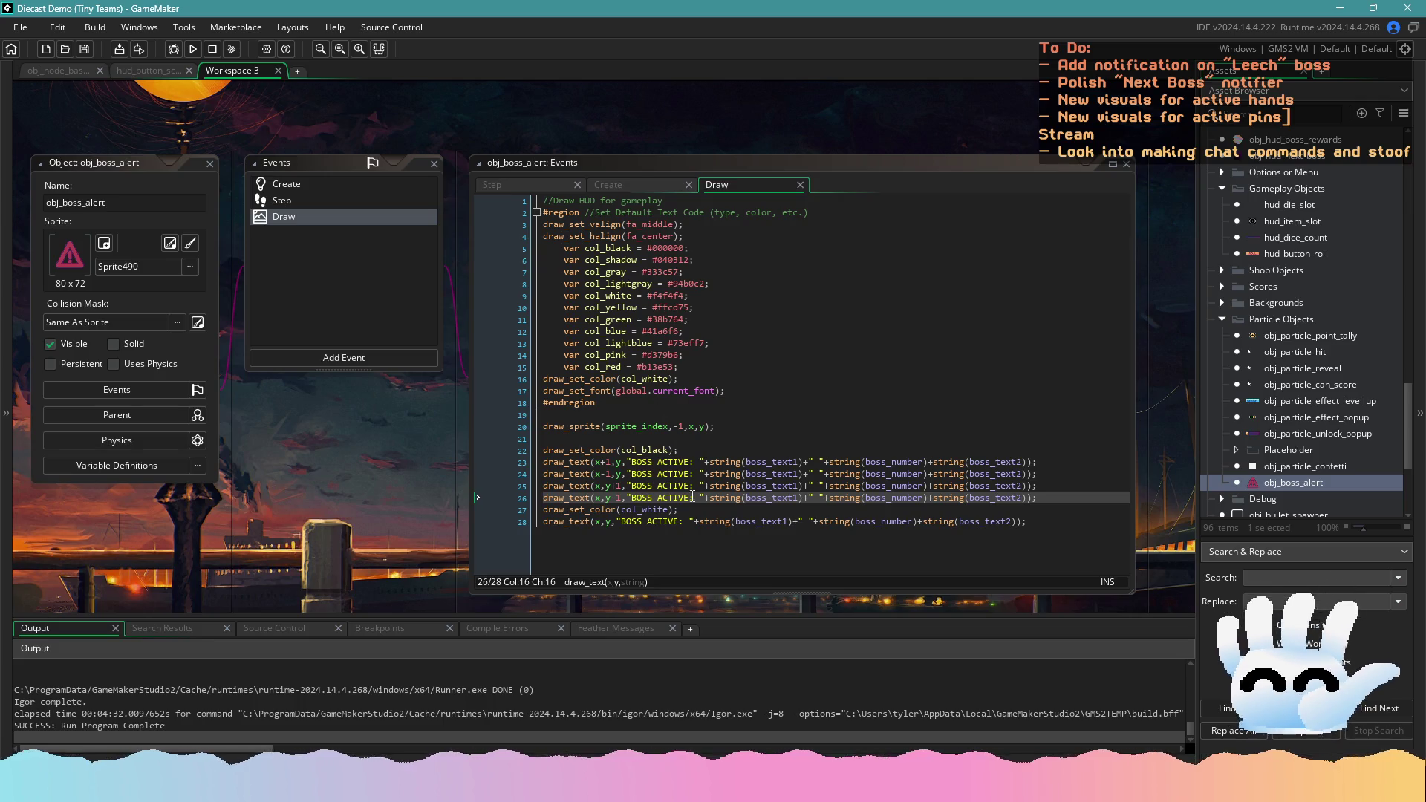
left_click(691, 522)
left_click(635, 440)
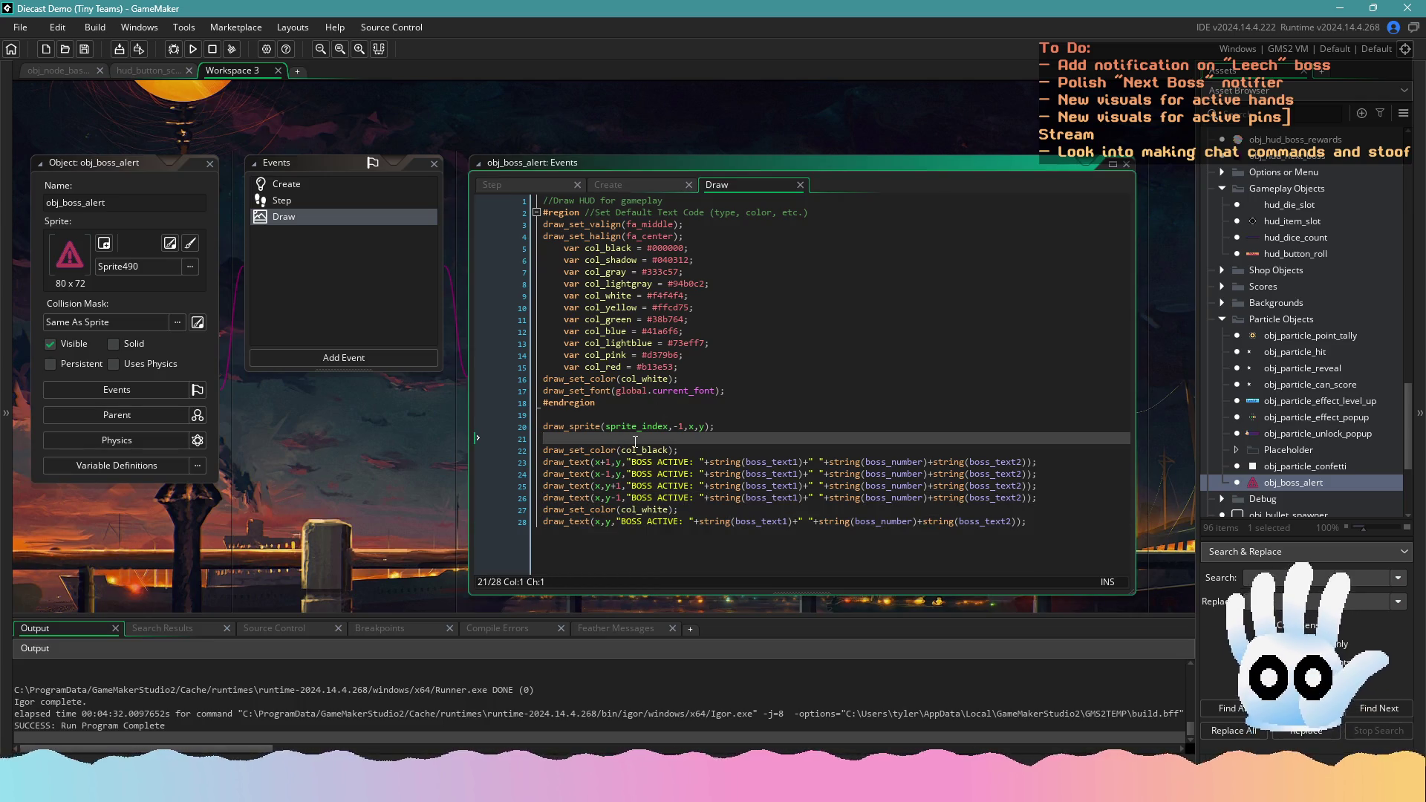
key("Return")
key("Up")
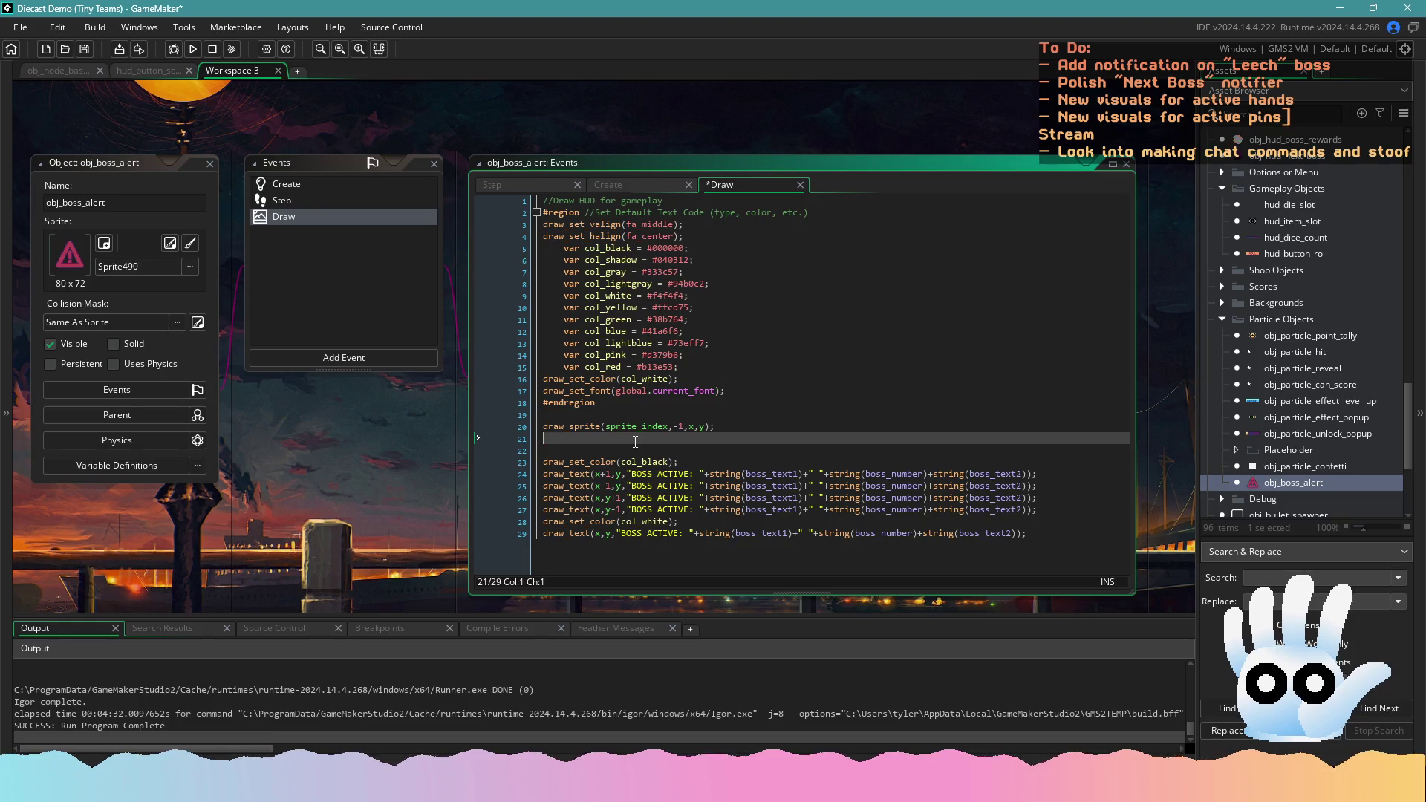
key("Down")
Add draw_set_halign(fa_left); below the sprite draw
type("draw_set_")
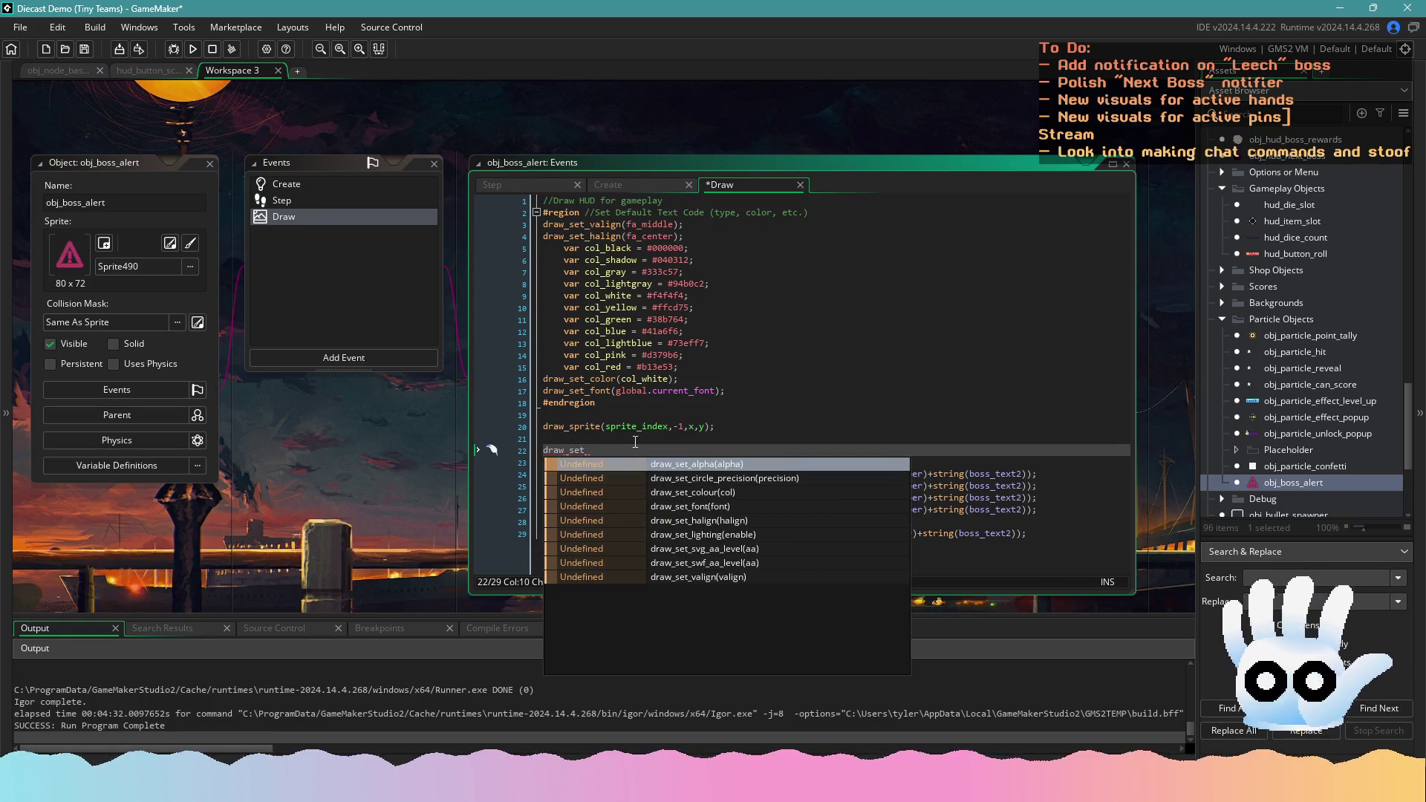
type("h")
key("Return")
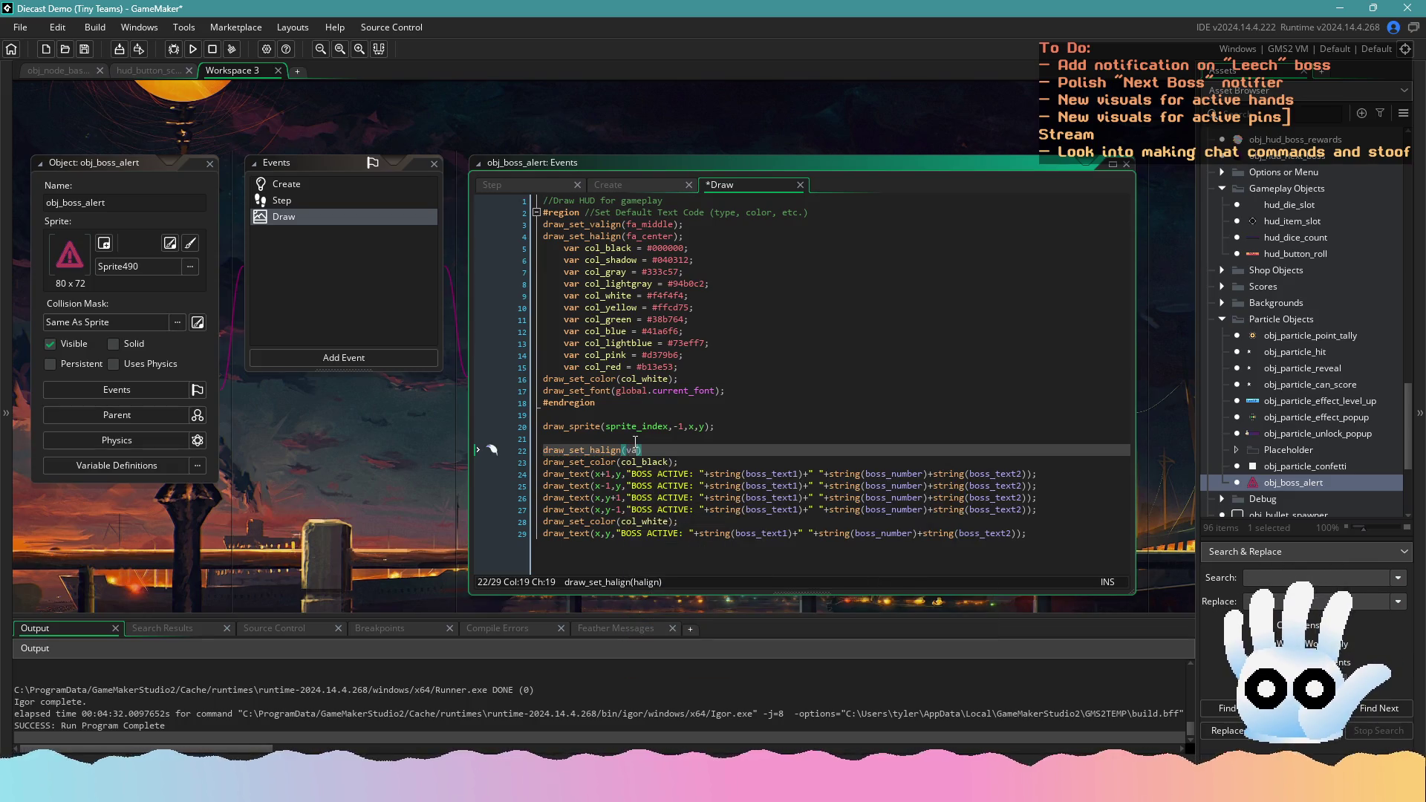
type("left")
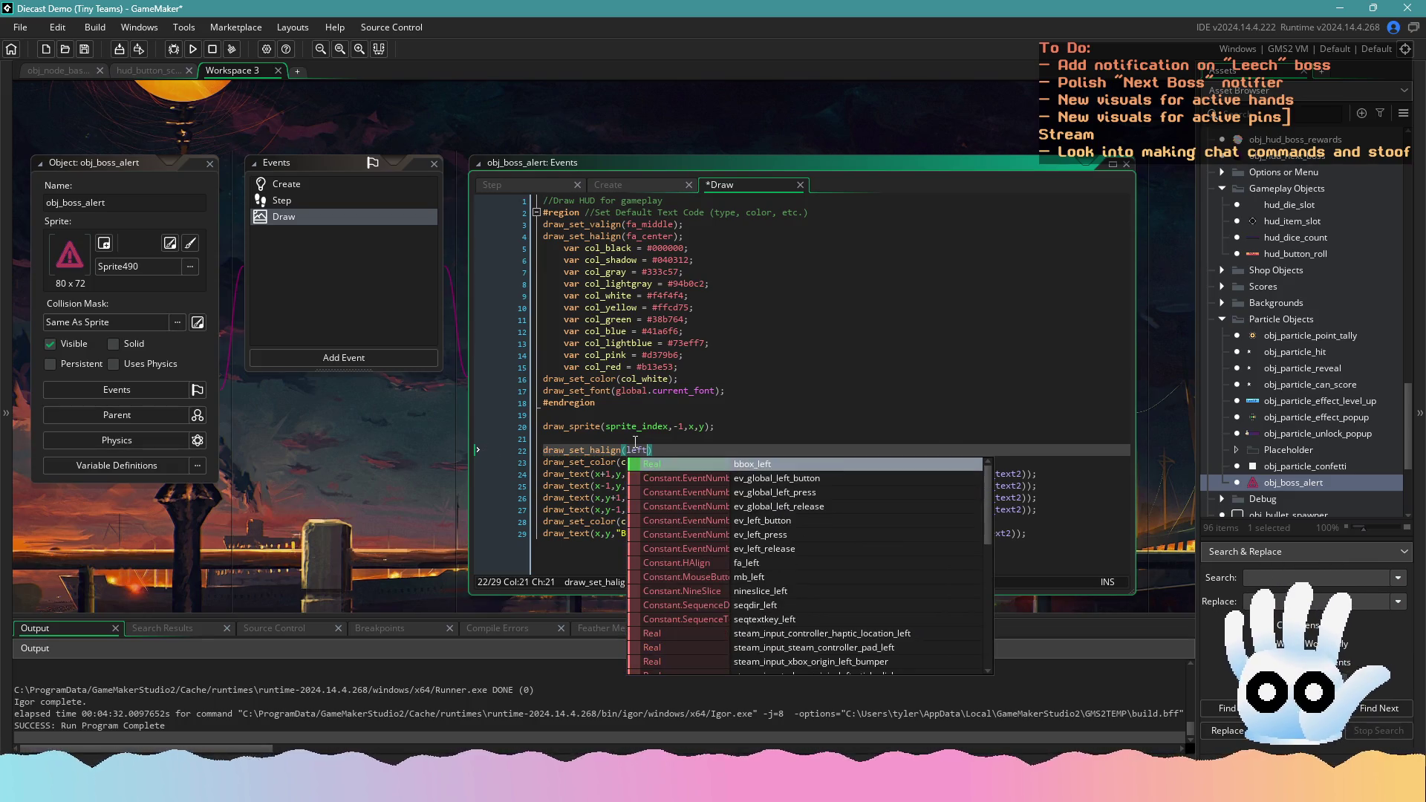
key("Down")
key("Down")
key("Down")
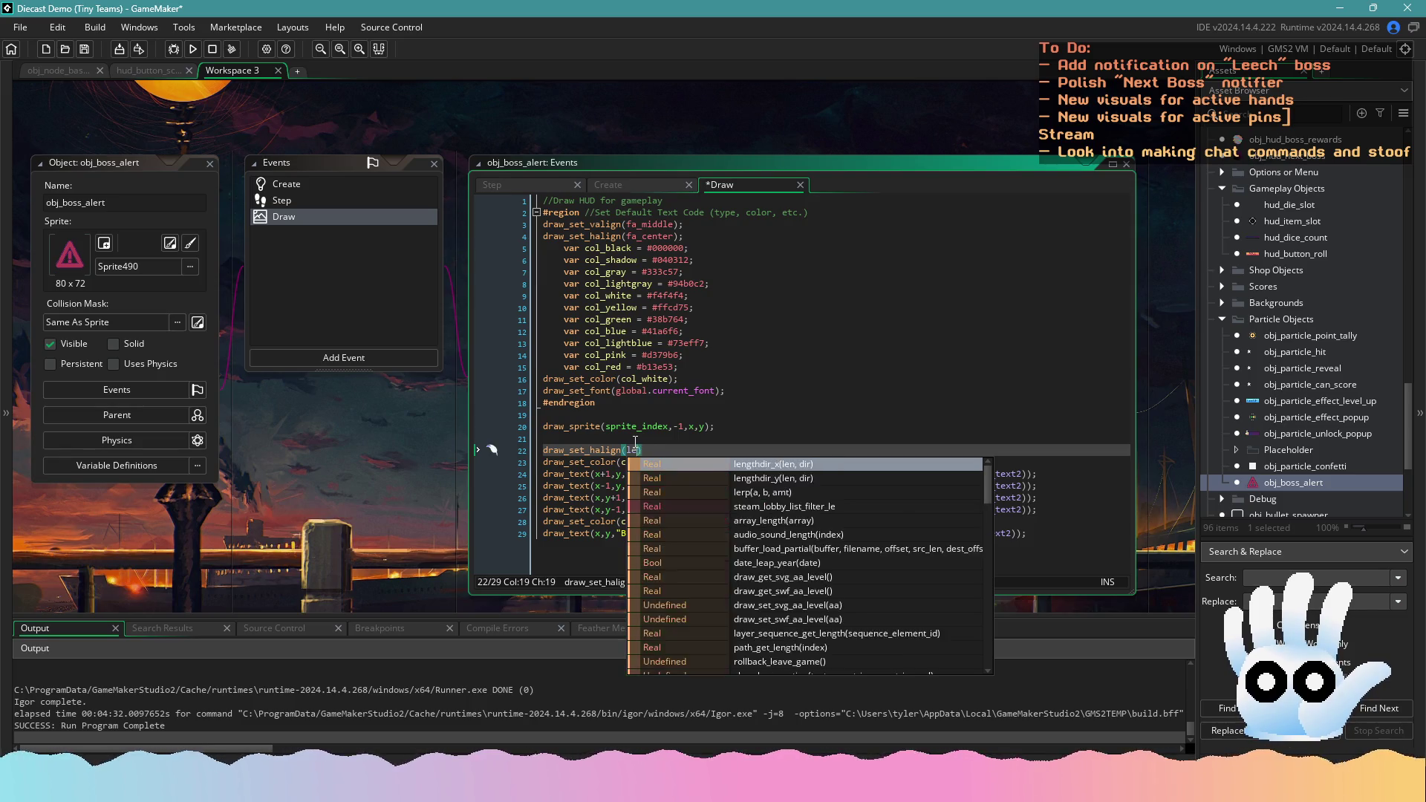
key("Return")
type(");")
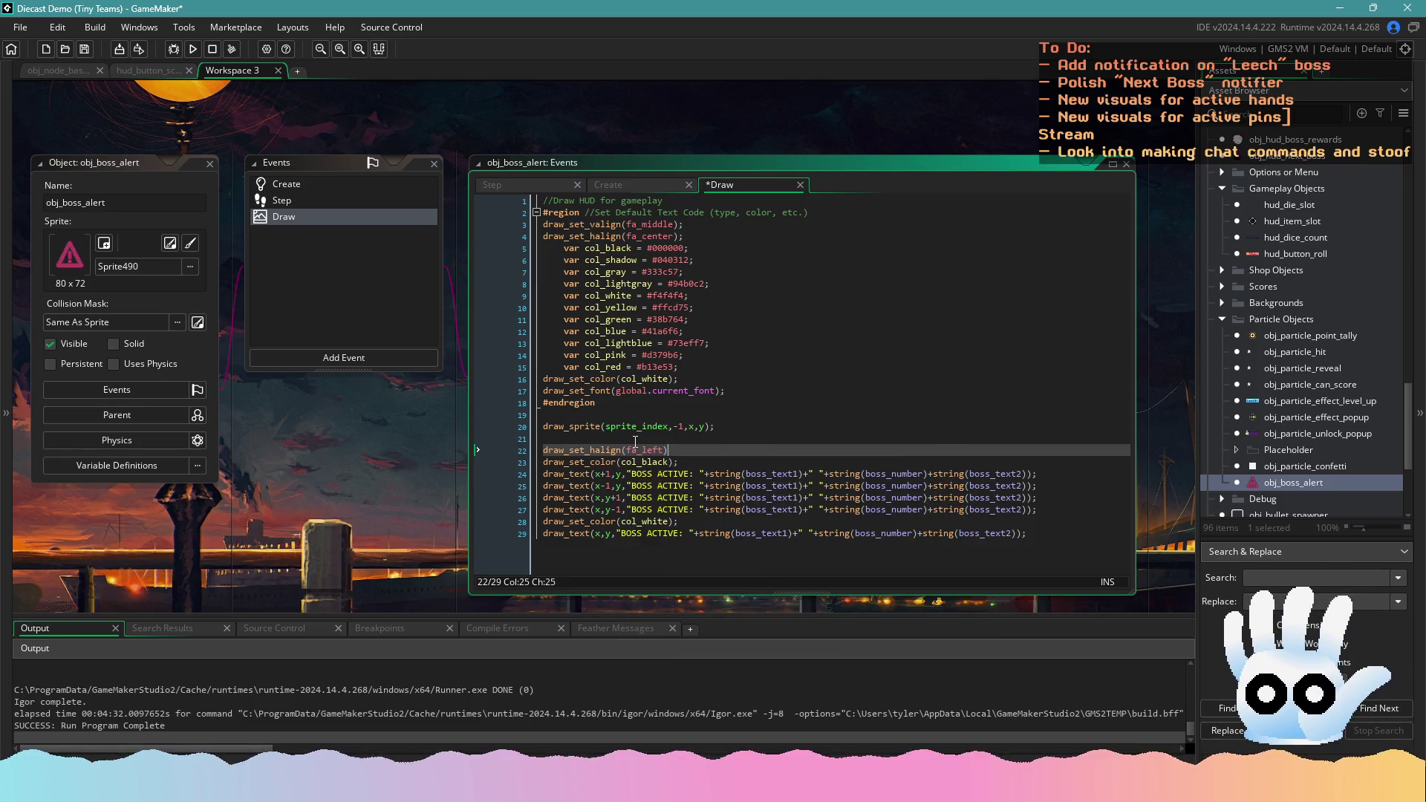
Add draw_set_valign(fa_center); on the next line, save, and run the game
key("Return")
type("draw_set_val")
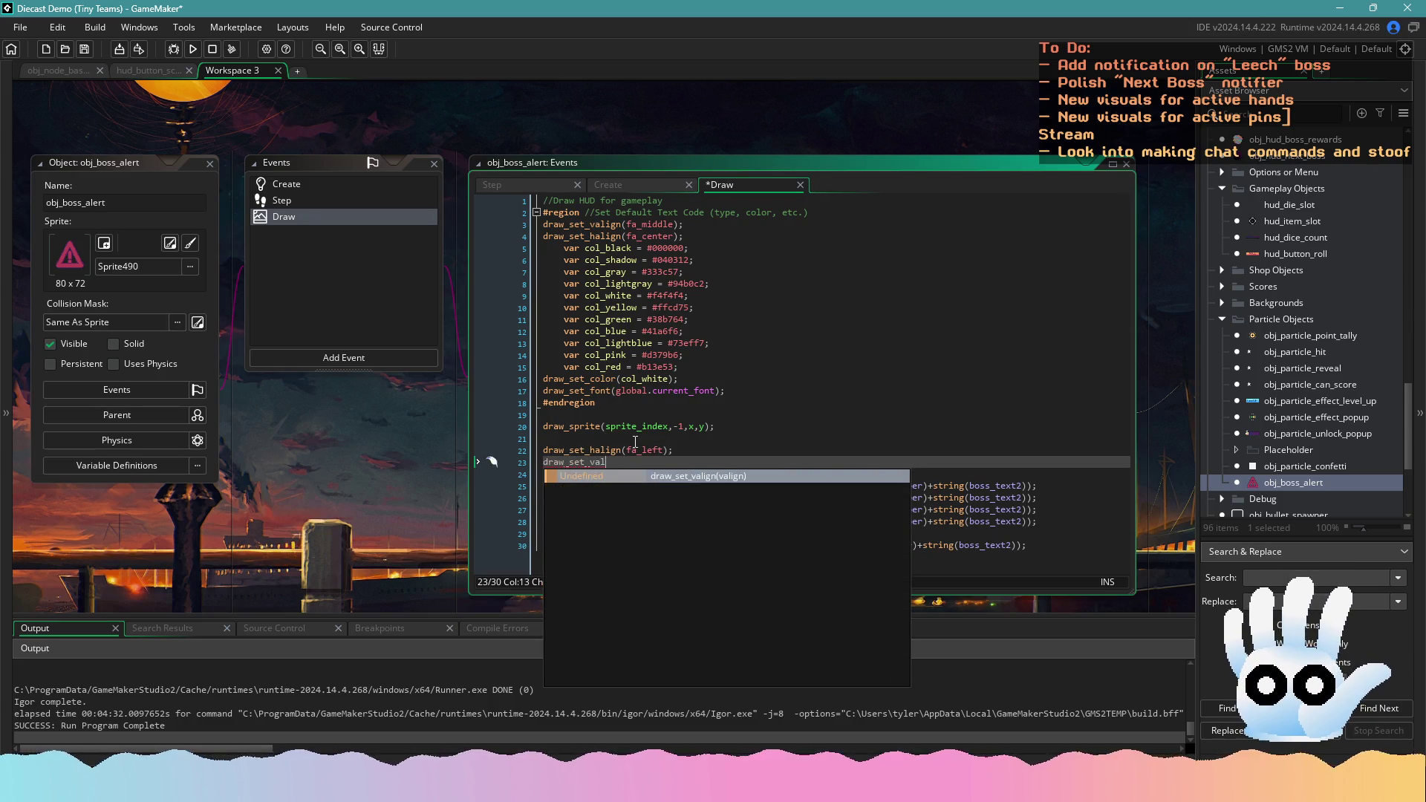
key("Return")
type("fa_ce")
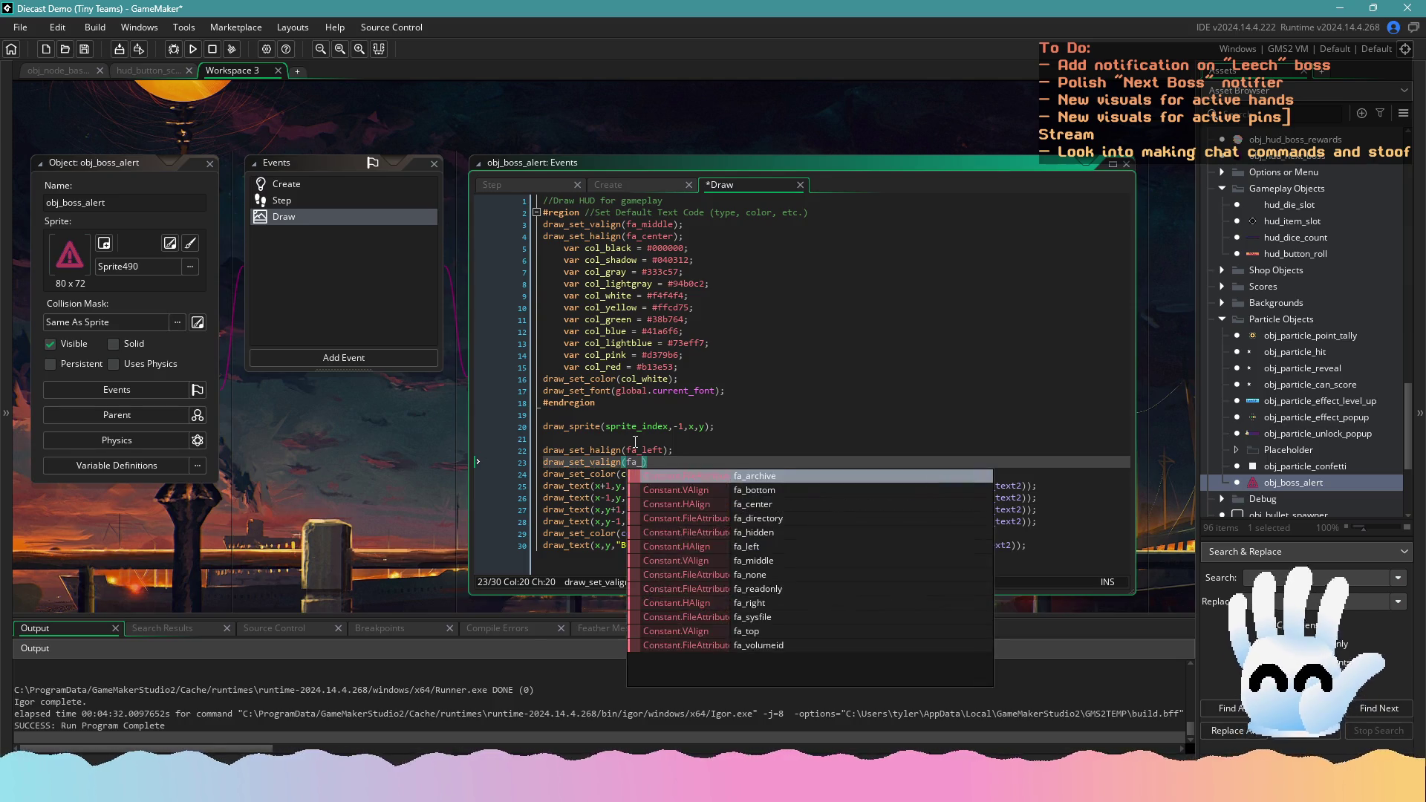
key("Return")
key("BackSpace")
key("BackSpace")
key("BackSpace")
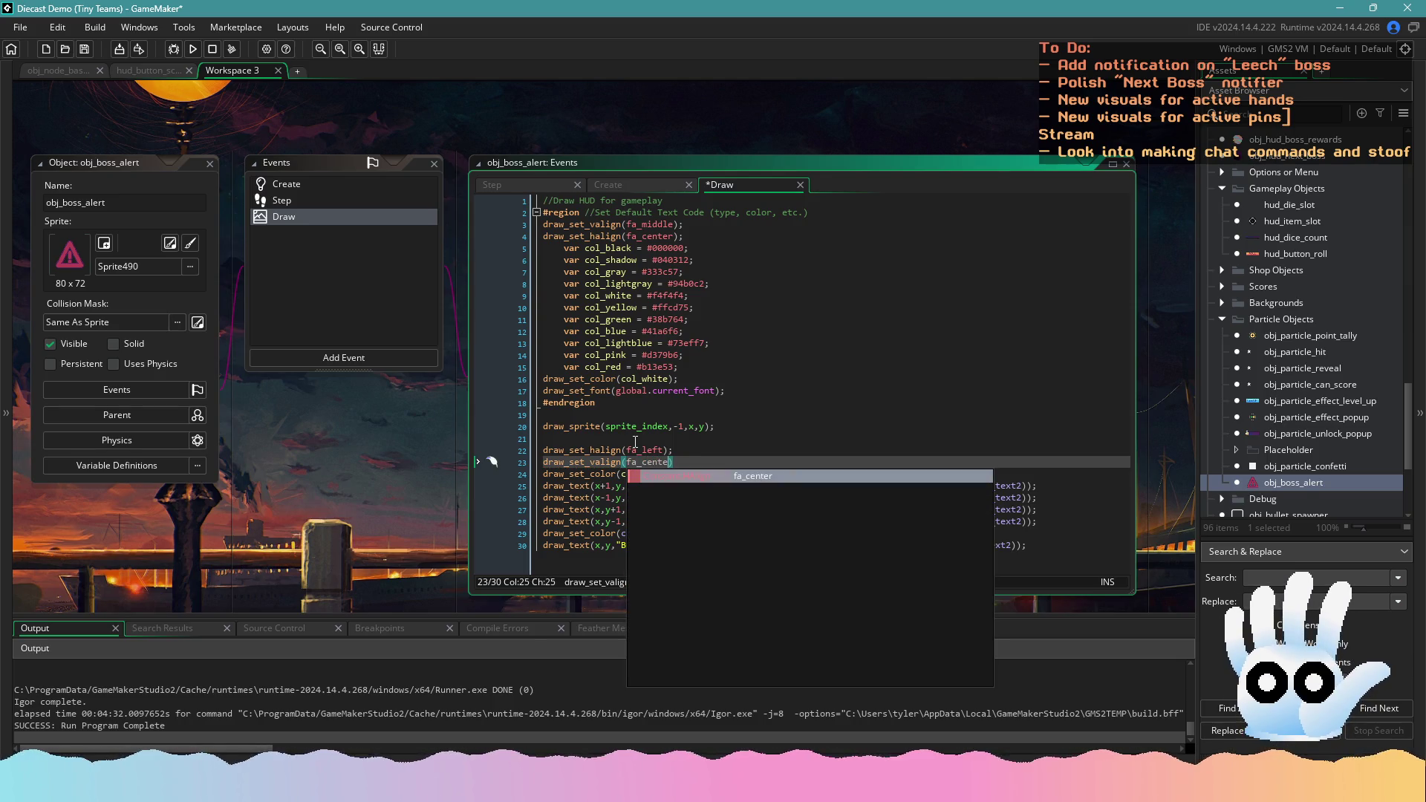
type("mid")
key("BackSpace")
key("BackSpace")
key("BackSpace")
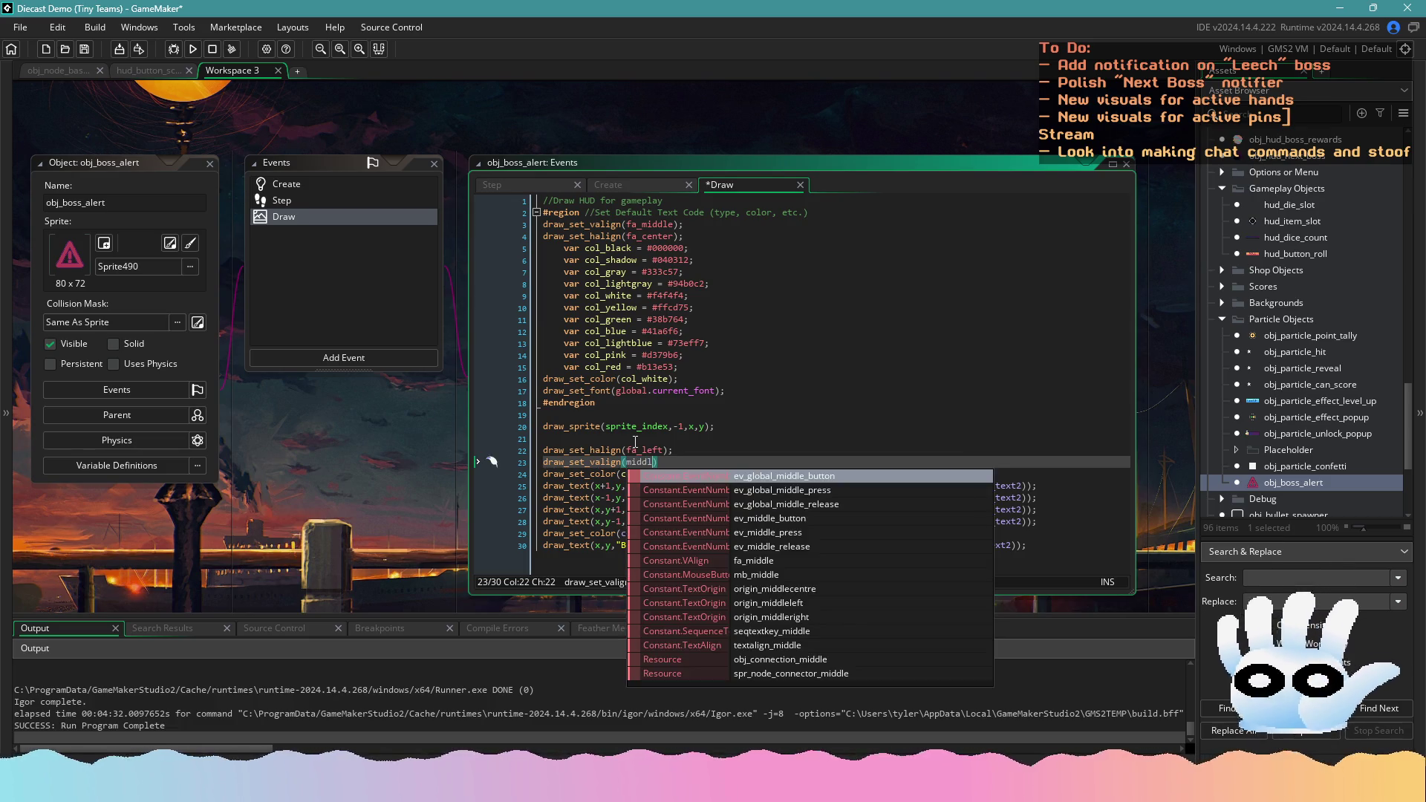
type("center")
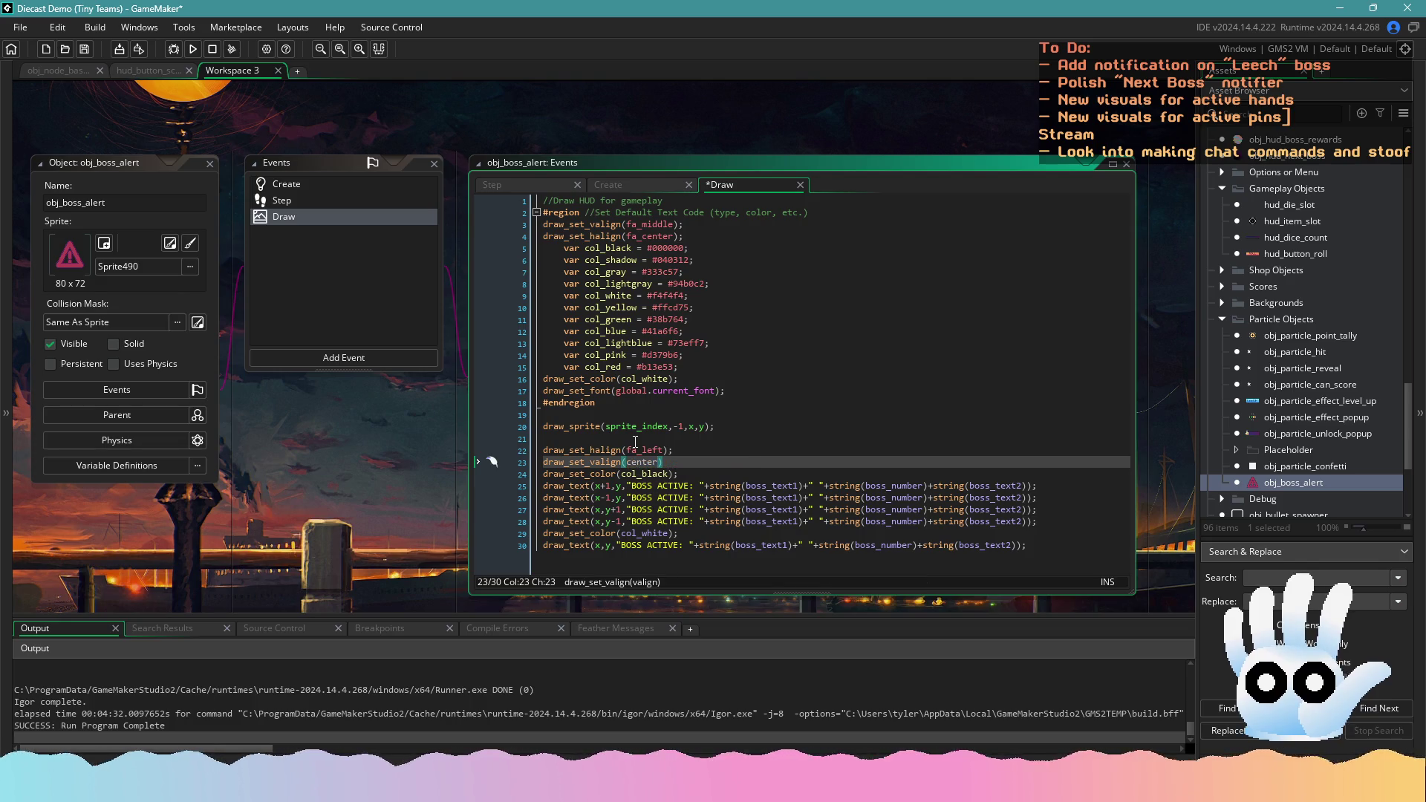
key("ctrl+shift+Left")
type("fa_center")
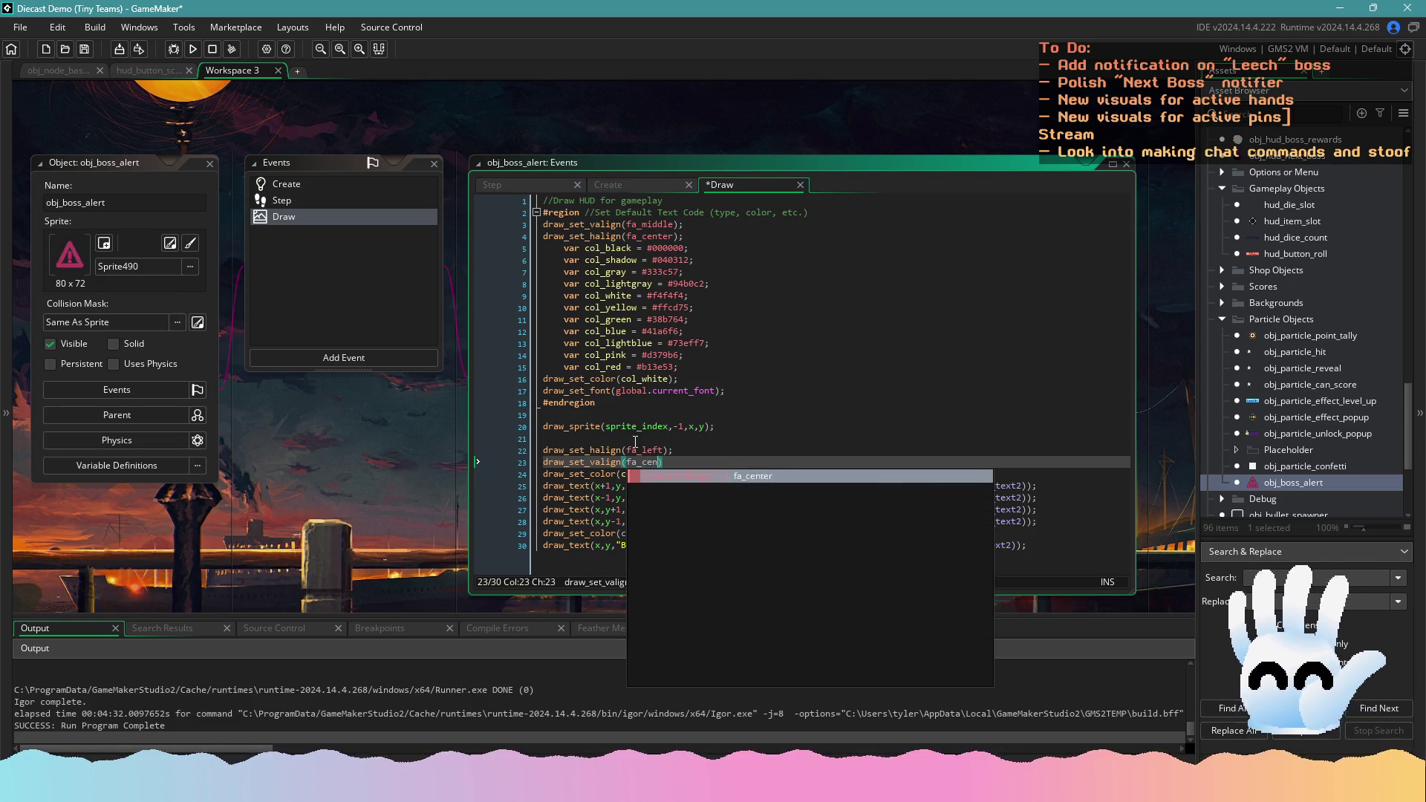
key("Return")
type(");")
key("ctrl+s")
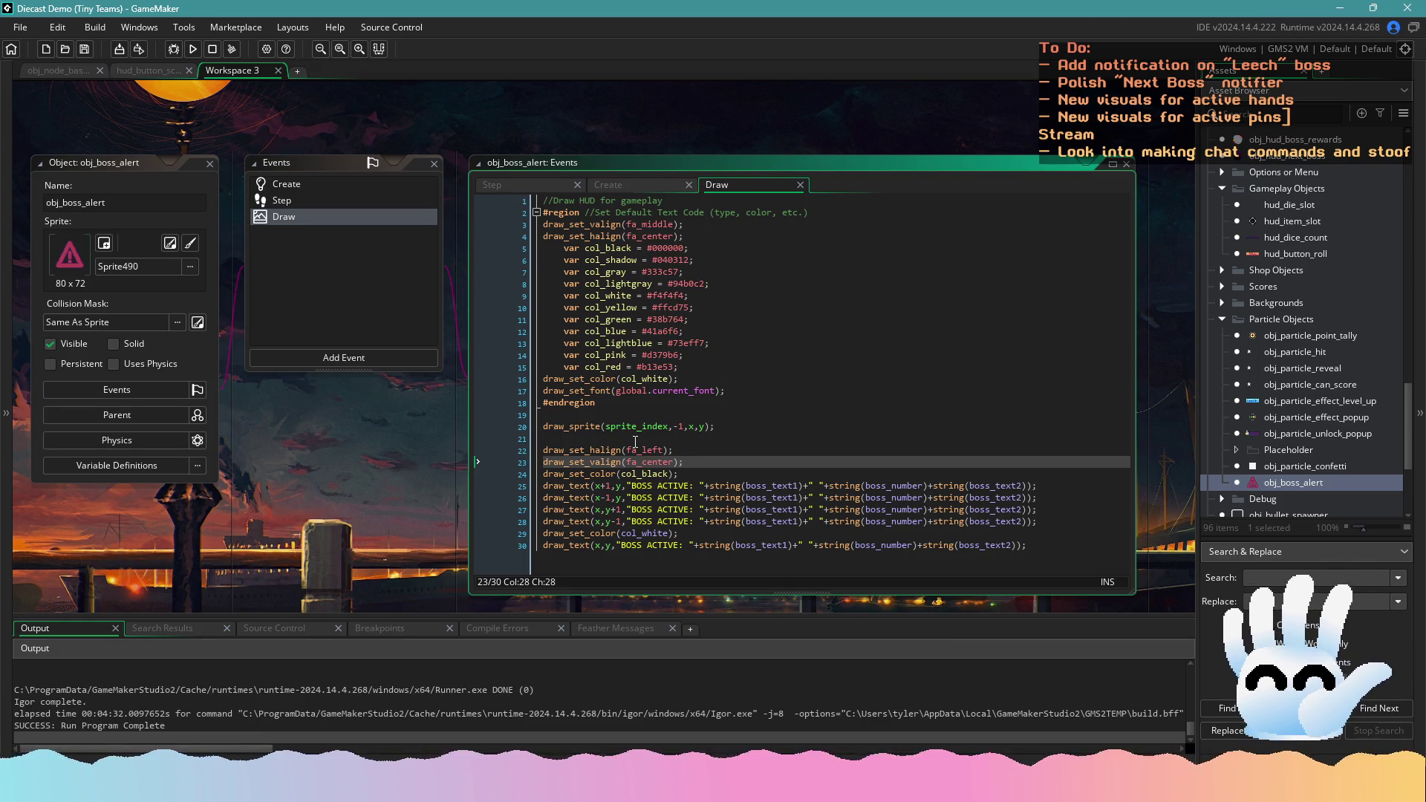
left_click(192, 49)
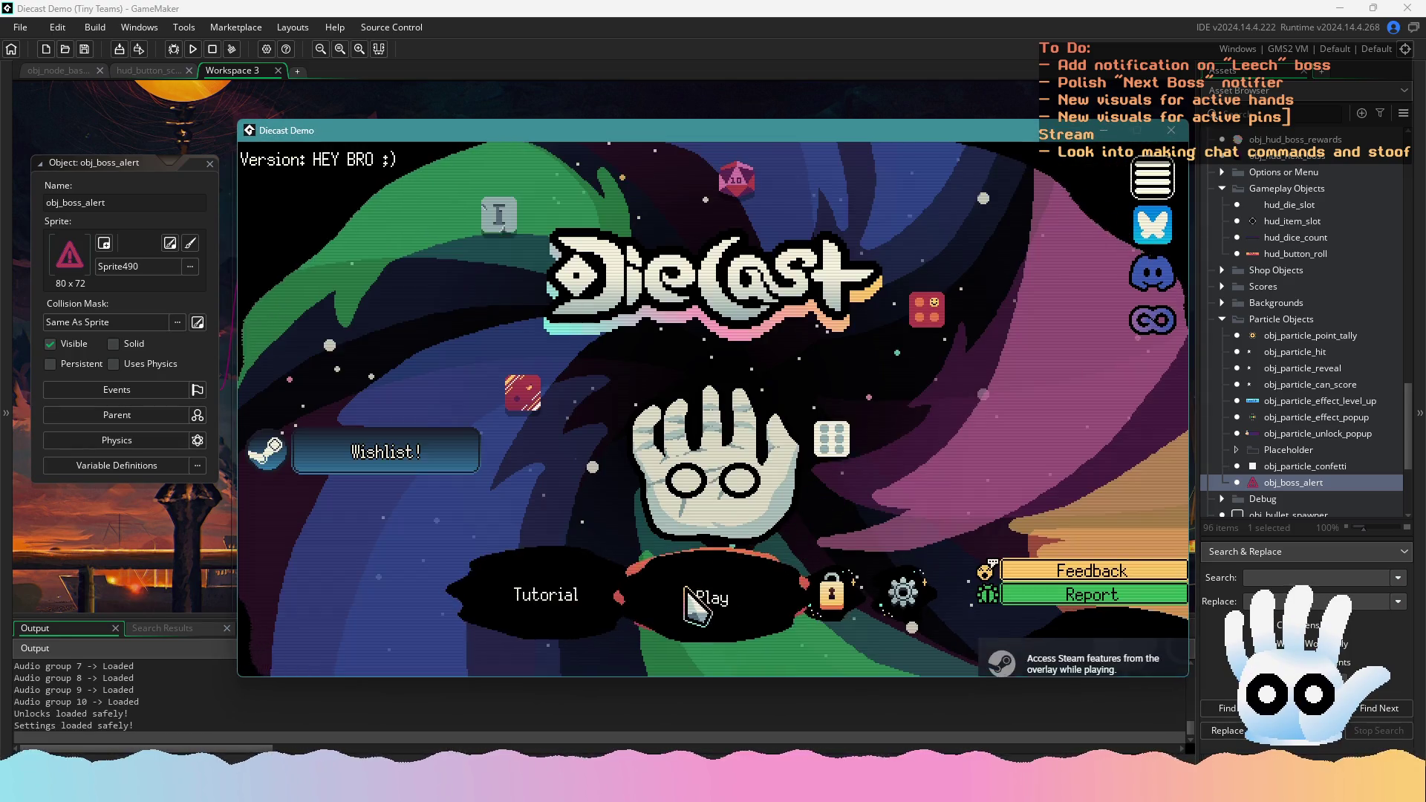
left_click(714, 587)
left_click(722, 576)
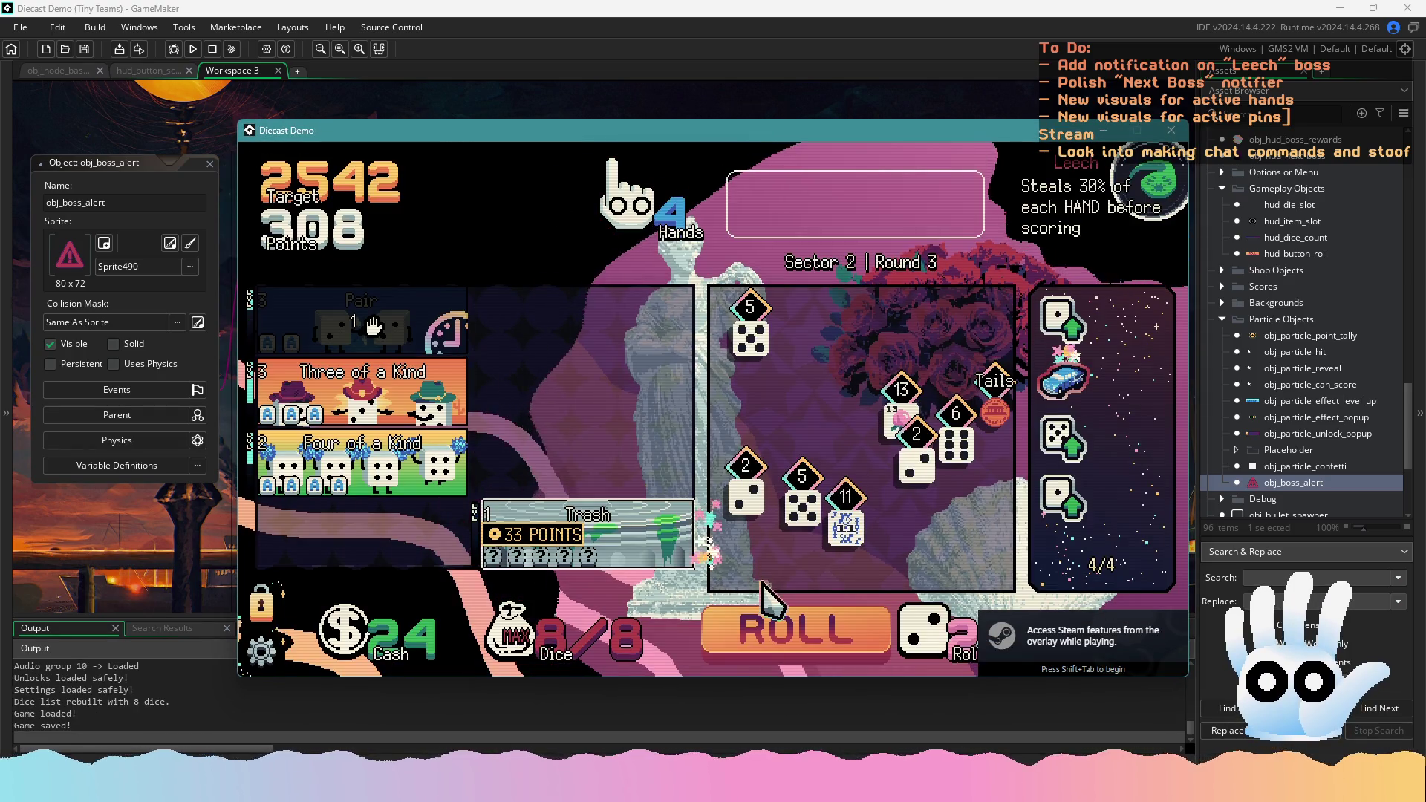
left_click(750, 334)
left_click(802, 505)
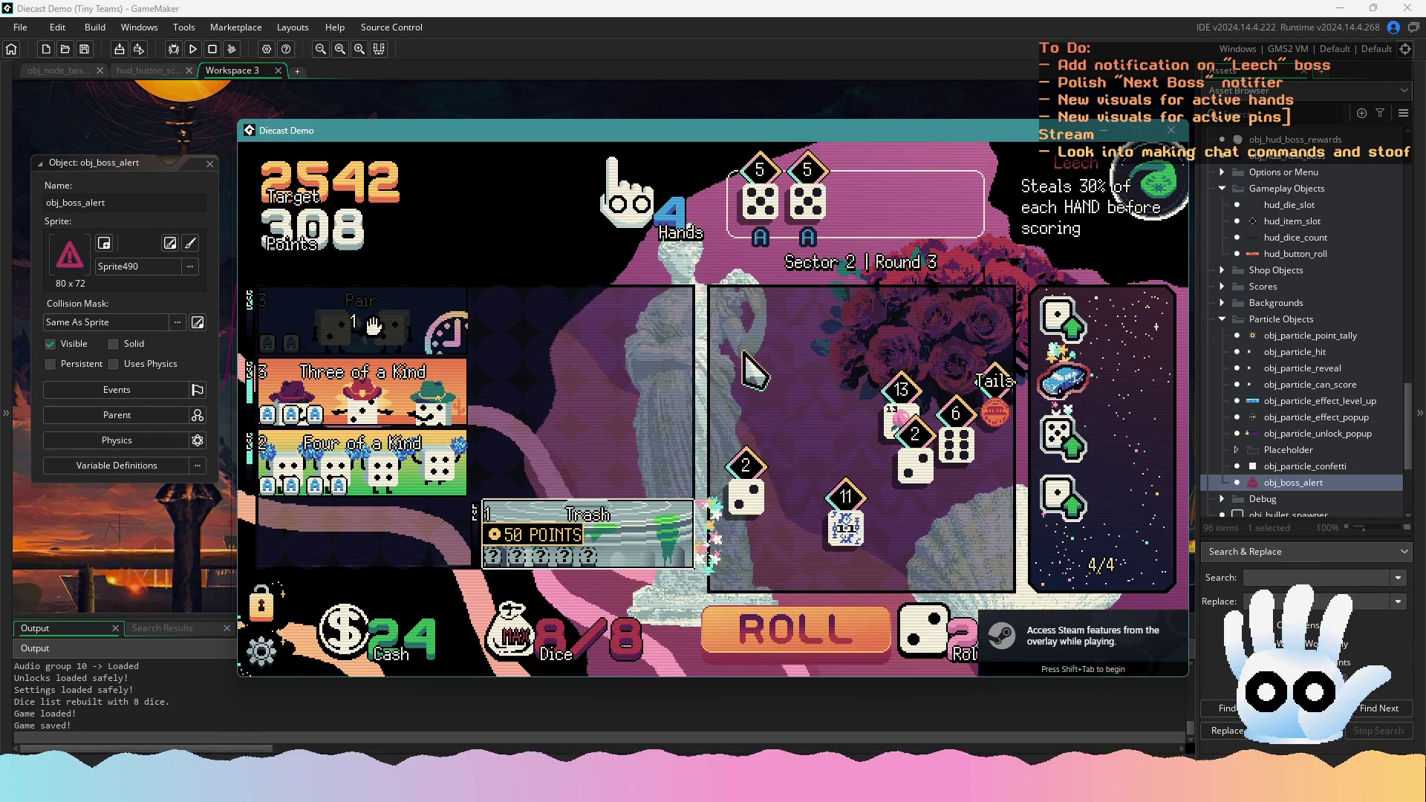
left_click(821, 627)
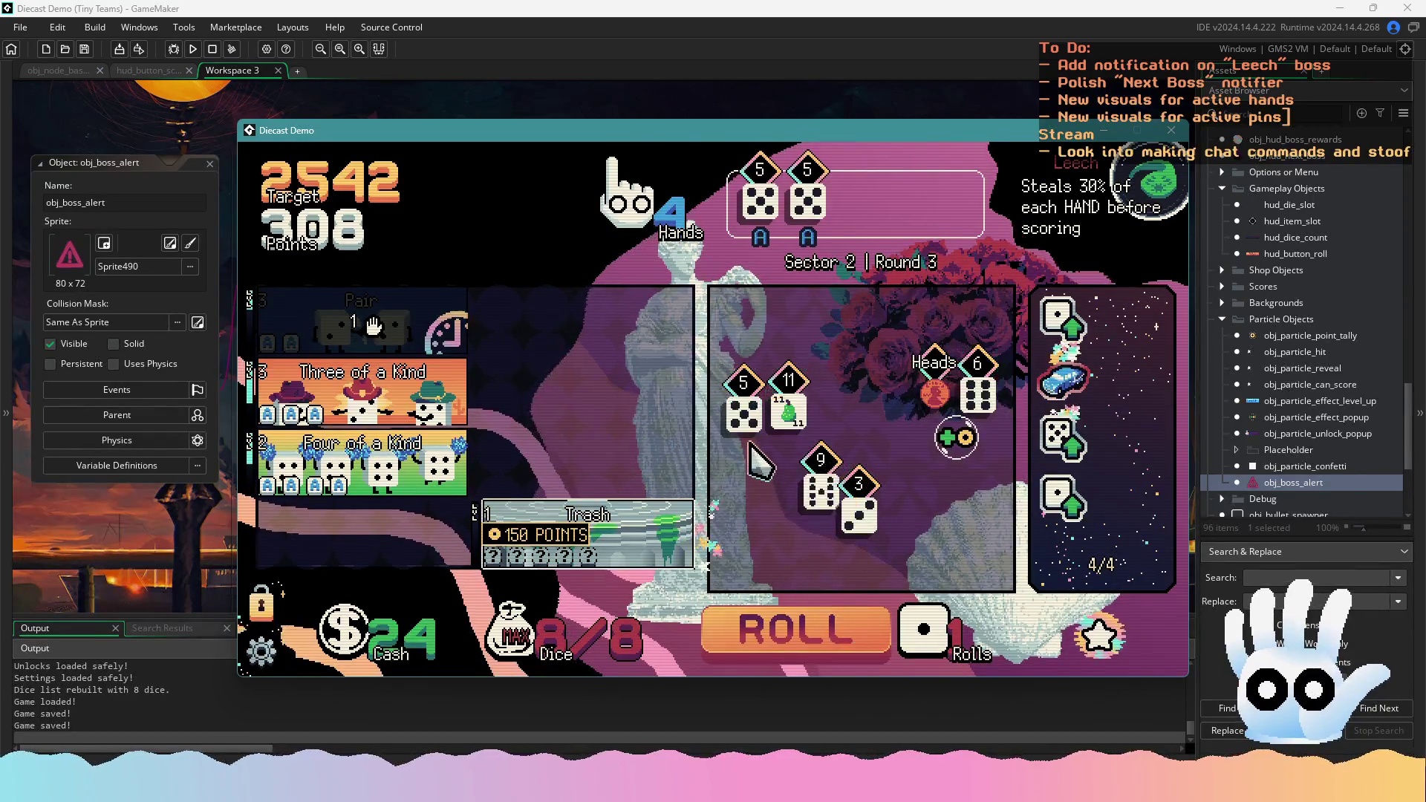
mouse_move(464, 434)
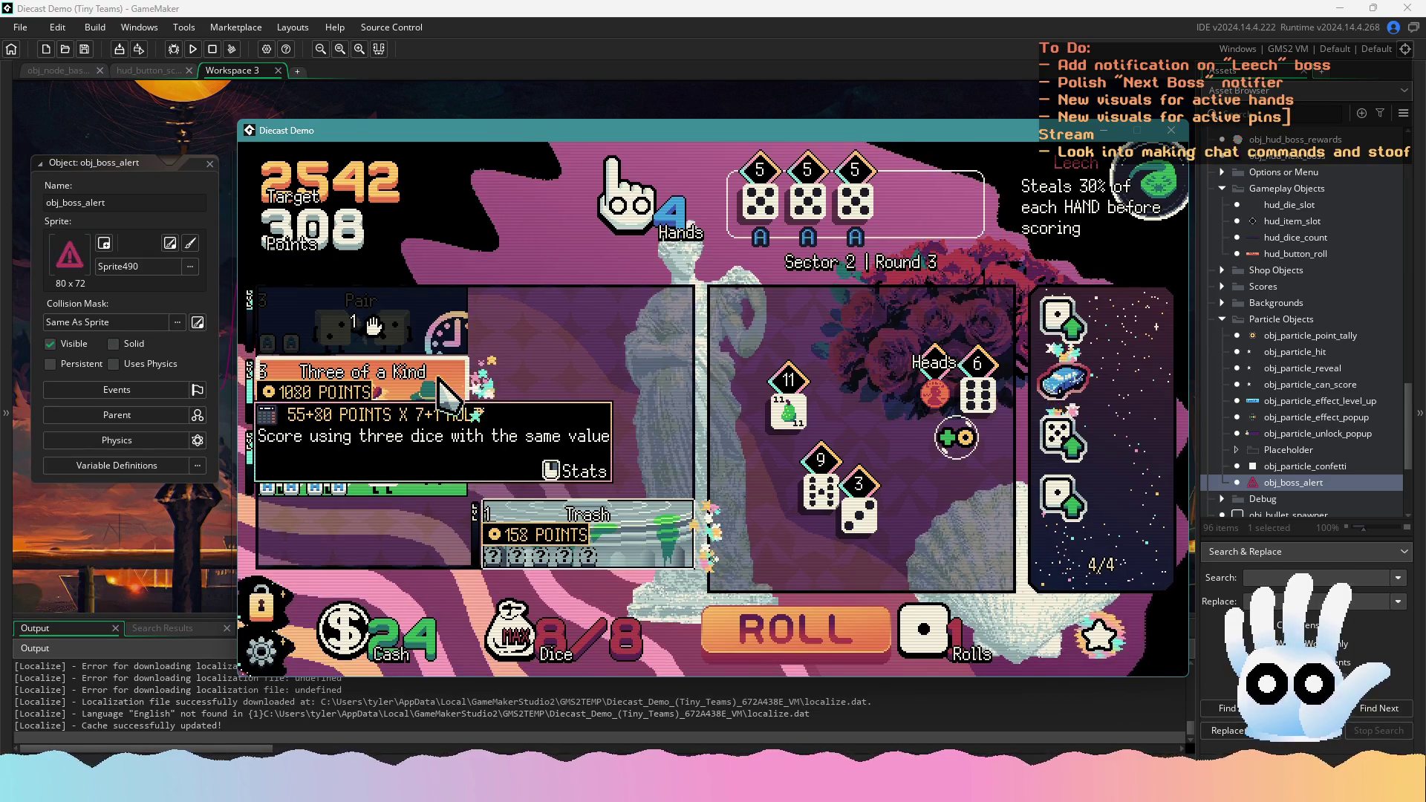
left_click(440, 382)
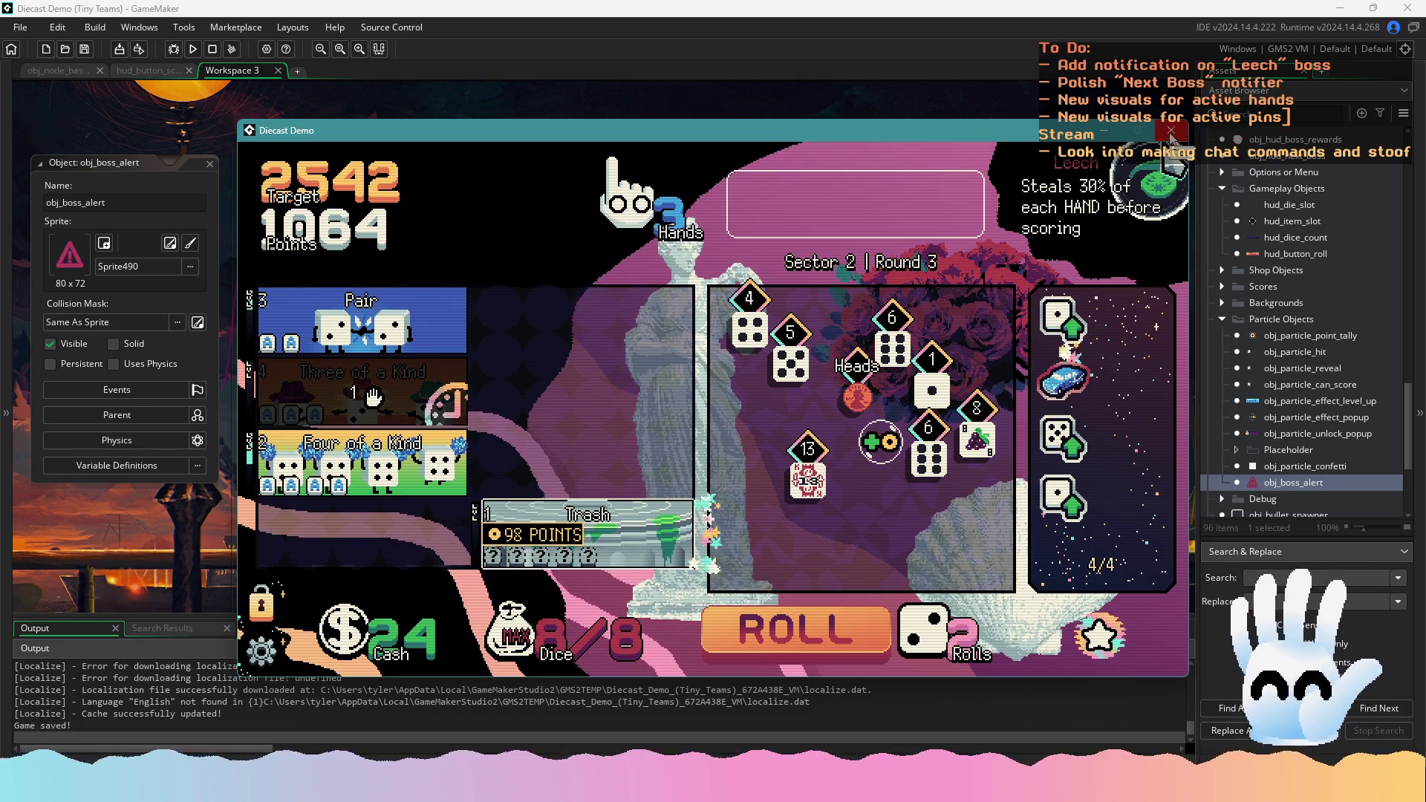
left_click(1171, 132)
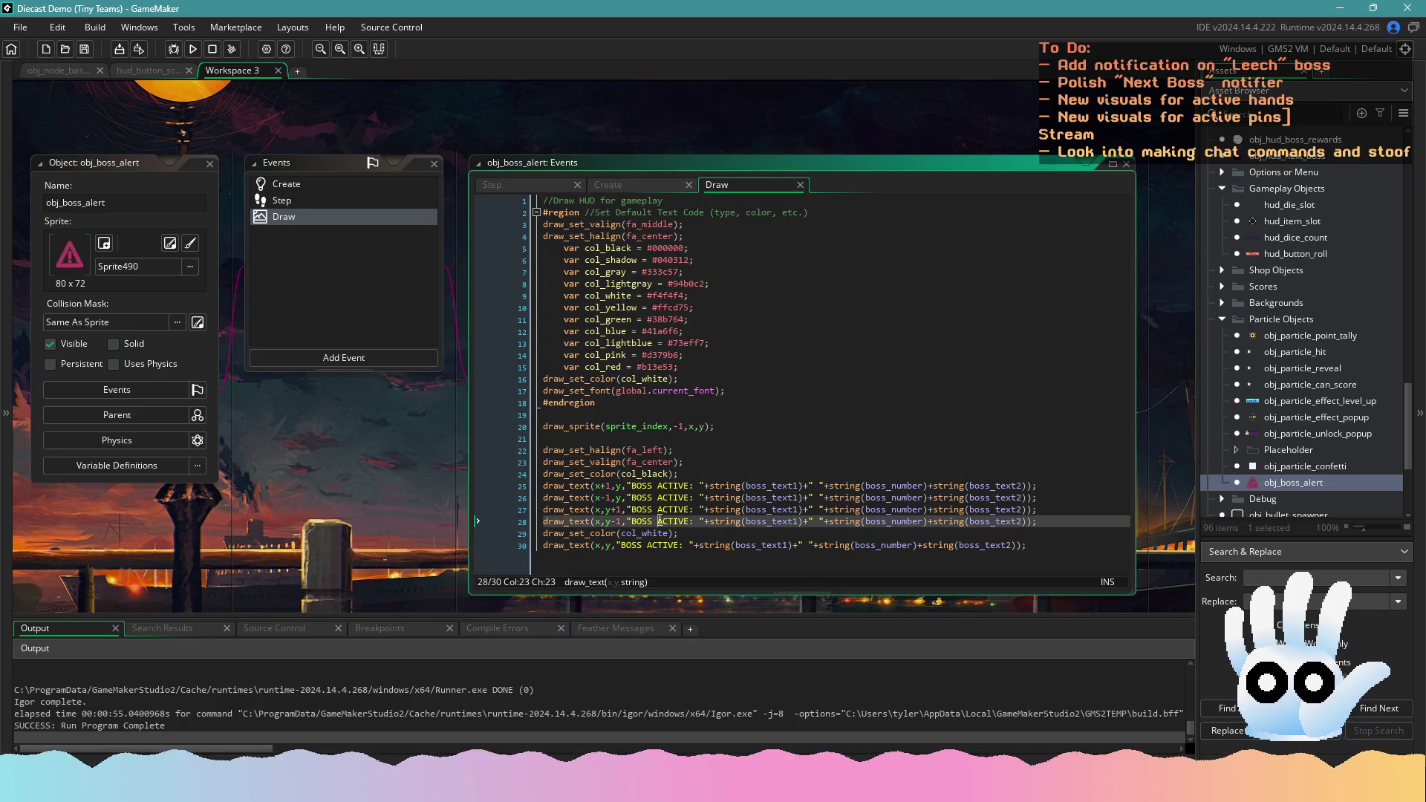
Copy the Leech boss alert spawn block and paste it after the Two Pair Leech score line, then save
left_click(130, 72)
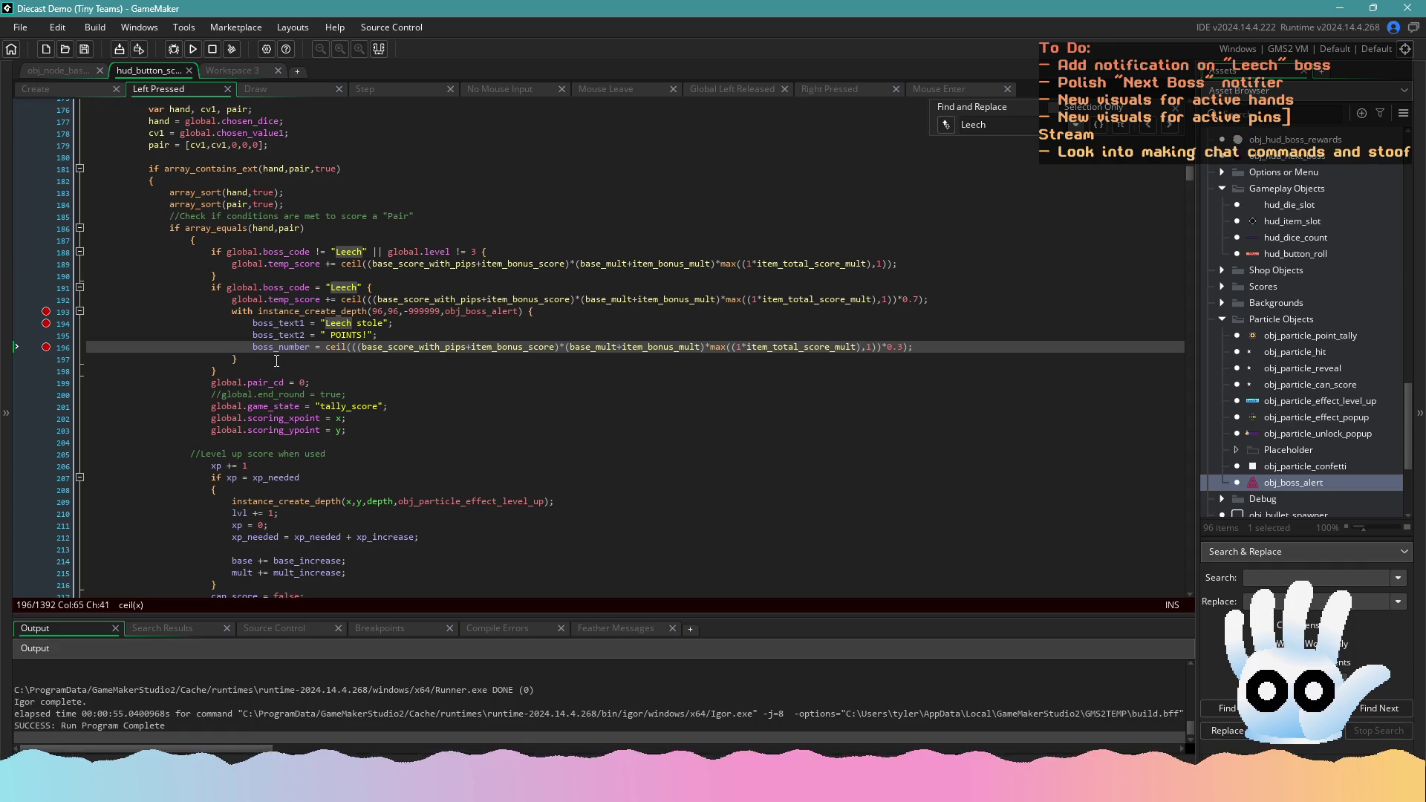
mouse_move(276, 361)
left_mouse_down()
mouse_move(152, 327)
mouse_move(42, 329)
mouse_move(41, 315)
left_mouse_up()
scroll(356, 375, "down", 3)
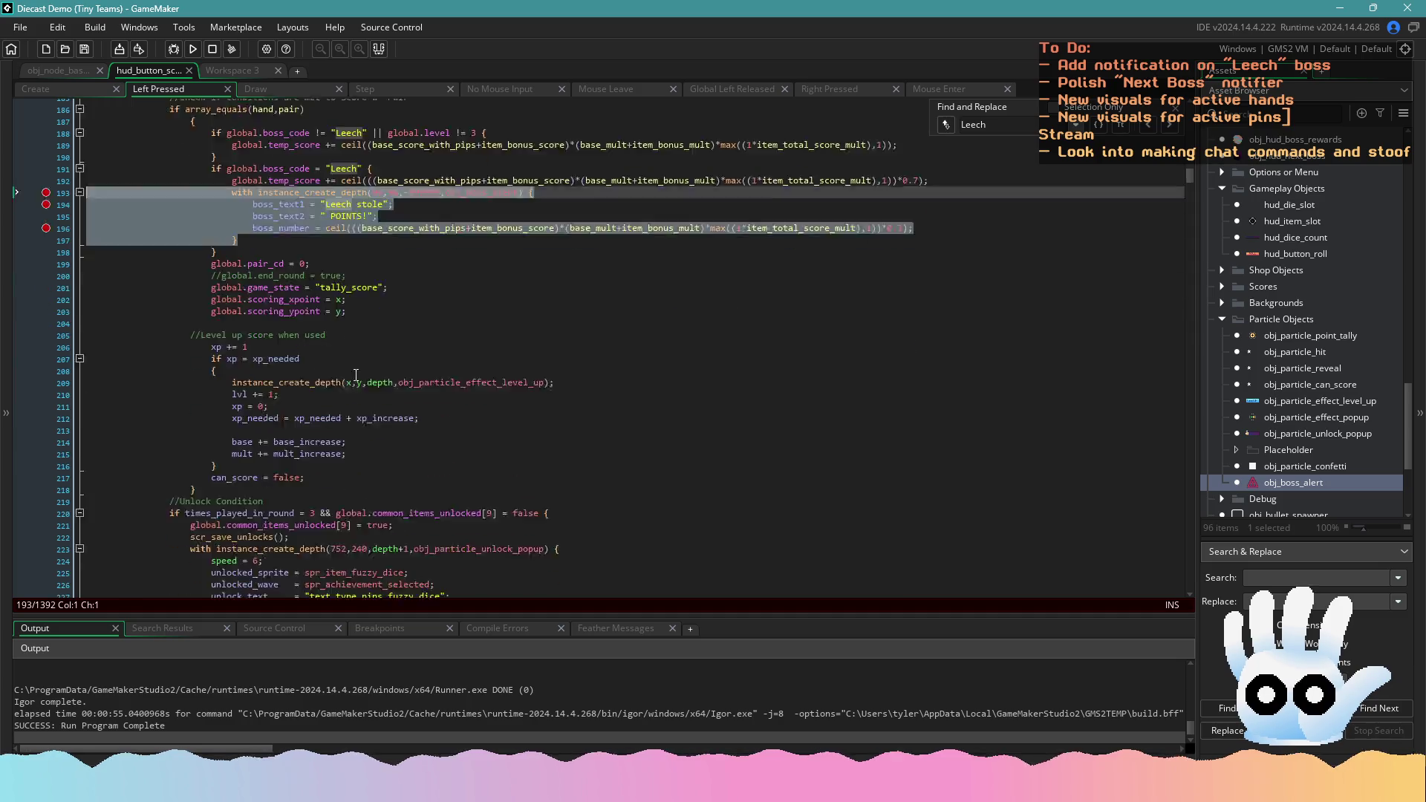
scroll(356, 375, "down", 14)
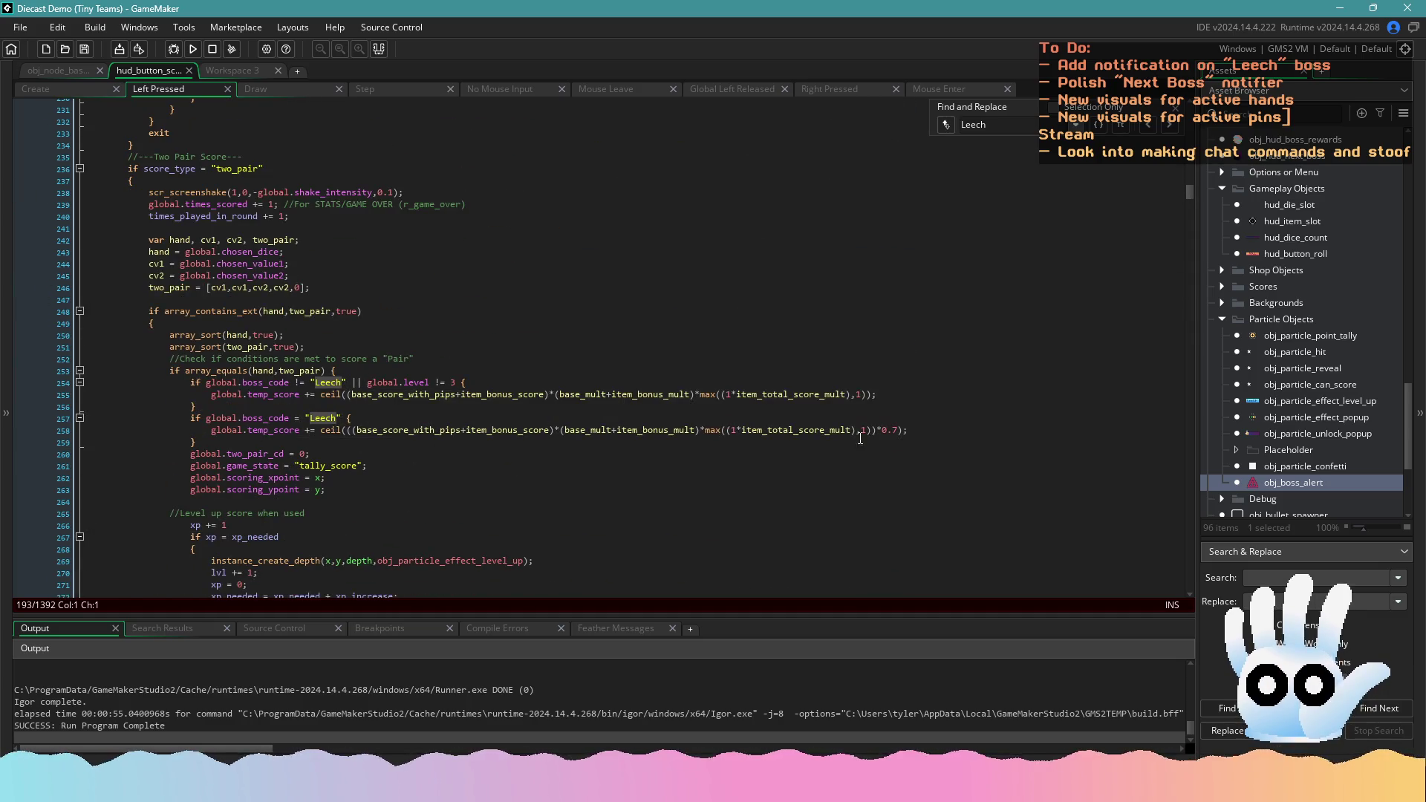
left_click(975, 428)
key("Return")
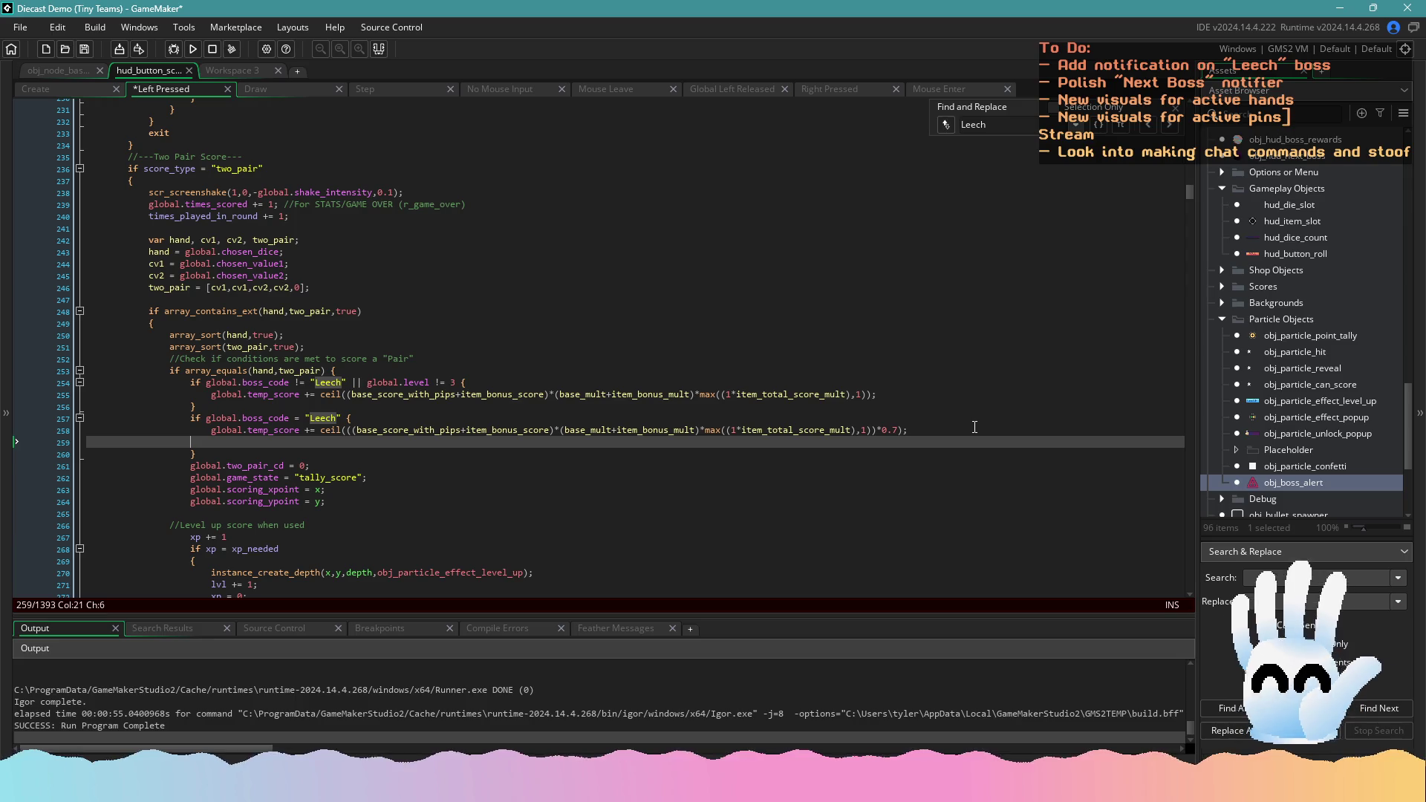
key("ctrl+v")
key("ctrl+s")
Paste the same alert block after the Three-of-a-Kind Leech score line and run a test build
scroll(513, 297, "down", 4)
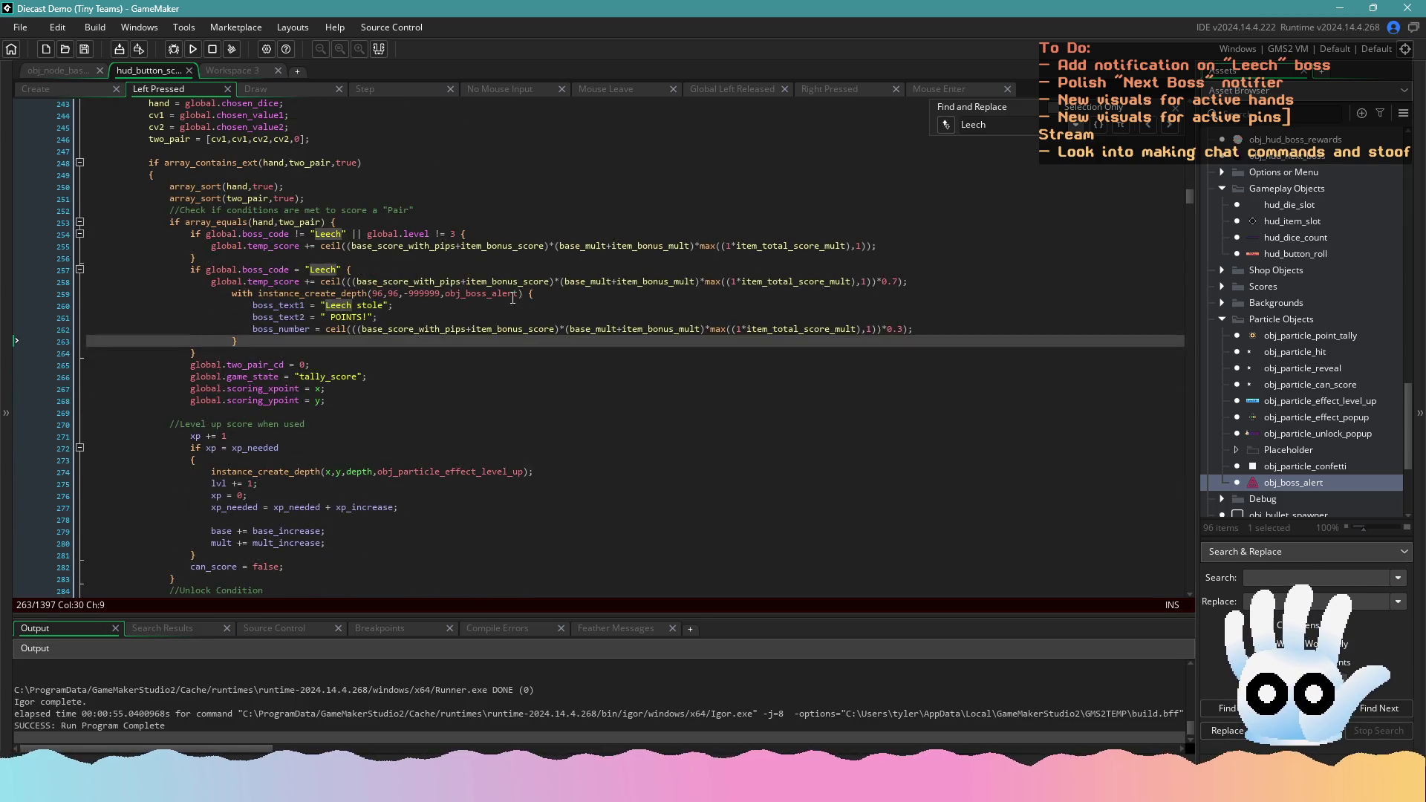
scroll(317, 277, "down", 17)
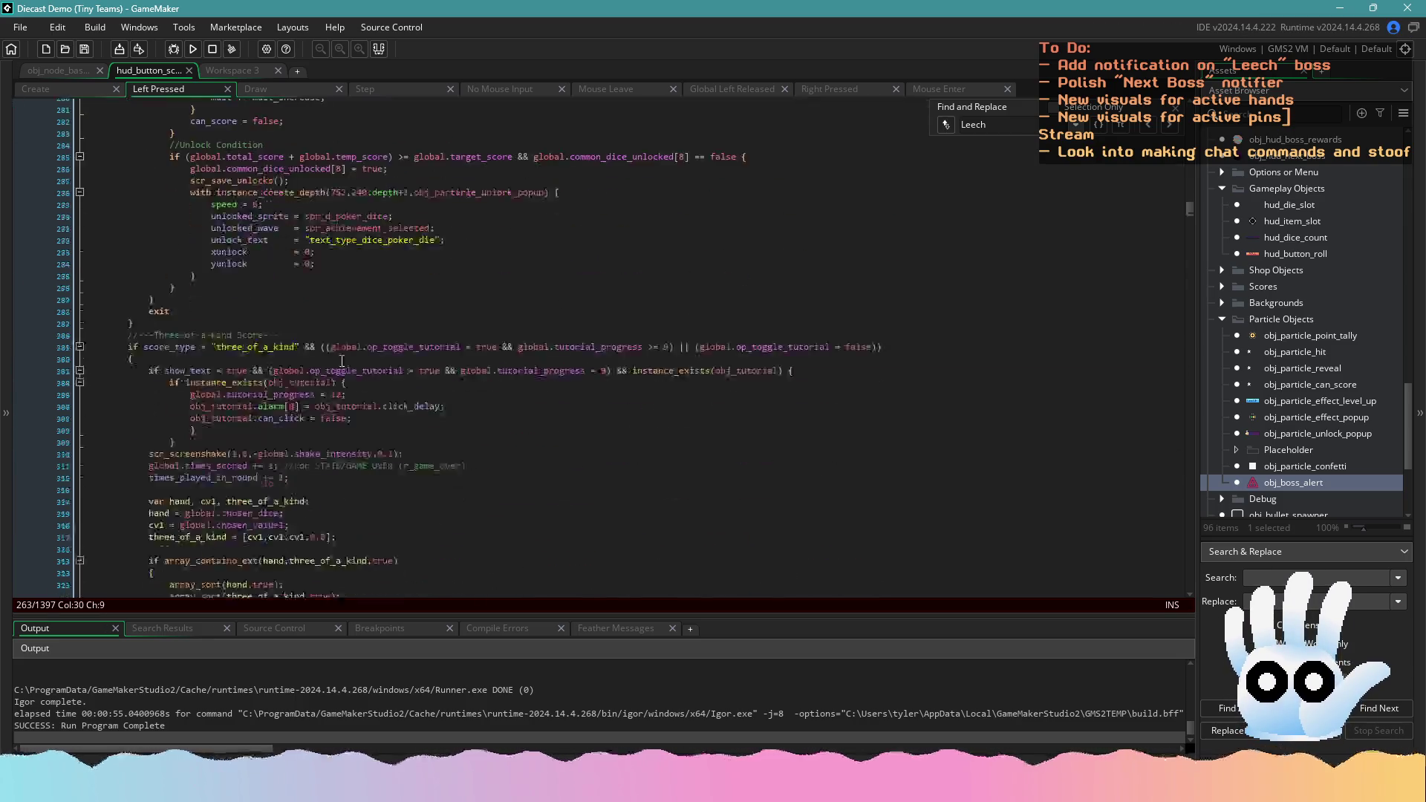
scroll(362, 427, "down", 4)
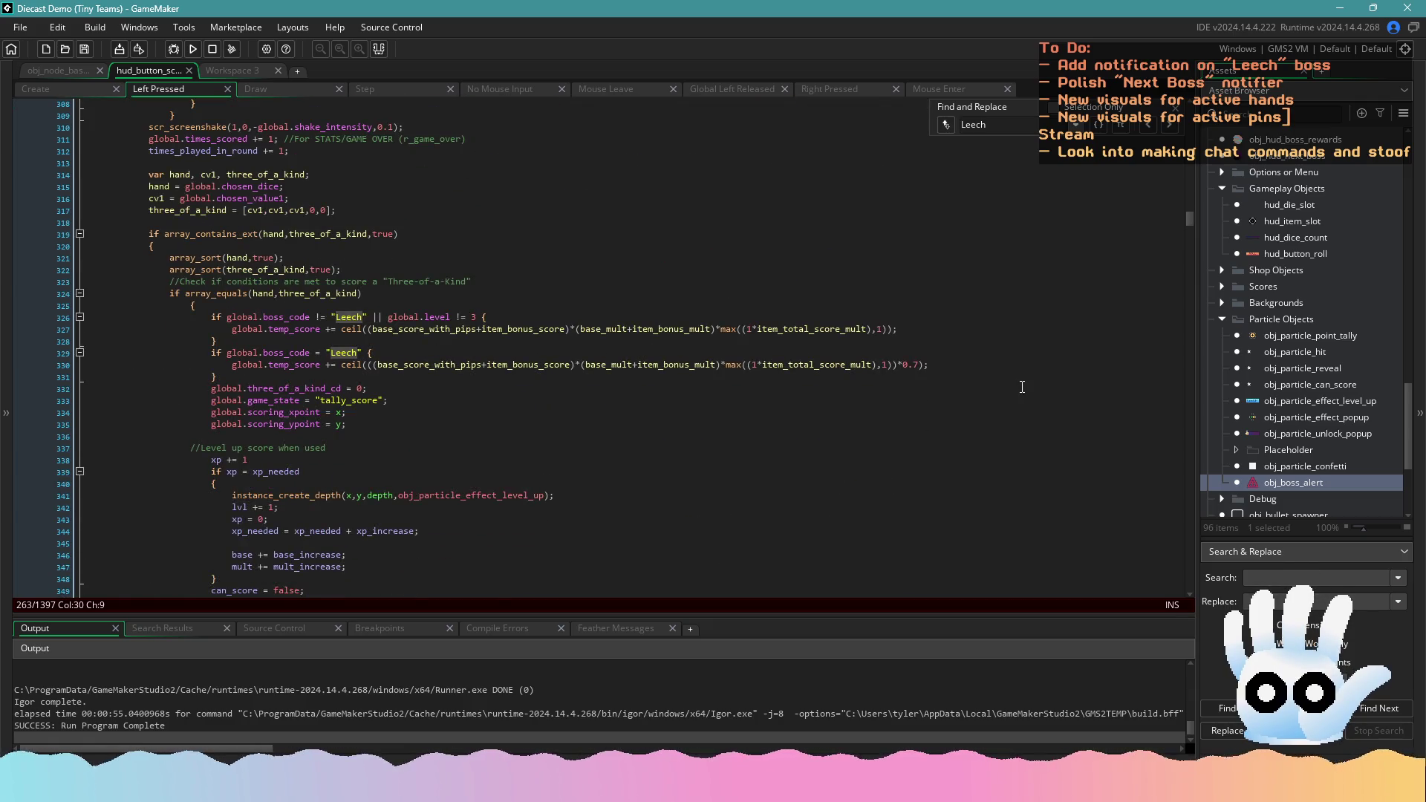
left_click(968, 363)
key("Return")
key("ctrl+v")
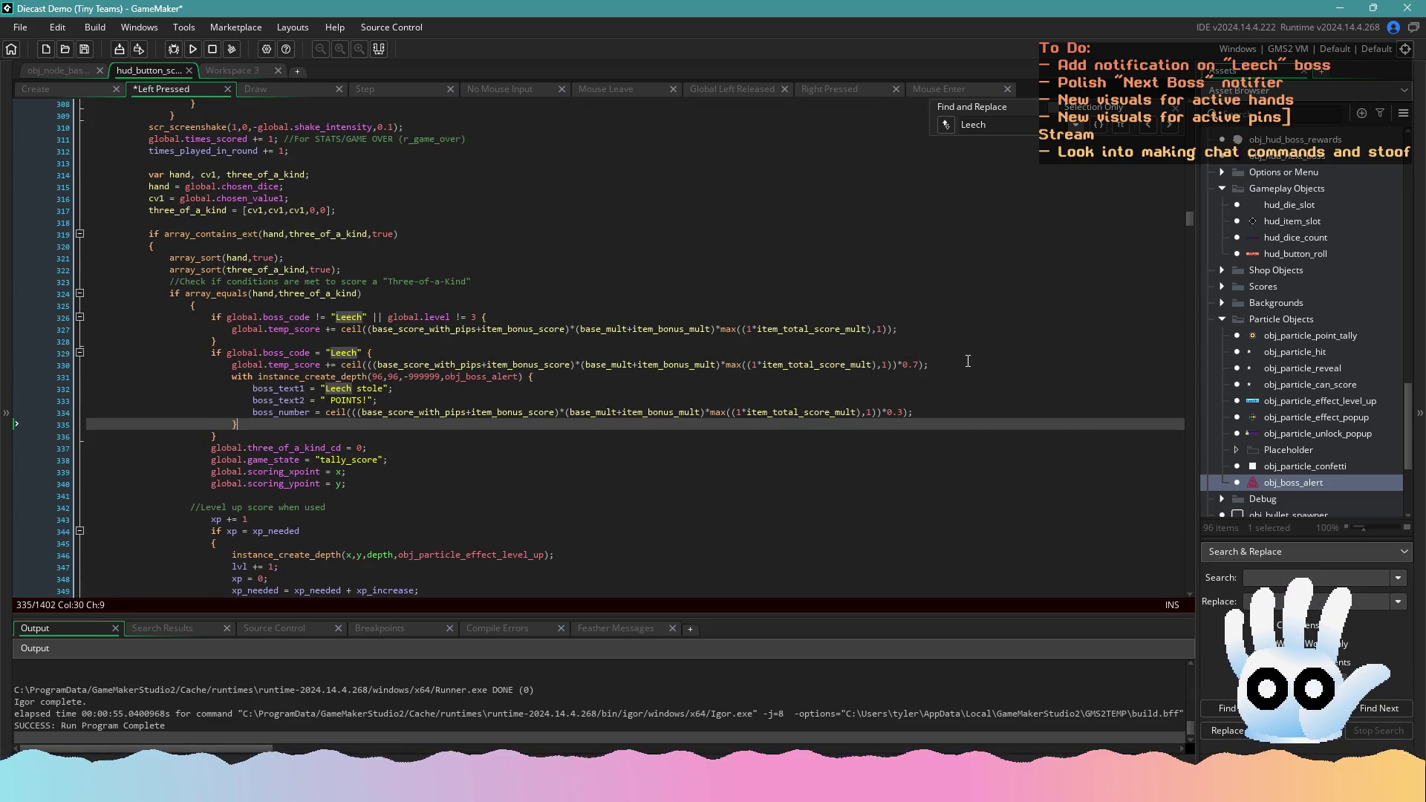
left_click(193, 49)
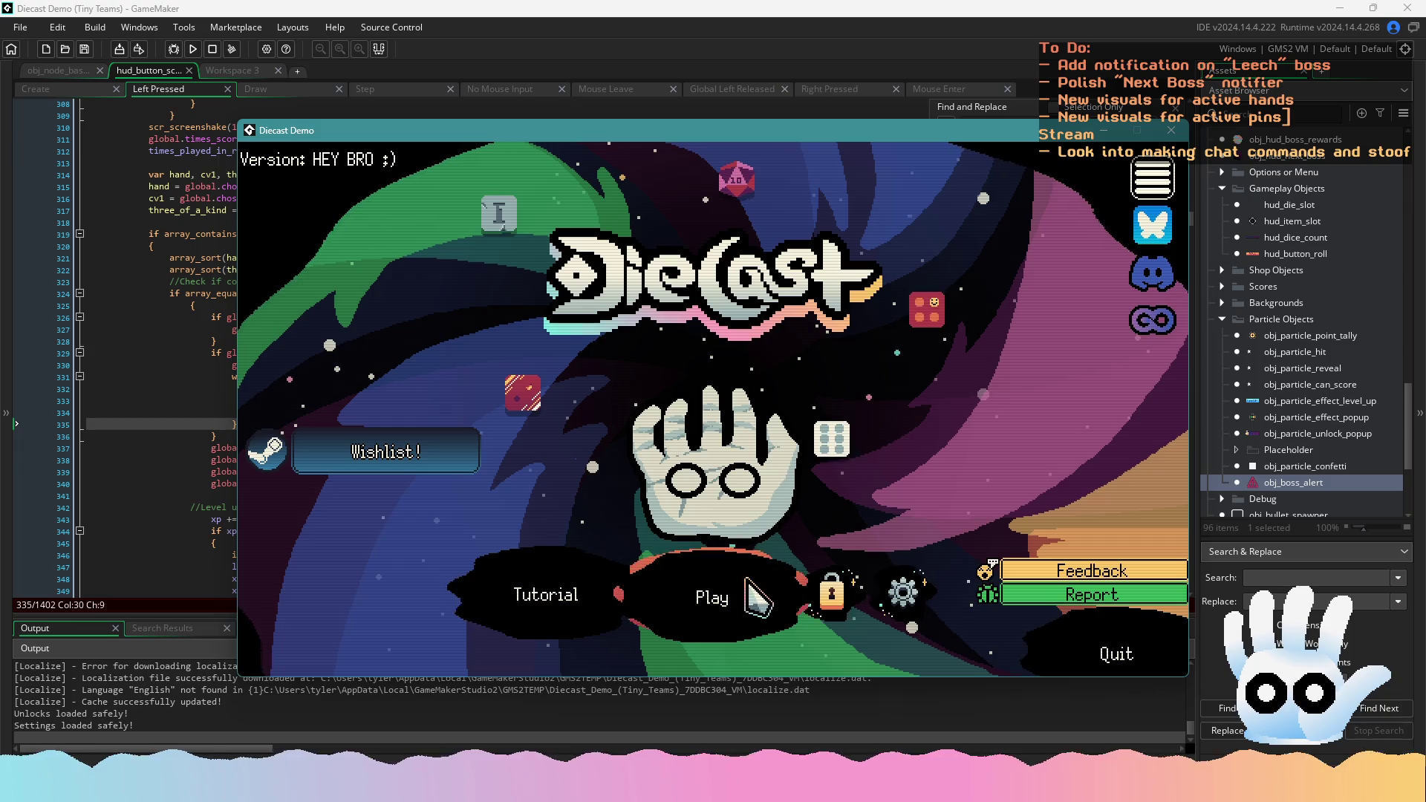
Continue the saved run, add a second 6 and score the Pair to show 'Leech stole 131 POINTS!'
left_click(710, 592)
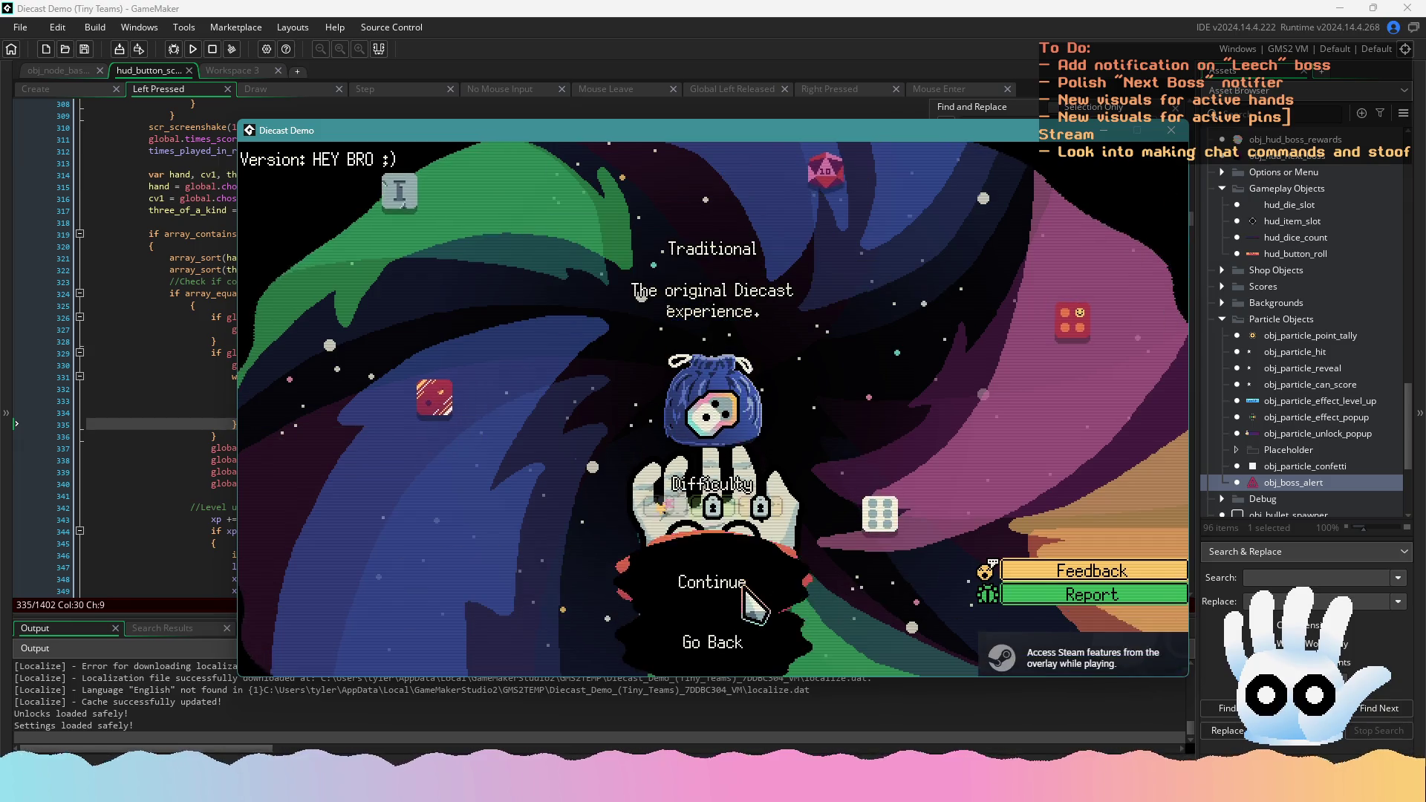
left_click(735, 586)
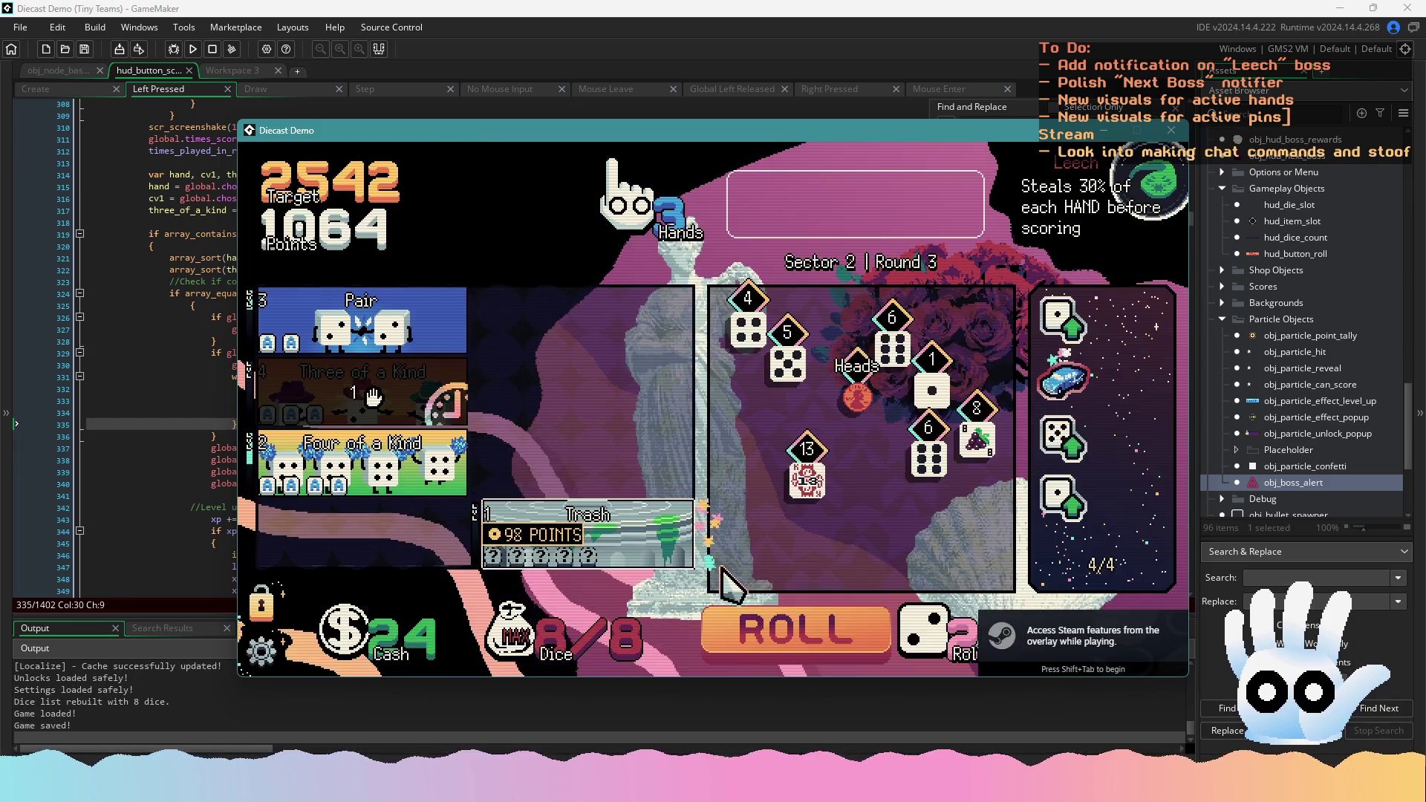
left_click(891, 382)
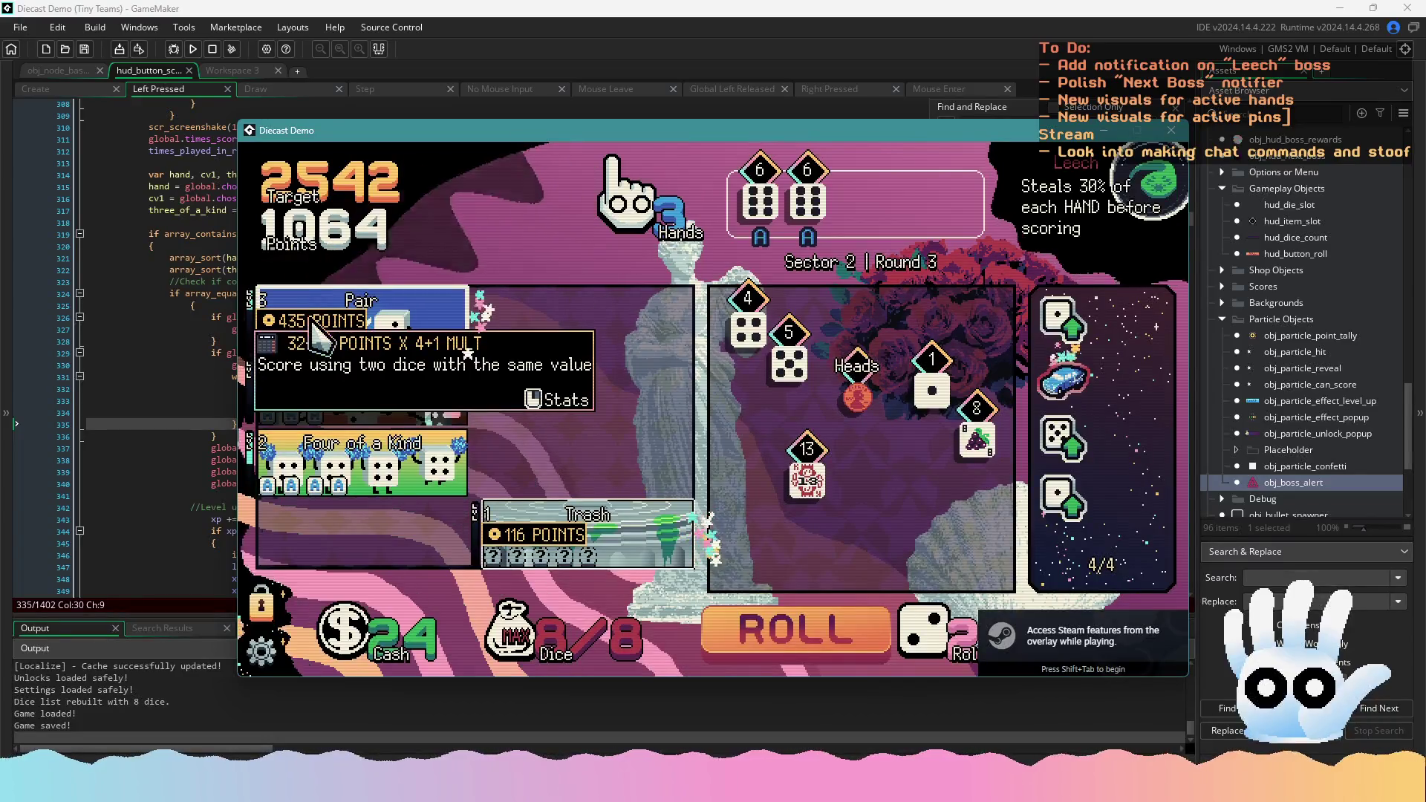
left_click(318, 318)
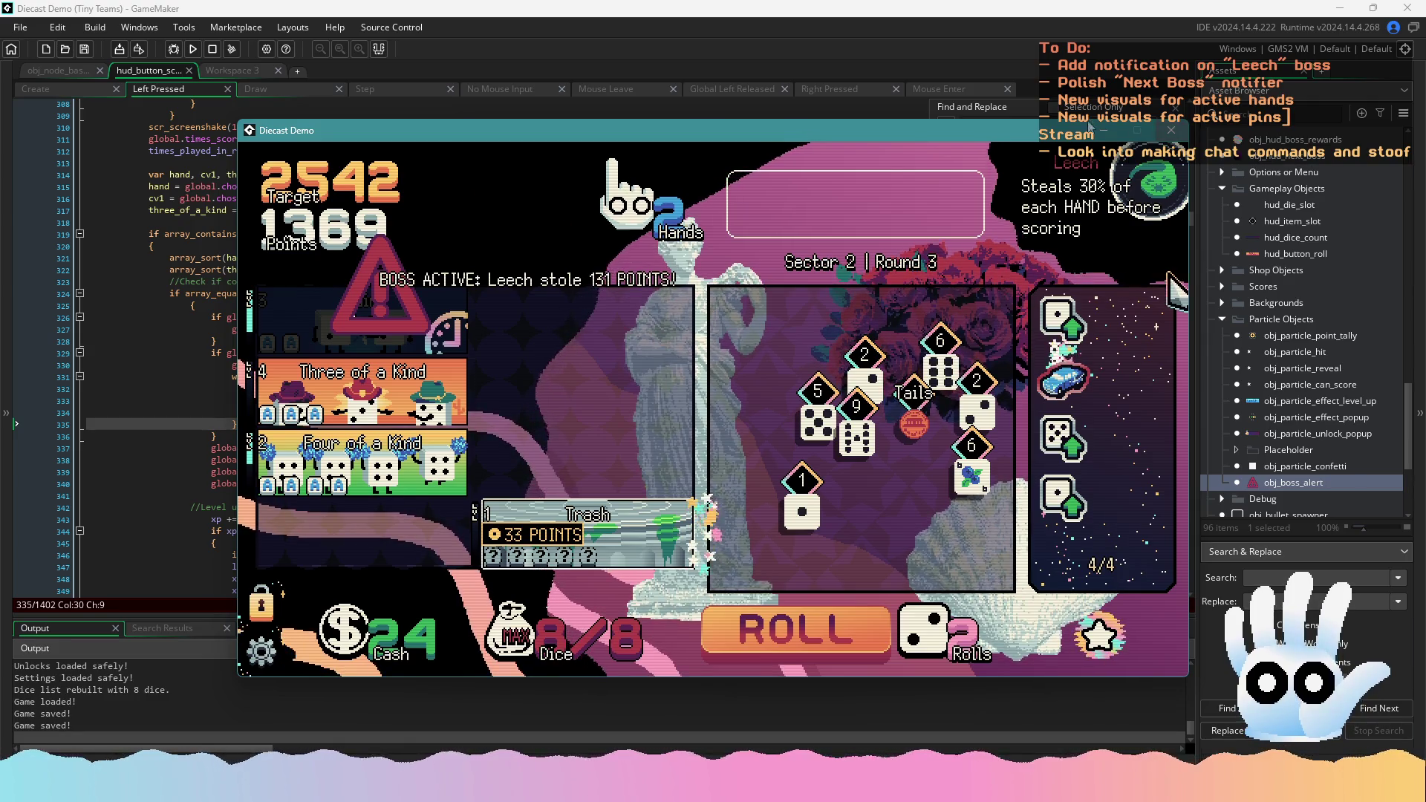
left_click_drag(639, 127, 0, 136)
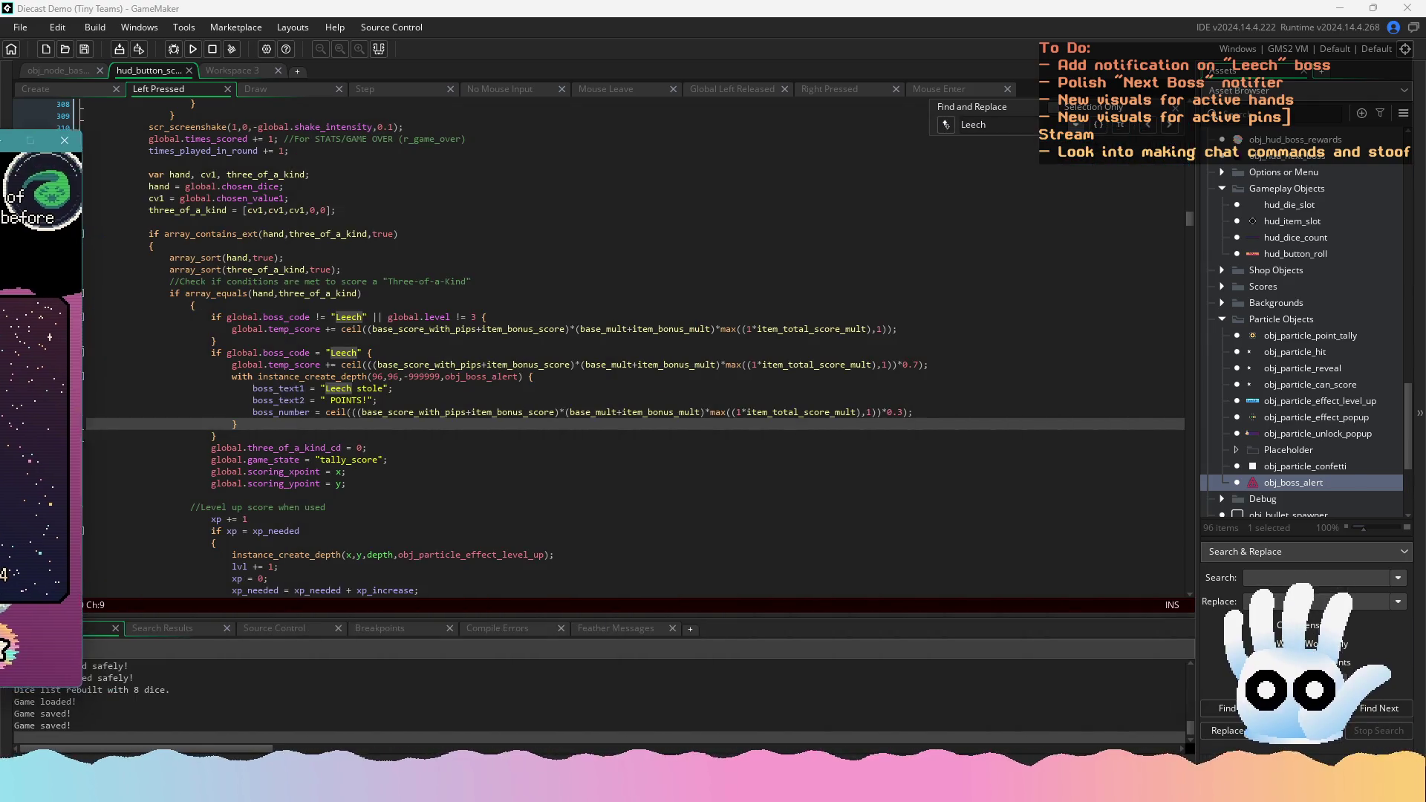
Change the Three-of-a-Kind alert's spawn coordinates from 96,96 to the new position and save
left_click(16, 424)
left_click(689, 310)
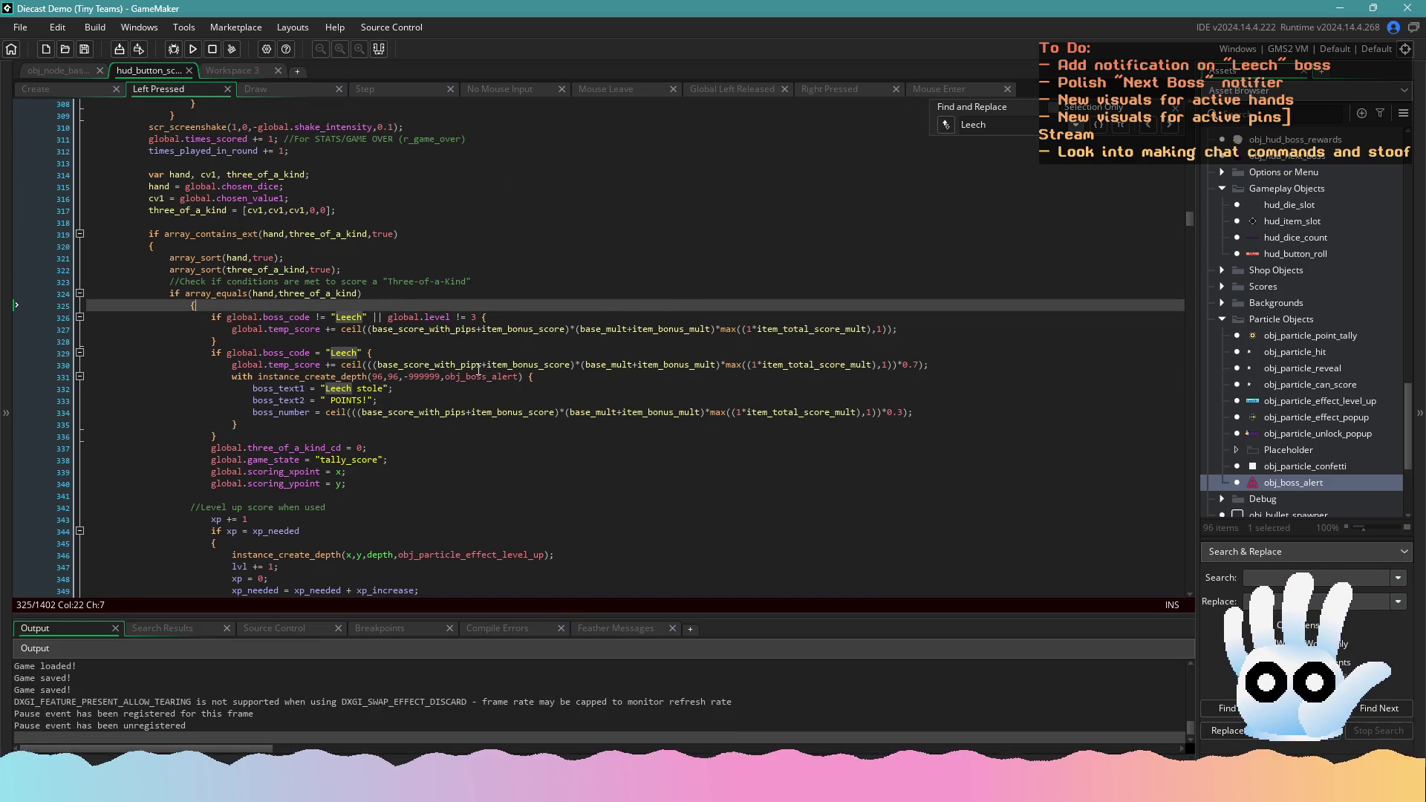
double_click(378, 377)
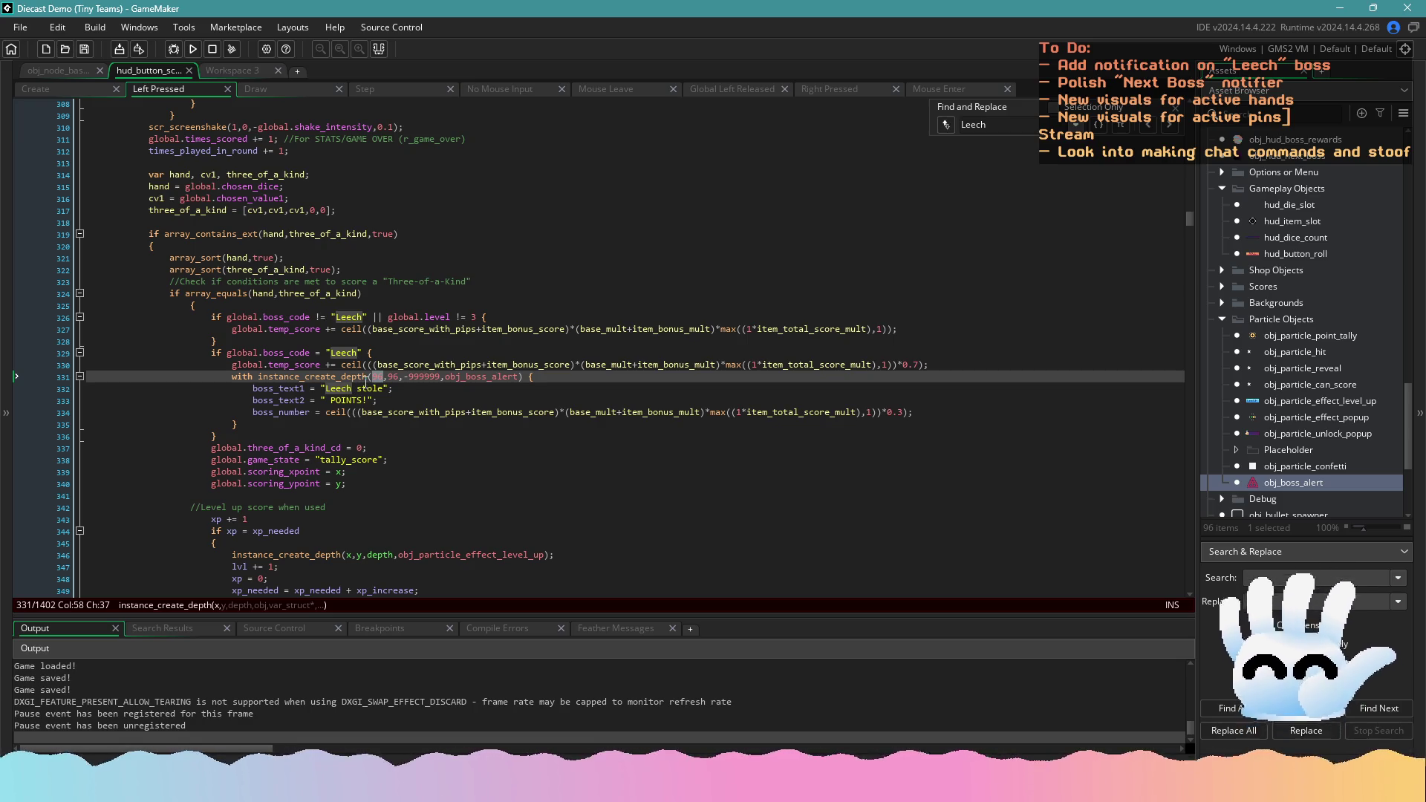
type("128")
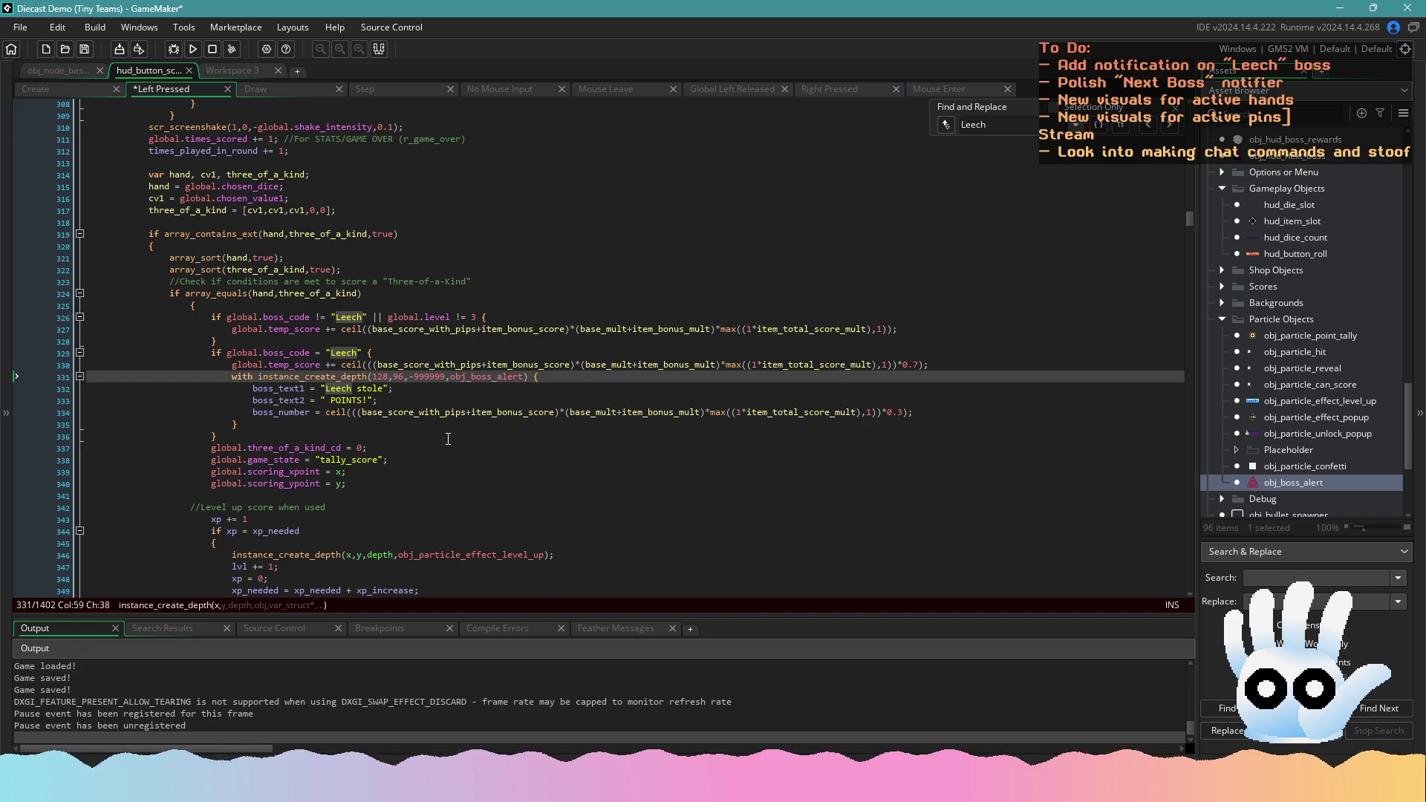
double_click(380, 375)
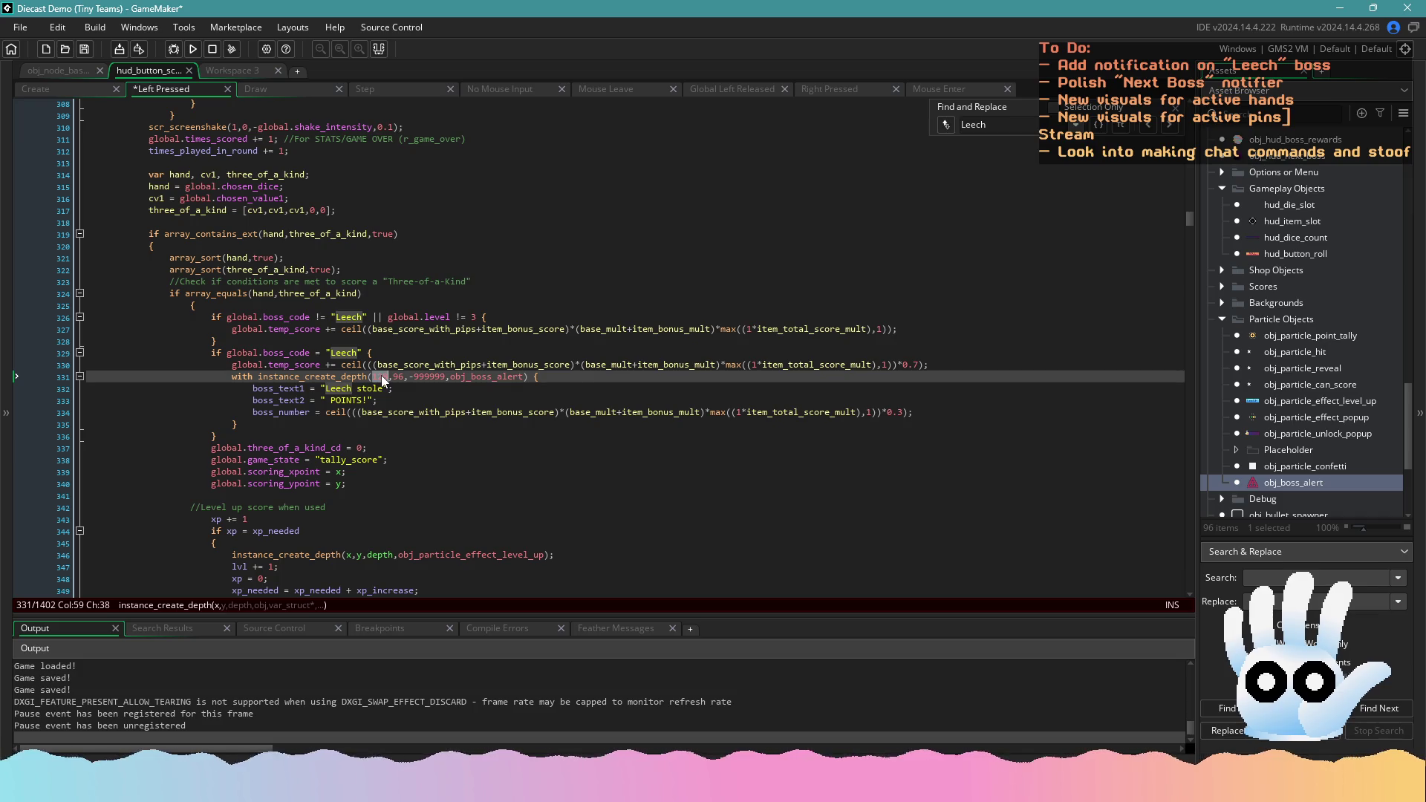
type("160")
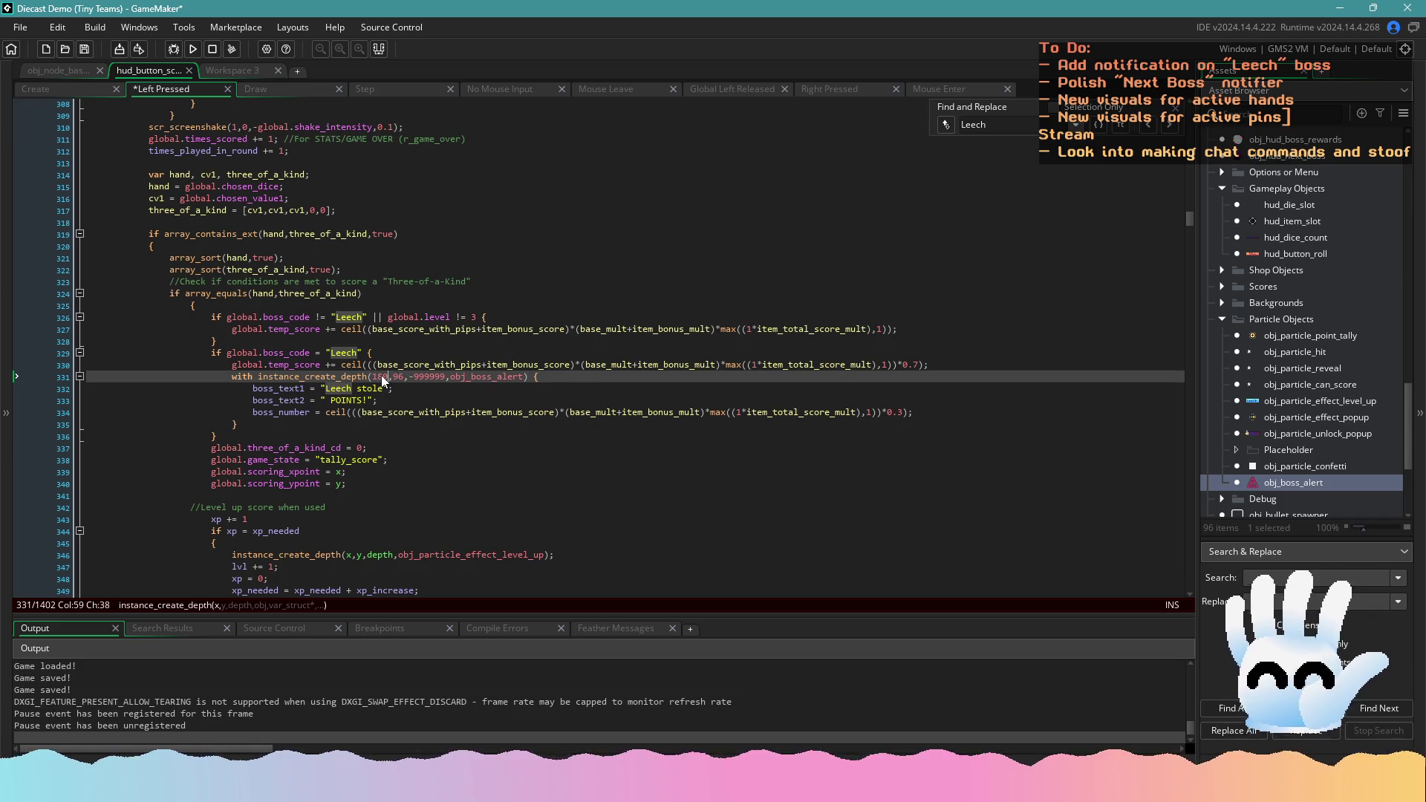
double_click(399, 376)
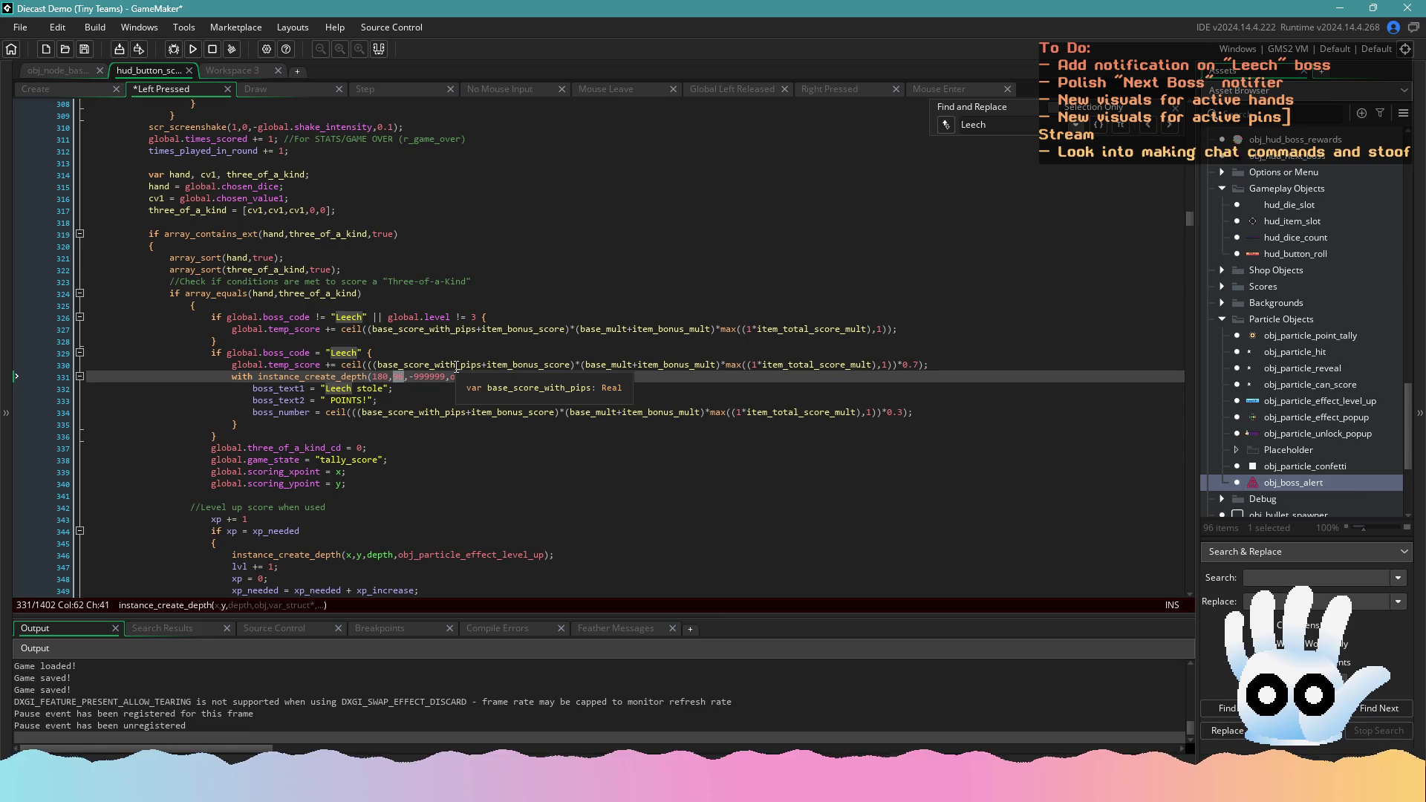
type("180")
key("ctrl+s")
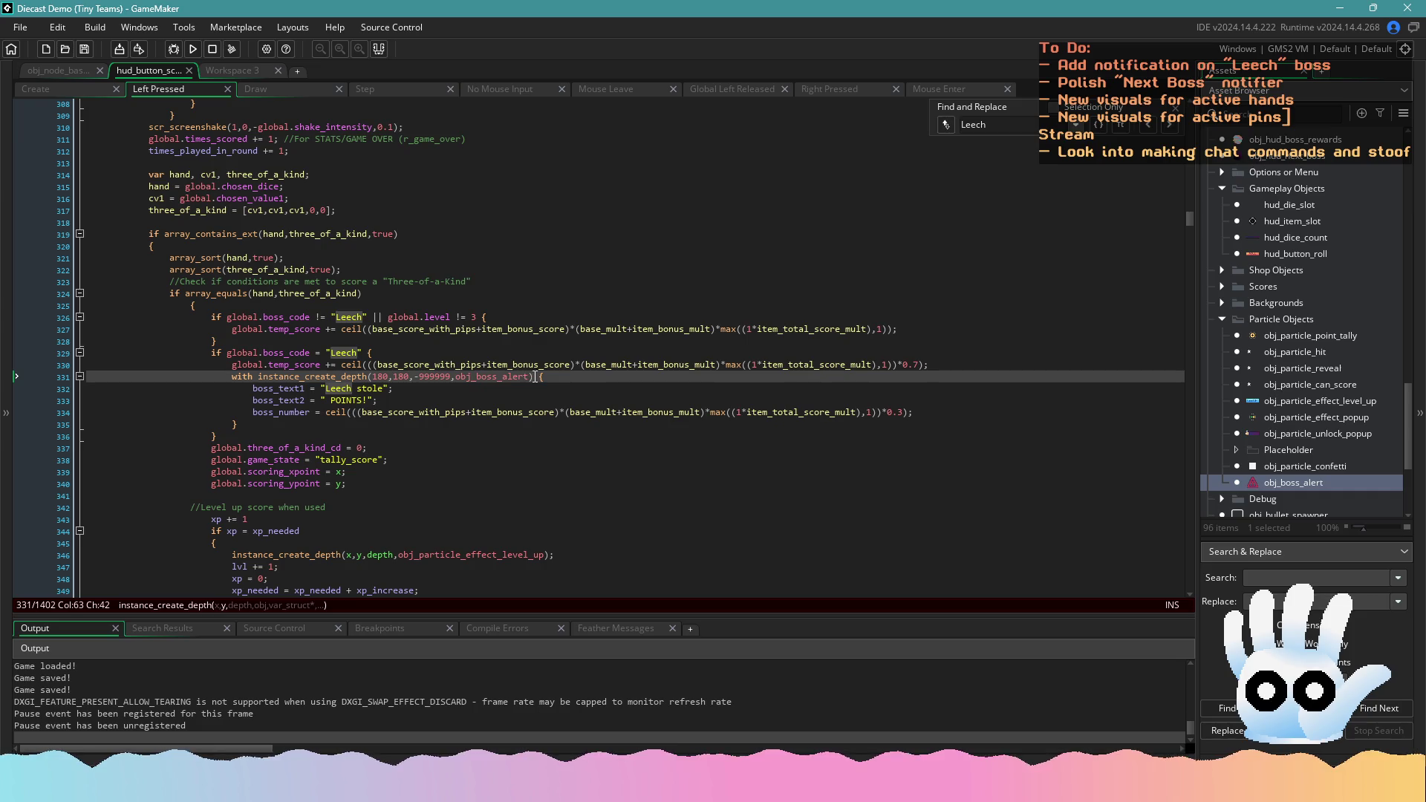
Copy 180,180 and paste it over the Two Pair alert's spawn coordinates
left_click_drag(535, 377, 265, 373)
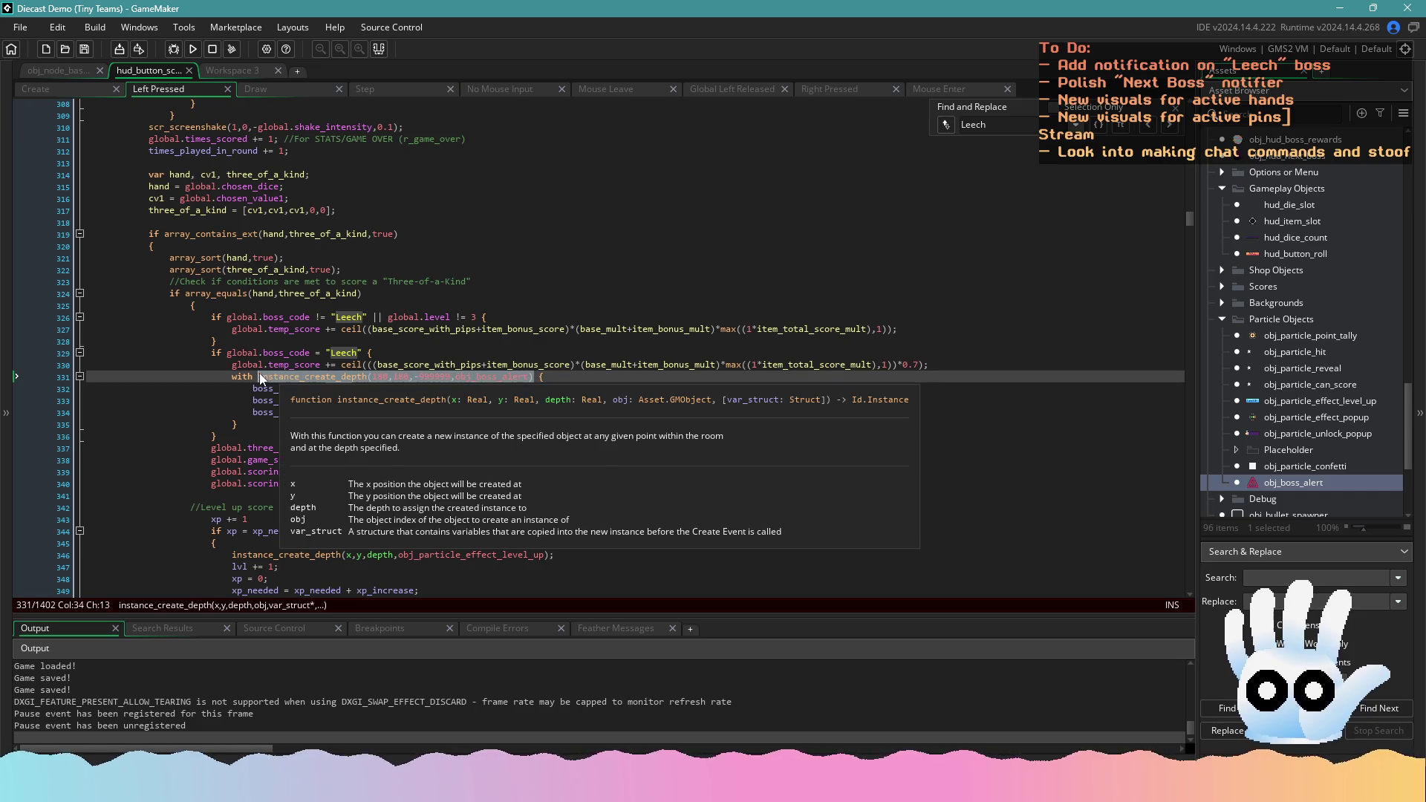
left_click_drag(407, 376, 371, 376)
key("ctrl+c")
scroll(433, 401, "up", 20)
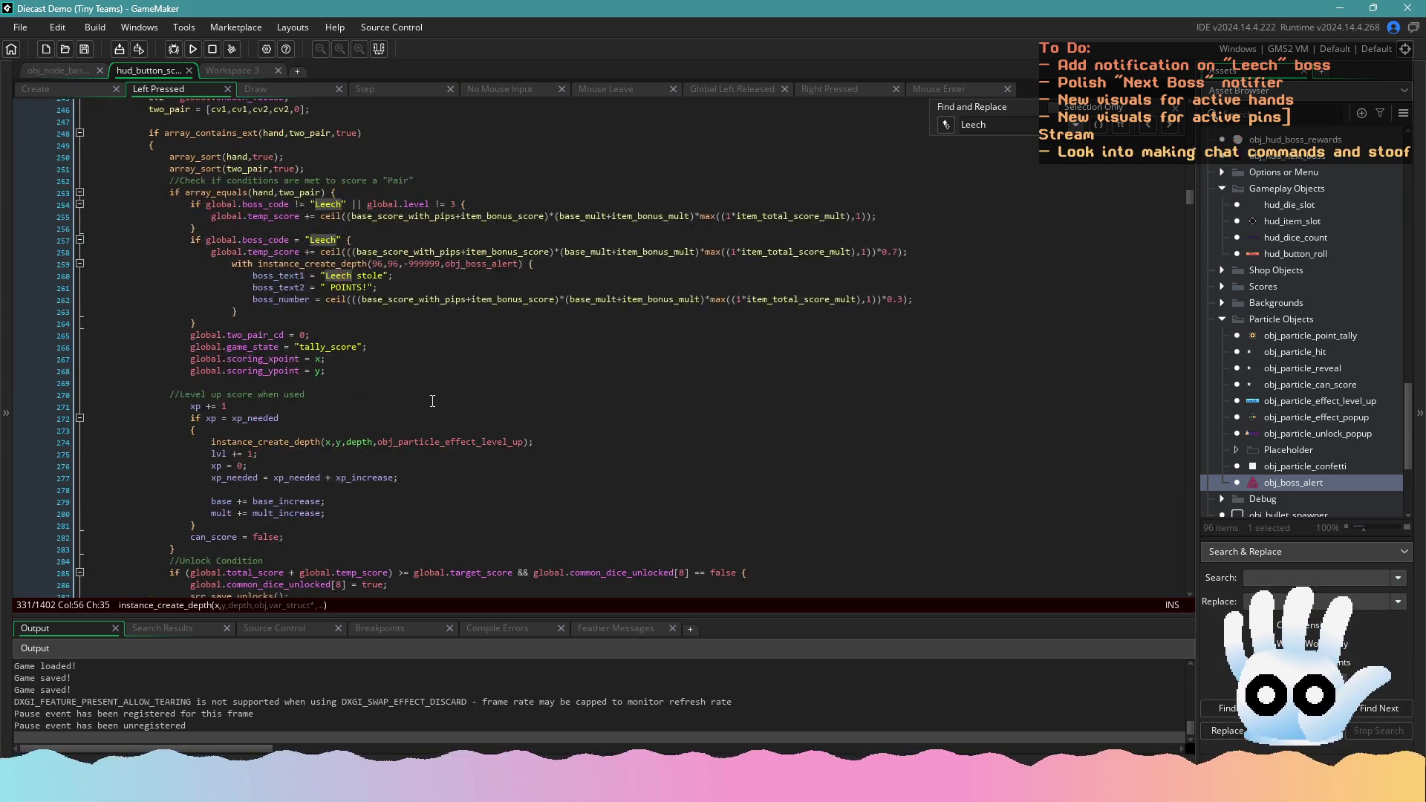
scroll(413, 332, "up", 2)
left_click_drag(401, 323, 372, 325)
key("ctrl+v")
scroll(448, 460, "up", 7)
scroll(448, 460, "up", 3)
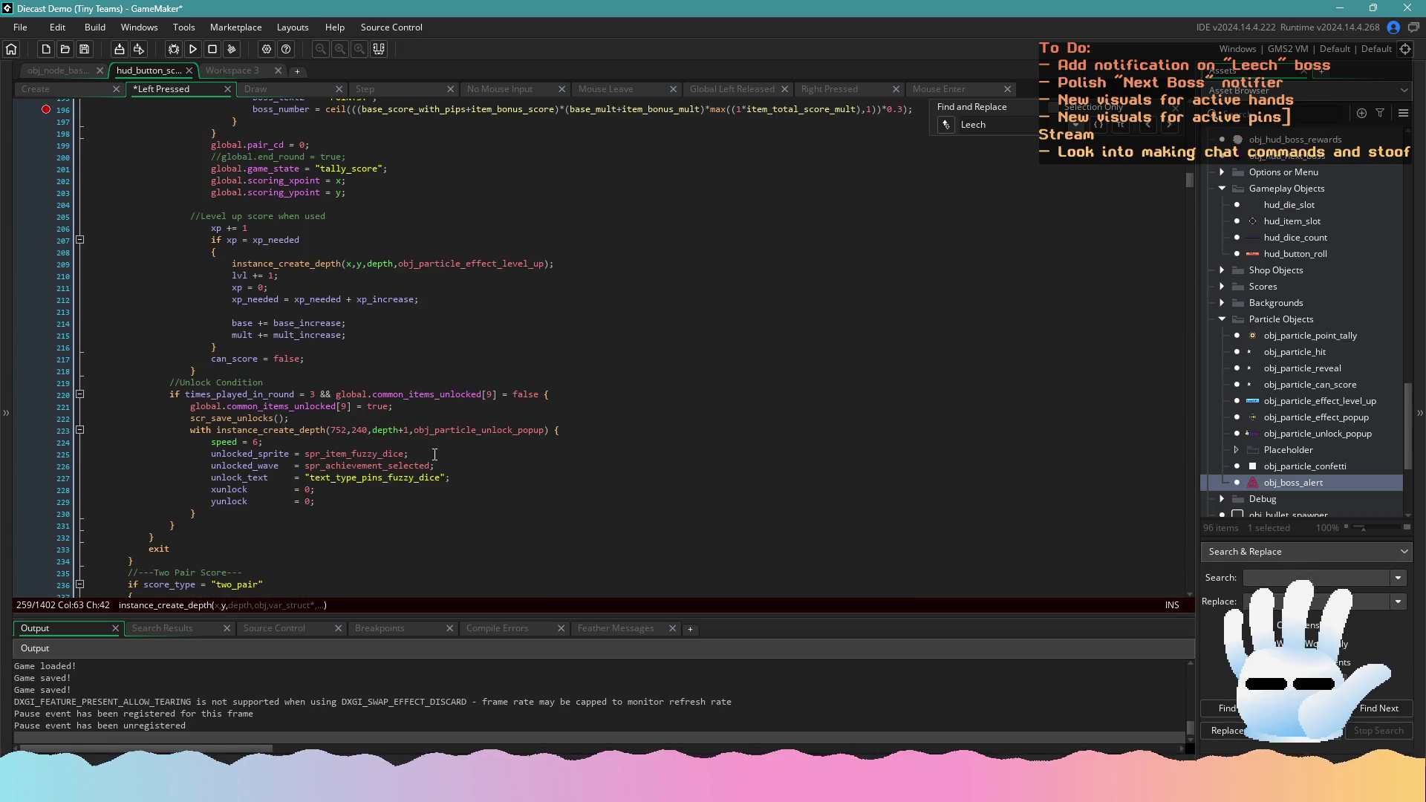
scroll(405, 431, "up", 5)
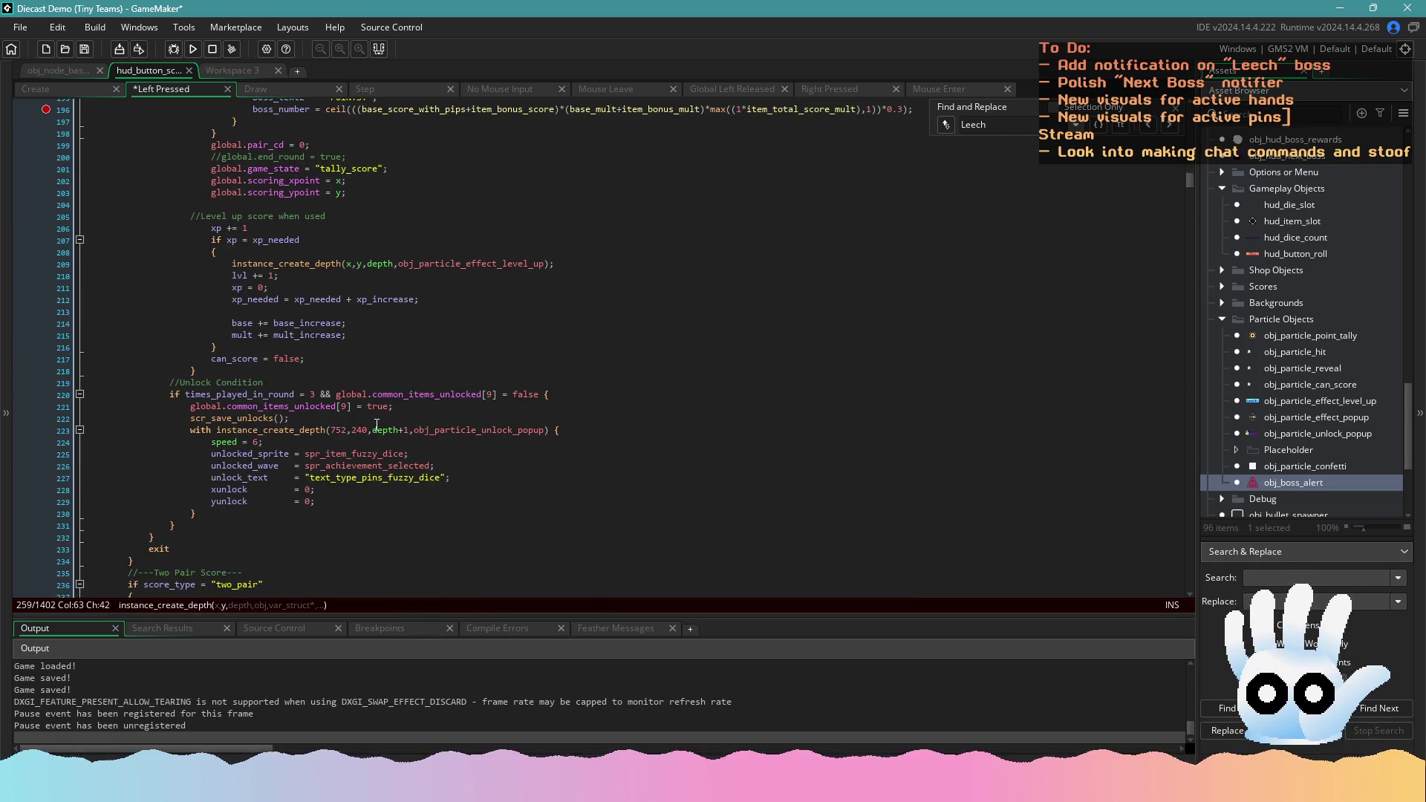
Set the remaining Leech alerts (line 223, Pair, Trash) to 180,180, save, and run
left_click_drag(367, 430, 341, 430)
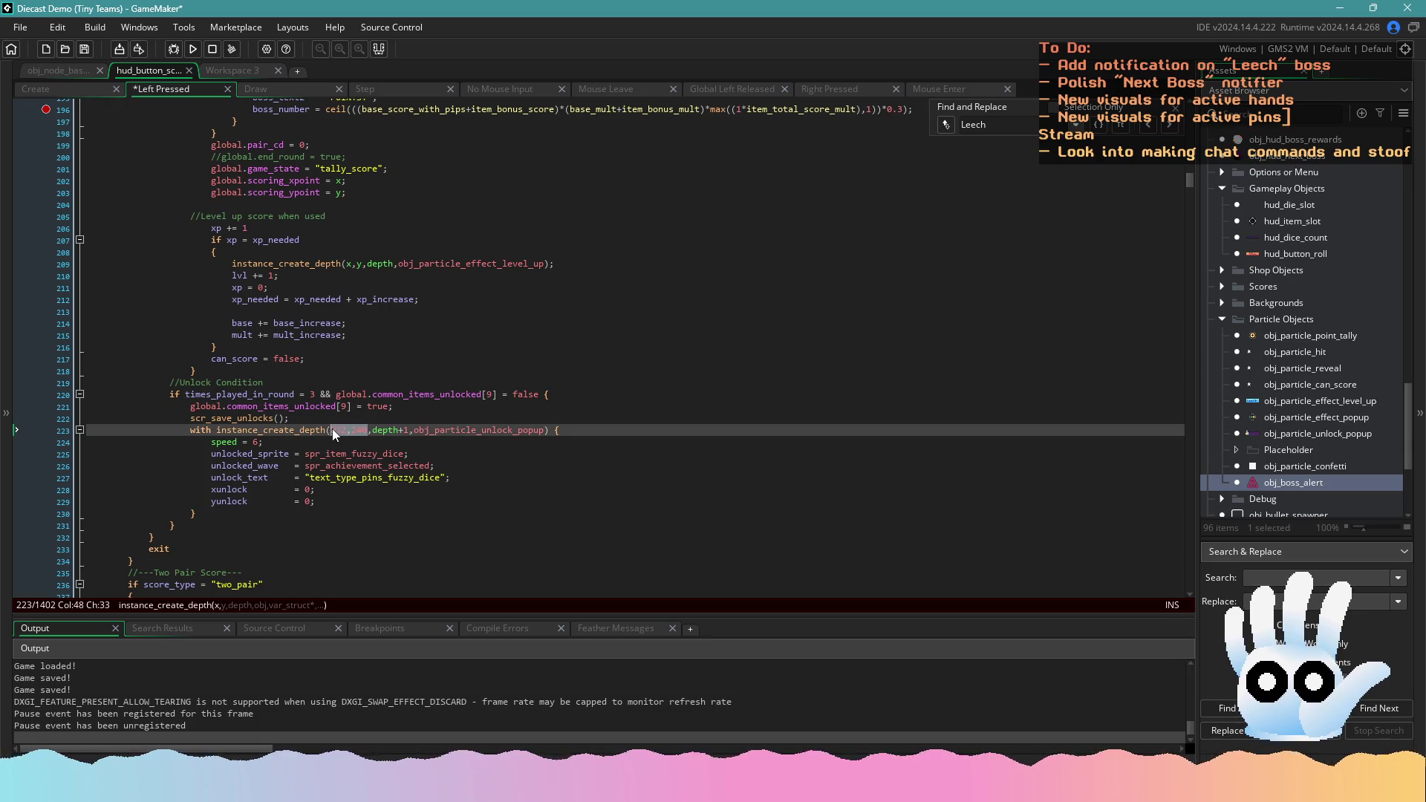
type("80,180")
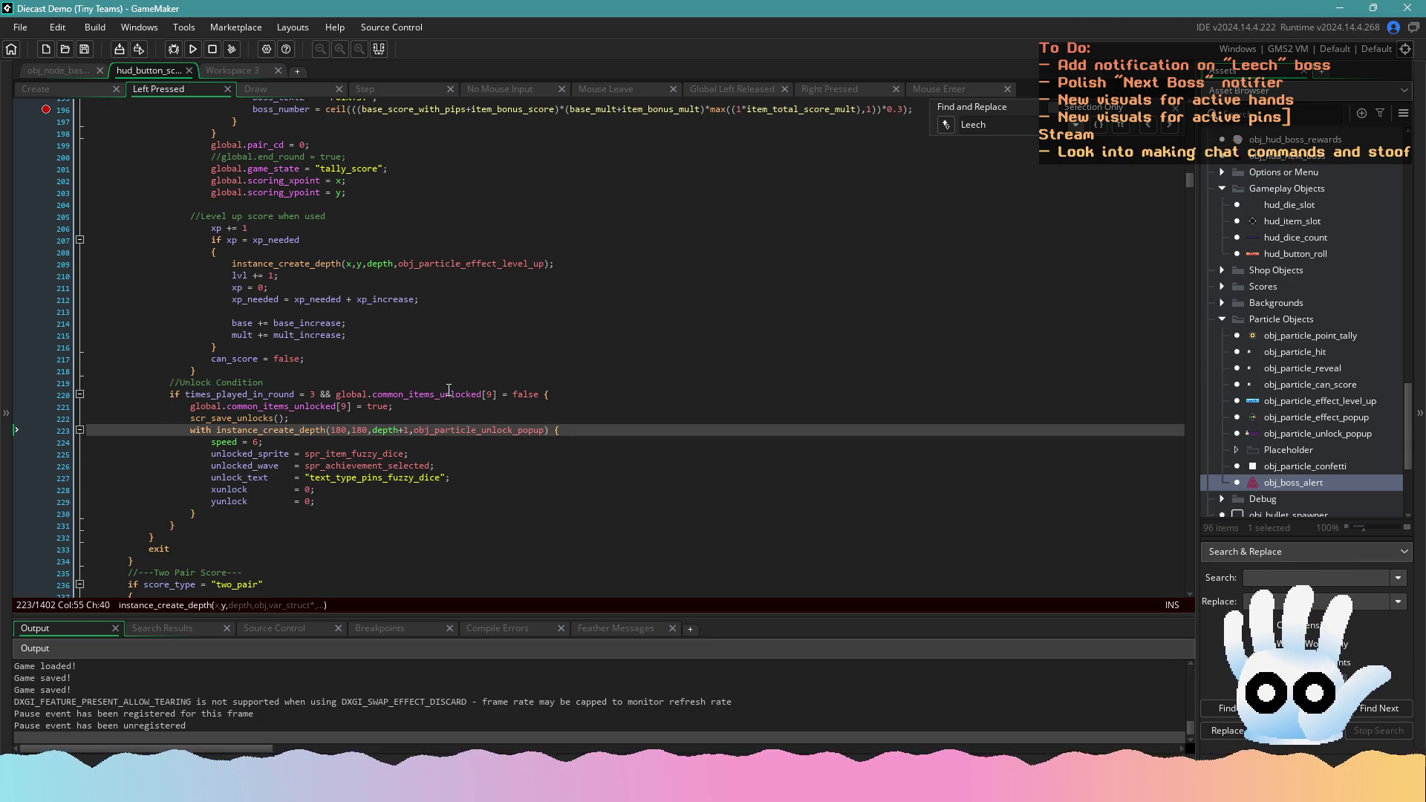
scroll(449, 389, "up", 9)
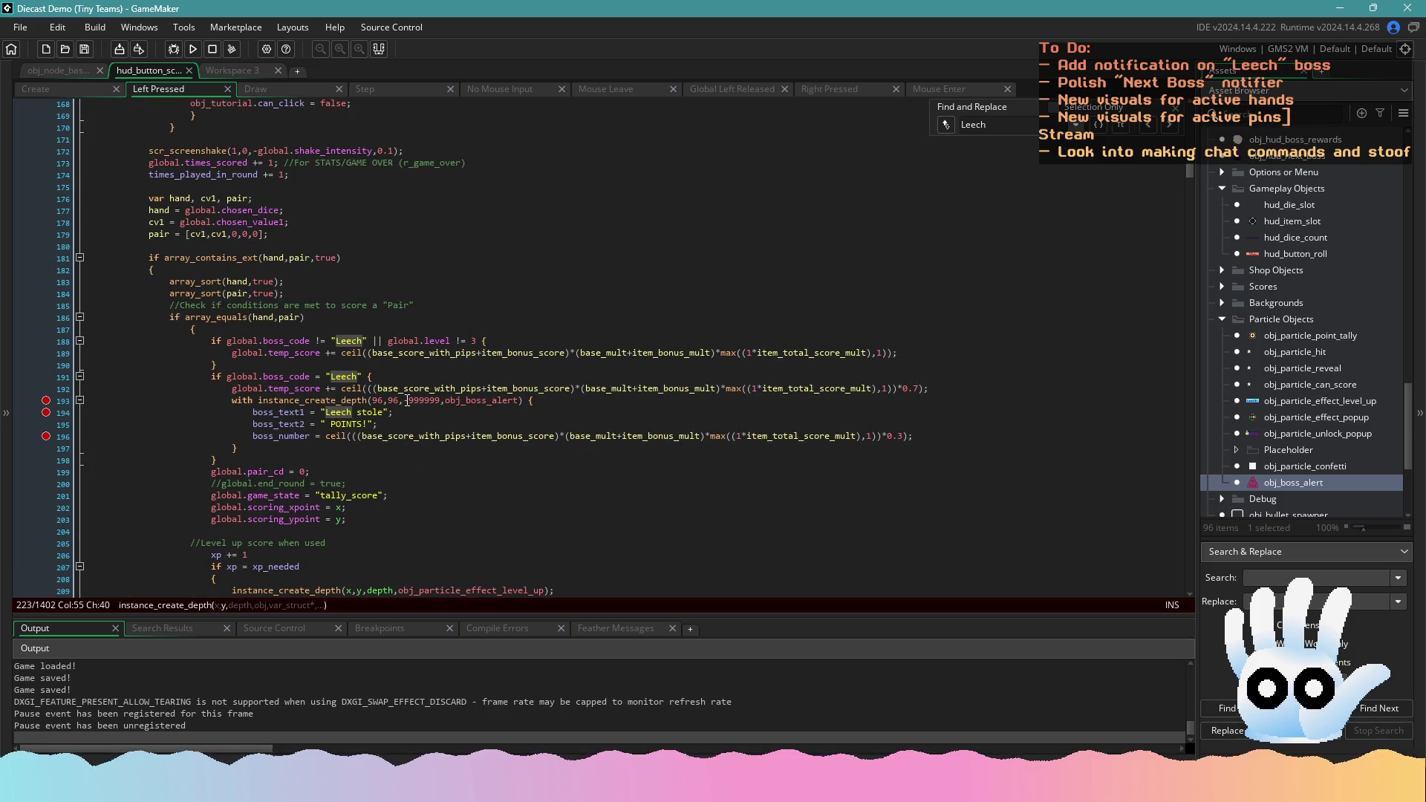
left_click_drag(399, 401, 372, 400)
type("180,180")
key("ctrl+s")
scroll(432, 409, "up", 19)
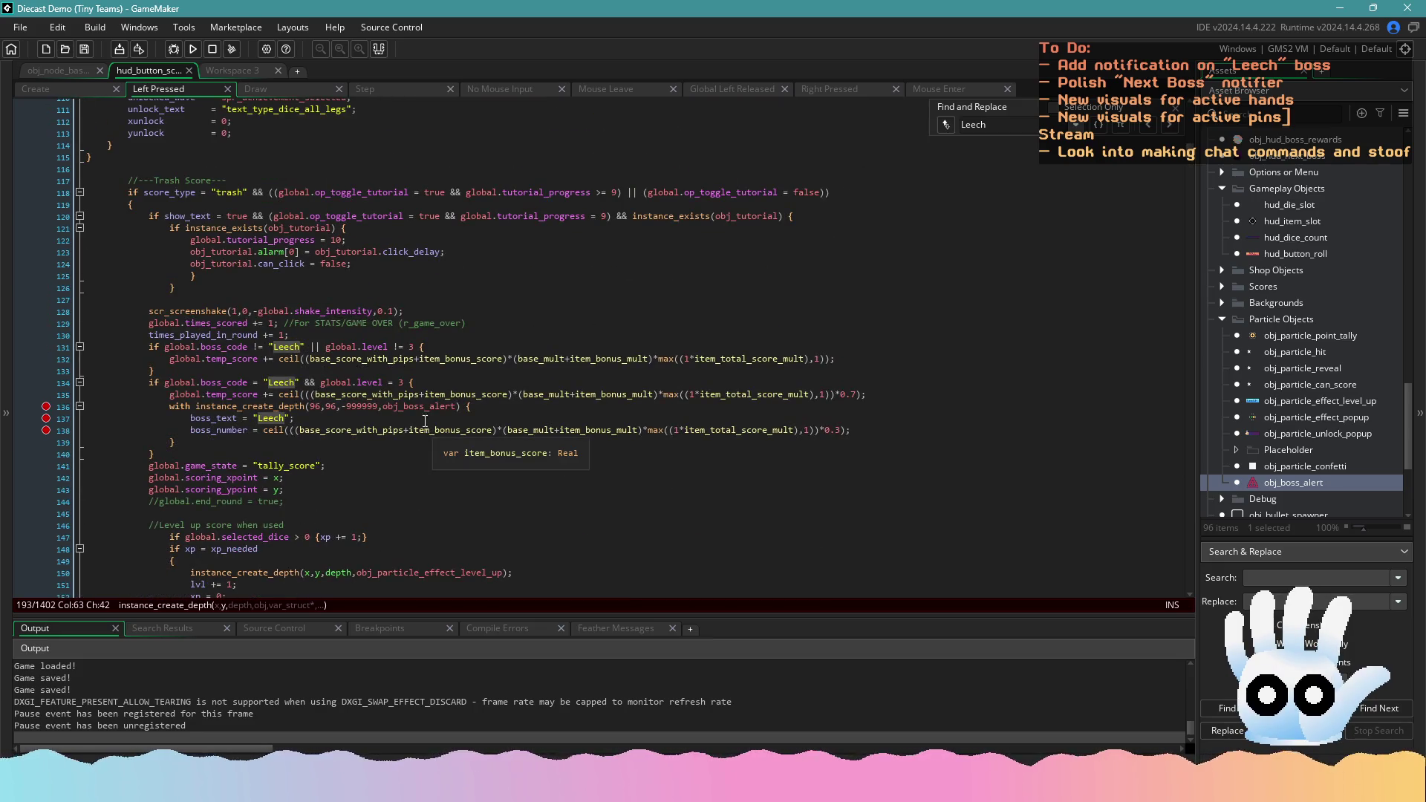
left_click_drag(338, 406, 311, 408)
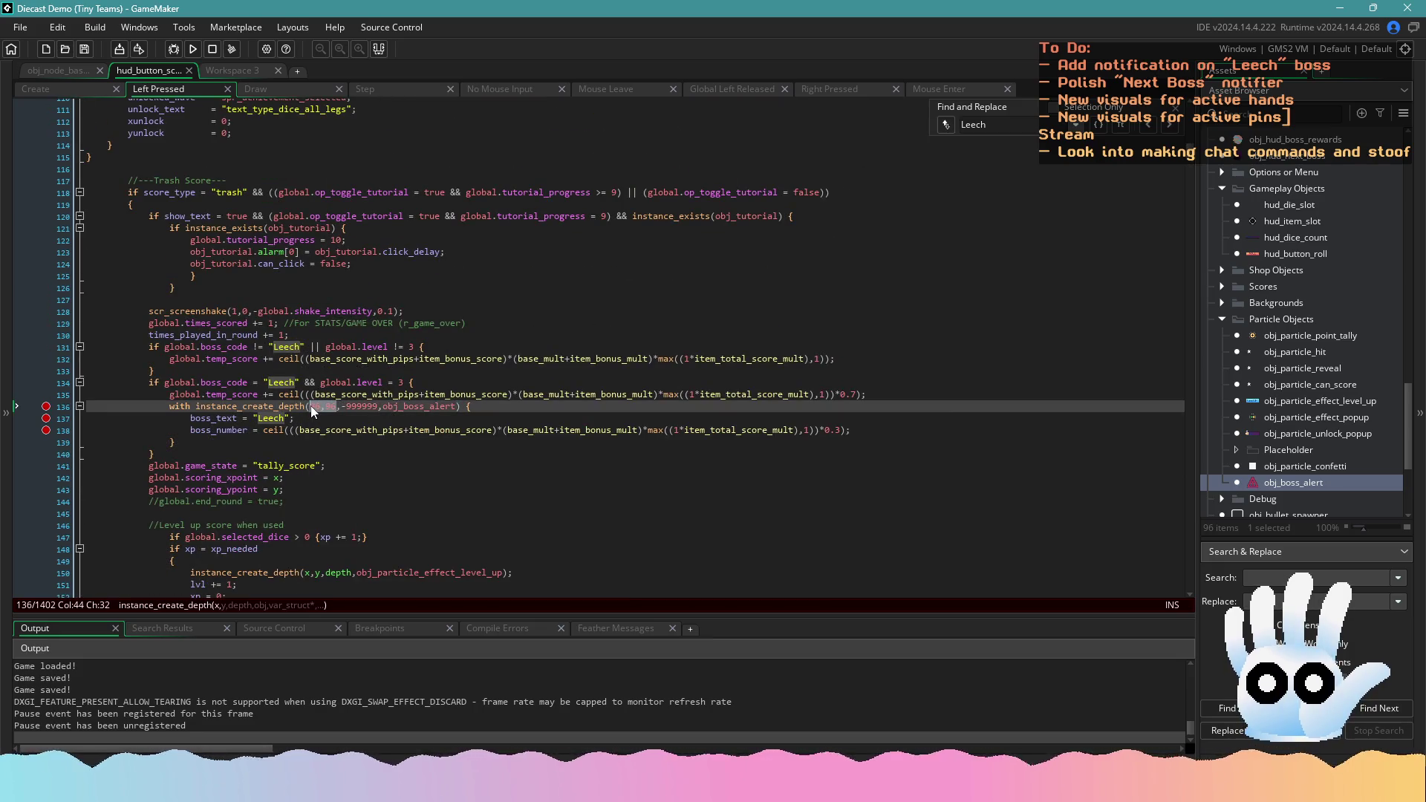
type("180,180")
left_click(193, 48)
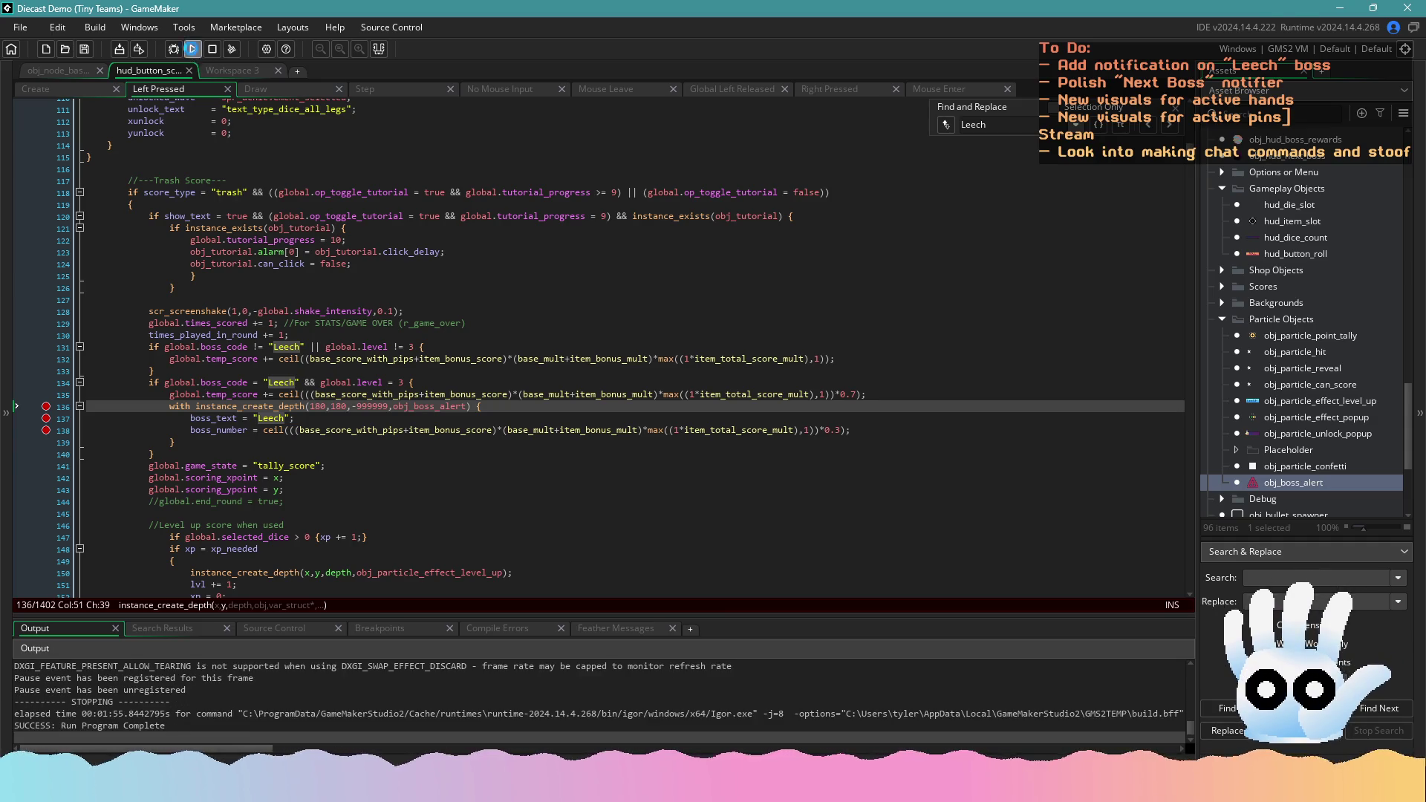
left_click(369, 408)
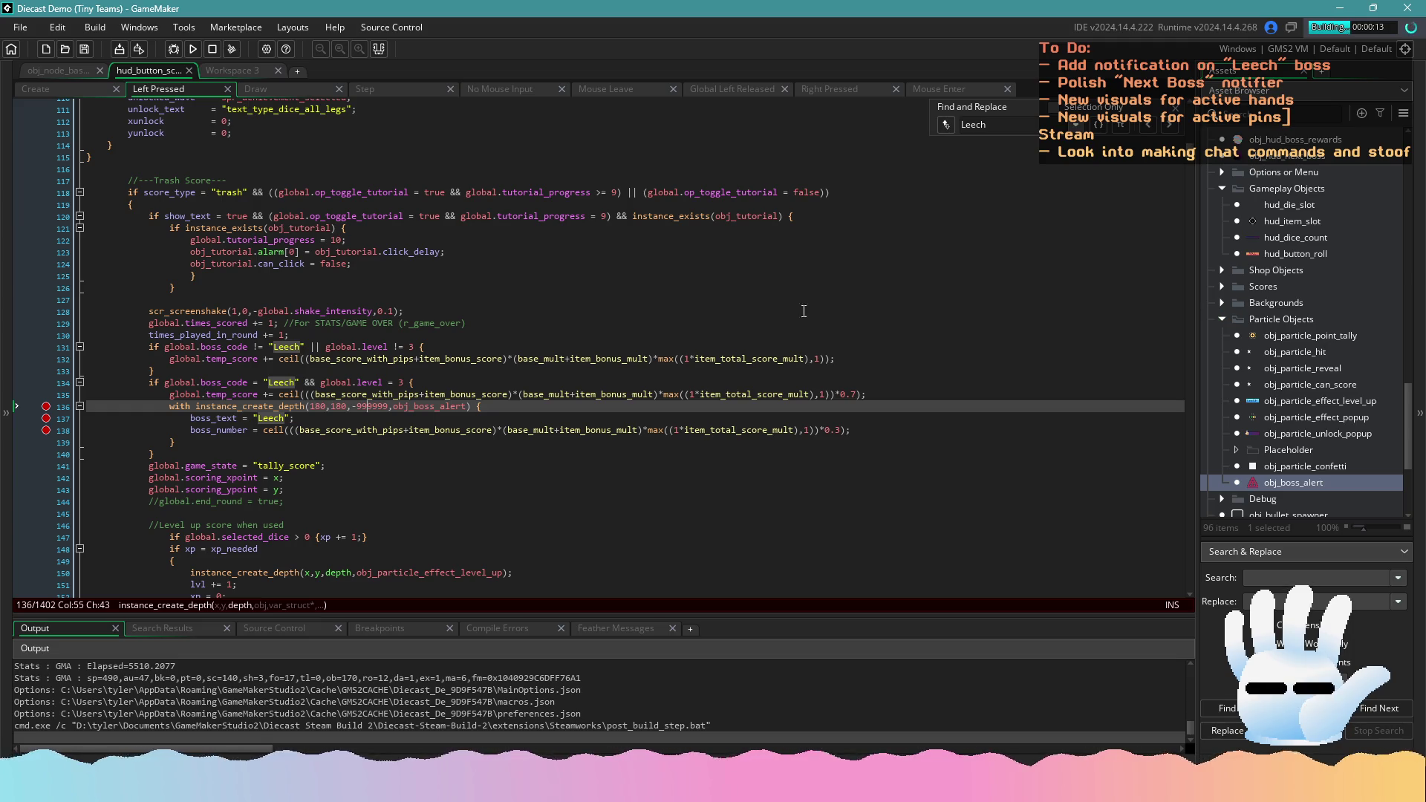
Start the game, load the saved run, and select two dice showing 2
left_click(767, 309)
scroll(742, 343, "down", 1)
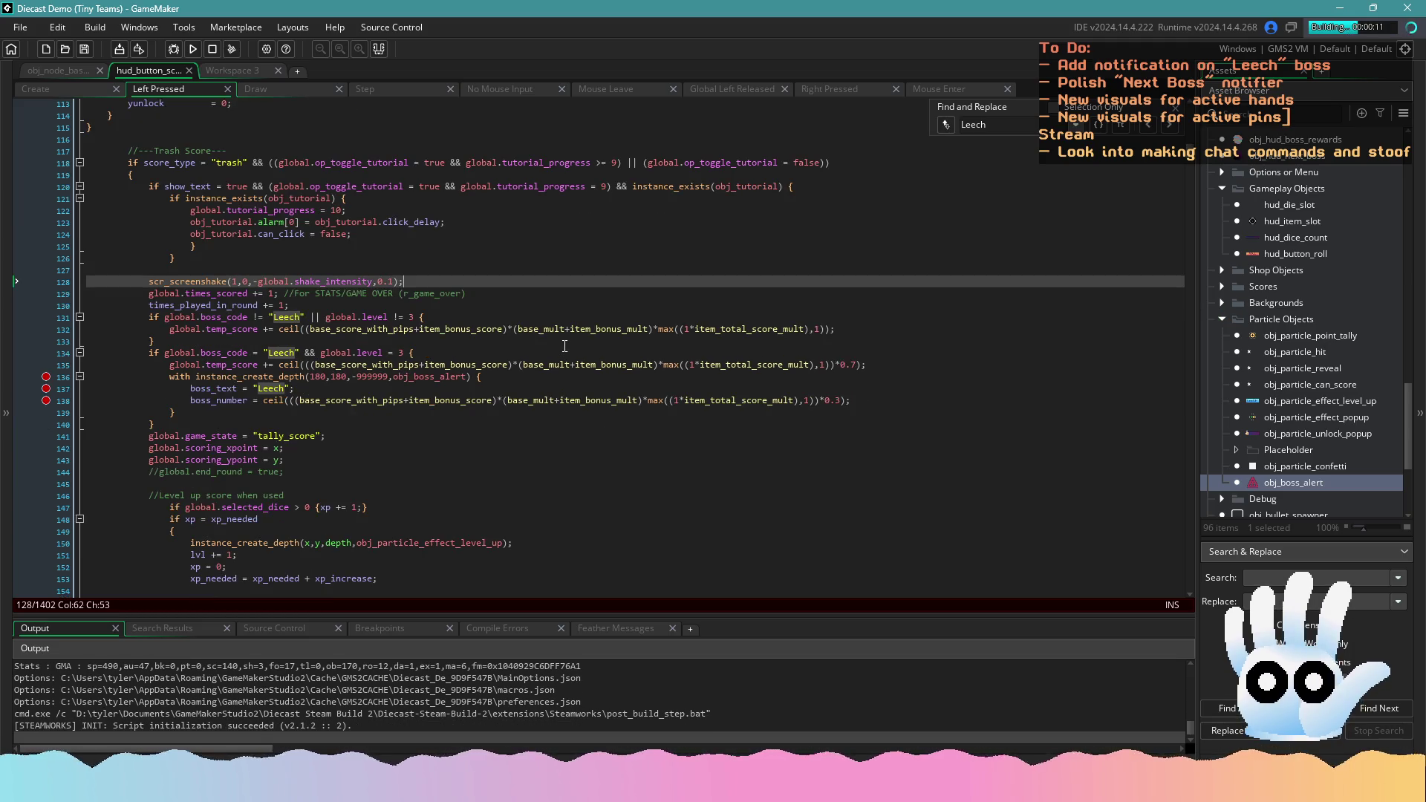
scroll(391, 350, "up", 3)
scroll(391, 349, "down", 2)
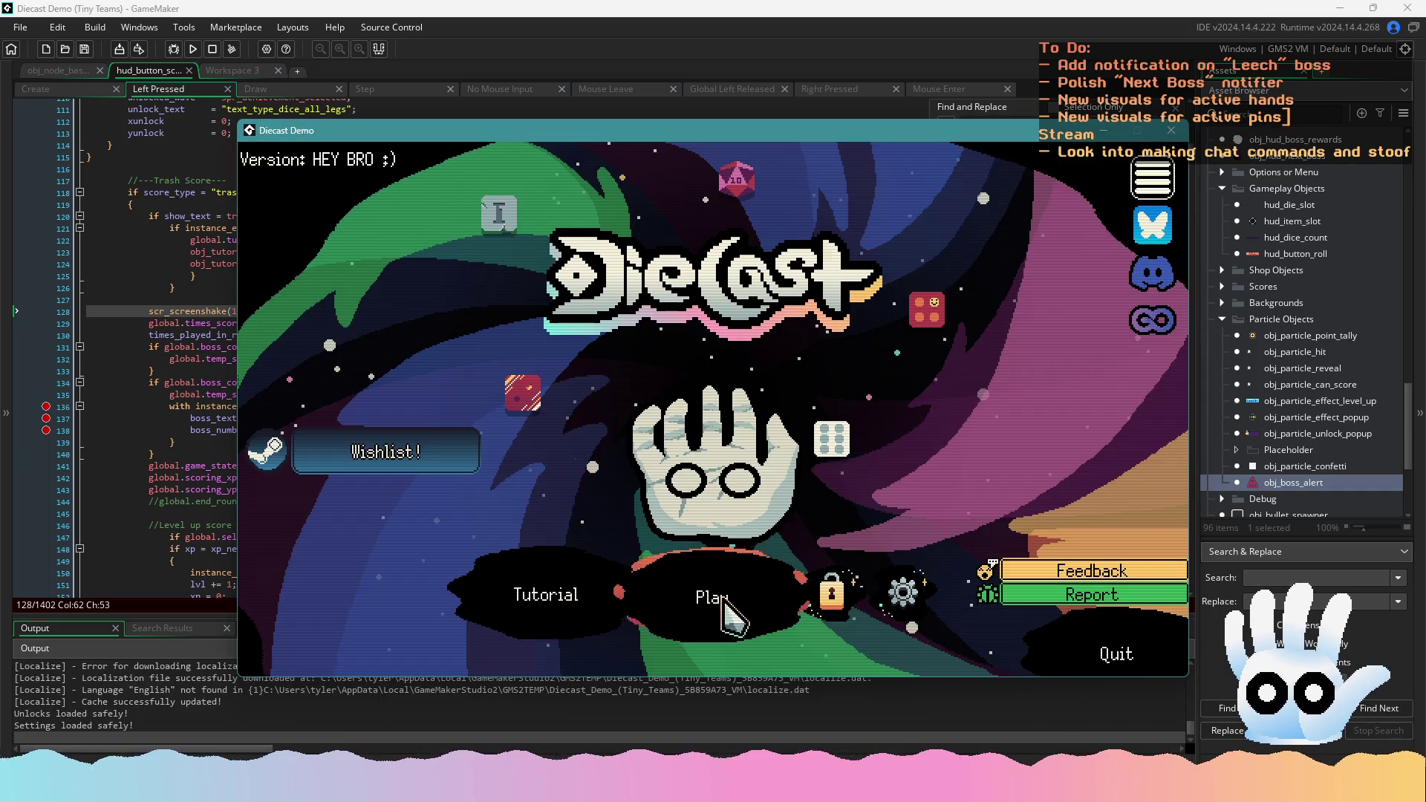
left_click(715, 587)
left_click(716, 553)
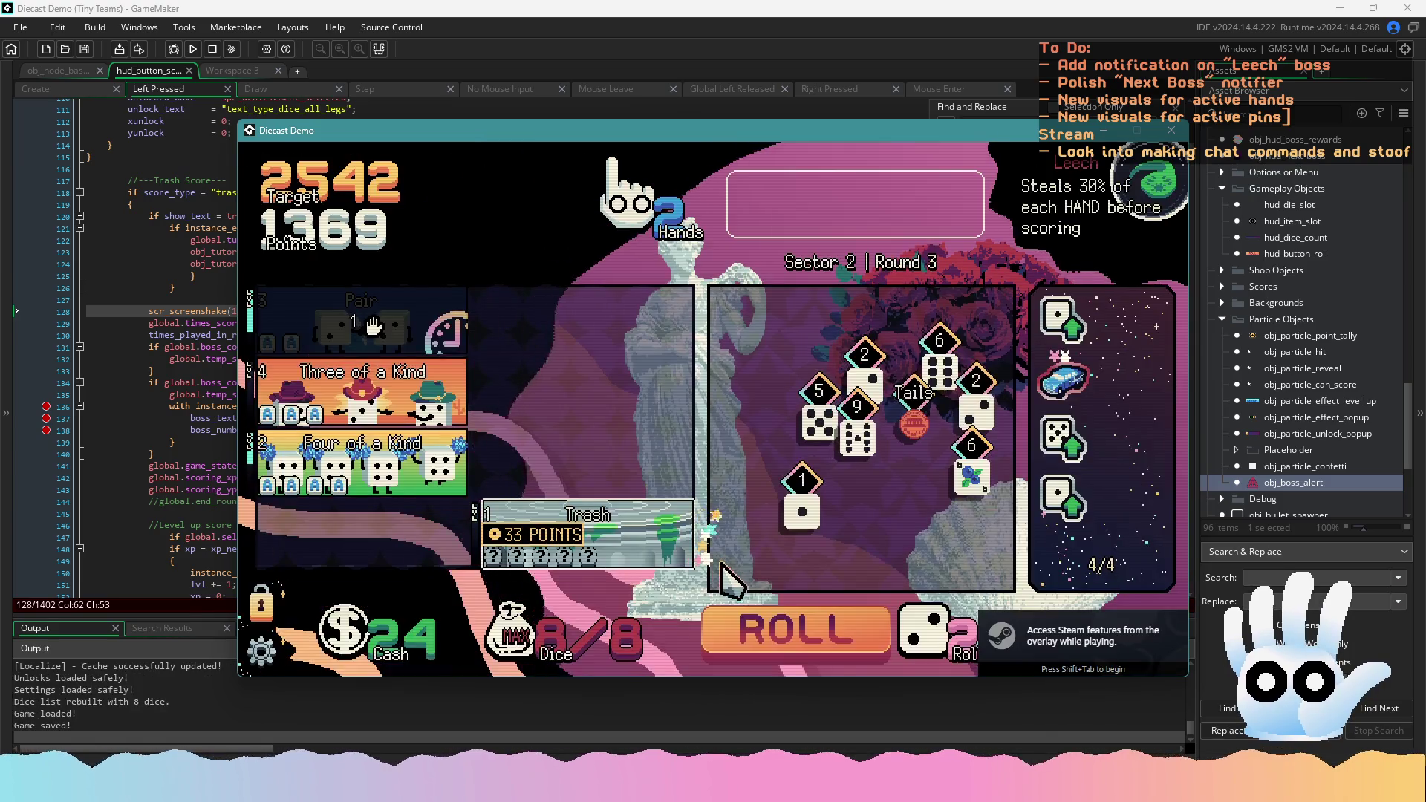
left_click(976, 408)
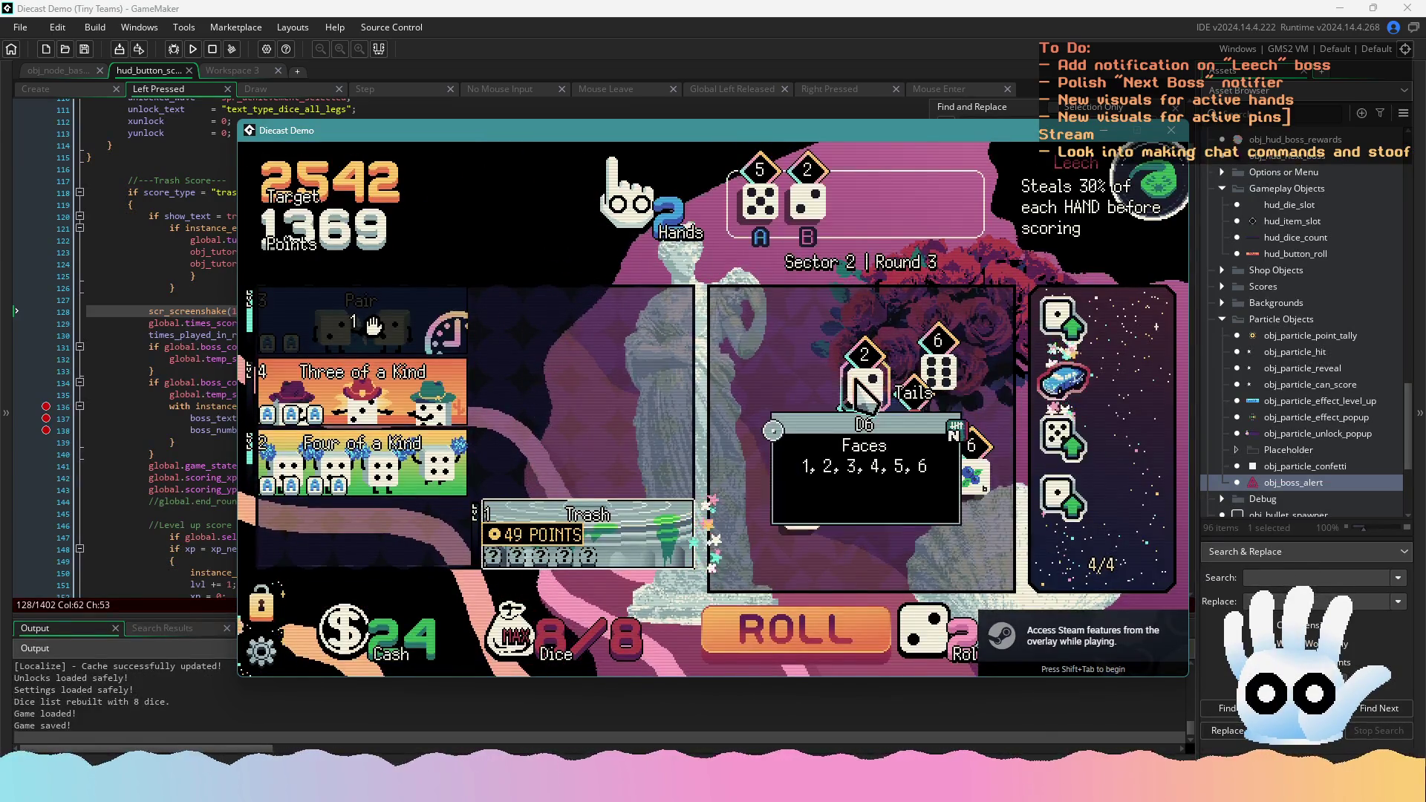
left_click(864, 380)
Roll the rest, add a third 2, score Three of a Kind to see the alert, then stop the game
left_click(847, 642)
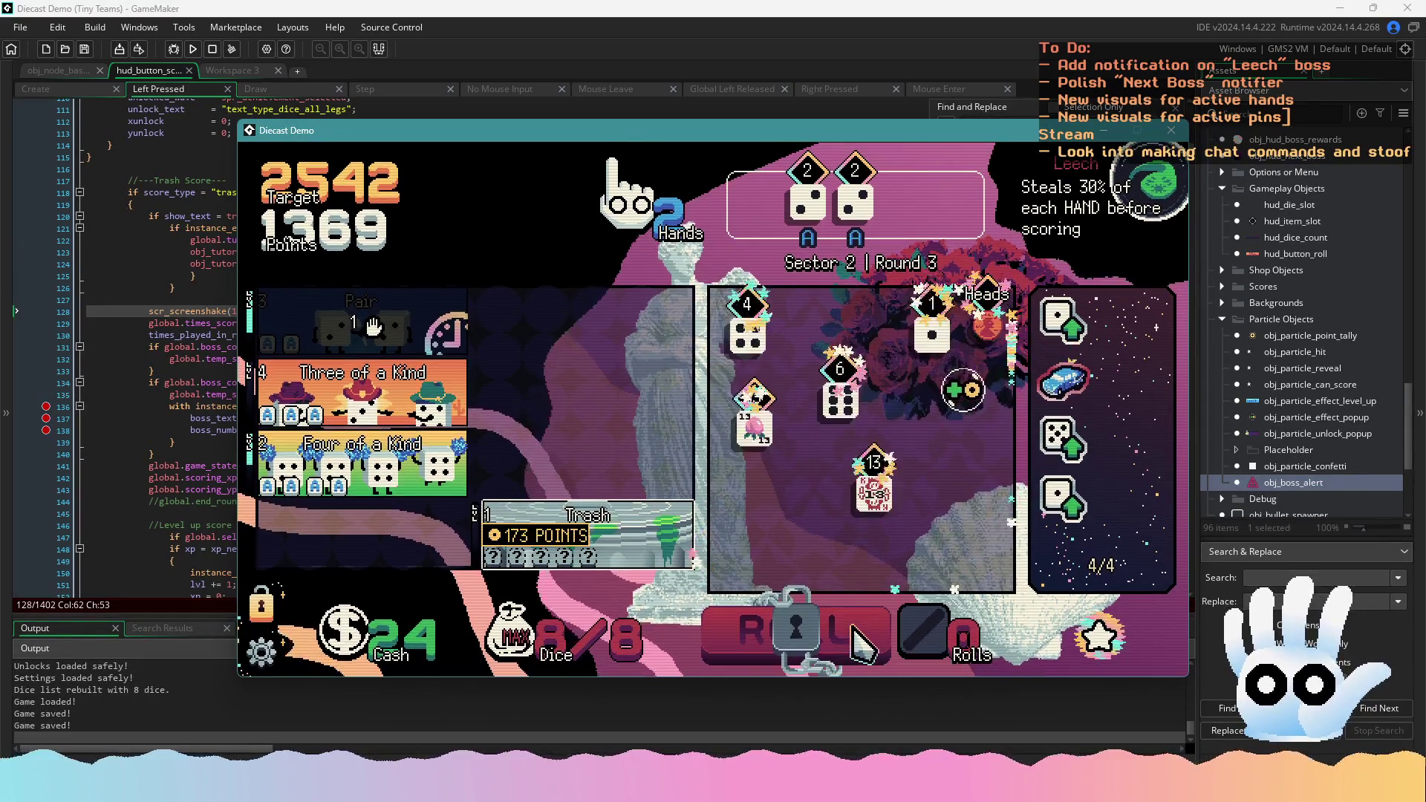
mouse_move(867, 499)
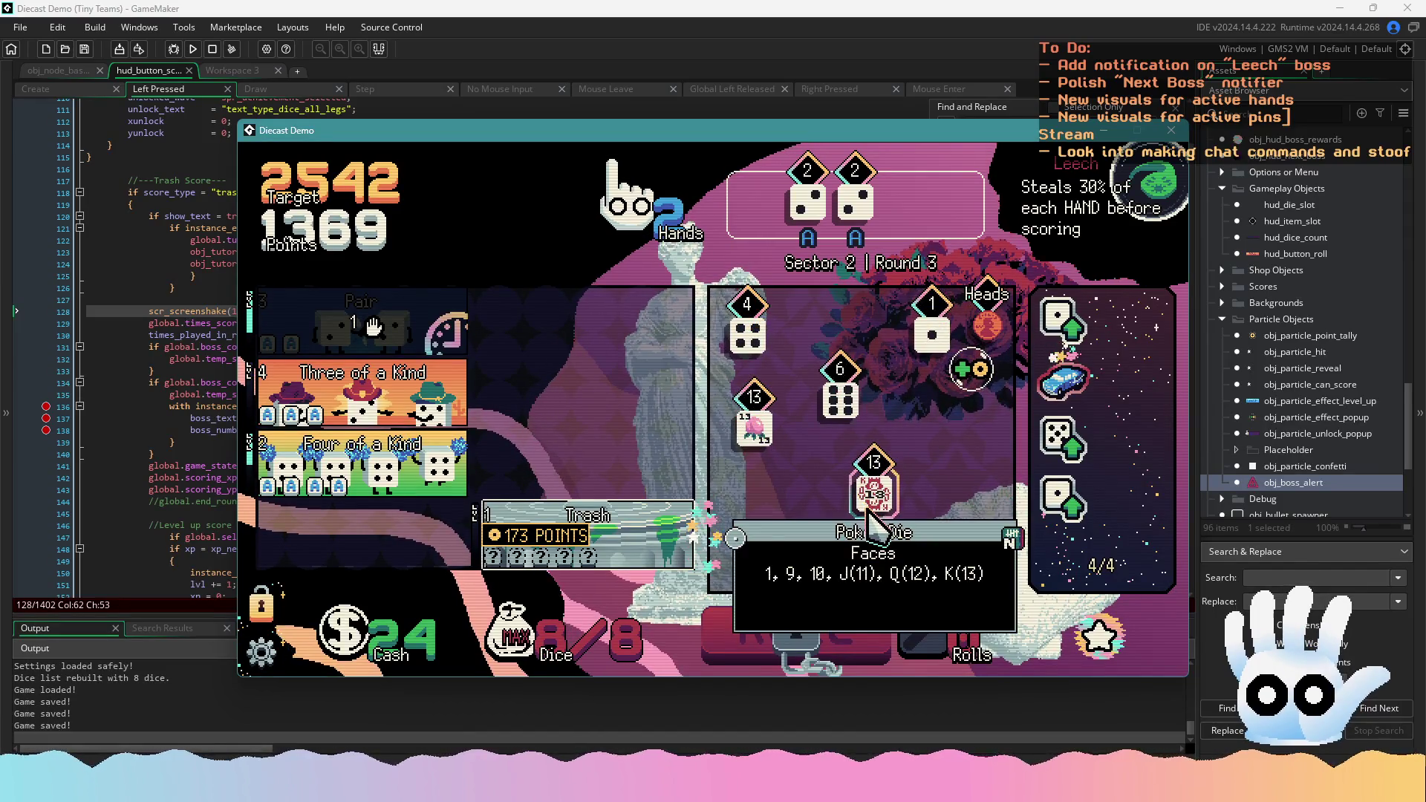
key("F1")
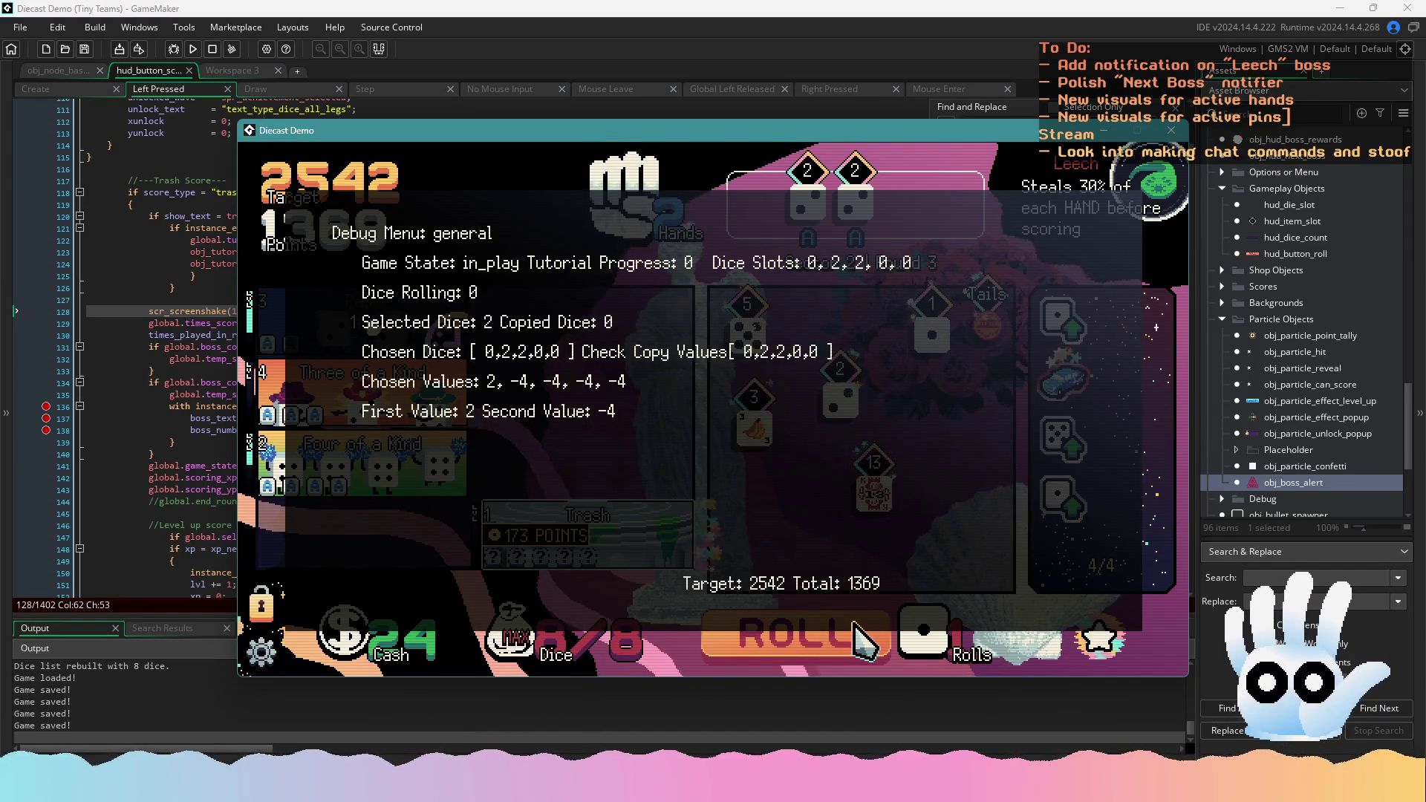
left_click(843, 401)
key("F1")
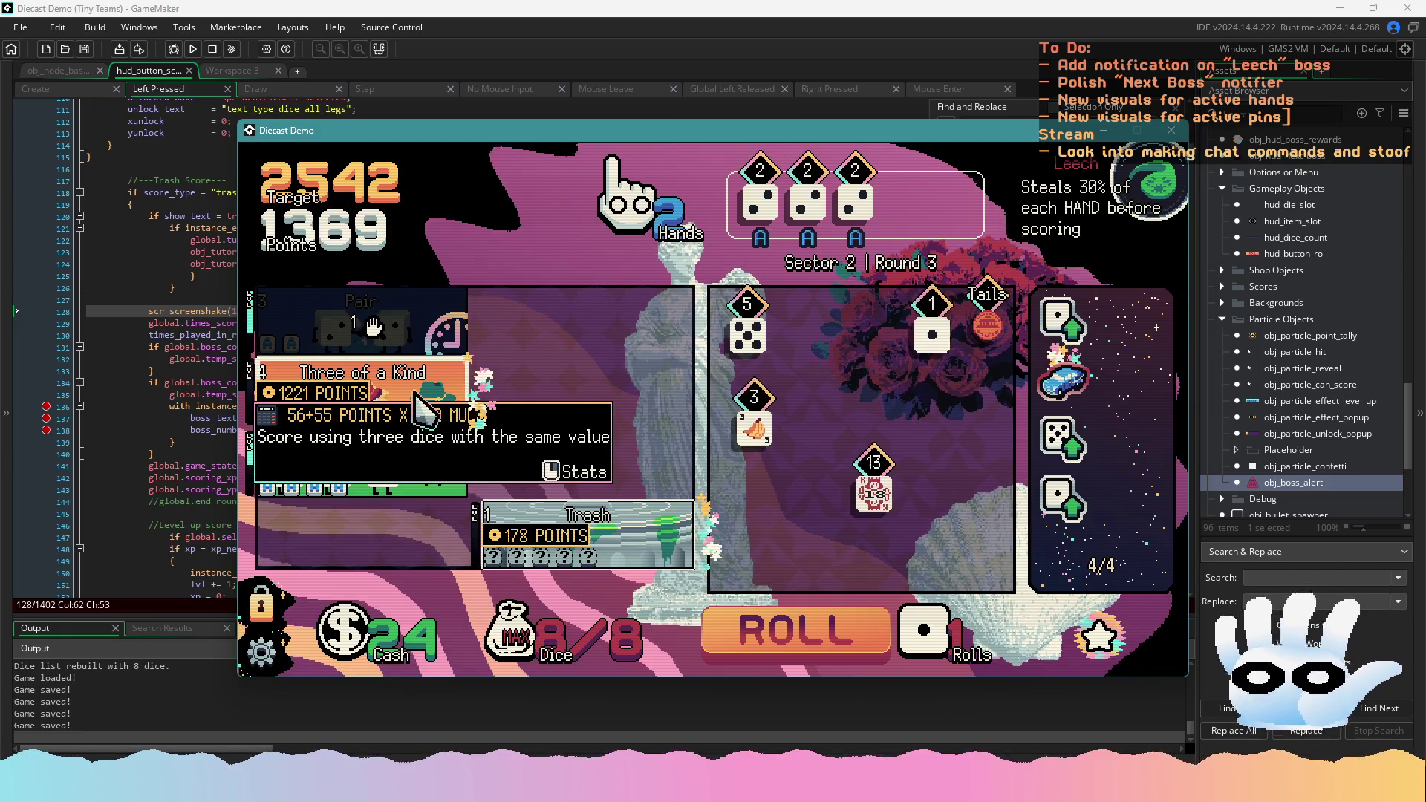
left_click(438, 424)
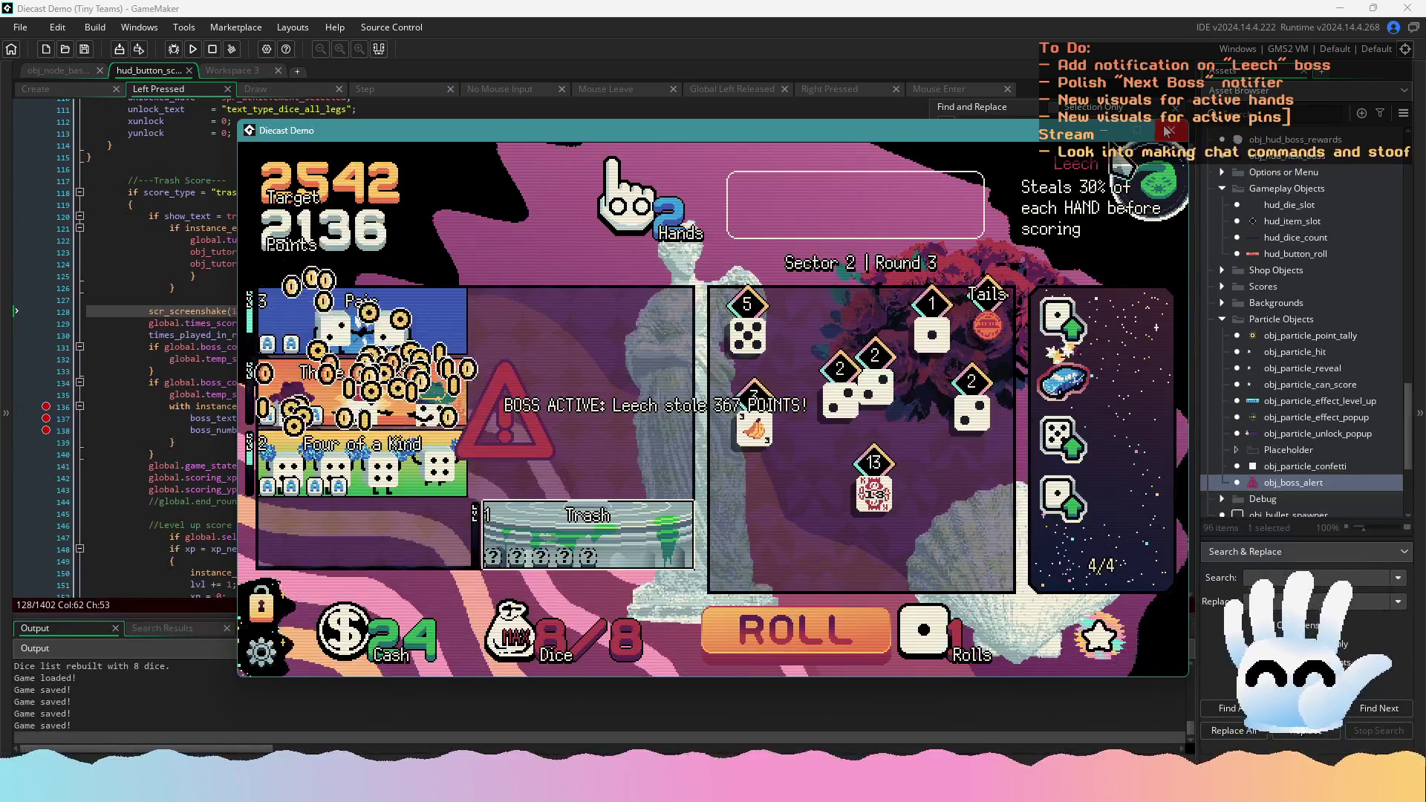
key("Escape")
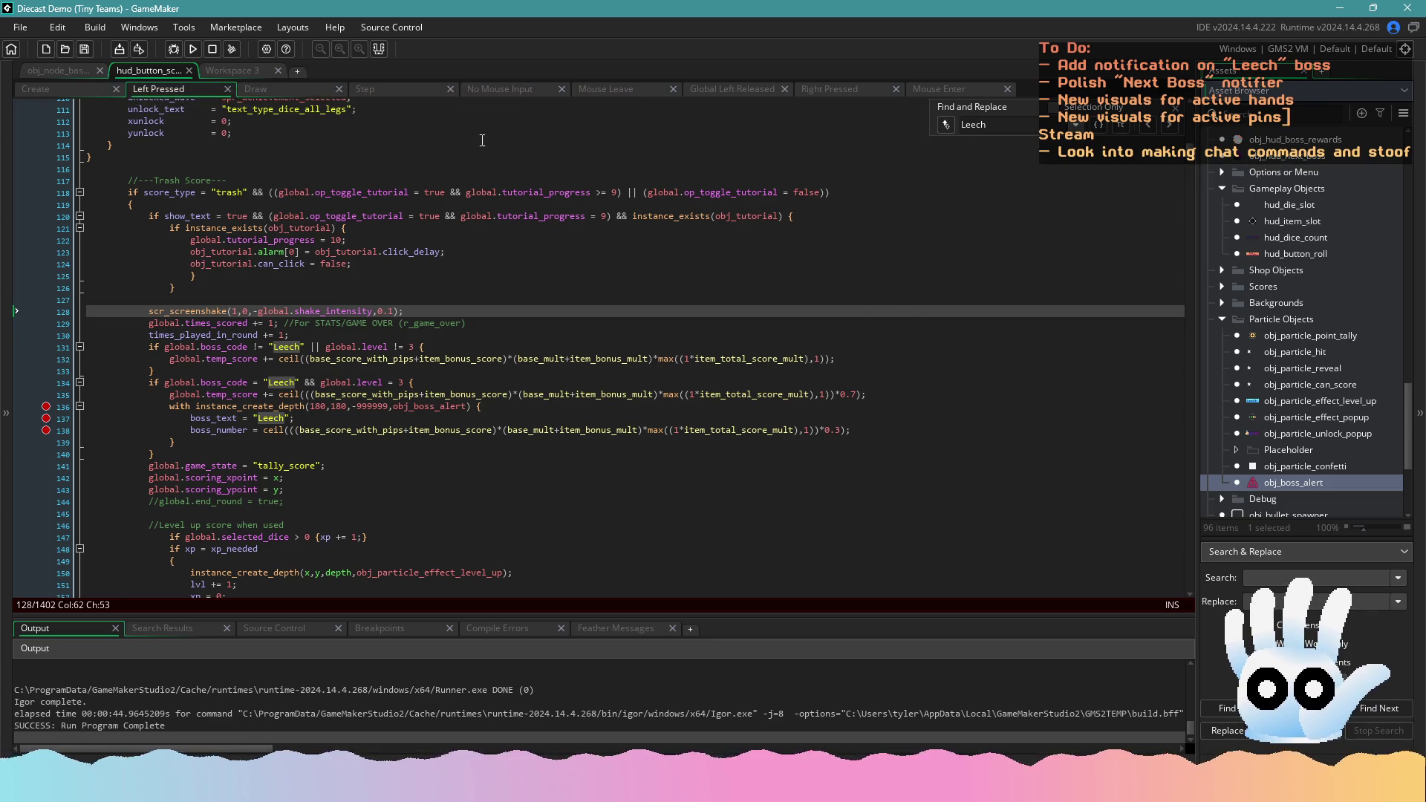
Open the boss alert object's workspace and review its Create and Step event code
left_click(260, 73)
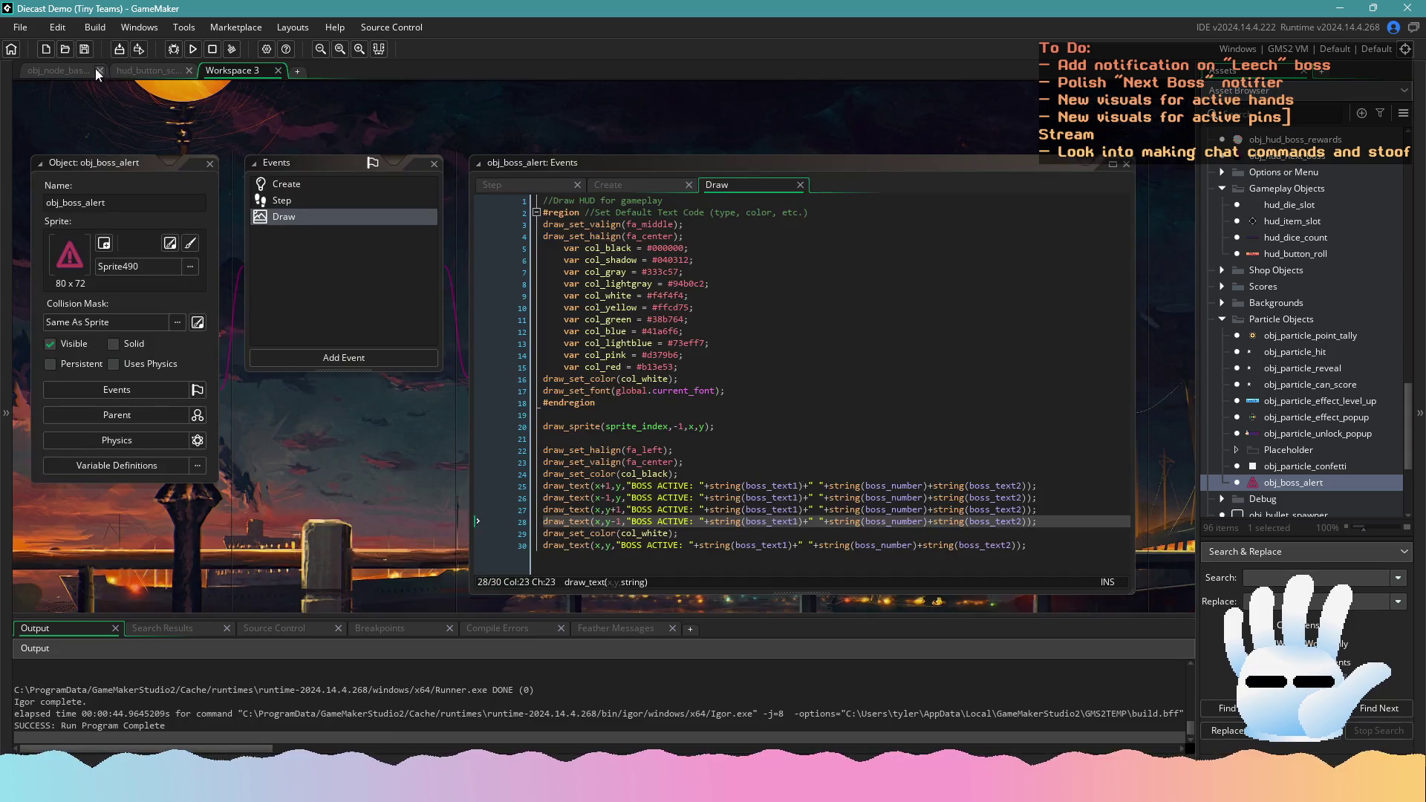
left_click(93, 70)
left_click(228, 68)
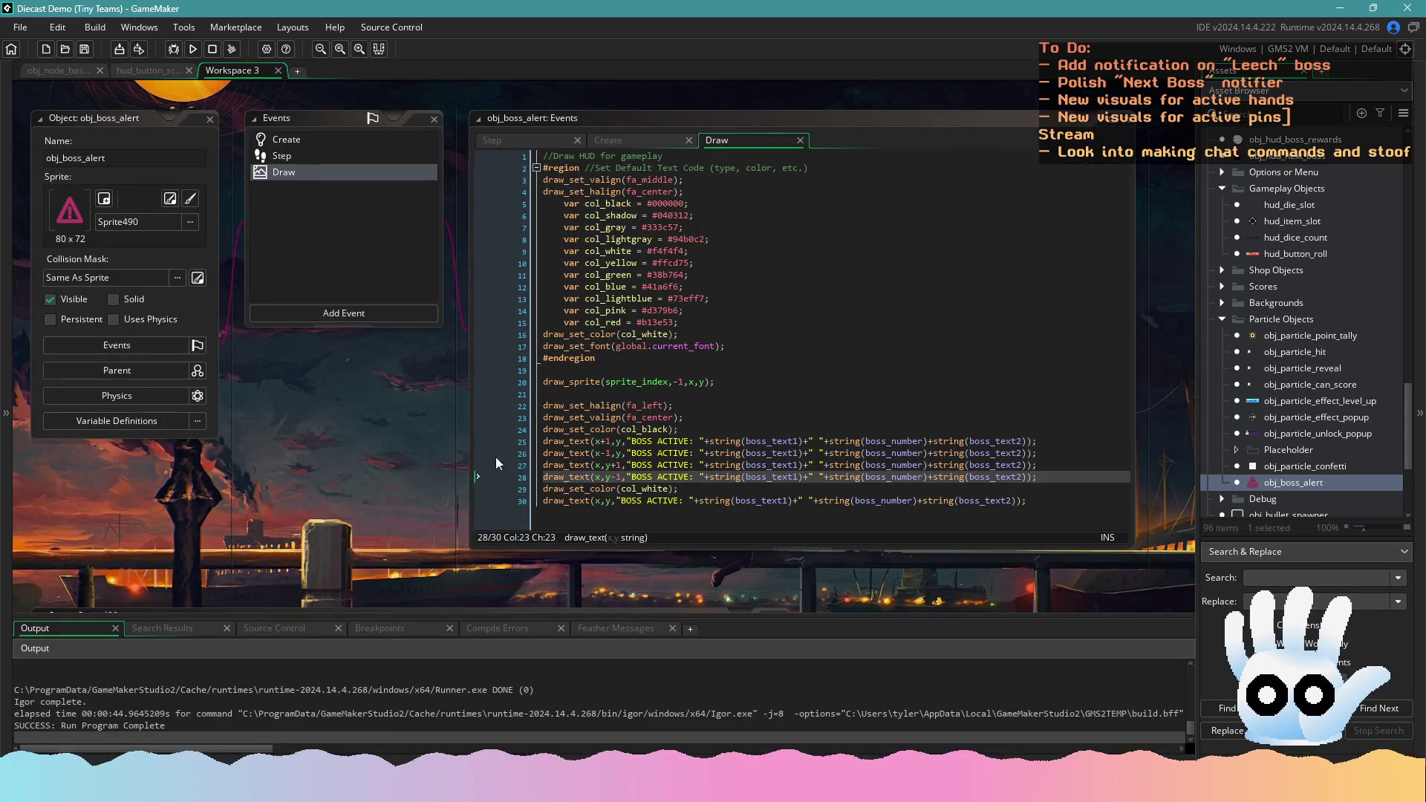
left_click(286, 141)
left_click(300, 153)
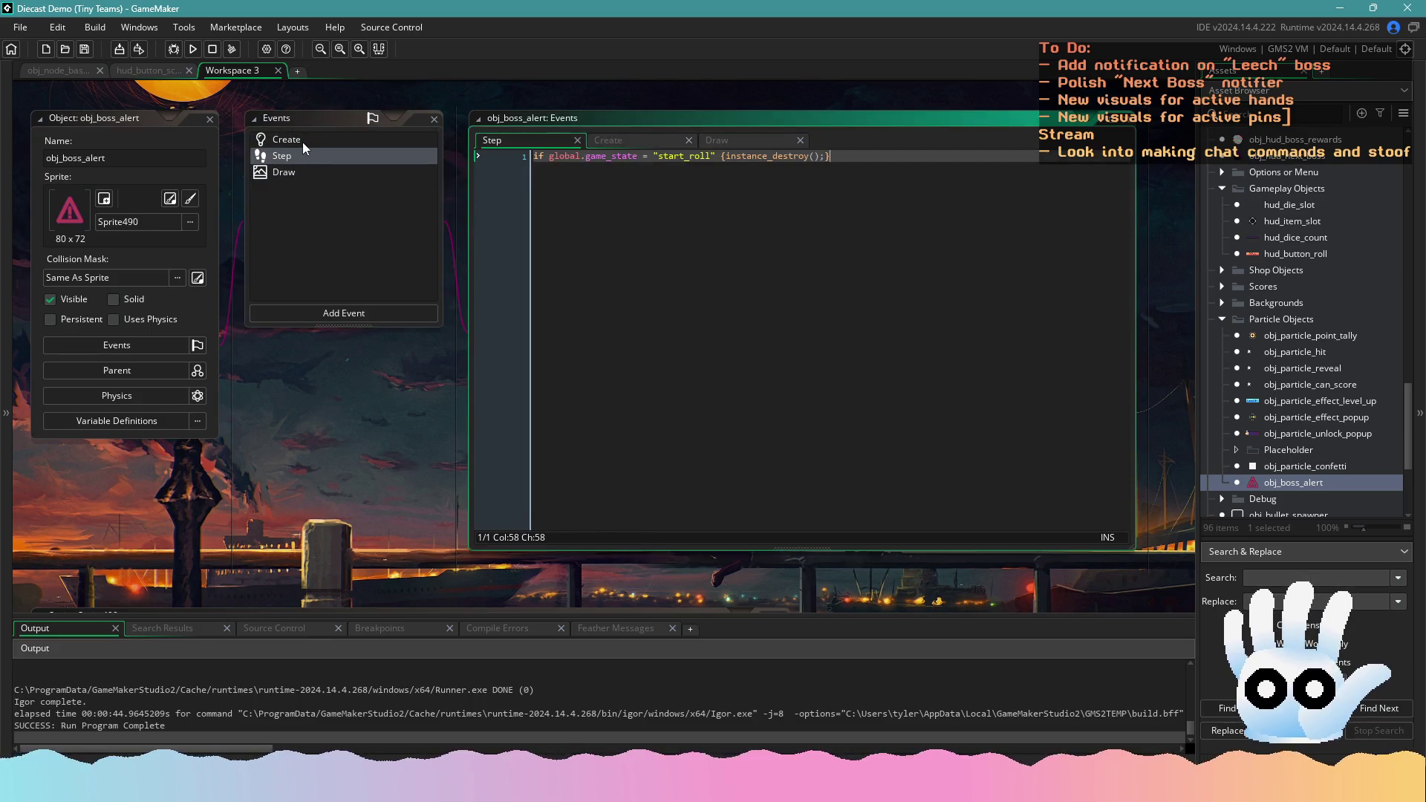
left_click(301, 141)
left_click(715, 219)
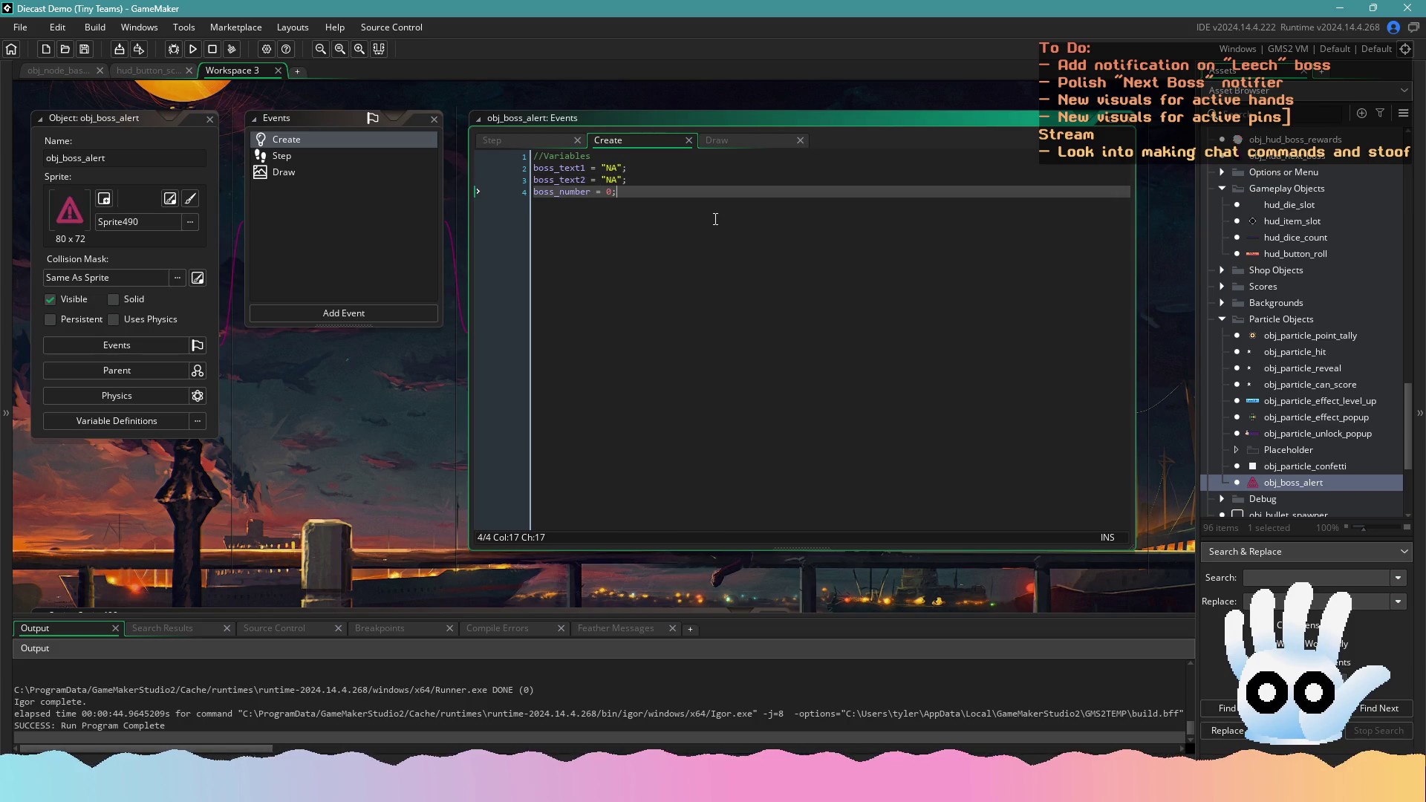
left_click(346, 158)
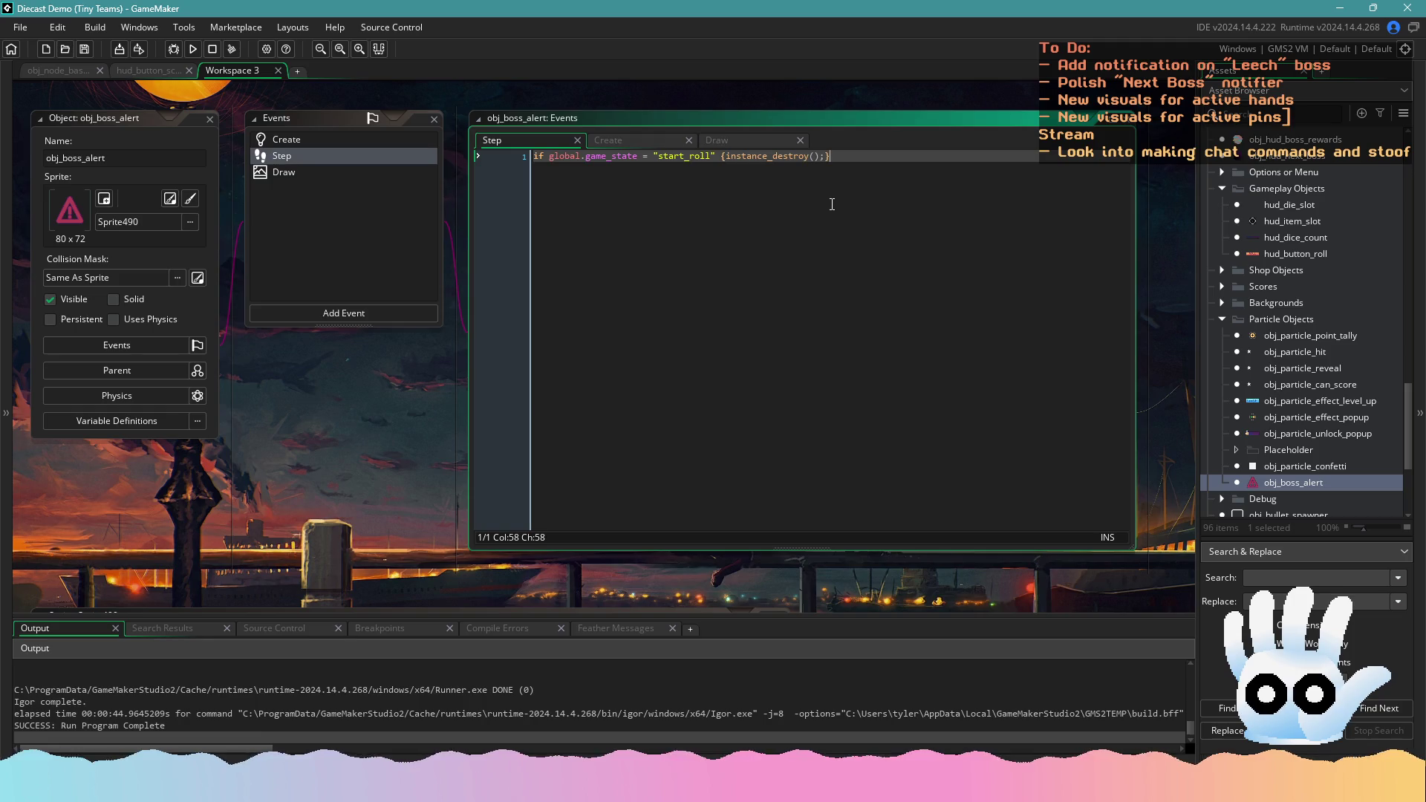
Add x = 320; and a y = 180; line below the Step event's destroy check and save
key("Return")
key("Return")
type("x")
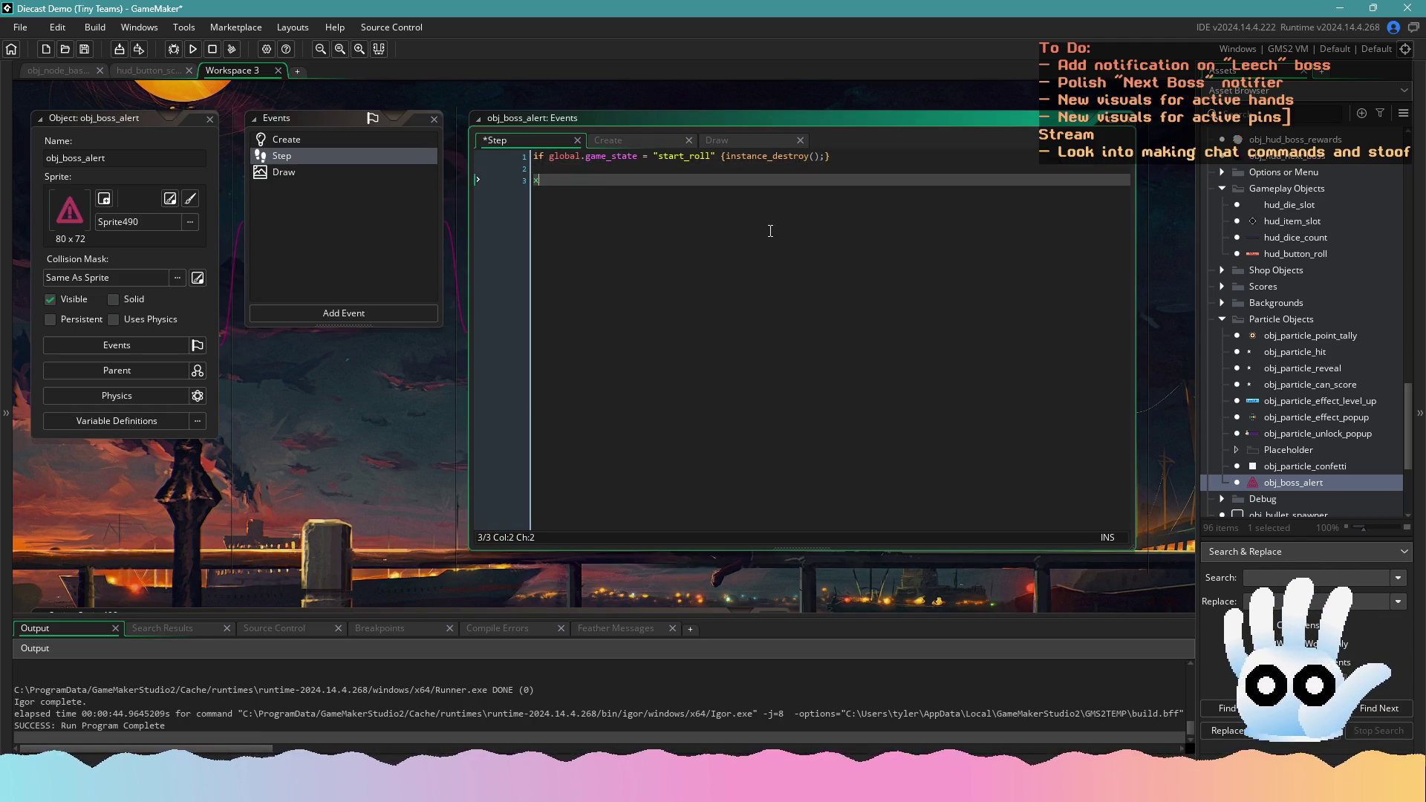
type(" = ")
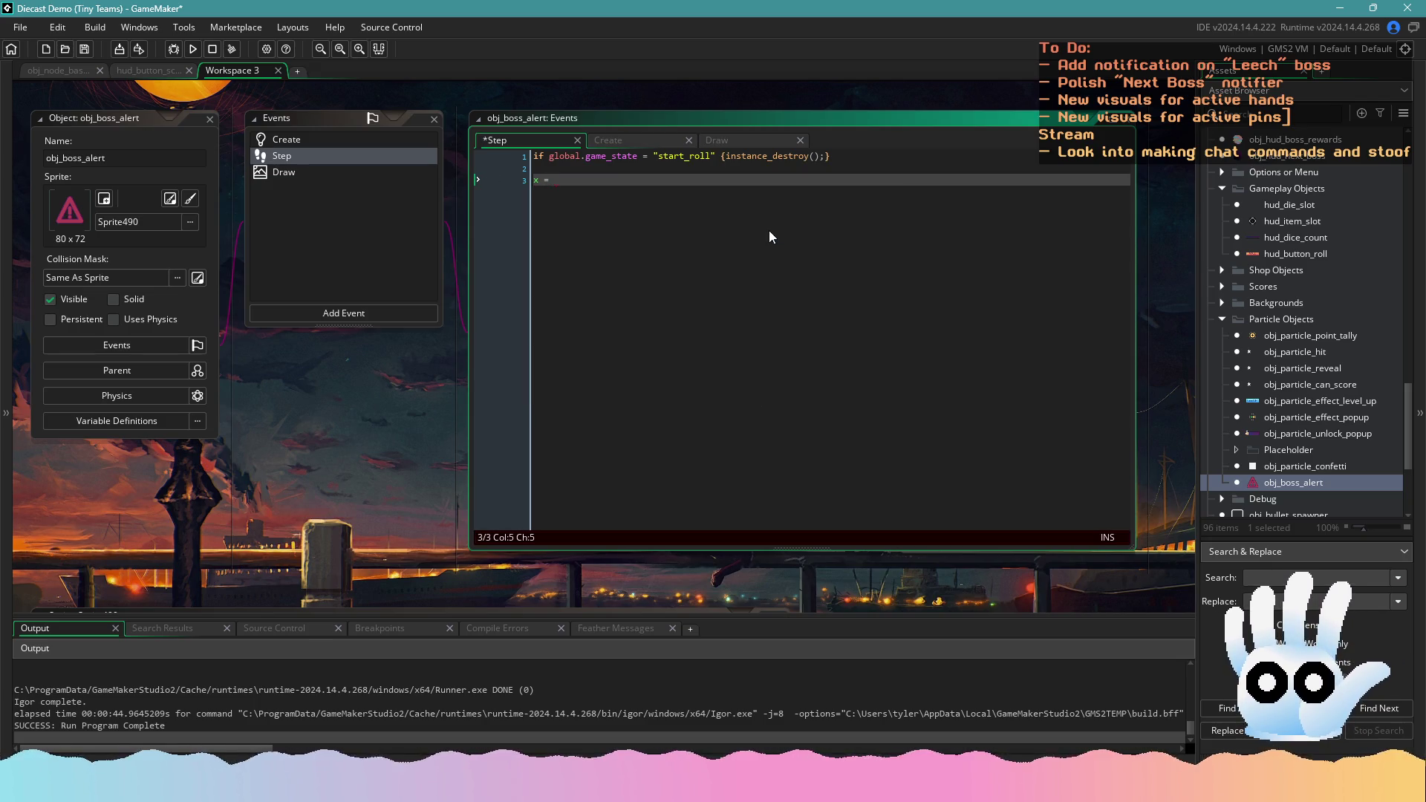
type("320;")
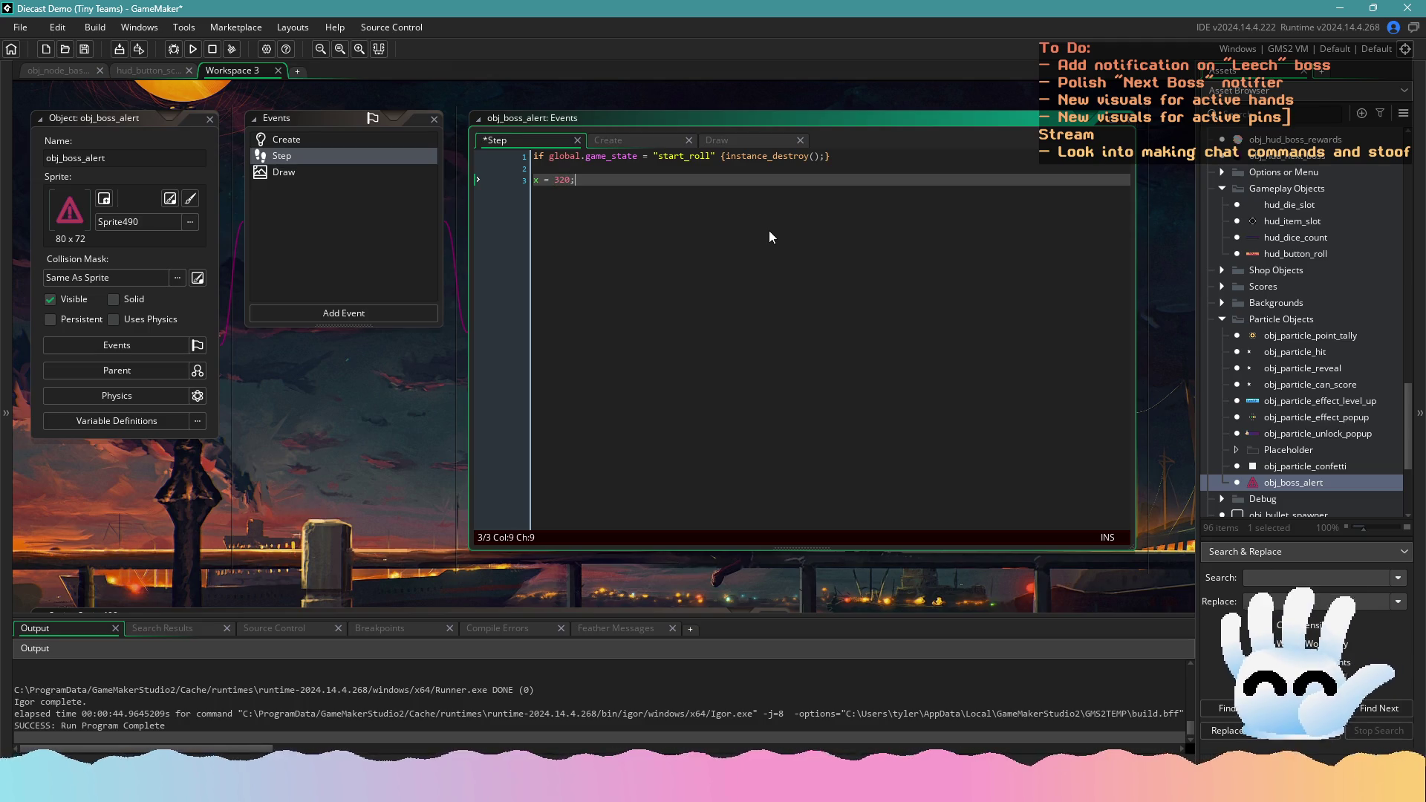
key("Return")
type("y =")
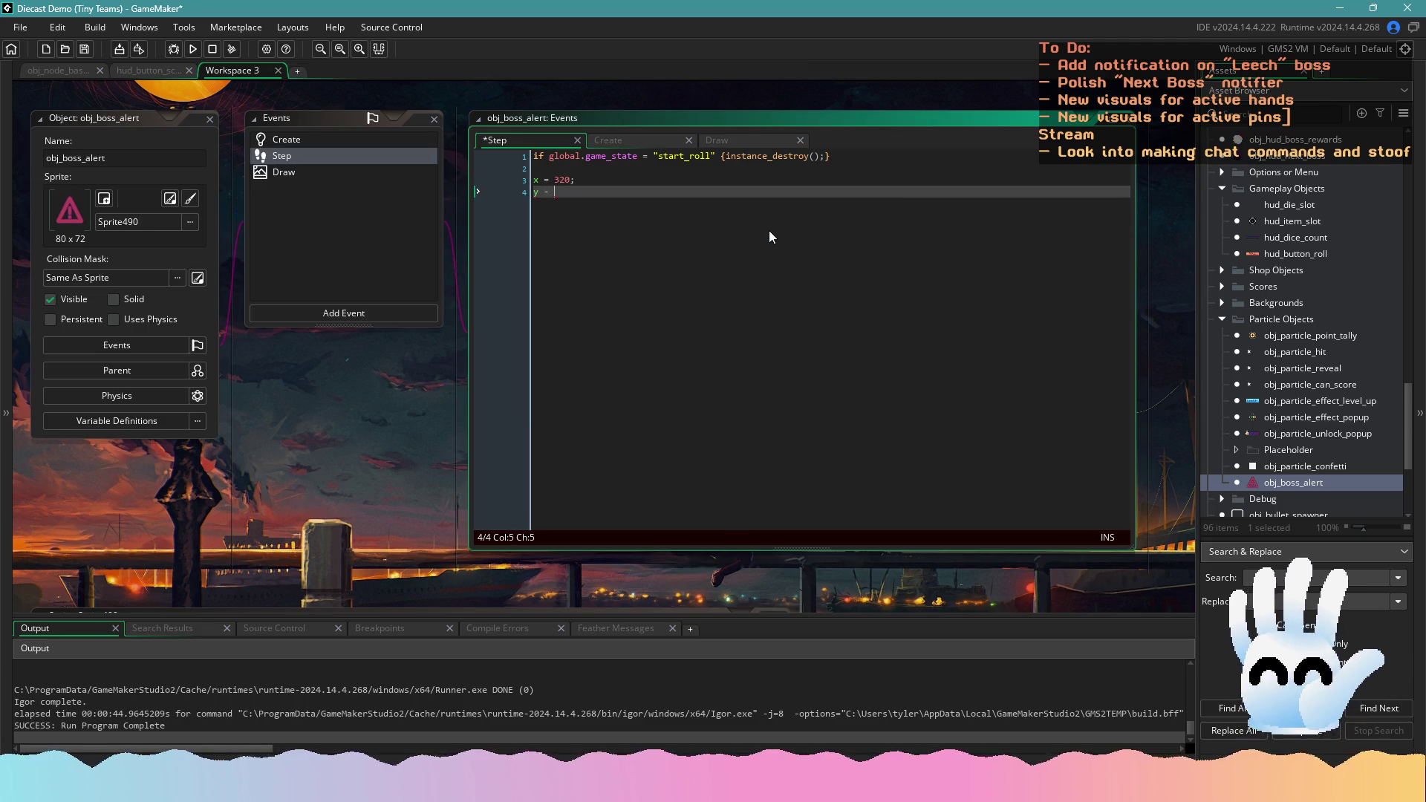
key("BackSpace")
key("BackSpace")
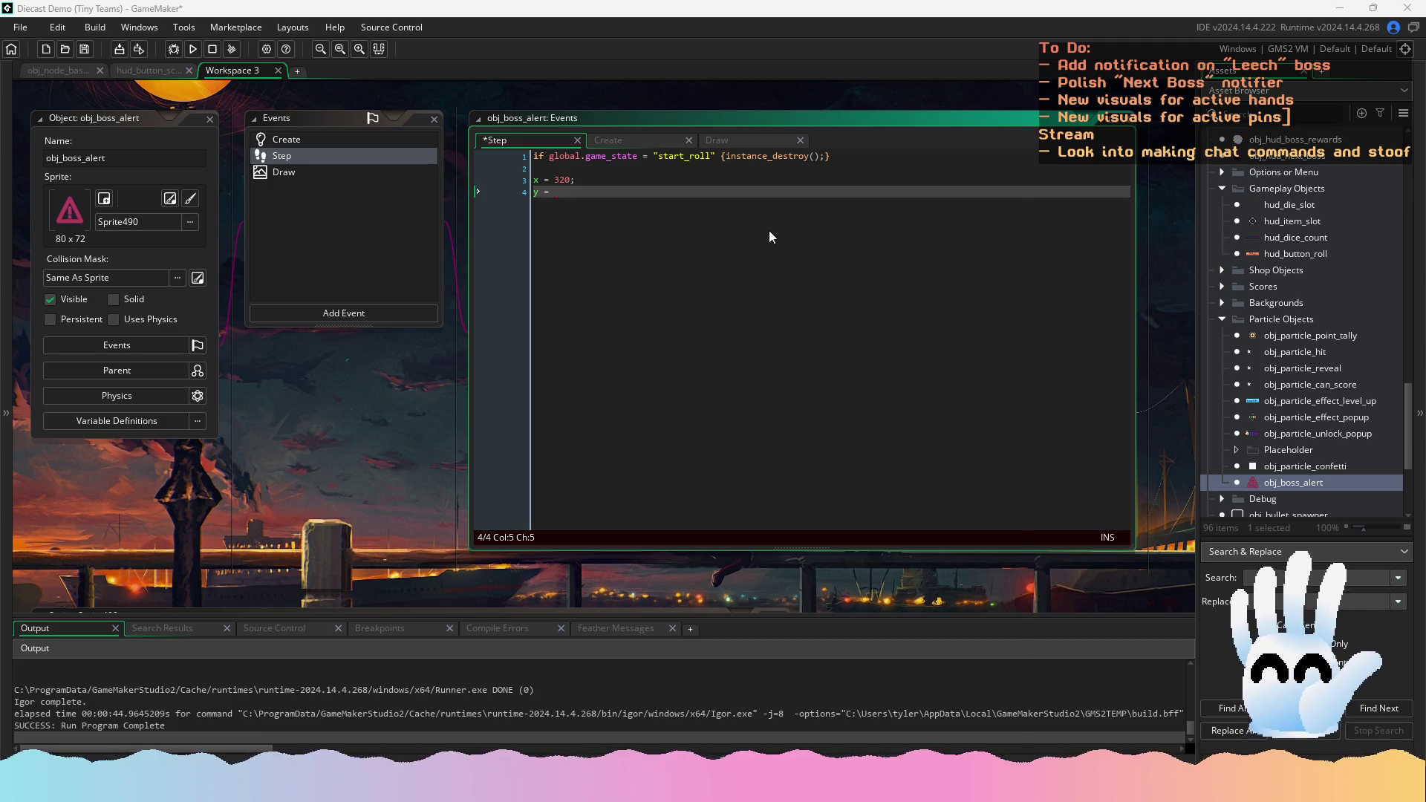
key("super")
type("calc")
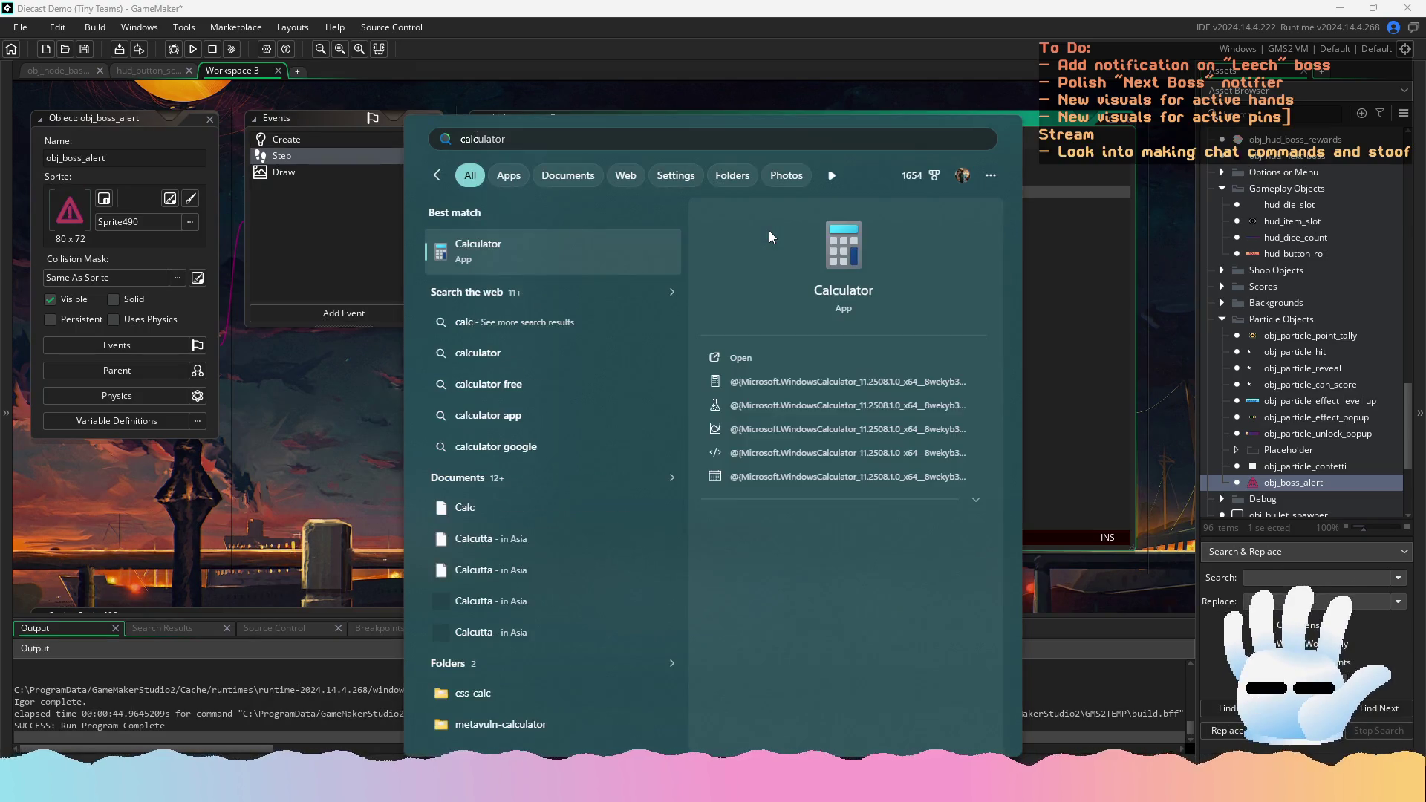
key("Escape")
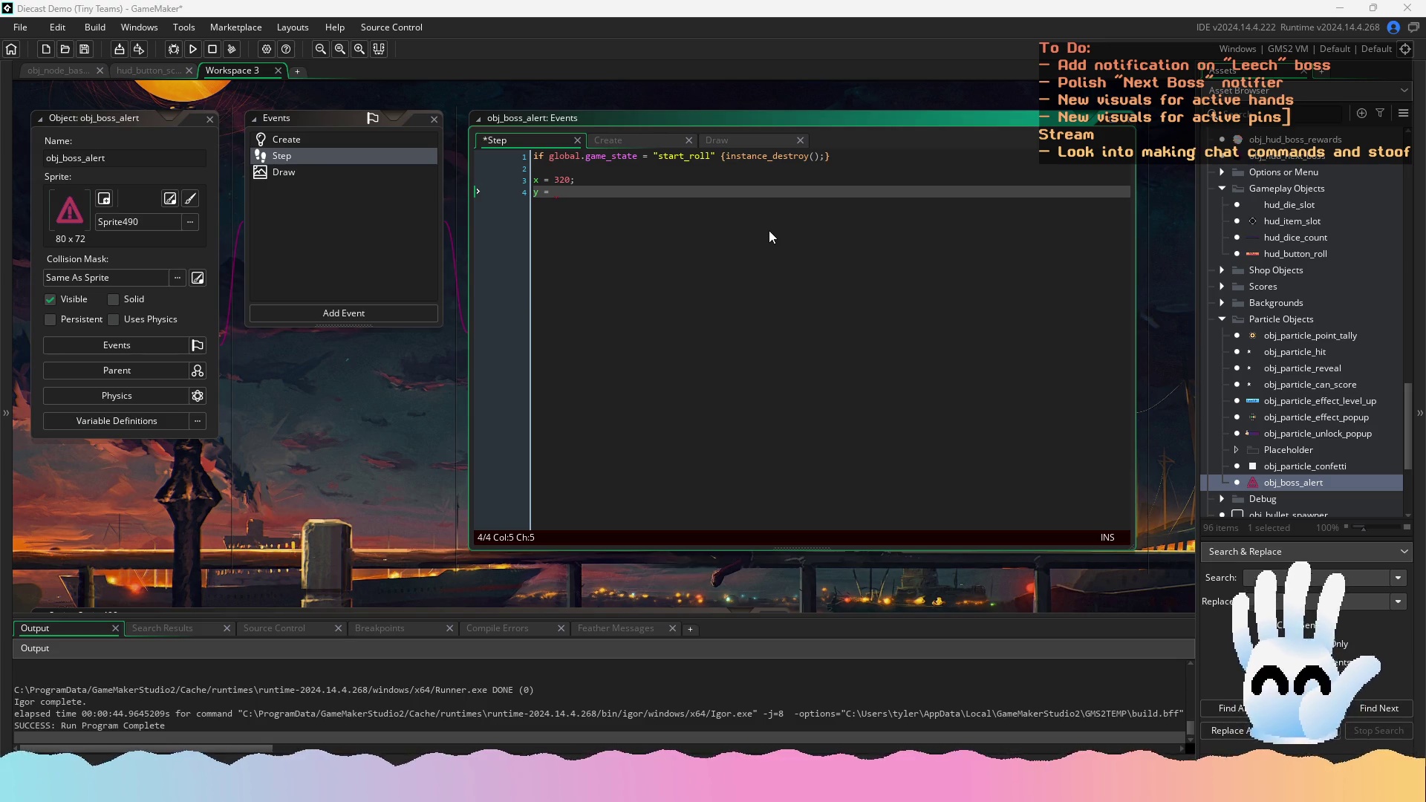
left_click(770, 237)
type("180;")
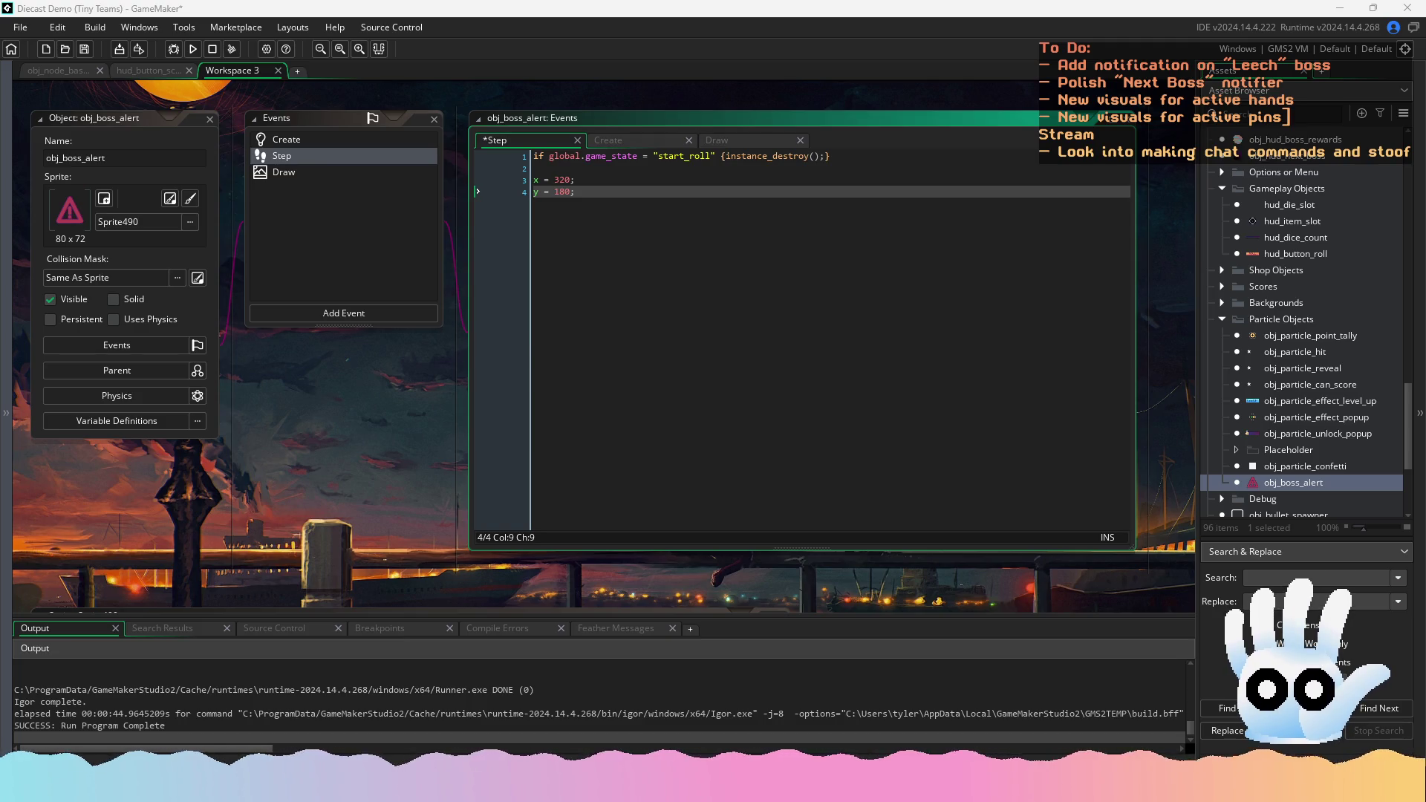
left_click(646, 218)
key("ctrl+s")
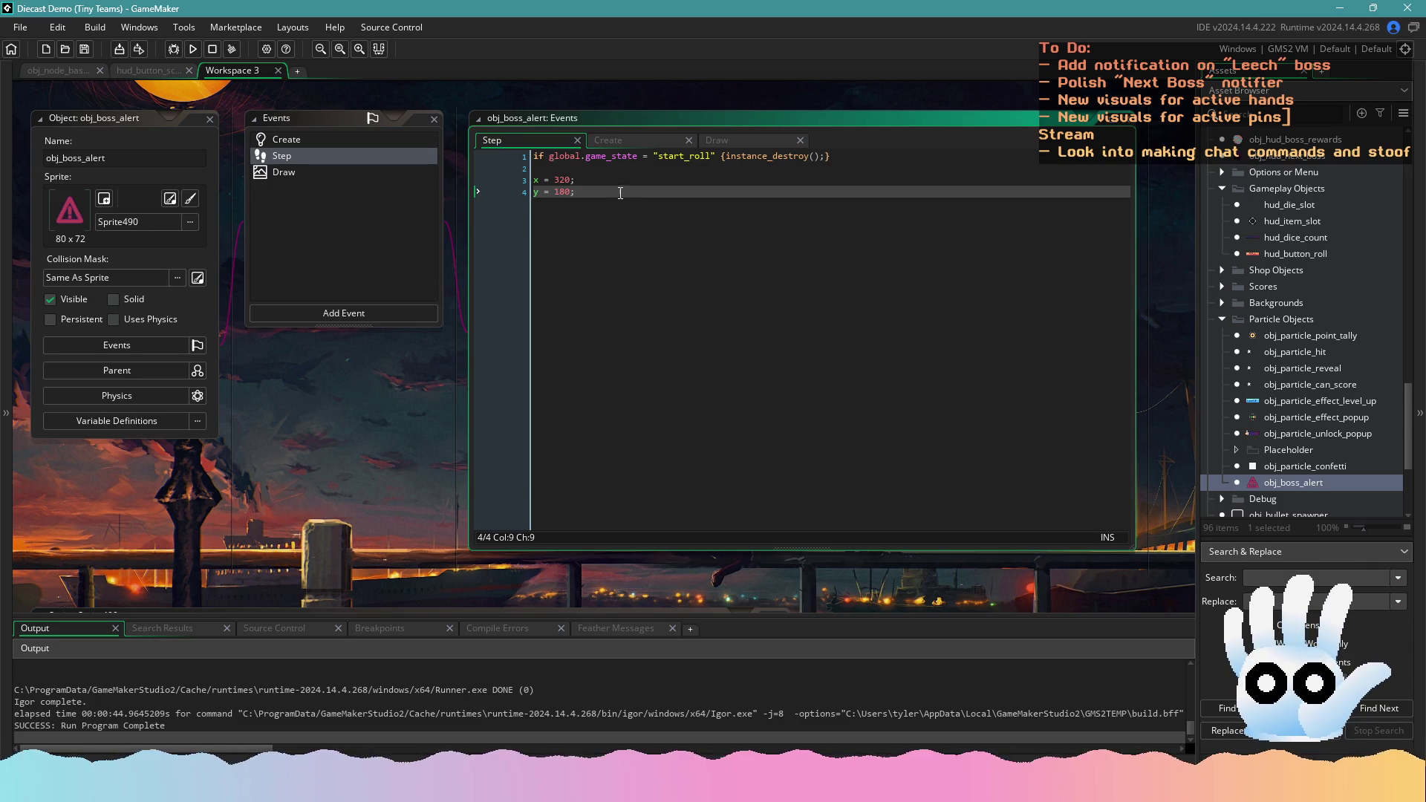
Change the Step event's y value from 180 to 96 and save
double_click(563, 192)
type("96")
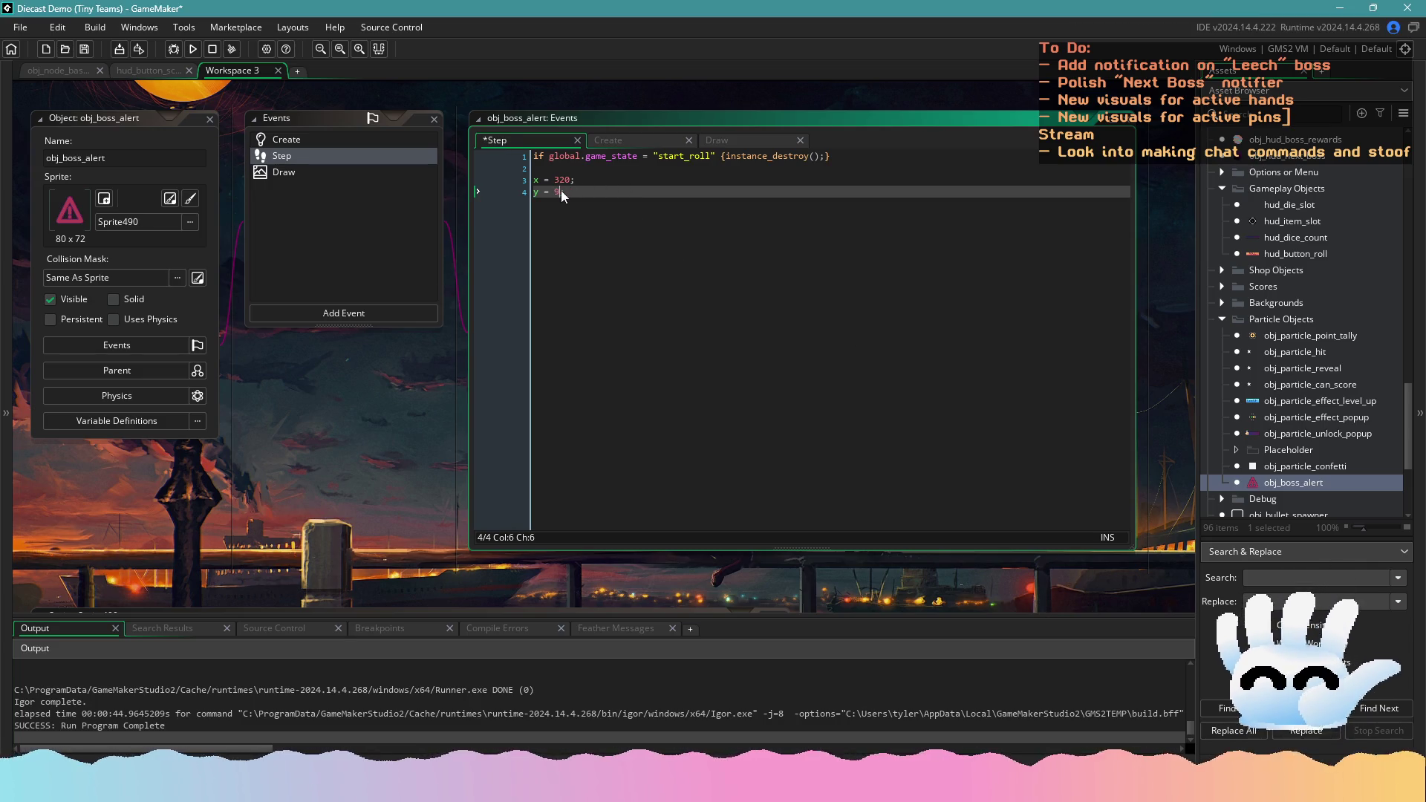
key("ctrl+s")
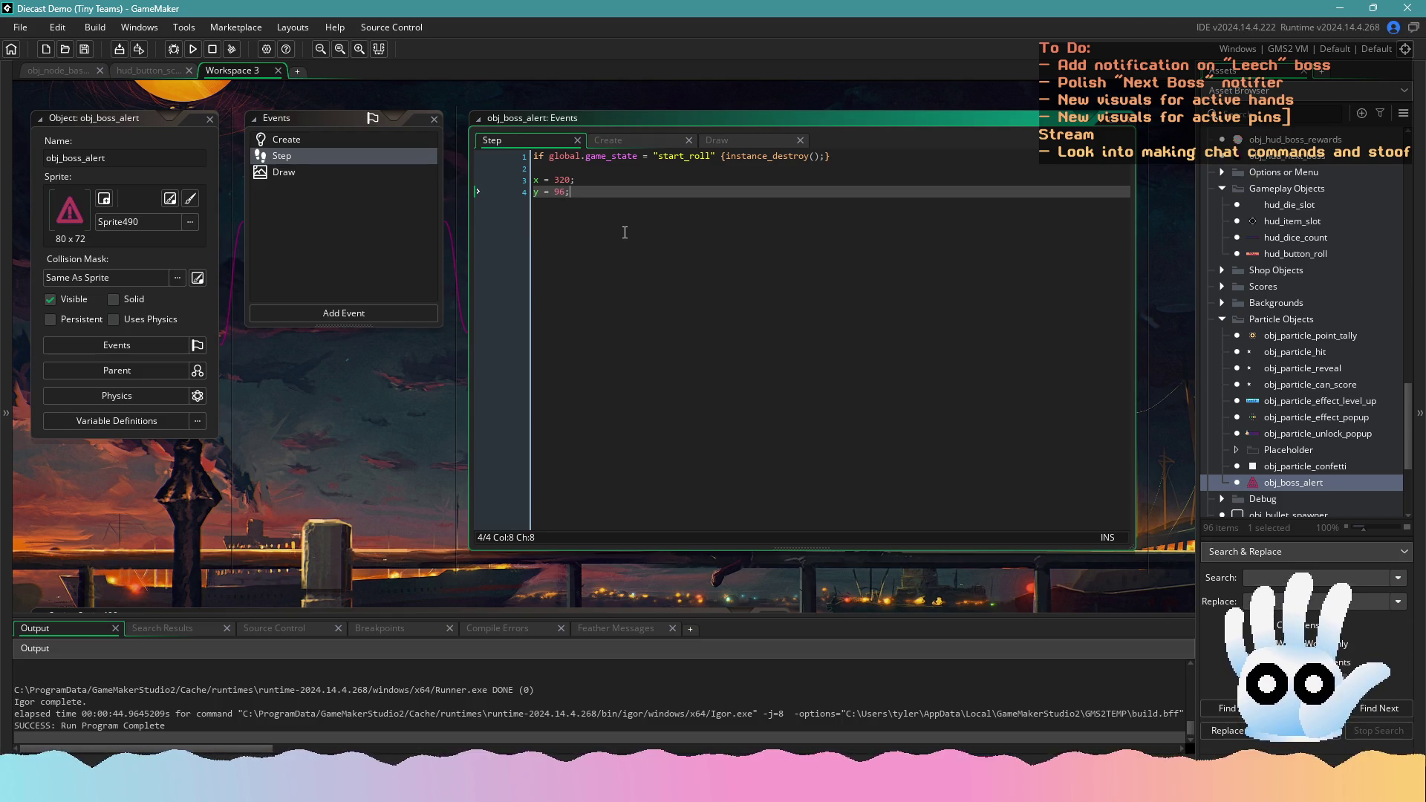
left_click(380, 166)
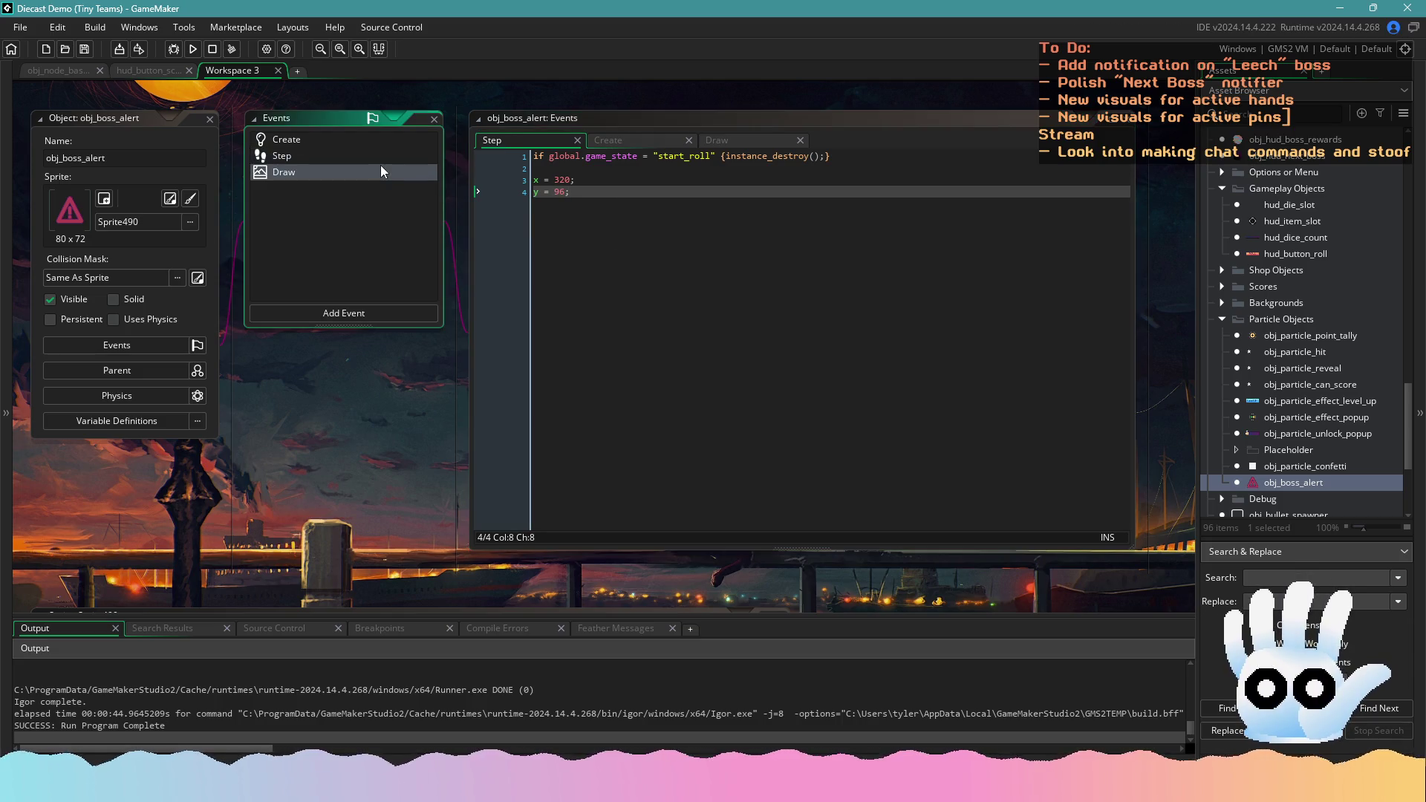
left_click(610, 214)
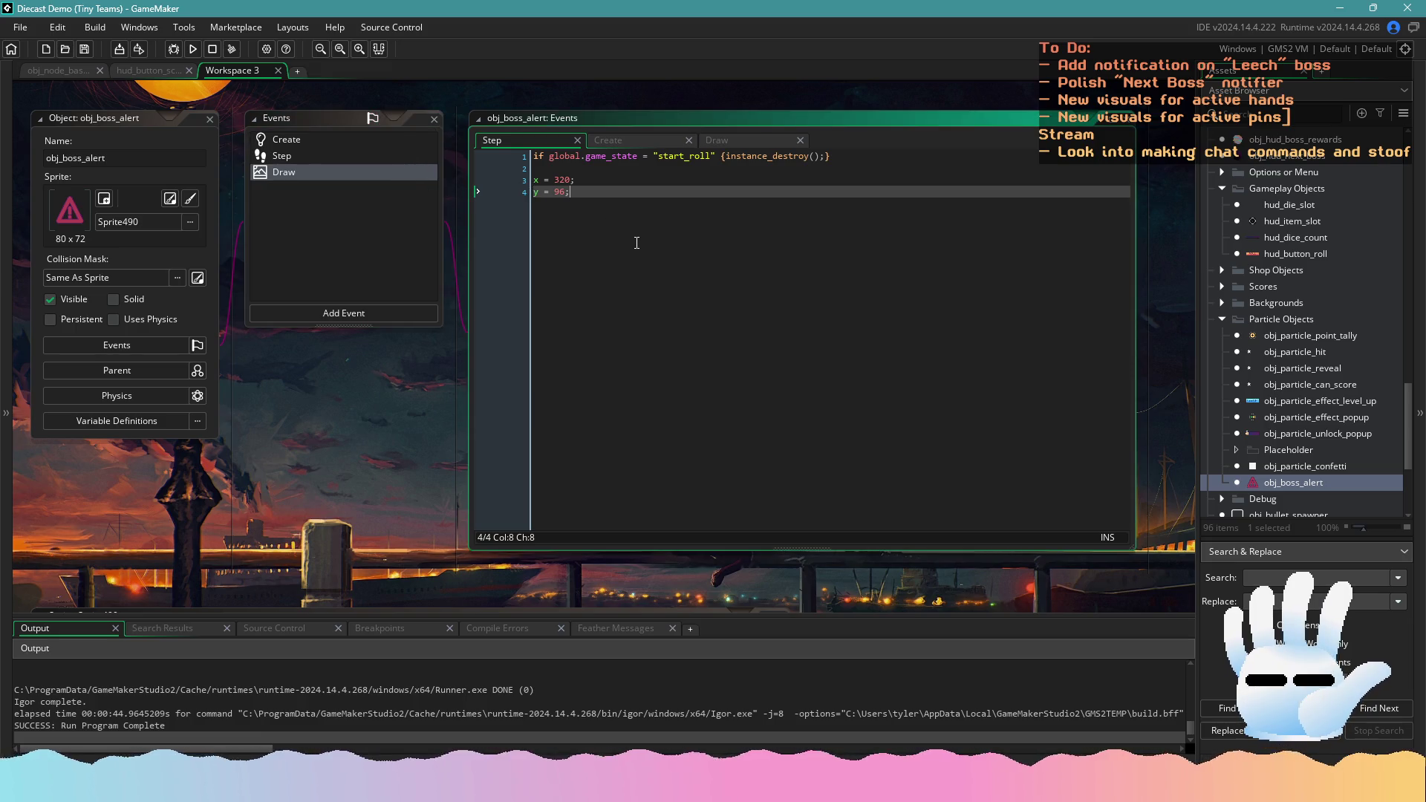
Declare var yy = 32; below the sprite draw in the Draw event and save
double_click(346, 174)
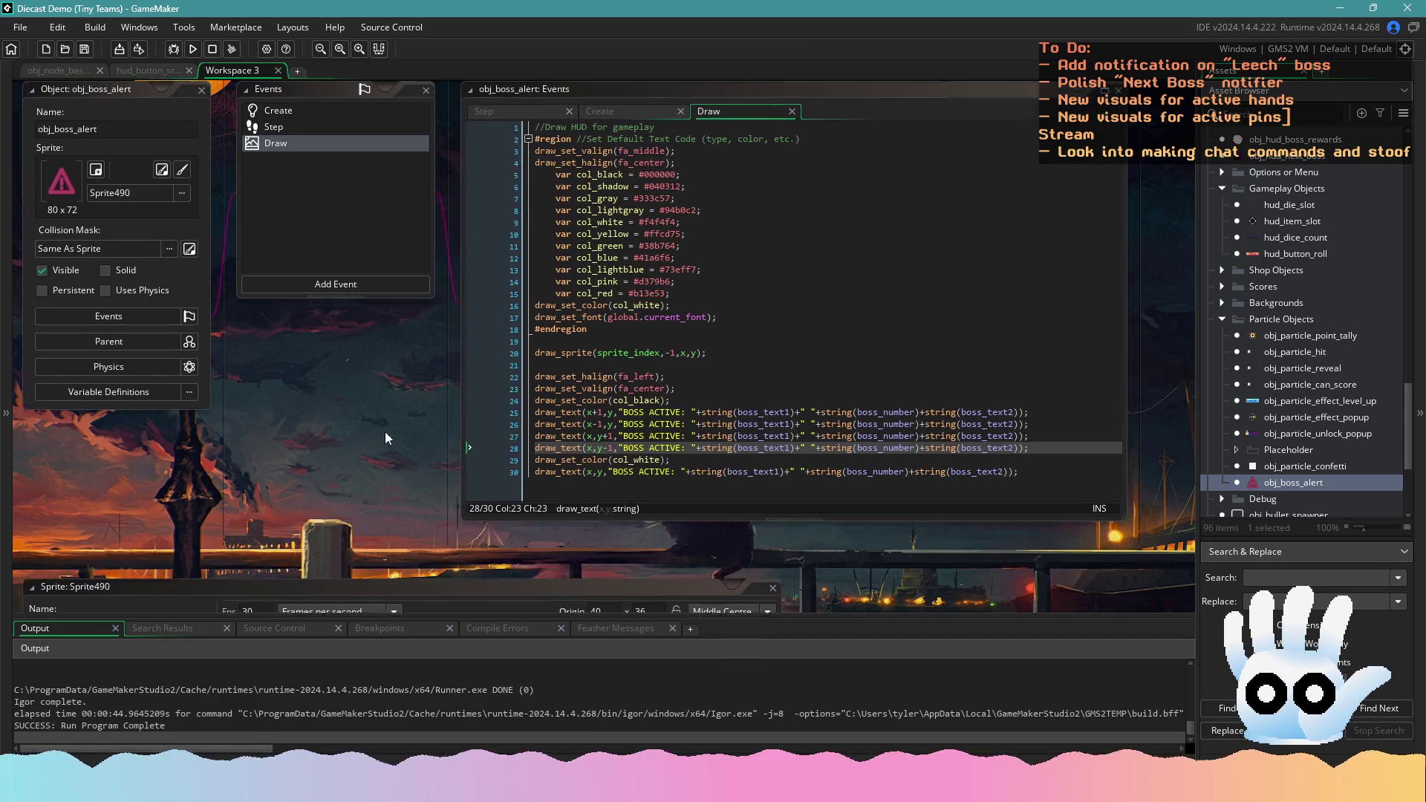
left_click(615, 427)
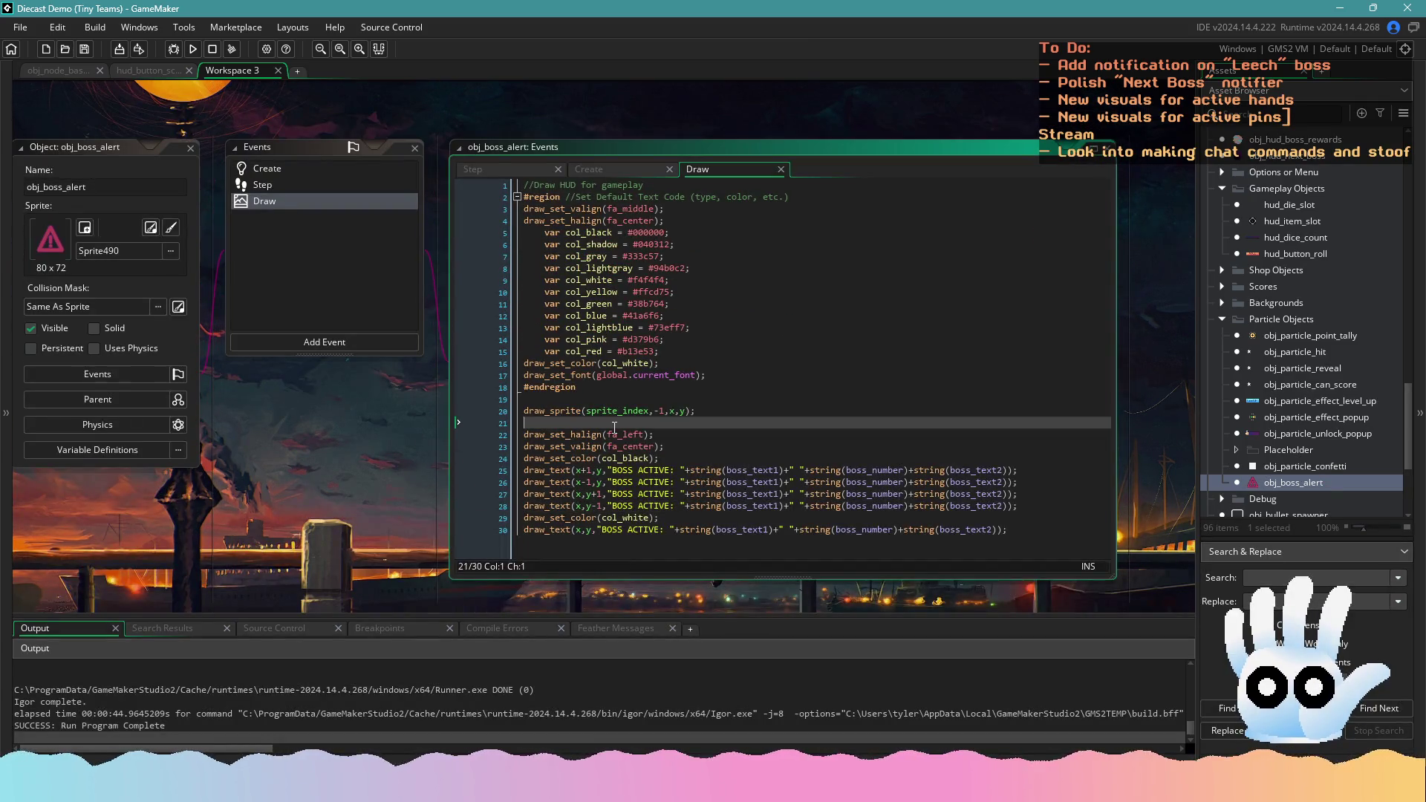
key("Return")
key("Return")
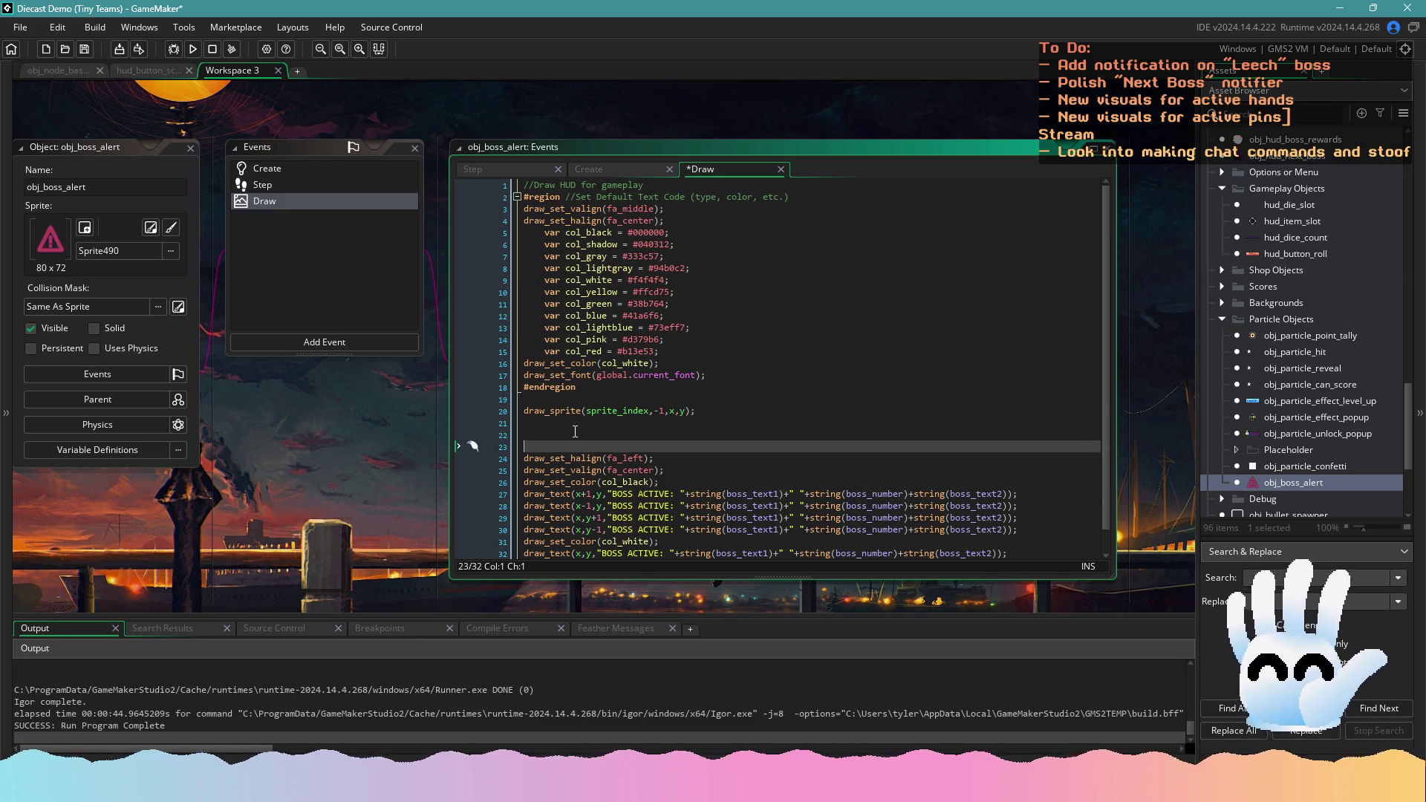
left_click(571, 436)
type("var yy")
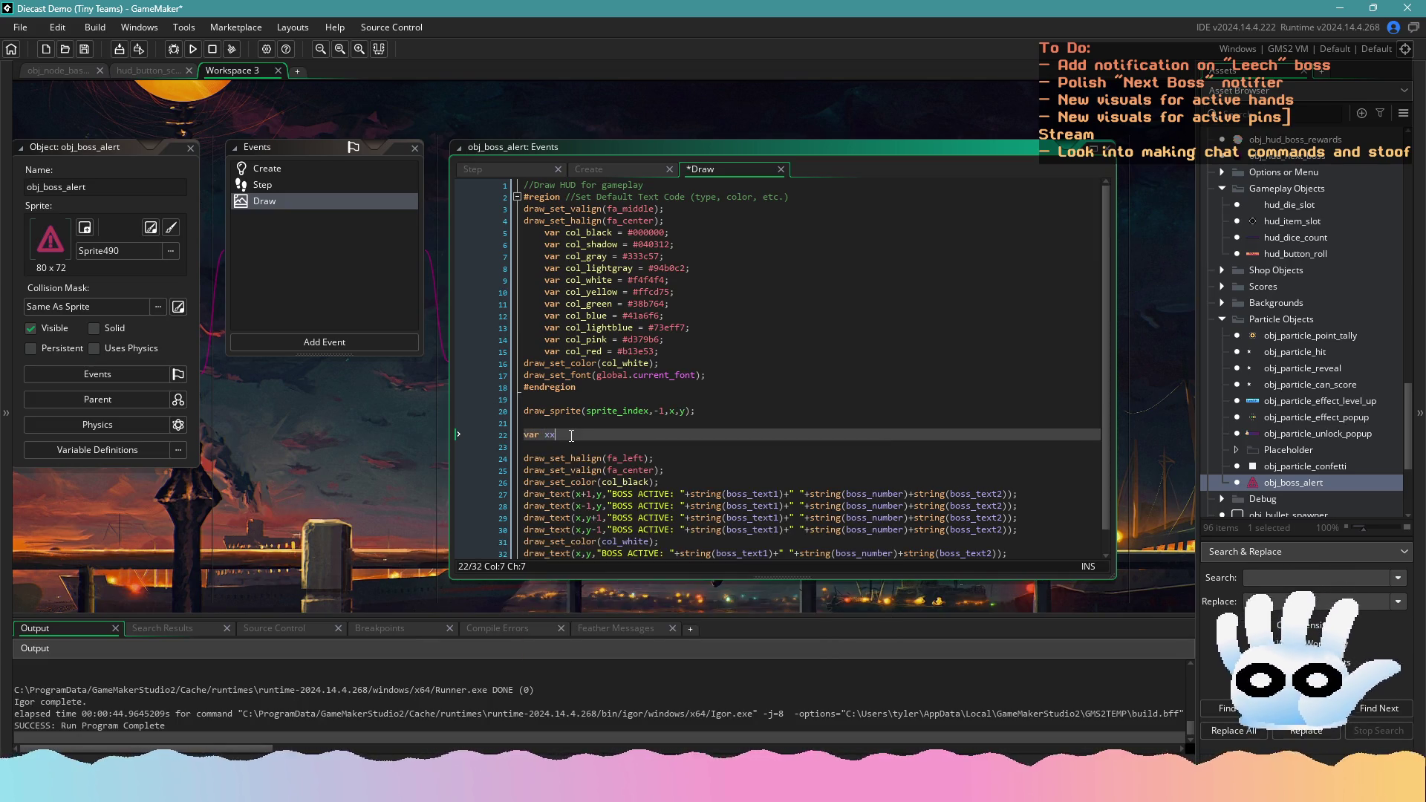
type(" = -32;")
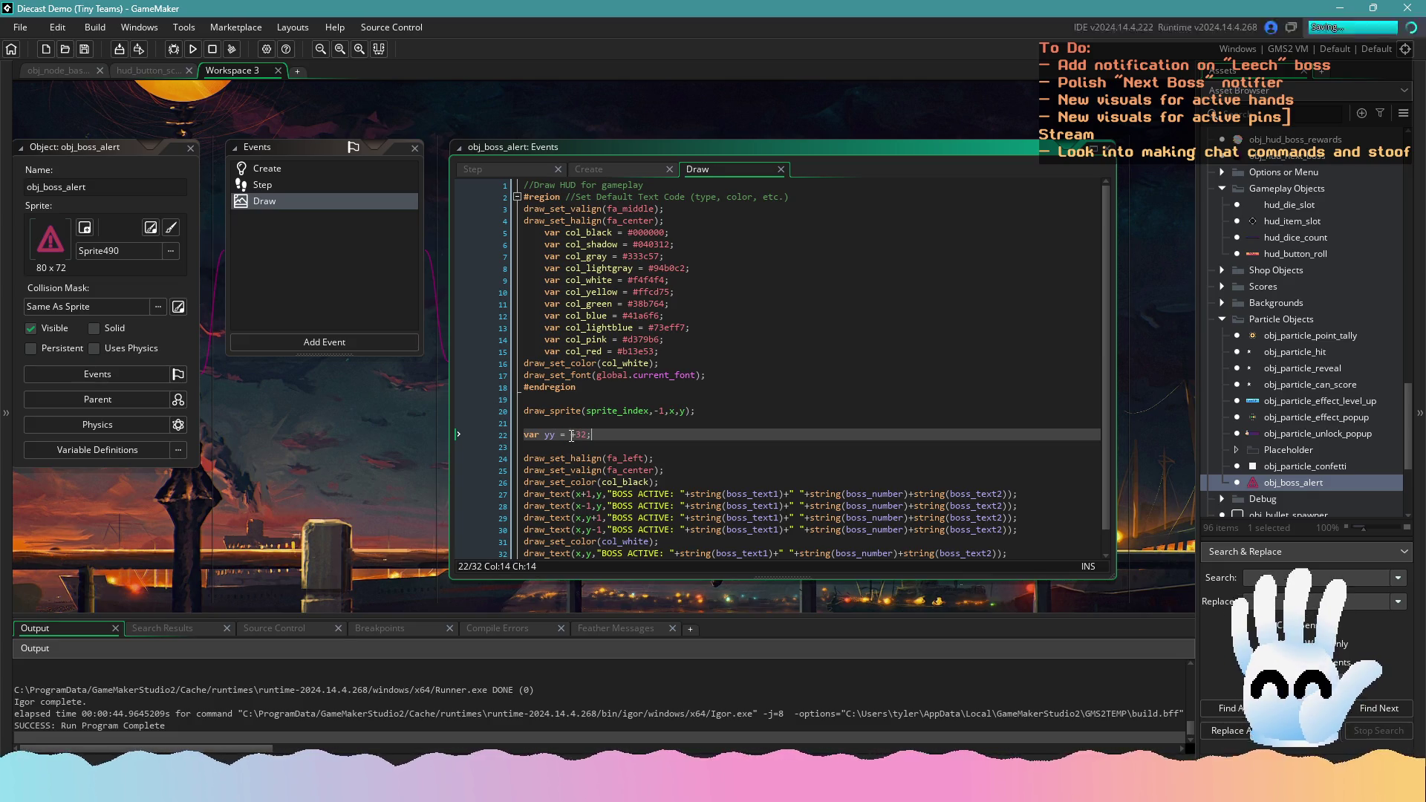
key("BackSpace")
type("32;")
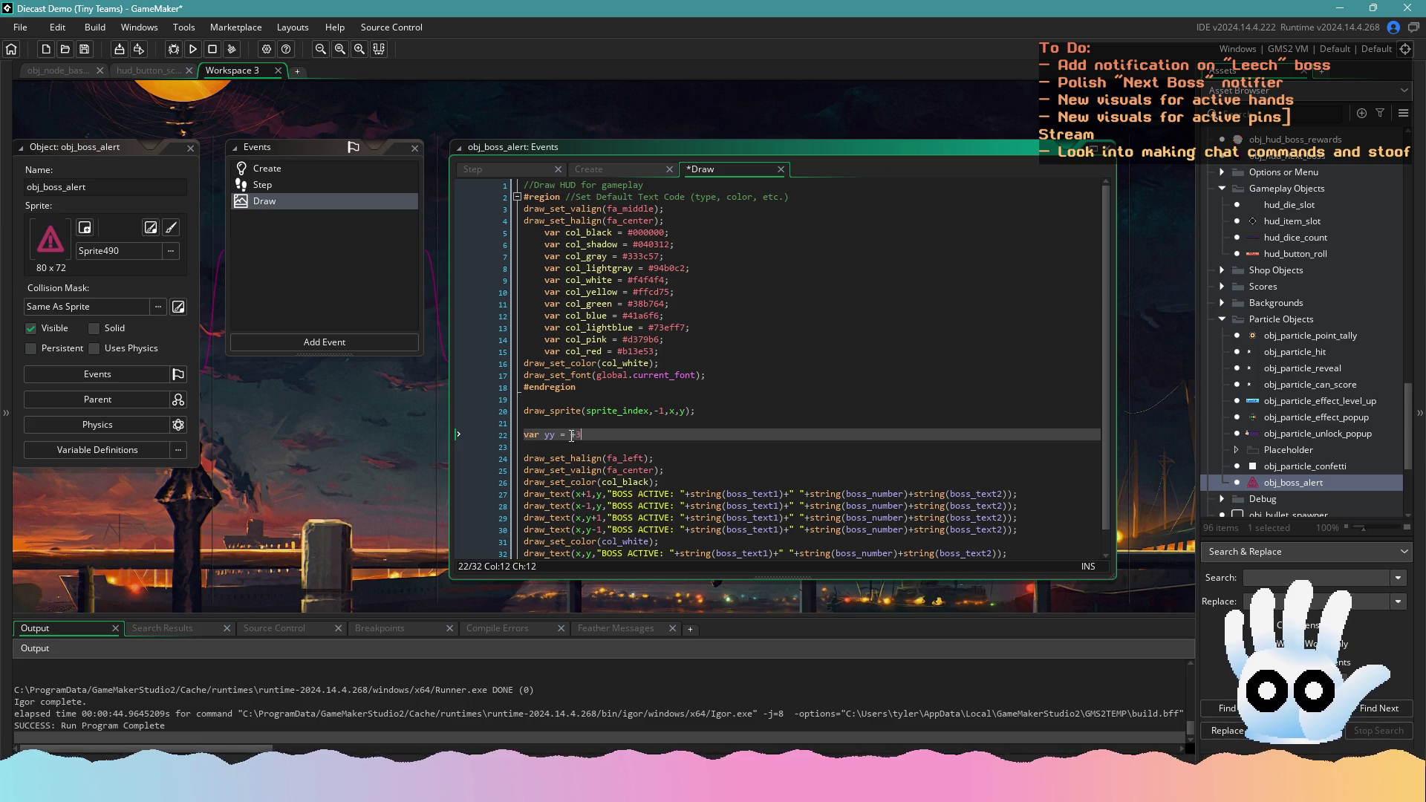
key("ctrl+s")
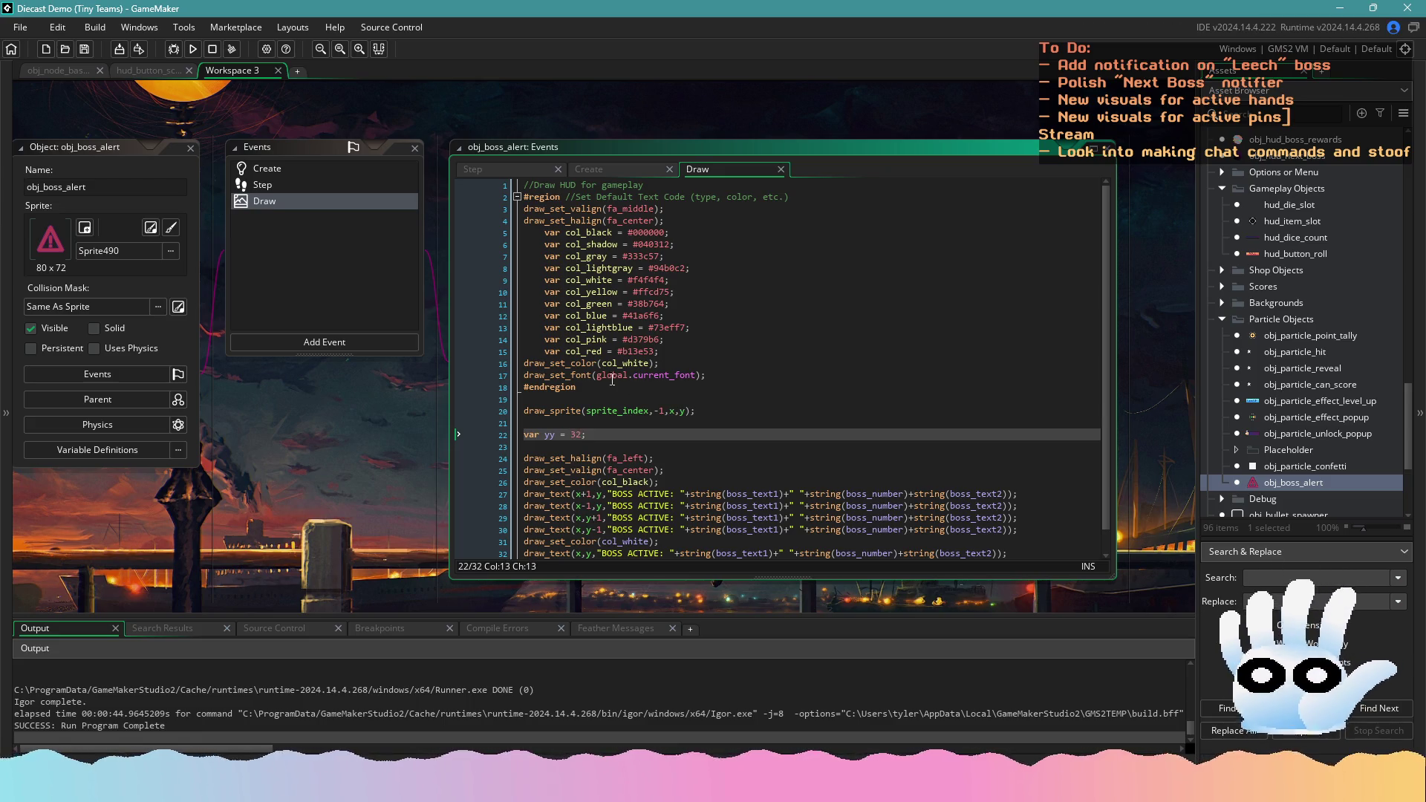
Append +yy to the y argument of the text calls on lines 27, 28, 29, 30 and 32, then save
scroll(579, 446, "down", 1)
left_click(602, 470)
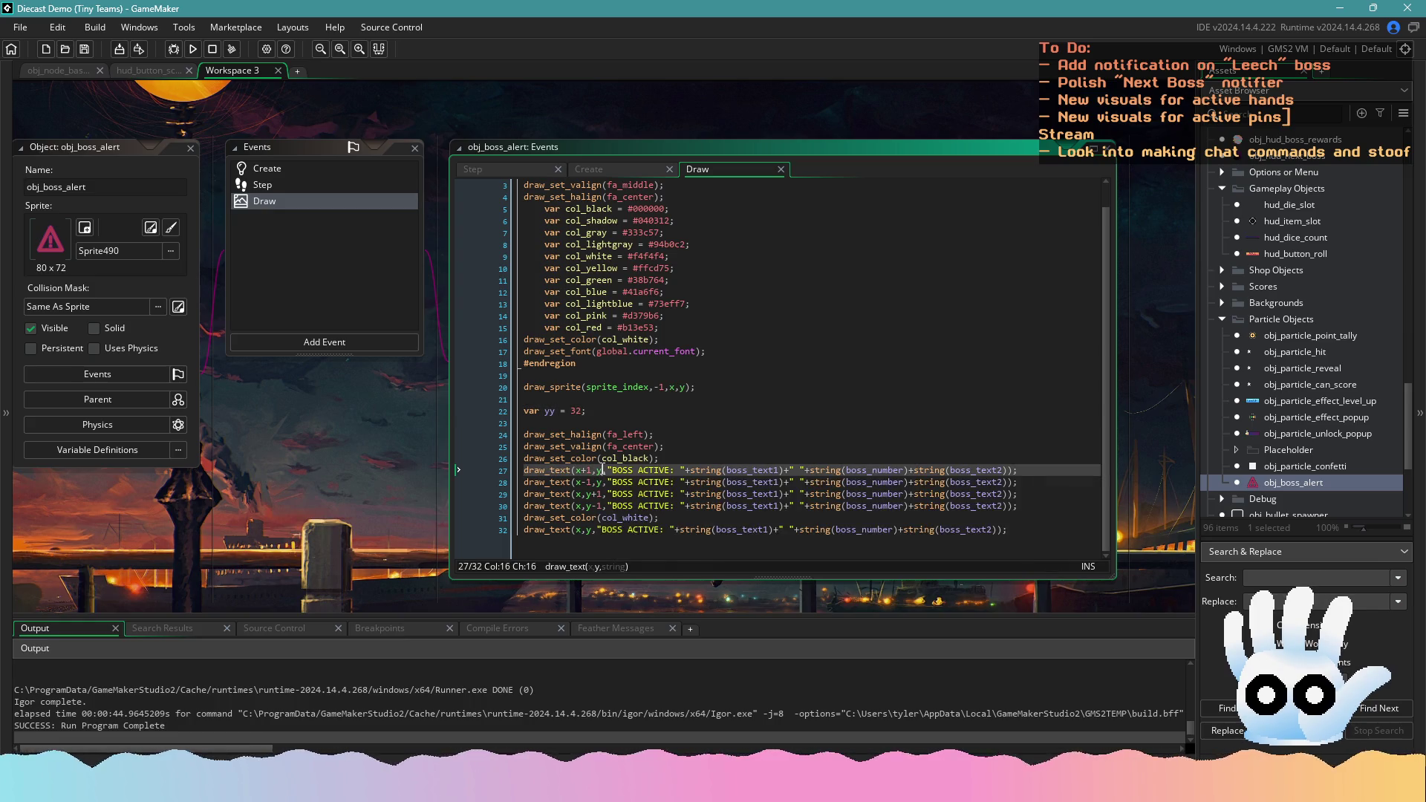
type("+yy")
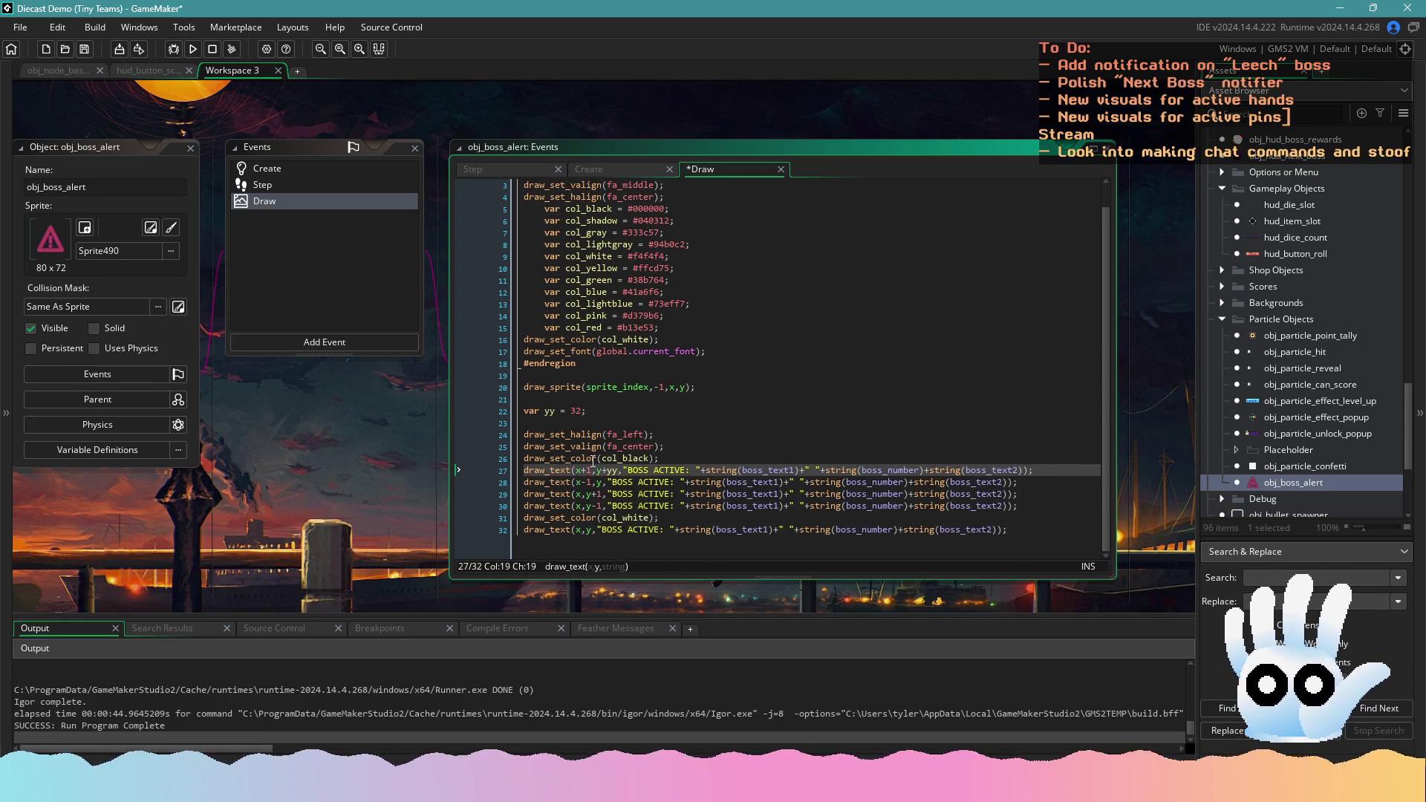
left_click(600, 482)
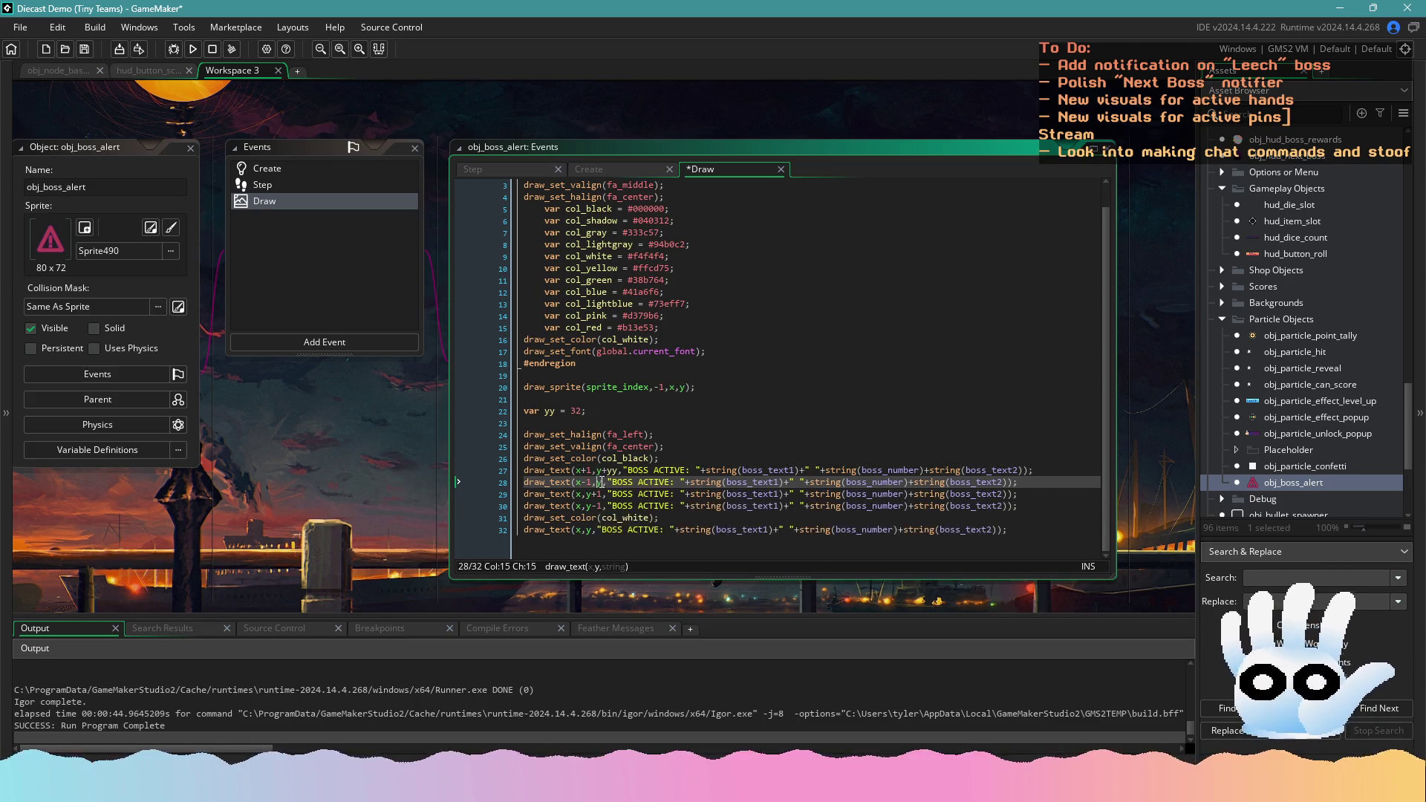
type("+yy")
left_click(555, 470)
left_click(608, 494)
type("+yy")
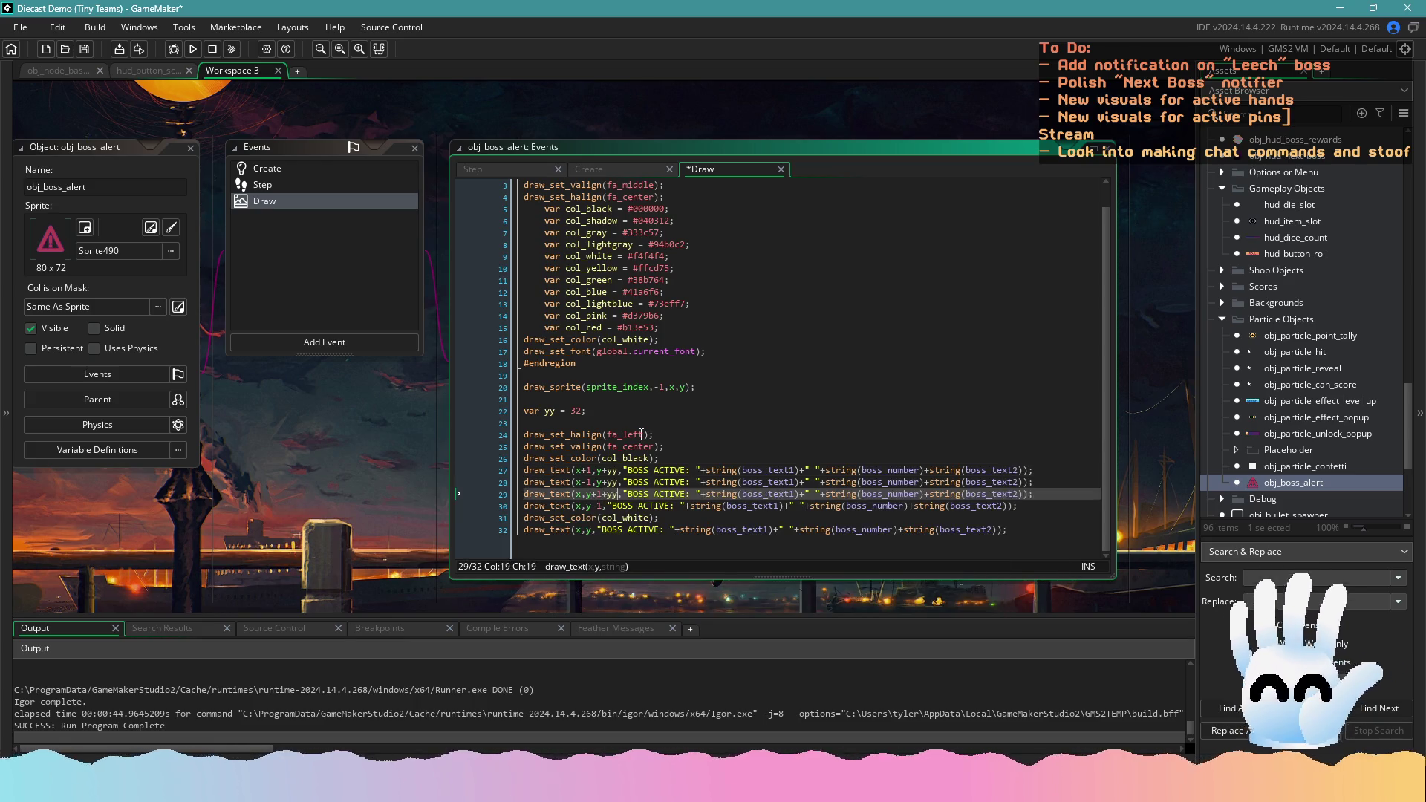
left_click(608, 505)
type("+yy")
left_click(659, 447)
left_click(598, 529)
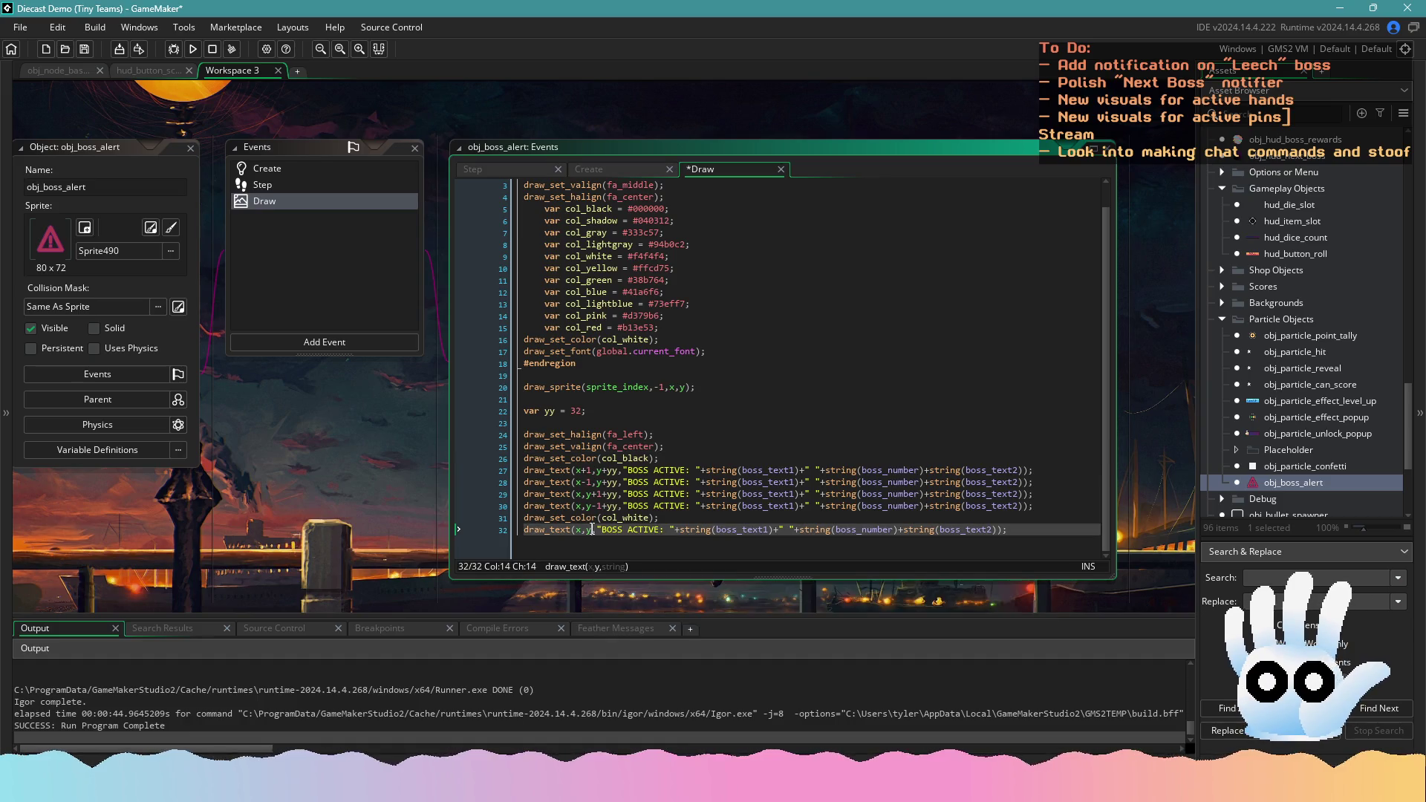
type("+yy")
left_click(668, 458)
key("ctrl+s")
Change the horizontal text alignment from fa_left to fa_center
double_click(620, 436)
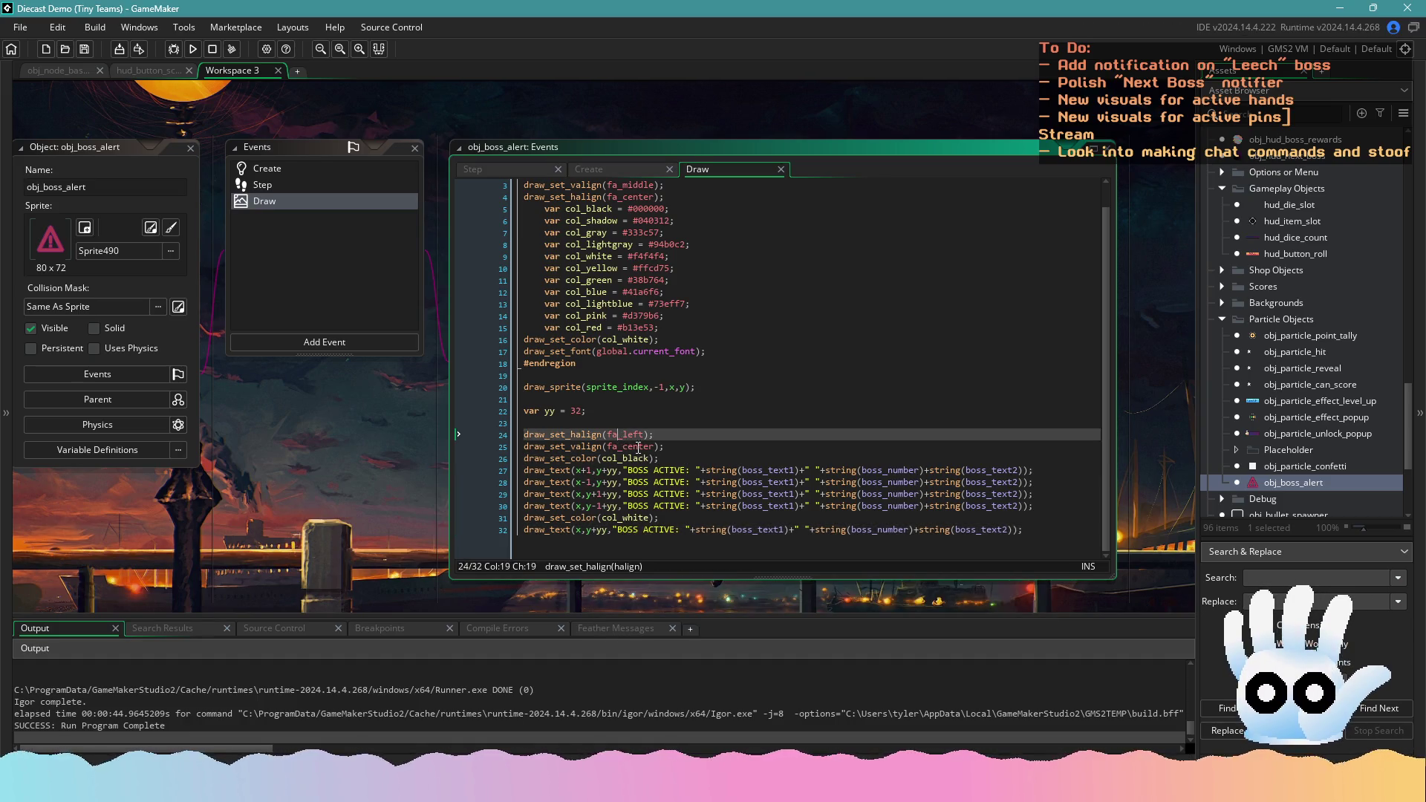
type("fa")
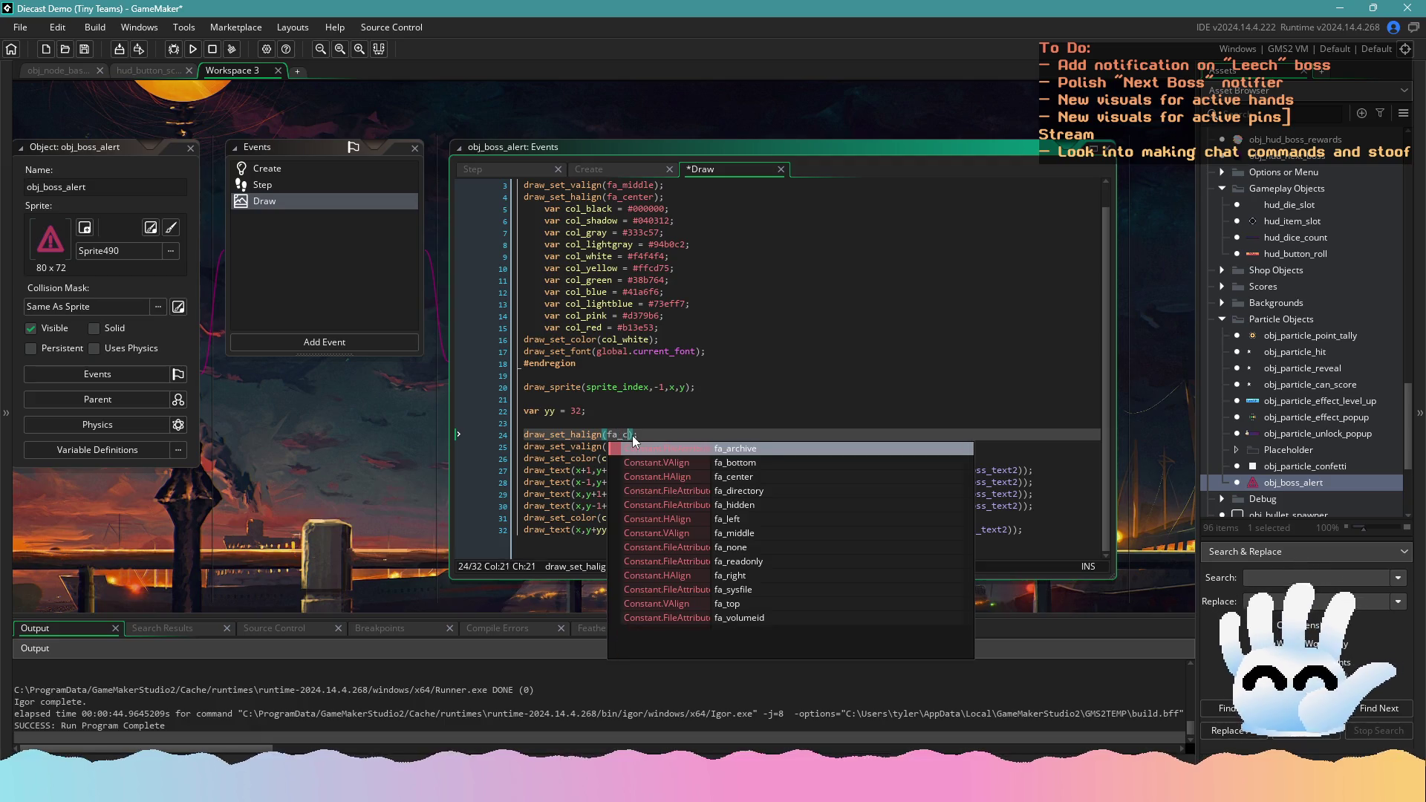
type("_center")
key("ctrl+s")
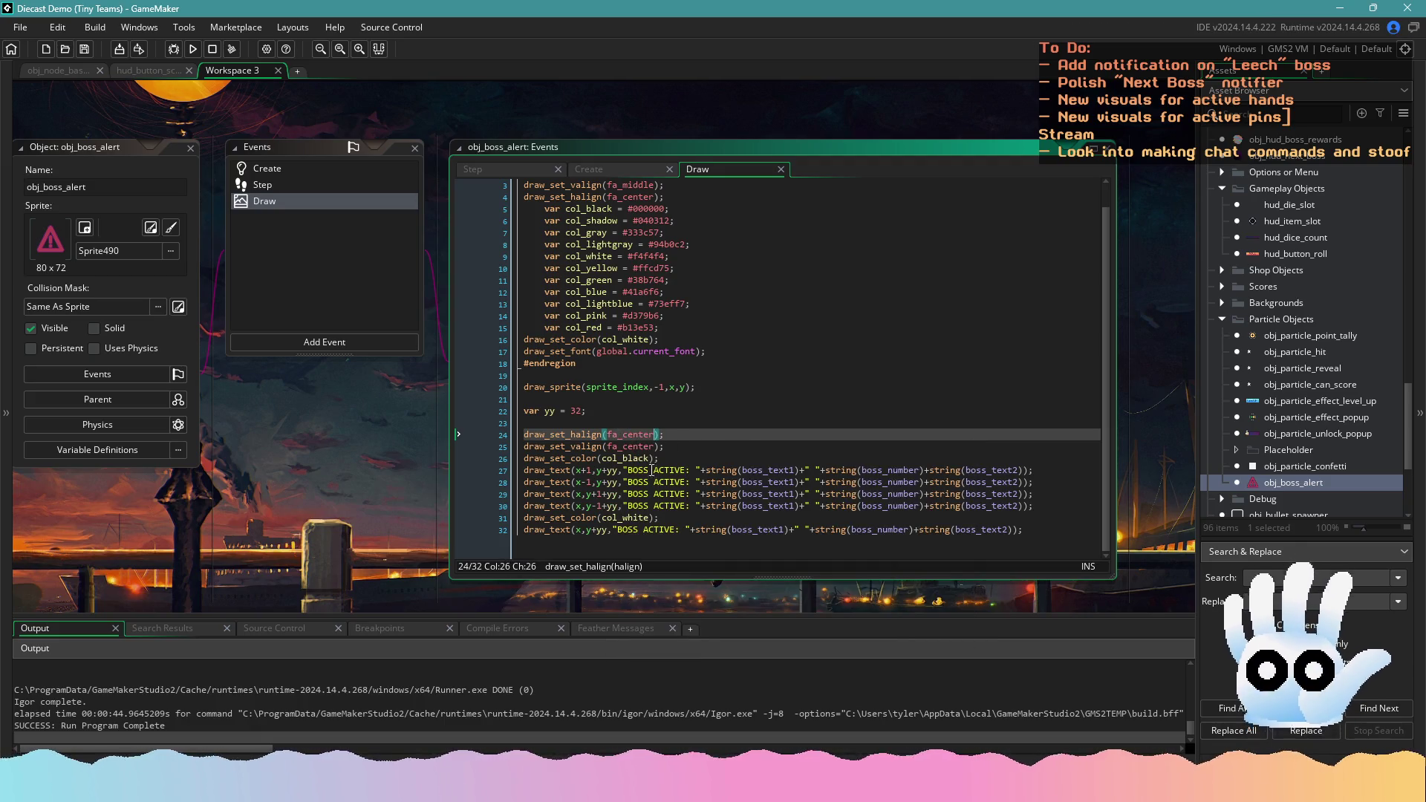
Rename the draw_text calls on lines 27–32 to draw_text_ext and save
left_click(572, 471)
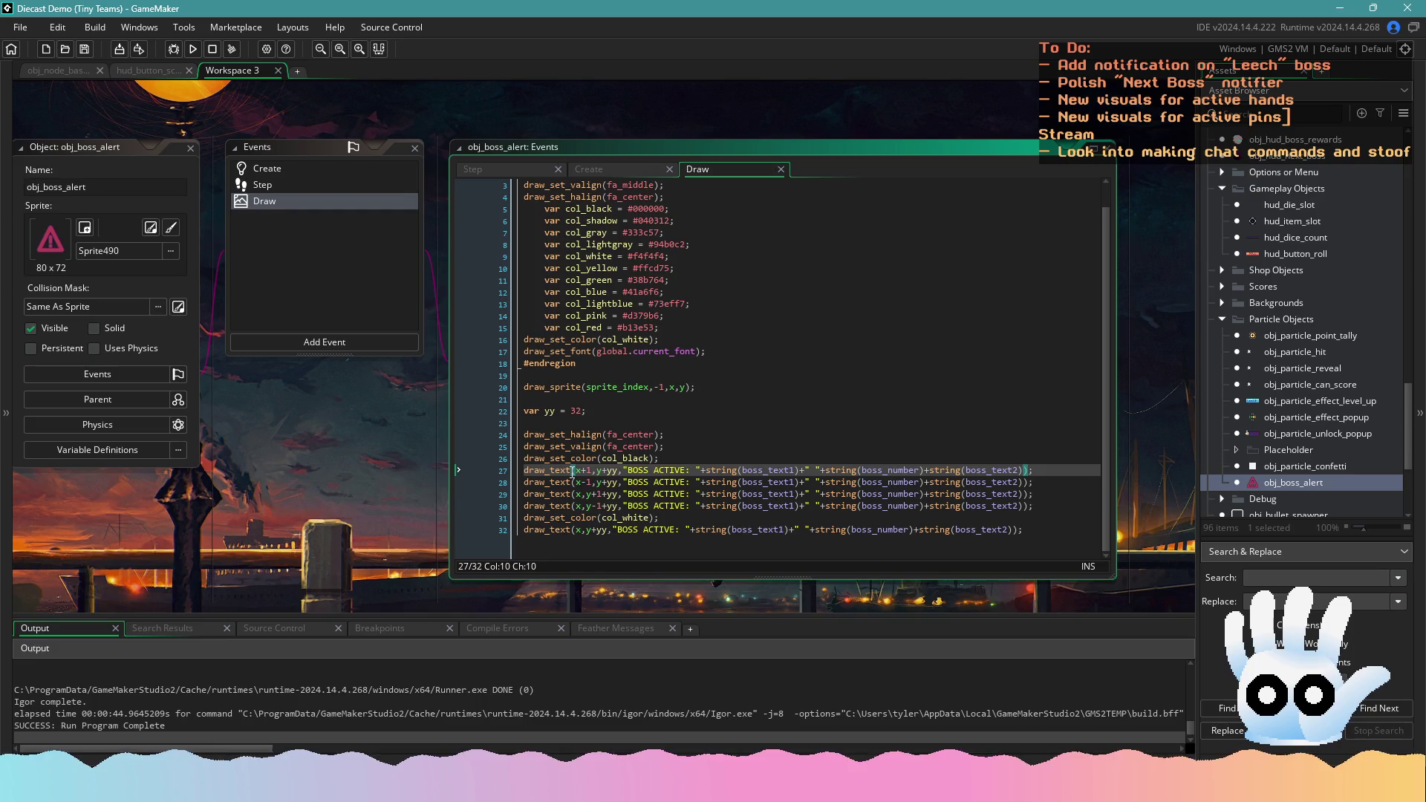
type("_ext")
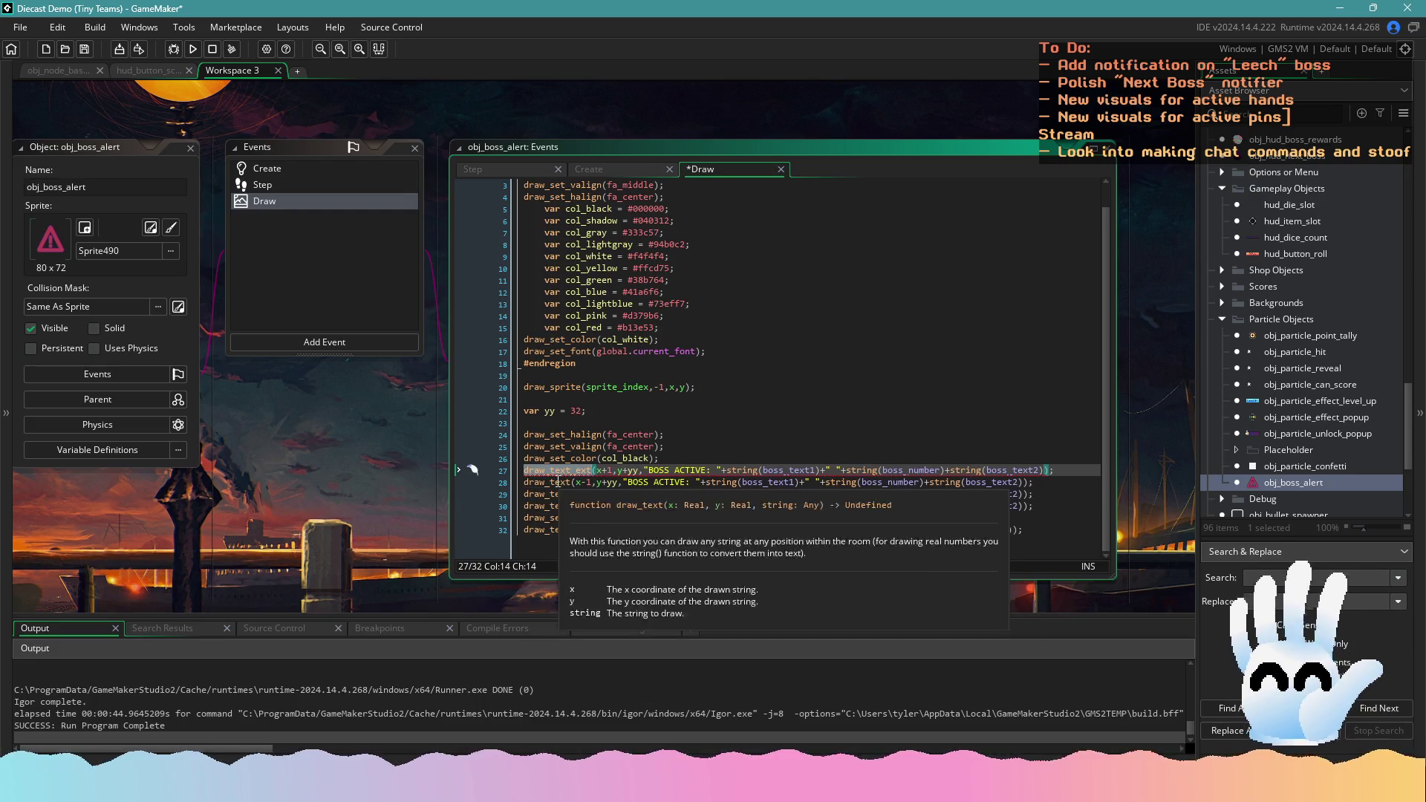
key("ctrl+c")
double_click(557, 481)
key("ctrl+v")
double_click(549, 493)
key("ctrl+v")
double_click(550, 505)
key("ctrl+v")
left_click(545, 530)
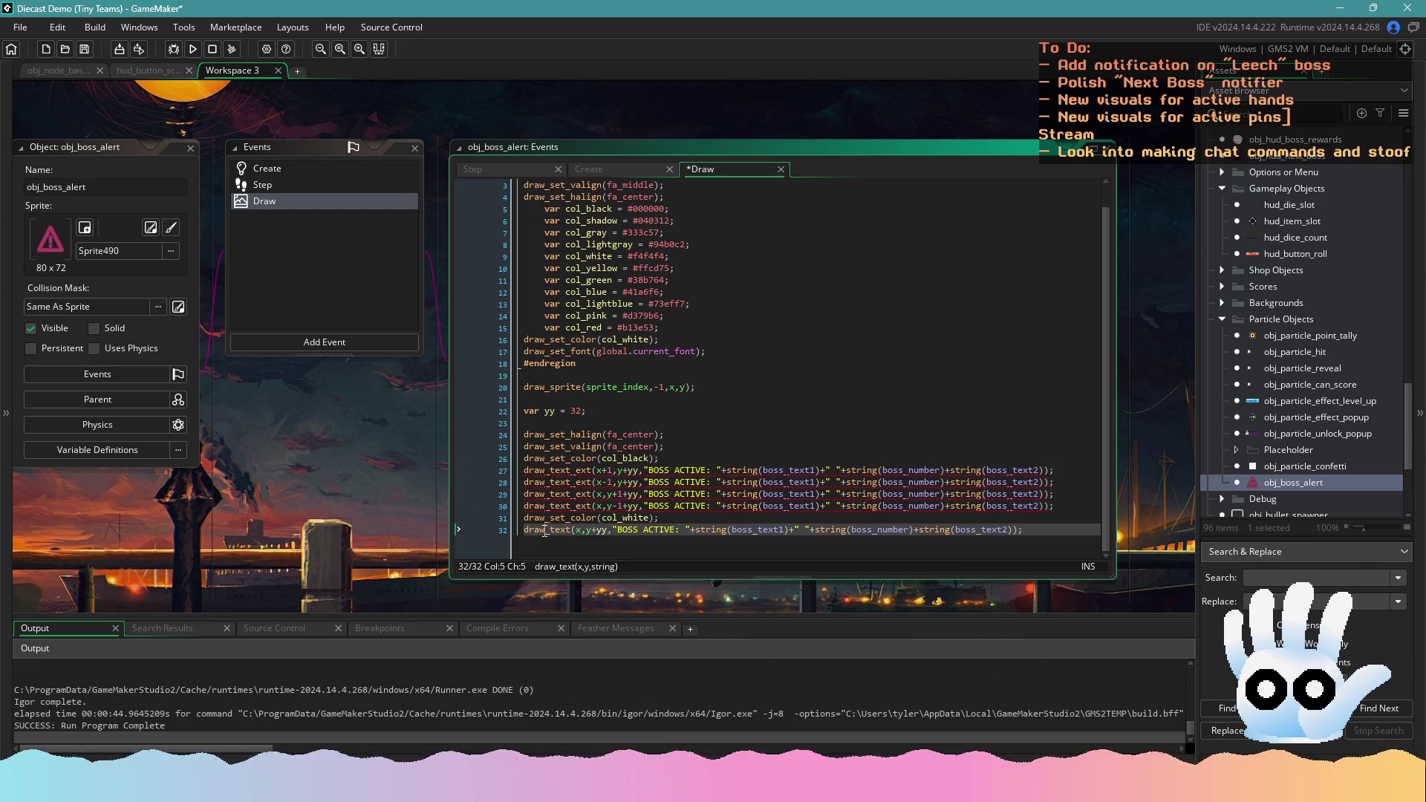
double_click(545, 530)
key("ctrl+v")
key("ctrl+s")
left_click(603, 472)
Add global.text_height and a 128 width as extra arguments to line 27's draw_text_ext call
left_click(663, 471)
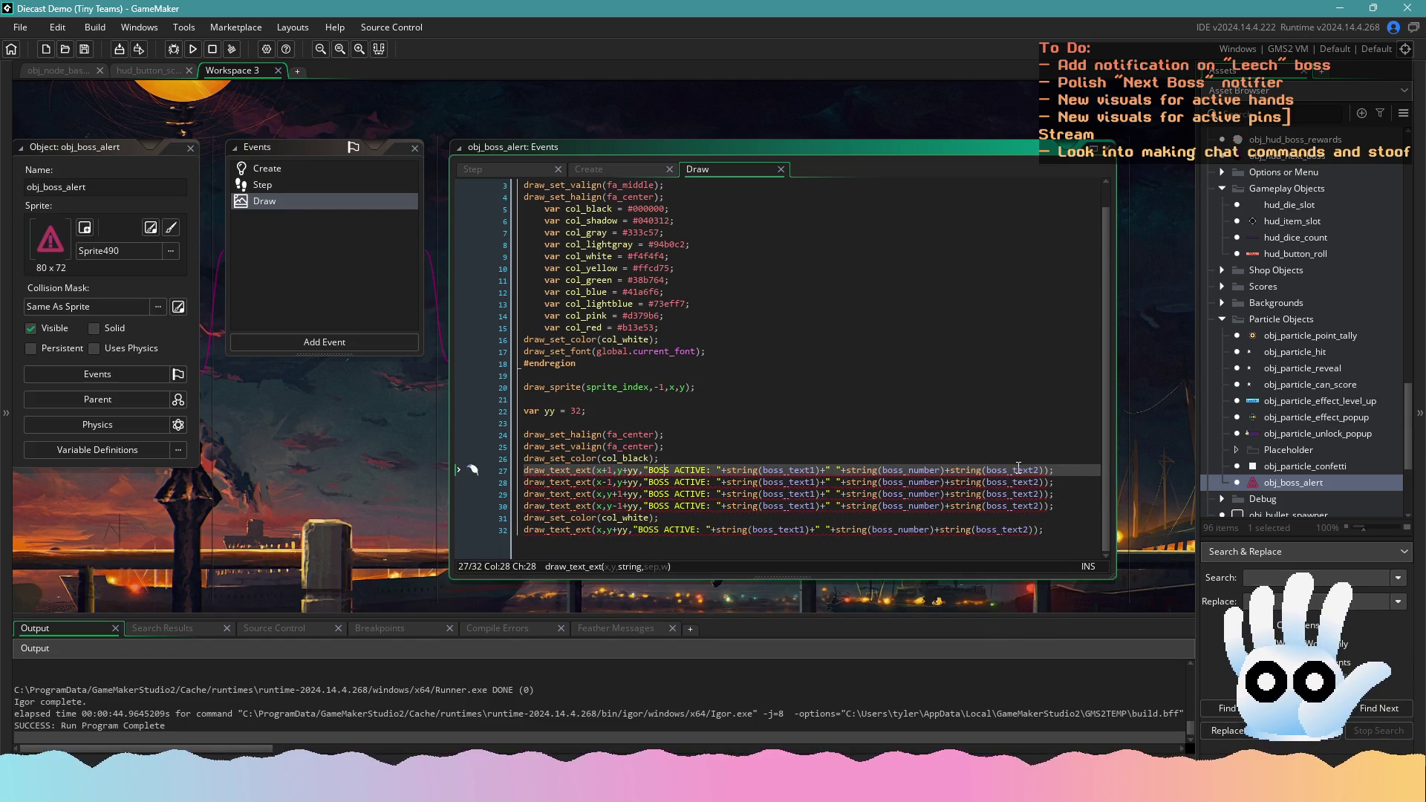
left_click(1045, 470)
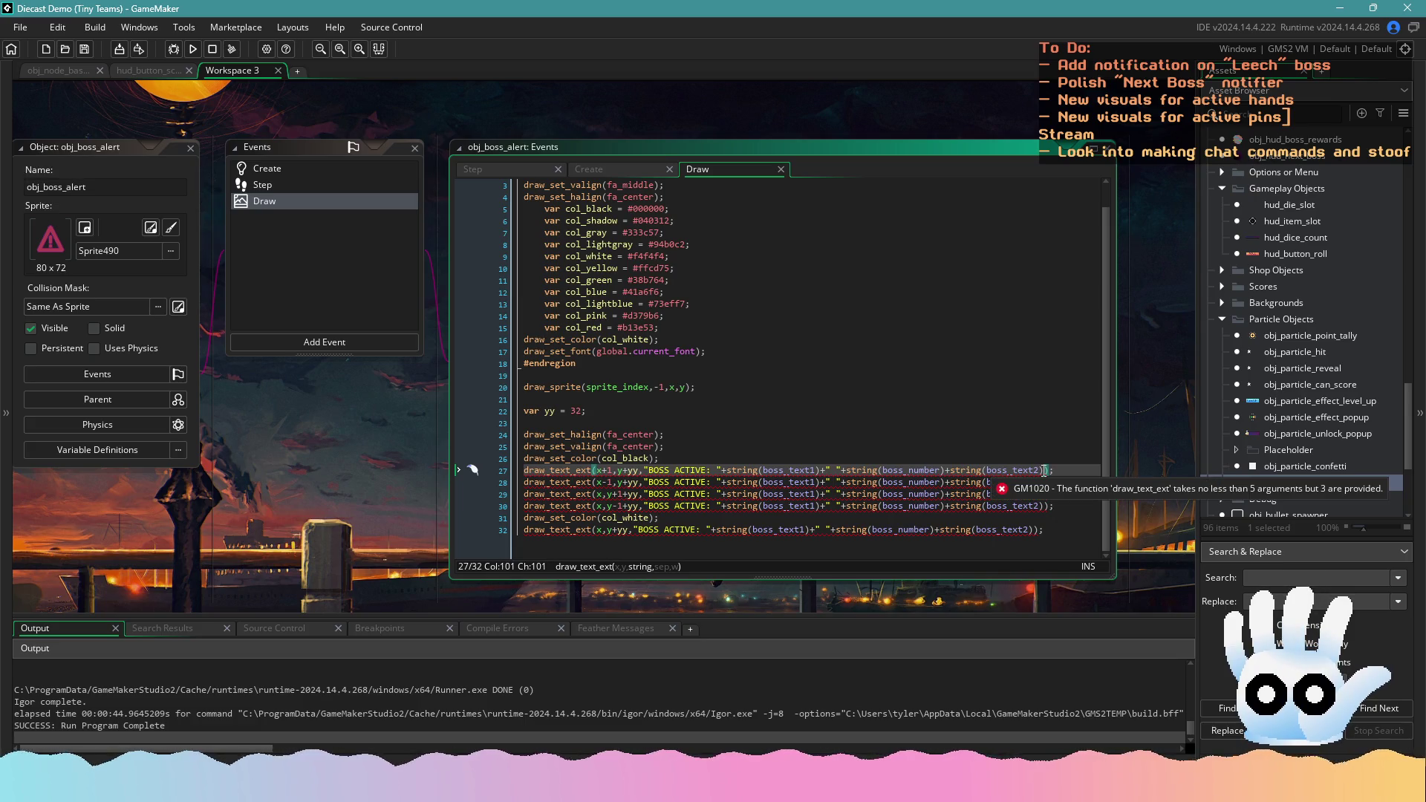
type(",")
type("global.")
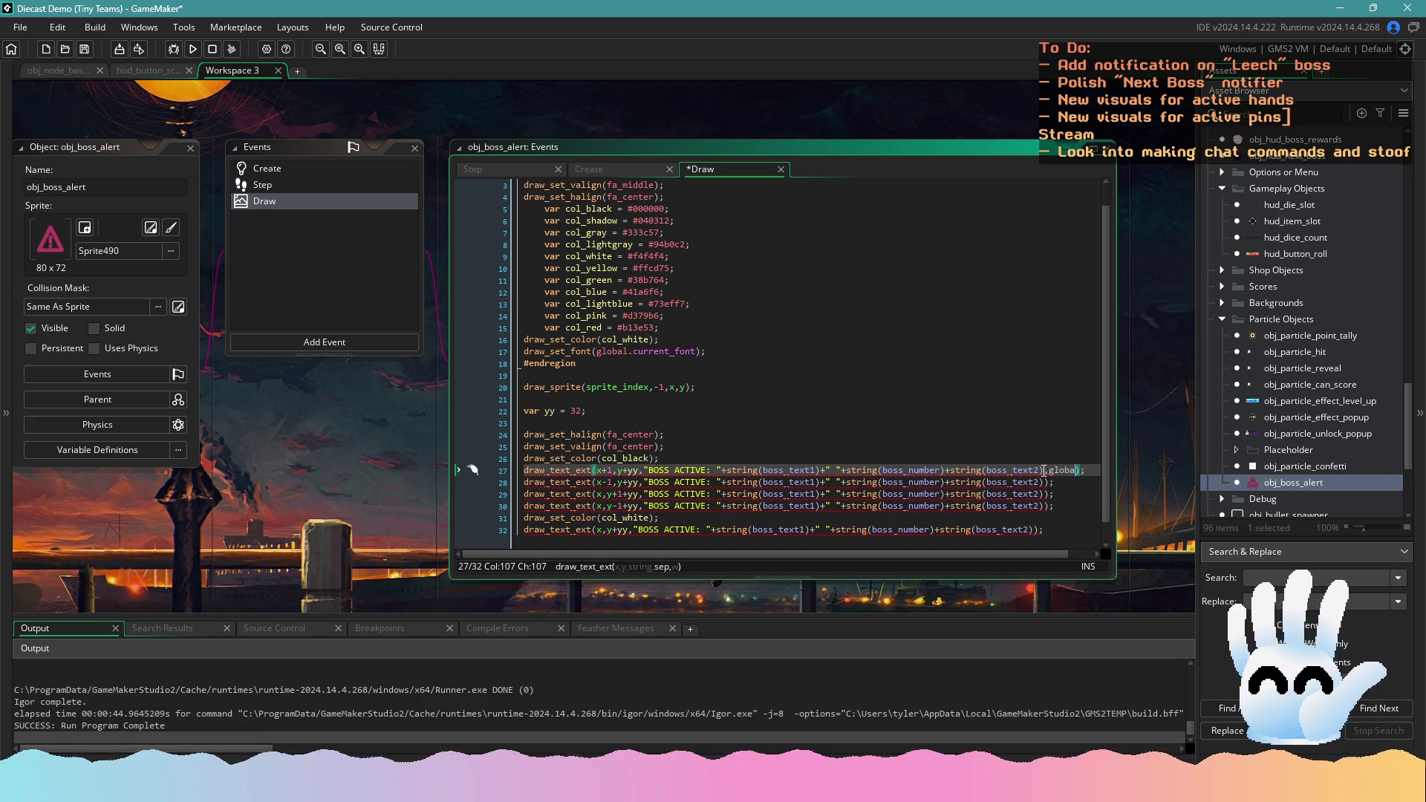
type("text")
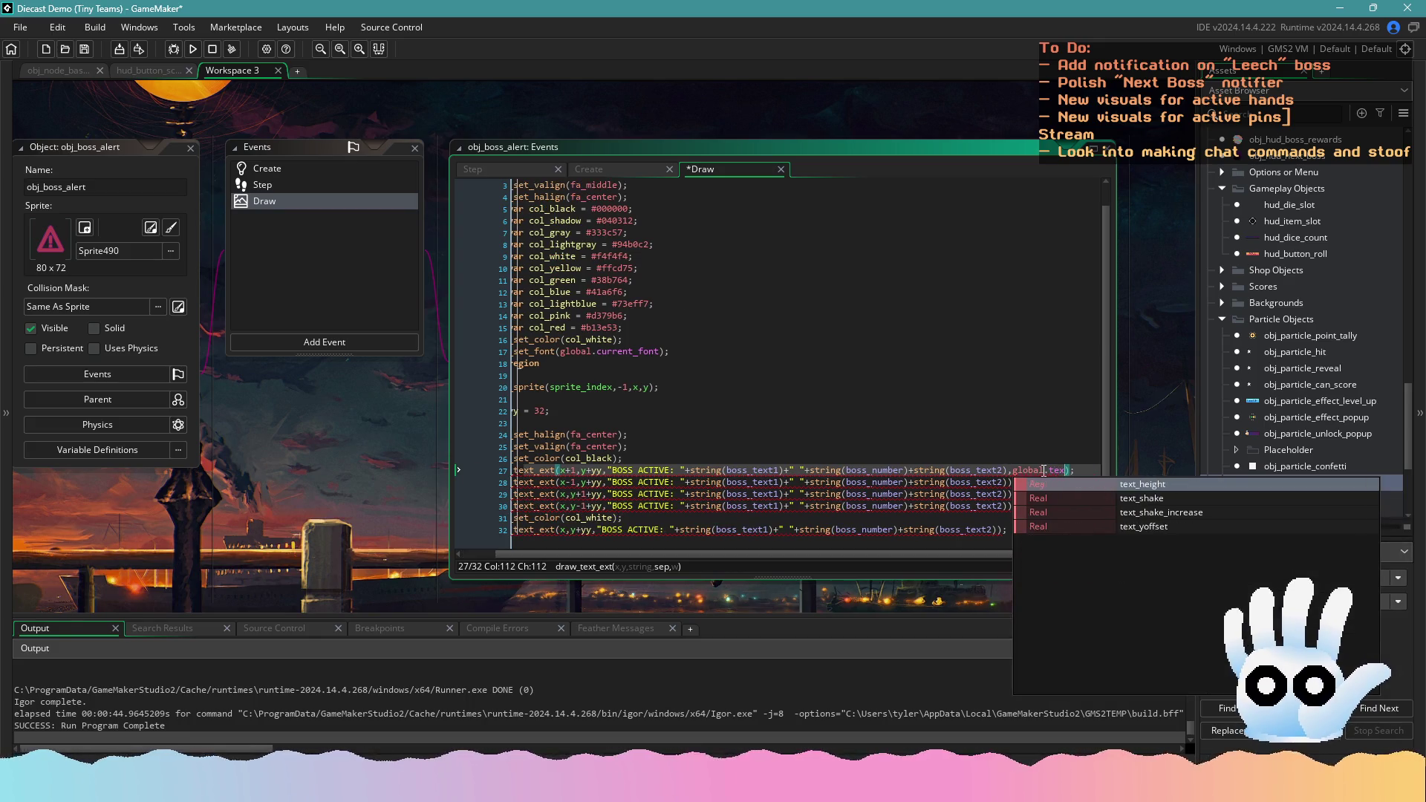
key("Return")
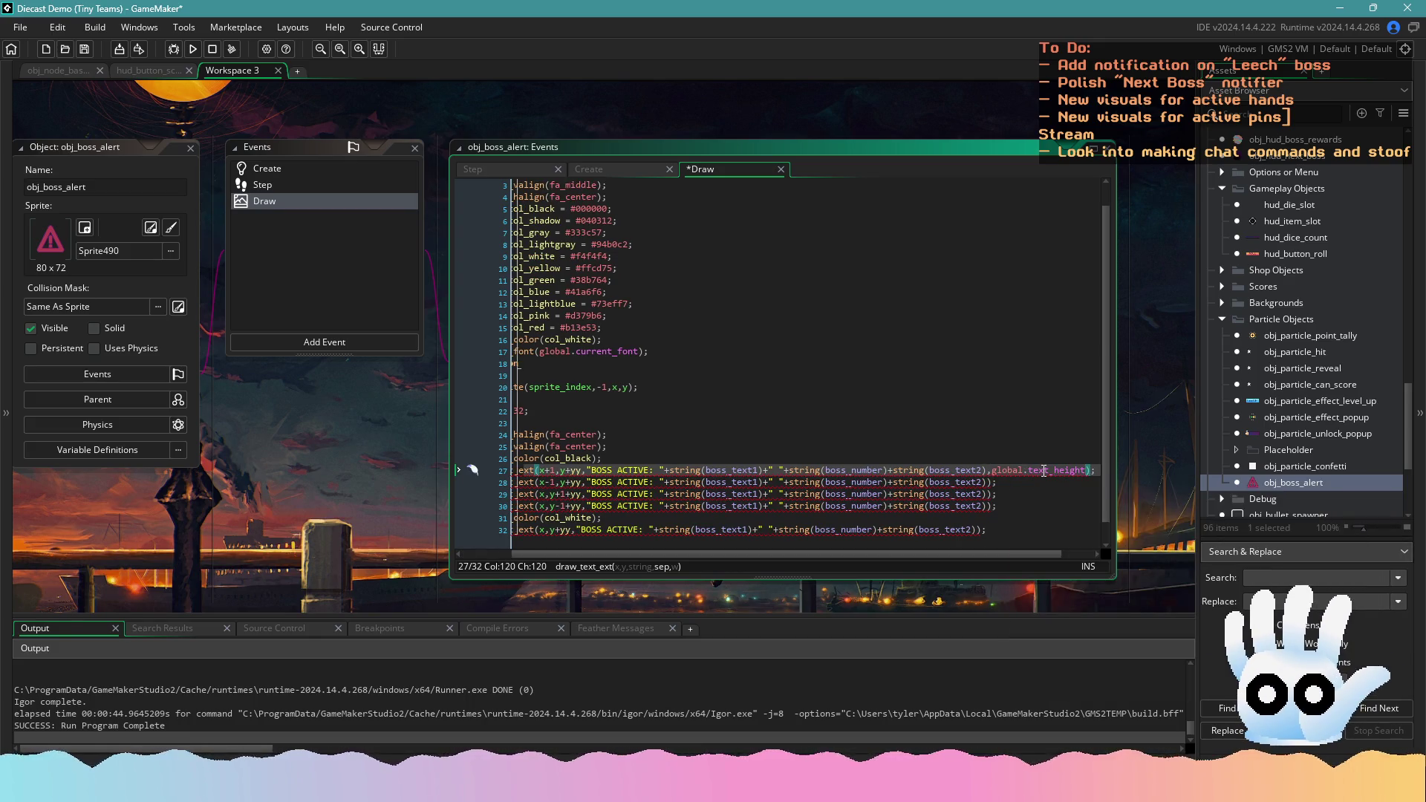
type(",")
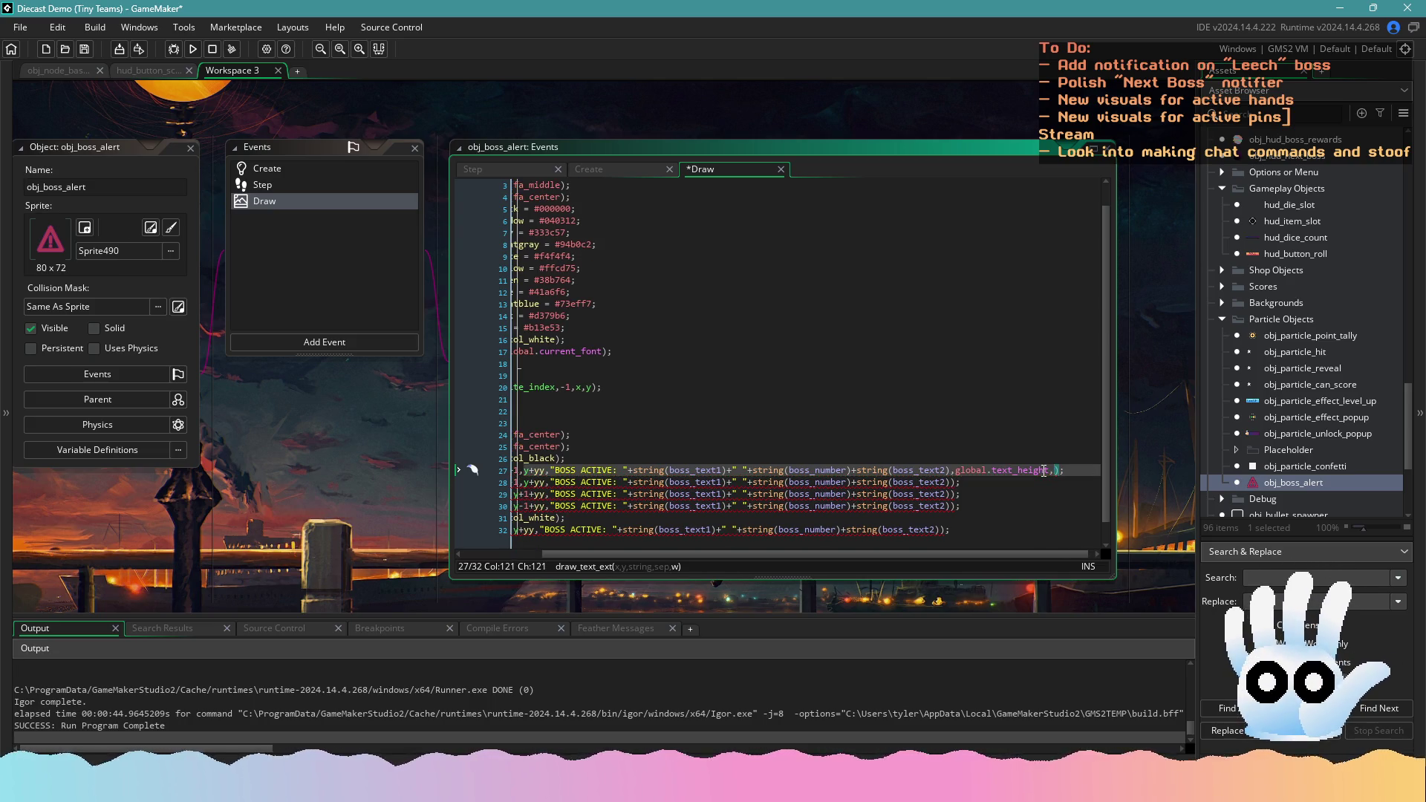
type("128")
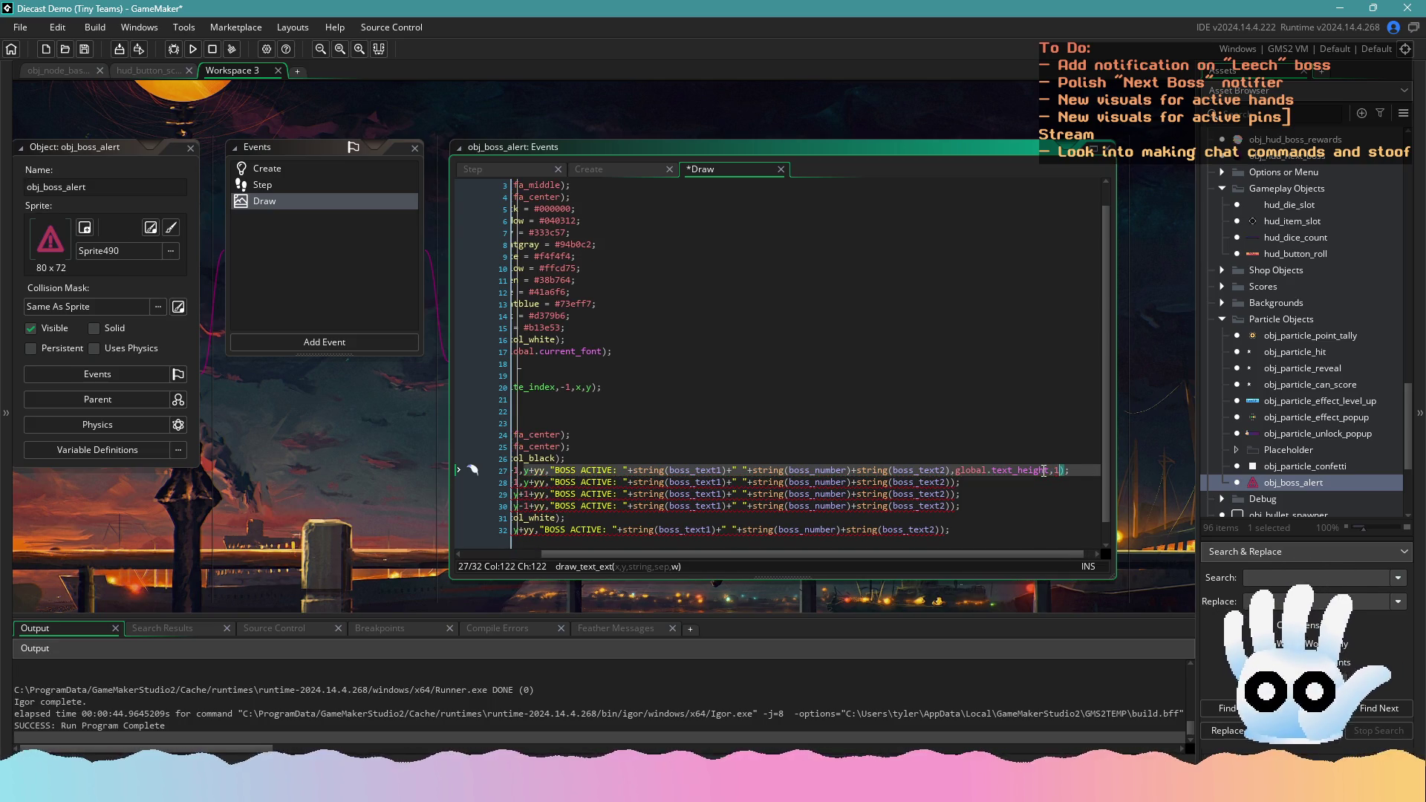
key("ctrl+s")
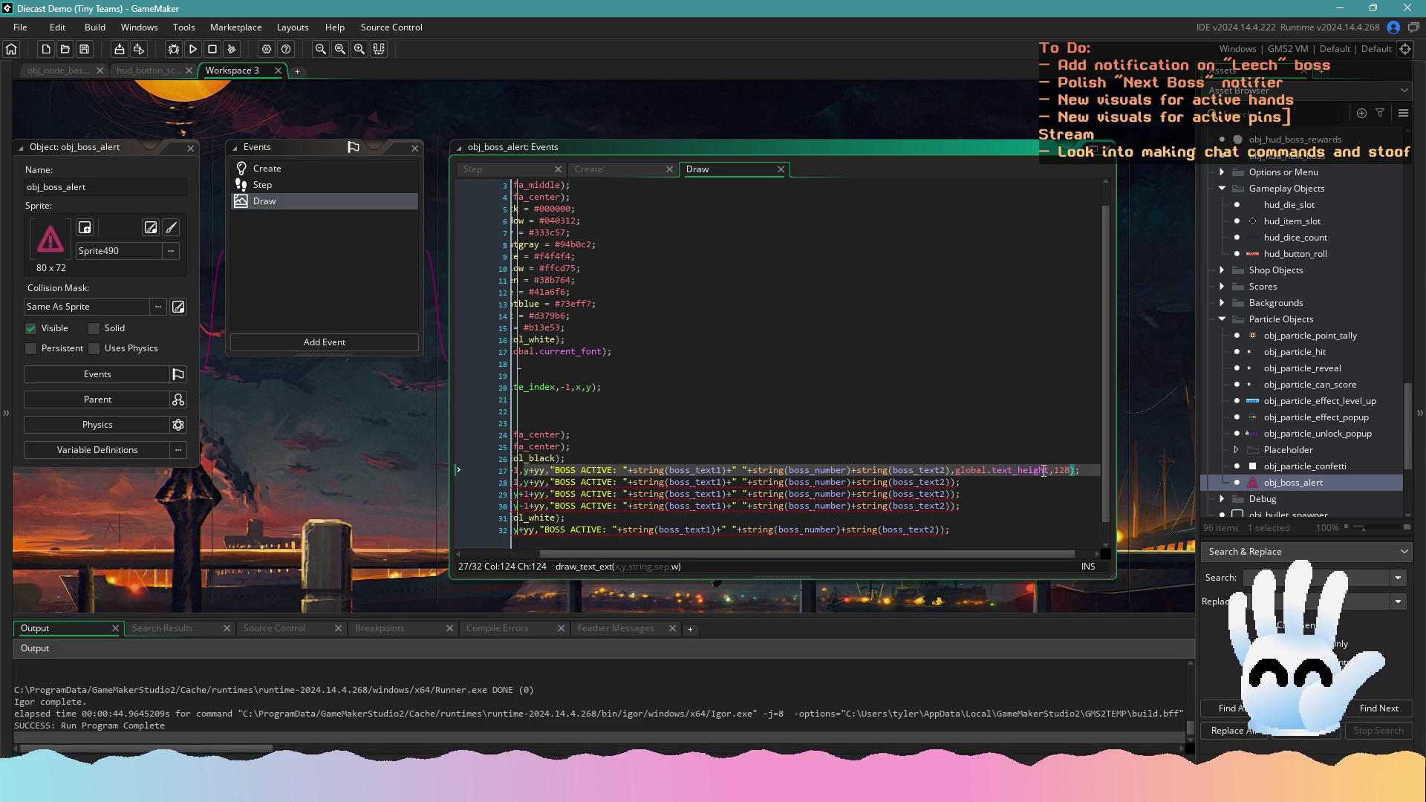
Give the draw_text_ext calls on lines 28, 29, 30 and 32 the same global.text_height, 128 arguments and save
left_click(952, 470)
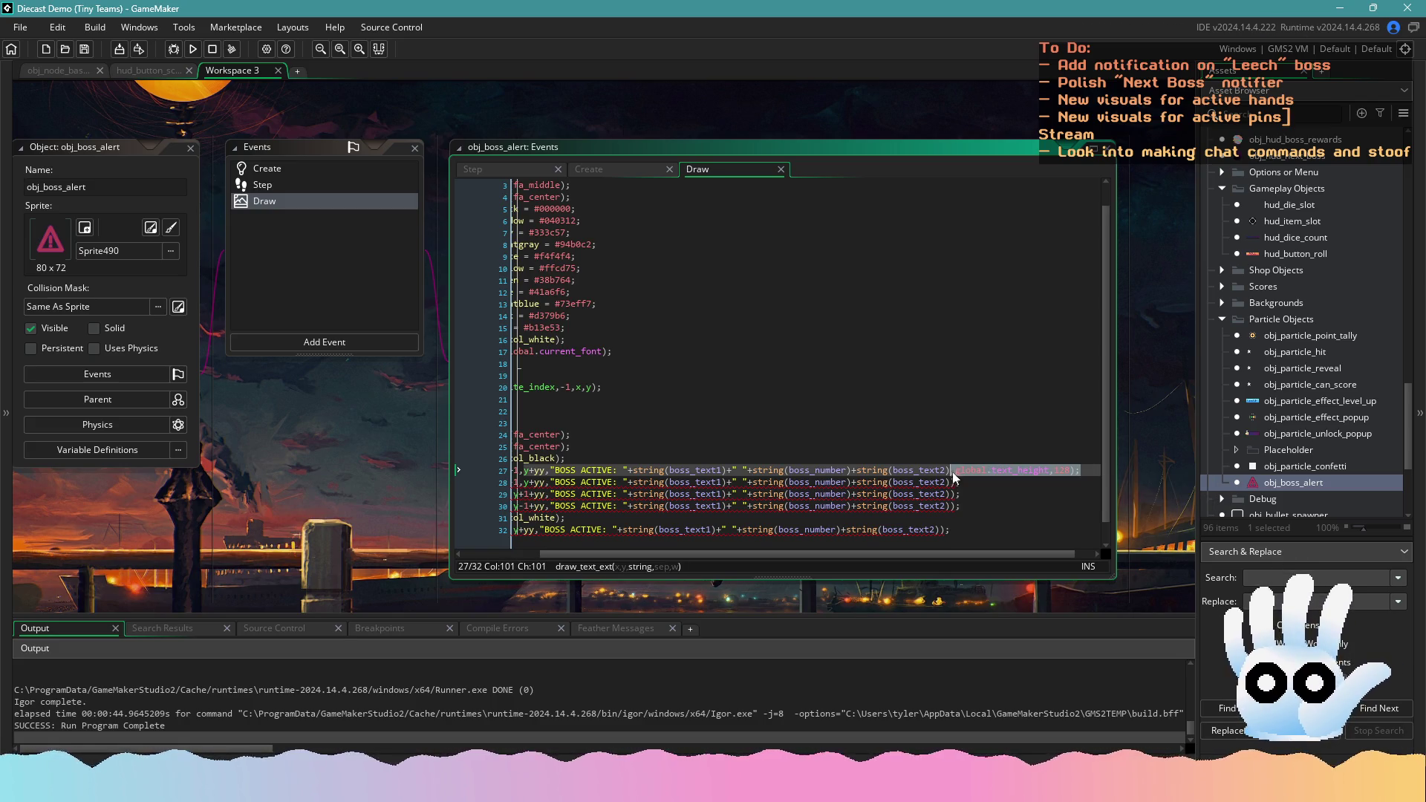
left_click(961, 482)
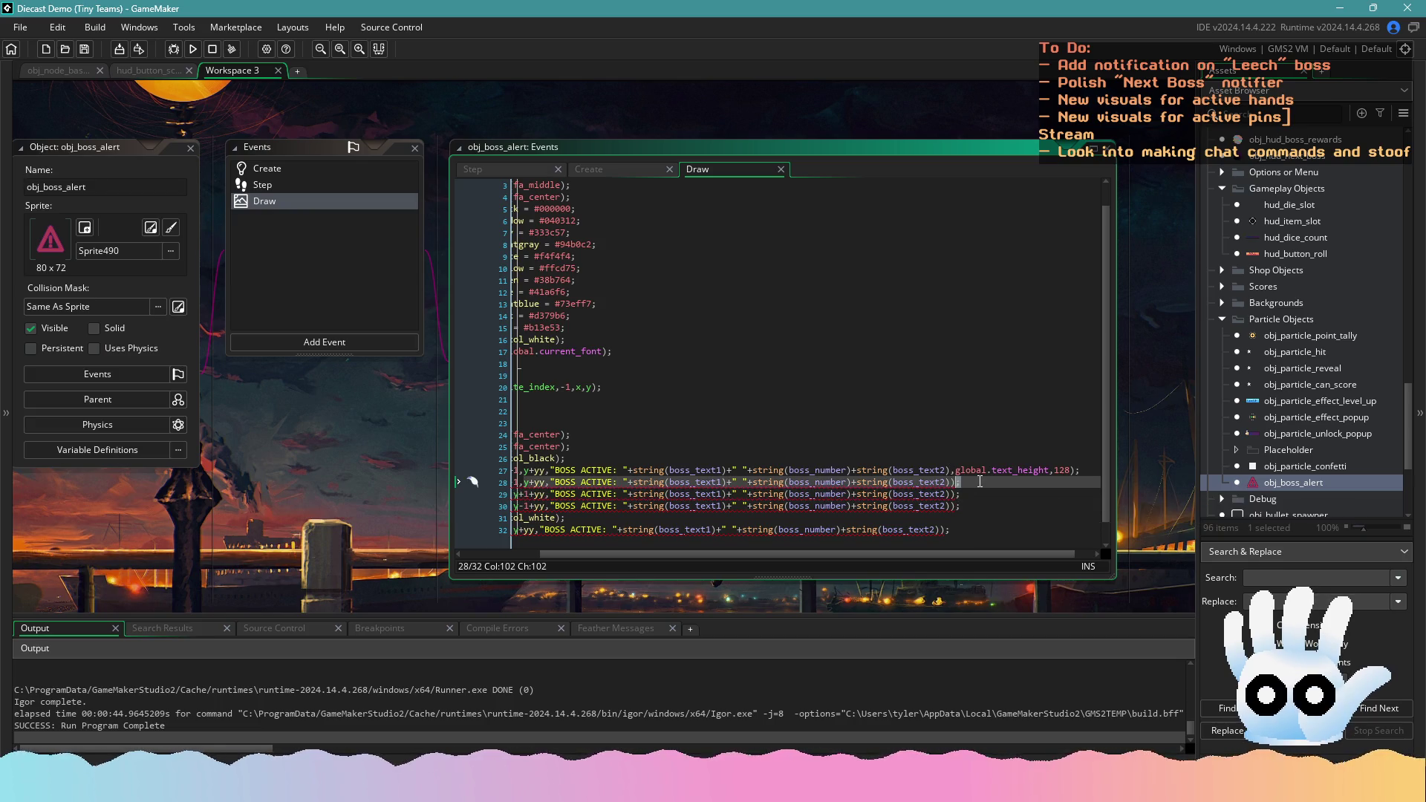
key("shift+Left")
key("shift+Left")
type(",global.text_height,128);")
left_click(960, 494)
key("shift+Left")
key("shift+Left")
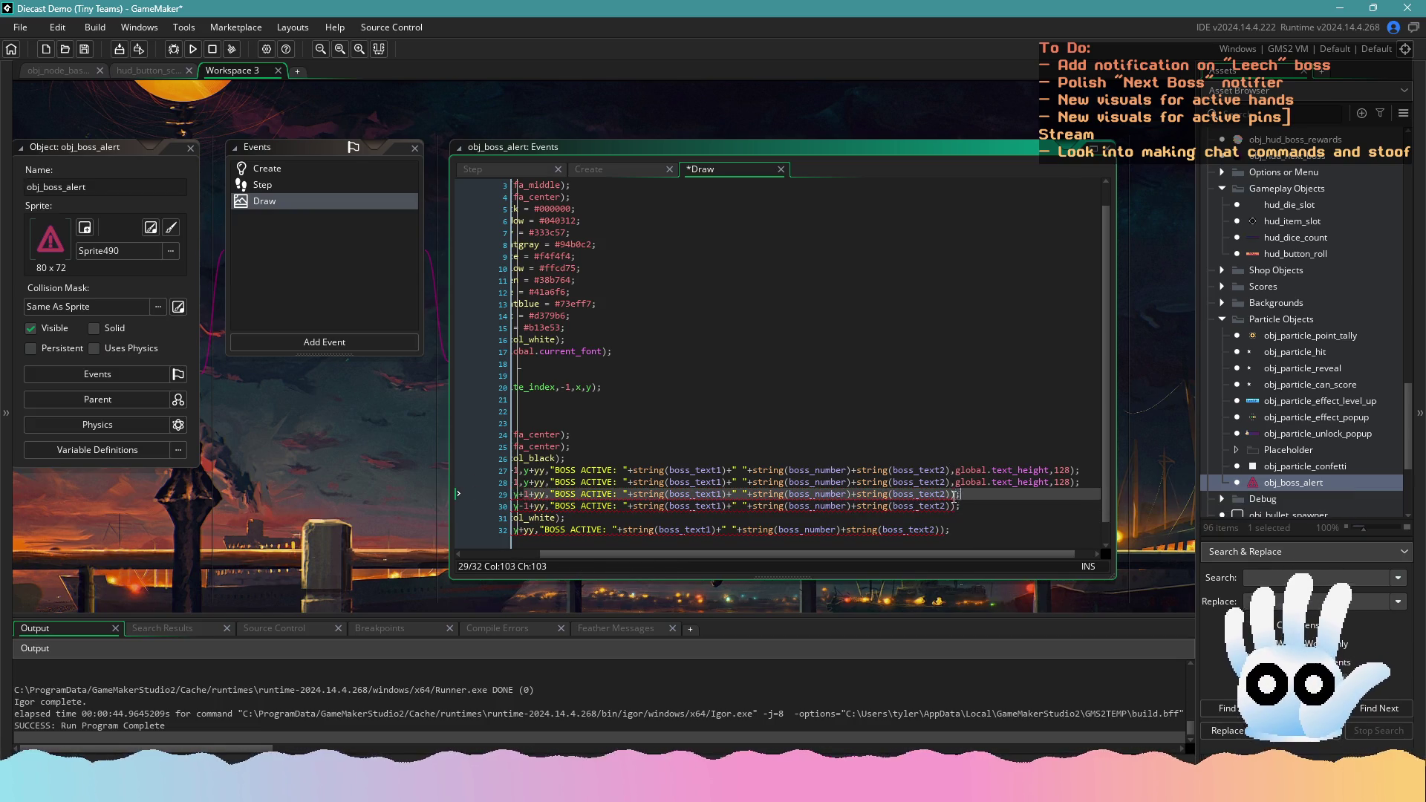
type(",global.text_height,128);")
left_click(962, 506)
key("shift+Left")
key("shift+Left")
type(",global.text_height,128);")
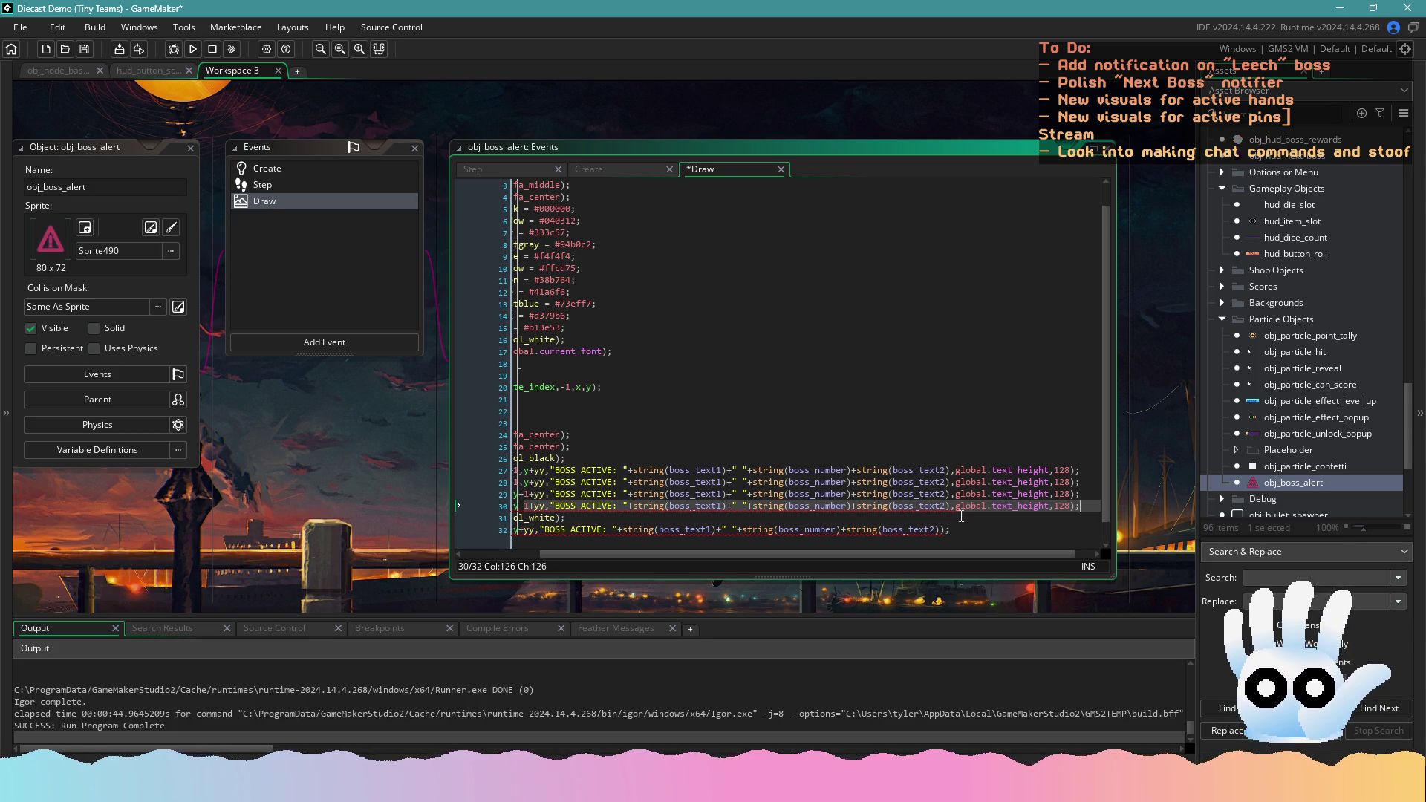
left_click(965, 528)
key("shift+Left")
key("shift+Left")
key("ctrl+v")
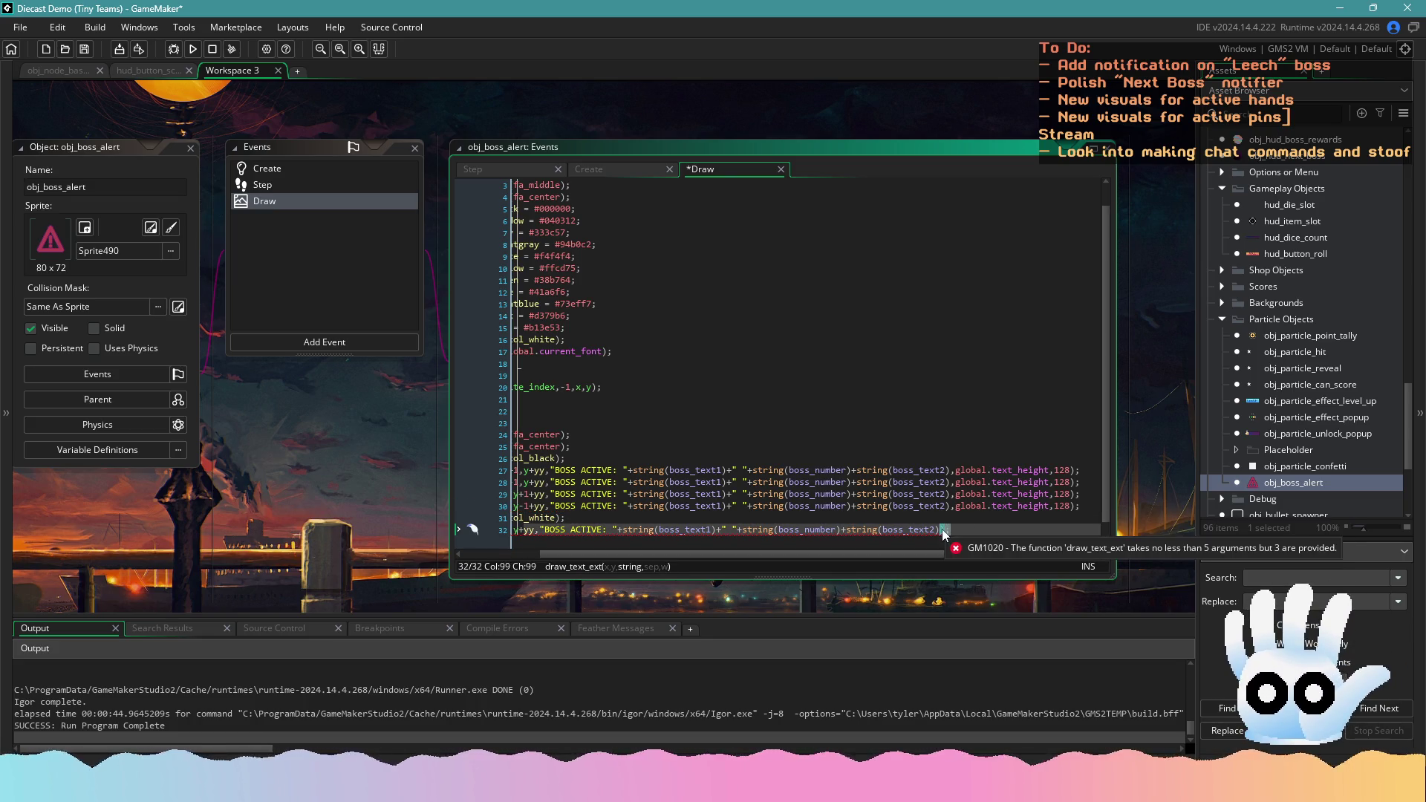
left_click_drag(938, 551, 856, 551)
left_click(799, 506)
key("ctrl+s")
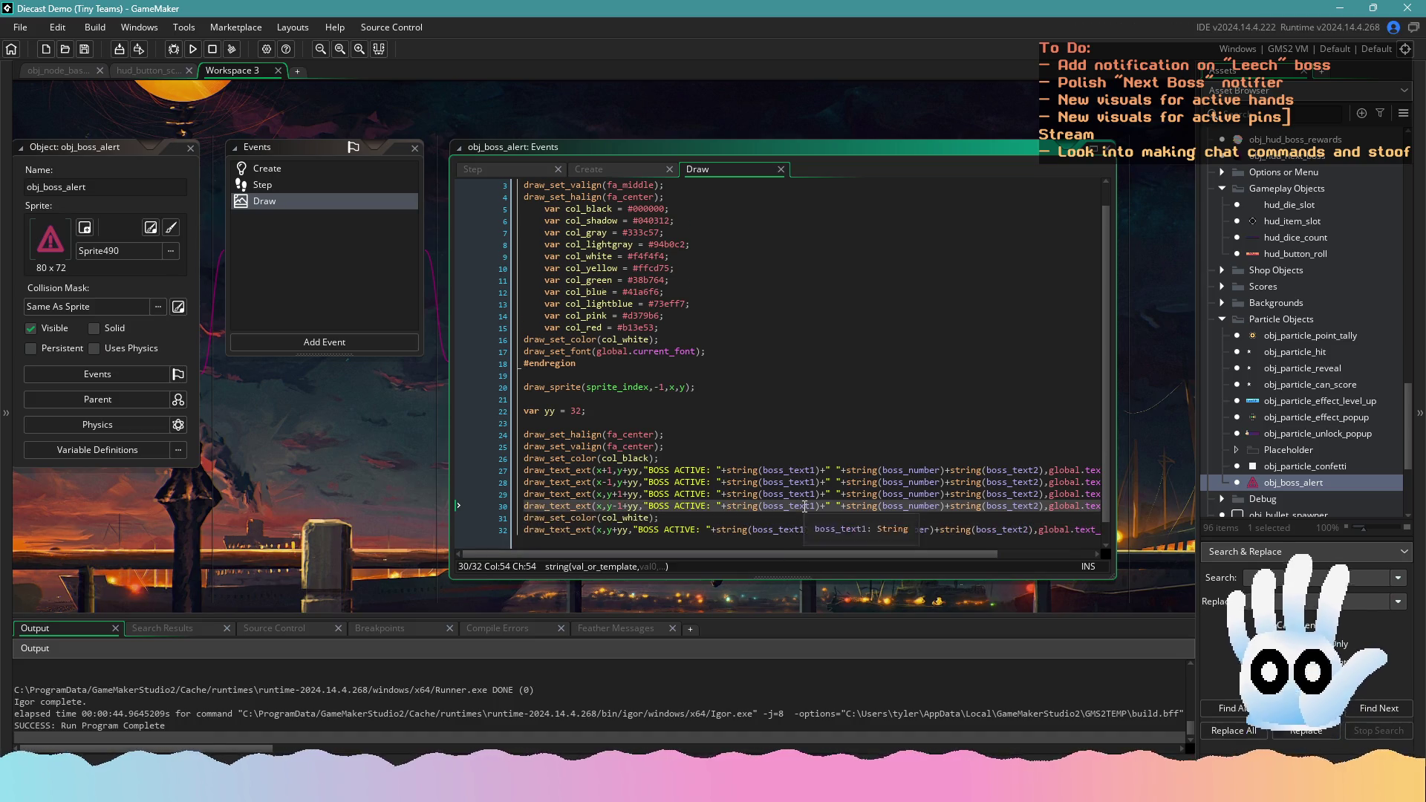
scroll(764, 473, "down", 1)
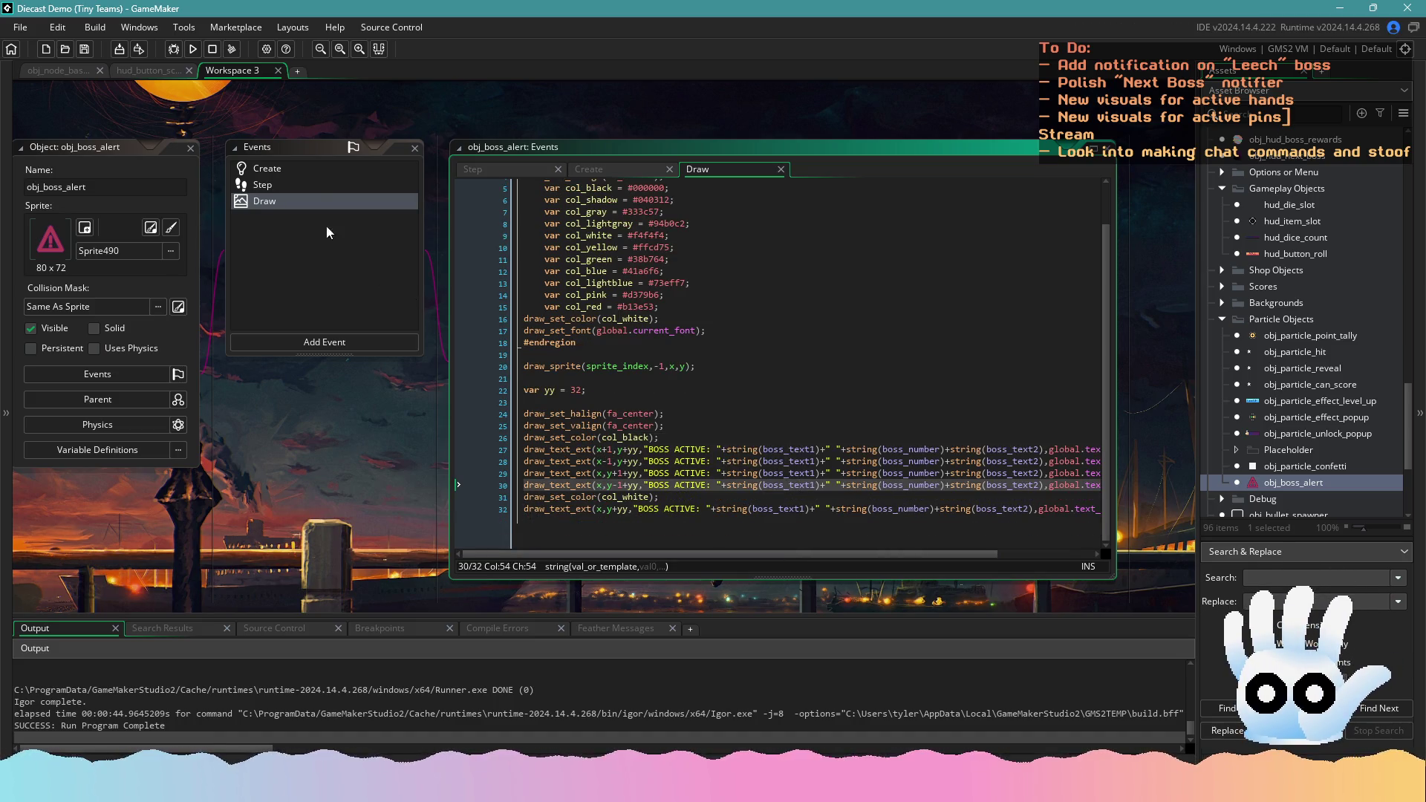
left_click(315, 184)
Replace "start_roll" with "rolling" in the Step event's game state check
left_click(329, 171)
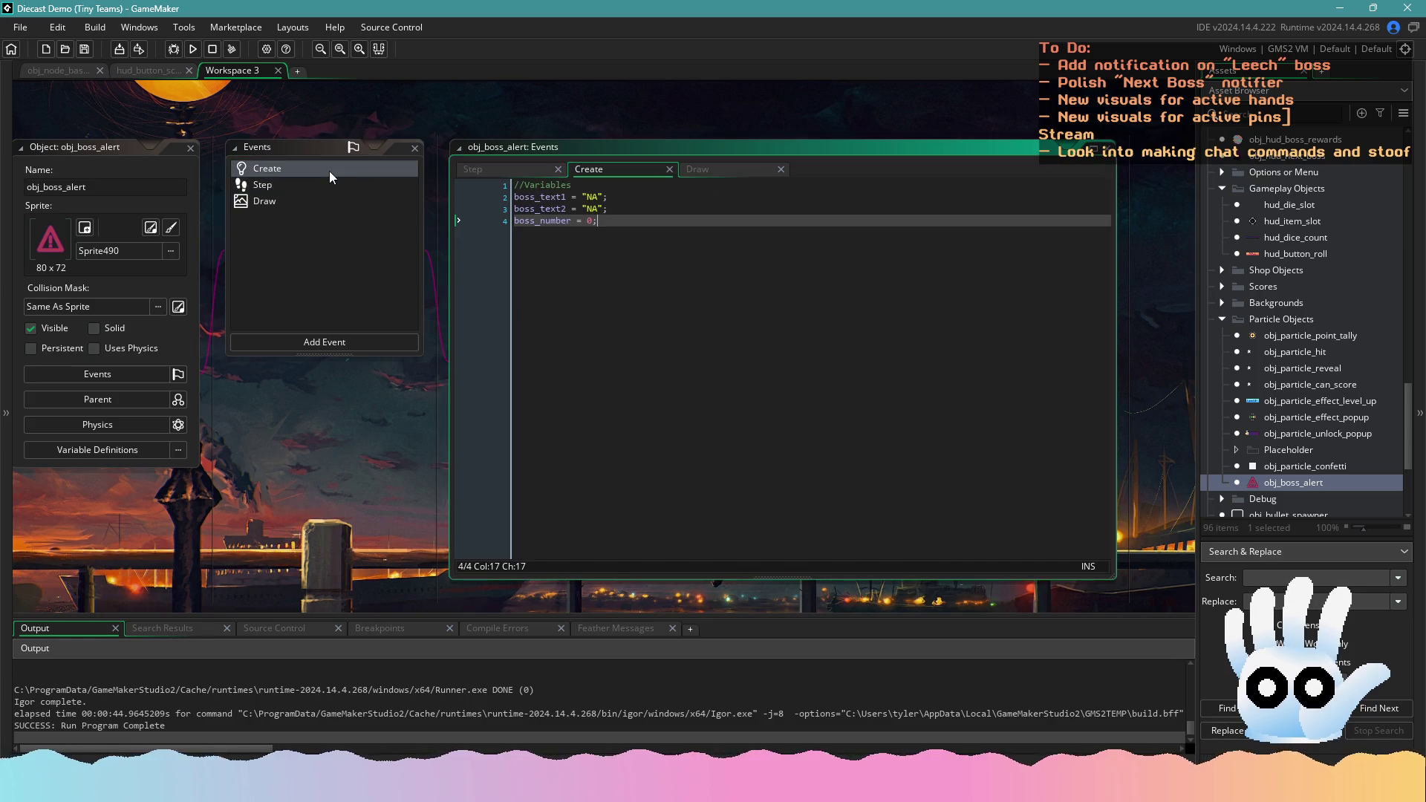
left_click(341, 181)
left_click(693, 185)
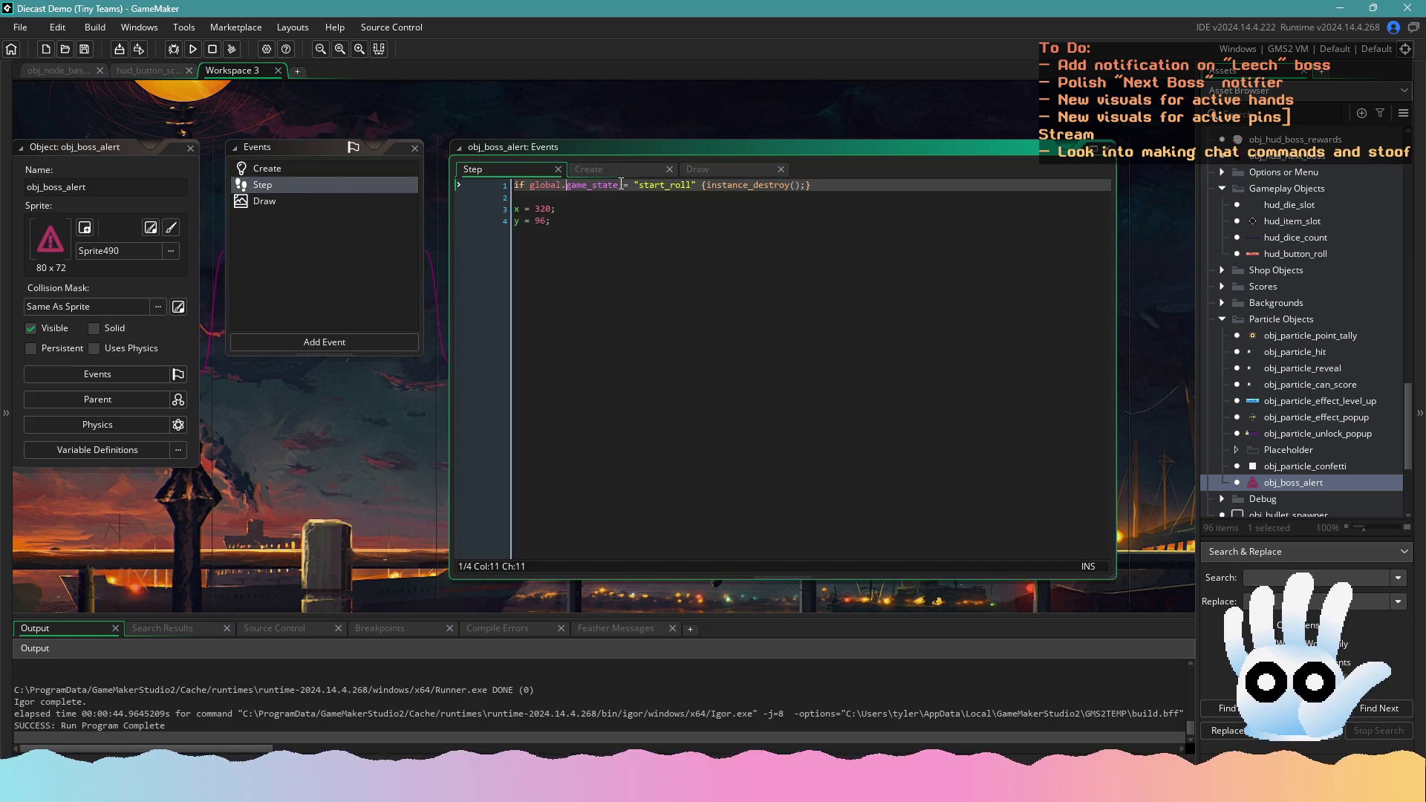
left_click(680, 186)
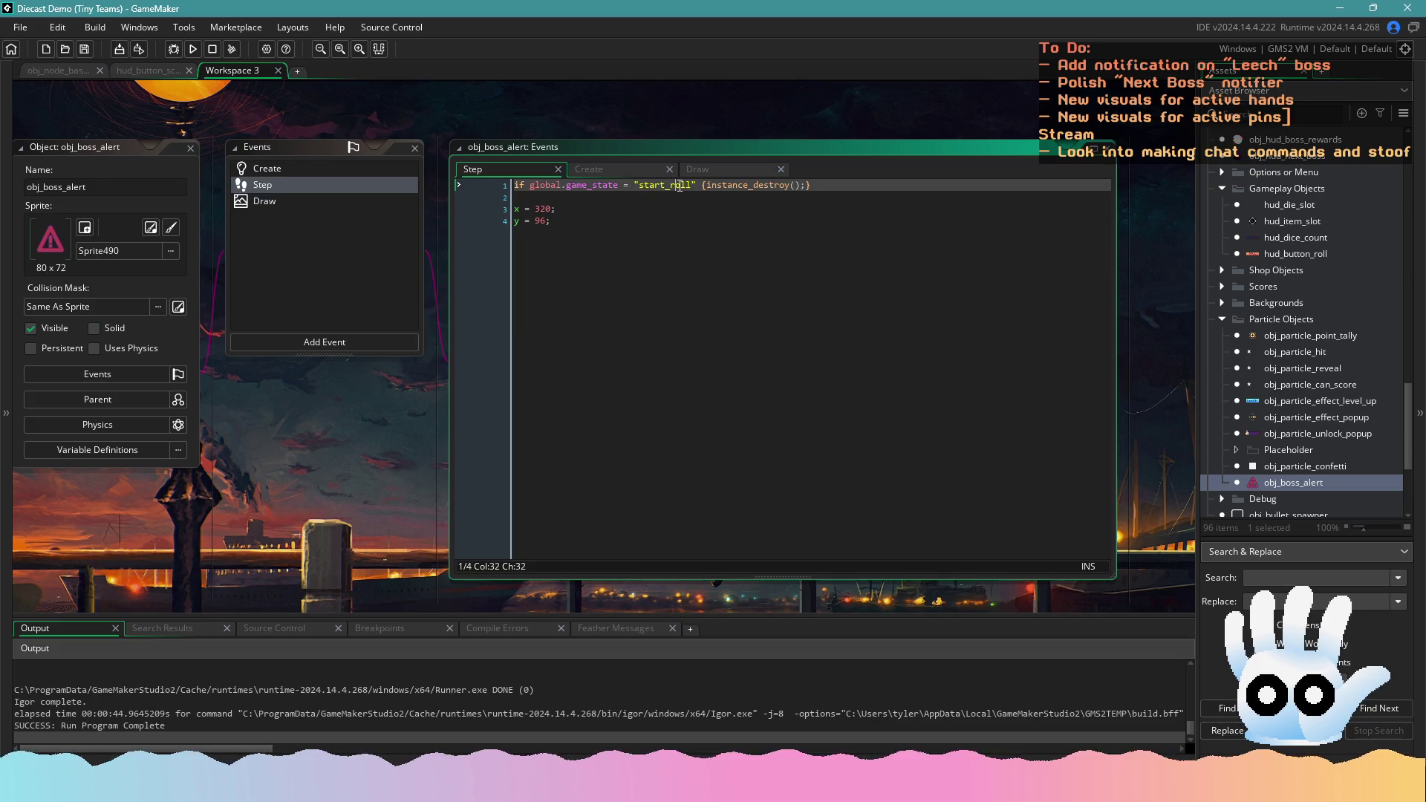
type("rolling")
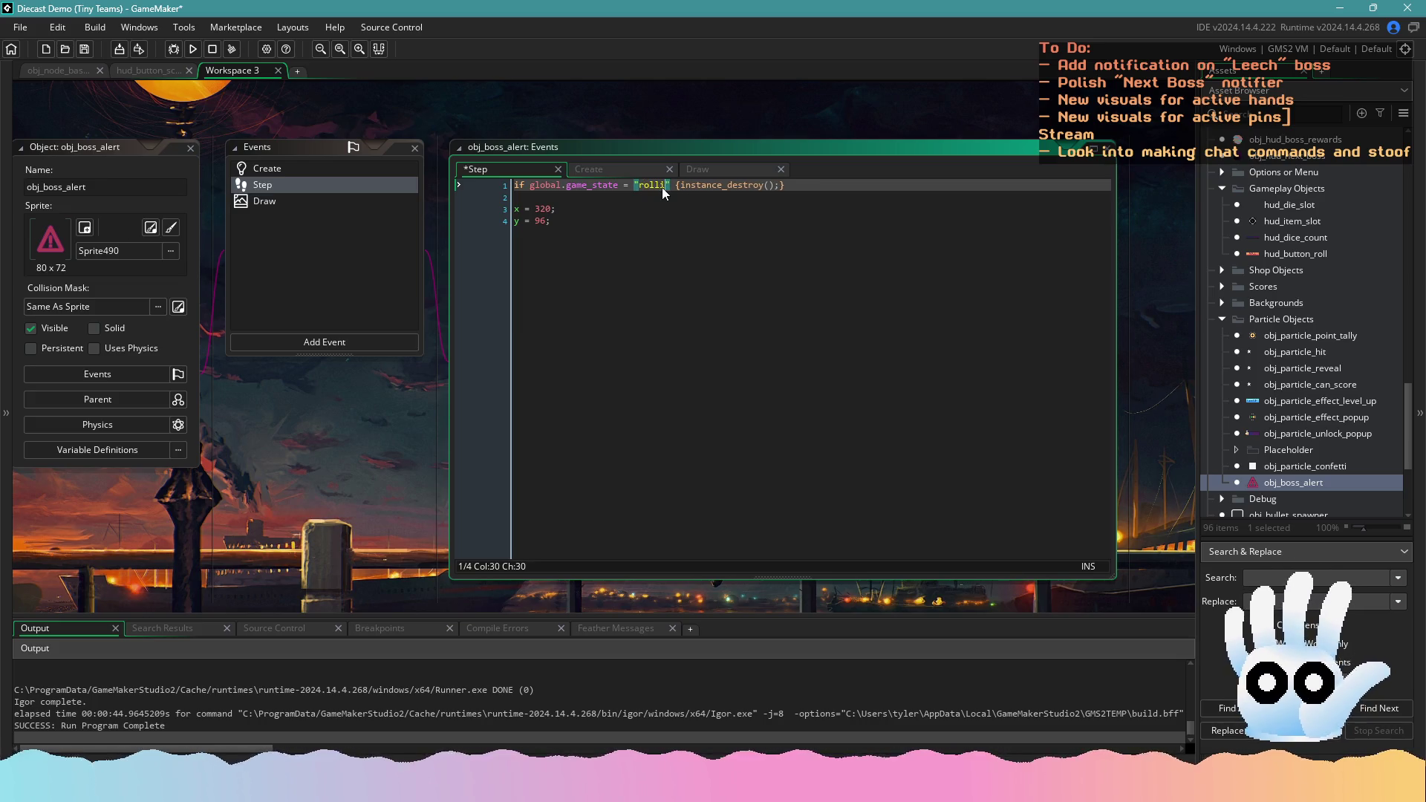
Test-run the game with F5, then stop it
key("F5")
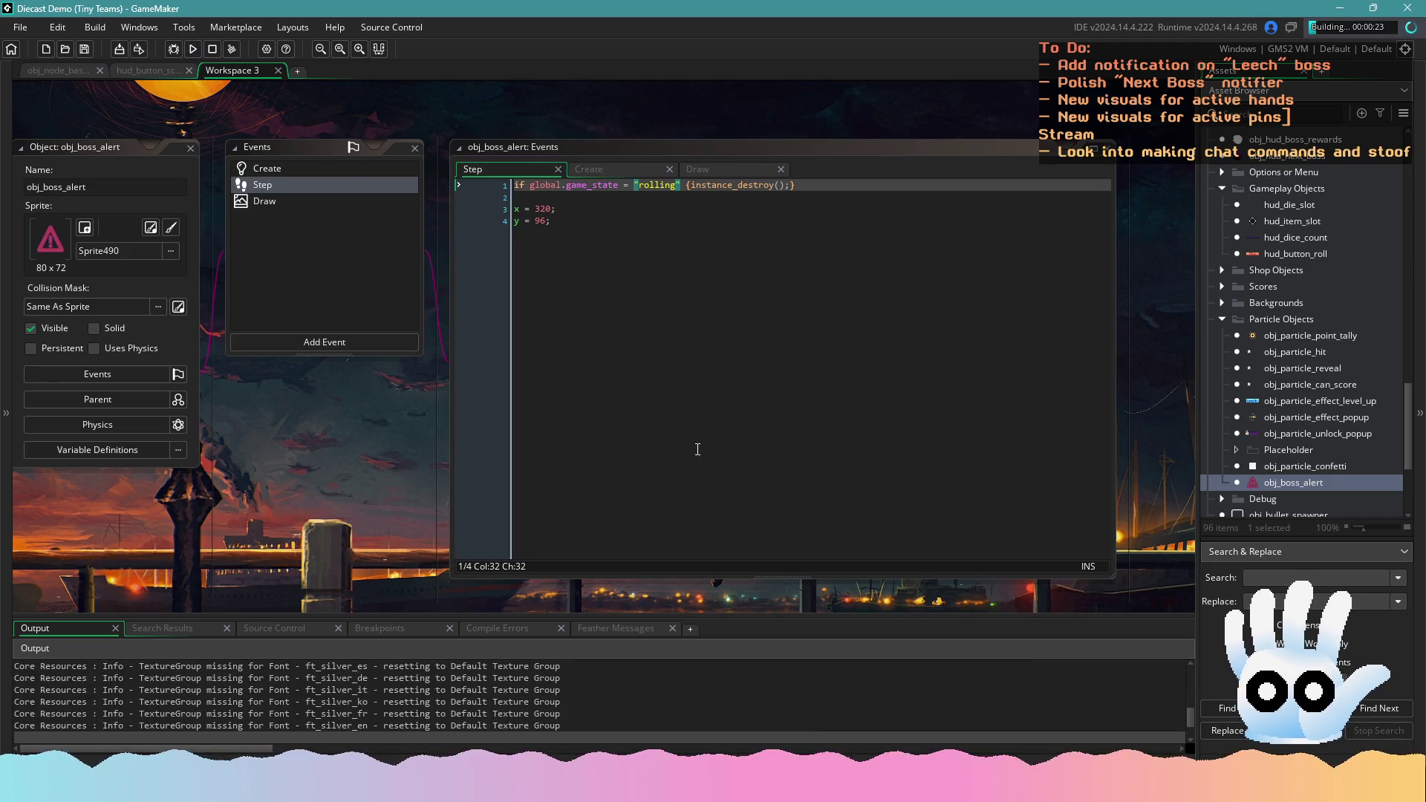
left_click(213, 50)
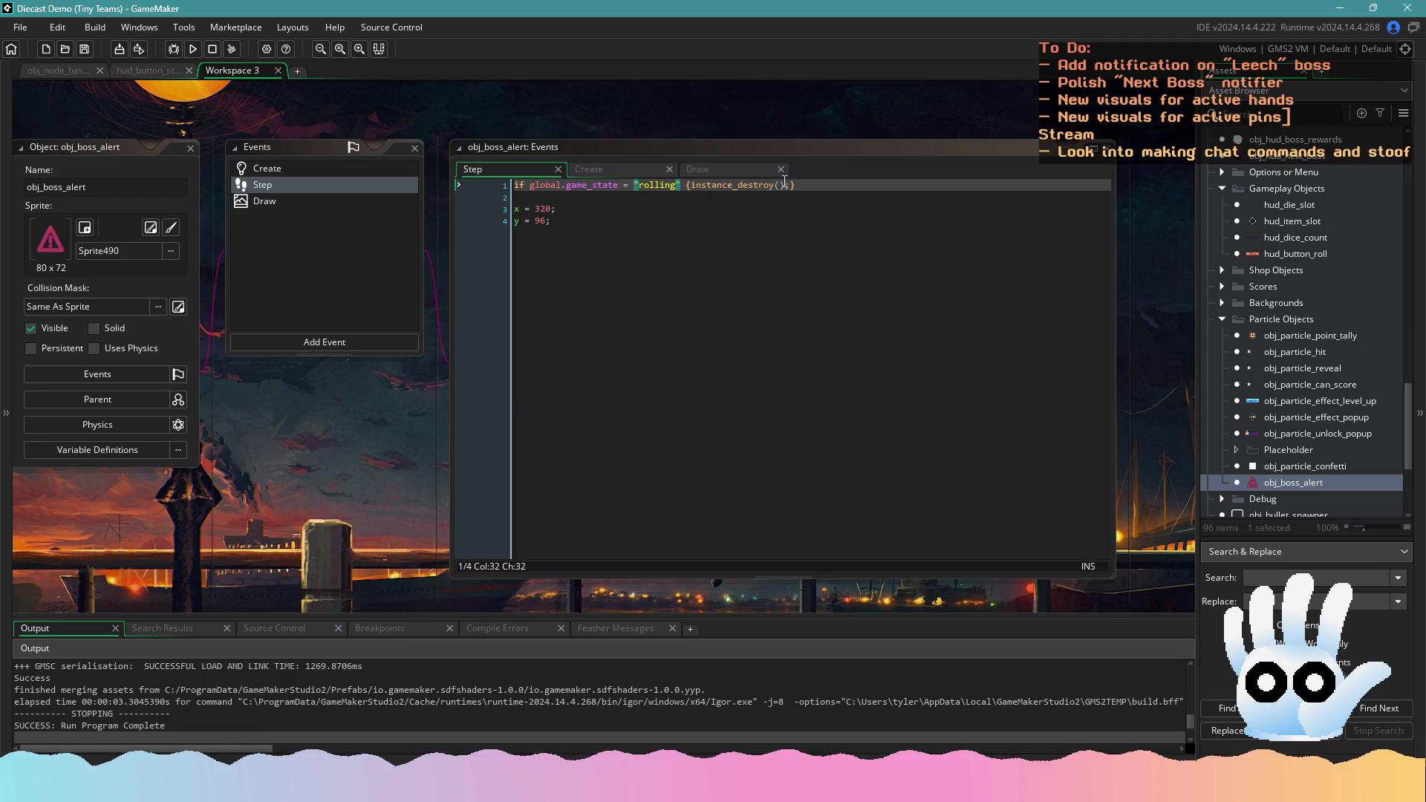
left_click_drag(801, 185, 692, 185)
Add trigger_fade = false; to the boss alert's Create event
type("ima")
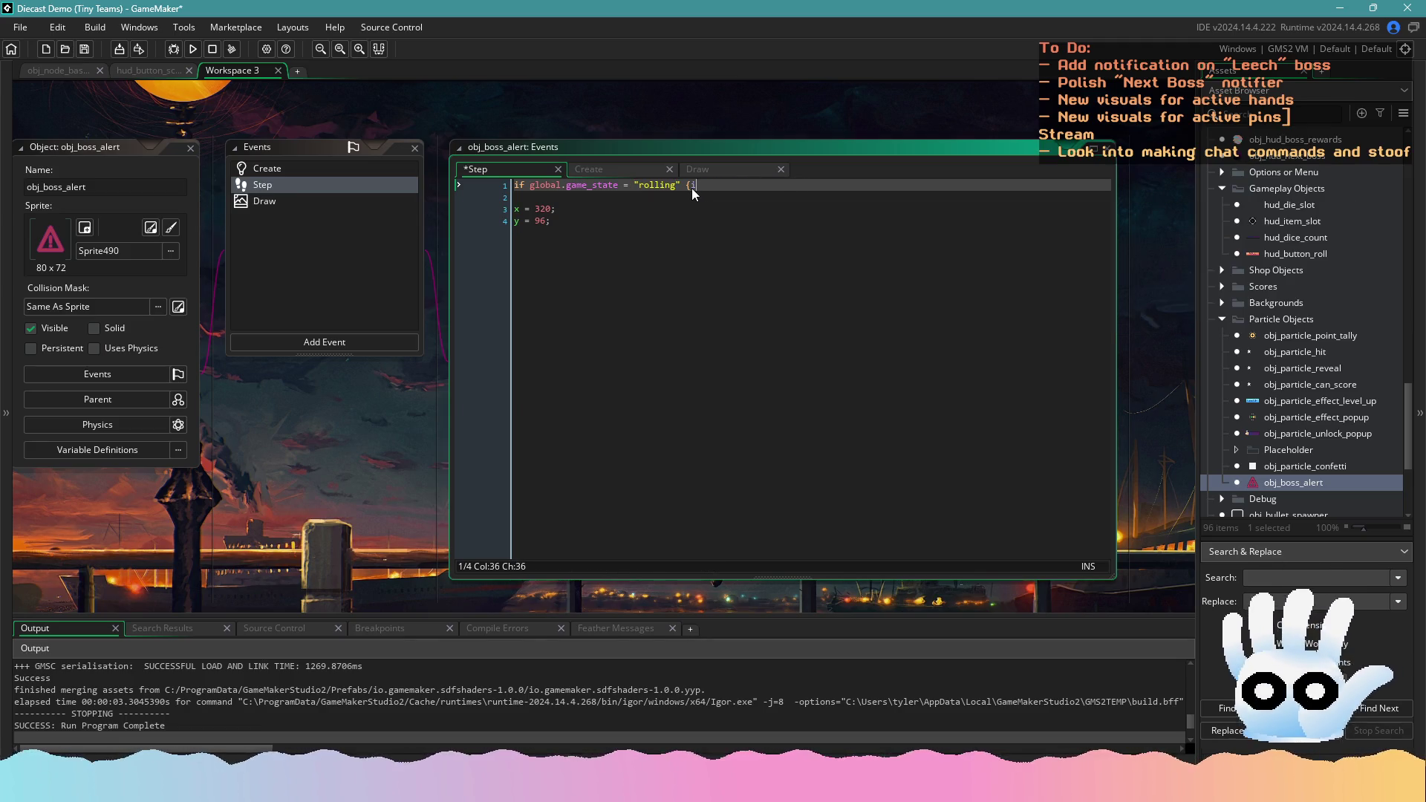
key("BackSpace")
key("BackSpace")
key("BackSpace")
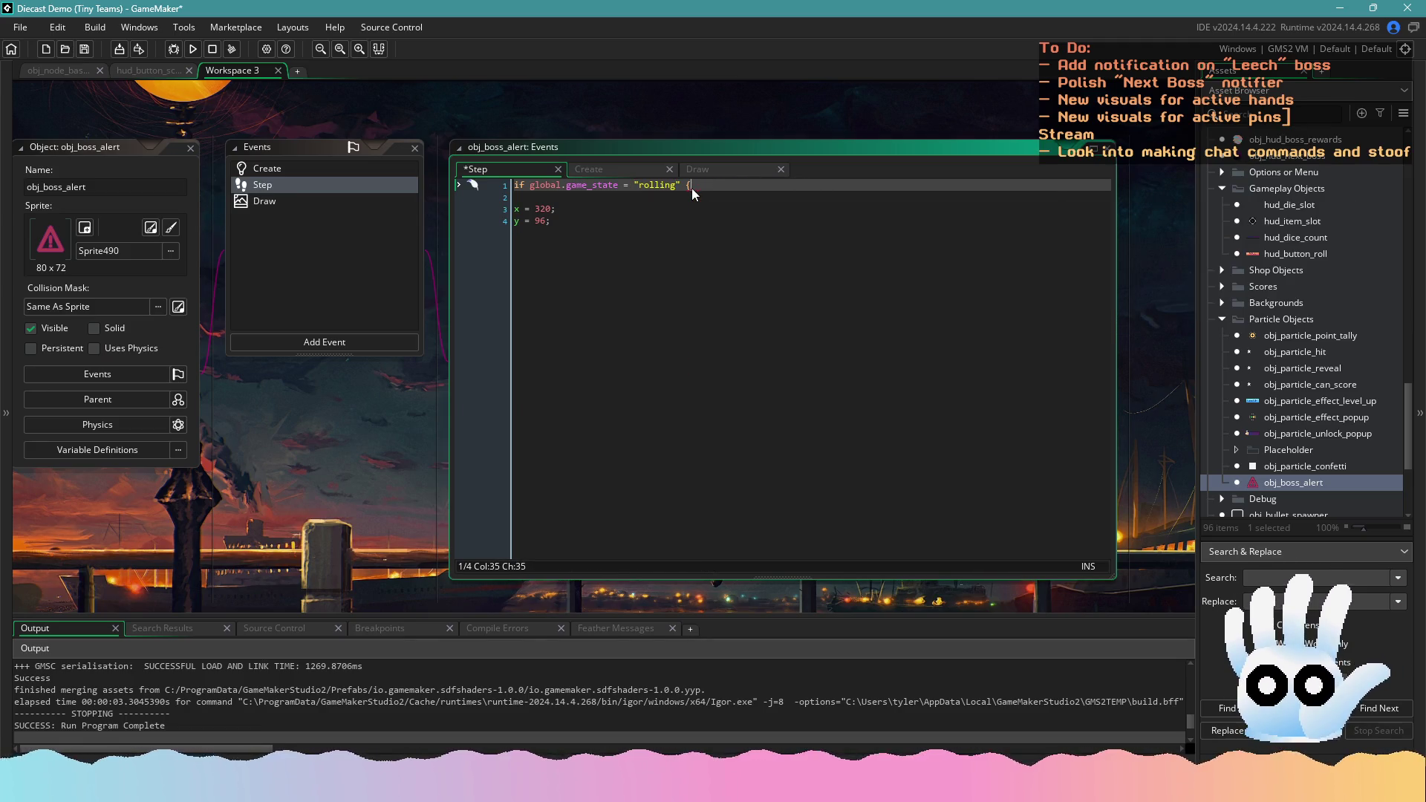
left_click(297, 168)
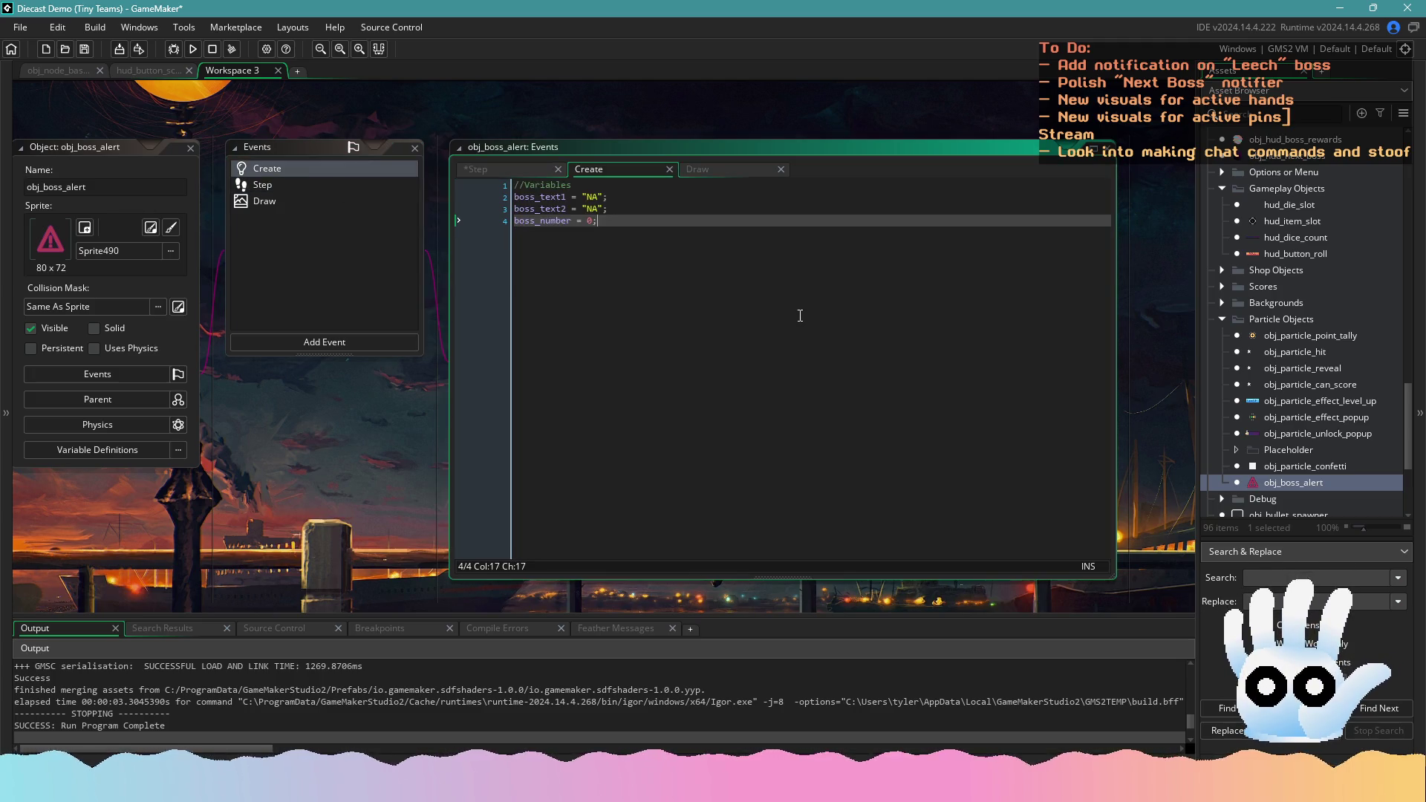
key("Return")
key("Return")
type("trigg")
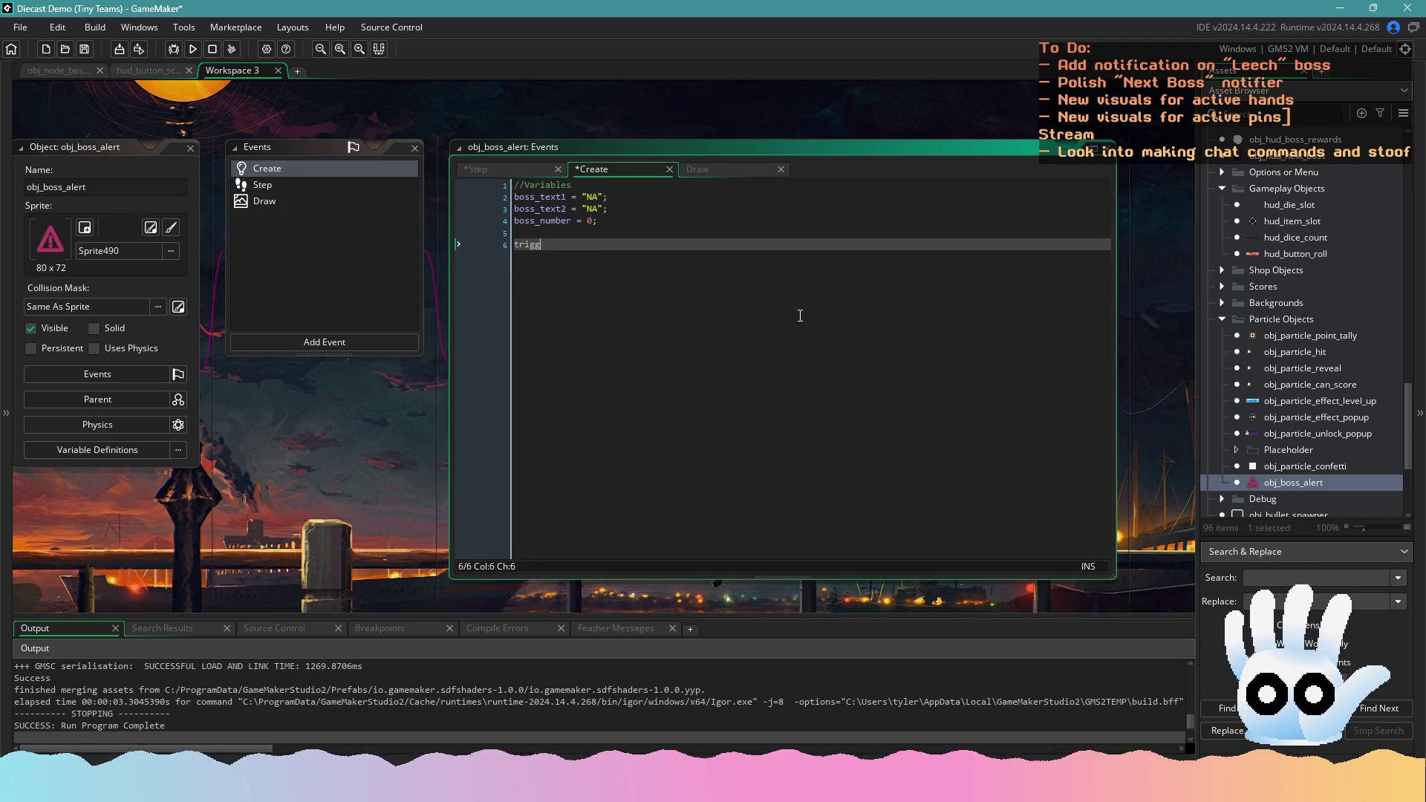
type("er_fade = false;")
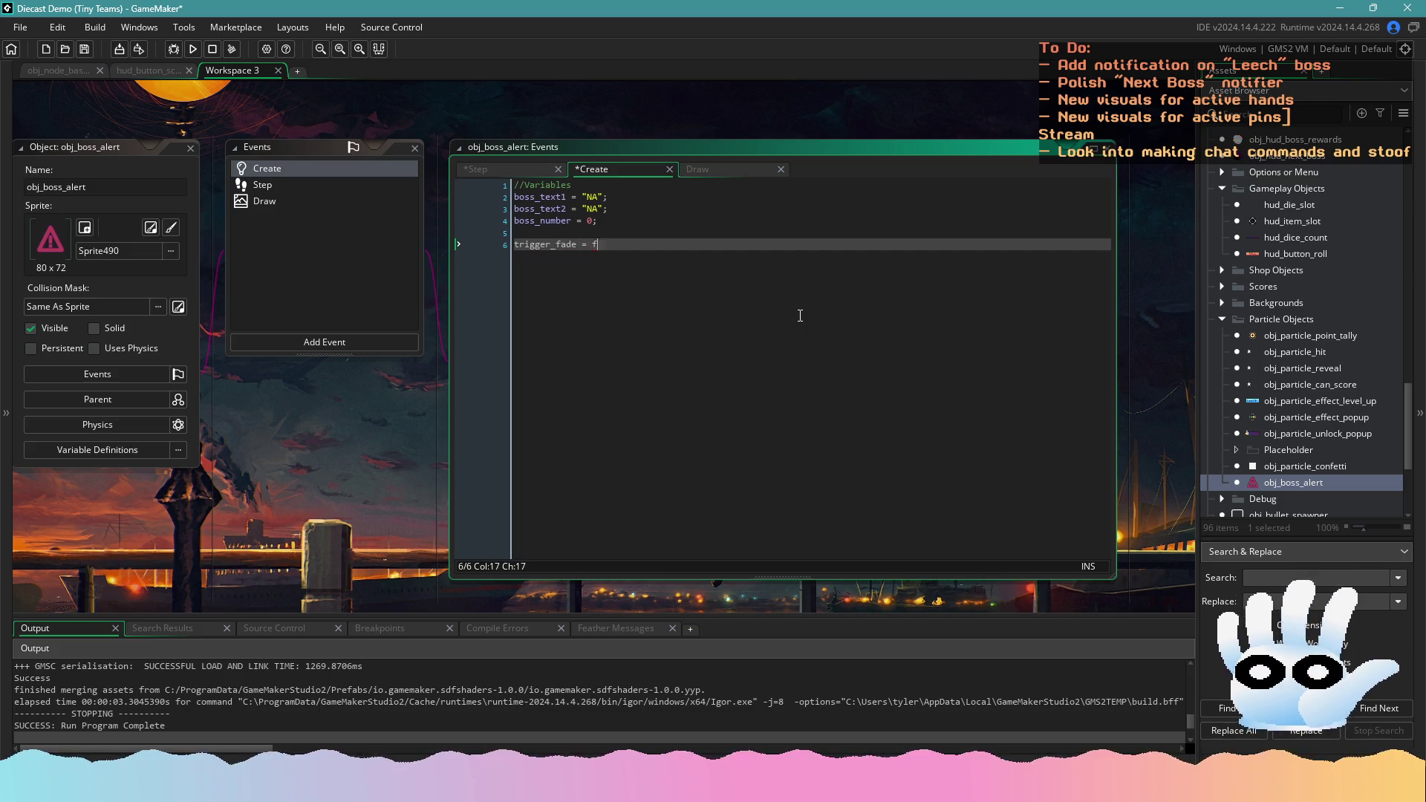
In Step, set trigger_fade = true on rolling and subtract 0.05 from image_alpha while it's true
left_click(301, 199)
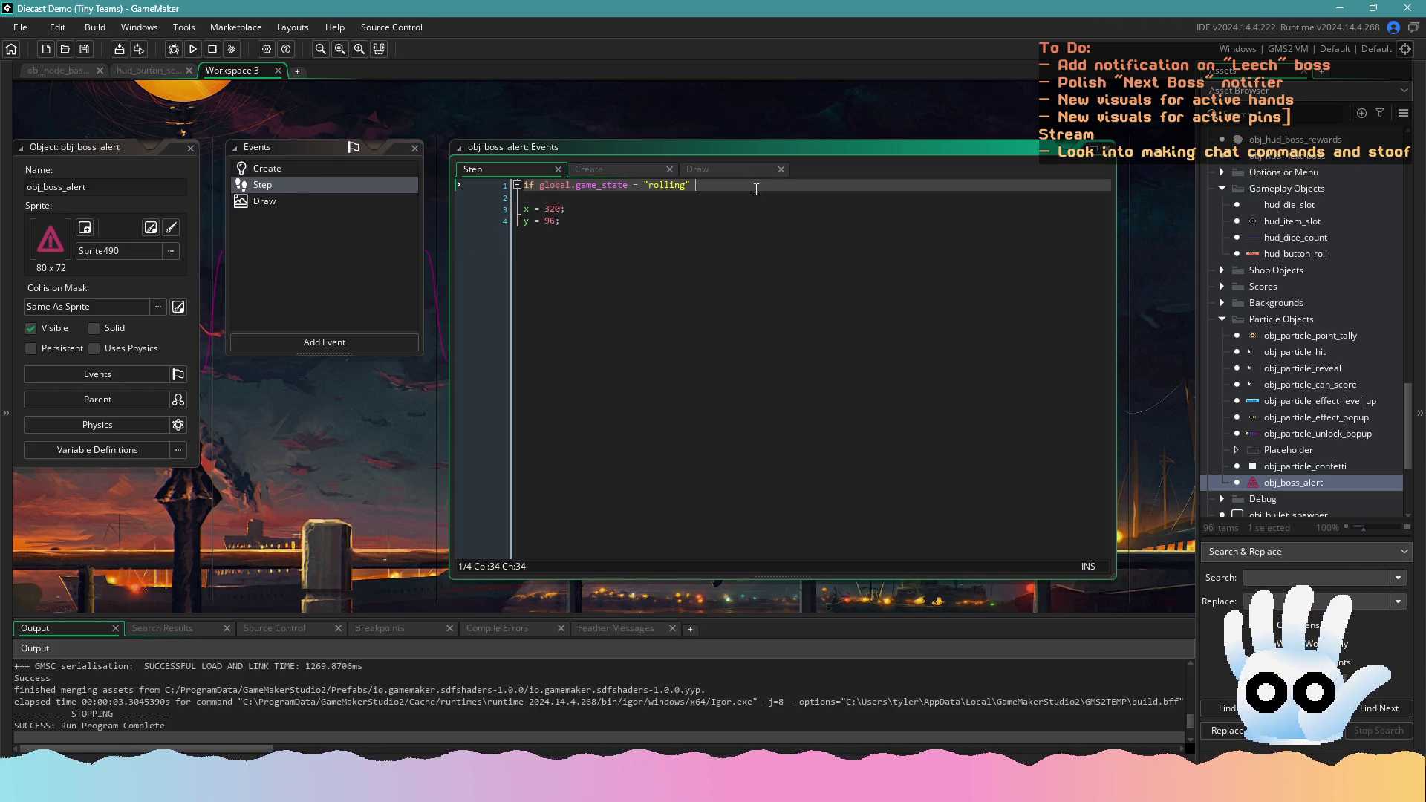
scroll(629, 182, "up", 1)
left_click(531, 171)
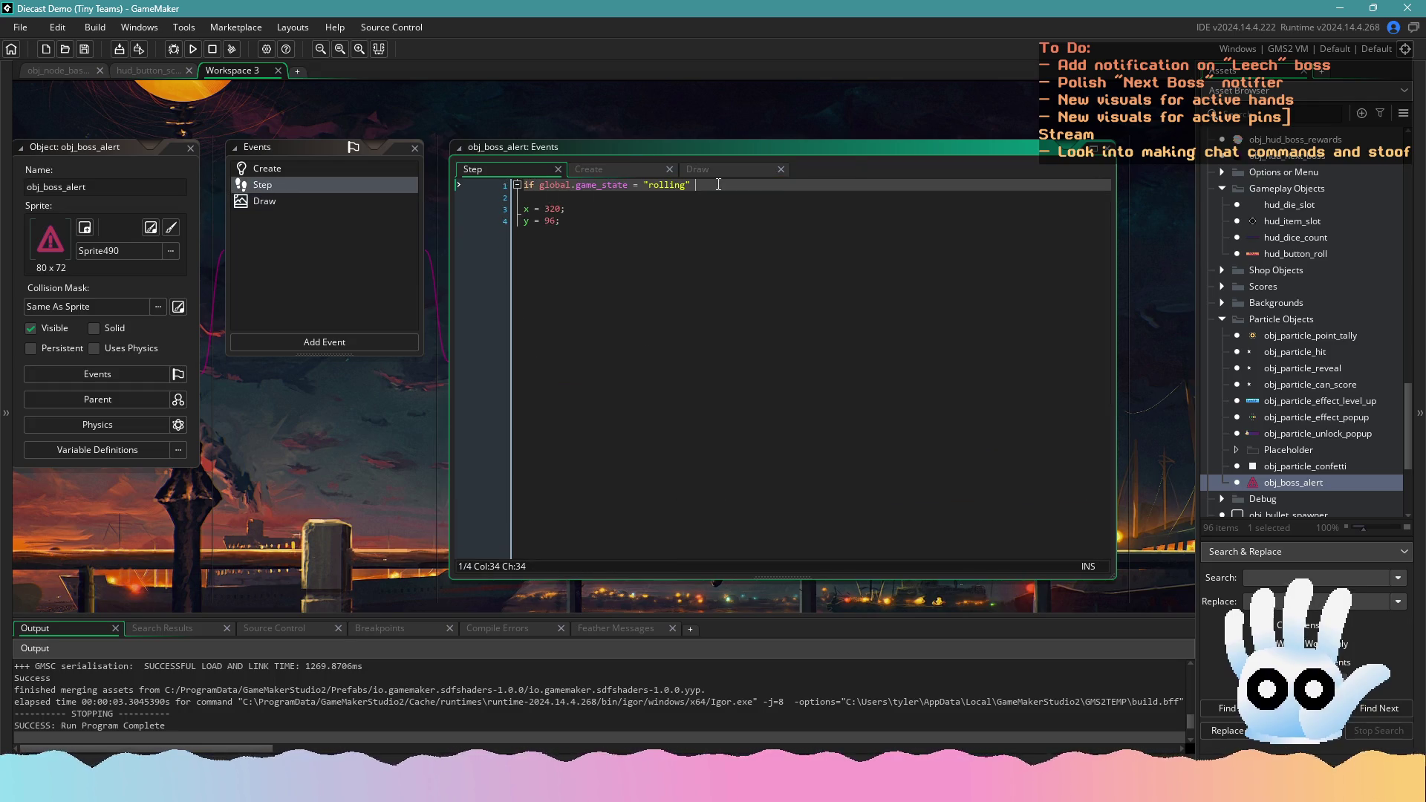
type("{tri")
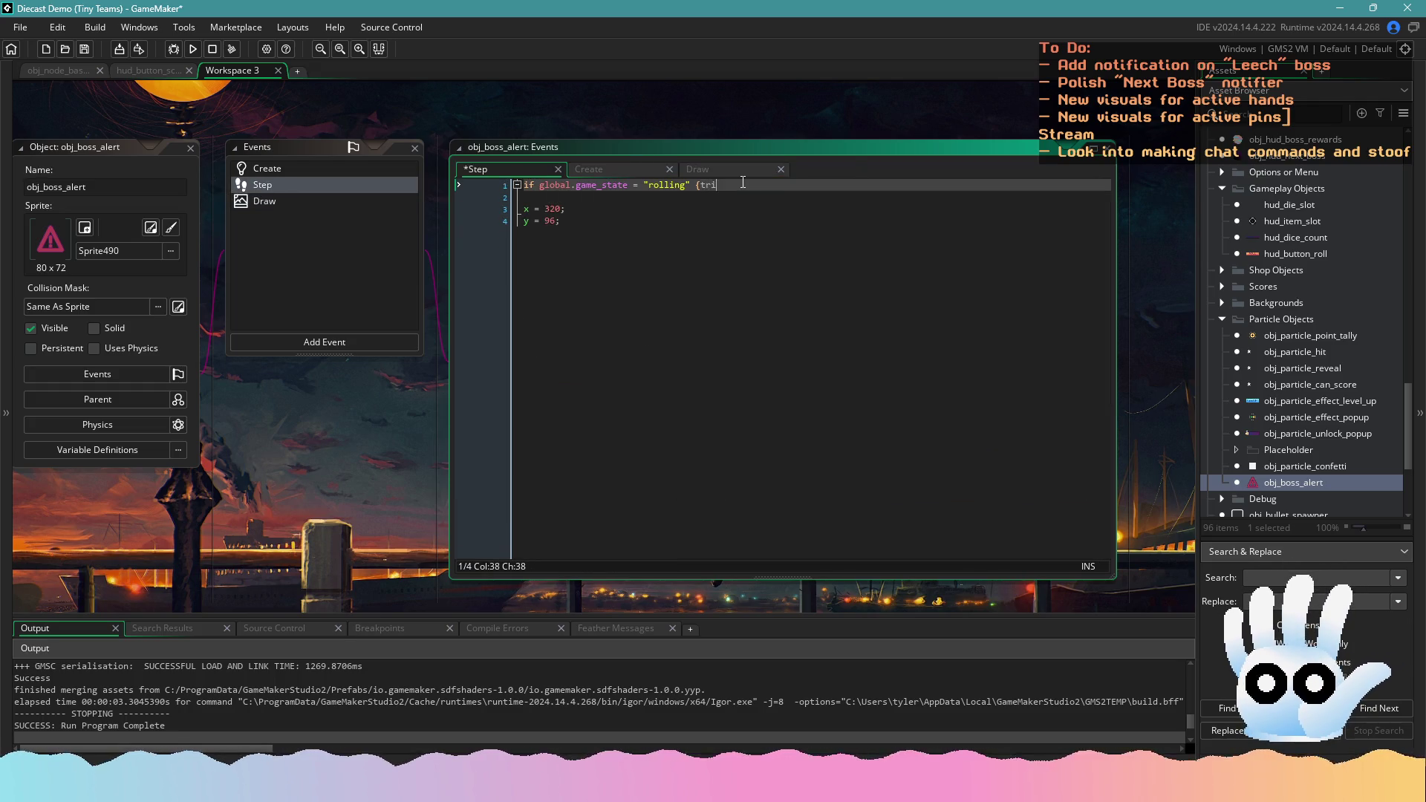
type("gger_fade = true;")
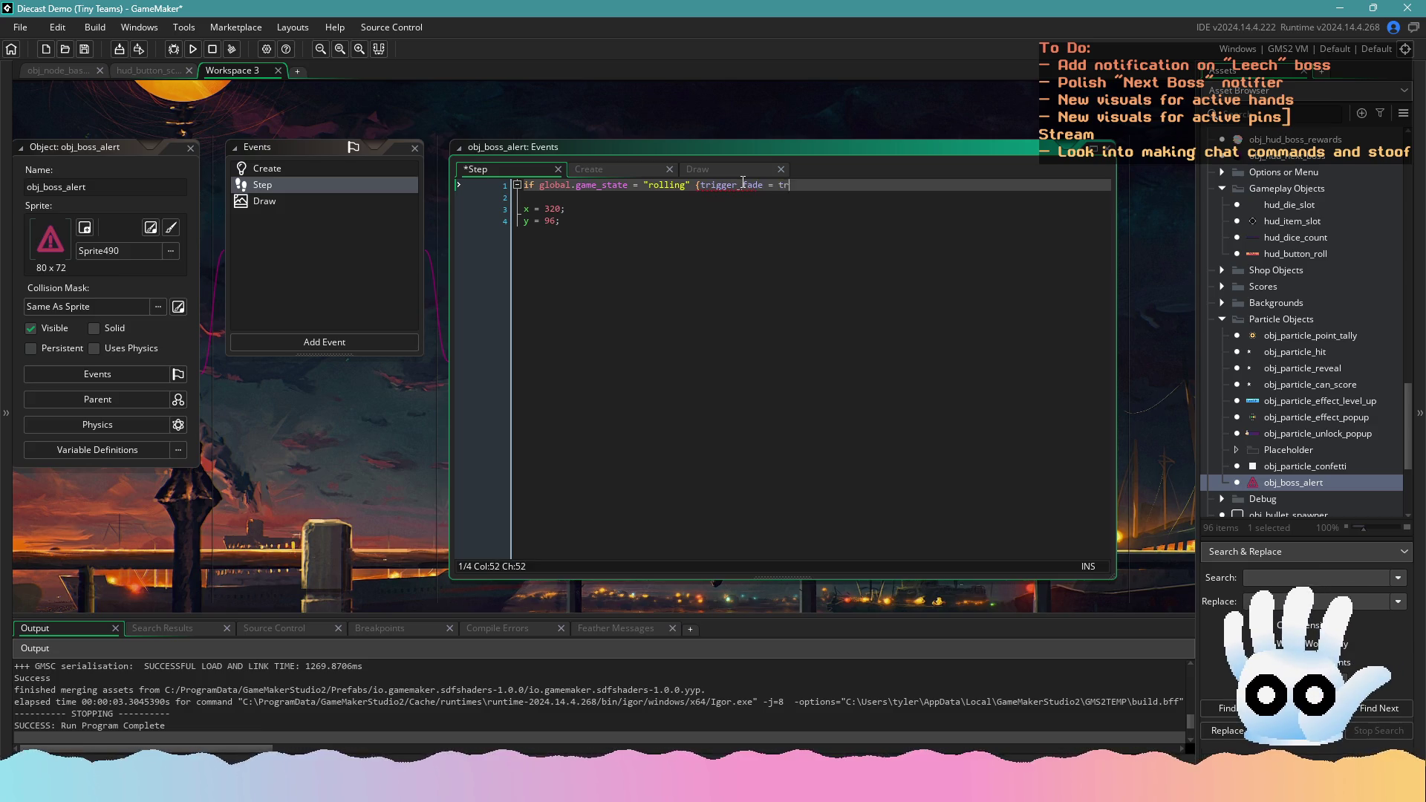
key("Return")
key("Return")
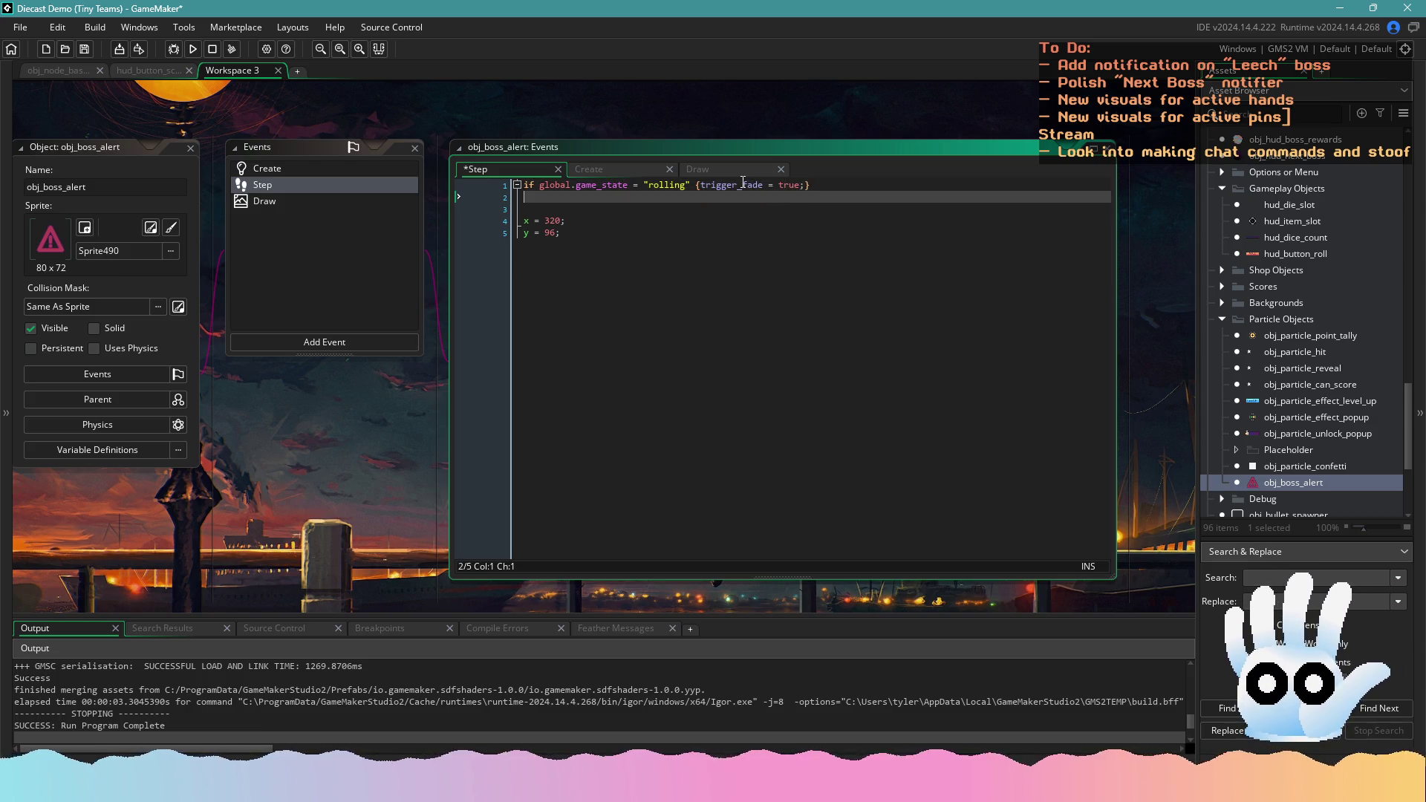
type("if trigge")
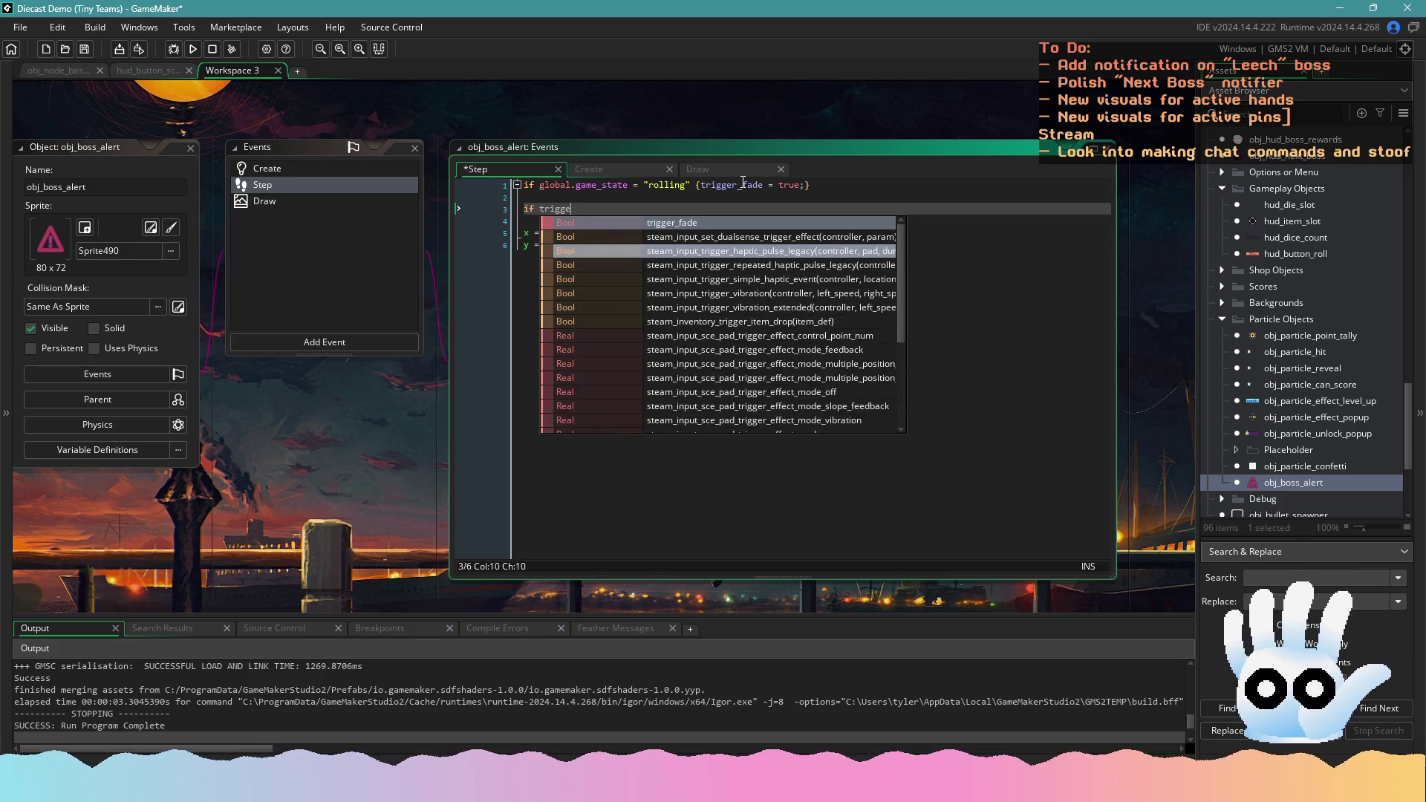
key("Return")
type("= true ")
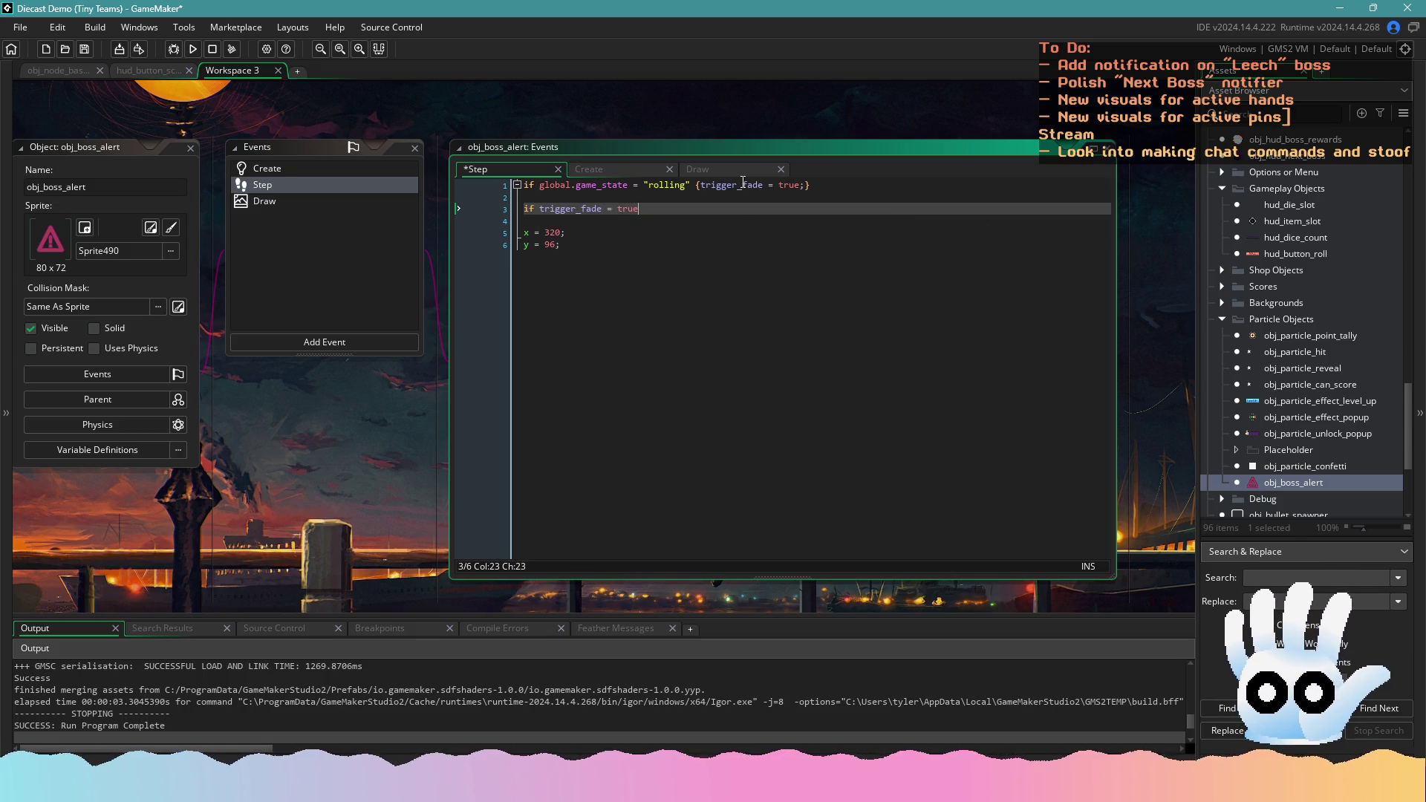
type("{image_i")
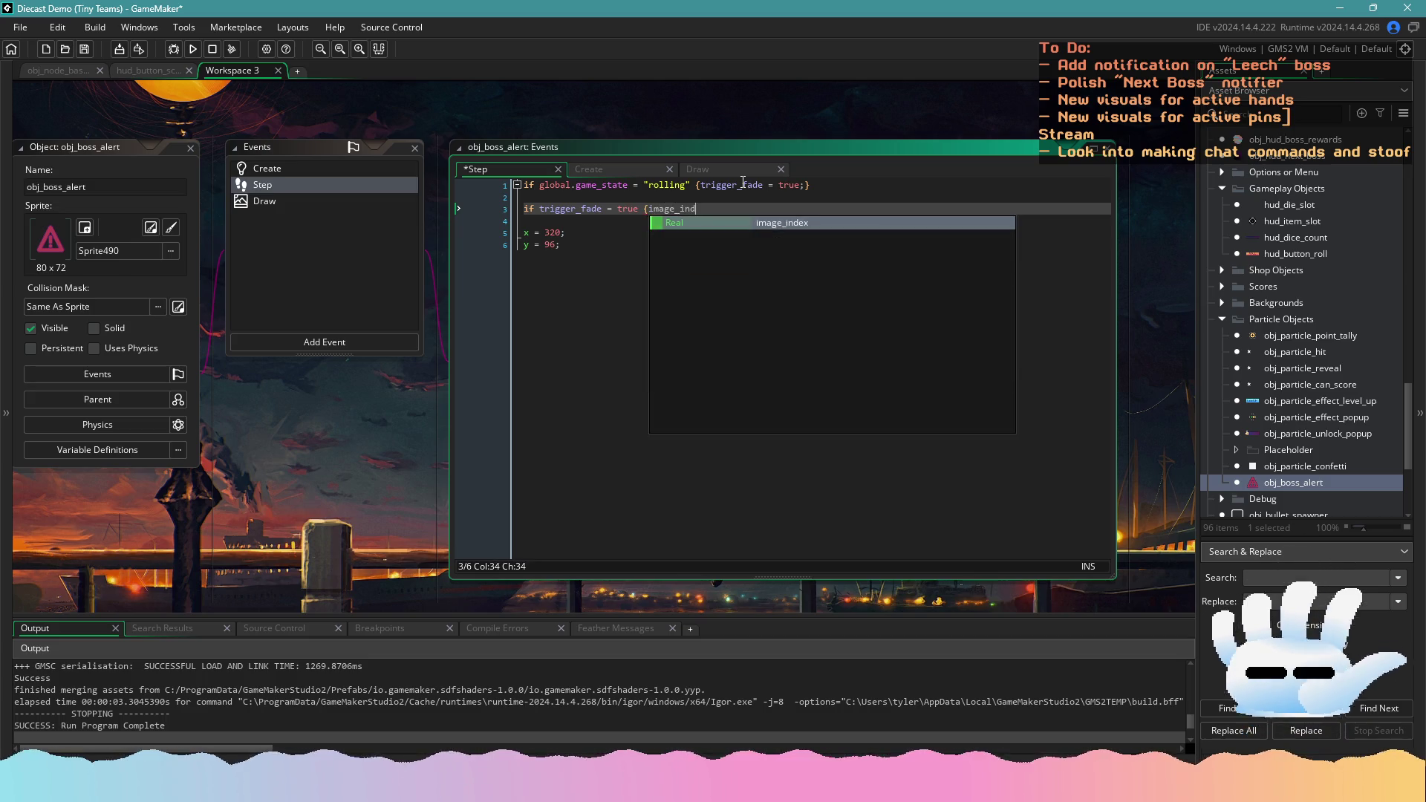
key("BackSpace")
type("alpha ")
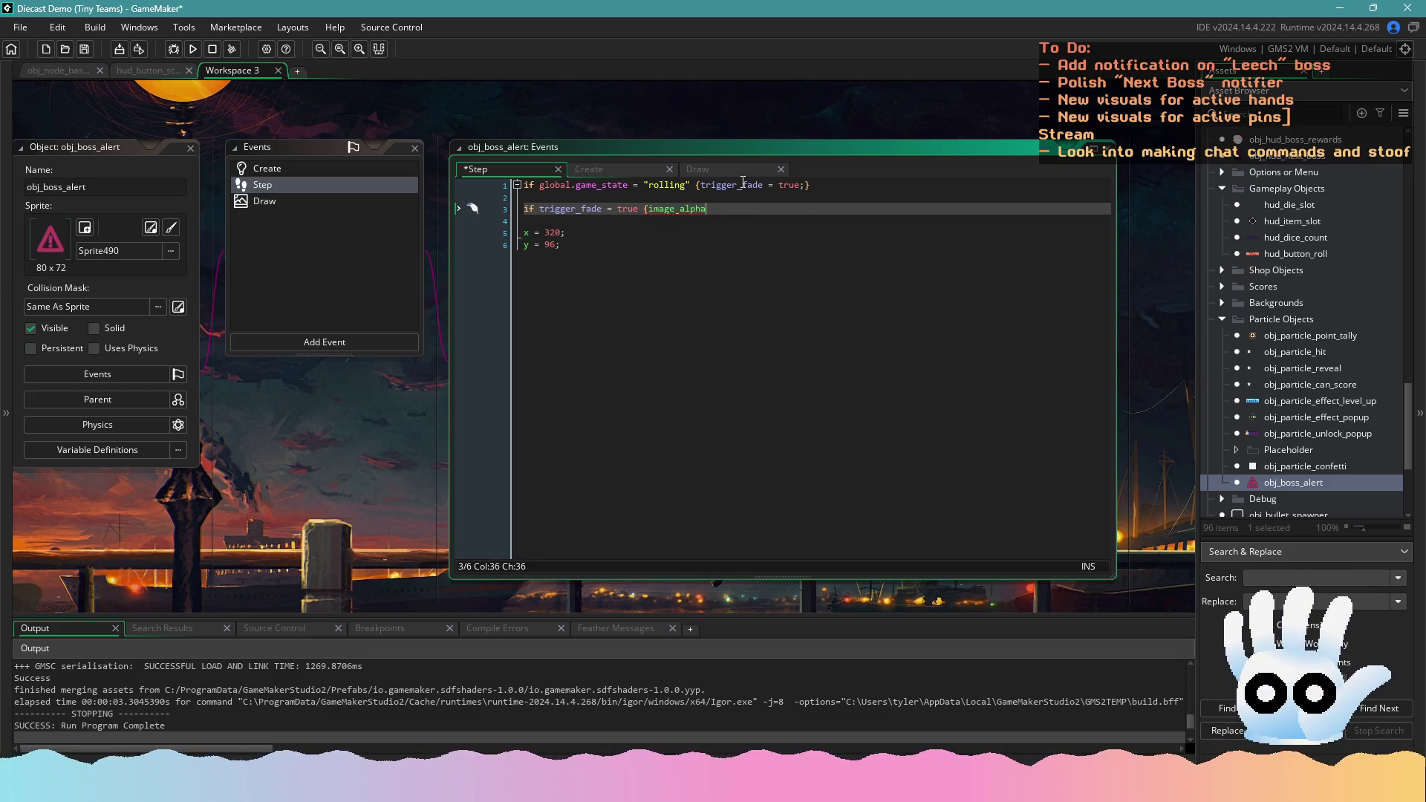
type("-= 0.05;")
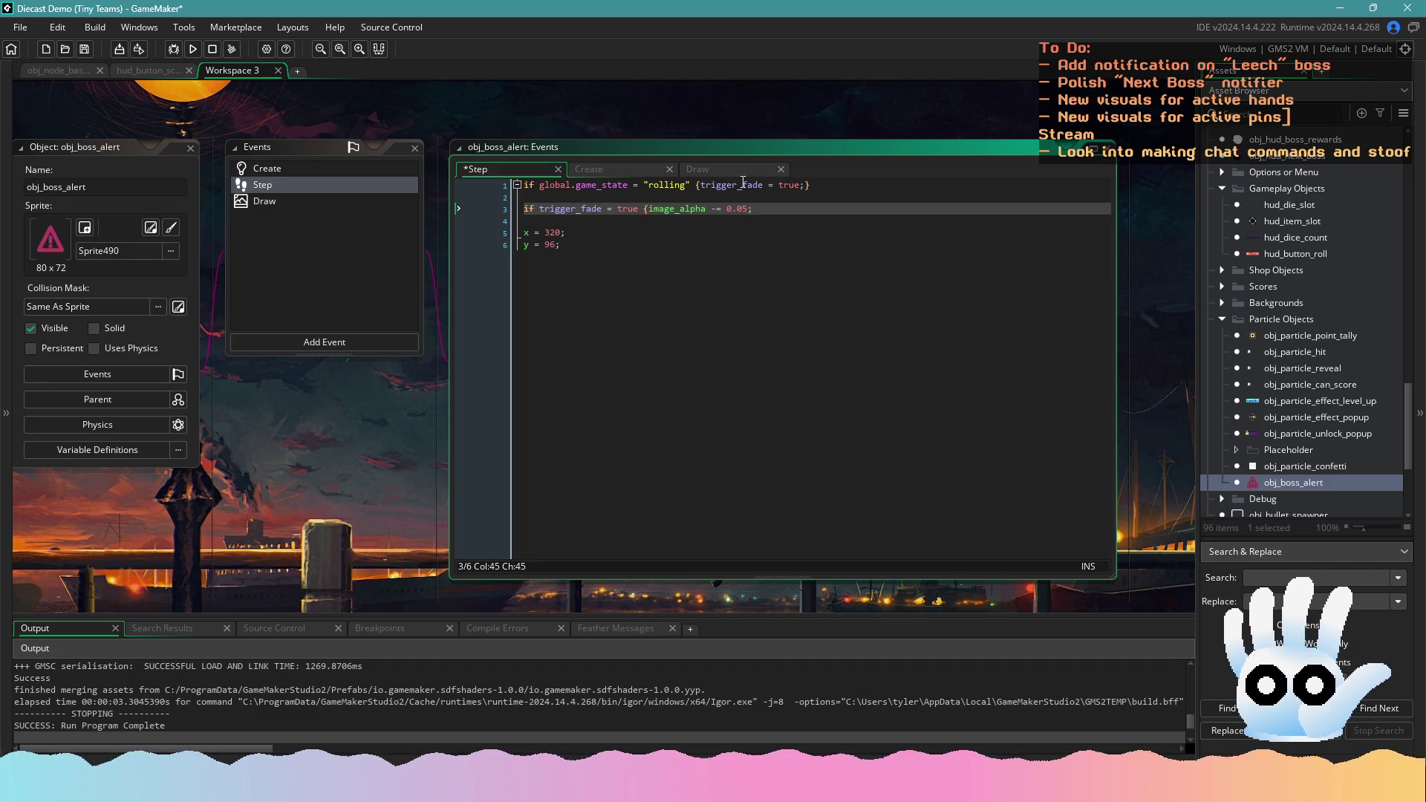
type("}")
Destroy the alert once image_alpha <= 0, then save and run the game
key("Return")
key("Return")
type("if image")
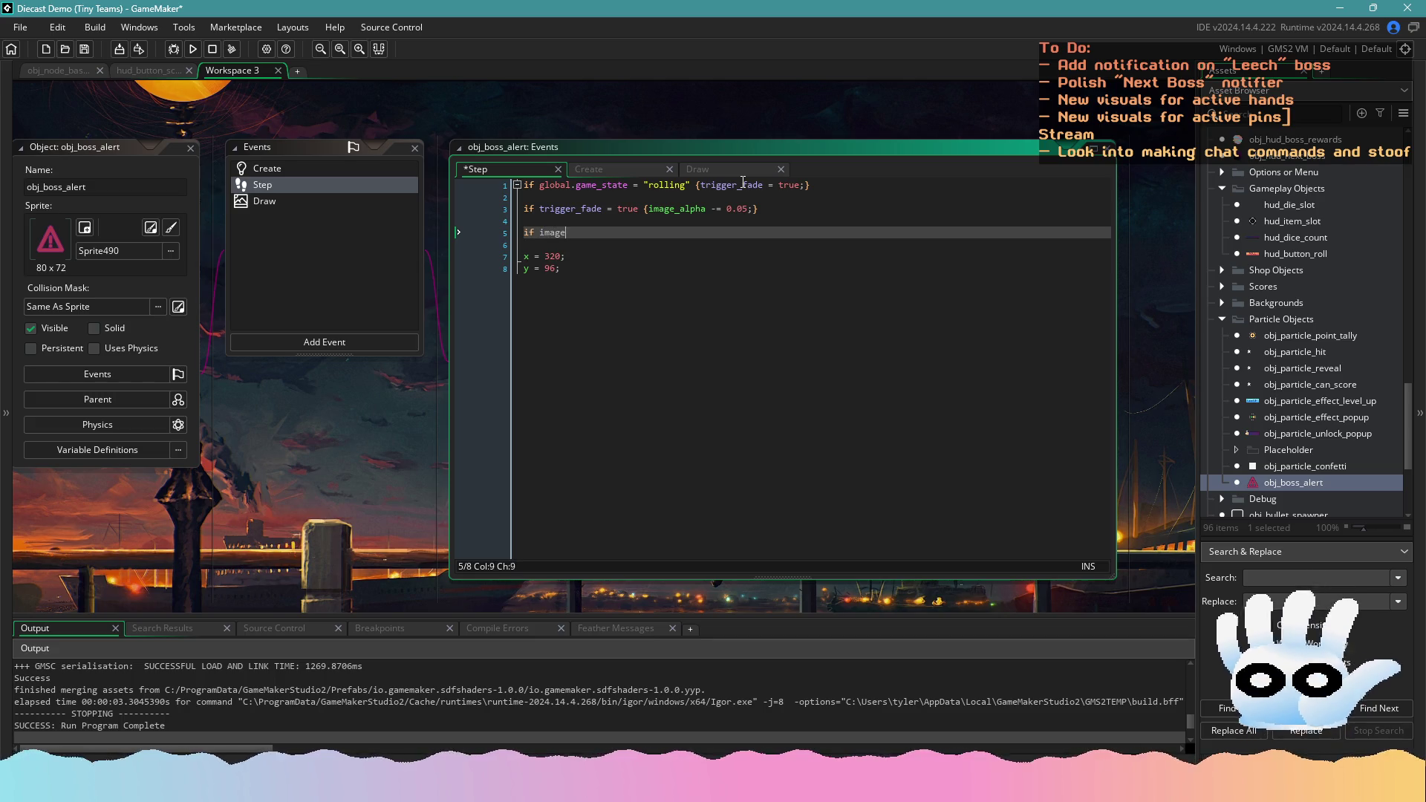
type("_alpha ")
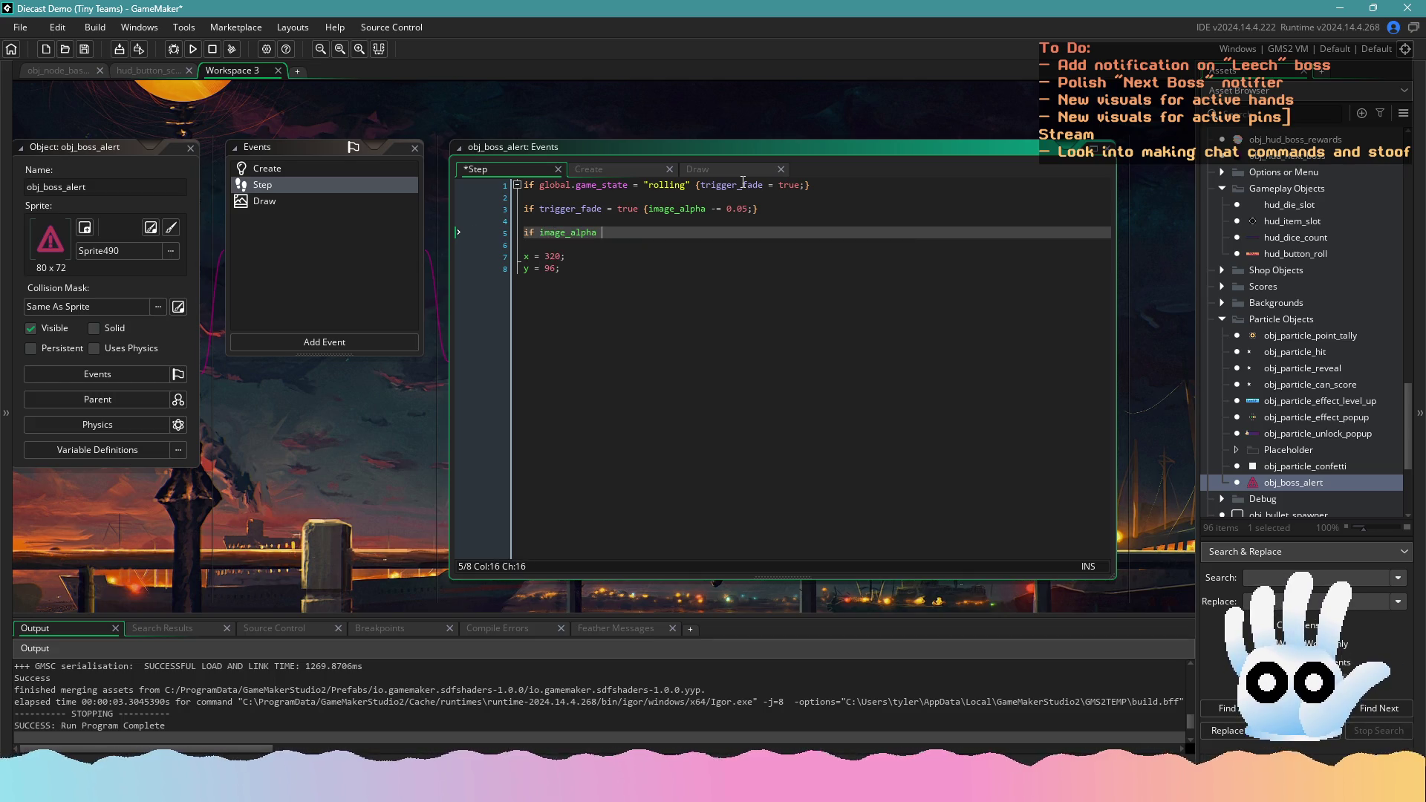
type("<= 0 ")
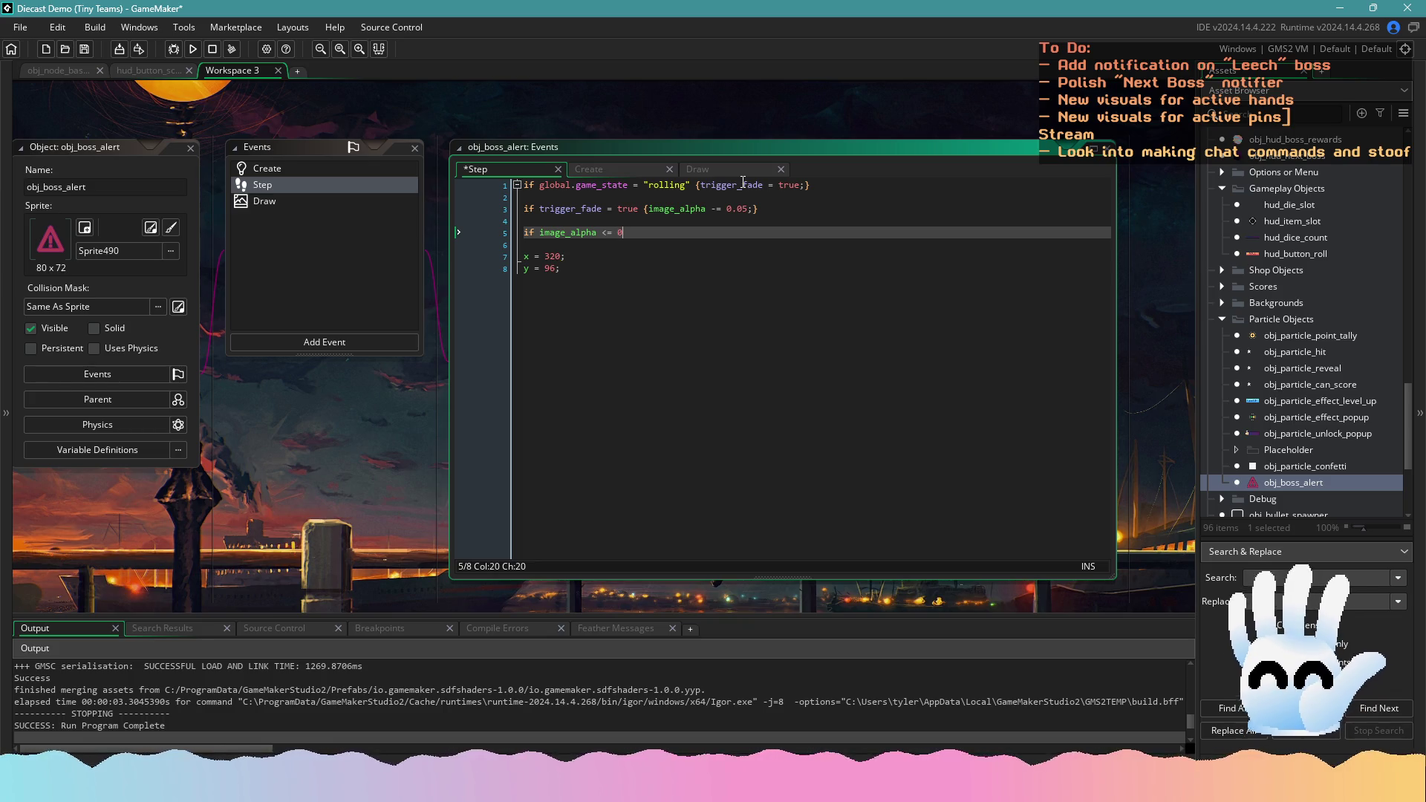
type("{ins")
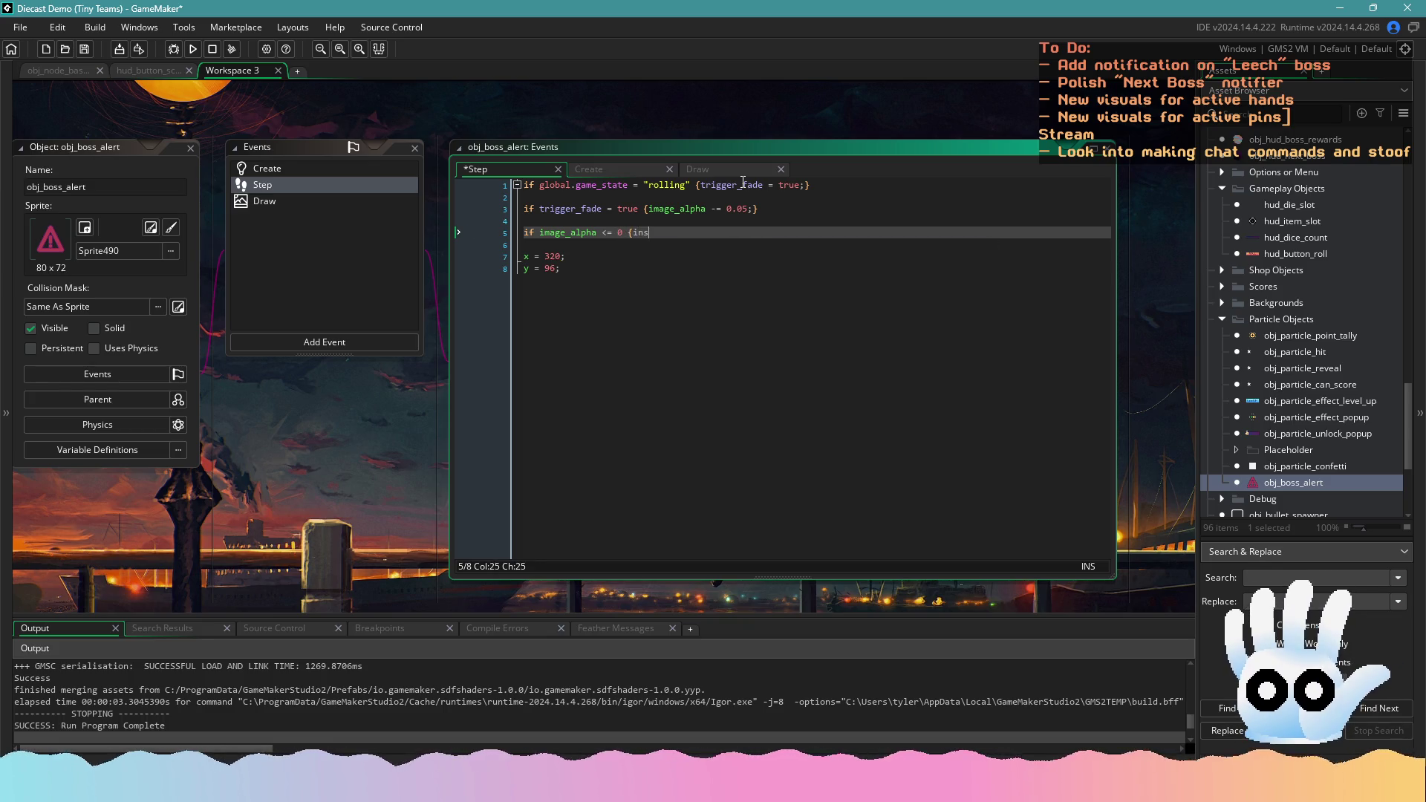
type("tance_destro")
key("Return")
type("();")
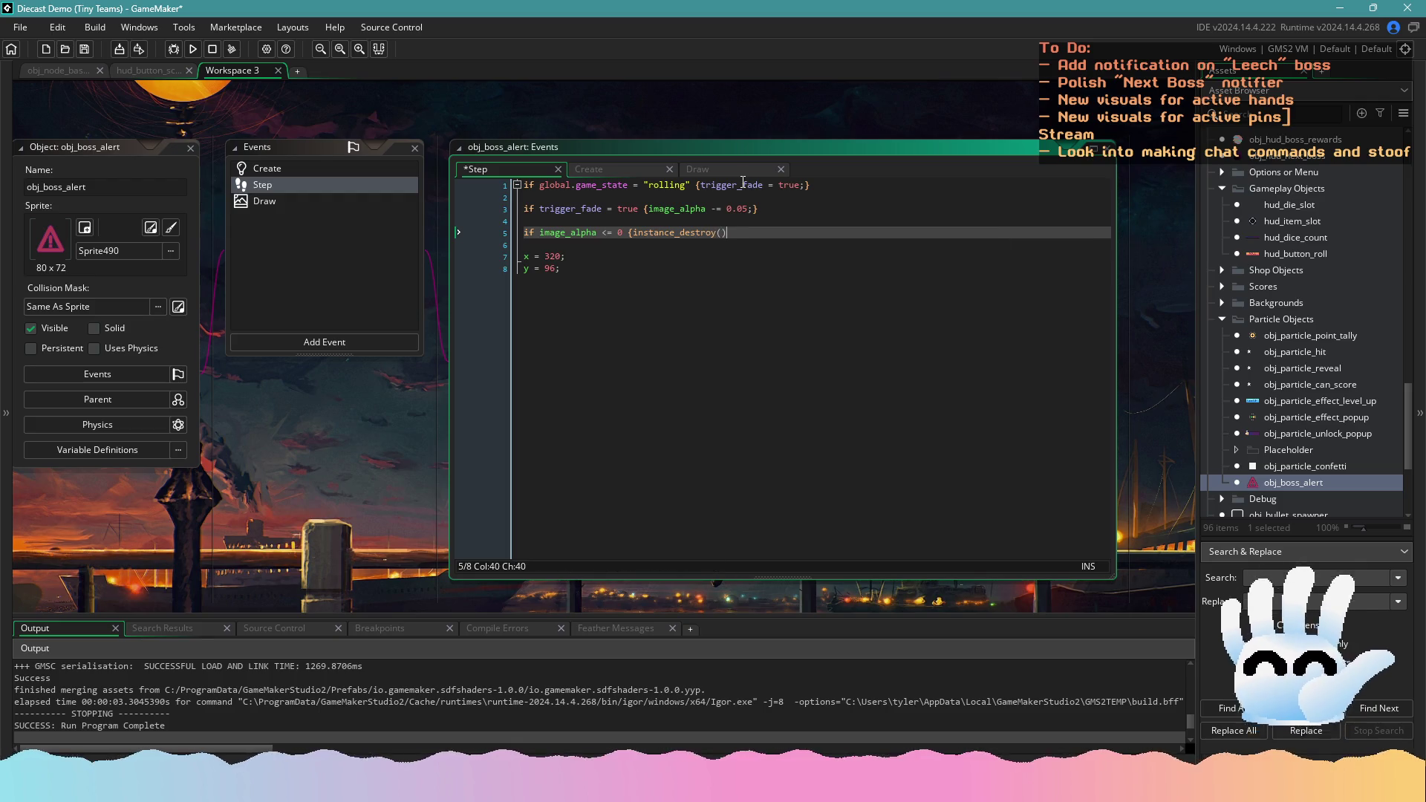
type("}")
key("ctrl+s")
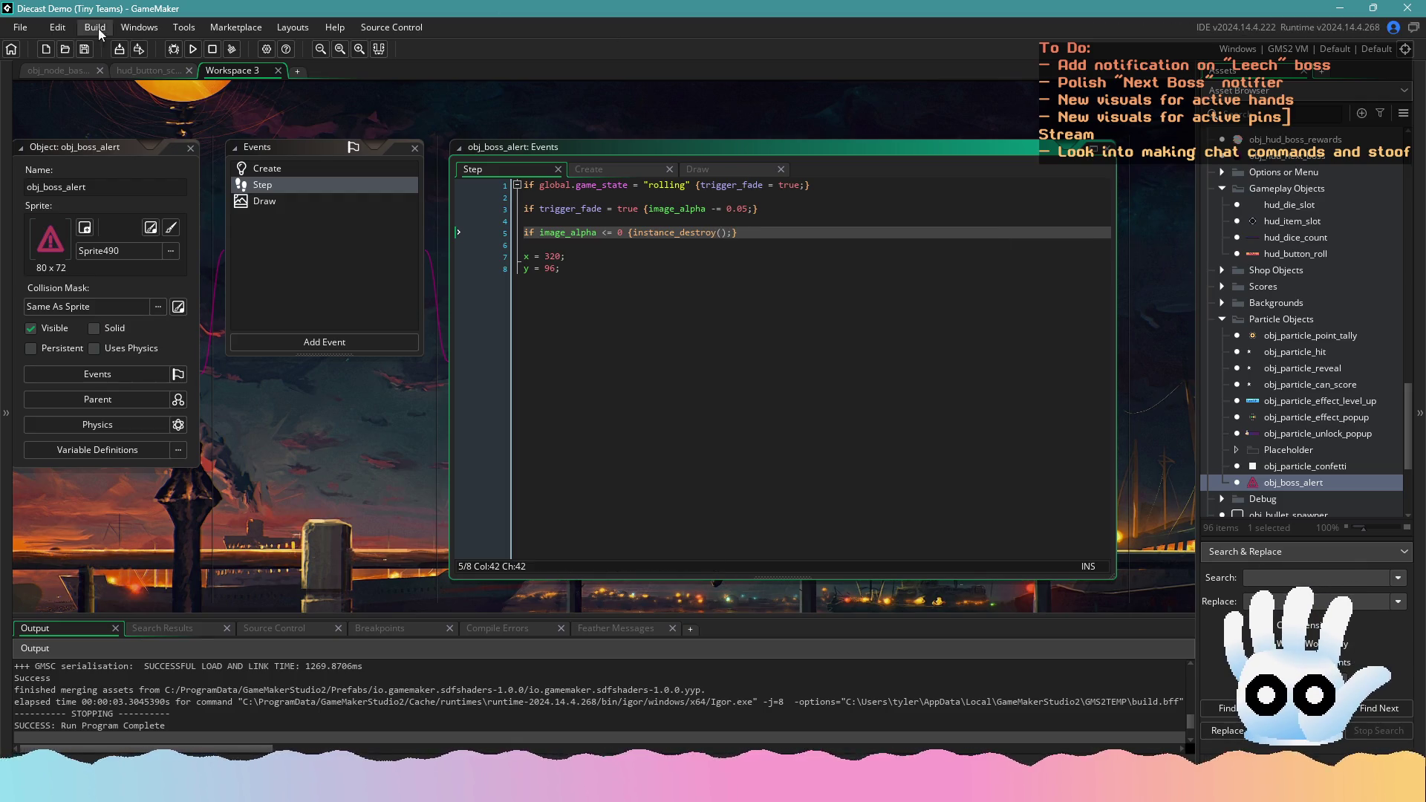
left_click(192, 49)
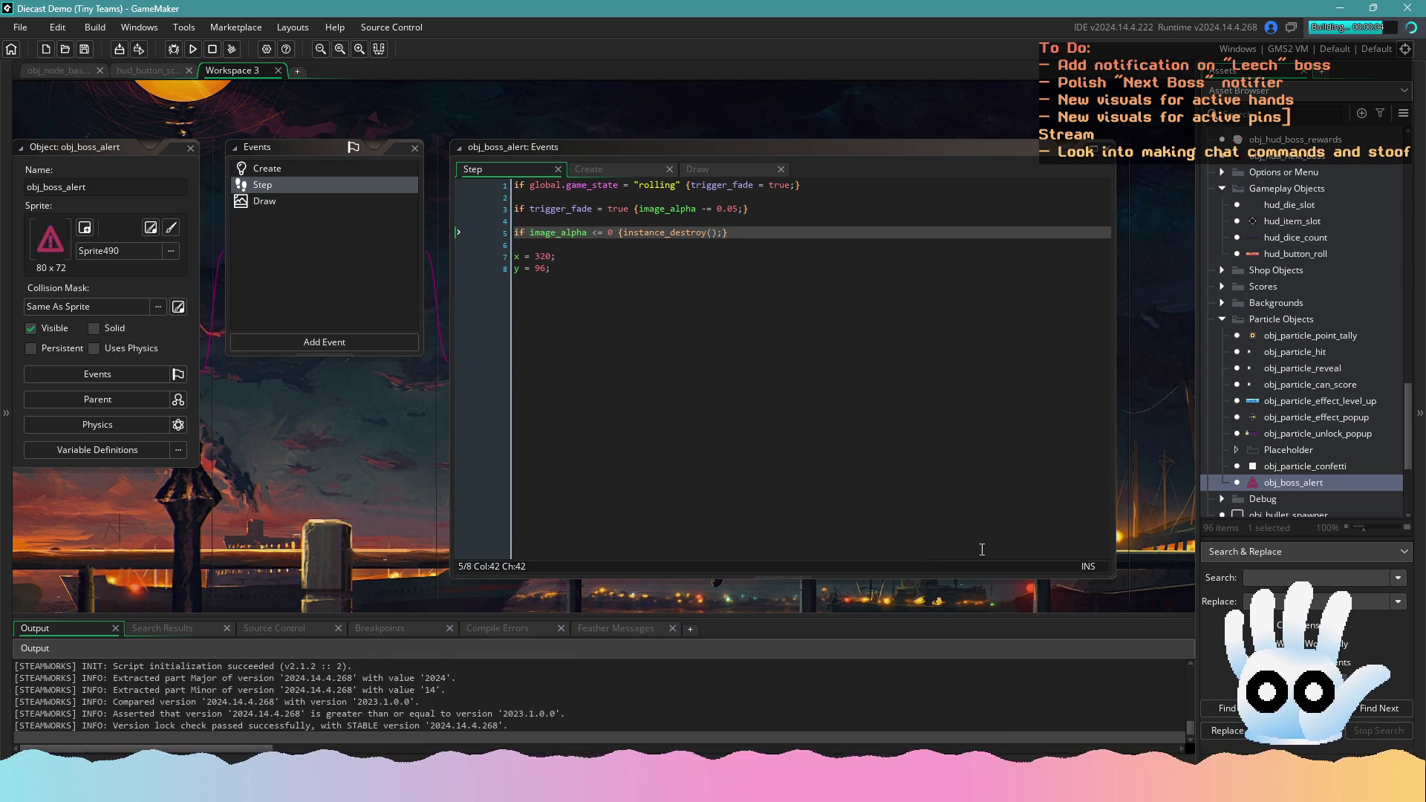
Play a Traditional run, score Three of a Kind to trigger the Leech alert, then close the game
left_click(696, 351)
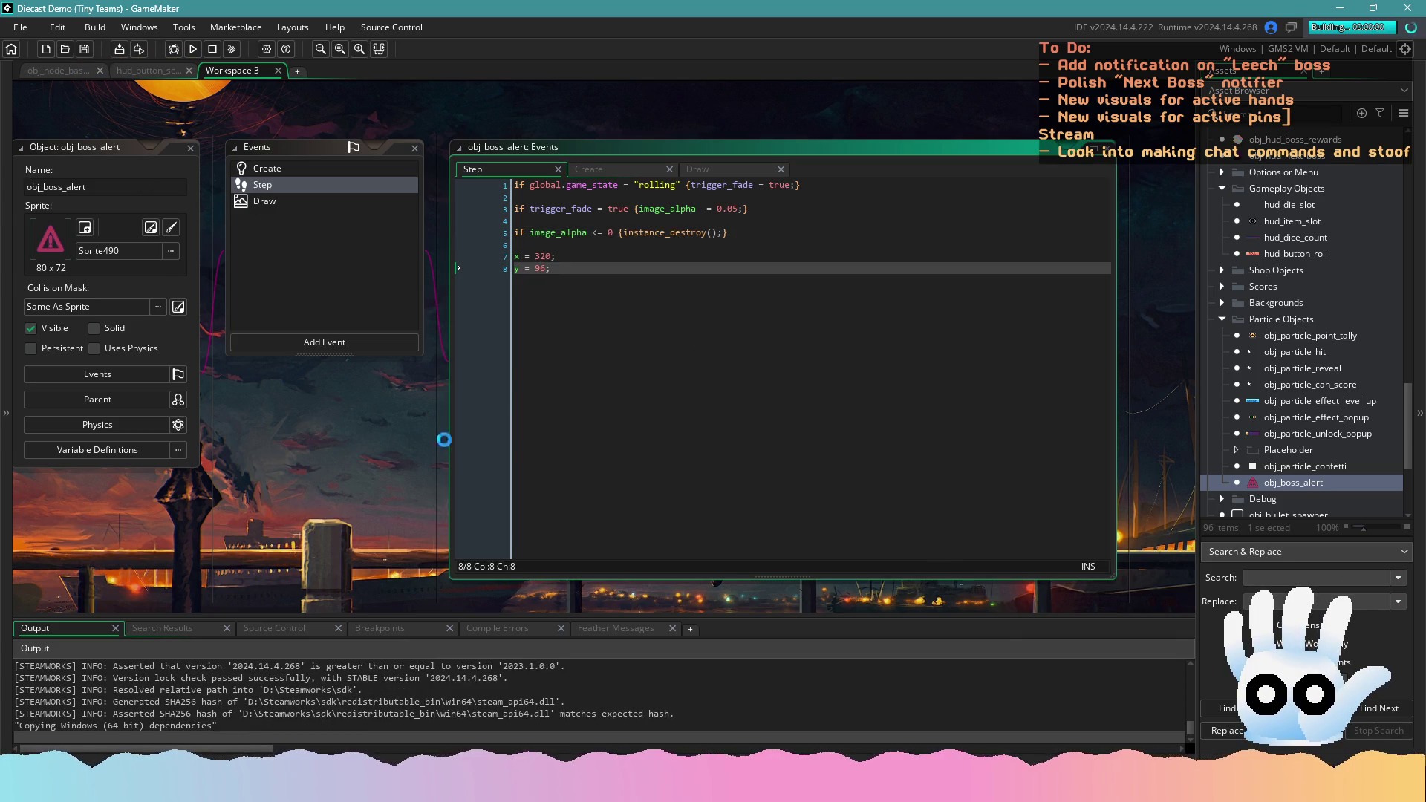
mouse_move(446, 436)
left_mouse_down()
mouse_move(627, 483)
mouse_move(577, 428)
left_mouse_up()
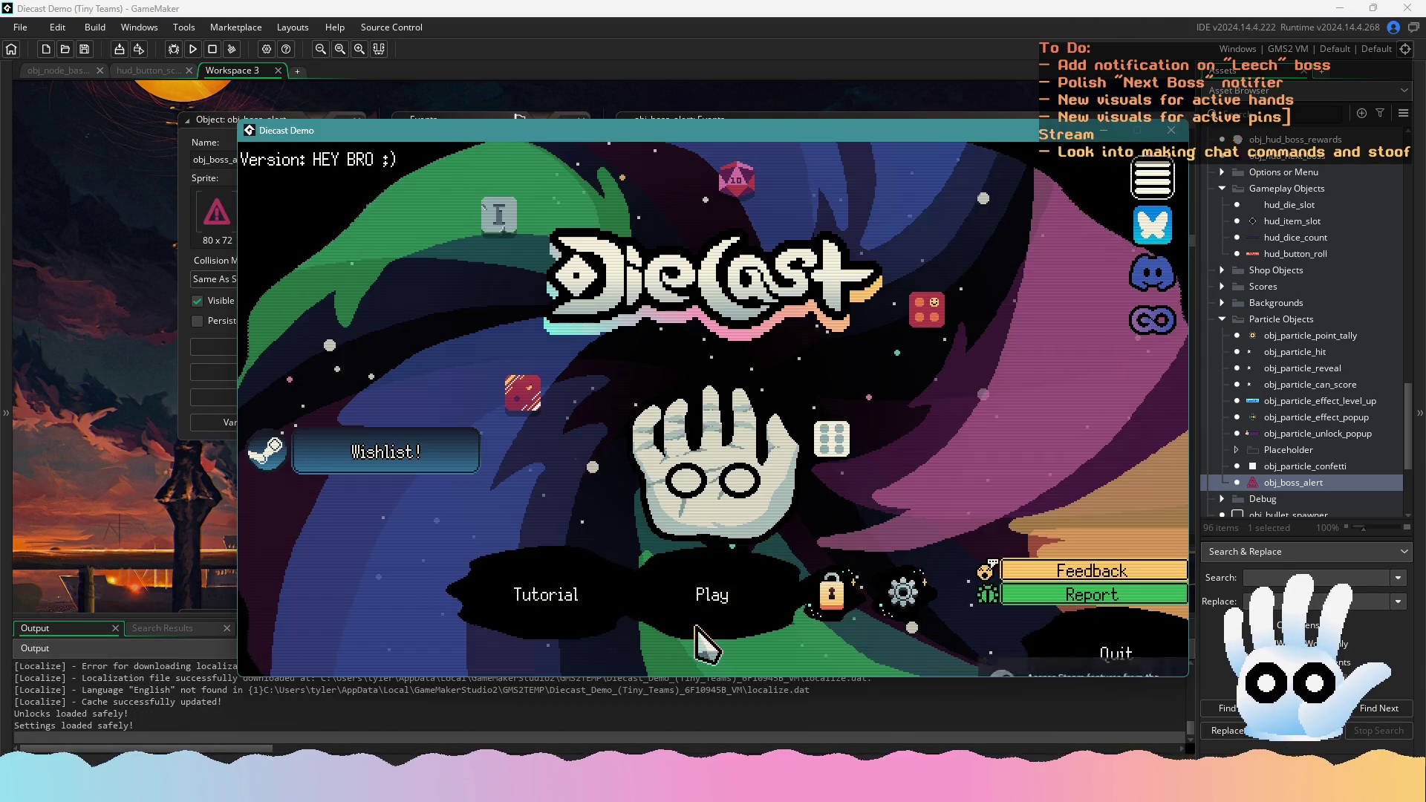
left_click(710, 627)
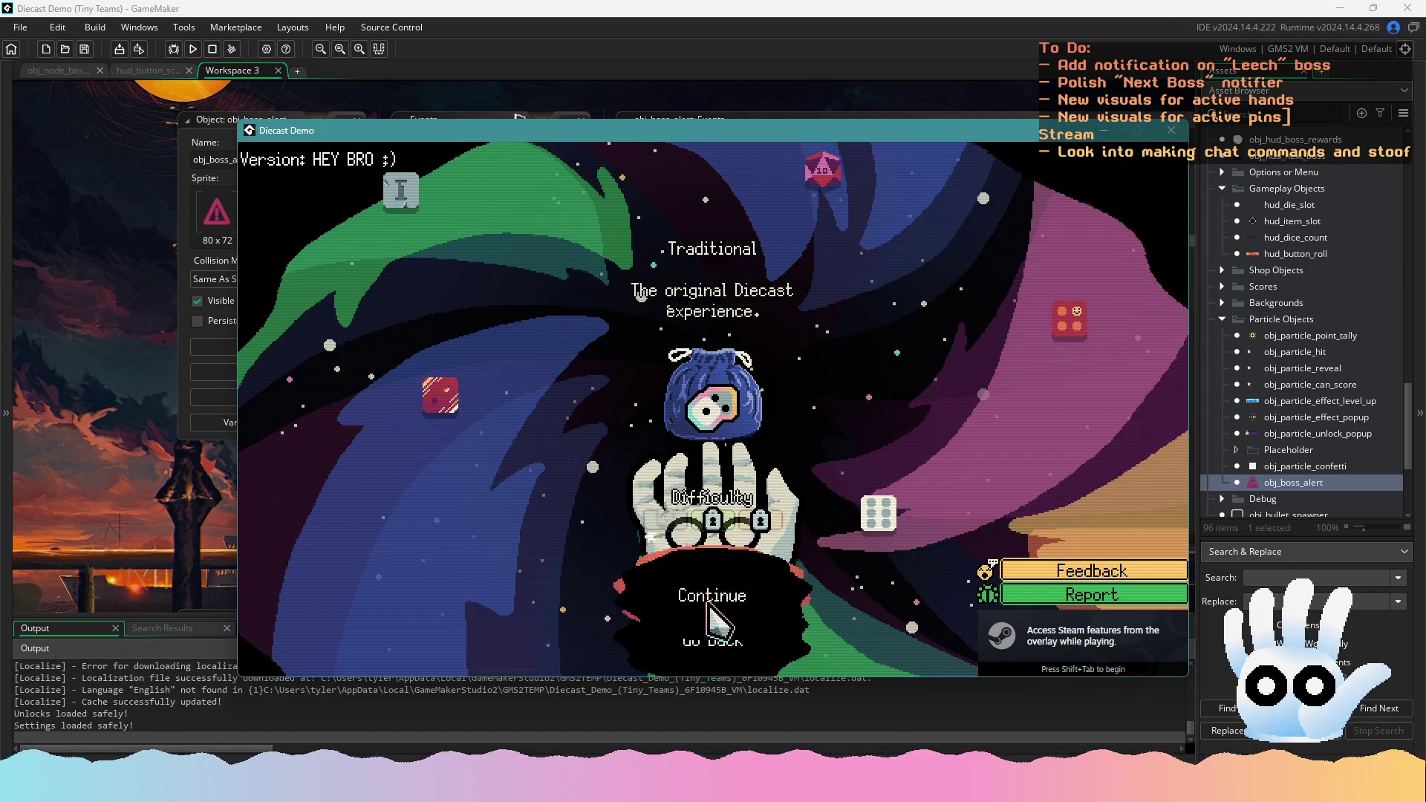
left_click(726, 573)
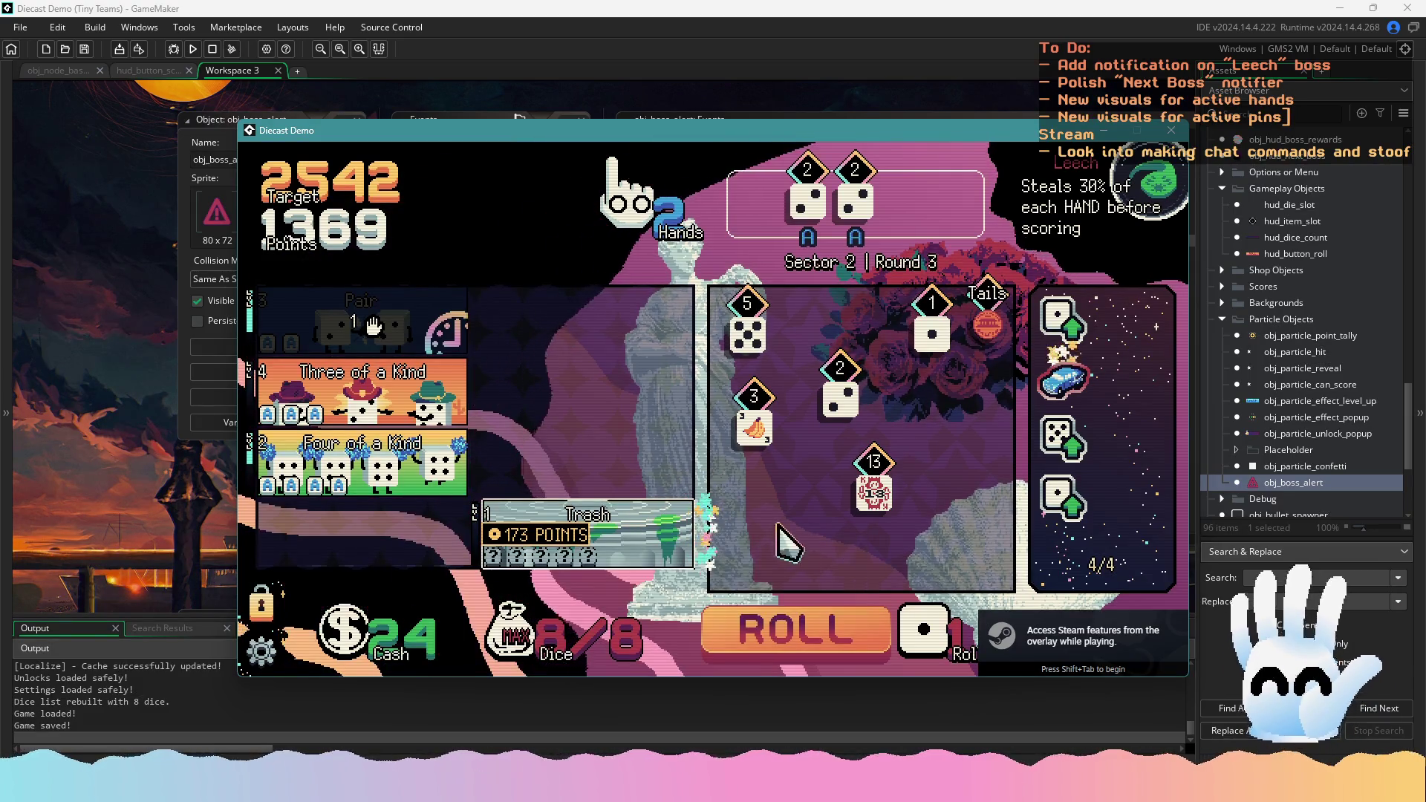
left_click(839, 397)
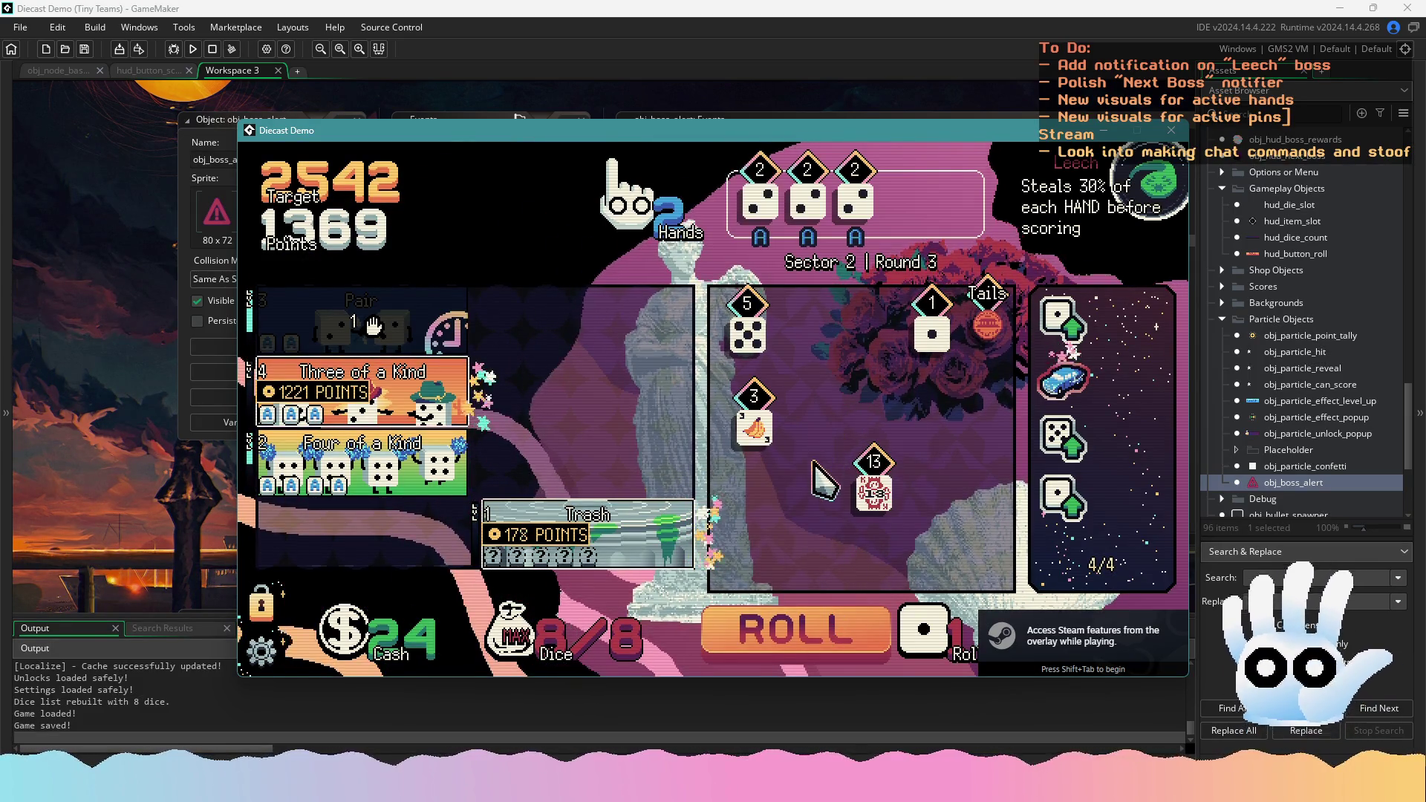
left_click(815, 625)
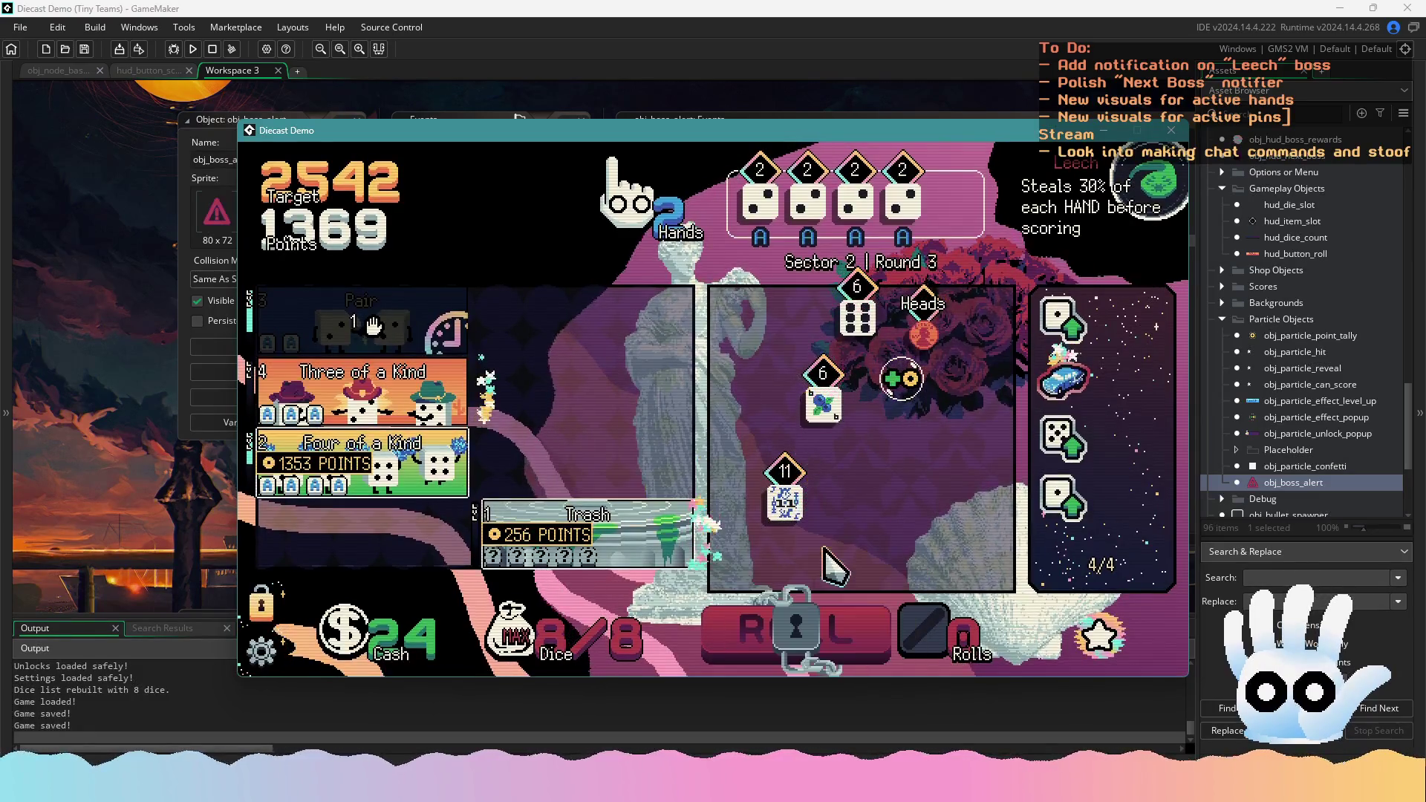
mouse_move(446, 414)
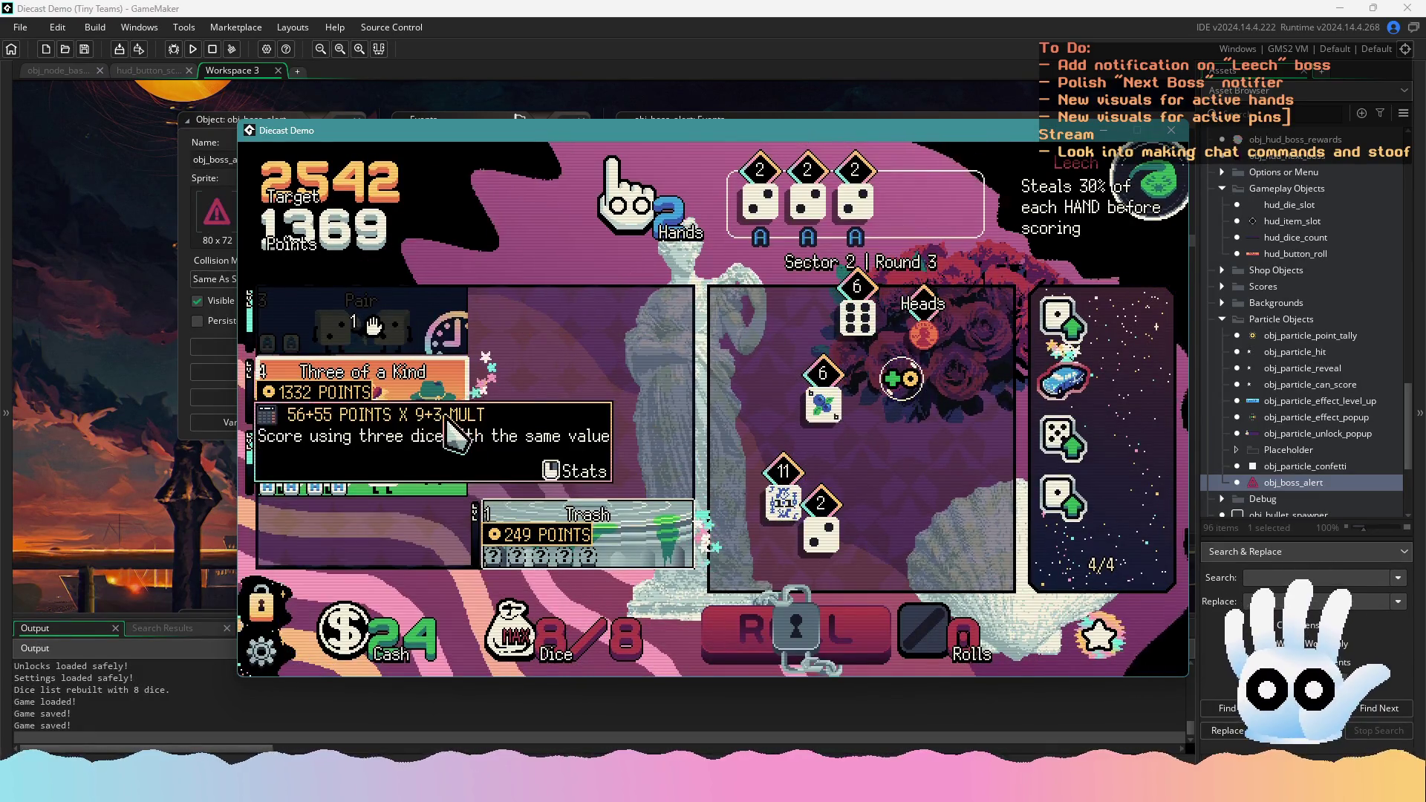
left_click(260, 652)
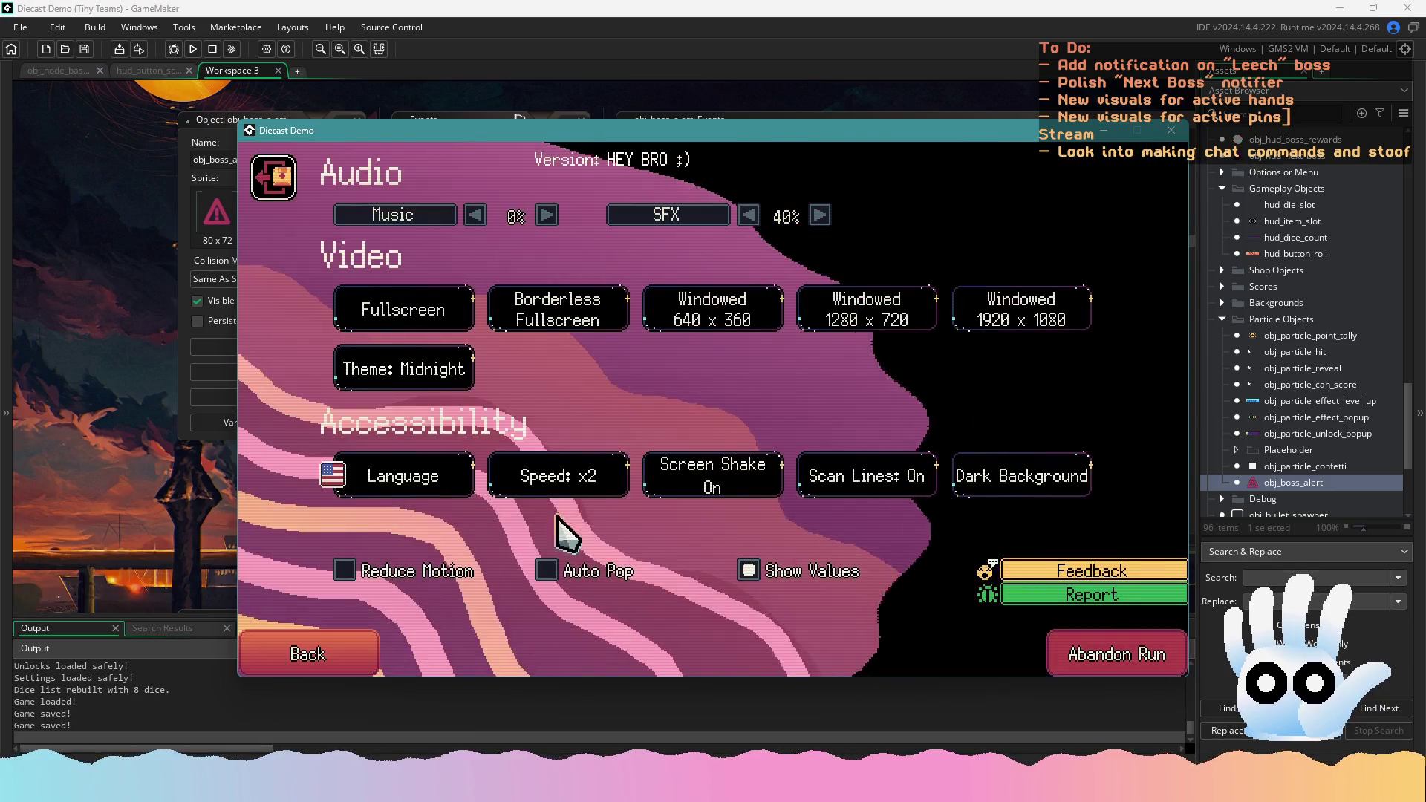
left_click(343, 663)
left_click(401, 393)
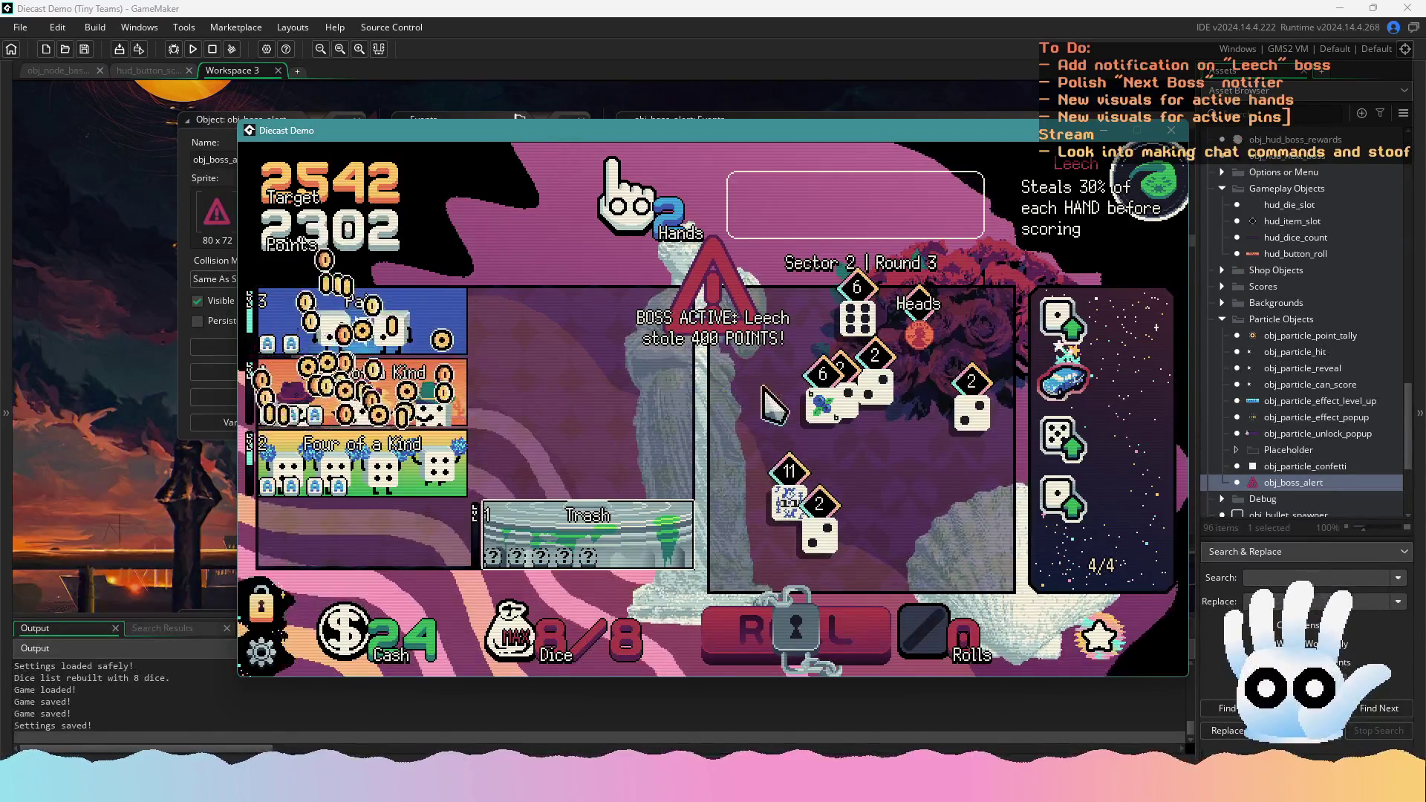
left_click(1172, 132)
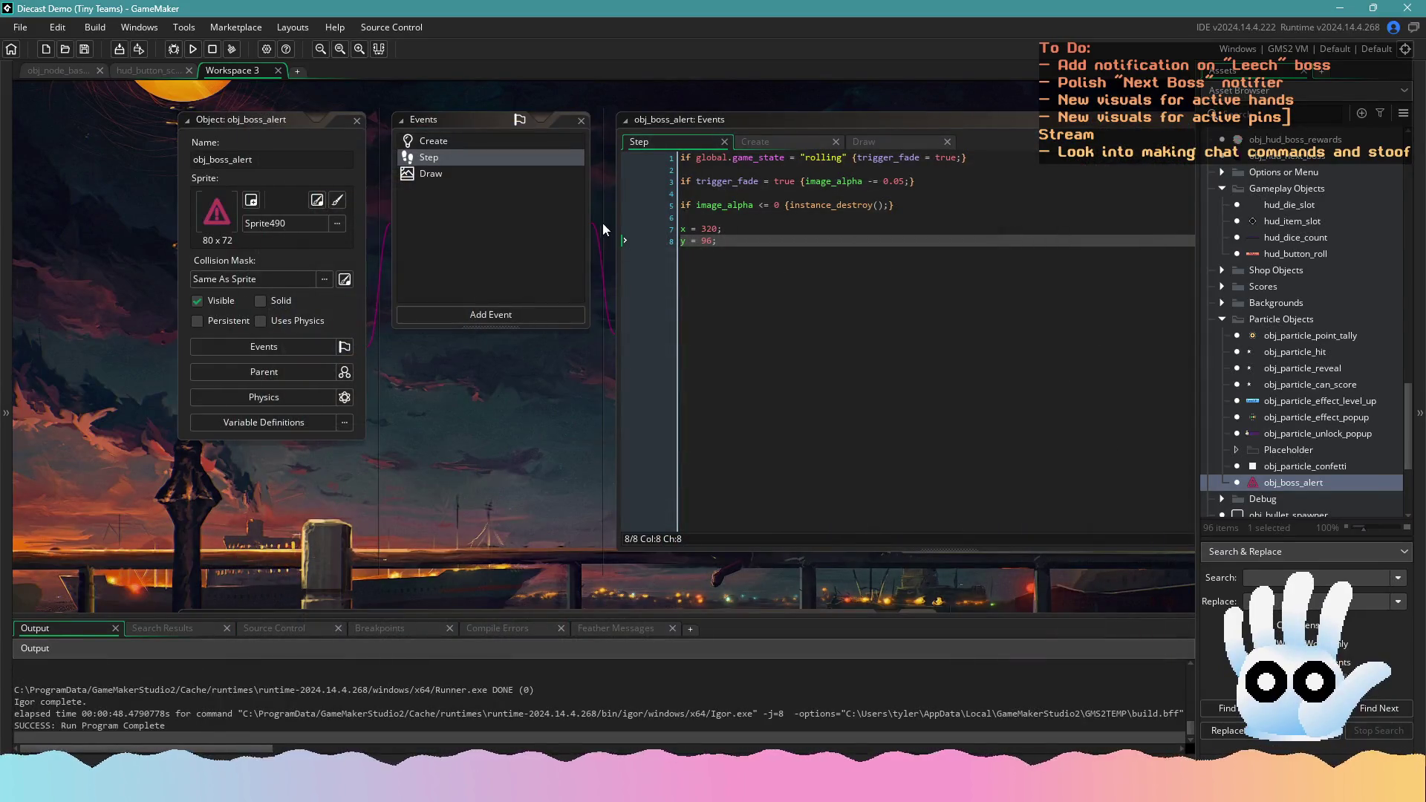
Change the Draw event's draw_sprite call to draw_sprite_ext
left_click(559, 175)
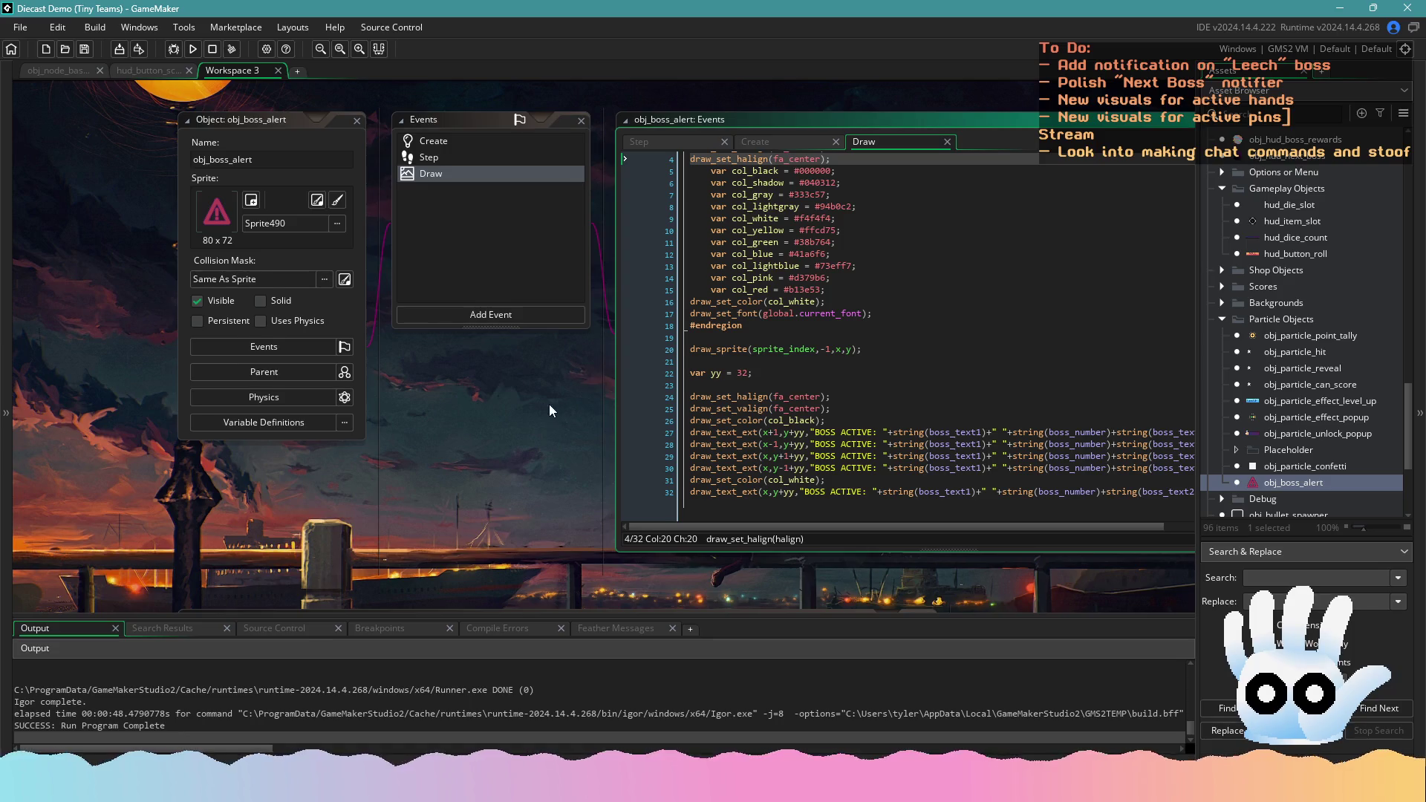
left_click(757, 331)
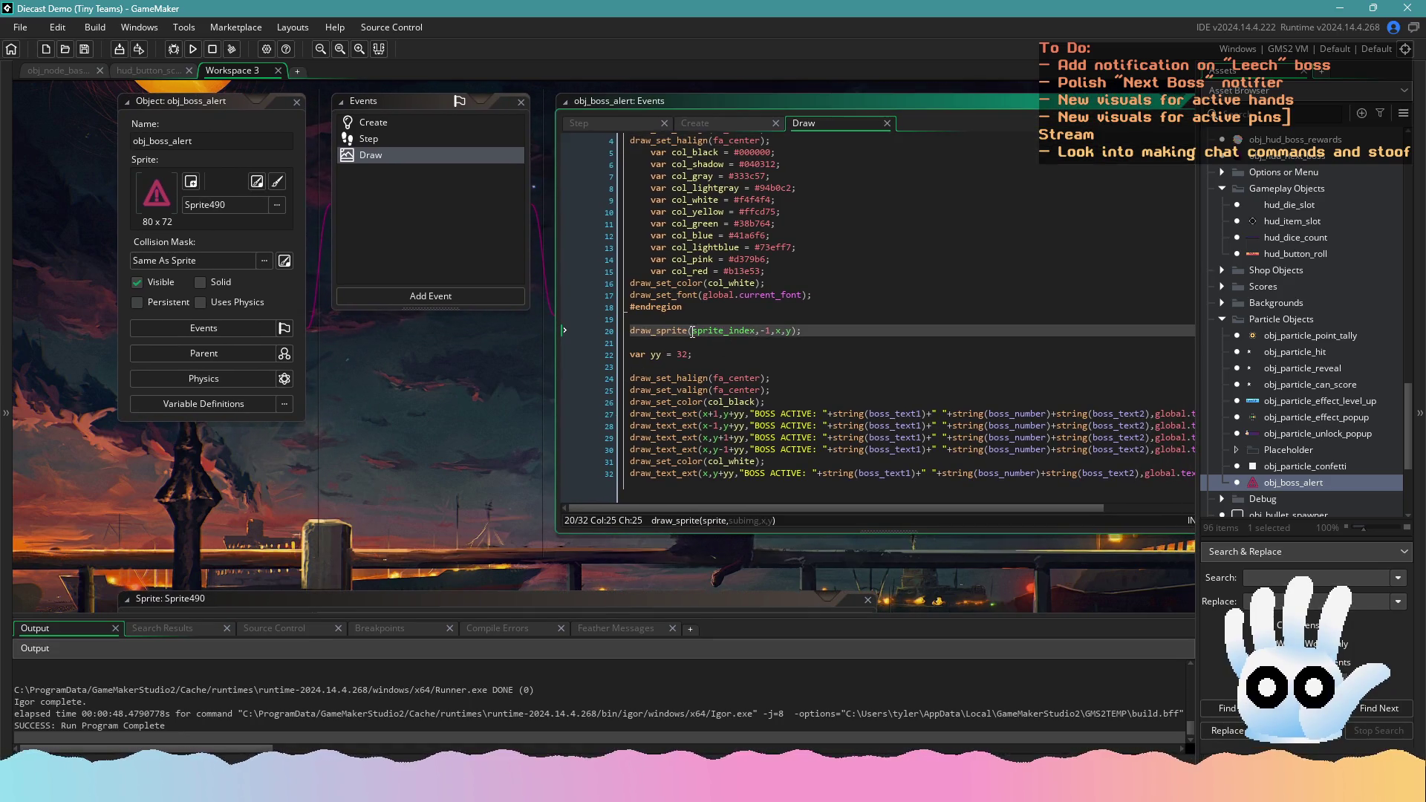
left_click(689, 330)
type("_ext")
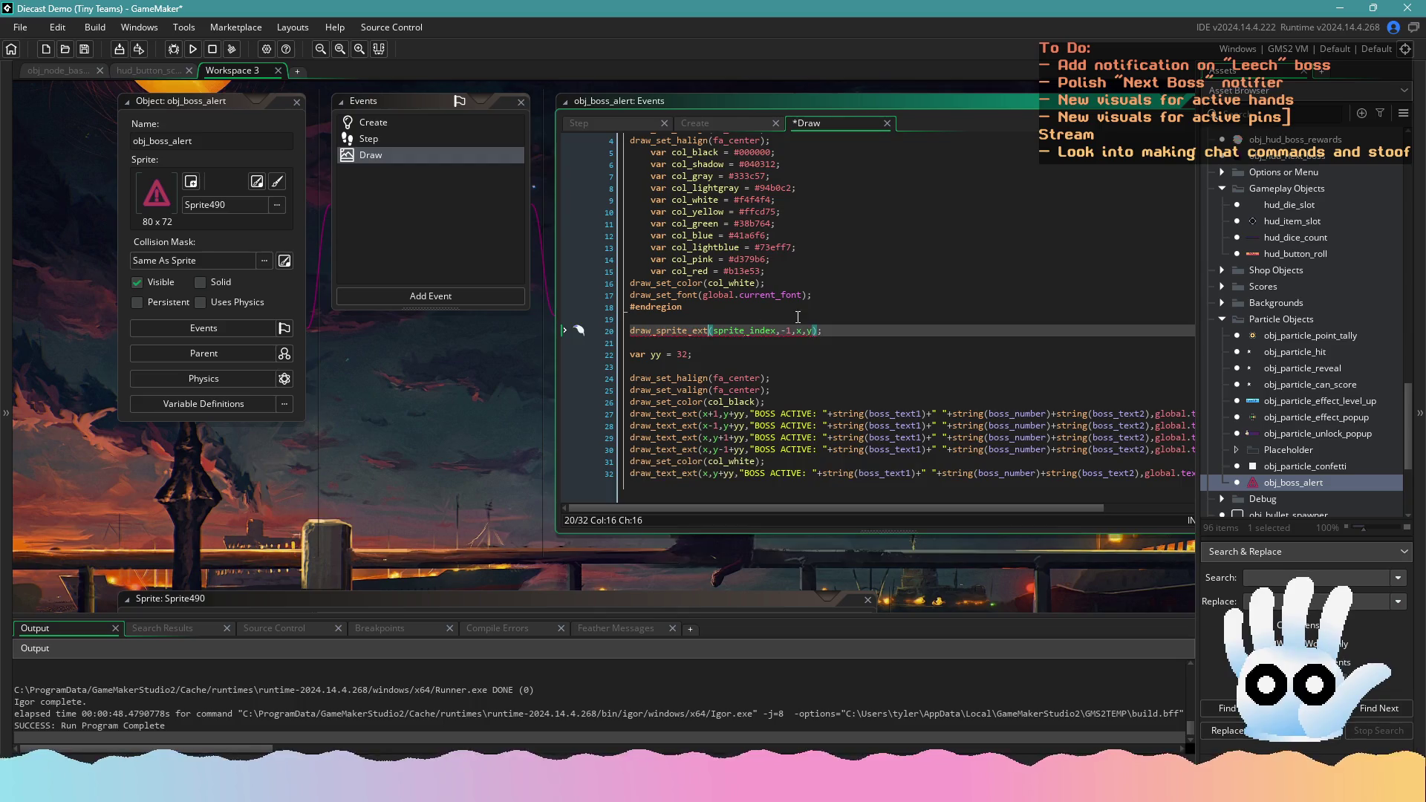
key("End")
key("Left")
key("Left")
type(",")
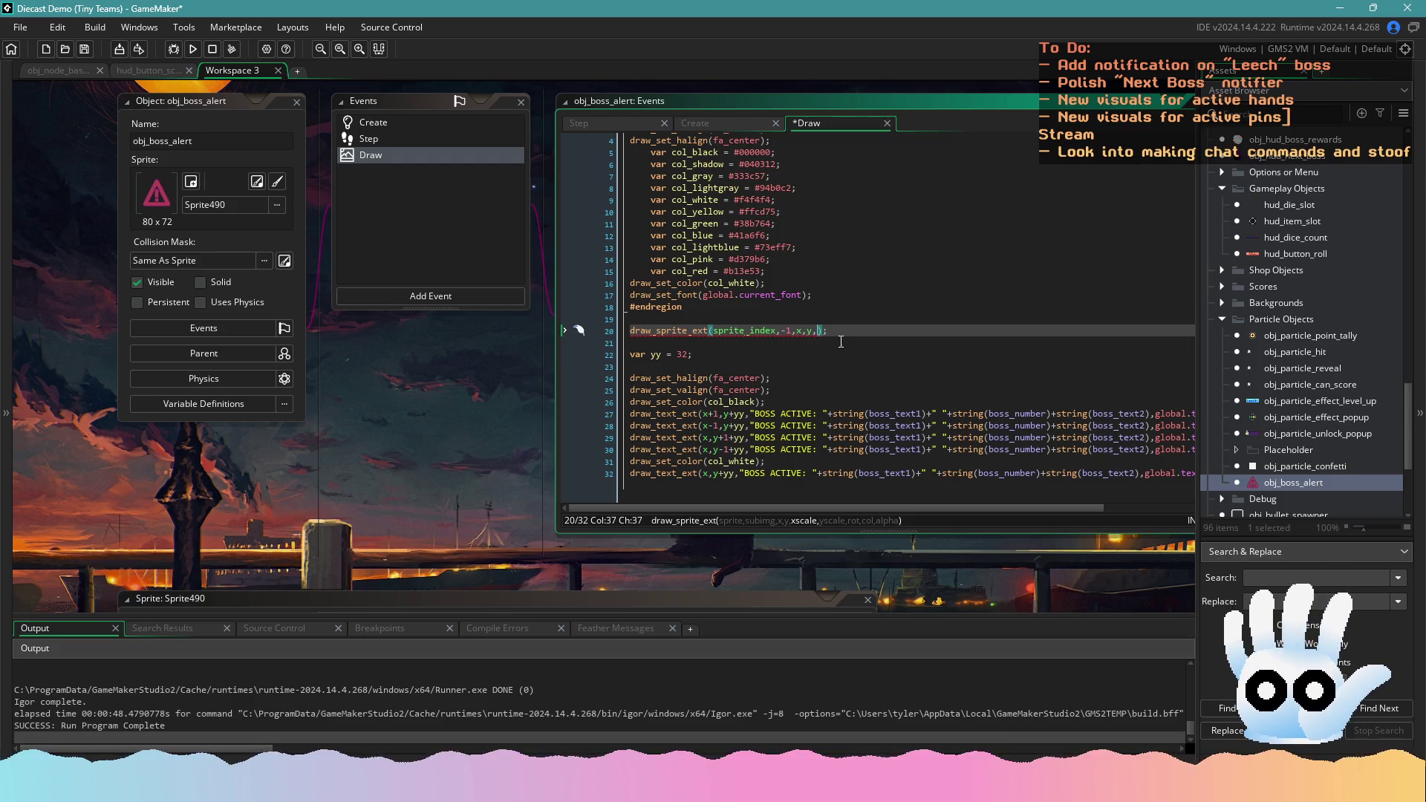
Pass image_xscale, image_yscale, 0, c_white and image_alpha to draw_sprite_ext and save
left_click_drag(840, 341, 754, 344)
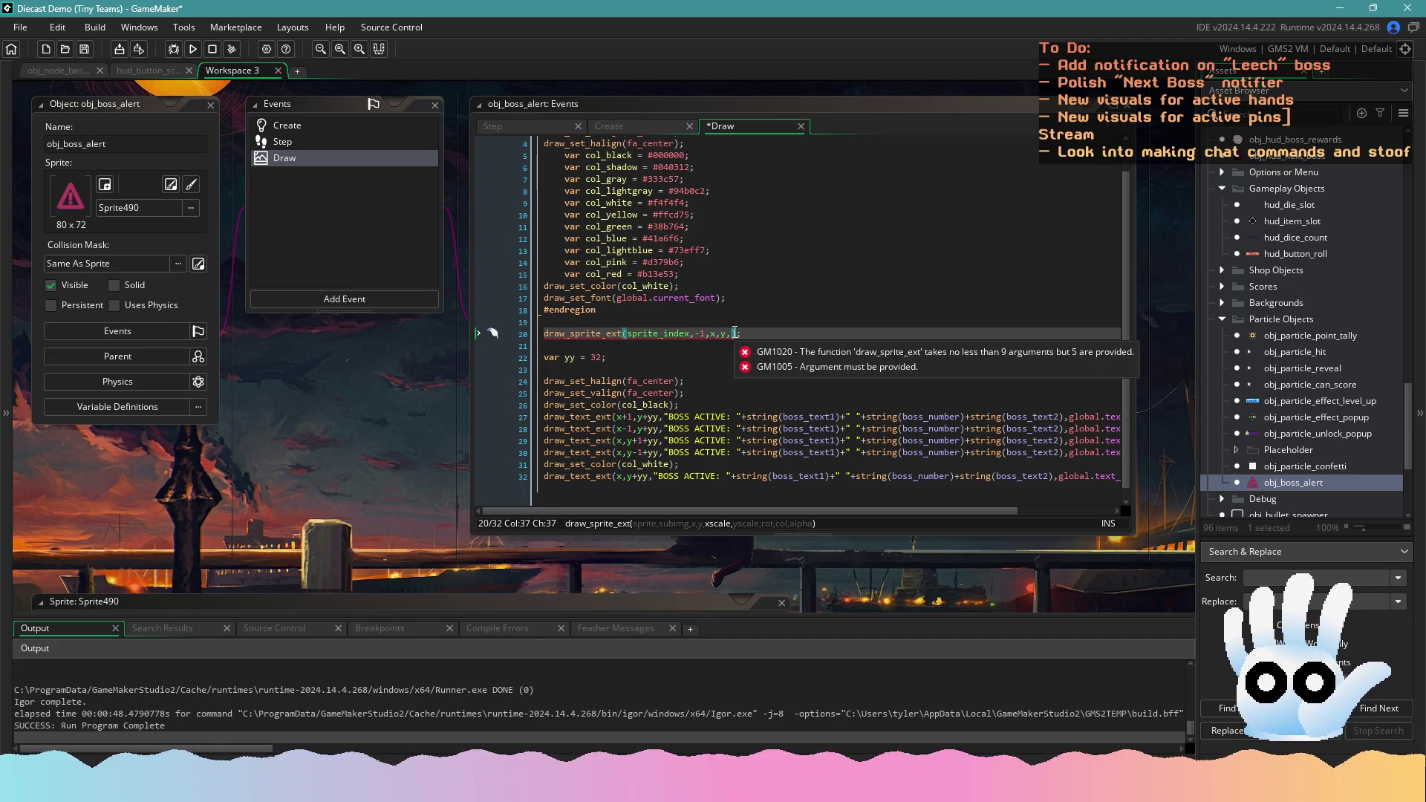
scroll(735, 330, "up", 1)
type("image_")
type("xscale,image_")
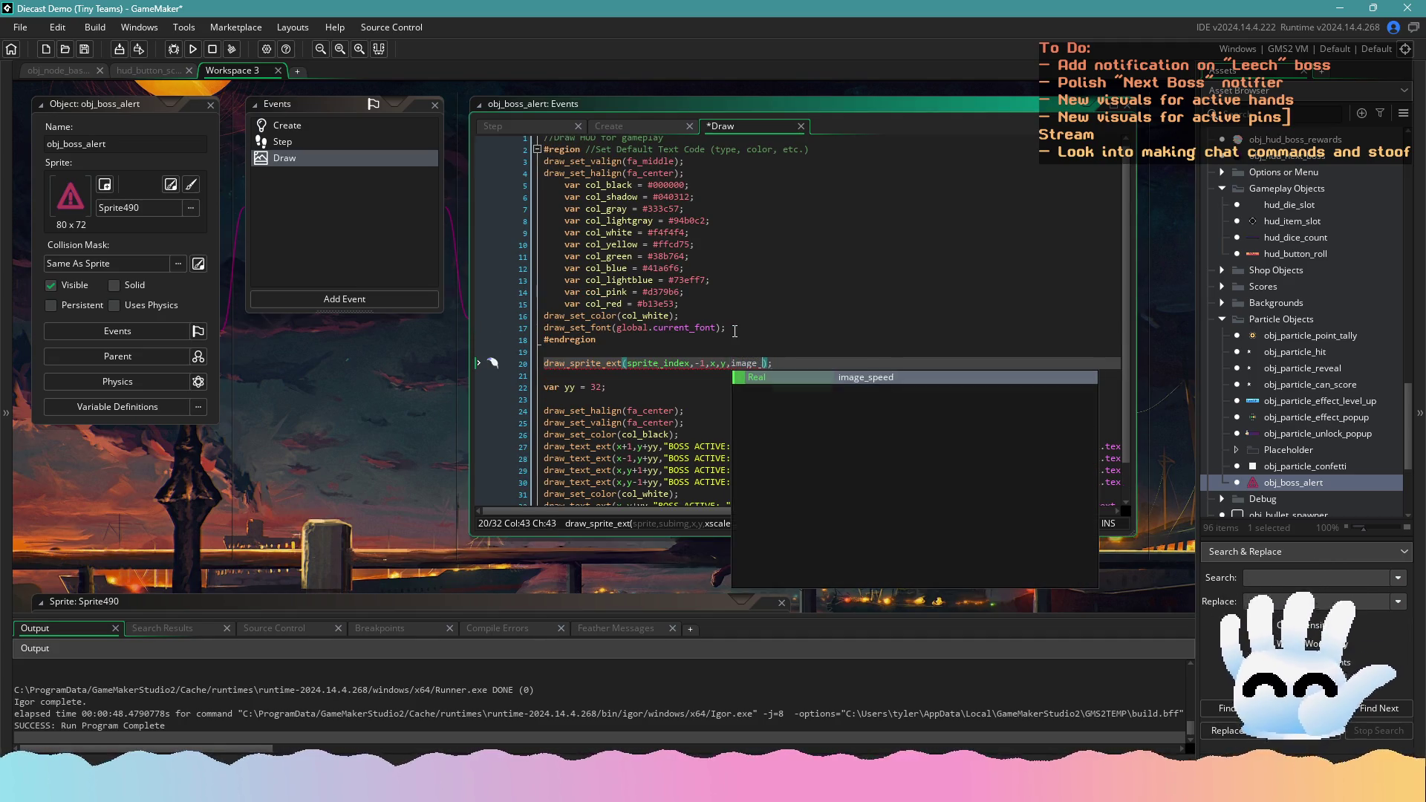
type("yscale,")
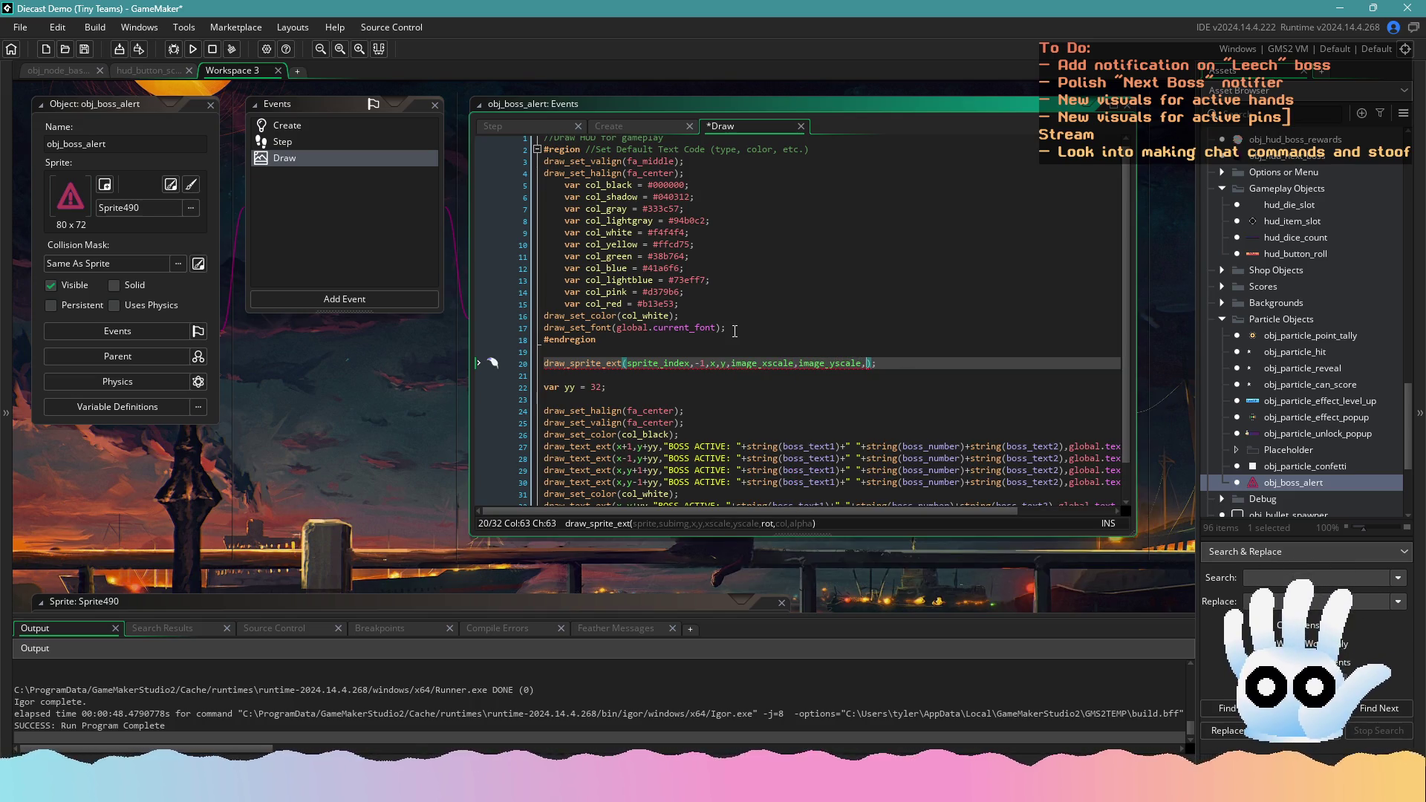
type("0,col_")
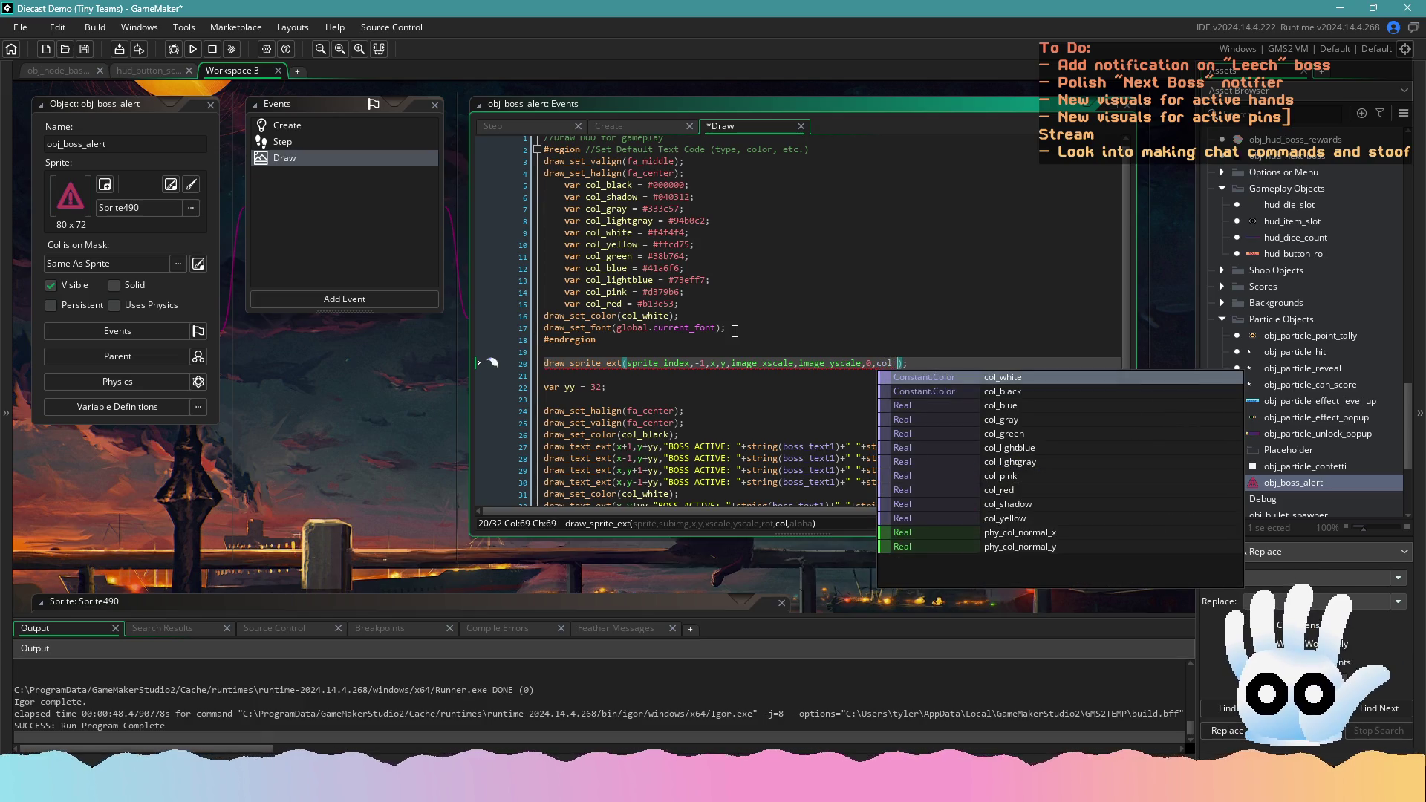
key("BackSpace")
key("BackSpace")
key("BackSpace")
type("_white")
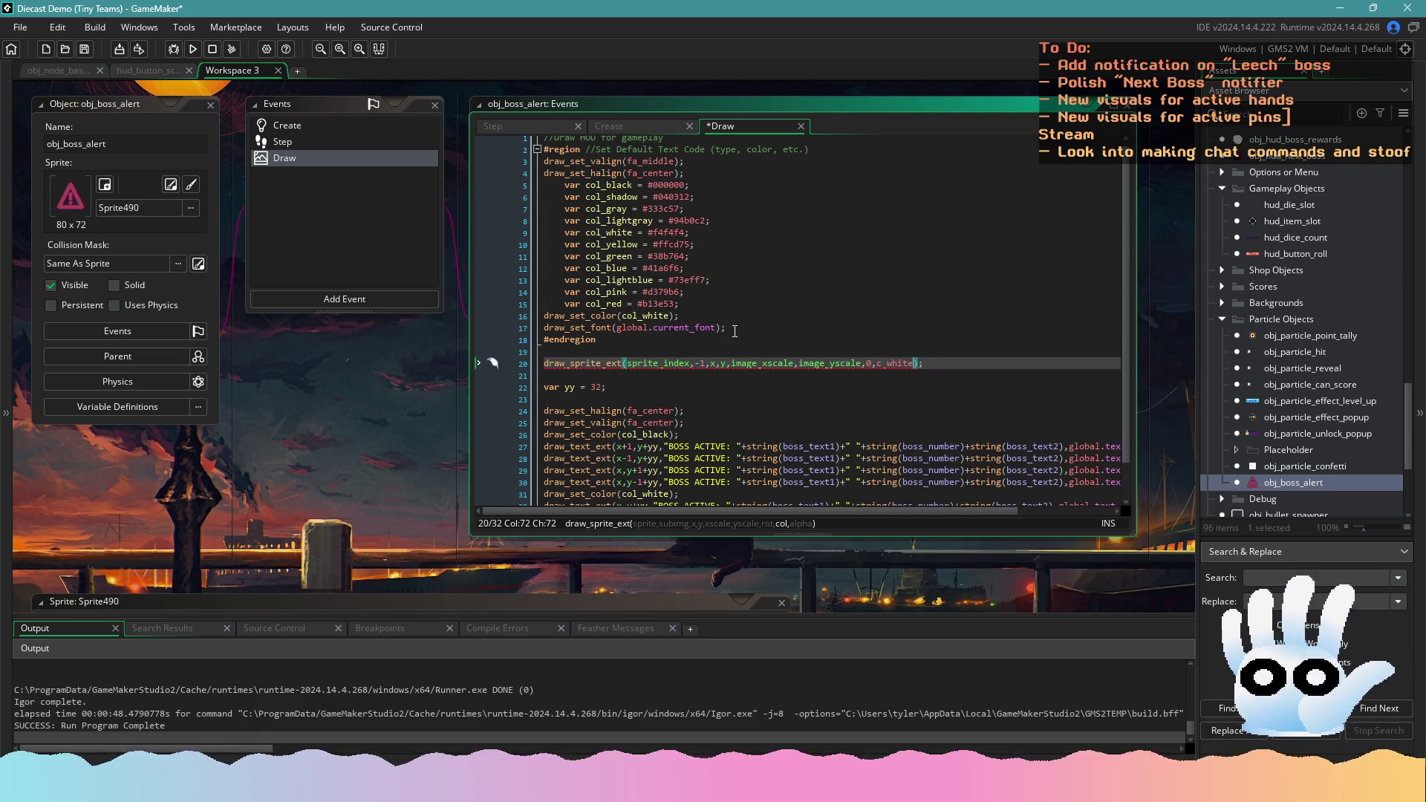
type(",image_alpha")
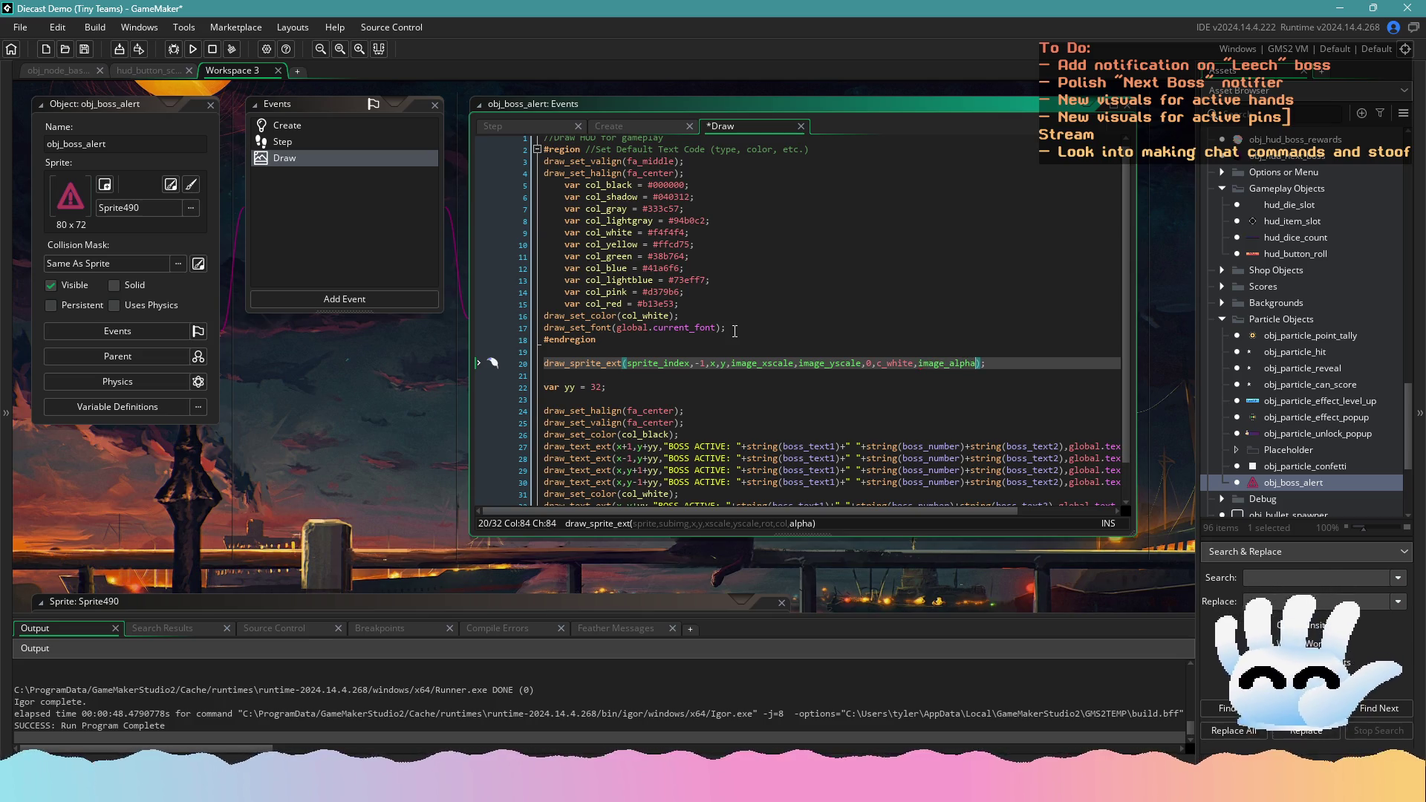
key("ctrl+s")
scroll(734, 331, "down", 1)
scroll(735, 331, "up", 1)
left_click_drag(435, 407, 538, 378)
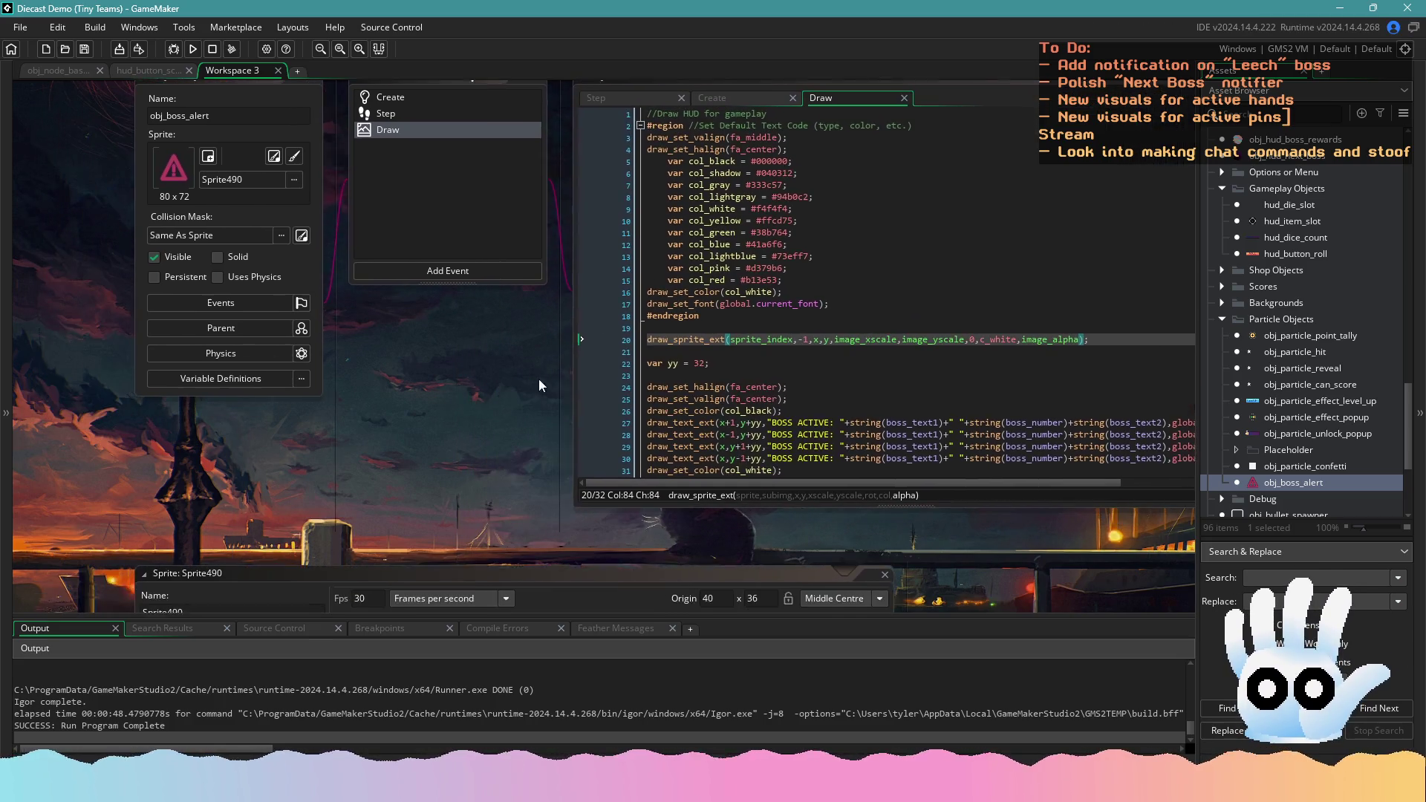
scroll(691, 378, "down", 1)
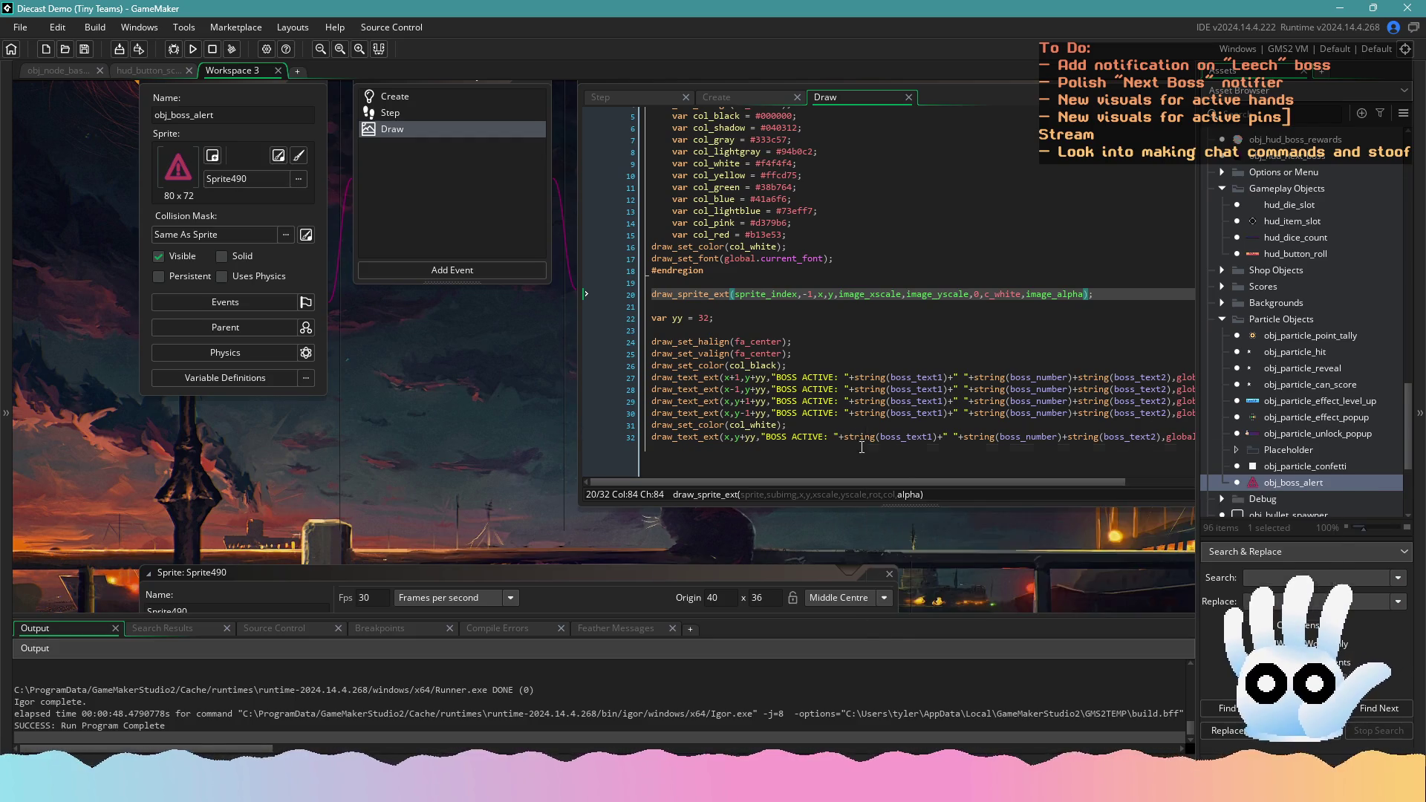
left_click_drag(506, 416, 593, 479)
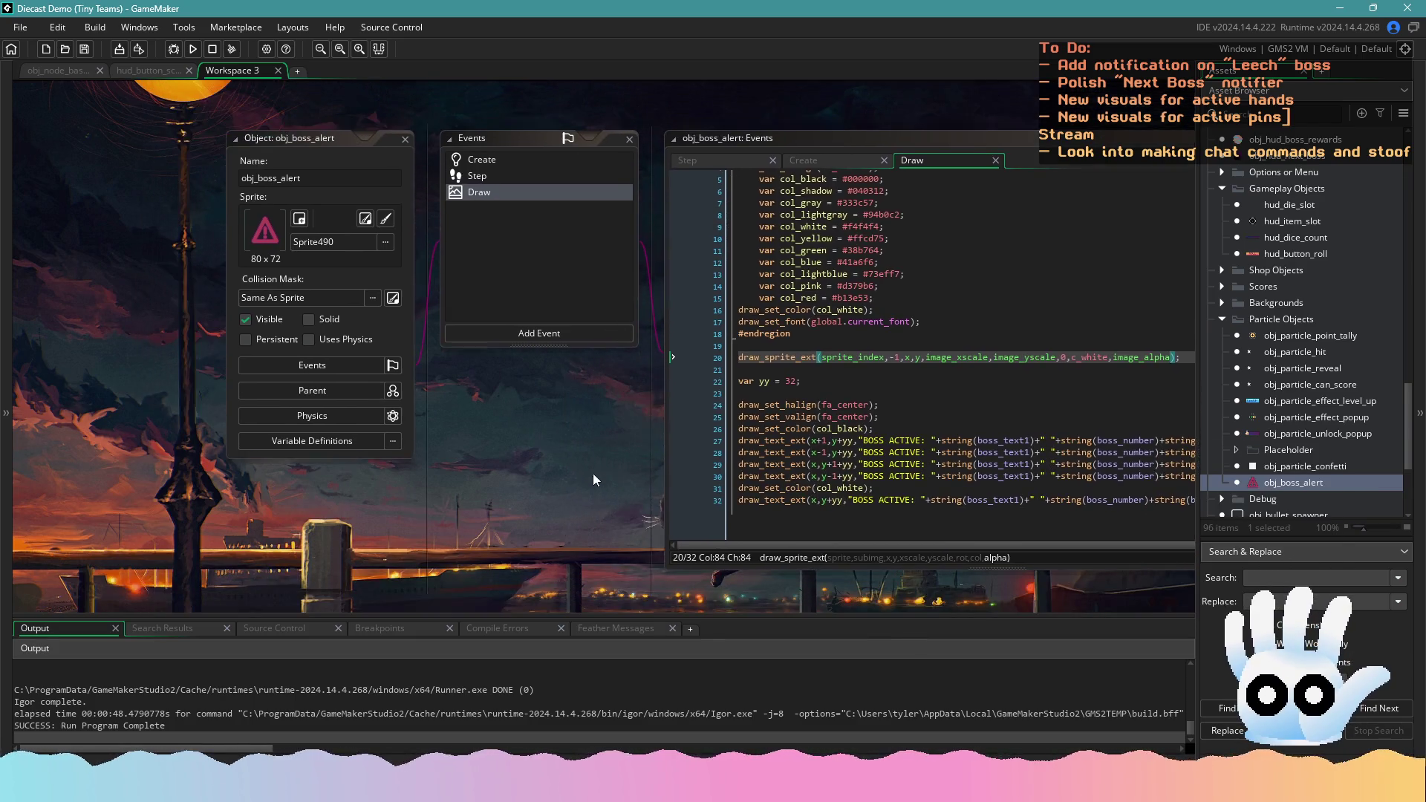
Lower the Step event's fade rate from 0.05 to 0.01 per step
left_click(487, 174)
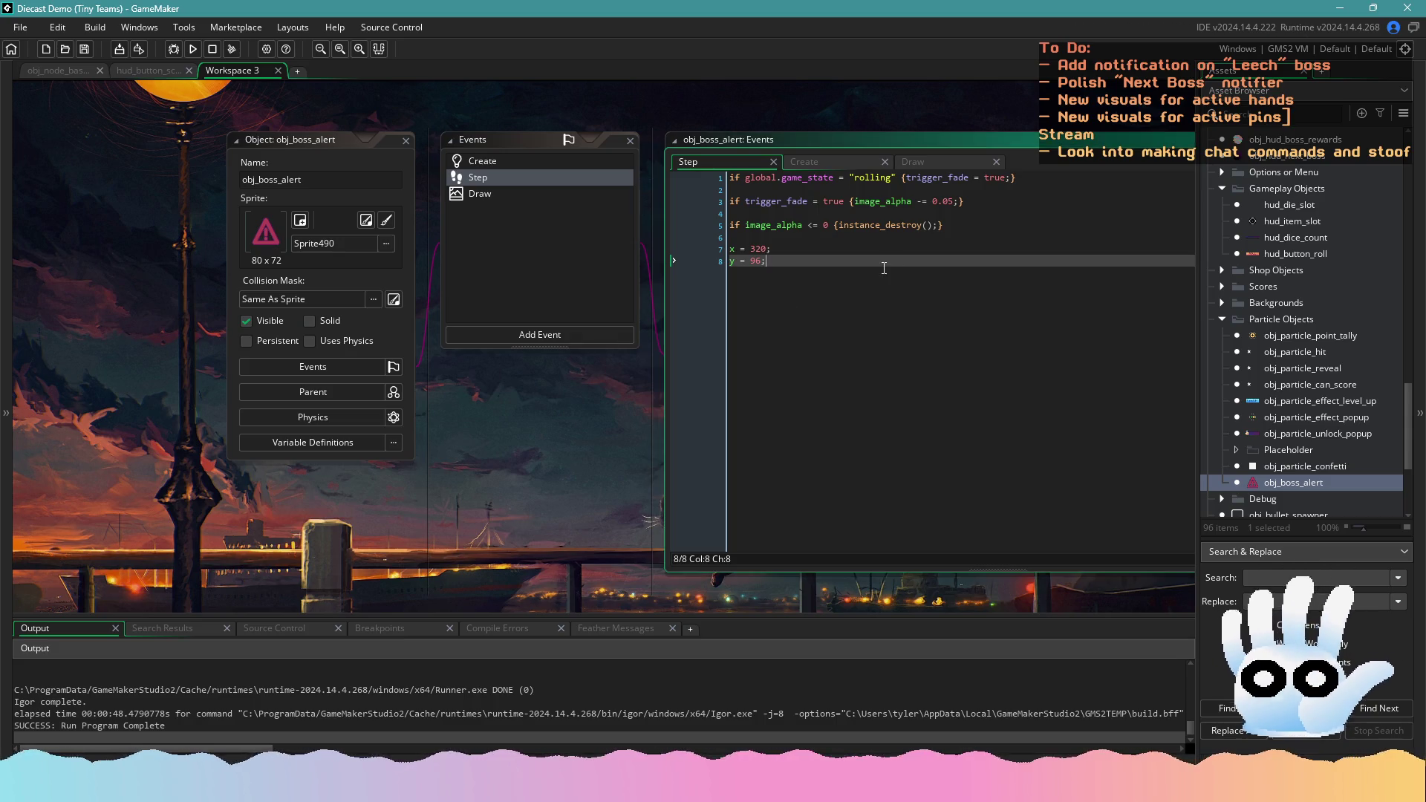
left_click(953, 201)
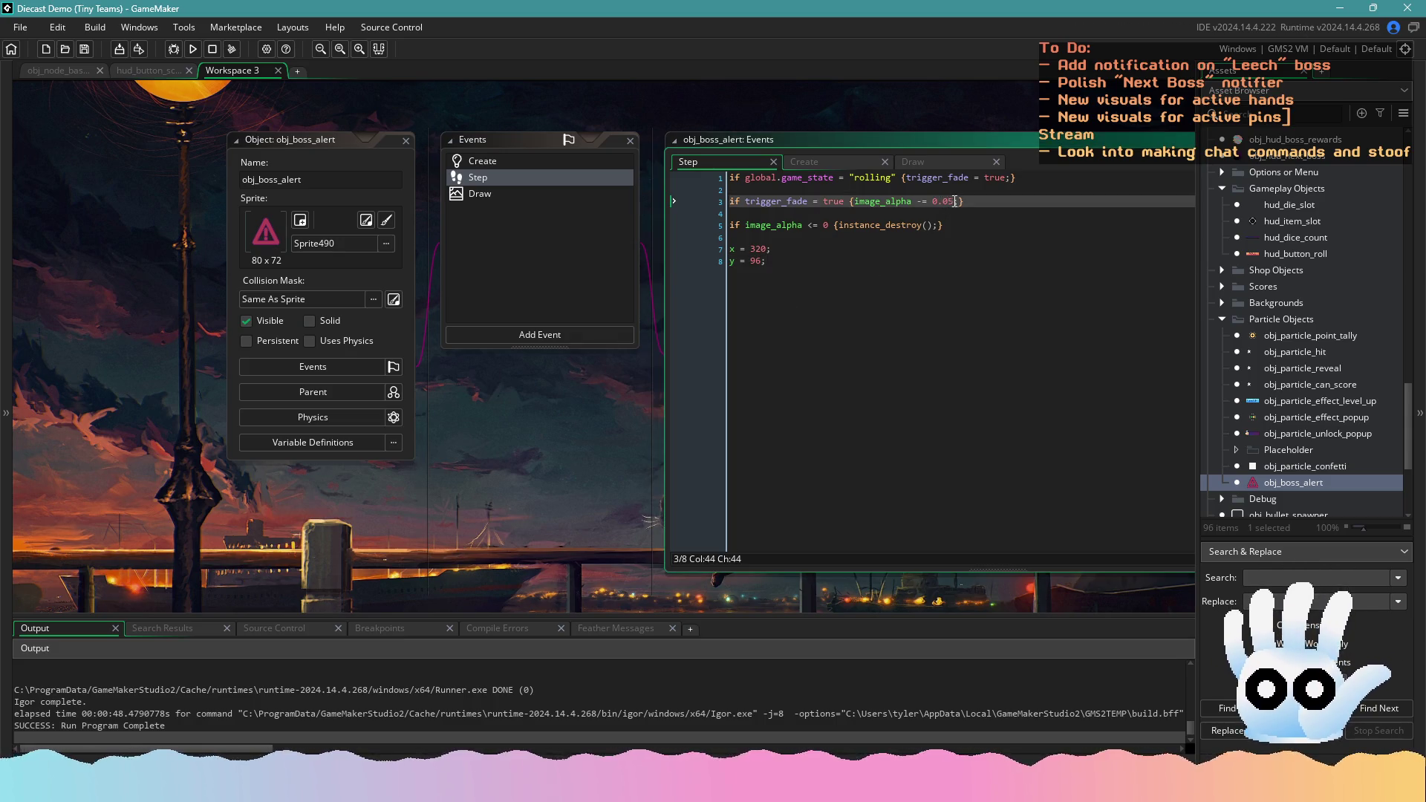
key("BackSpace")
type("1")
key("Down")
key("Down")
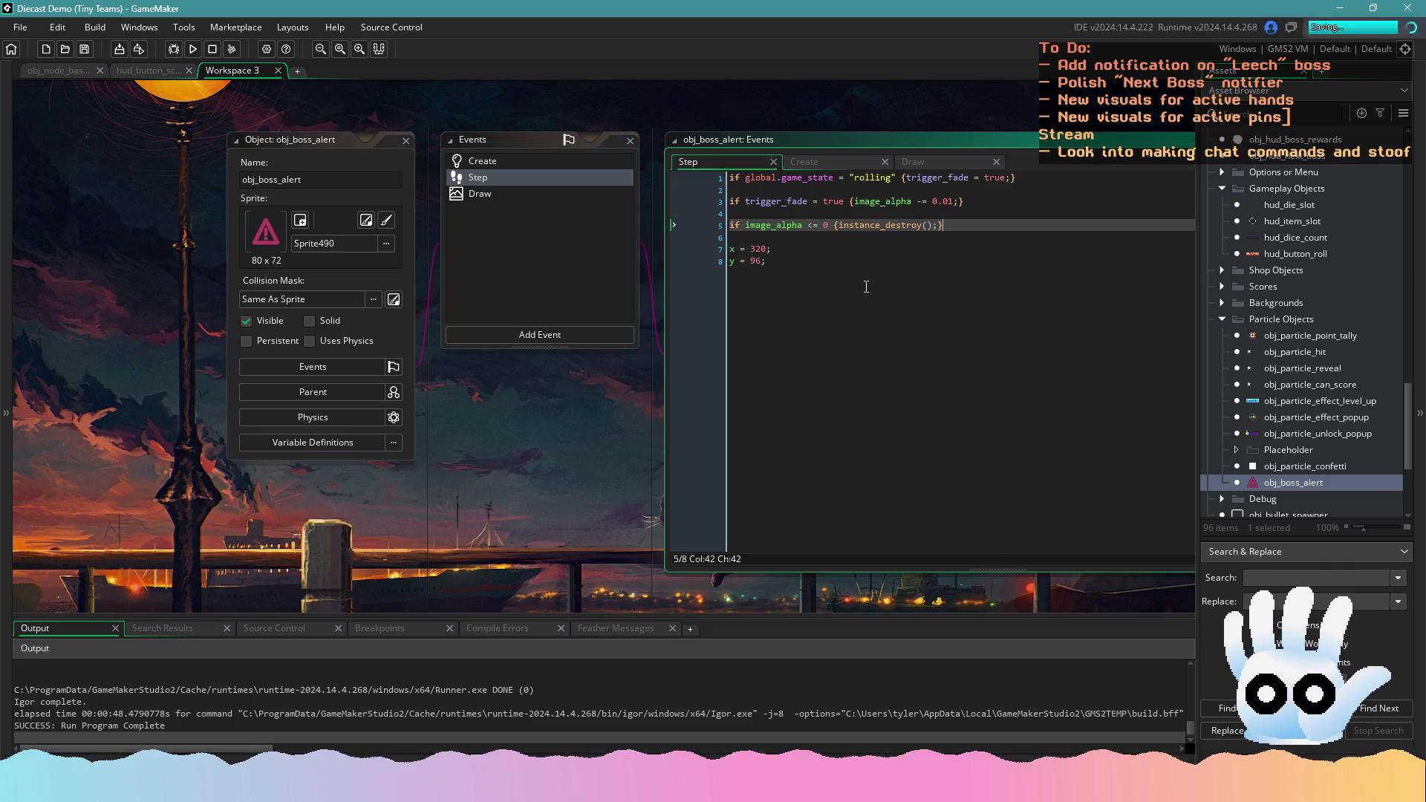
left_click(480, 193)
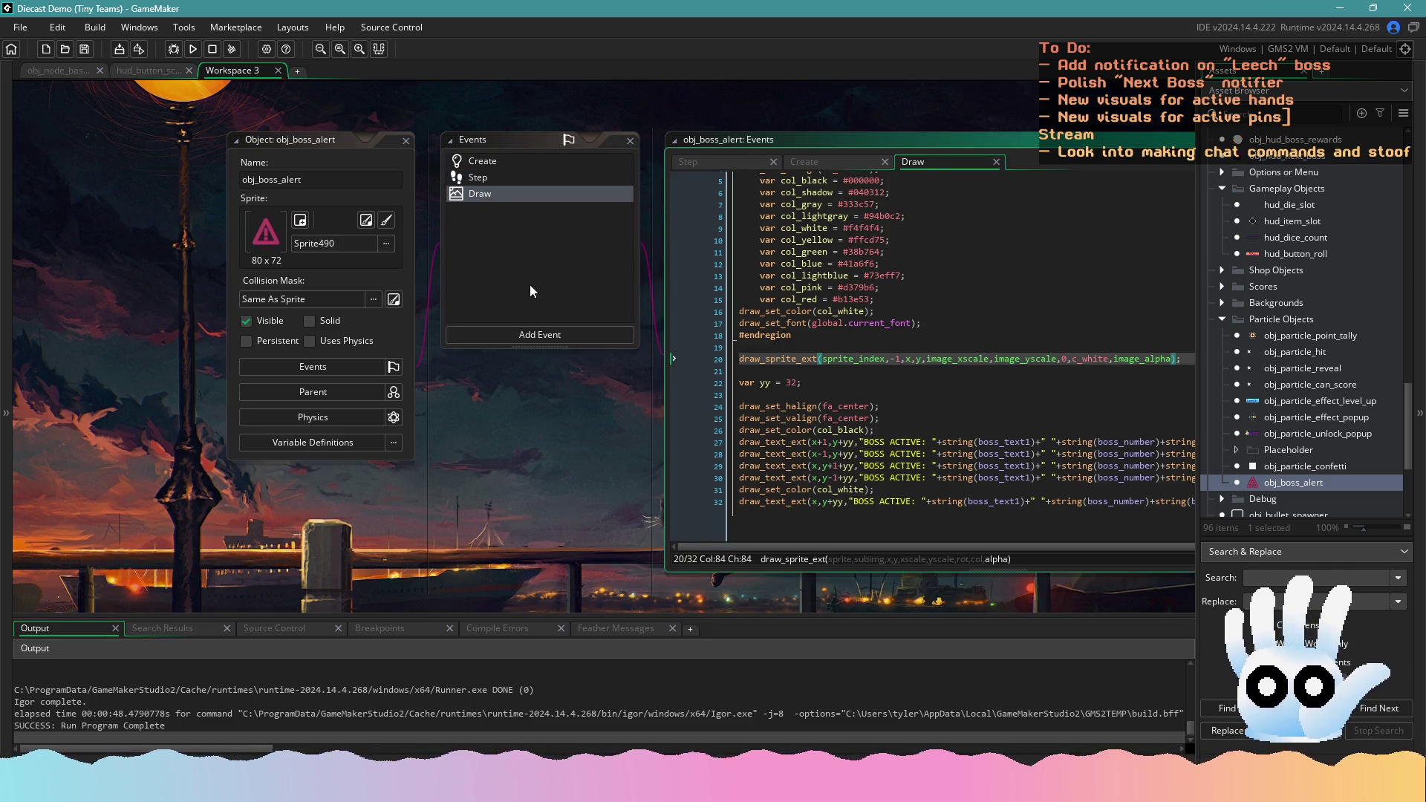
Add image_xscale = 4; and image_yscale = 4; below trigger_fade in Create and save
left_click(488, 163)
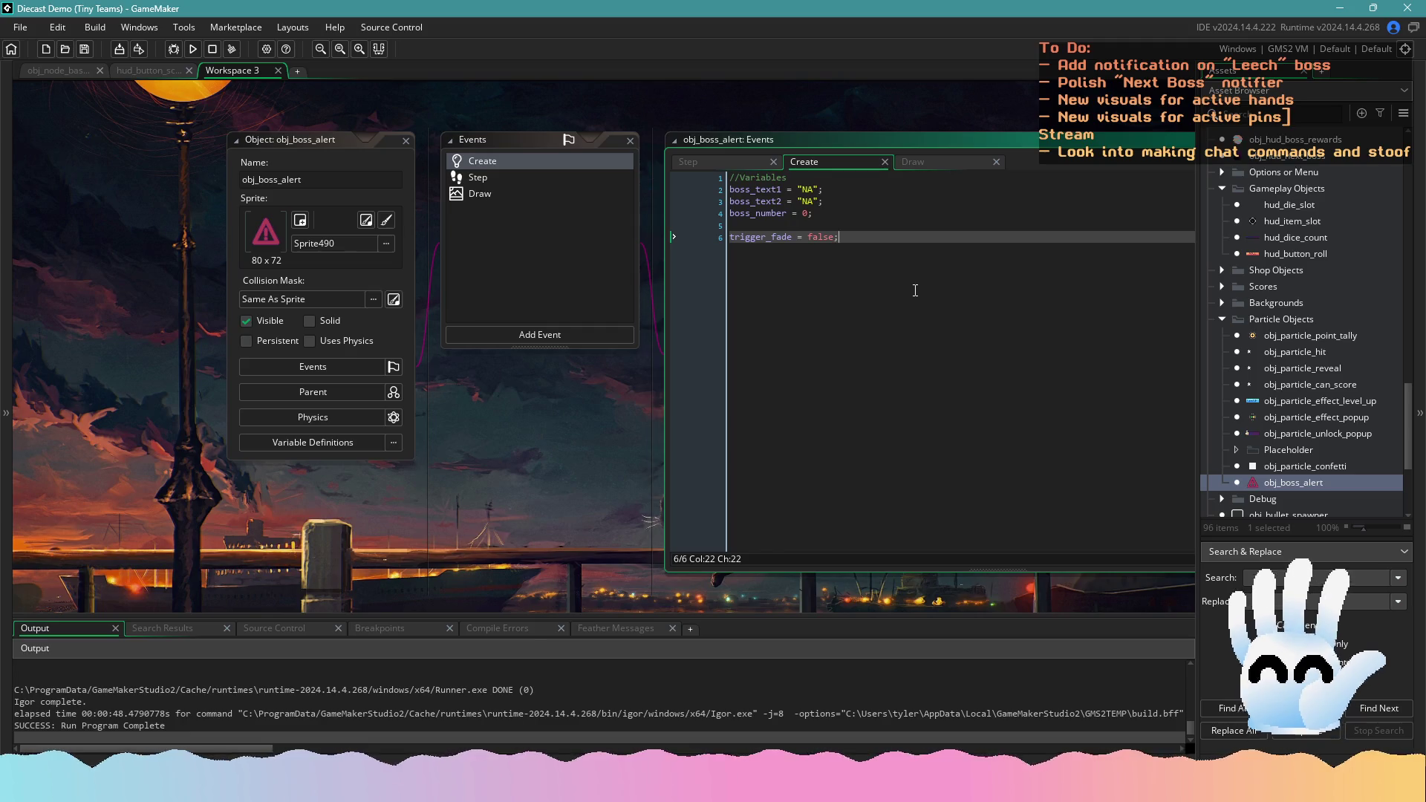
key("Return")
key("Return")
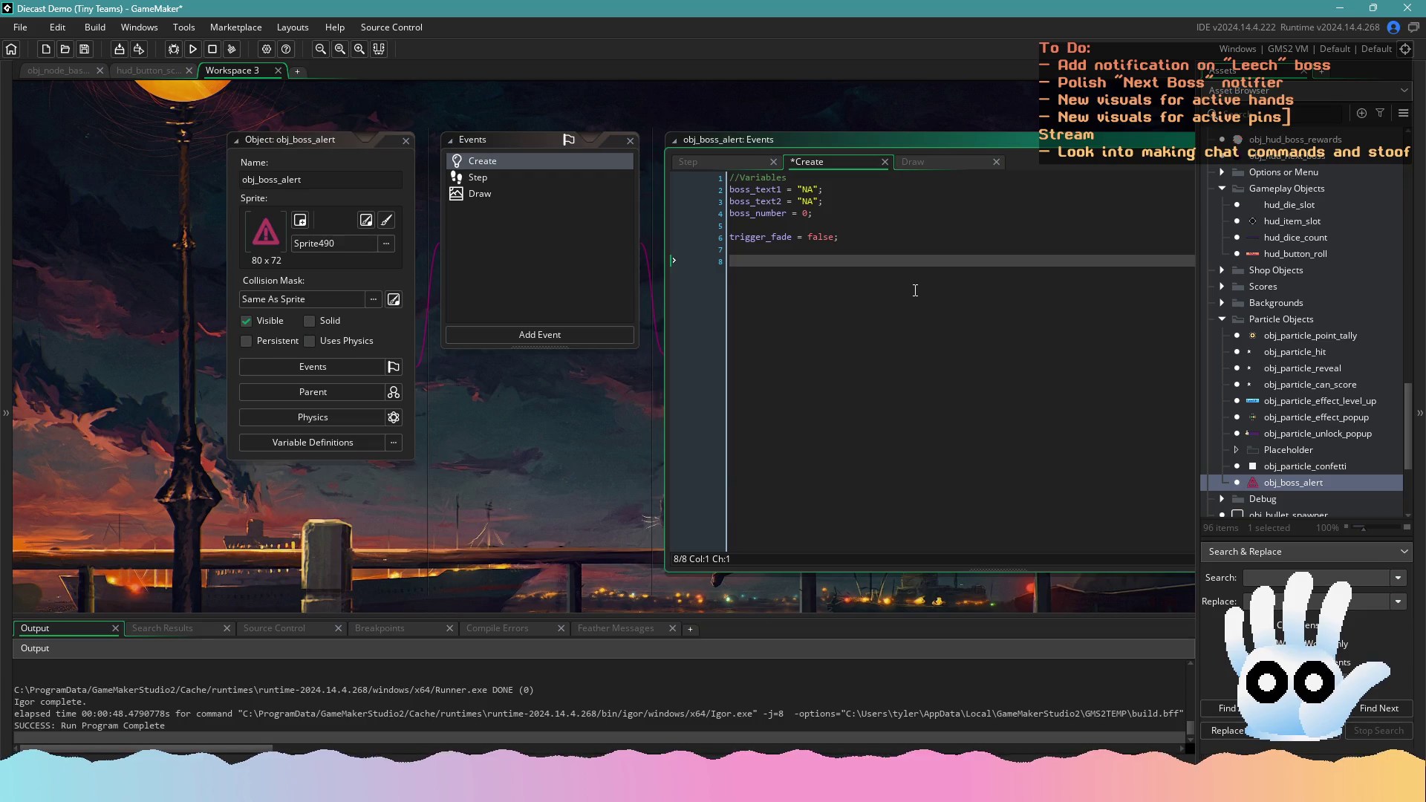
key("BackSpace")
key("BackSpace")
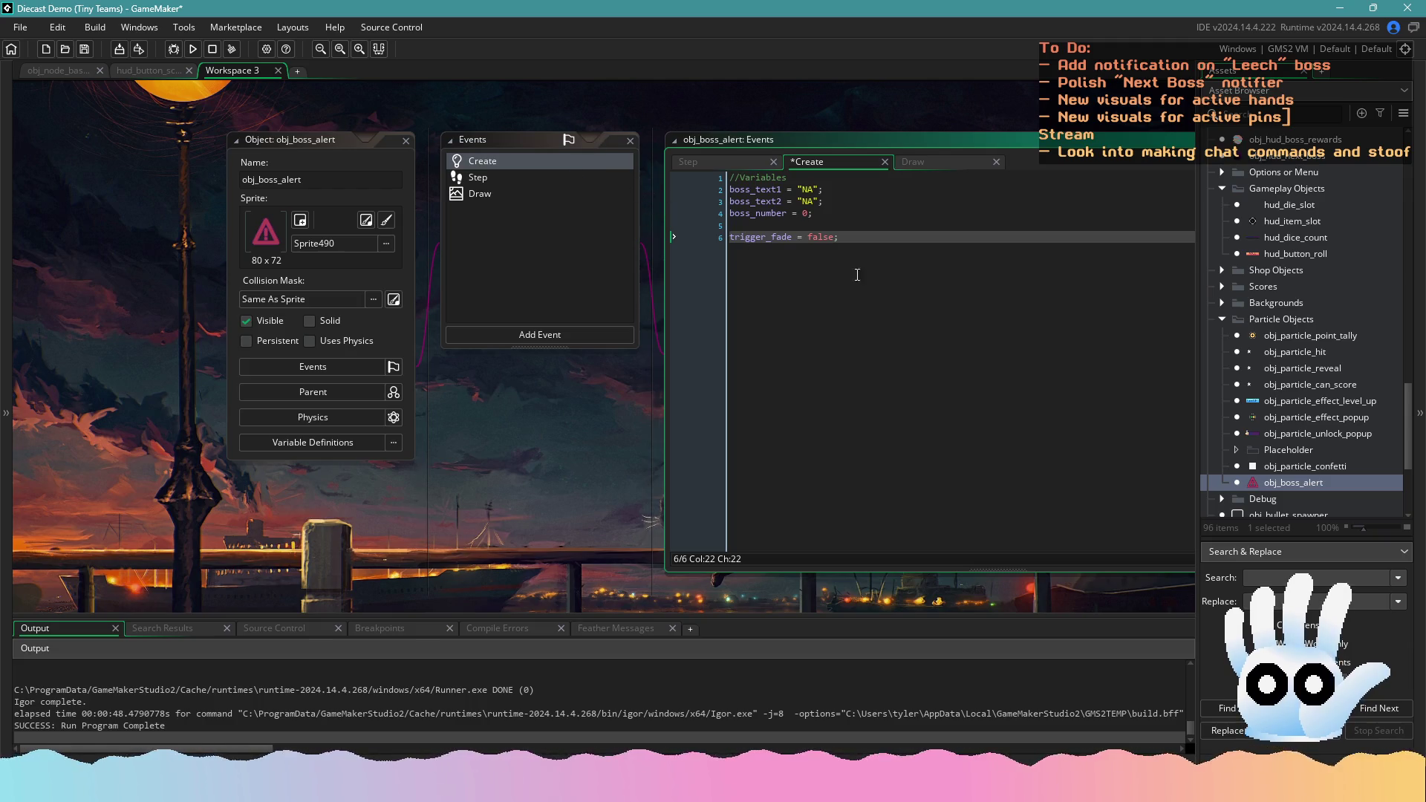
key("Return")
key("Return")
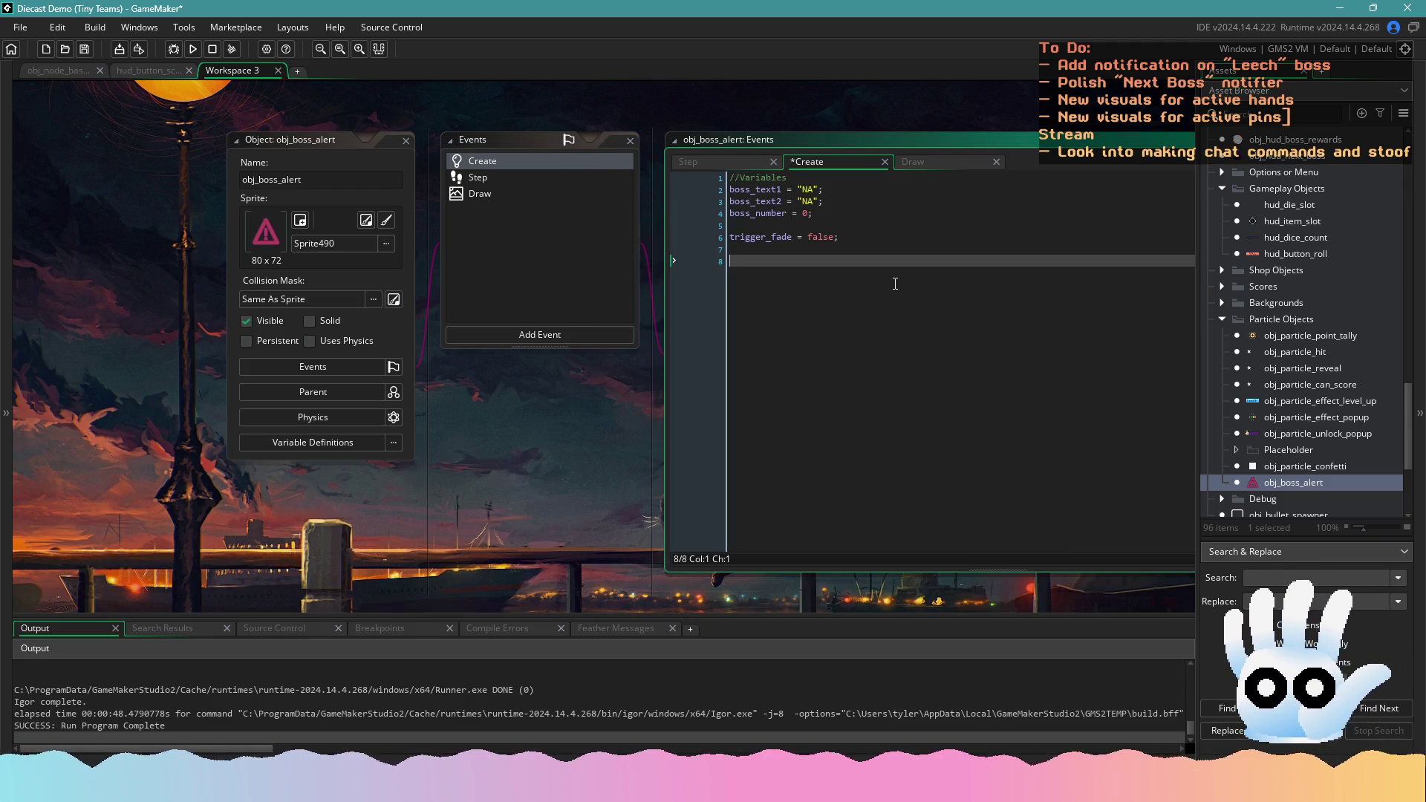
type("iamage_xsca")
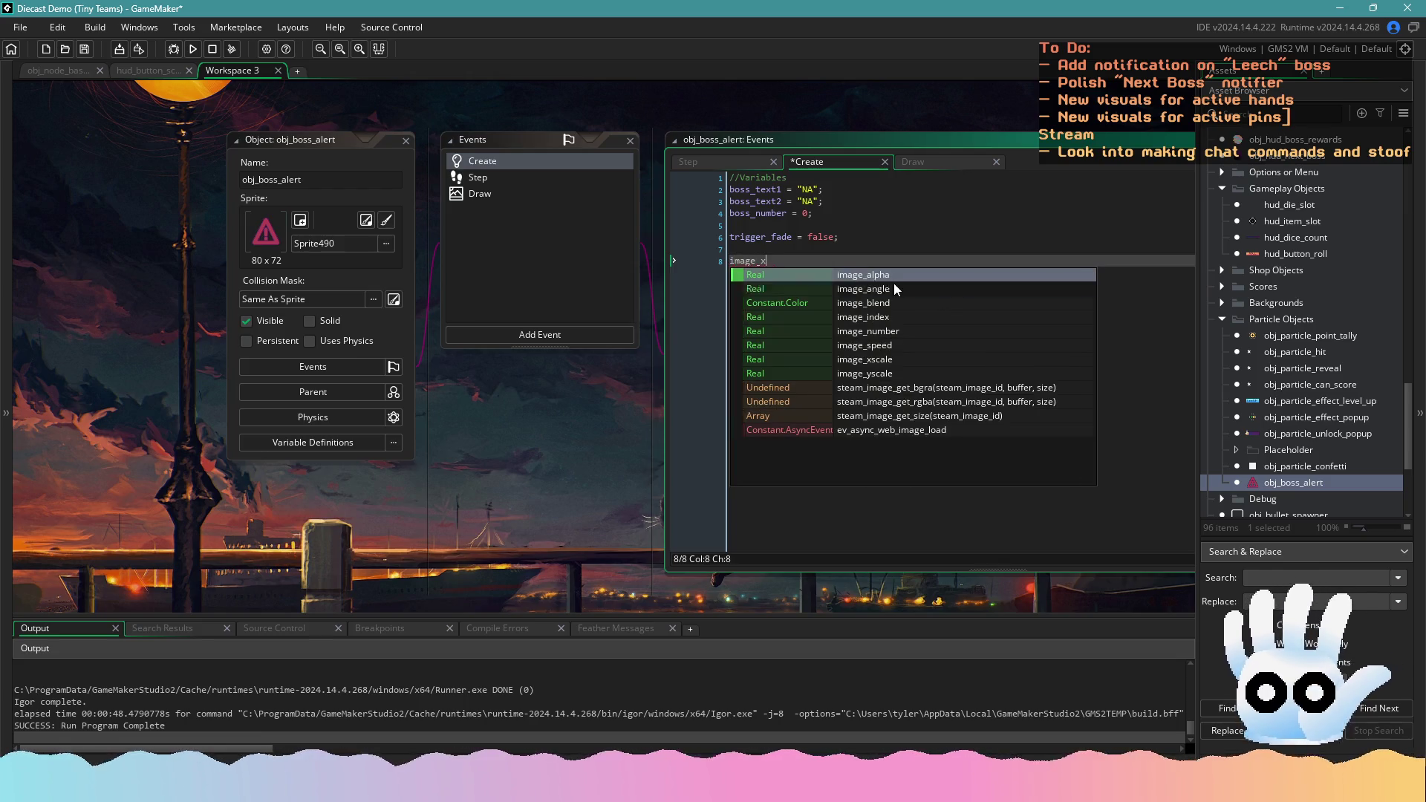
type("le = ")
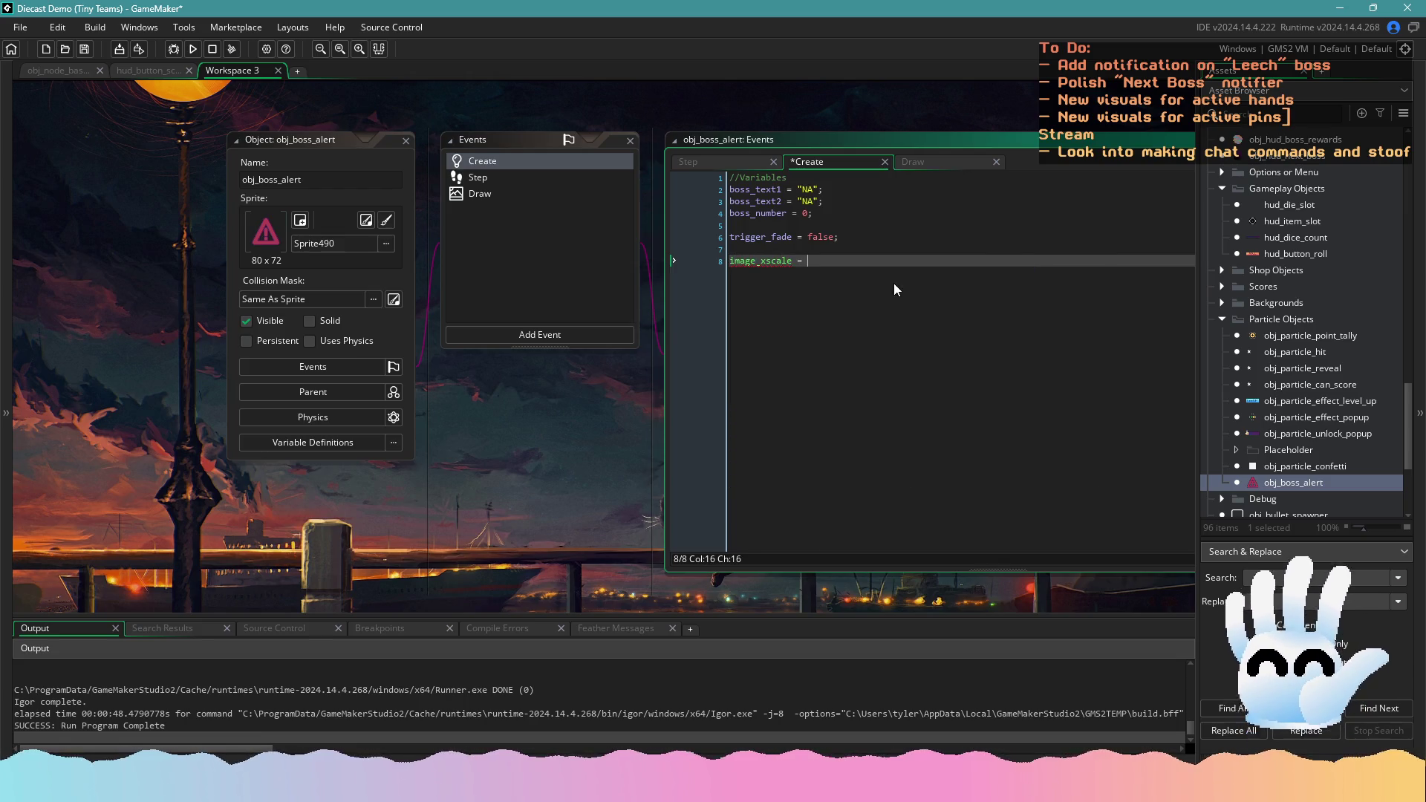
type("4;")
key("Return")
type("image_ys")
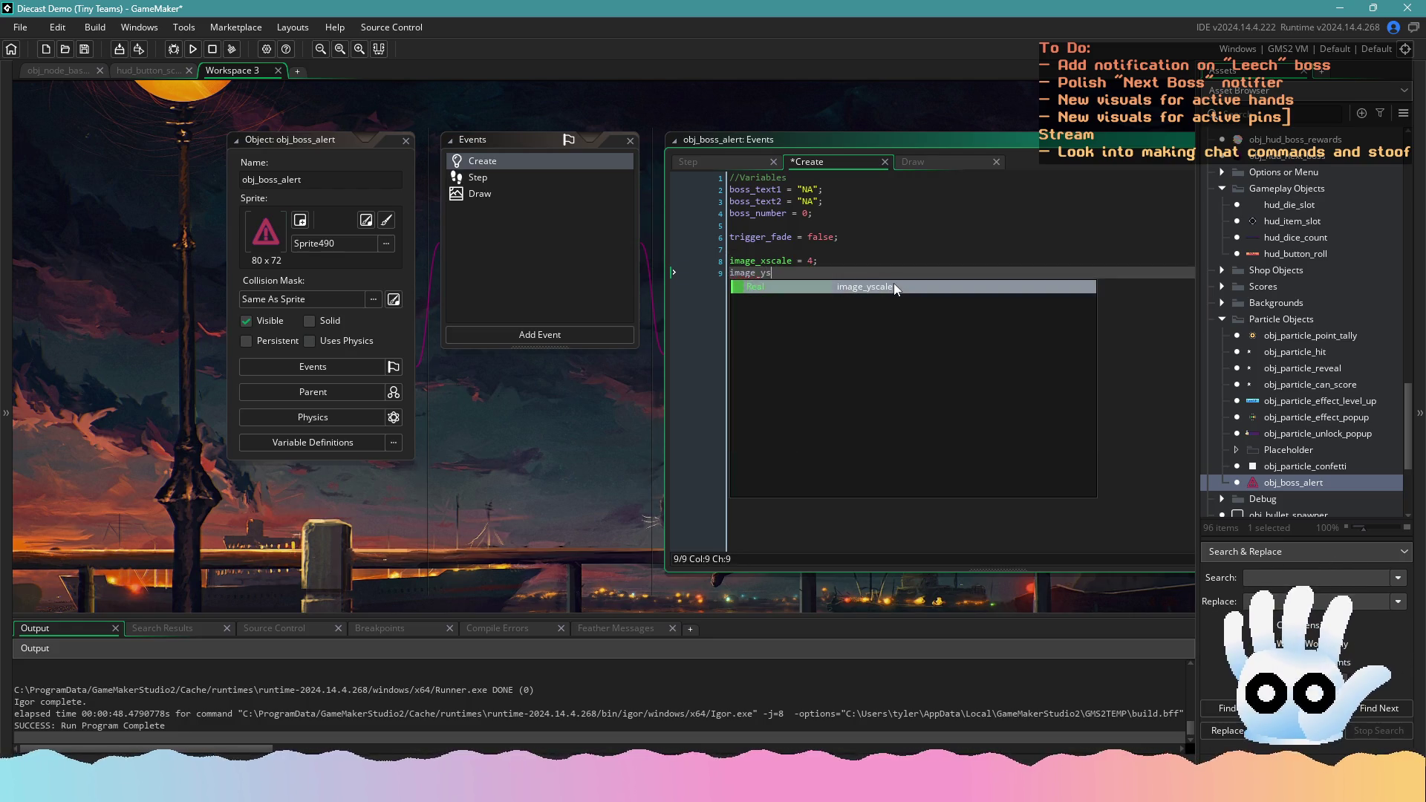
type("cale = 4;")
key("ctrl+s")
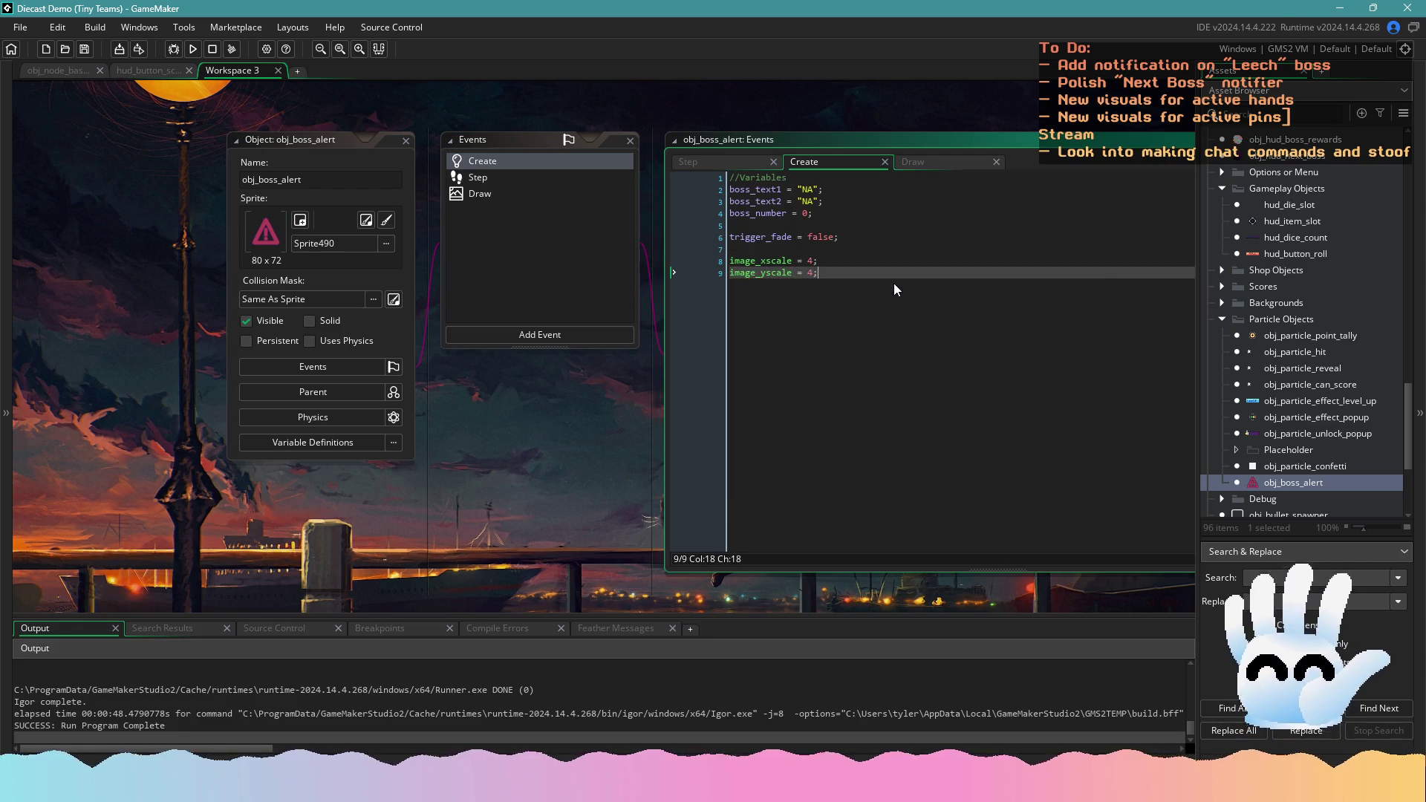
left_click(533, 175)
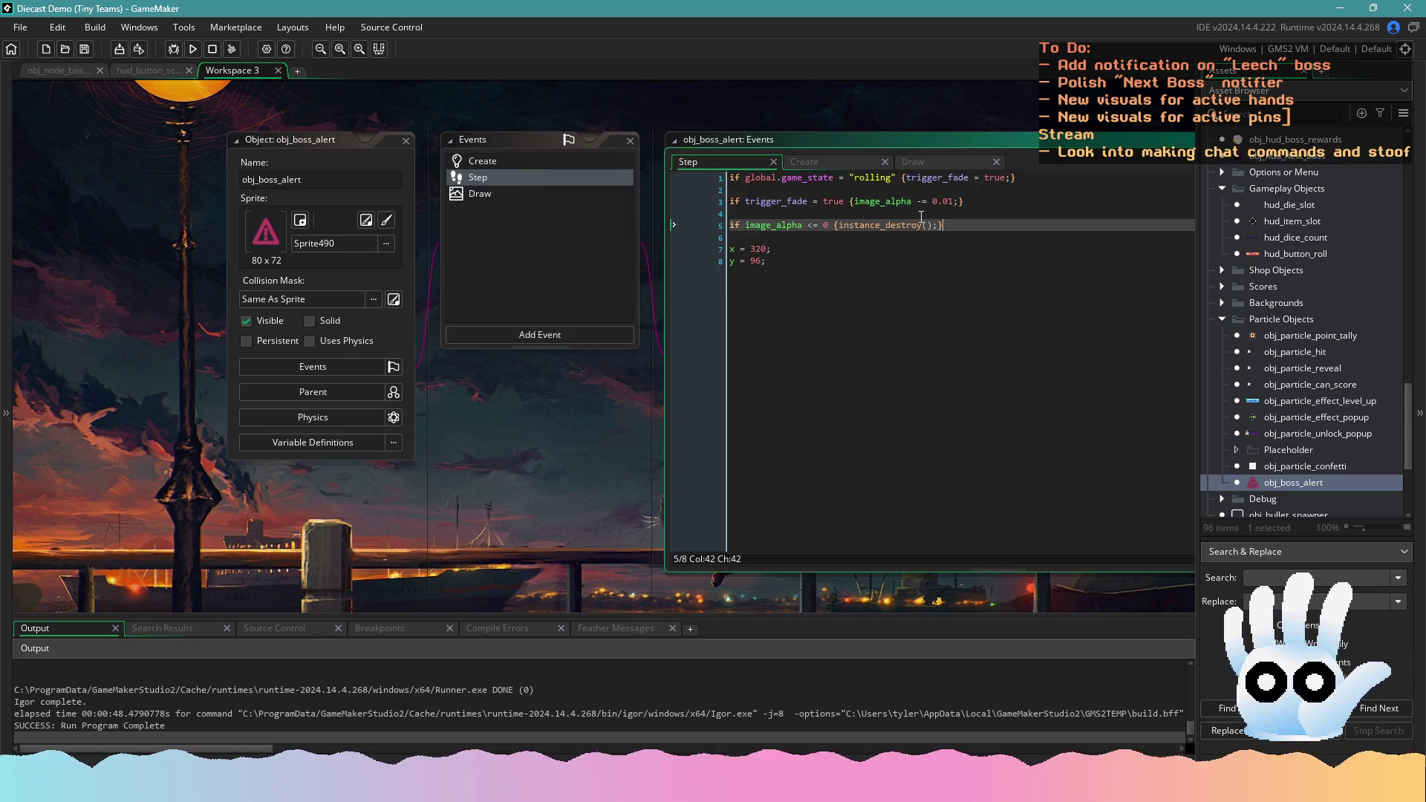
Add the comment '//Scale down from first spawning in' with image_xscale and image_yscale -= 0.1 lines
left_click(861, 195)
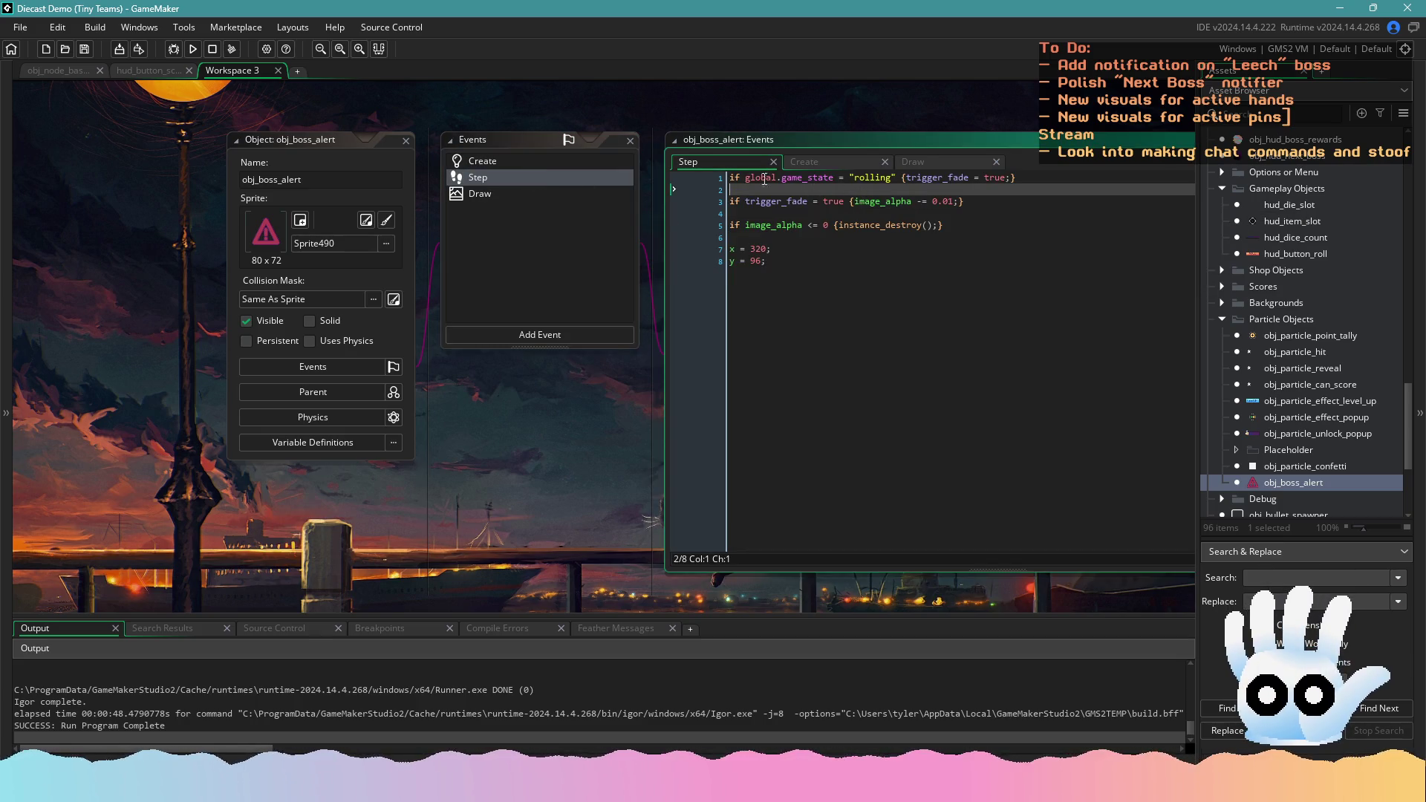
left_click(731, 176)
key("Return")
key("Return")
key("Return")
key("Up")
key("Up")
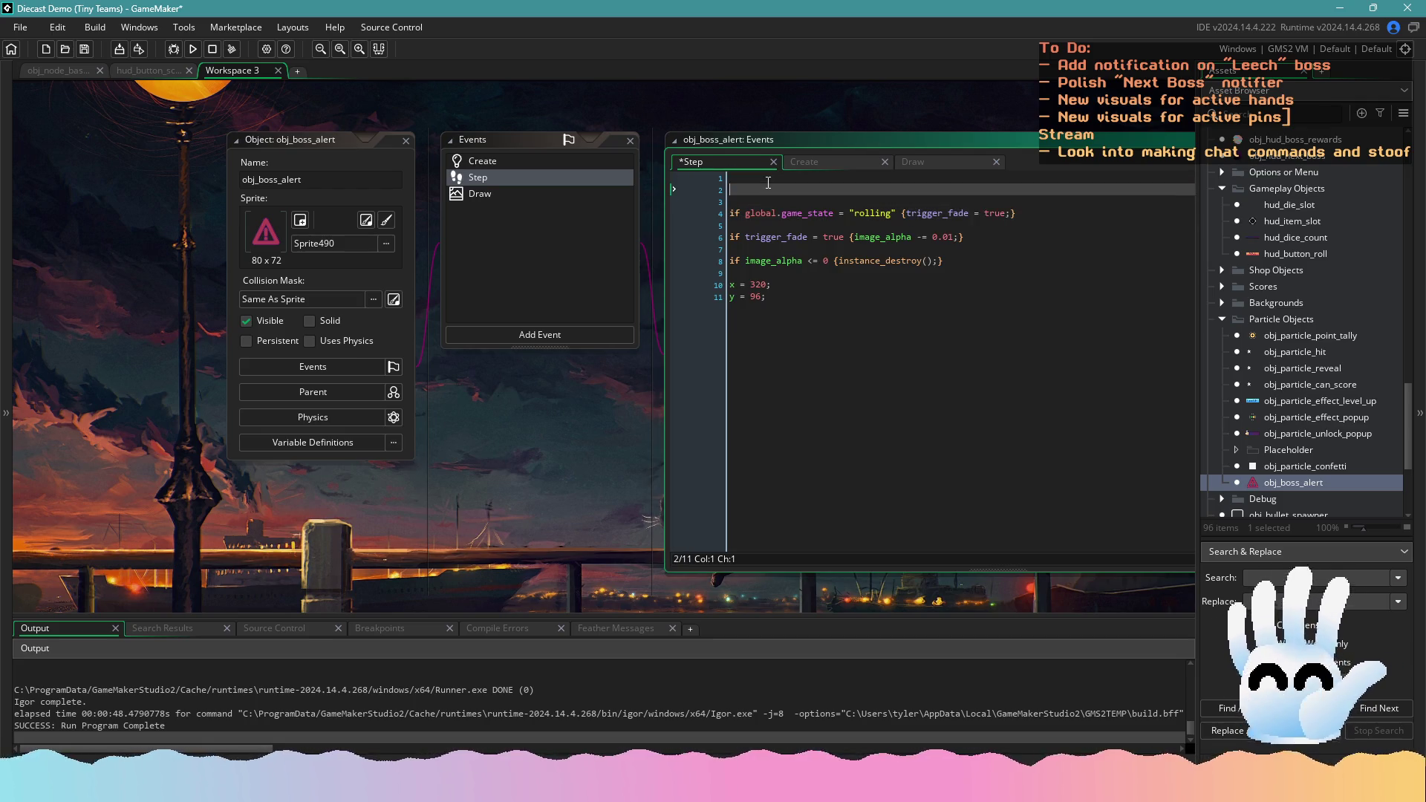
key("BackSpace")
type("//")
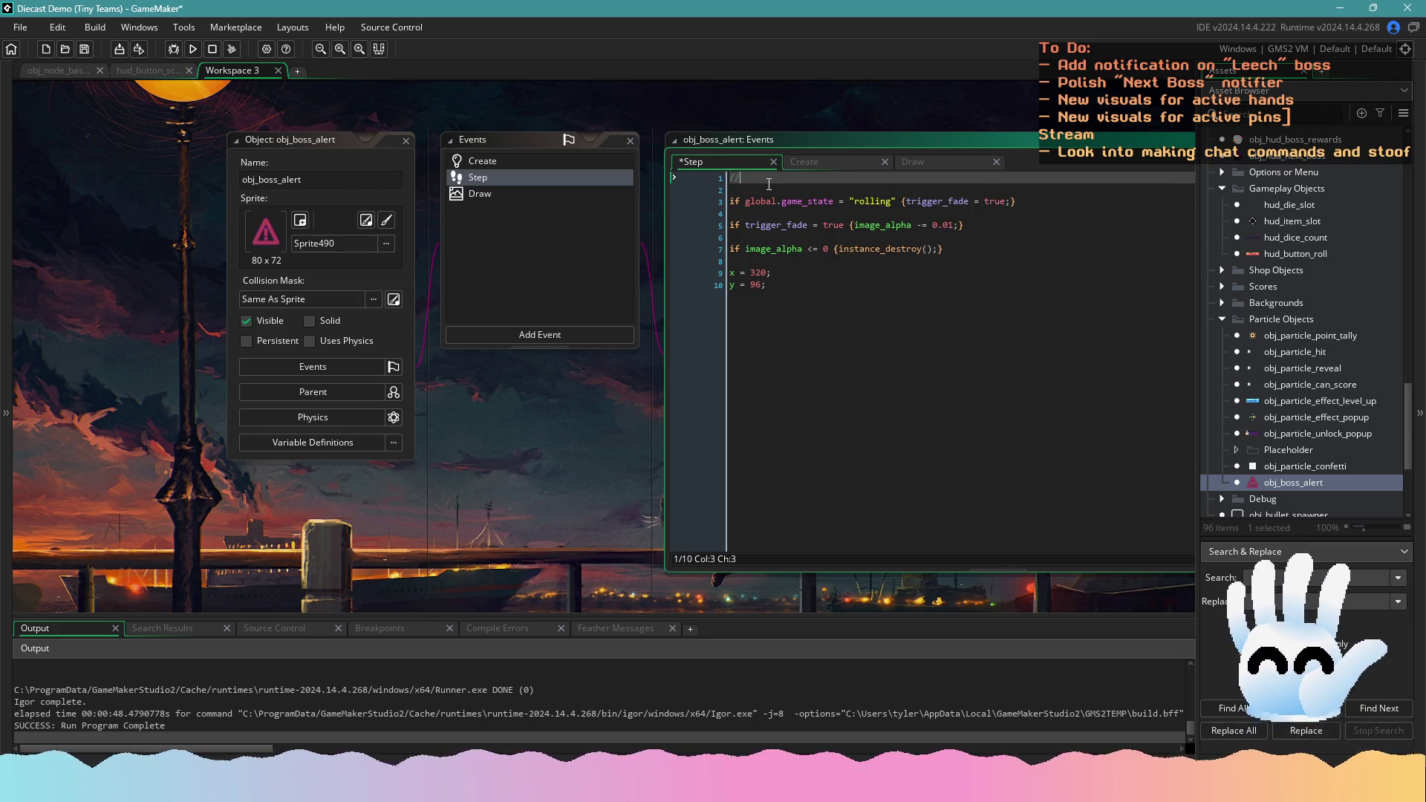
type("Scale down fro")
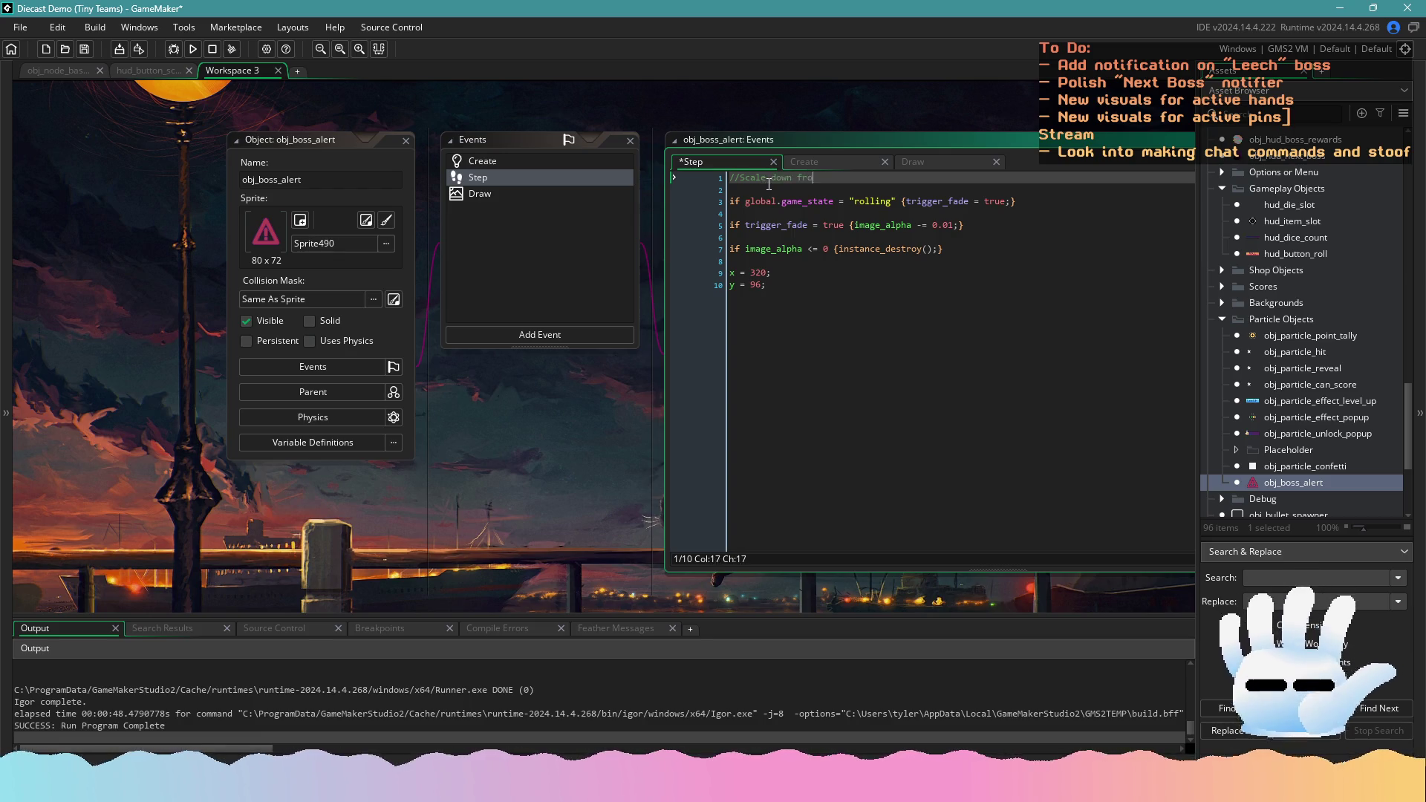
type("m first spawning in")
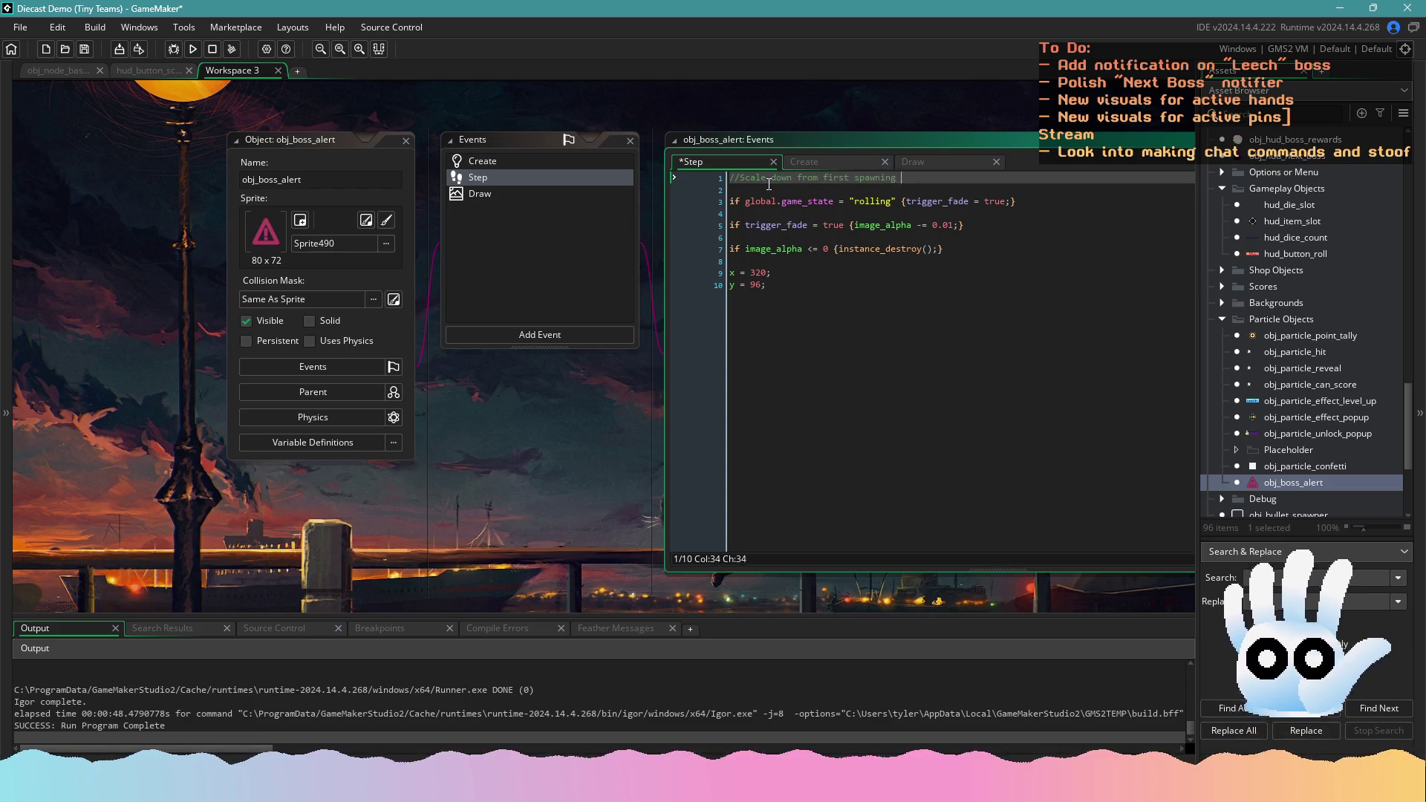
key("Return")
type("imag")
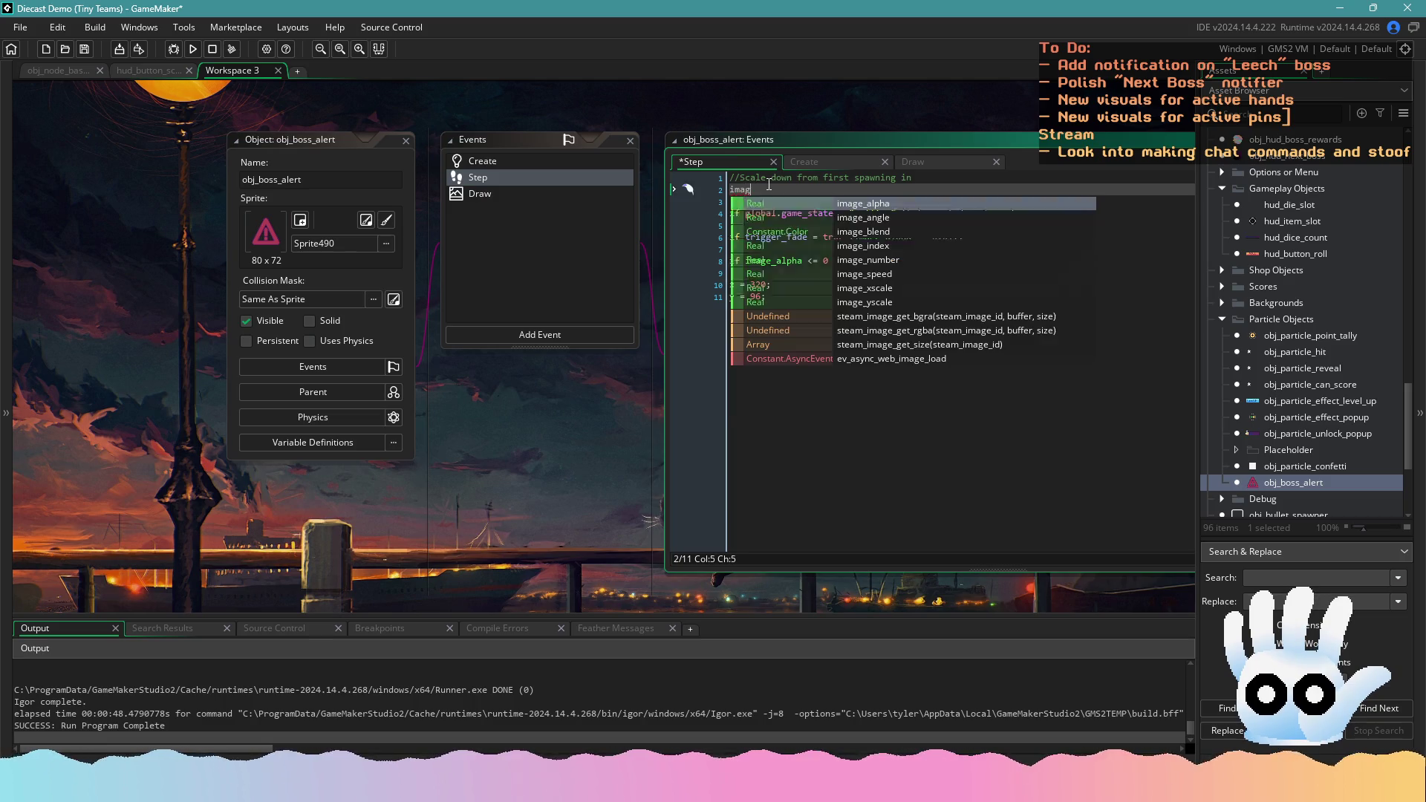
type("e_")
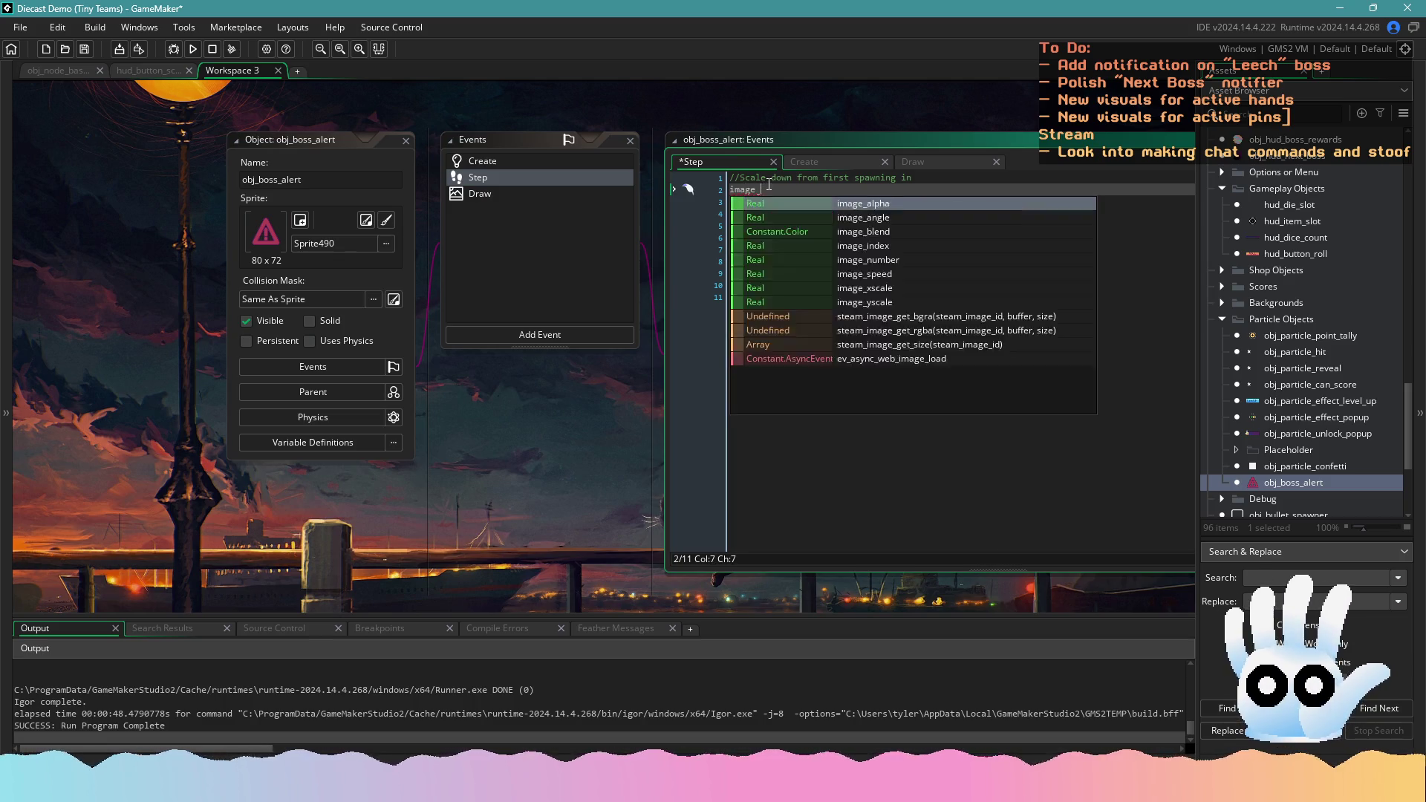
type("xscal")
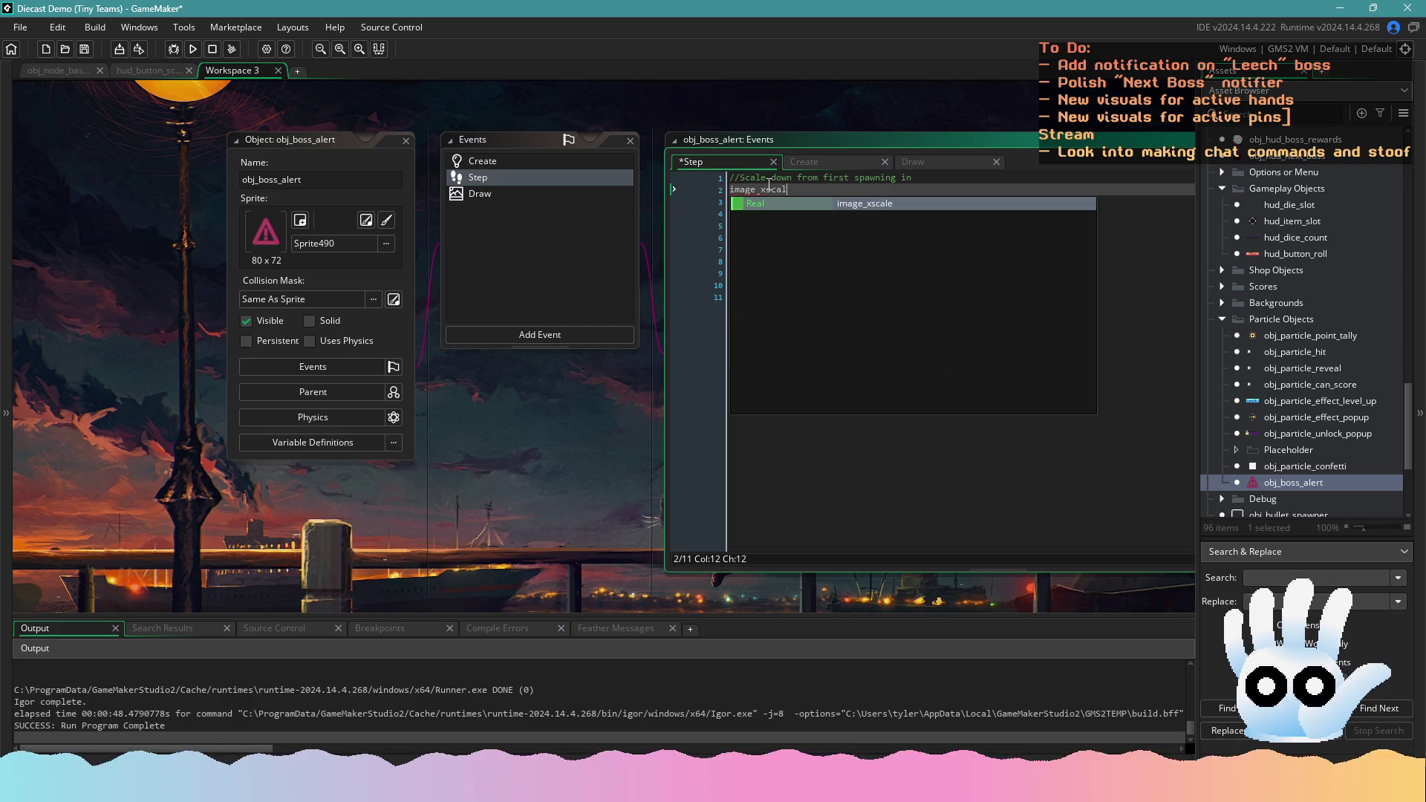
type("e -= ")
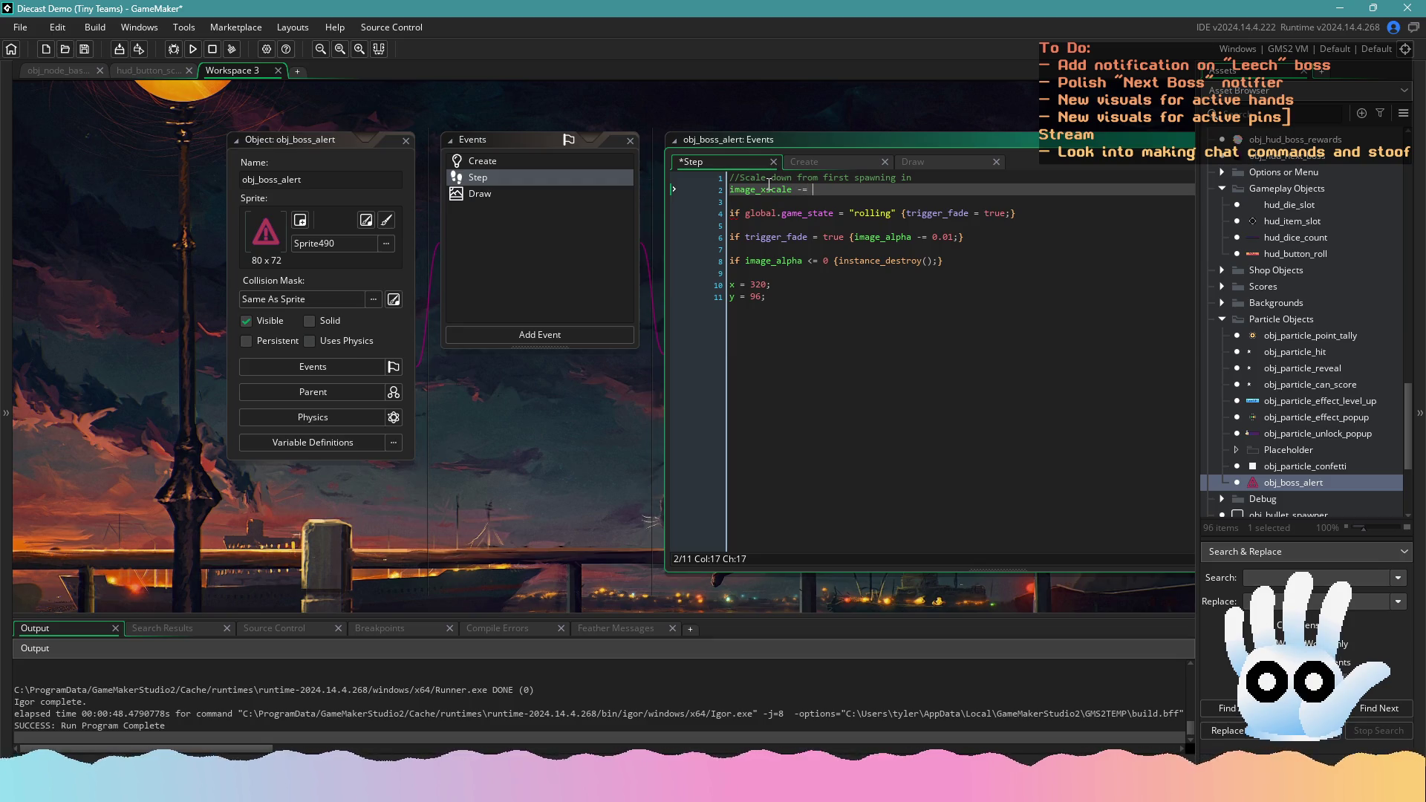
type("0.1;")
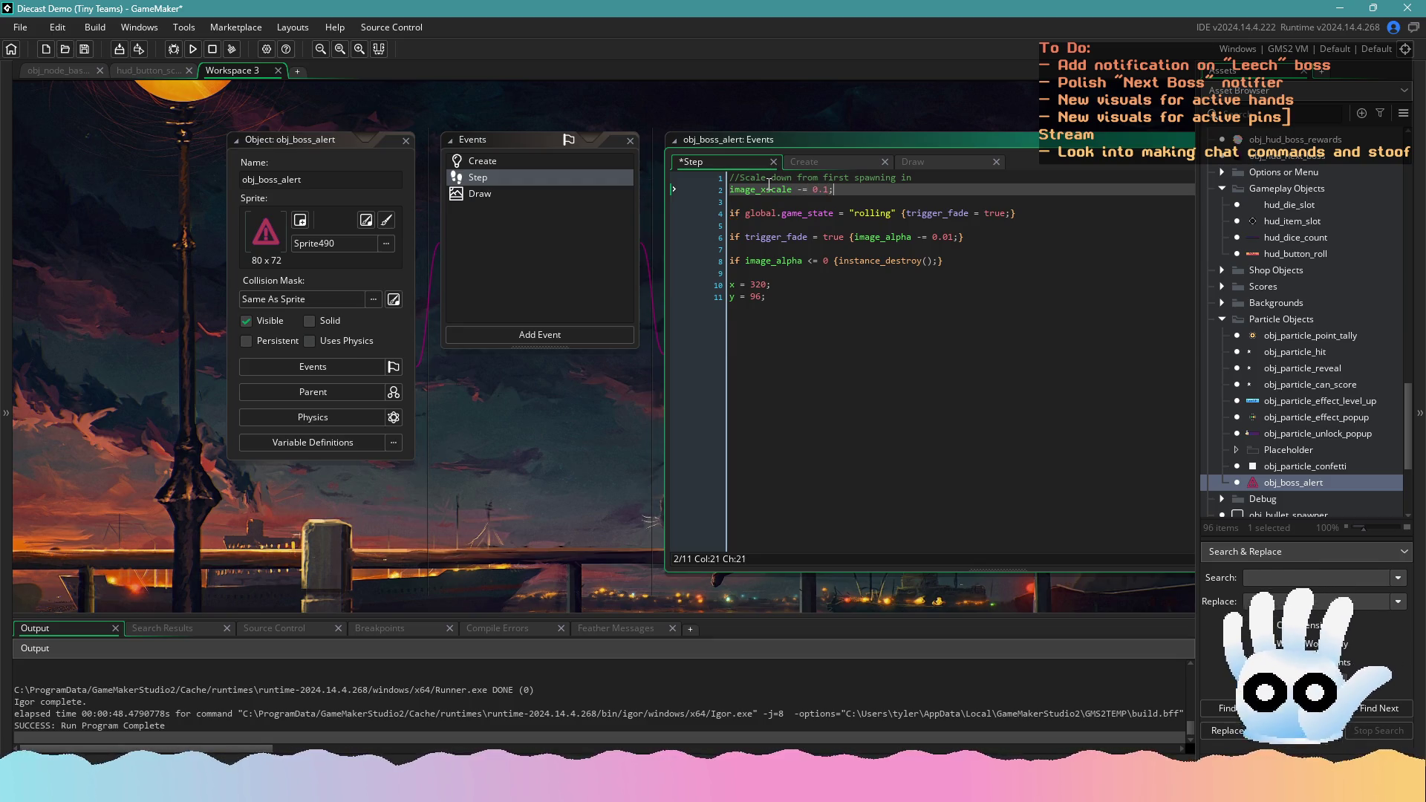
key("Return")
type("image_yscale -= 0.")
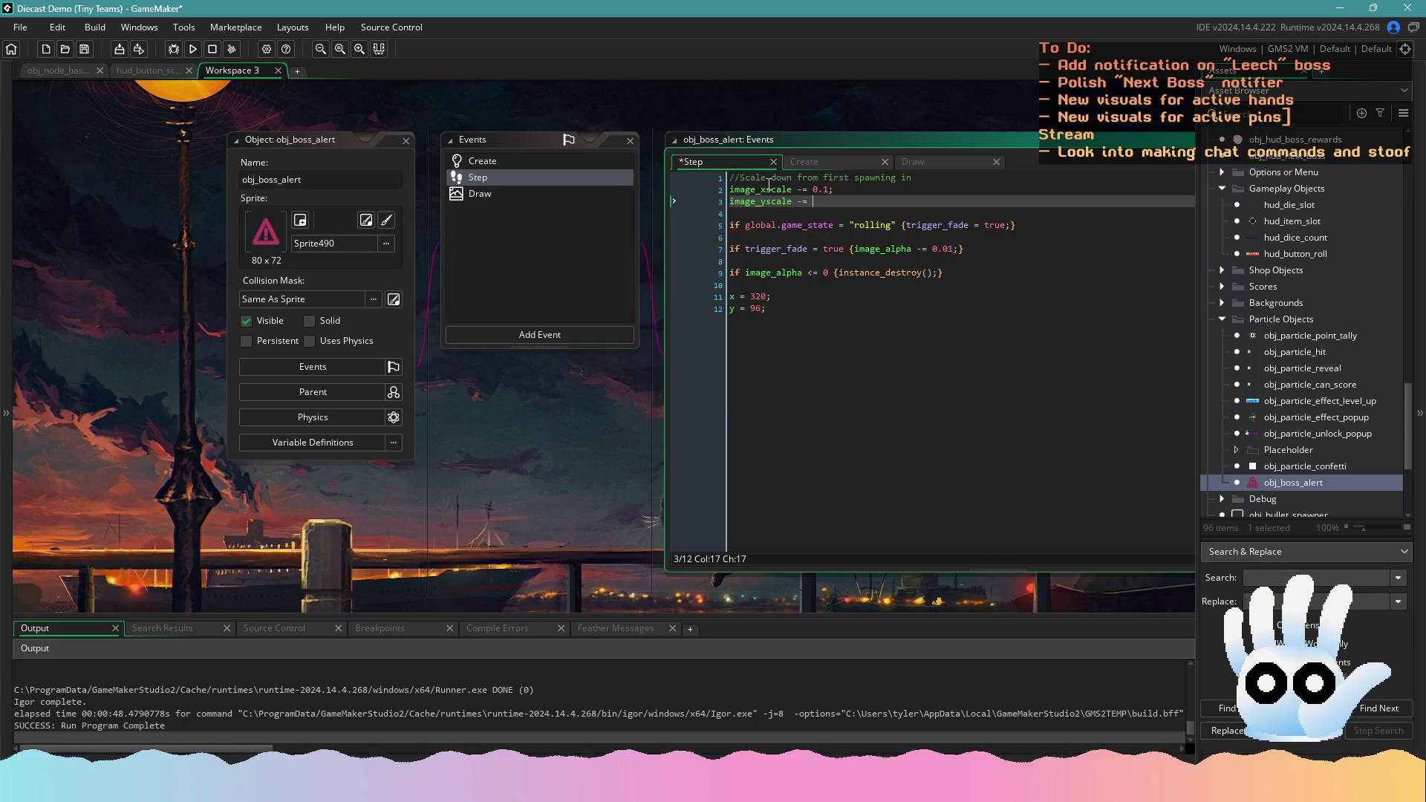
type("1;")
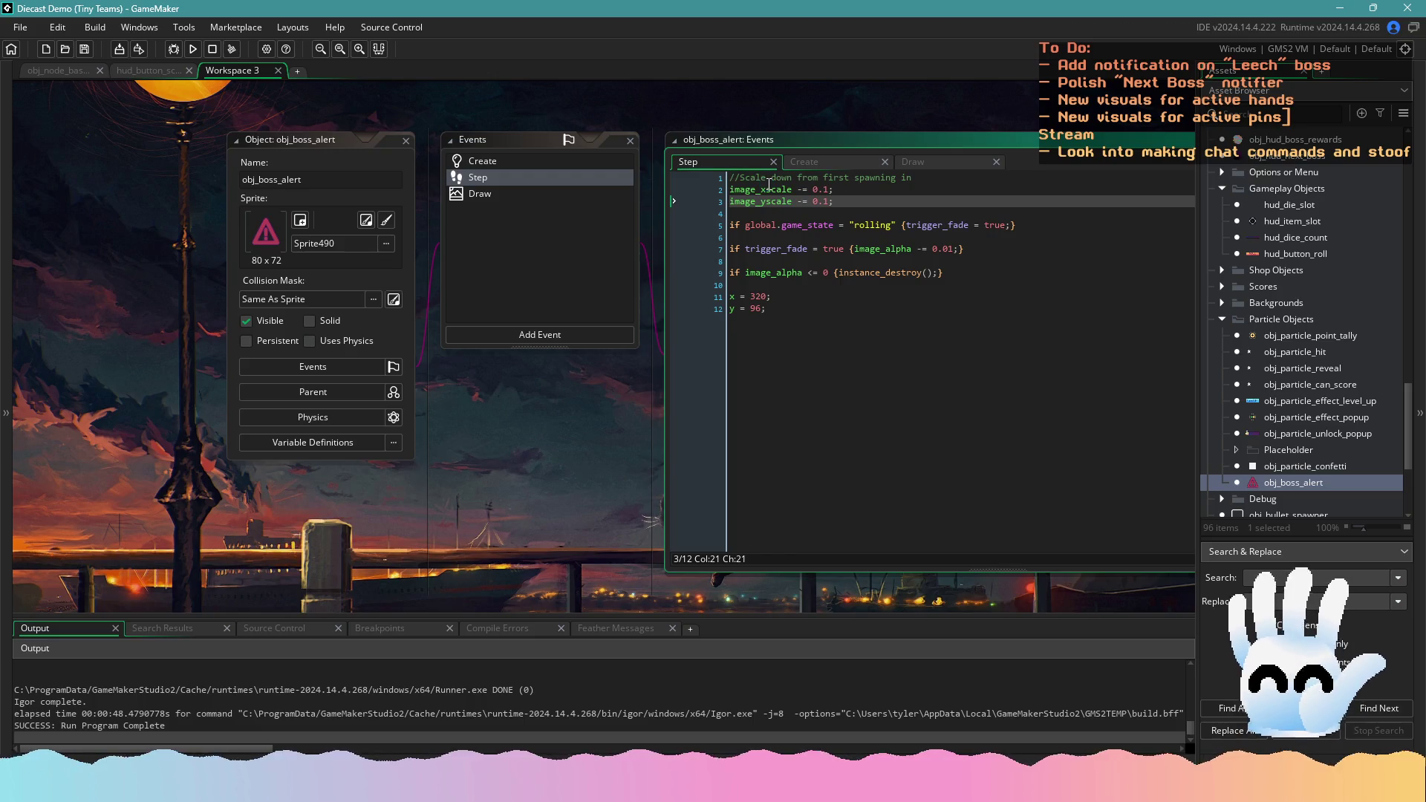
key("Return")
key("Return")
Write an 'if image_xscale' condition ending in '1{' above the two scale lines
type("i")
key("BackSpace")
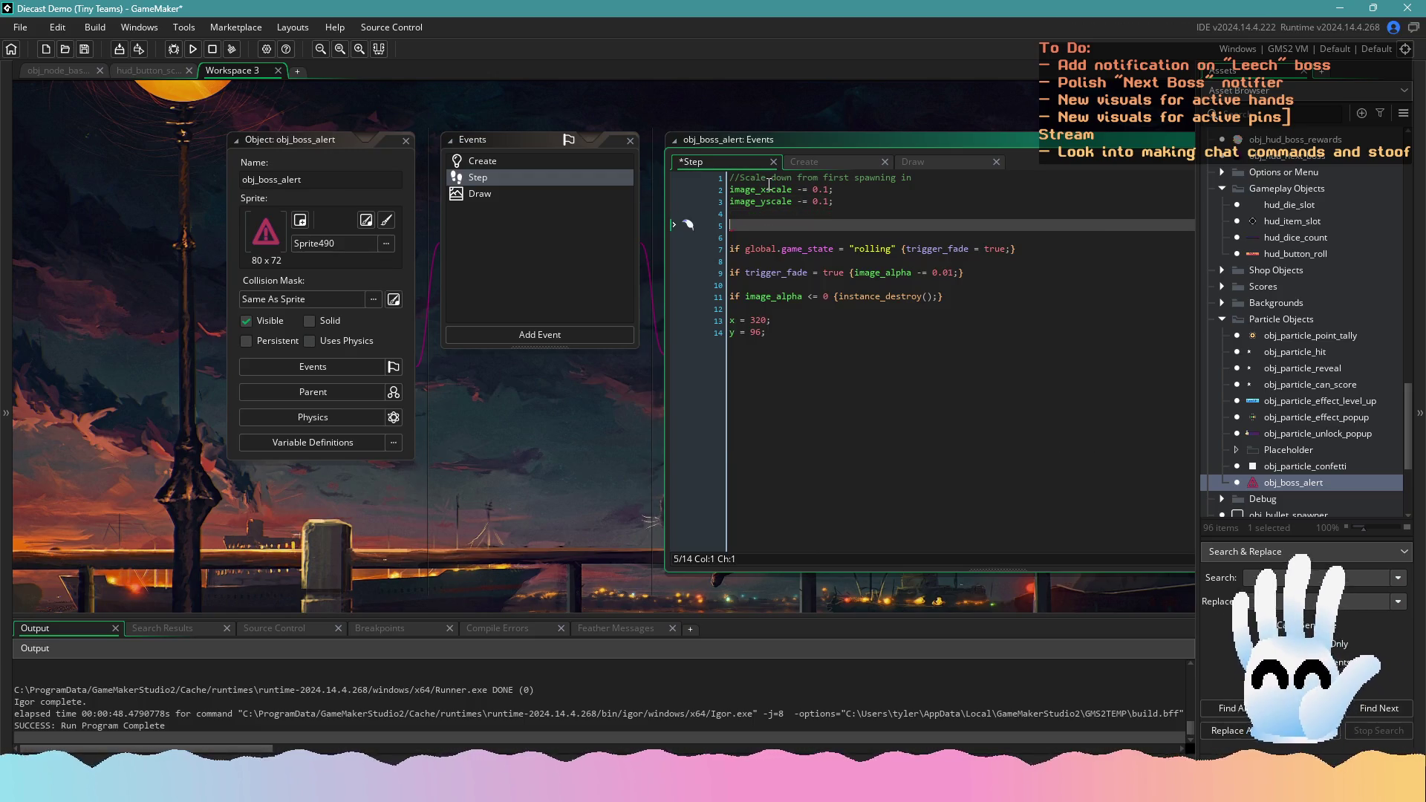
left_click(729, 190)
key("Return")
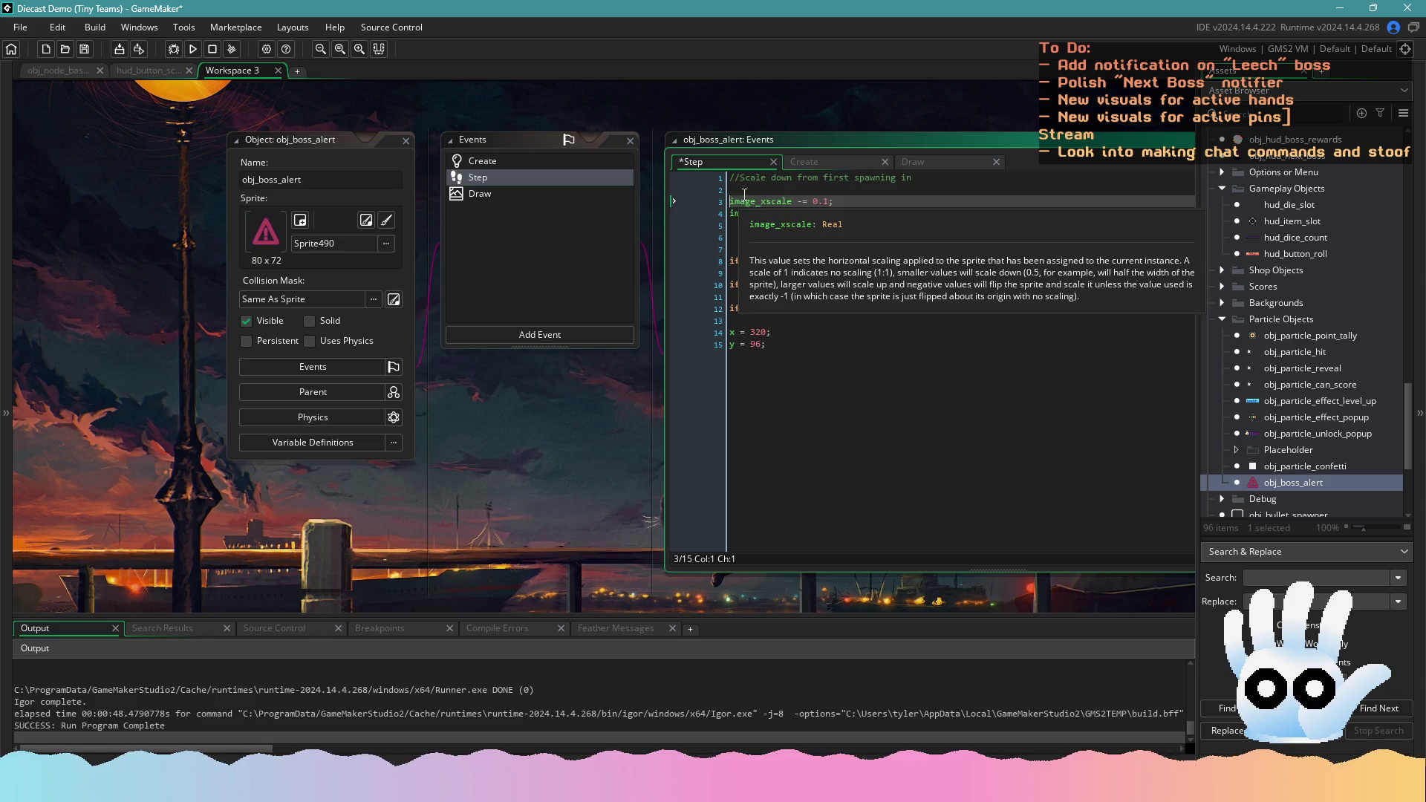
left_click(744, 193)
type("f image_x")
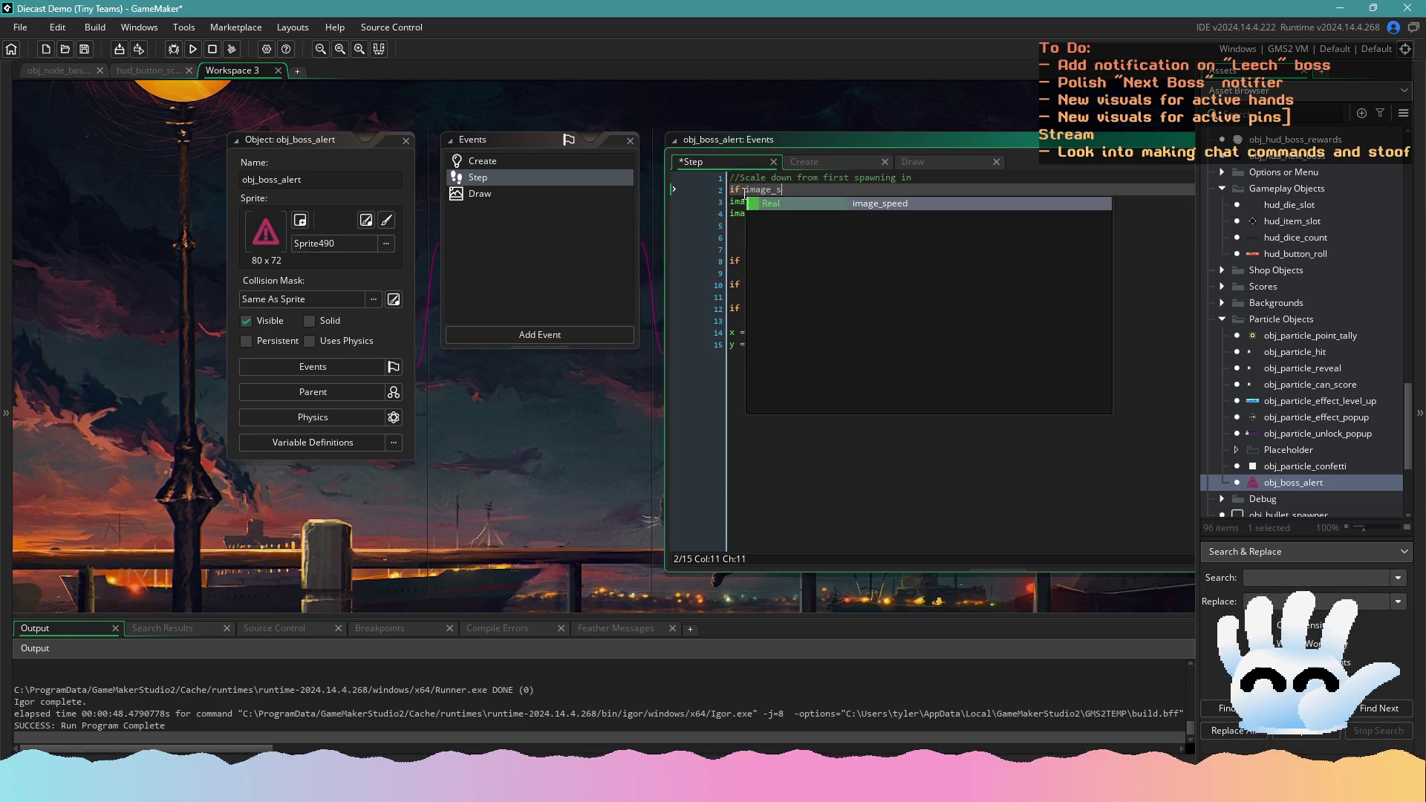
key("BackSpace")
type("s")
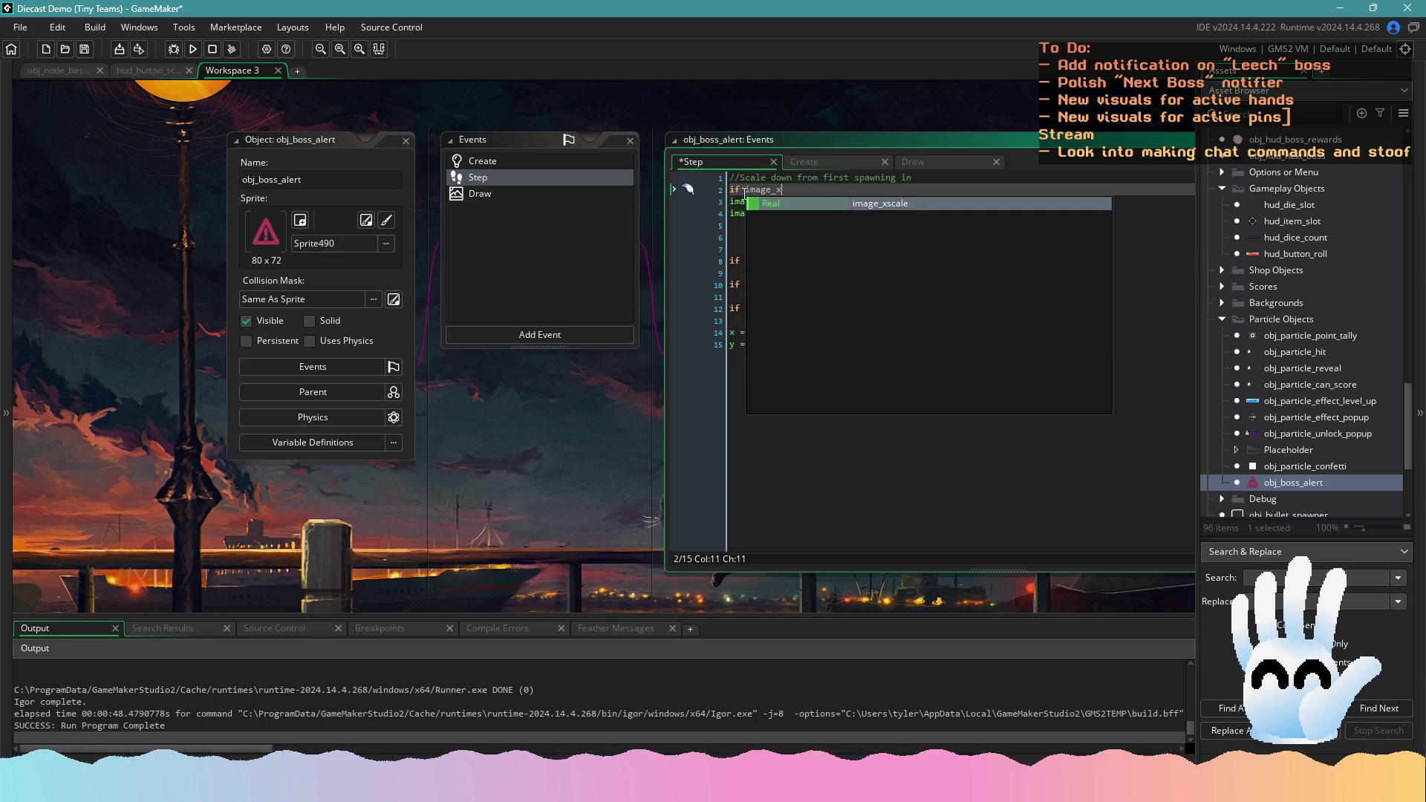
type("scale >")
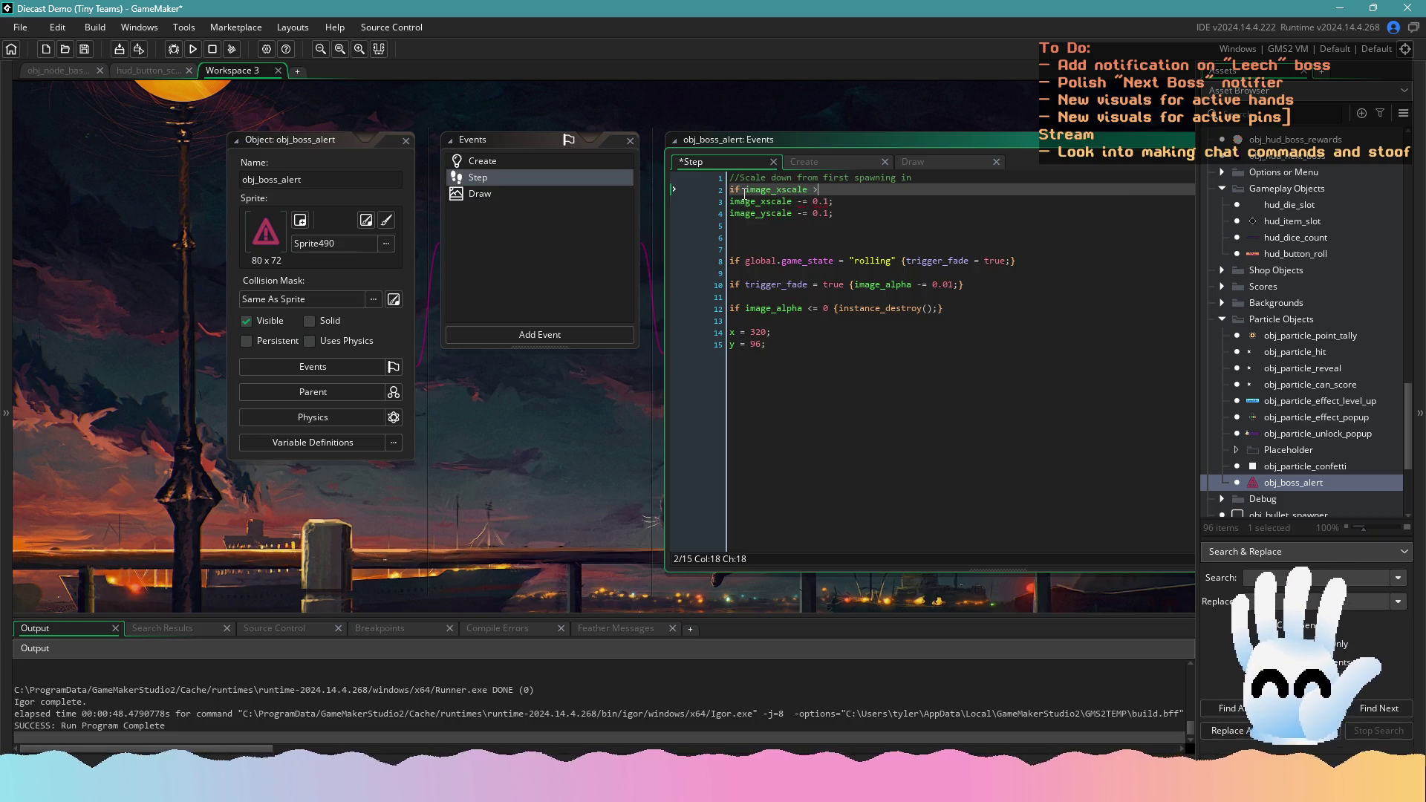
key("BackSpace")
key("BackSpace")
key("BackSpace")
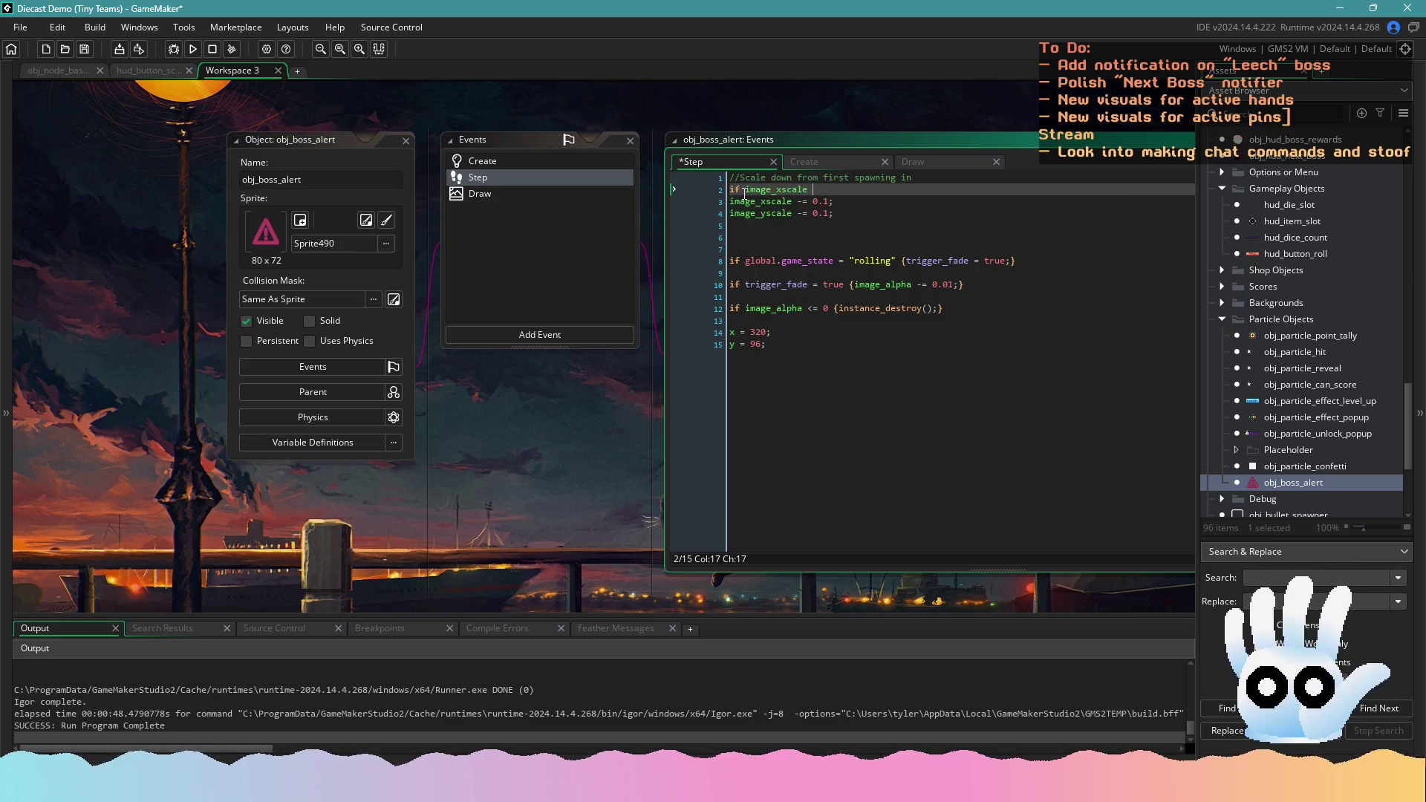
type("1{")
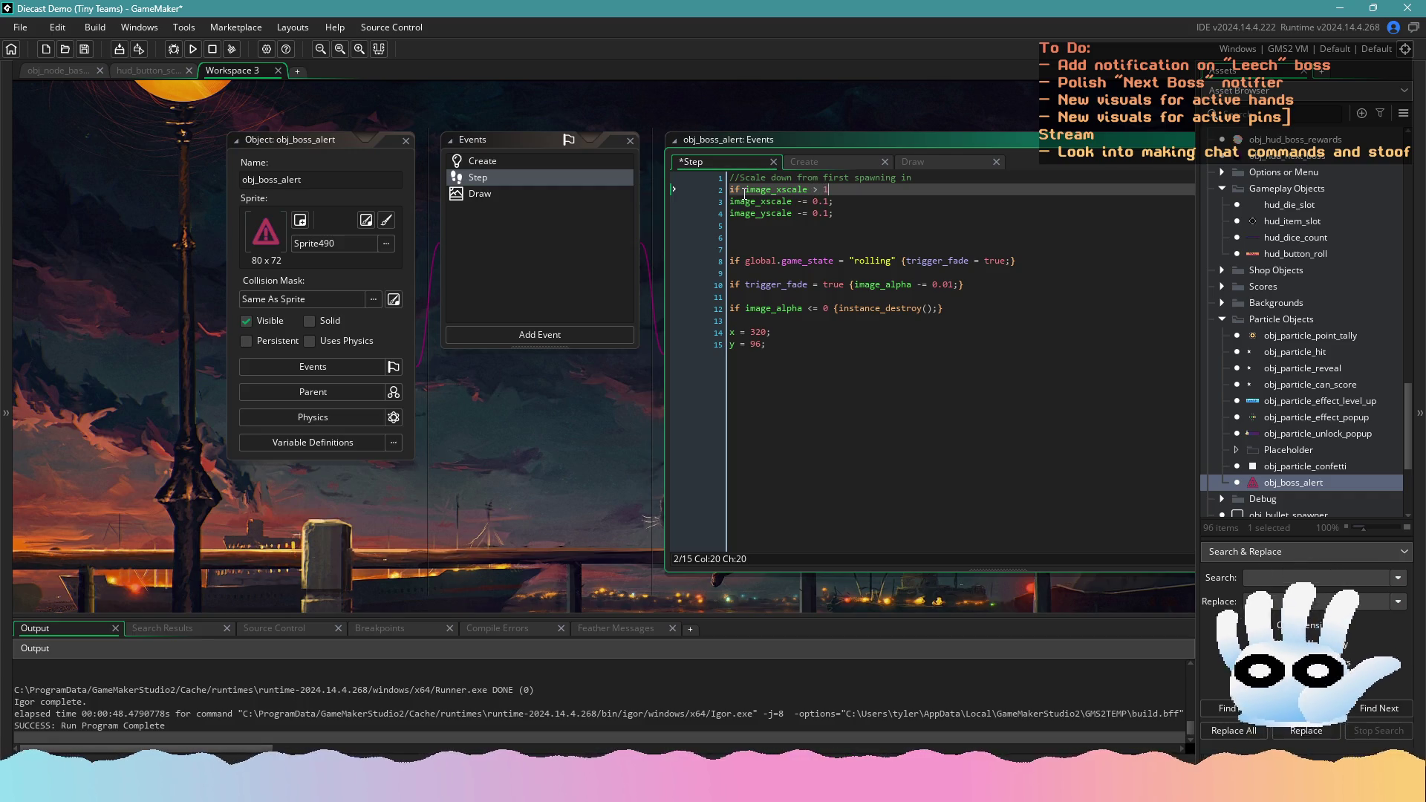
Close the condition block with '}' and indent the two scale lines inside it
left_click(837, 214)
key("Return")
type("}")
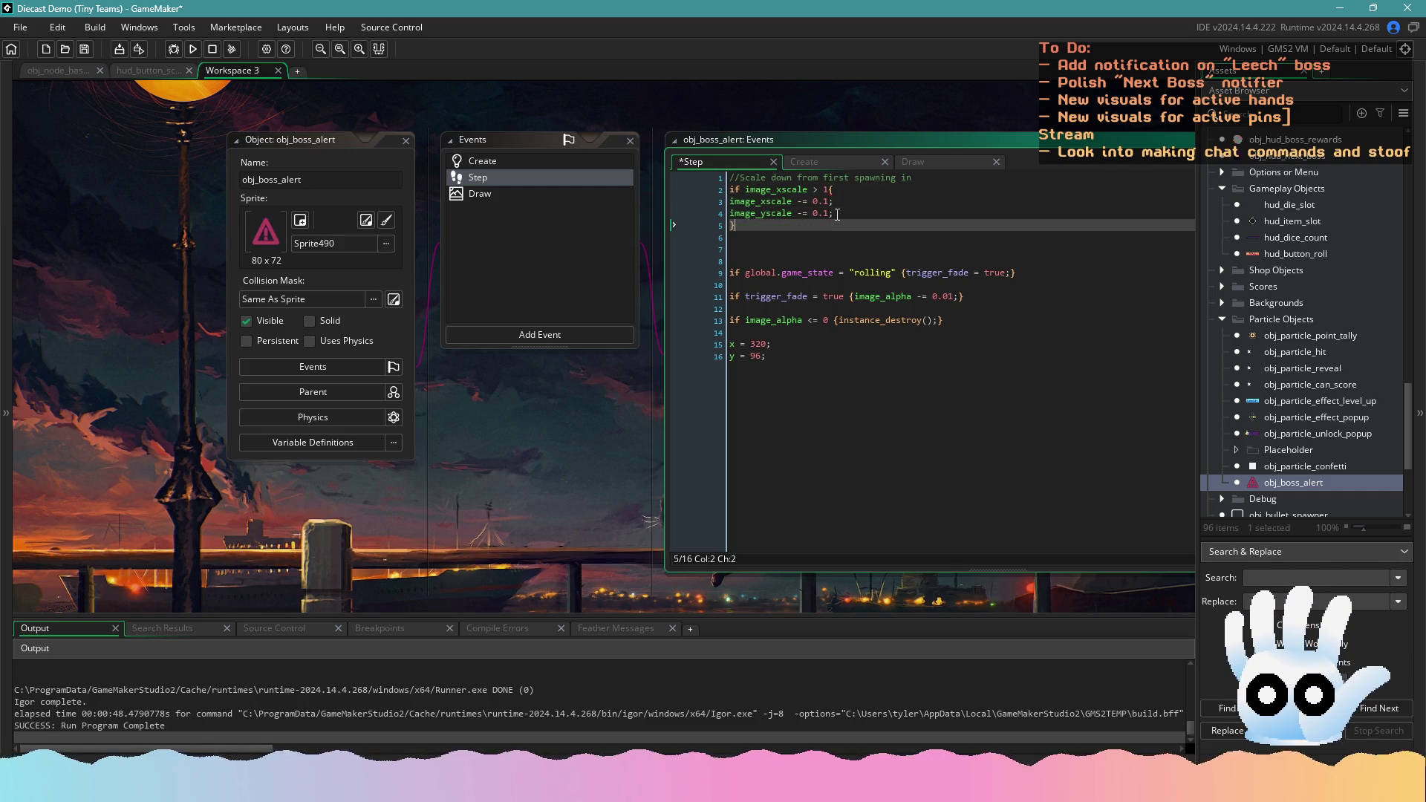
scroll(869, 250, "up", 1)
left_click(835, 222)
left_click_drag(835, 258, 730, 245)
key("Tab")
left_click(835, 234)
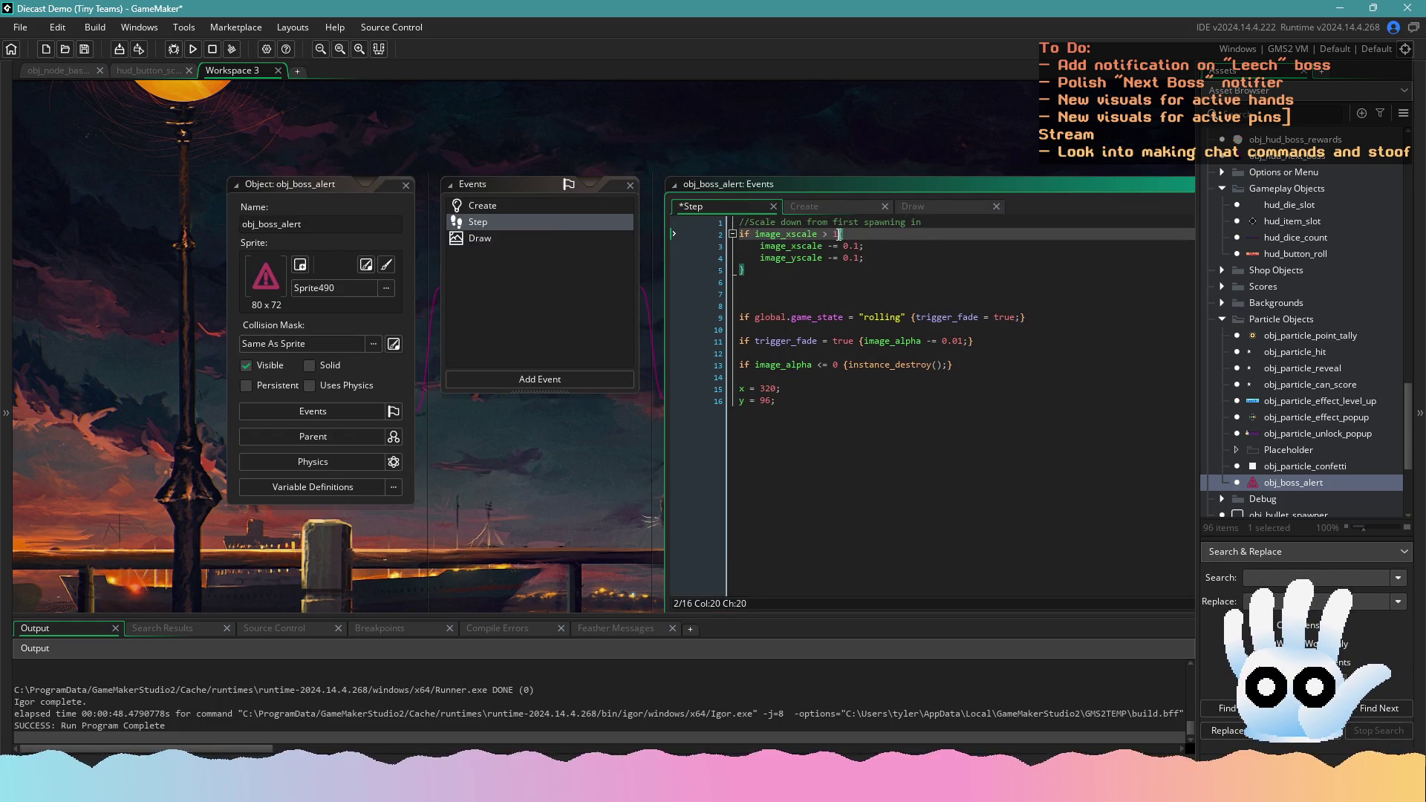
Paste a second block with condition '<= 1' and steps of 1 on lines 7–8, then save and run
left_click(761, 286)
type("if image_xscale > 1 { \timage_xscale -= 0.1; \timage_yscale -= 0.1; }")
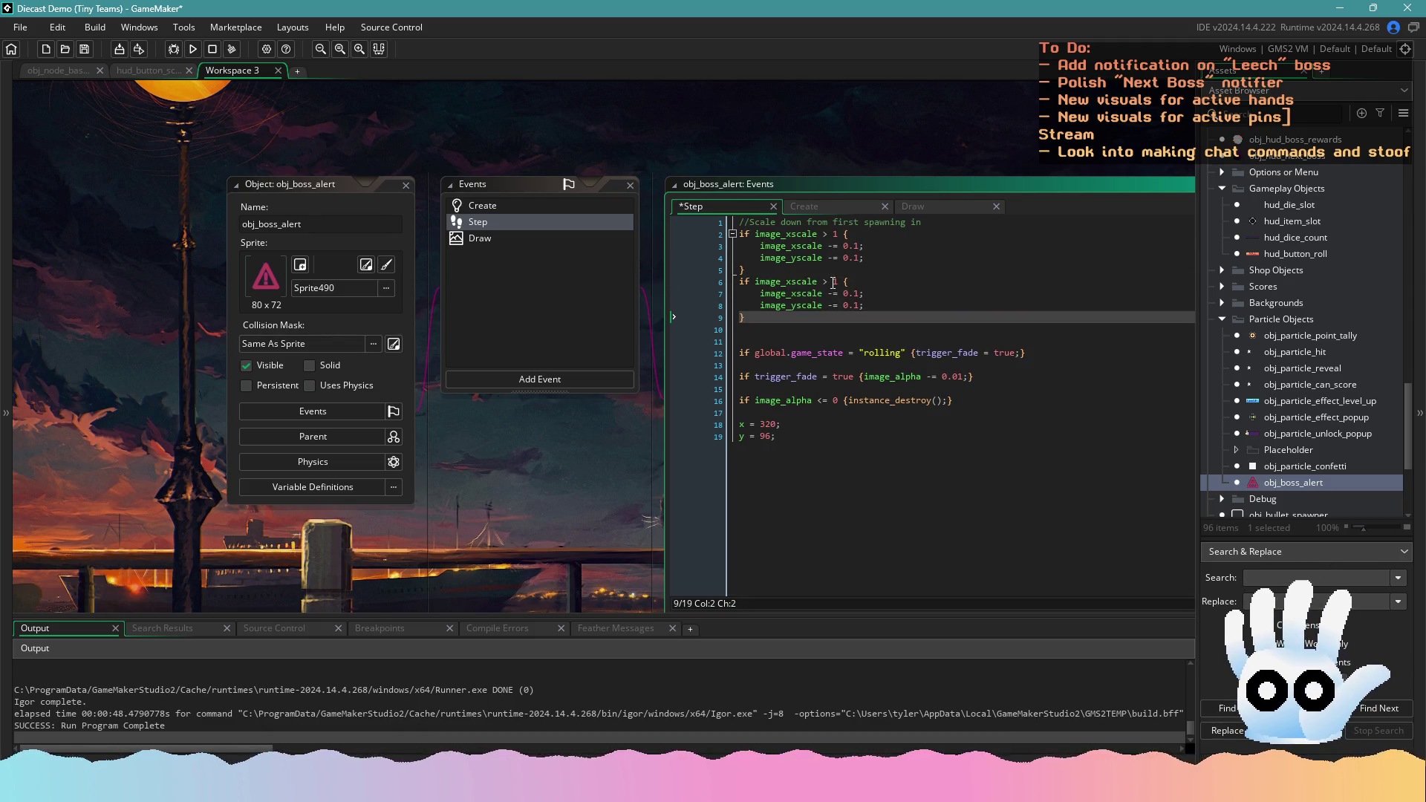
left_click(829, 282)
key("BackSpace")
type("<=")
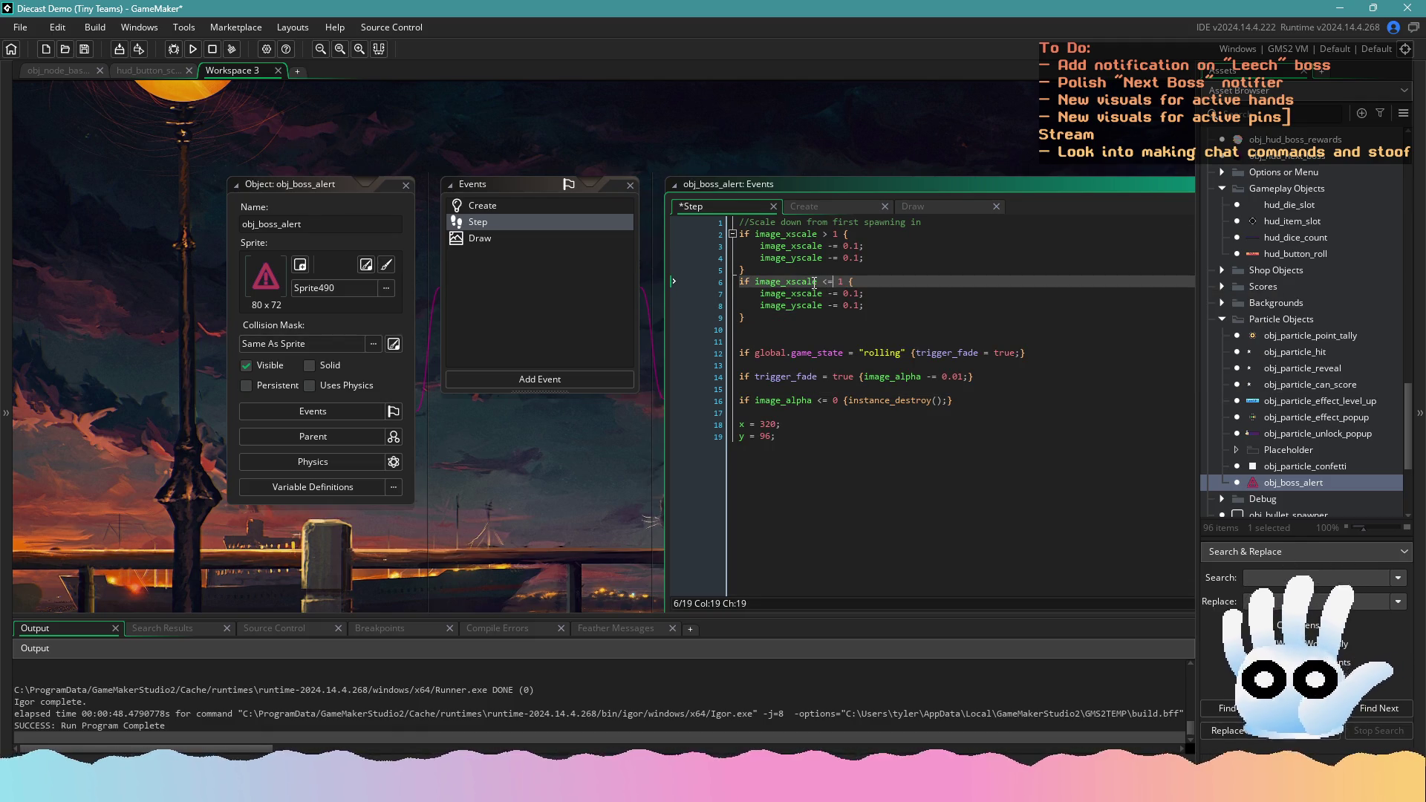
scroll(824, 282, "up", 1)
double_click(847, 338)
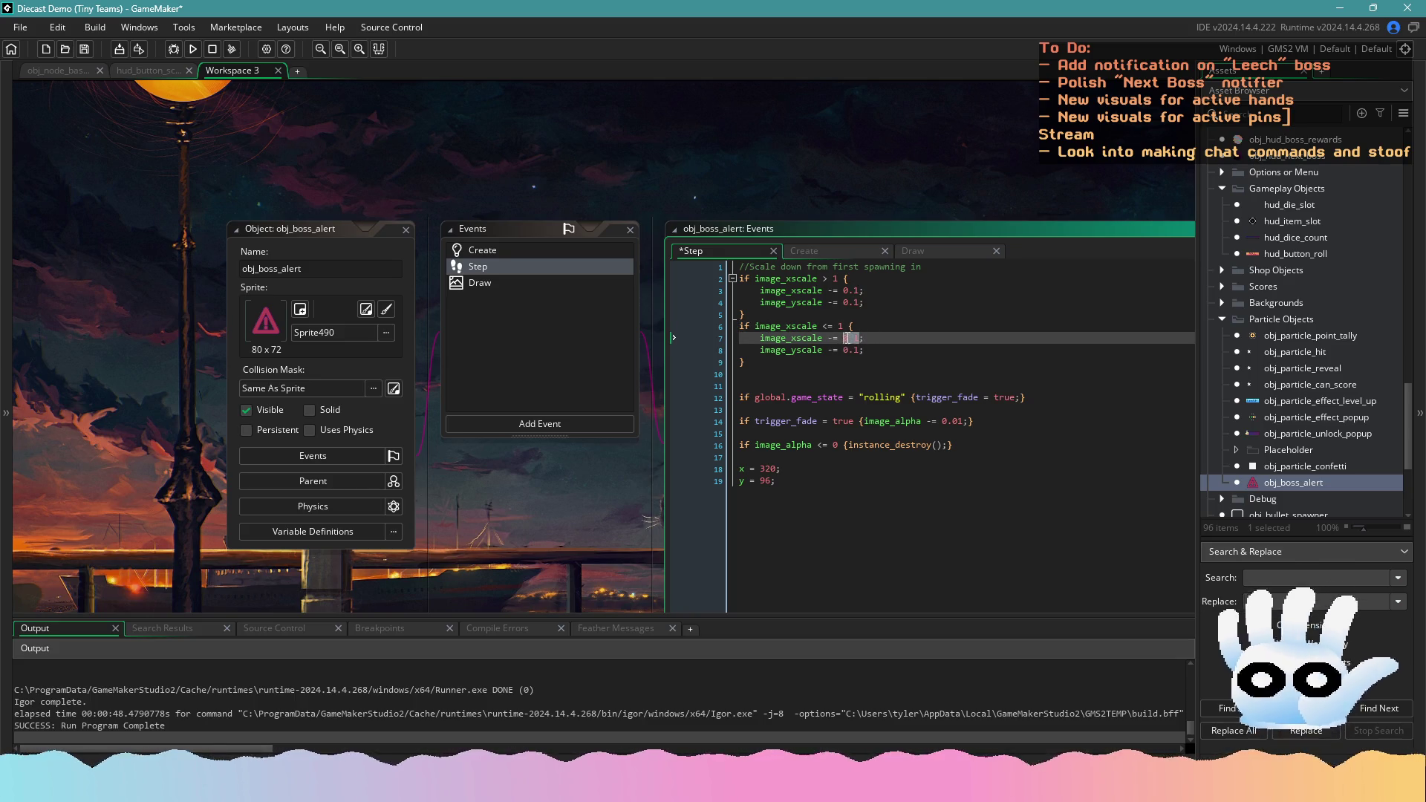
type("1")
double_click(851, 350)
type("1")
key("F5")
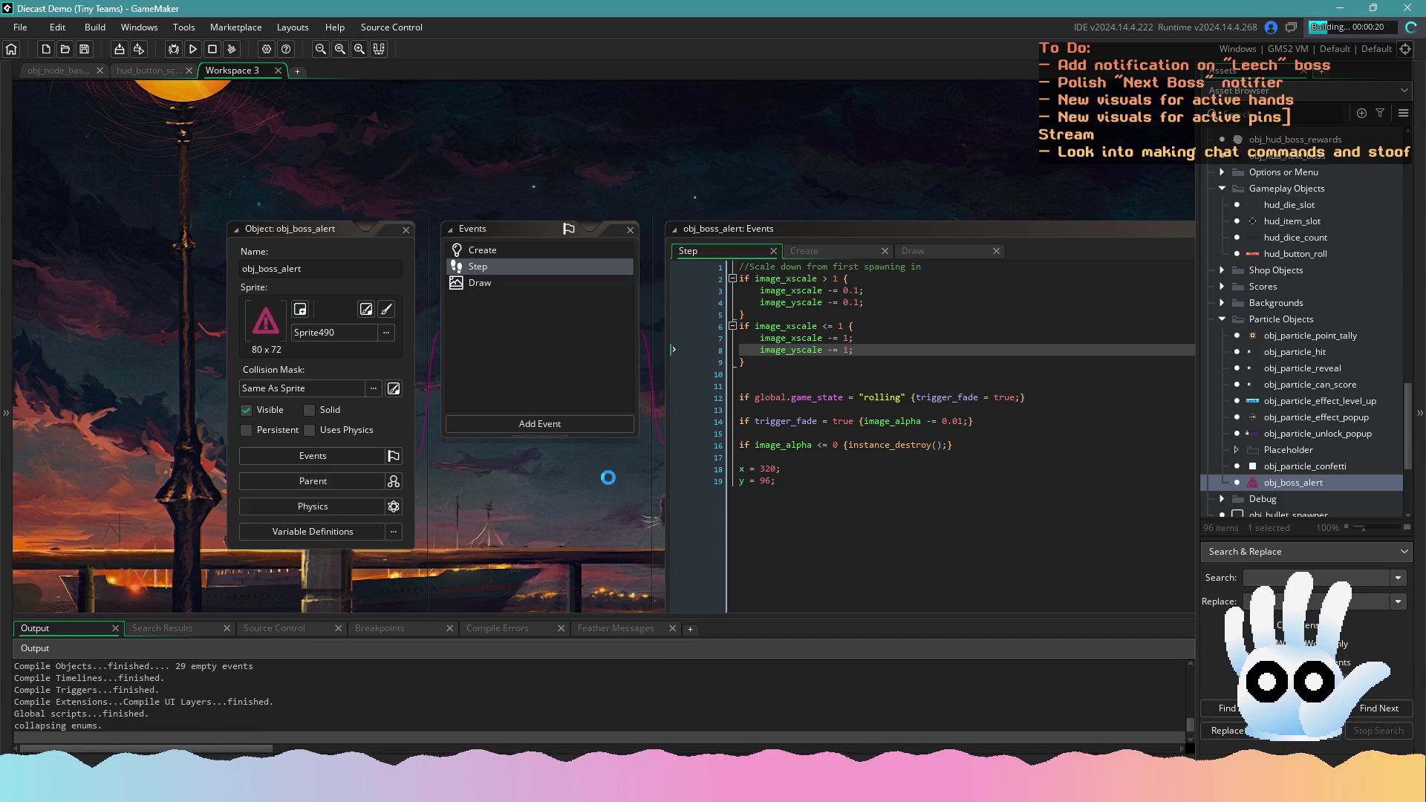
Play through the Collector reward and Green level to the shop, view the Leech alert, then close the game
scroll(584, 481, "down", 1)
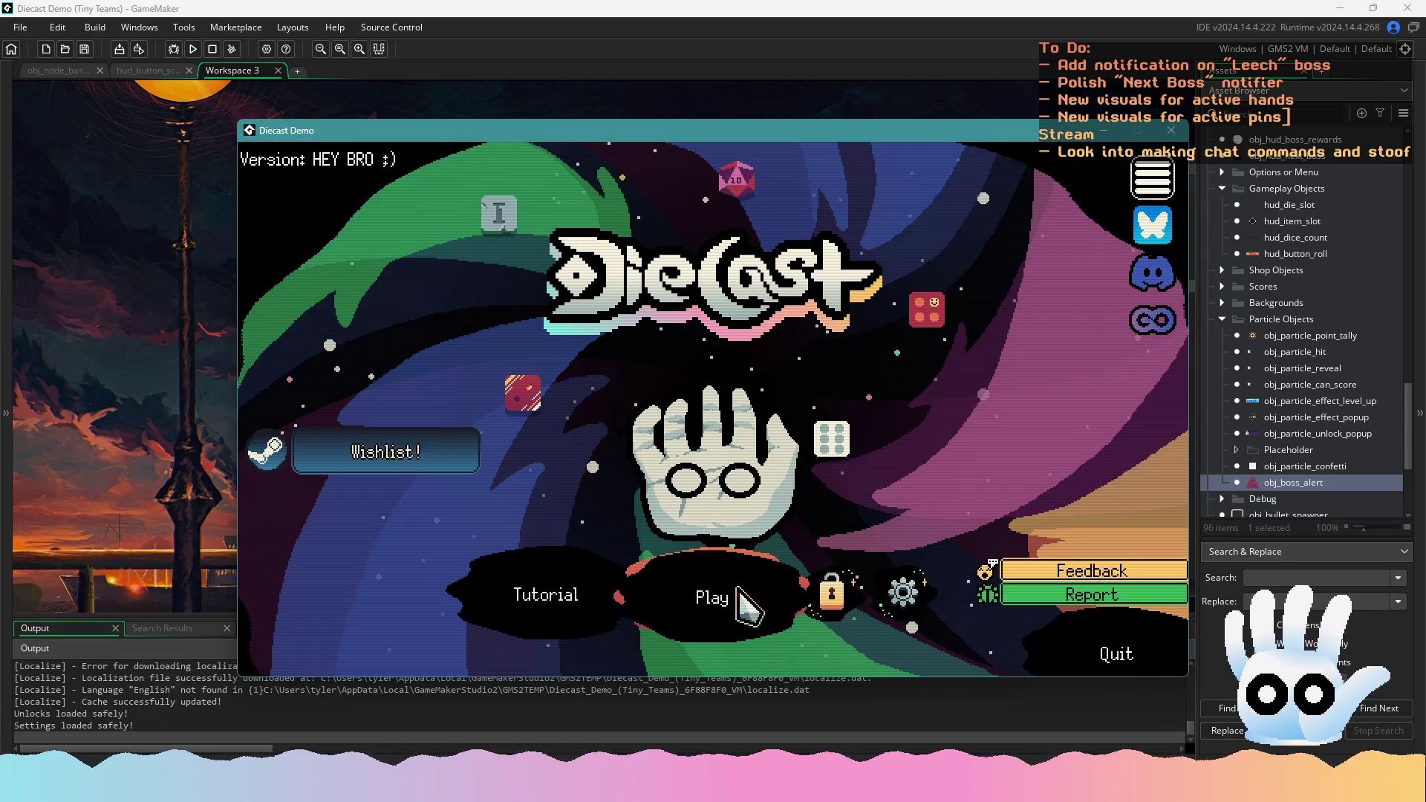
left_click(724, 594)
left_click(734, 582)
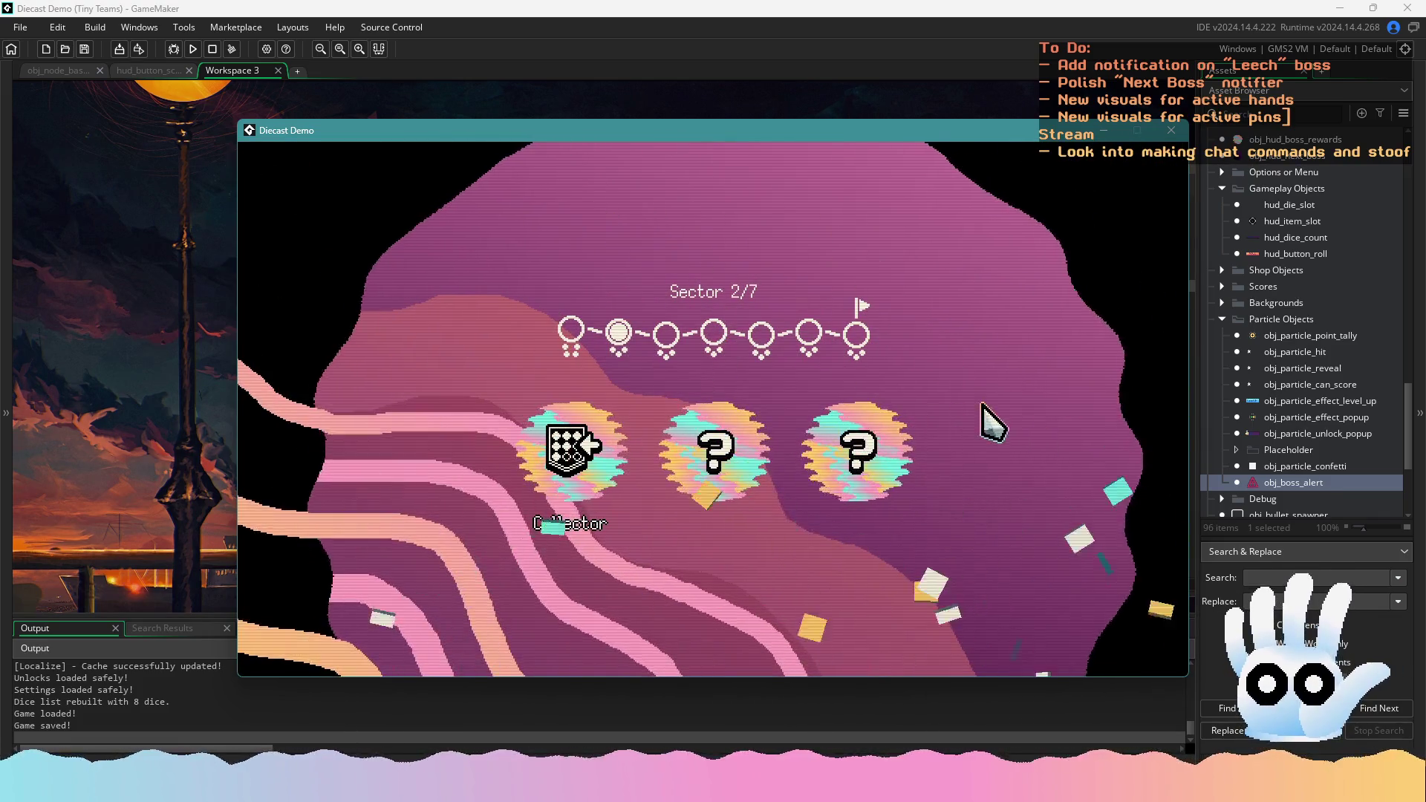
left_click(570, 449)
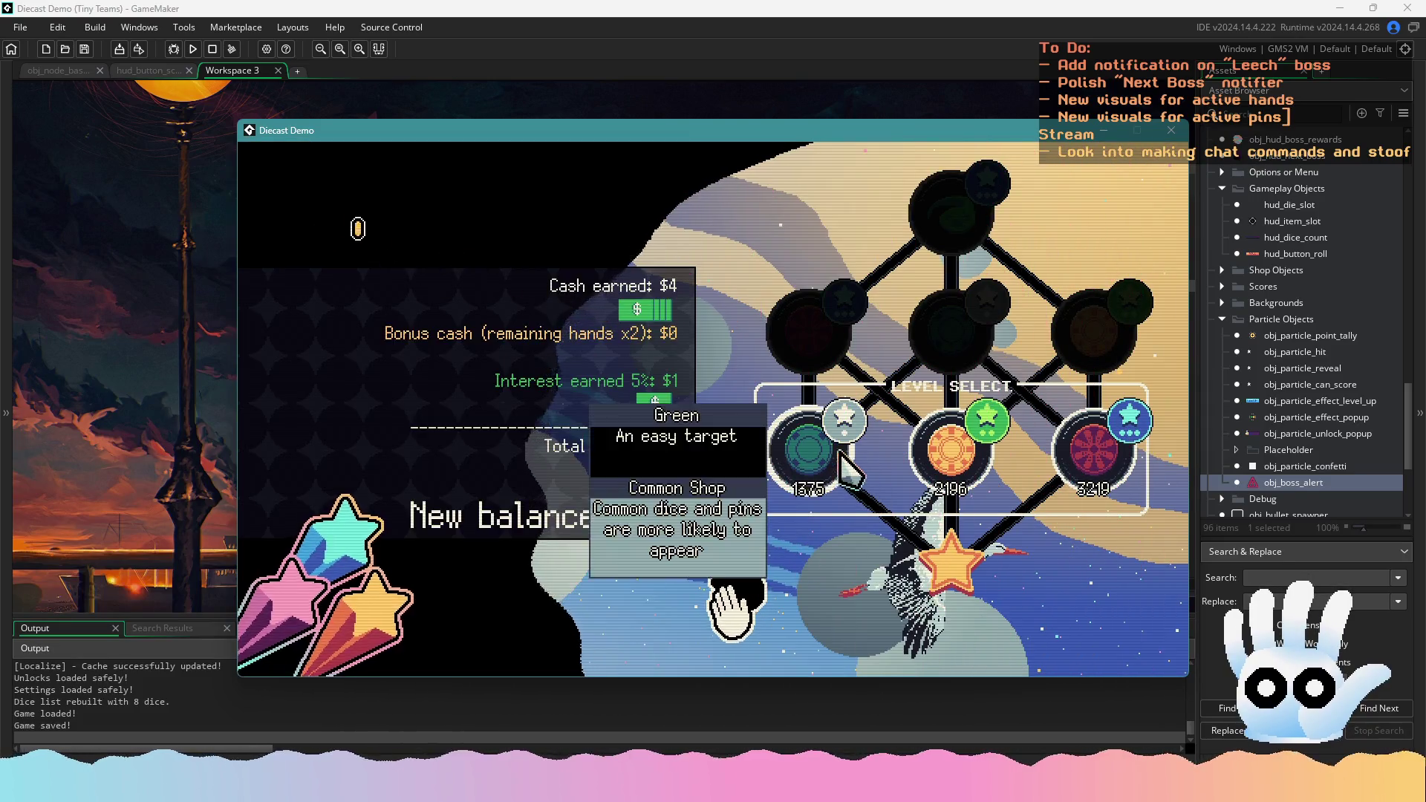
left_click(729, 603)
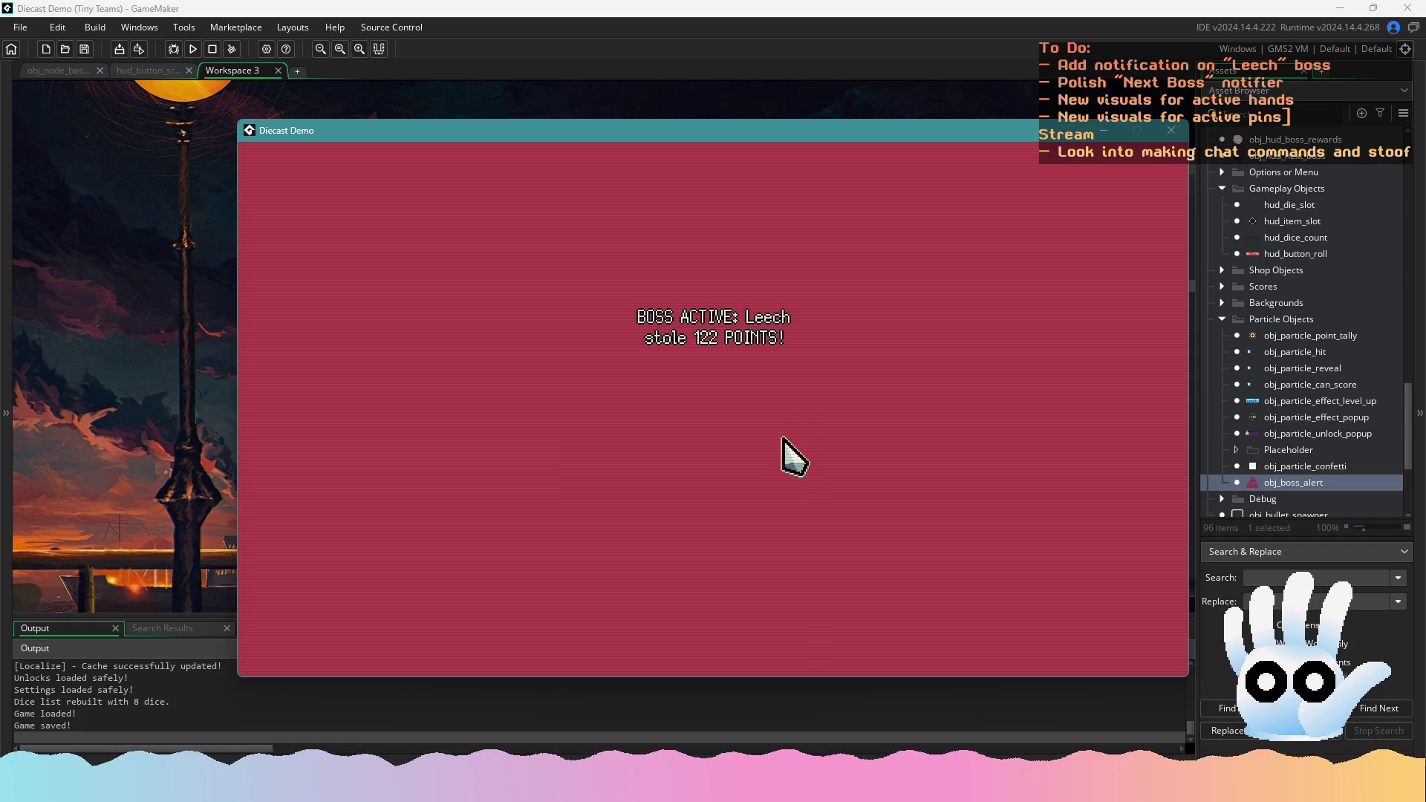
left_click(1158, 135)
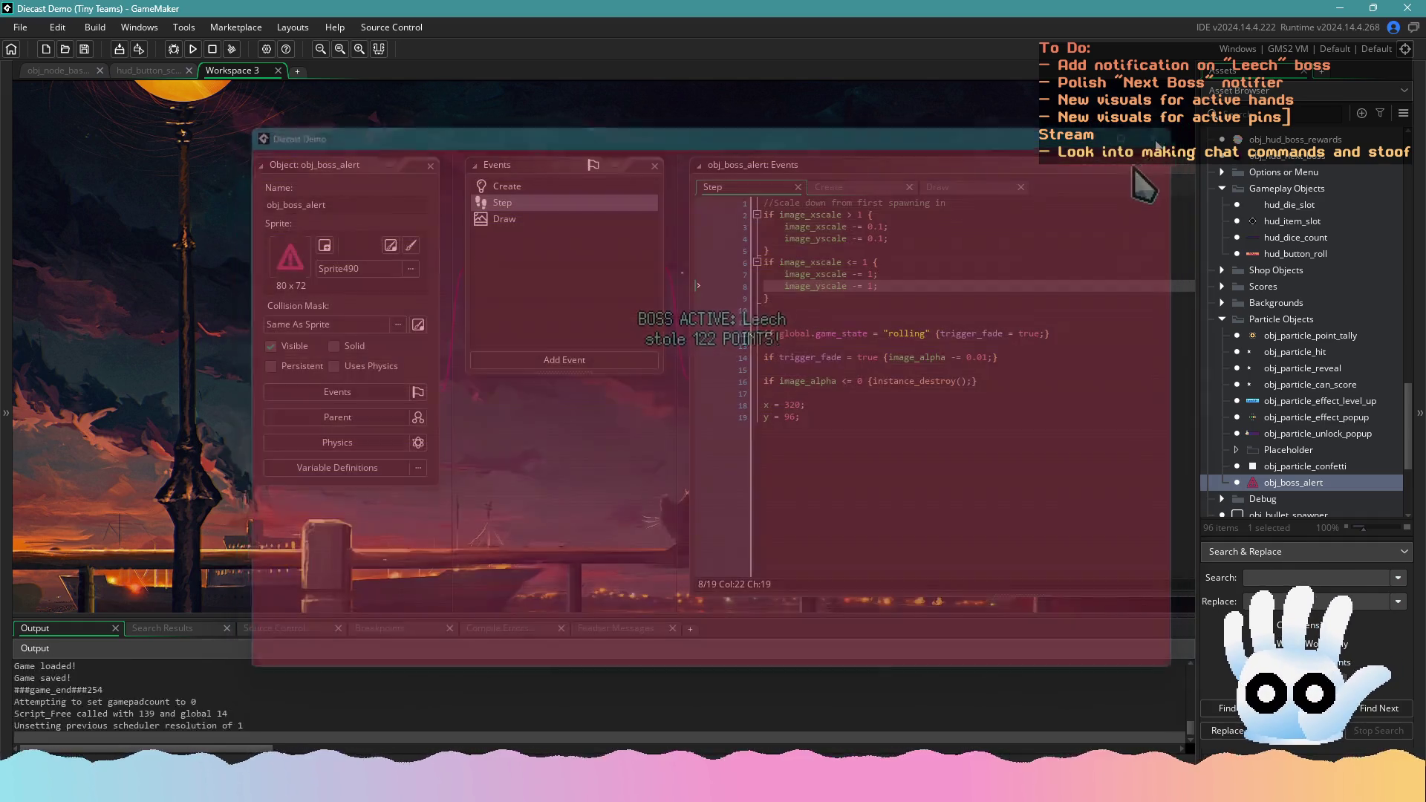
Change lines 7–8 from '-= 1' to '= 1' so both scales snap to 1, and save
left_click(951, 324)
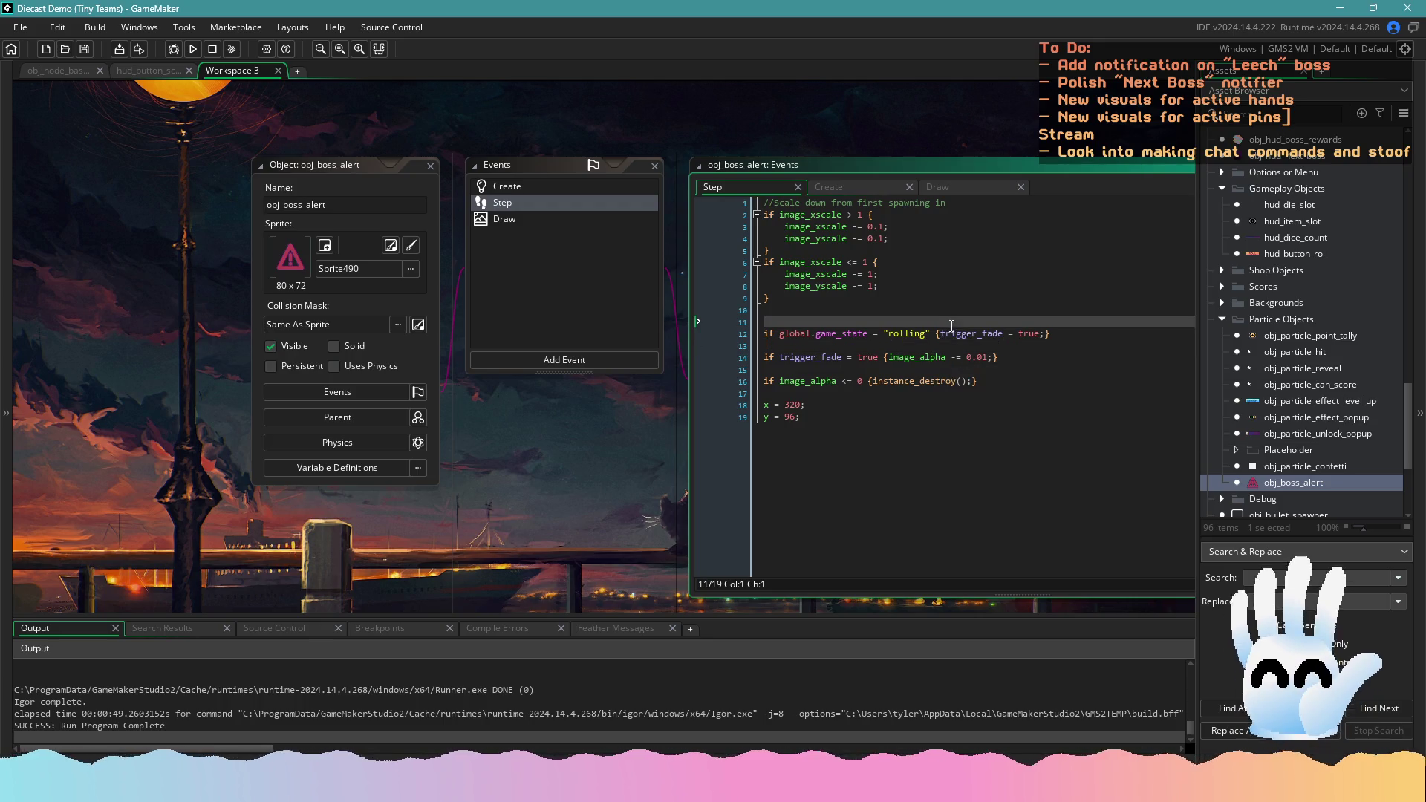
key("Down")
key("Down")
key("Down")
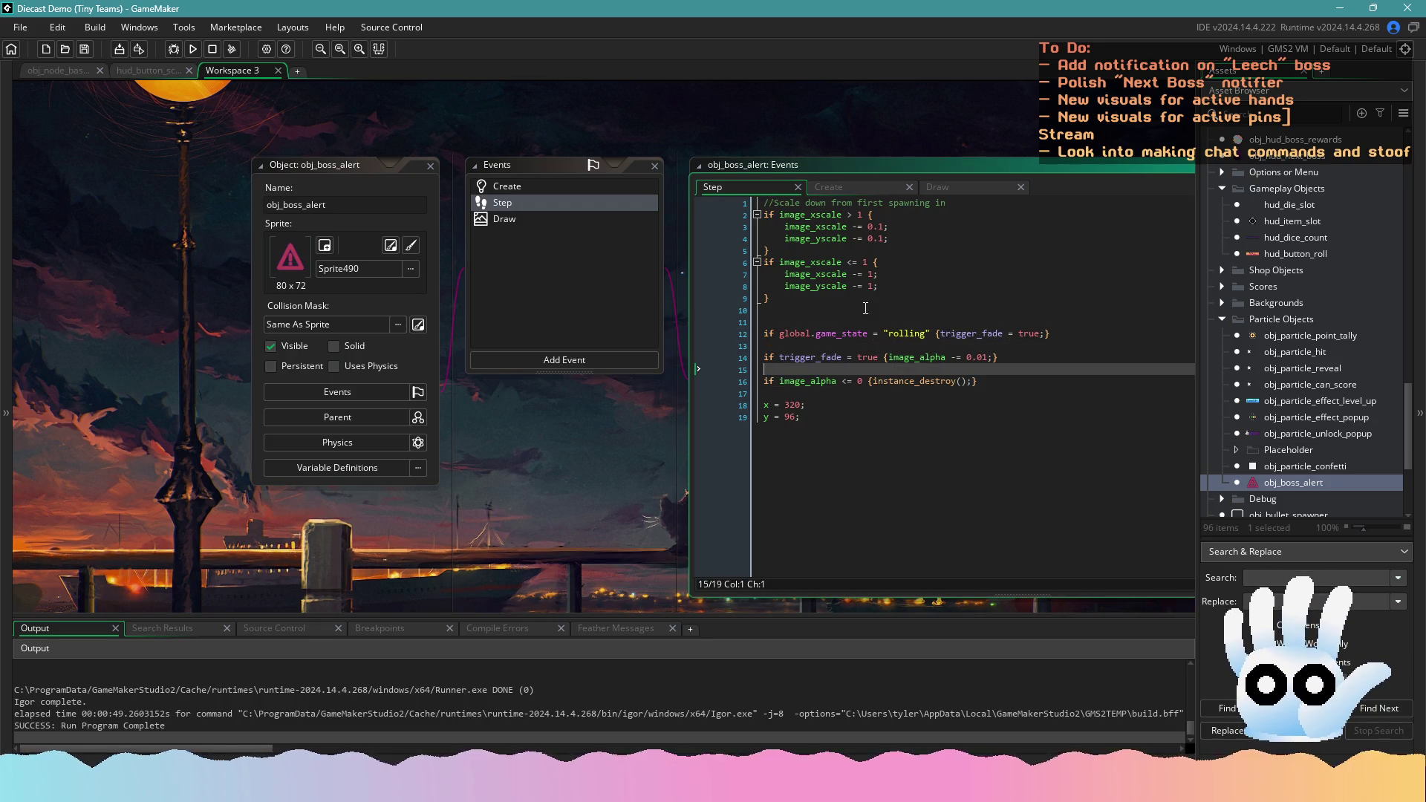
left_click(865, 308)
left_click(876, 297)
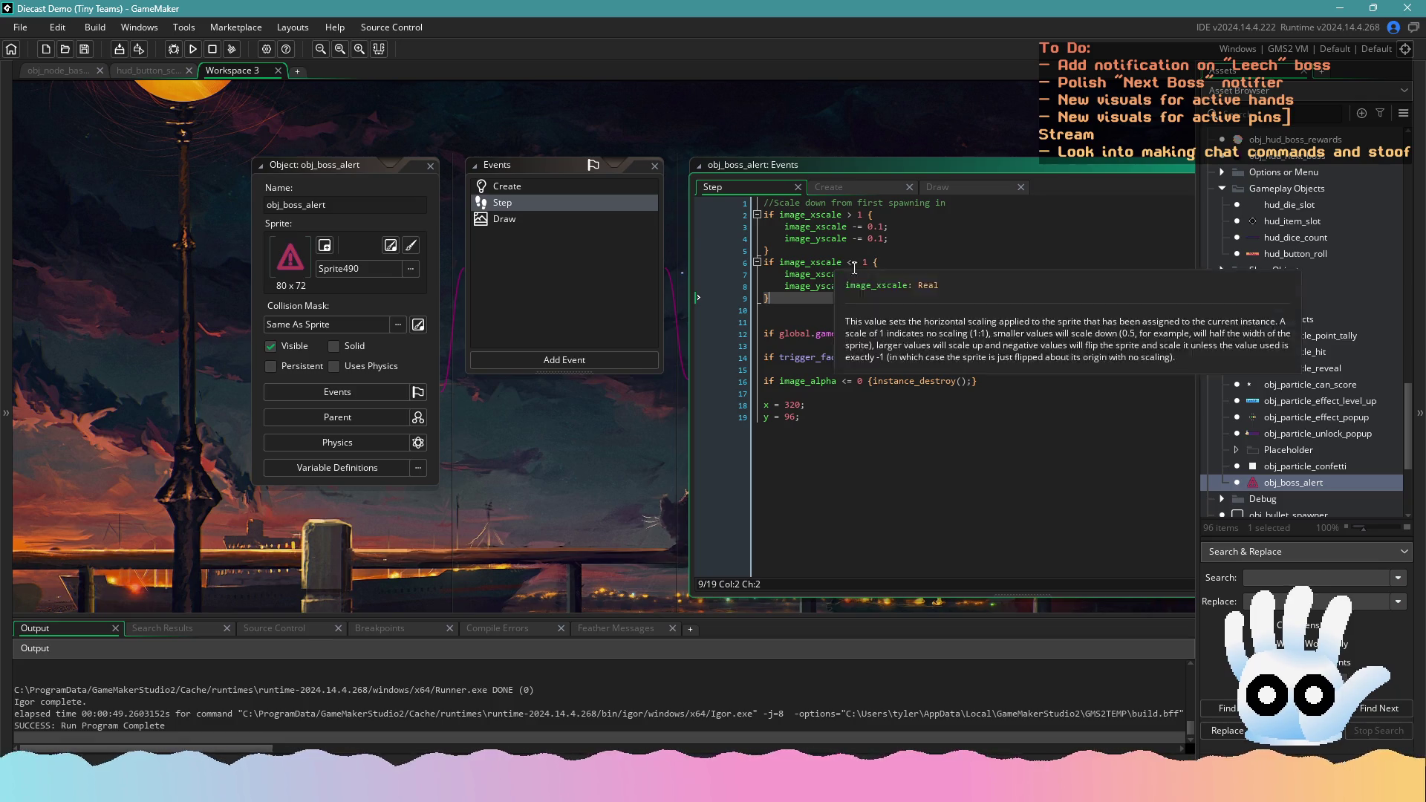
left_click(858, 274)
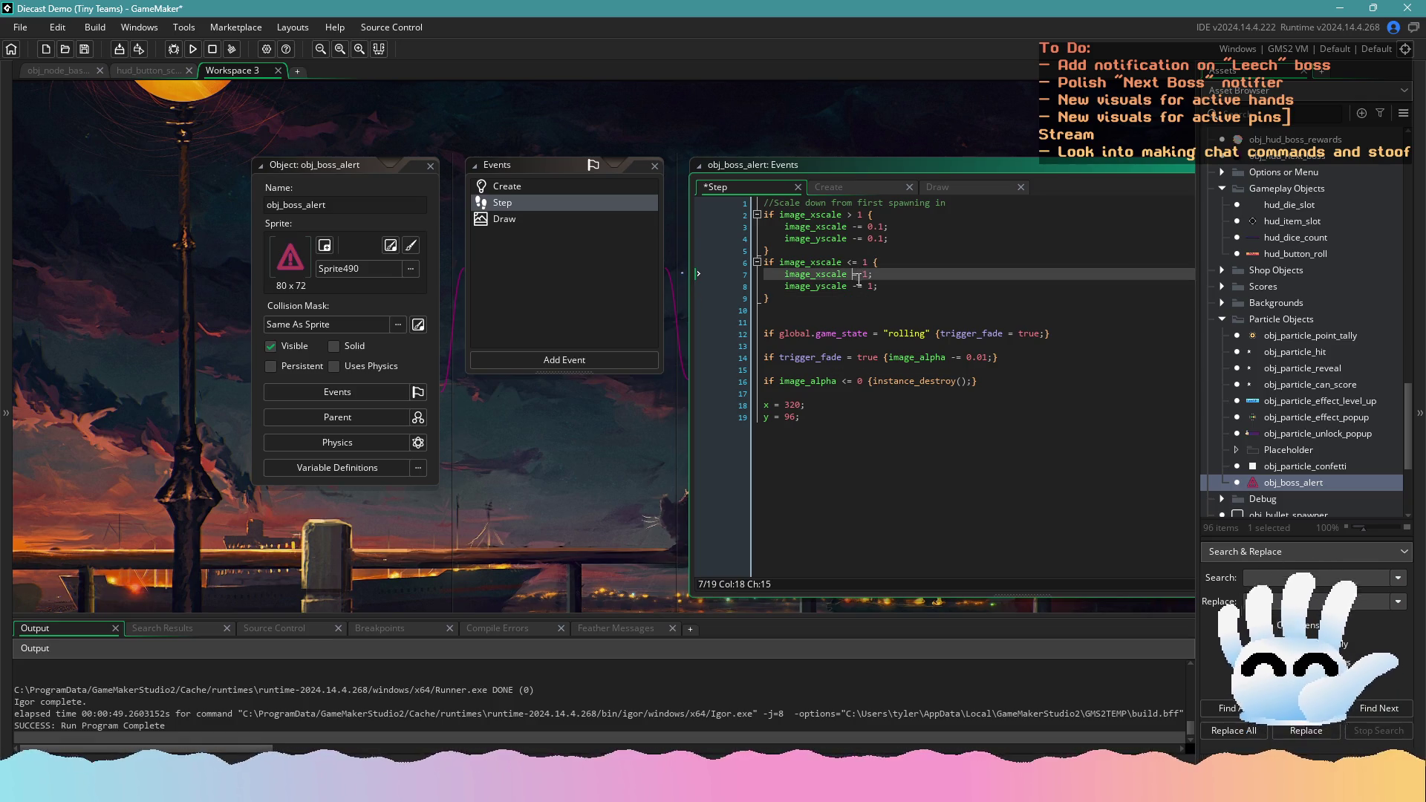
key("Down")
key("Delete")
key("ctrl+s")
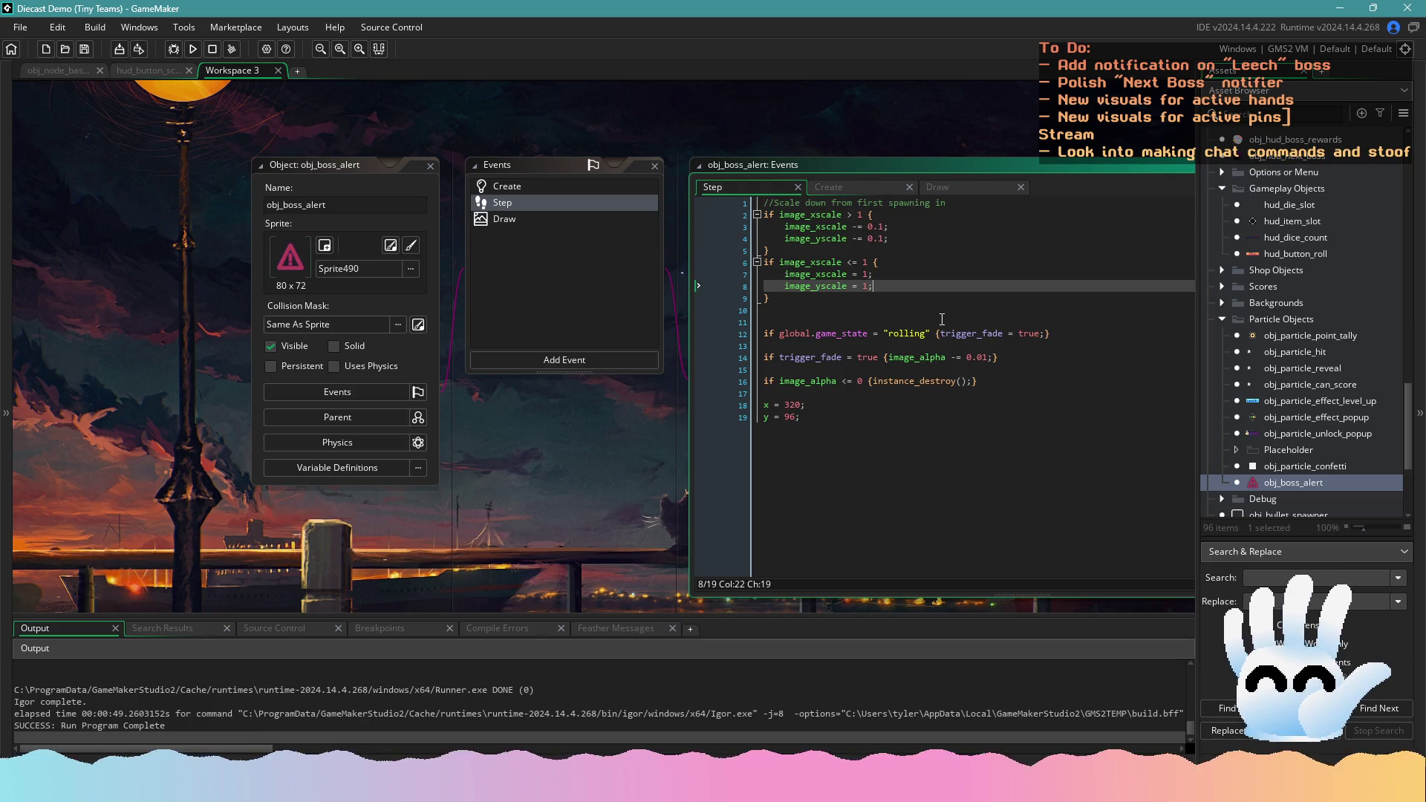
Run and stop a test build, then select the rolling condition on line 12
key("Left")
key("Left")
key("Left")
type("-")
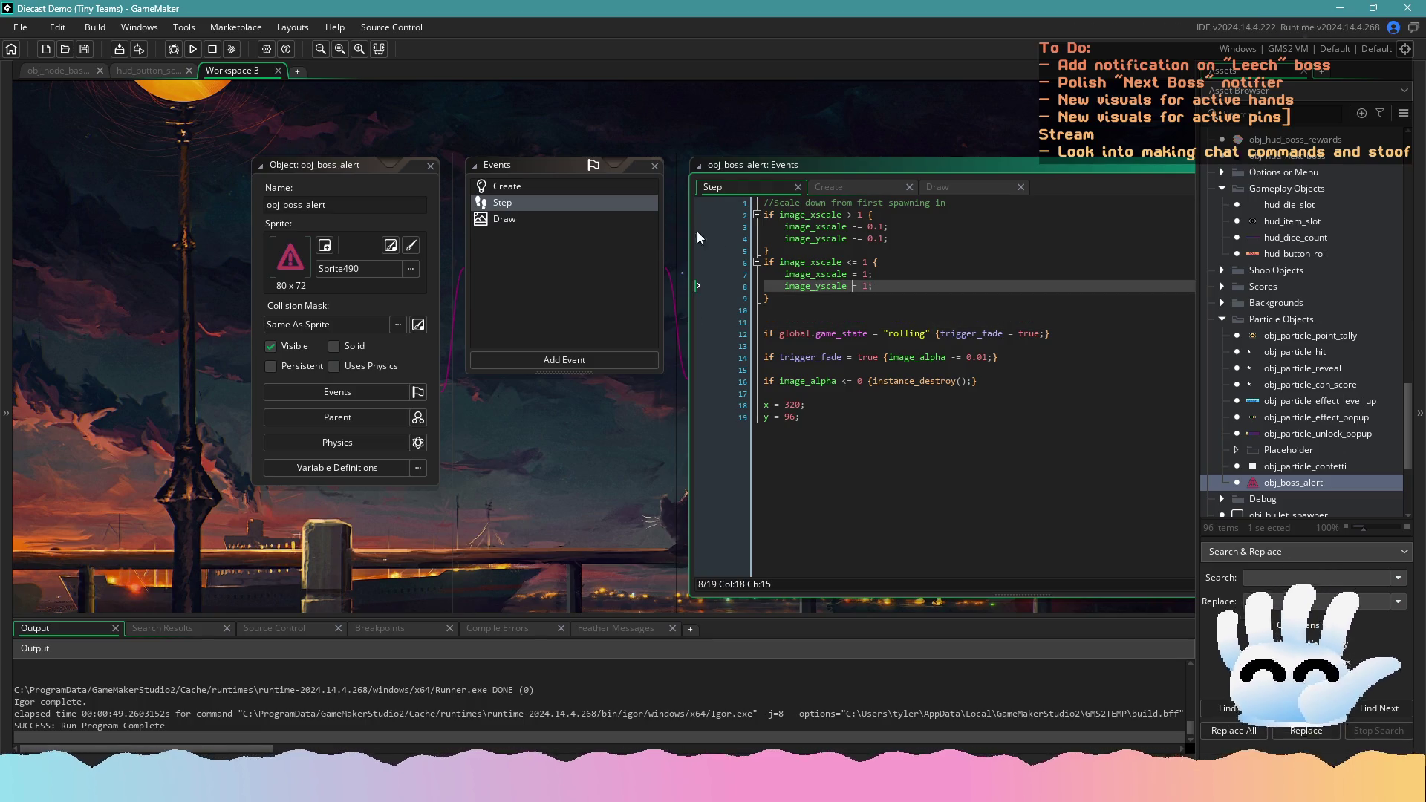
left_click(193, 49)
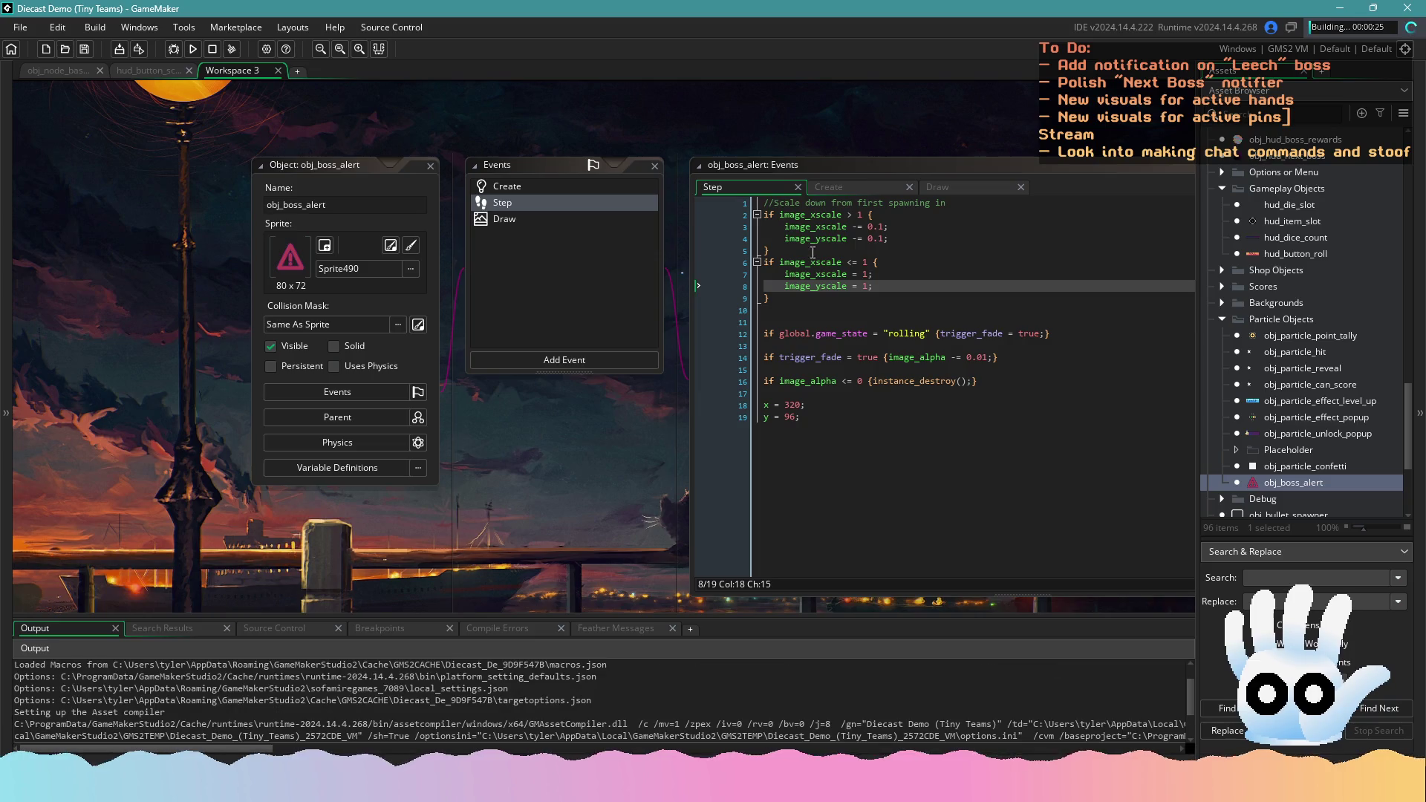
left_click(817, 322)
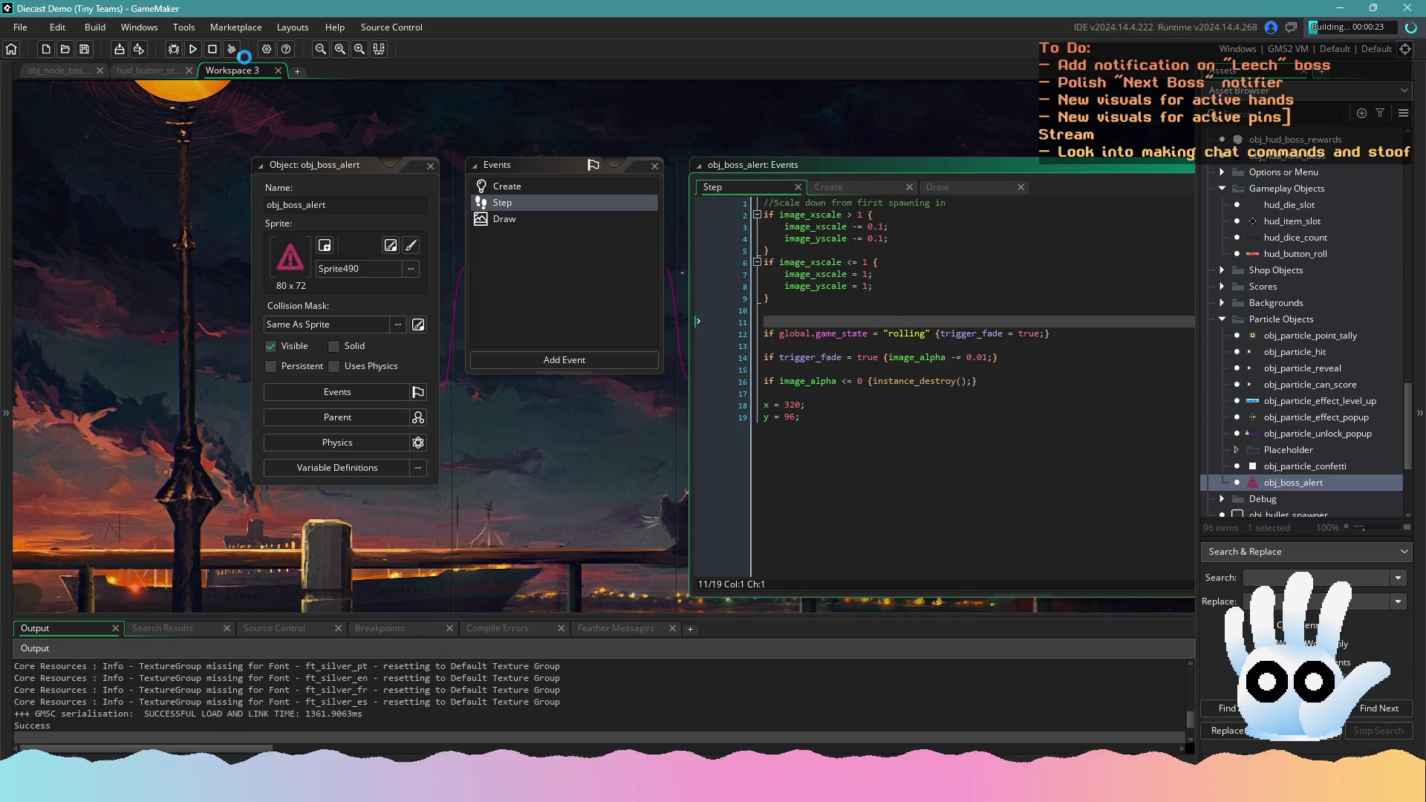
left_click(212, 49)
left_click(931, 333)
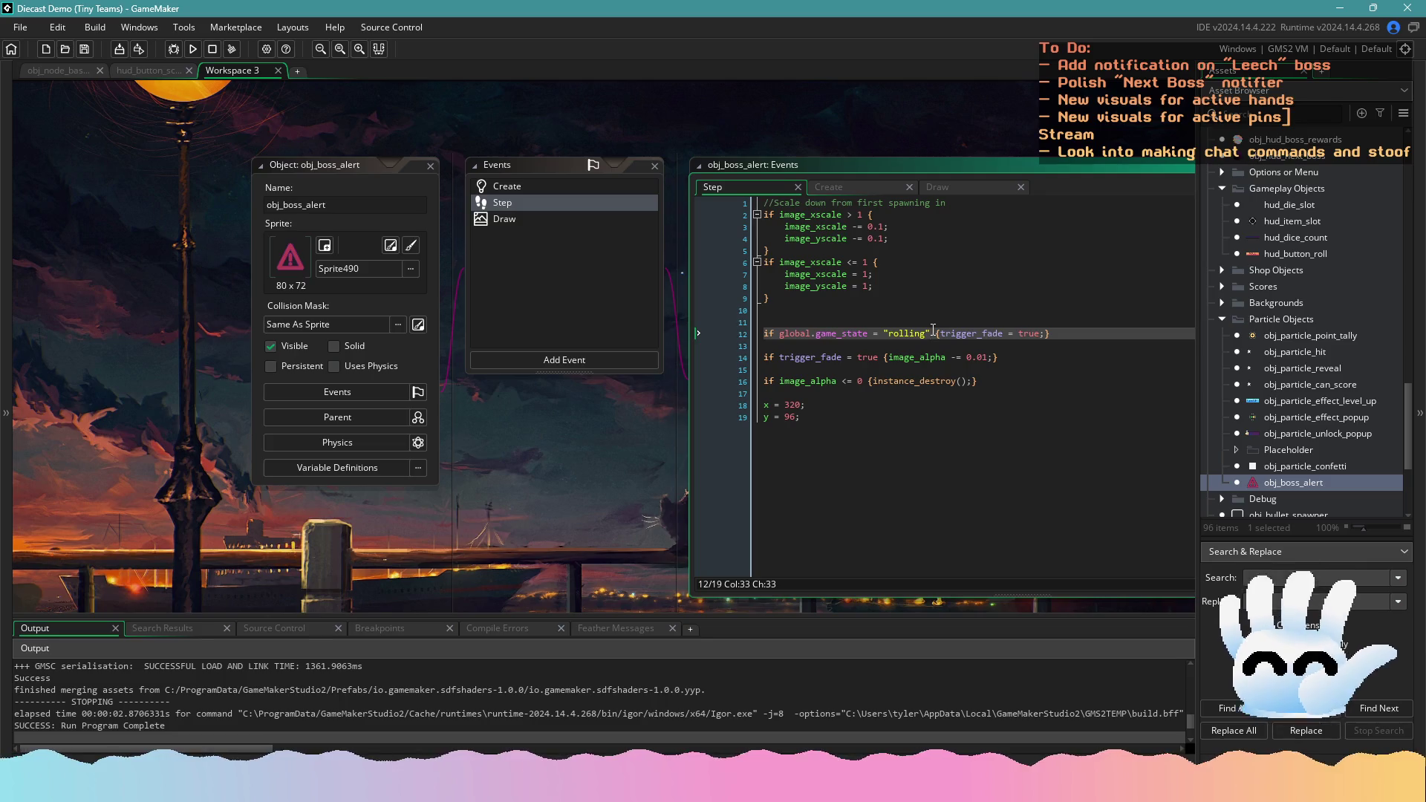
left_click_drag(935, 331, 747, 334)
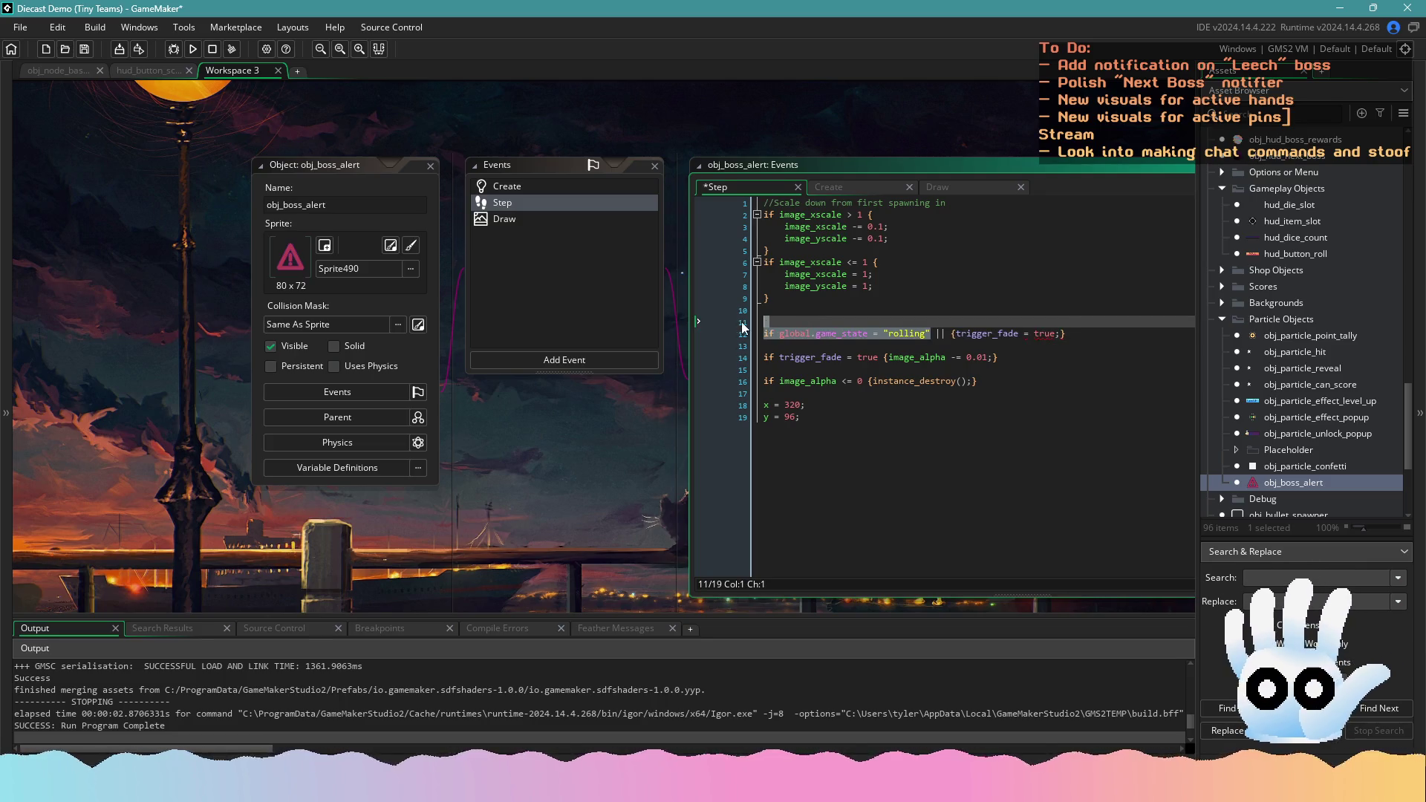
Append '|| global.game_state = "in_shop"' to line 16's destroy condition, save, and run the game
key("ctrl+z")
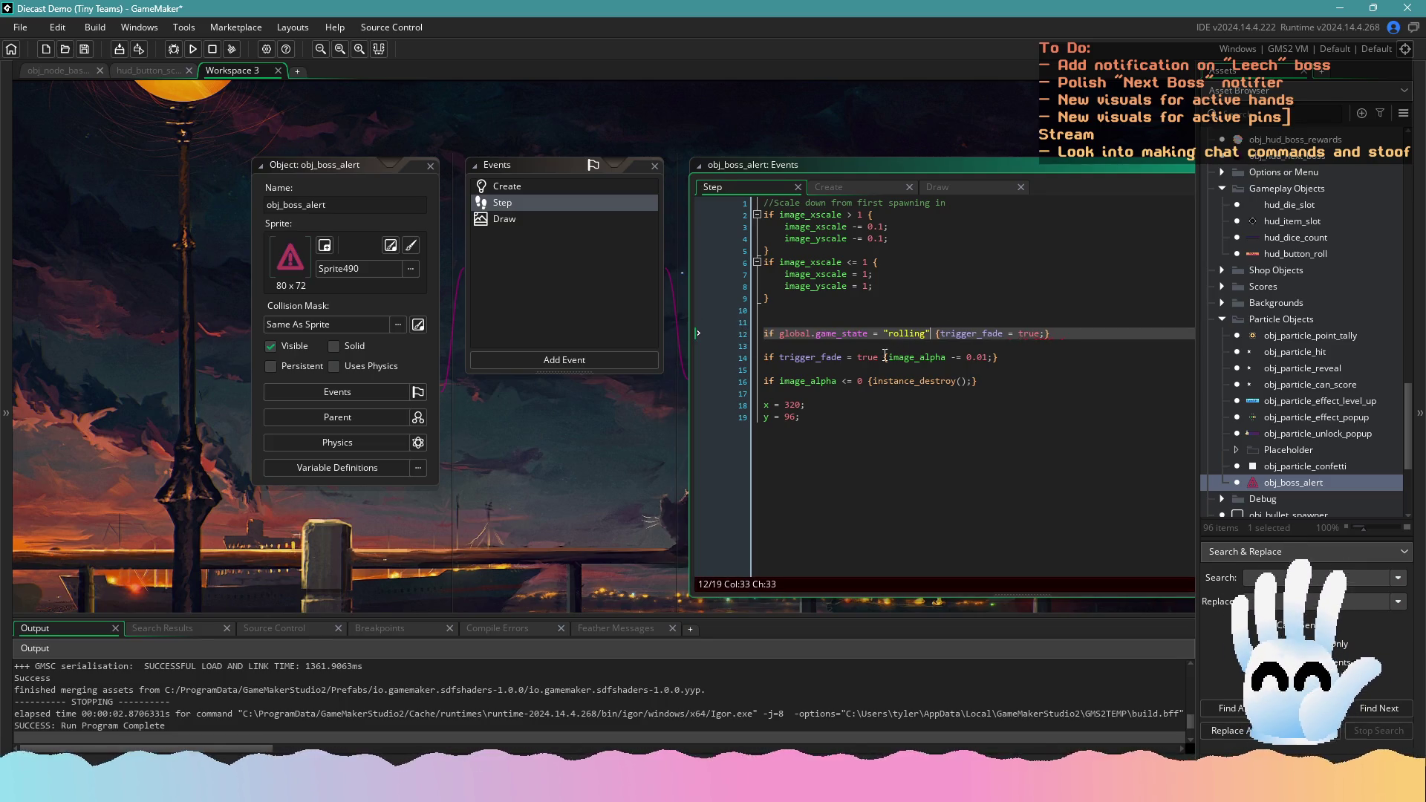
left_click(866, 381)
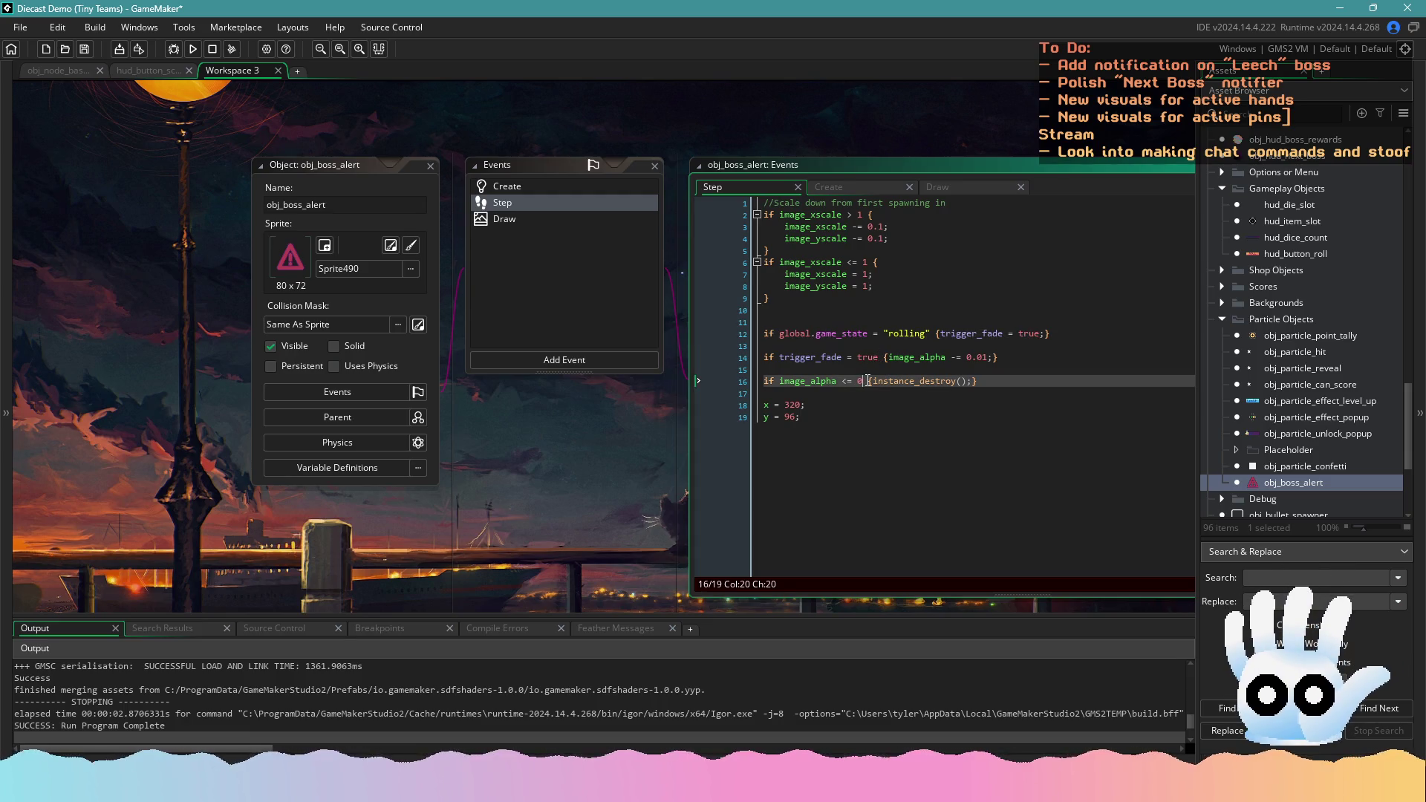
type("|| global.")
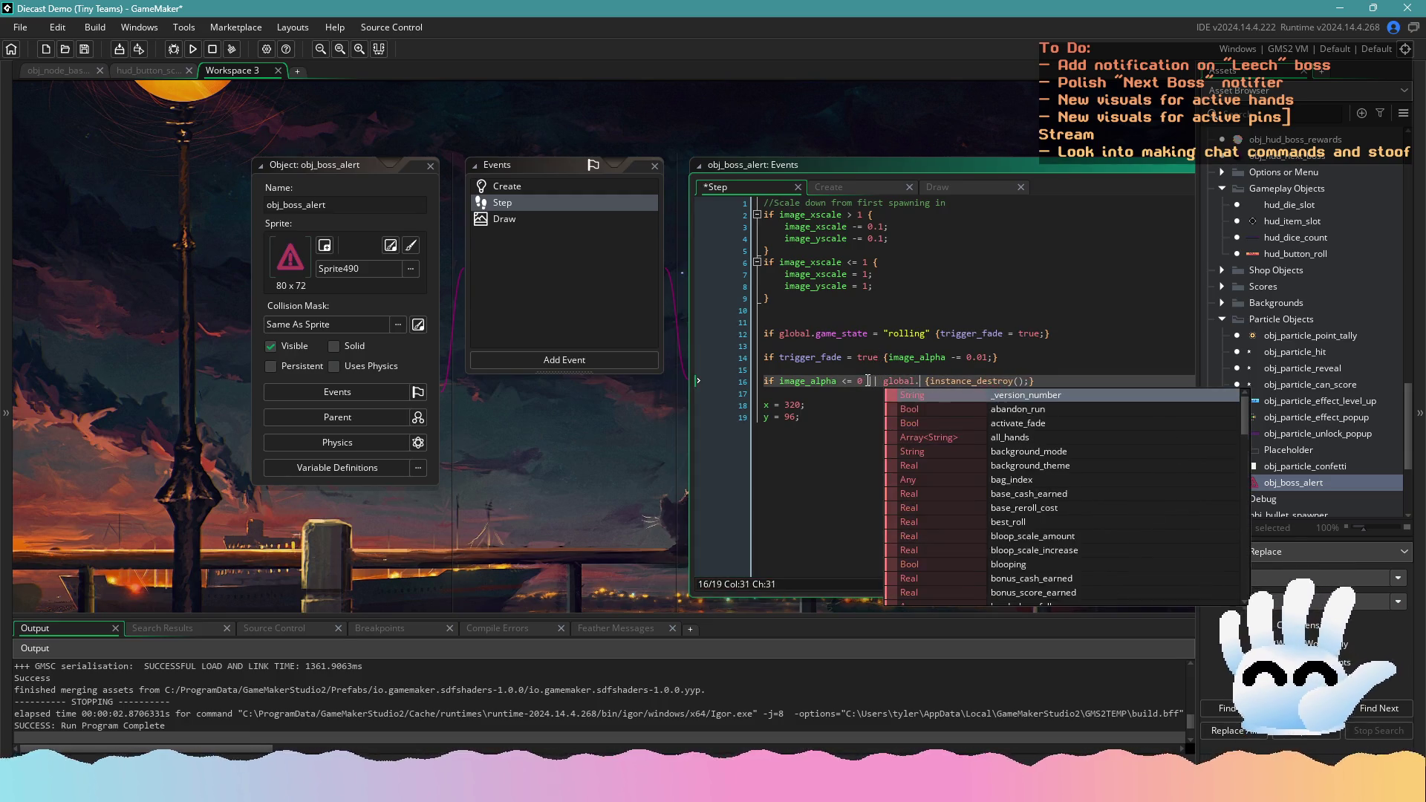
type("games")
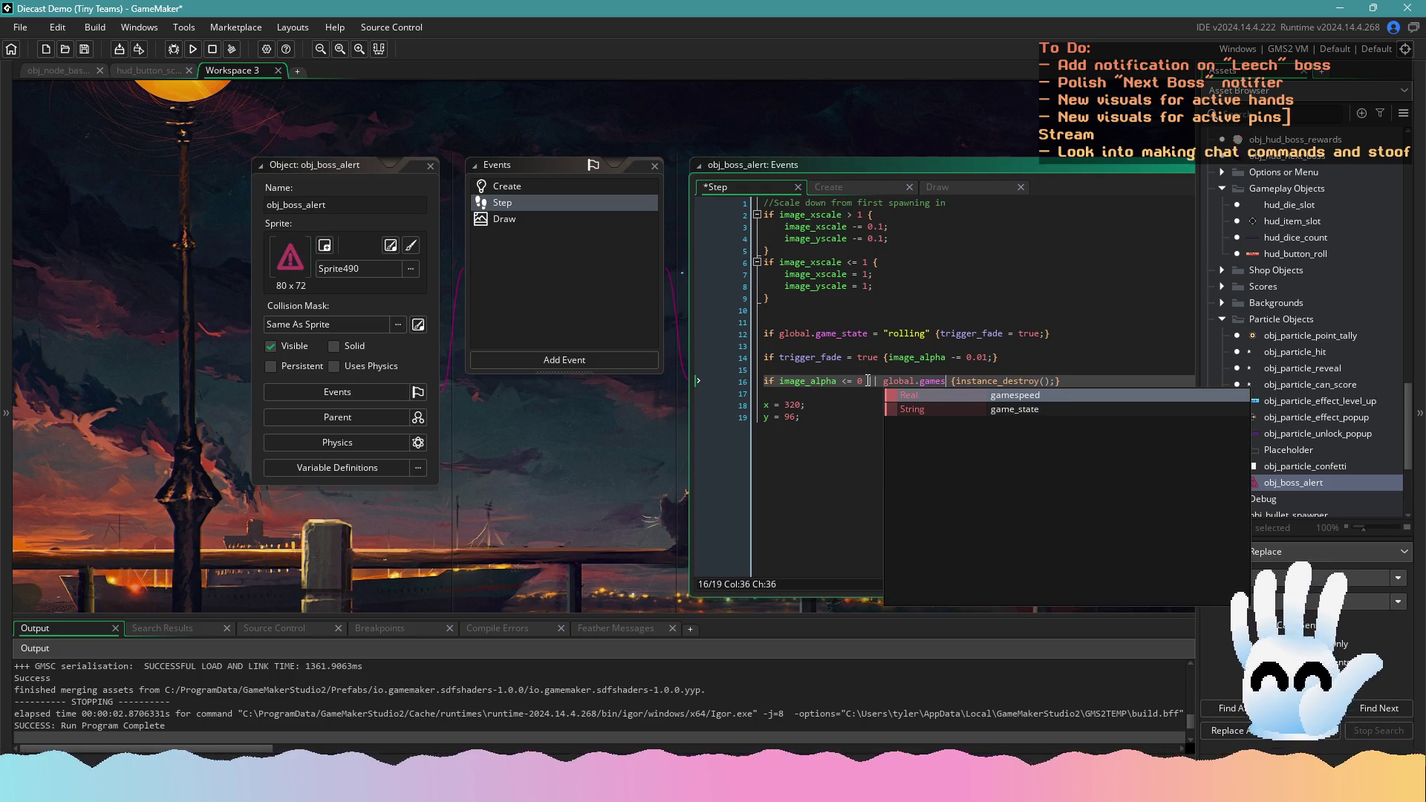
key("Down")
key("Return")
type("= \"in_shop\"")
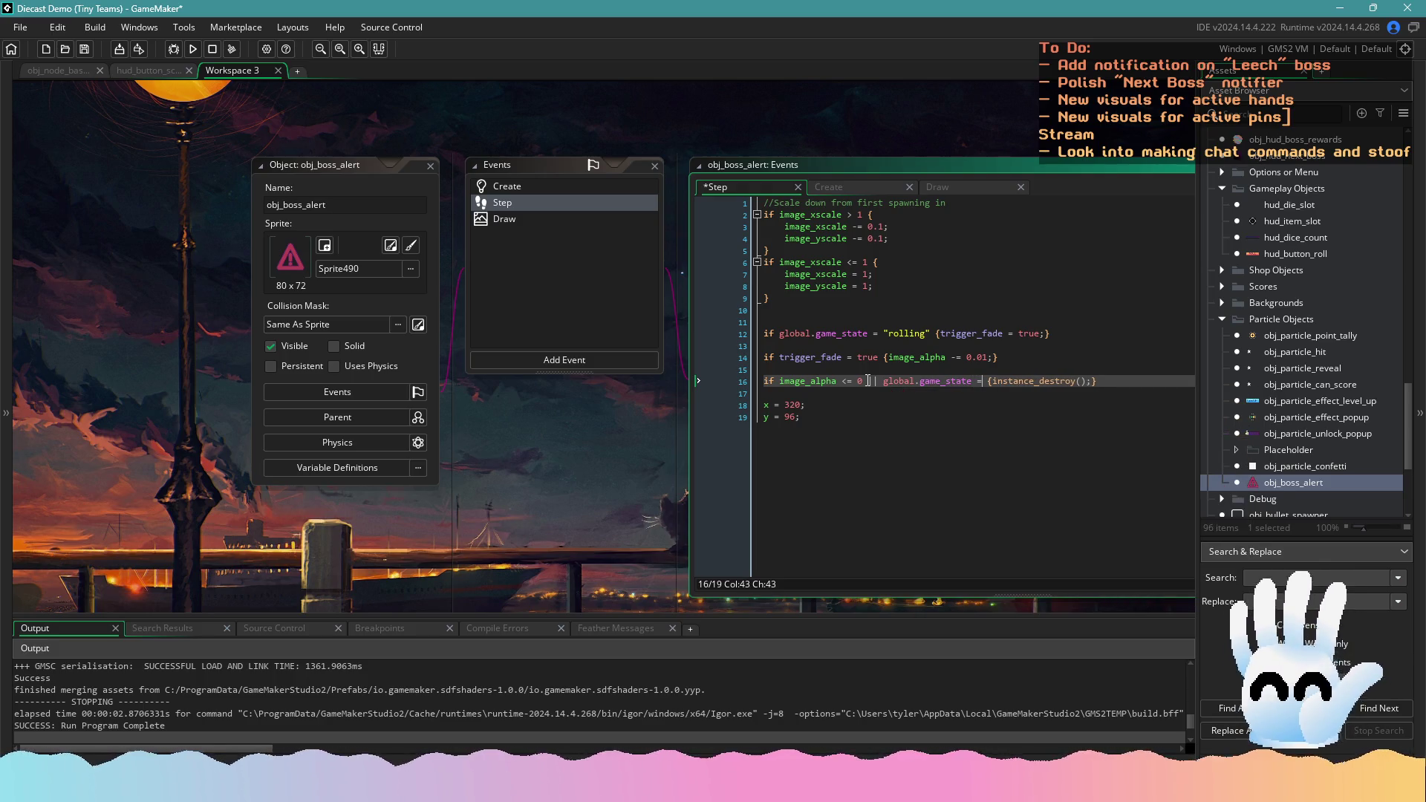
key("ctrl+s")
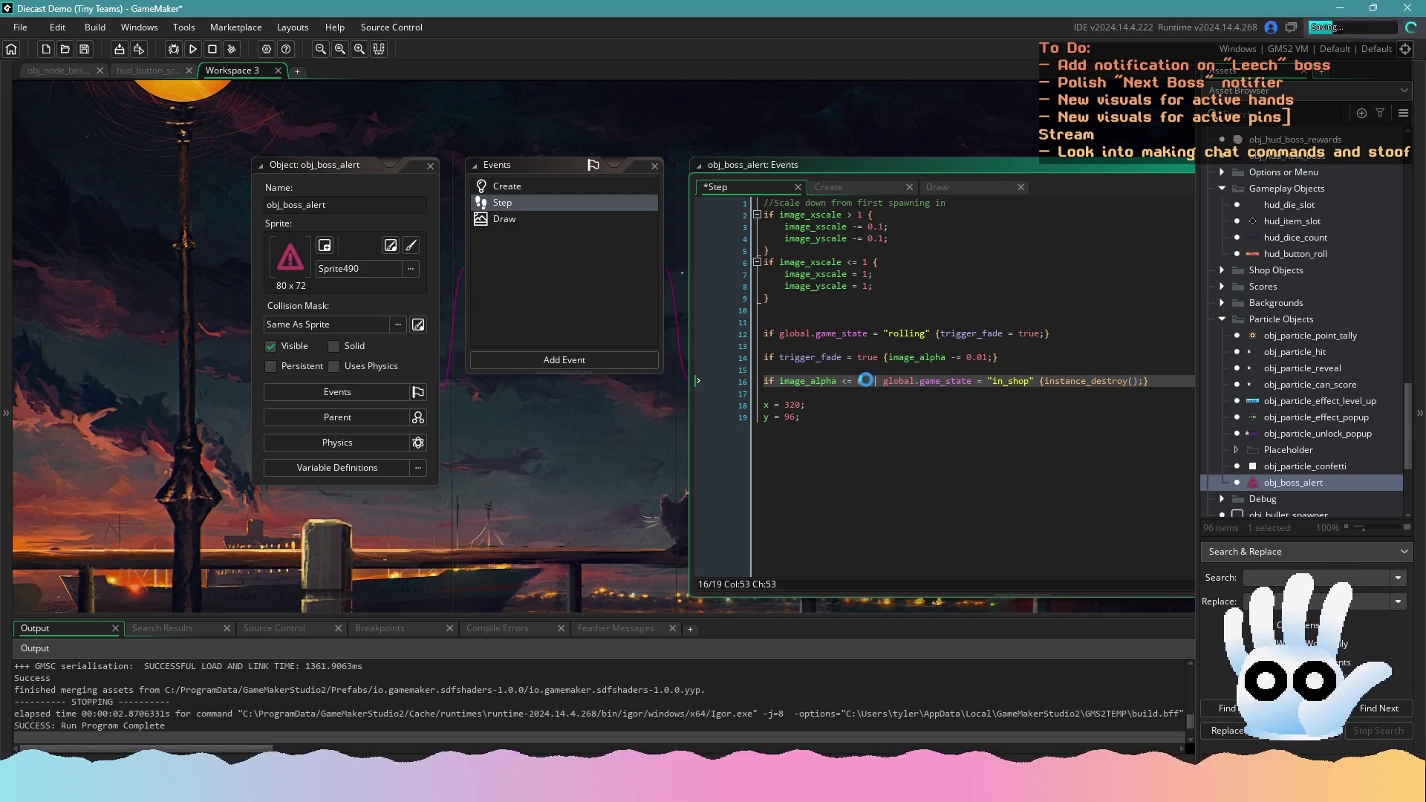
left_click(193, 49)
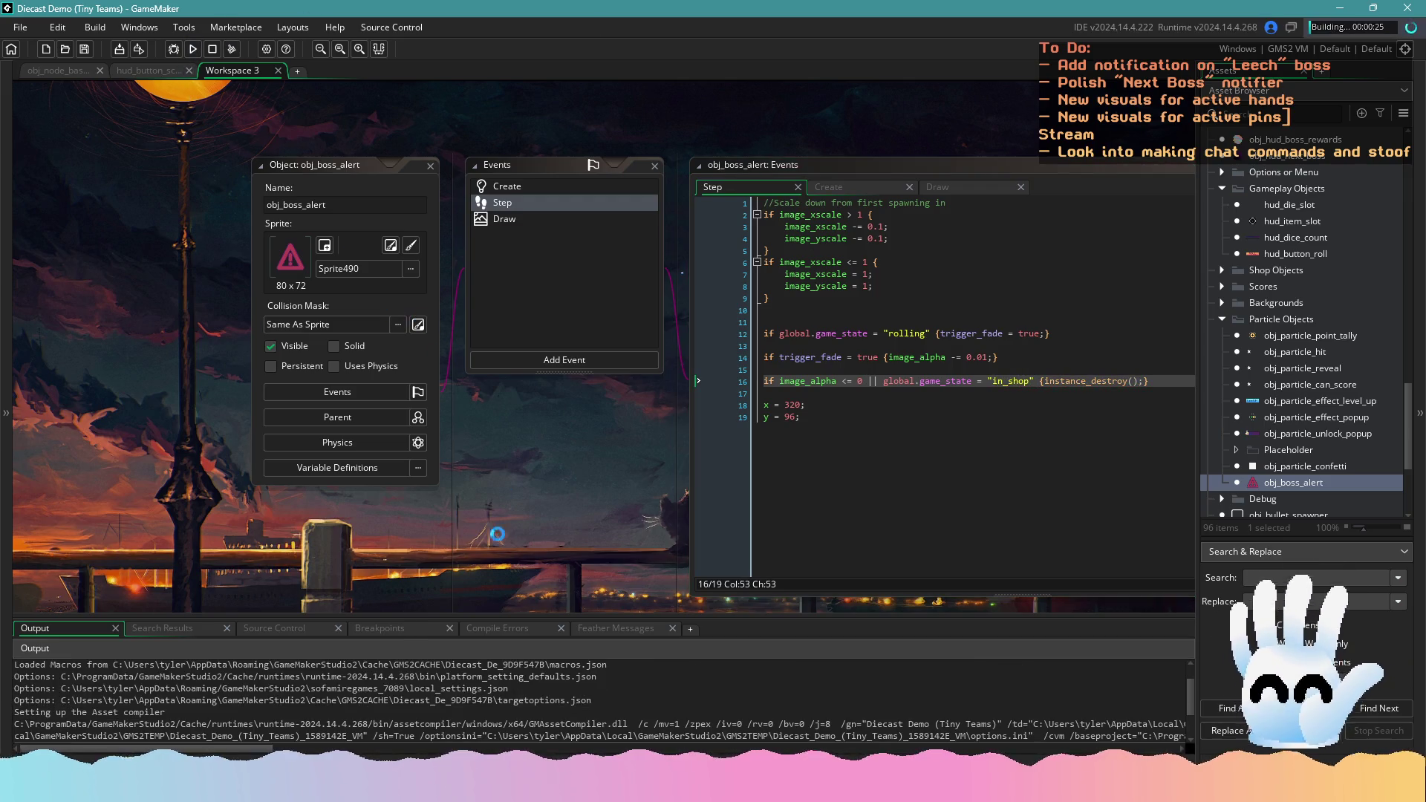
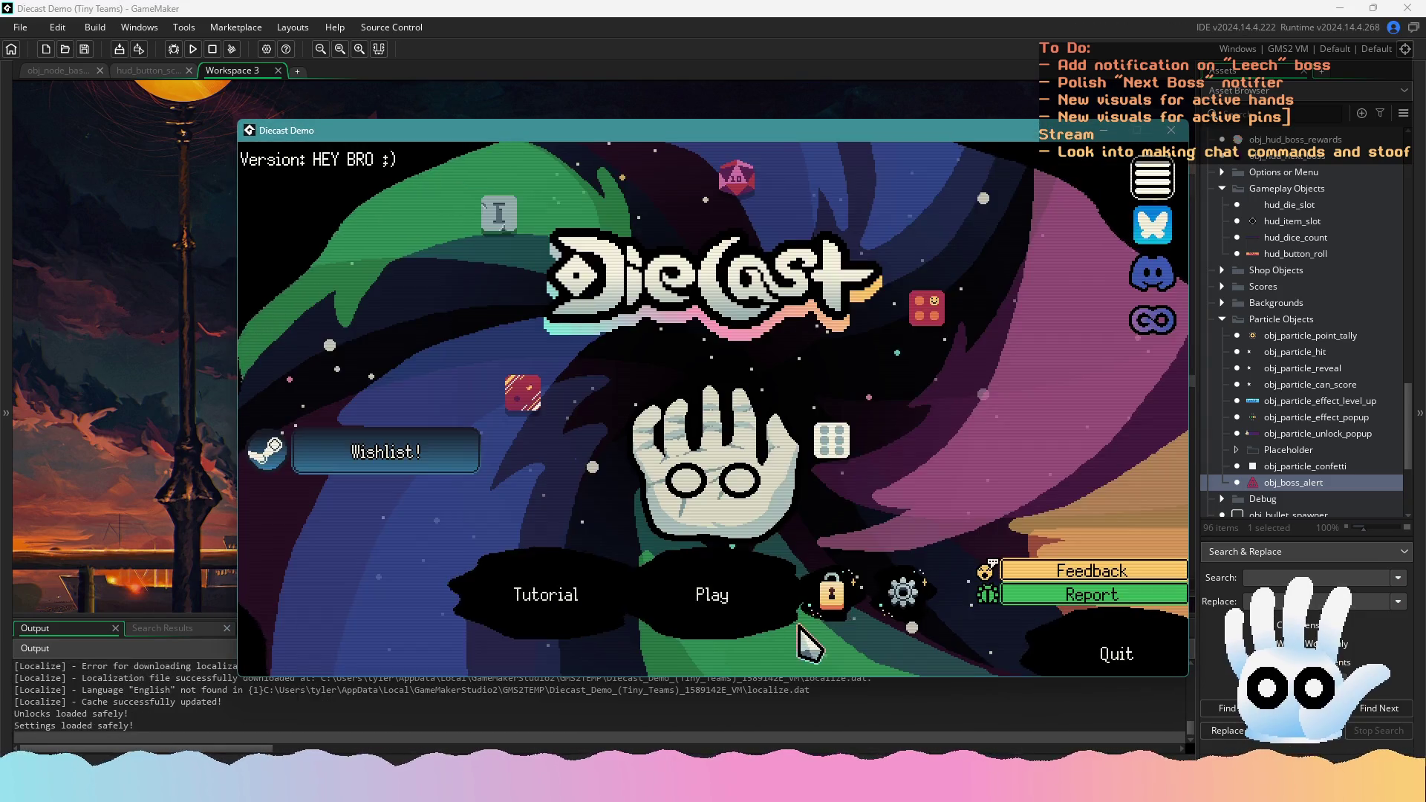
Continue the saved Diecast run and score the 3 die to trigger the Leech boss alert, then close the game
left_click(742, 605)
left_click(724, 583)
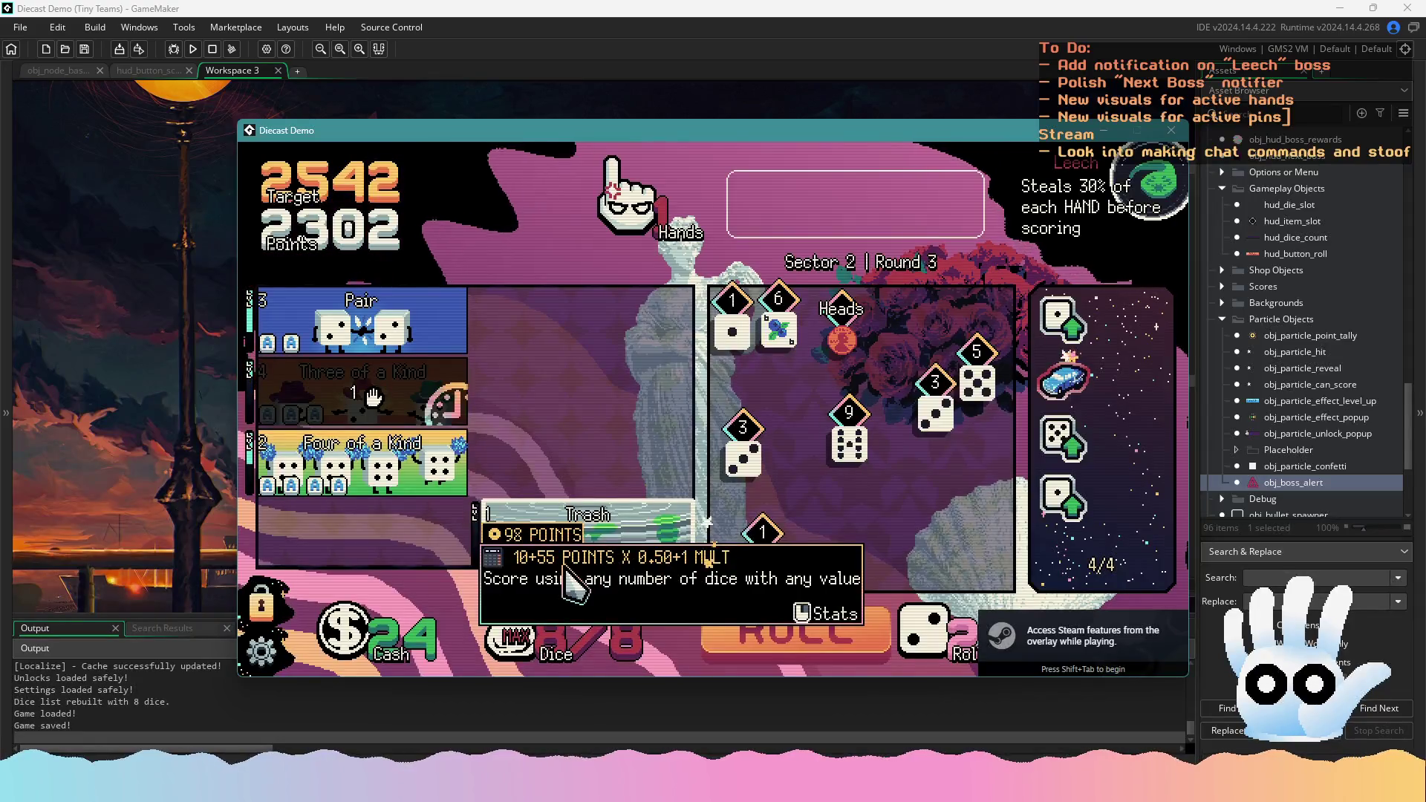
left_click(933, 416)
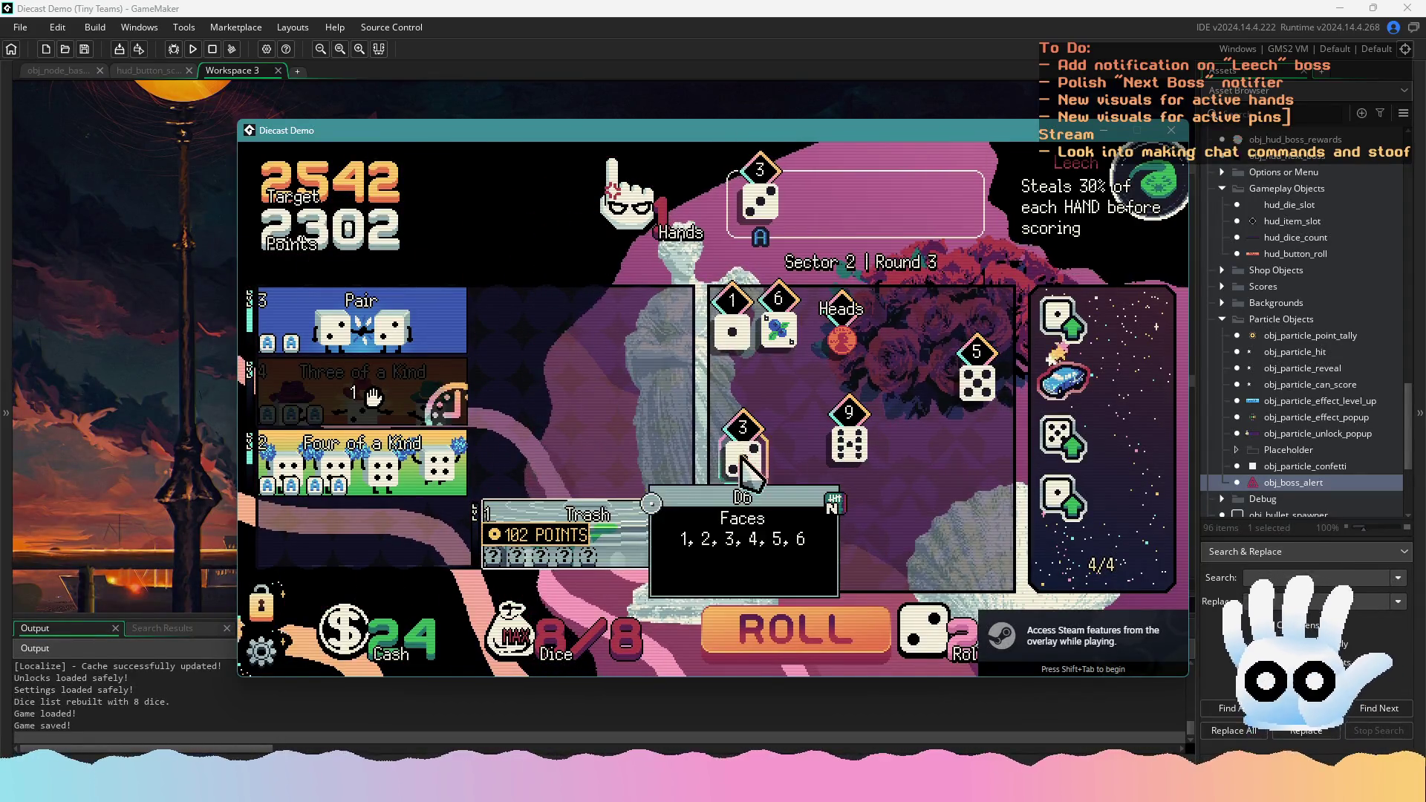
left_click(420, 330)
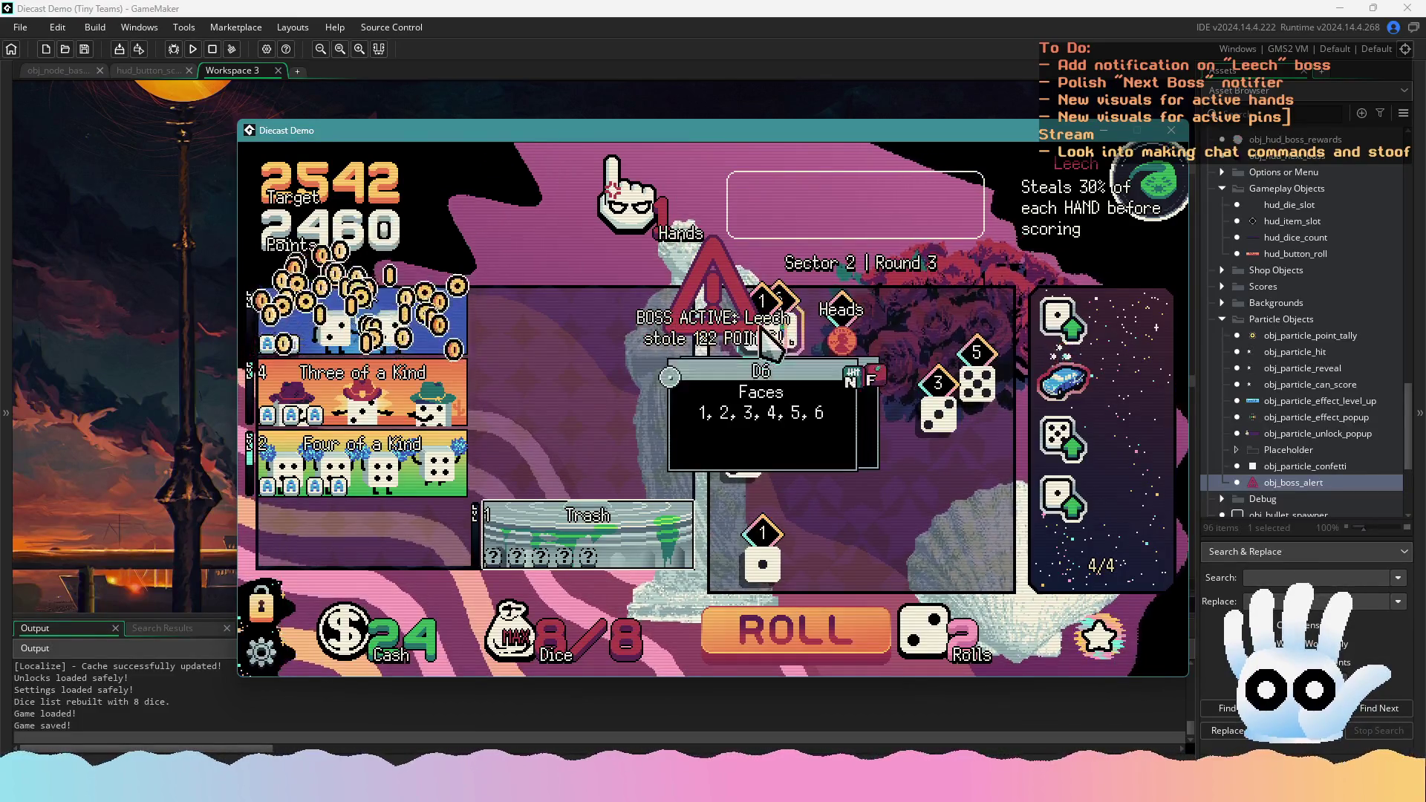
left_click(1171, 131)
key("alt+Tab")
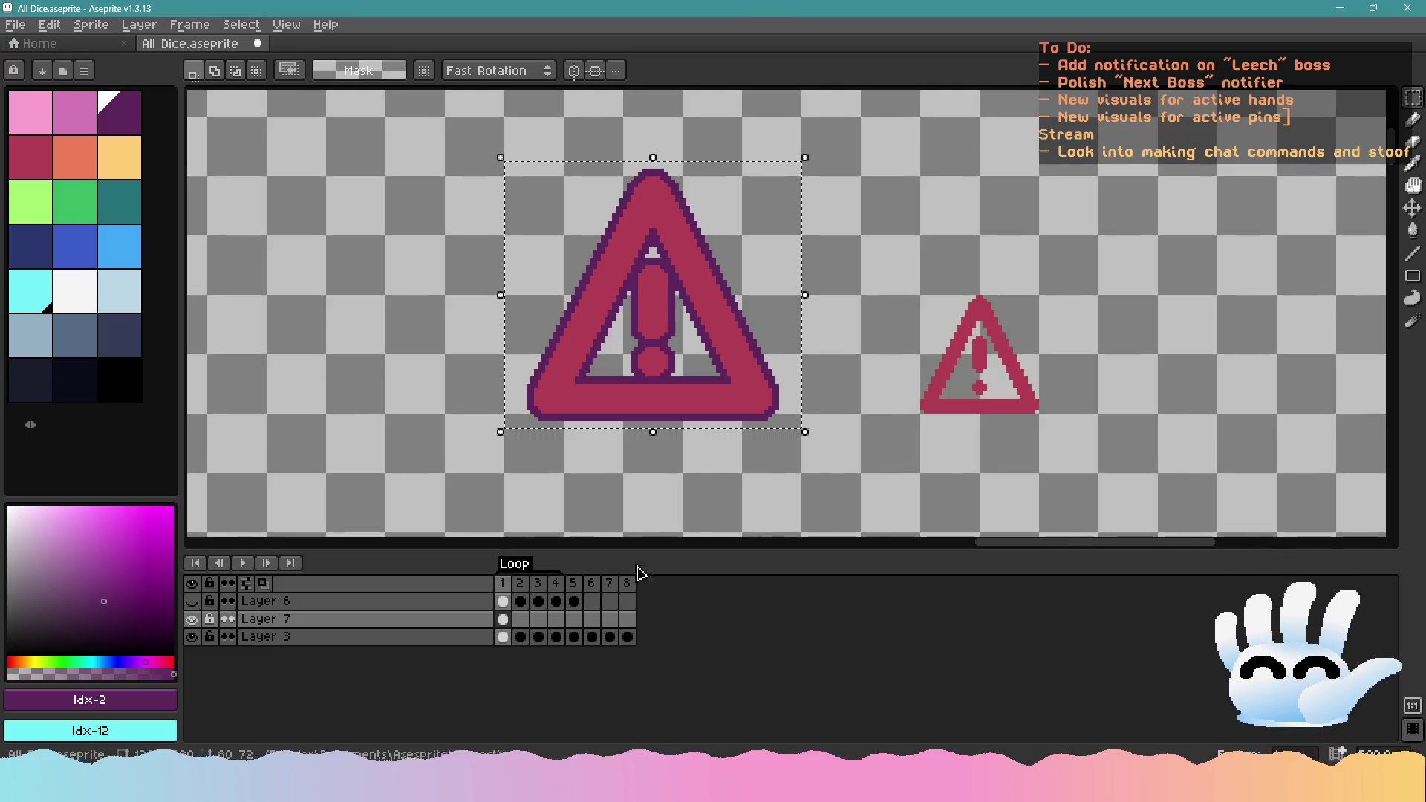
Add a new layer and set up the radial Gradient tool with black as the colour
scroll(773, 433, "down", 2)
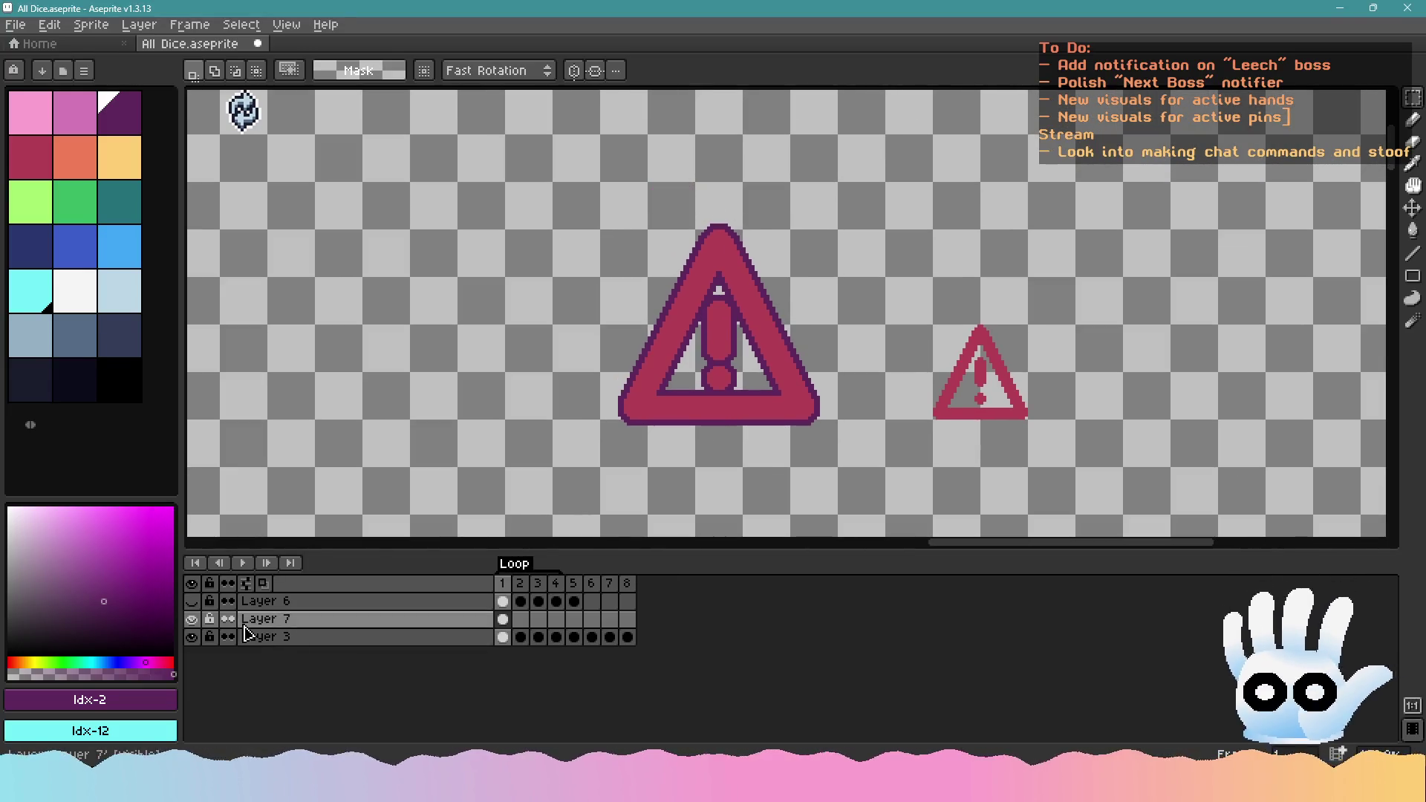
key("shift+n")
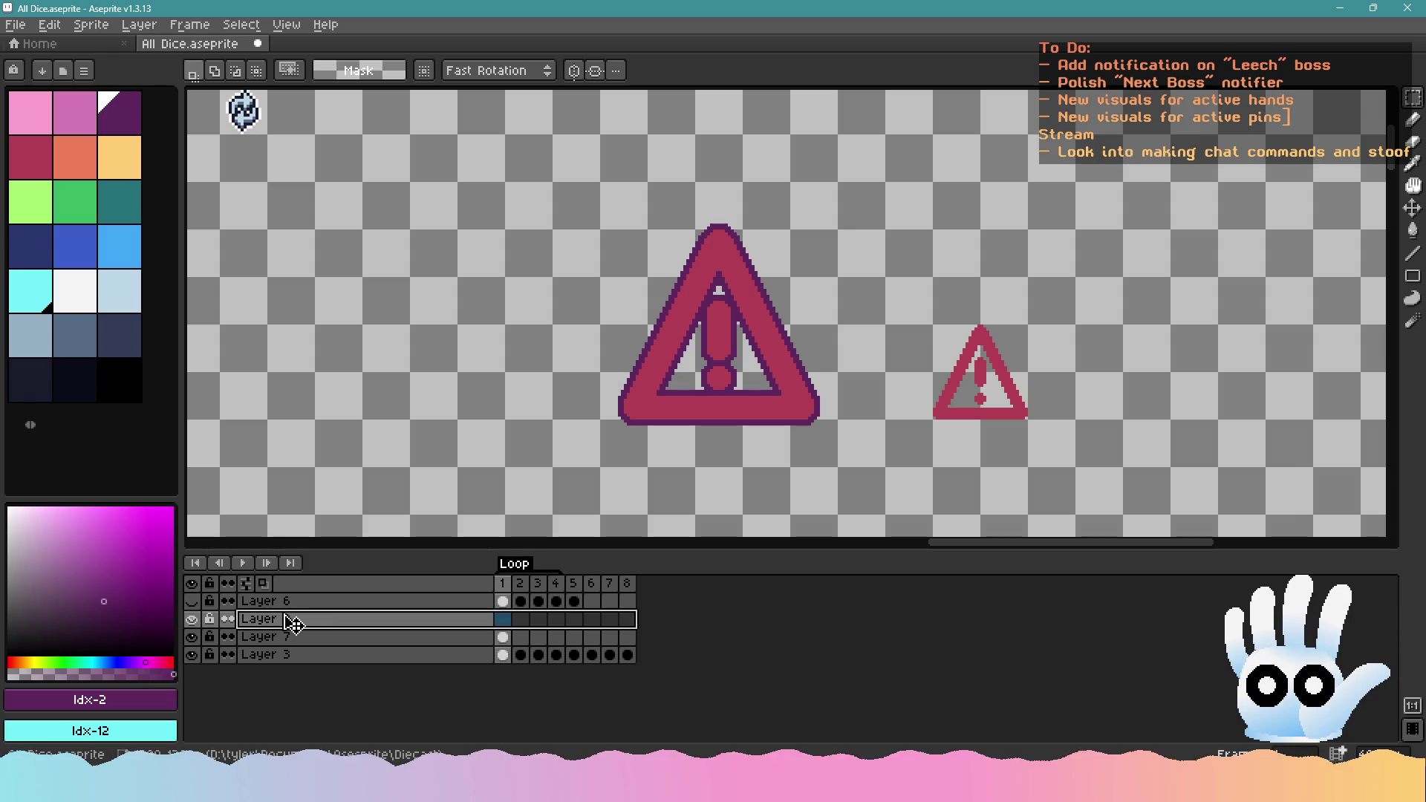
left_click(26, 163)
right_click(119, 111)
scroll(297, 316, "down", 2)
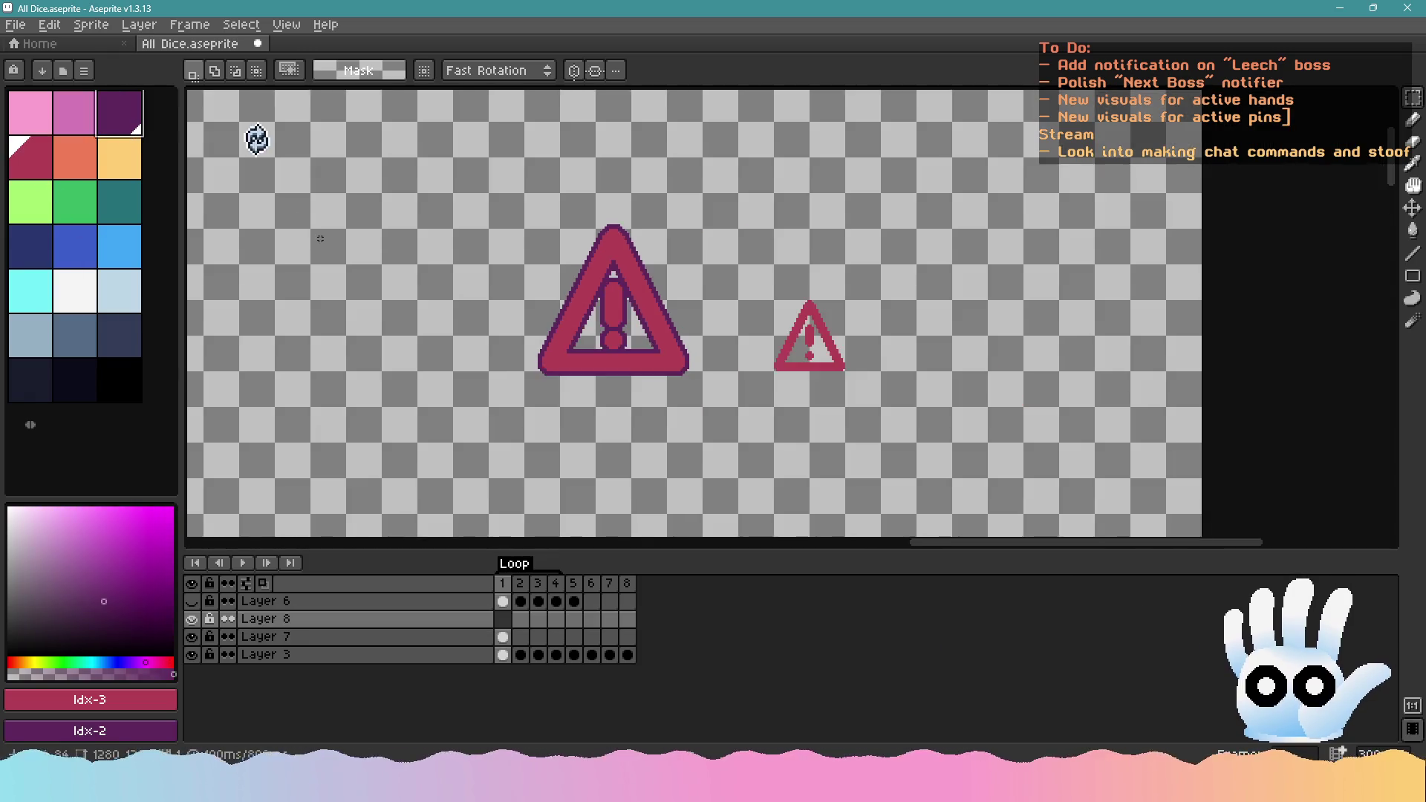
left_click(123, 381)
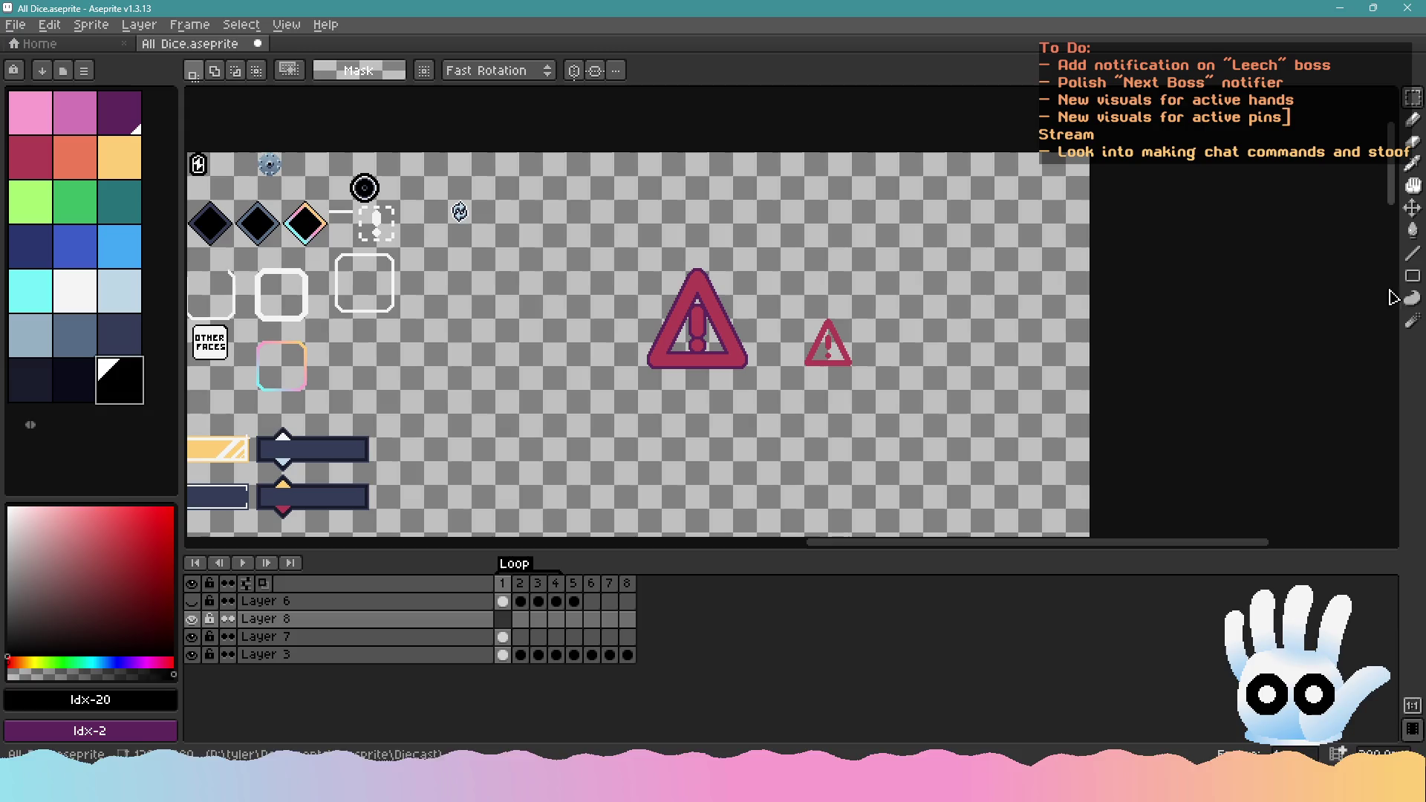
left_click(1413, 230)
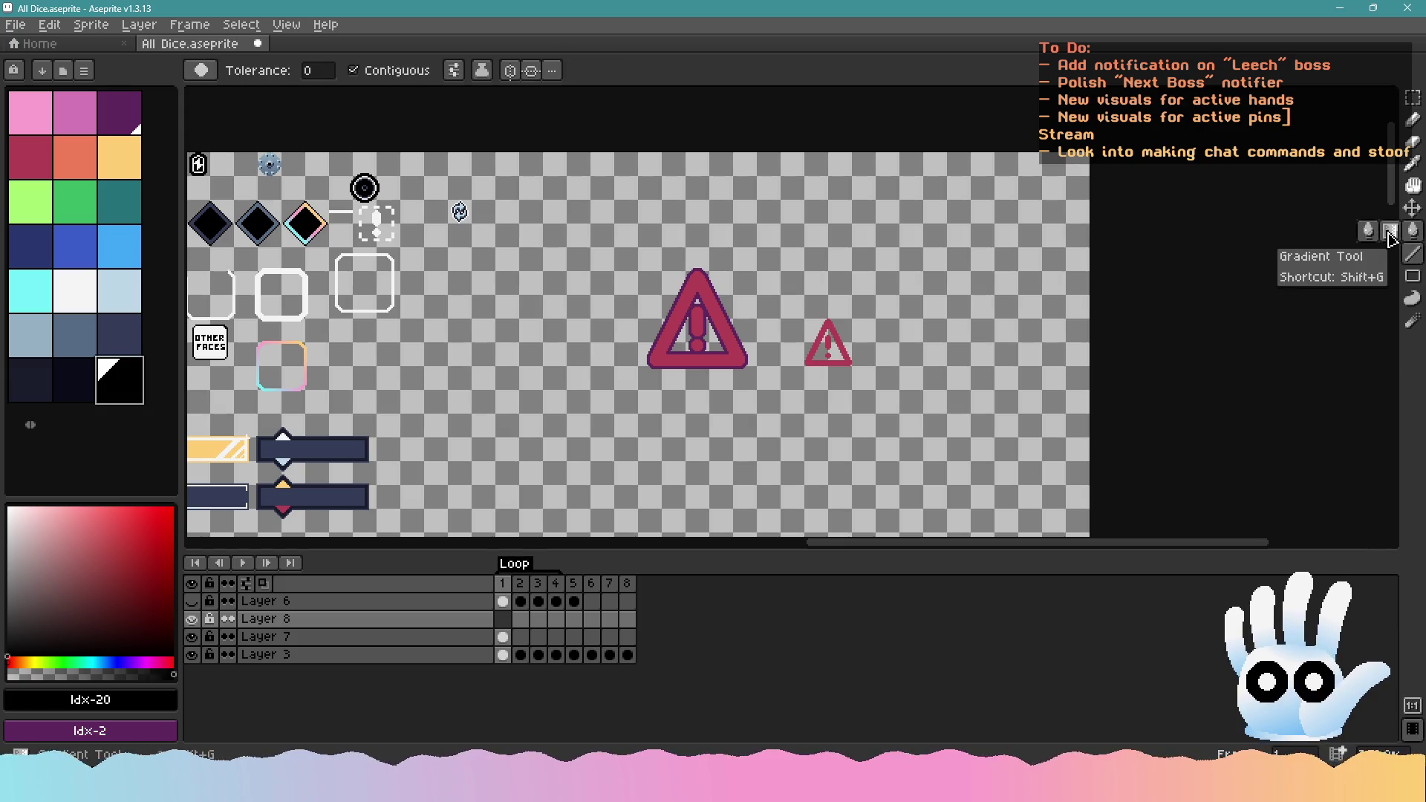
left_click(1390, 231)
left_click(440, 73)
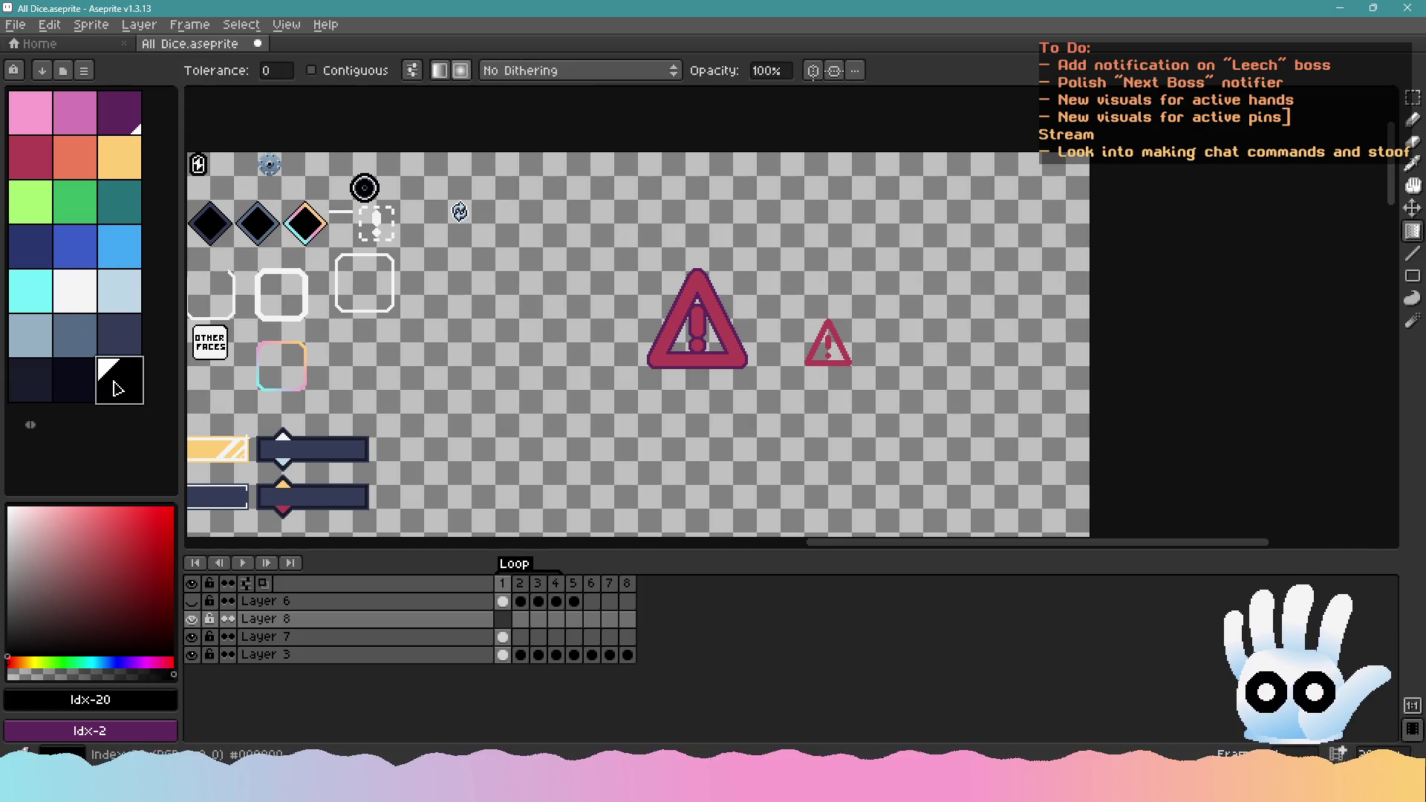
right_click(13, 665)
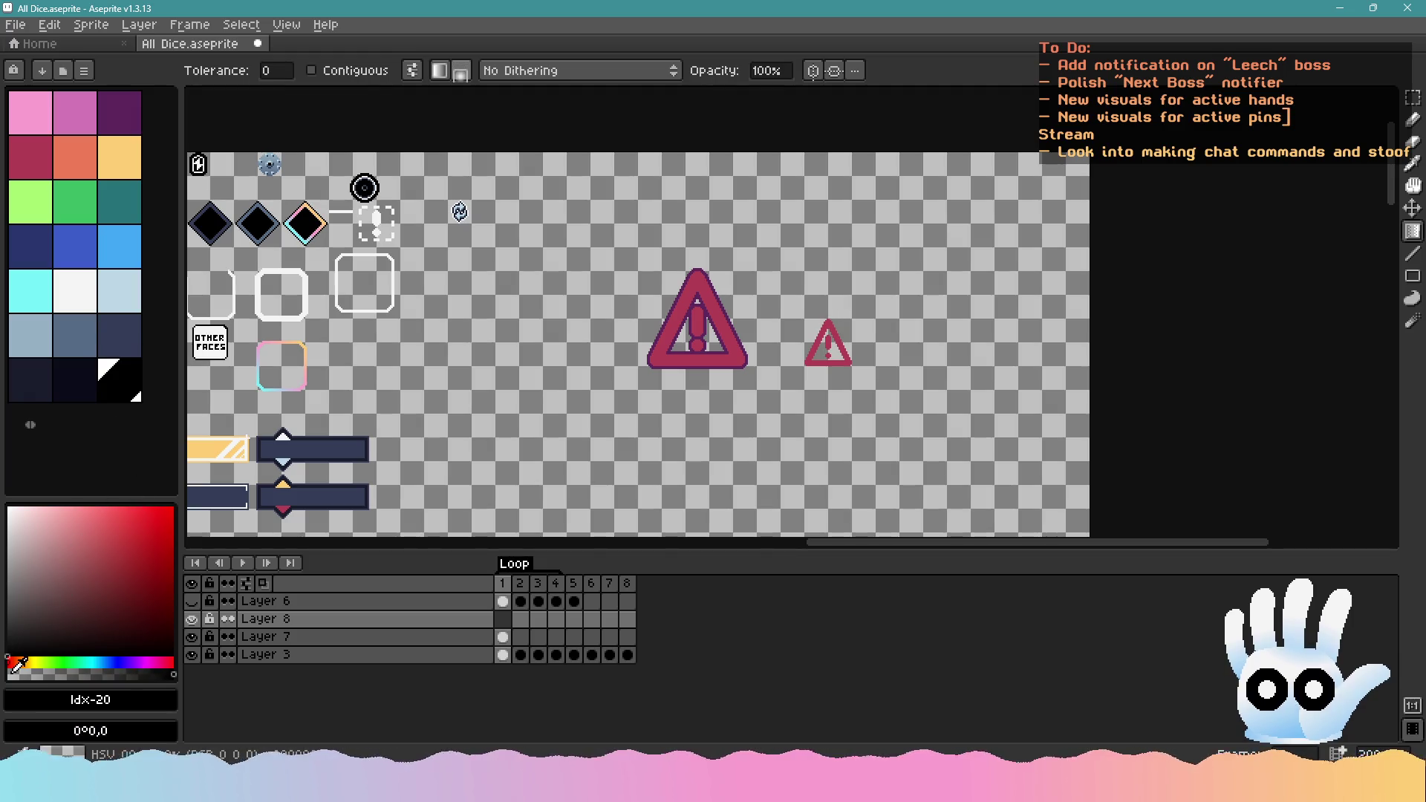
Draw a dark radial gradient glow around the large warning triangle
mouse_move(531, 259)
left_mouse_down()
mouse_move(639, 297)
mouse_move(825, 449)
left_mouse_up()
key("v")
key("shift+g")
scroll(604, 165, "up", 2)
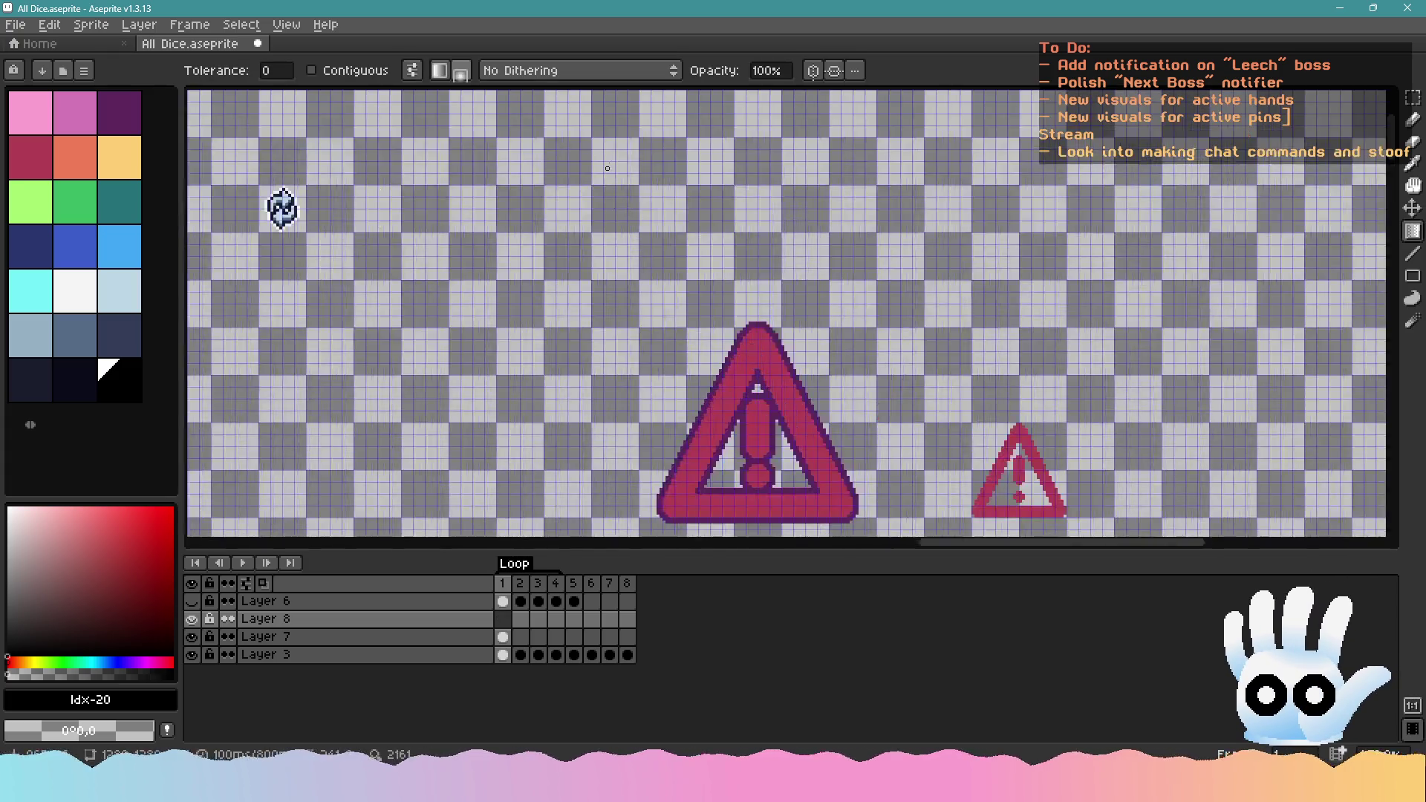
scroll(639, 251, "down", 1)
scroll(589, 228, "up", 1)
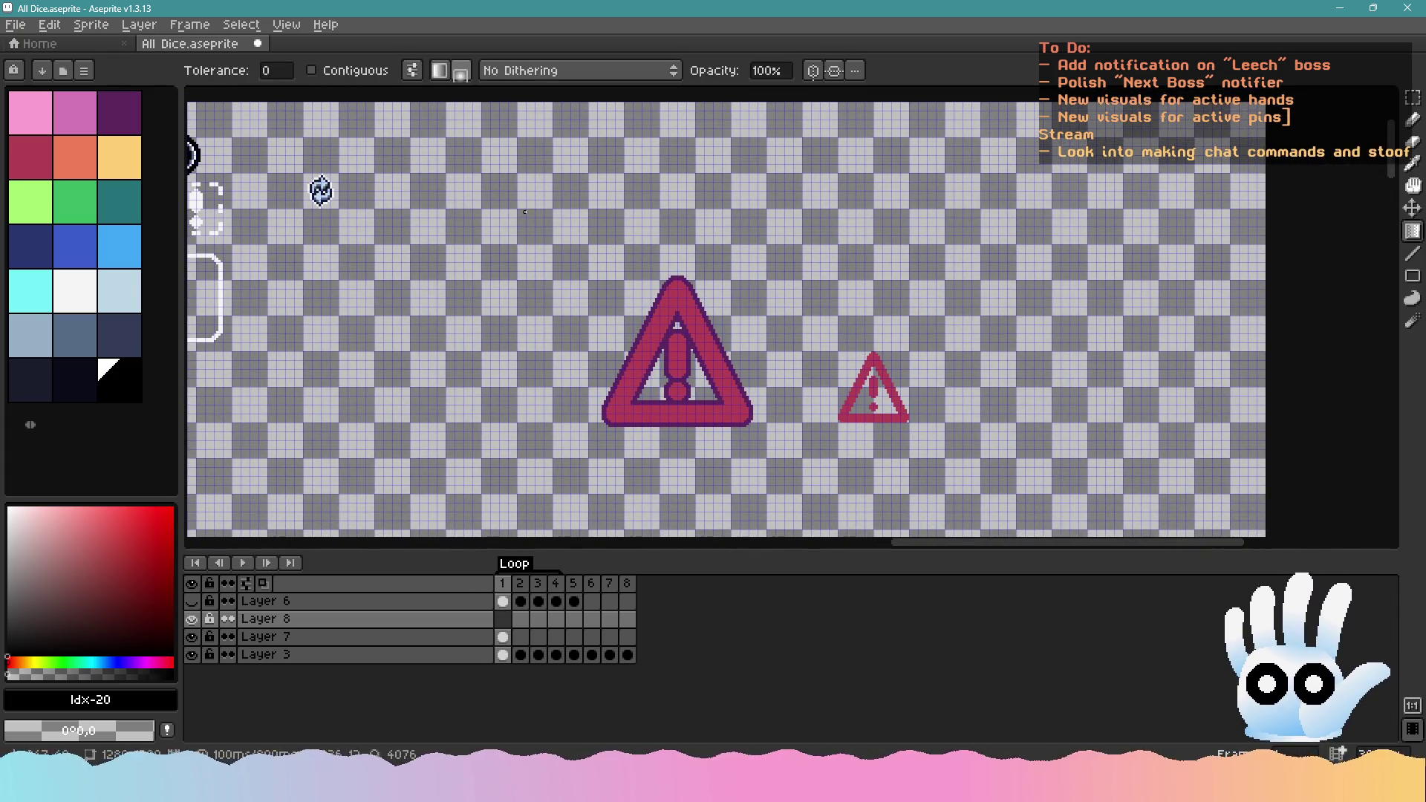
mouse_move(518, 210)
left_mouse_down()
mouse_move(770, 461)
mouse_move(846, 520)
mouse_move(881, 525)
left_mouse_up()
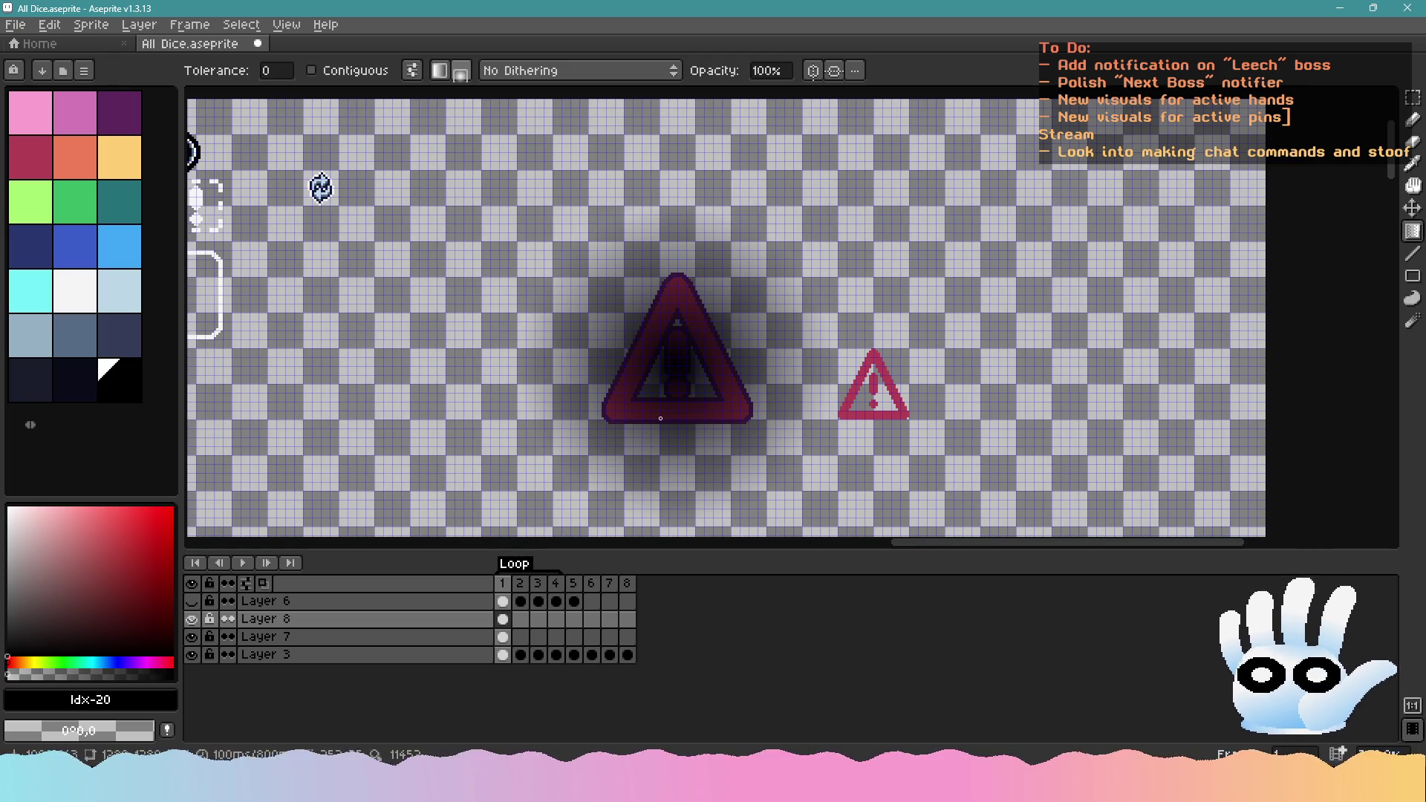
Set the shadow layer's opacity to 80% and move it beneath Layer 7
double_click(368, 620)
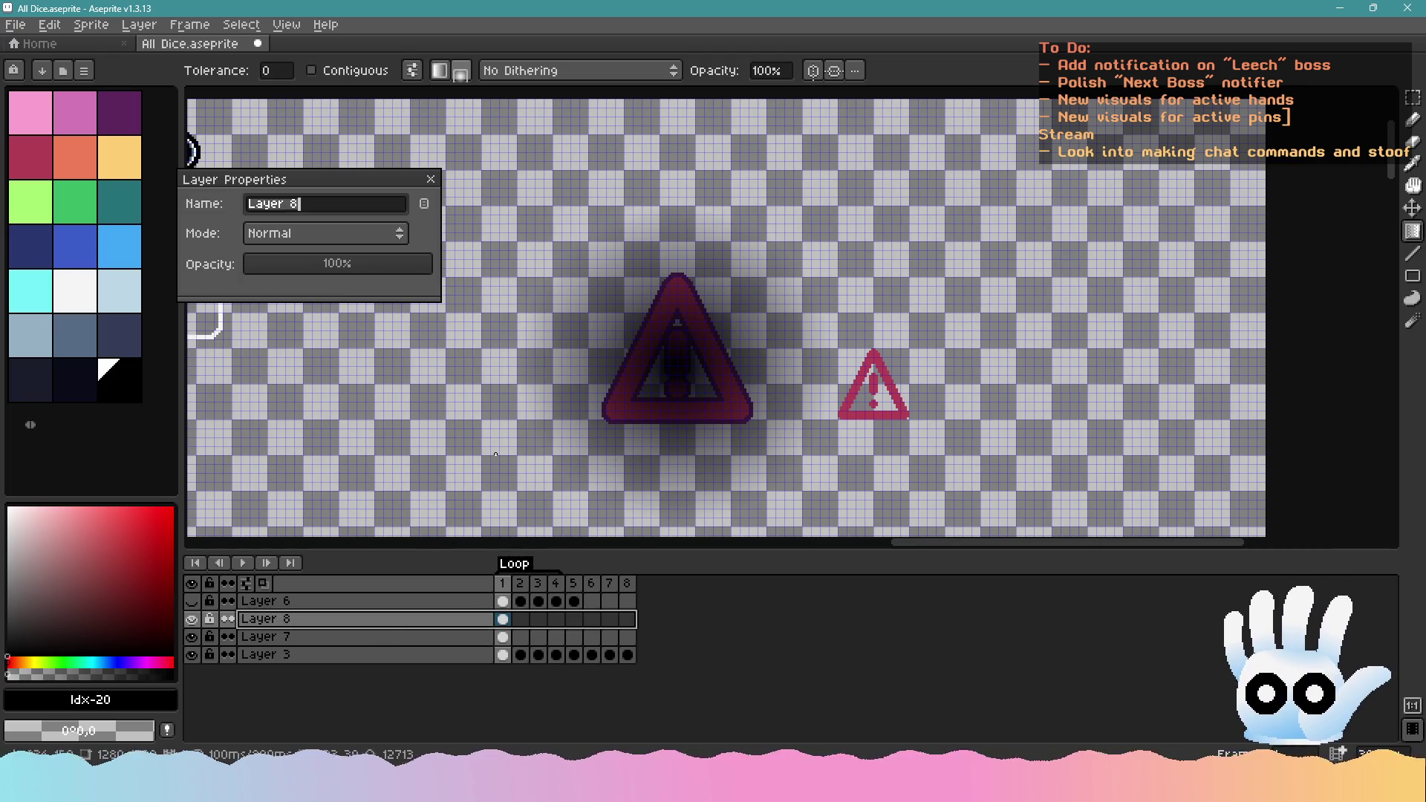
left_click_drag(355, 265, 399, 276)
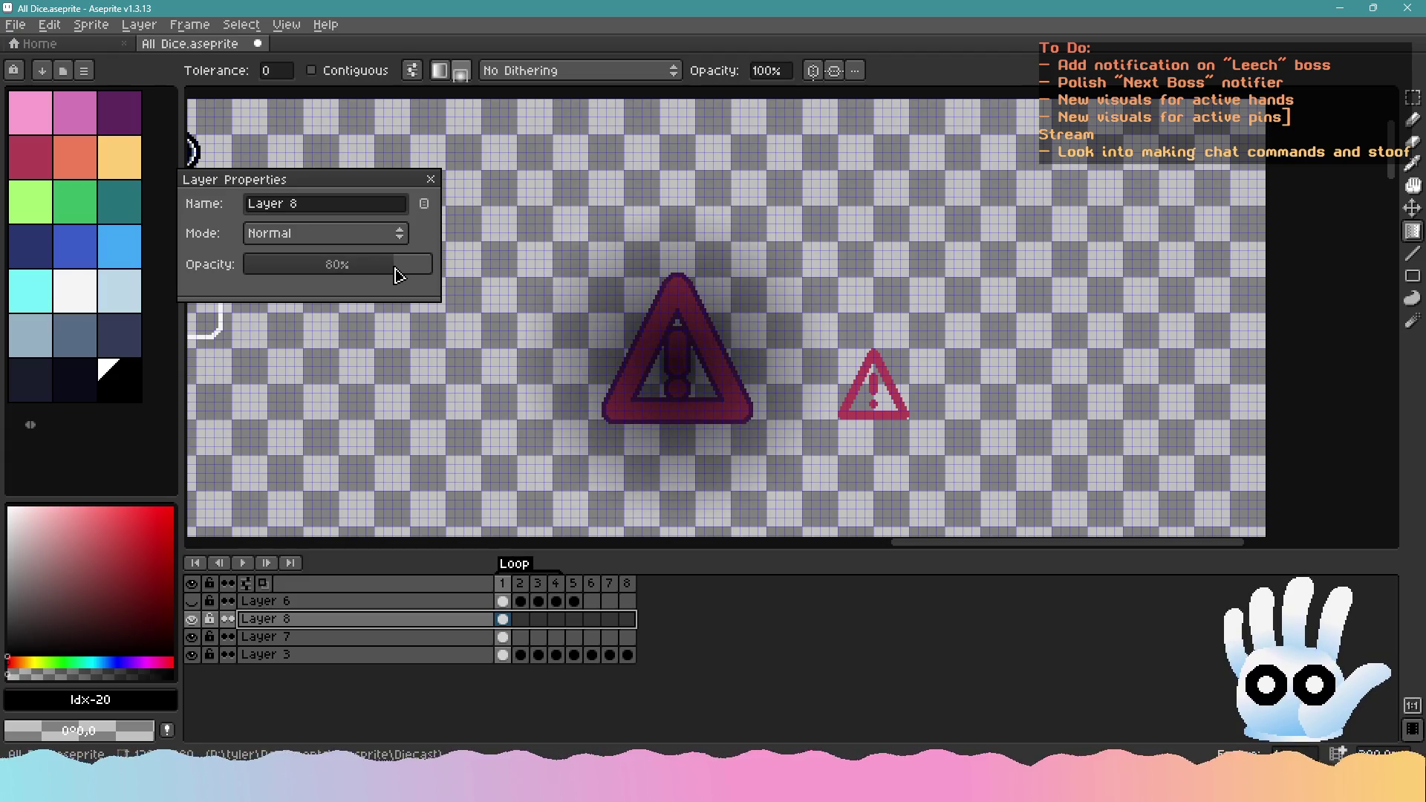
left_click(430, 179)
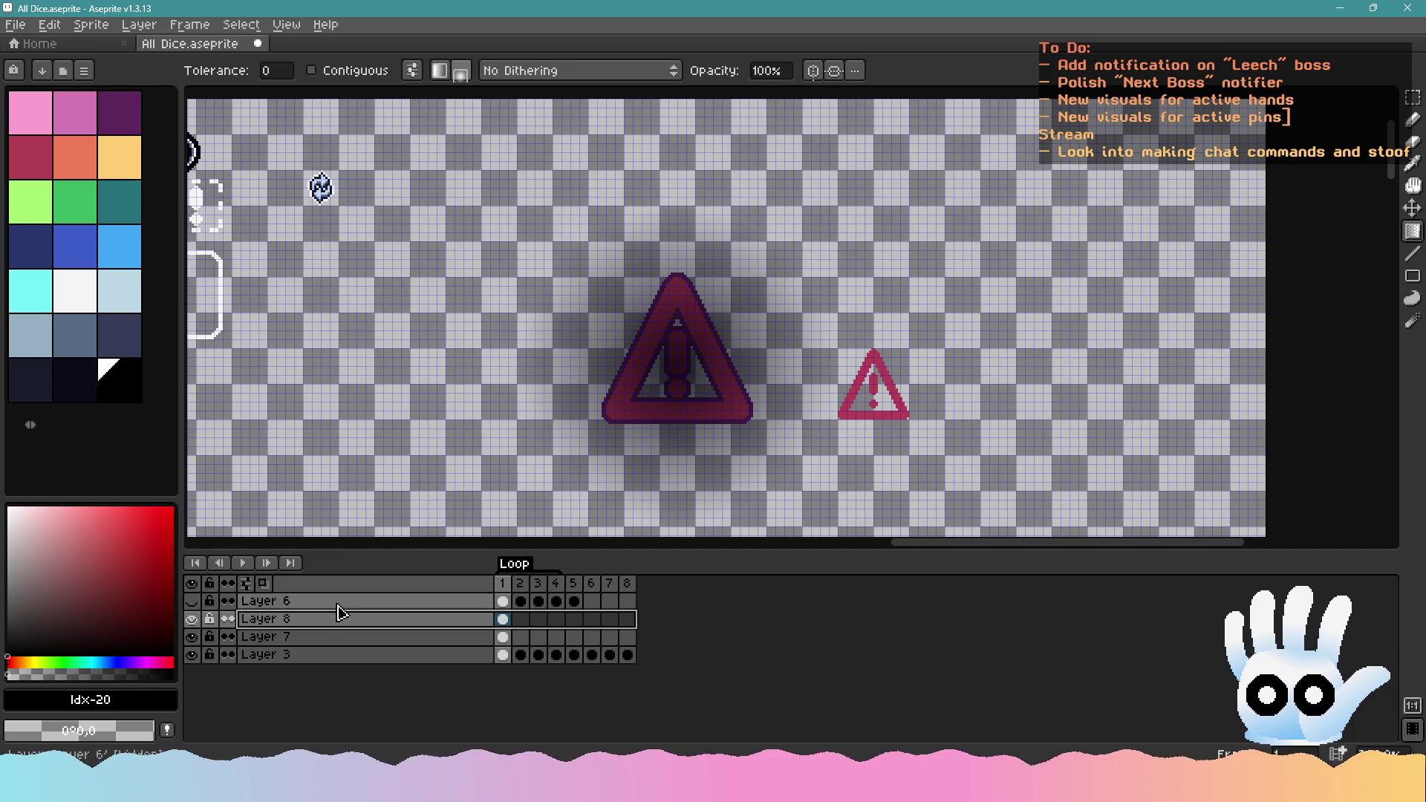
left_click_drag(338, 622, 341, 648)
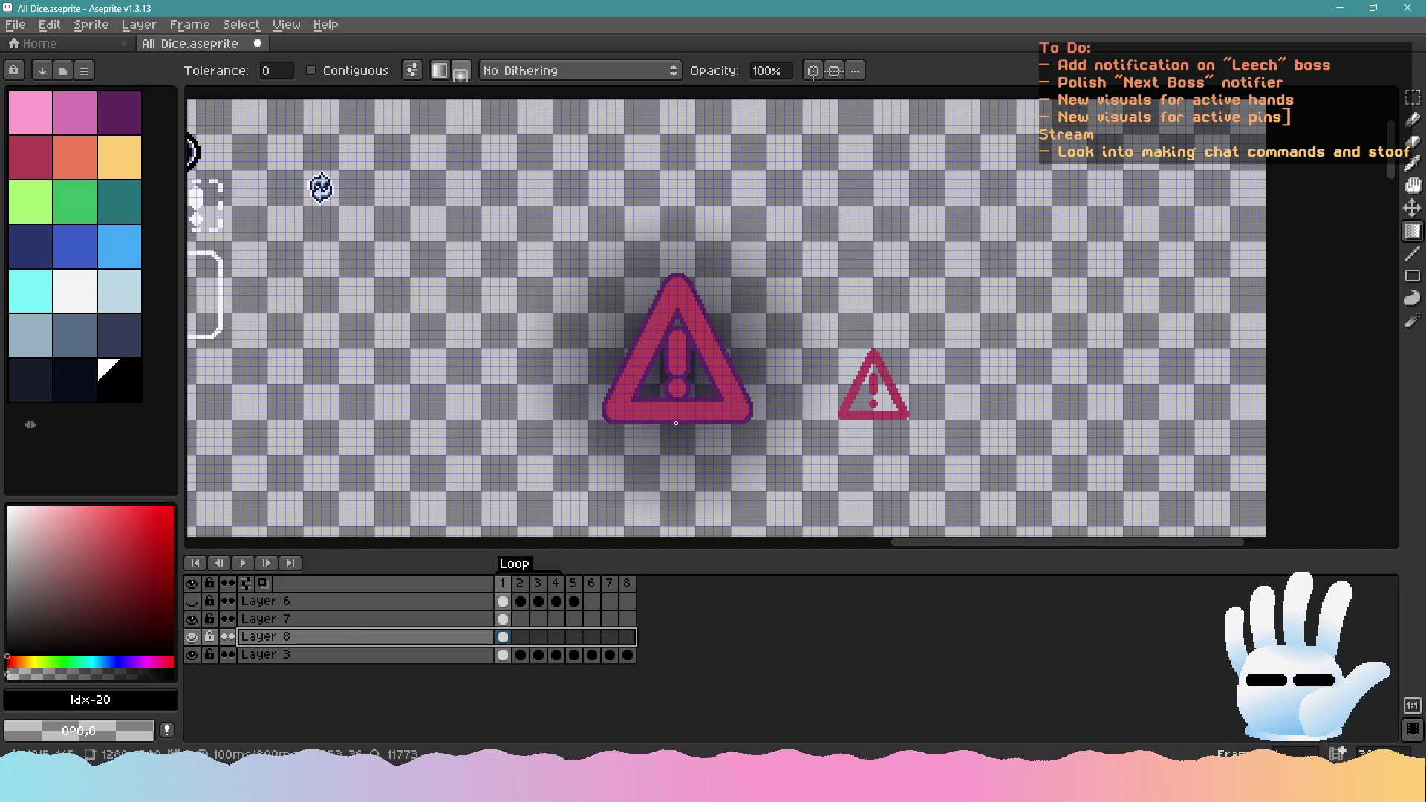
Try a green canvas background fill and a rectangular selection, then undo both
left_click(1413, 98)
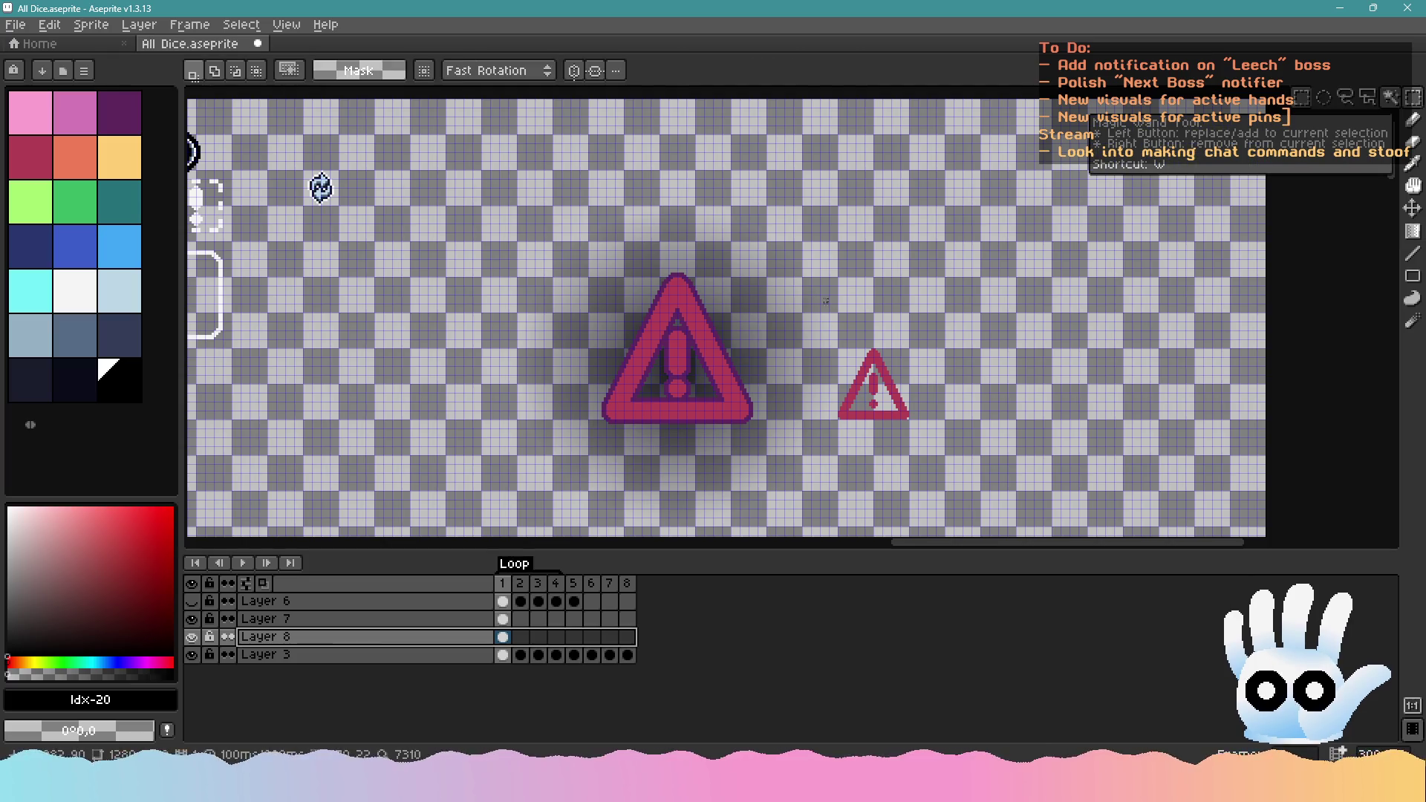
scroll(614, 318, "down", 1)
scroll(570, 277, "up", 1)
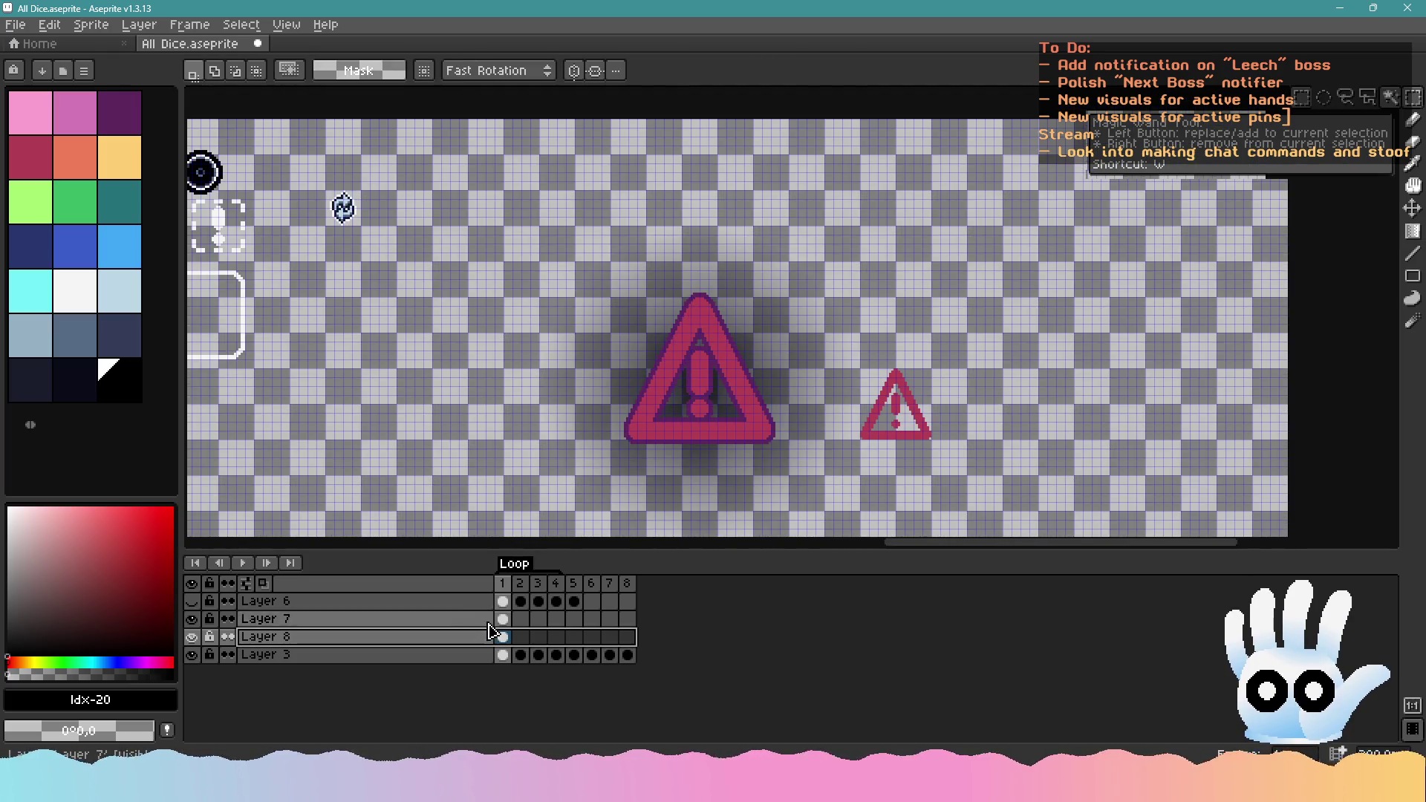
left_click(1413, 233)
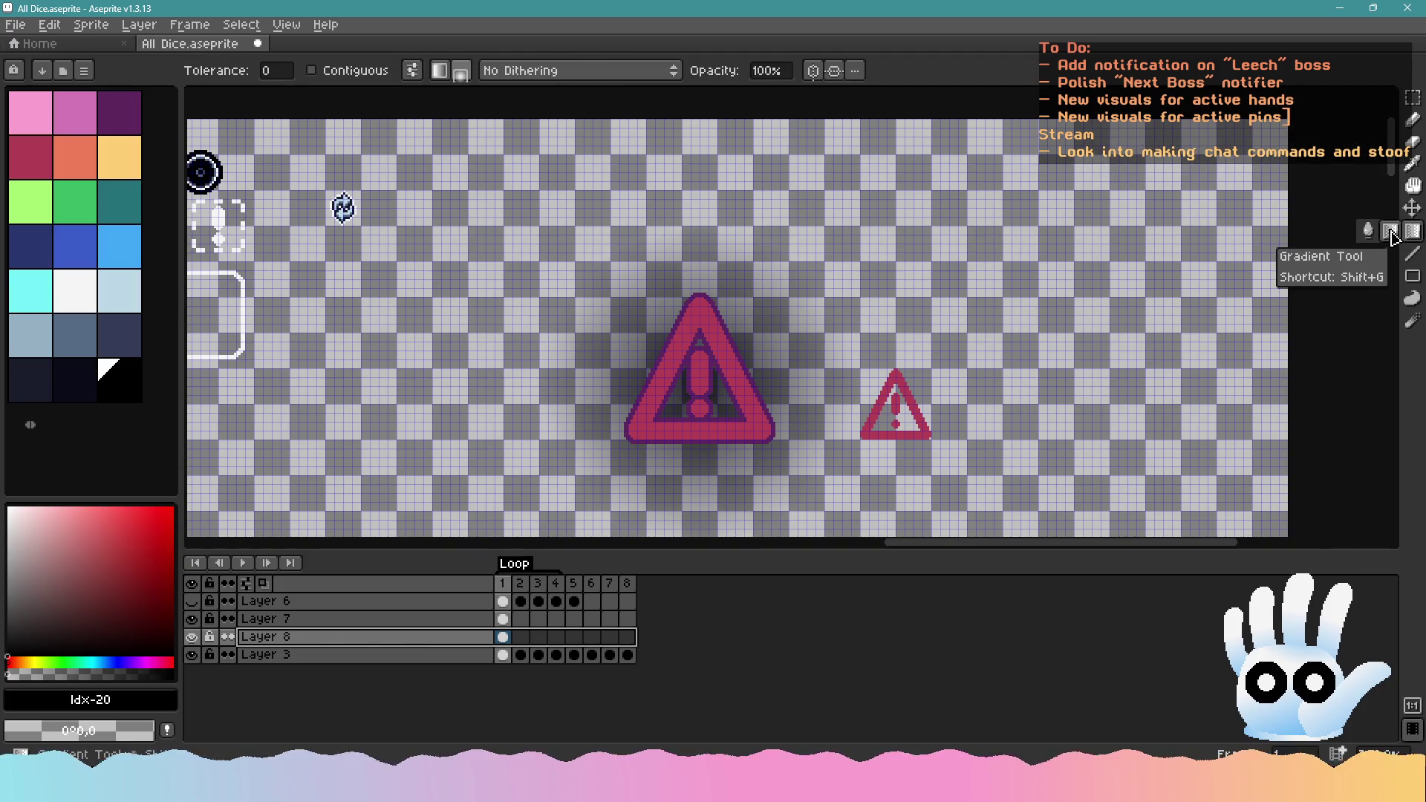
left_click(75, 200)
left_click(437, 202)
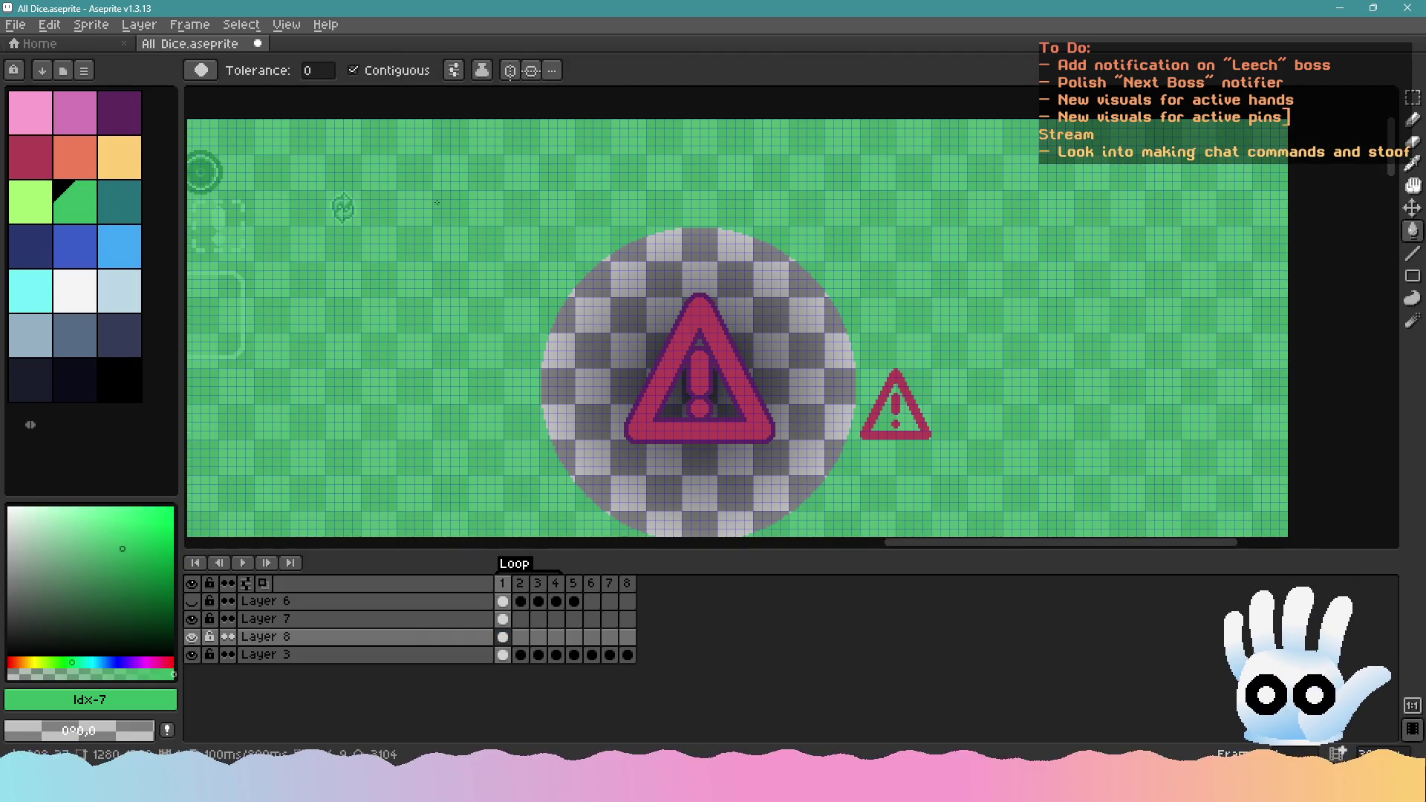
left_click_drag(1413, 97, 1390, 97)
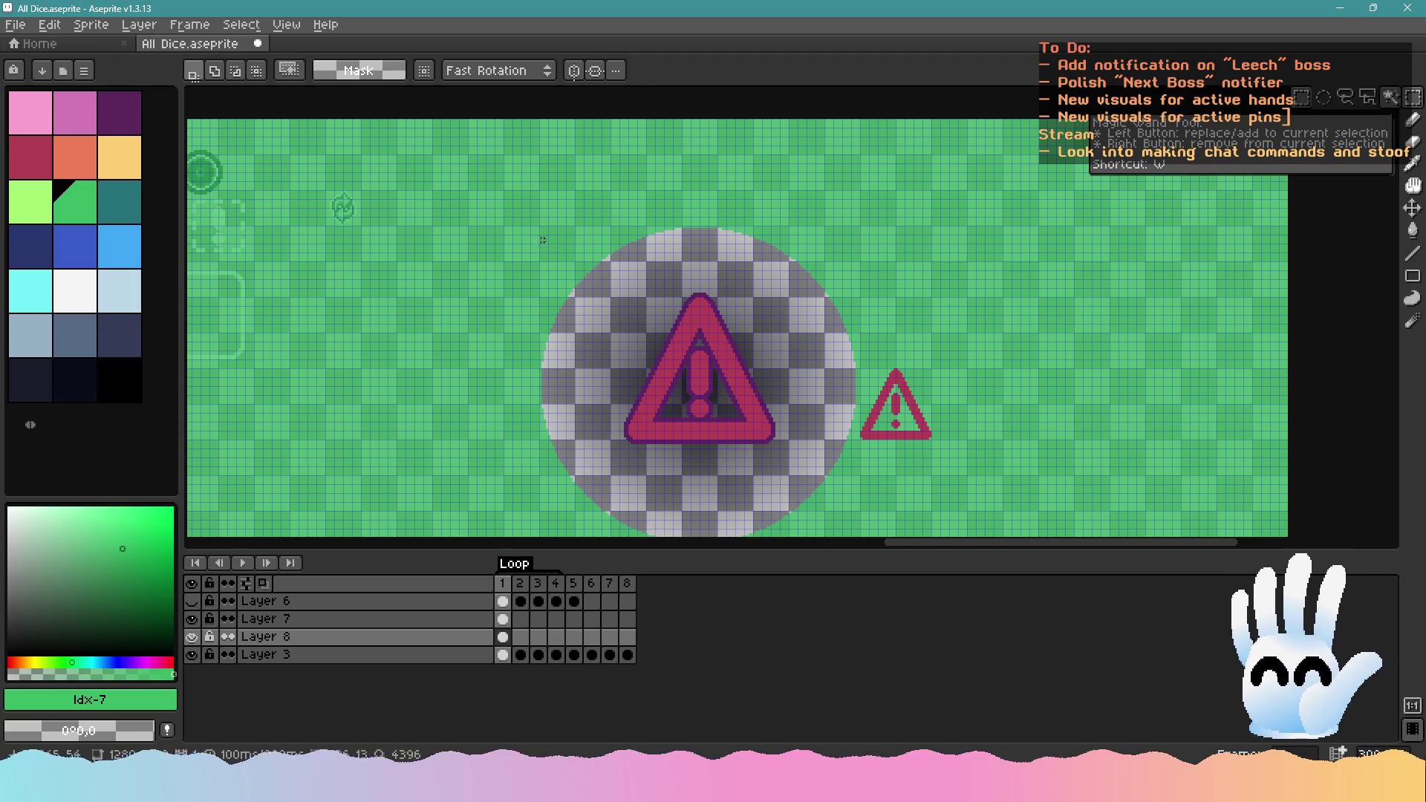
mouse_move(540, 230)
left_mouse_down()
mouse_move(753, 527)
mouse_move(751, 492)
mouse_move(848, 445)
mouse_move(852, 460)
left_mouse_up()
key("ctrl+z")
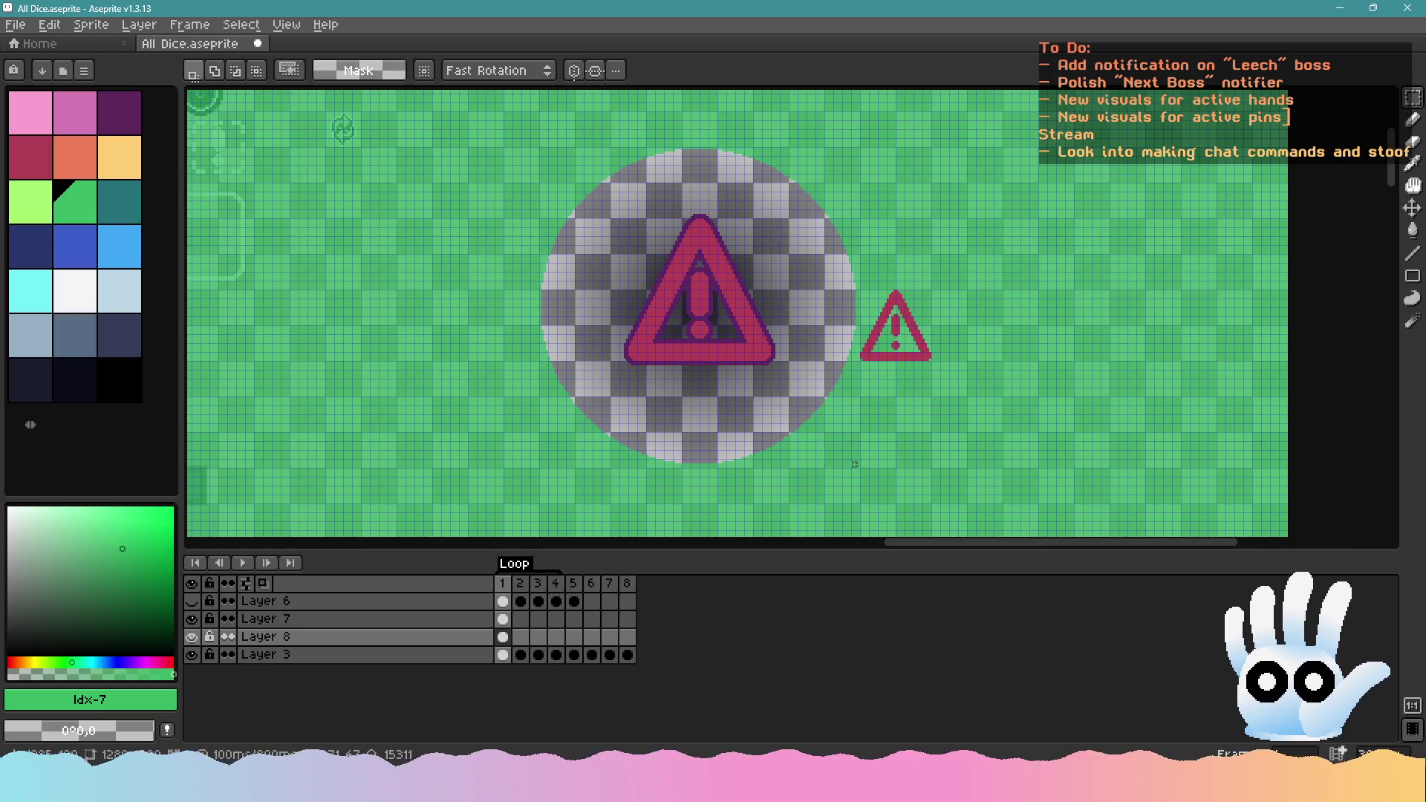
key("ctrl+z")
Fill green around a selection enclosing the shadow circle, then undo that fill
mouse_move(854, 464)
left_mouse_down()
mouse_move(706, 280)
mouse_move(619, 197)
mouse_move(523, 150)
mouse_move(541, 153)
left_mouse_up()
left_click(1412, 230)
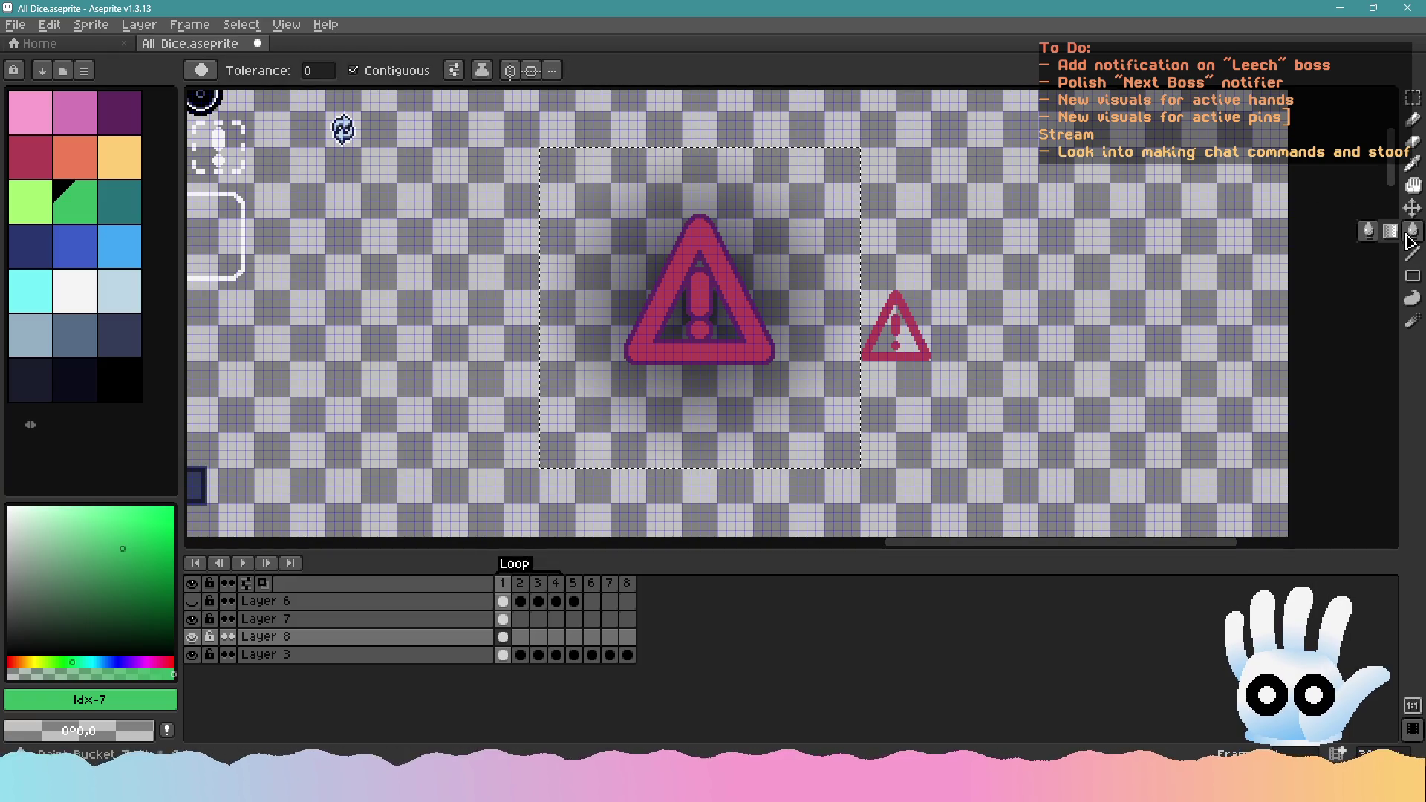
left_click(590, 196)
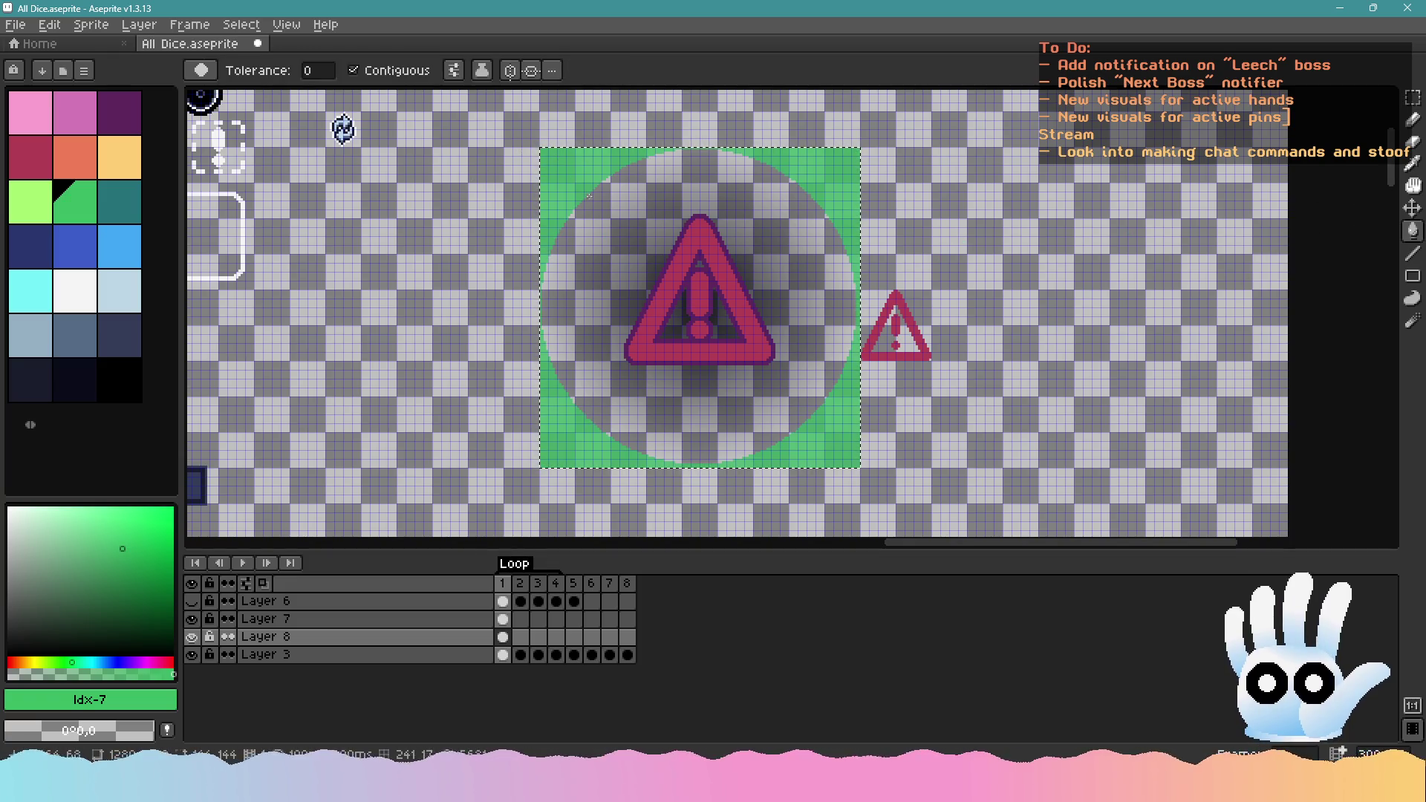
key("ctrl+z")
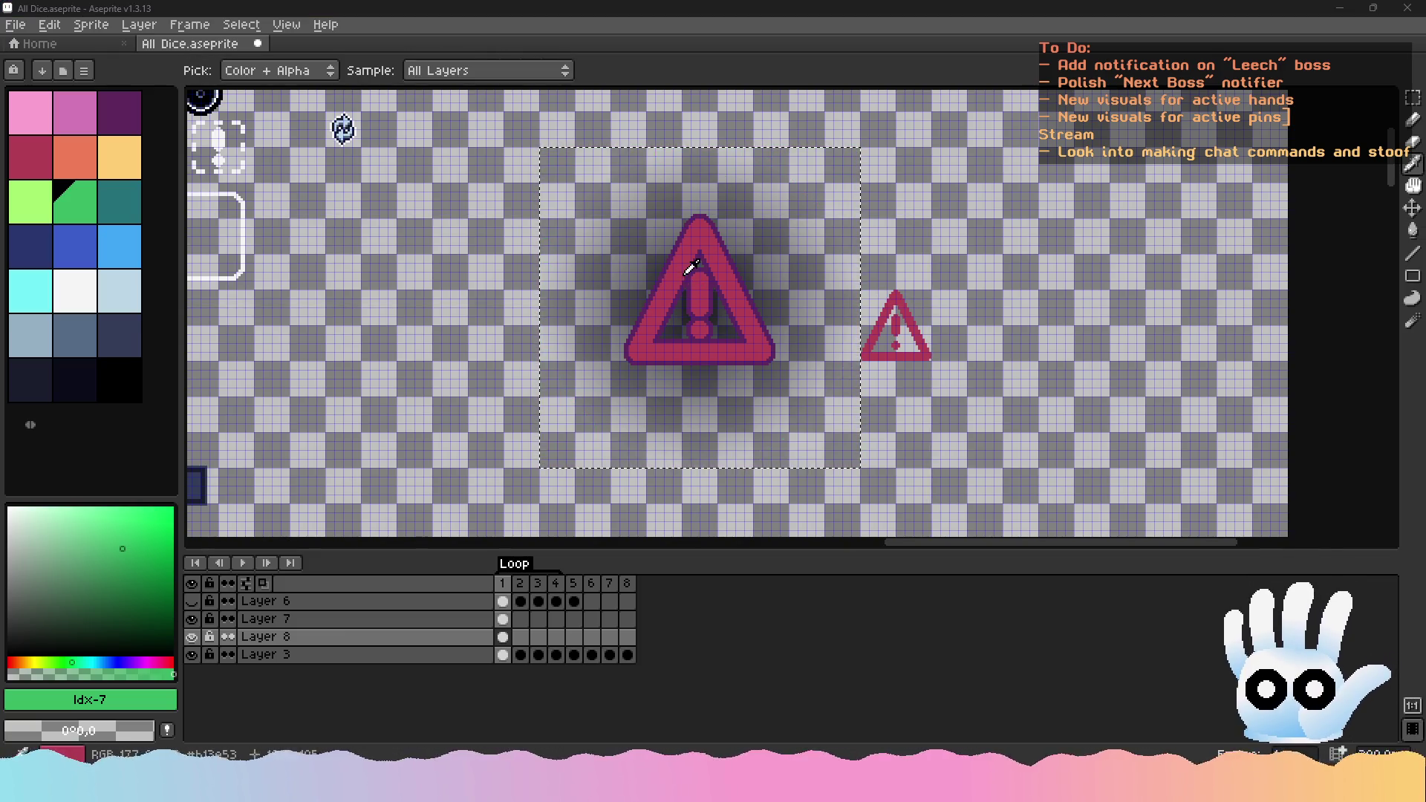
key("alt+Tab")
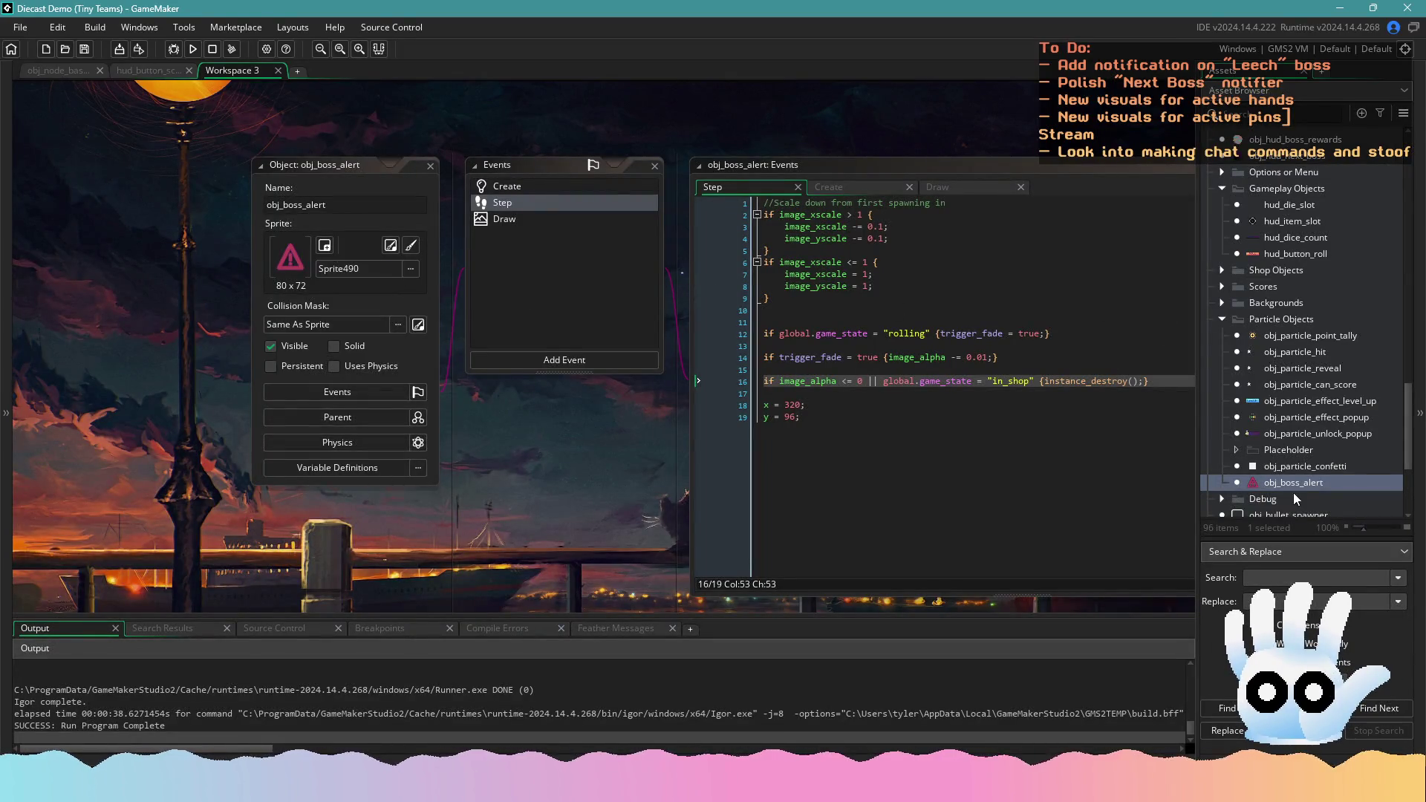
Find Sprite490 in the asset browser and rename it spr_boss_alert
scroll(1301, 483, "up", 15)
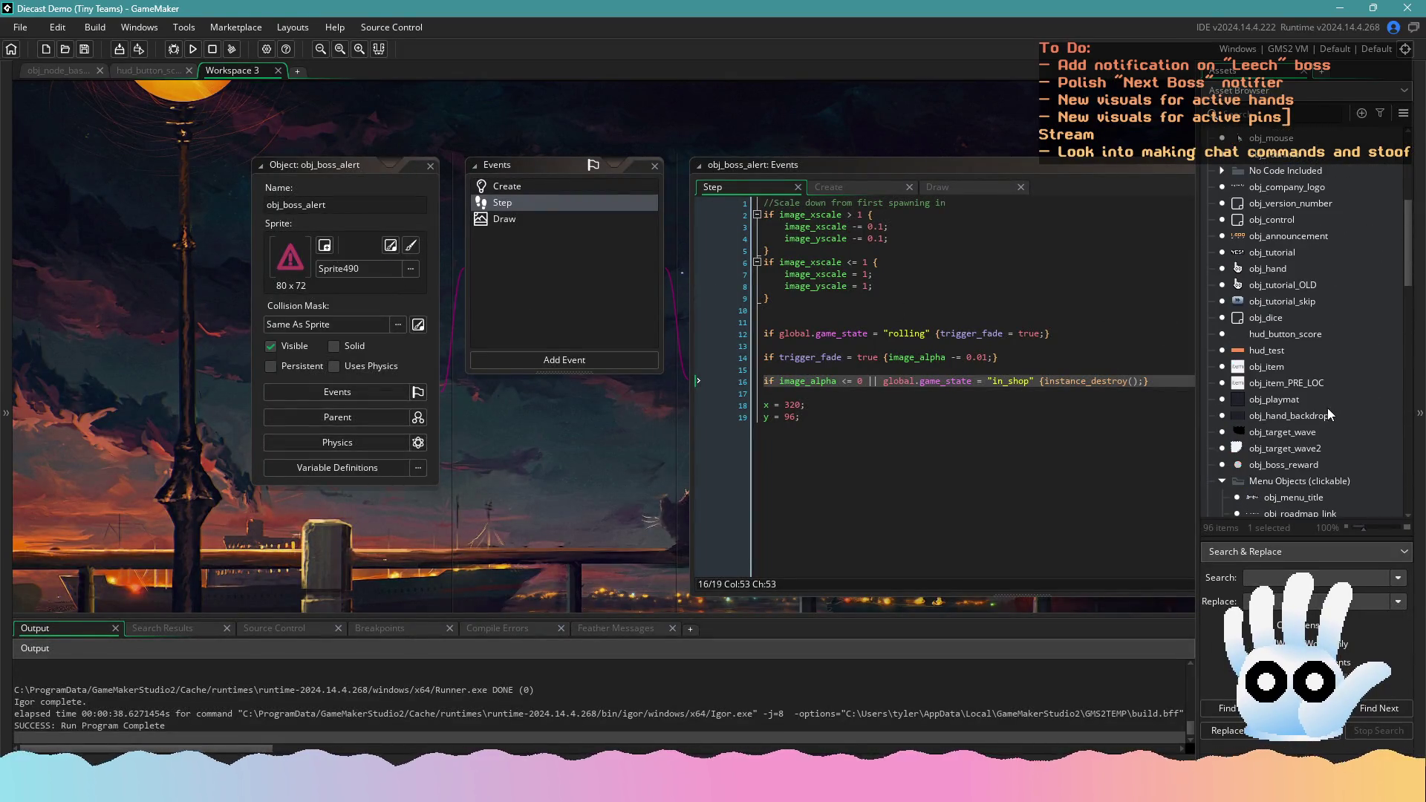
scroll(1307, 334, "down", 10)
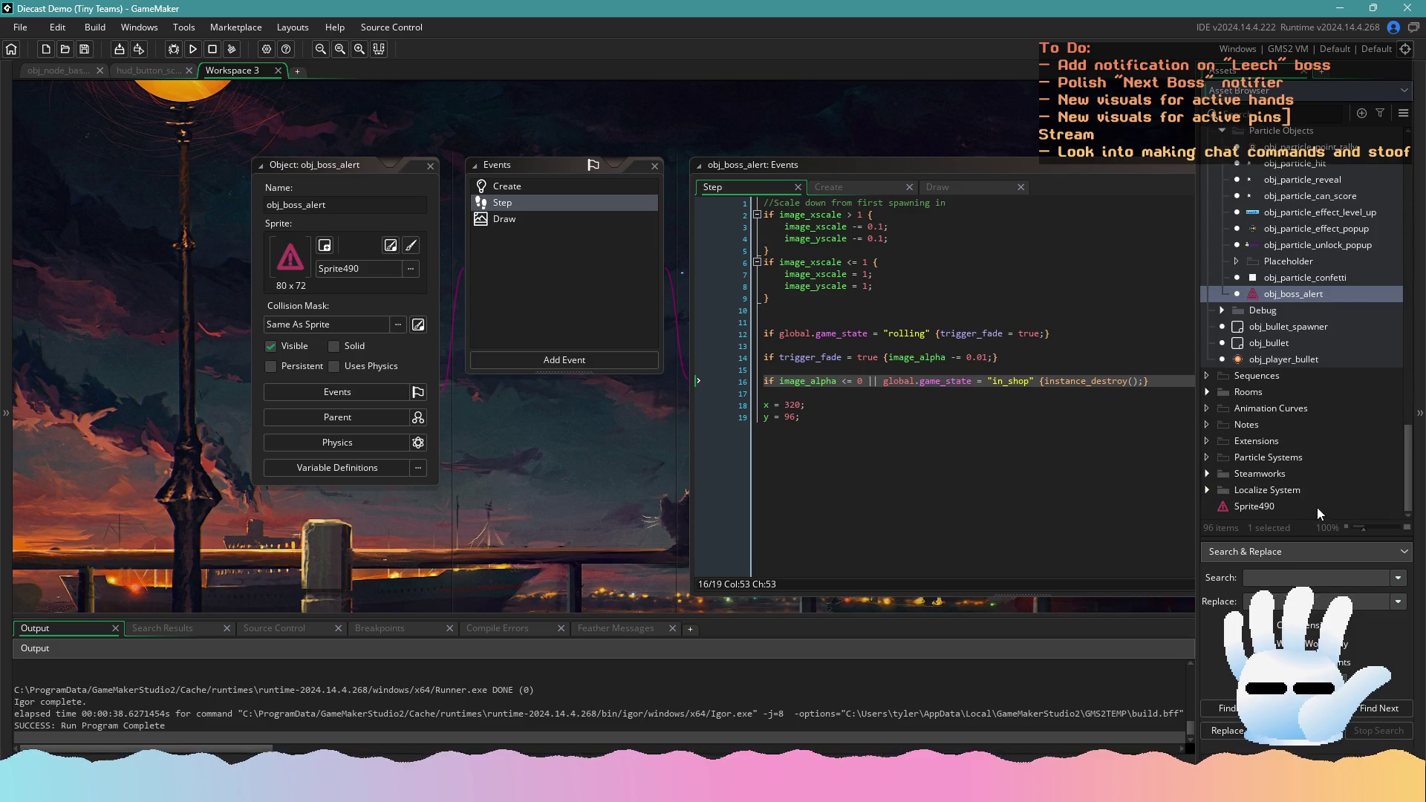
mouse_move(1307, 403)
left_mouse_down()
mouse_move(1295, 319)
mouse_move(1320, 379)
mouse_move(1281, 357)
mouse_move(1262, 379)
mouse_move(1243, 272)
mouse_move(1253, 386)
mouse_move(1299, 431)
mouse_move(1310, 350)
left_mouse_up()
scroll(1305, 372, "up", 5)
scroll(1295, 319, "down", 4)
scroll(1307, 372, "down", 5)
scroll(1281, 357, "up", 10)
scroll(1288, 423, "down", 5)
scroll(1301, 430, "down", 6)
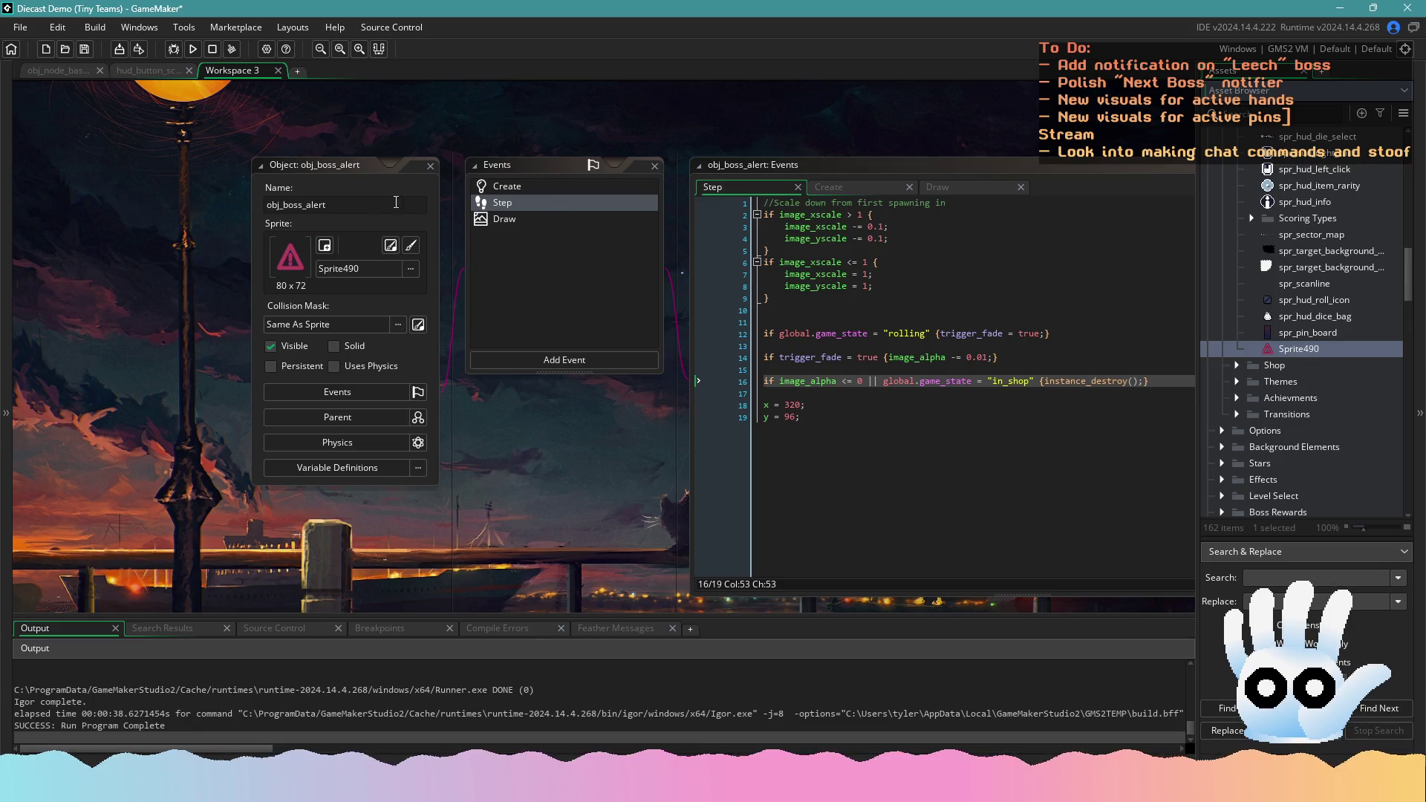
double_click(1305, 349)
type("spr_boss_alert")
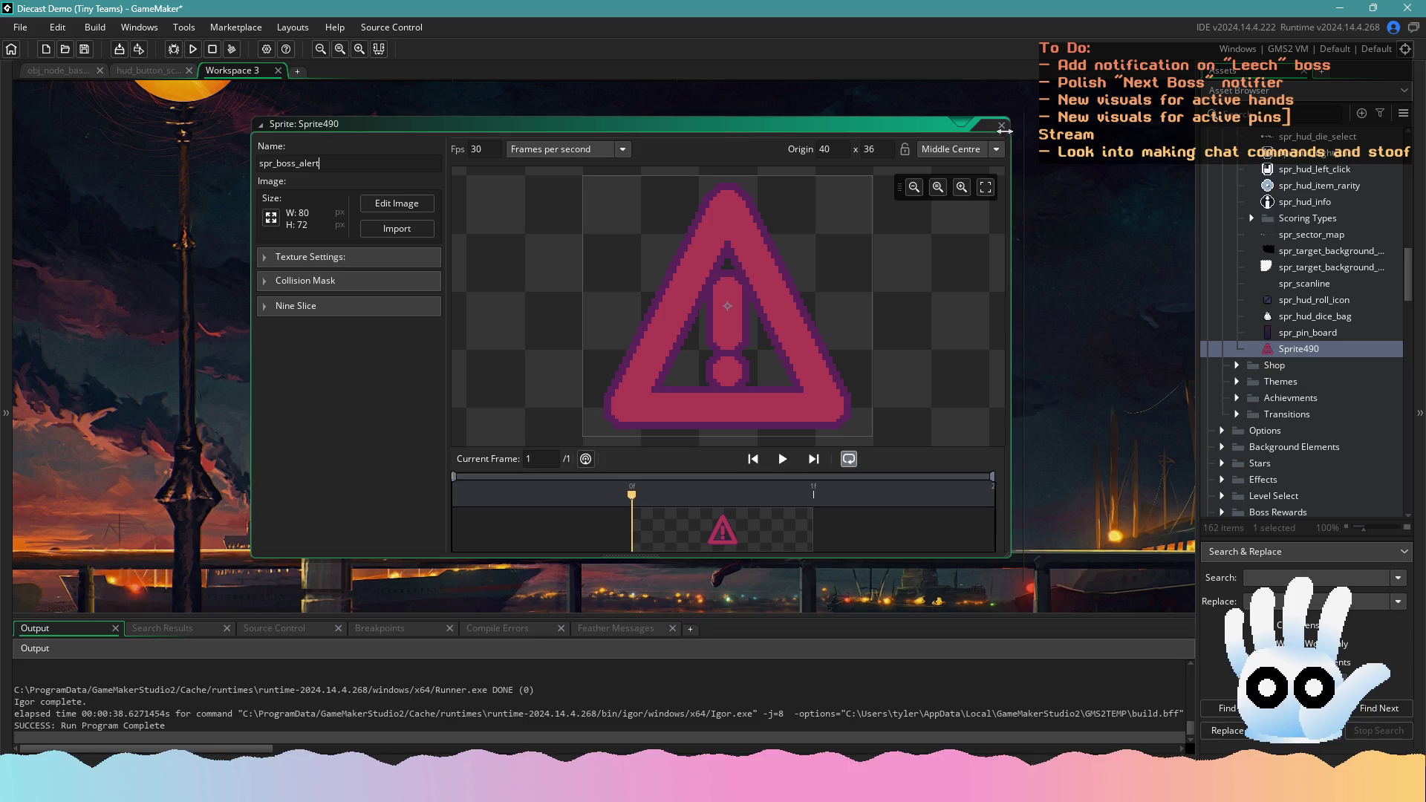
Duplicate spr_boss_alert as spr_boss_alert_background and widen the asset panel
right_click(1303, 349)
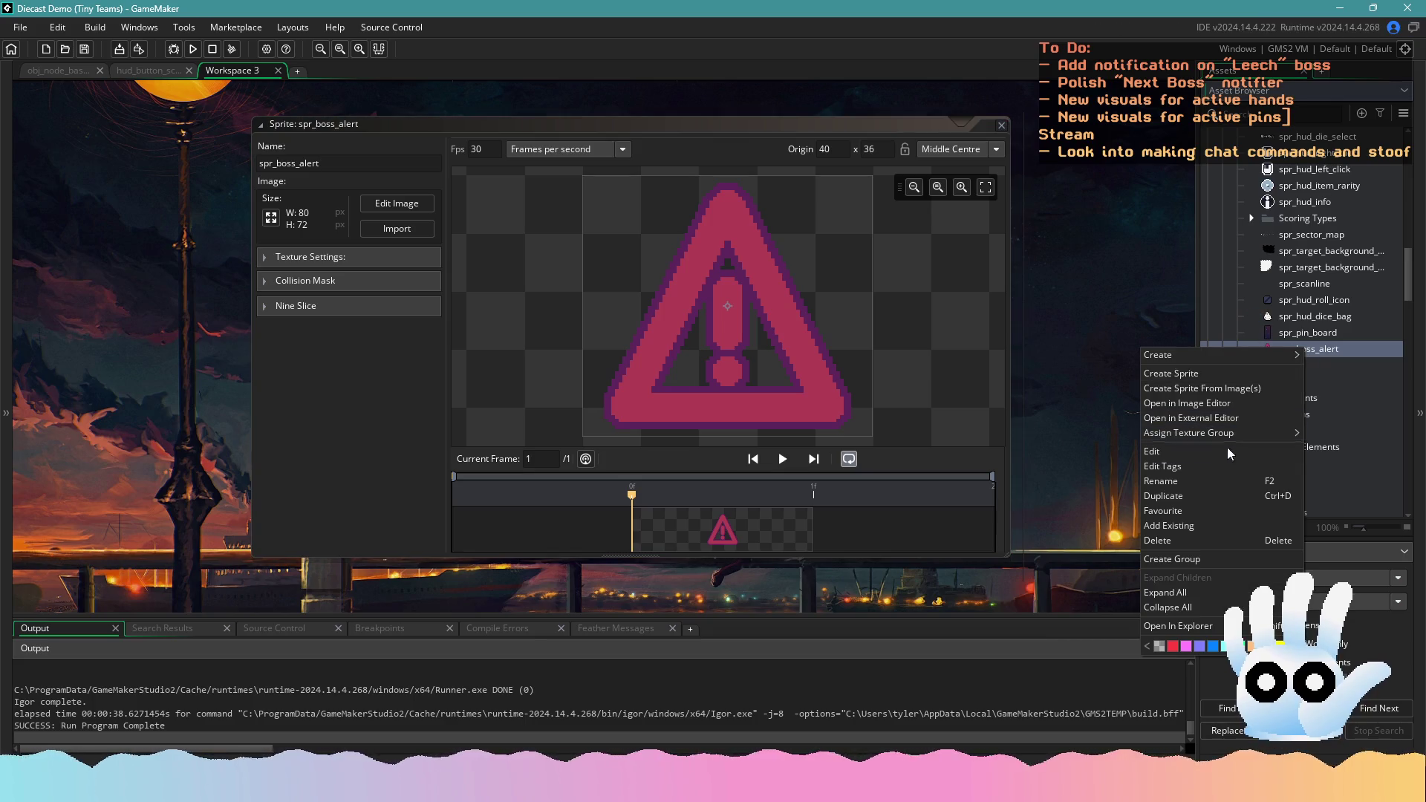
left_click(1174, 496)
type("spr_boss_alert_backgrour")
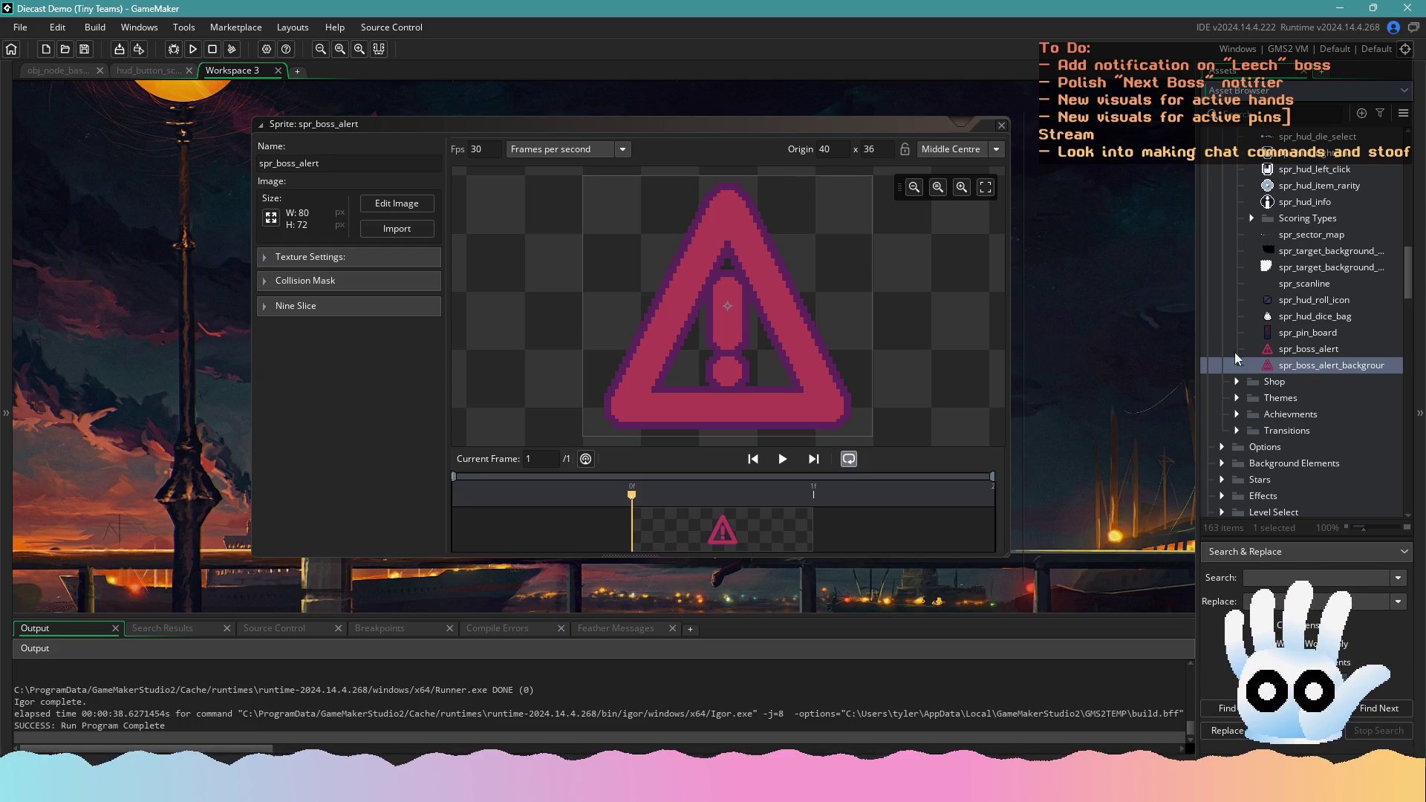
double_click(1358, 363)
left_click(1382, 363)
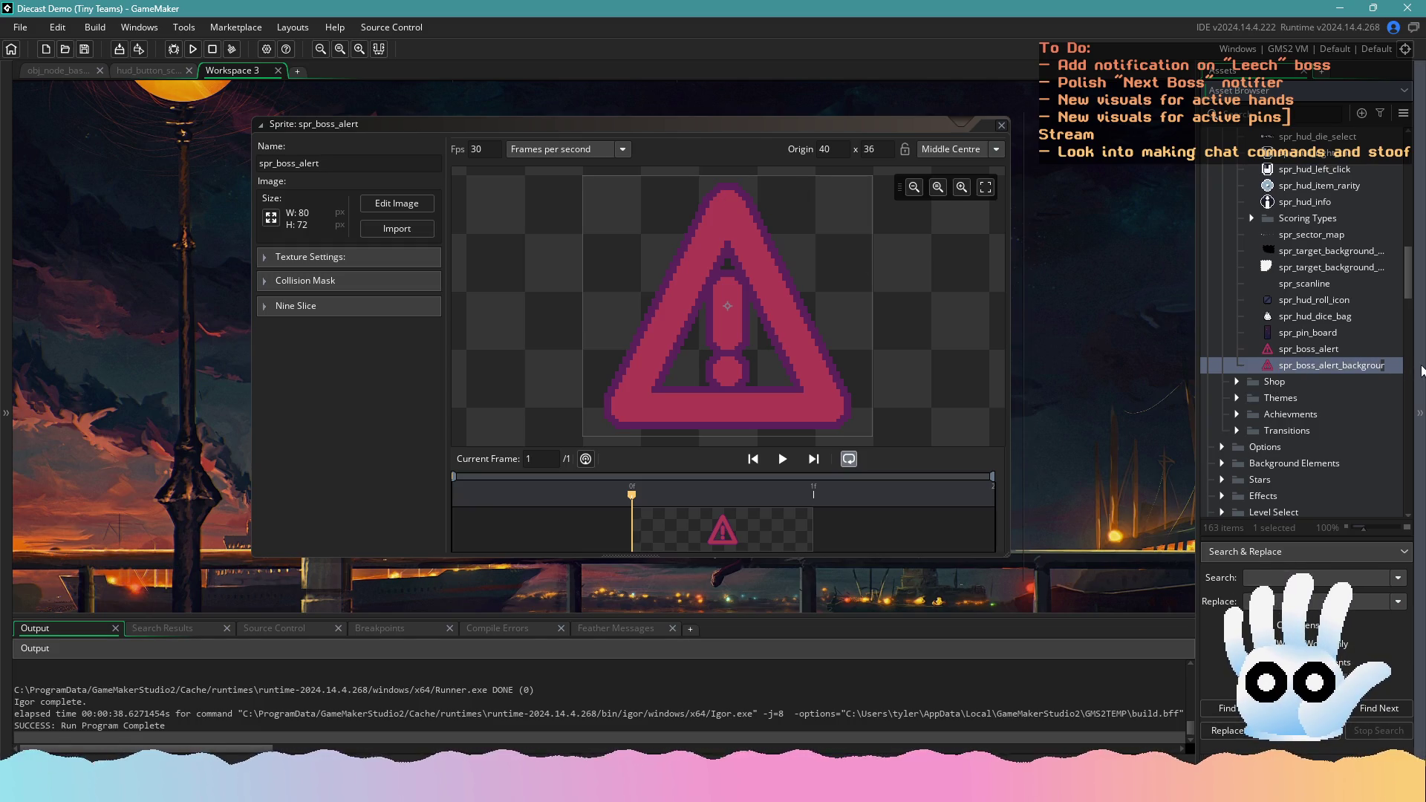
key("Return")
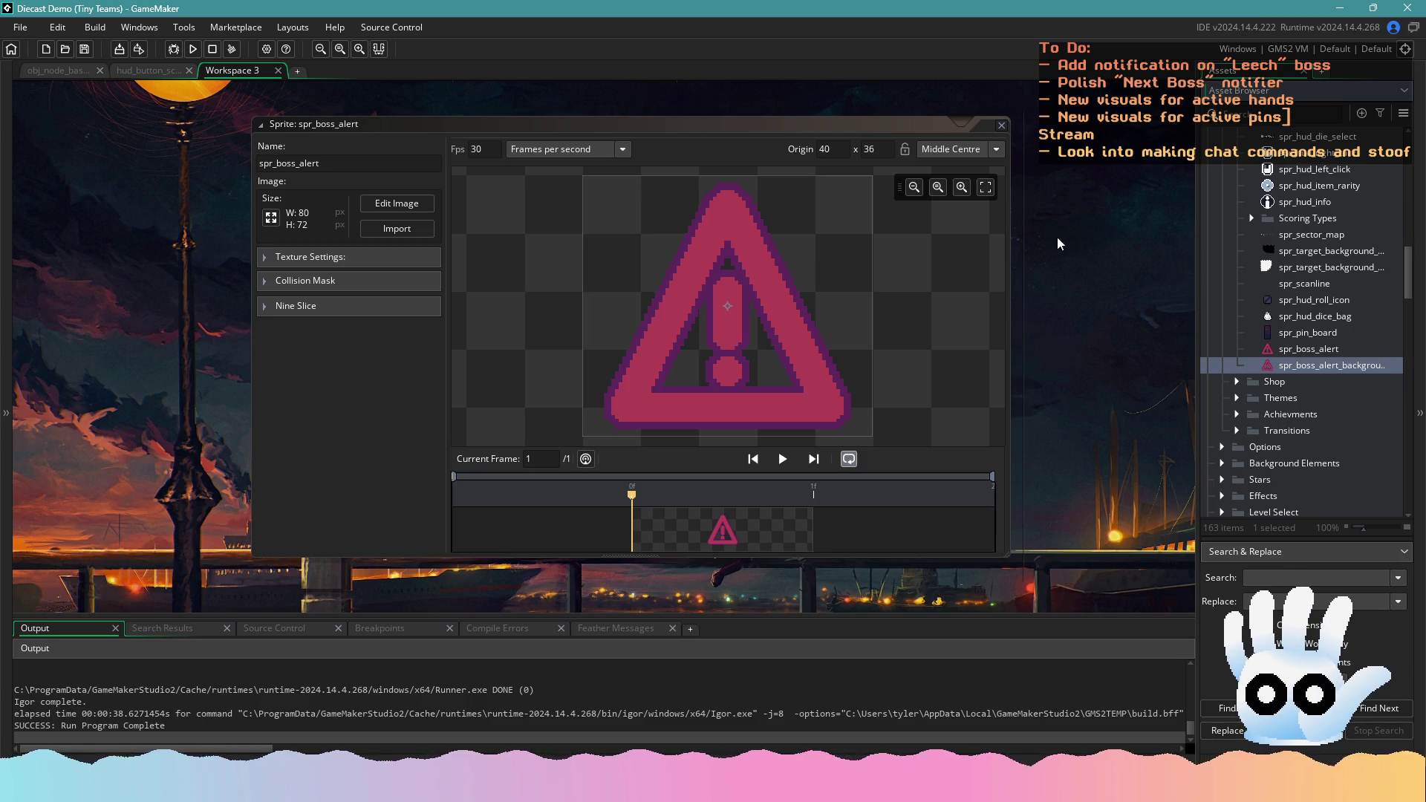
left_click_drag(1195, 328, 1114, 329)
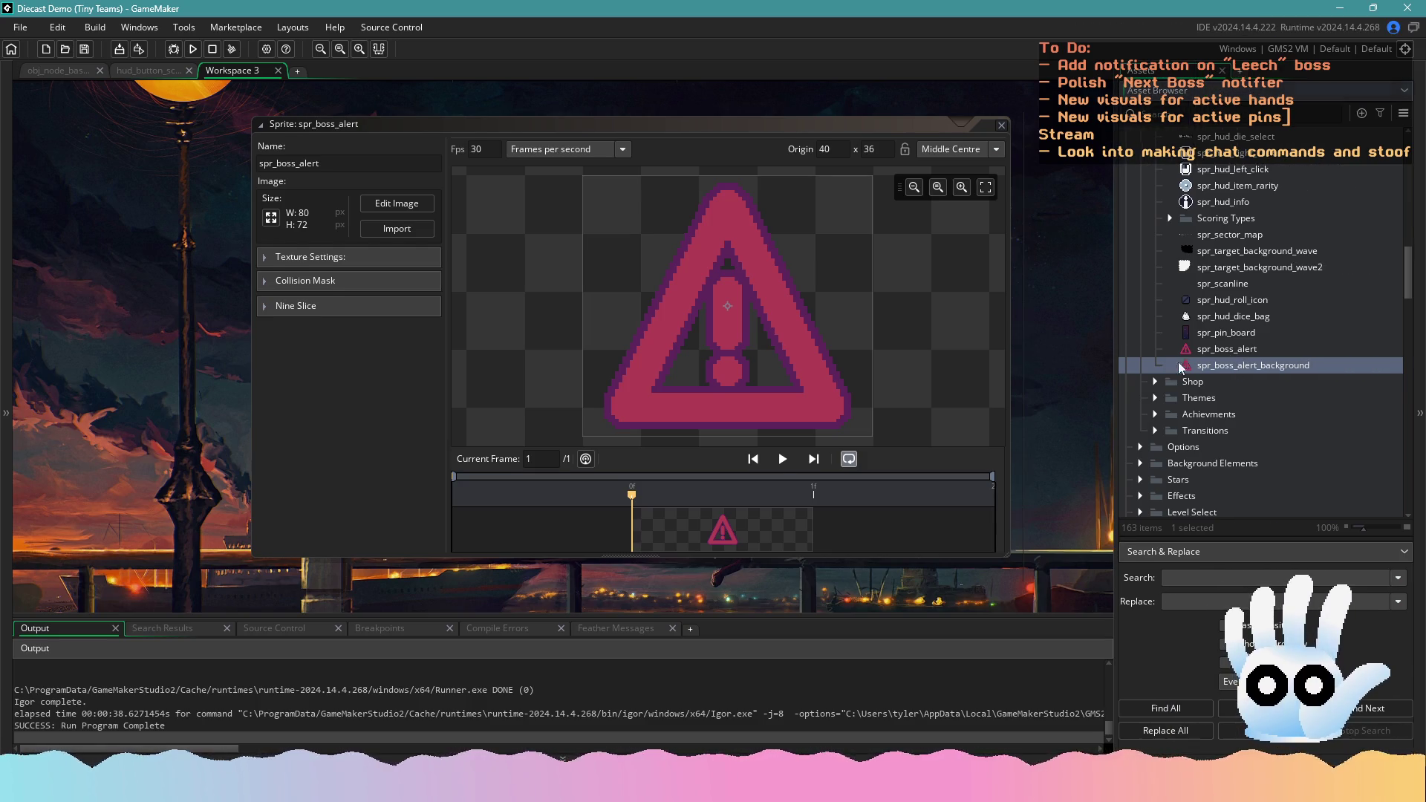
Edit spr_boss_alert_background's image at 144x144, revert it to the plain dark glow, and copy it
double_click(1181, 365)
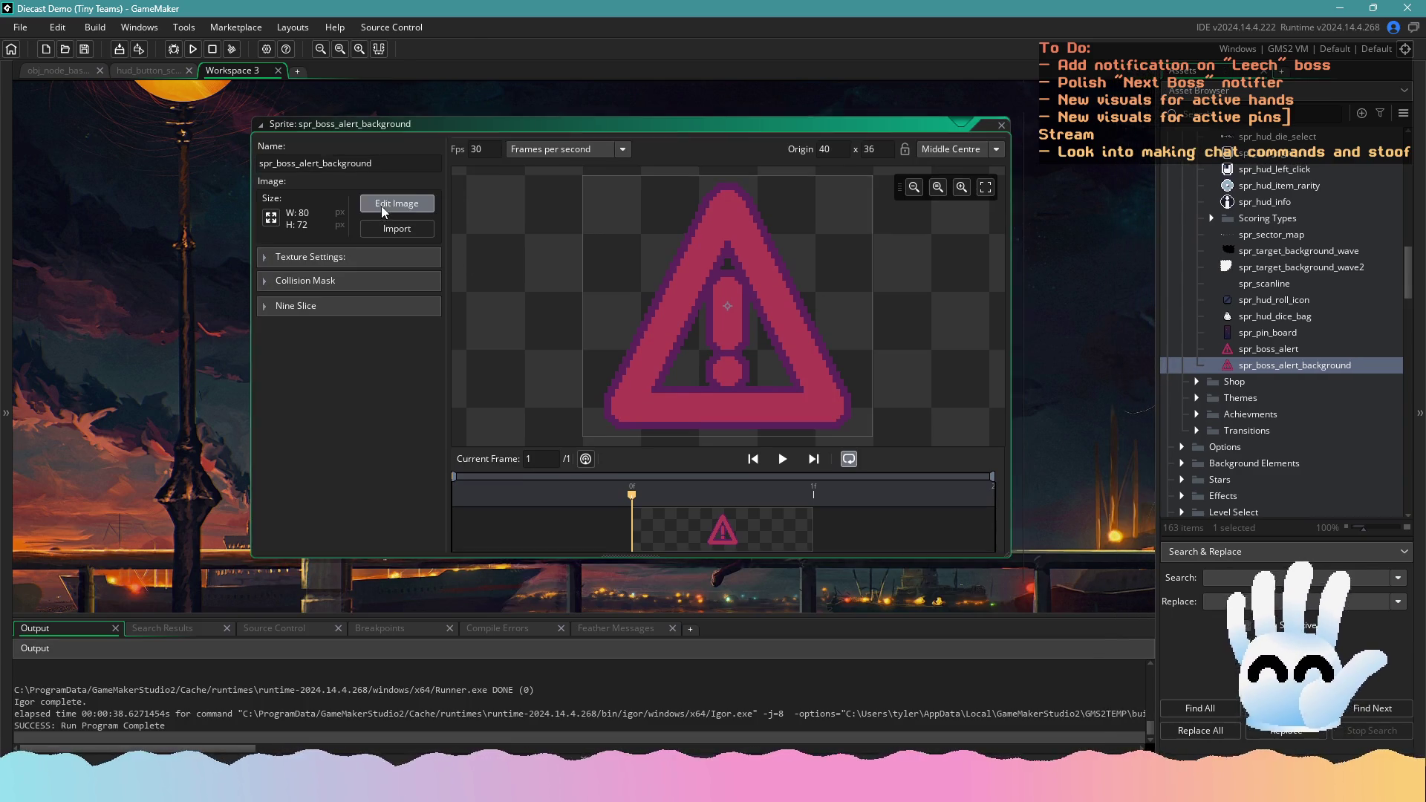
left_click(384, 204)
left_click(680, 312)
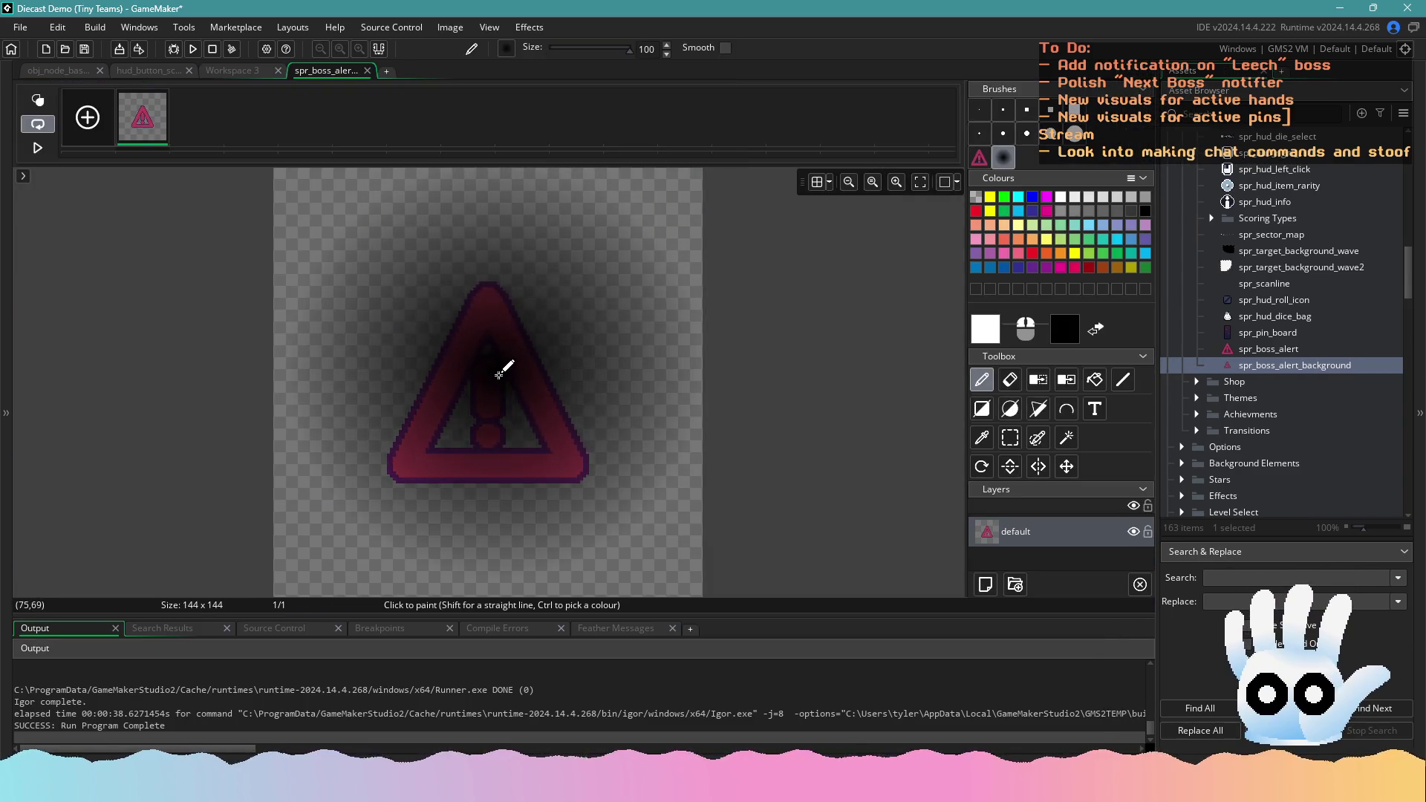
key("ctrl+z")
key("ctrl+z")
key("ctrl+z")
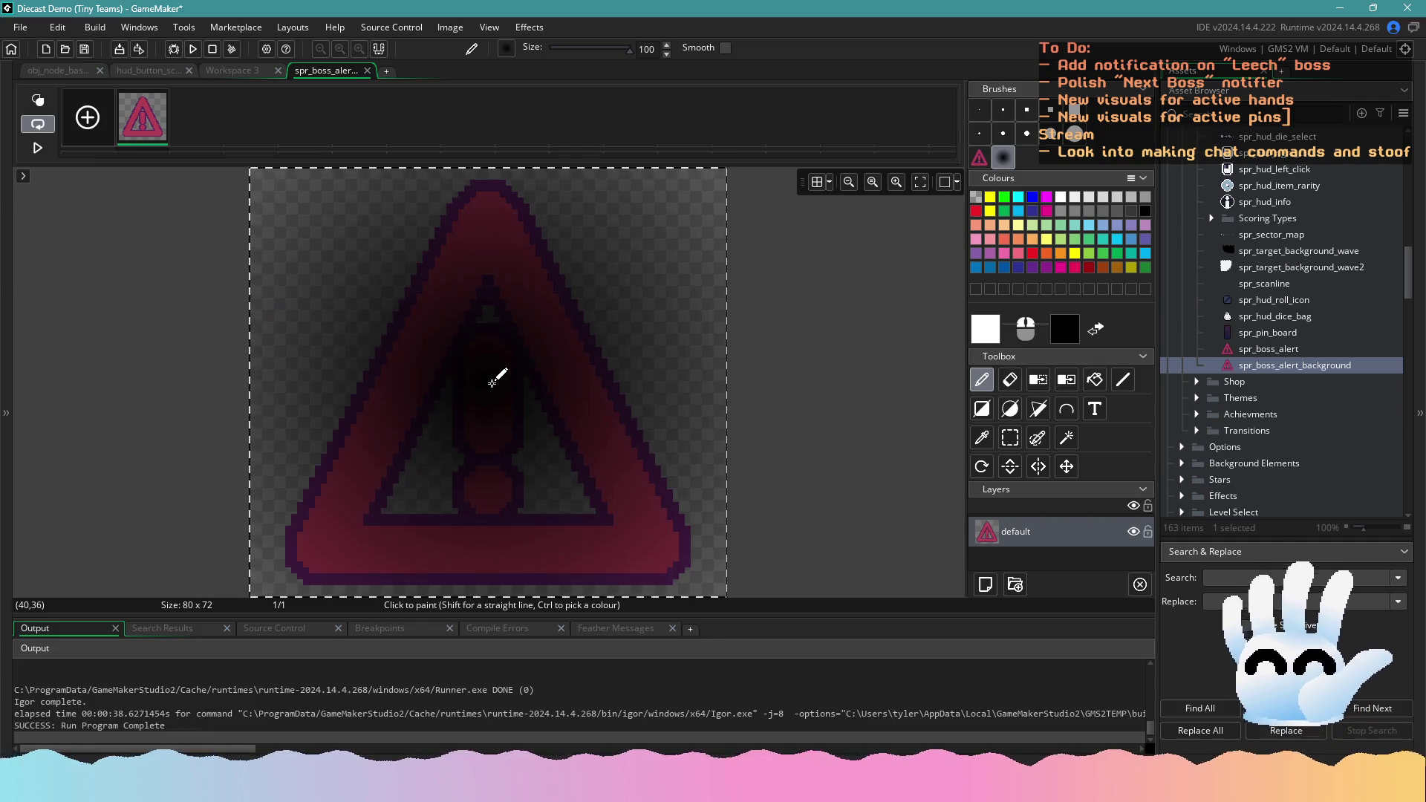
key("ctrl+z")
key("alt+Tab")
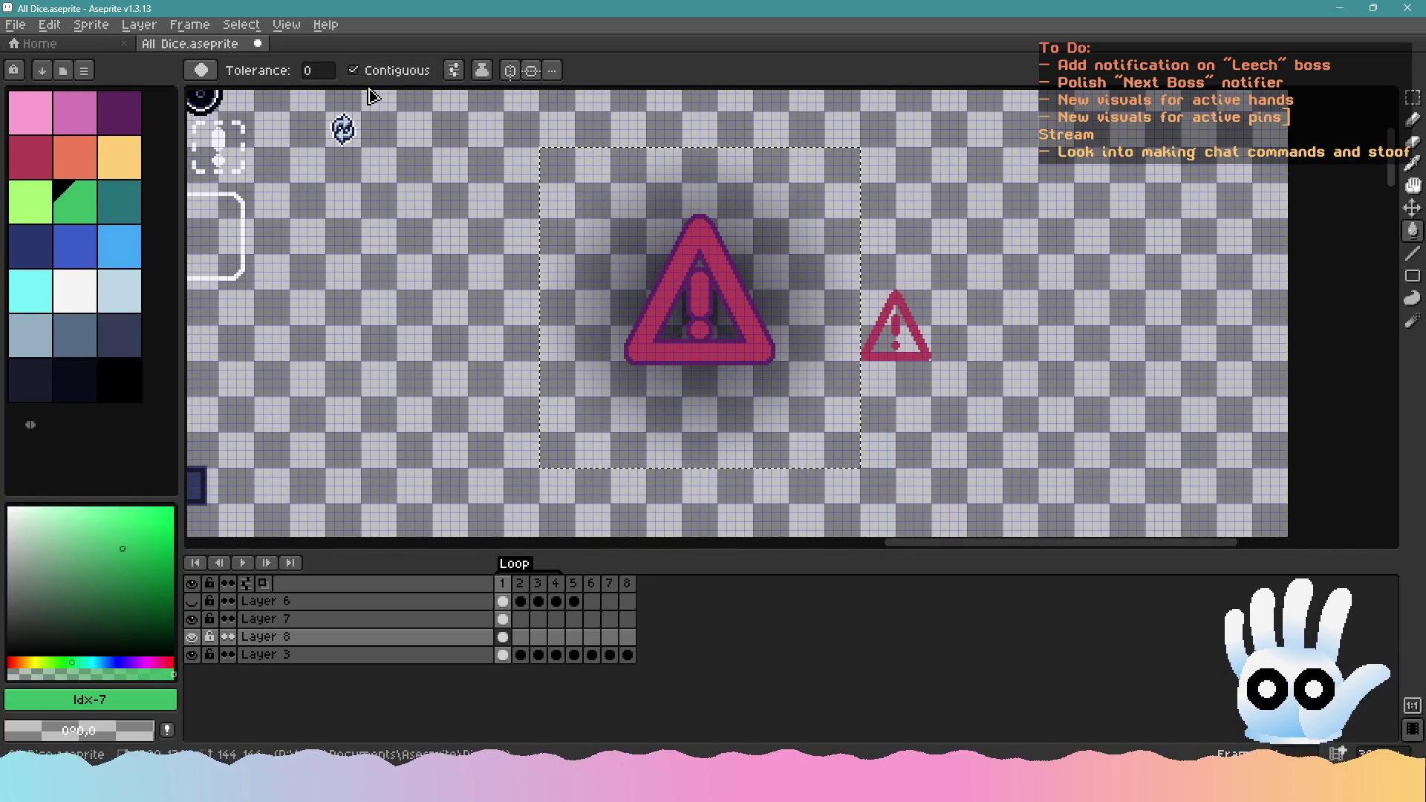
Paste the glow into a new sprite and set Layer 1's opacity to 80%
key("ctrl+n")
key("Return")
key("ctrl+v")
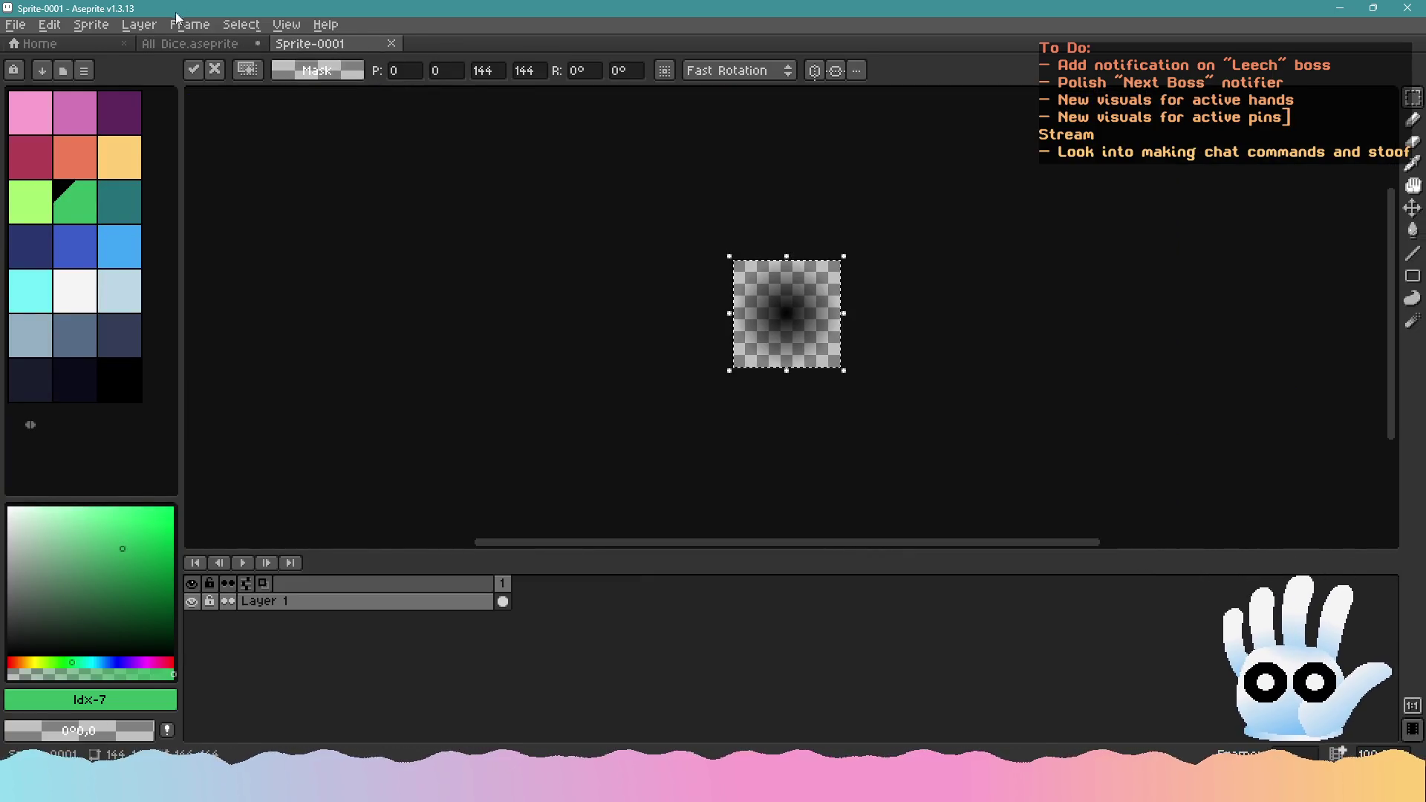
left_click(22, 31)
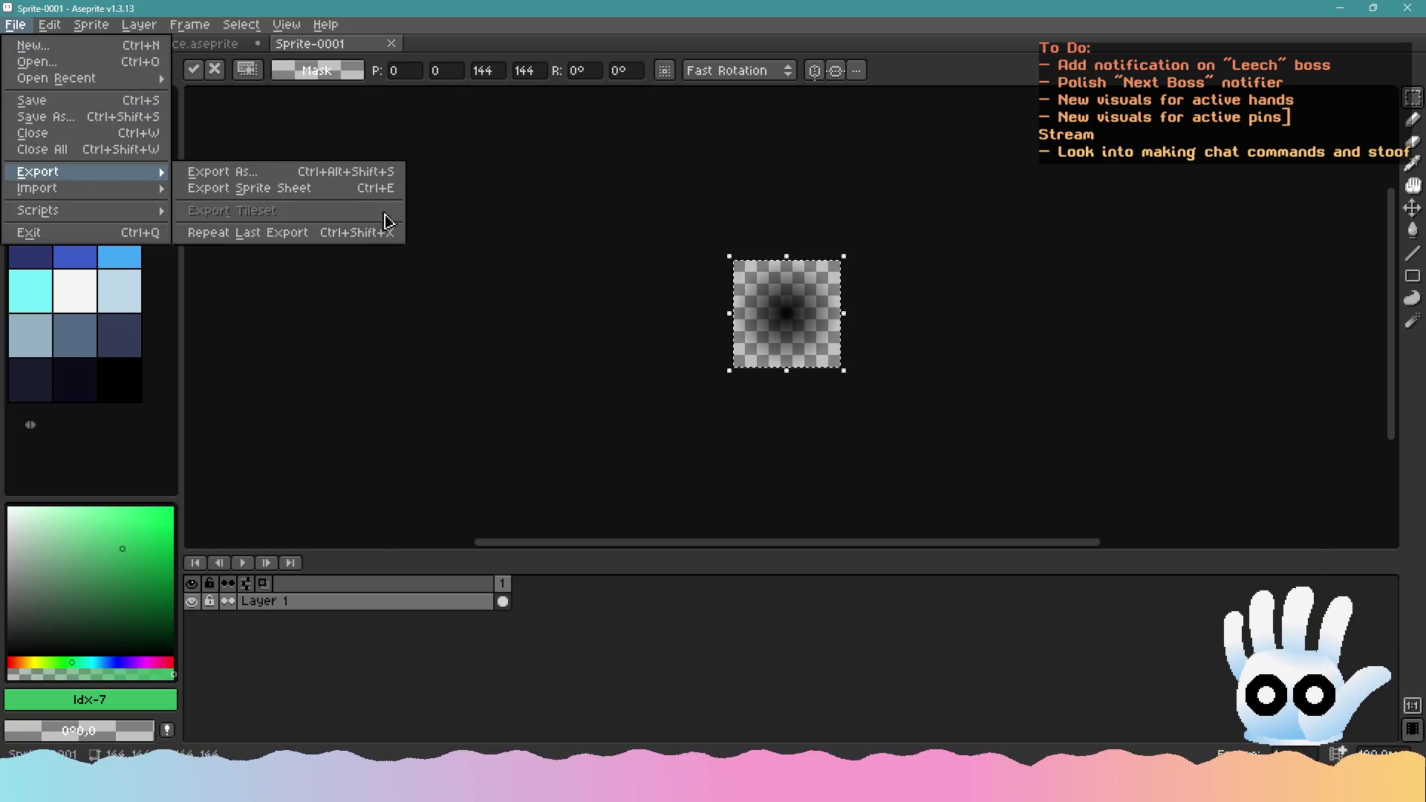
mouse_move(323, 16)
double_click(334, 601)
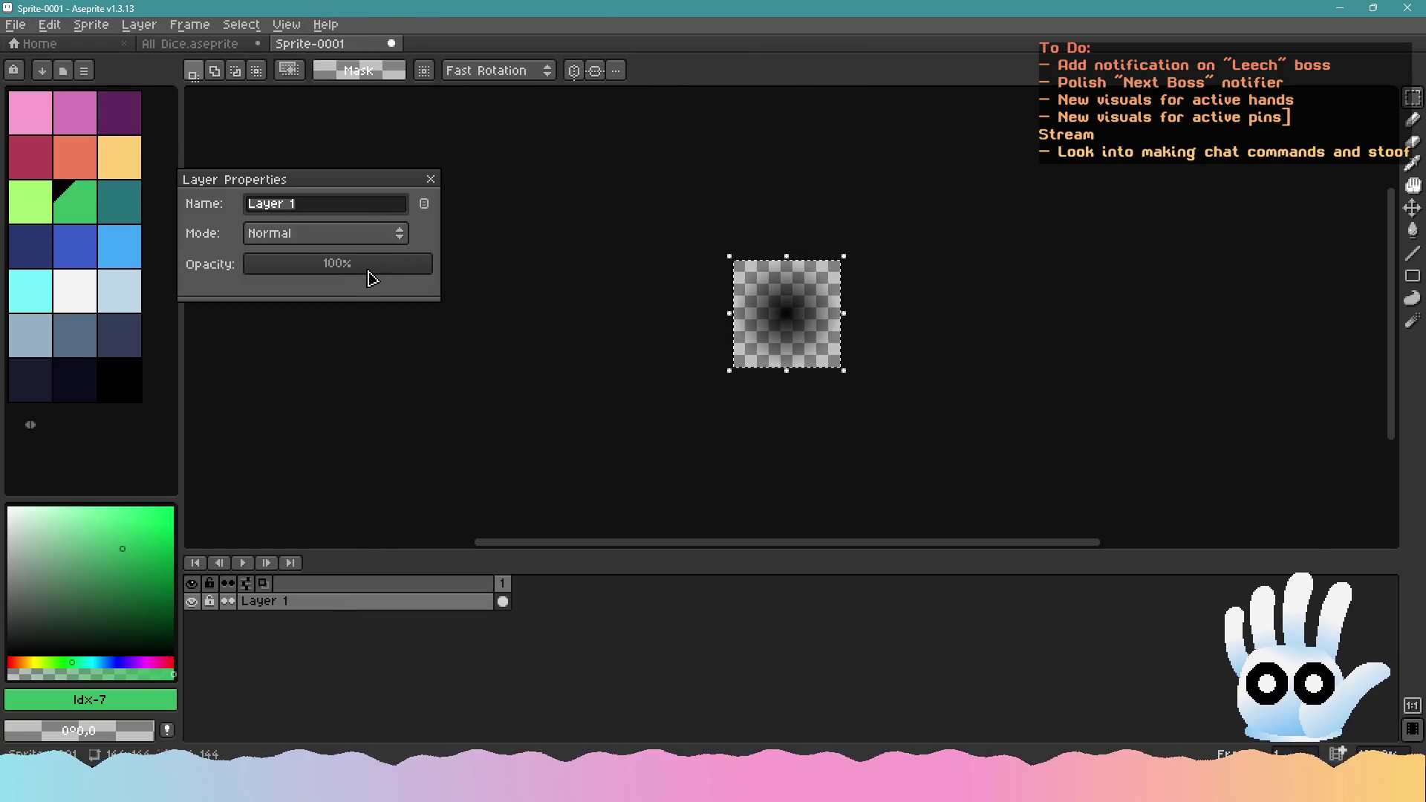
left_click_drag(367, 272, 394, 277)
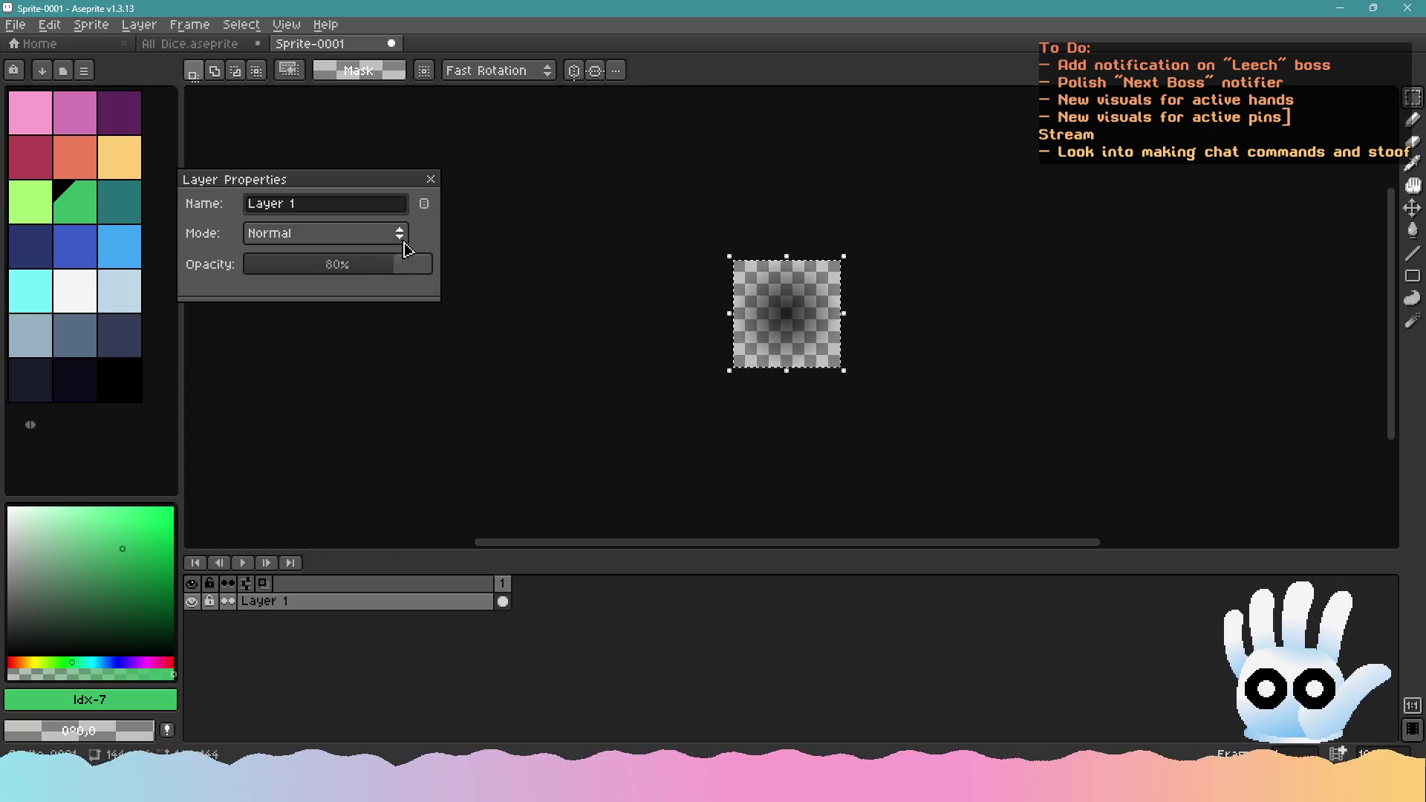
left_click(430, 179)
Attempt exporting as spr_boss_alert_background, then dismiss the cannot-save error
left_click(15, 25)
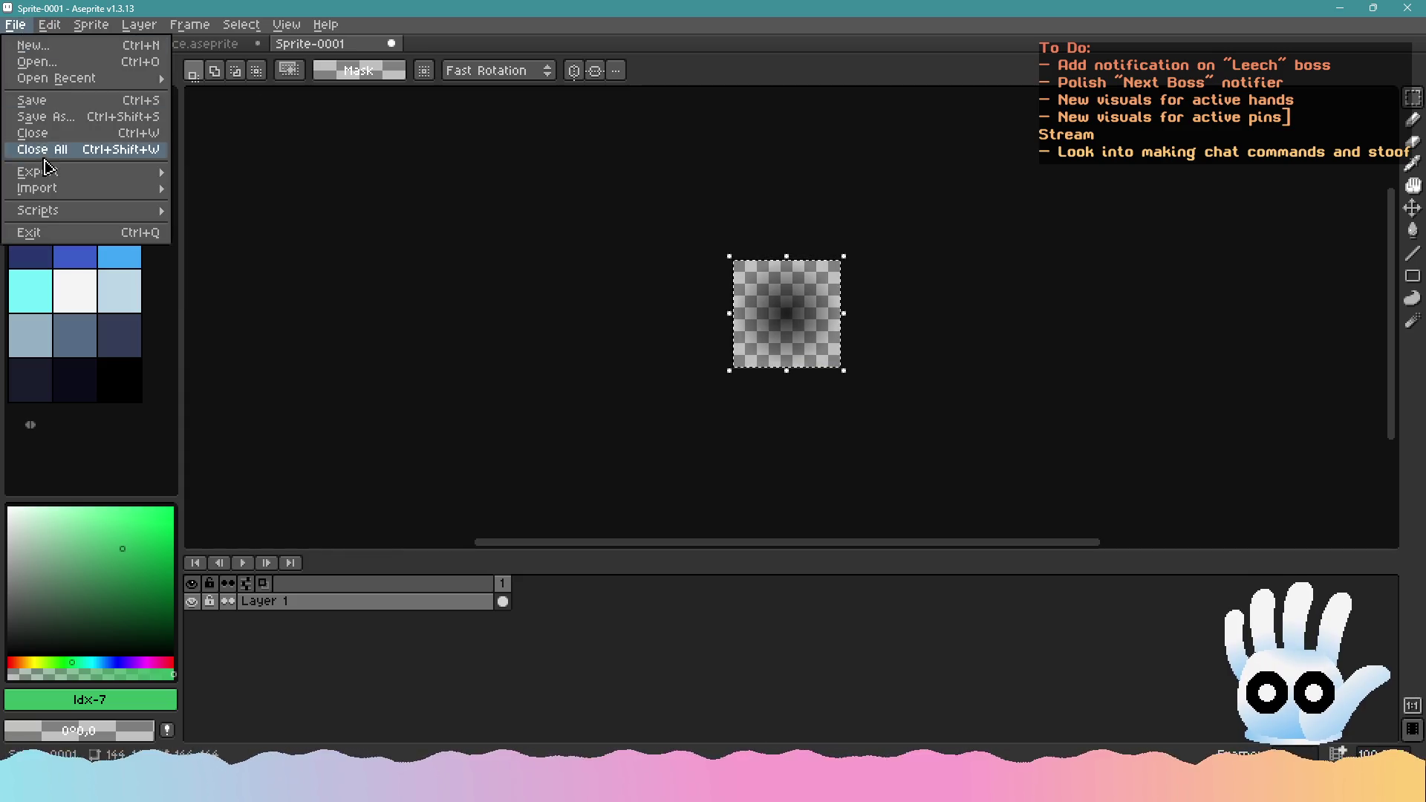
mouse_move(44, 171)
left_click(238, 172)
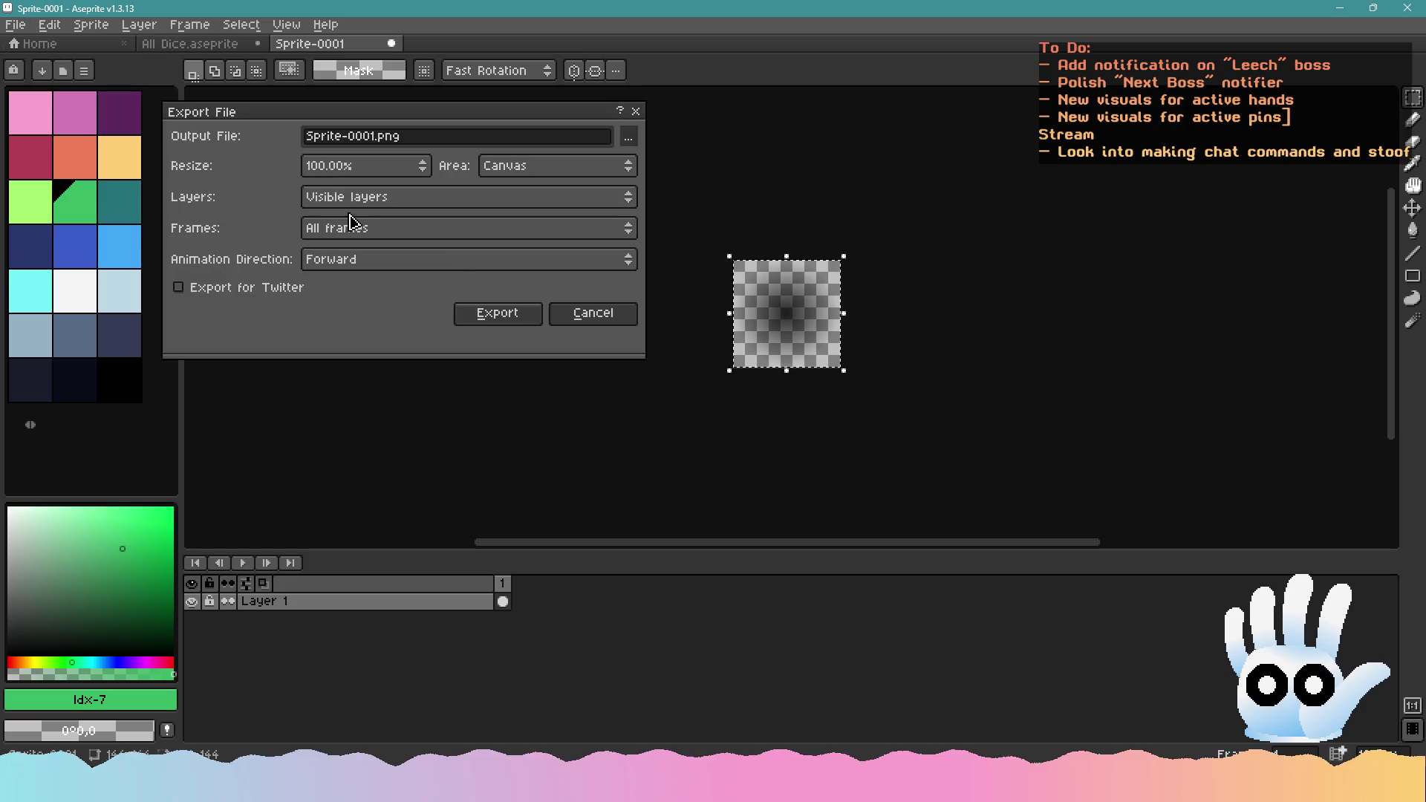
left_click(427, 142)
key("ctrl+a")
type("s")
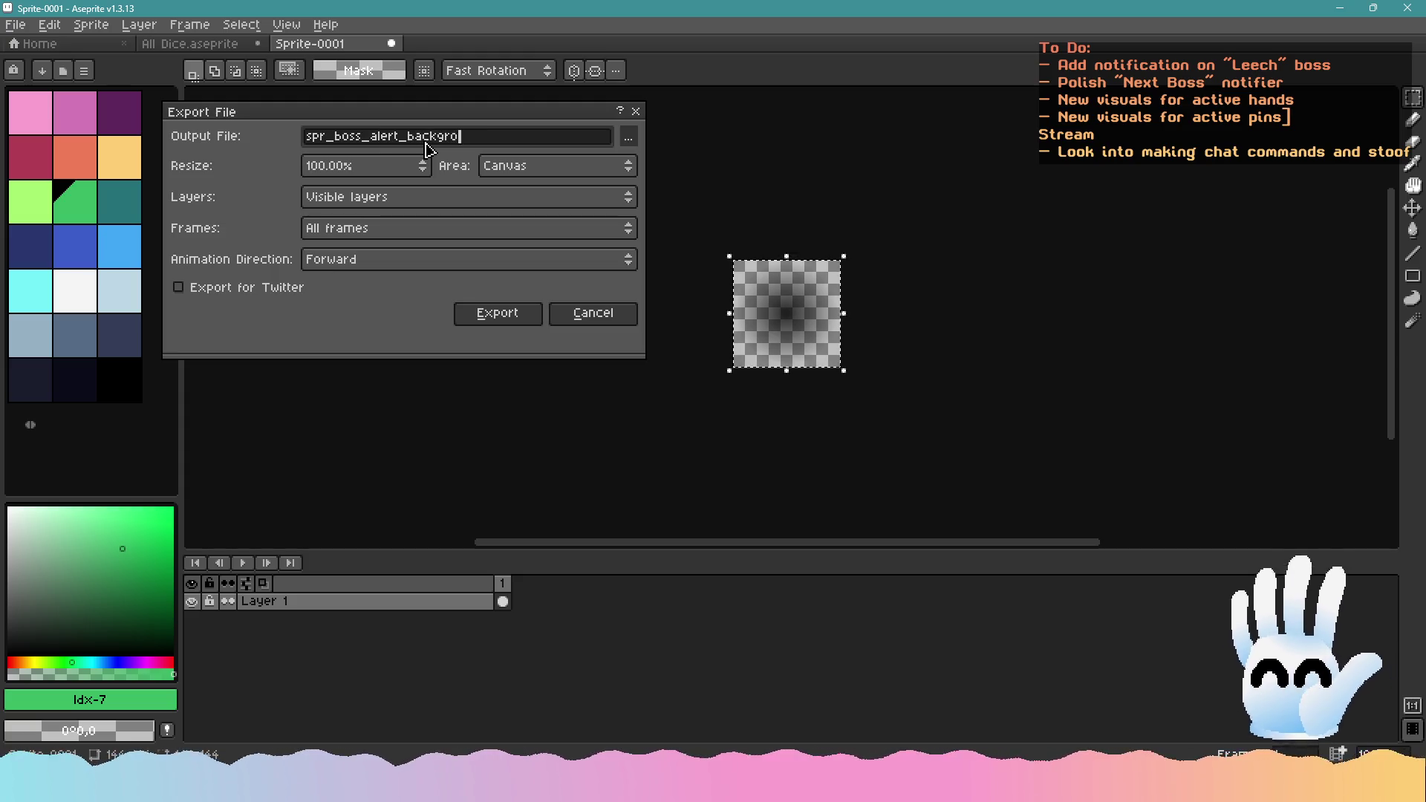
key("Return")
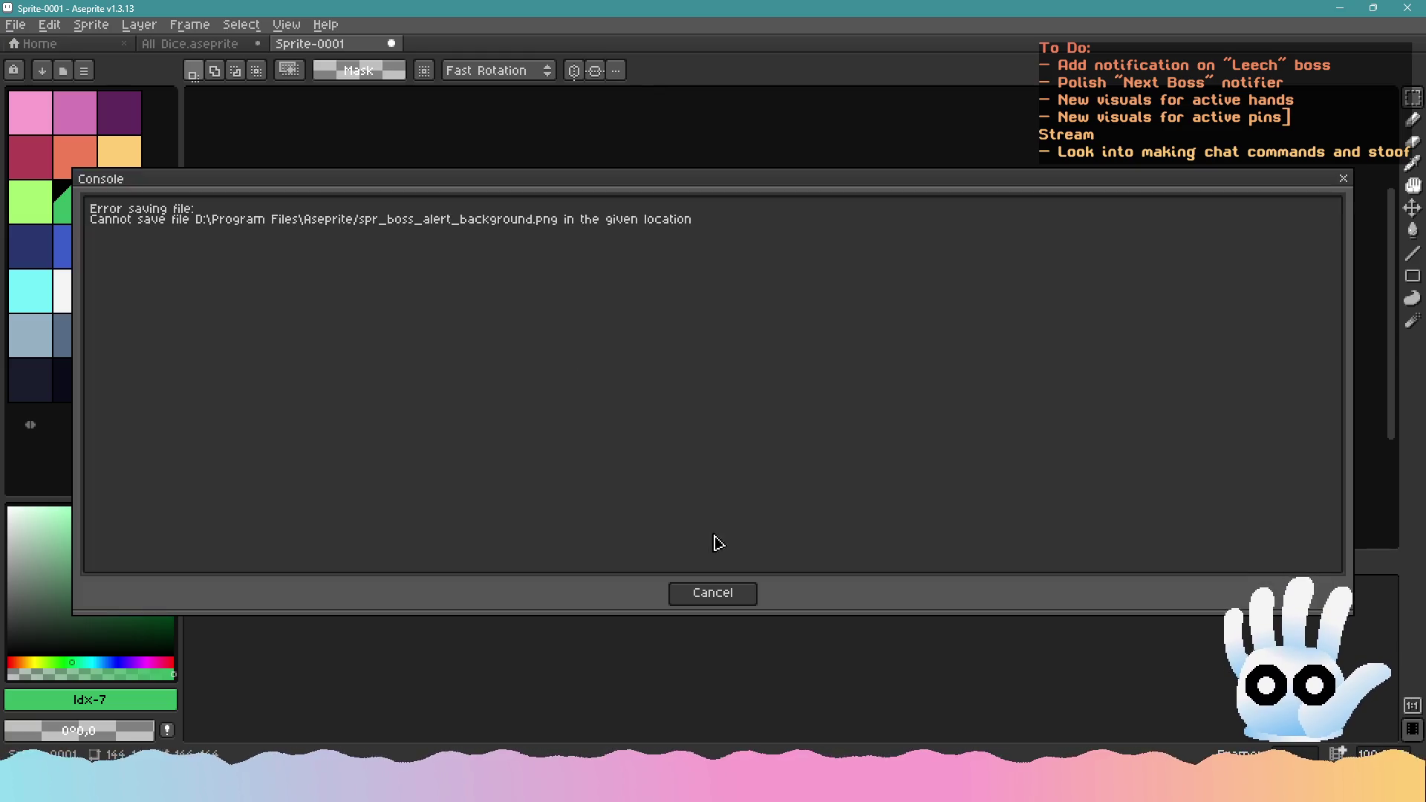
left_click(726, 595)
Export the glow as spr_boss_alert_background.png into Documents/Aseprite/Diecast
left_click(15, 24)
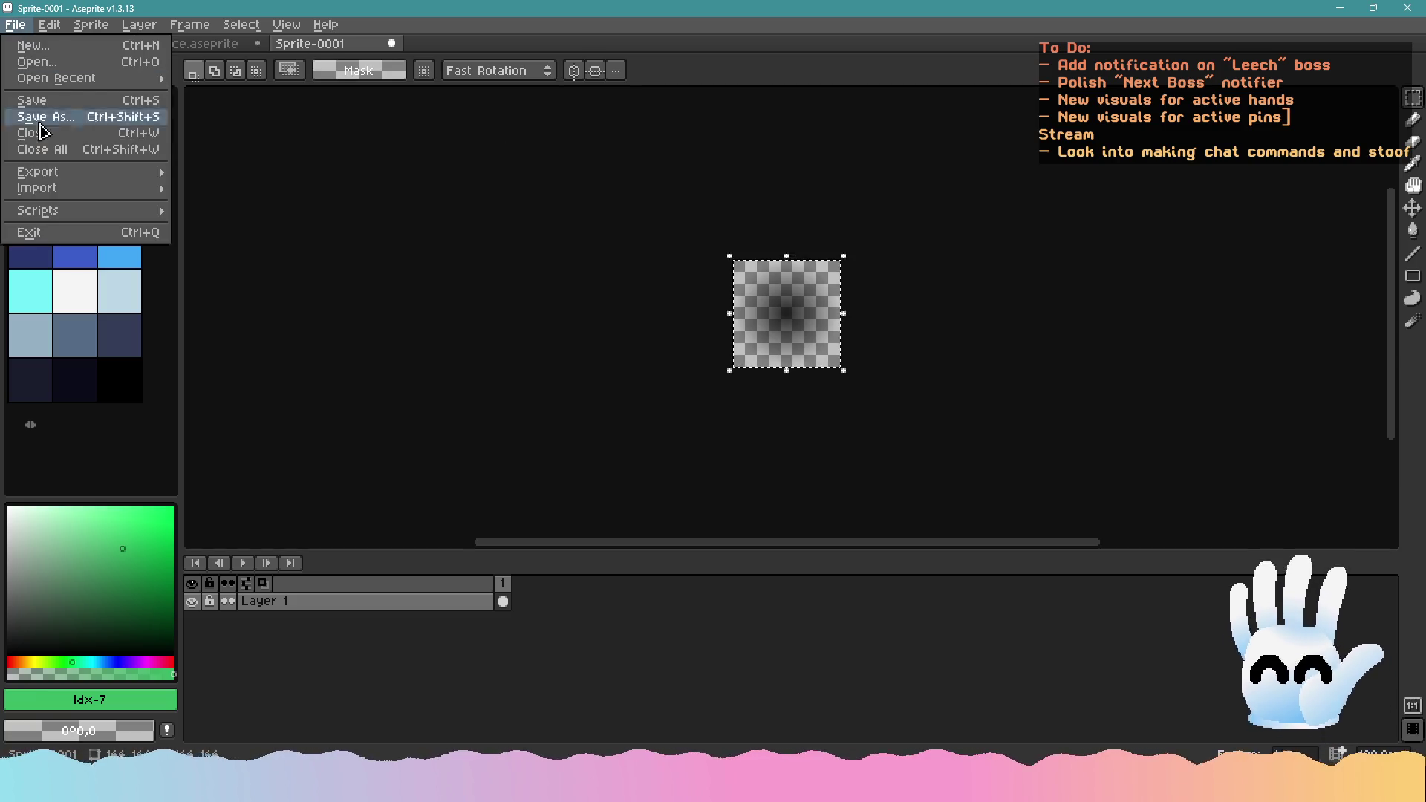
mouse_move(54, 177)
left_click(282, 177)
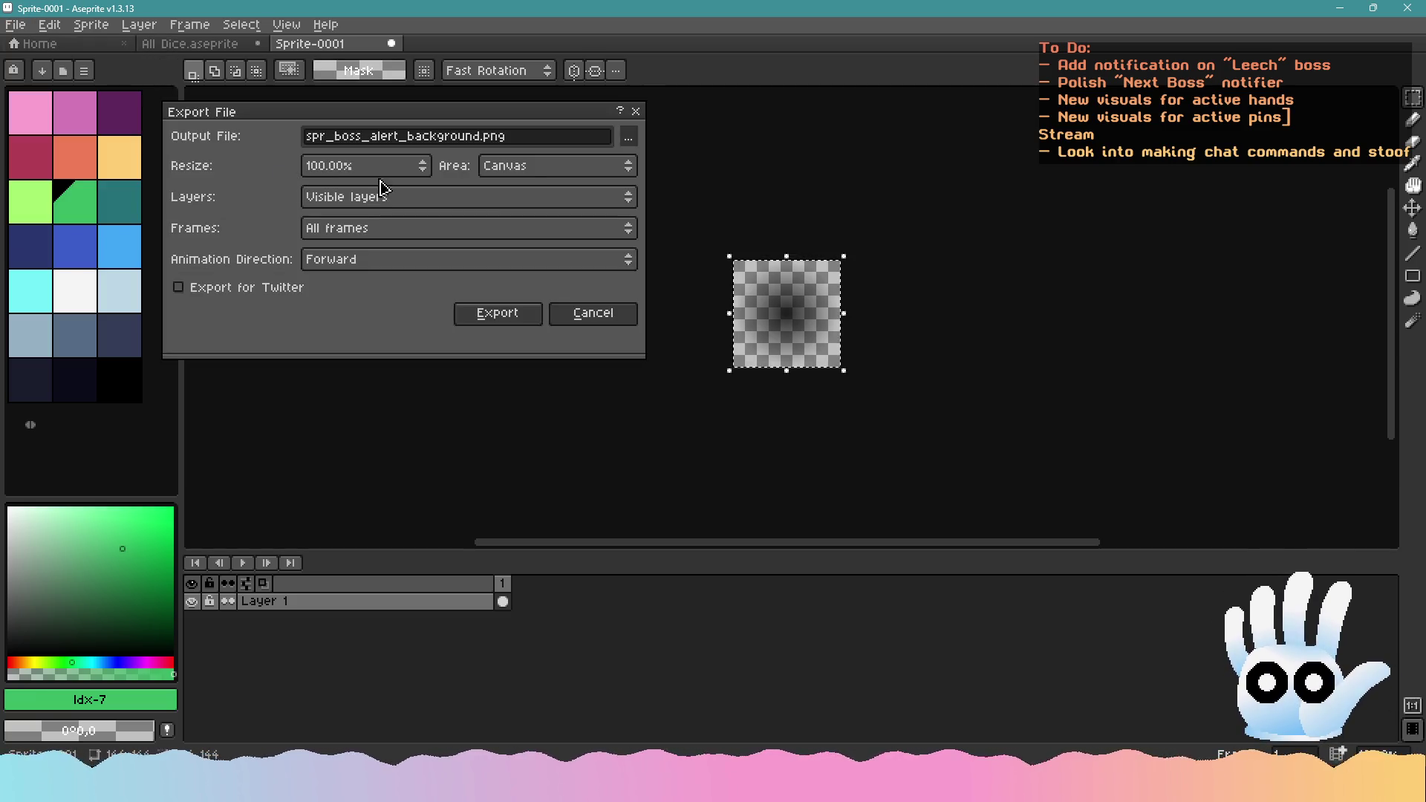
left_click(628, 141)
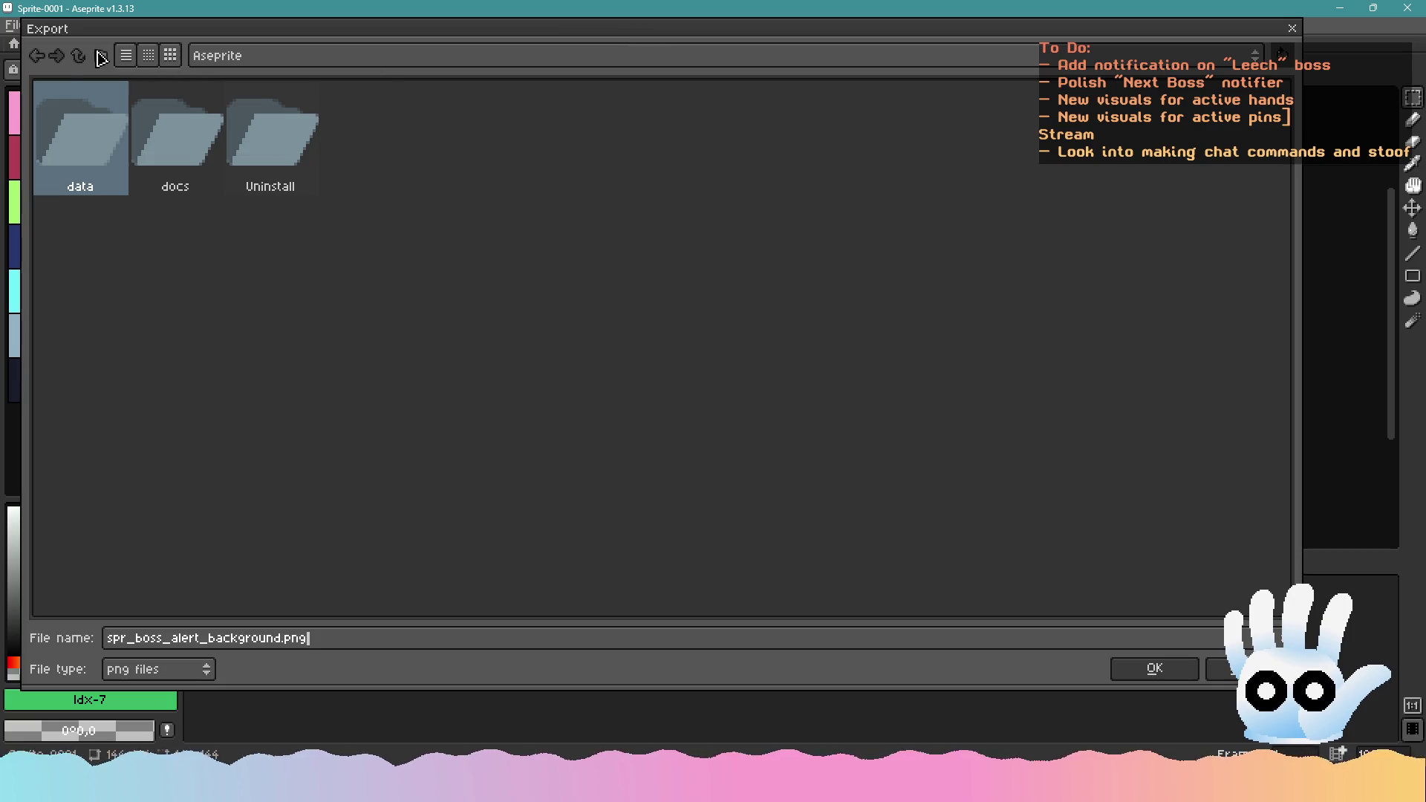
left_click(78, 55)
left_click(78, 55)
left_click(78, 54)
left_click(78, 55)
double_click(926, 140)
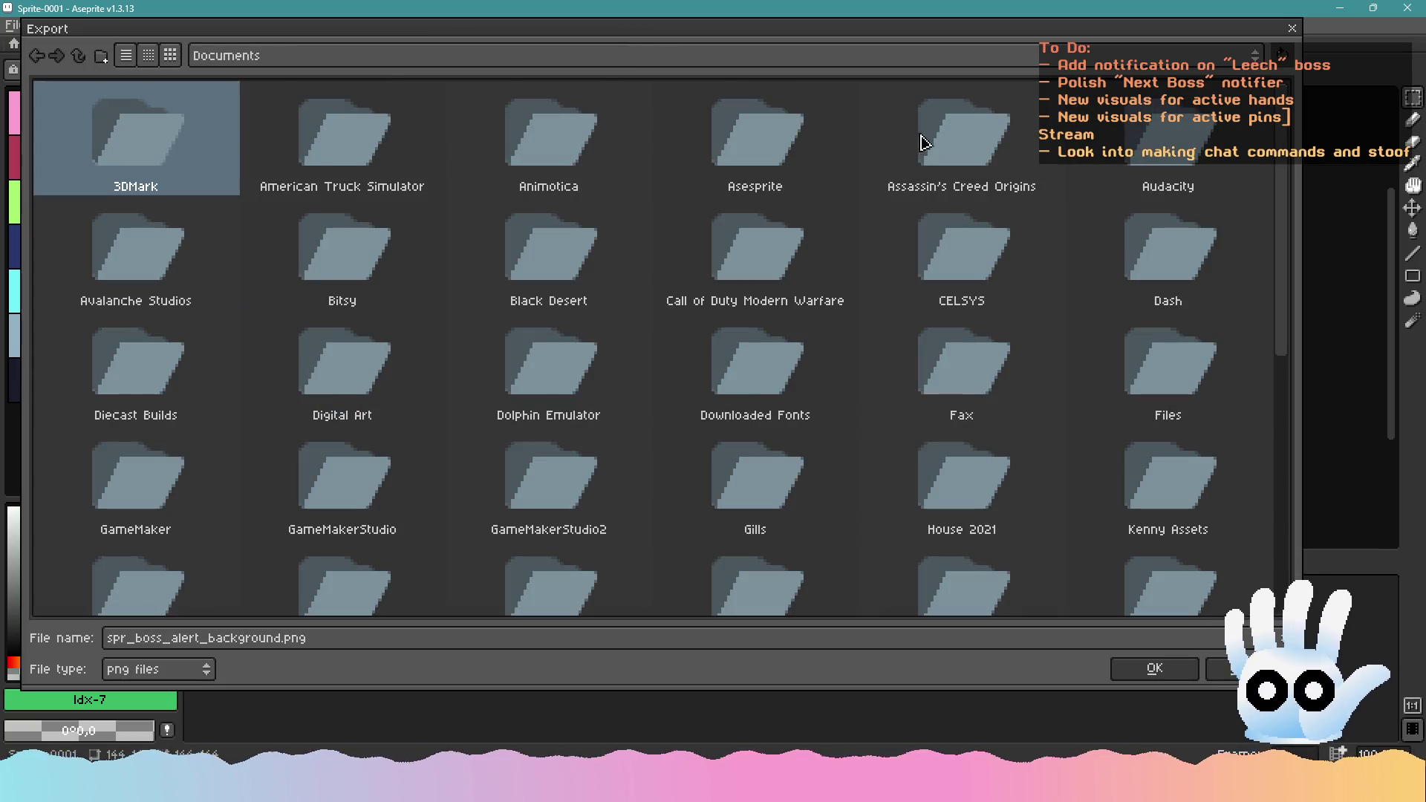
double_click(757, 144)
double_click(549, 168)
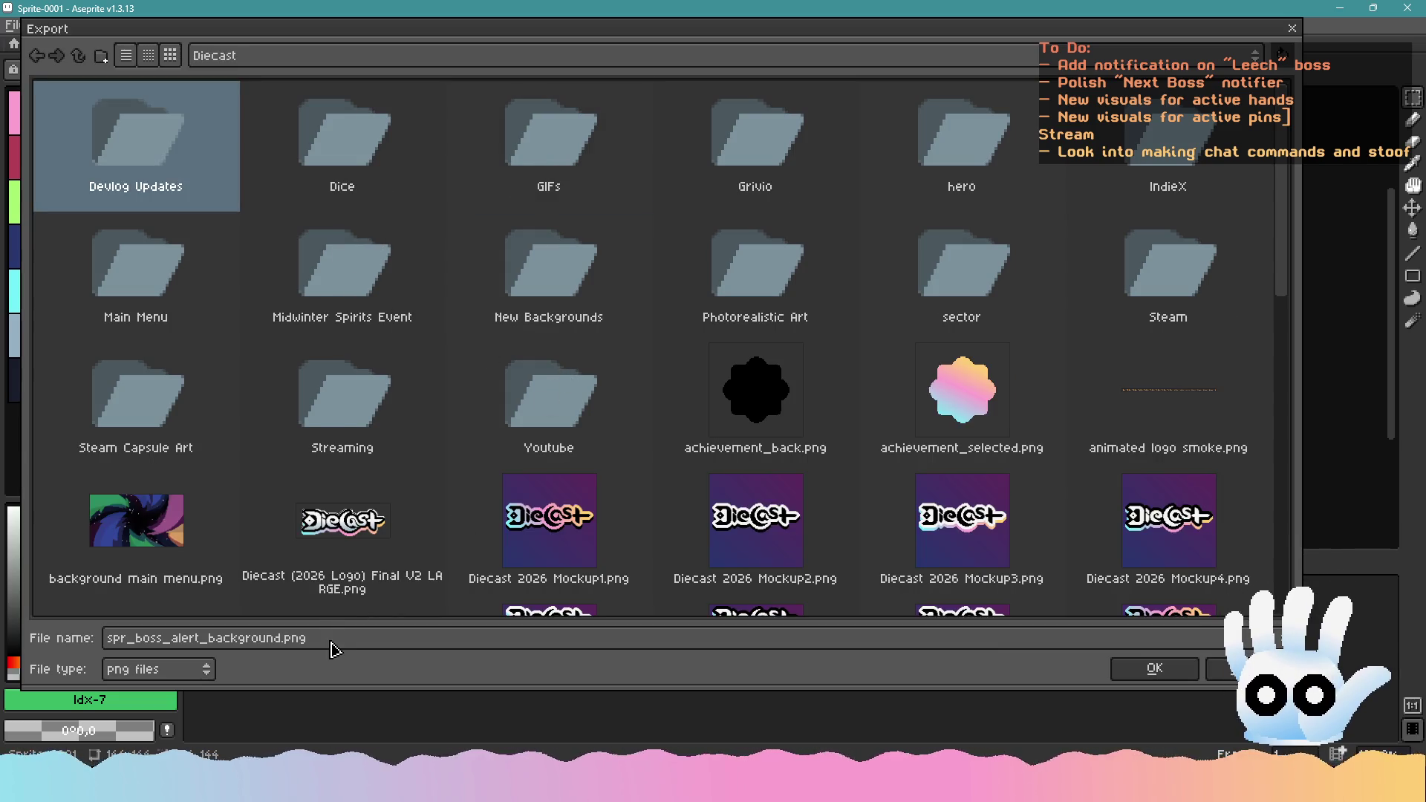
left_click(1154, 669)
left_click(515, 313)
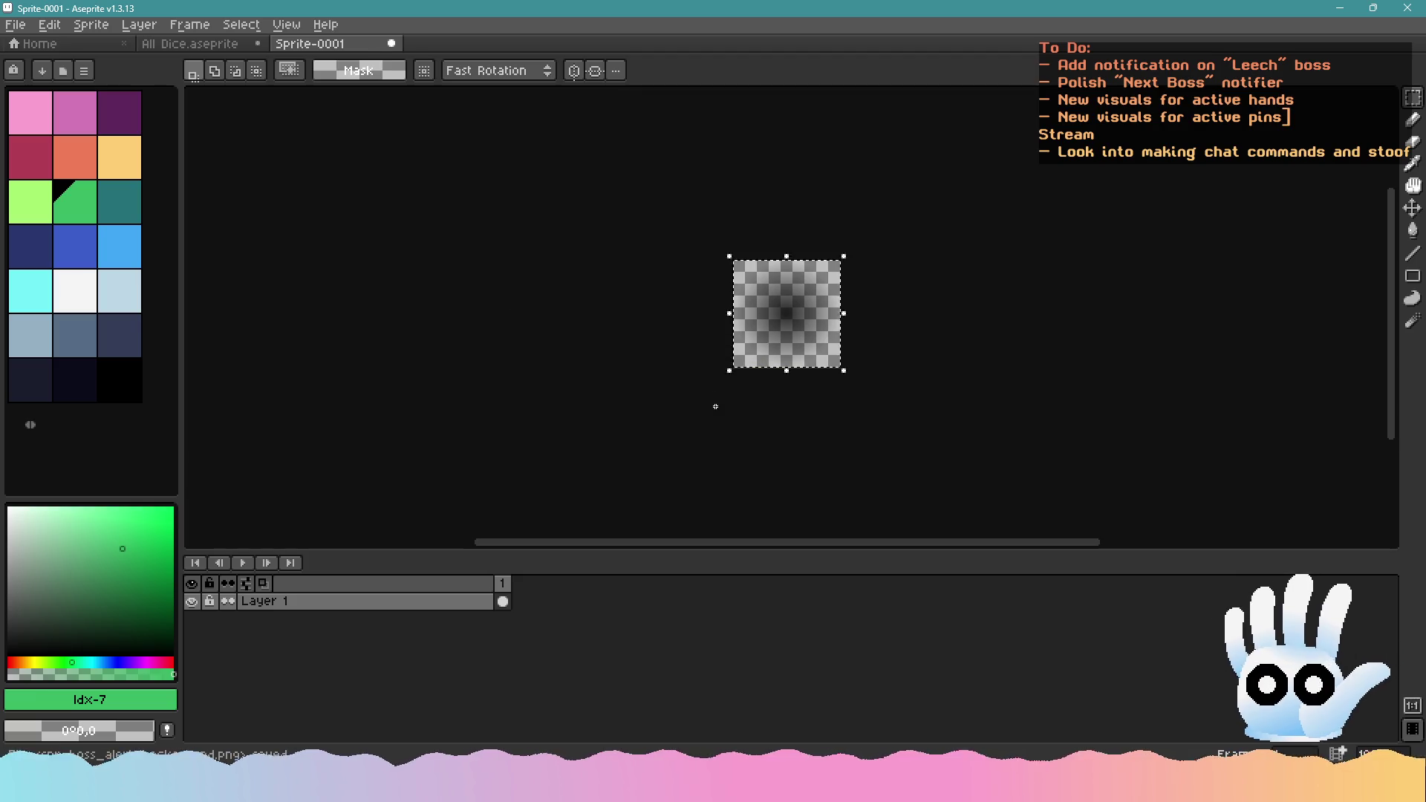
key("alt+Tab")
left_click(398, 236)
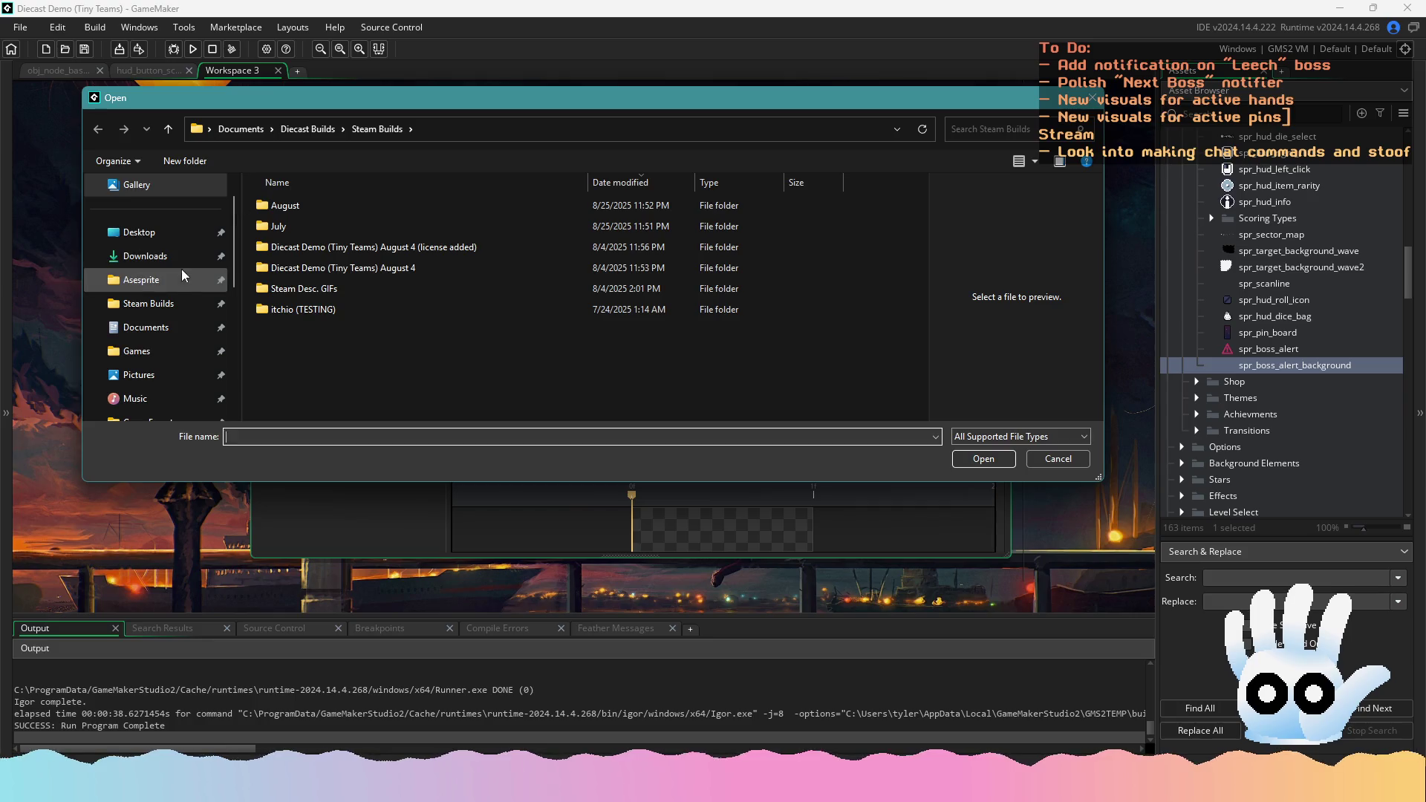
Navigate the import dialog to the Documents/Aseprite/Diecast folder
left_click(194, 289)
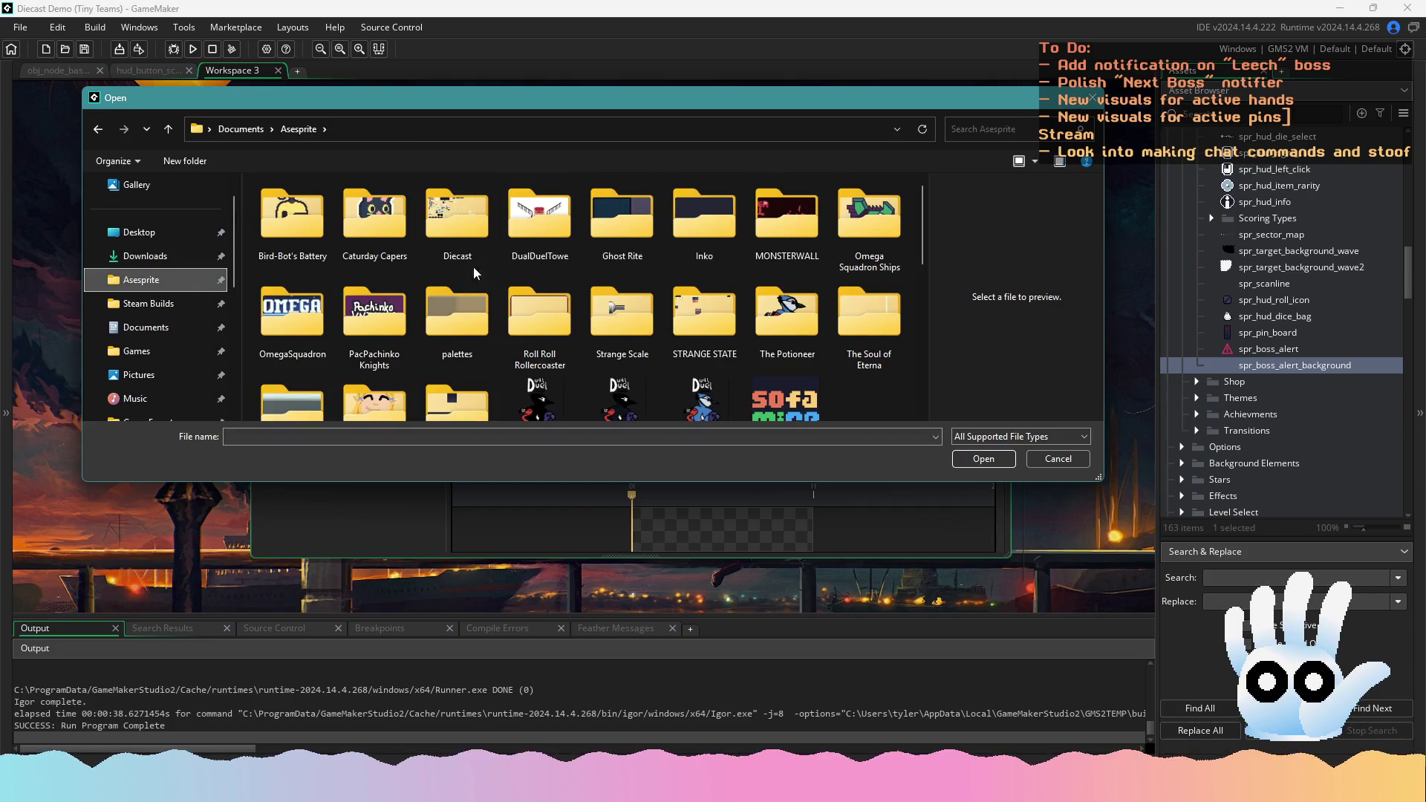
double_click(450, 215)
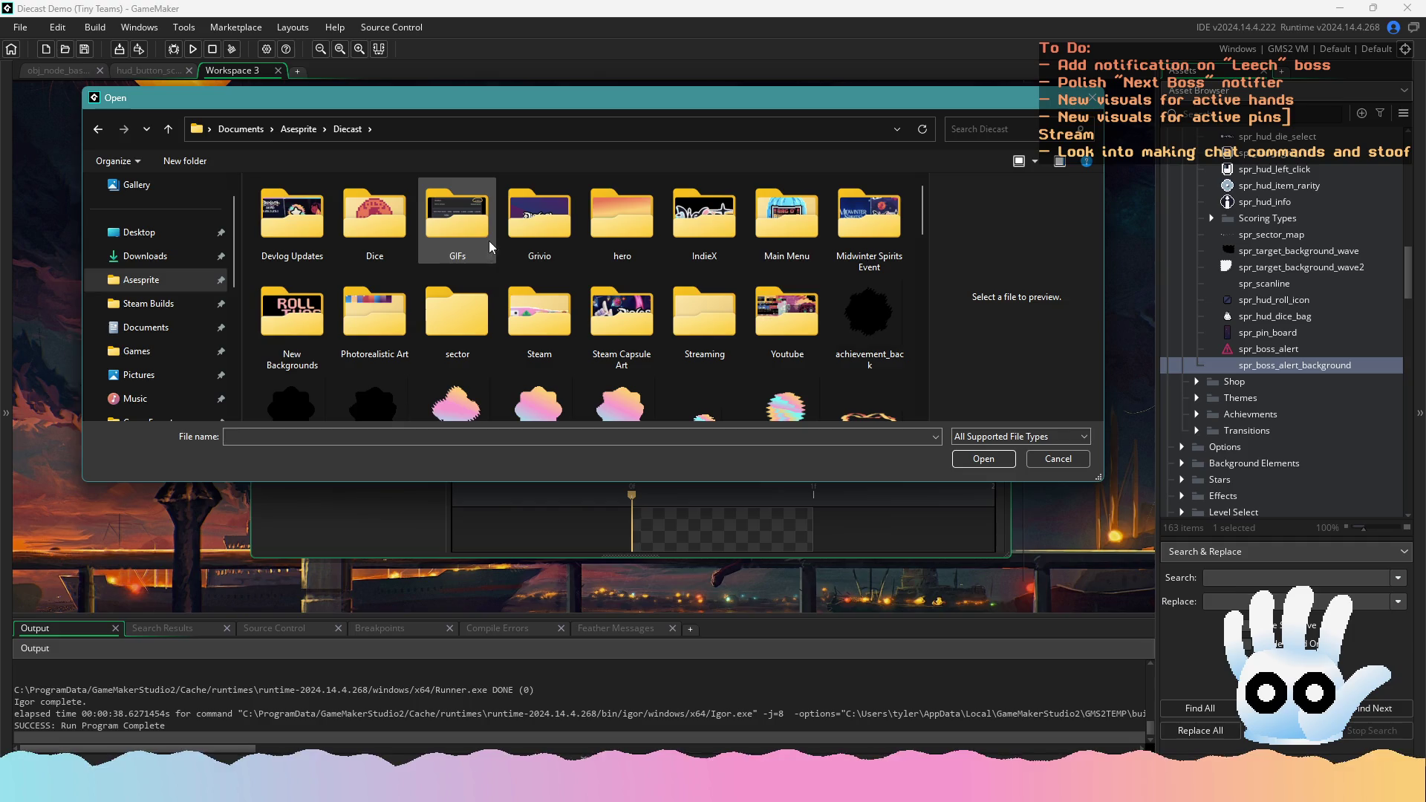
scroll(539, 339, "down", 6)
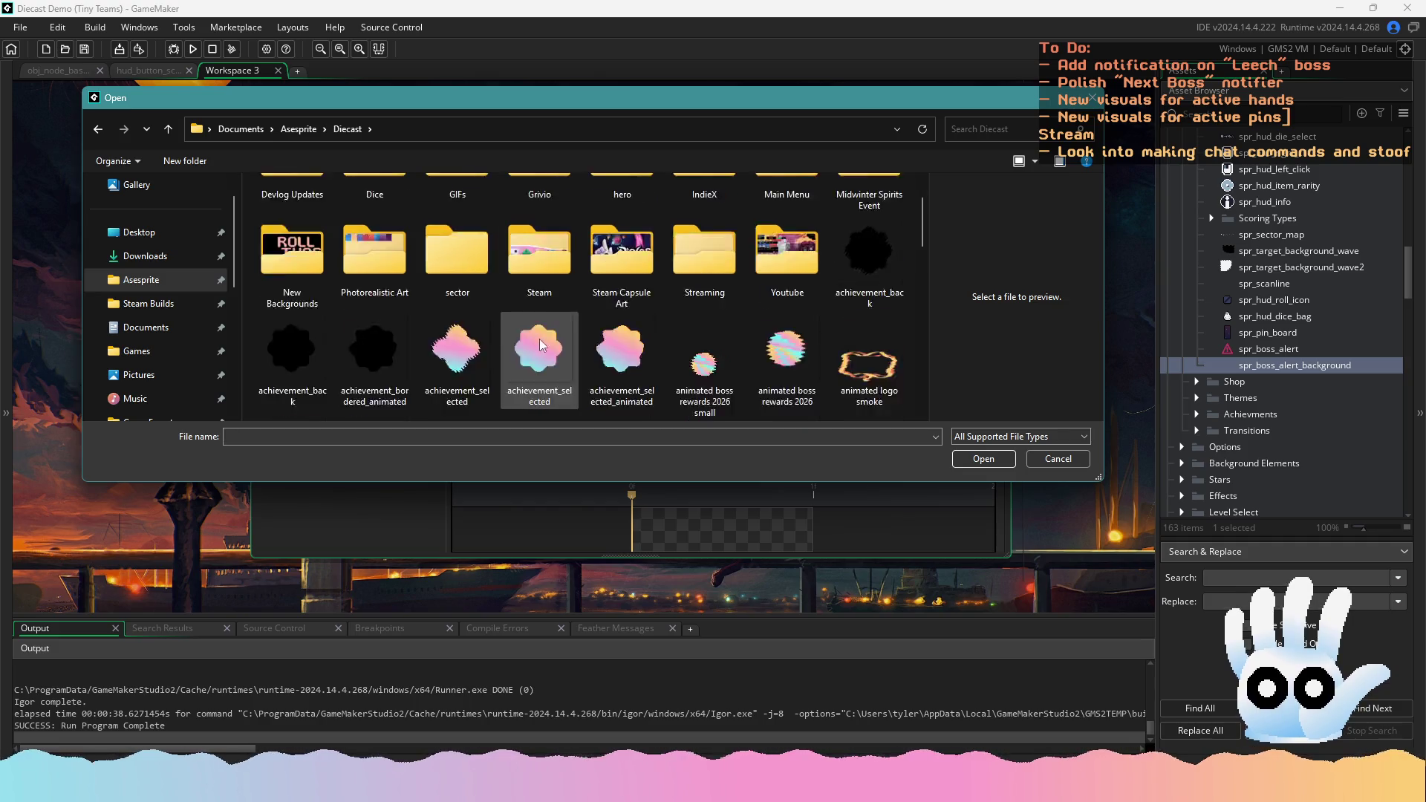
scroll(685, 318, "up", 4)
scroll(685, 318, "up", 2)
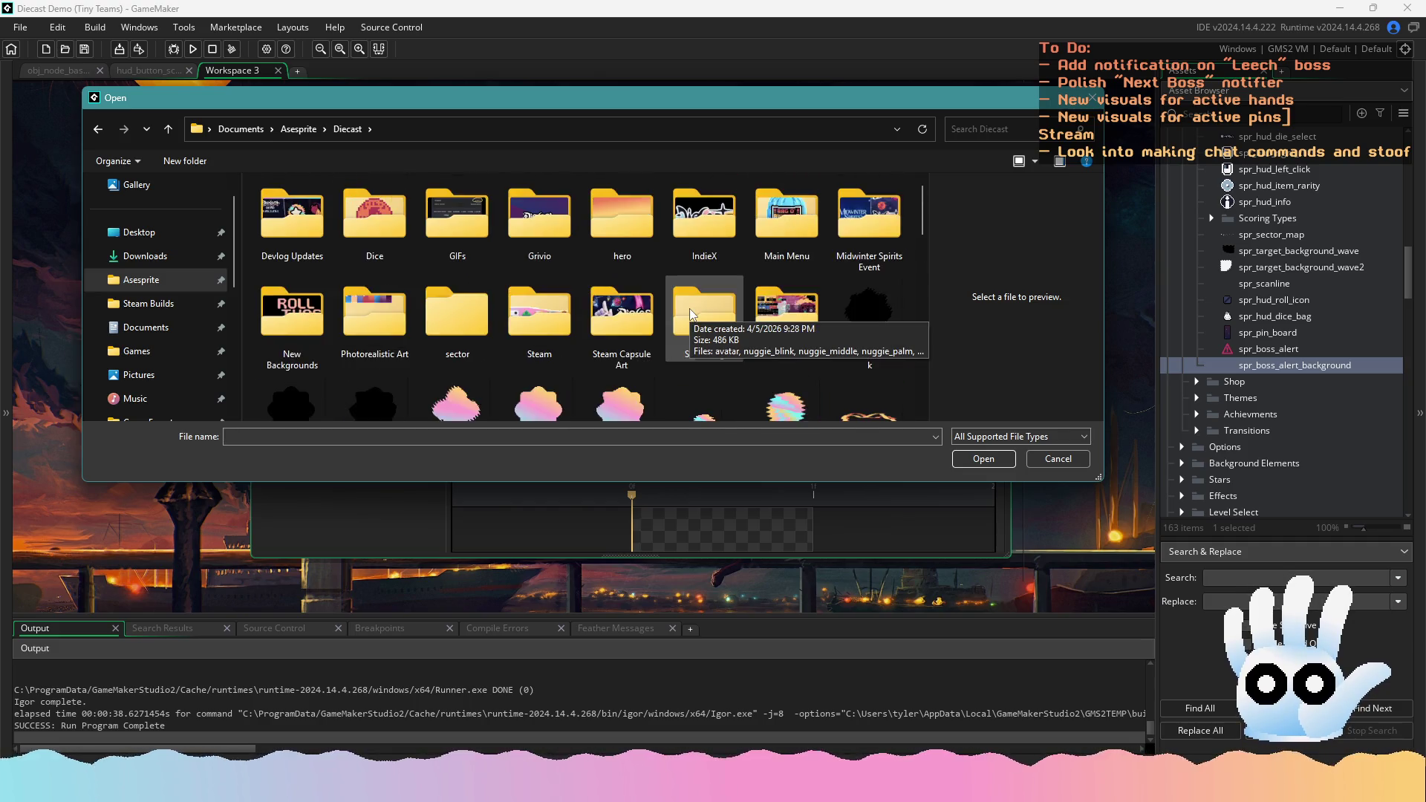
scroll(664, 312, "down", 2)
scroll(653, 311, "down", 3)
scroll(604, 314, "up", 5)
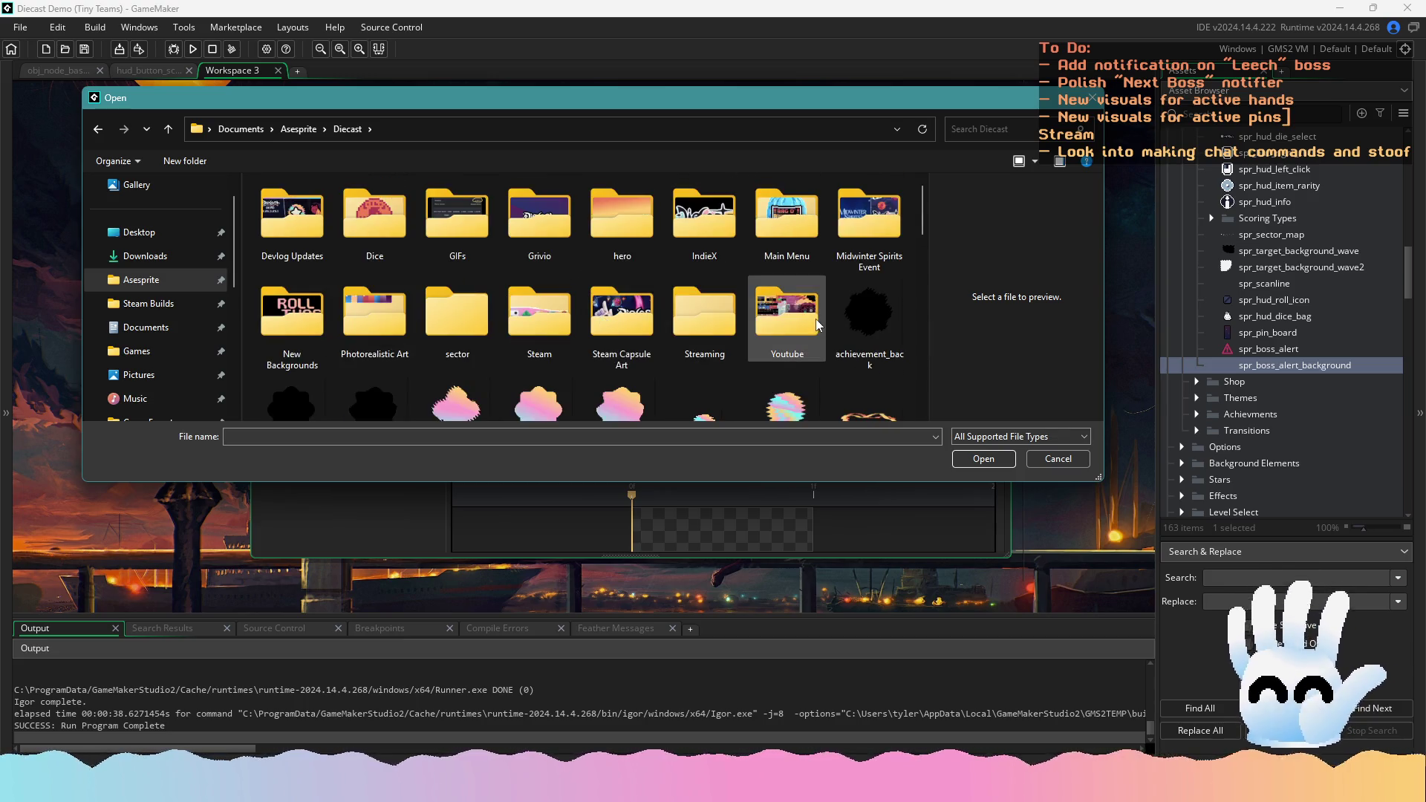
scroll(763, 318, "down", 3)
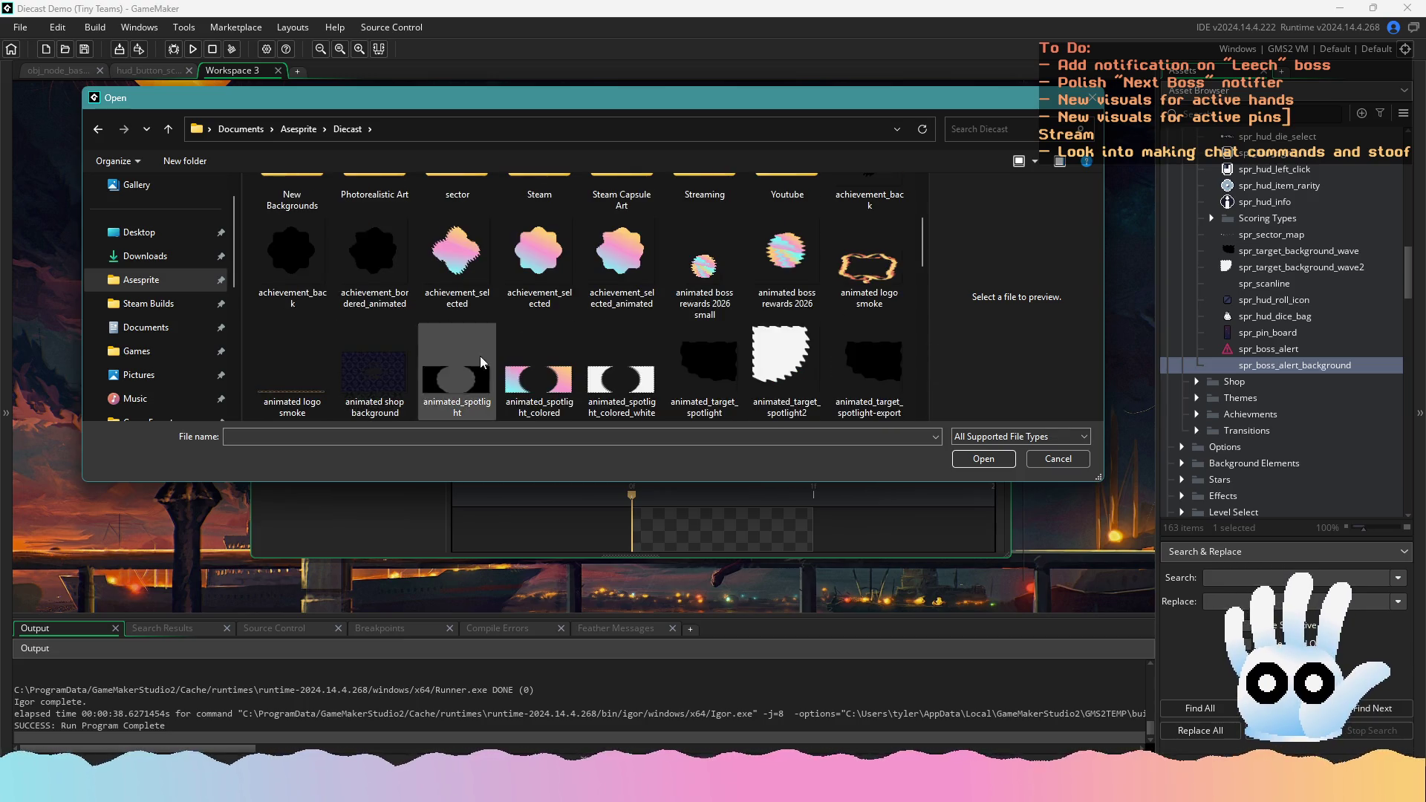
scroll(520, 355, "down", 6)
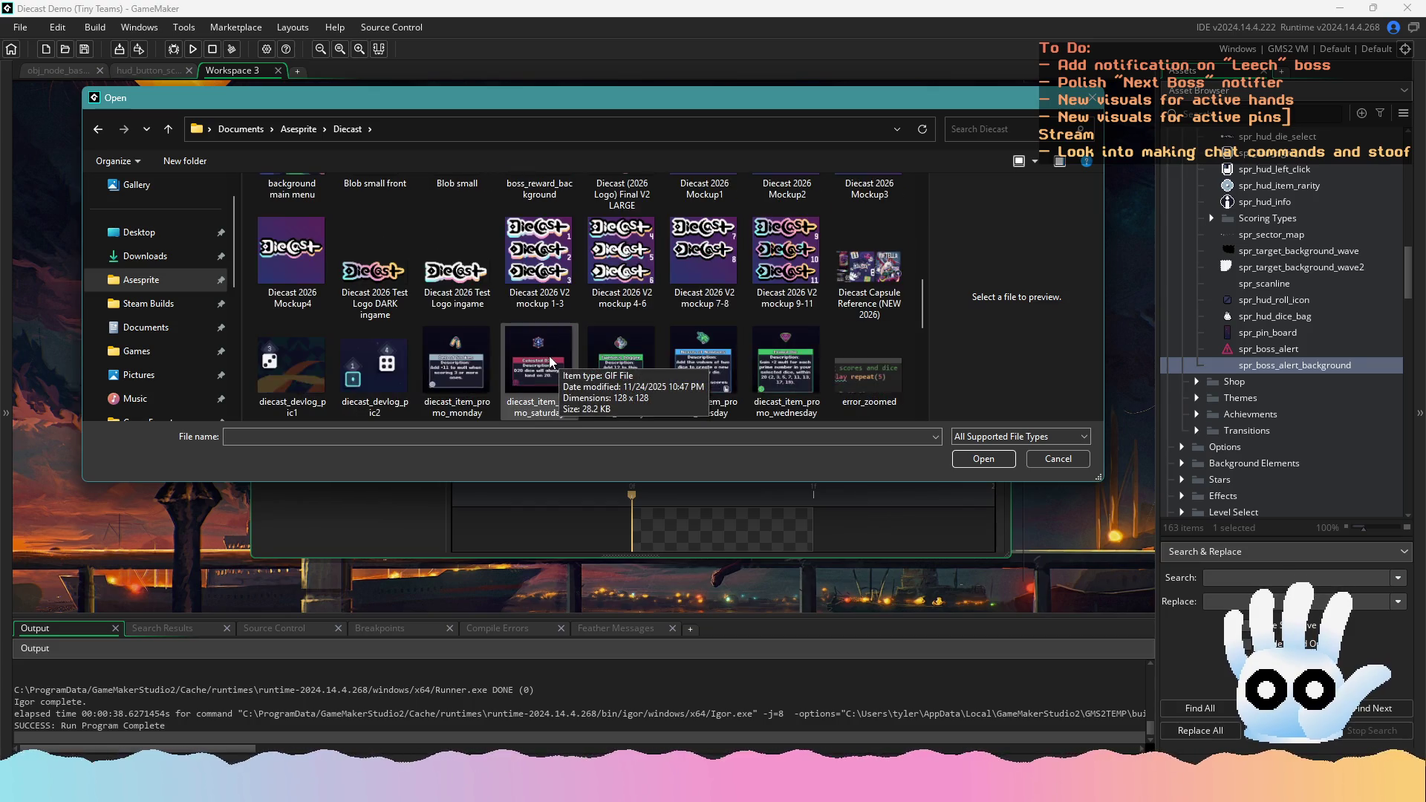
scroll(550, 361, "down", 2)
scroll(559, 359, "up", 5)
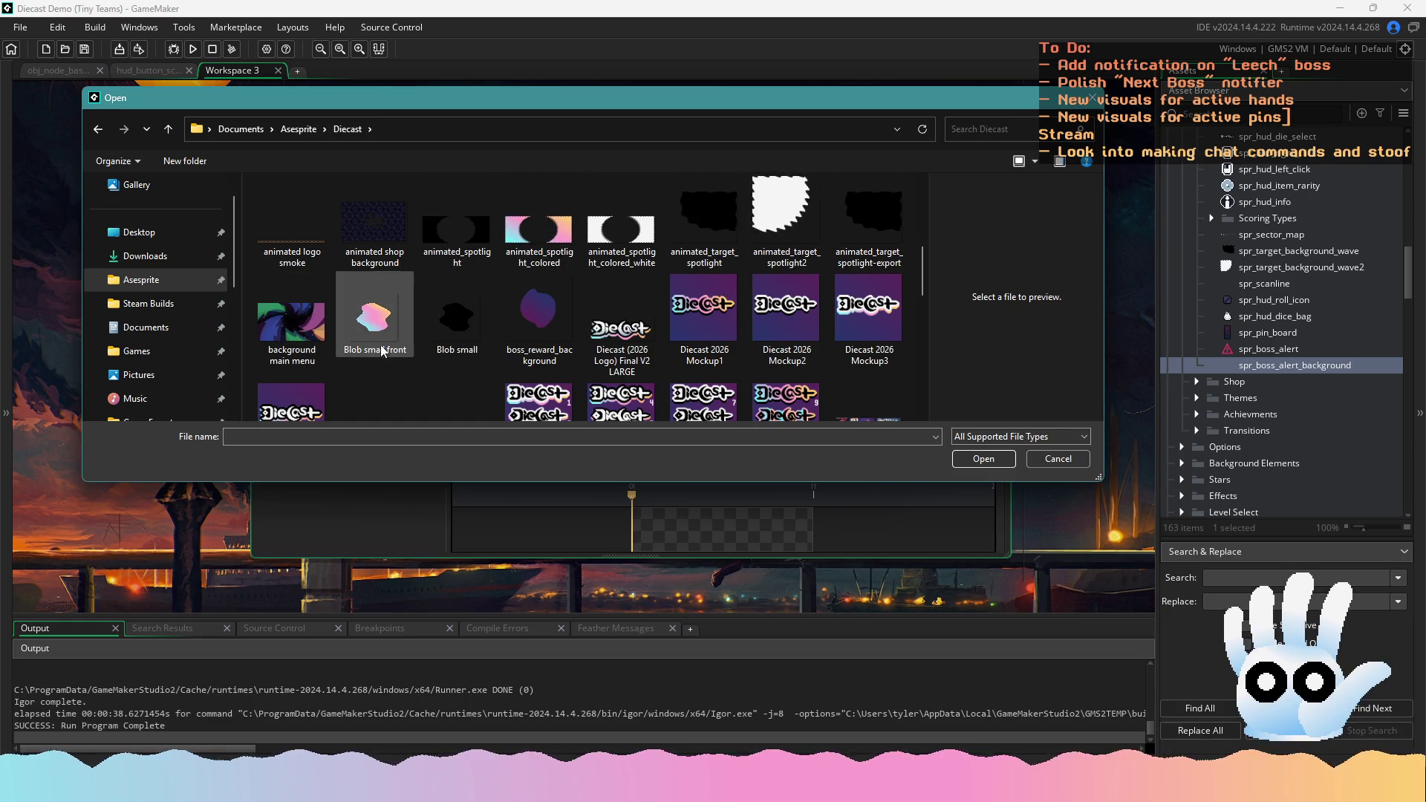
scroll(411, 336, "down", 1)
scroll(609, 331, "down", 5)
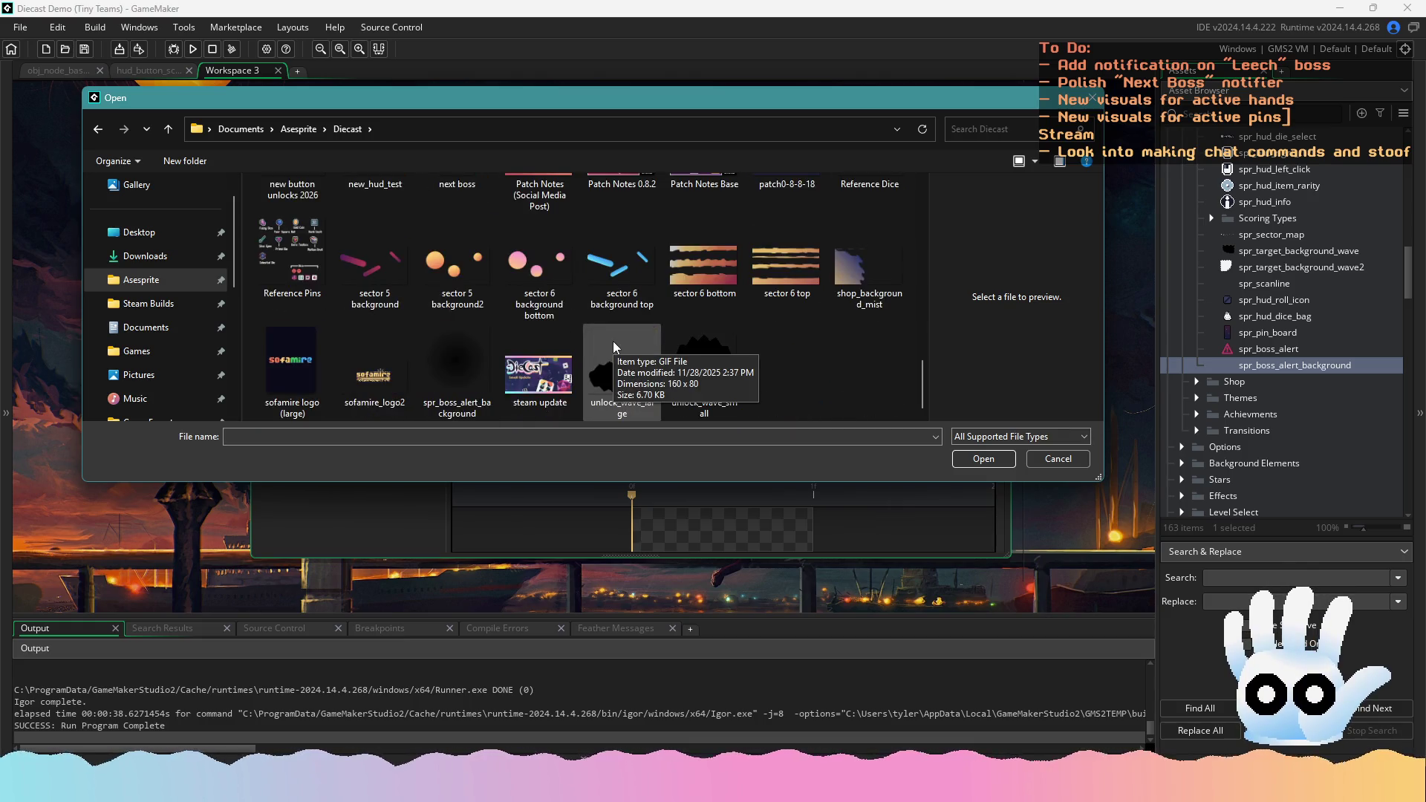
Import spr_boss_alert_background.png, confirm the replace warning, and close the sprite editor
left_click(457, 352)
double_click(457, 346)
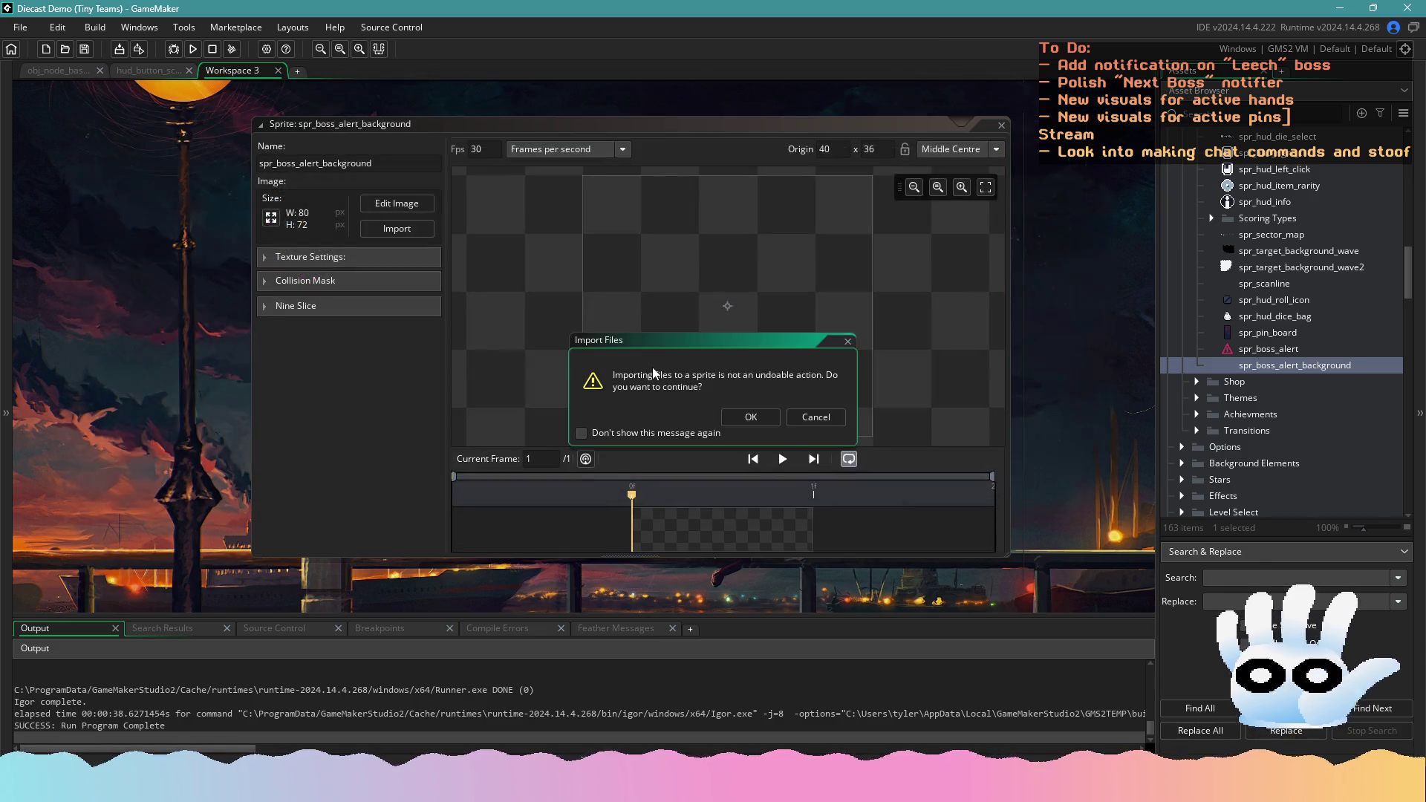
left_click(750, 413)
left_click(1001, 126)
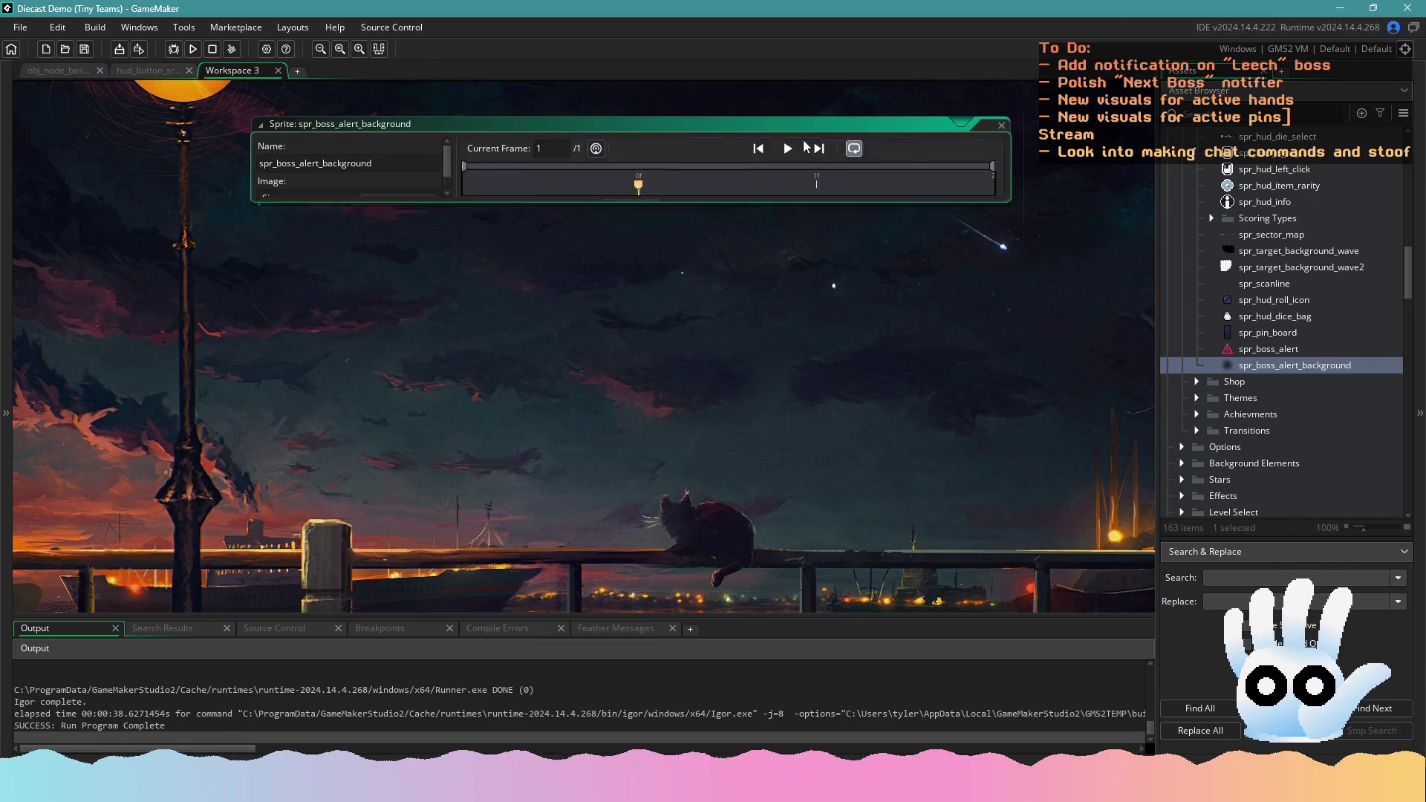
Open obj_boss_alert's Draw event code
left_click(145, 70)
left_click(78, 68)
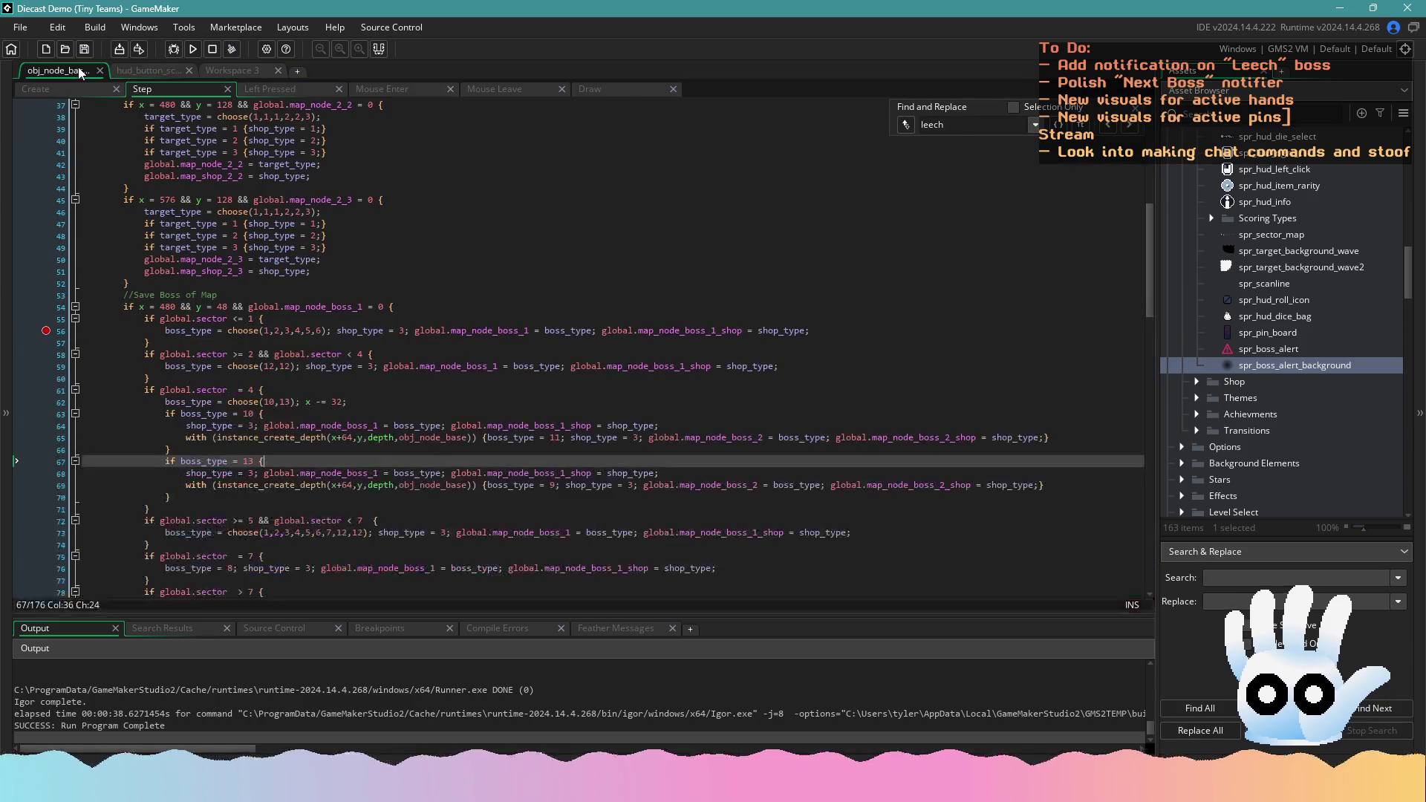
left_click(144, 70)
left_click(223, 69)
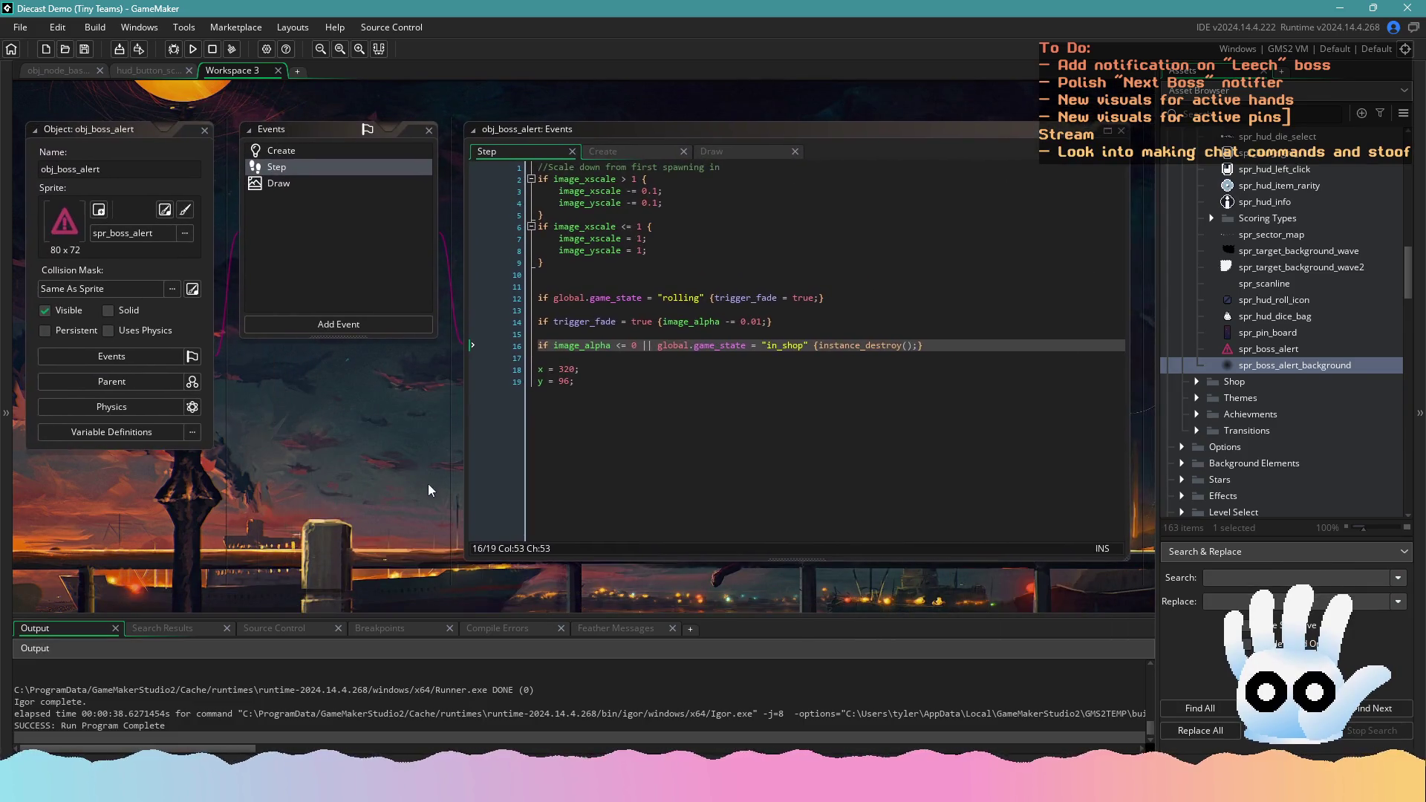
left_click(287, 236)
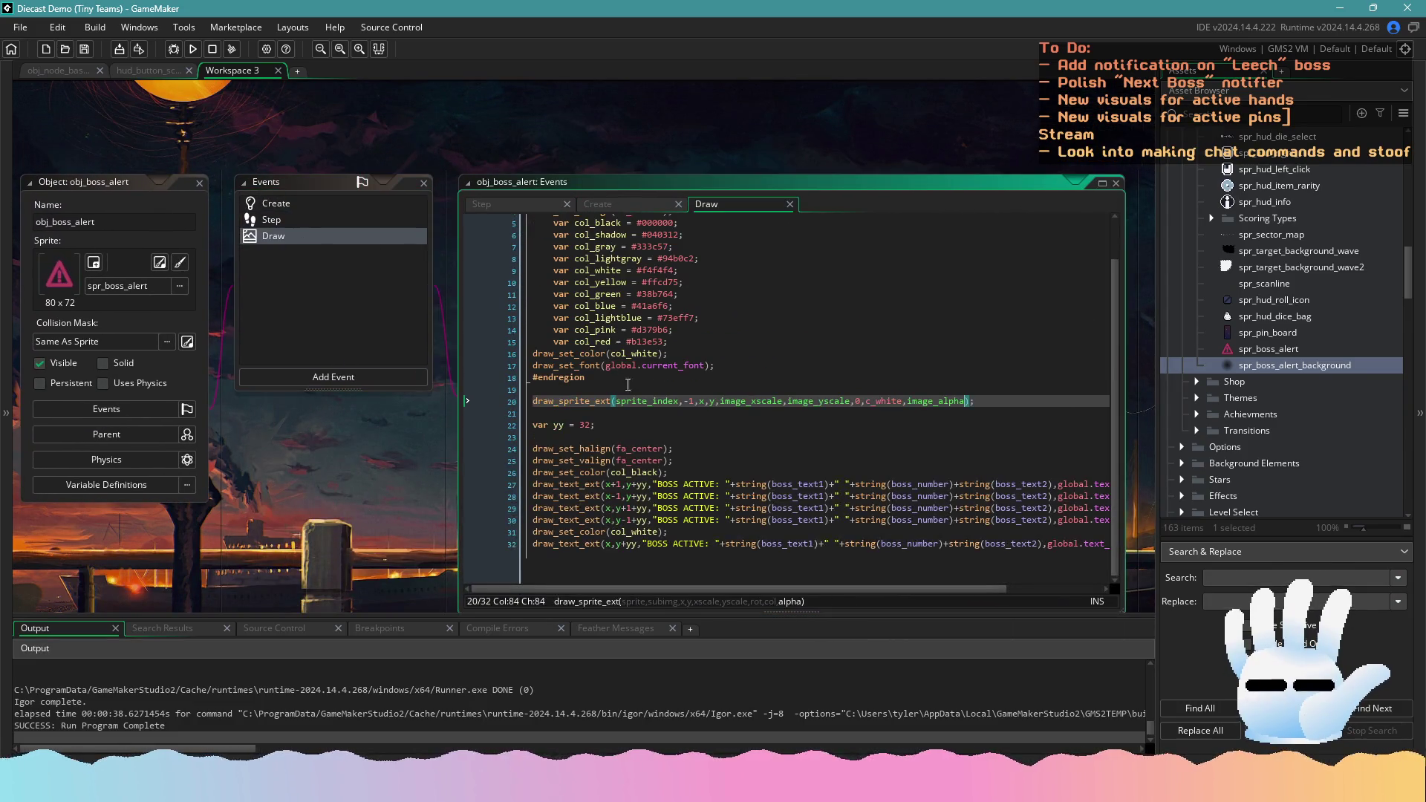
Duplicate the draw_sprite_ext line and add a background comment above the two calls
left_click_drag(985, 402, 543, 409)
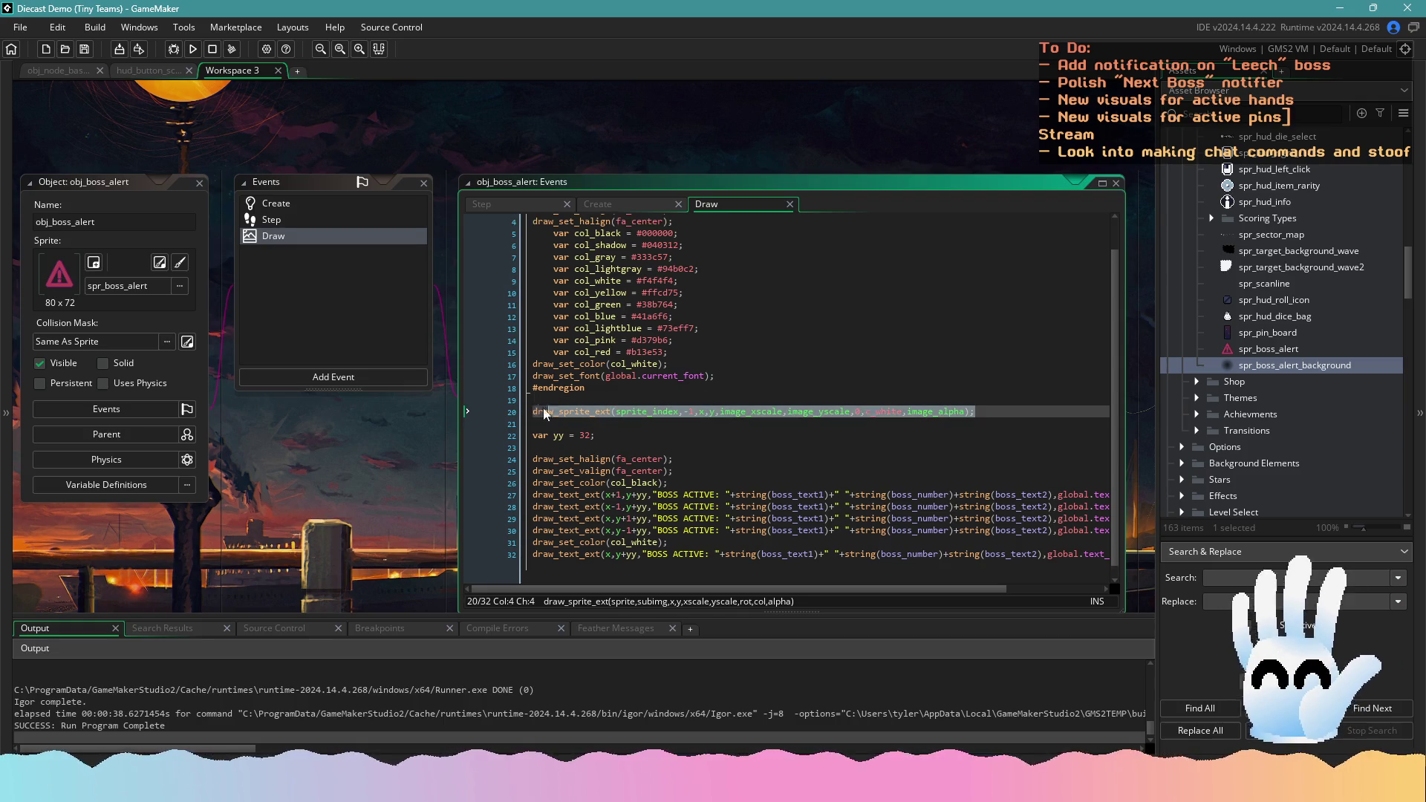
key("End")
key("ctrl+d")
key("Return")
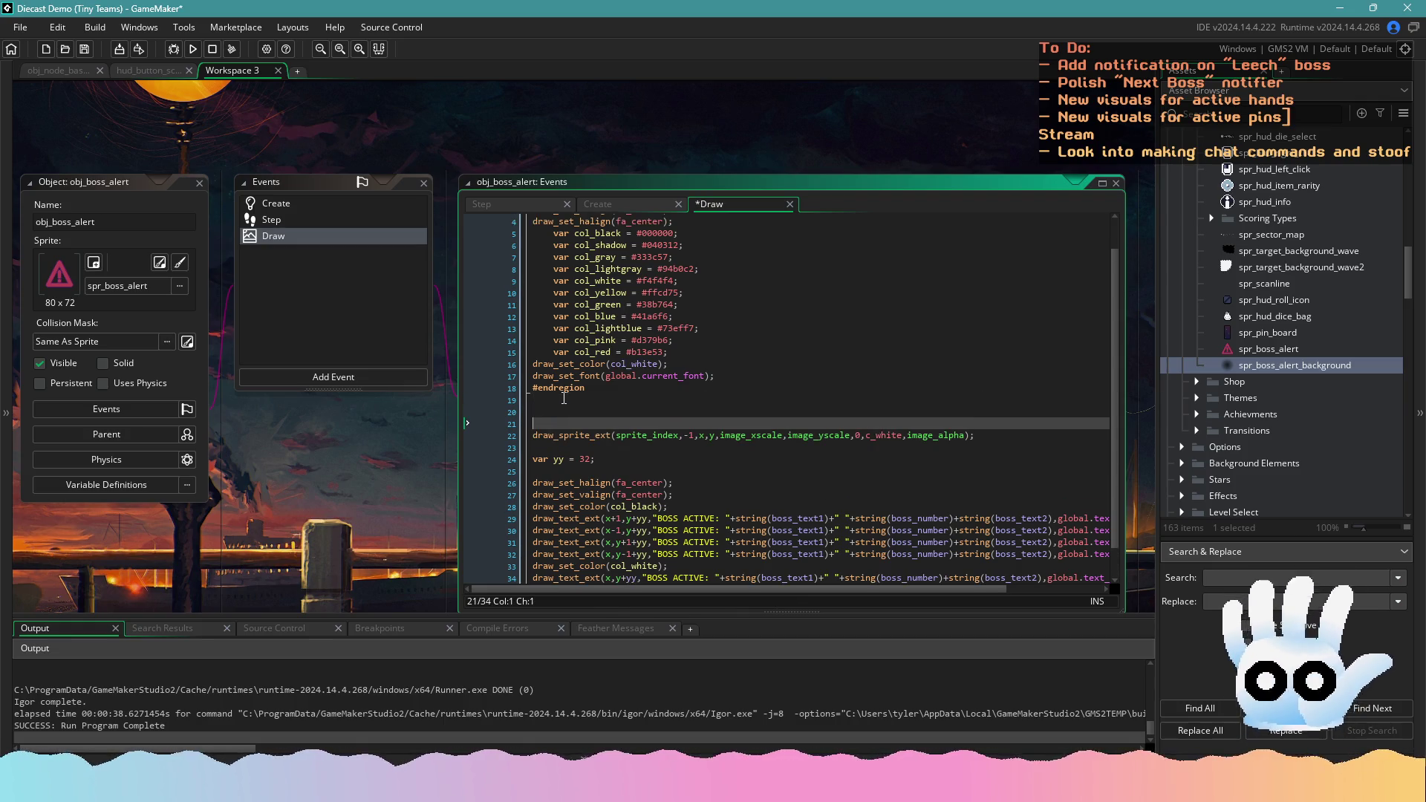
key("Down")
key("BackSpace")
key("Up")
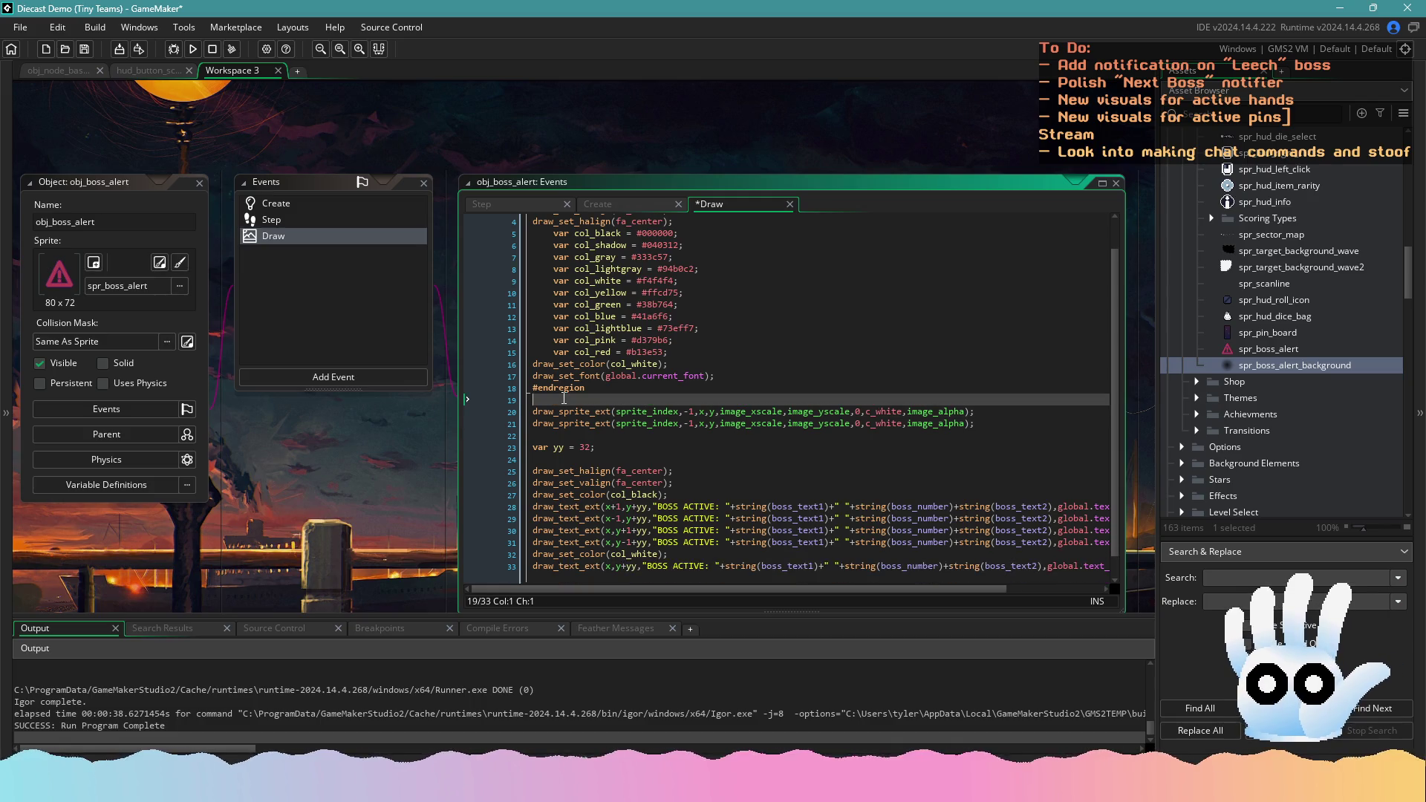
key("Return")
type("background element AND alert icon")
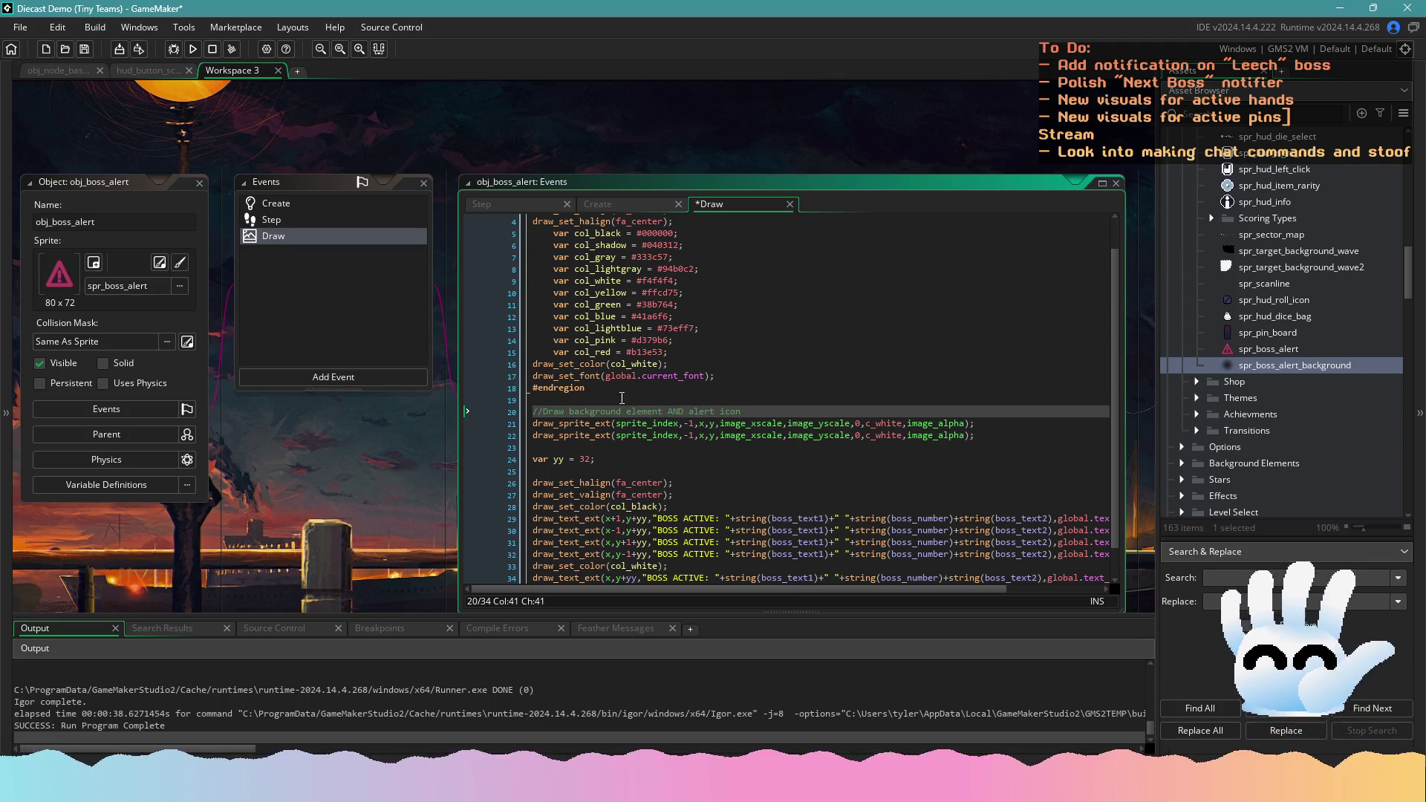
Make the first call draw spr_boss_alert_background at scale 1,1, save, and run the game
double_click(652, 422)
type("spr_boss")
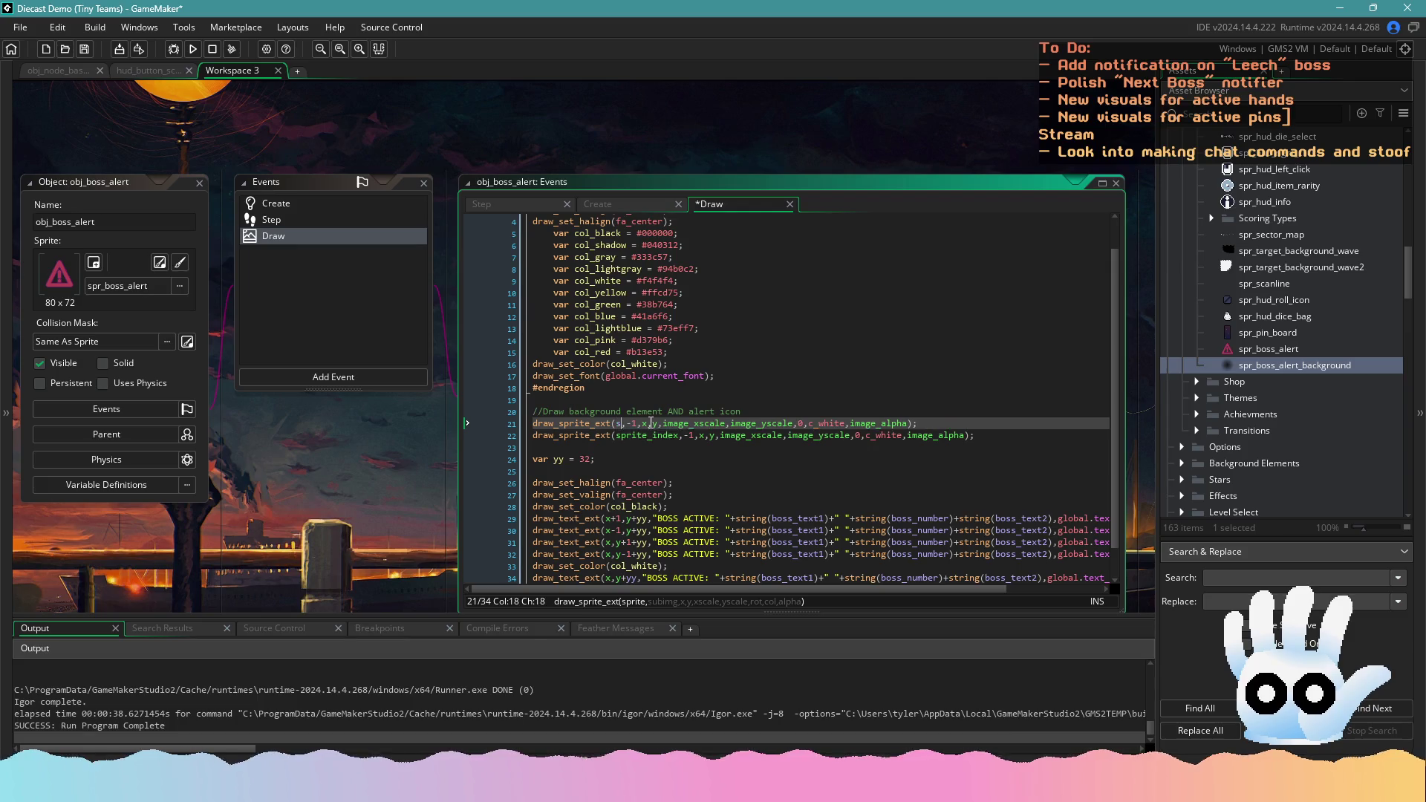
type("_a")
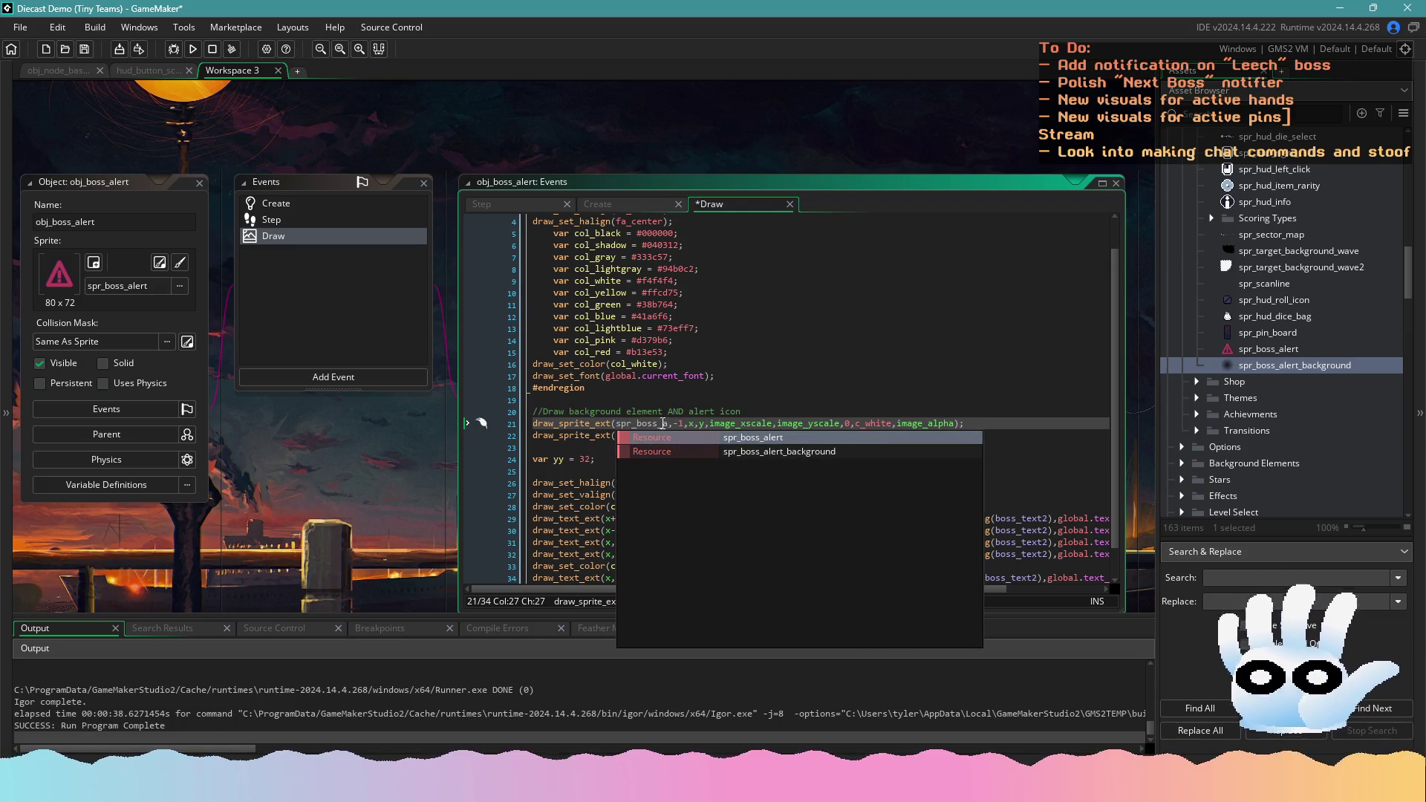
key("Down")
key("Return")
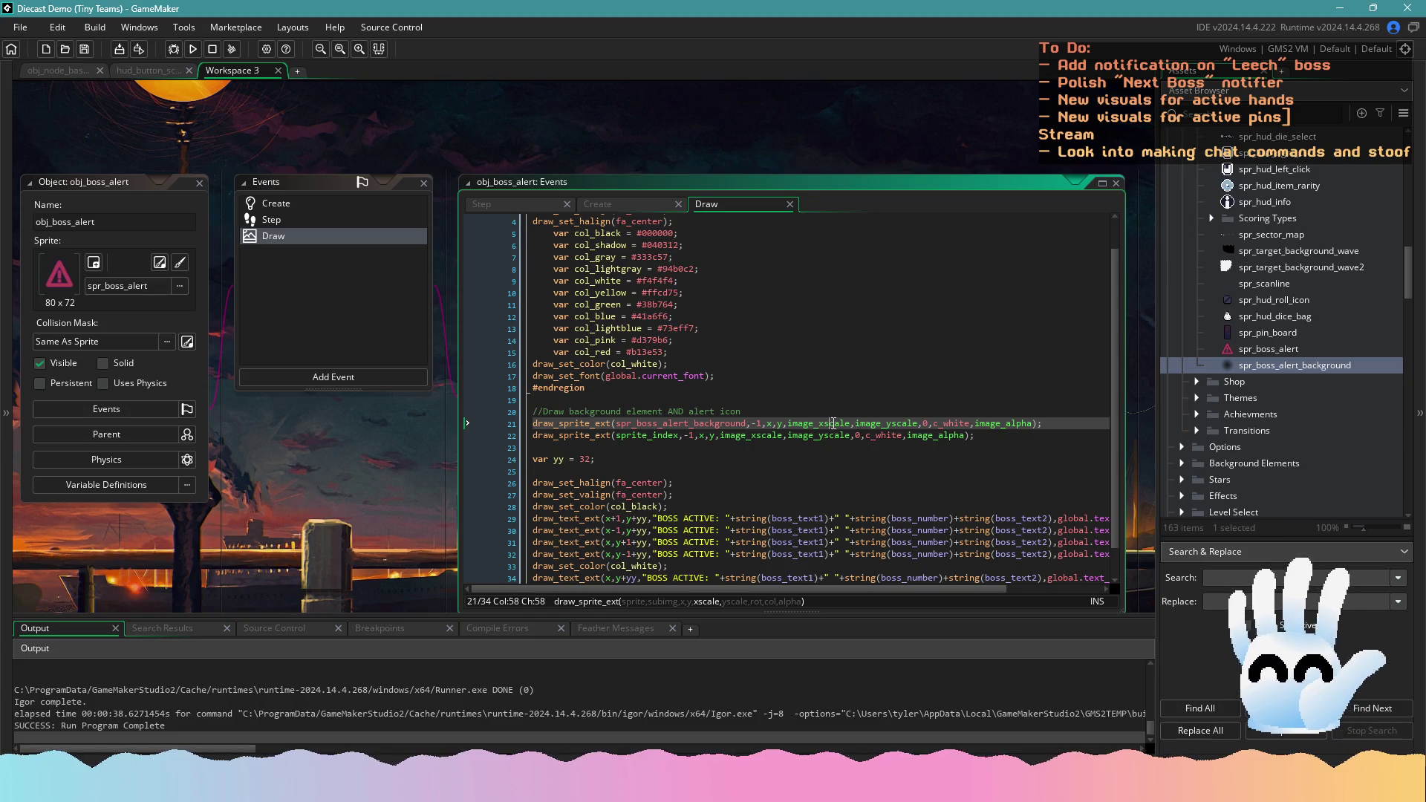
double_click(833, 424)
type("1")
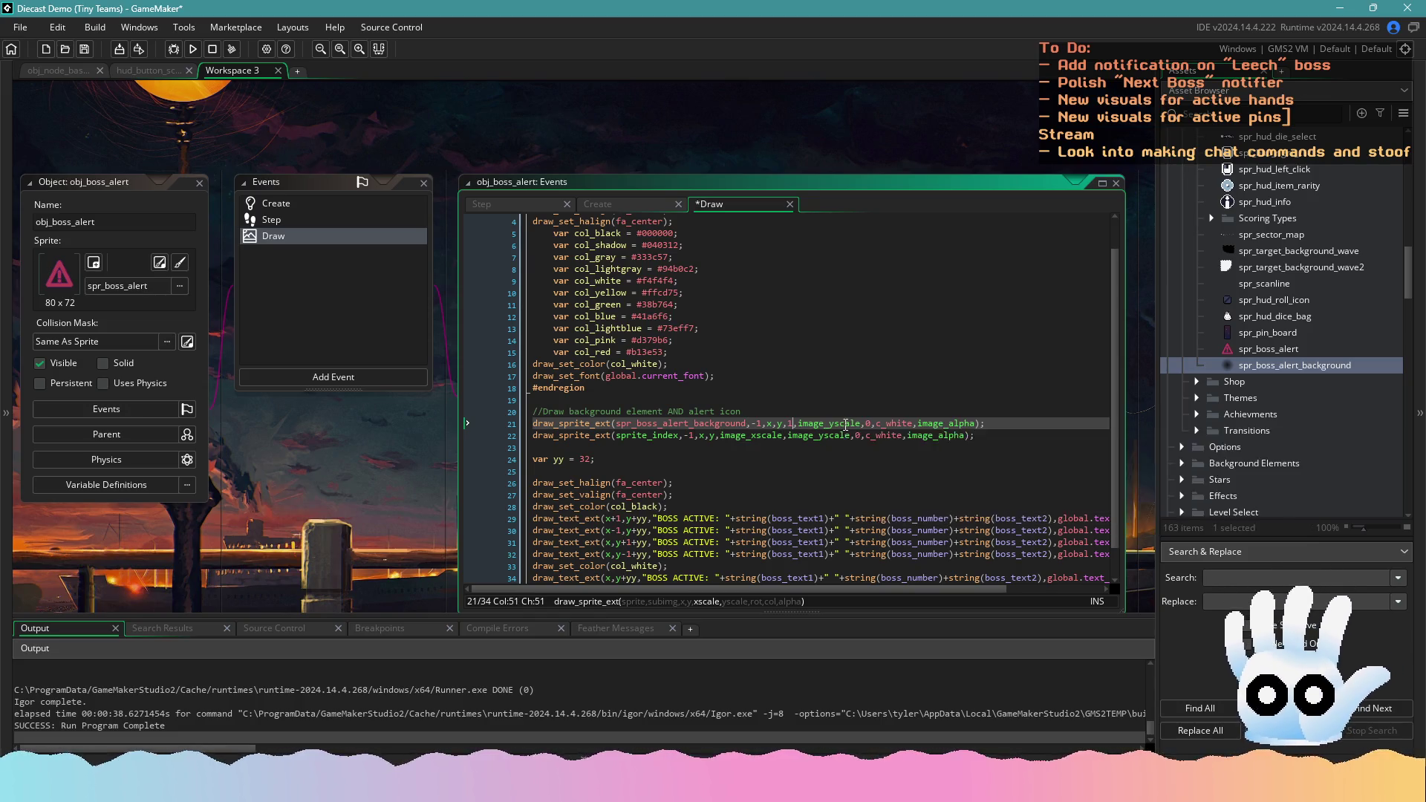
key("ctrl+shift+Right")
key("ctrl+shift+Right")
type("1,1")
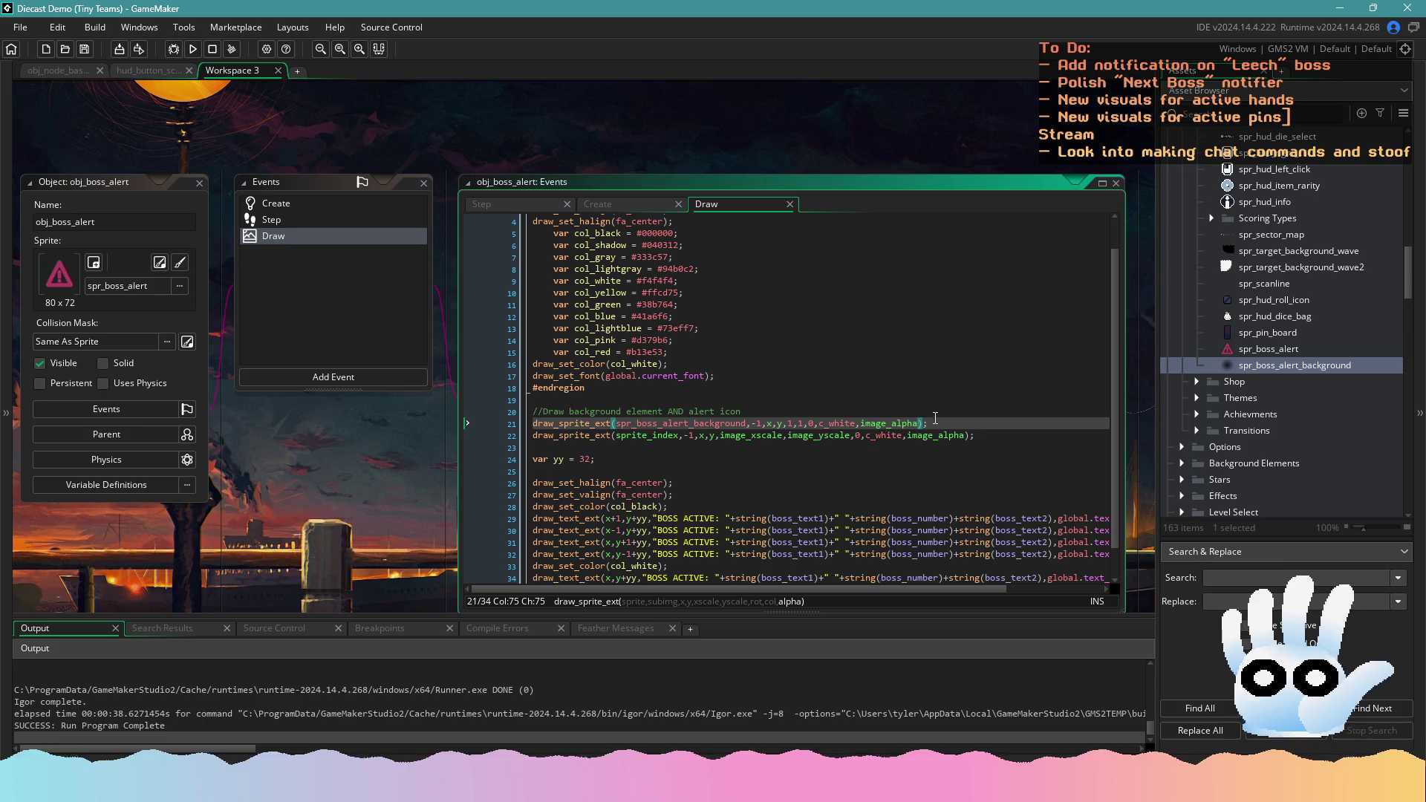
left_click(932, 423)
key("ctrl+s")
left_click(194, 52)
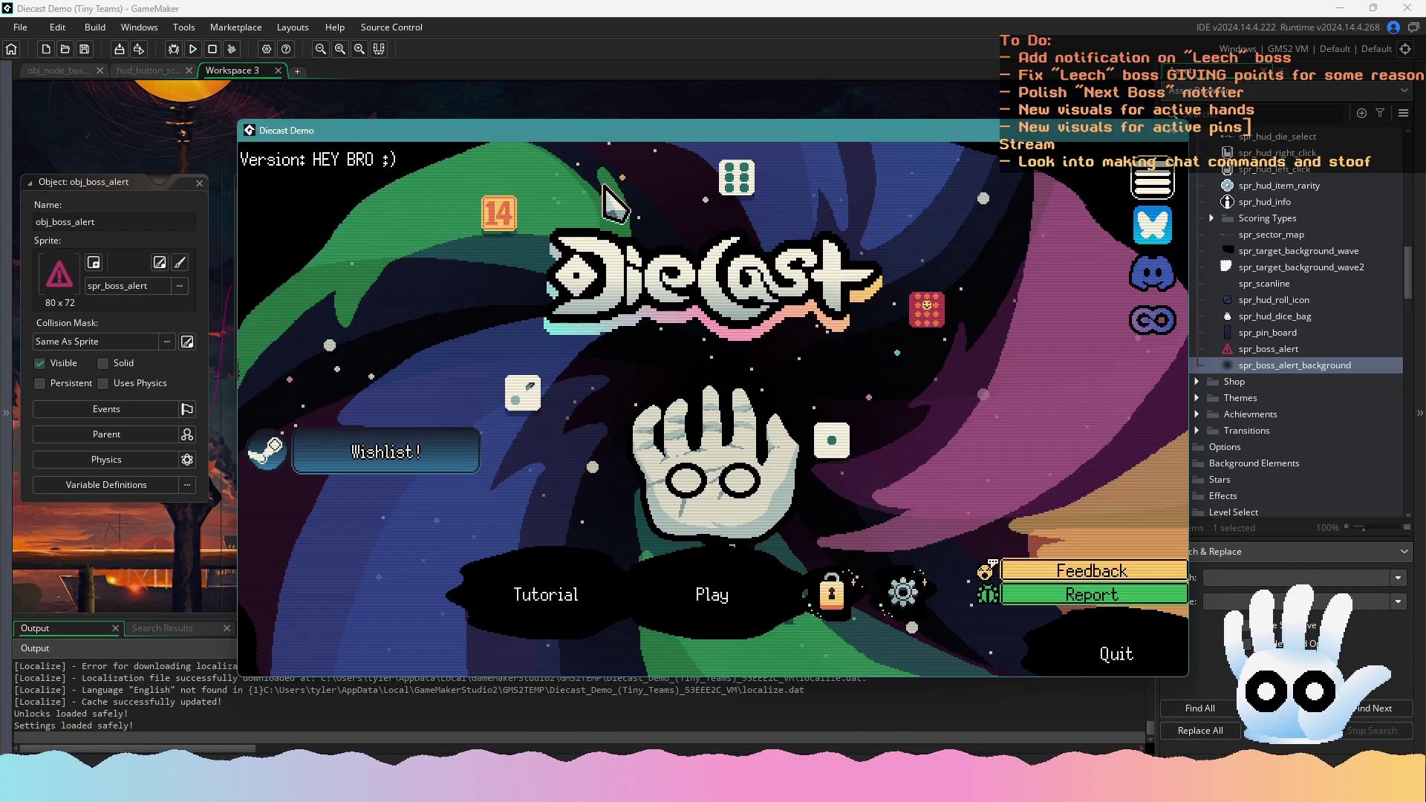
left_click(714, 595)
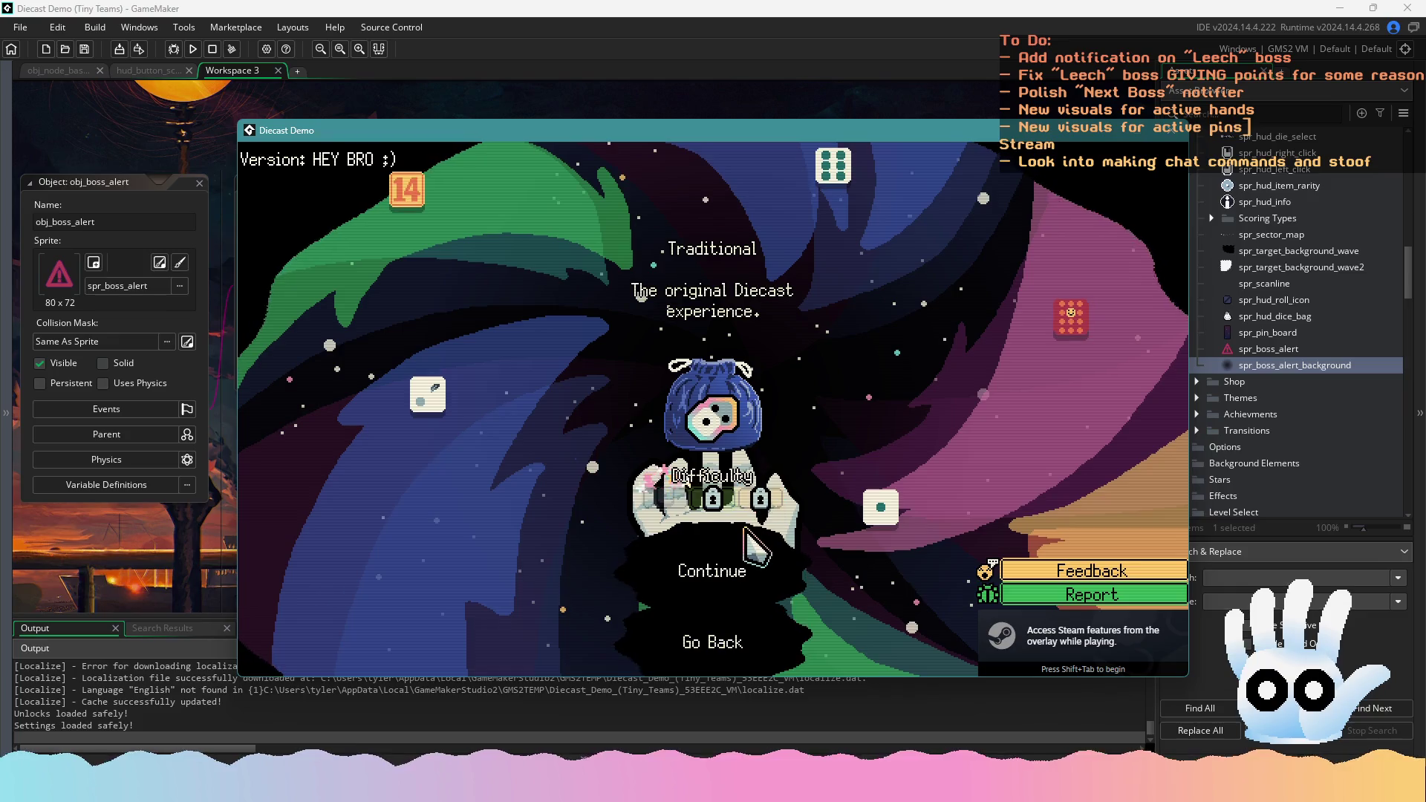
left_click(712, 569)
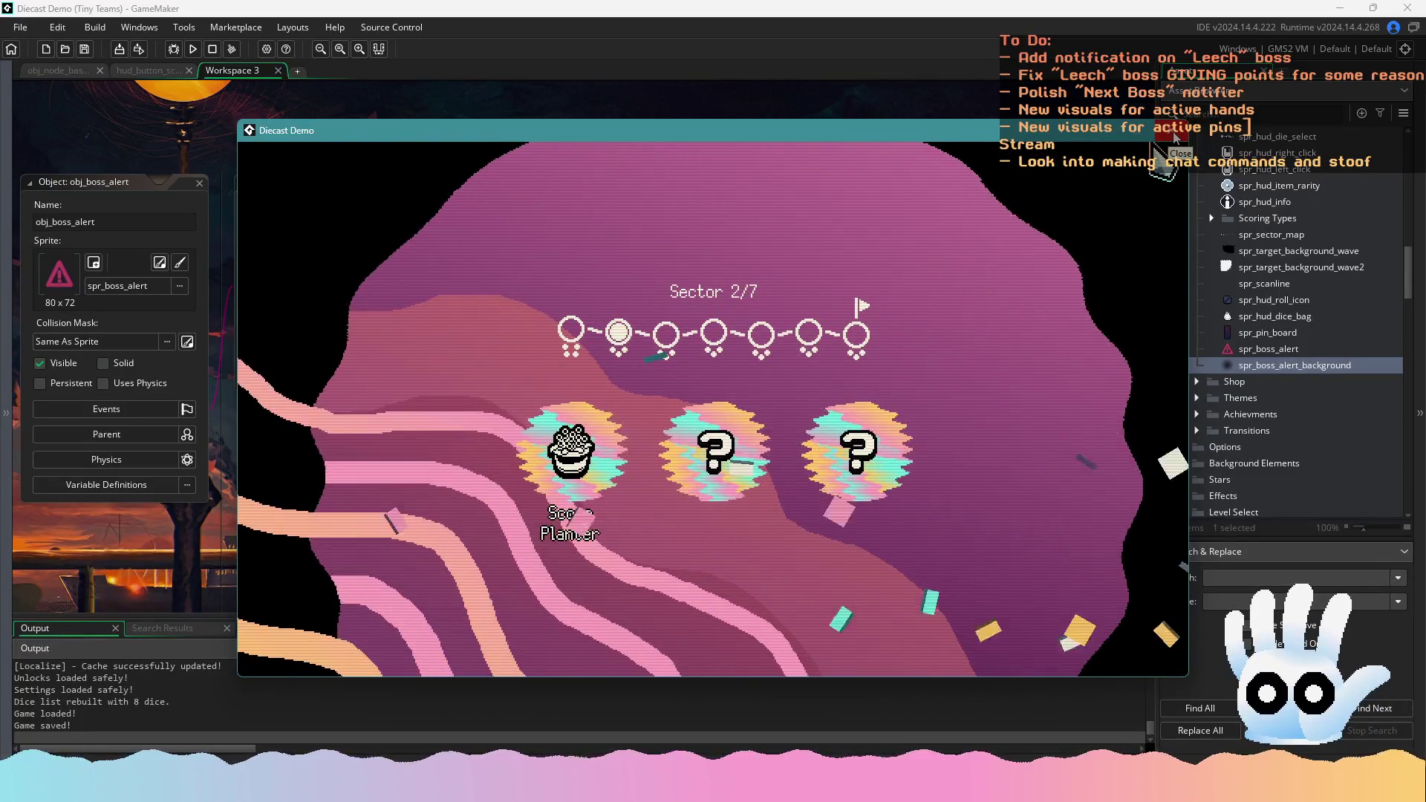
left_click(1180, 136)
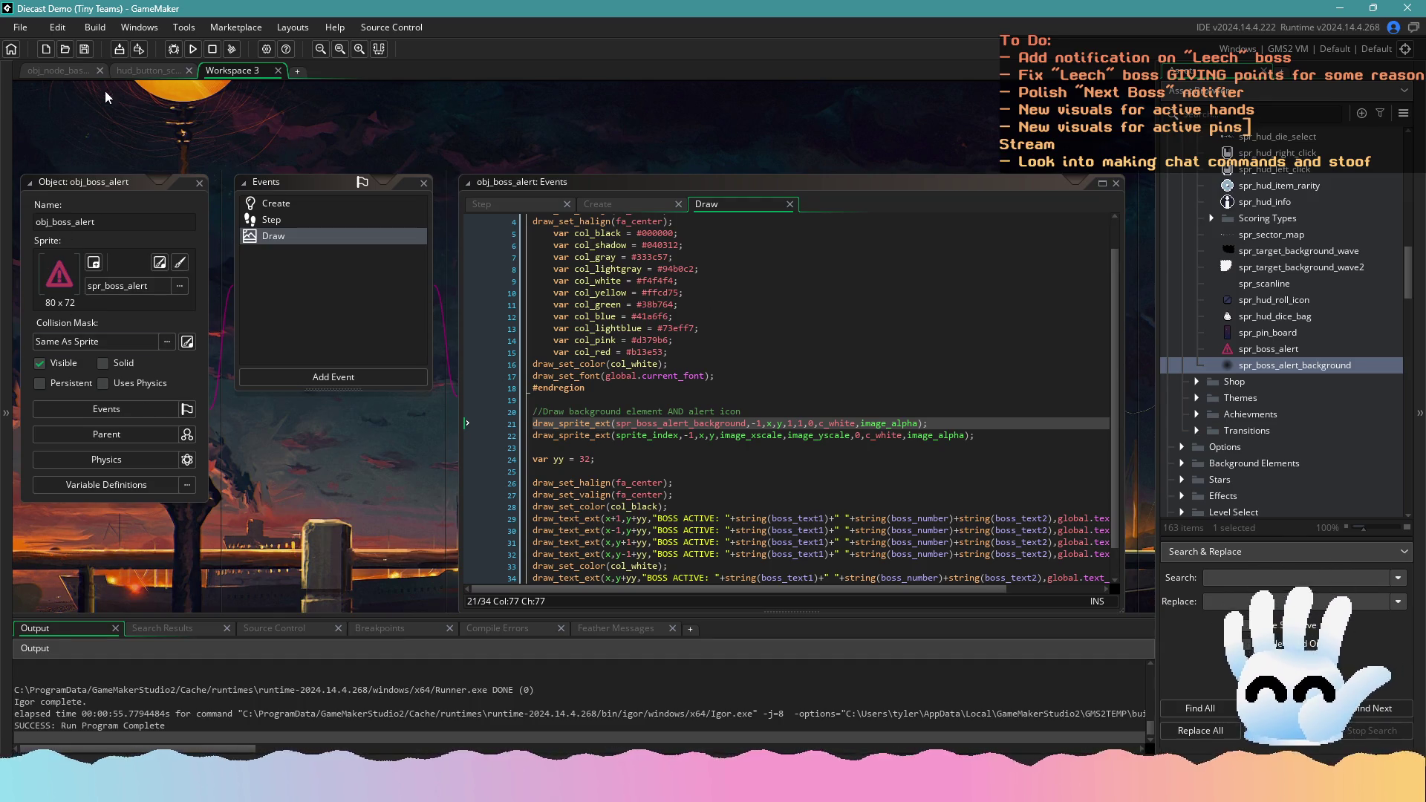
Launch another test build and inspect the starting x and y scale values in the Create event
left_click(191, 52)
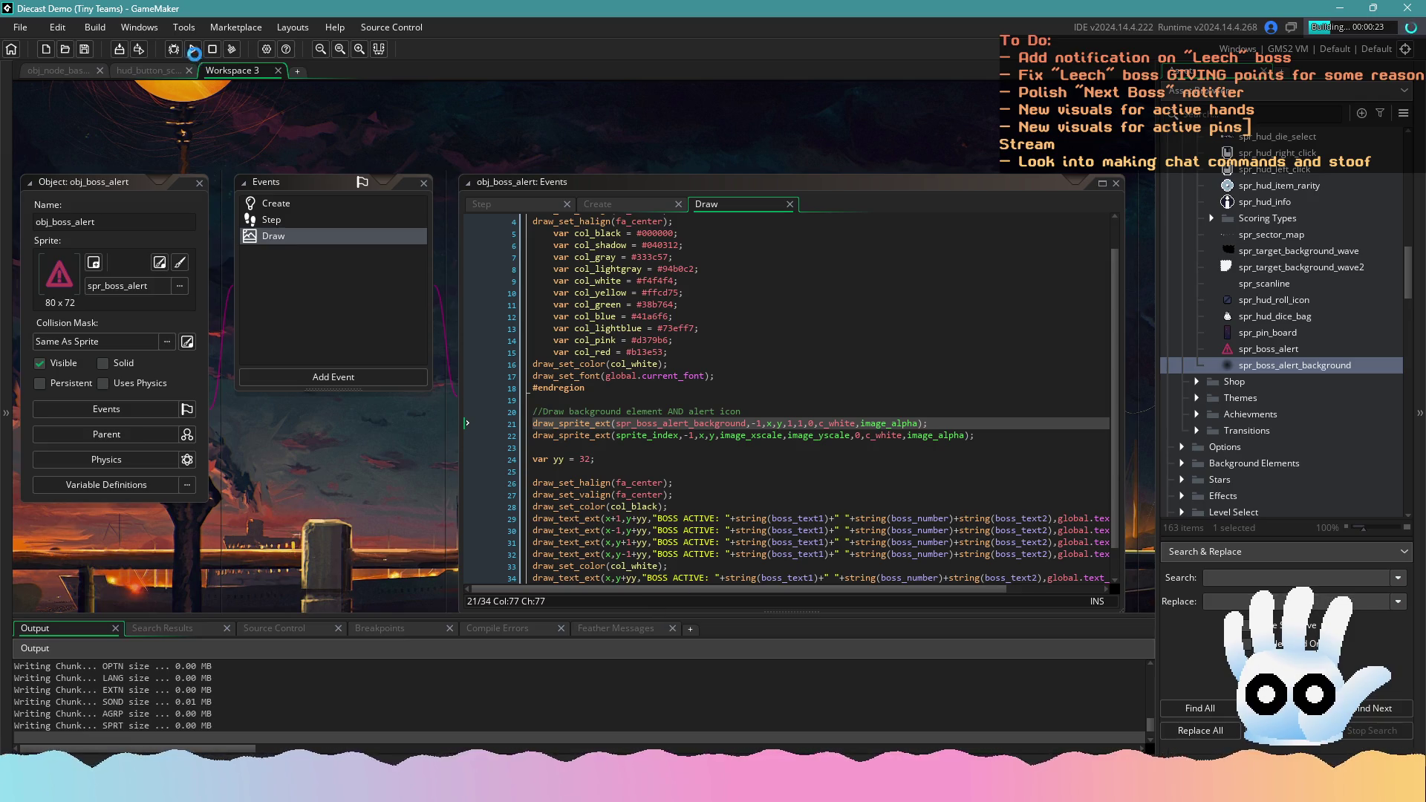
left_click(313, 216)
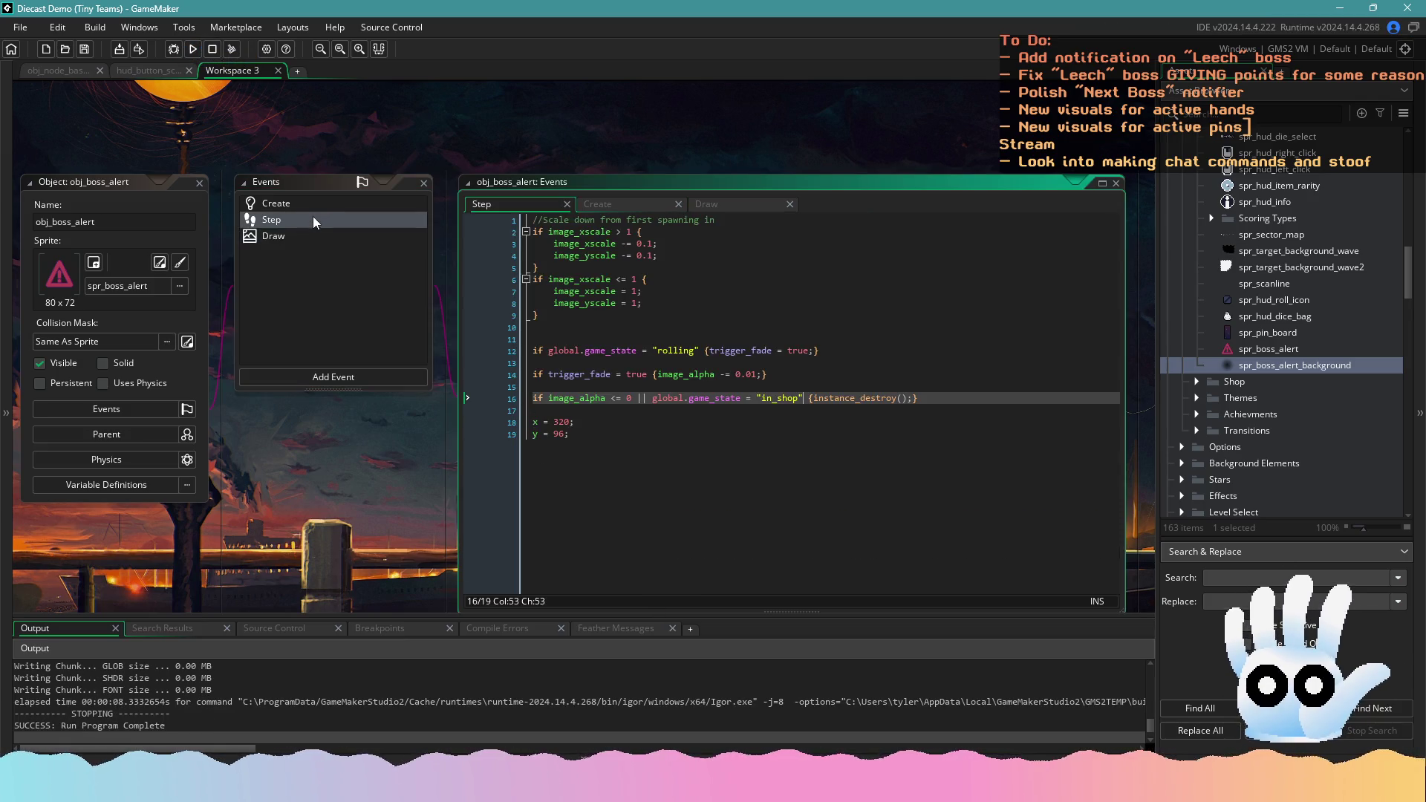
left_click(314, 202)
left_click(603, 302)
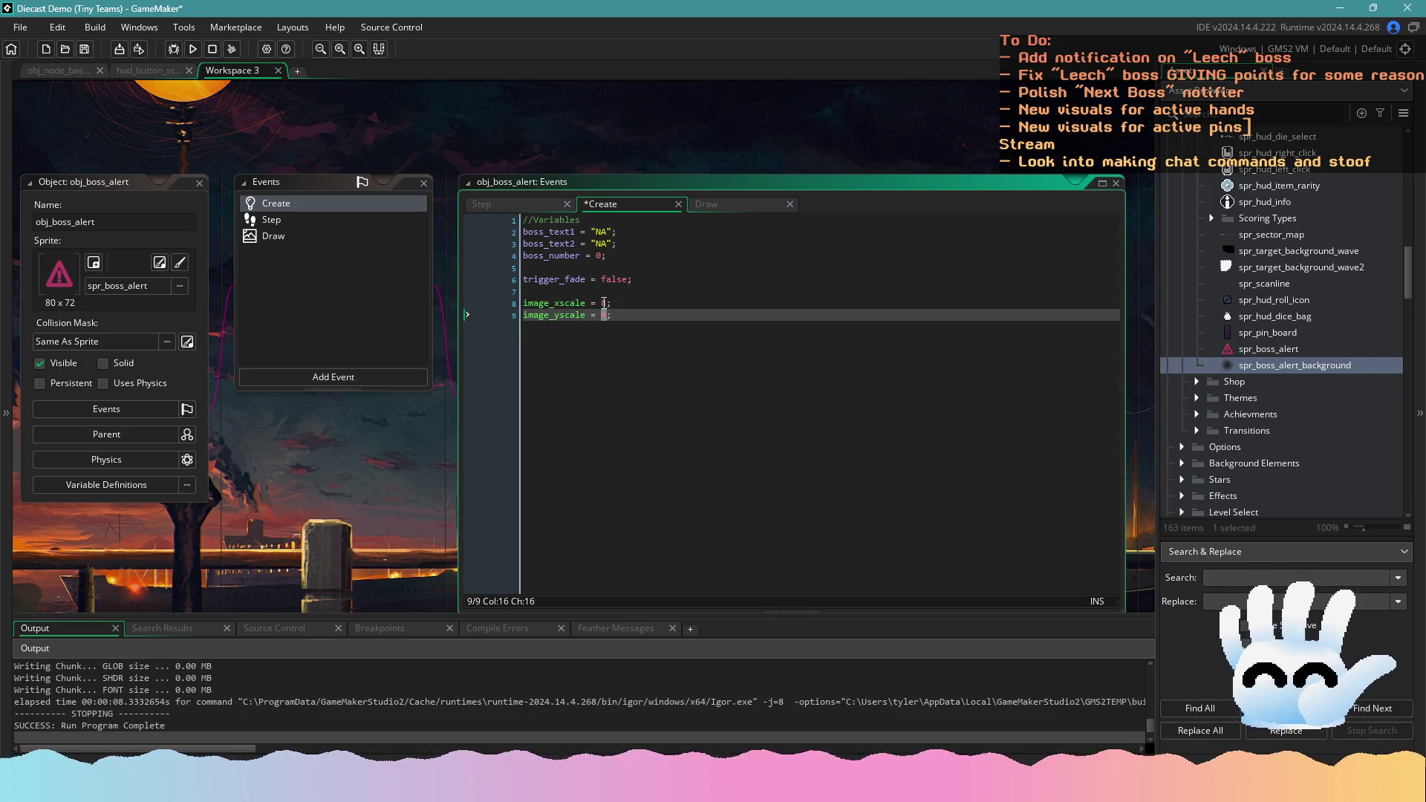
left_click(603, 302)
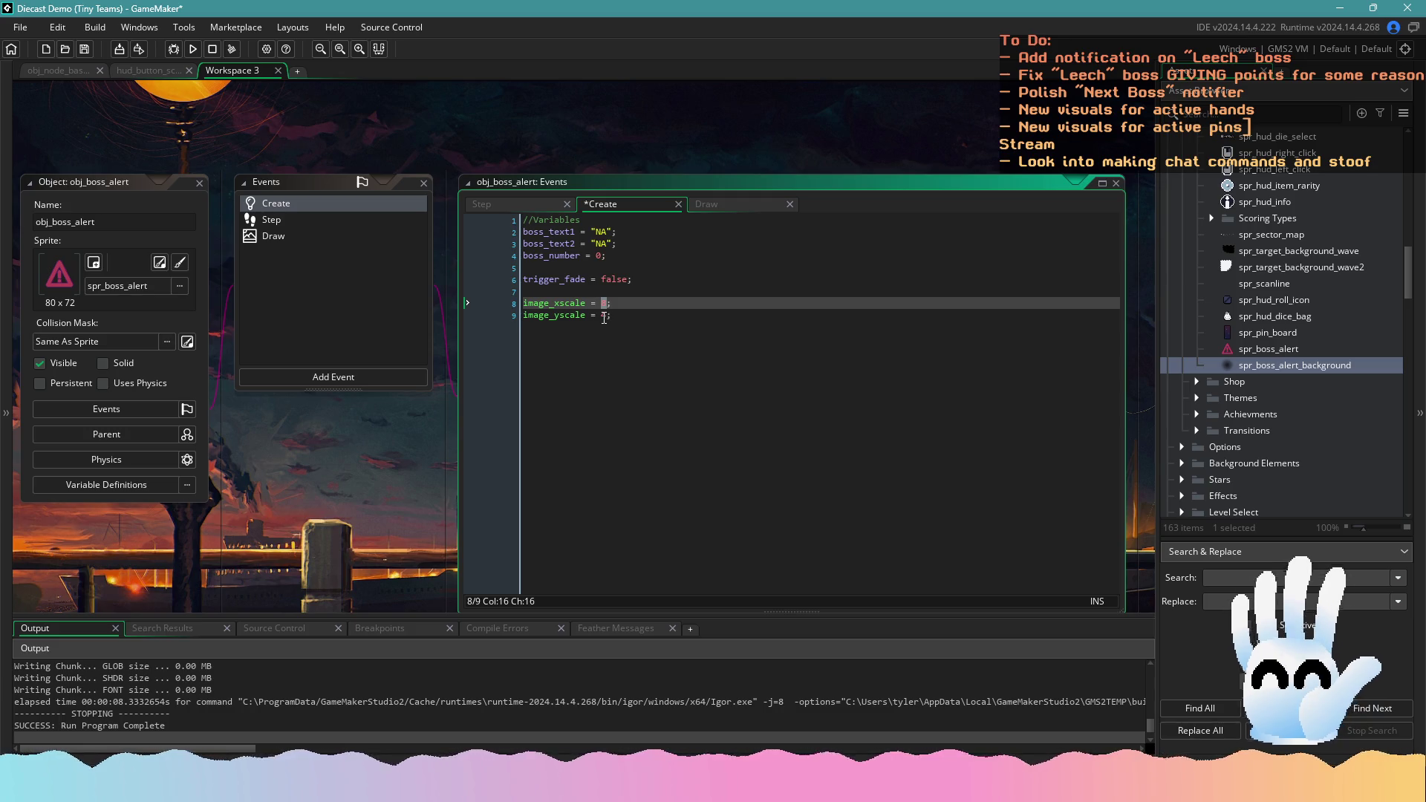
type("0")
left_click(603, 315)
type("6")
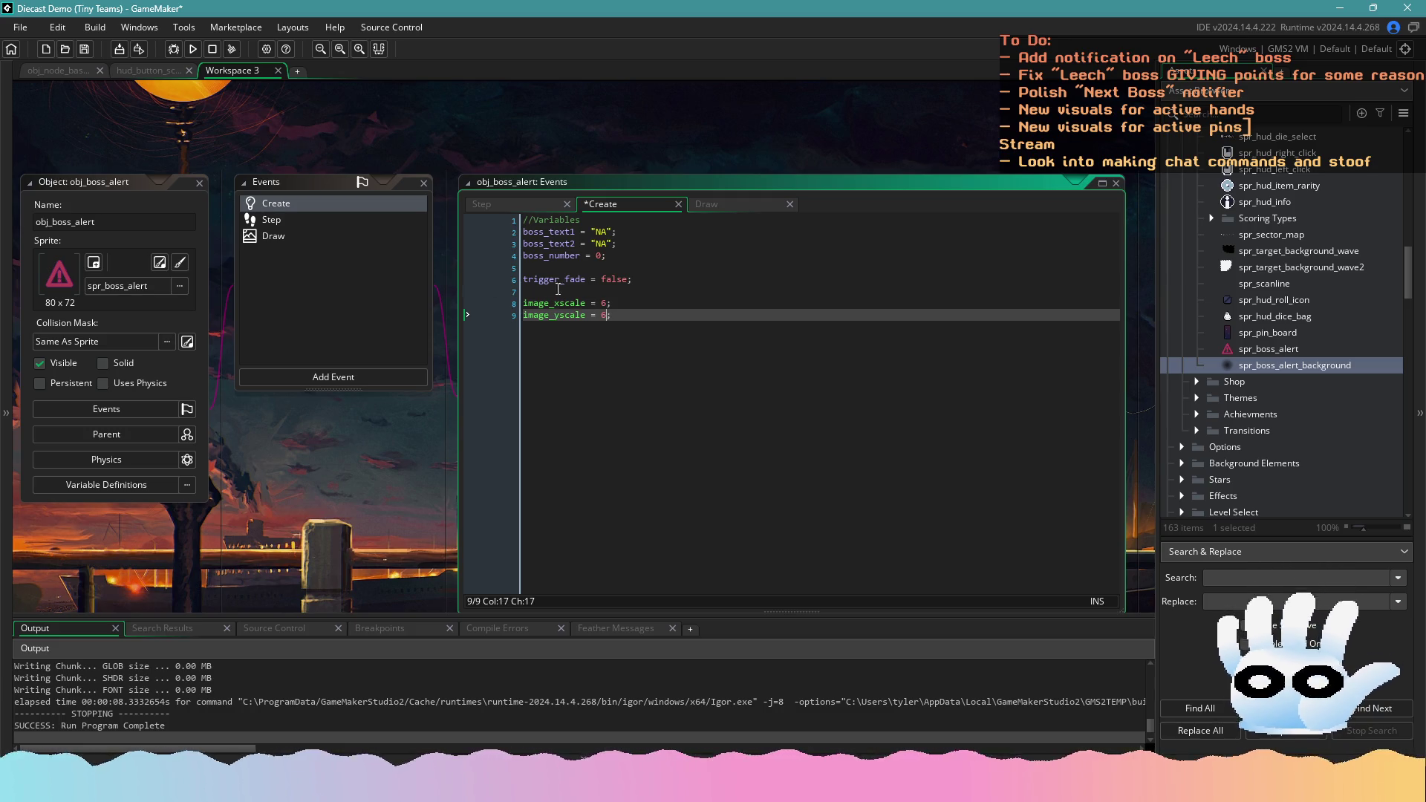
left_click(604, 303)
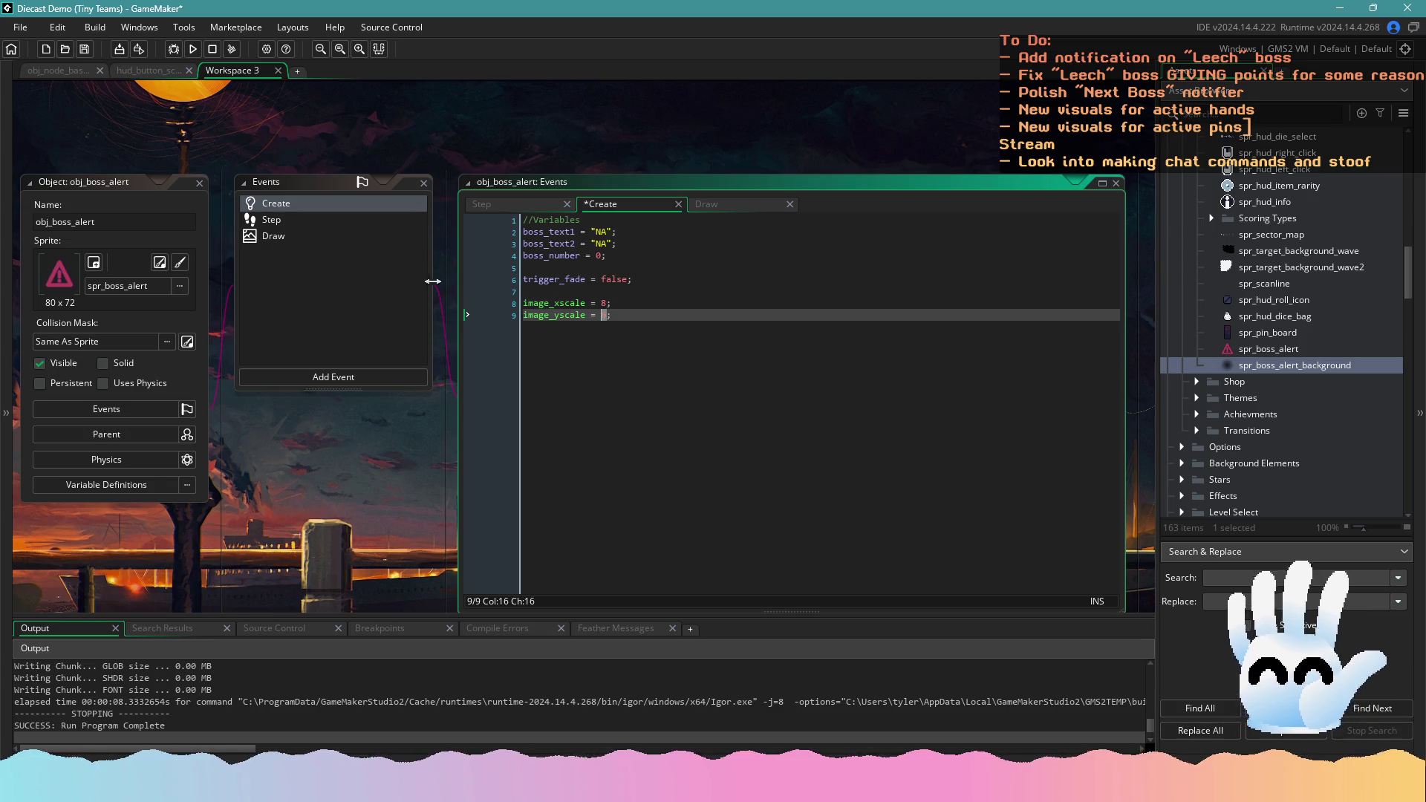
type("8")
Undo the 0.2 edit in the Step event so both scale decrements return to 0.1
left_click(355, 220)
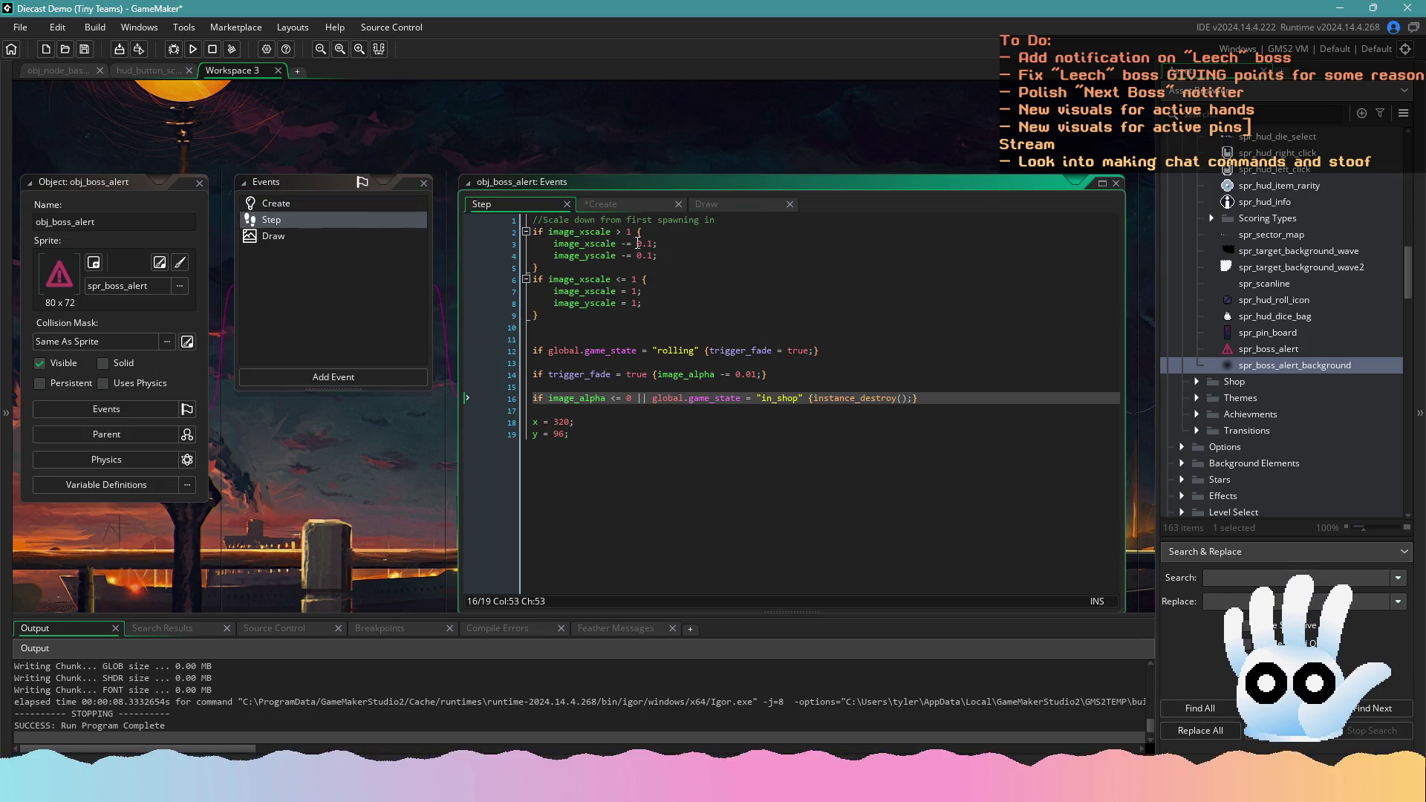
left_click(653, 243)
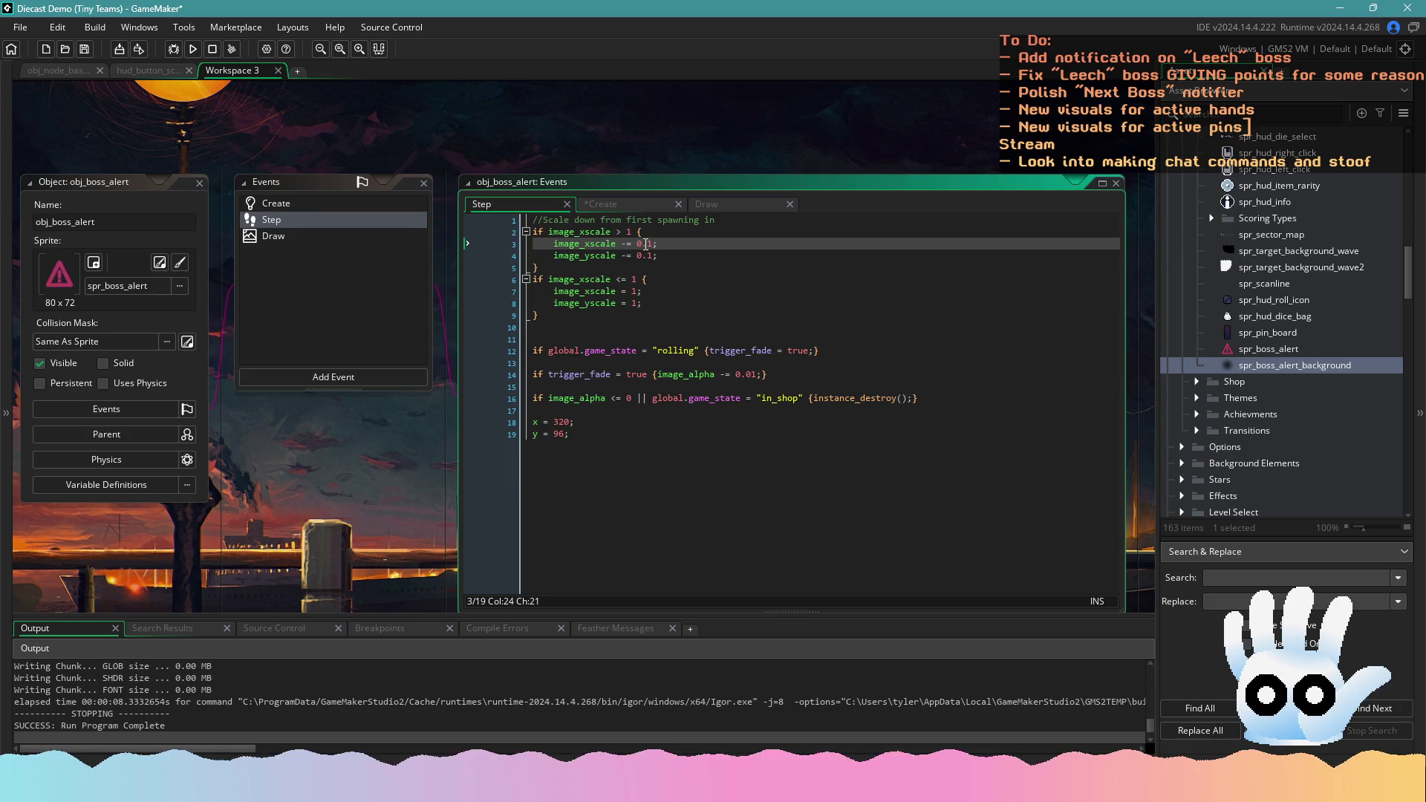
type("2")
left_click(649, 256)
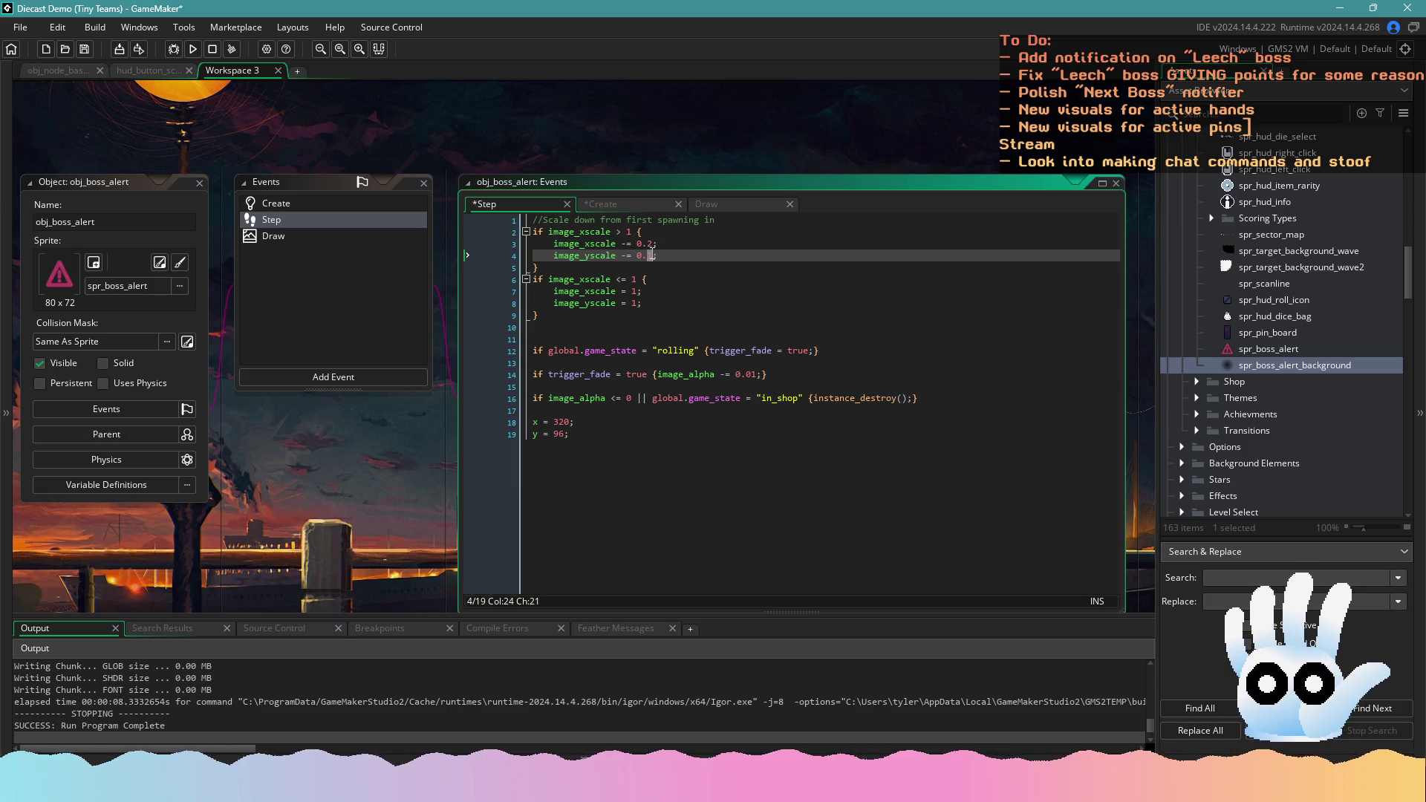
type("2")
key("ctrl+z")
key("ctrl+z")
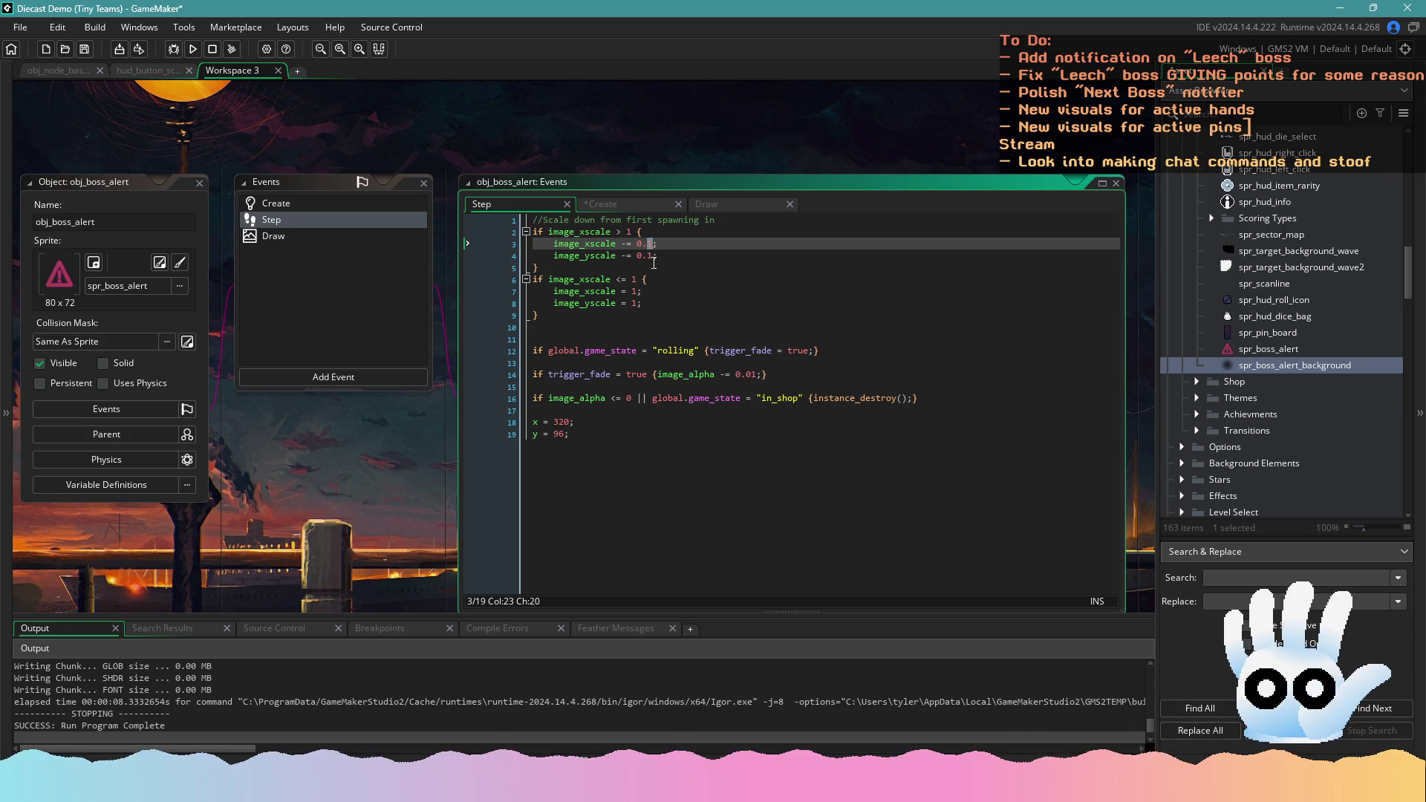
Add a scale_amount = 0.01; line after image_yscale in the Create event and save
left_click(346, 206)
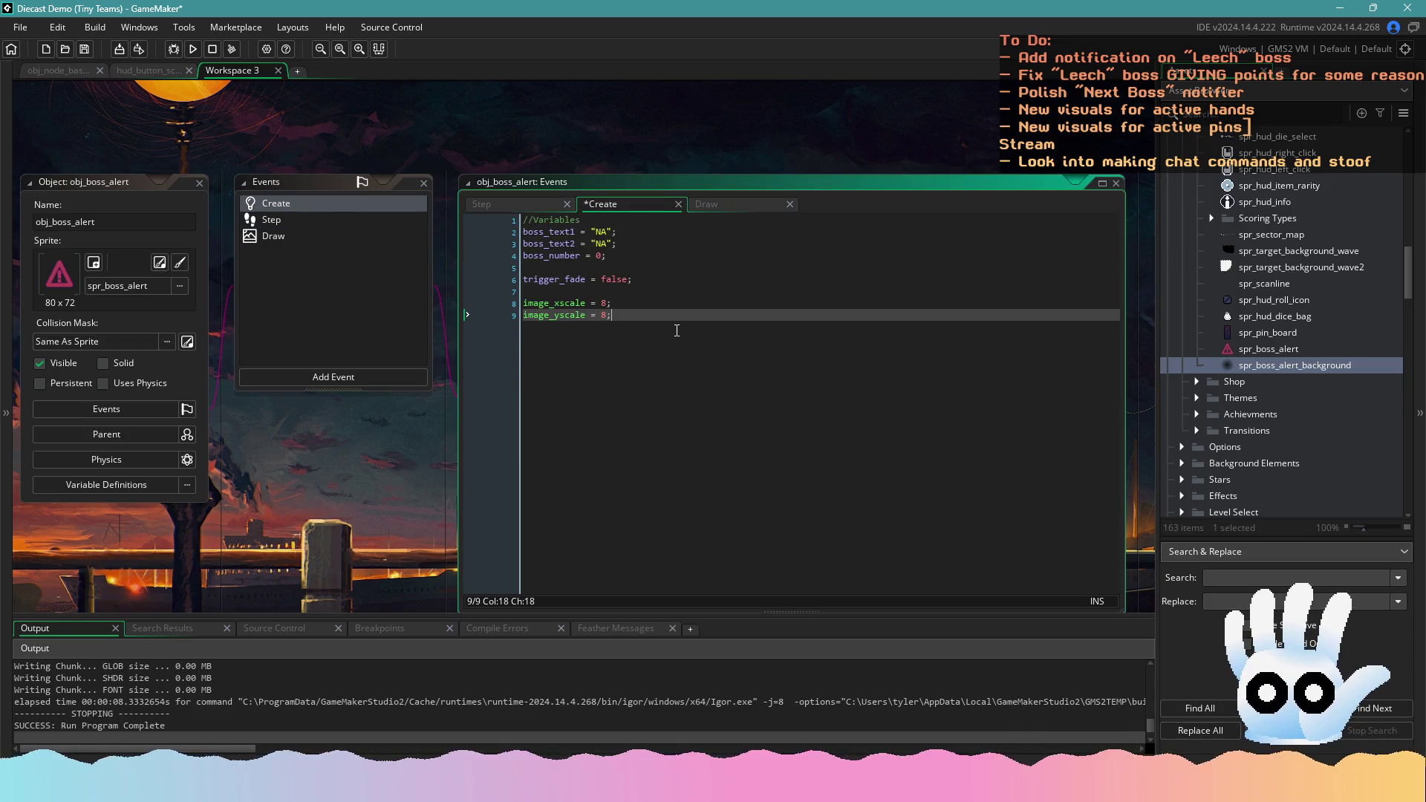
key("Return")
type("scale_amount = 0.01;")
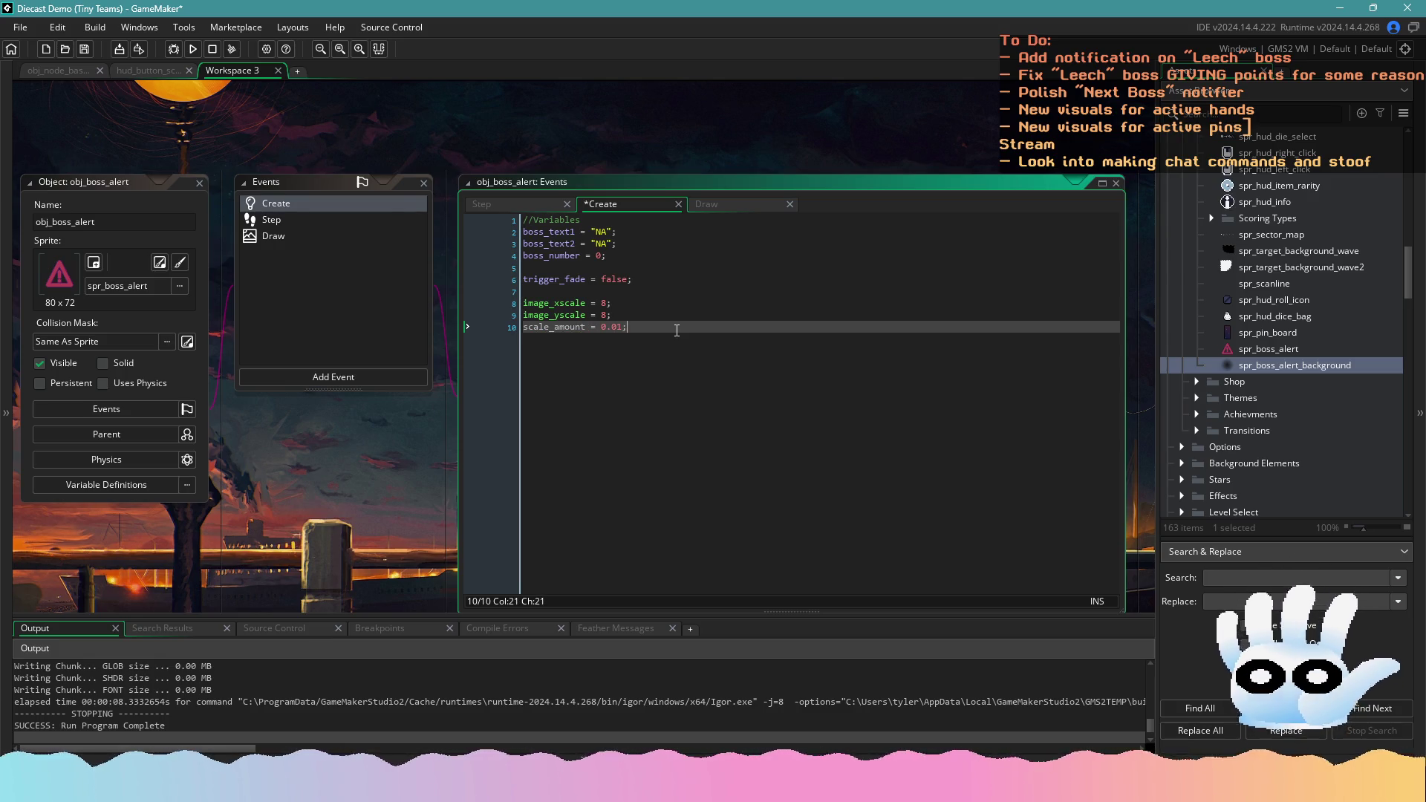
key("ctrl+s")
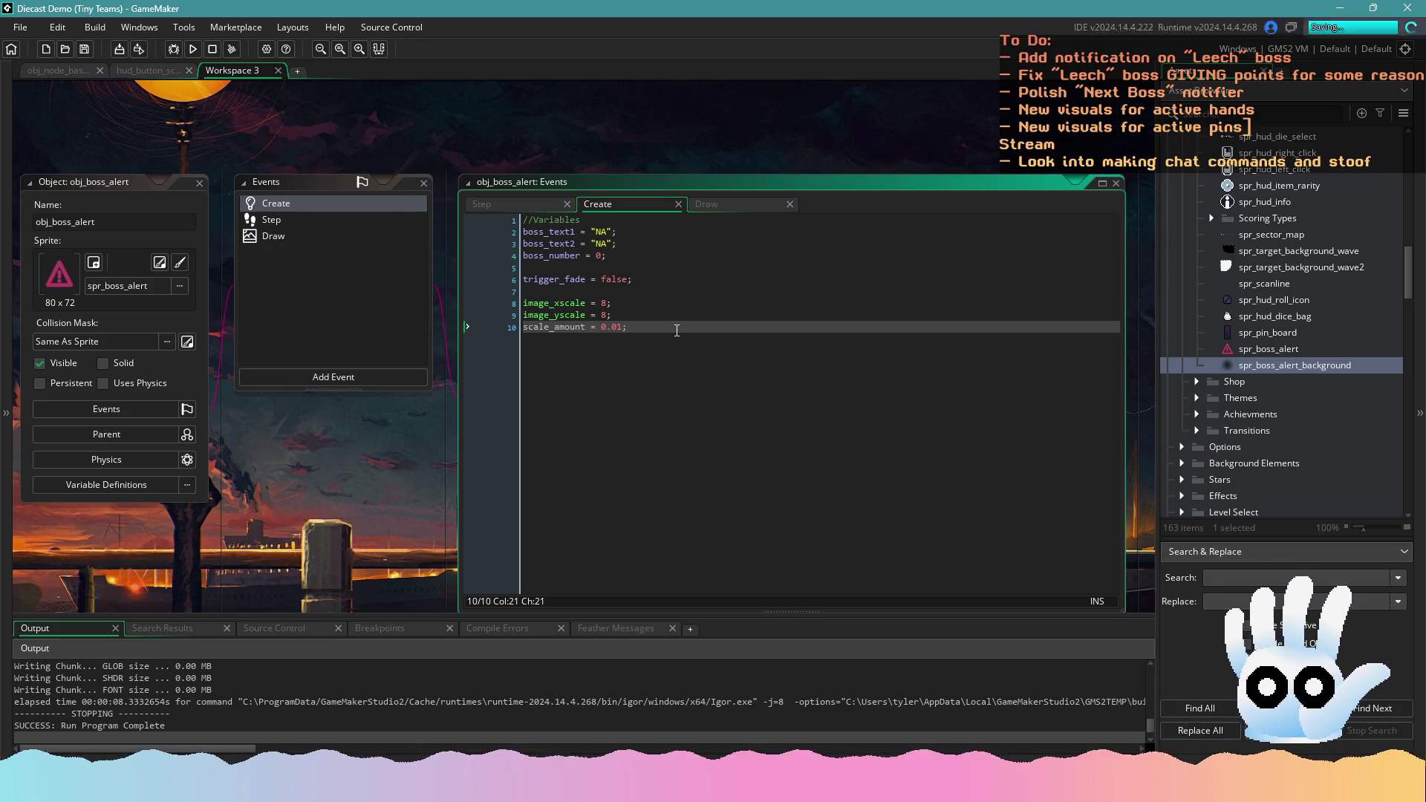
double_click(569, 328)
key("ctrl+c")
Paste scale_amount onto a new line 5 in the Step event's shrink block
left_click(338, 223)
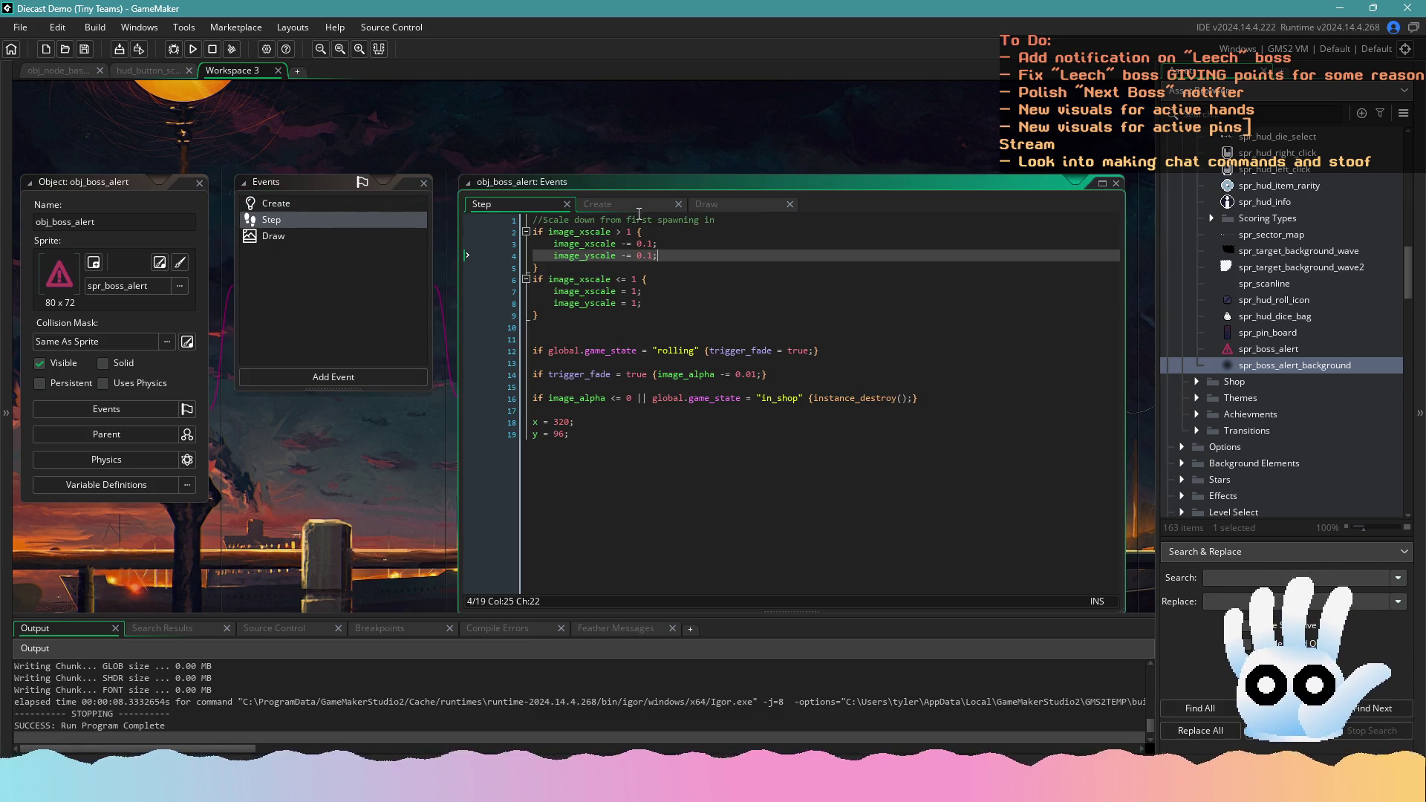
left_click(667, 245)
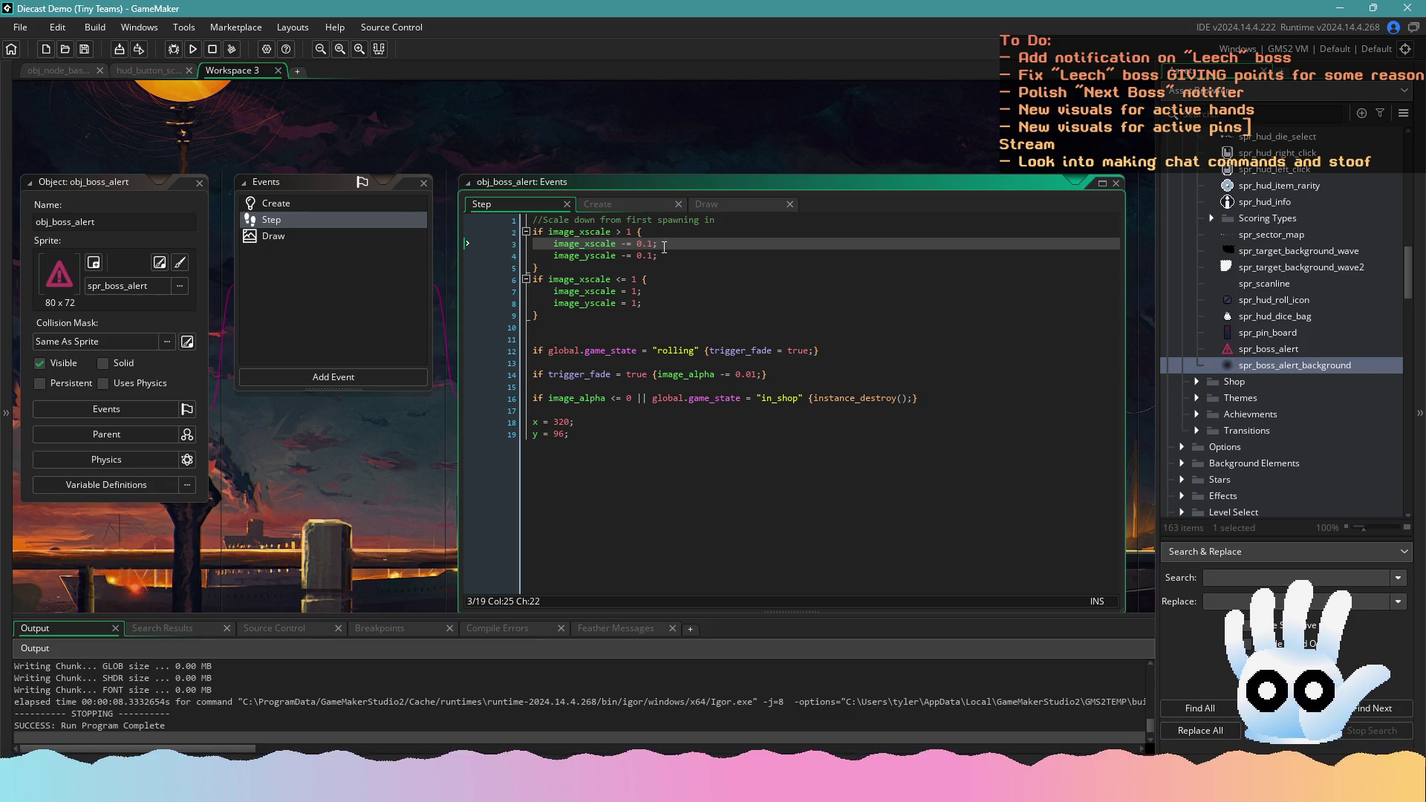
left_click(402, 207)
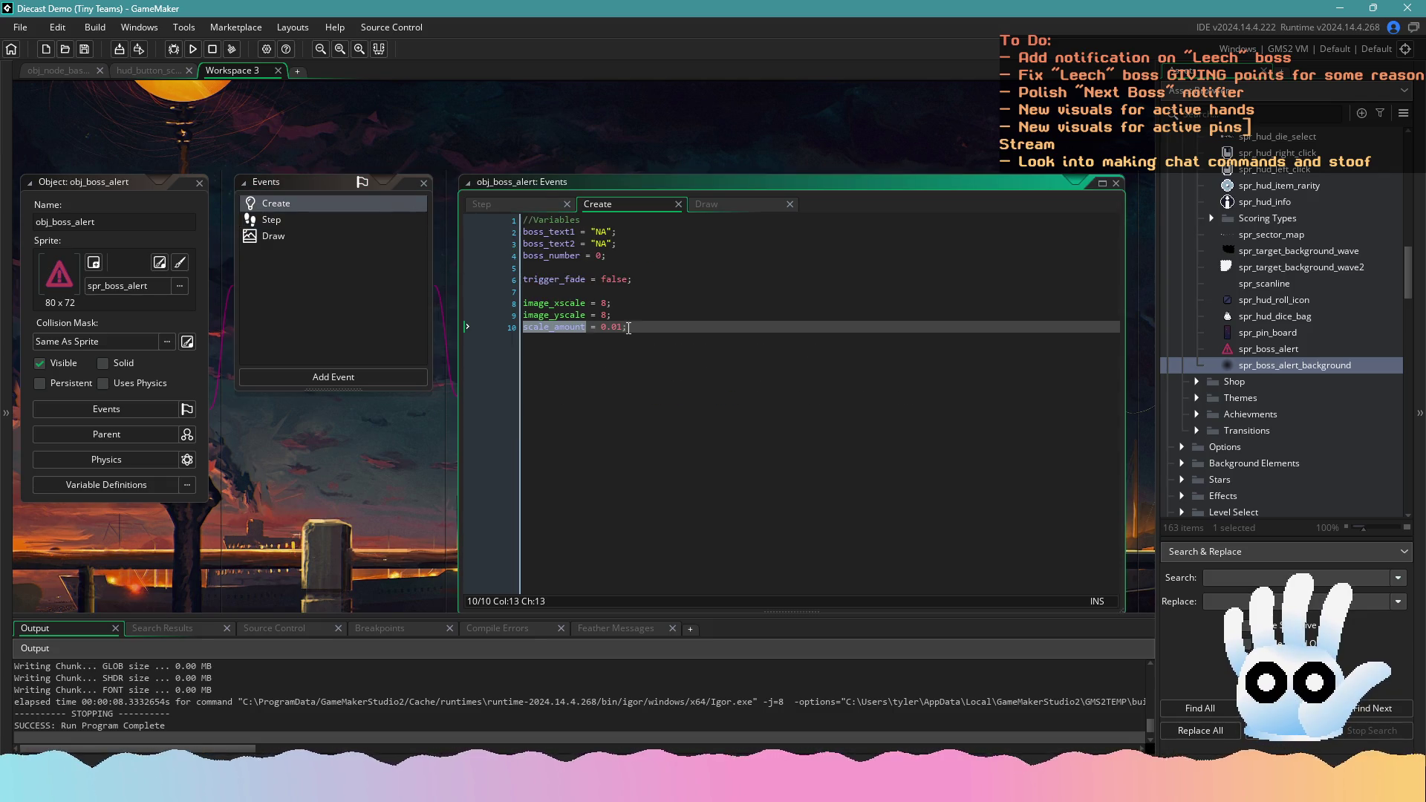
left_click(622, 327)
left_click(355, 221)
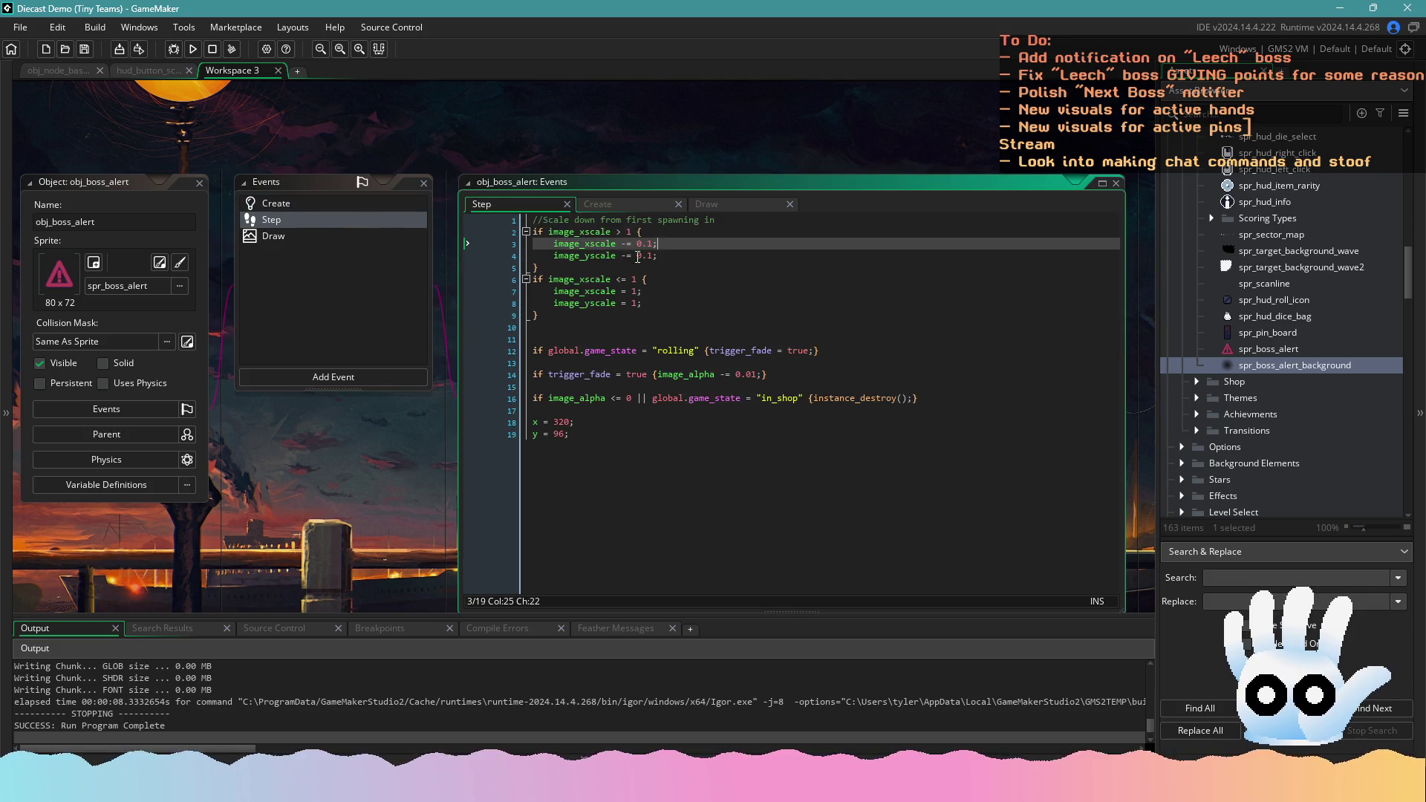
left_click(696, 258)
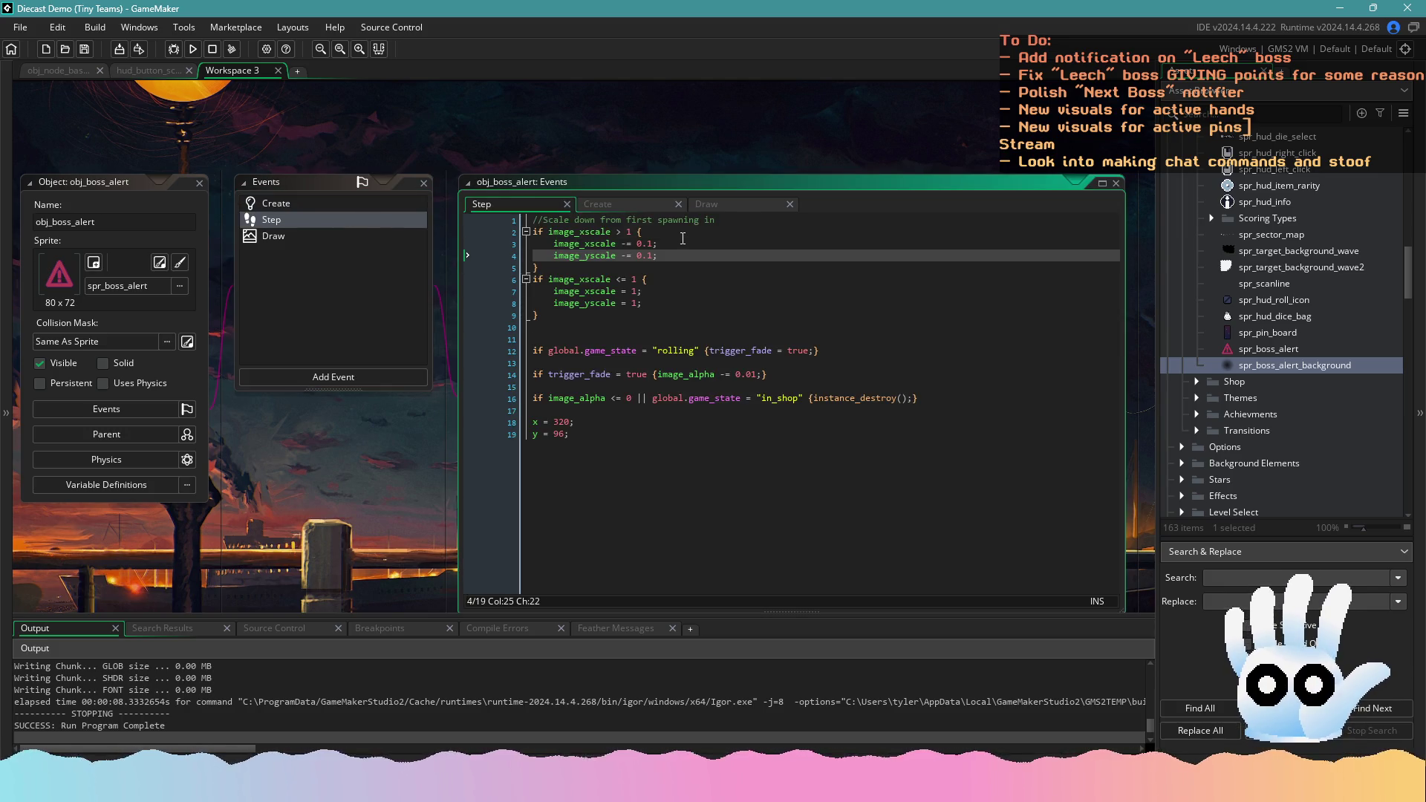
key("Return")
key("ctrl+v")
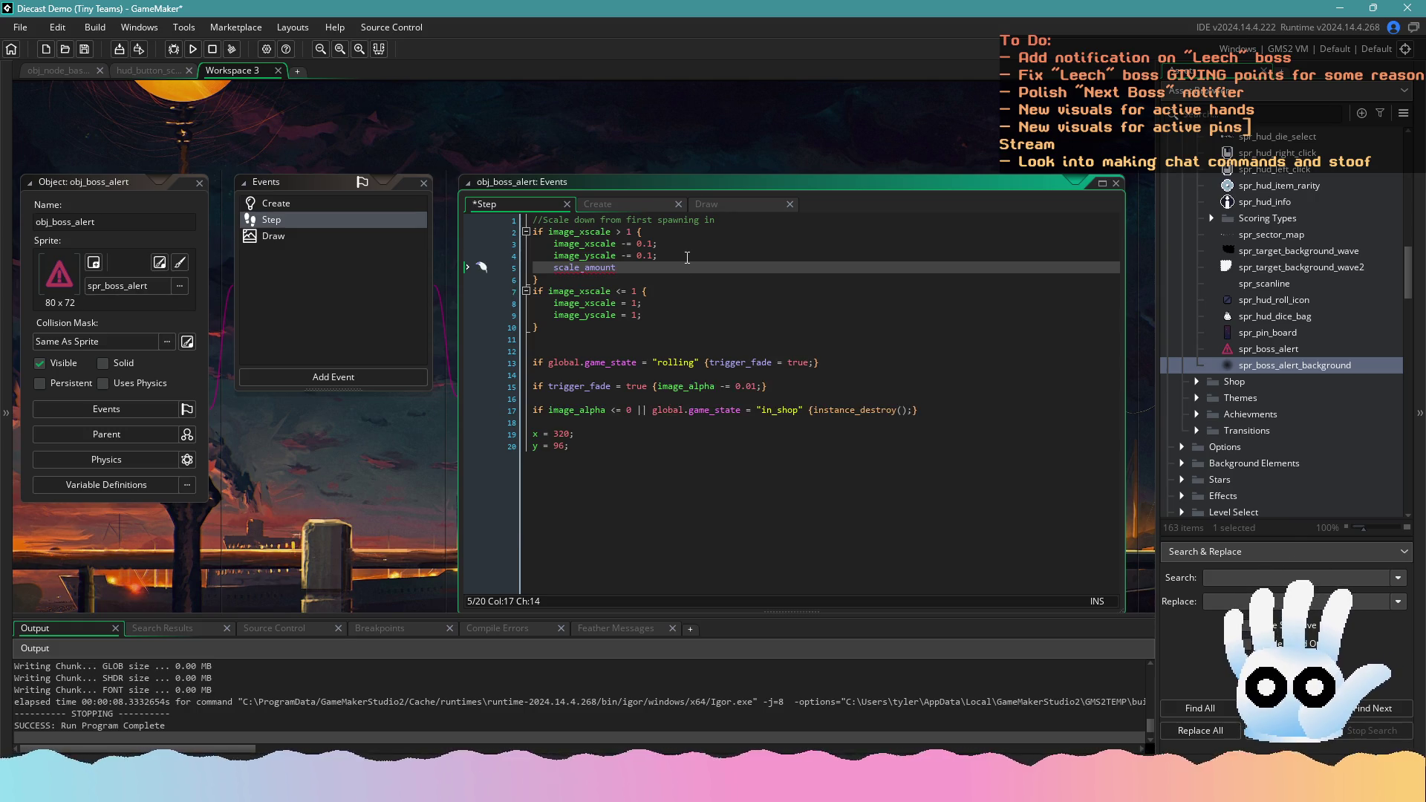
Complete line 5 as scale_amount += scale_amount; using autocompletion
key("ctrl+s")
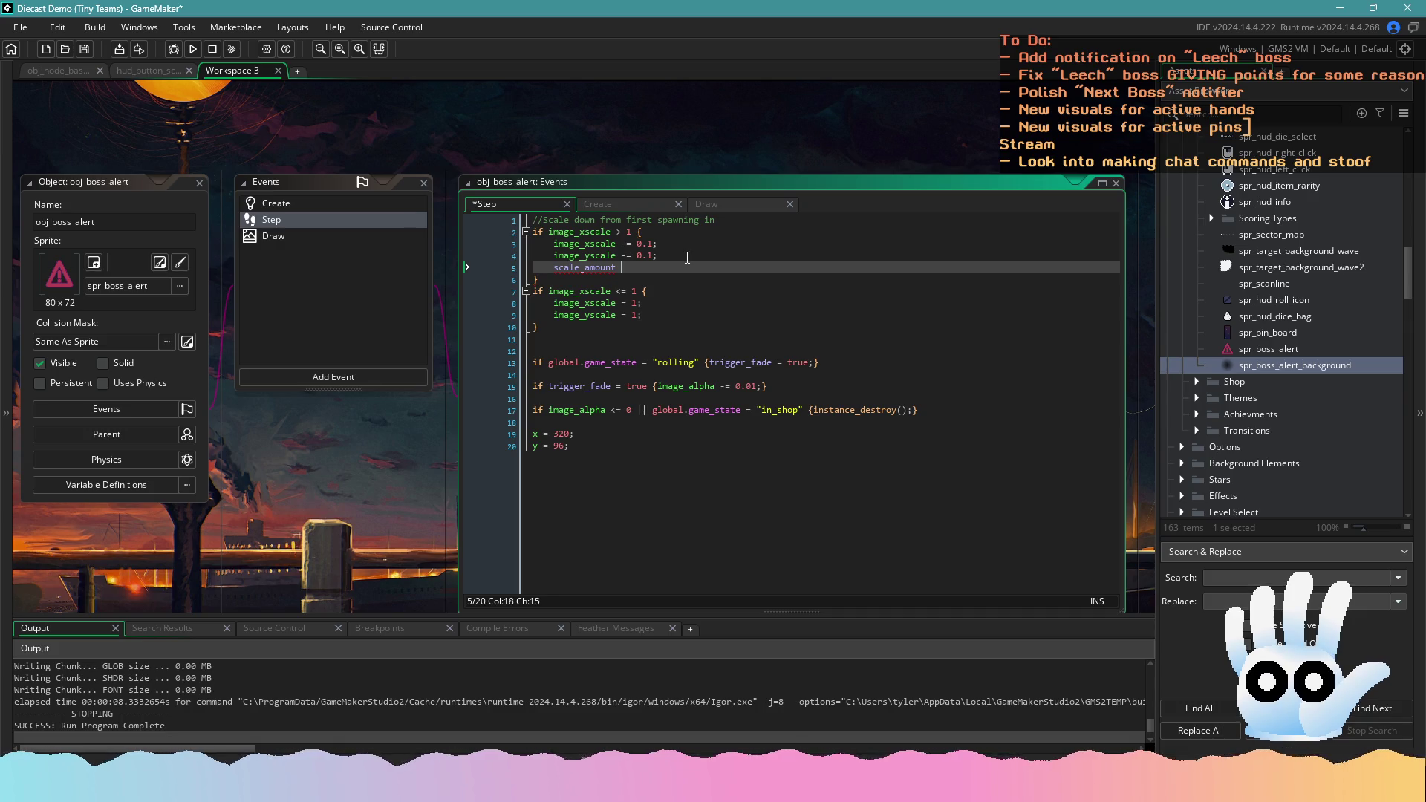
type("+=scale_a")
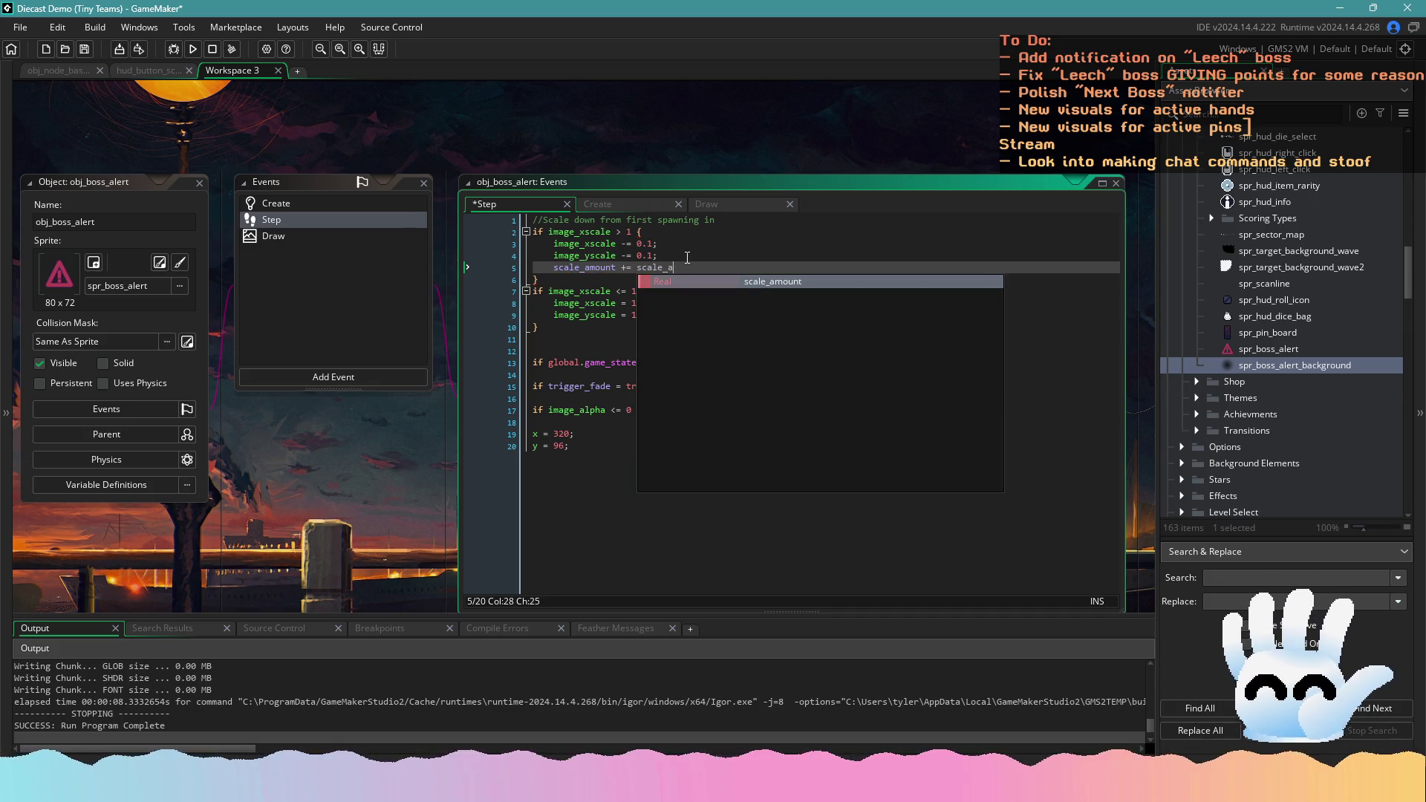
key("Return")
type(";")
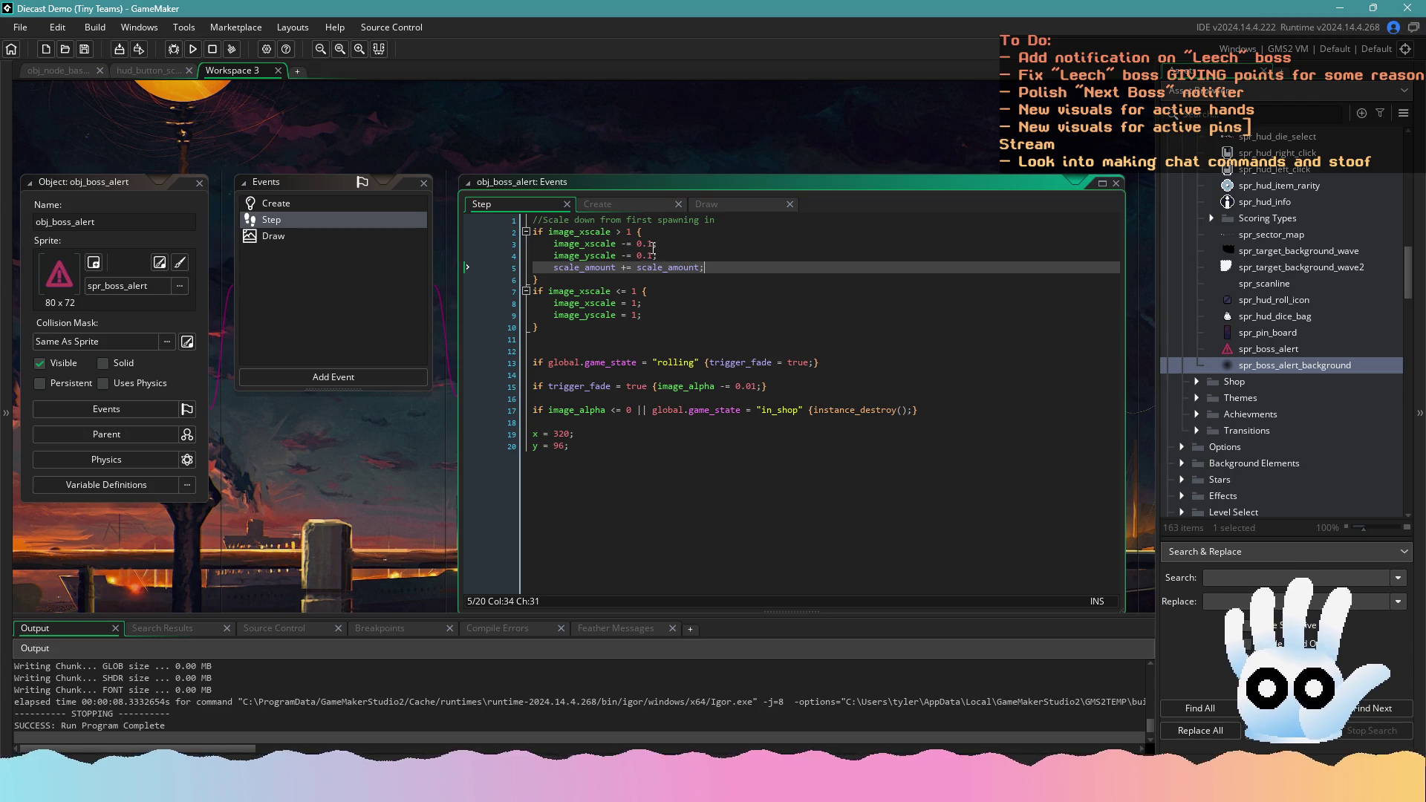
Append +scale_amount to both the x and y scale decrements, save, and run a test build
left_click(654, 245)
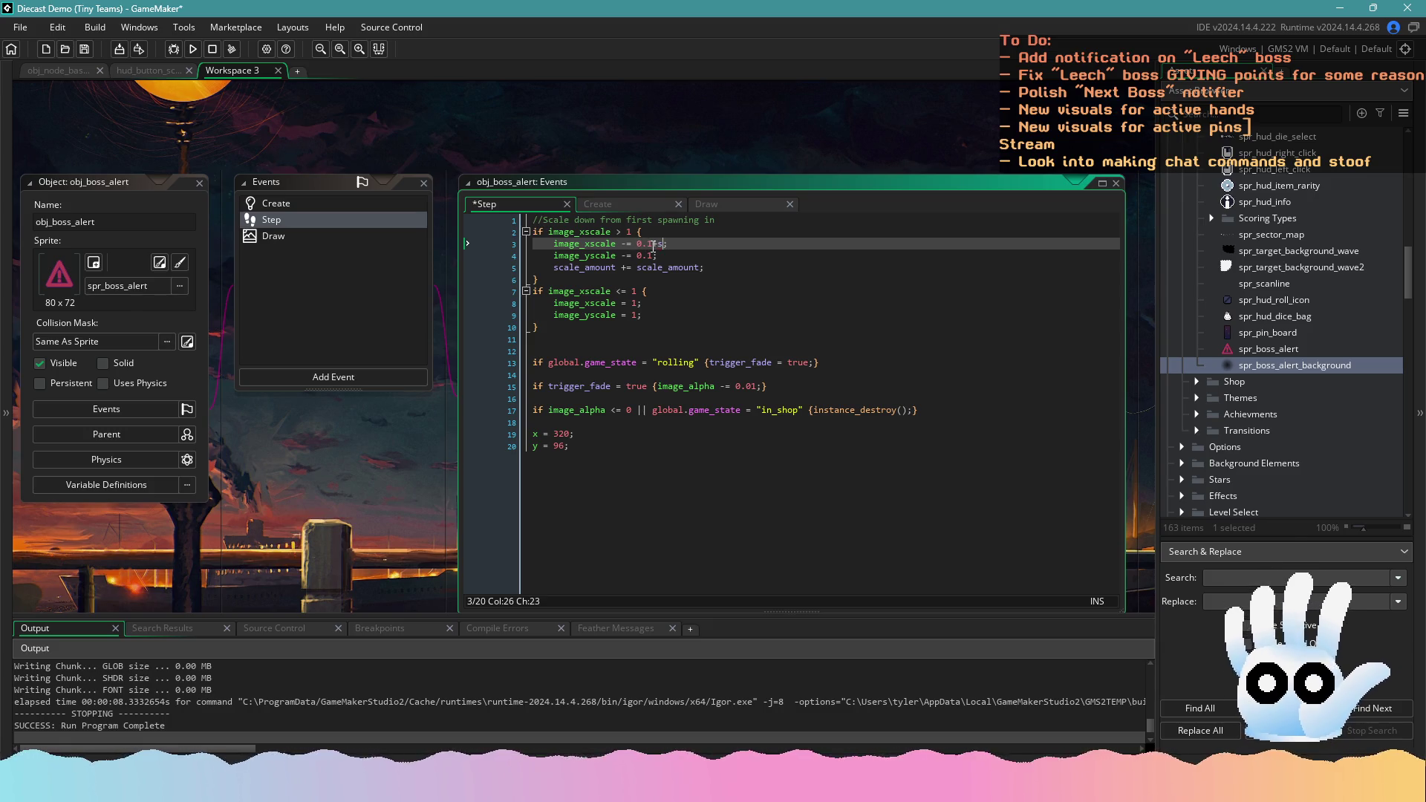
type("cale")
key("Return")
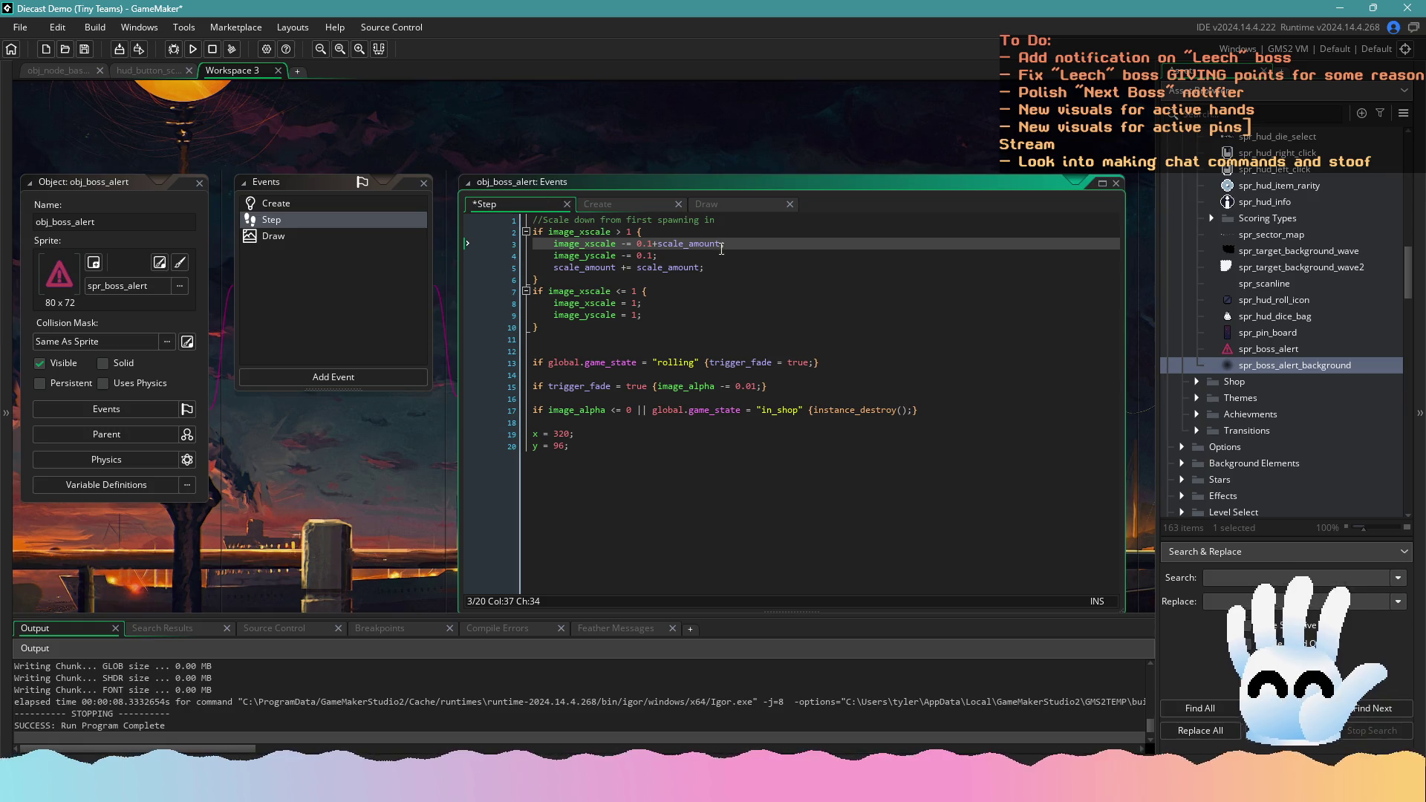
left_click_drag(721, 249, 657, 246)
key("ctrl+c")
left_click(654, 256)
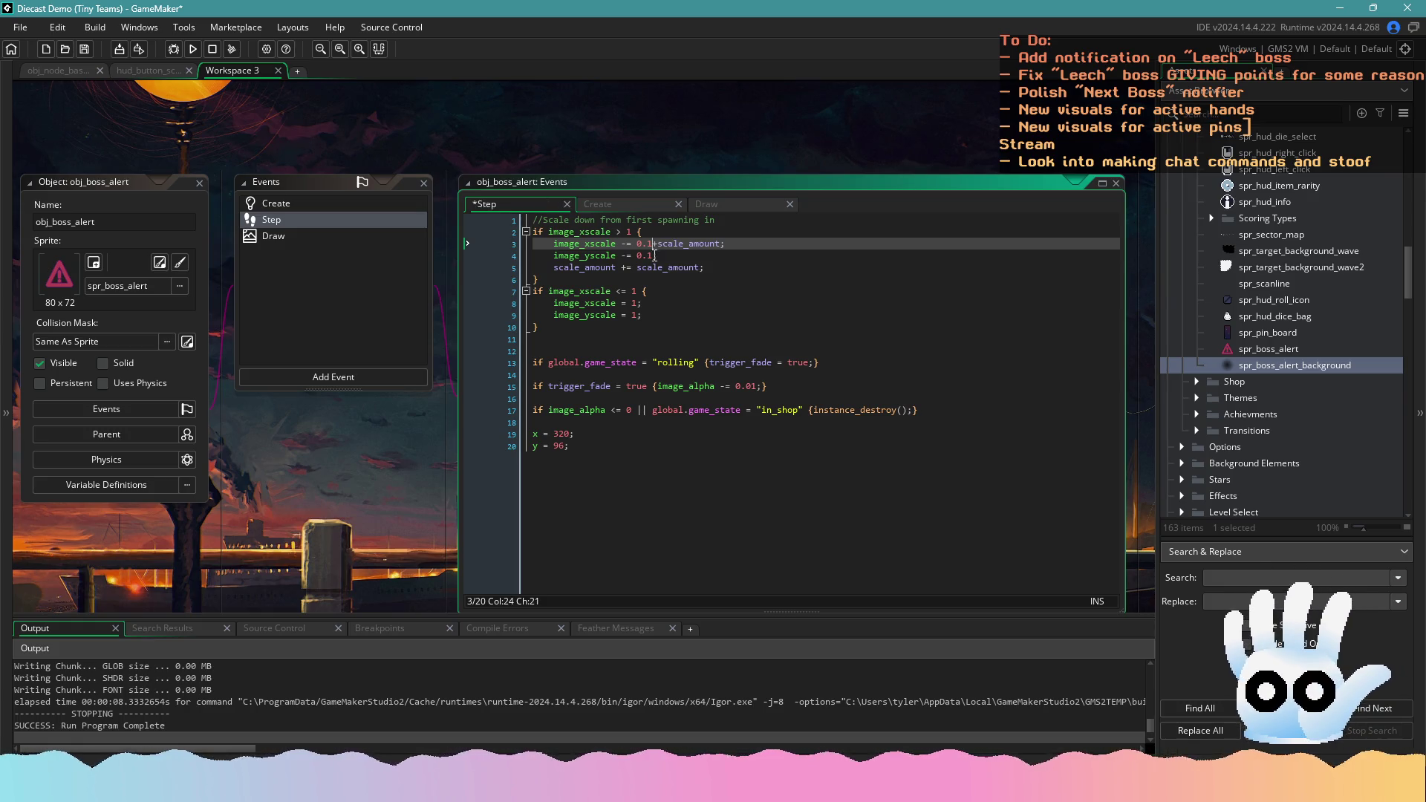
key("ctrl+v")
key("ctrl+s")
left_click(192, 49)
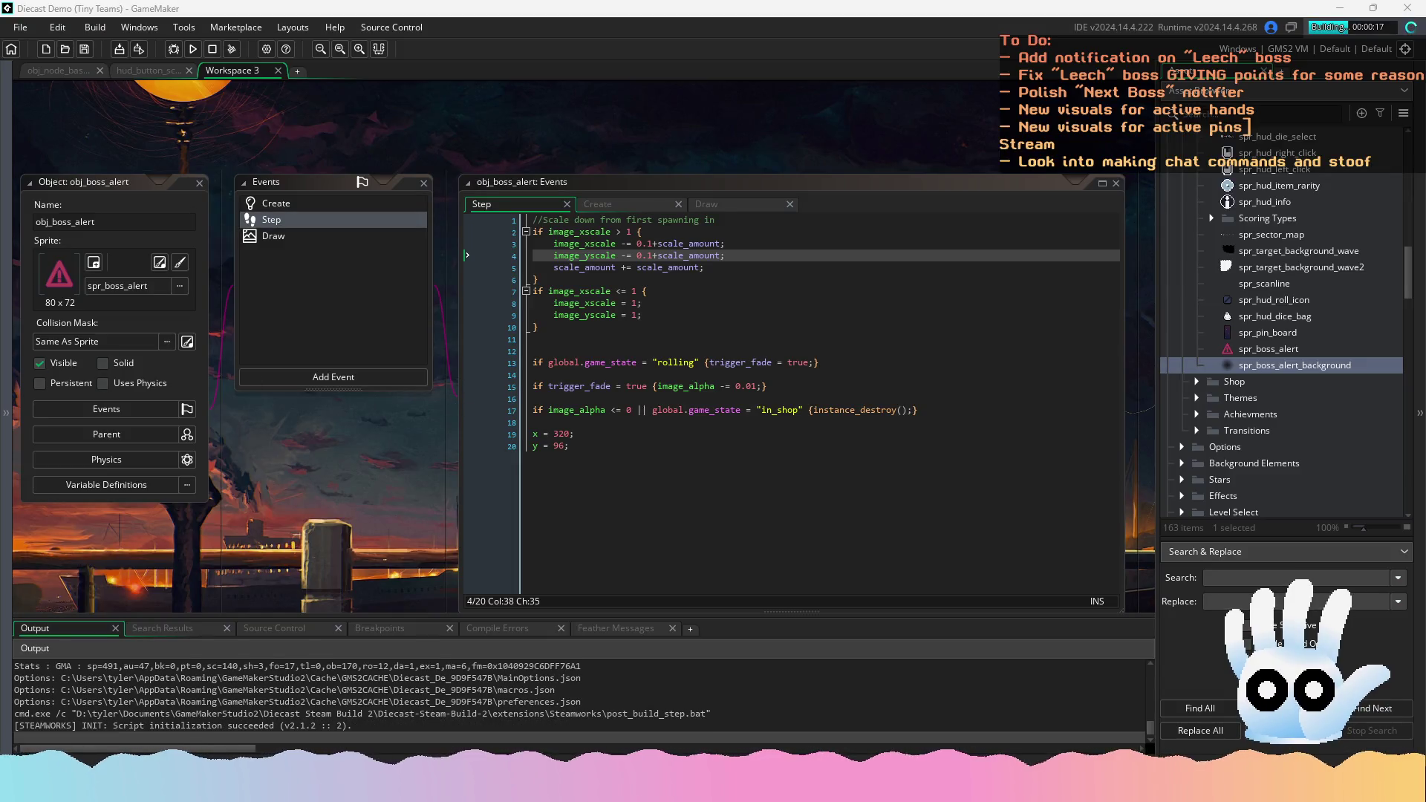
left_click(854, 437)
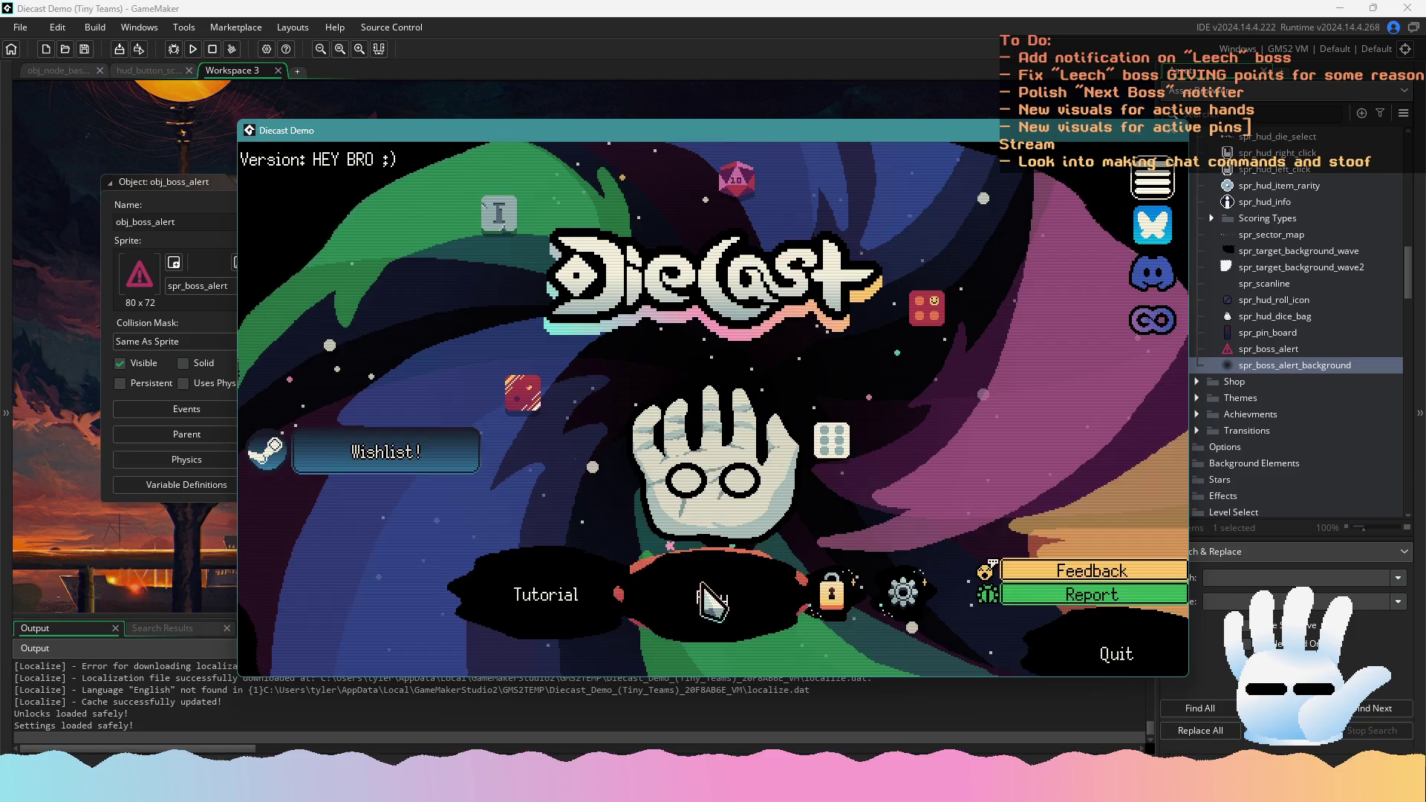
left_click(713, 583)
left_click(711, 581)
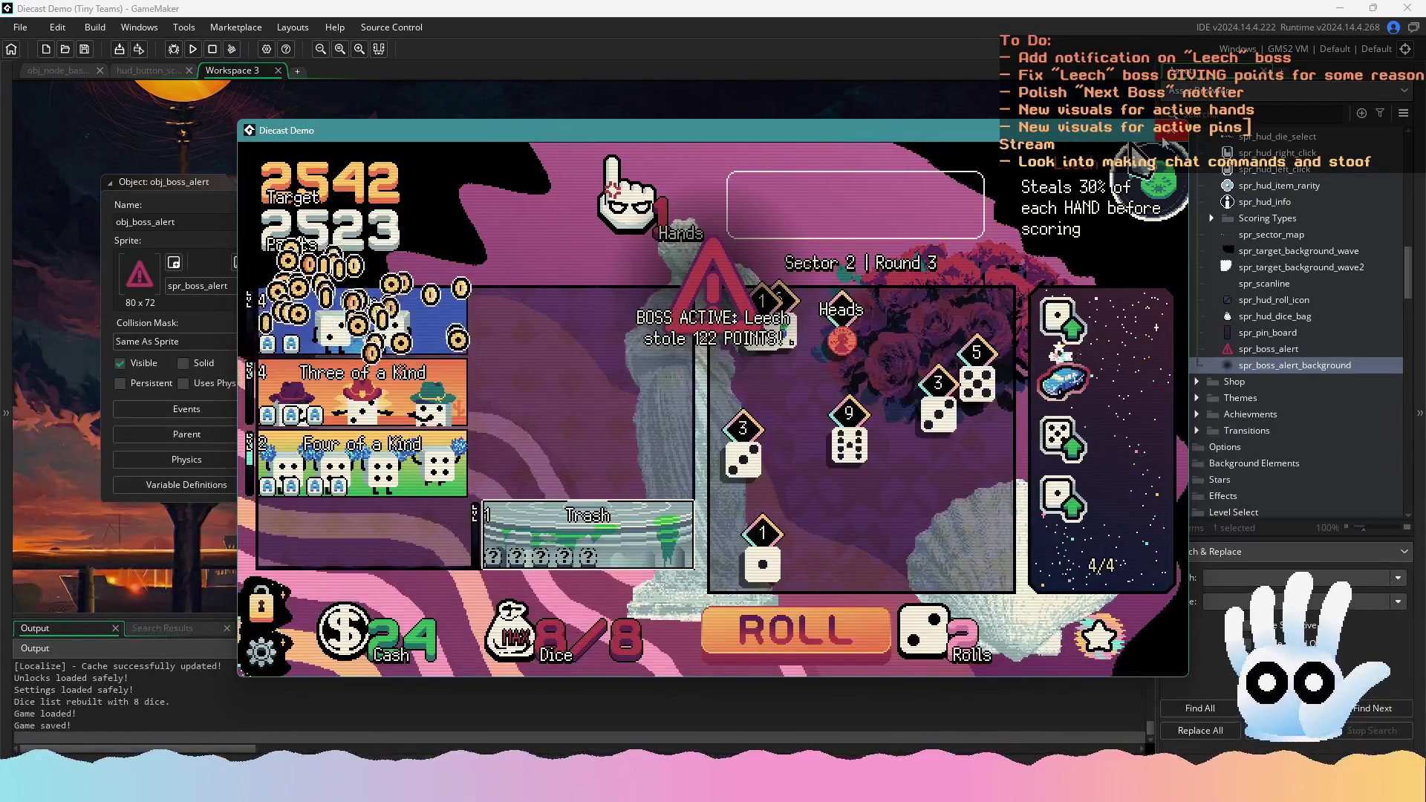
key("Escape")
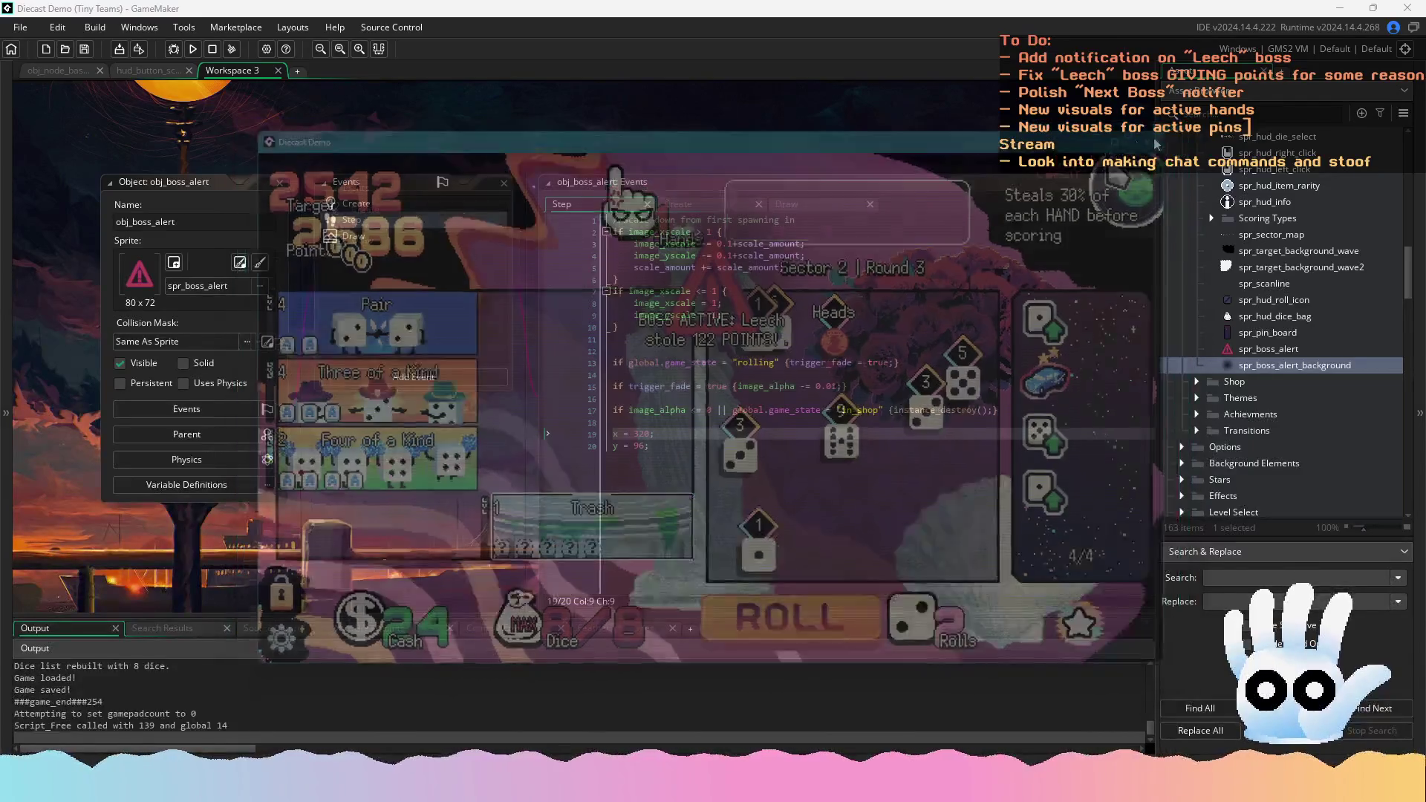
Run the game, enter the board, move a 5 into the hand, and roll the remaining dice
left_click(192, 51)
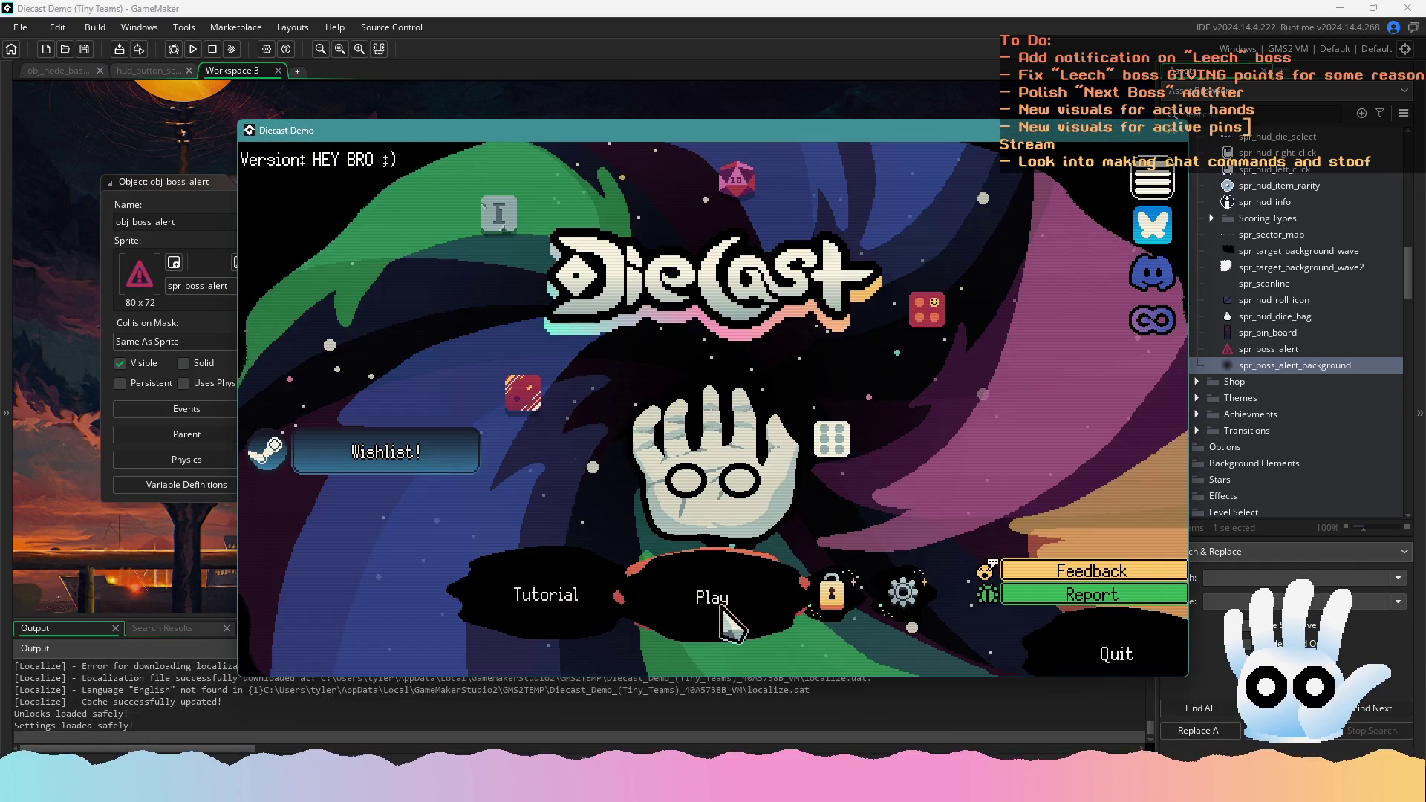
left_click(725, 624)
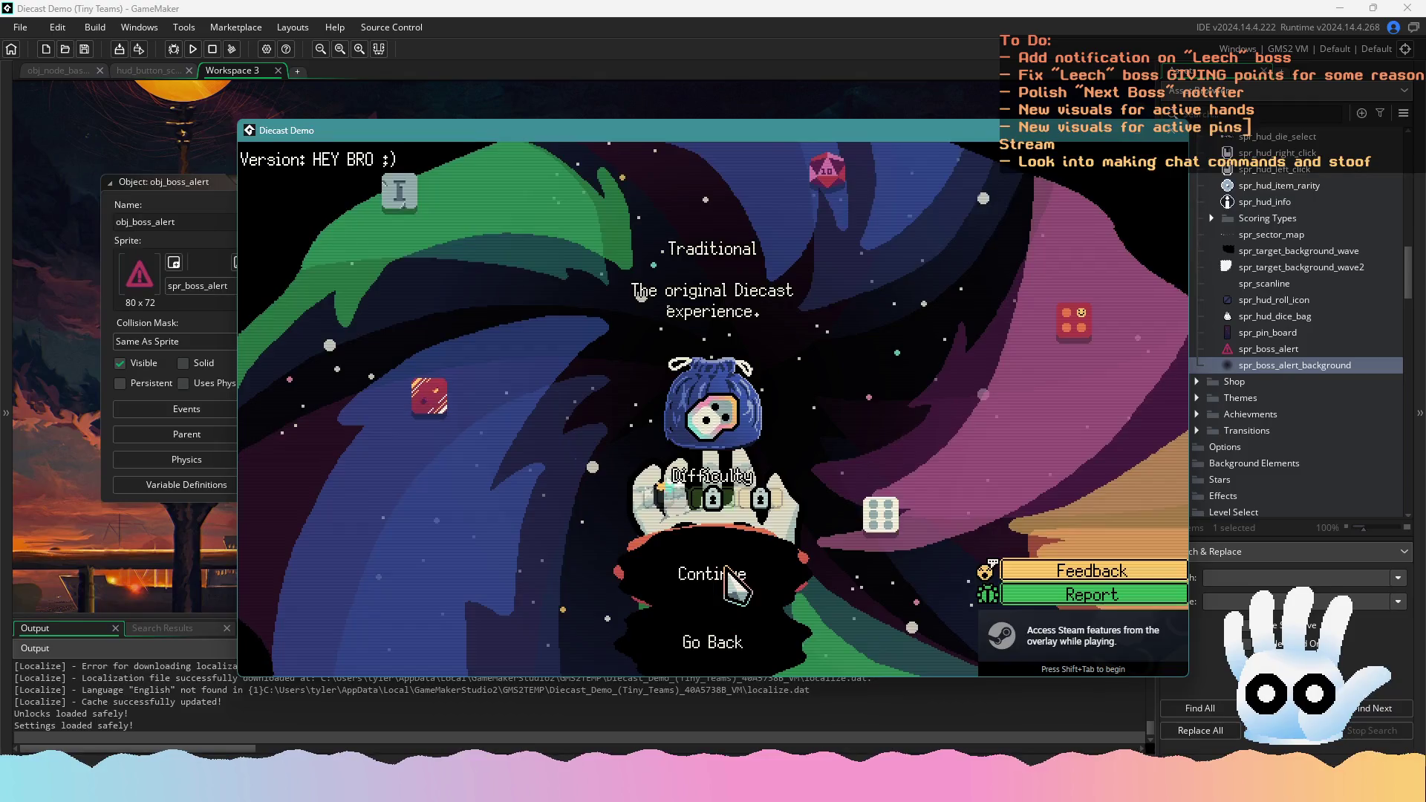
left_click(735, 576)
left_click(976, 382)
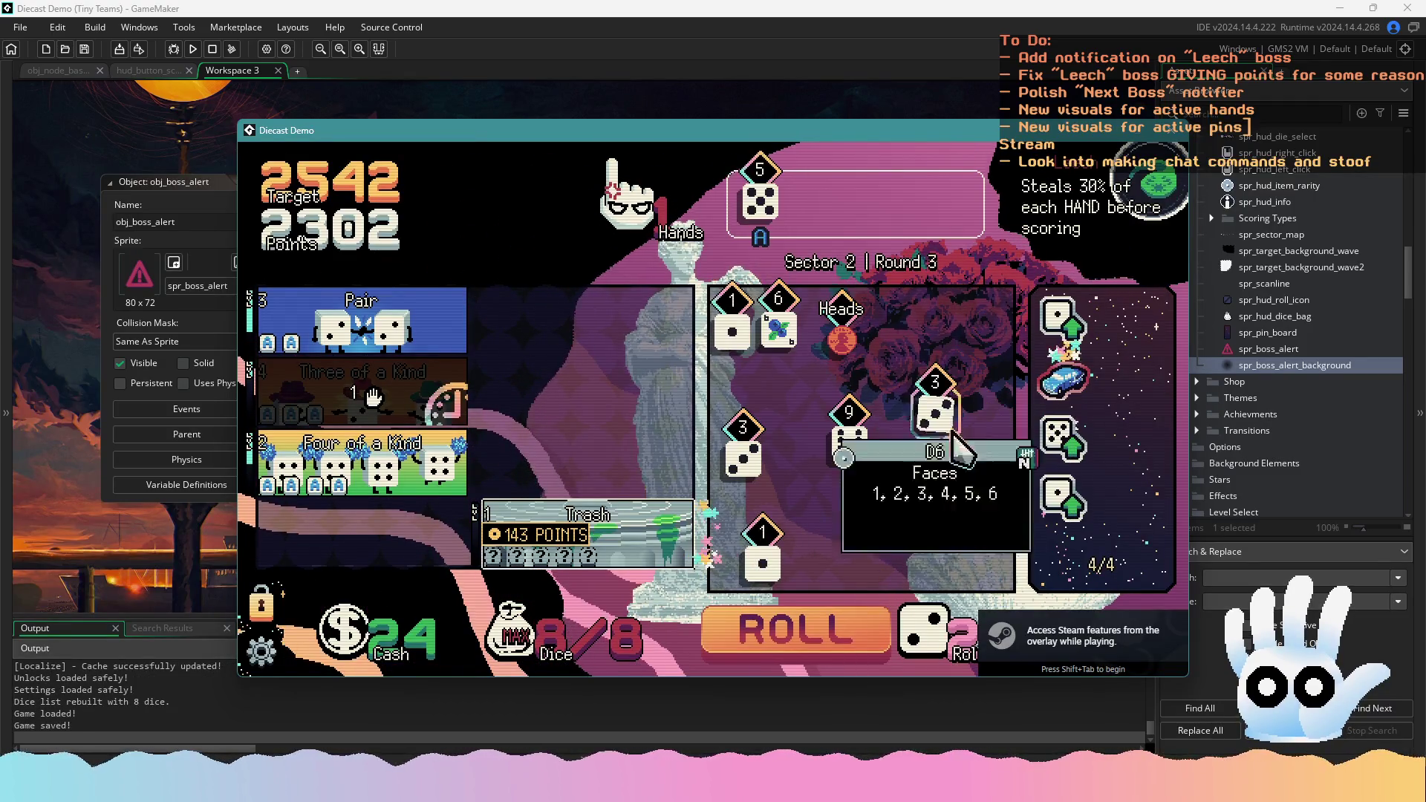
left_click(793, 643)
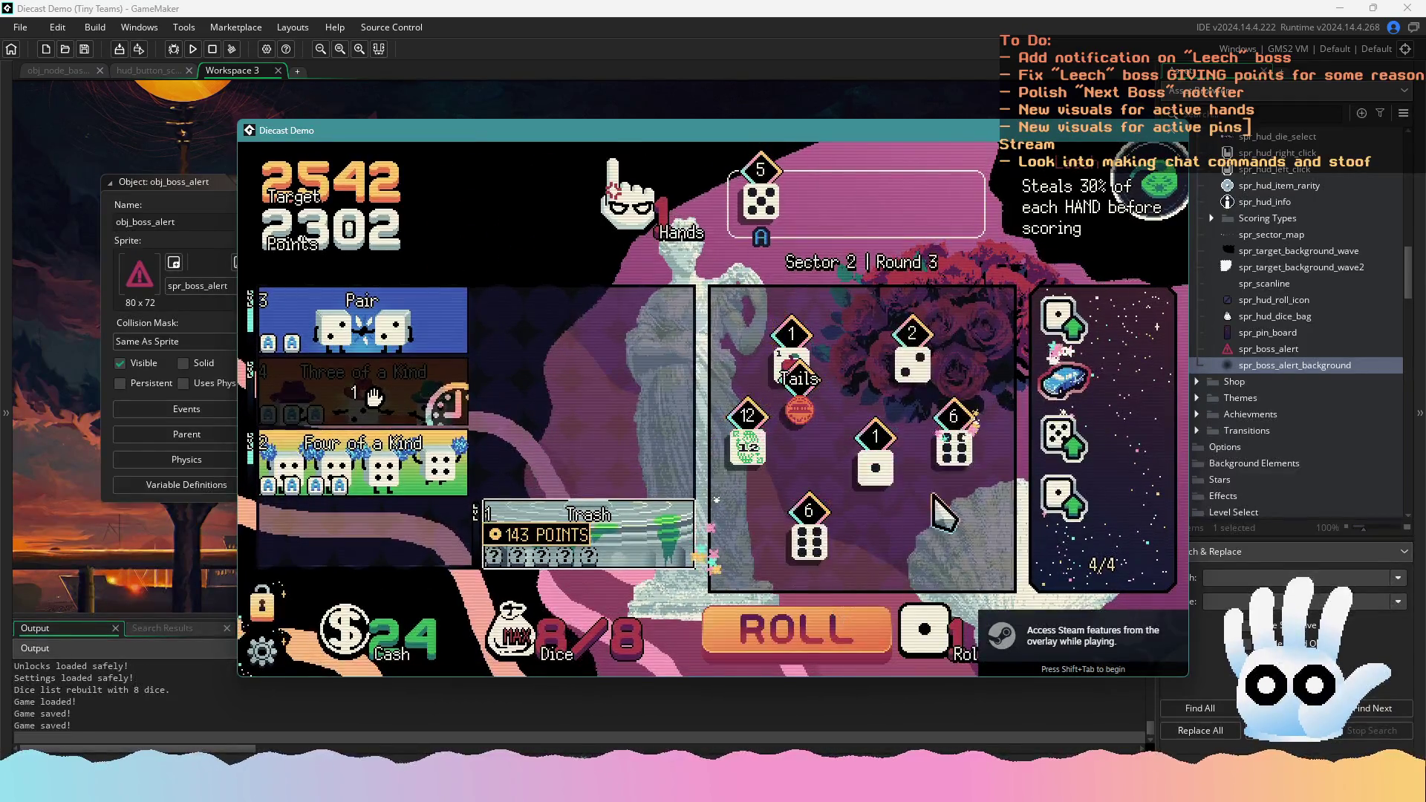
left_click(801, 629)
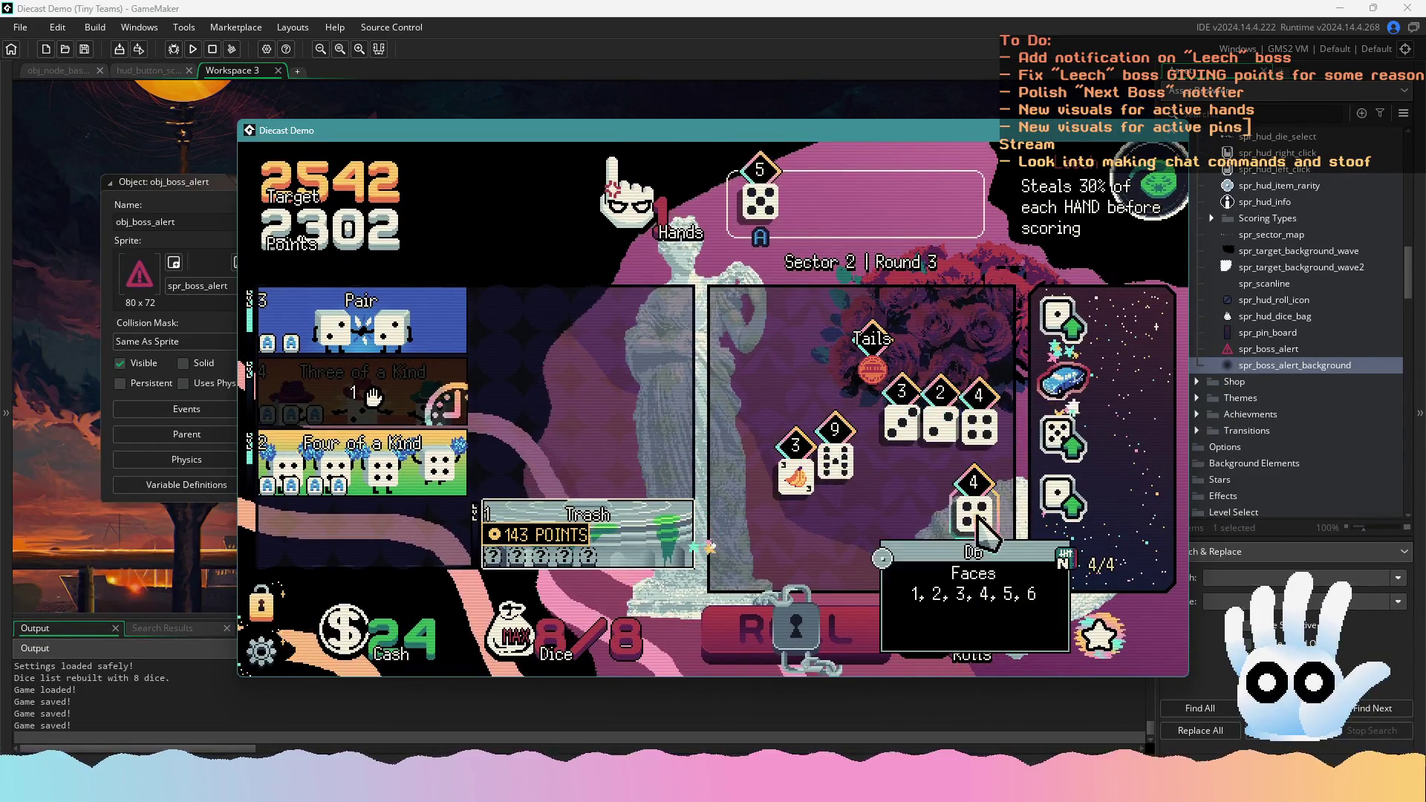
mouse_move(899, 422)
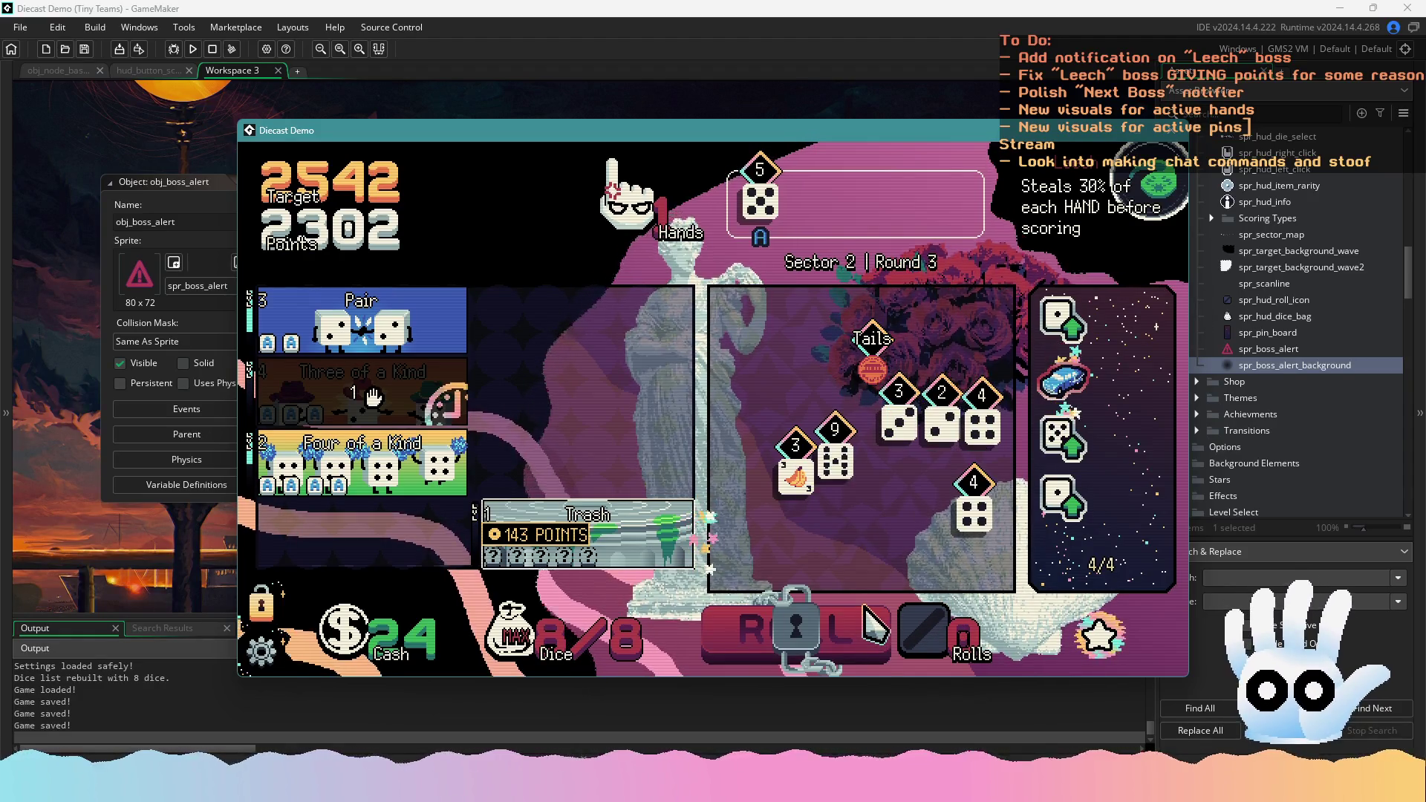
key("F1")
key("F1")
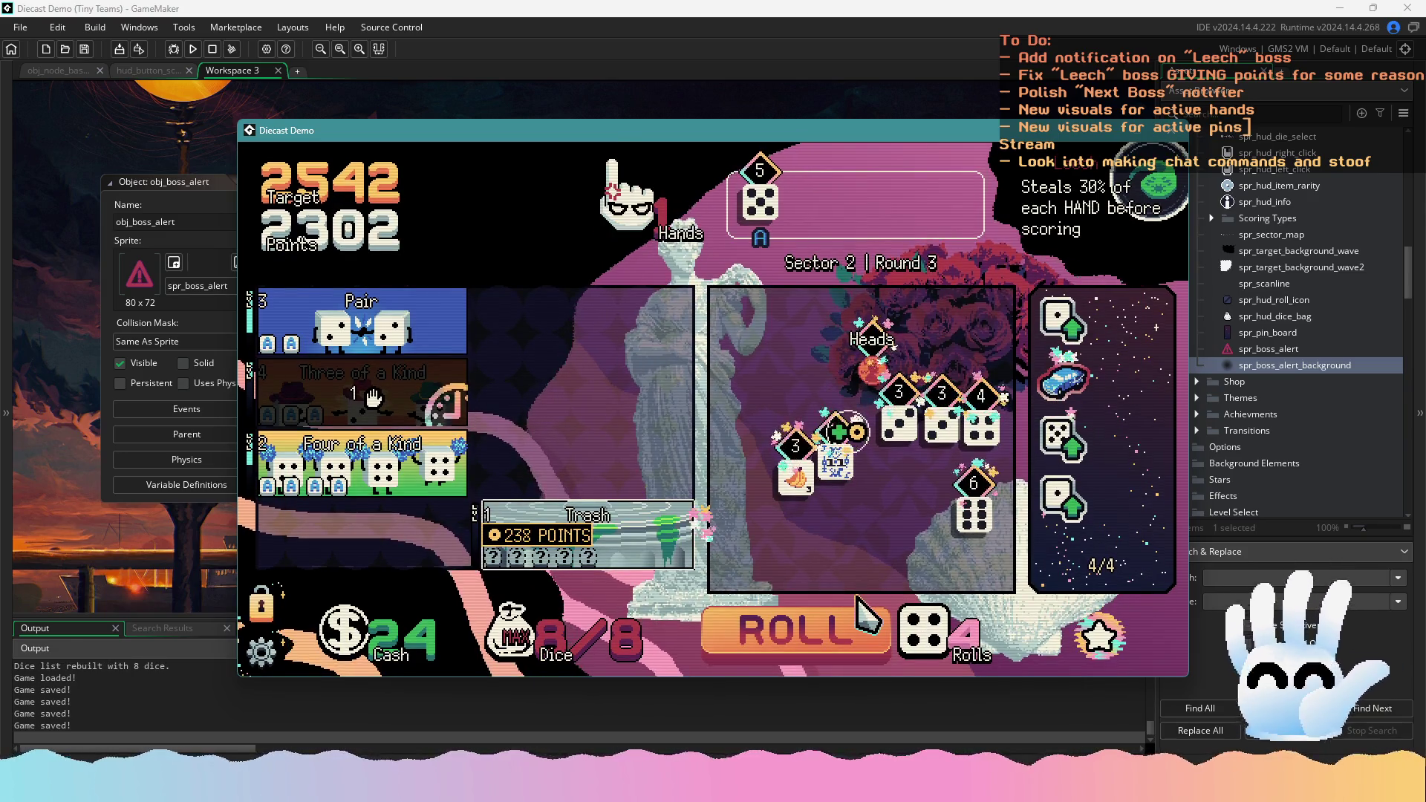
Reroll until a second 5 appears, score the Pair to trigger the Leech alert, then close and rebuild
left_click(854, 617)
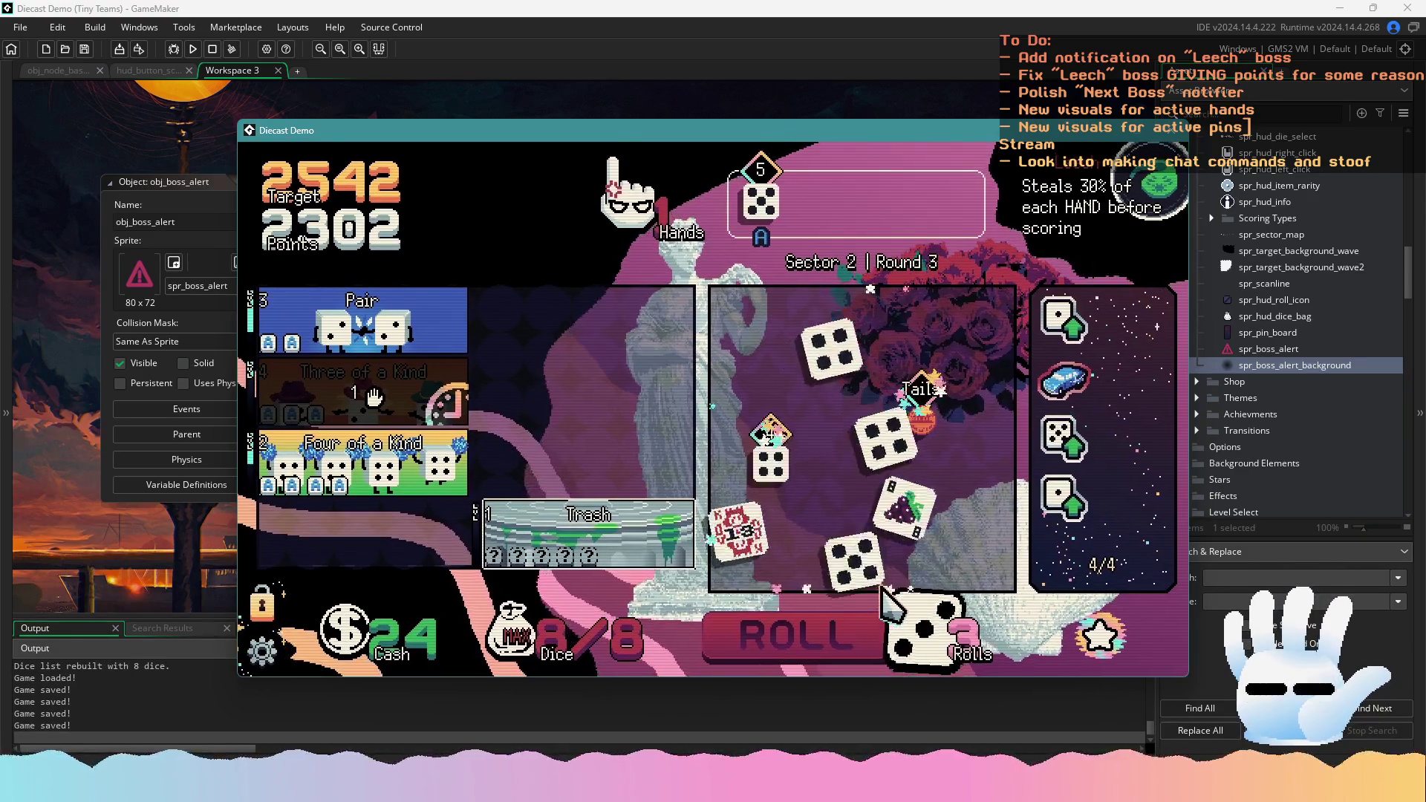
left_click(862, 603)
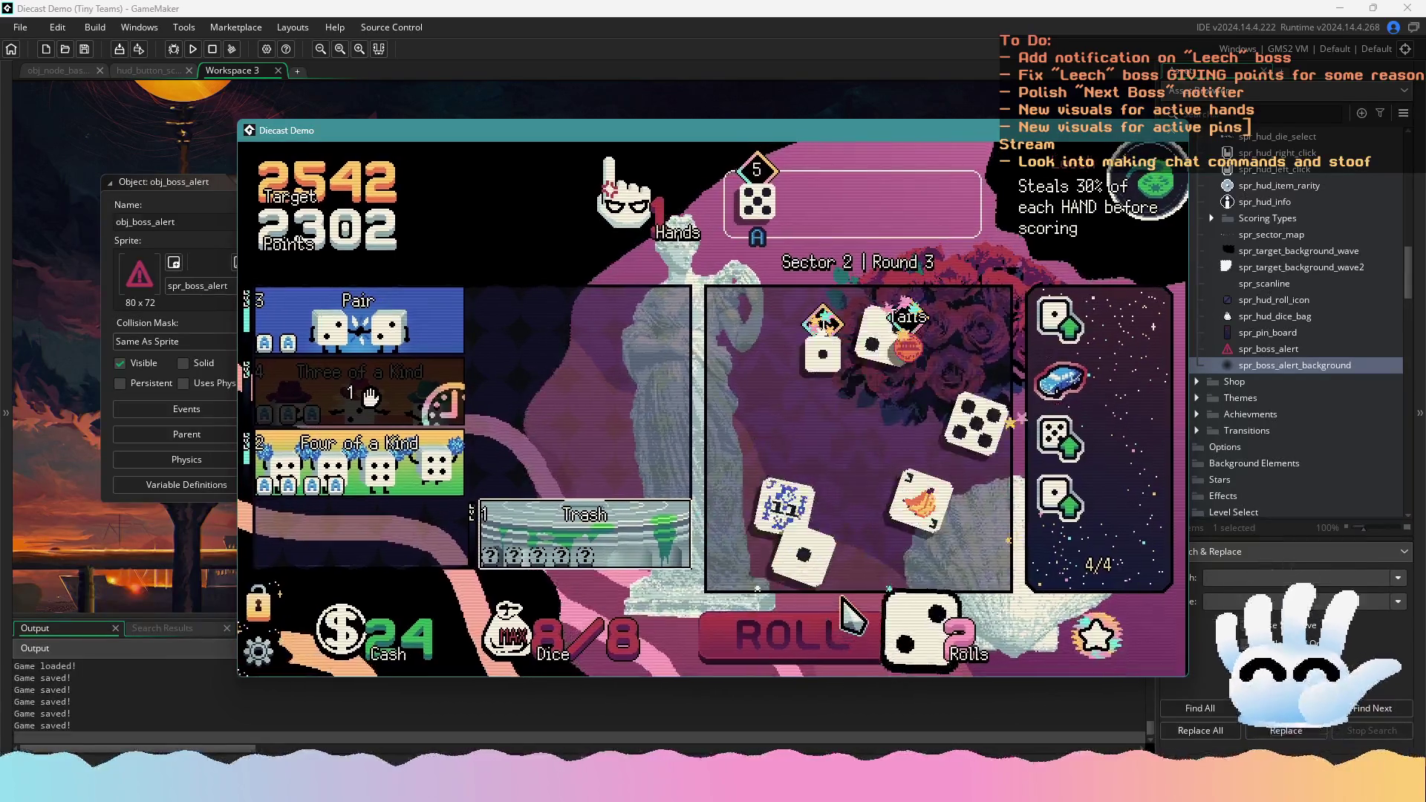
left_click(862, 604)
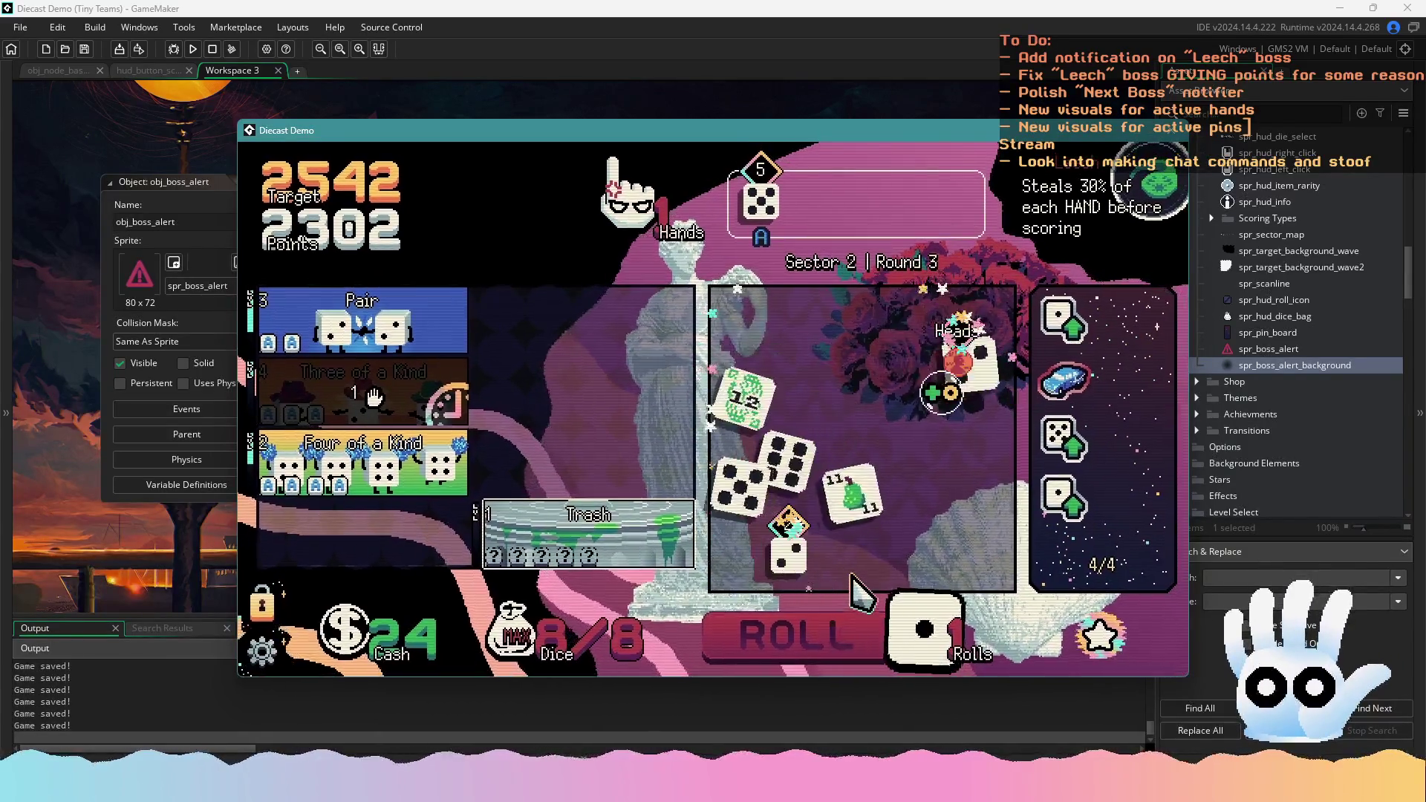
left_click(975, 380)
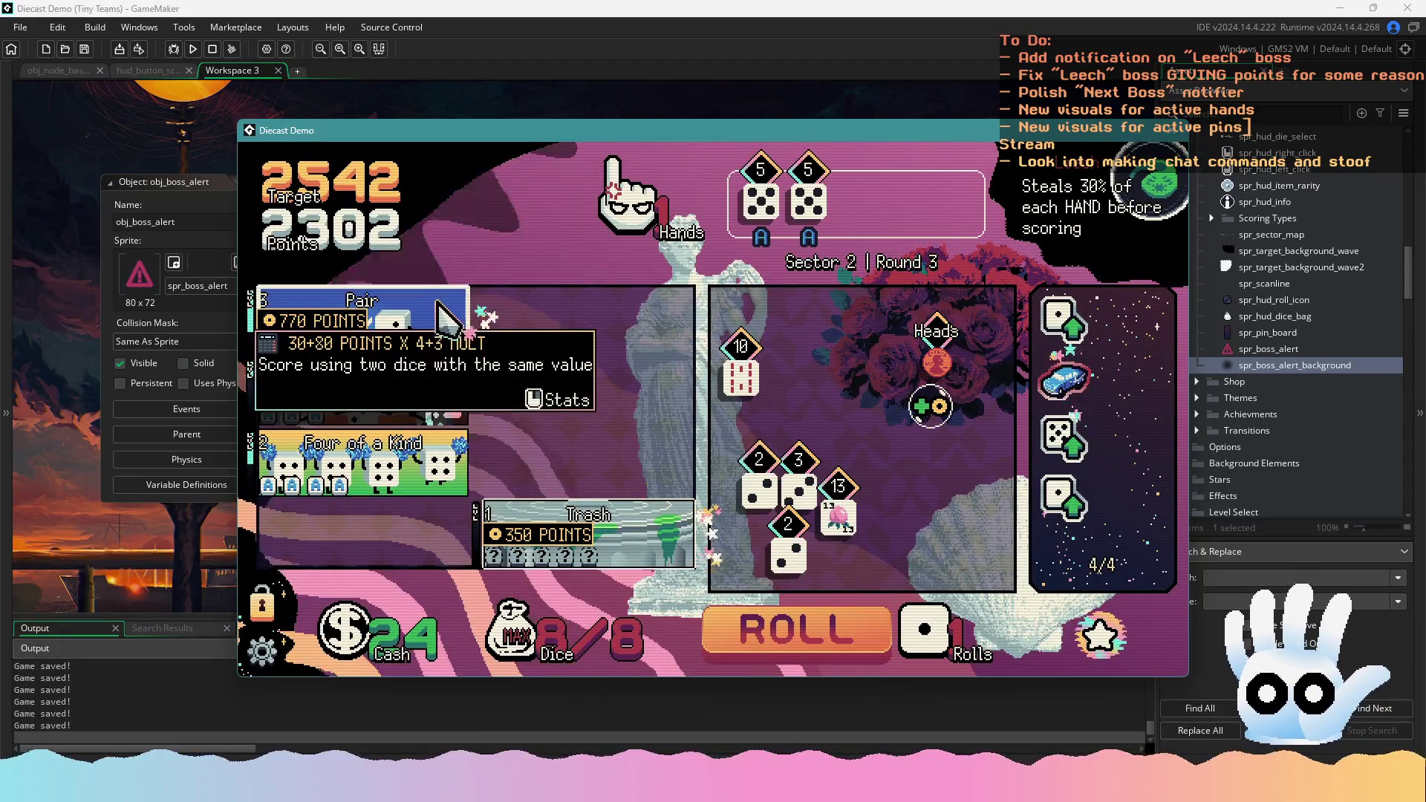
left_click(439, 316)
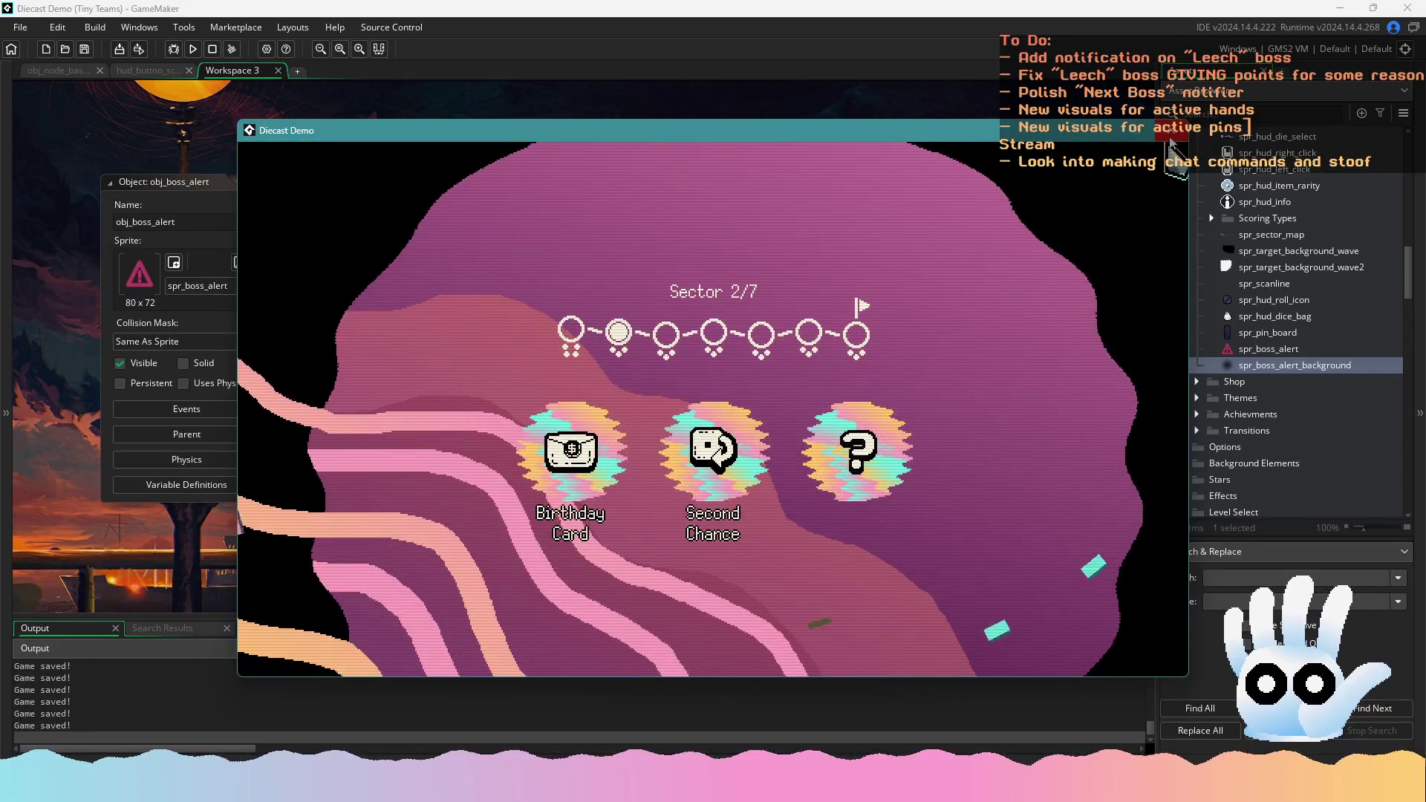
key("Escape")
left_click(193, 50)
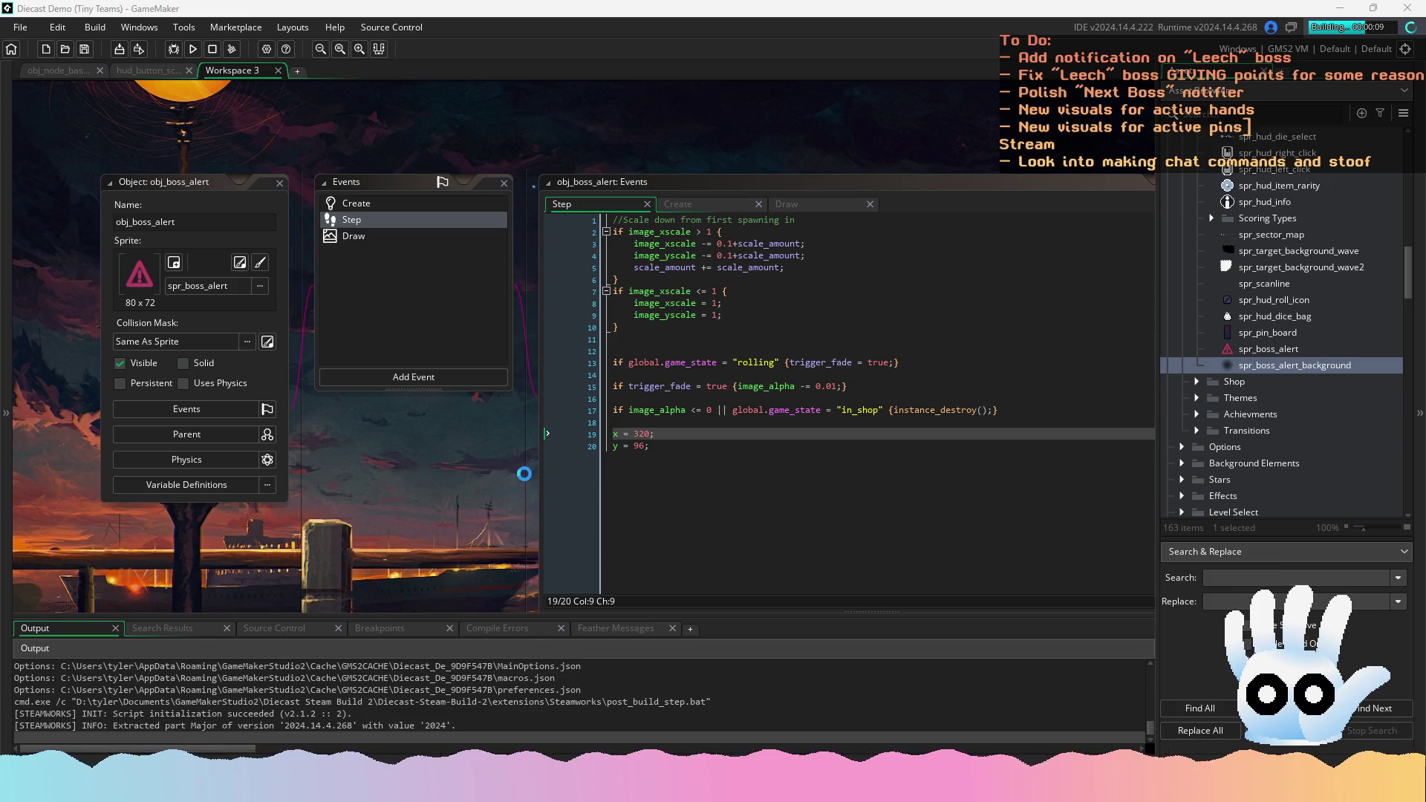
Delete the empty line 12 from obj_boss_alert's Step code and open its Draw event
left_click(803, 486)
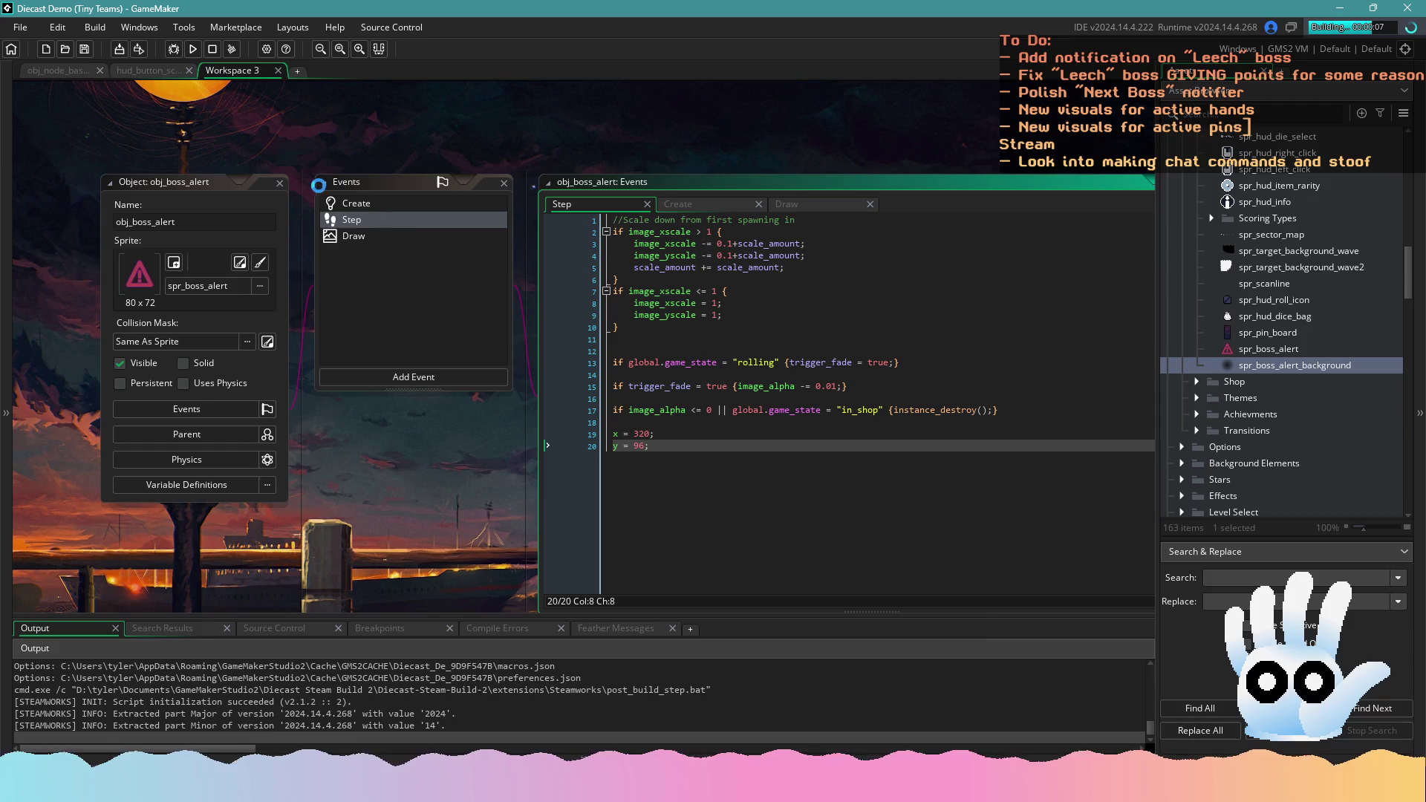
left_click(663, 353)
key("BackSpace")
left_click(447, 239)
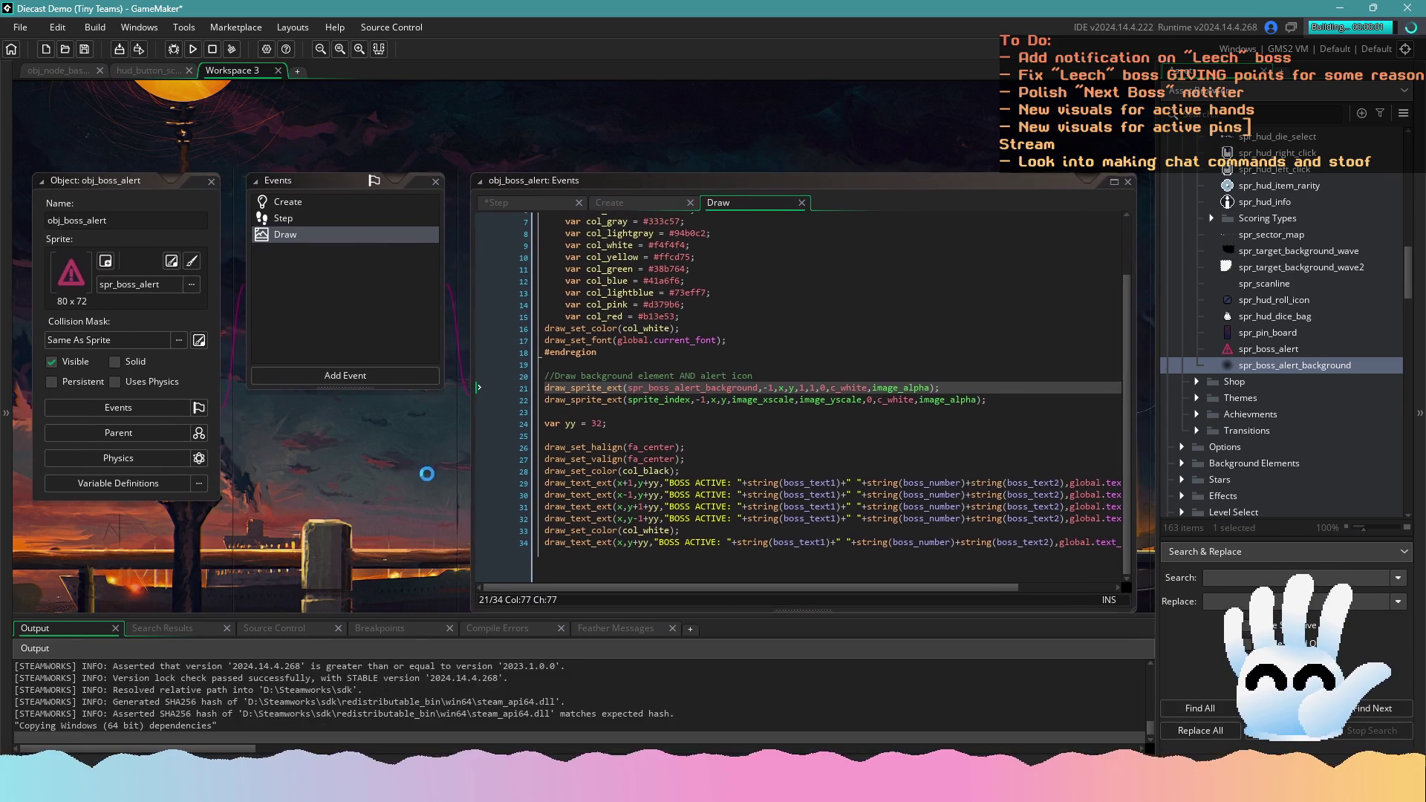
left_click_drag(845, 587, 944, 586)
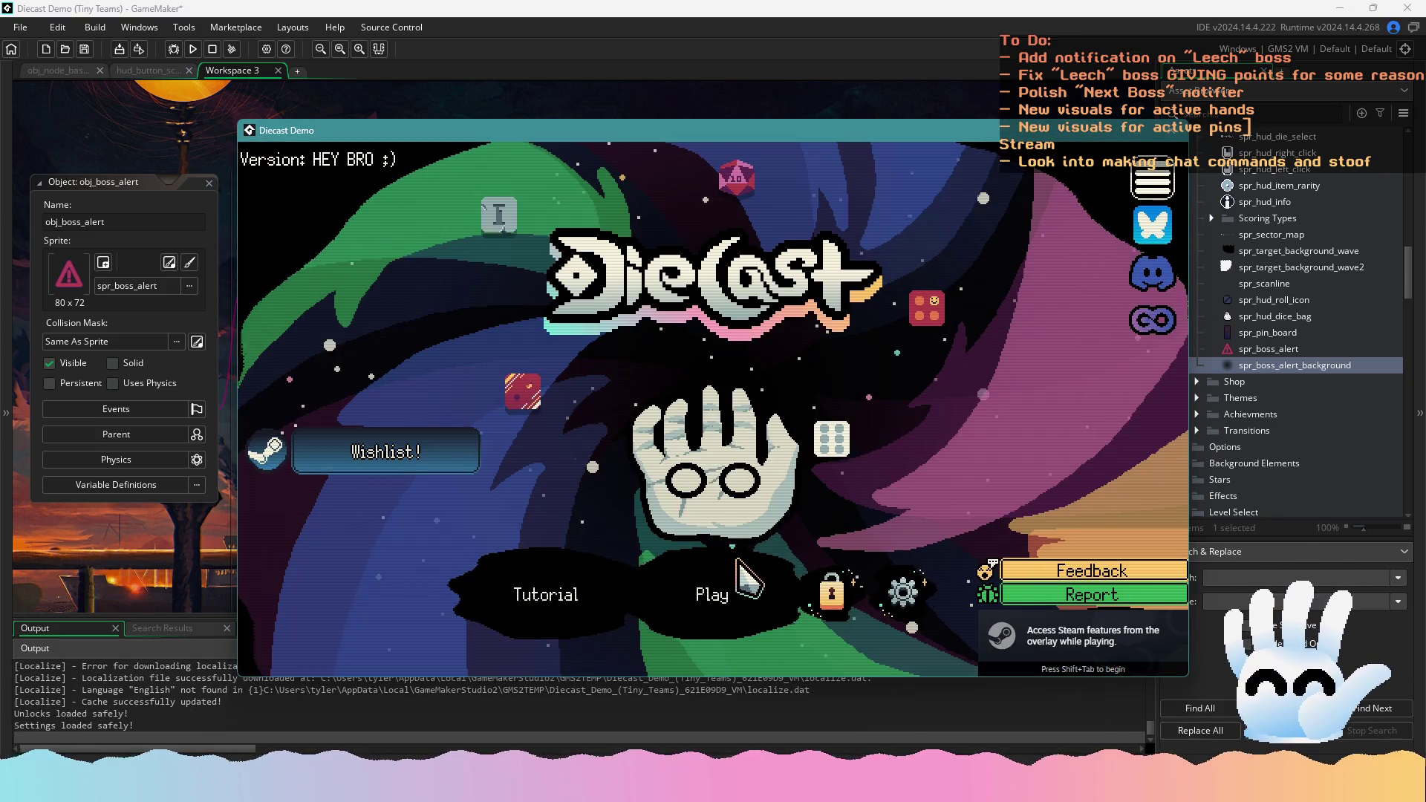
Continue a Traditional run and start a muted Snipping Tool recording of the game window
left_click(728, 582)
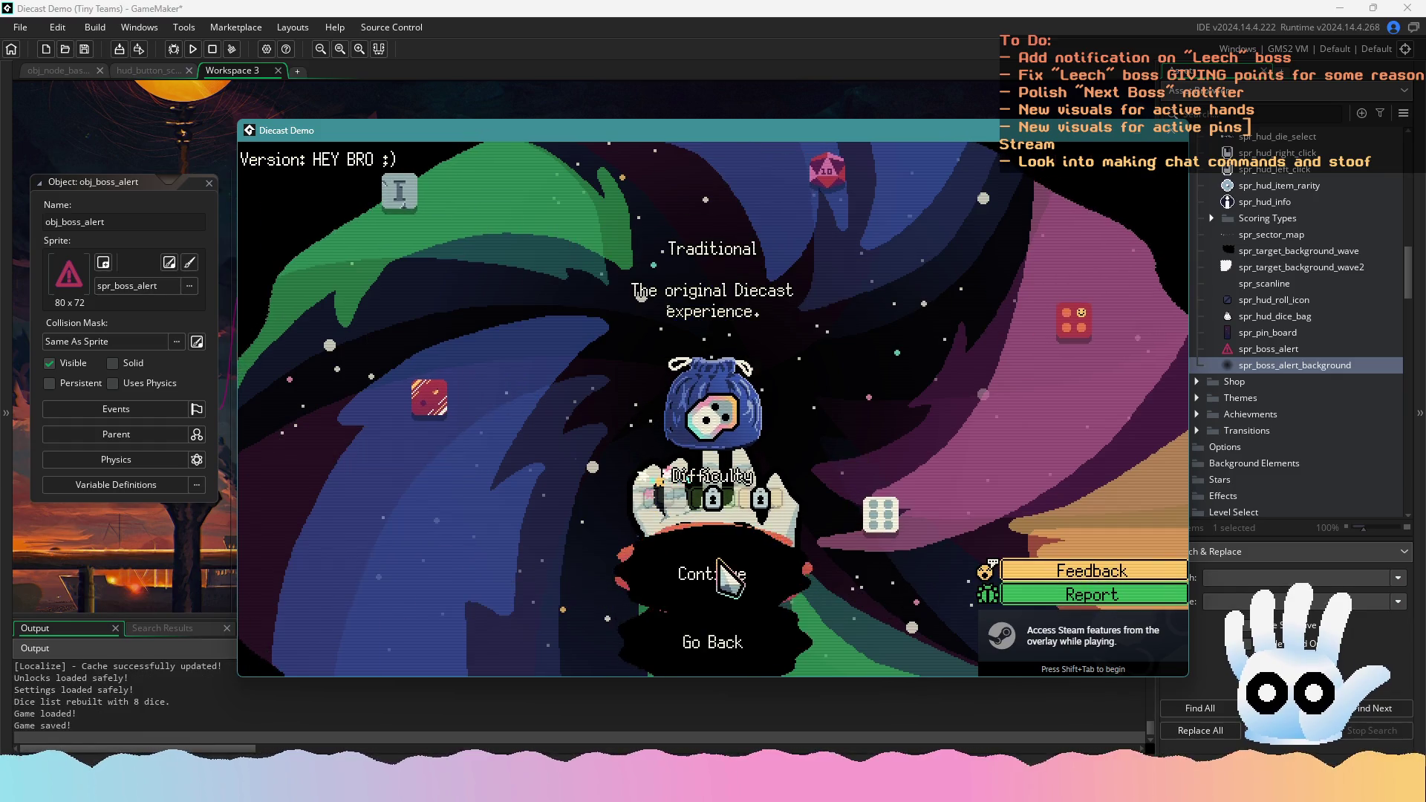
left_click(718, 564)
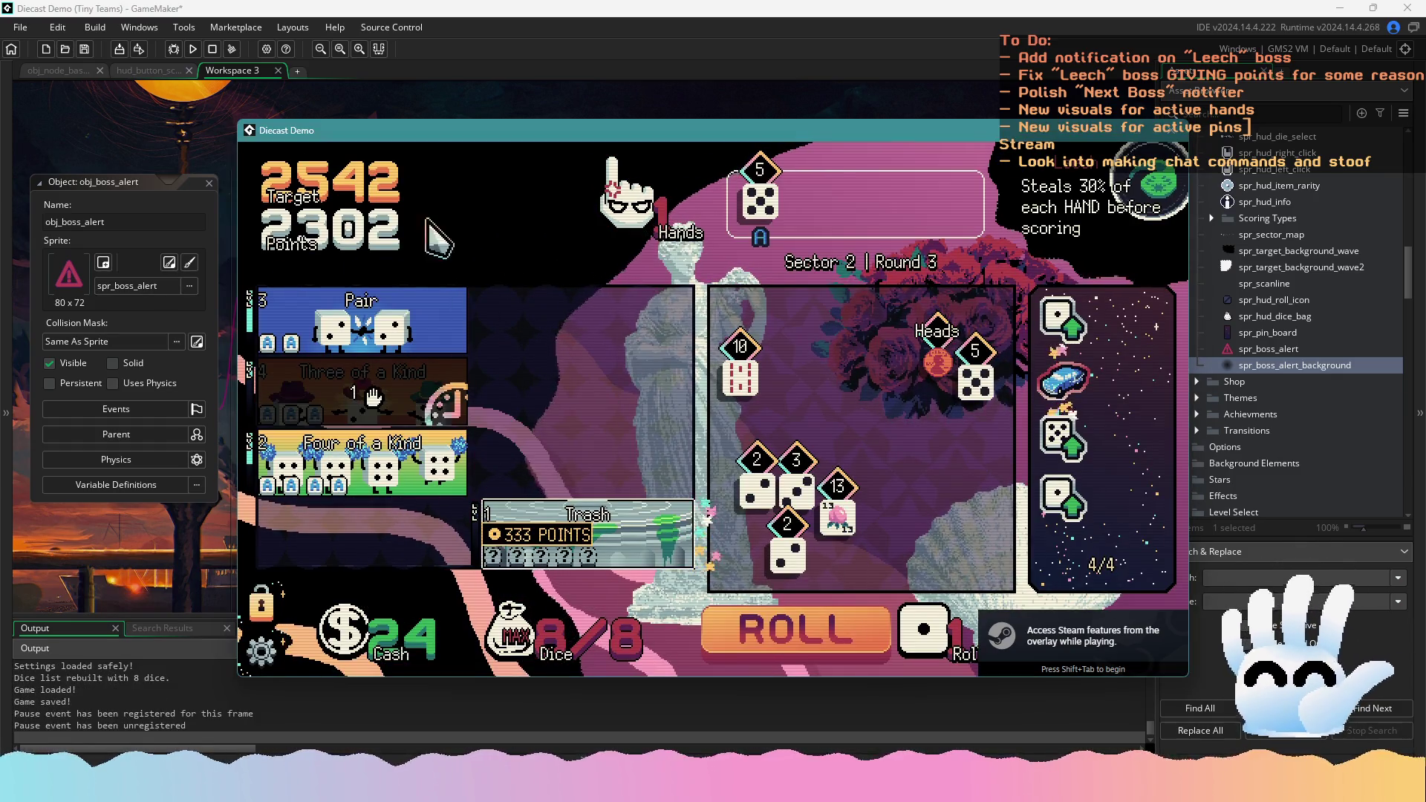
key("super+shift+r")
mouse_move(236, 139)
left_mouse_down()
mouse_move(974, 397)
mouse_move(1102, 609)
mouse_move(1191, 678)
left_mouse_up()
left_click(741, 32)
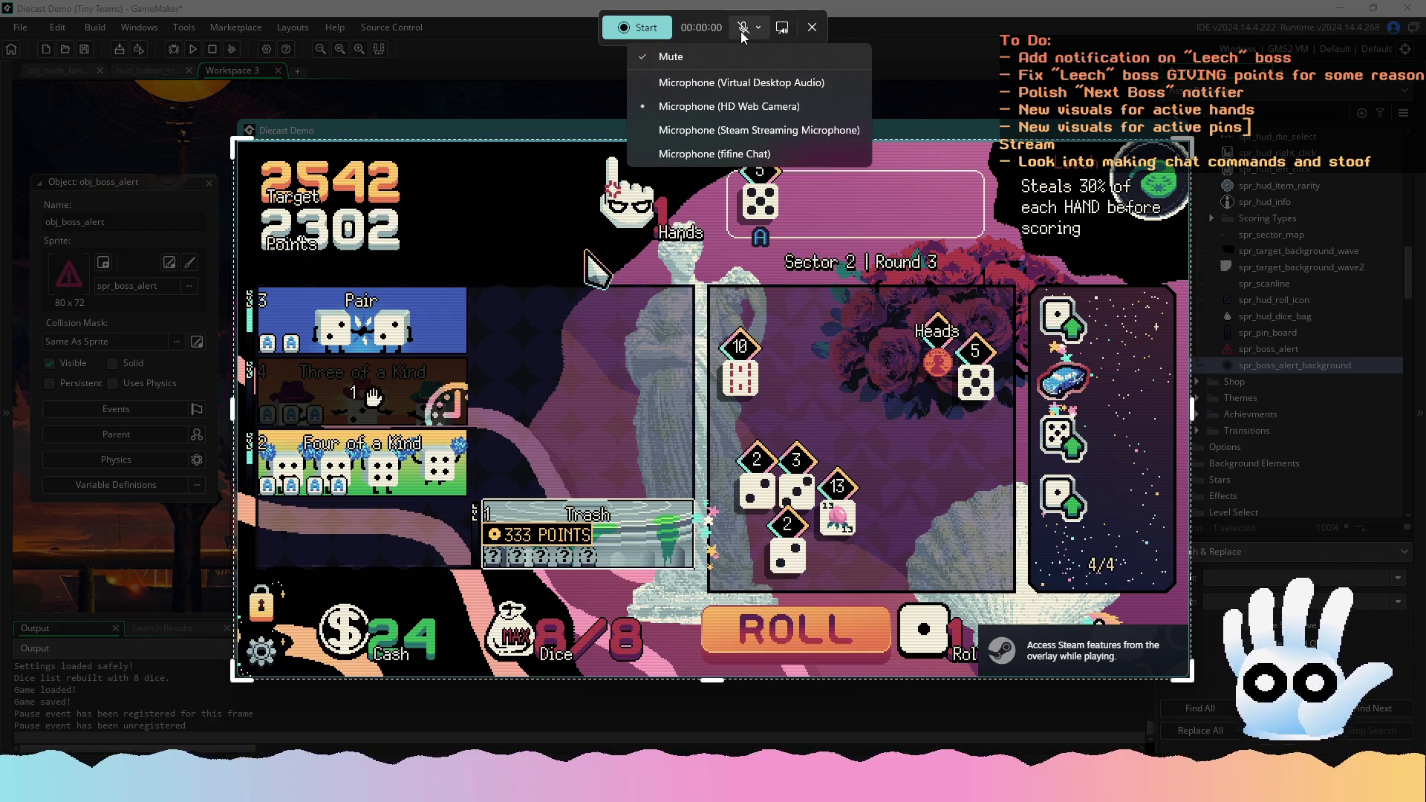
left_click(742, 32)
left_click(742, 32)
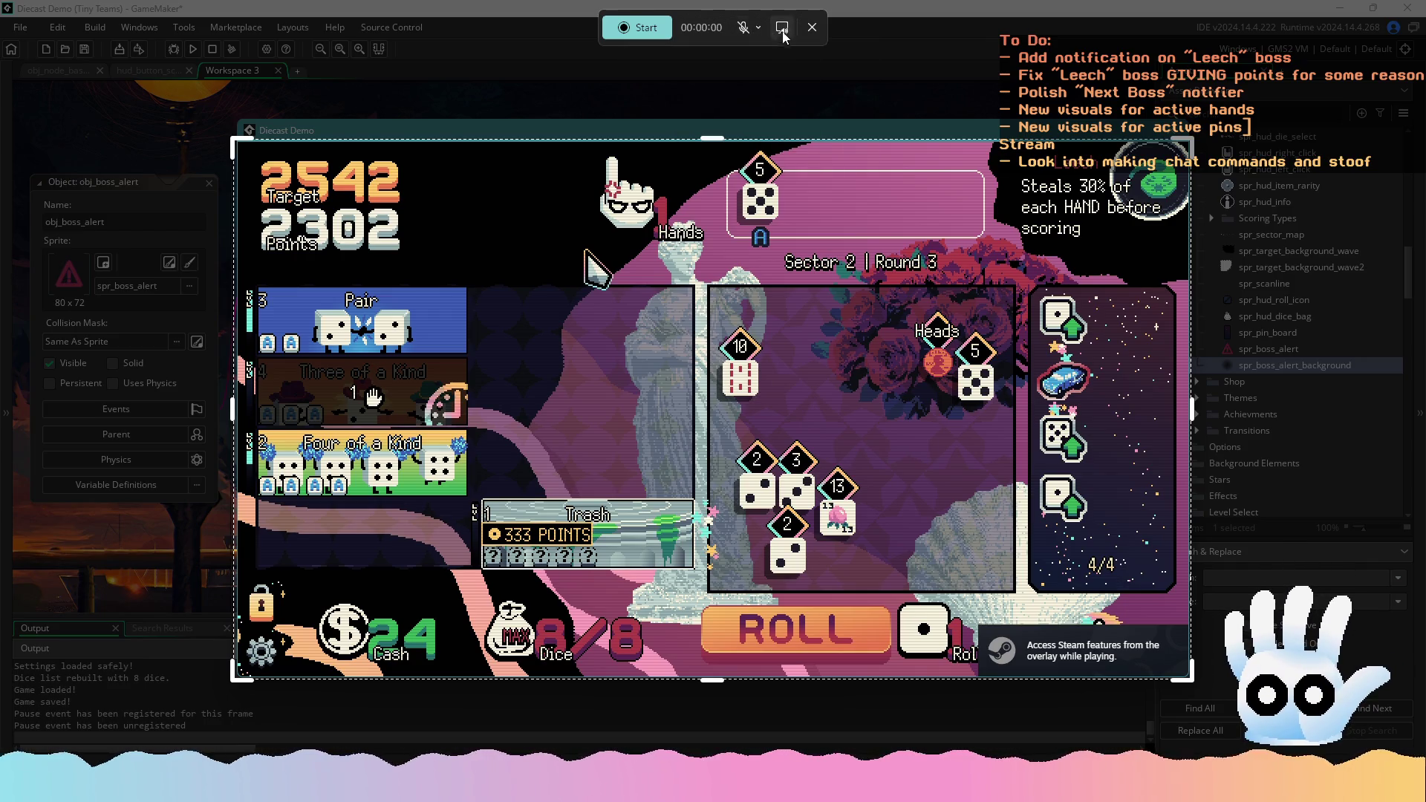
left_click(637, 28)
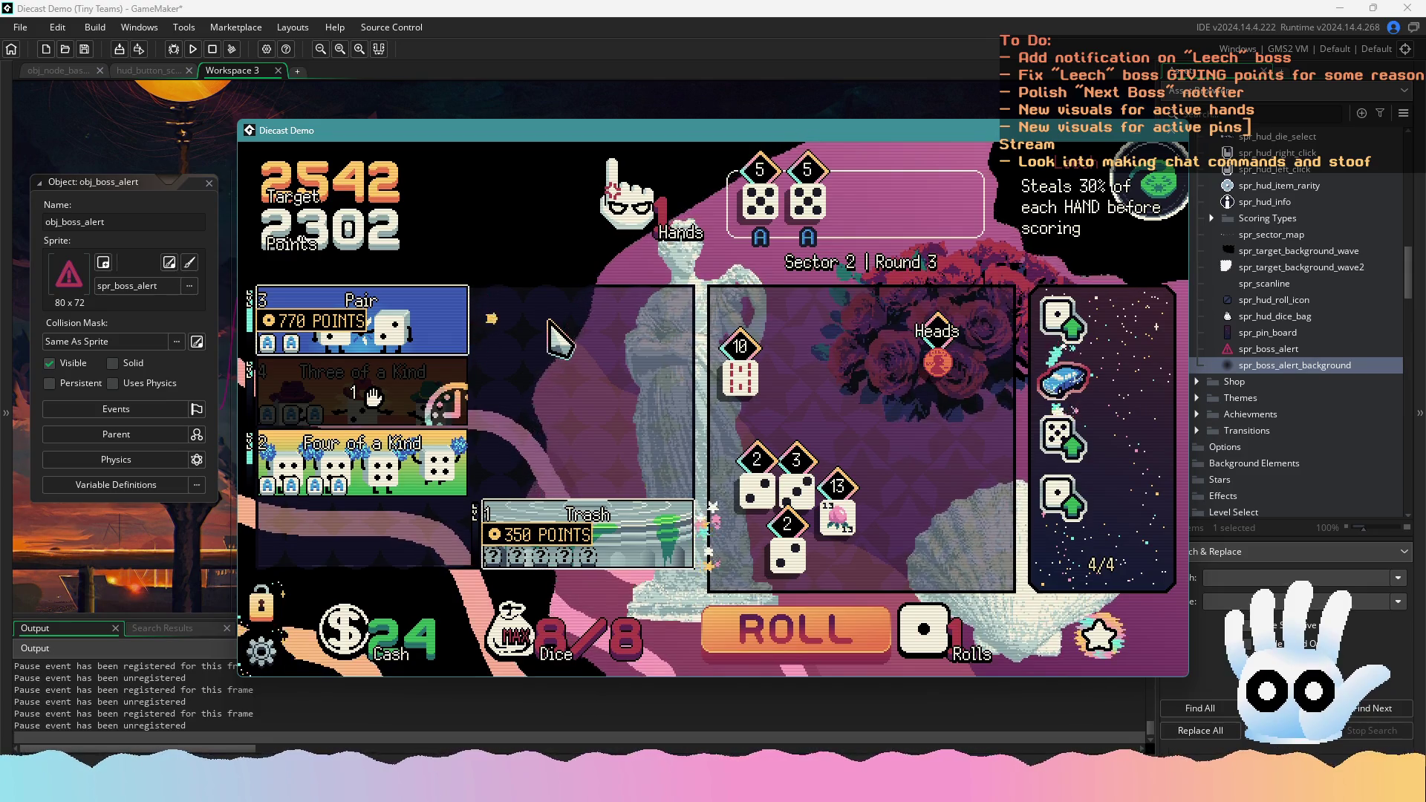
Score the Pair to show the boss alert, take the Collector reward, then stop recording
left_click(435, 318)
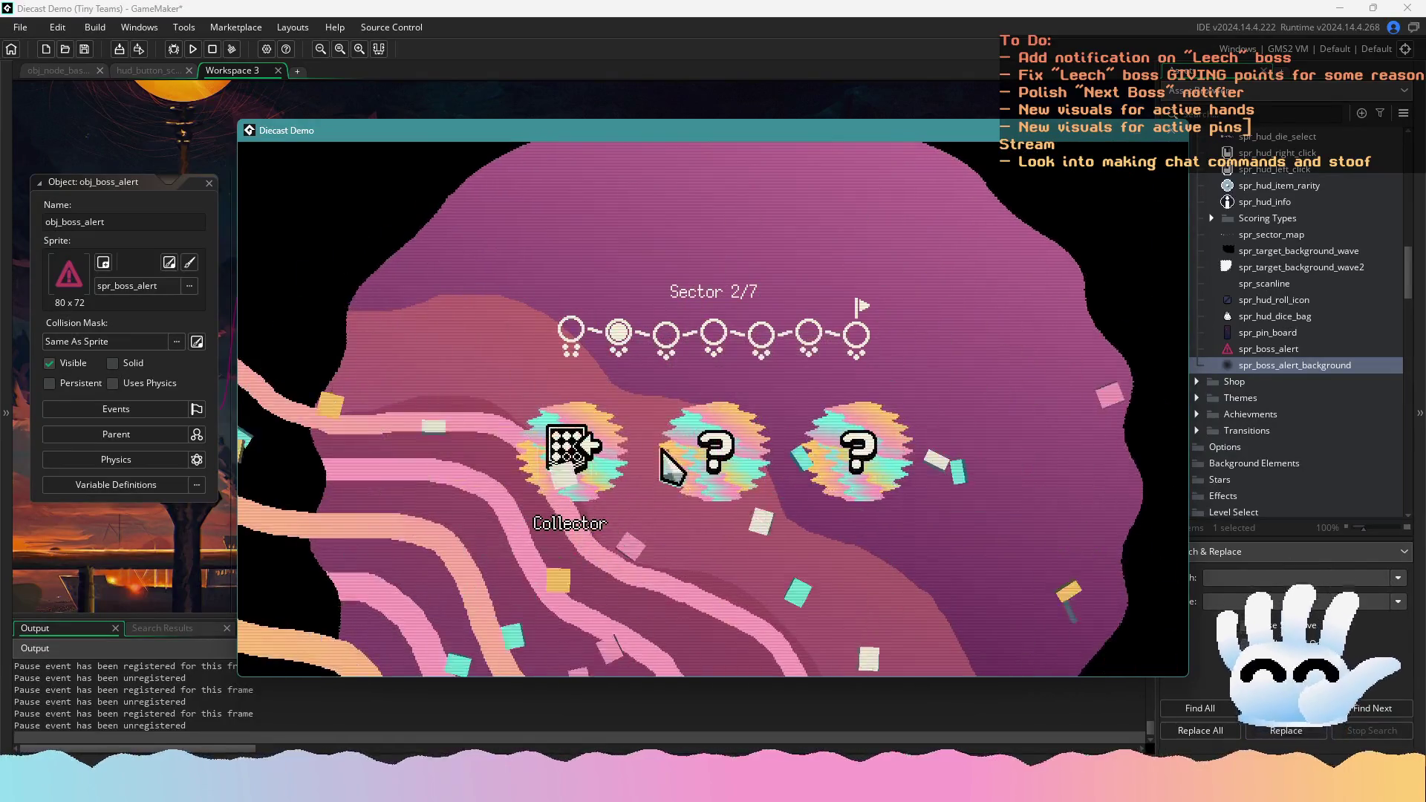
left_click(572, 449)
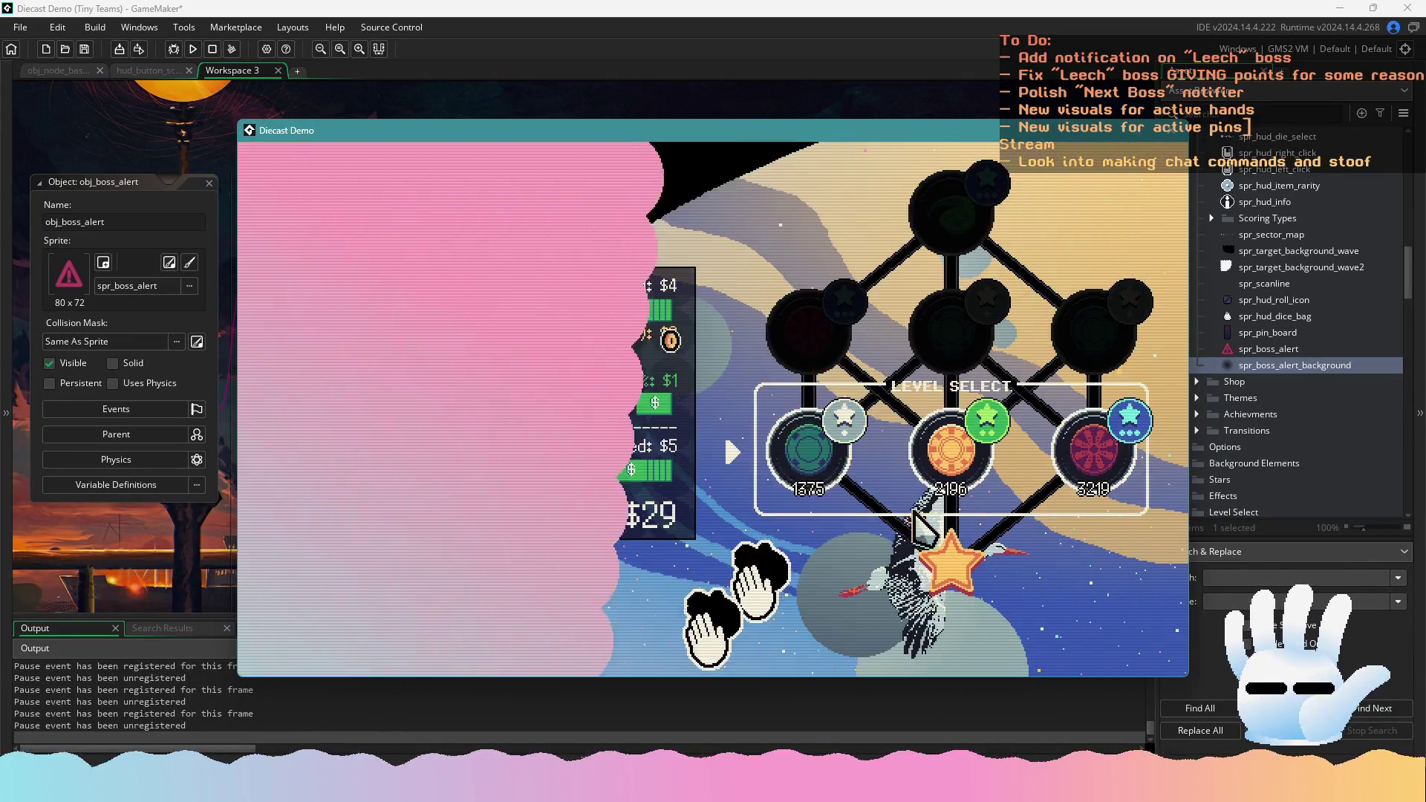
left_click(952, 453)
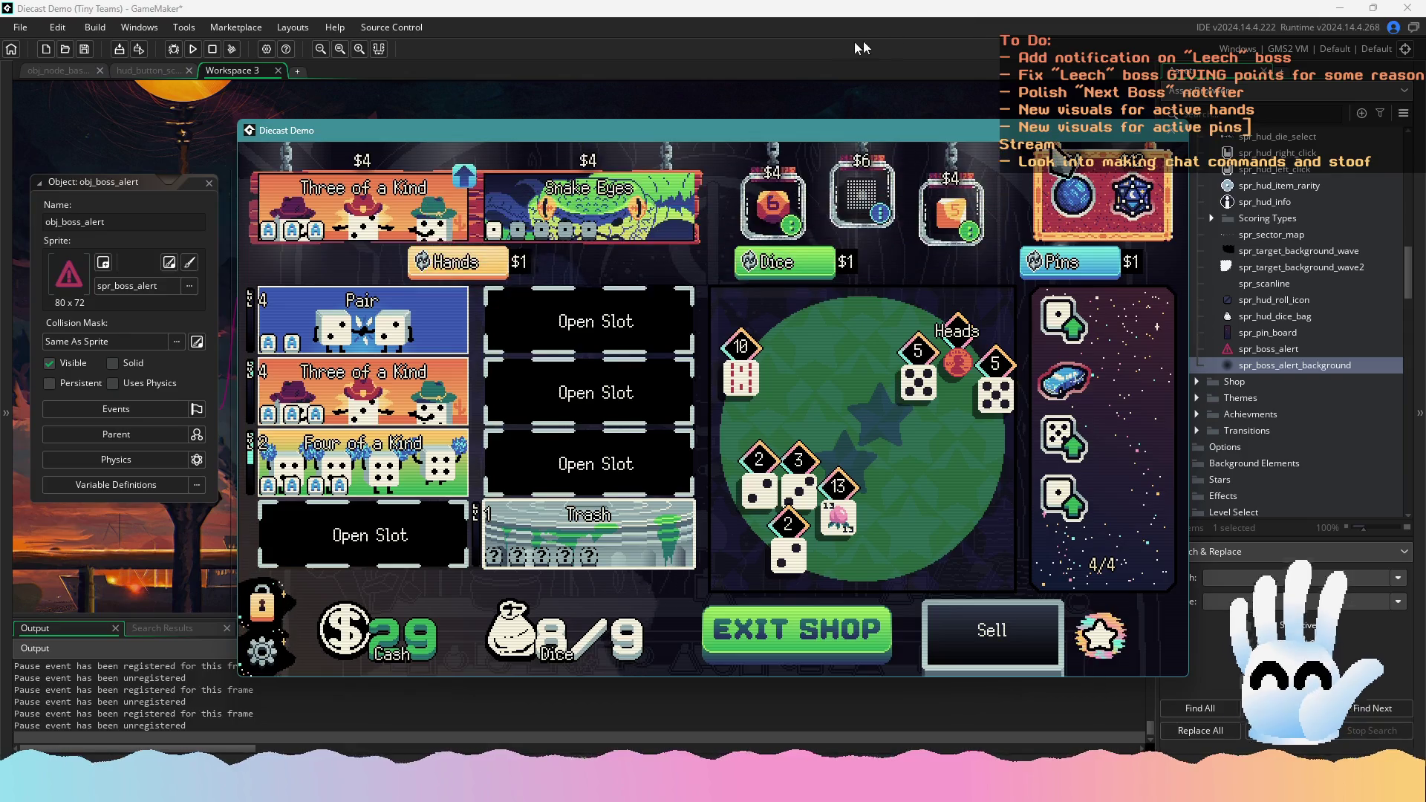
left_click(656, 36)
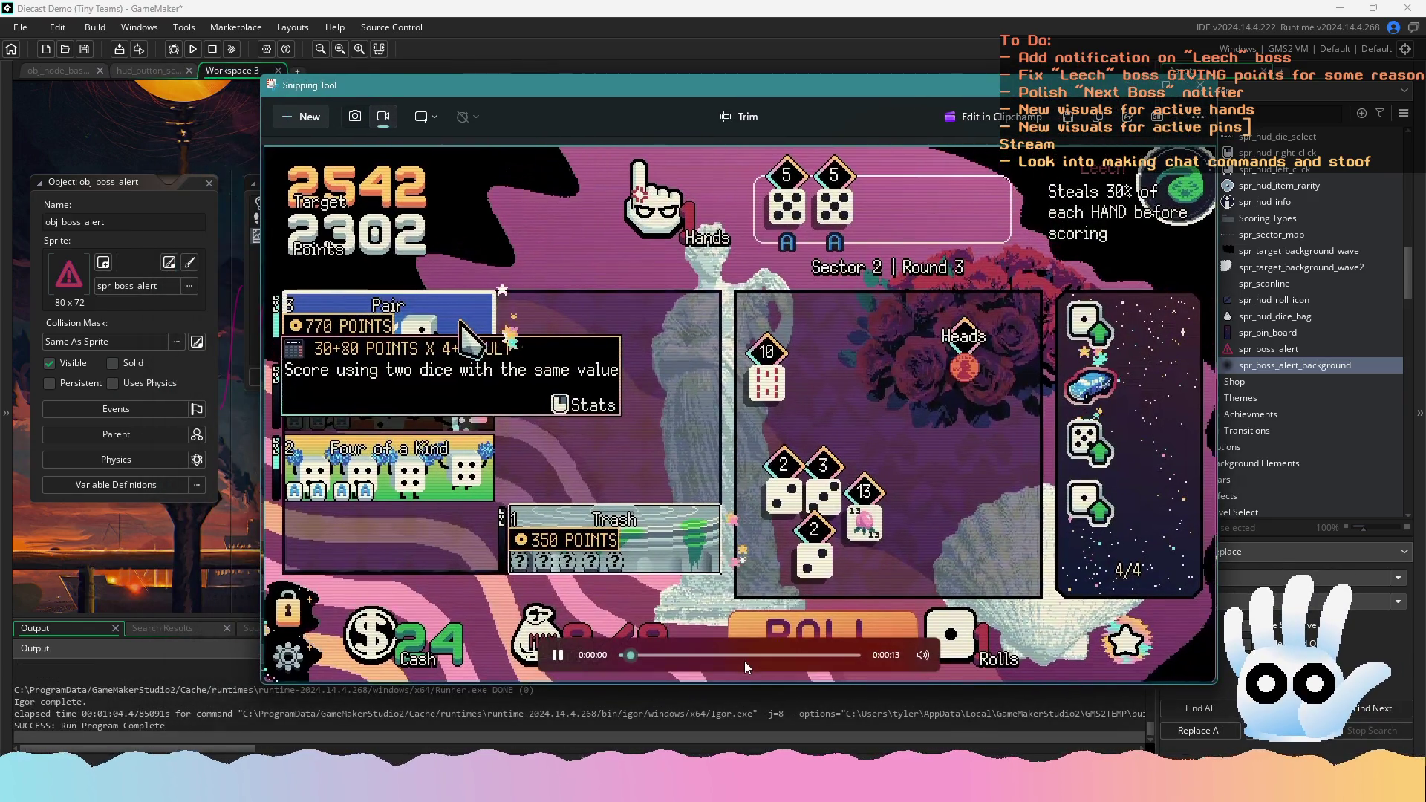
Scrub and play the recorded clip from its start toward the boss alert
mouse_move(628, 655)
left_mouse_down()
mouse_move(653, 655)
mouse_move(615, 660)
mouse_move(653, 662)
mouse_move(628, 658)
left_mouse_up()
left_click(560, 657)
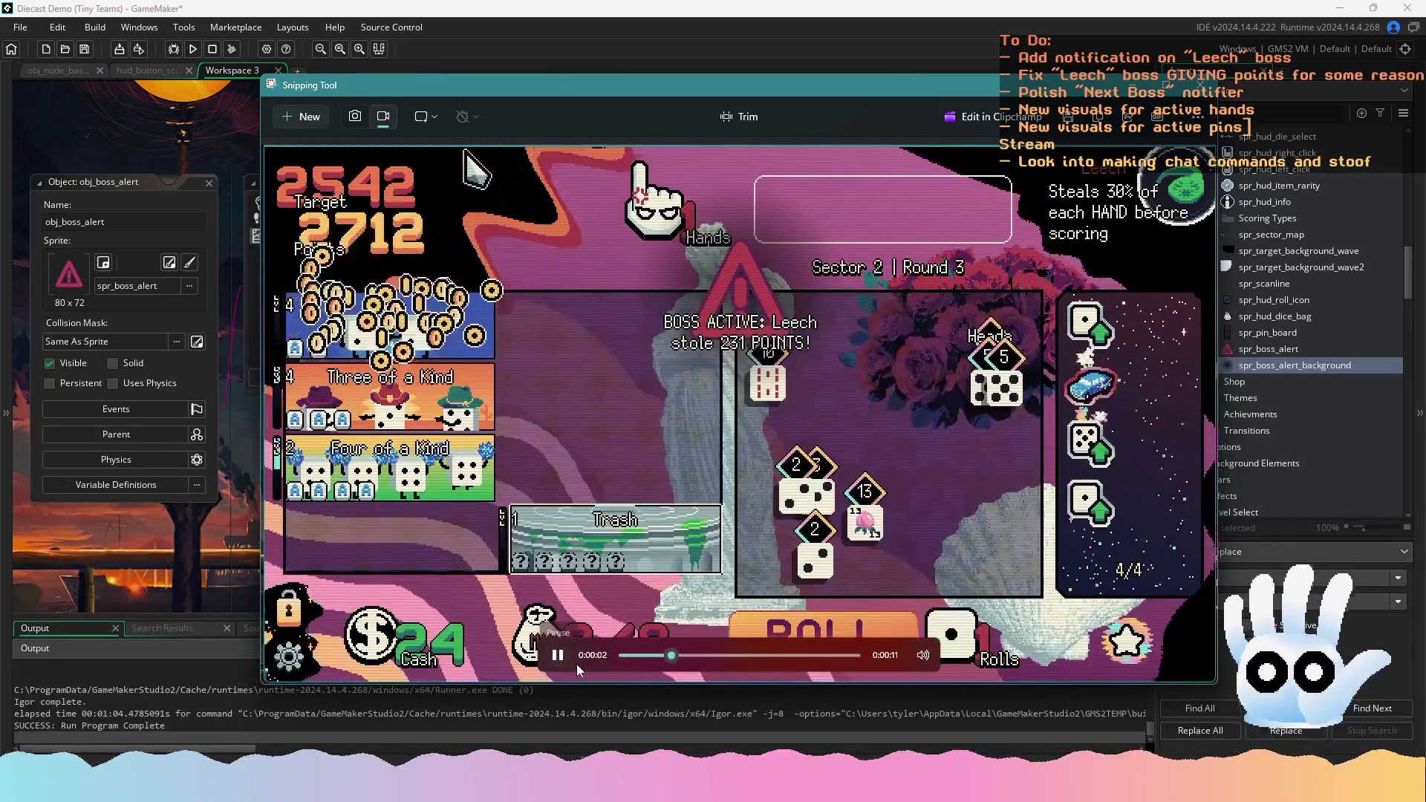
left_click(624, 662)
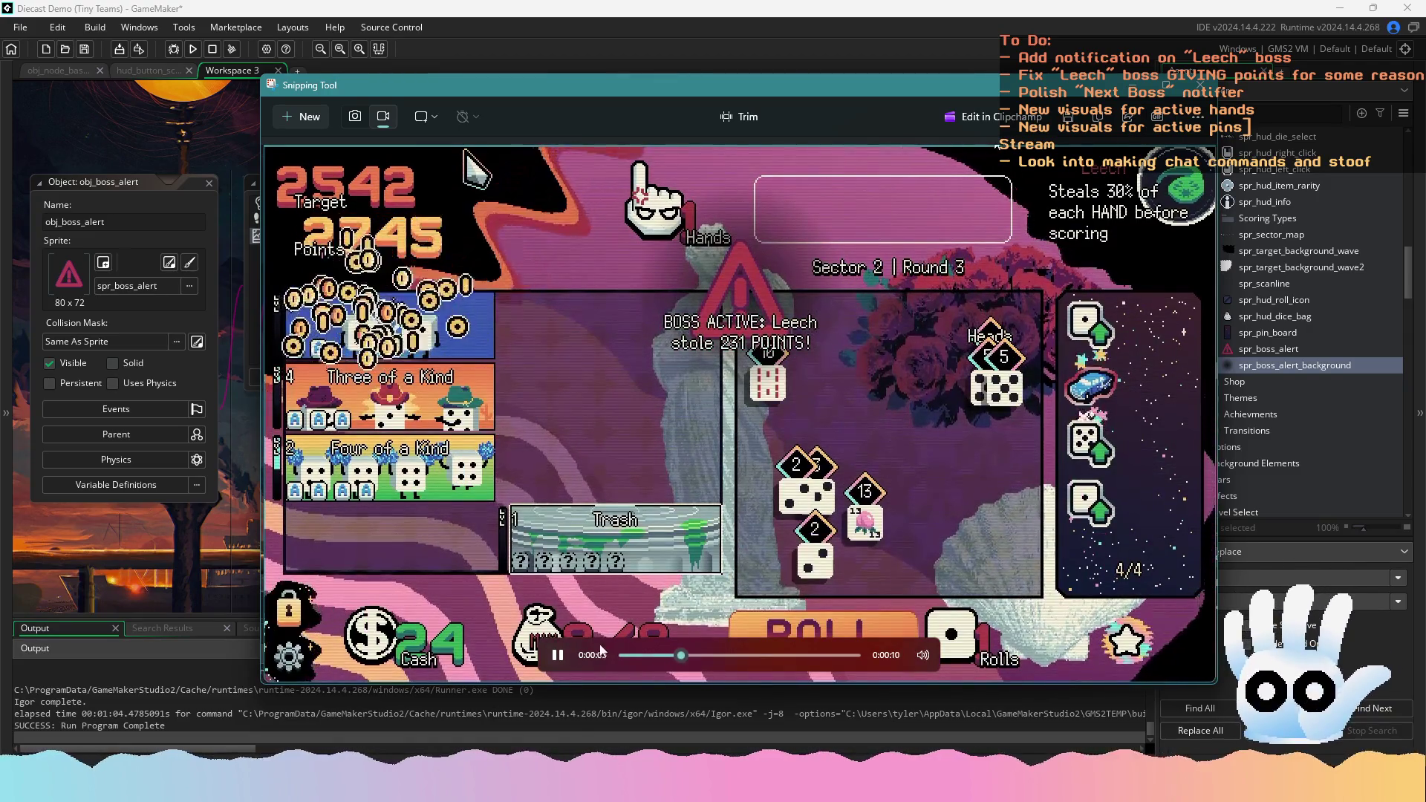
left_click(625, 656)
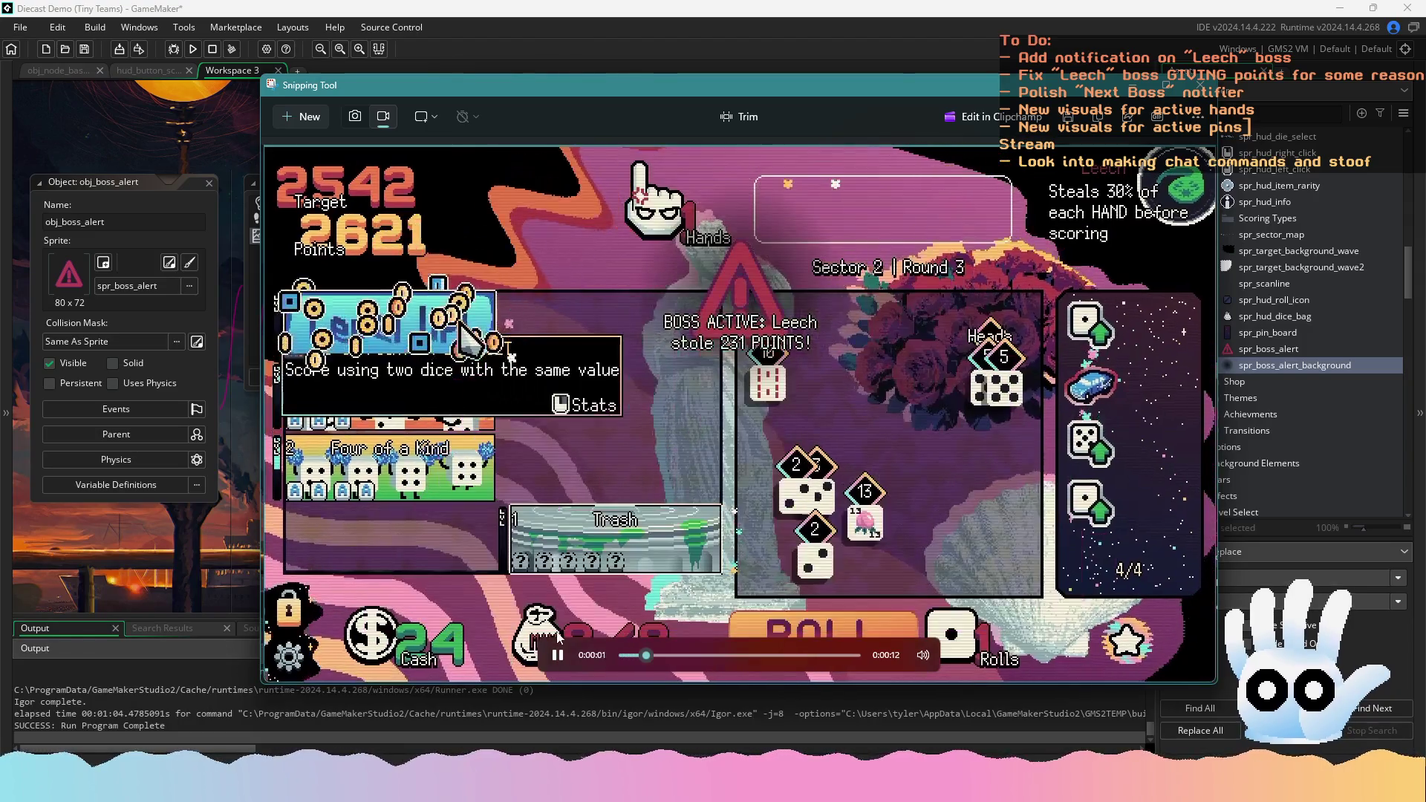
left_click(618, 657)
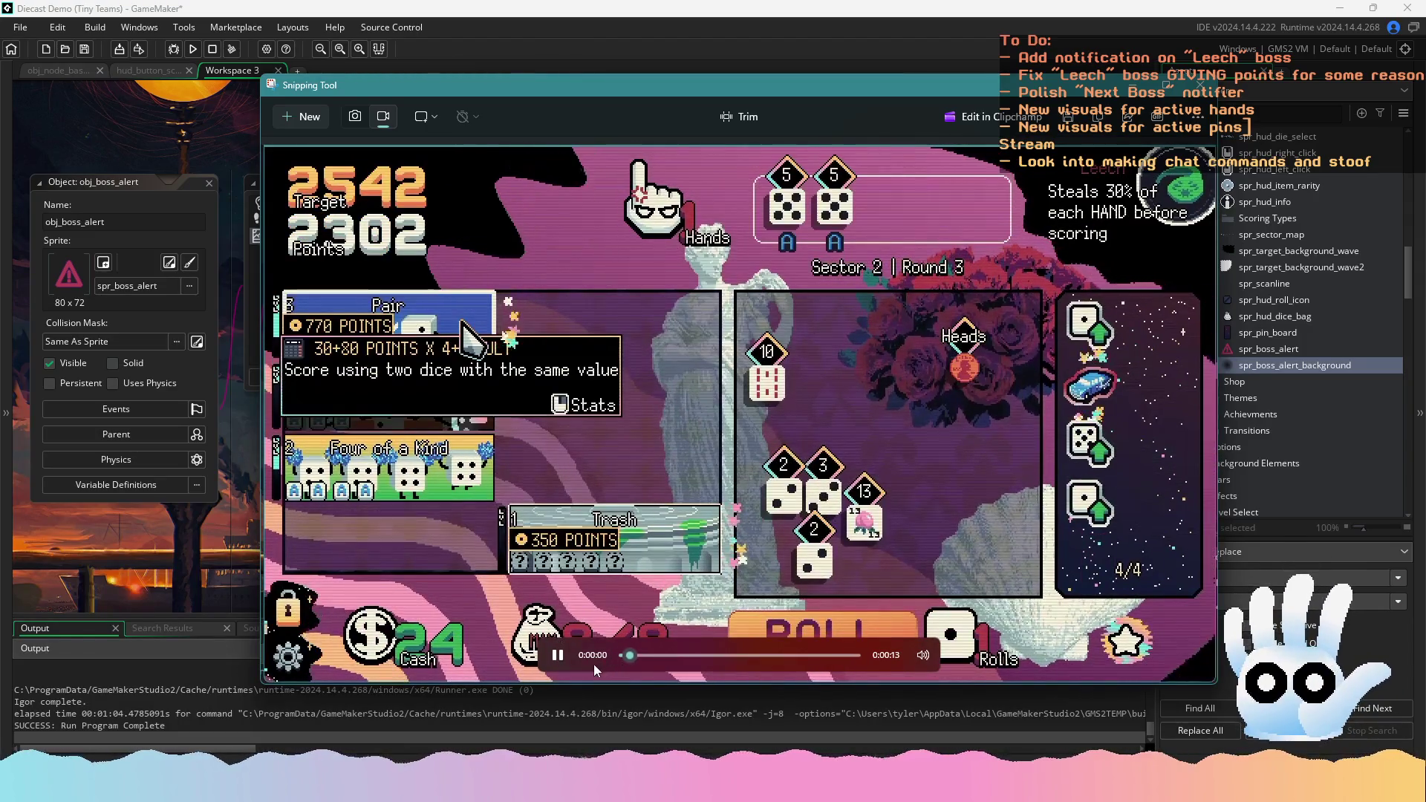
left_click(624, 656)
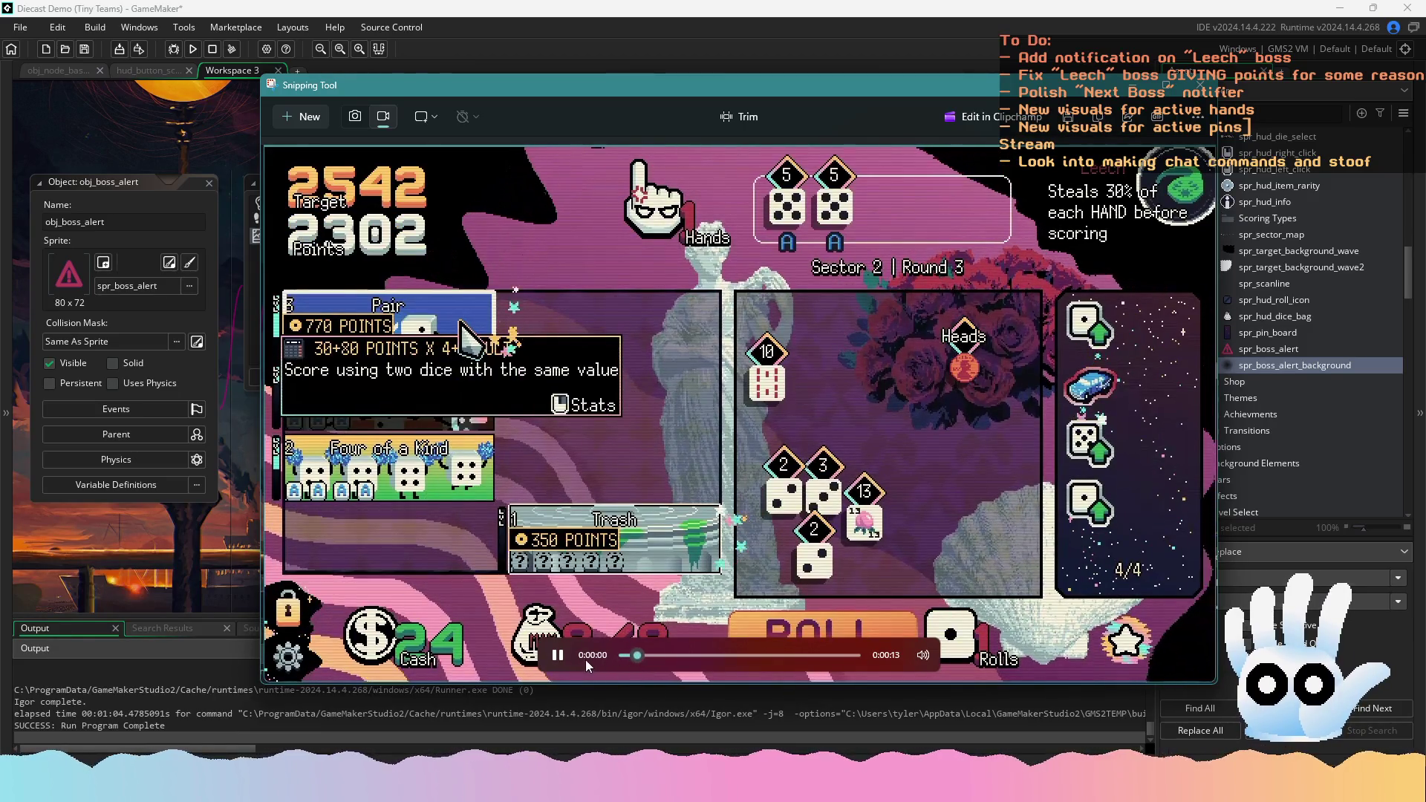
Pause and replay the clip at the boss alert, then close the preview and save the GameMaker project
left_click(565, 659)
left_click(559, 656)
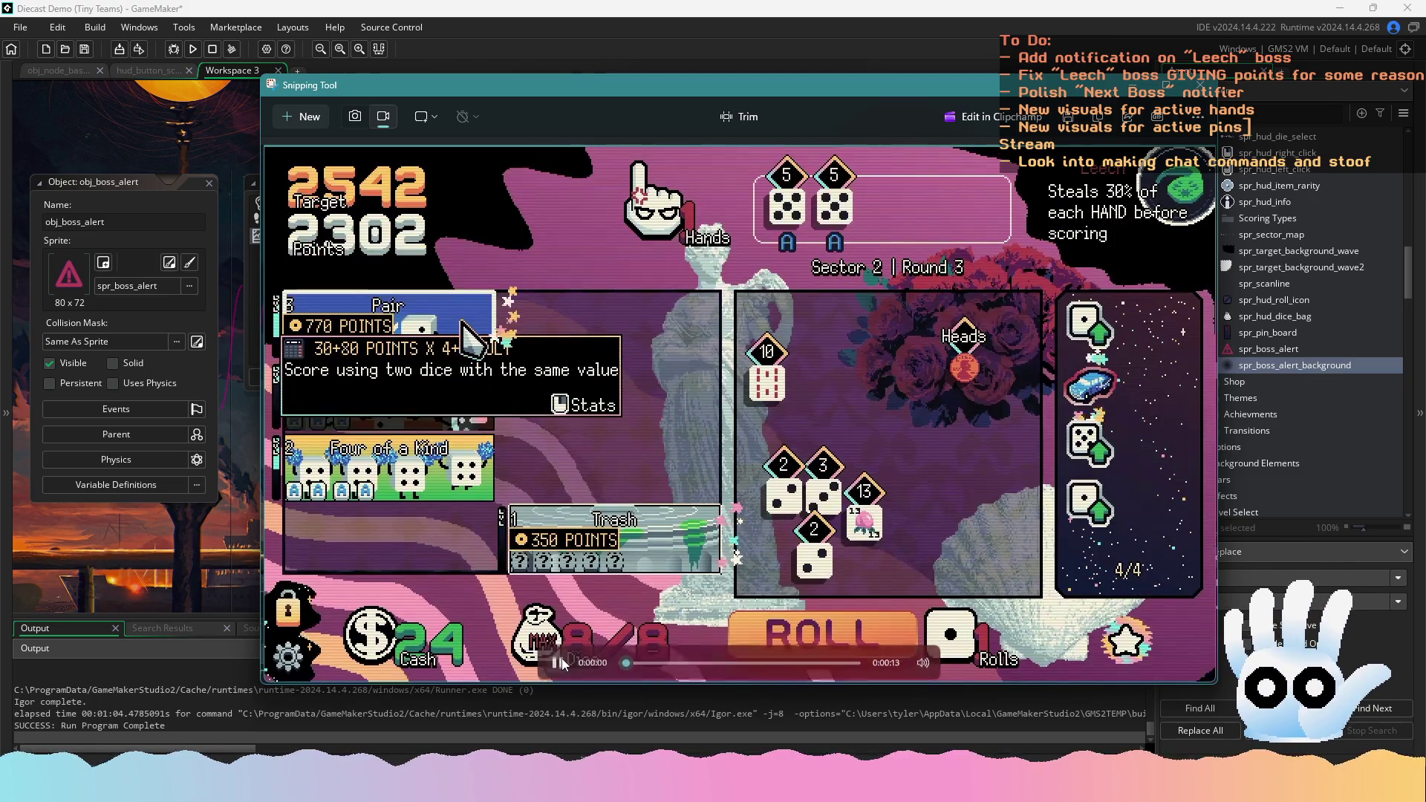
left_click(558, 657)
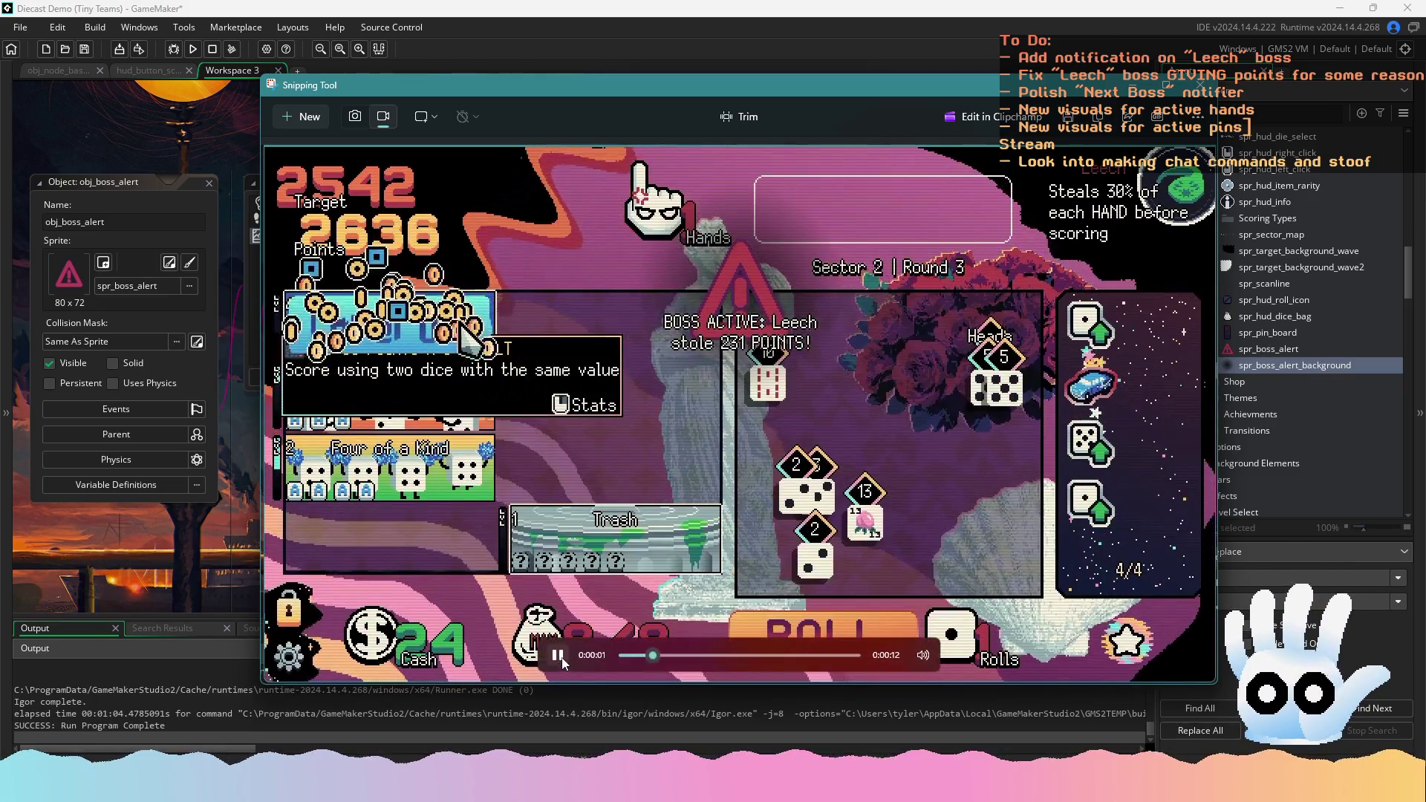
left_click(639, 656)
left_click(644, 656)
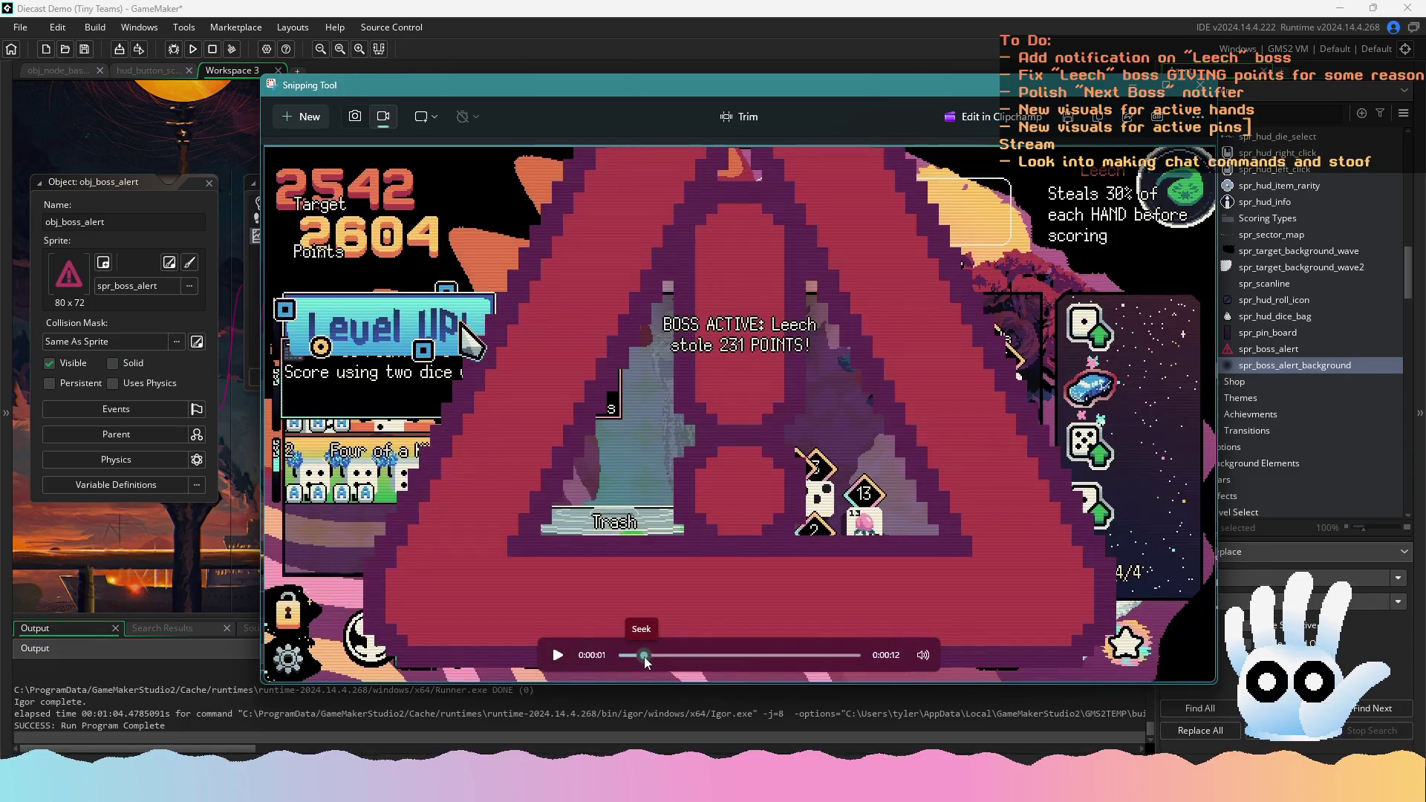
left_click(558, 654)
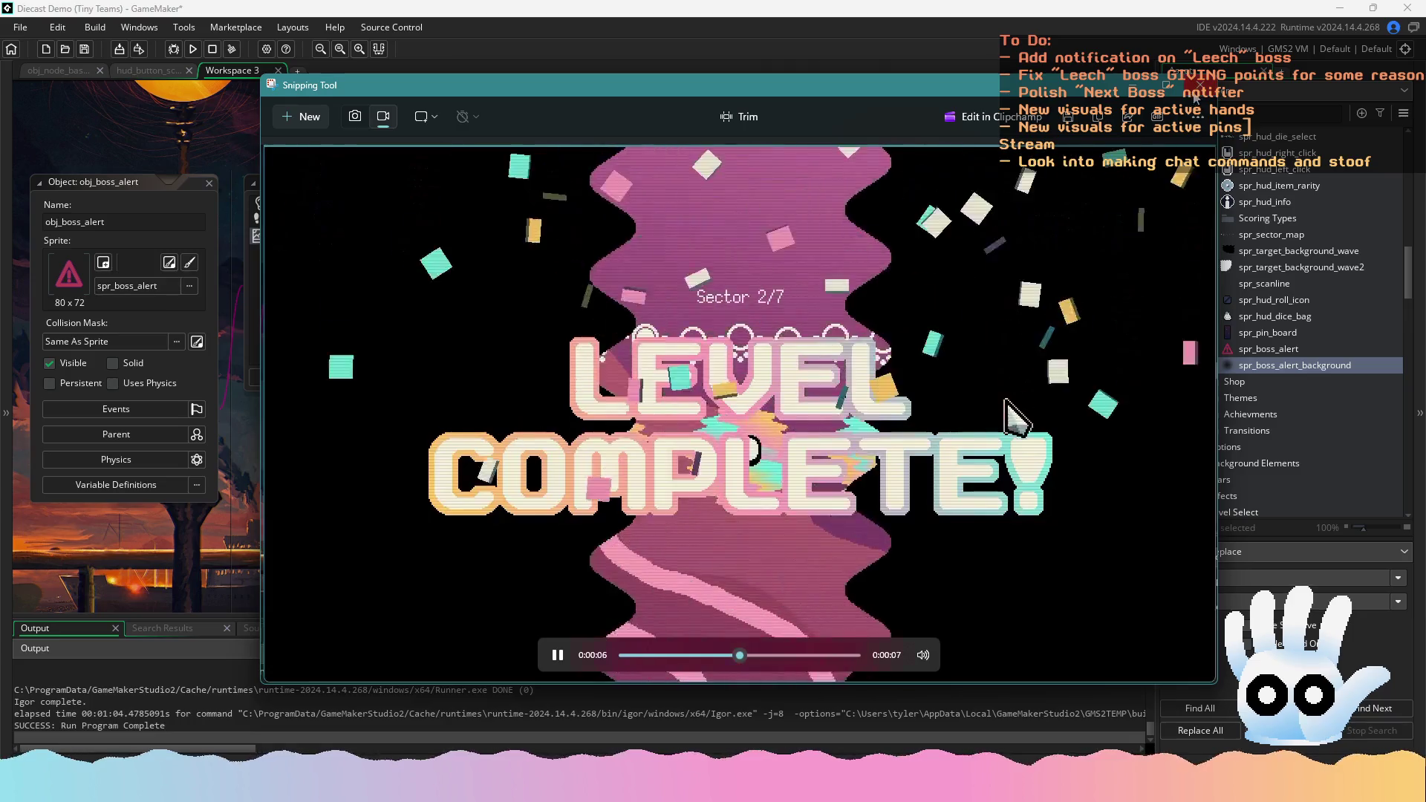
left_click(1194, 89)
left_click(96, 56)
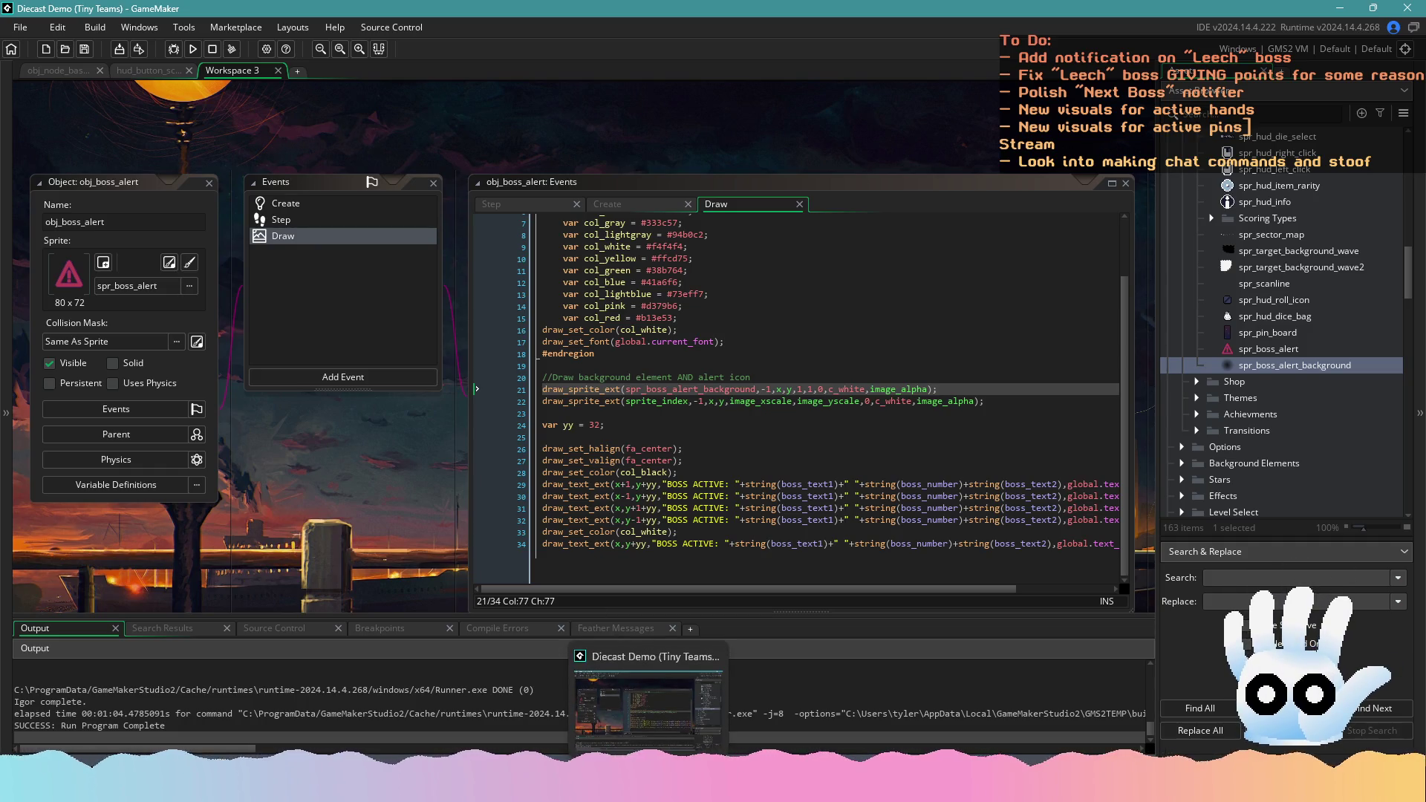
In Aseprite's All Dice.aseprite, magic-wand select the big warning triangle on Layer 7
left_click(650, 787)
key("ctrl+Tab")
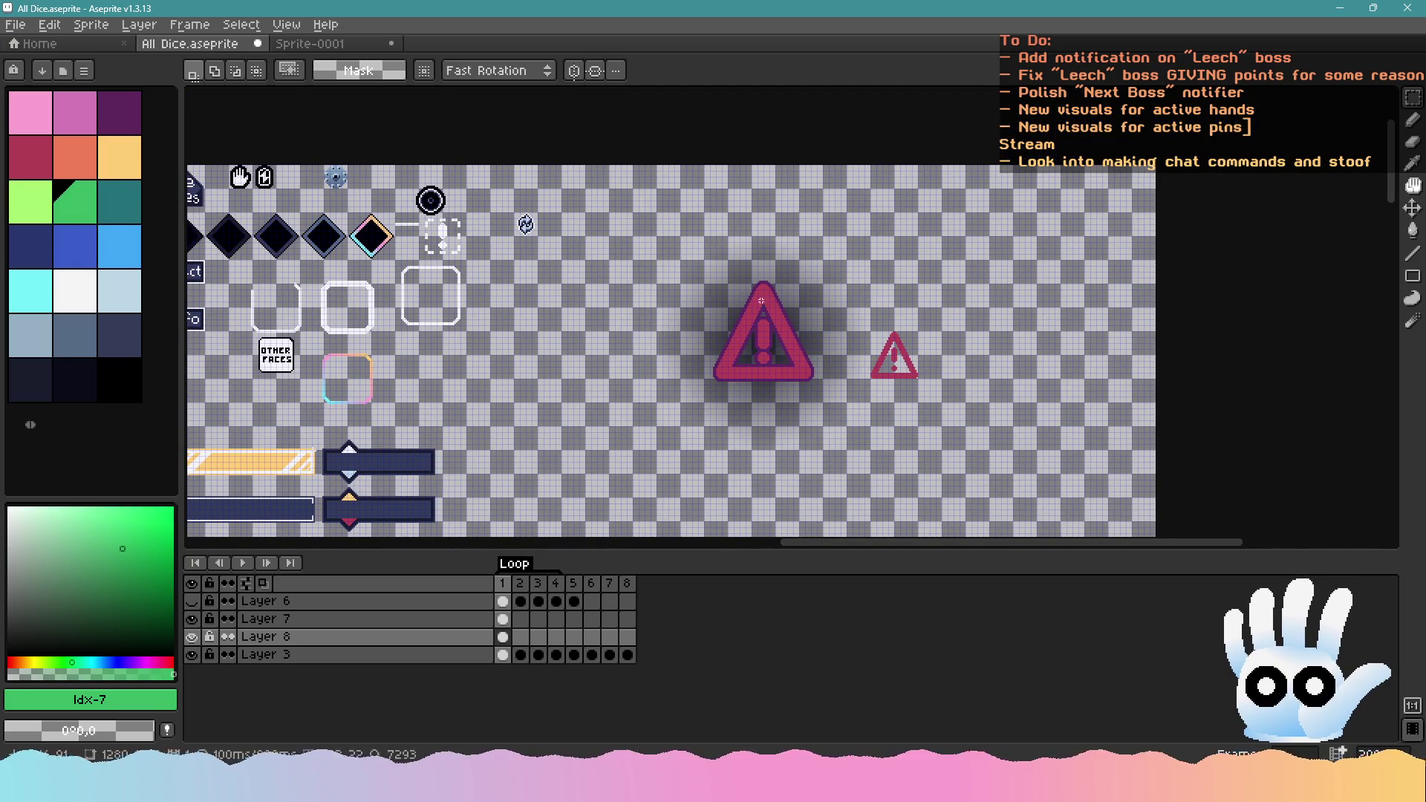
key("ctrl+shift+Tab")
left_click(244, 45)
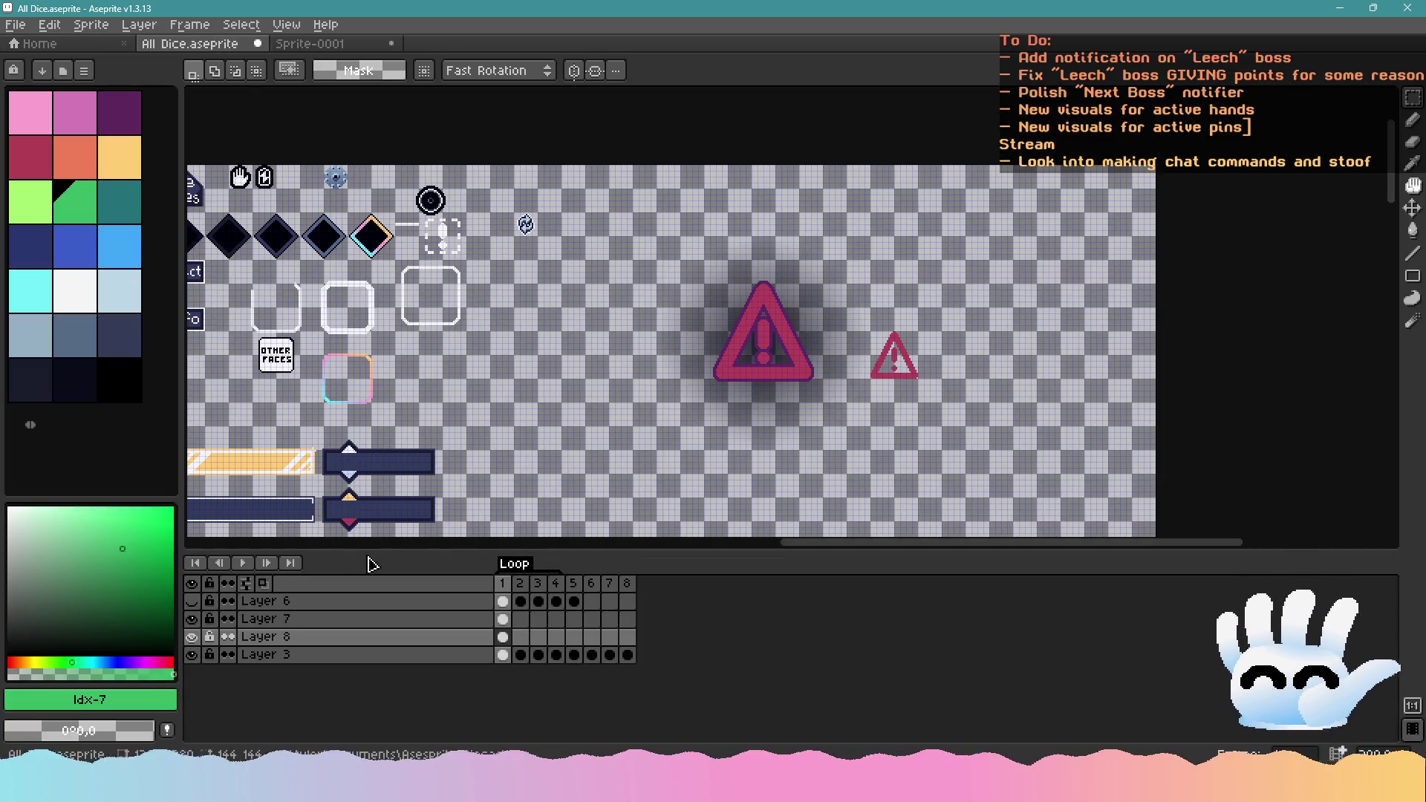
left_click(364, 618)
key("w")
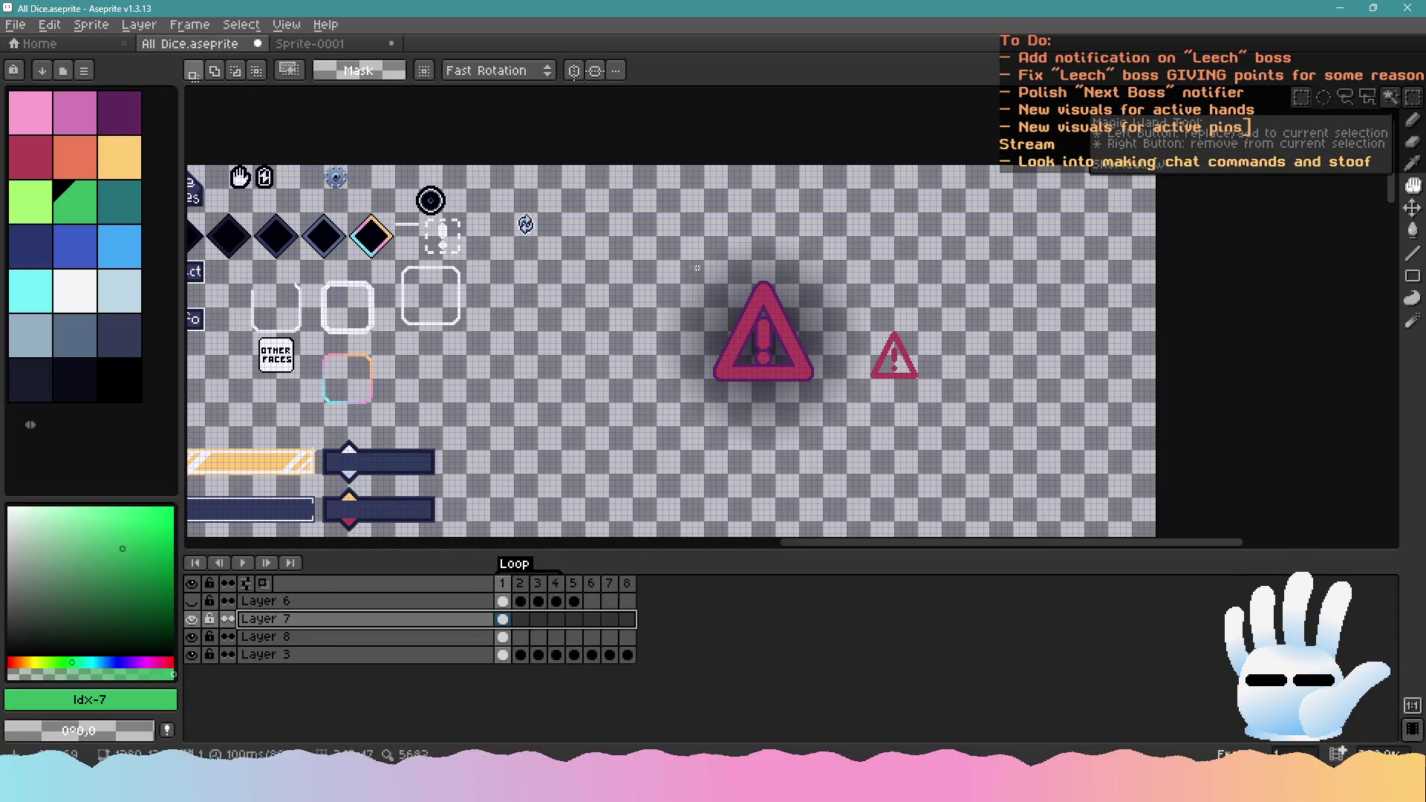
left_click(696, 267)
left_click(343, 46)
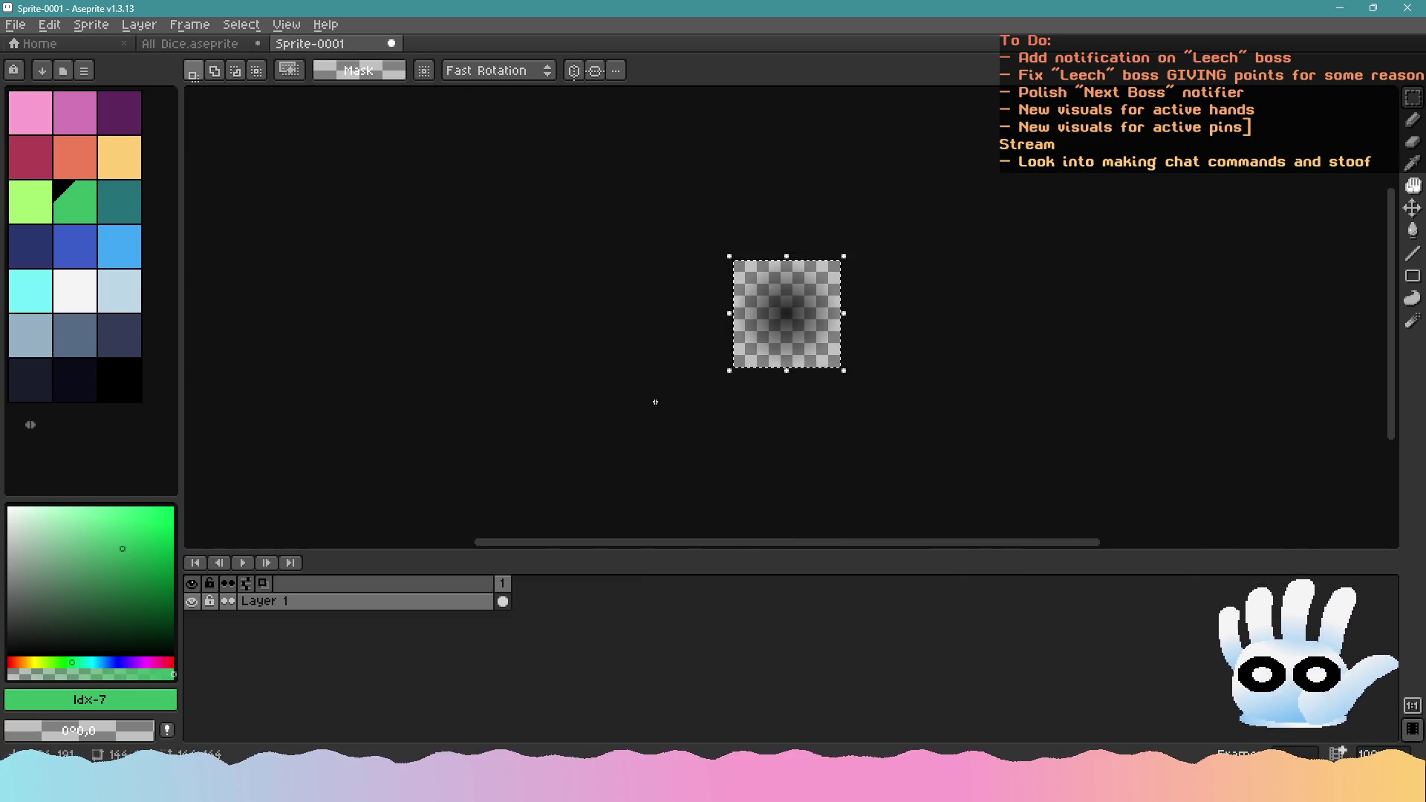
Paste the warning triangle onto a new layer in Sprite-0001 and move it upward
key("shift+n")
key("ctrl+v")
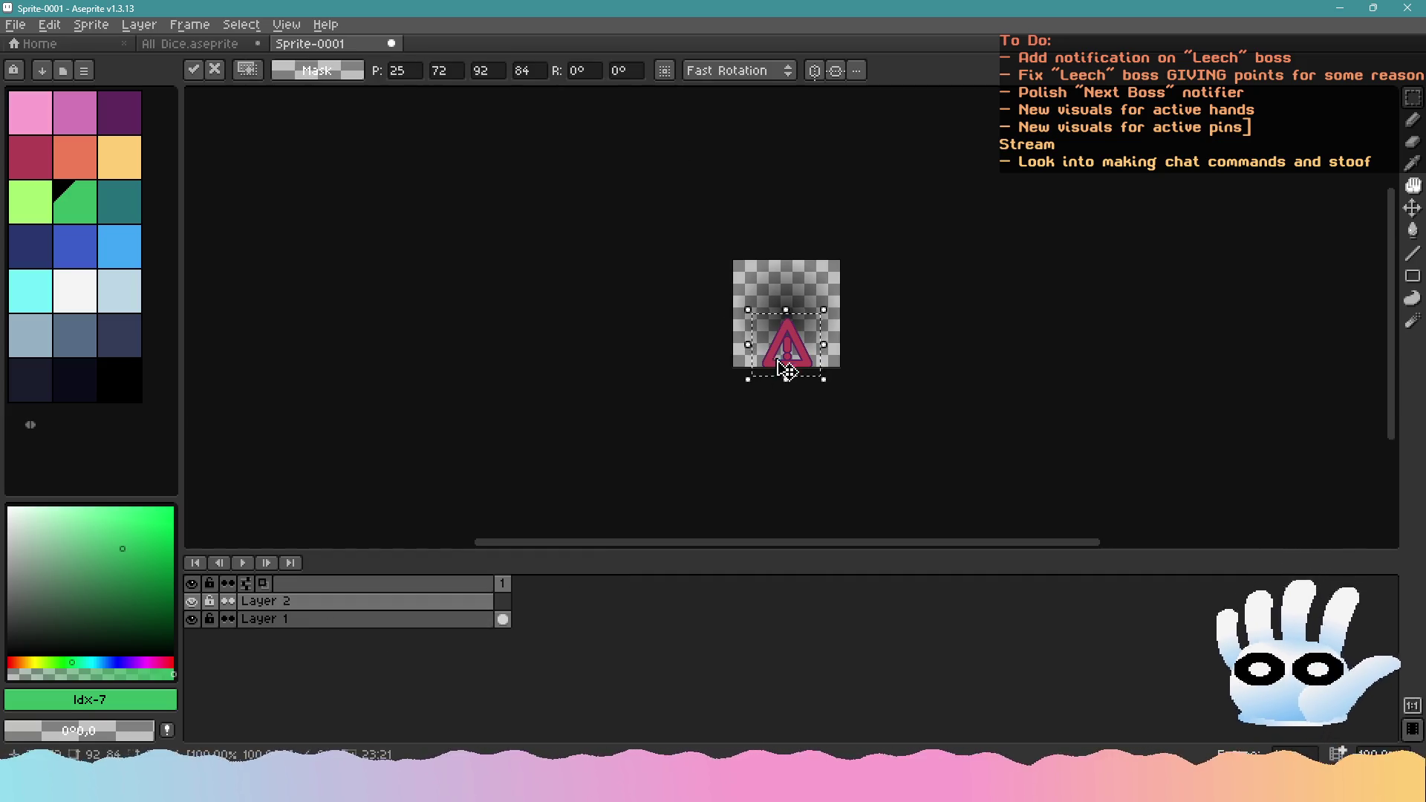
scroll(783, 360, "up", 2)
left_click_drag(818, 297, 817, 223)
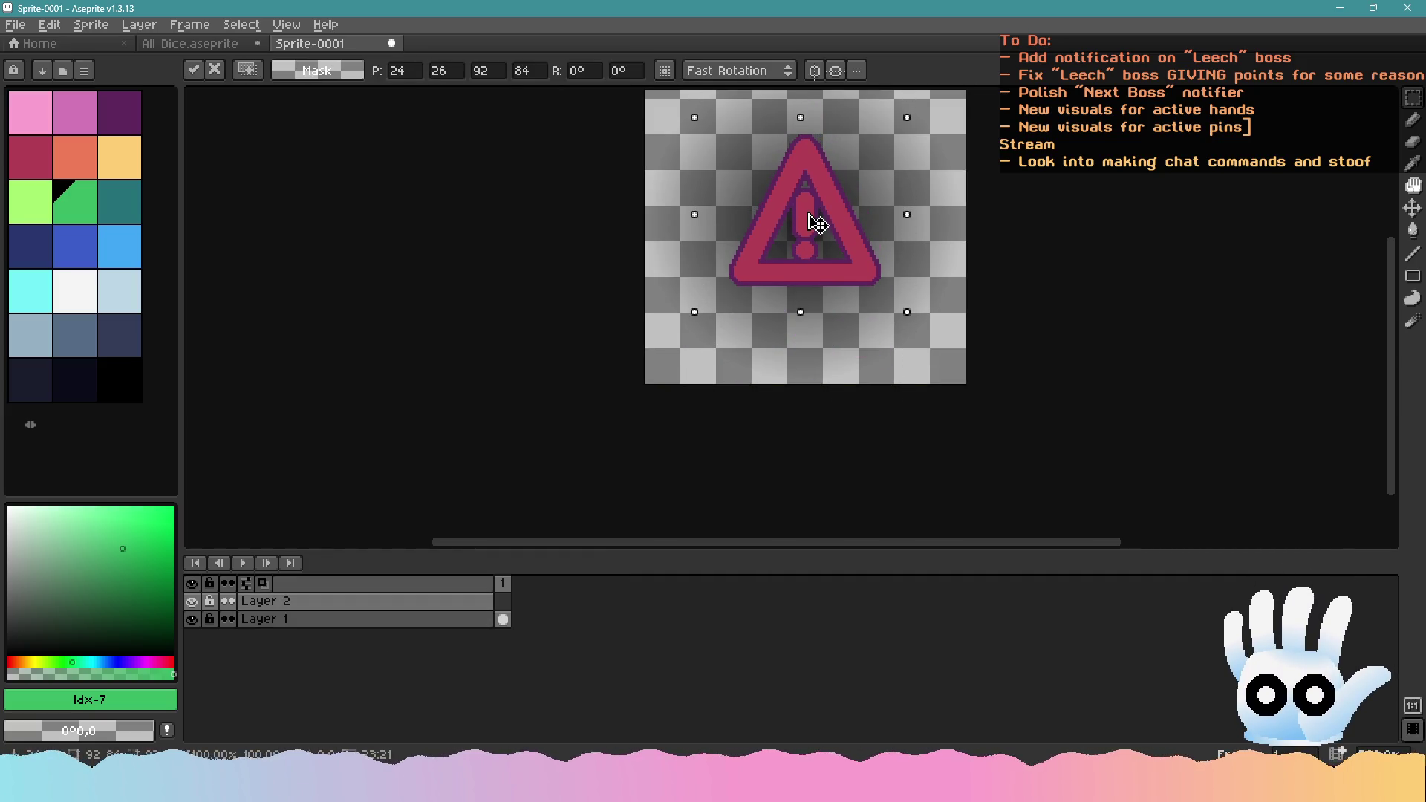
key("Return")
scroll(850, 239, "up", 2)
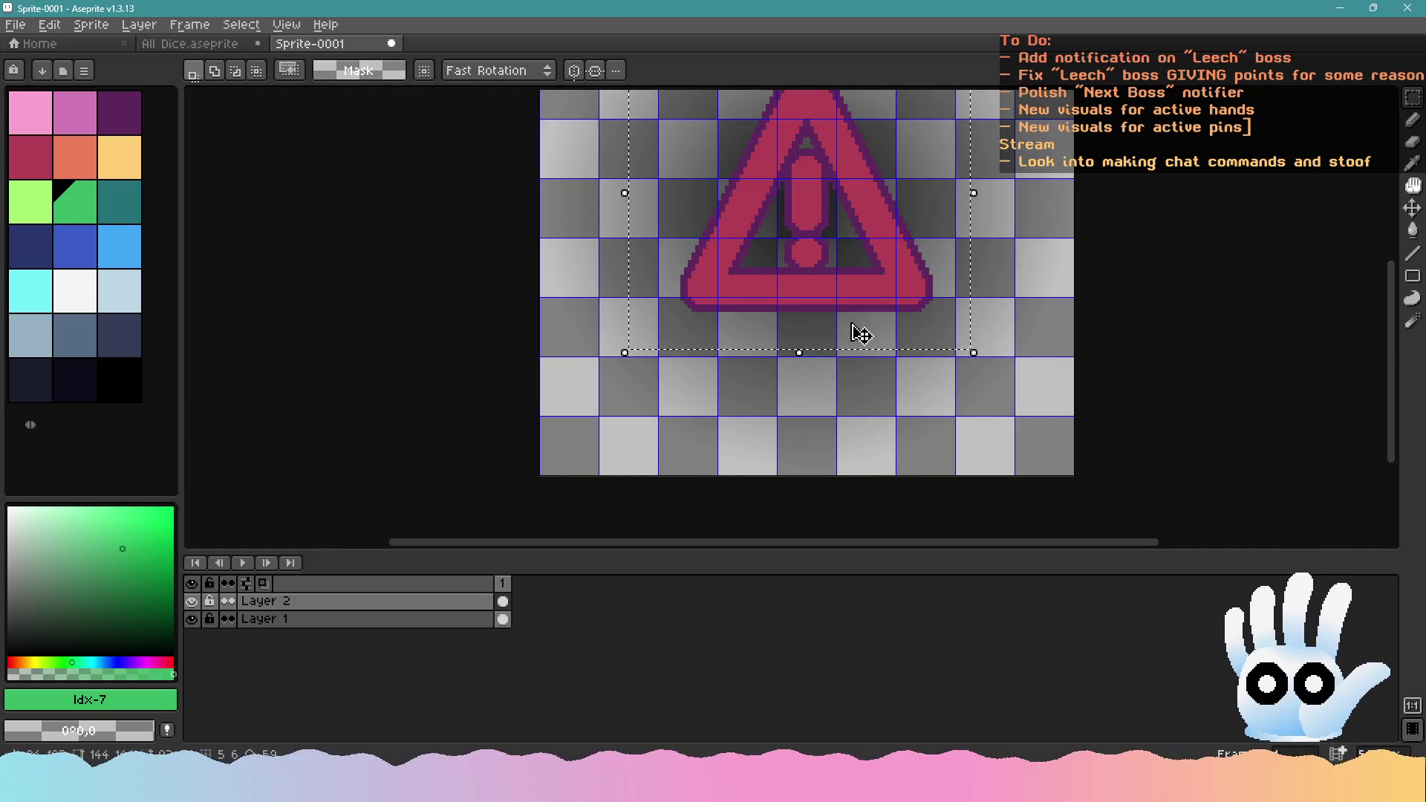
Set the grid height to 4 in Grid Settings and reposition the triangle
left_click(285, 24)
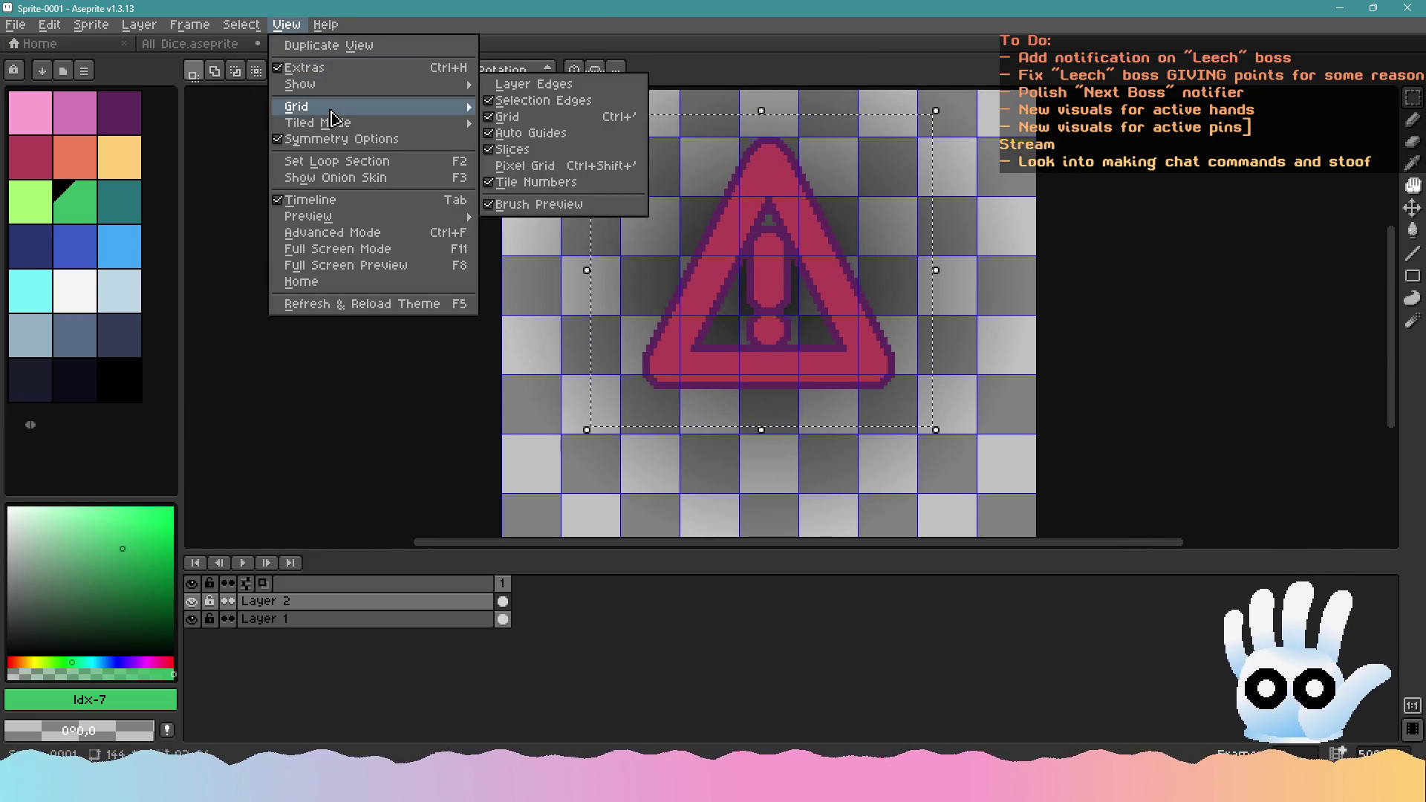
mouse_move(416, 107)
left_click(501, 108)
left_click(653, 391)
key("Tab")
type("4")
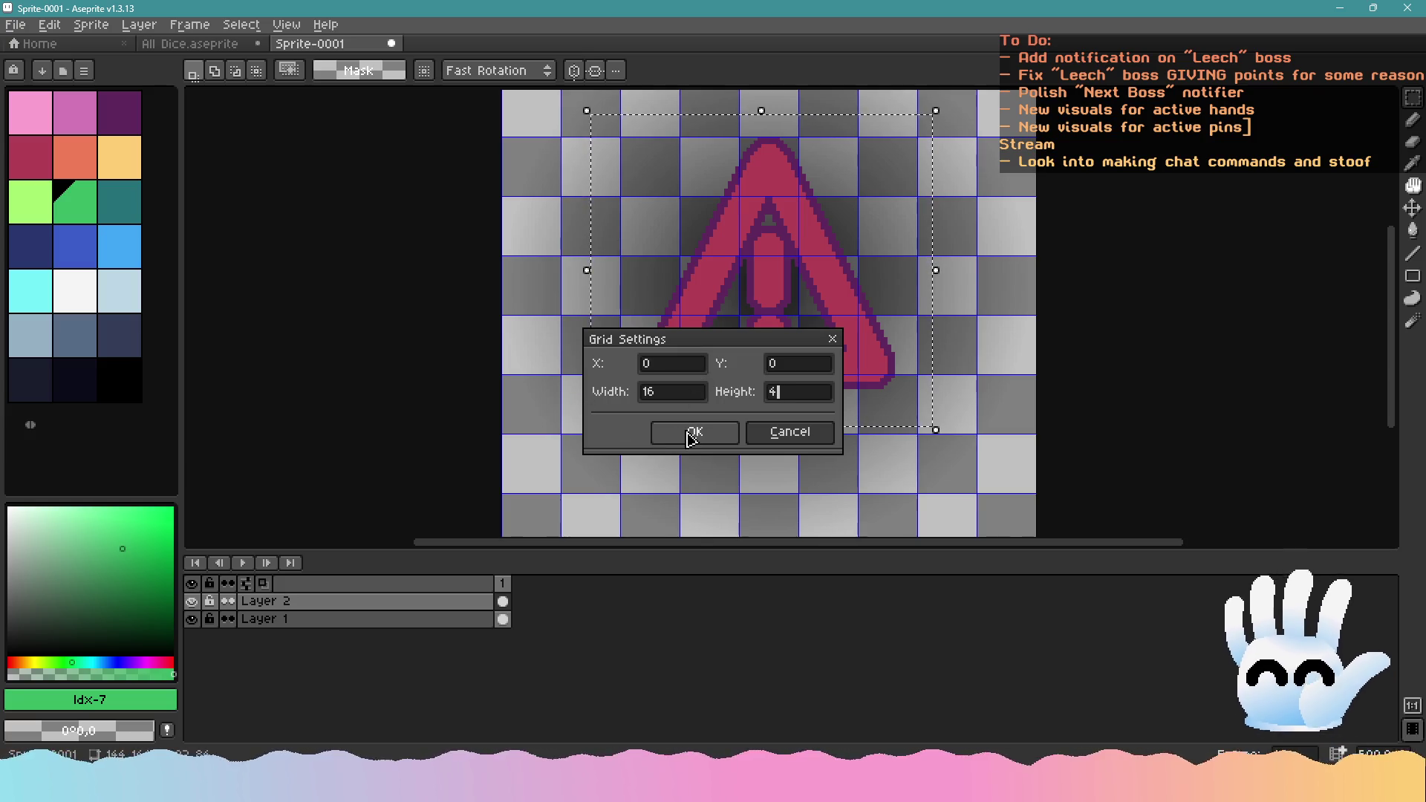
left_click(694, 432)
left_click_drag(764, 309, 770, 306)
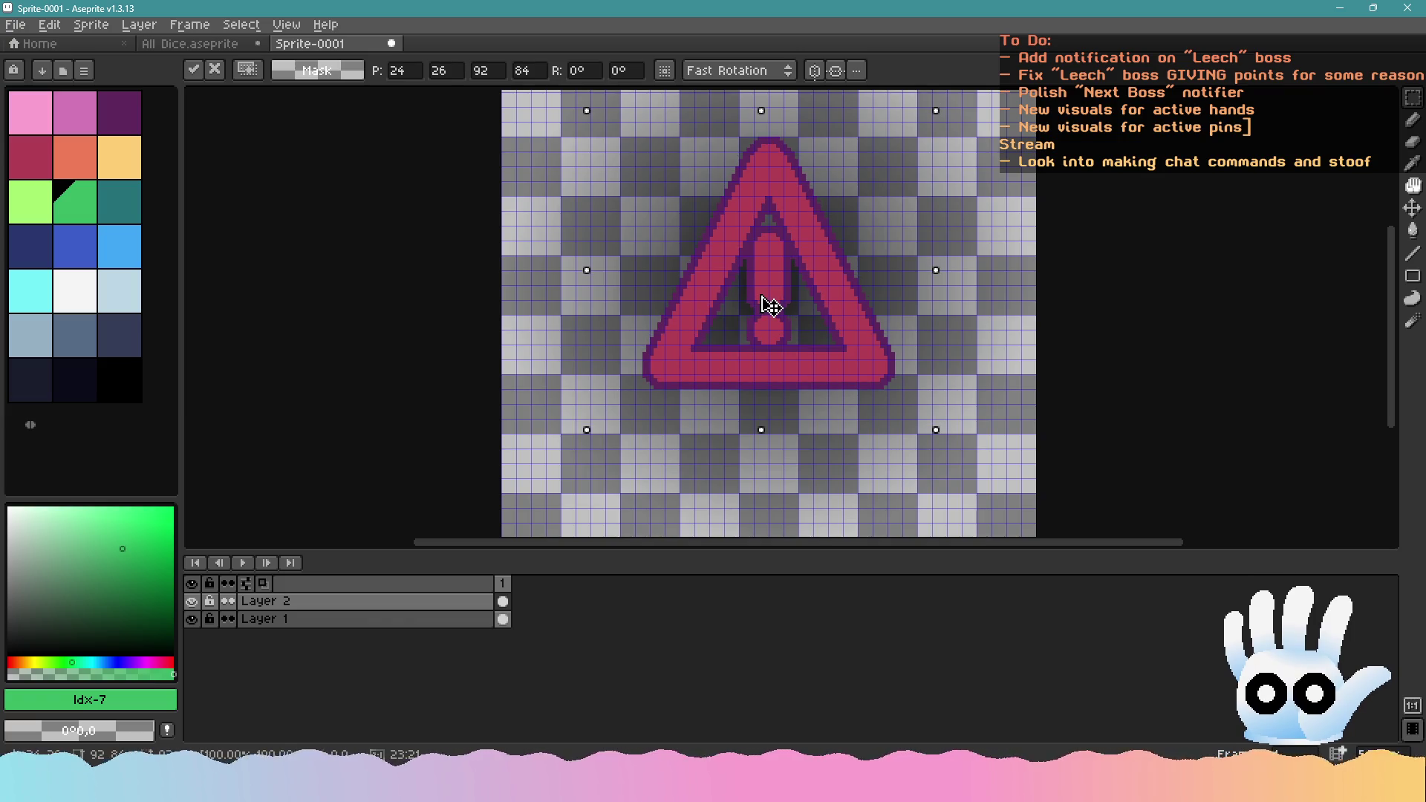
Switch between All Dice and Sprite-0001, copying and pasting the triangle again
left_click(219, 47)
scroll(899, 366, "up", 3)
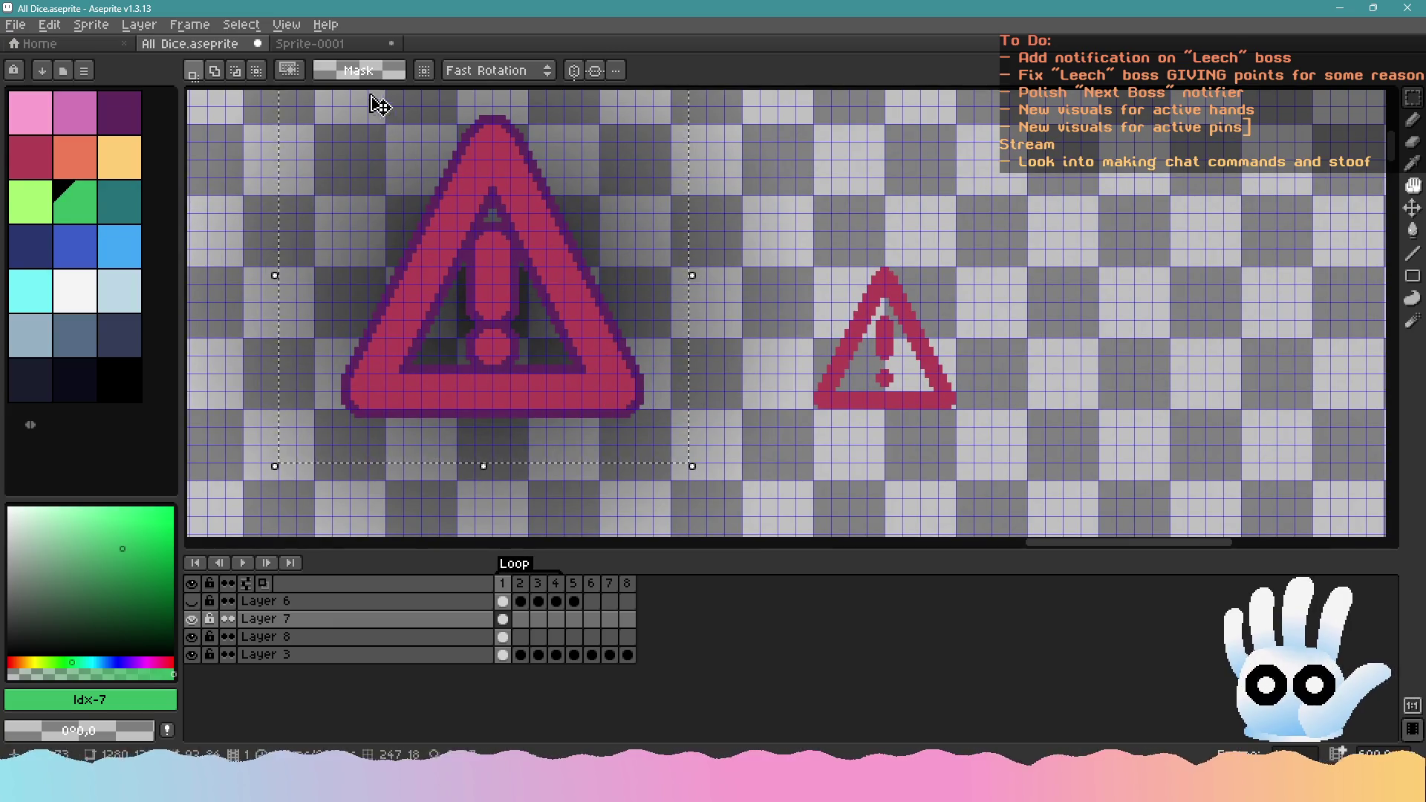
left_click(308, 46)
scroll(786, 319, "down", 2)
scroll(715, 297, "up", 1)
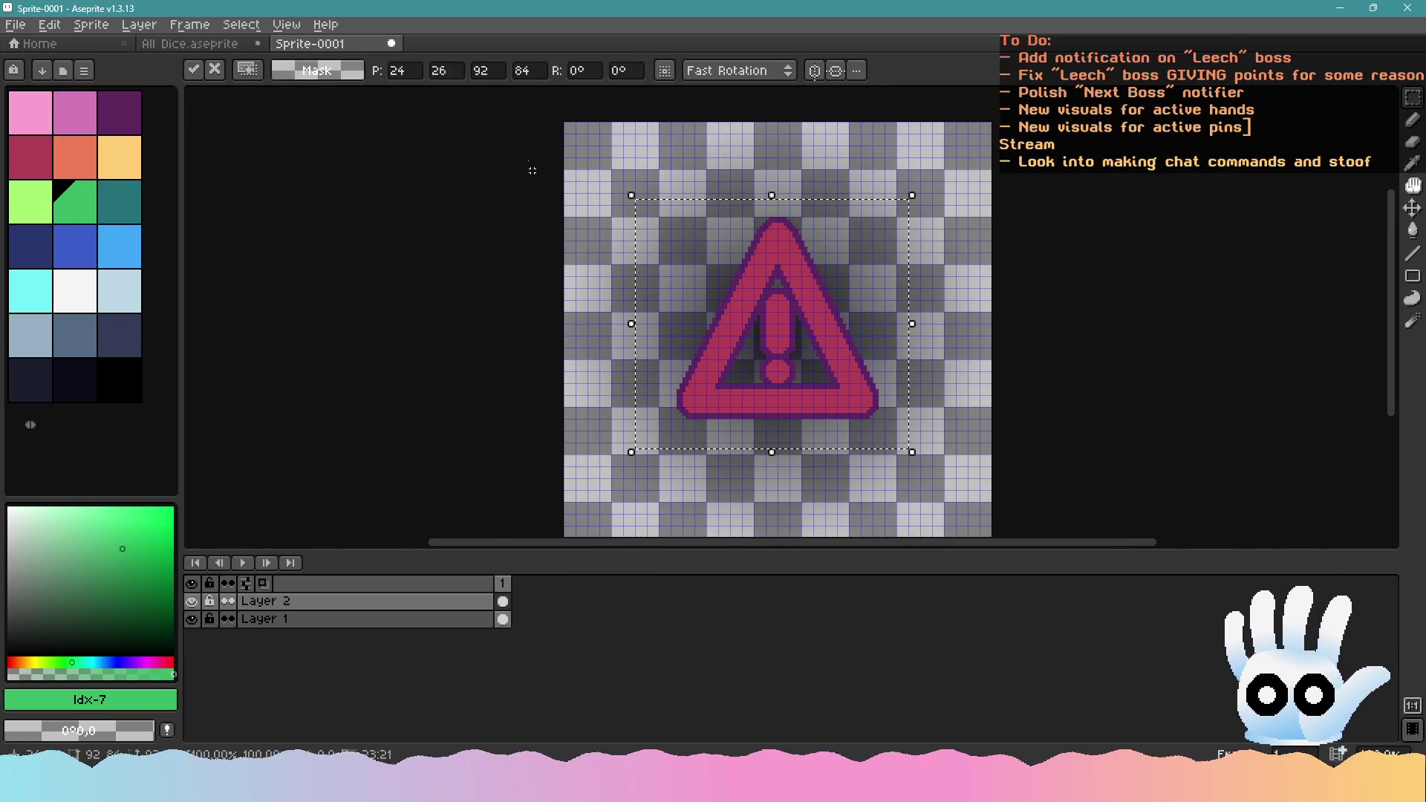
scroll(717, 293, "down", 1)
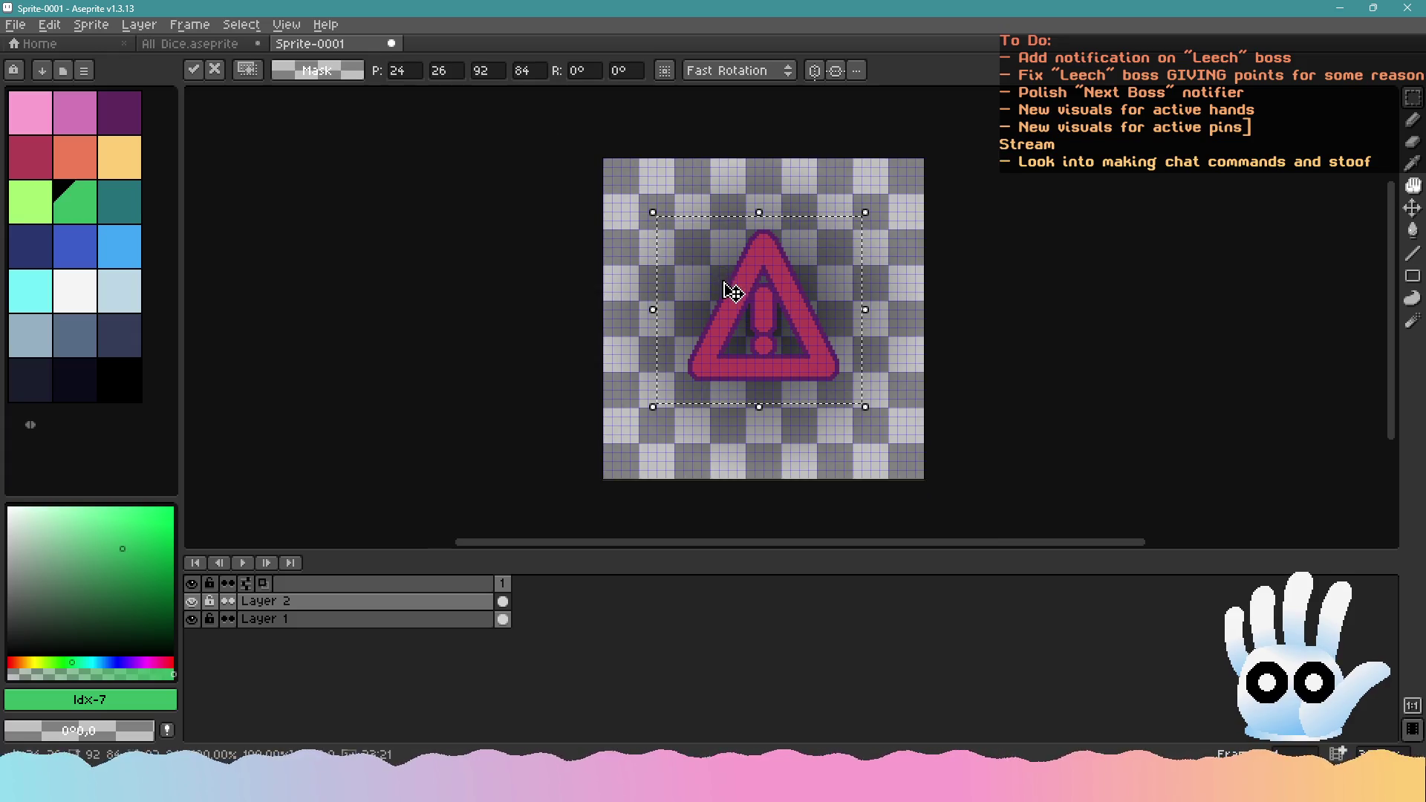
key("ctrl+c")
left_click(223, 45)
key("ctrl+v")
scroll(460, 230, "down", 2)
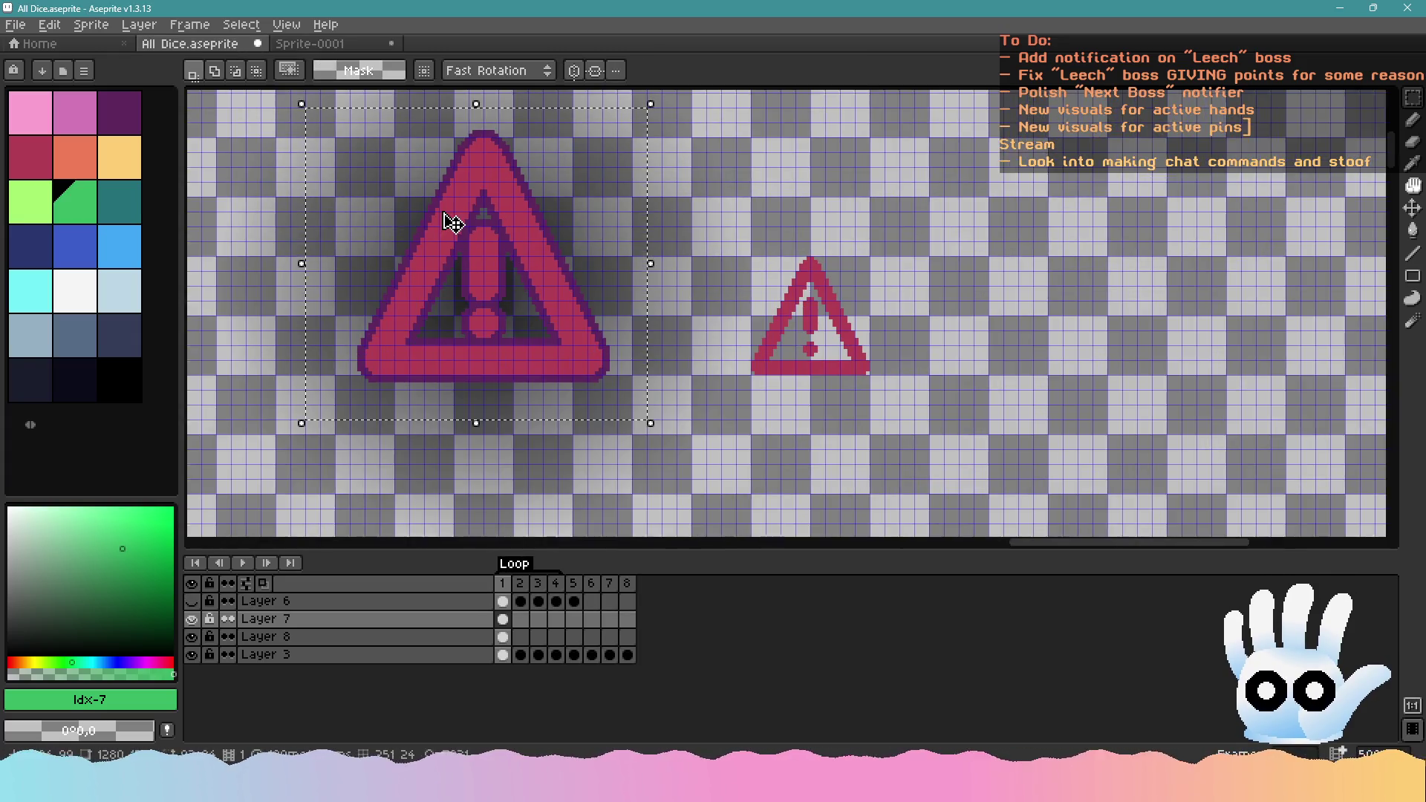
Deselect the placed triangle in Sprite-0001 and add an empty Layer 3 beneath it
left_click(323, 49)
left_click(238, 49)
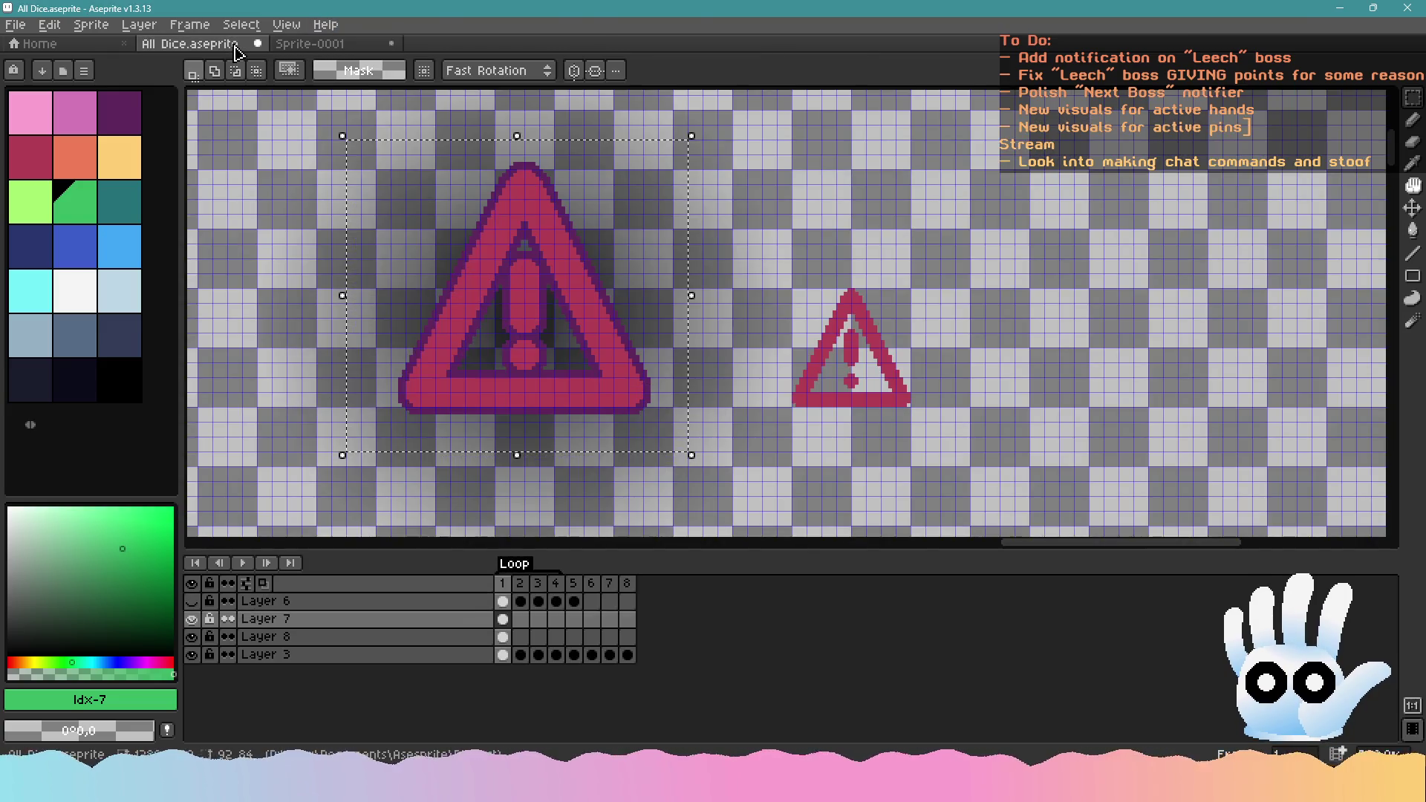
left_click(306, 46)
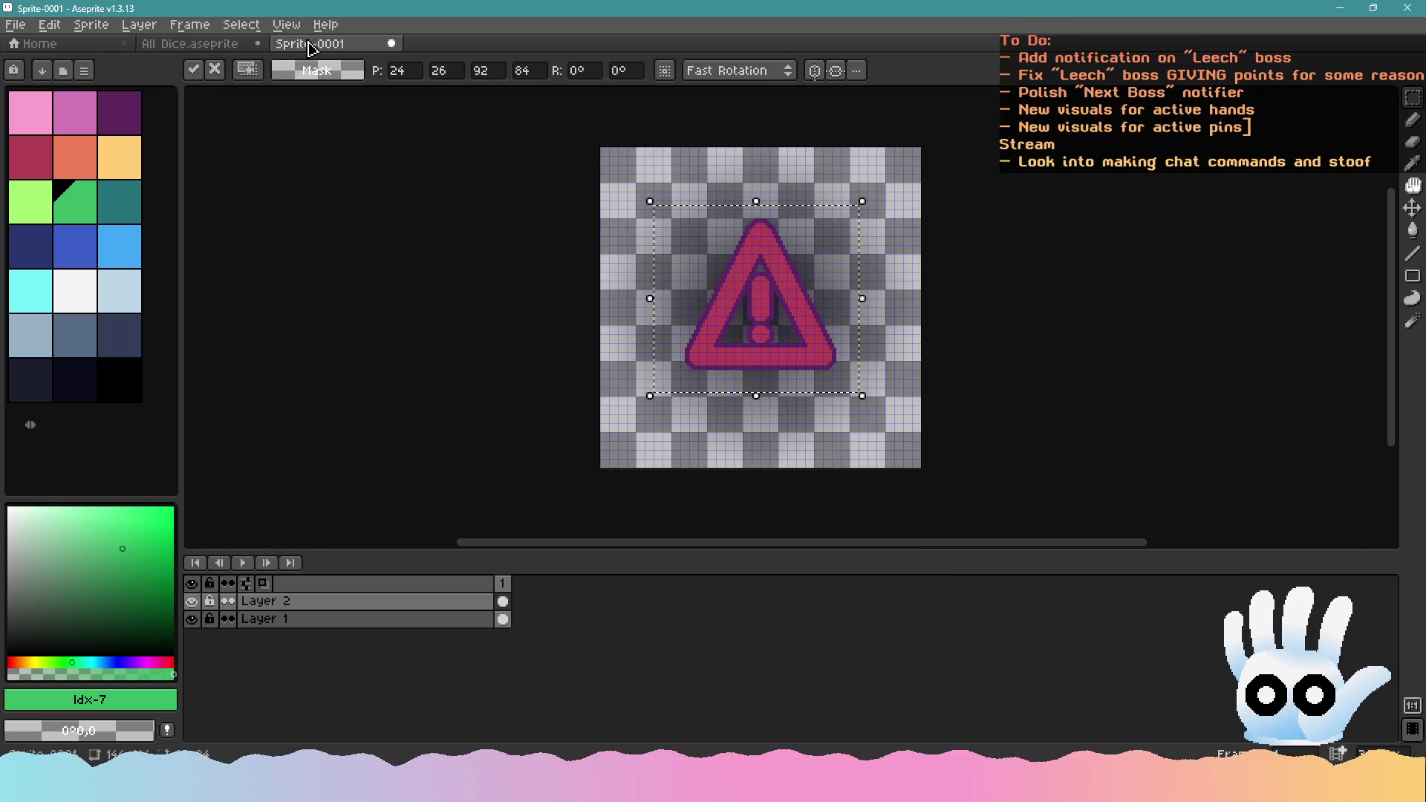
left_click(294, 99)
left_click_drag(746, 400, 730, 420)
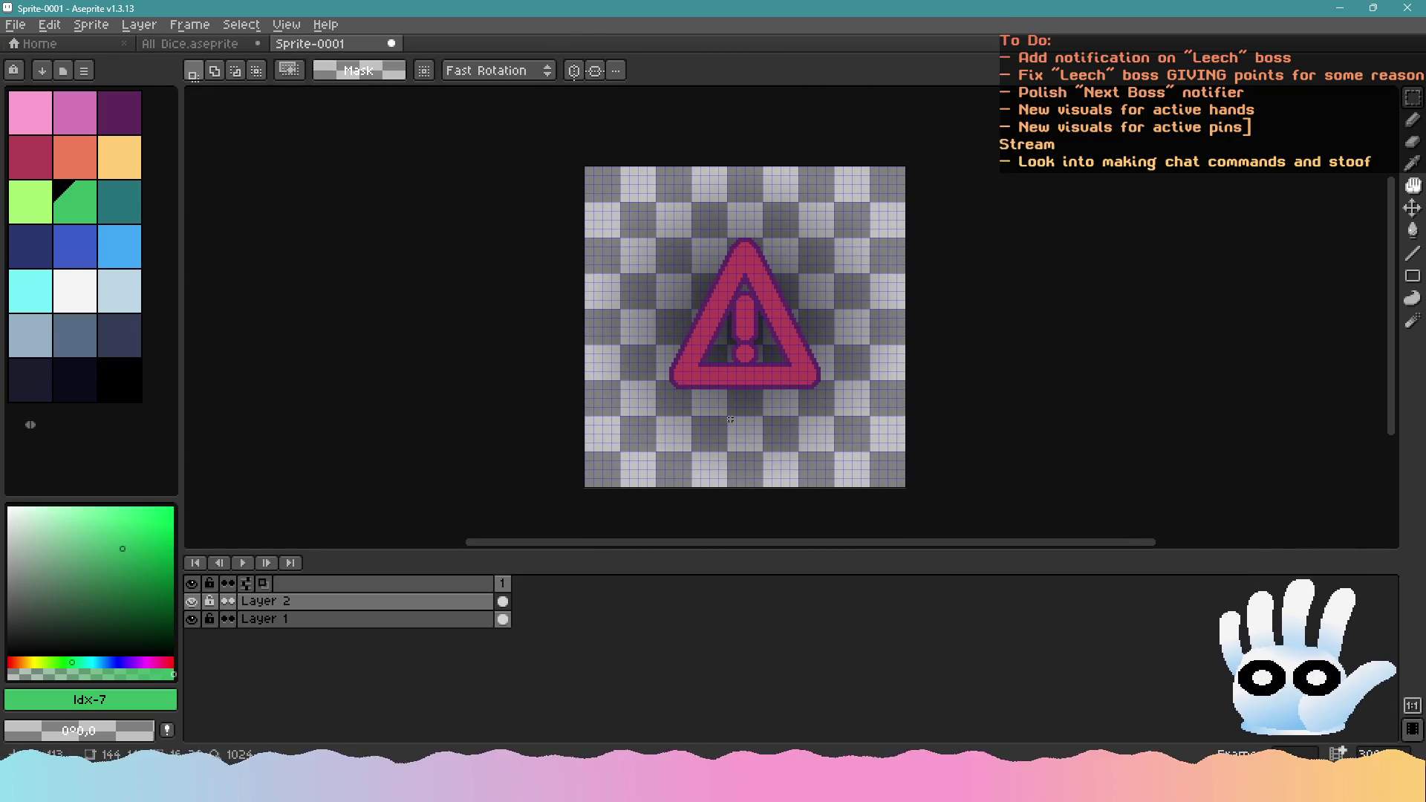
key("shift+ctrl+n")
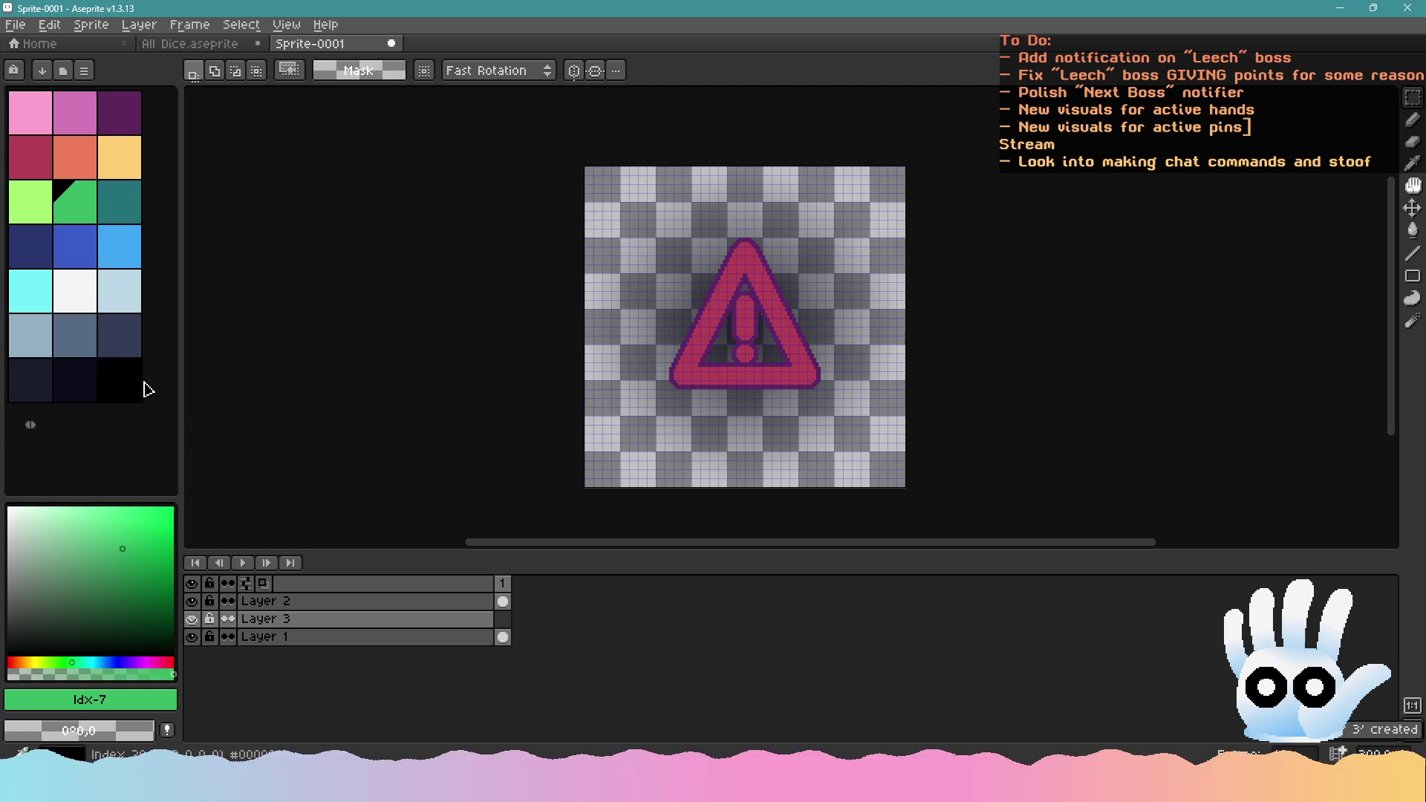
Draw a black filled circle behind the warning triangle with the Filled Ellipse tool
left_click(138, 388)
left_click(1410, 281)
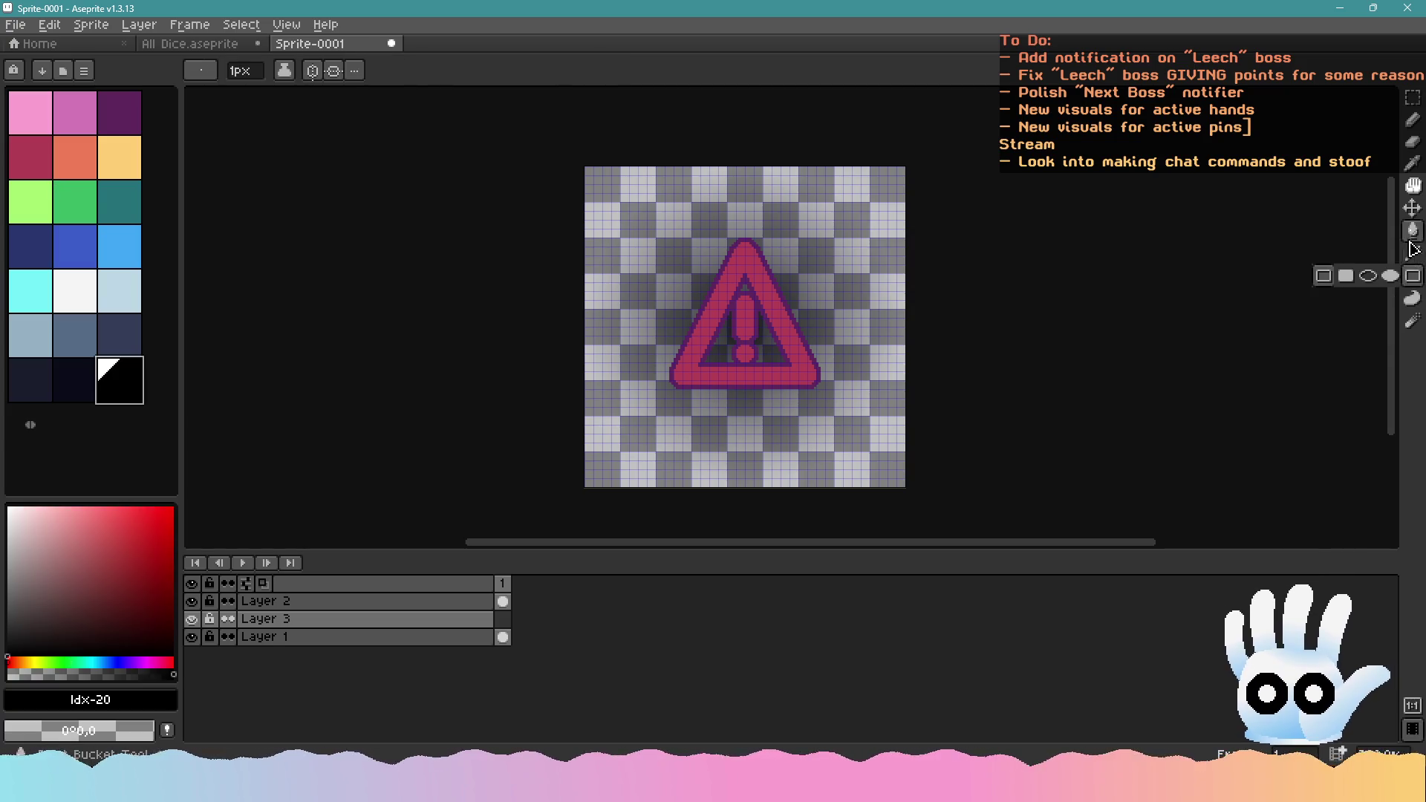
left_click(1391, 275)
scroll(658, 239, "up", 2)
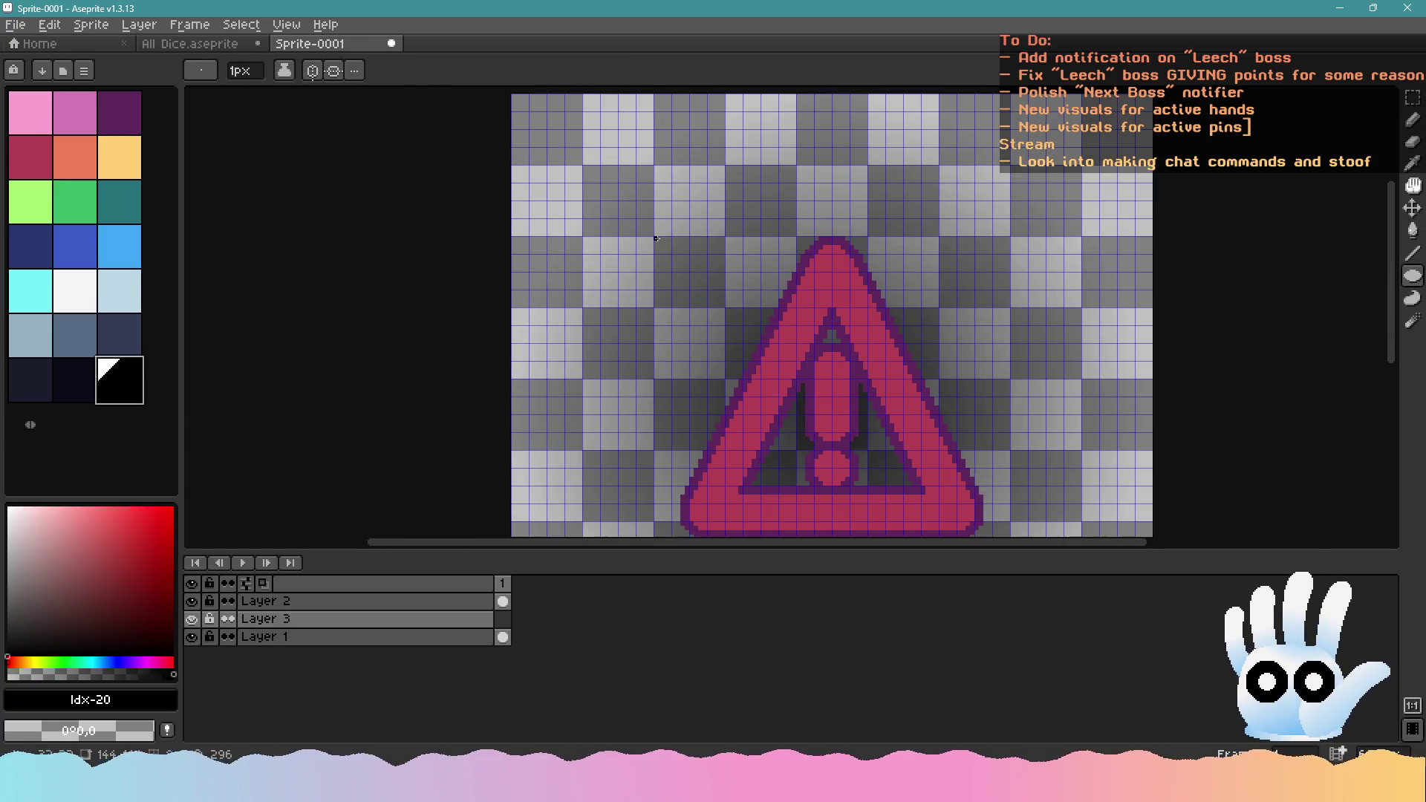
mouse_move(658, 239)
left_mouse_down()
mouse_move(755, 333)
mouse_move(947, 445)
mouse_move(1007, 514)
left_mouse_up()
scroll(913, 426, "down", 2)
Open Edit > FX > Wave Warp and set height 8 and width 16
left_click(47, 24)
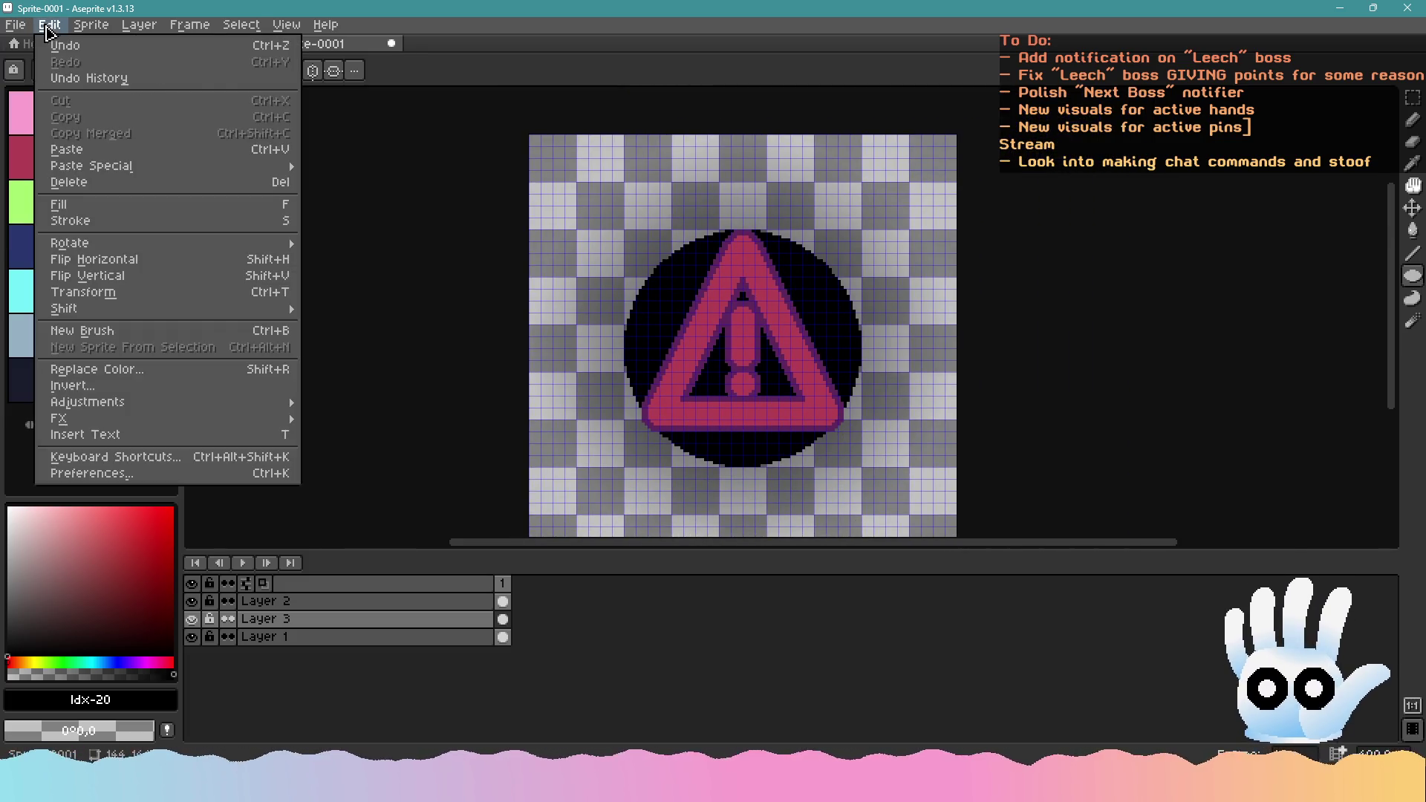
mouse_move(97, 418)
left_click(373, 470)
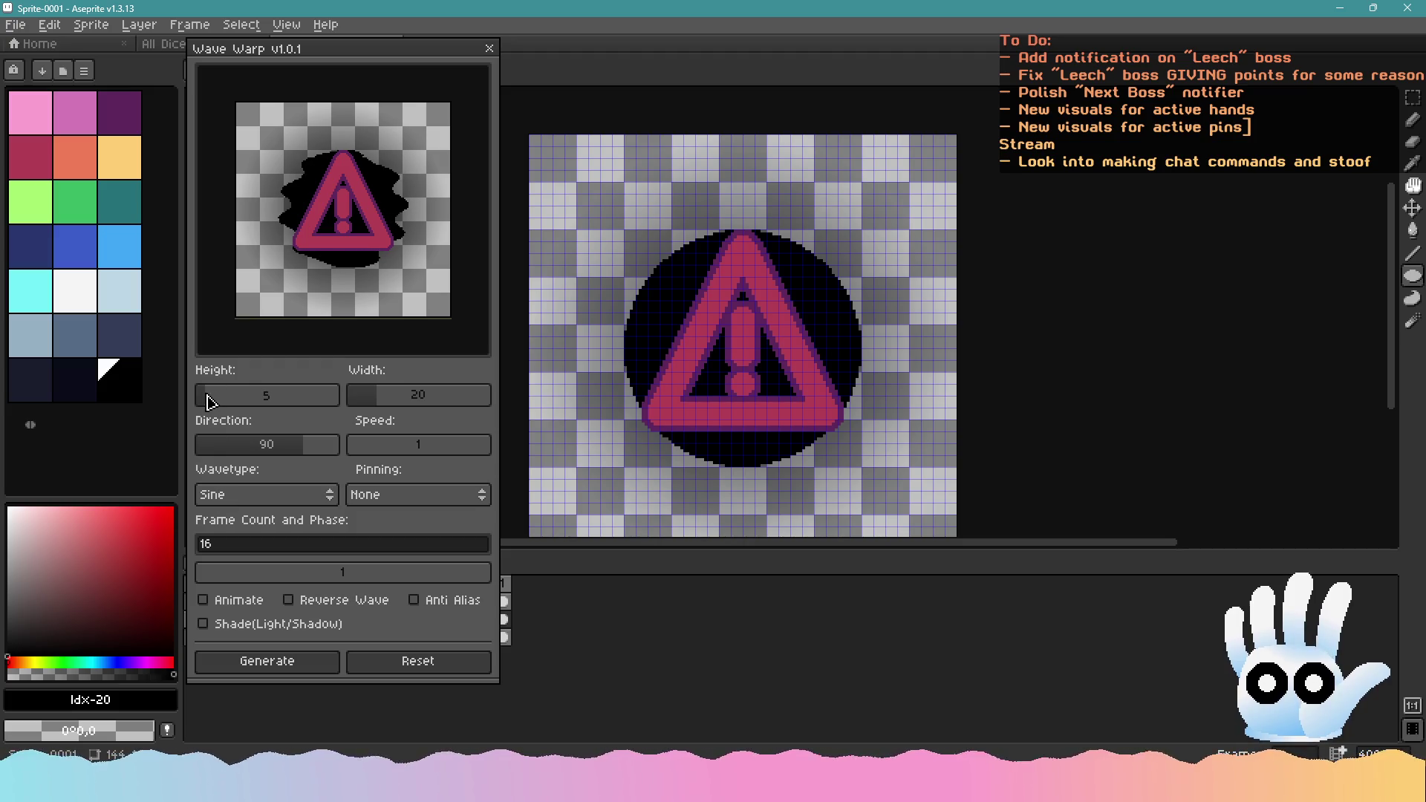
mouse_move(254, 403)
left_mouse_down()
mouse_move(210, 409)
mouse_move(222, 412)
left_mouse_up()
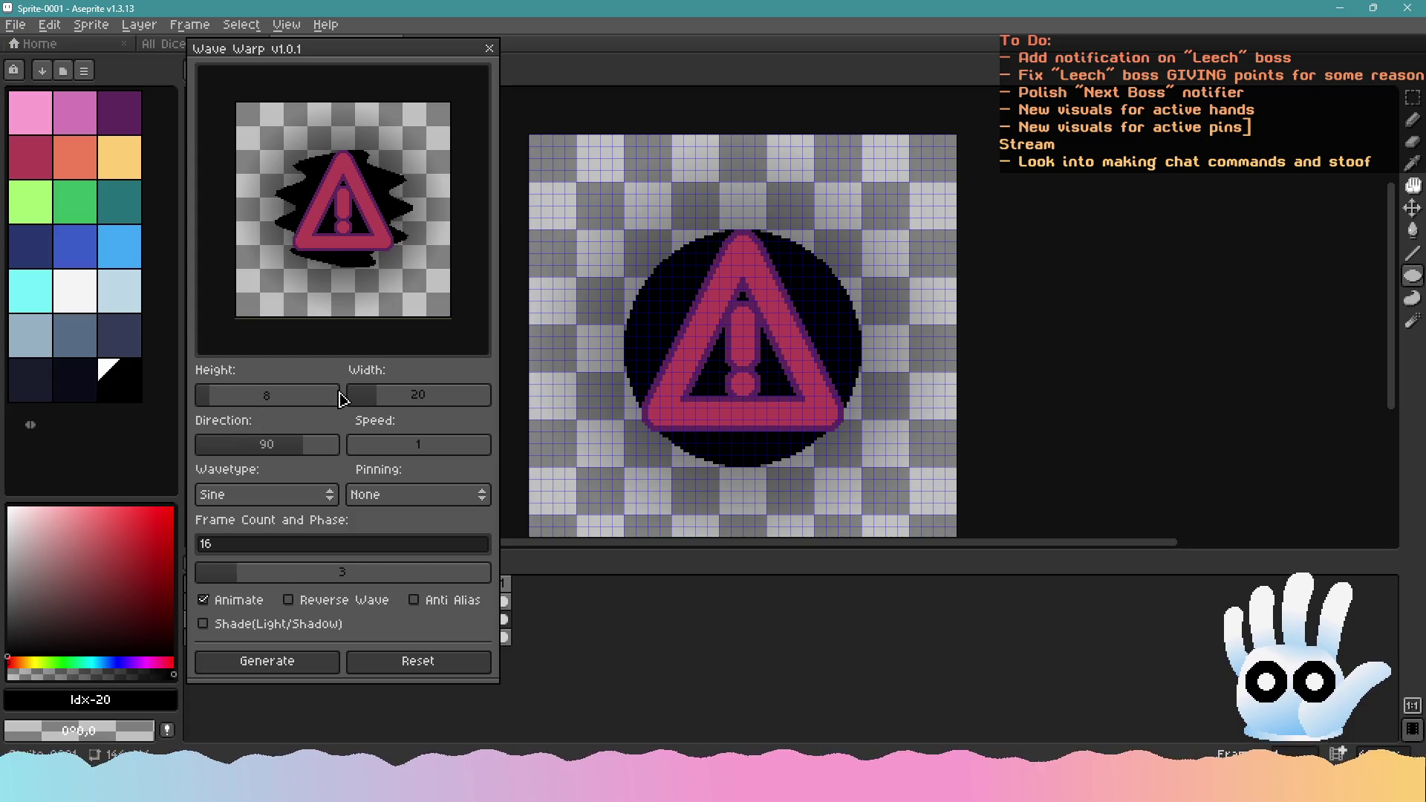
mouse_move(382, 401)
left_mouse_down()
mouse_move(370, 406)
mouse_move(429, 403)
mouse_move(369, 408)
left_mouse_up()
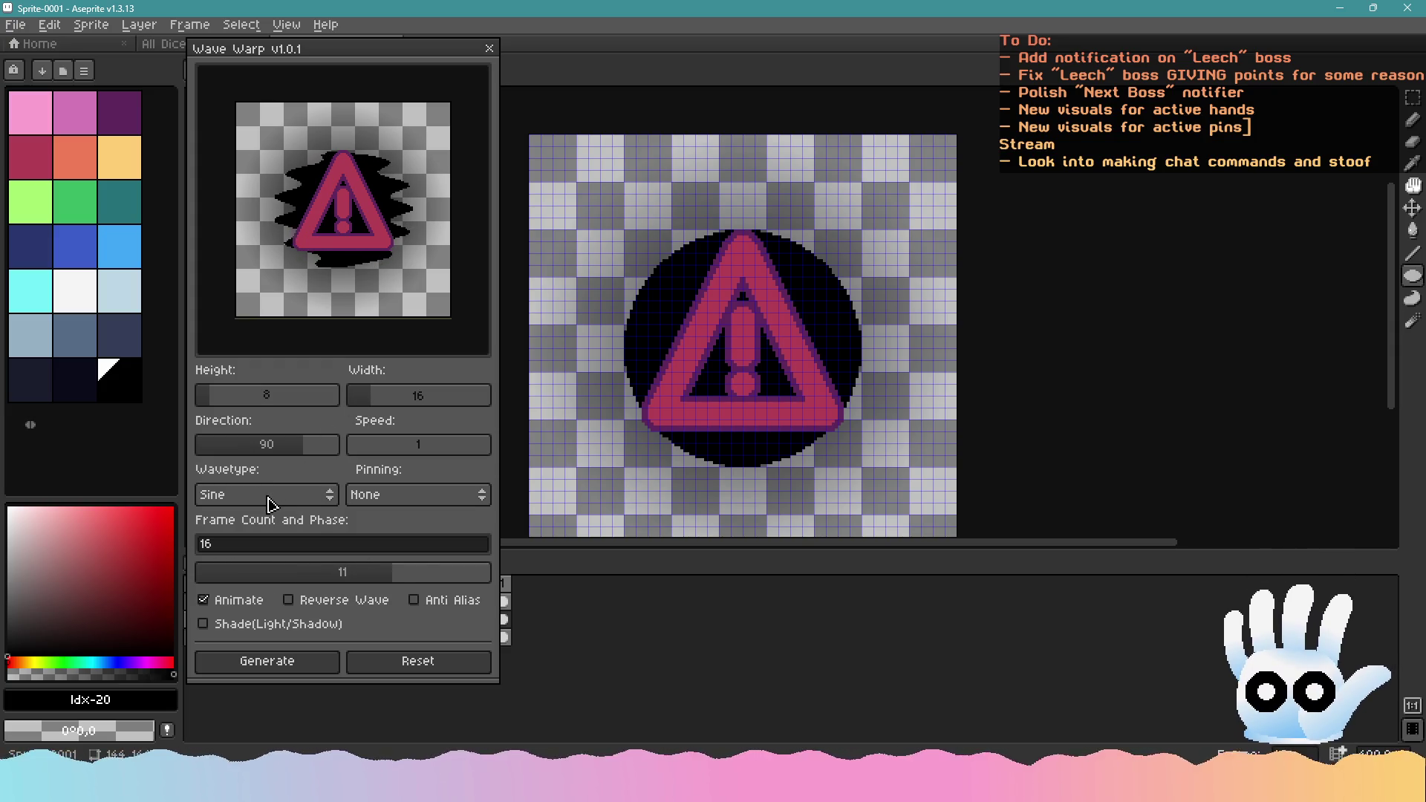
Set the Wave Warp direction angle to 90
left_click(273, 446)
scroll(274, 446, "down", 6)
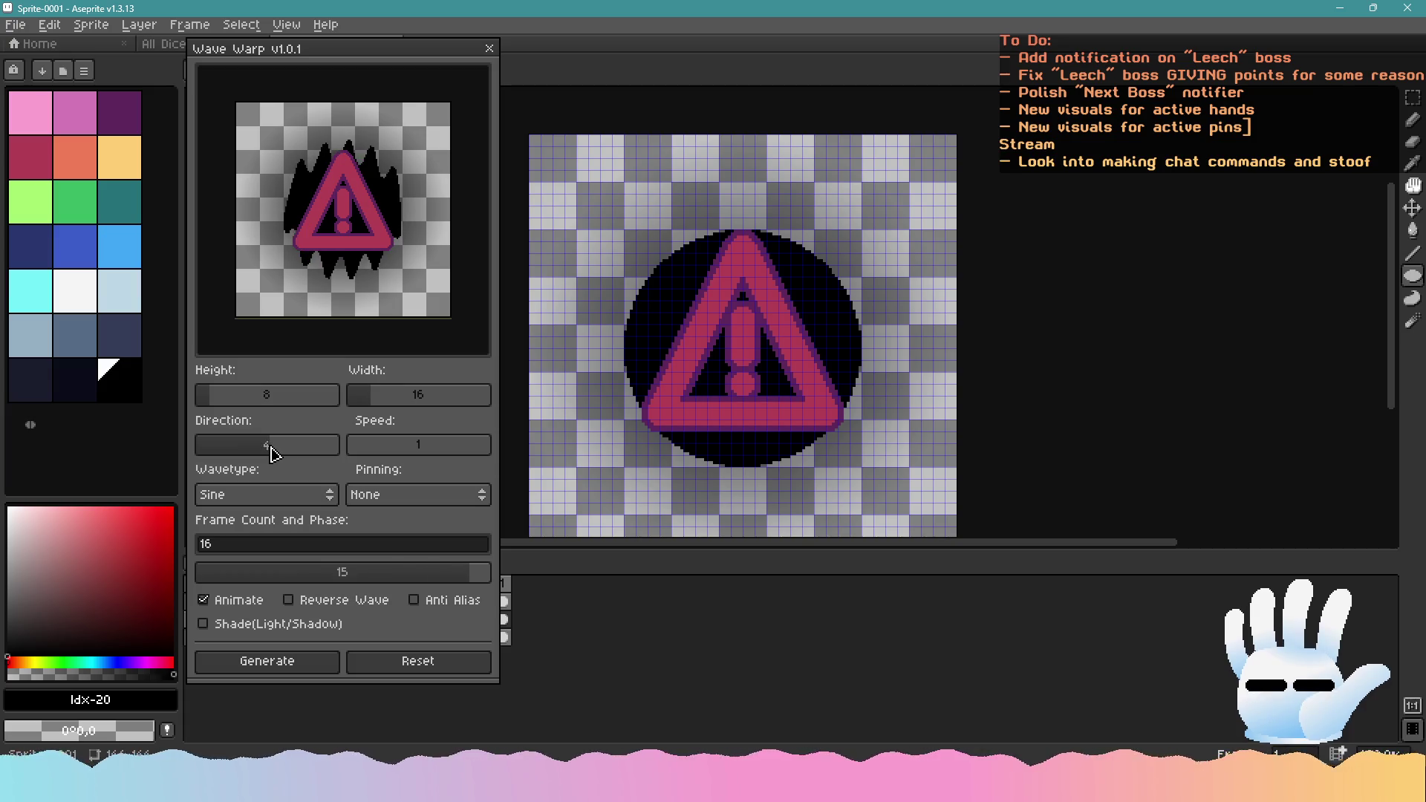
scroll(271, 445, "down", 8)
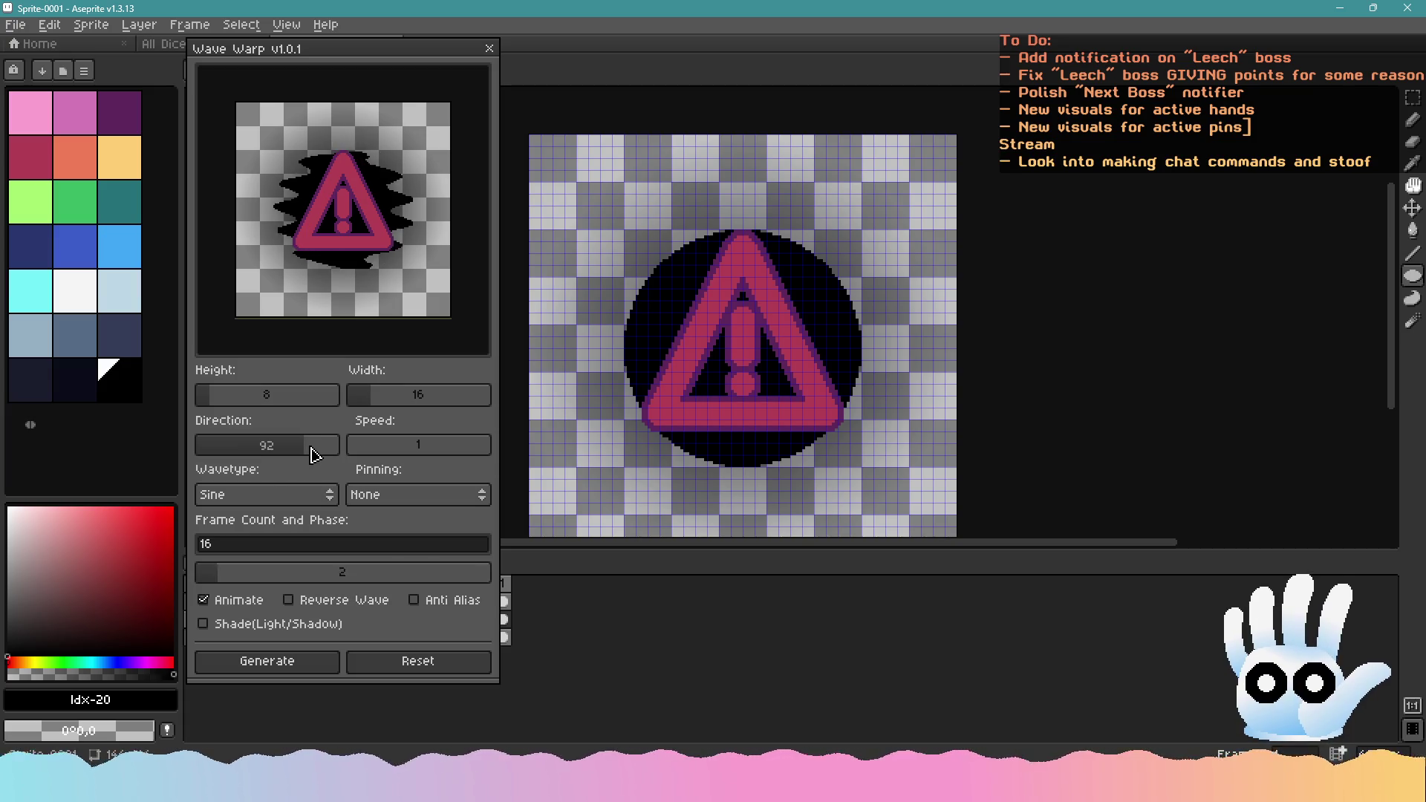
scroll(268, 449, "up", 4)
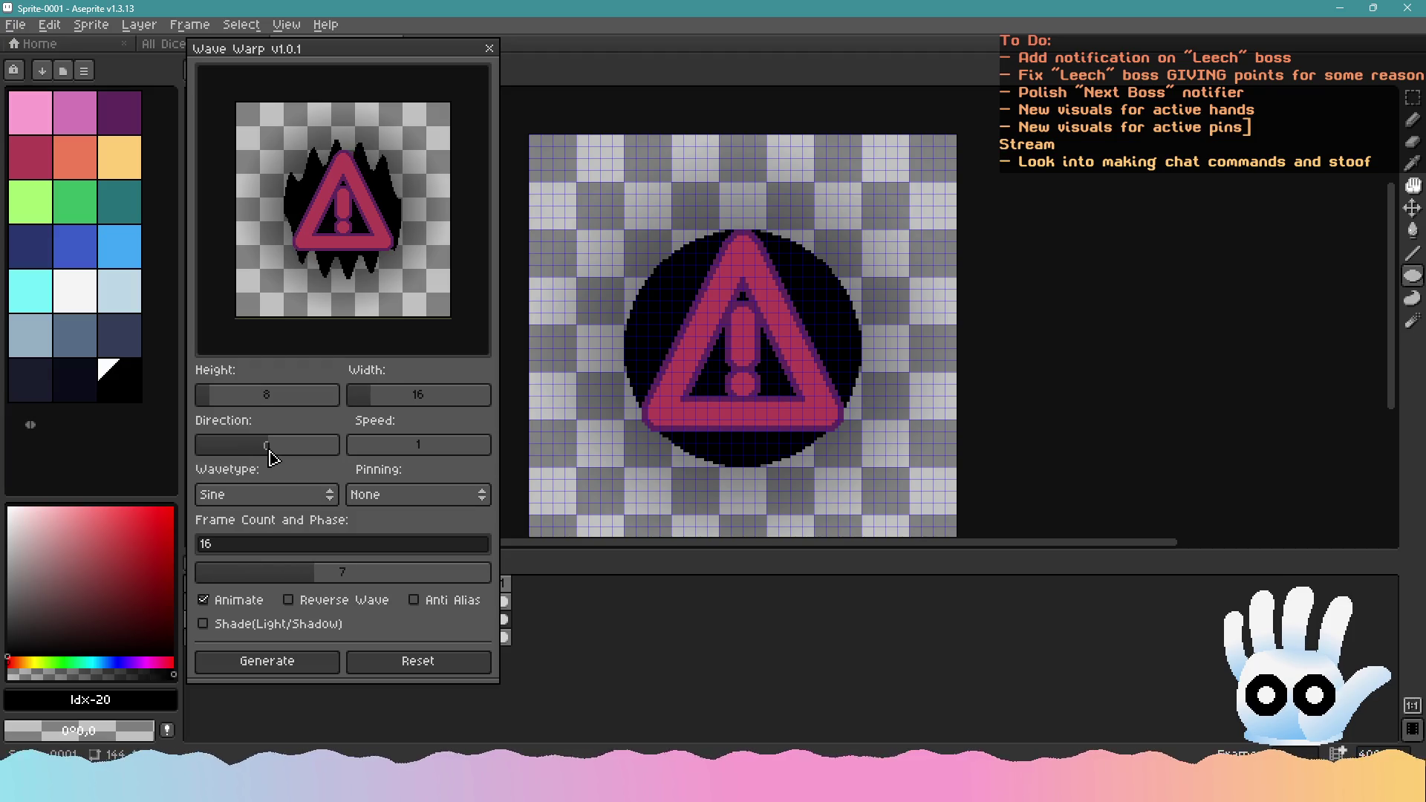
mouse_move(270, 450)
left_mouse_down()
mouse_move(238, 456)
mouse_move(307, 462)
left_mouse_up()
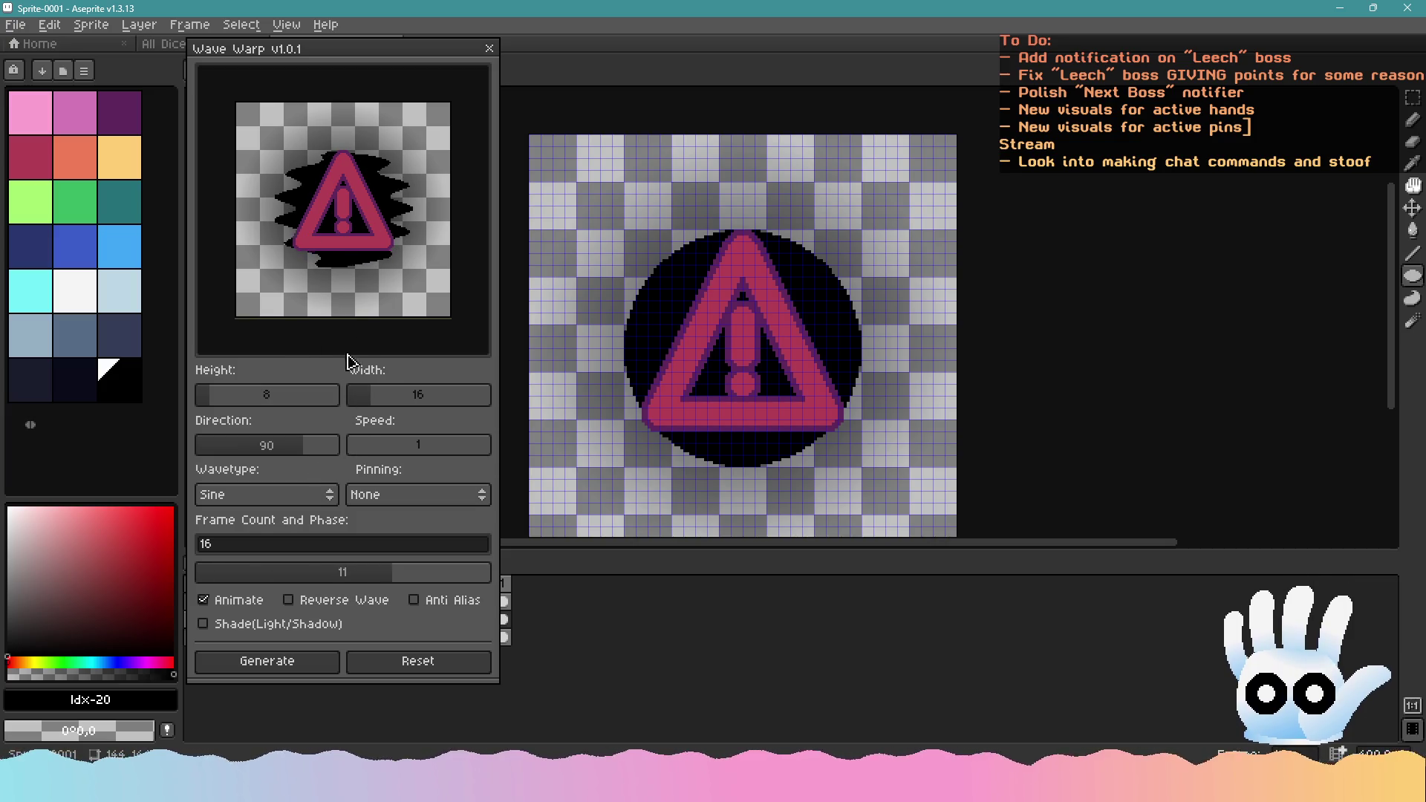
Keep wave speed at 1 and set wave height and width both to 24
left_click(369, 447)
left_click(349, 444)
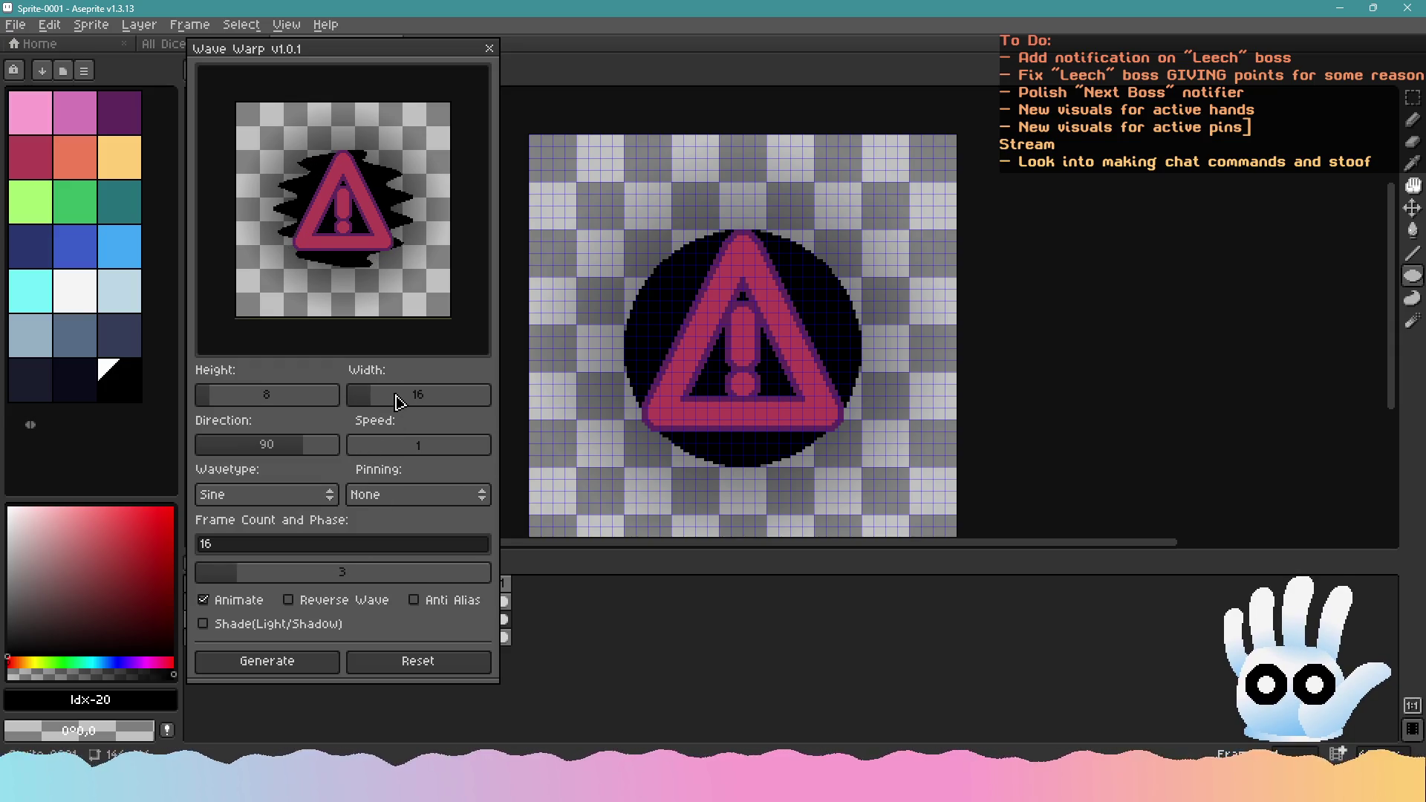
left_click(230, 399)
left_click(221, 399)
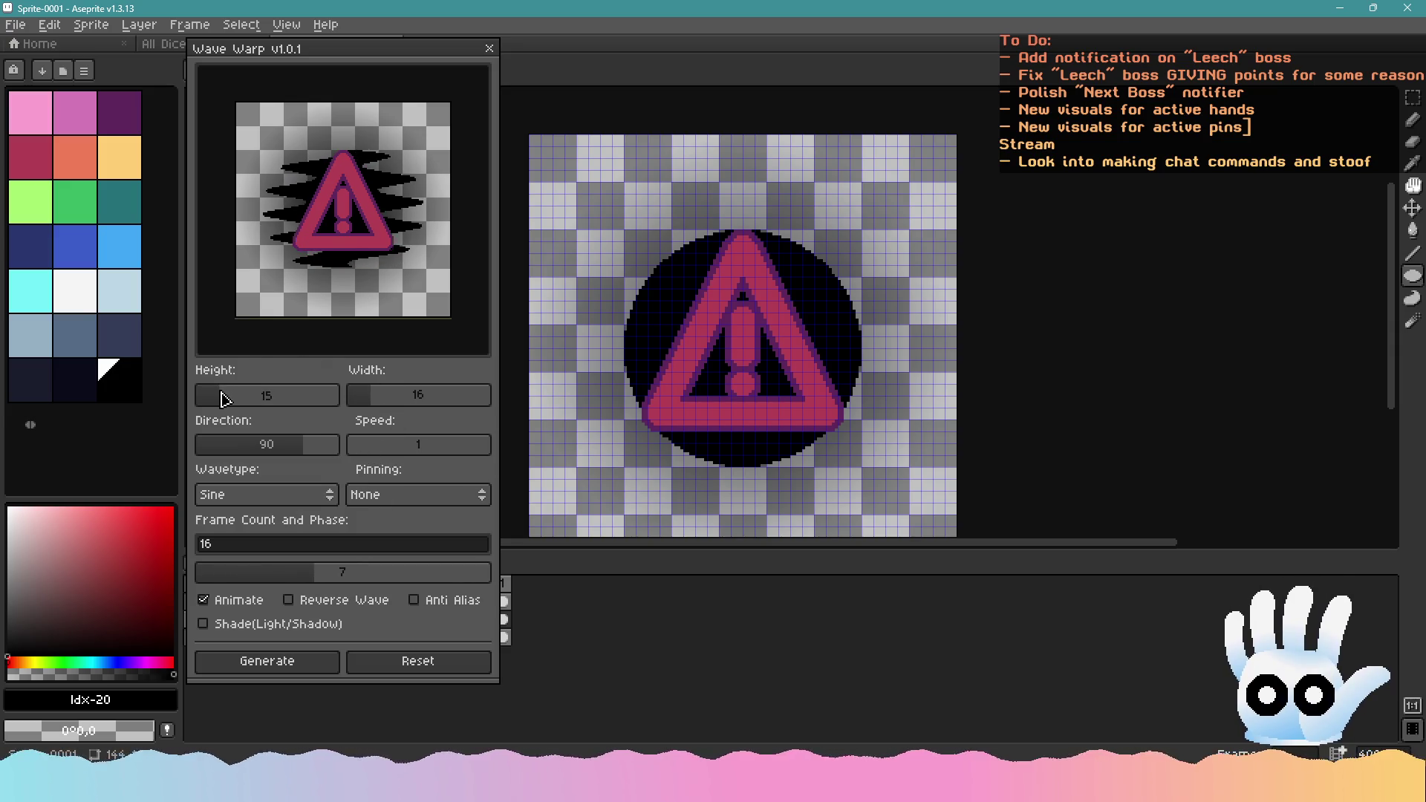
left_click_drag(226, 402, 236, 402)
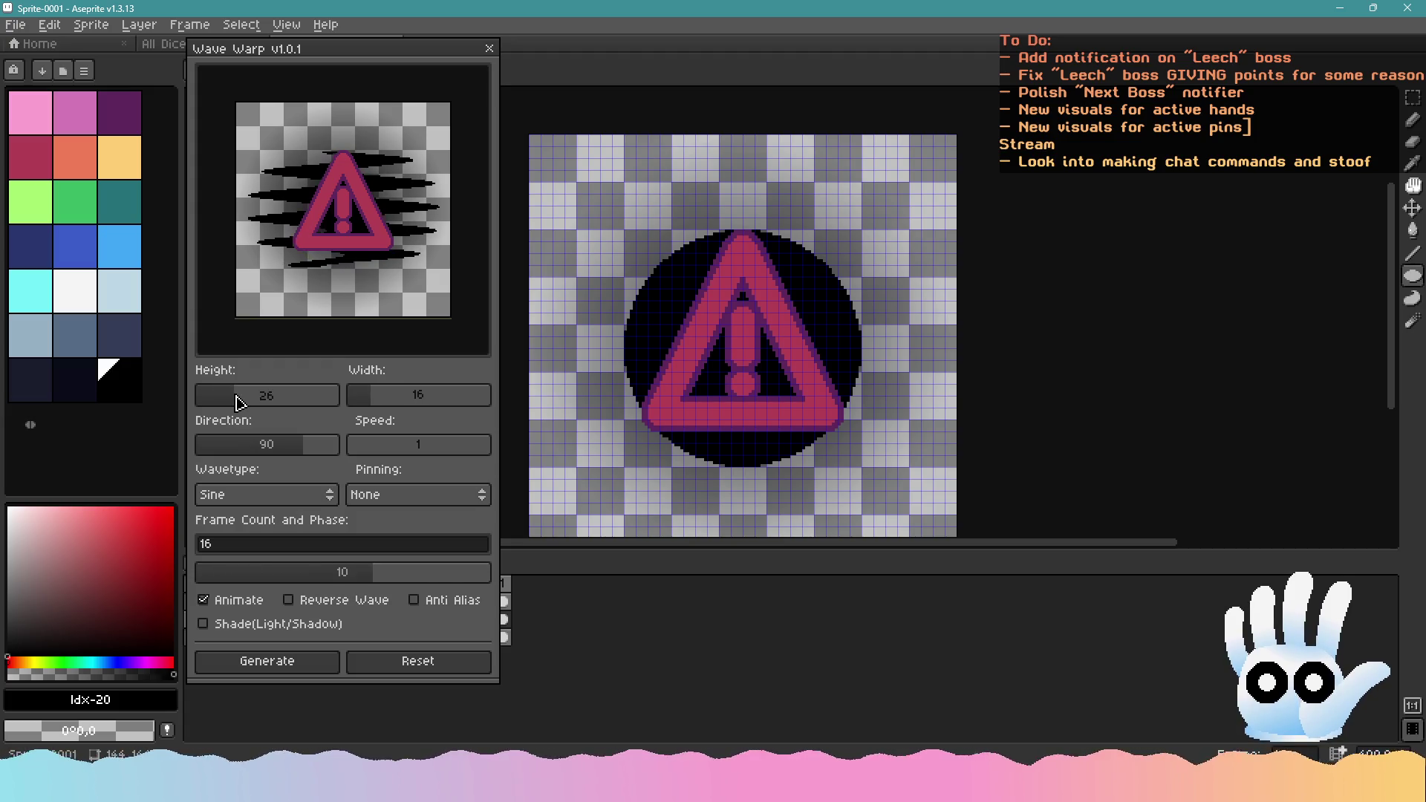
left_click(384, 401)
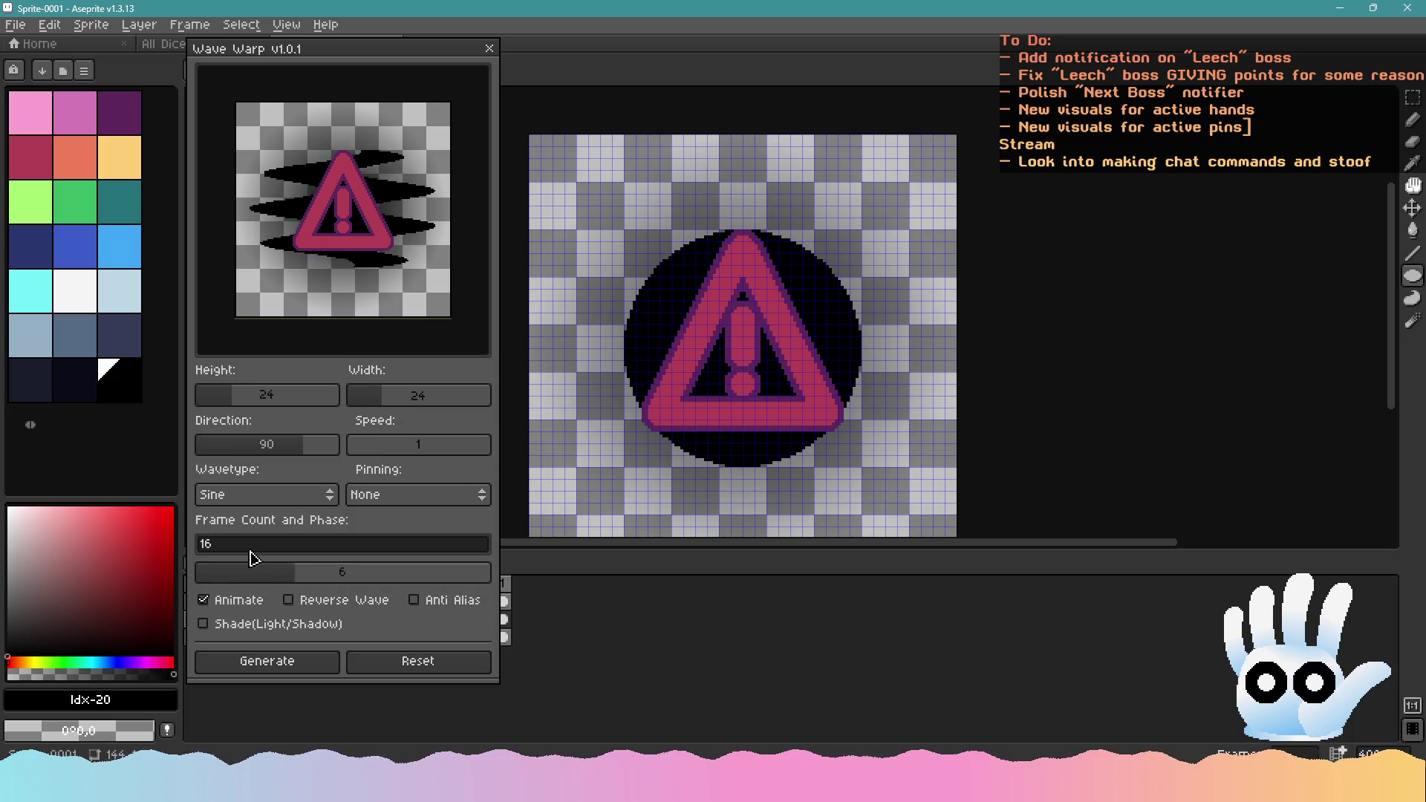
Change the Frame Count from 32 to 16
key("BackSpace")
key("BackSpace")
type("32")
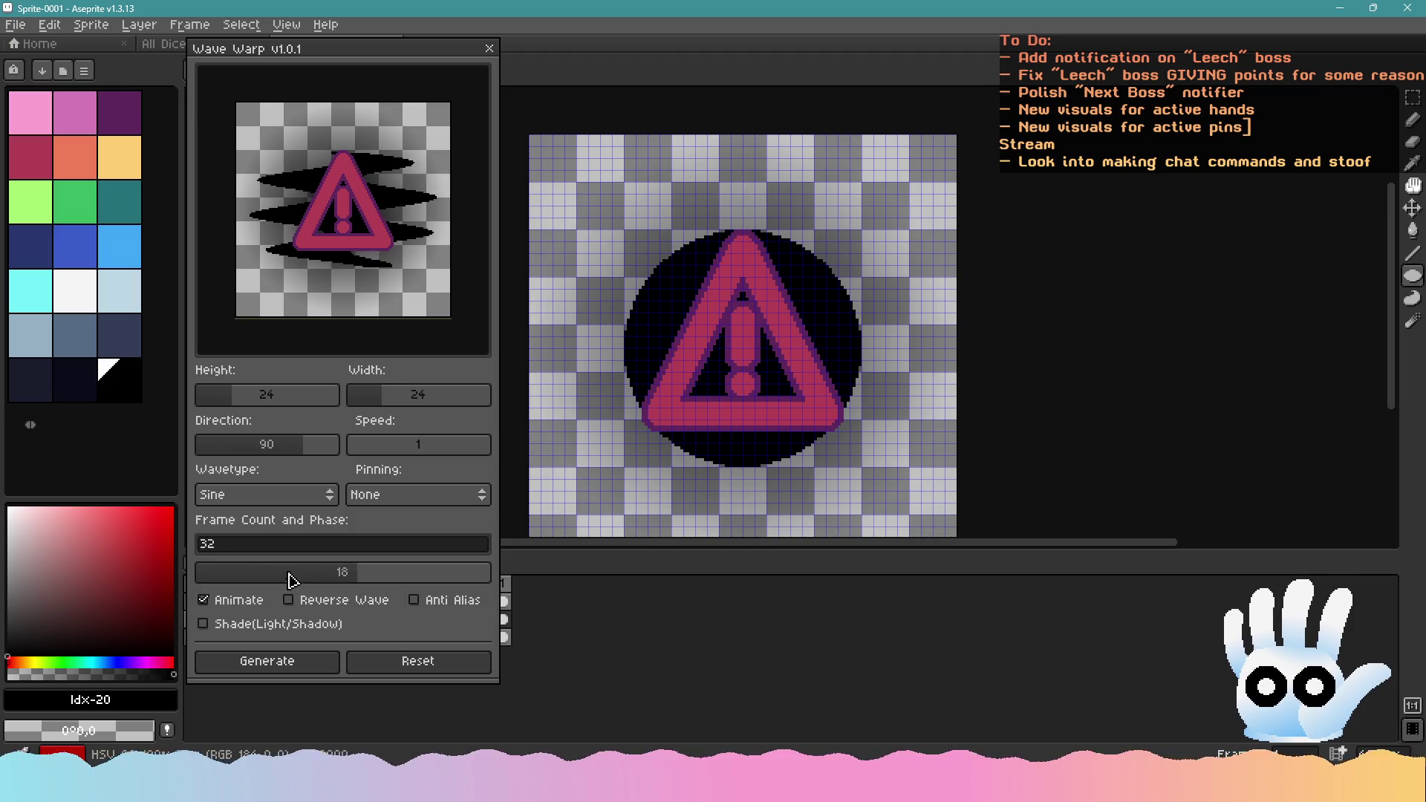
key("BackSpace")
key("BackSpace")
type("16")
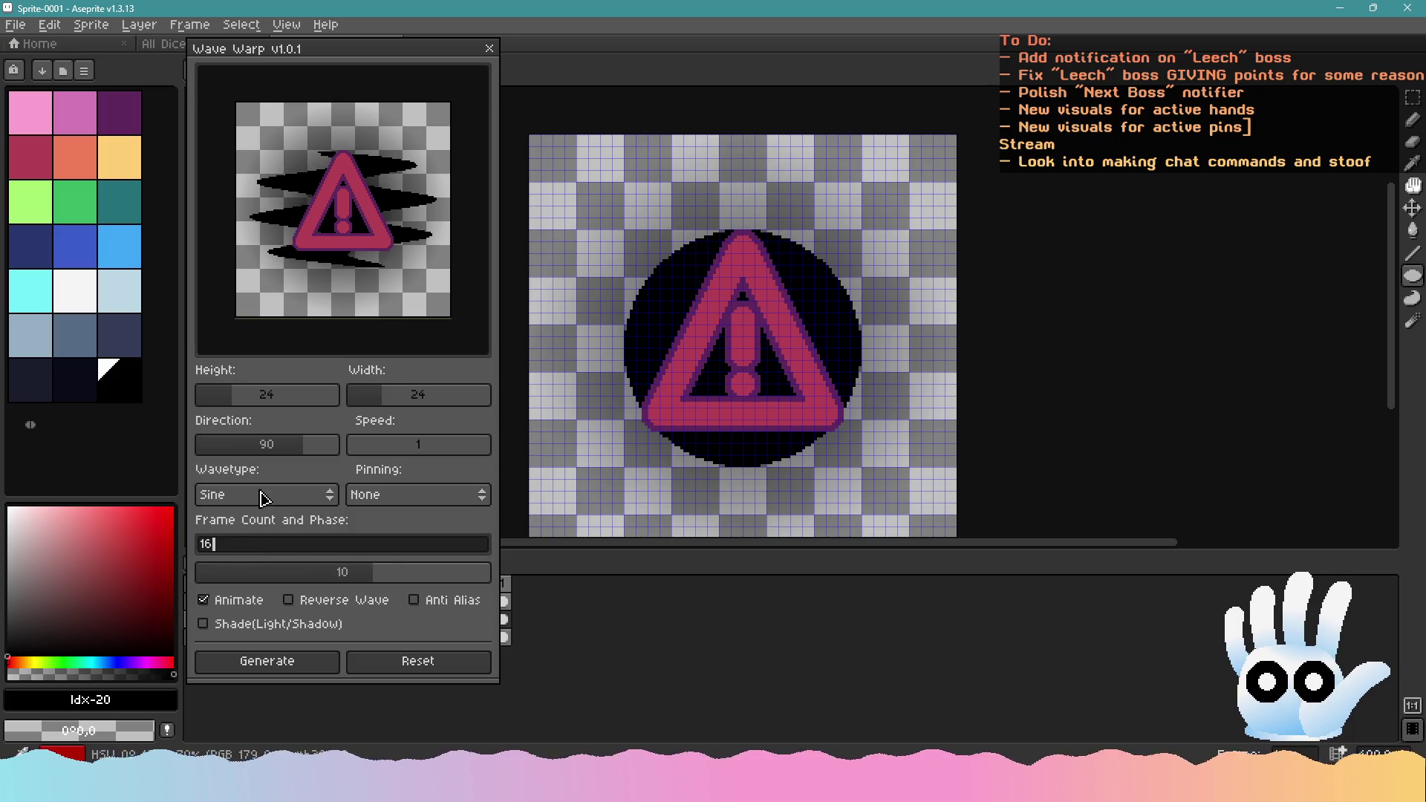
key("Home")
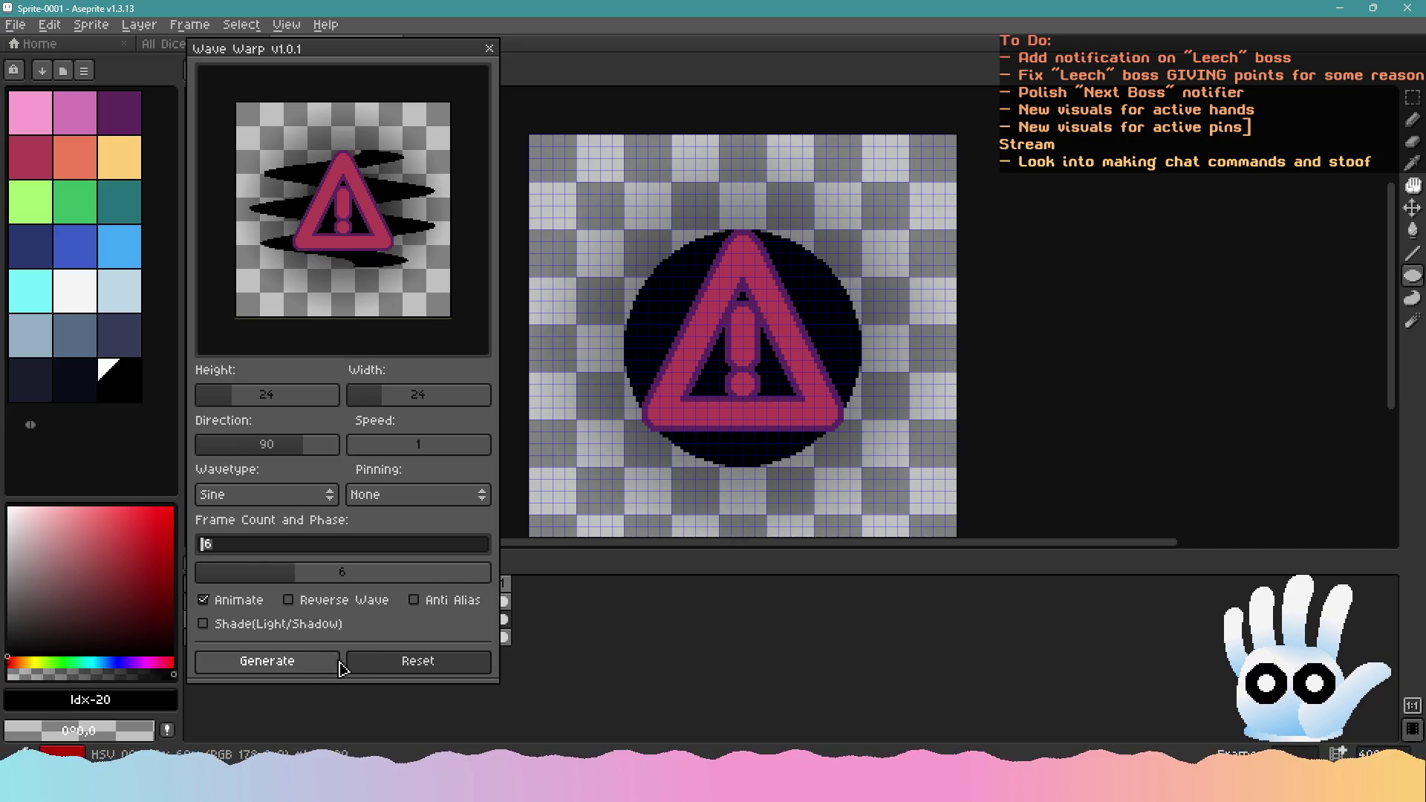
Lower the wave height to 8 and widen the wave width
mouse_move(234, 400)
left_mouse_down()
mouse_move(217, 410)
mouse_move(230, 413)
left_mouse_up()
mouse_move(375, 408)
left_mouse_down()
mouse_move(420, 405)
mouse_move(360, 405)
mouse_move(398, 406)
left_mouse_up()
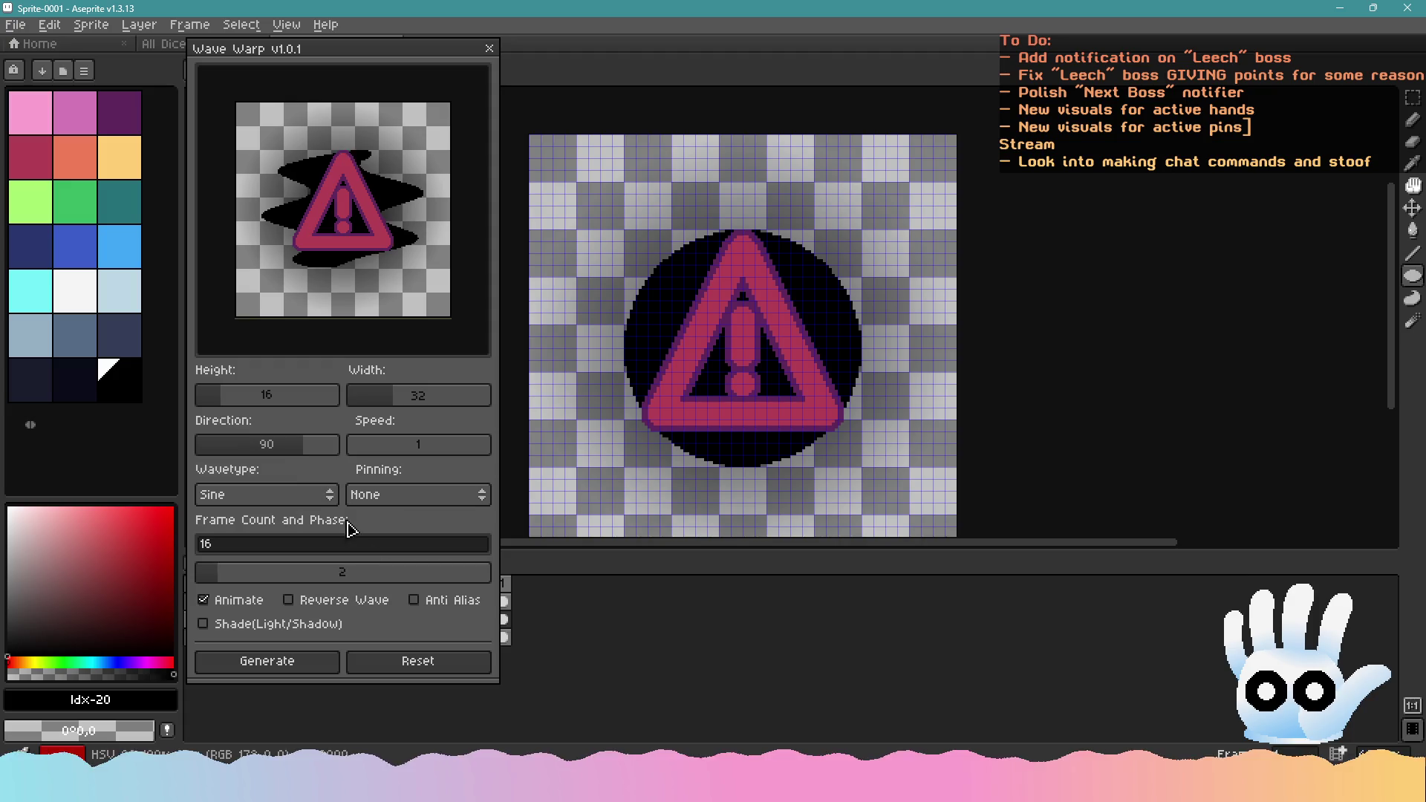
left_click_drag(226, 405, 210, 407)
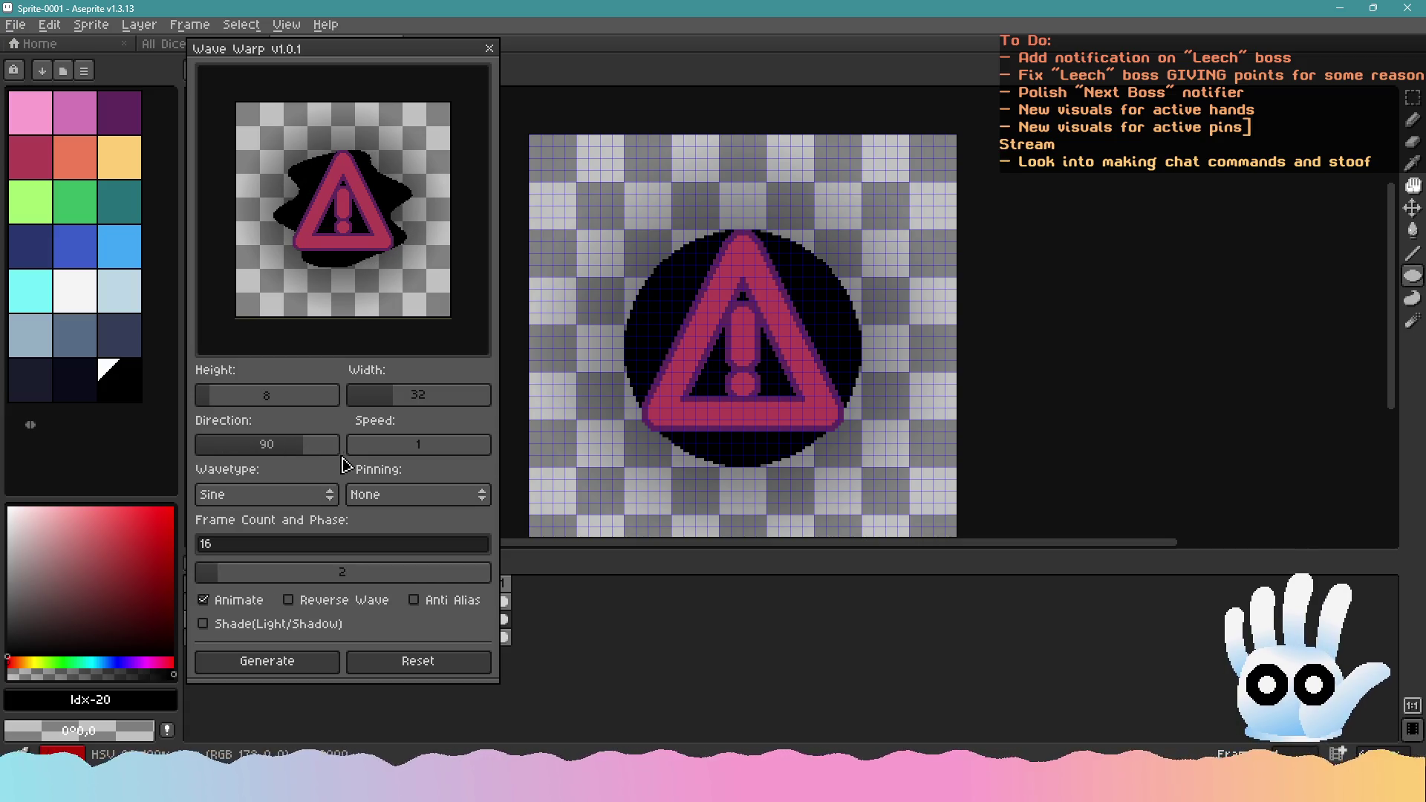
Close Wave Warp without generating and delete the black circle behind the warning icon
left_click(489, 48)
key("v")
key("Delete")
left_click(1413, 276)
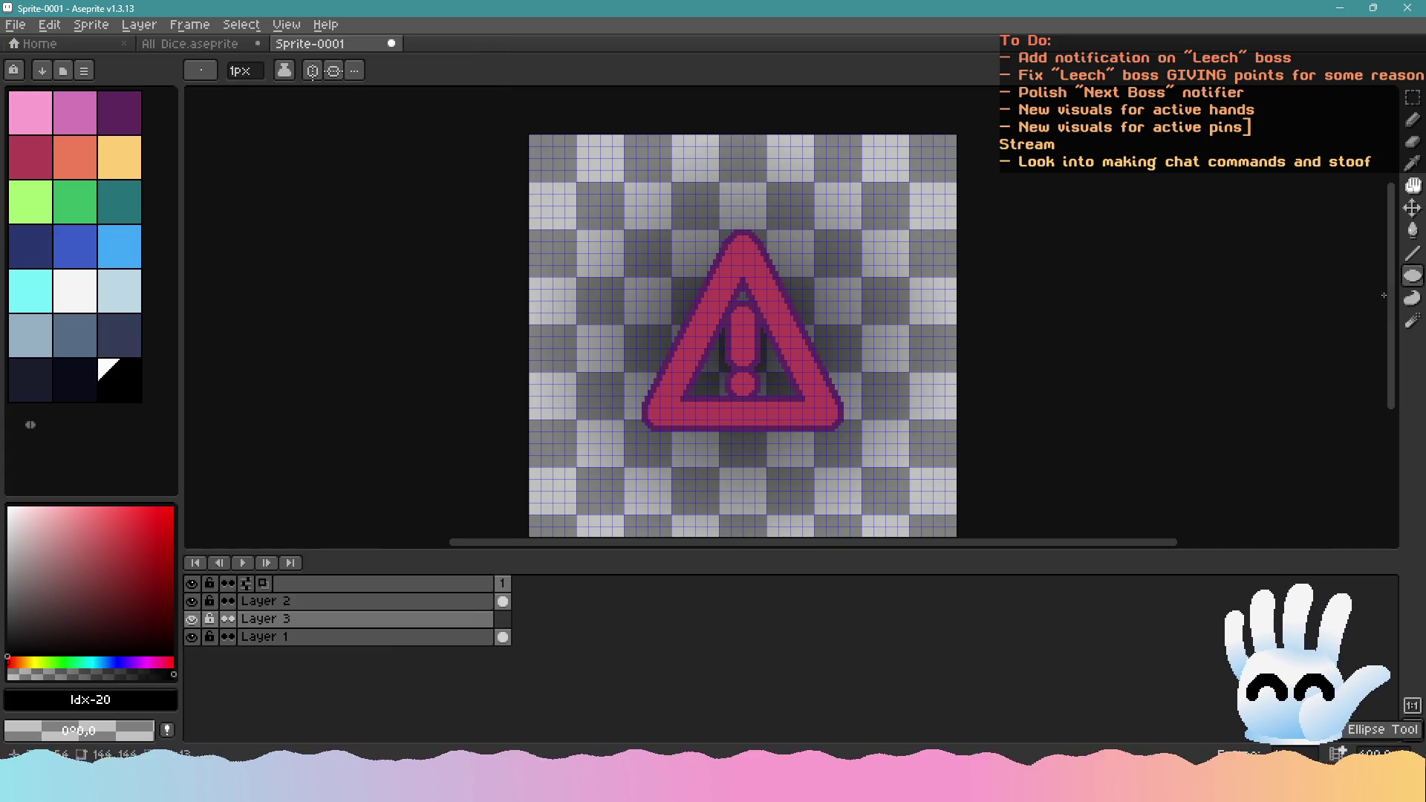
Draw a wide filled black ellipse across the canvas
mouse_move(580, 234)
left_mouse_down()
mouse_move(843, 401)
mouse_move(906, 465)
left_mouse_up()
key("v")
key("Delete")
key("u")
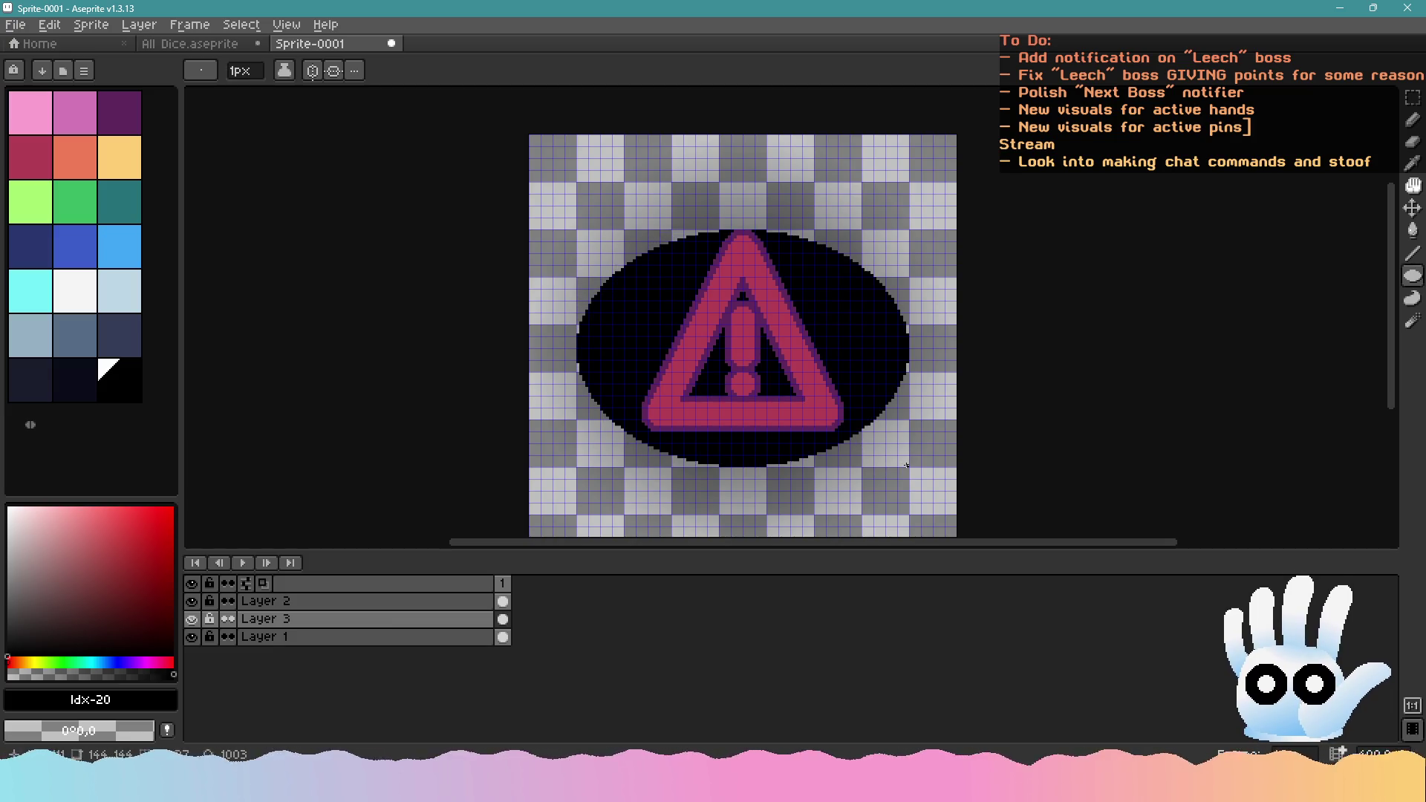
Apply an animated Wave Warp with height 8 and width 32, generating 16 frames
left_click(49, 25)
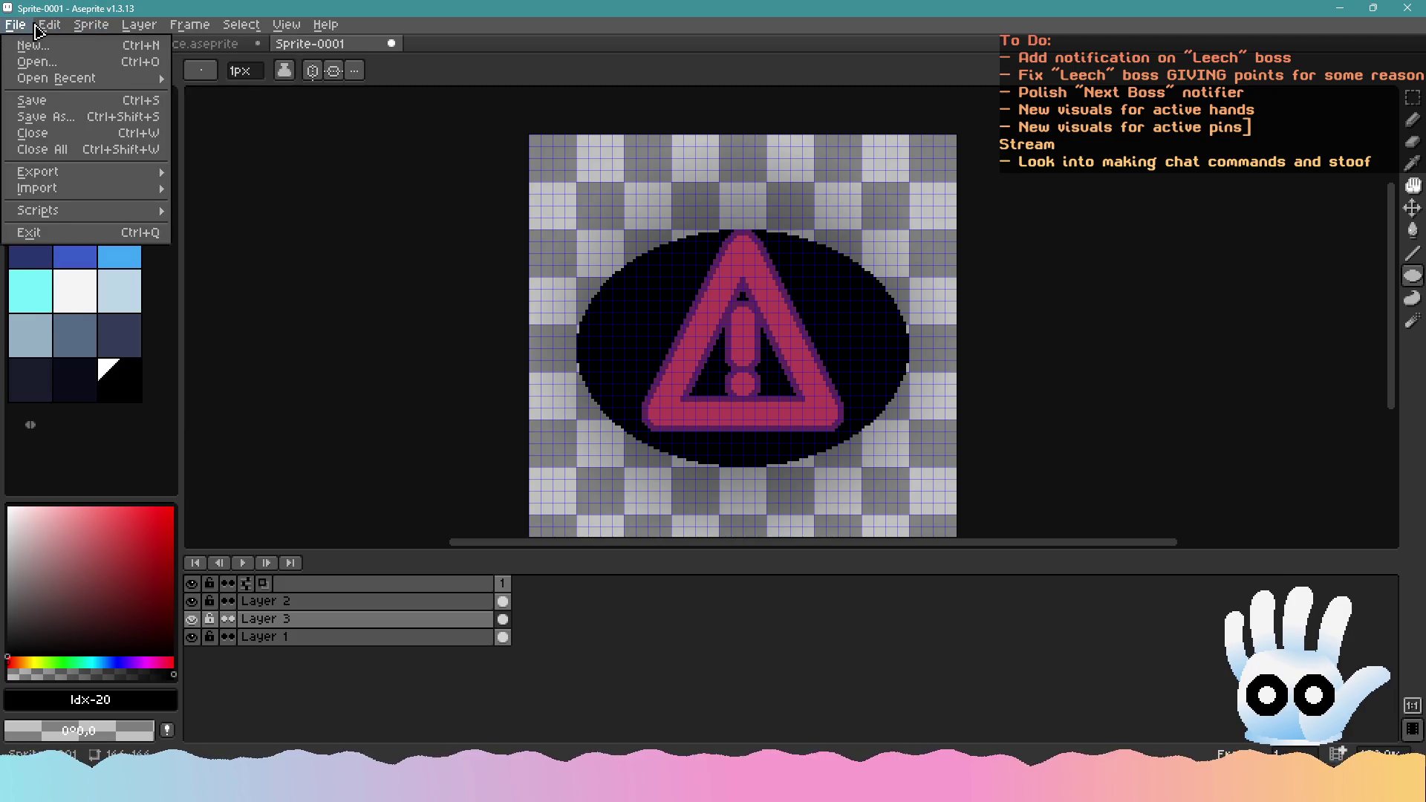
mouse_move(107, 421)
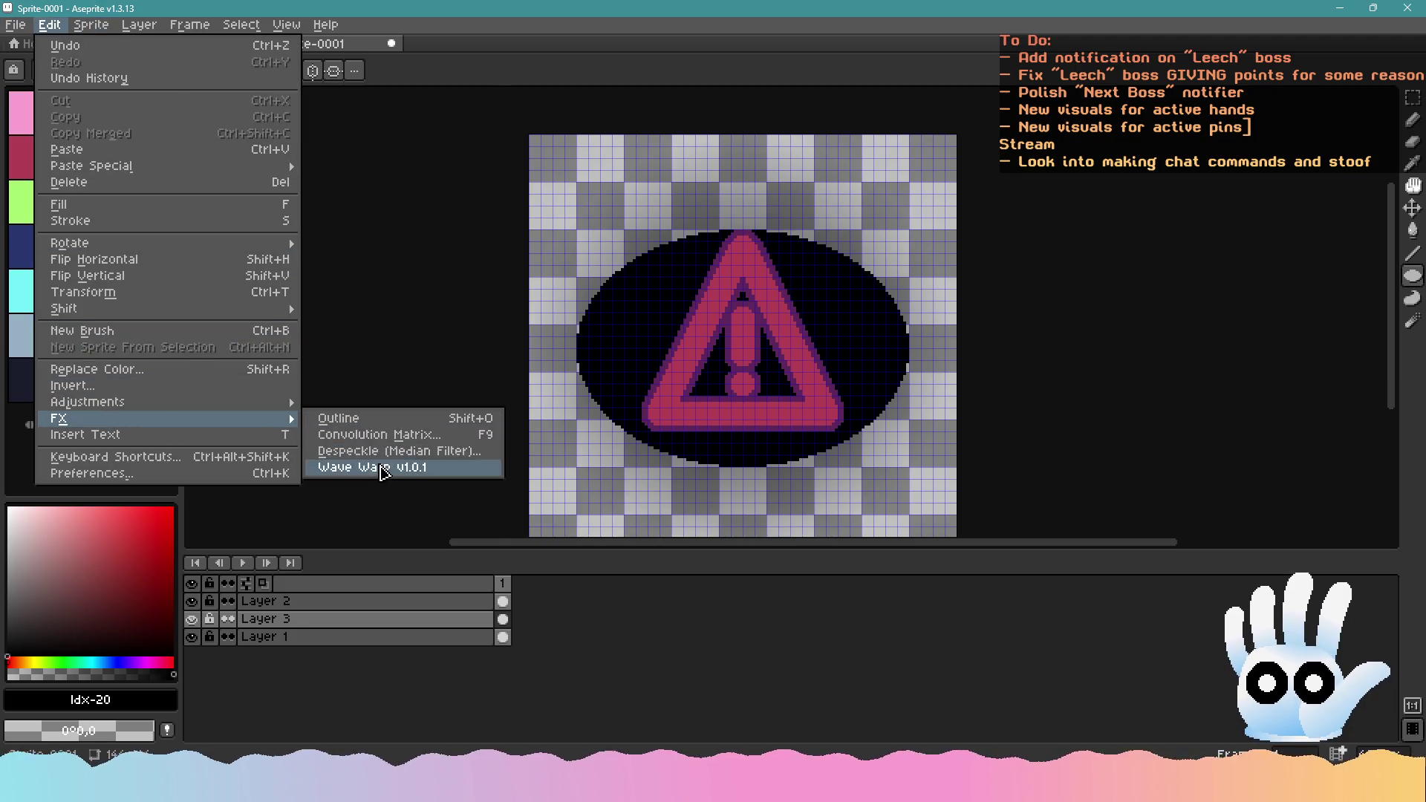
left_click(385, 468)
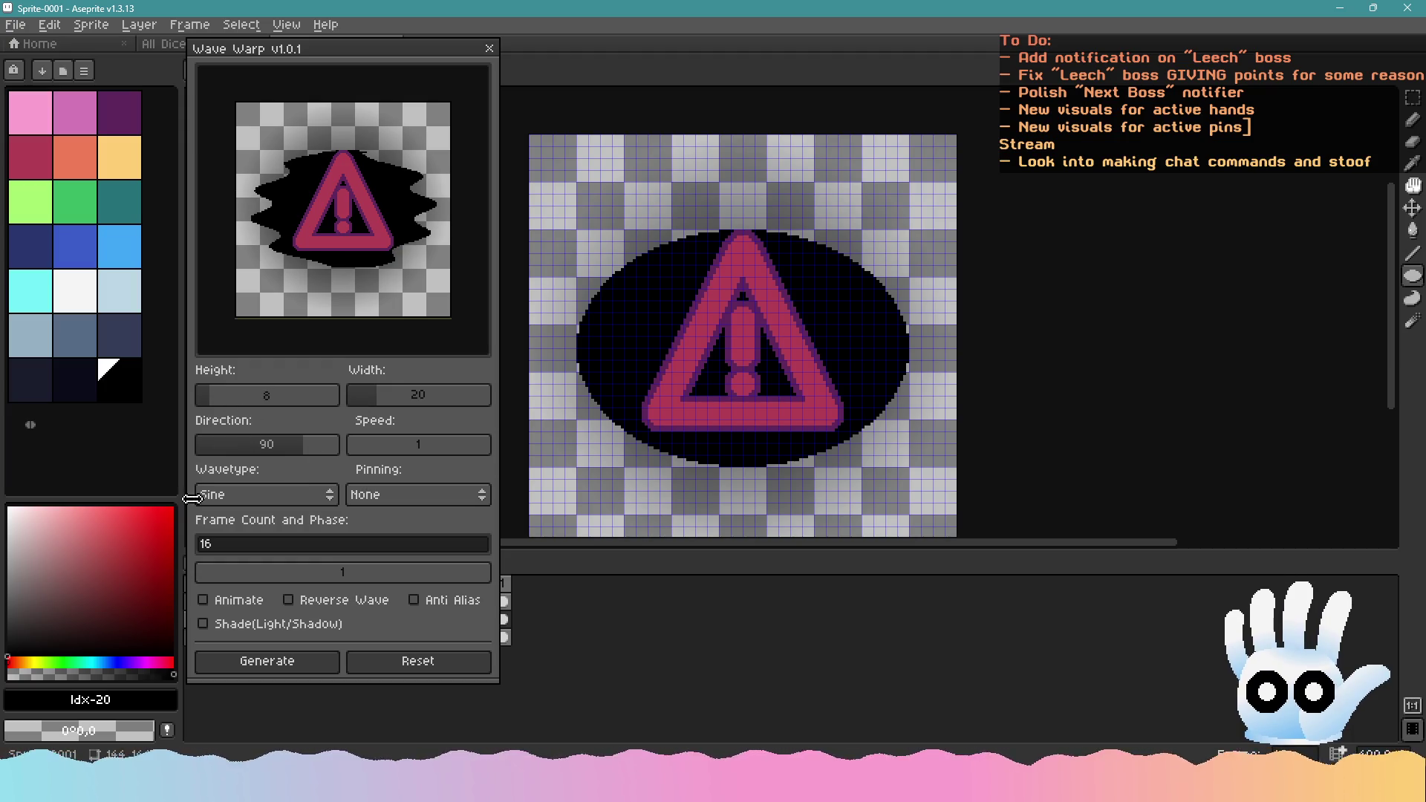
left_click(210, 600)
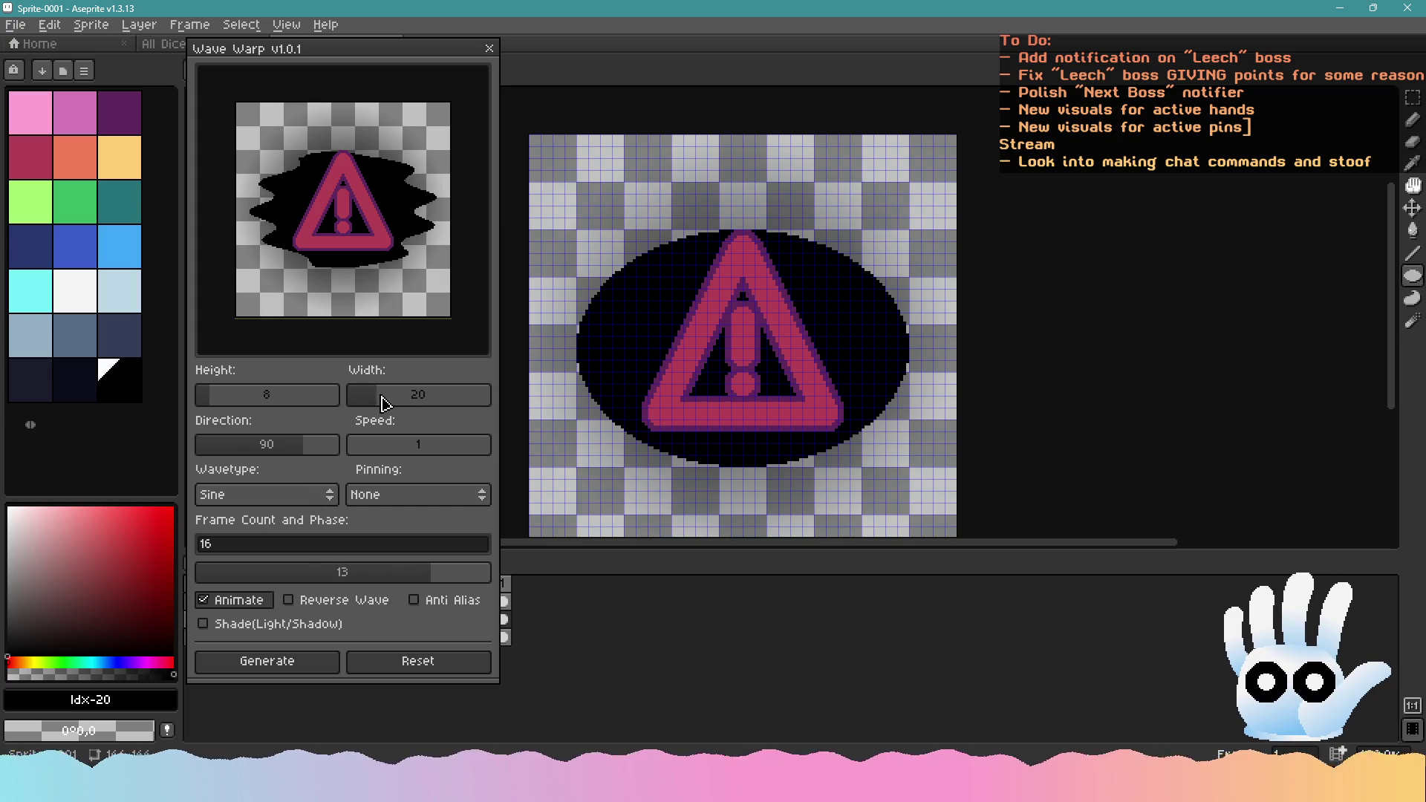
left_click_drag(384, 404, 400, 403)
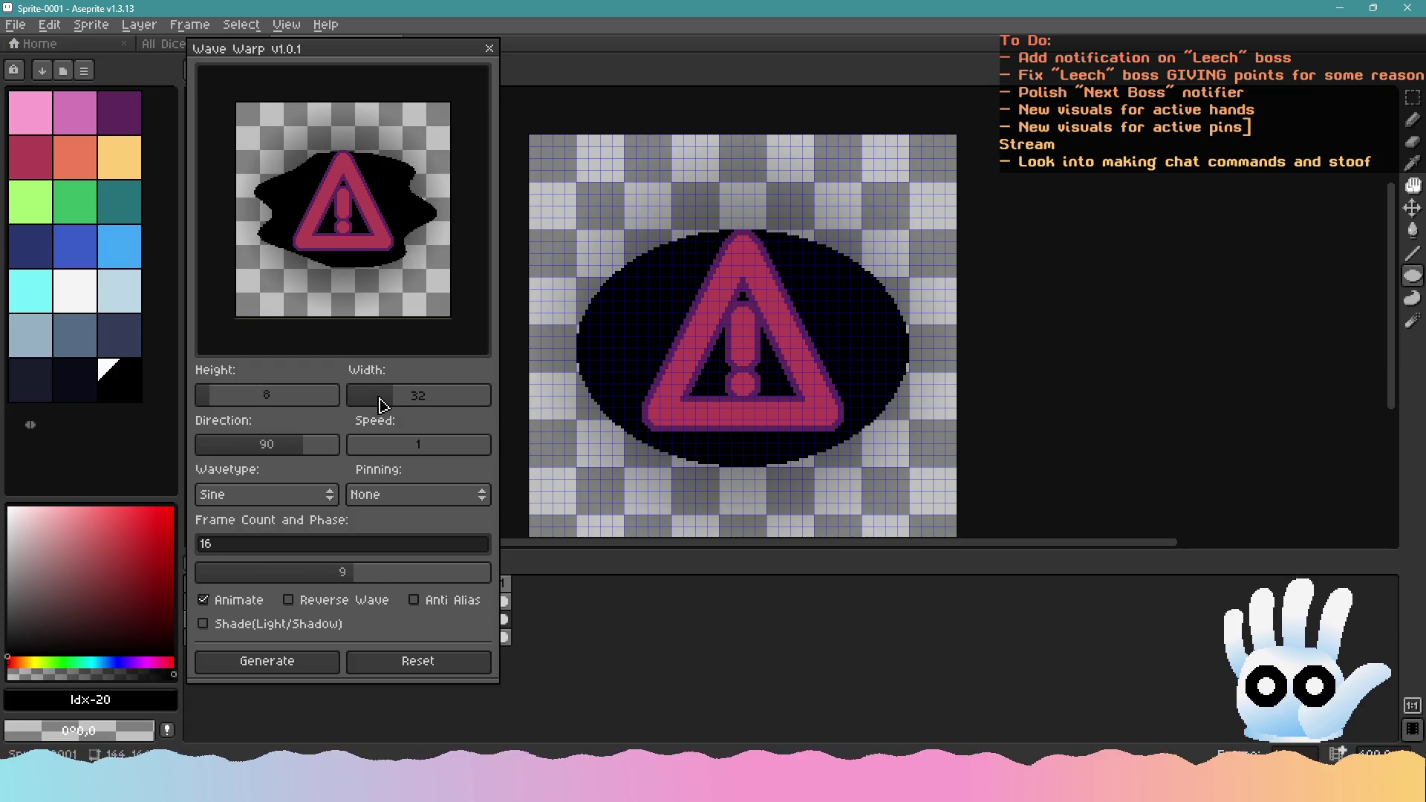
left_click(217, 401)
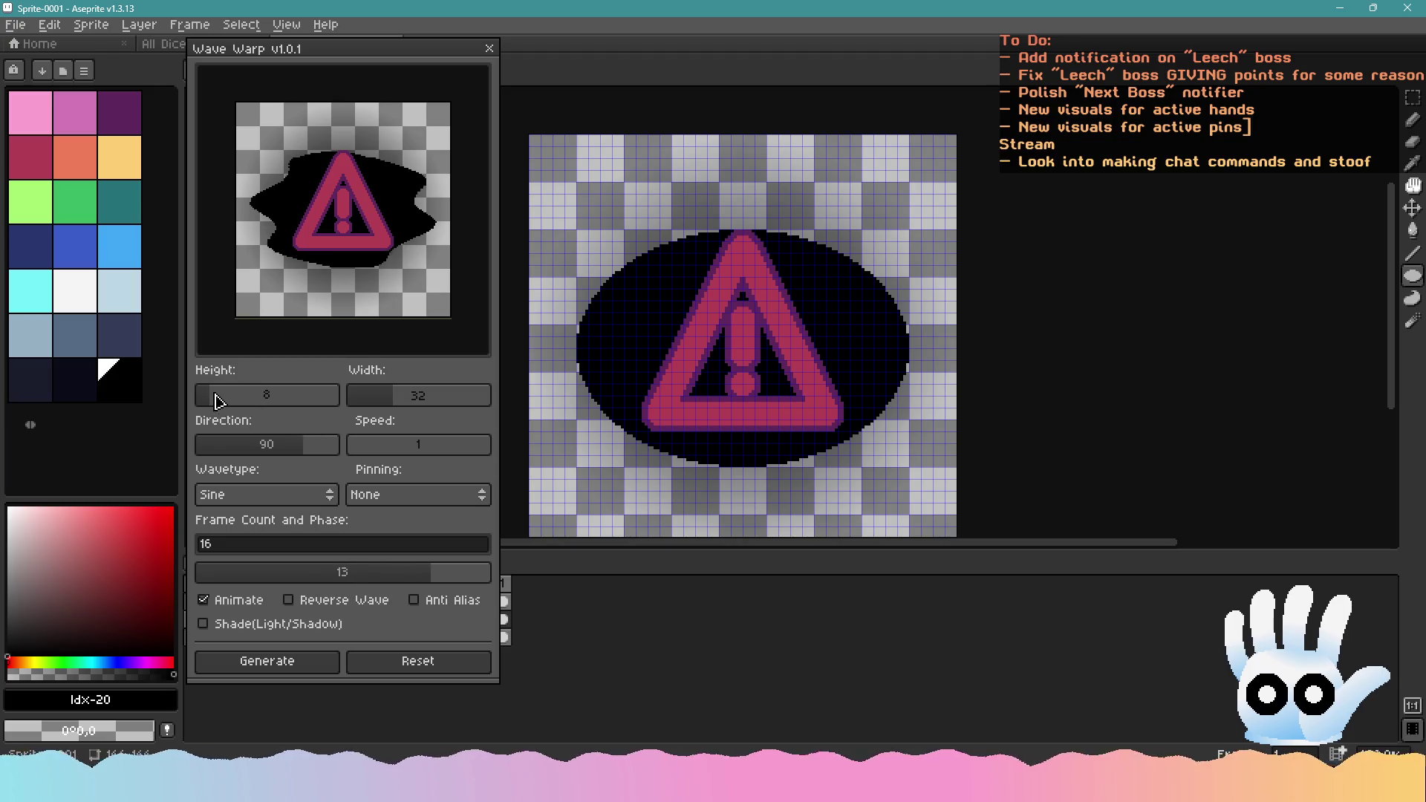
mouse_move(219, 401)
left_mouse_down()
mouse_move(237, 405)
mouse_move(212, 405)
left_mouse_up()
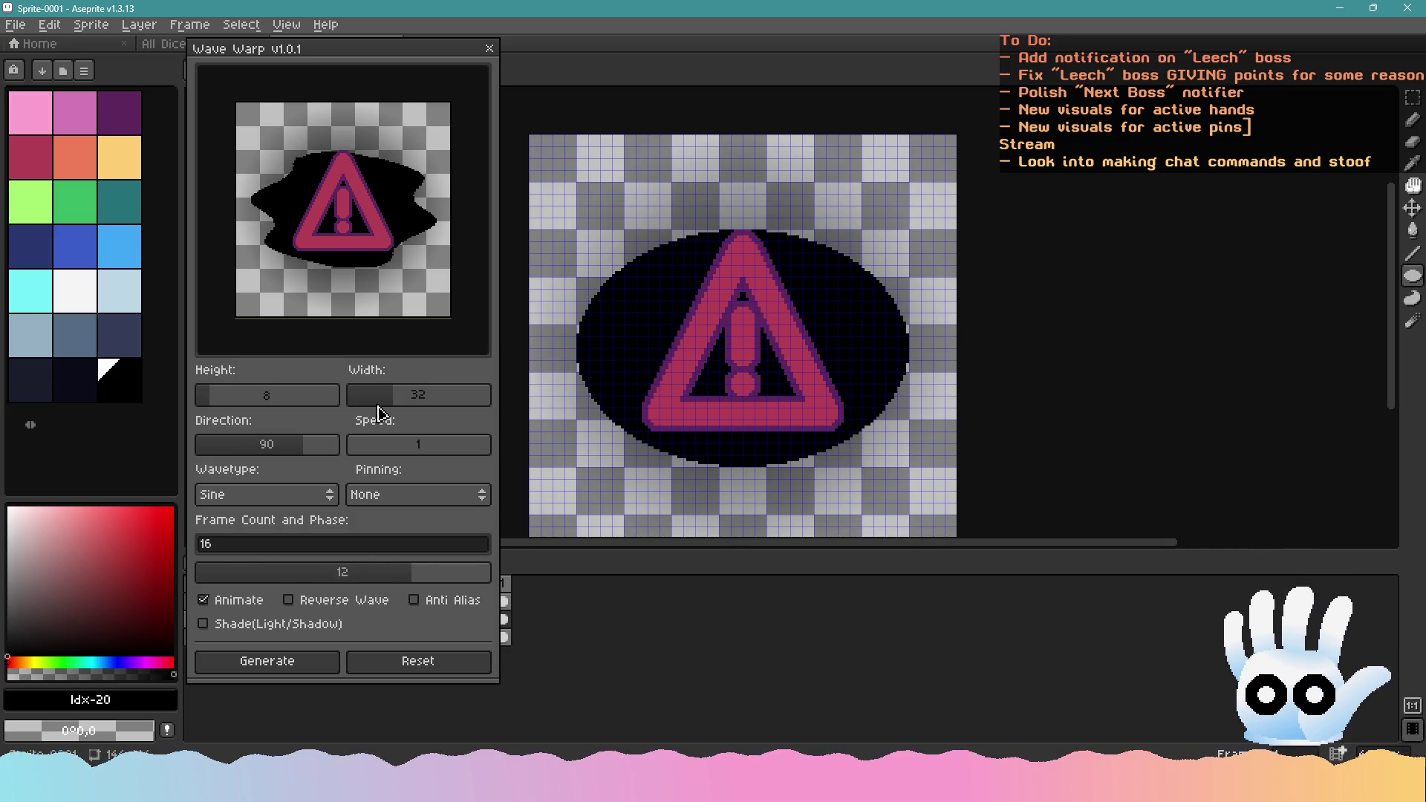
mouse_move(380, 395)
left_mouse_down()
mouse_move(367, 399)
mouse_move(440, 402)
mouse_move(396, 408)
left_mouse_up()
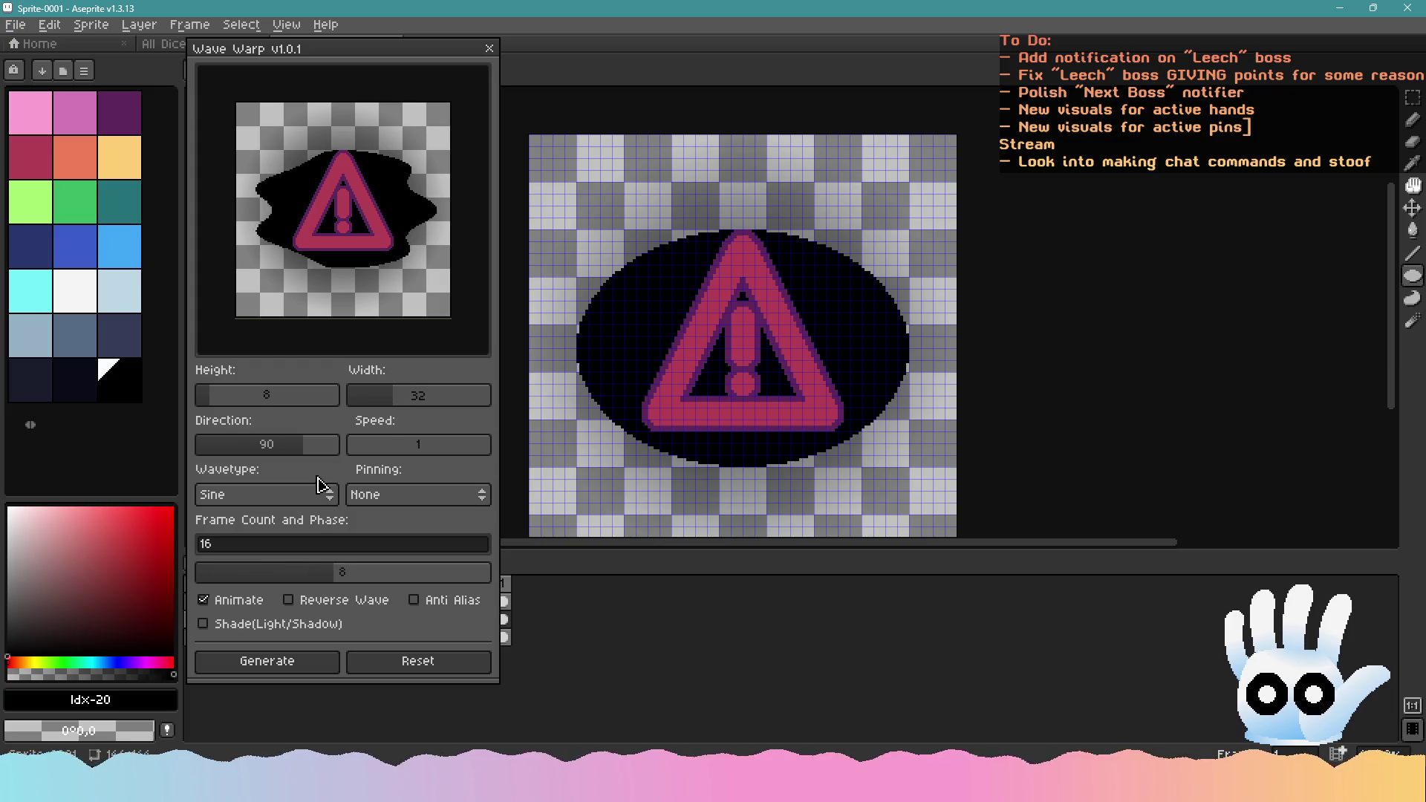
left_click(281, 670)
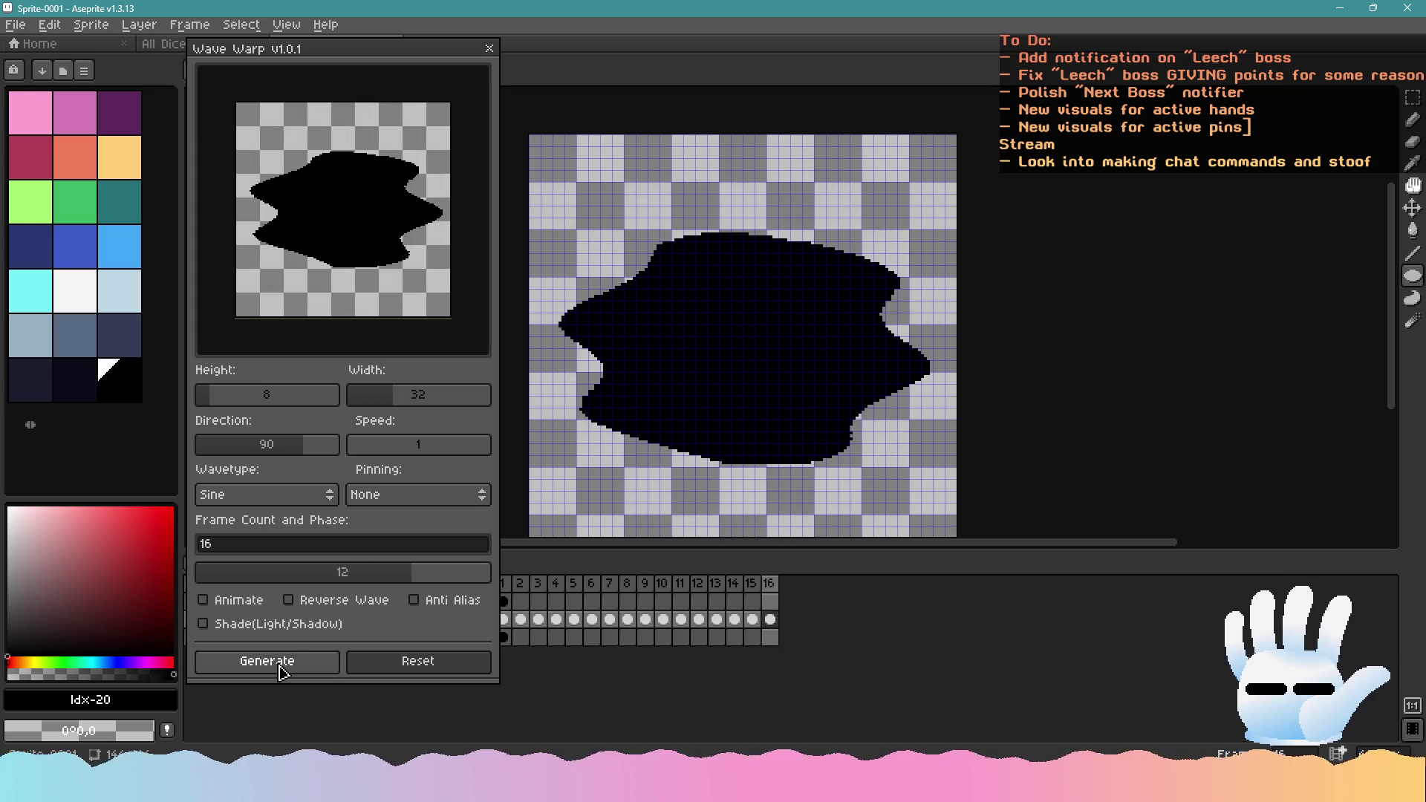
left_click(488, 48)
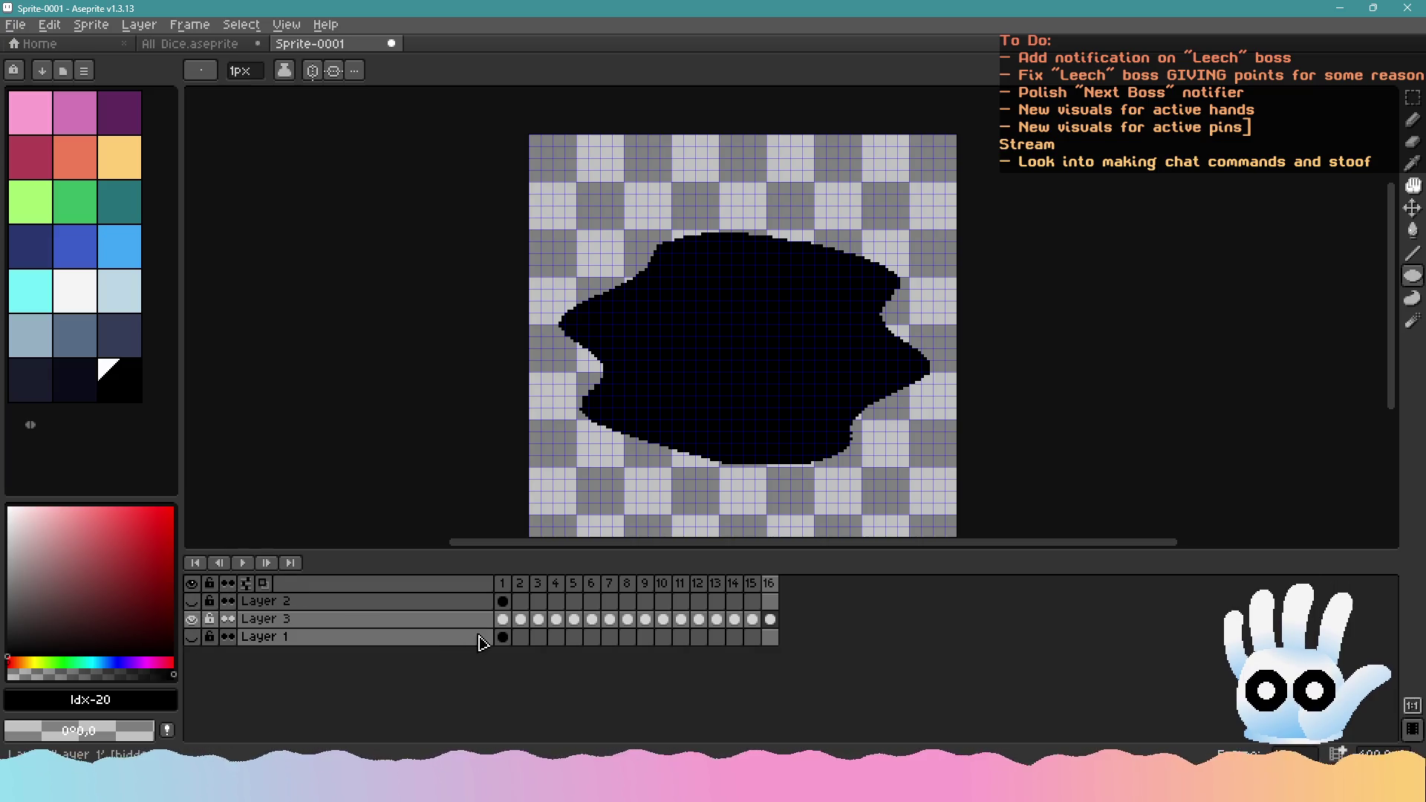
Export all 16 backdrop frames as spr_boss_alert_text.png files and switch to GameMaker
left_click(497, 619)
left_click(25, 26)
mouse_move(68, 172)
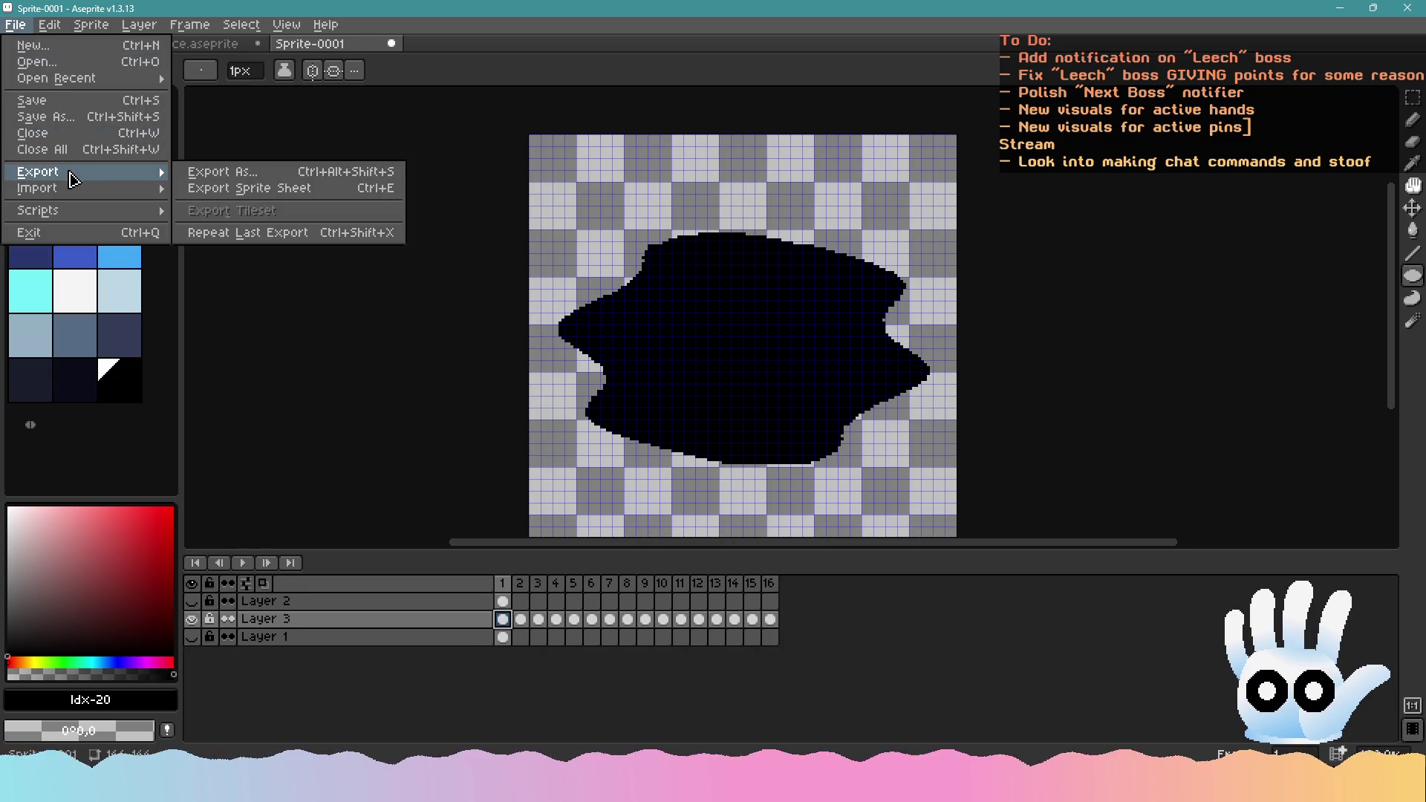
left_click(249, 178)
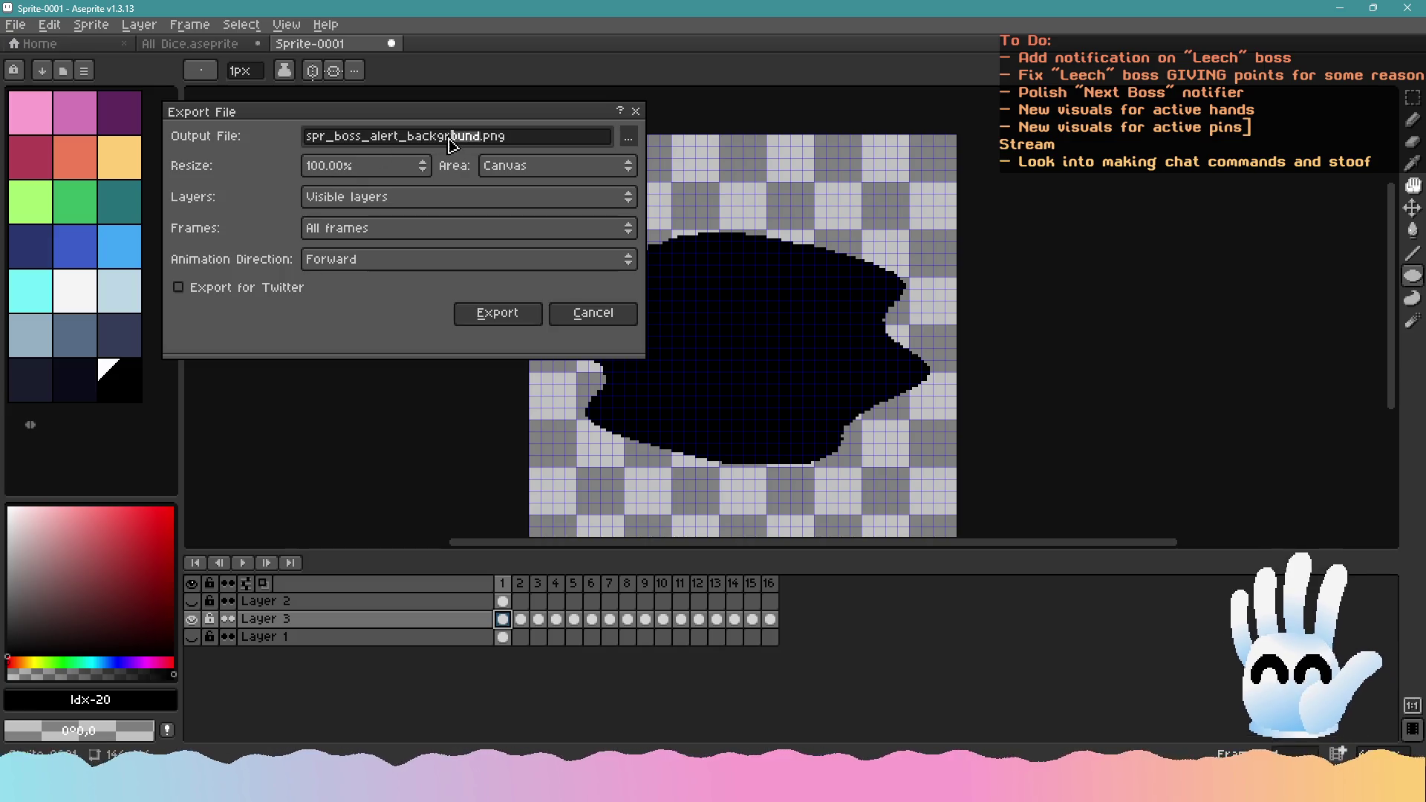
type("text")
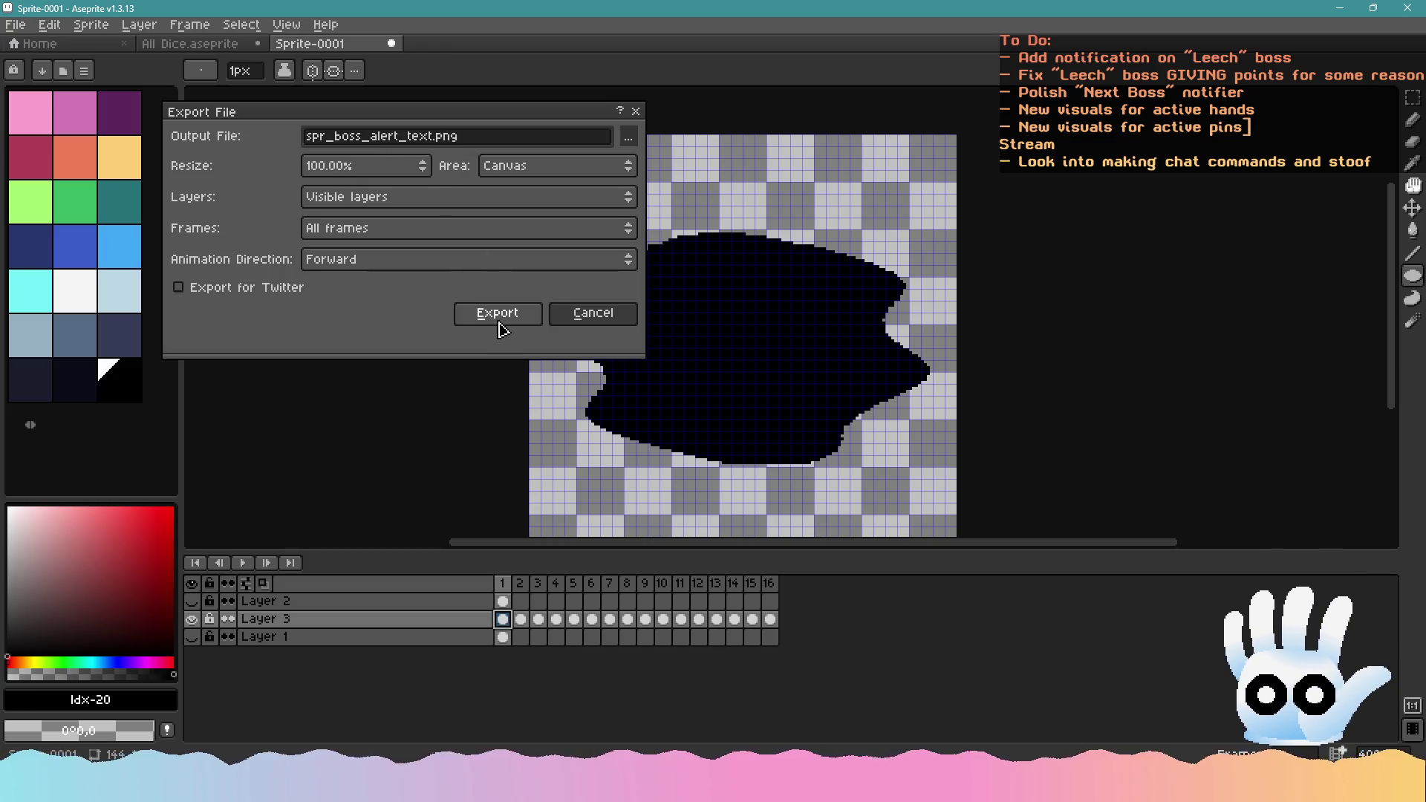
left_click(500, 329)
left_click(685, 484)
left_click(686, 429)
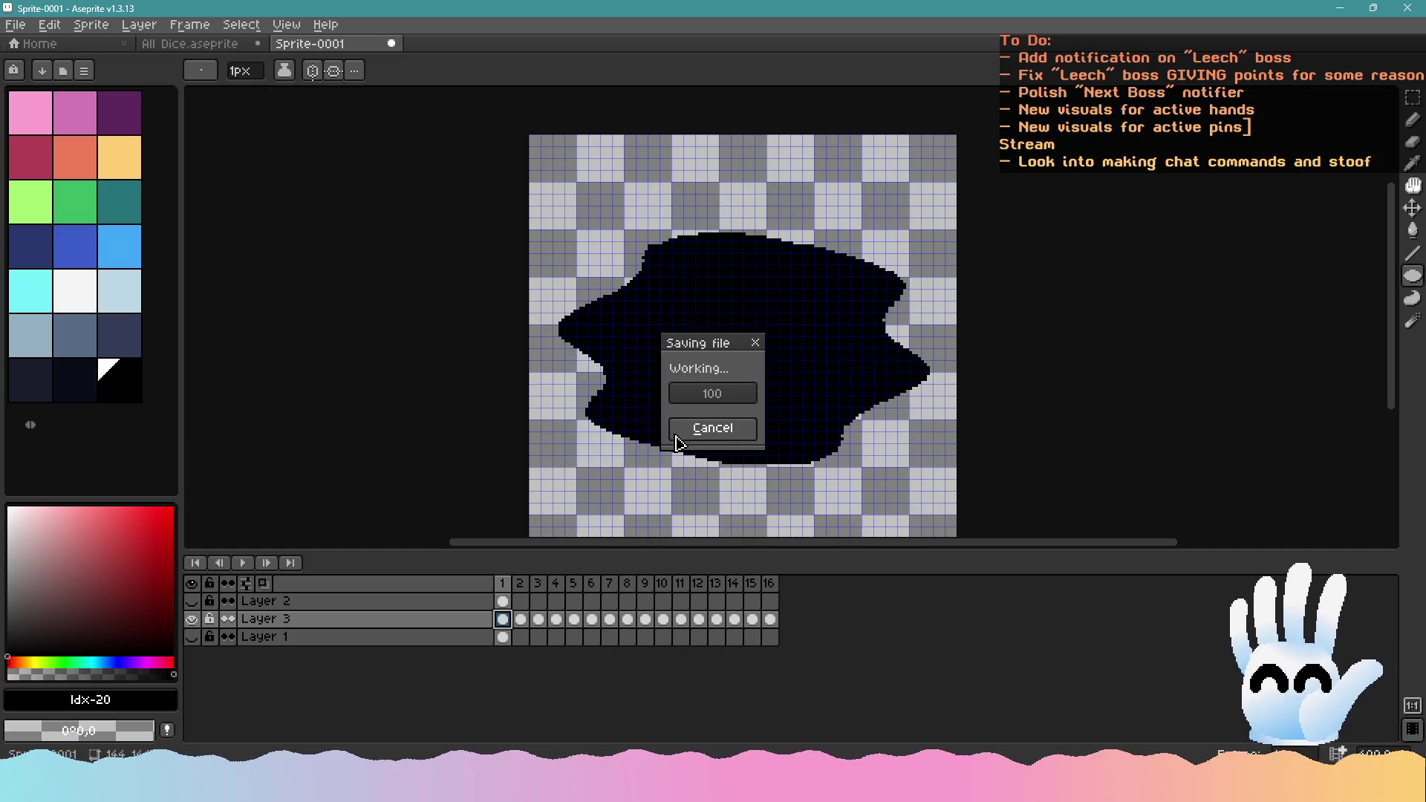
key("alt+Tab")
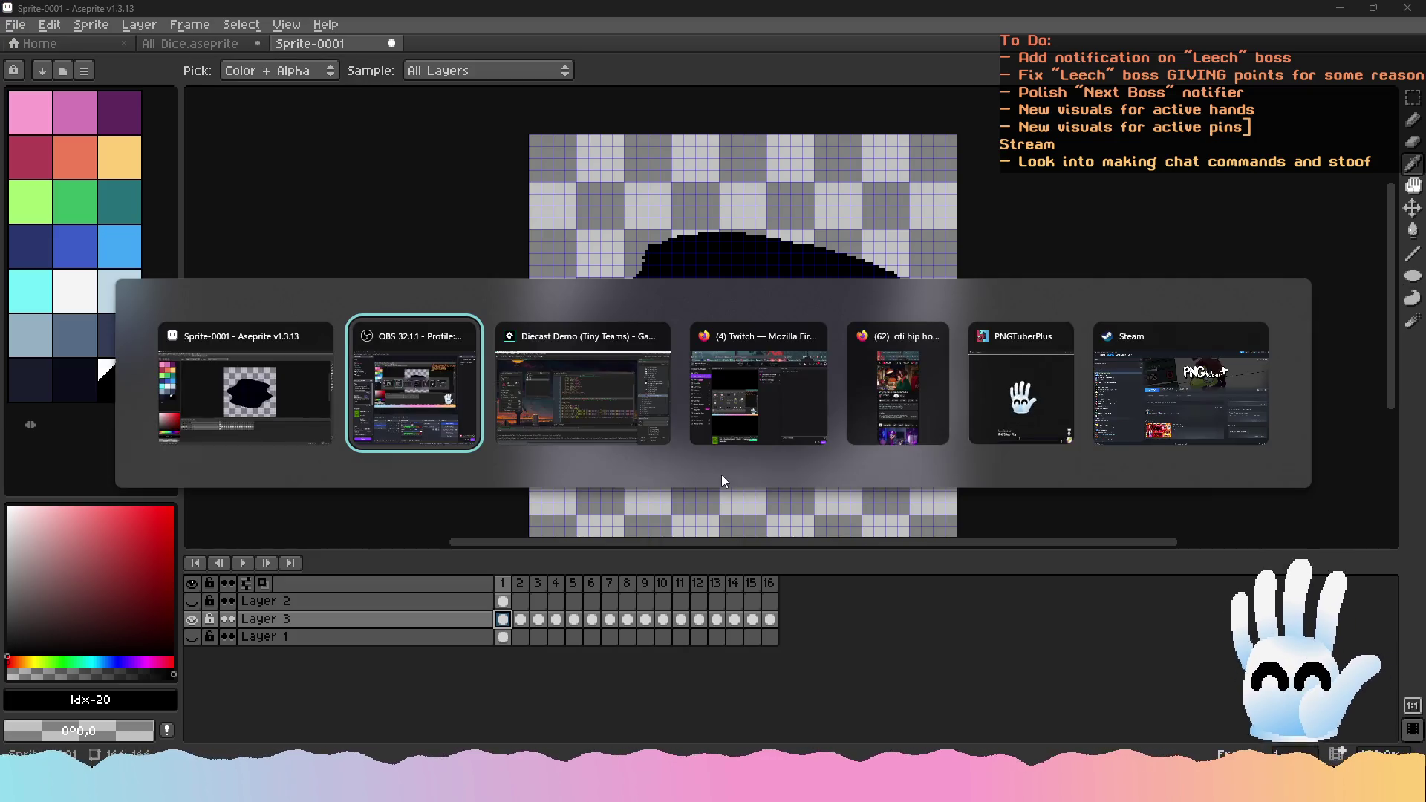
key("alt+Tab")
key("Tab")
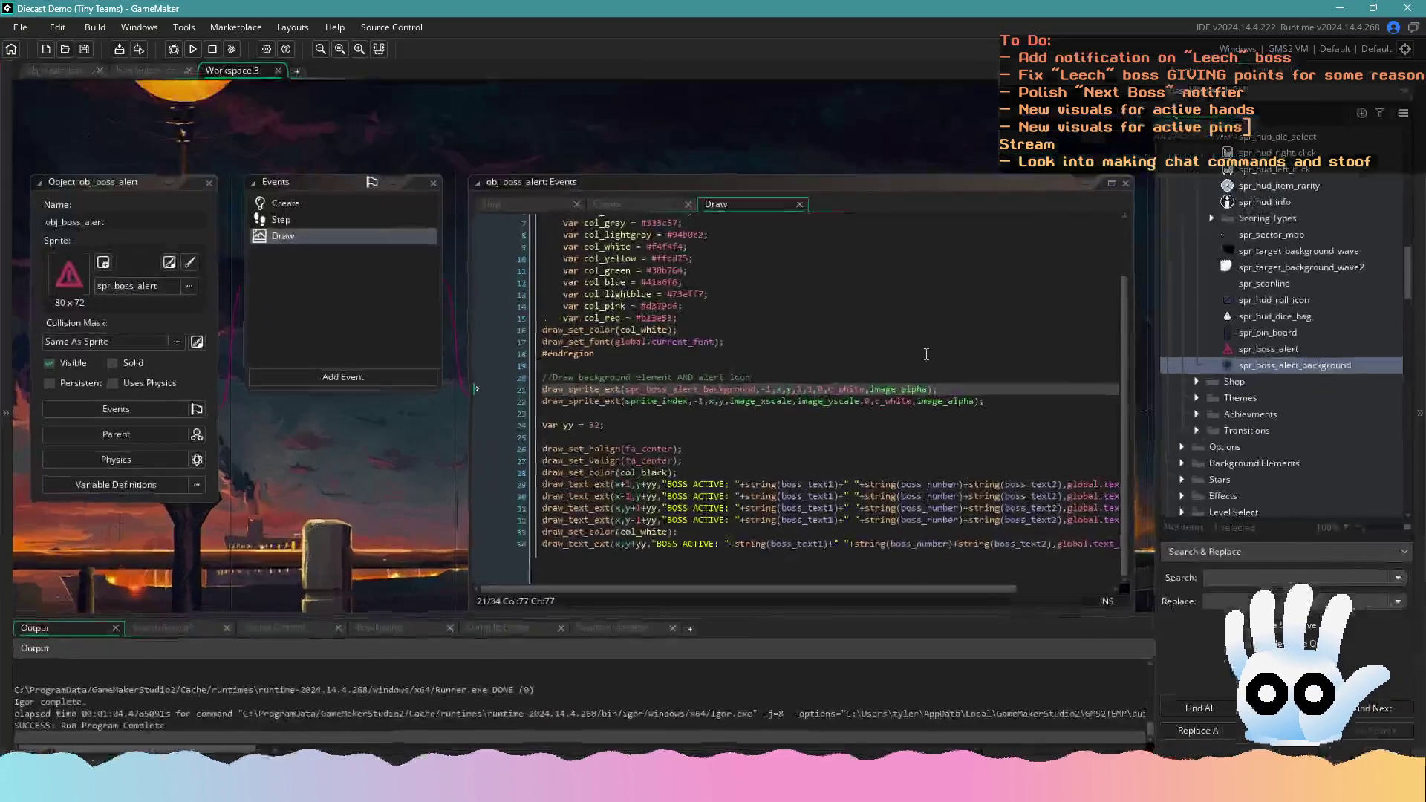
Duplicate spr_boss_alert_background, rename the copy spr_boss_alert_text, and place it above the background
right_click(1265, 363)
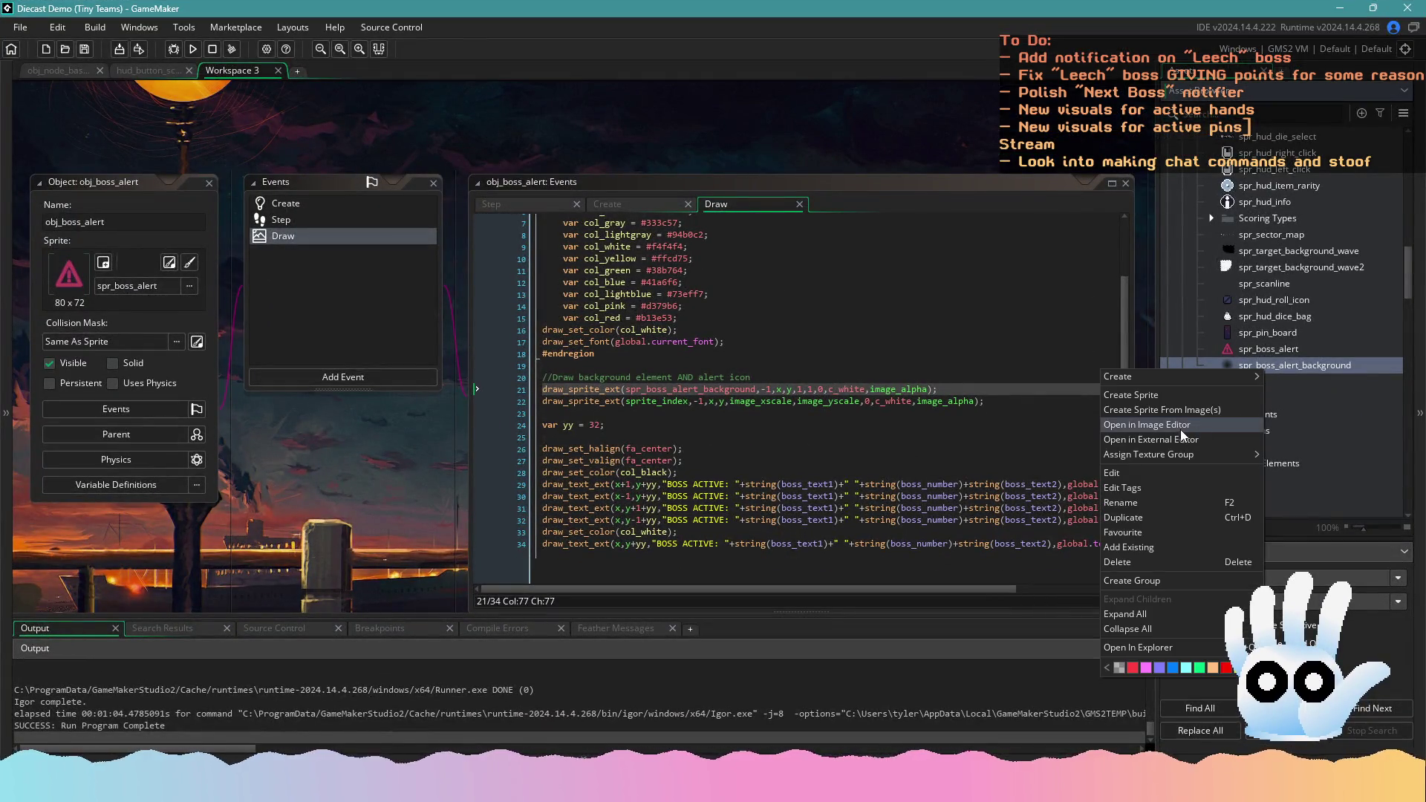
left_click(1123, 518)
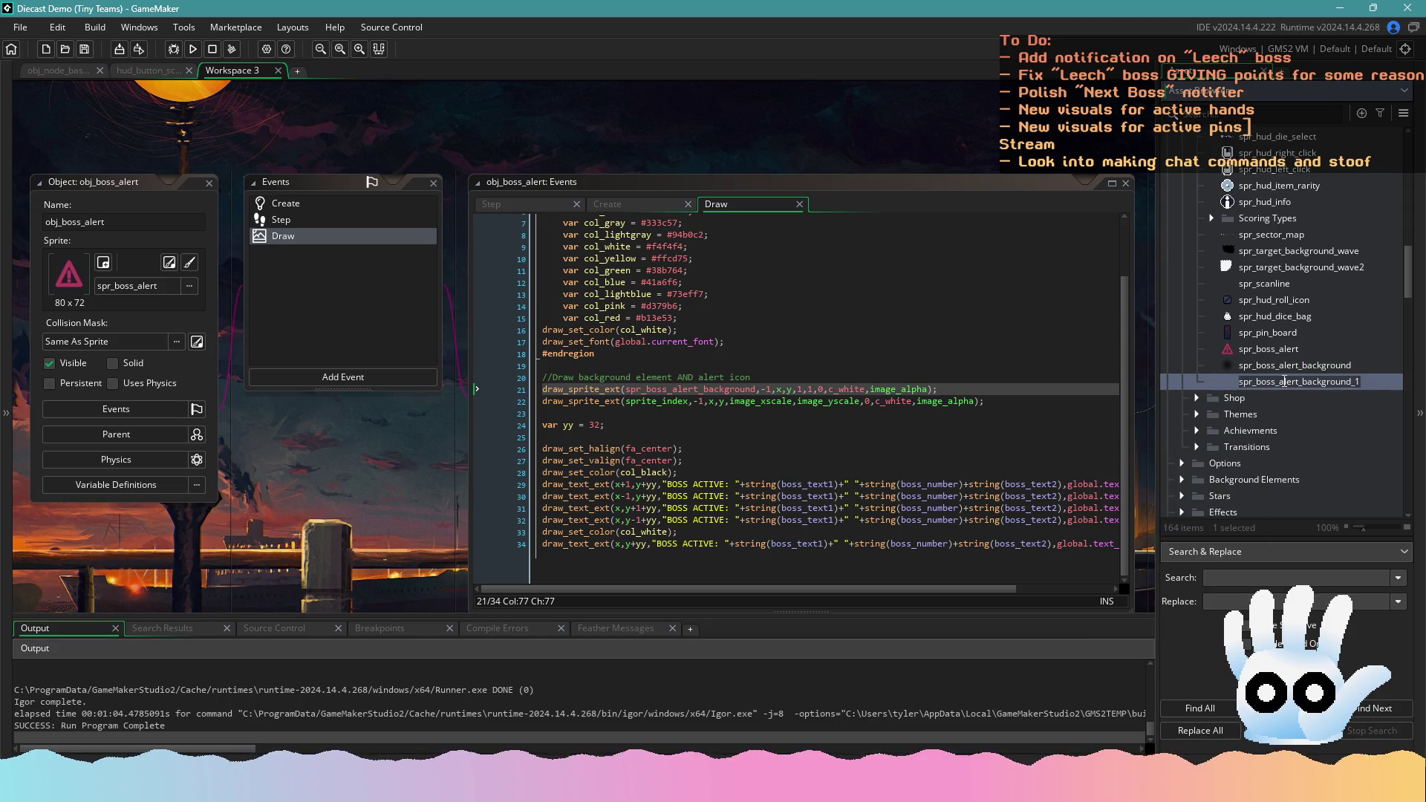
left_click(1284, 382)
key("shift+End")
key("Delete")
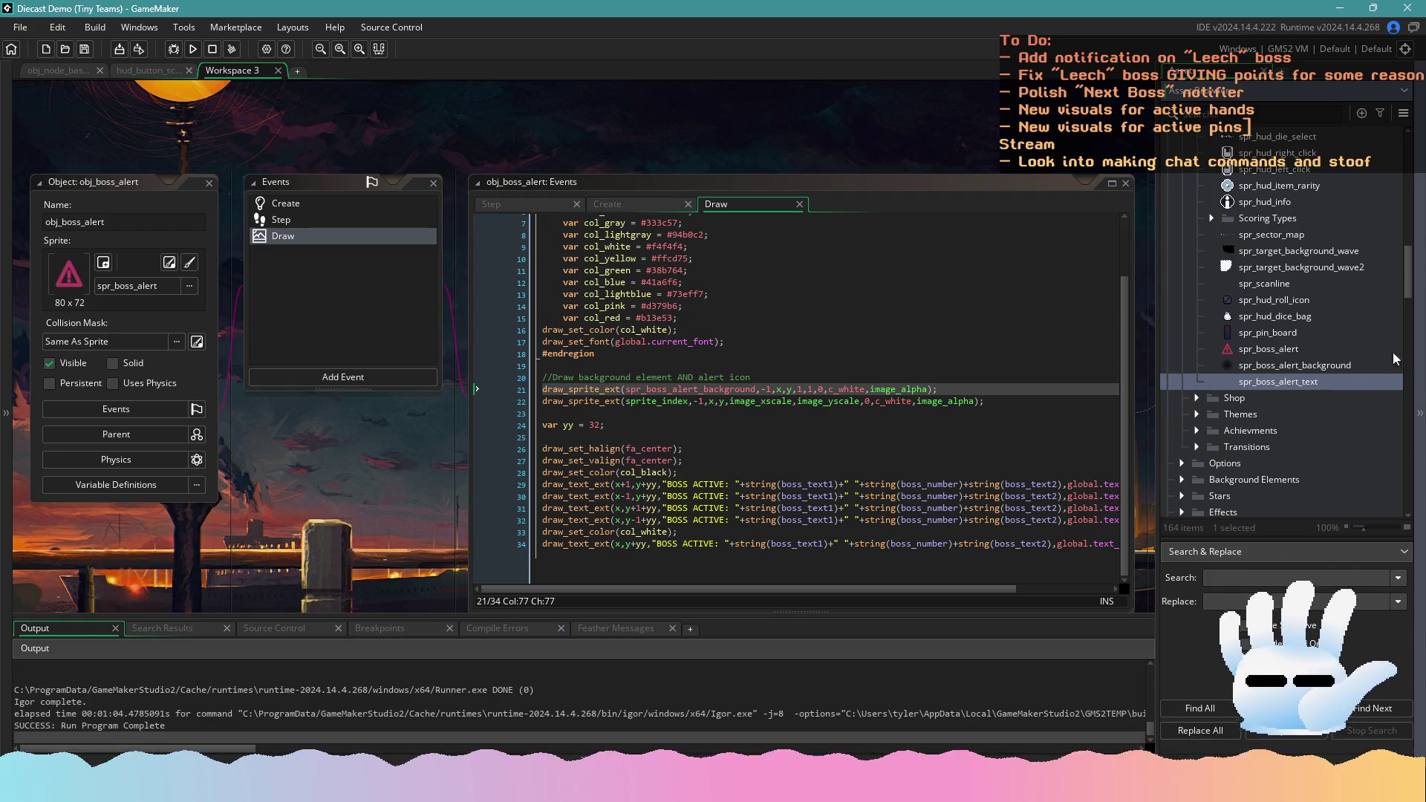
left_click_drag(1335, 385, 1287, 372)
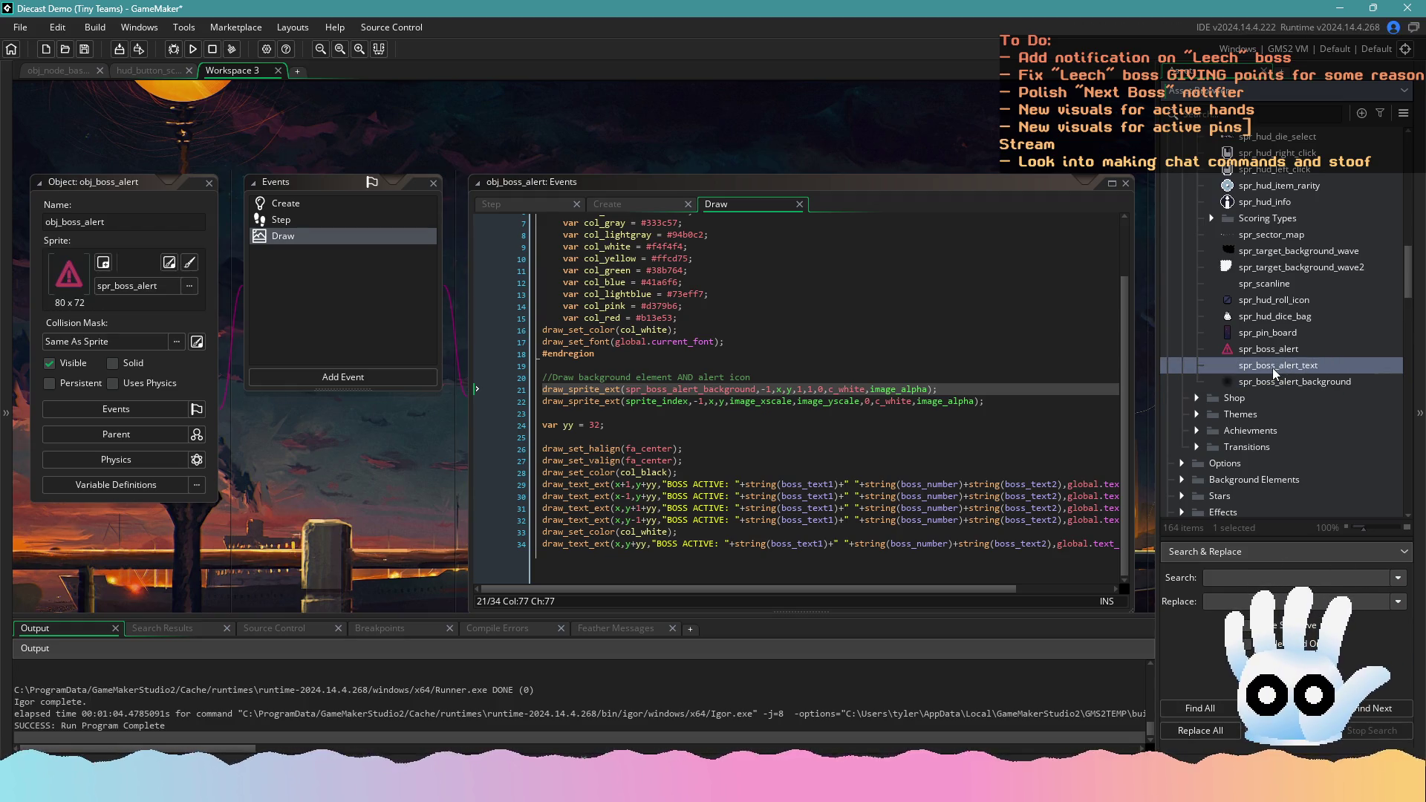
From spr_boss_alert_text's import dialog, delete the sixteen old frame files, then return to Aseprite
double_click(1274, 369)
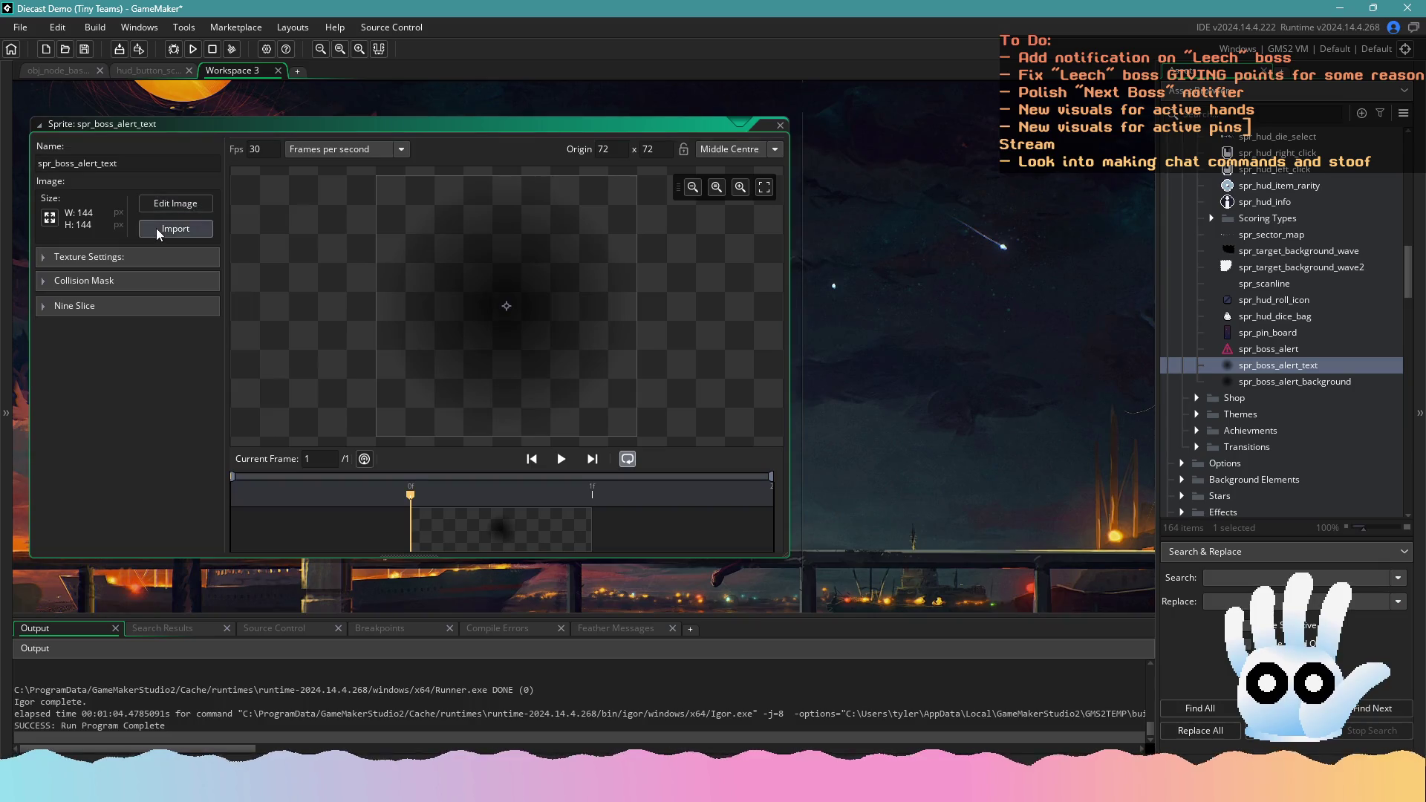
left_click(176, 231)
scroll(687, 368, "down", 10)
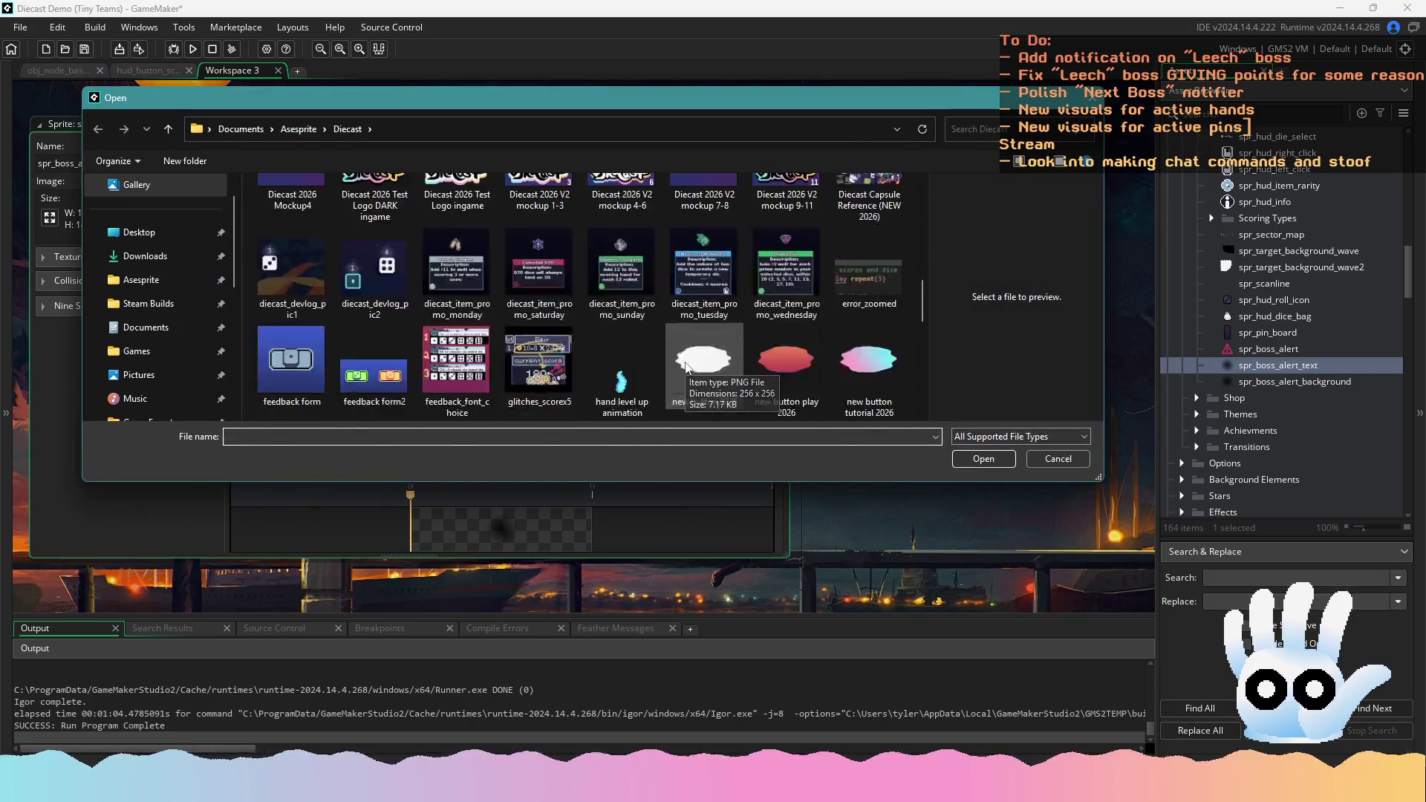
scroll(687, 367, "down", 3)
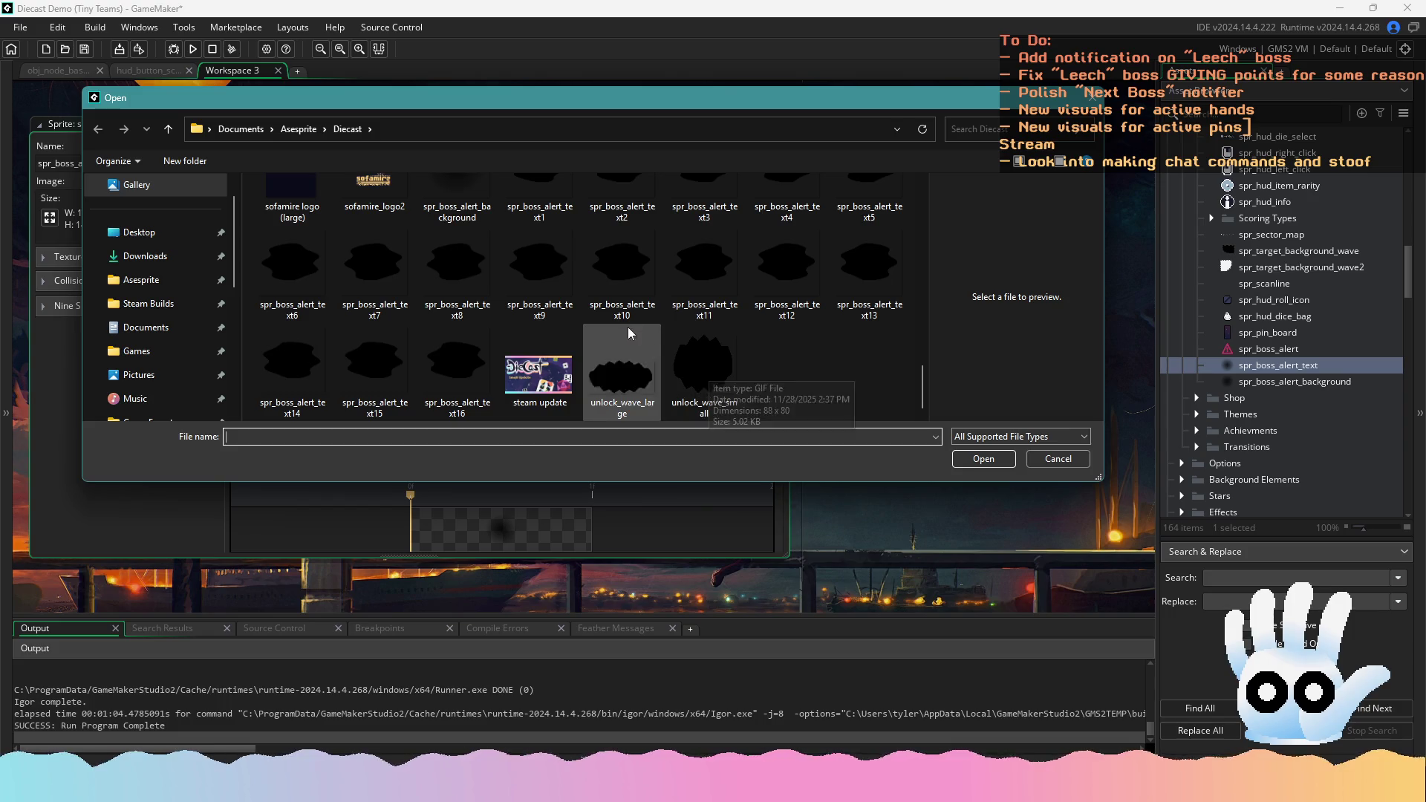
scroll(555, 282, "up", 1)
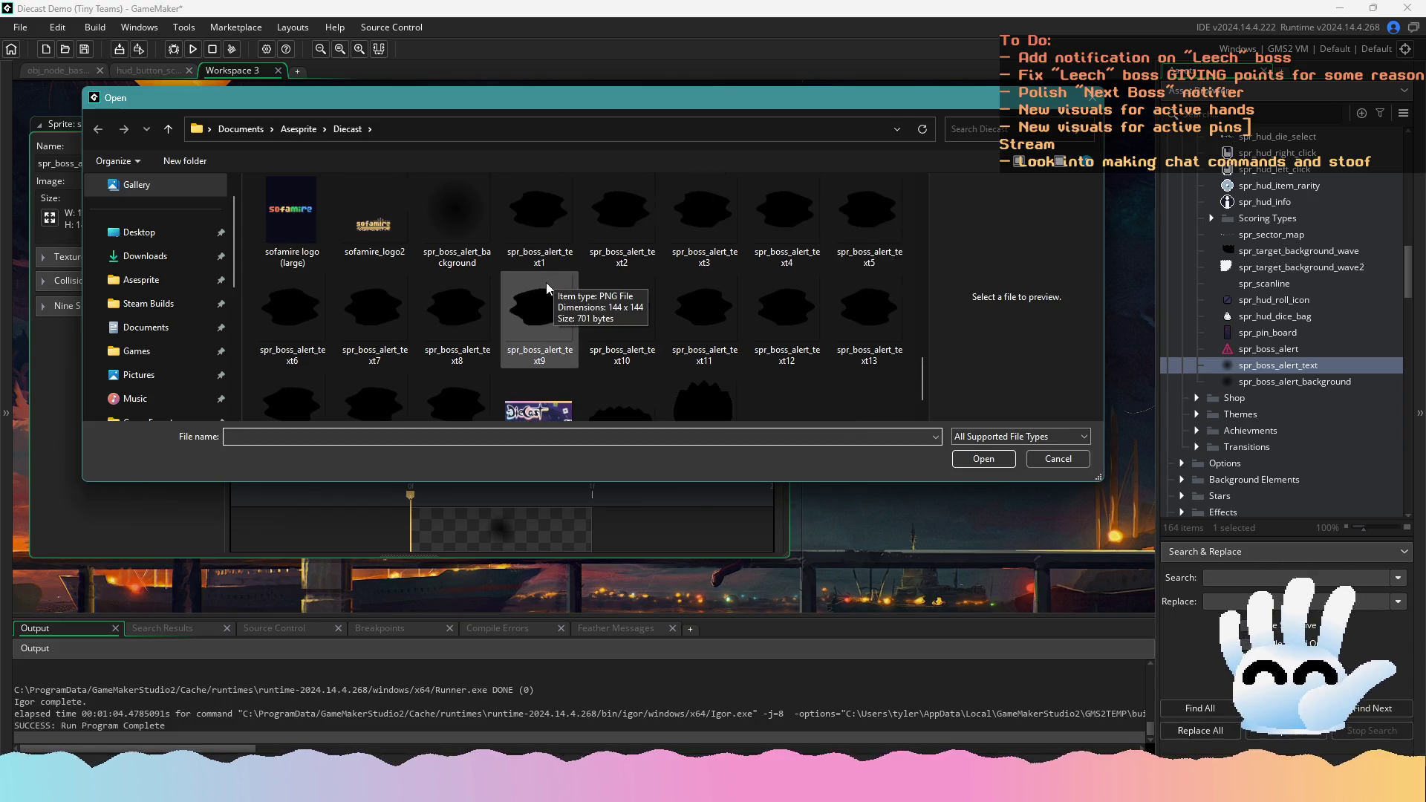
left_click(546, 223)
scroll(505, 345, "down", 1)
left_click(455, 351, "shift")
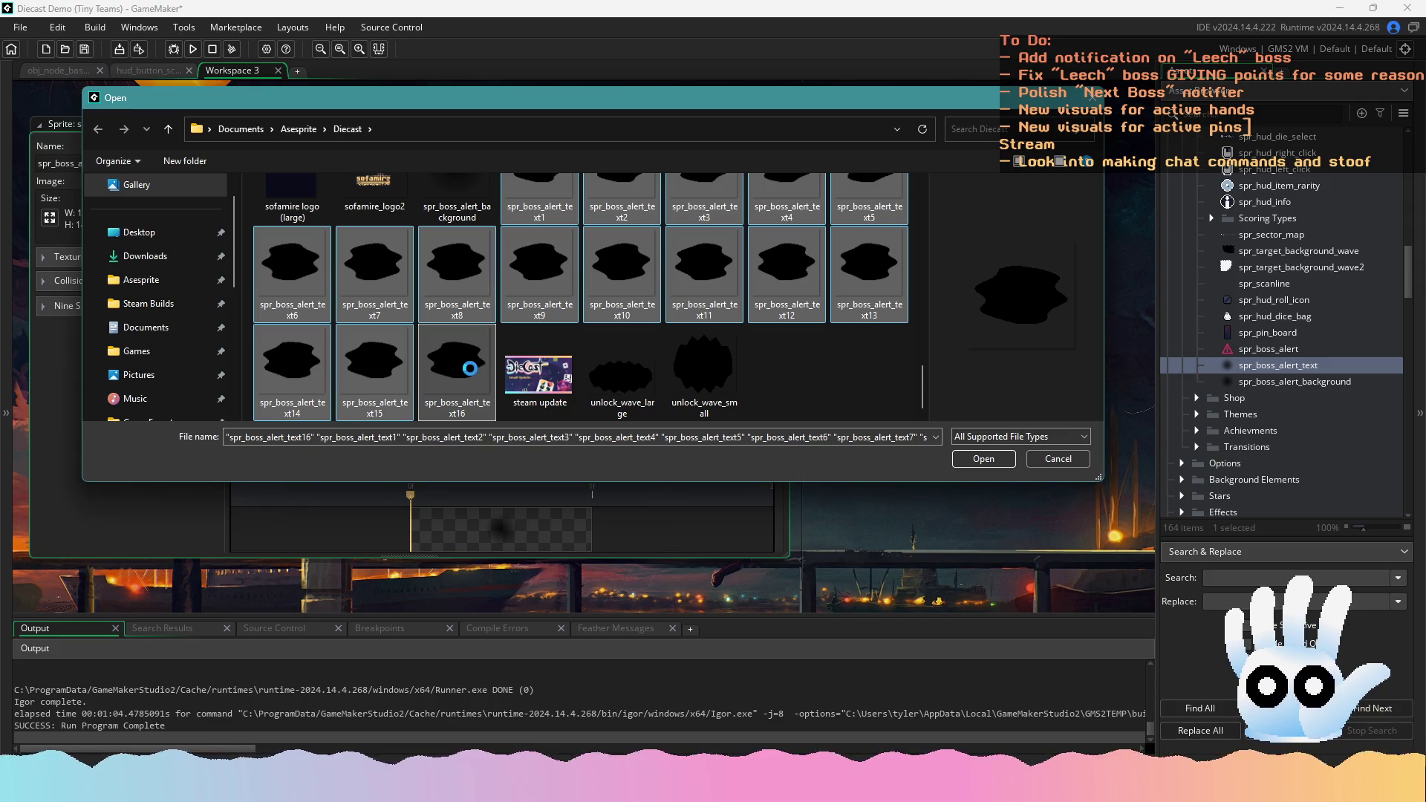
right_click(462, 350)
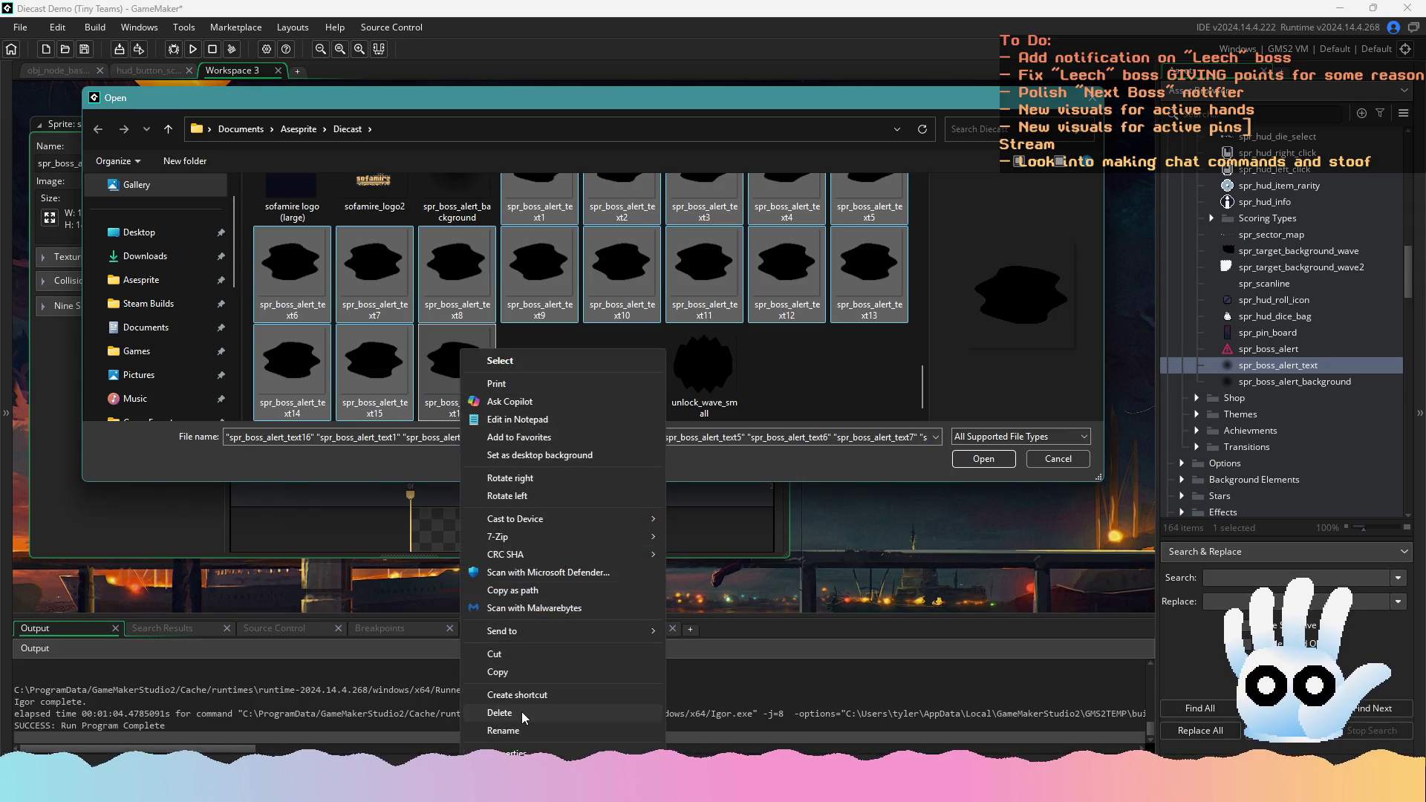
left_click(523, 714)
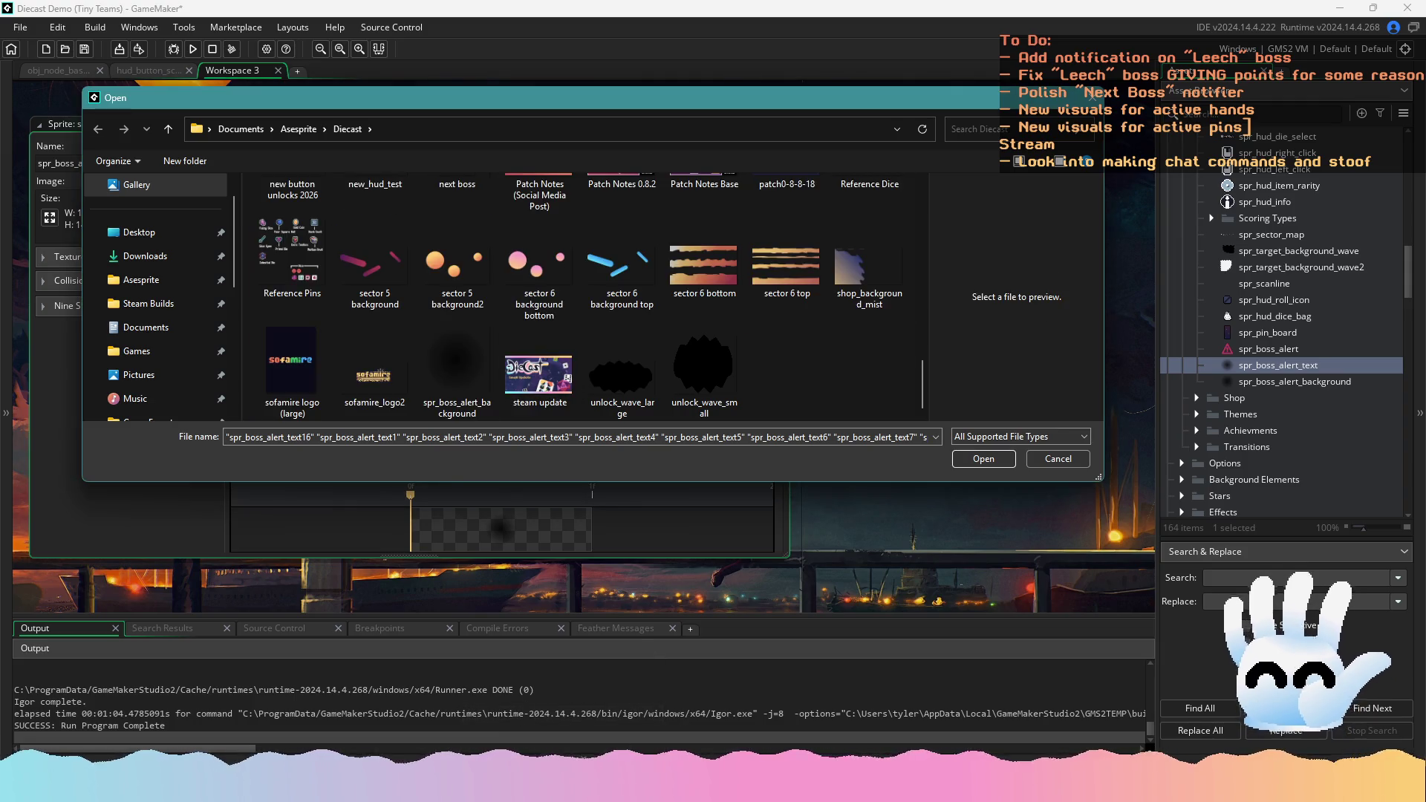
key("alt+Tab")
left_click(16, 24)
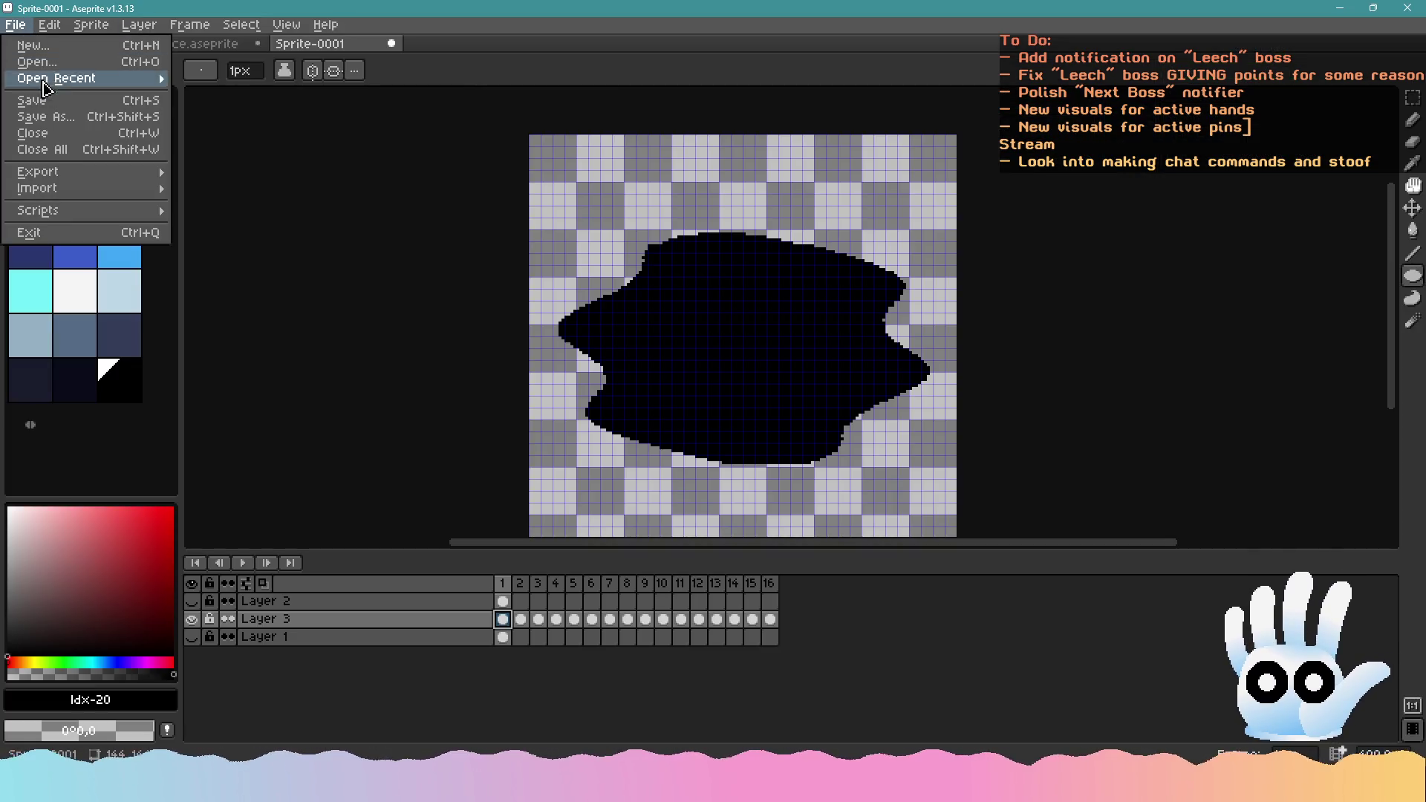
Save the wavy blob animation as one looping spr_boss_alert_text GIF, accepting the GIF prompts
mouse_move(74, 177)
left_click(253, 177)
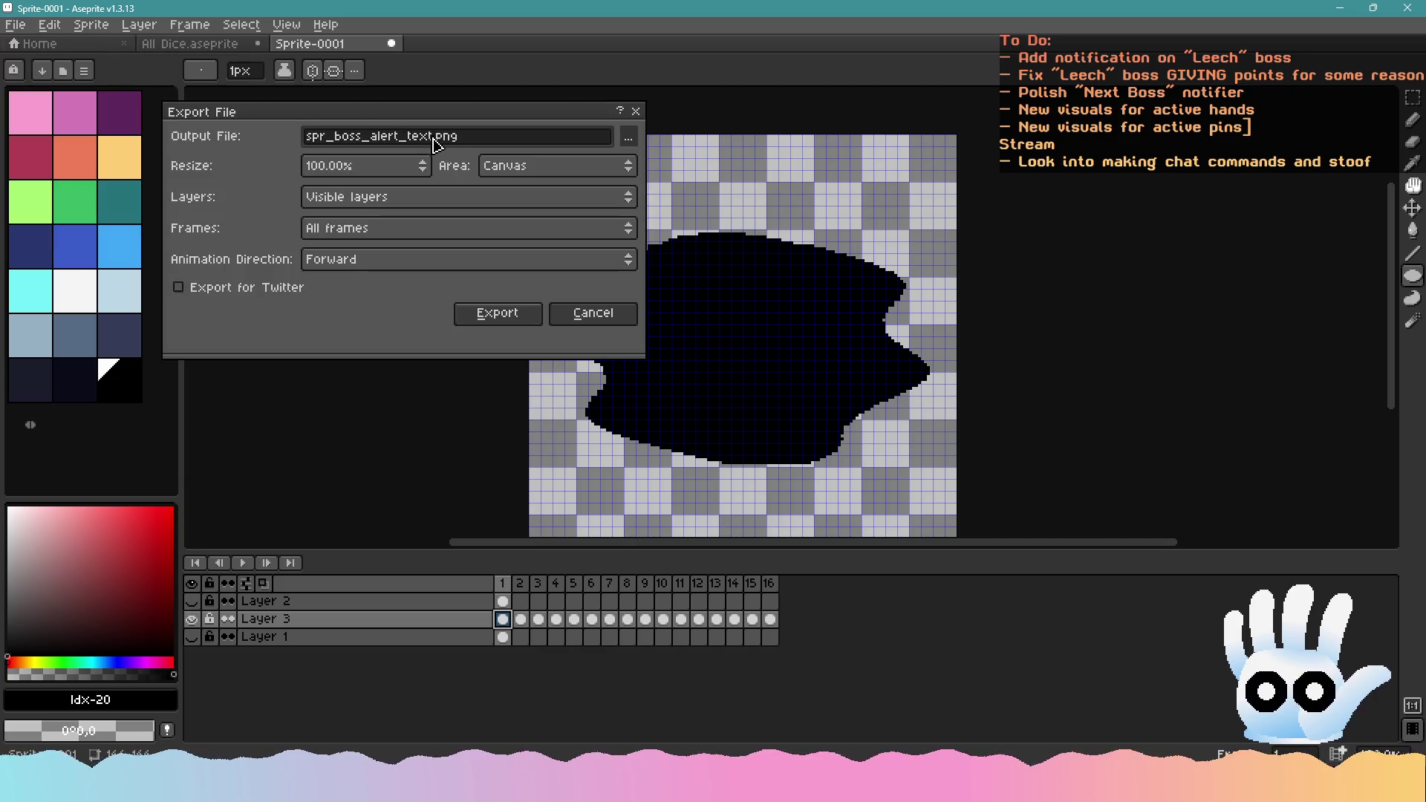
key("Return")
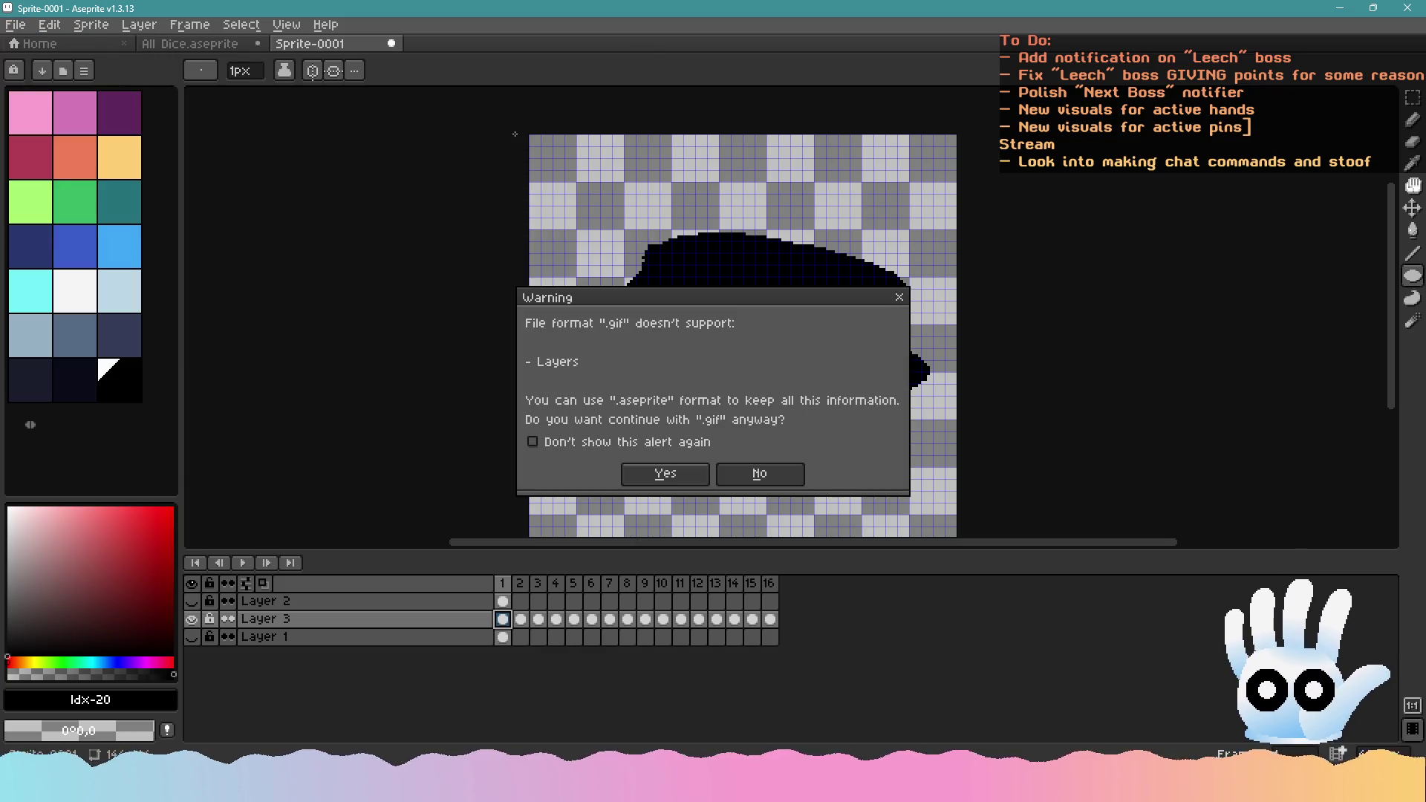
left_click(637, 476)
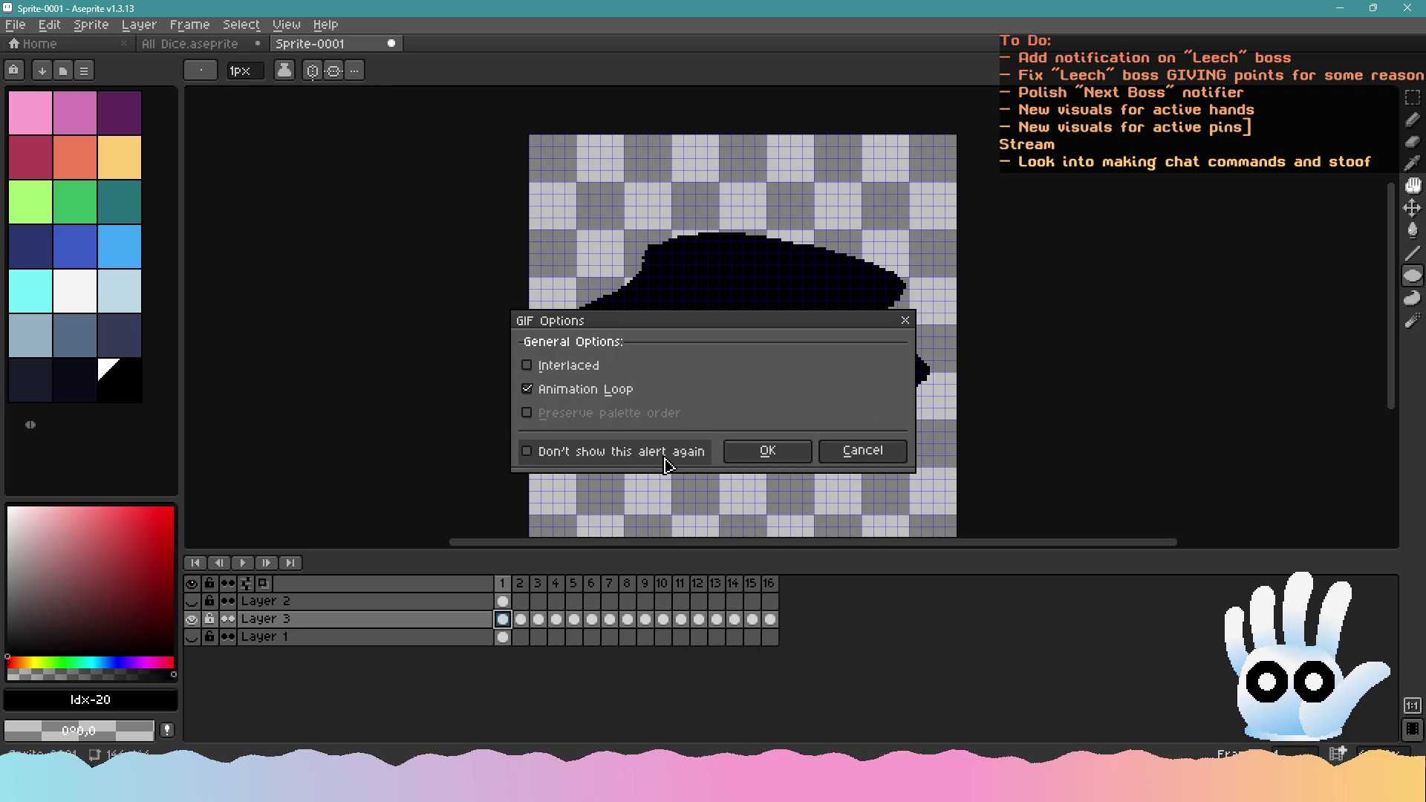
left_click(776, 449)
key("alt+Tab")
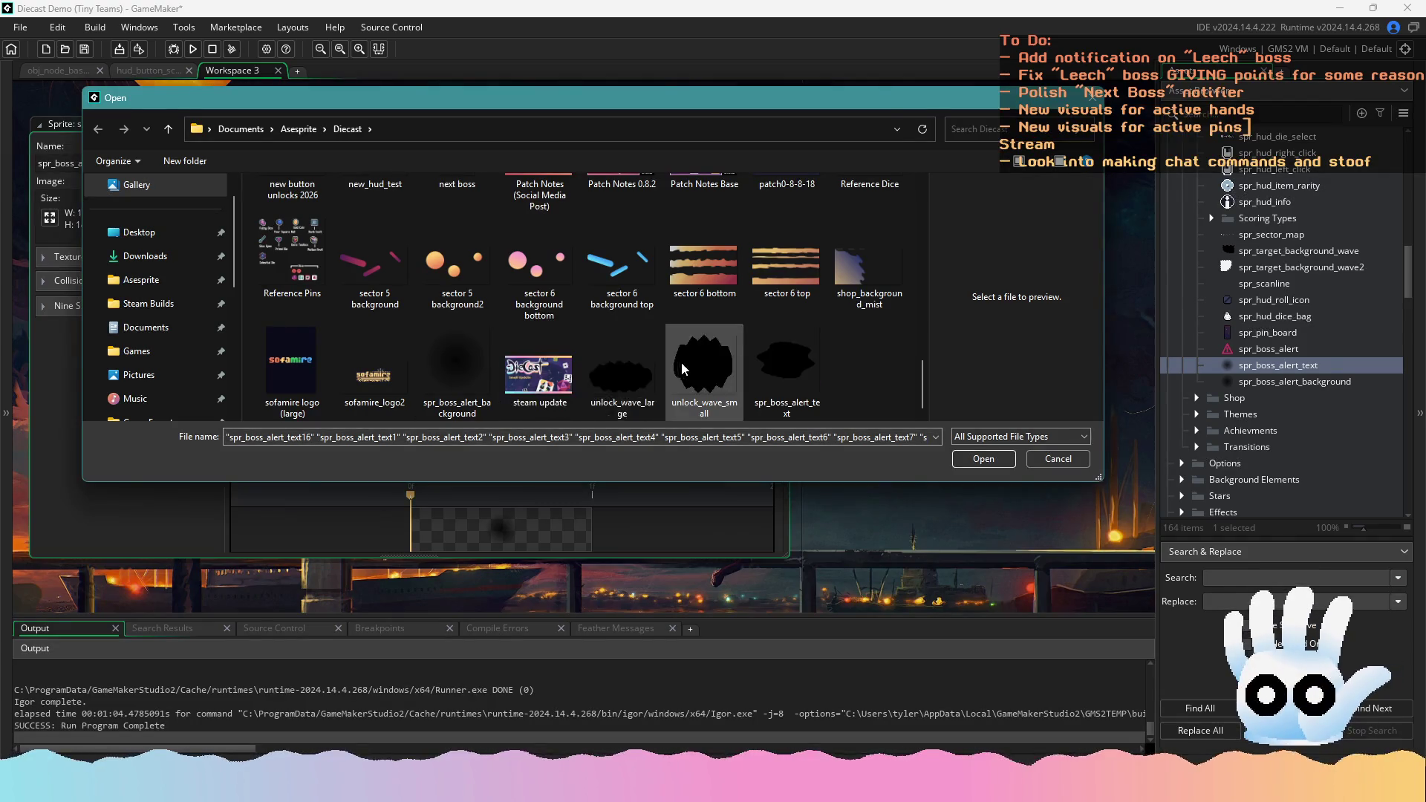
Import the new GIF into spr_boss_alert_text as 16 frames, preview it, and close the editor
double_click(568, 371)
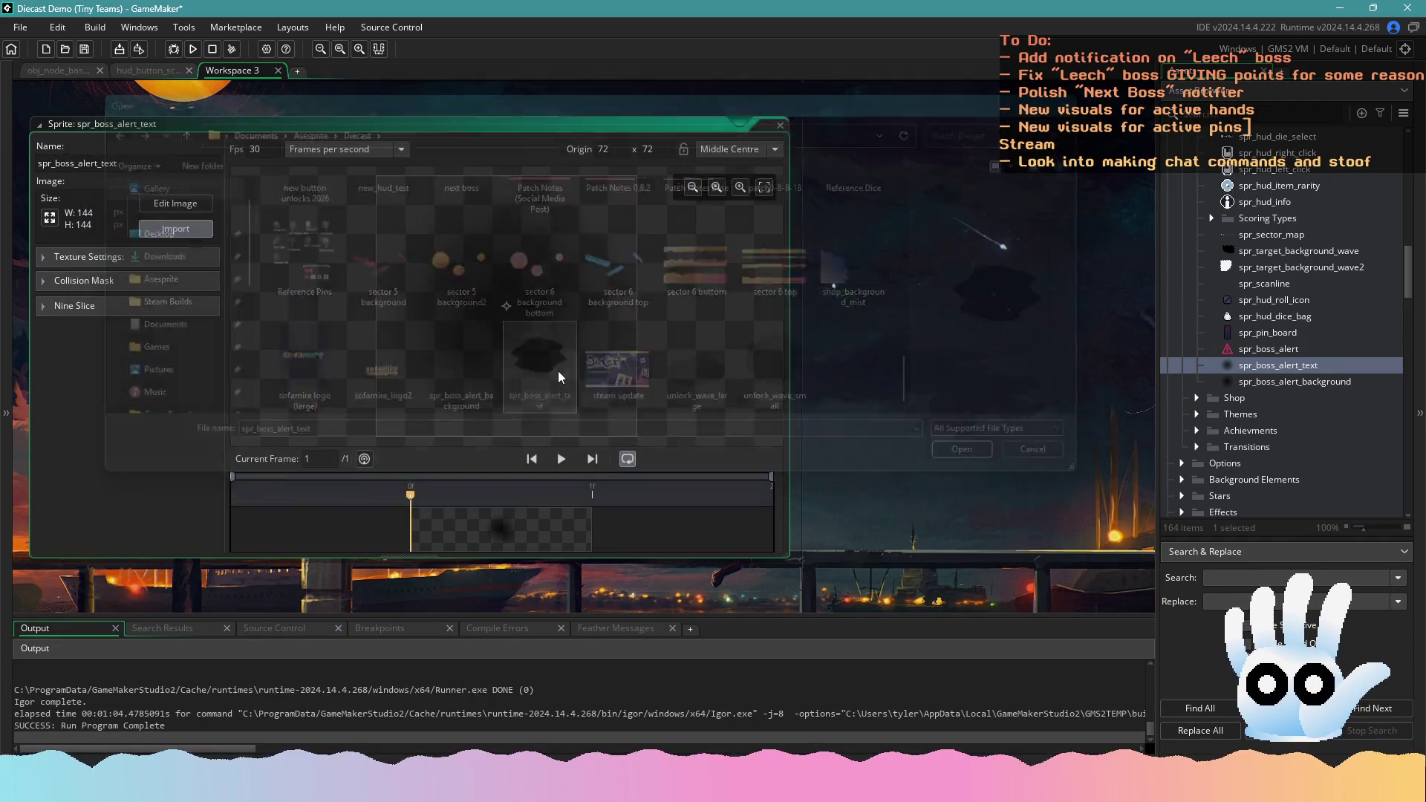
left_click(751, 416)
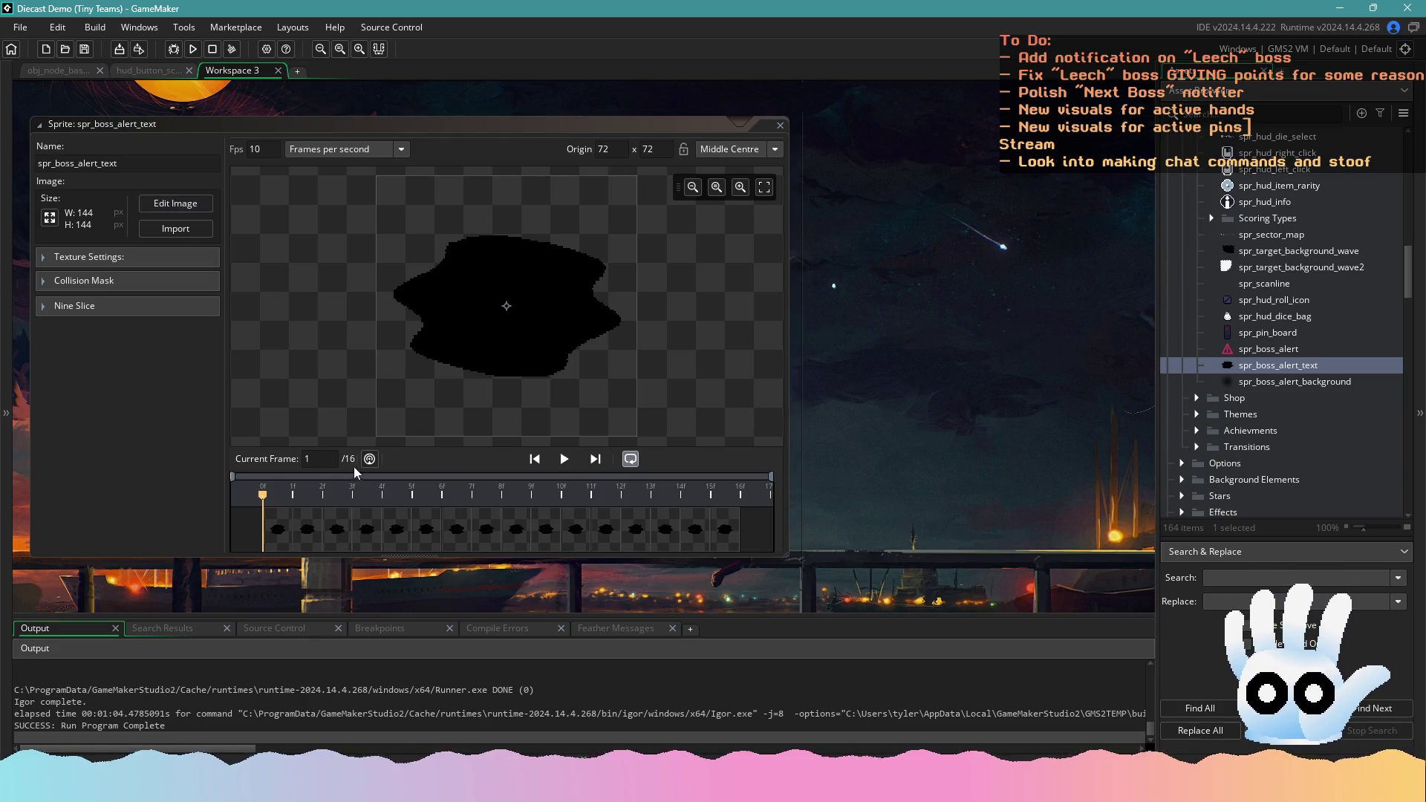
left_click(562, 460)
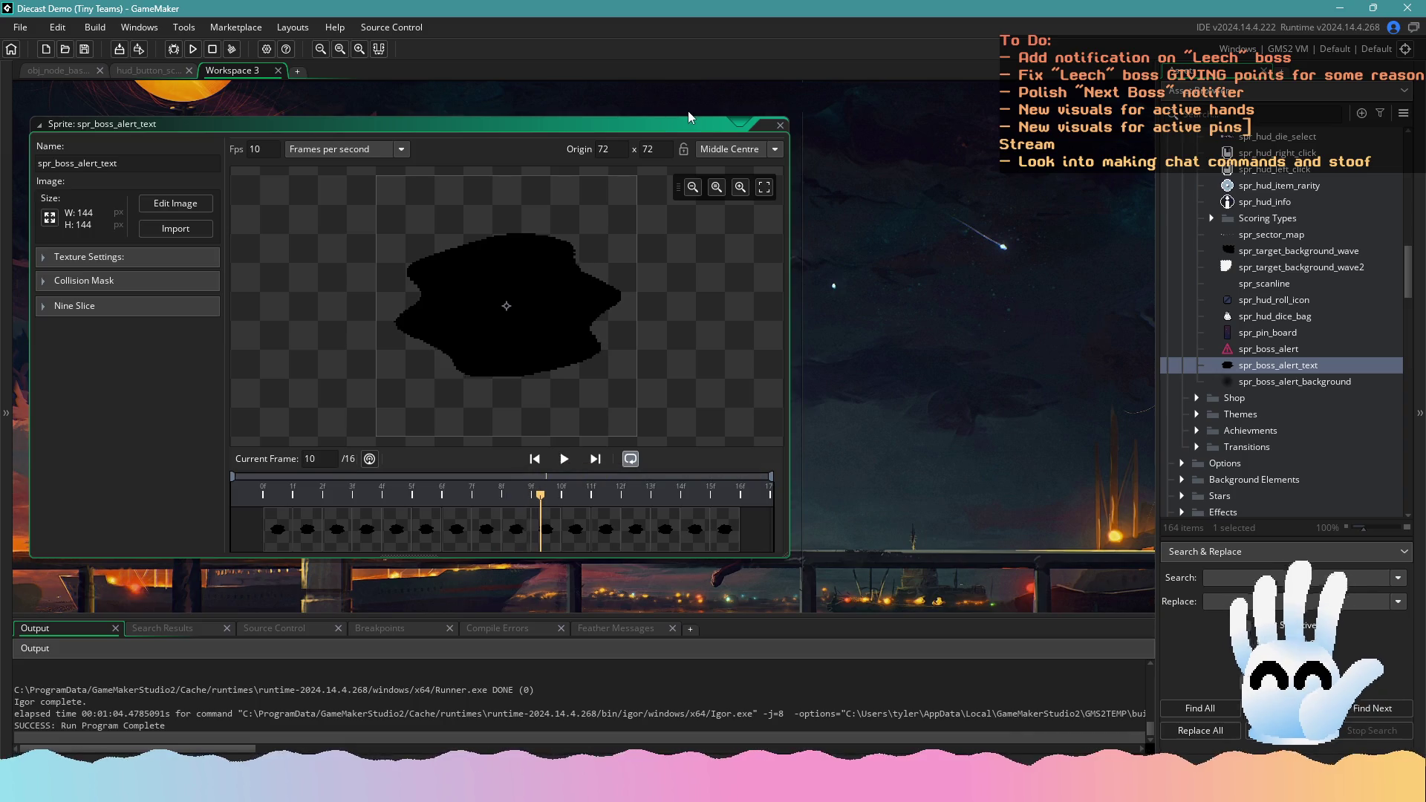
left_click(781, 127)
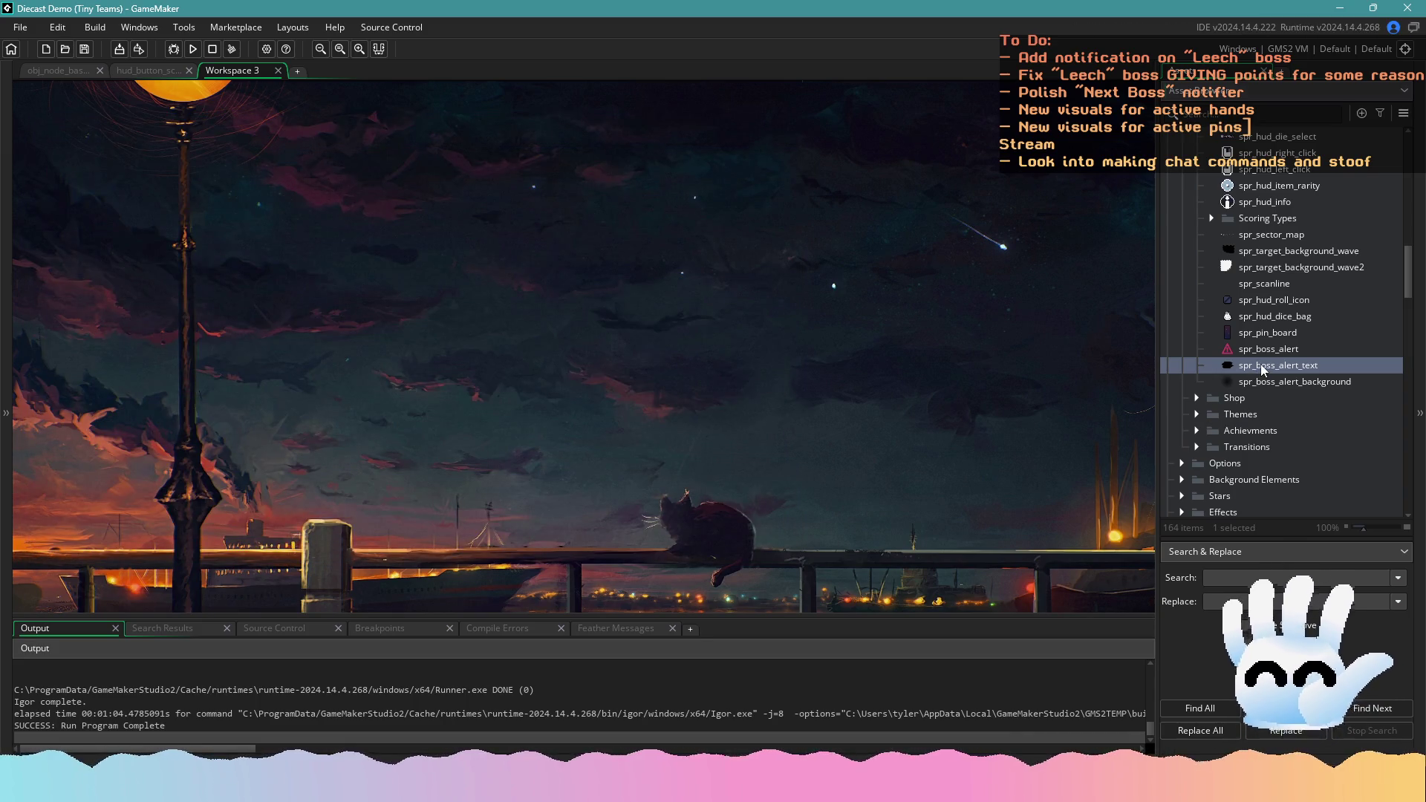
scroll(1252, 405, "down", 3)
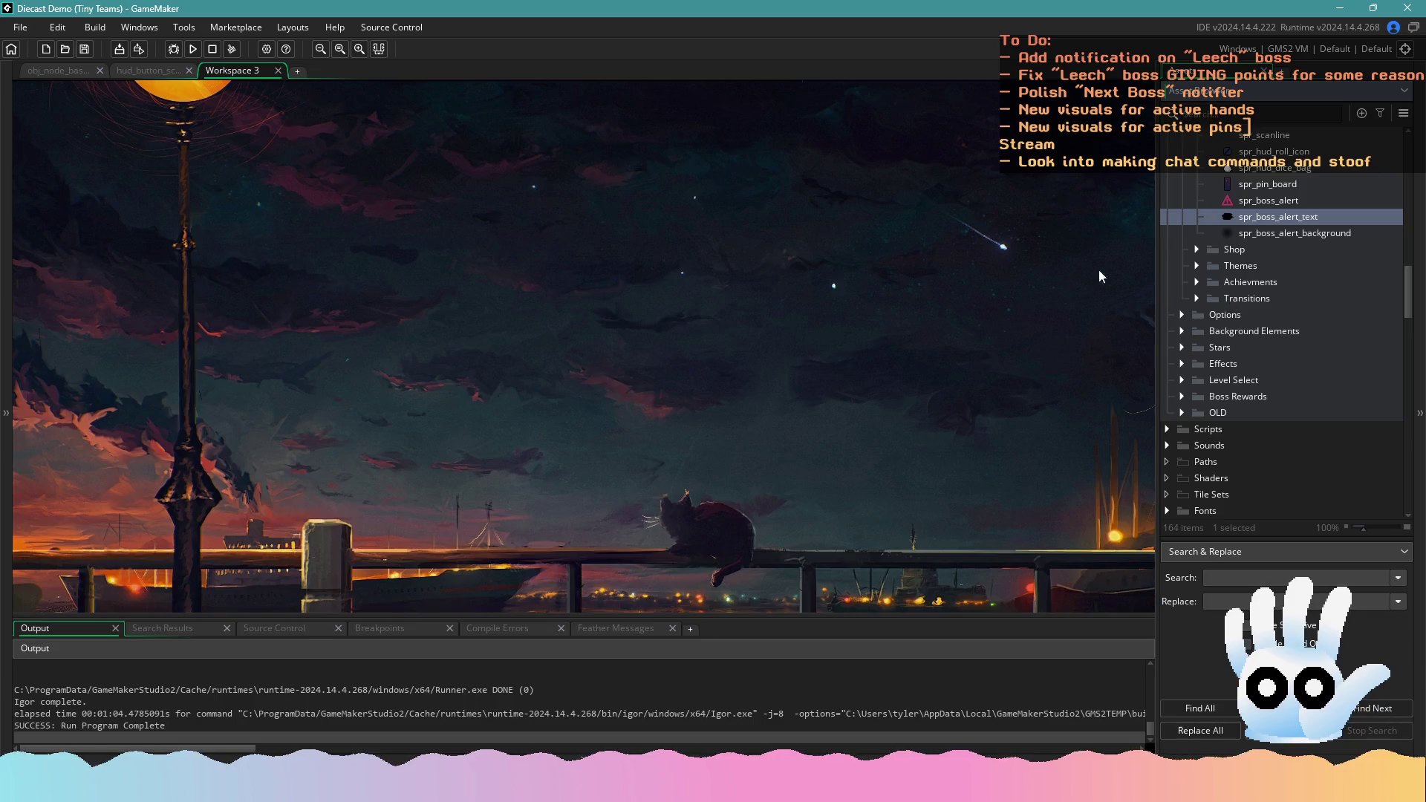
Add a draw_sprite line for spr_boss_alert_text between the background and icon draws, and save
left_click(164, 70)
left_click(79, 69)
left_click(144, 69)
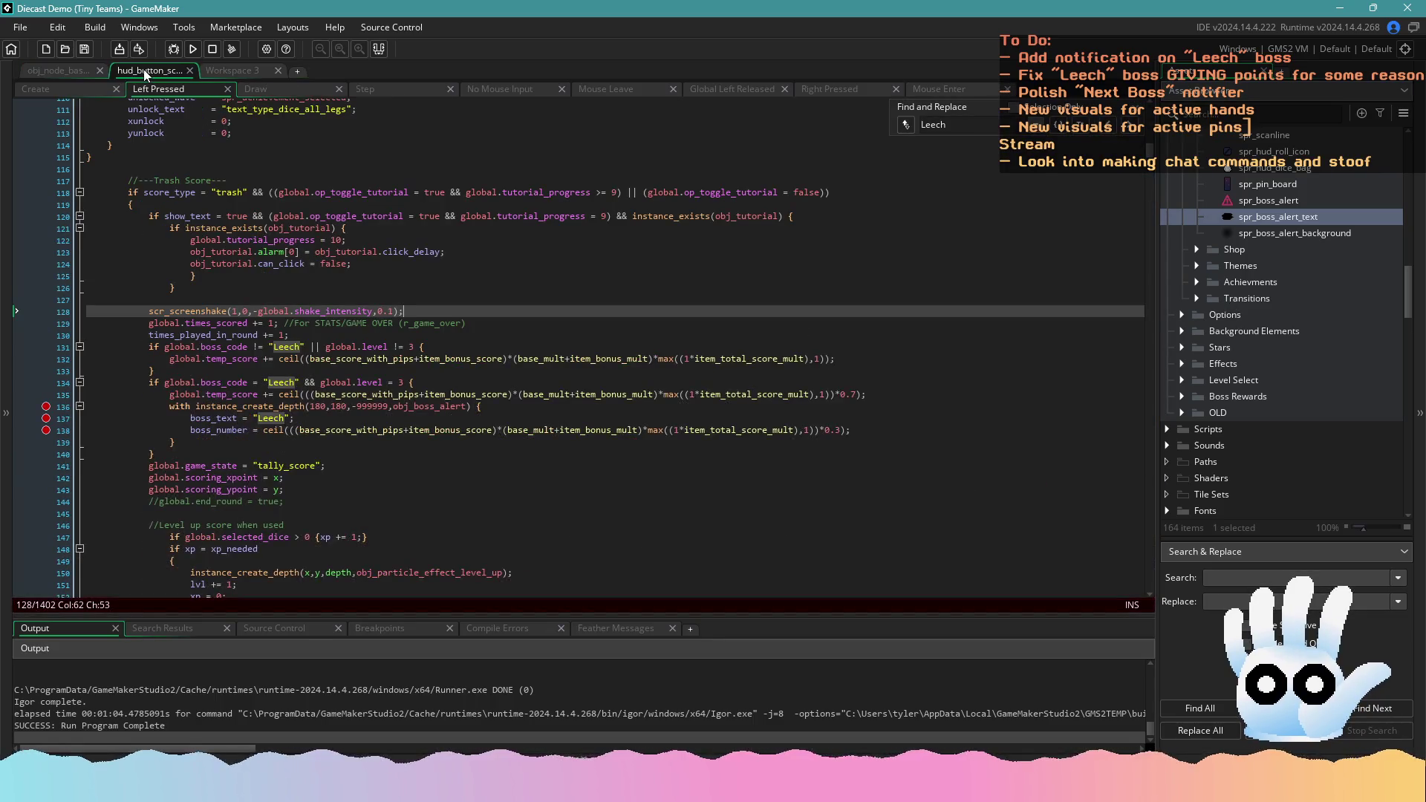
left_click(226, 70)
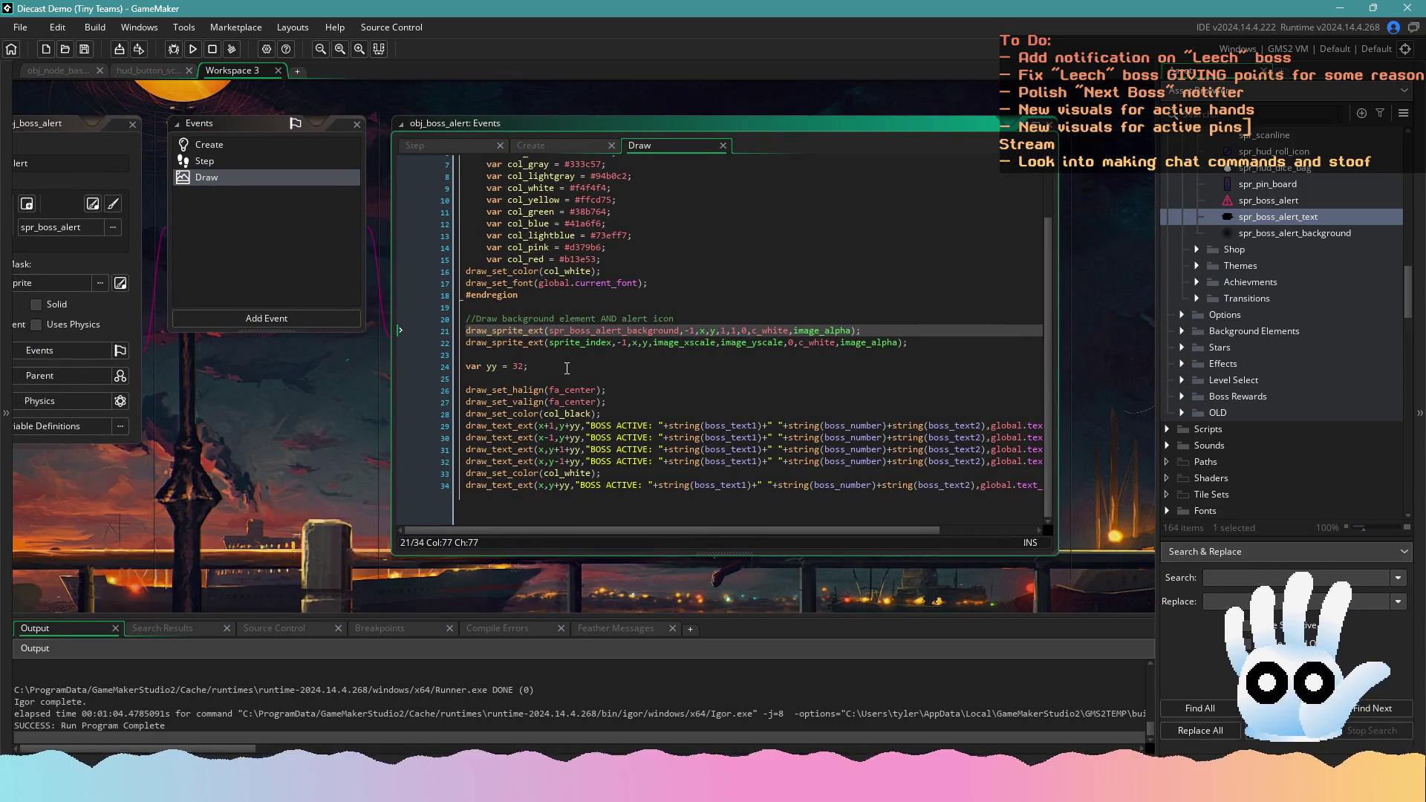
left_click(567, 368)
left_click_drag(915, 354, 436, 360)
key("ctrl+c")
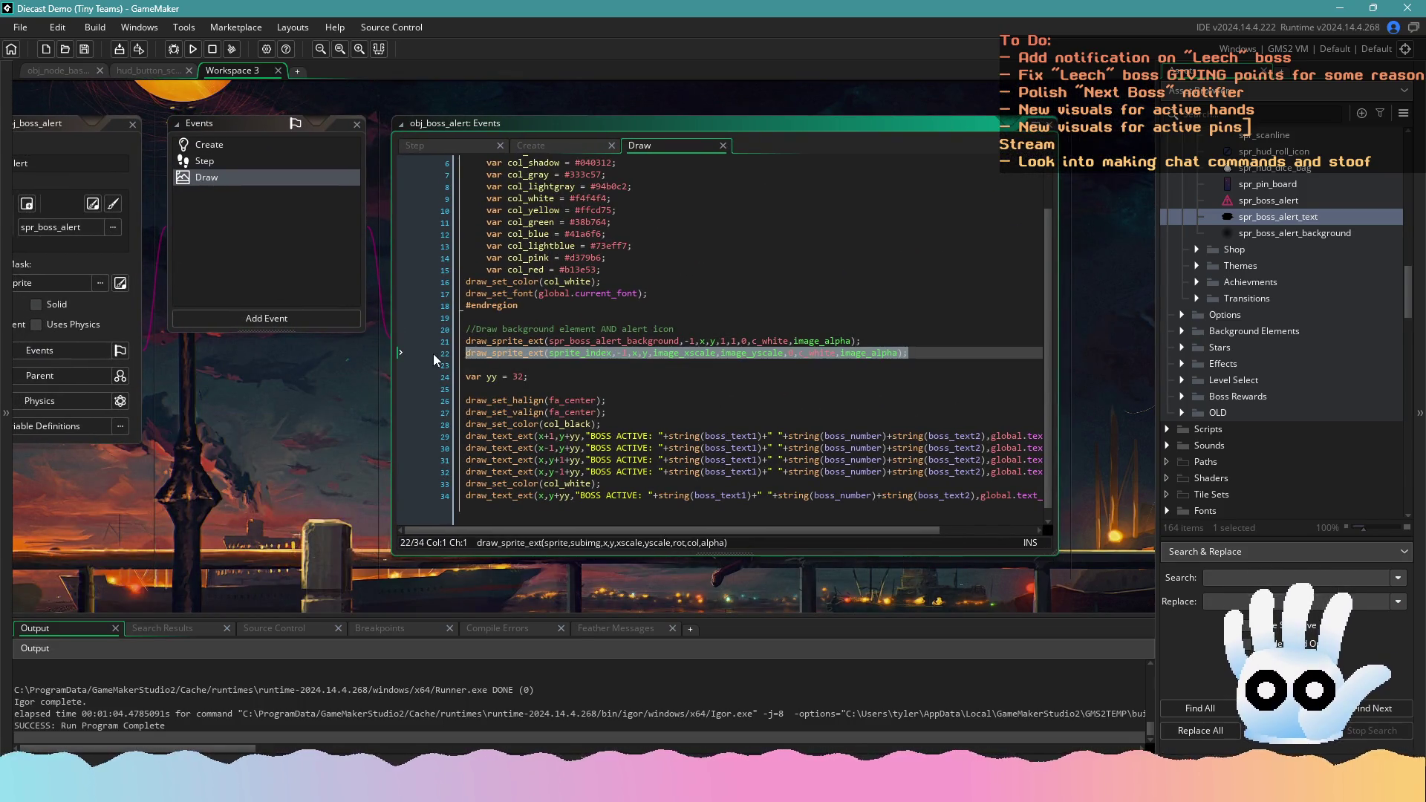
left_click(963, 350)
left_click(871, 337)
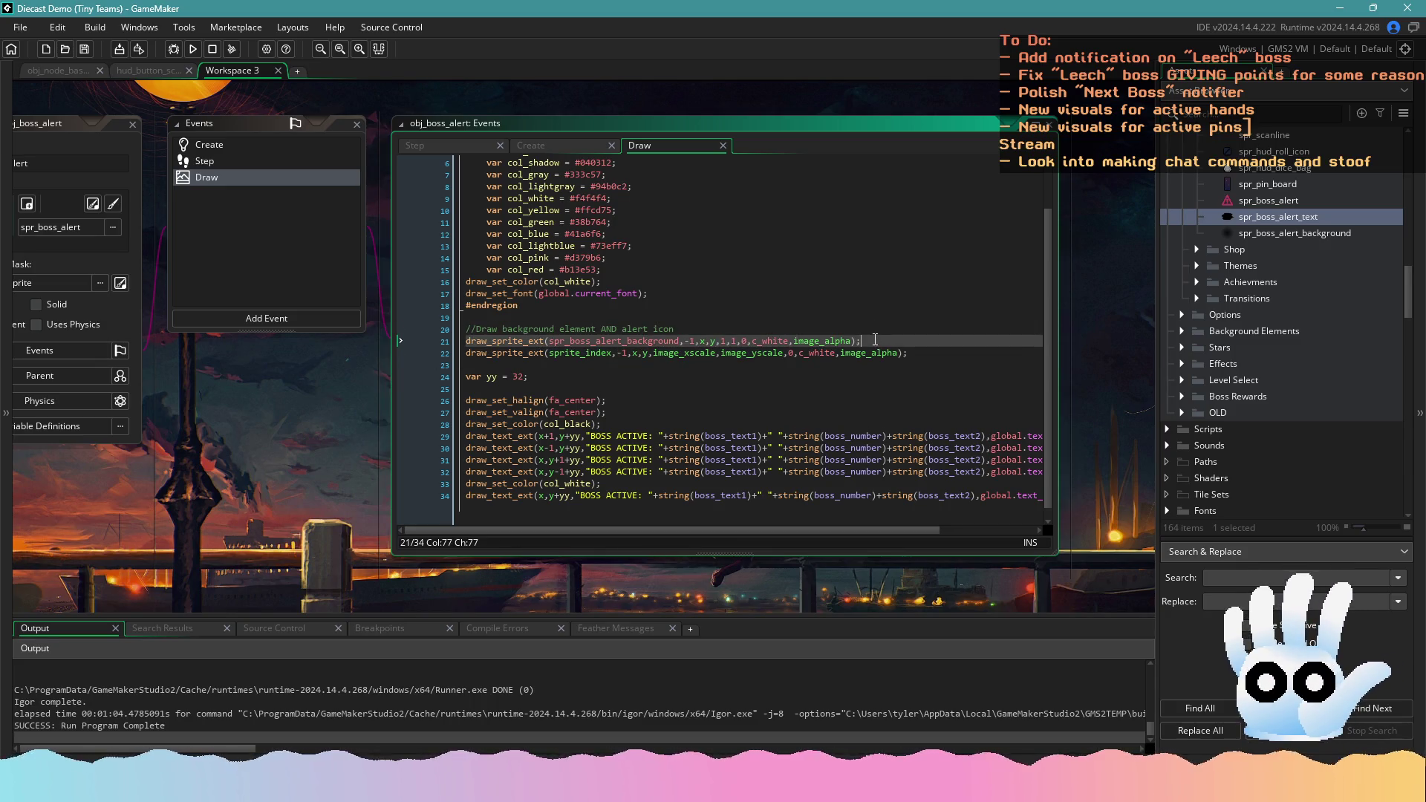
key("Return")
key("ctrl+v")
double_click(574, 354)
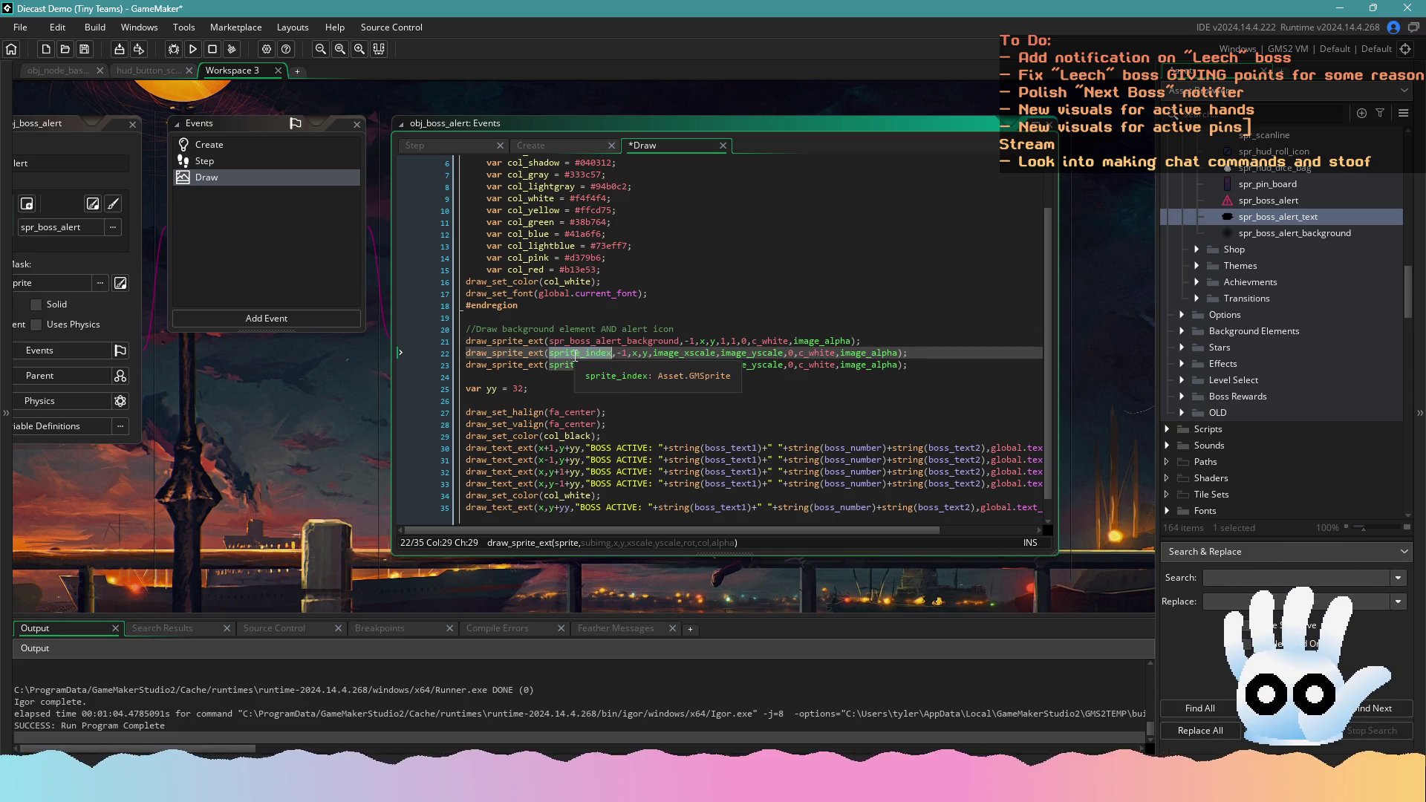
type("spr_boss_")
type("alert_")
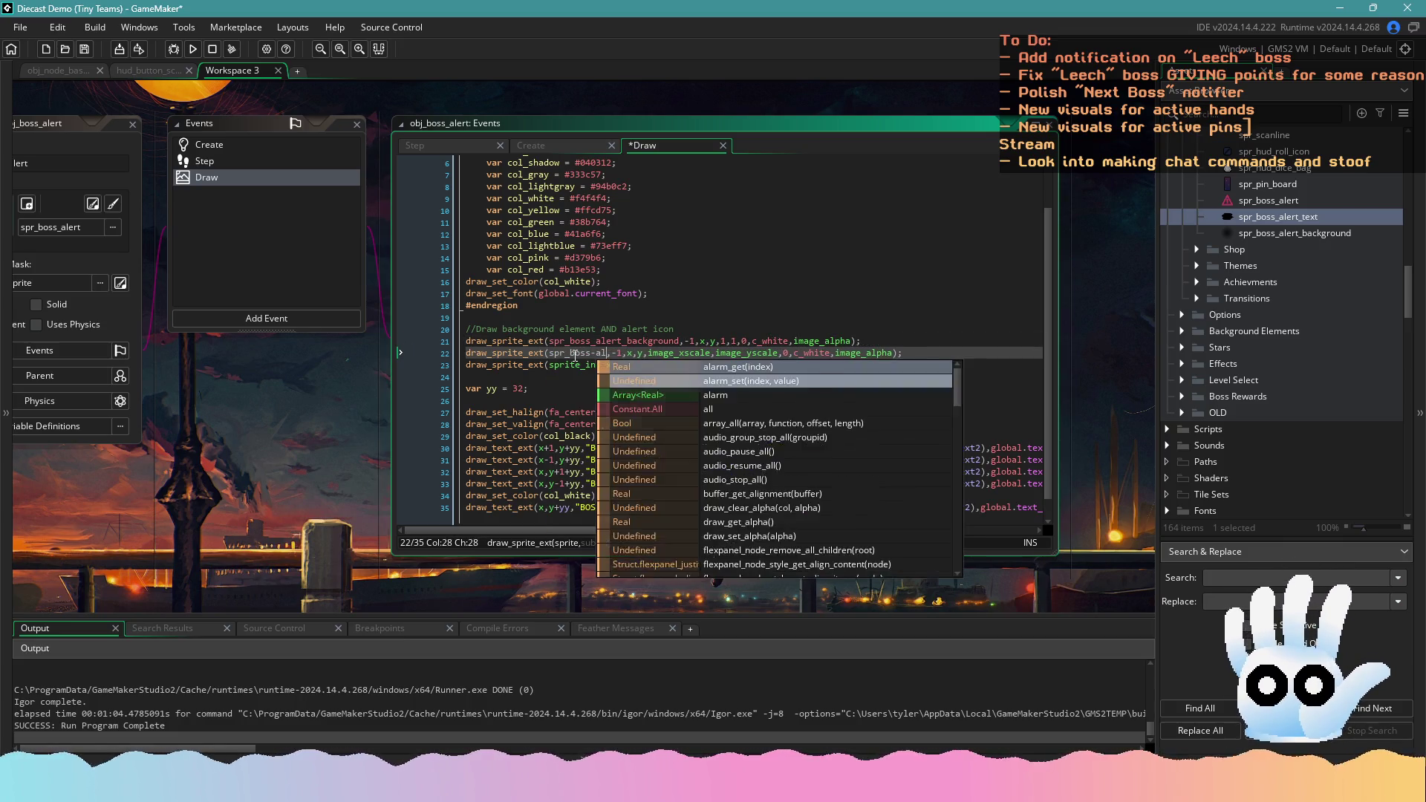
type("text")
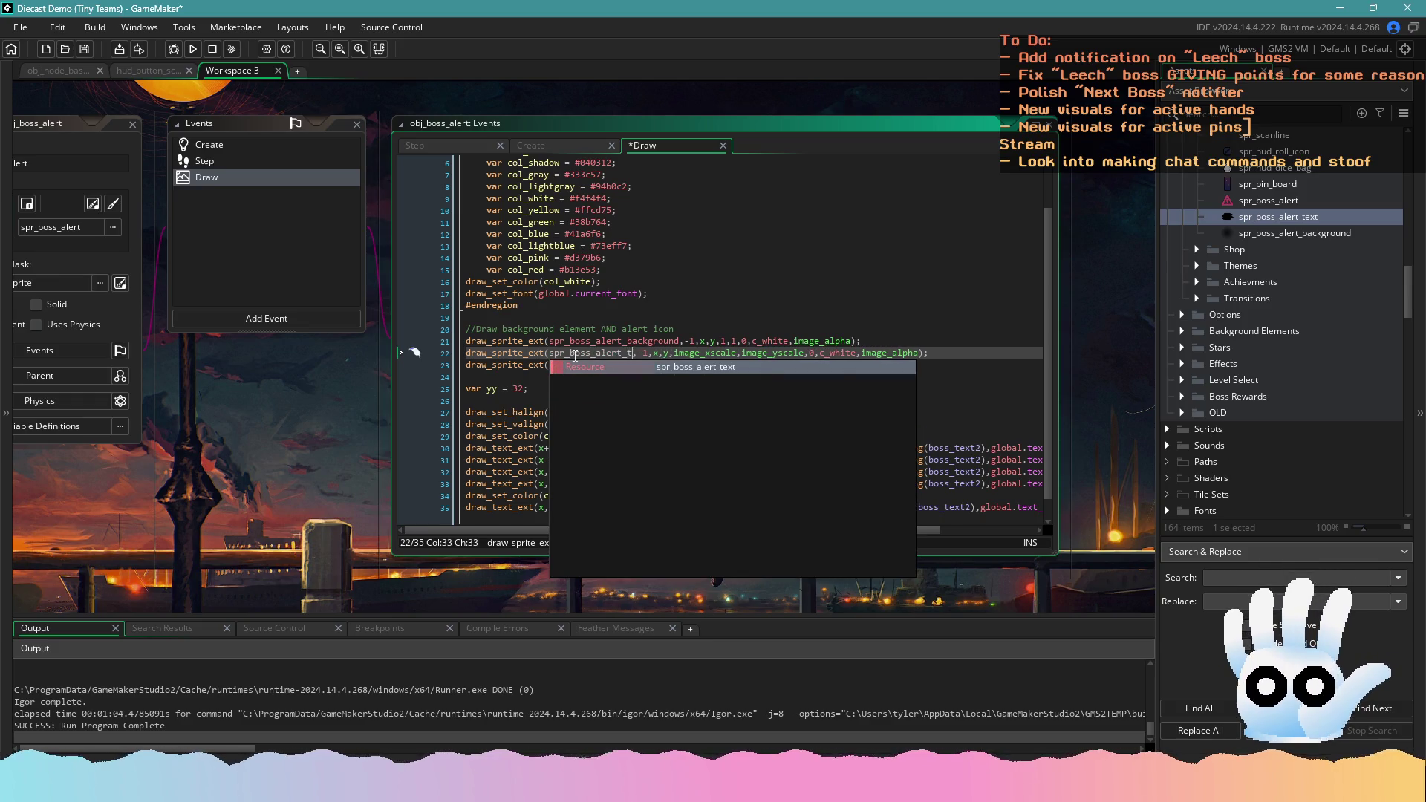
key("ctrl+s")
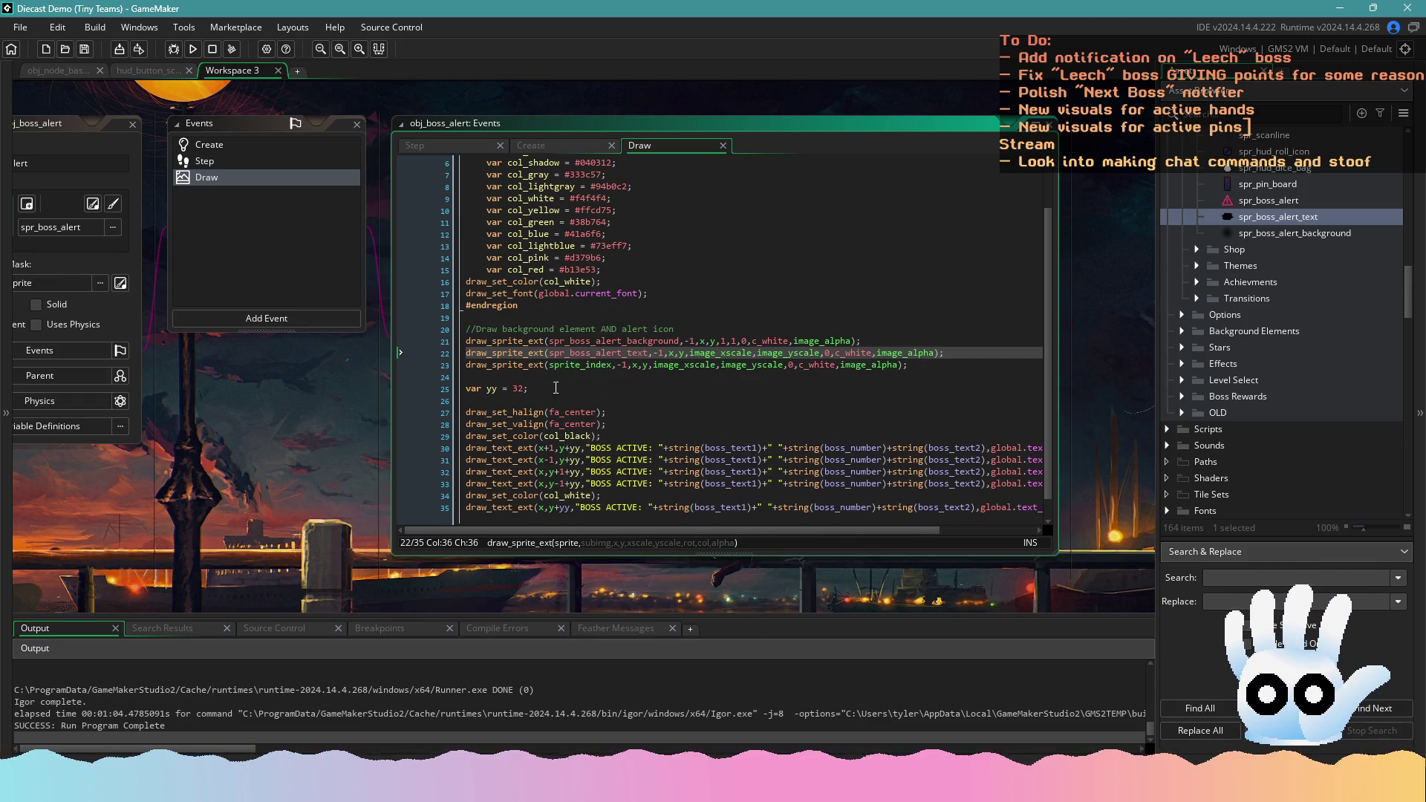
Move var yy = 32 above the draw calls, remove leftover blank lines, and save
left_click_drag(528, 389, 439, 389)
left_click(688, 316)
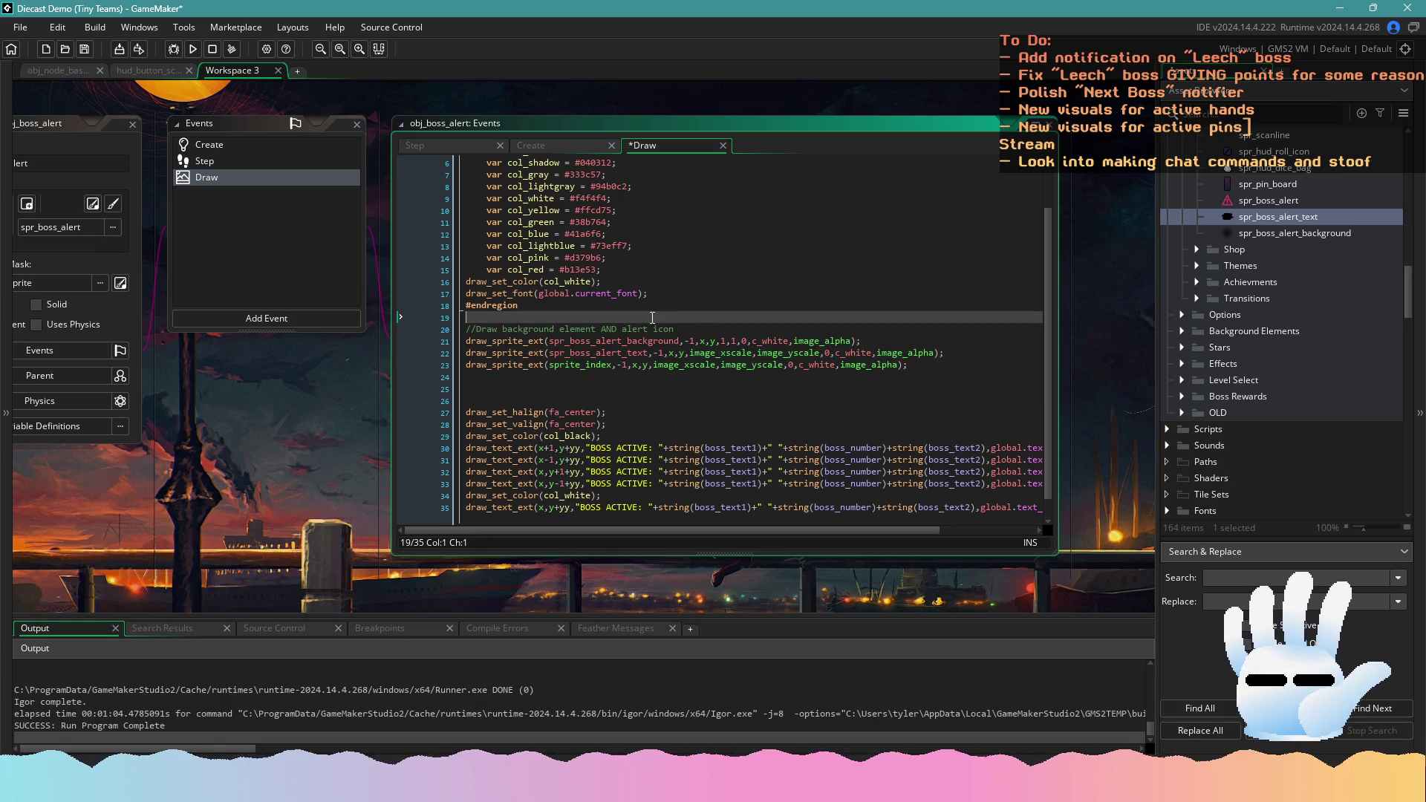
key("Return")
key("ctrl+v")
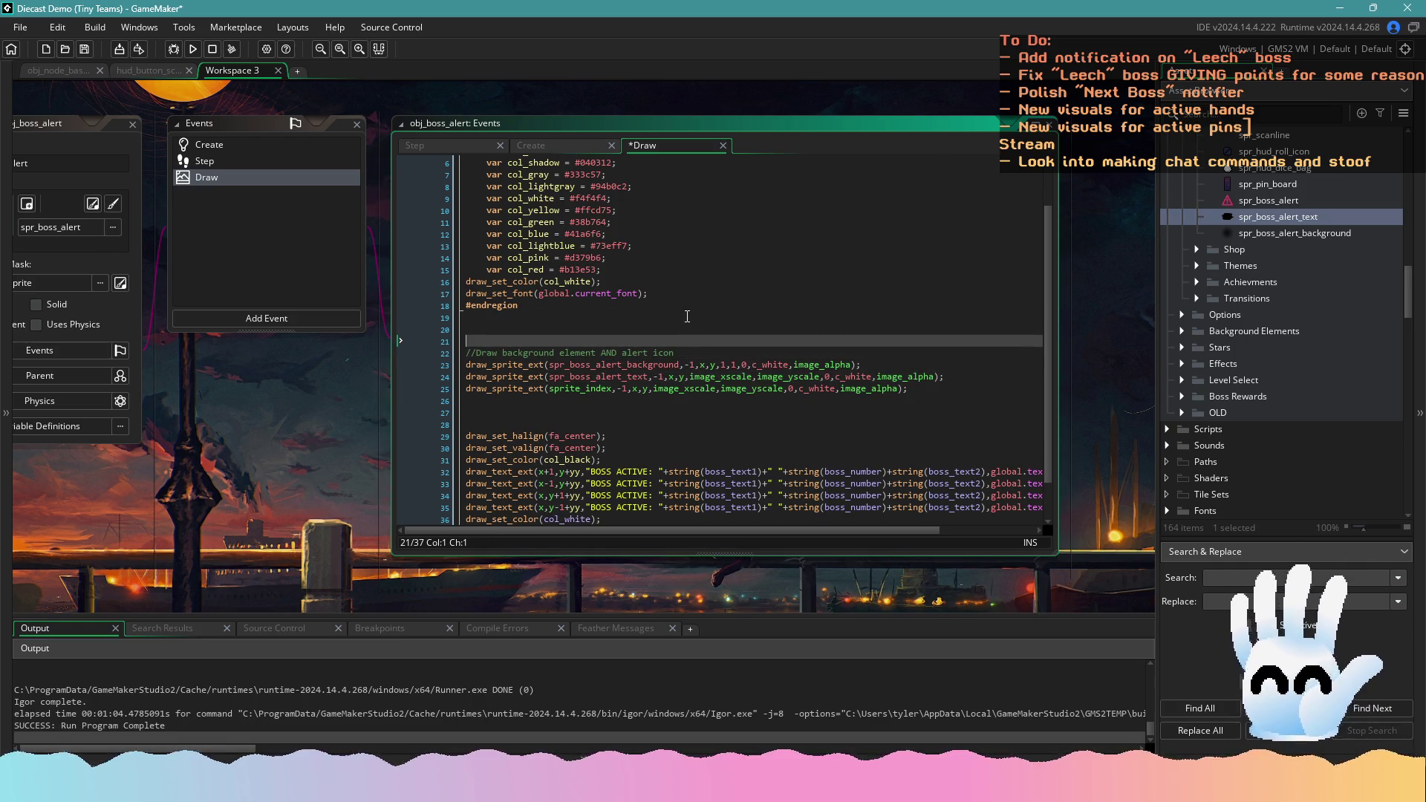
left_click(626, 408)
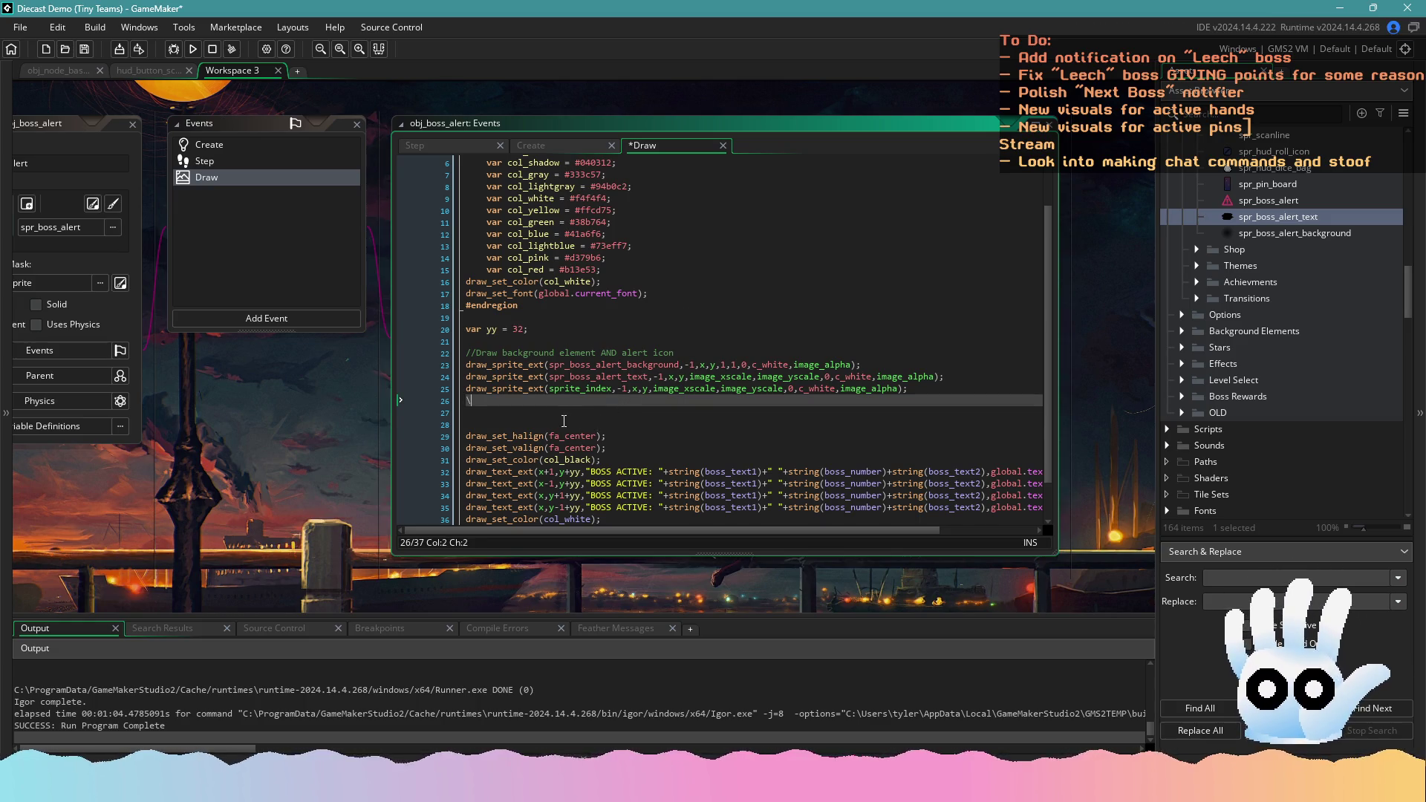
key("Delete")
key("Delete")
key("ctrl+s")
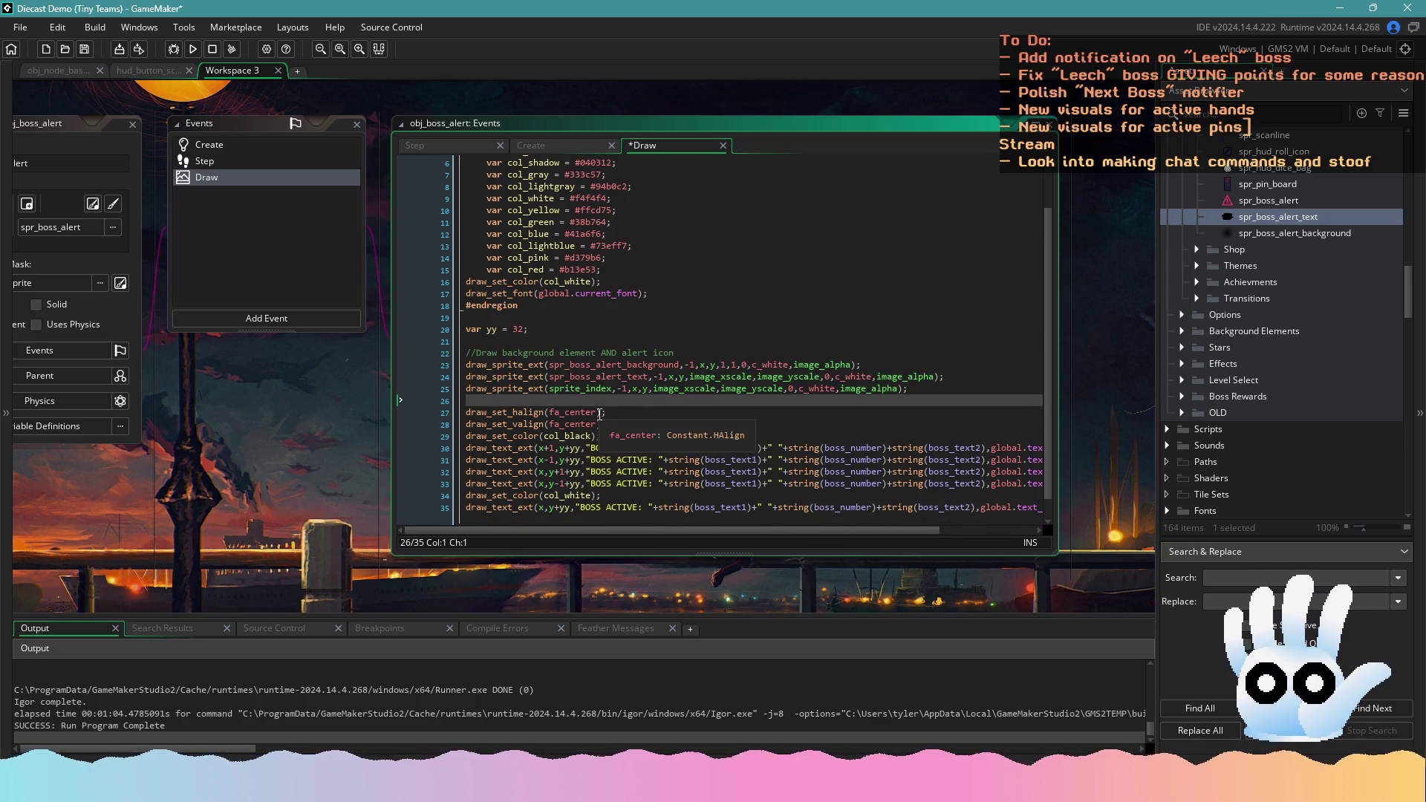
Offset the text sprite's y by +yy and run the game to test
left_click(684, 378)
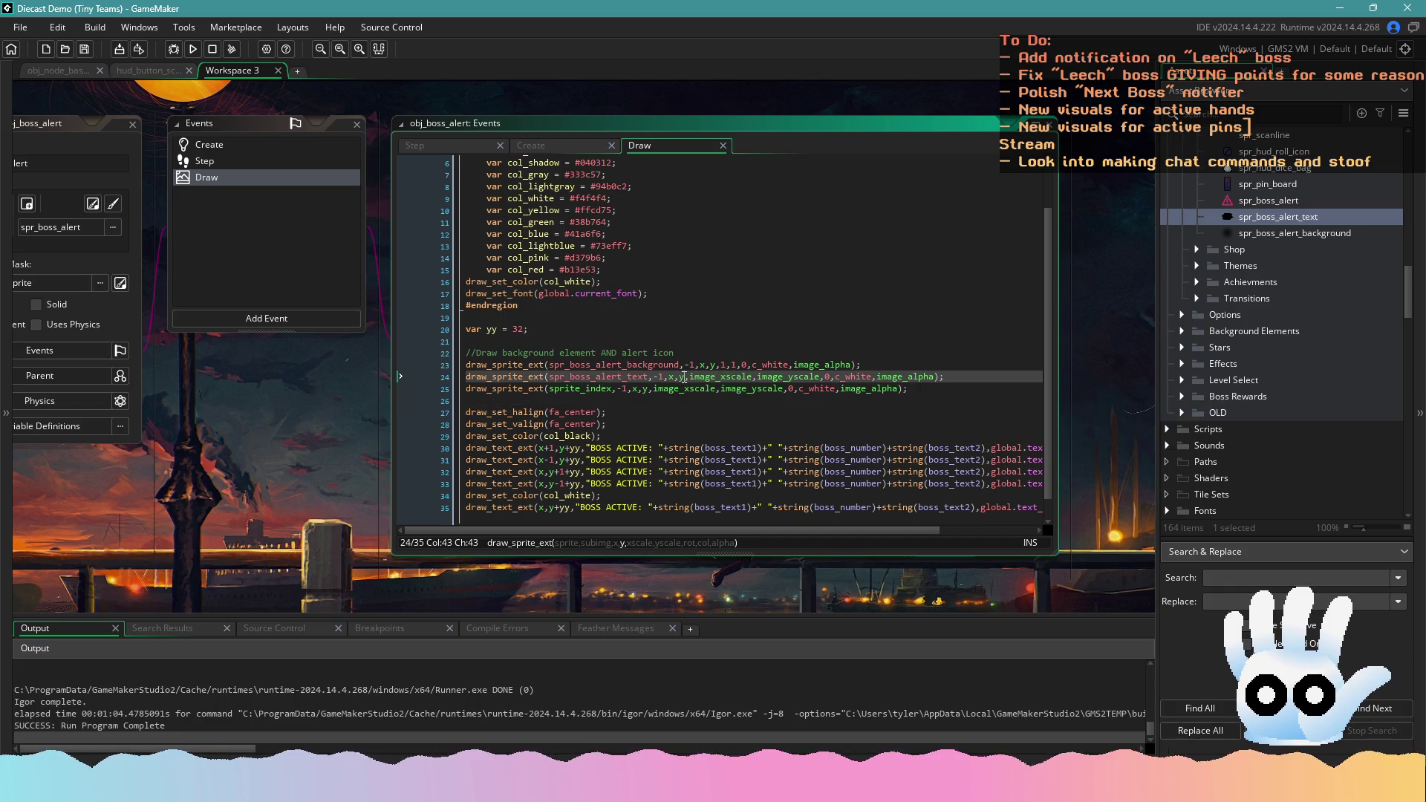
type("+yy")
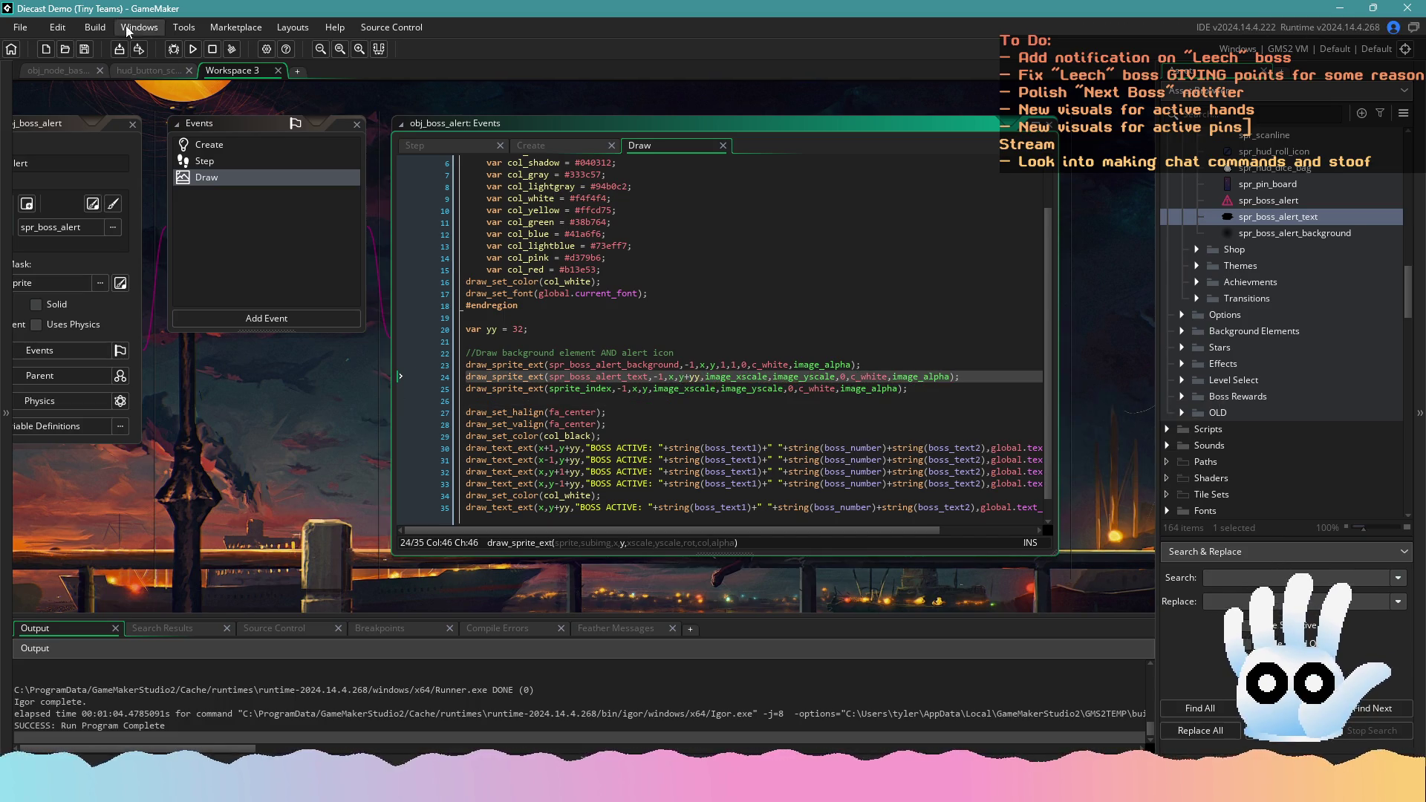
left_click(191, 49)
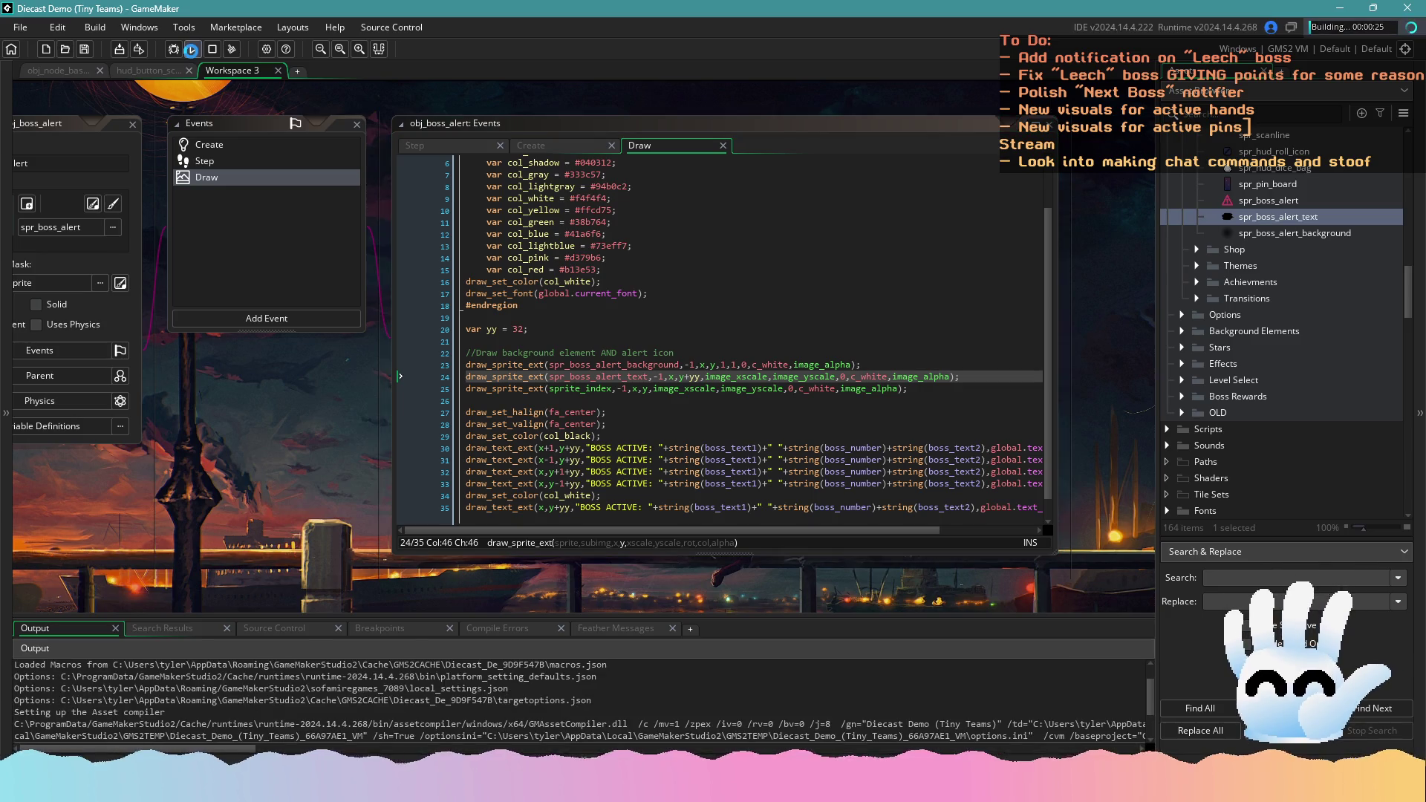
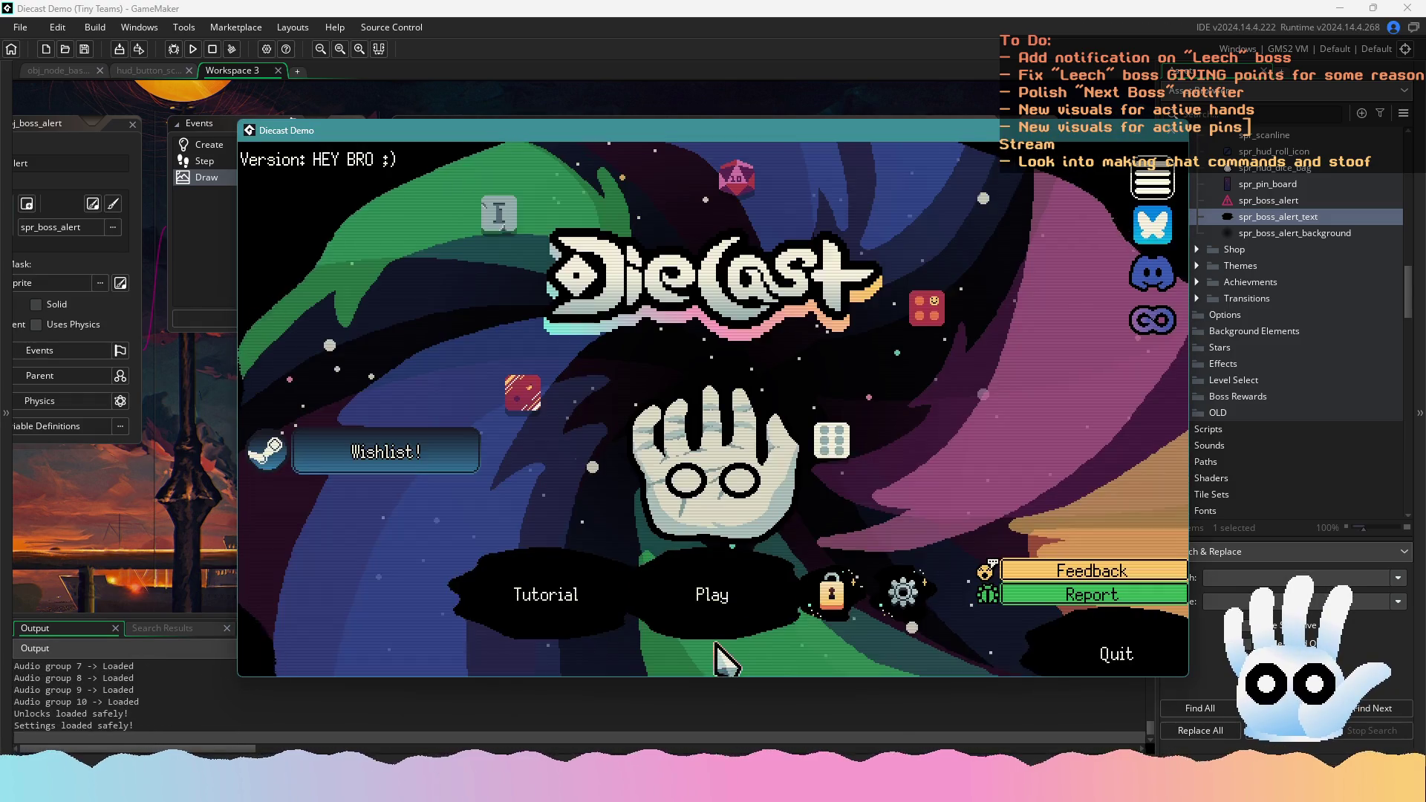
Continue Diecast's saved run, confirm the Leech alert steals 231 points, then close the game
left_click(714, 606)
left_click(723, 586)
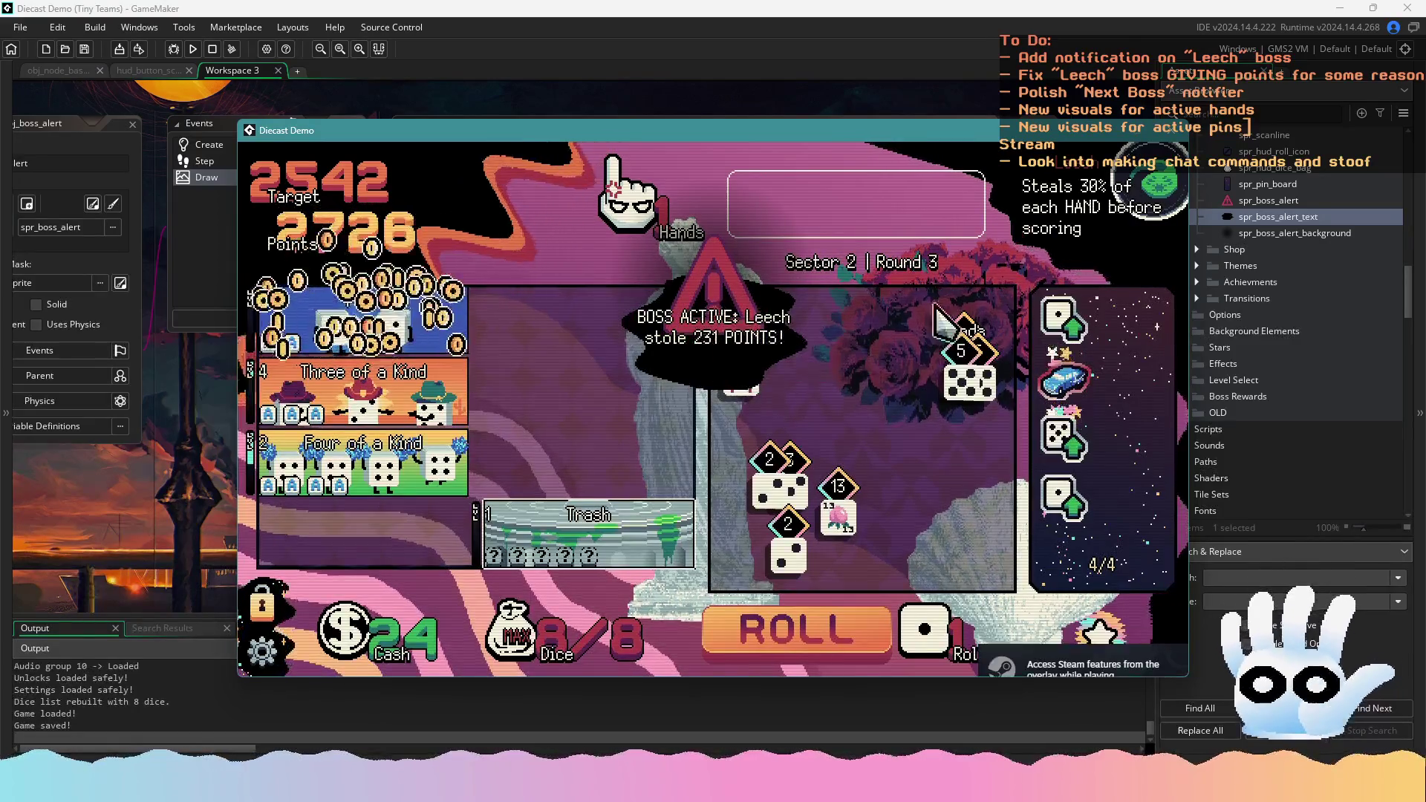
left_click(1175, 131)
scroll(703, 378, "down", 1)
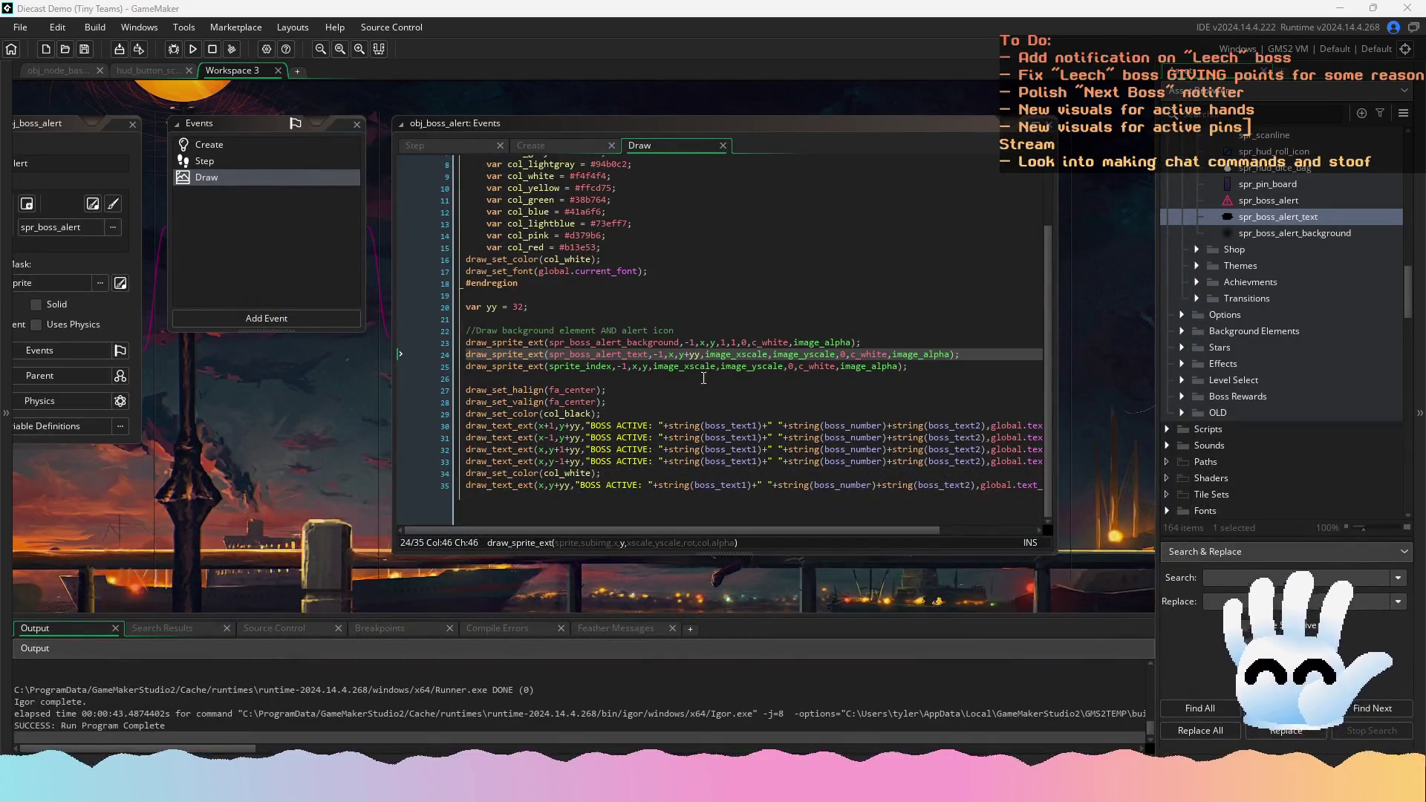
Review obj_boss_alert's Create and Step code and preview the spr_boss_alert_text animation
double_click(230, 146)
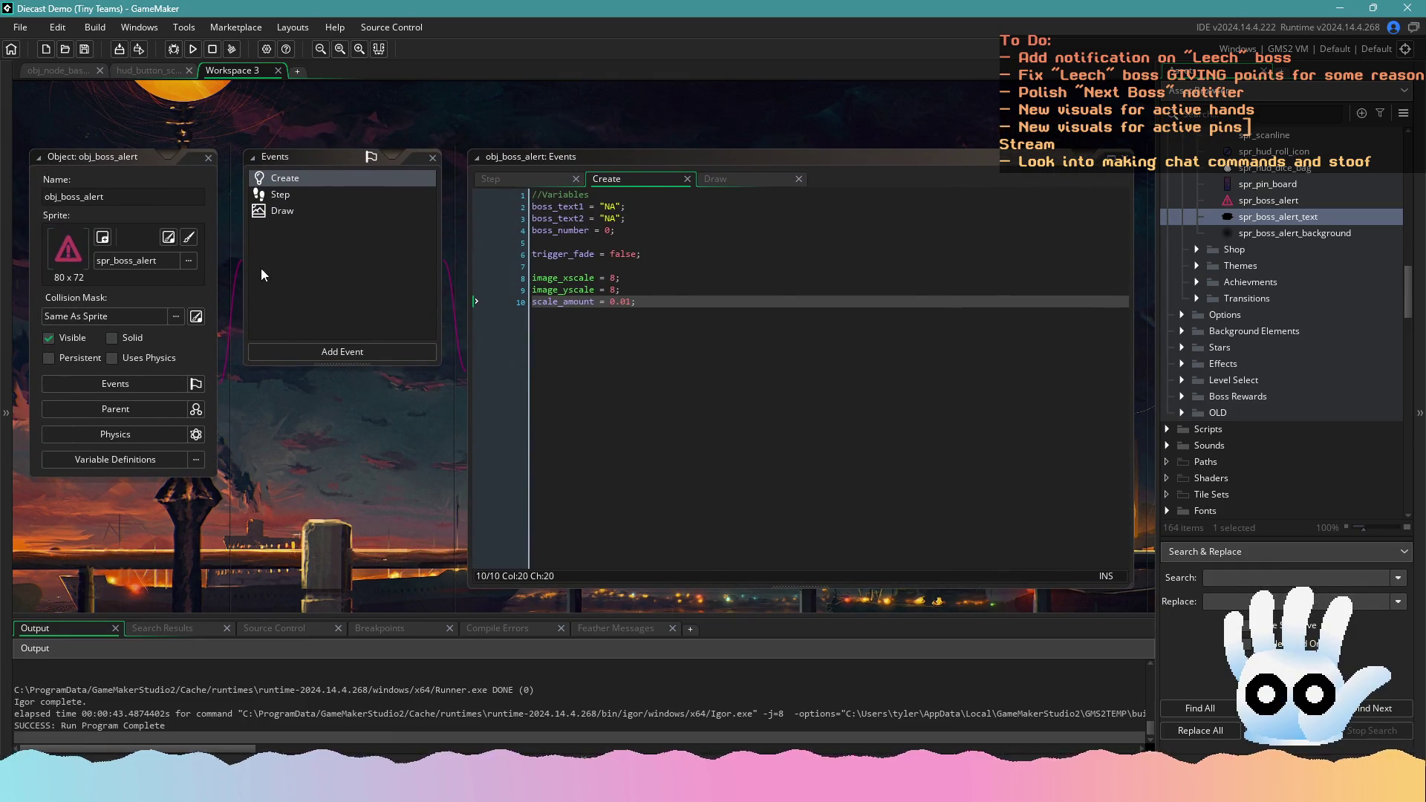
double_click(335, 195)
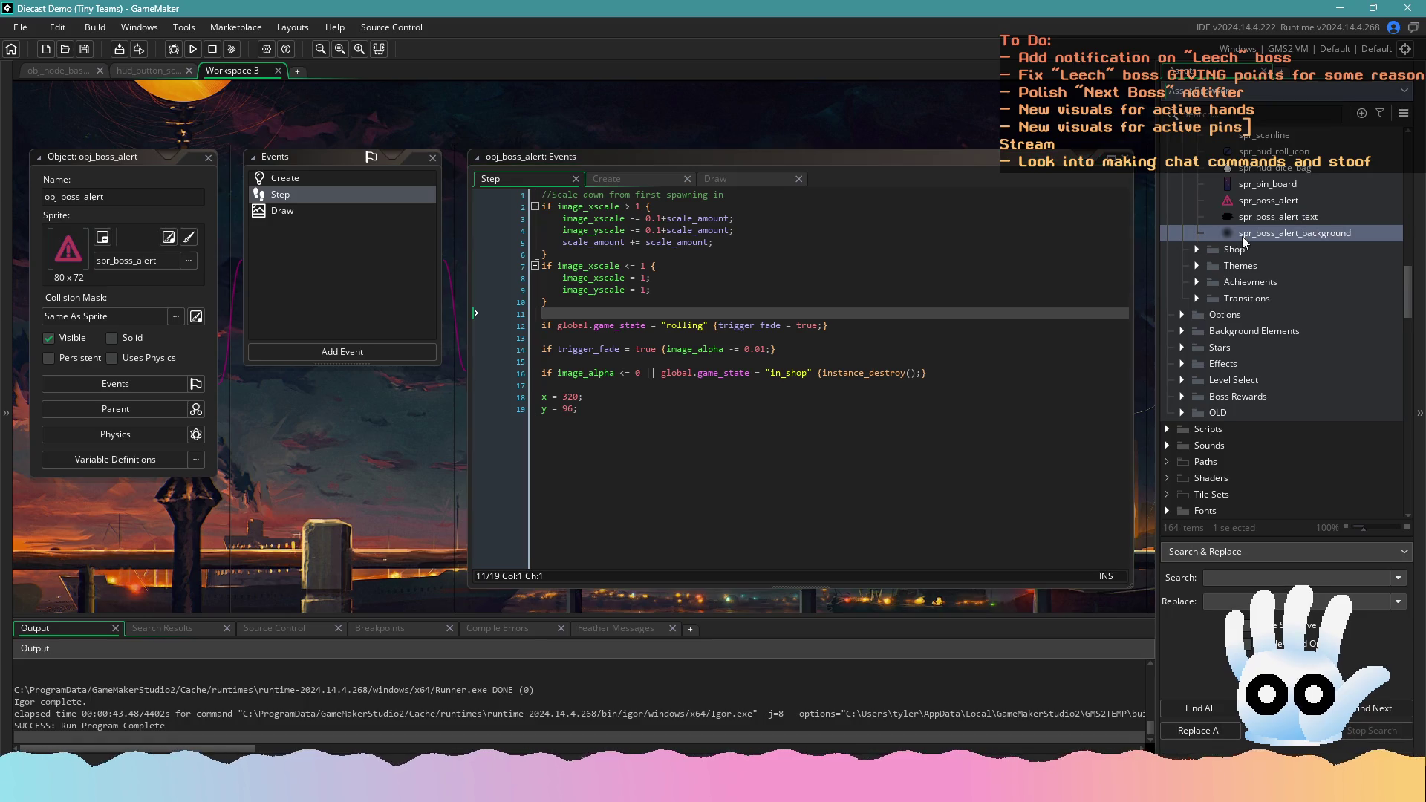
double_click(1278, 216)
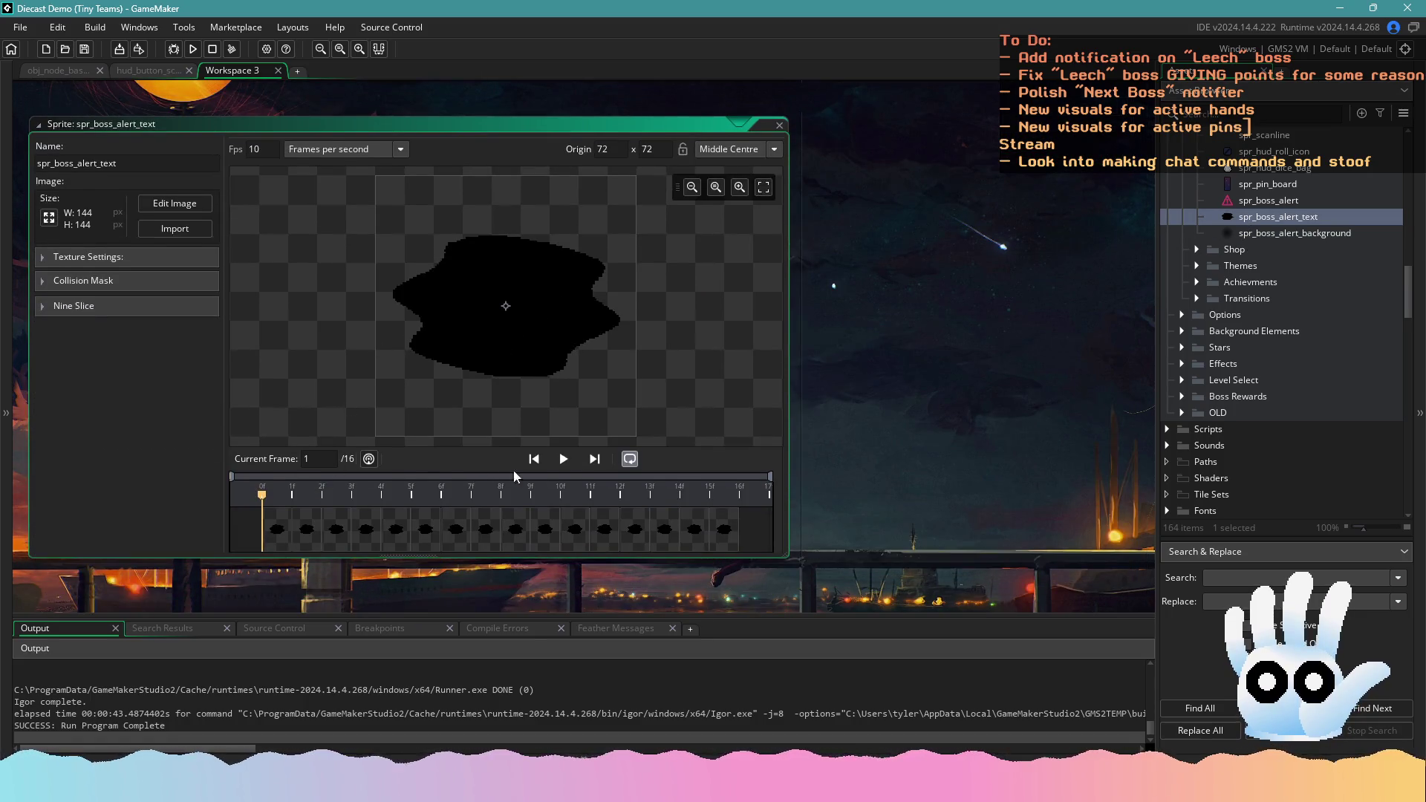
left_click(563, 459)
left_click(563, 458)
left_click(149, 71)
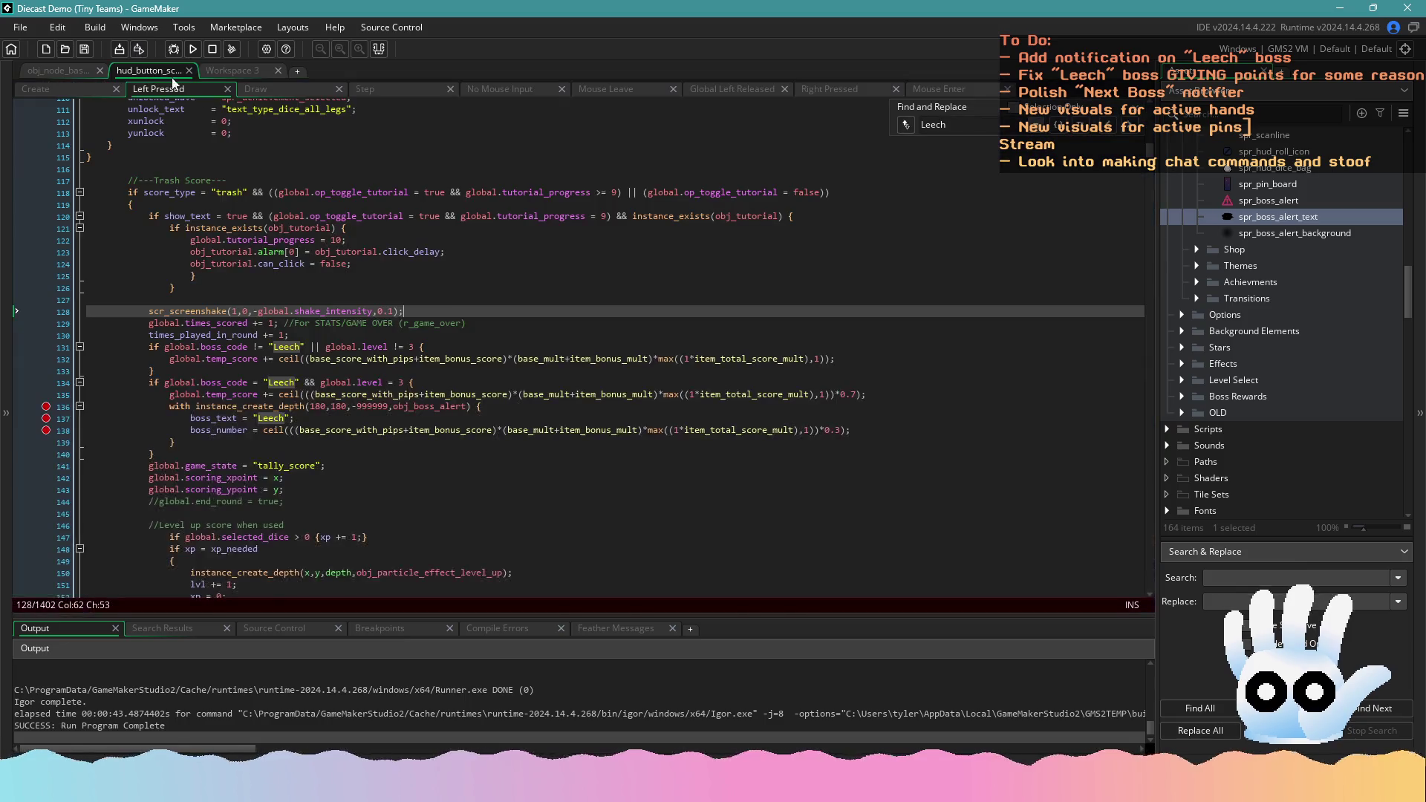
left_click(232, 70)
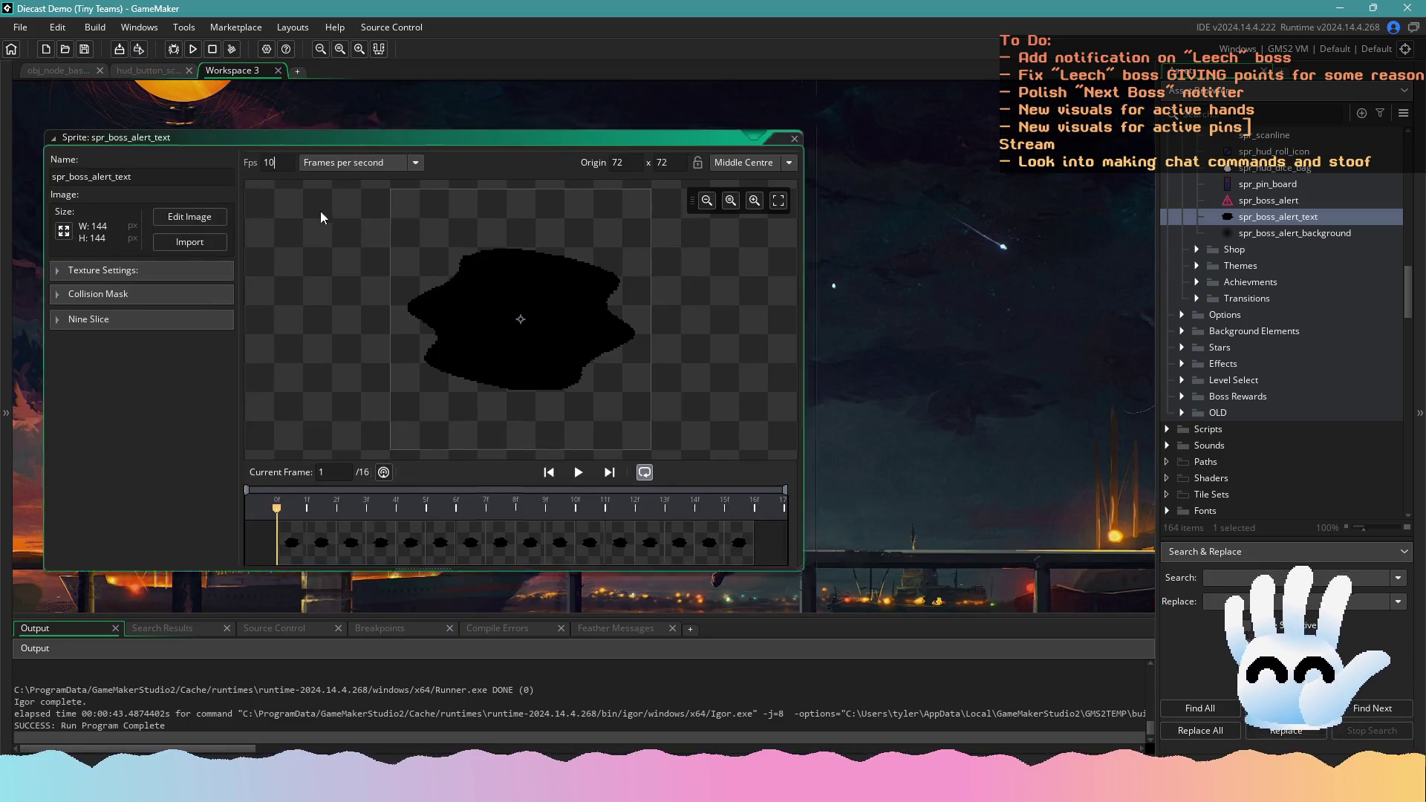
scroll(413, 367, "up", 5)
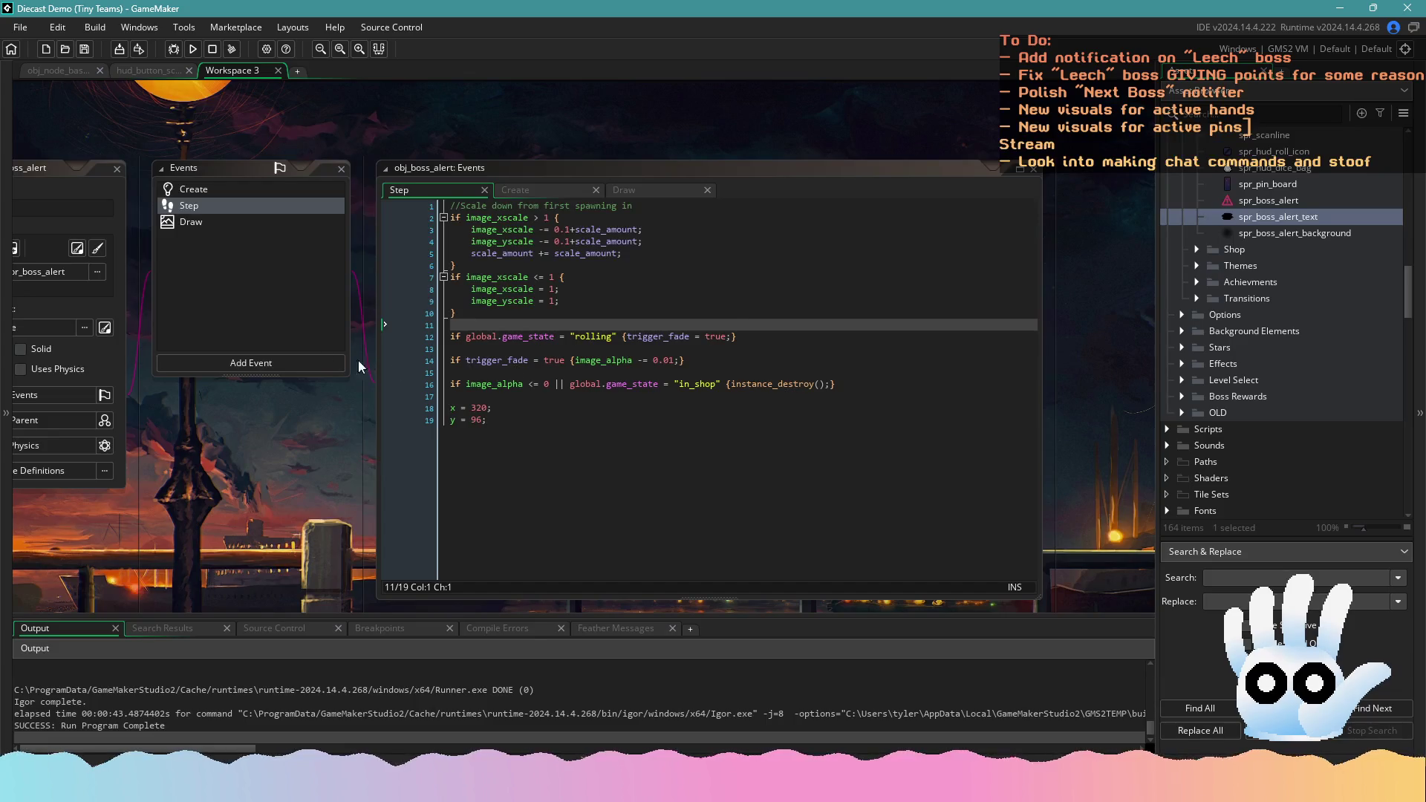
Inspect the Draw event's alert text draw call, then add blank lines in the Create event
left_click(218, 221)
left_click(679, 306)
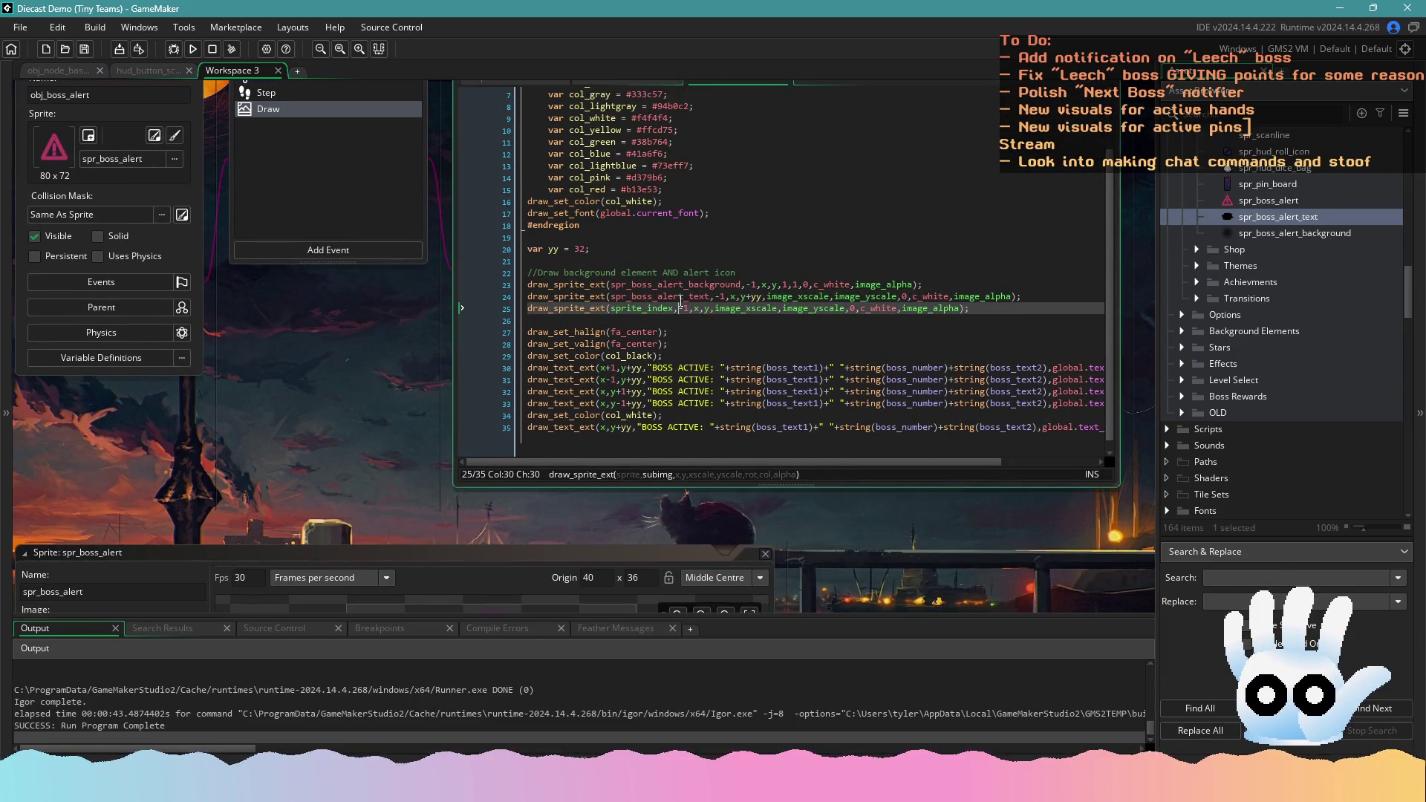
left_click(729, 296)
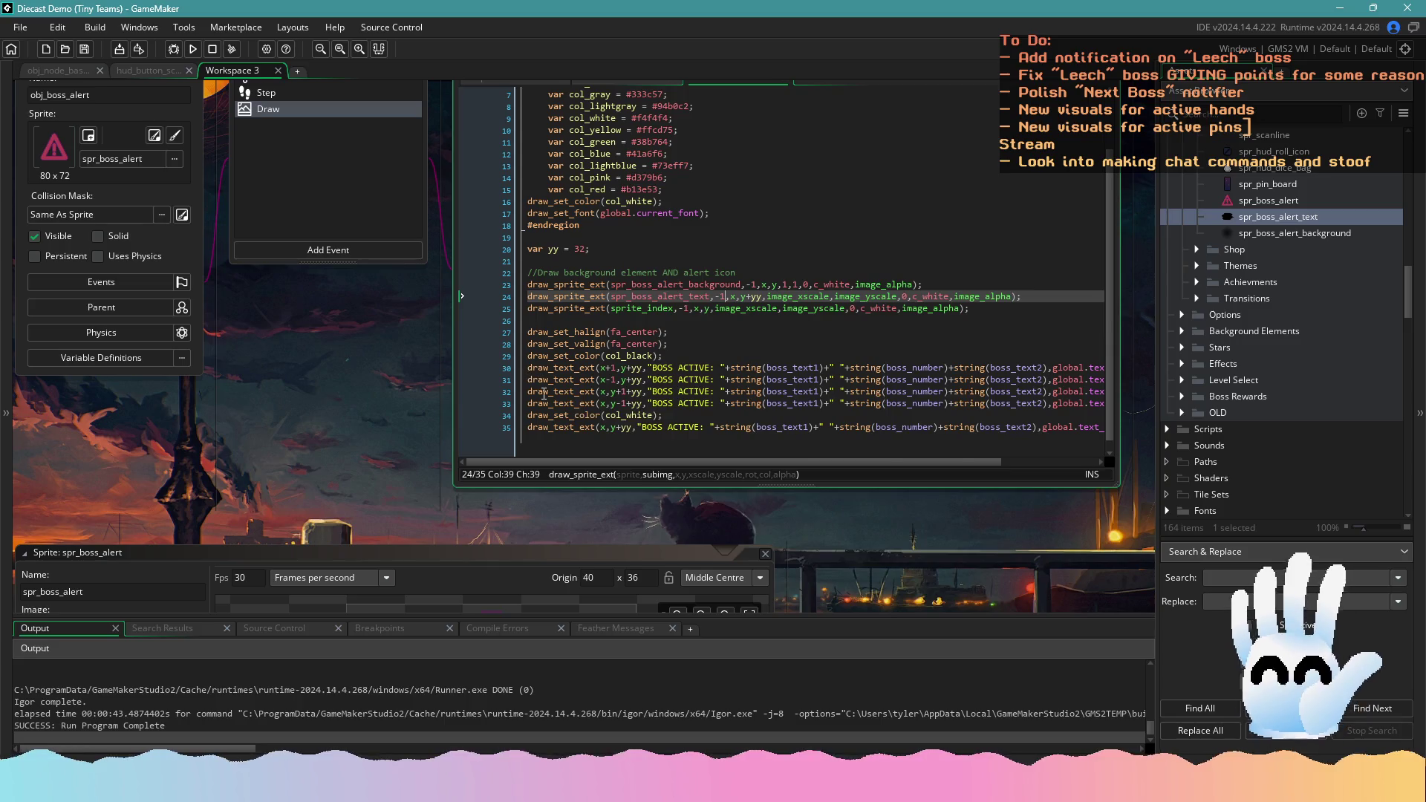
left_click(744, 308)
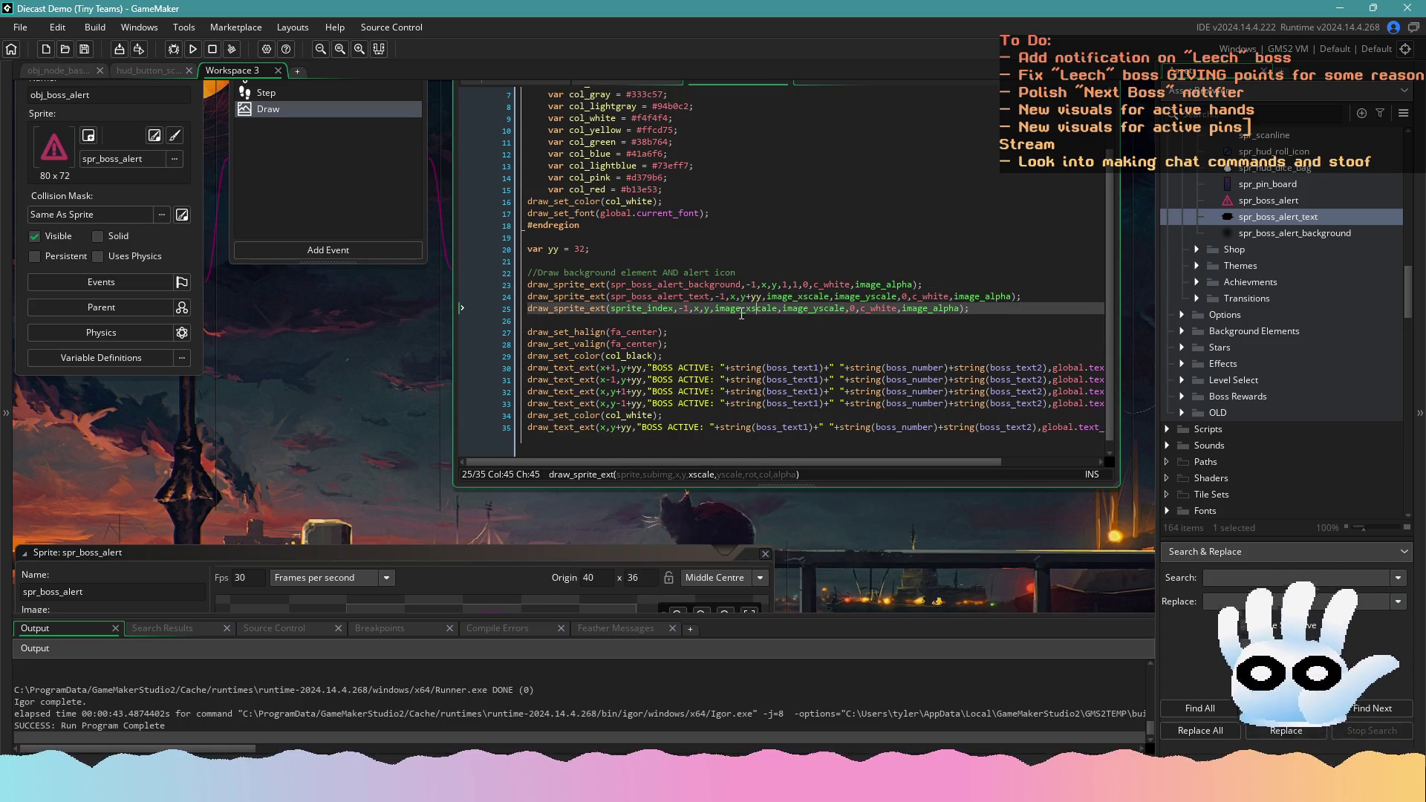
scroll(712, 332, "down", 1)
scroll(680, 403, "up", 2)
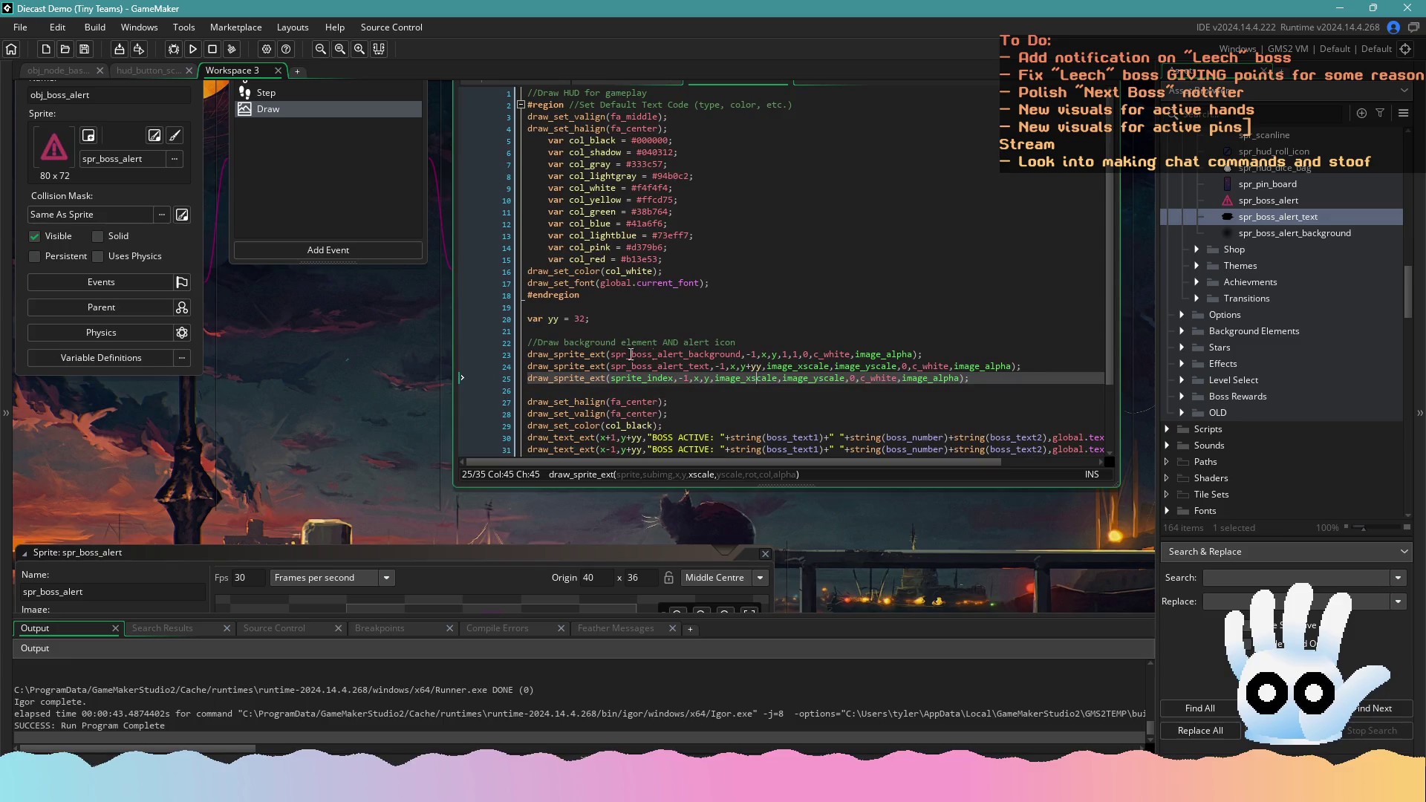
left_click_drag(304, 91, 349, 141)
left_click(349, 141)
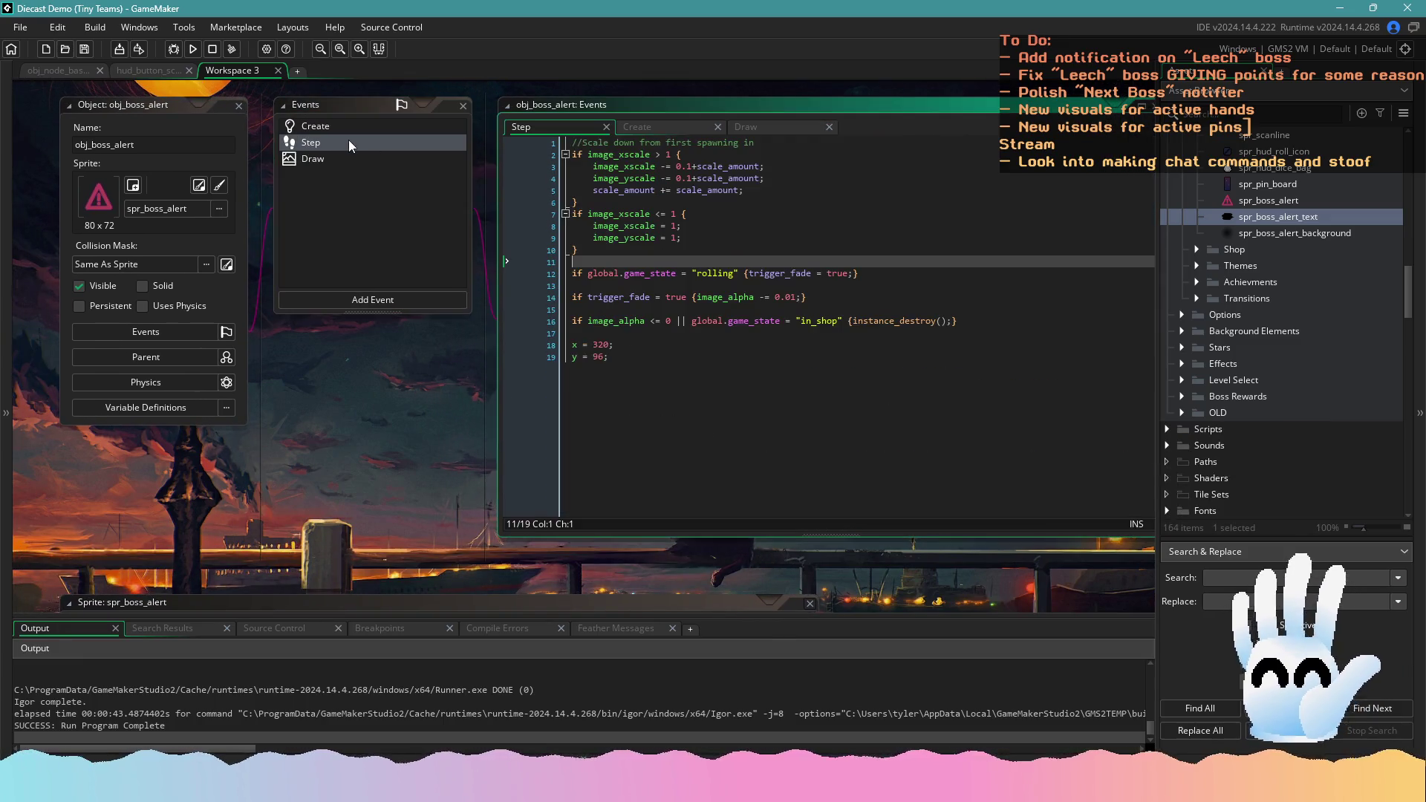
left_click(384, 127)
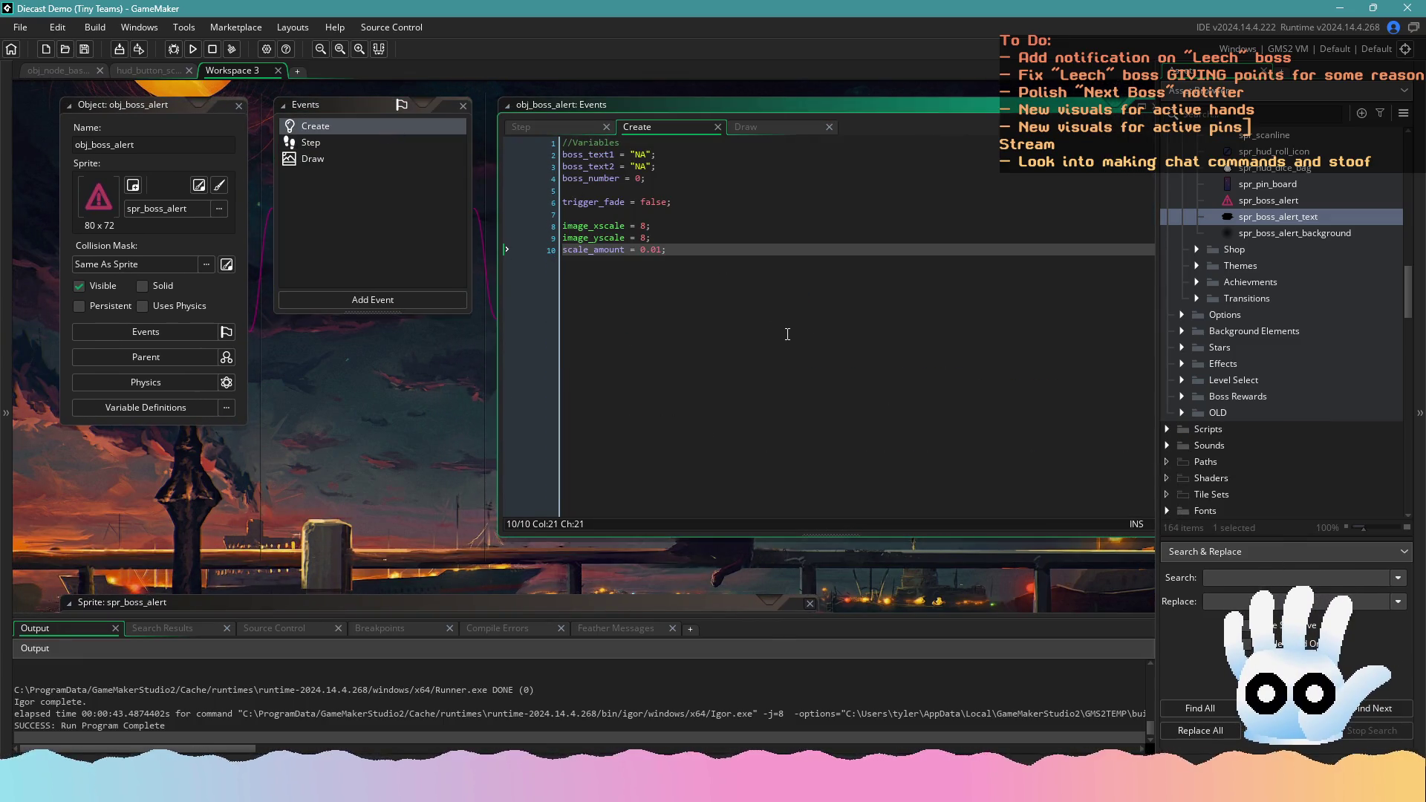
key("Return")
key("Return")
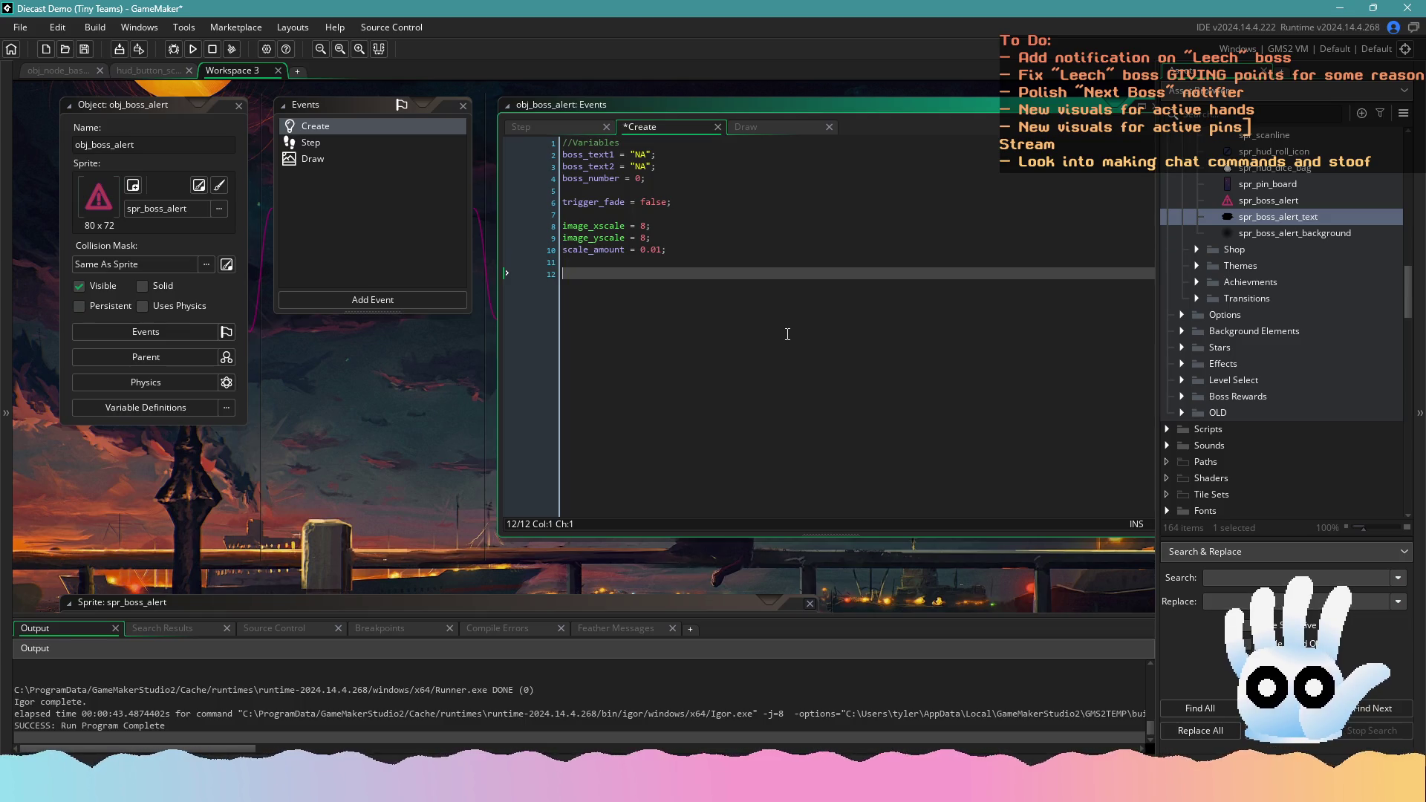
Add 'anim = 0;' to Create and make Step increment anim while below image_number
type("anim = ")
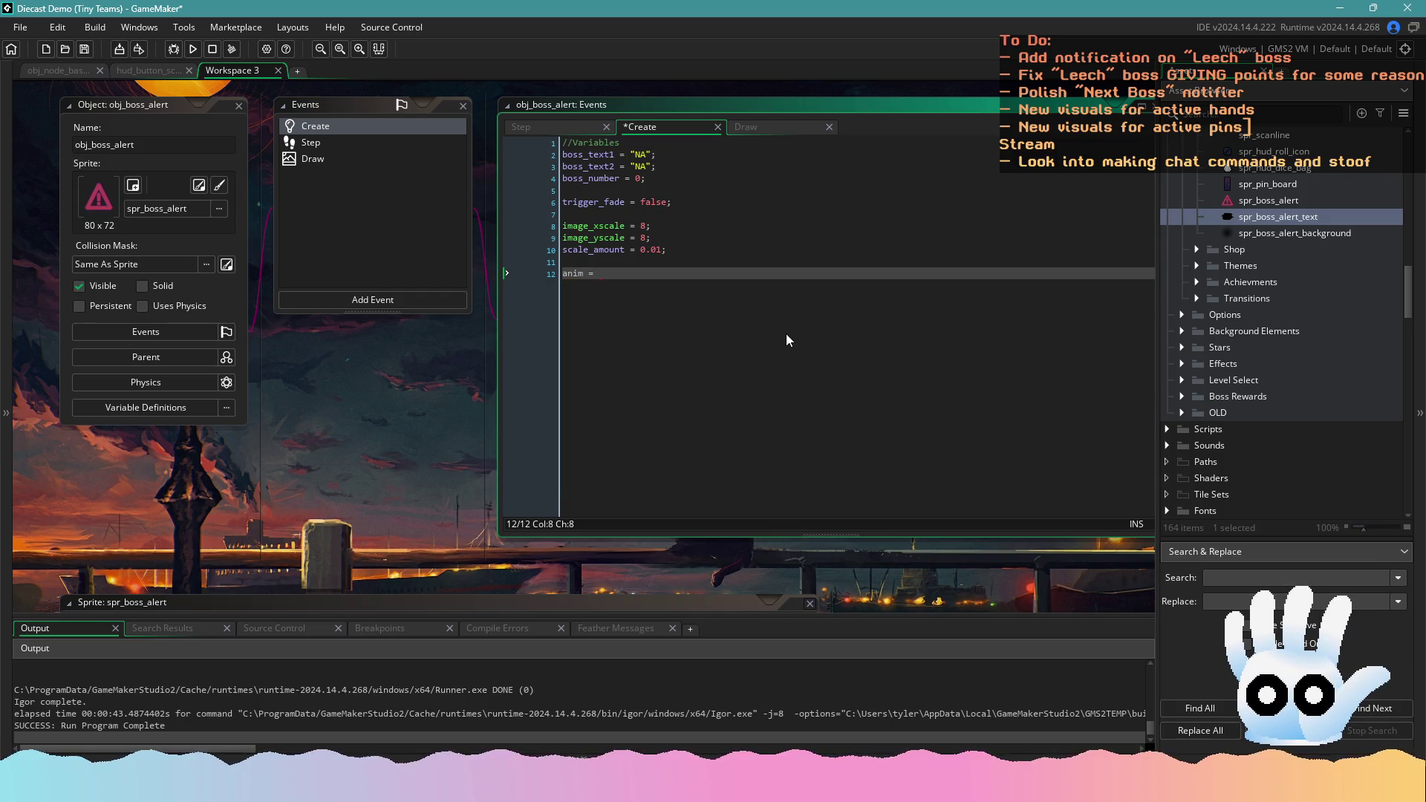
type("0;")
key("ctrl+s")
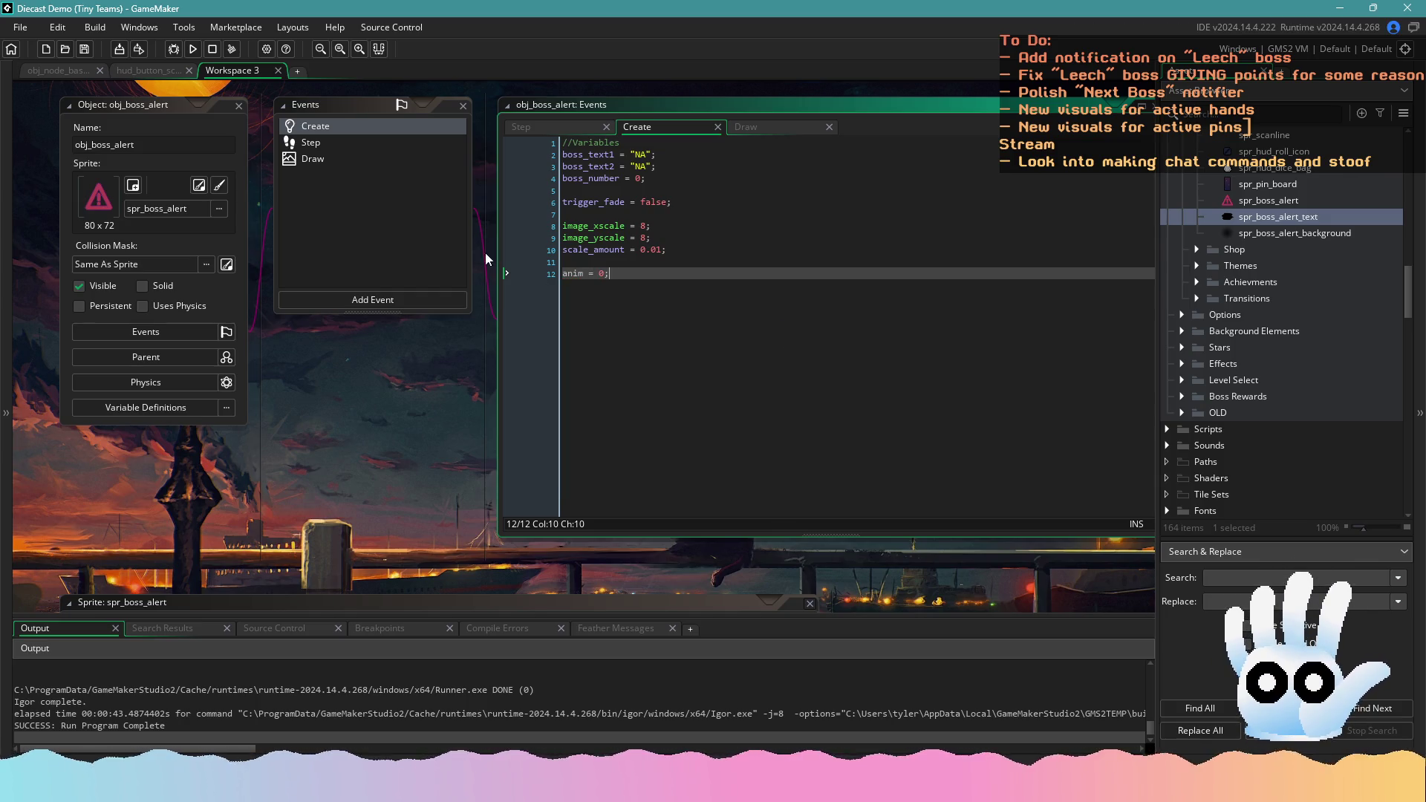
left_click(395, 141)
left_click(728, 377)
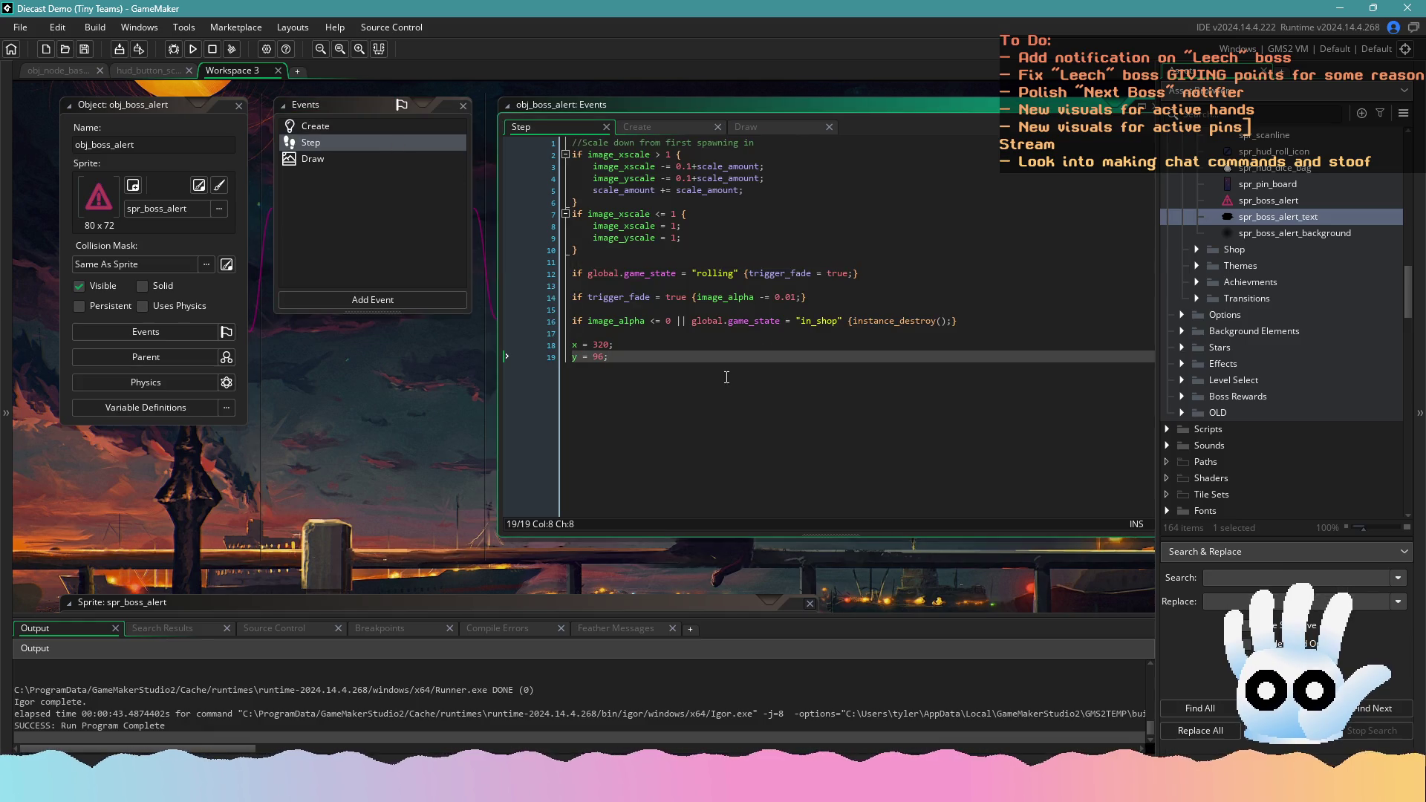
key("Return")
key("Return")
type("if ")
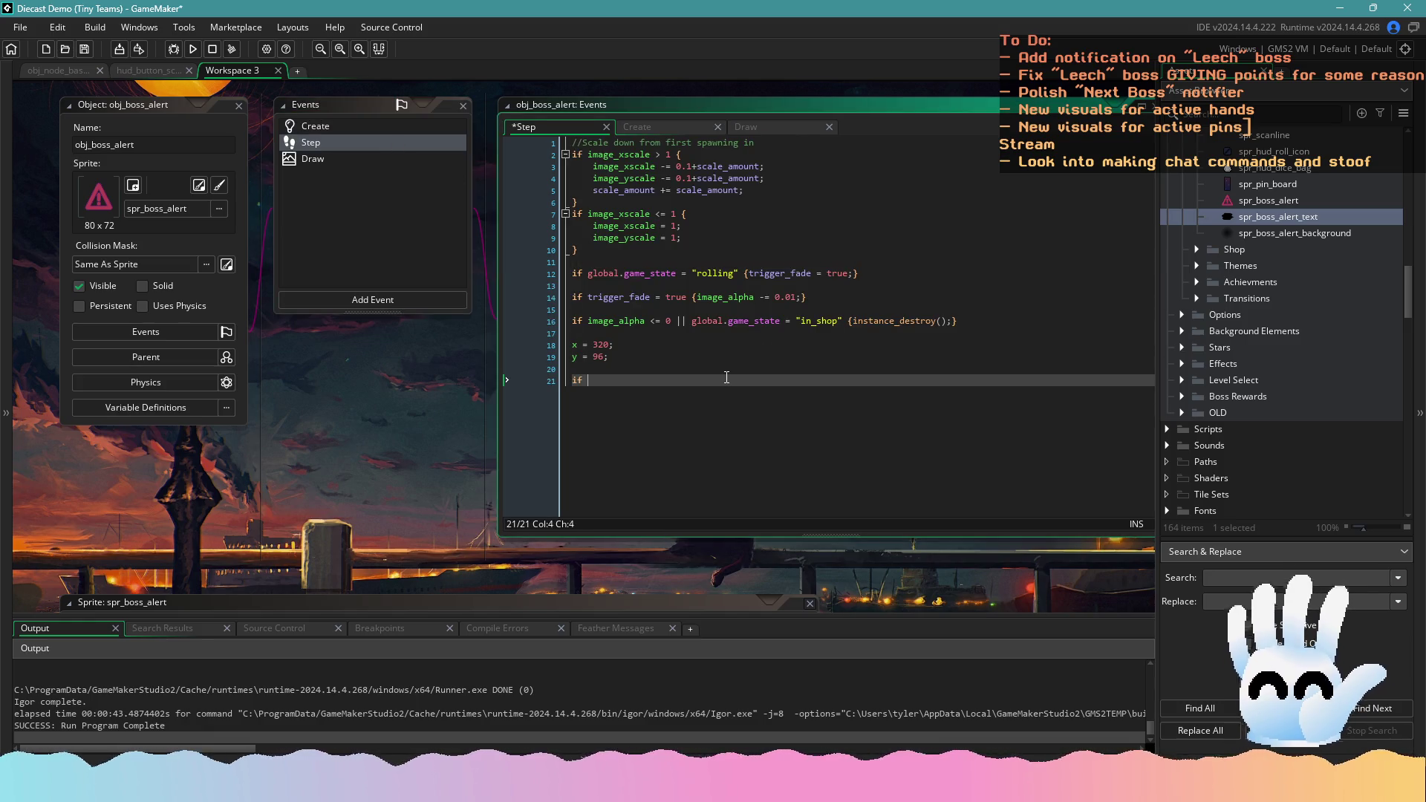
type("anim <")
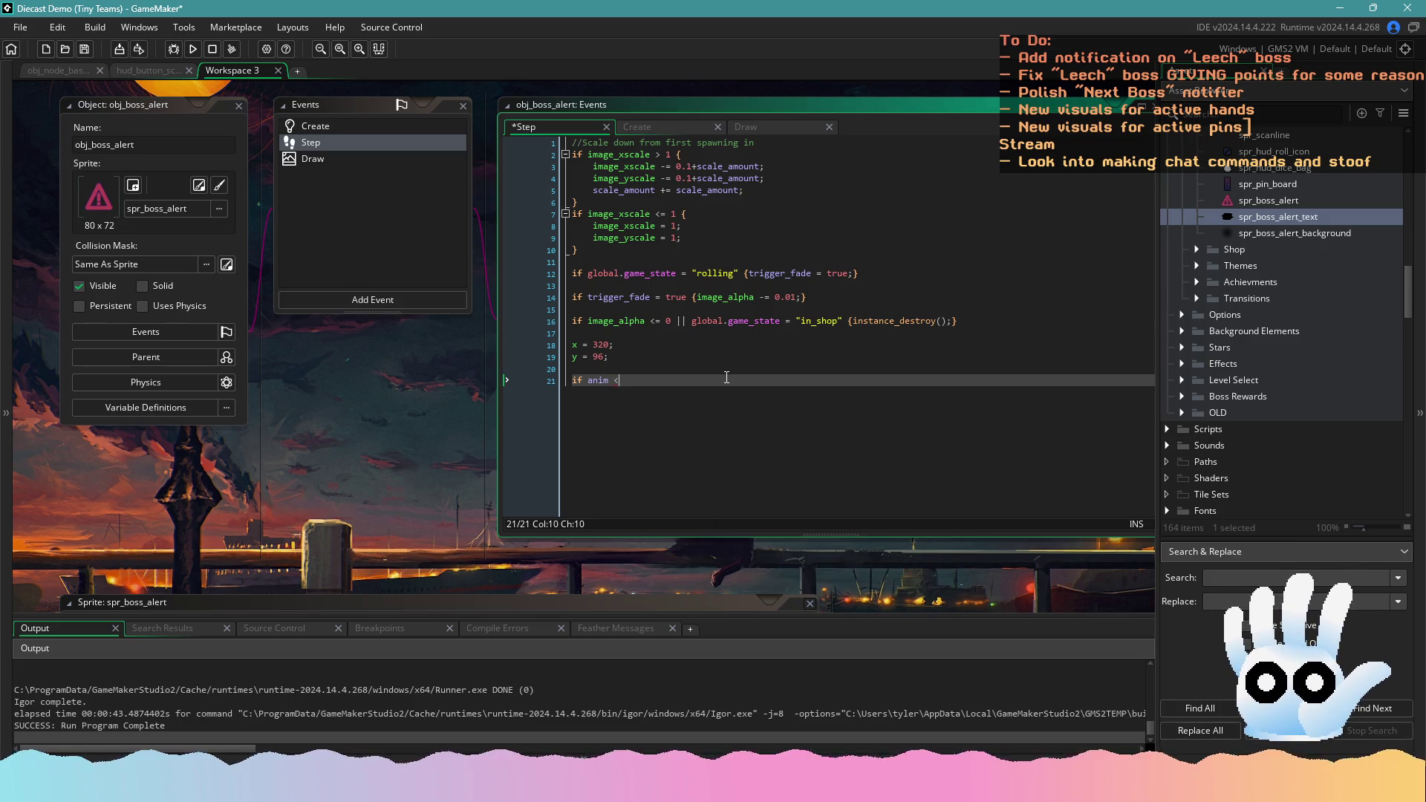
type(" image_in")
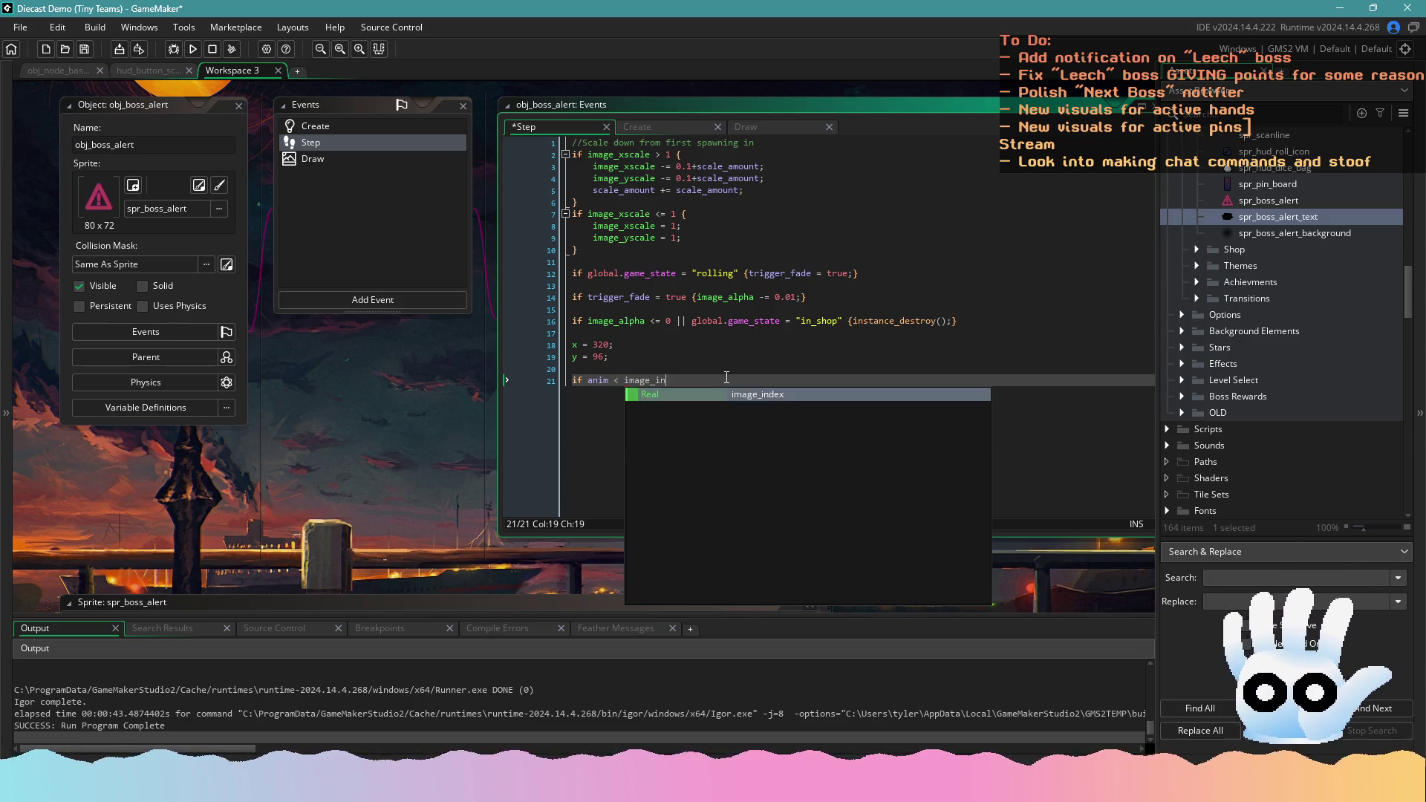
key("BackSpace")
key("BackSpace")
key("BackSpace")
type("num")
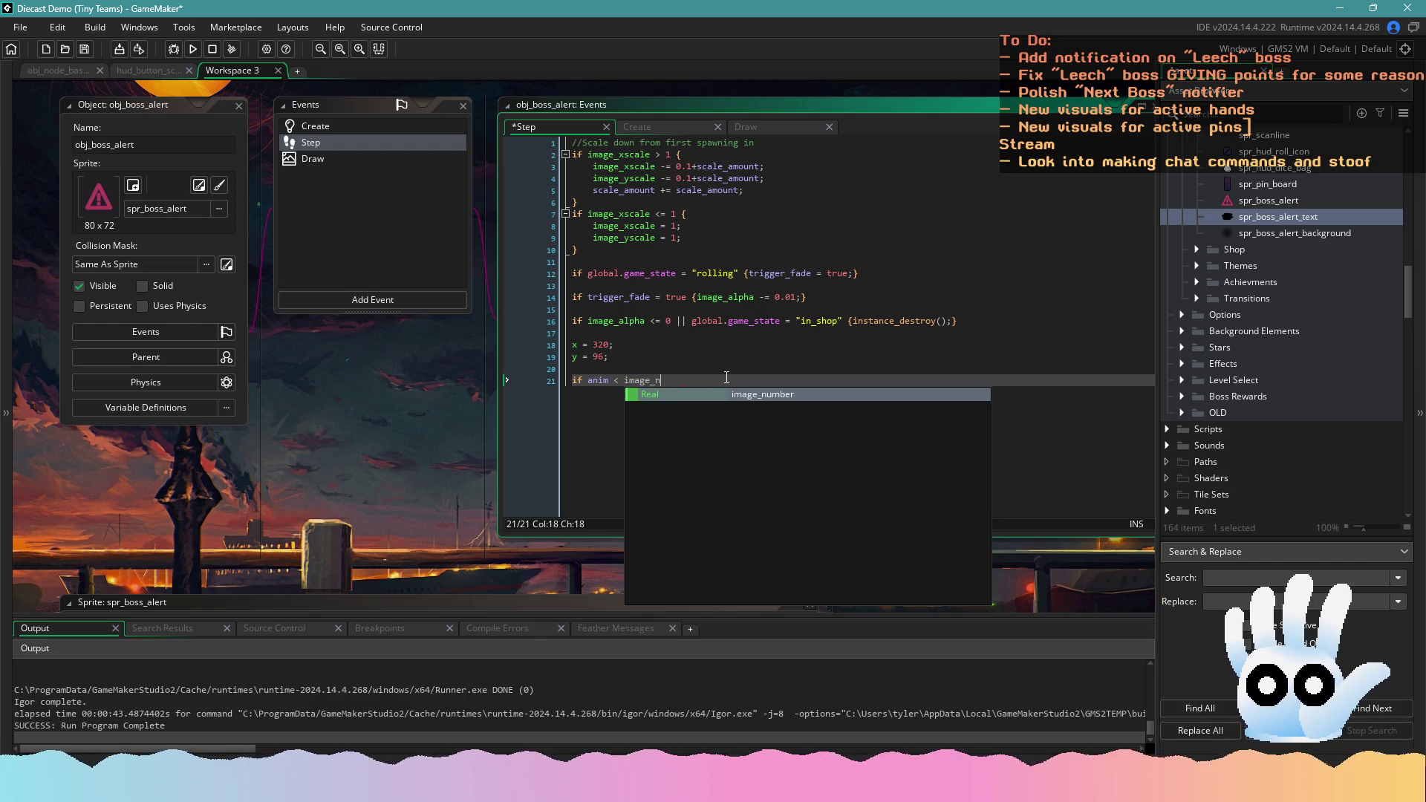
type("ber ")
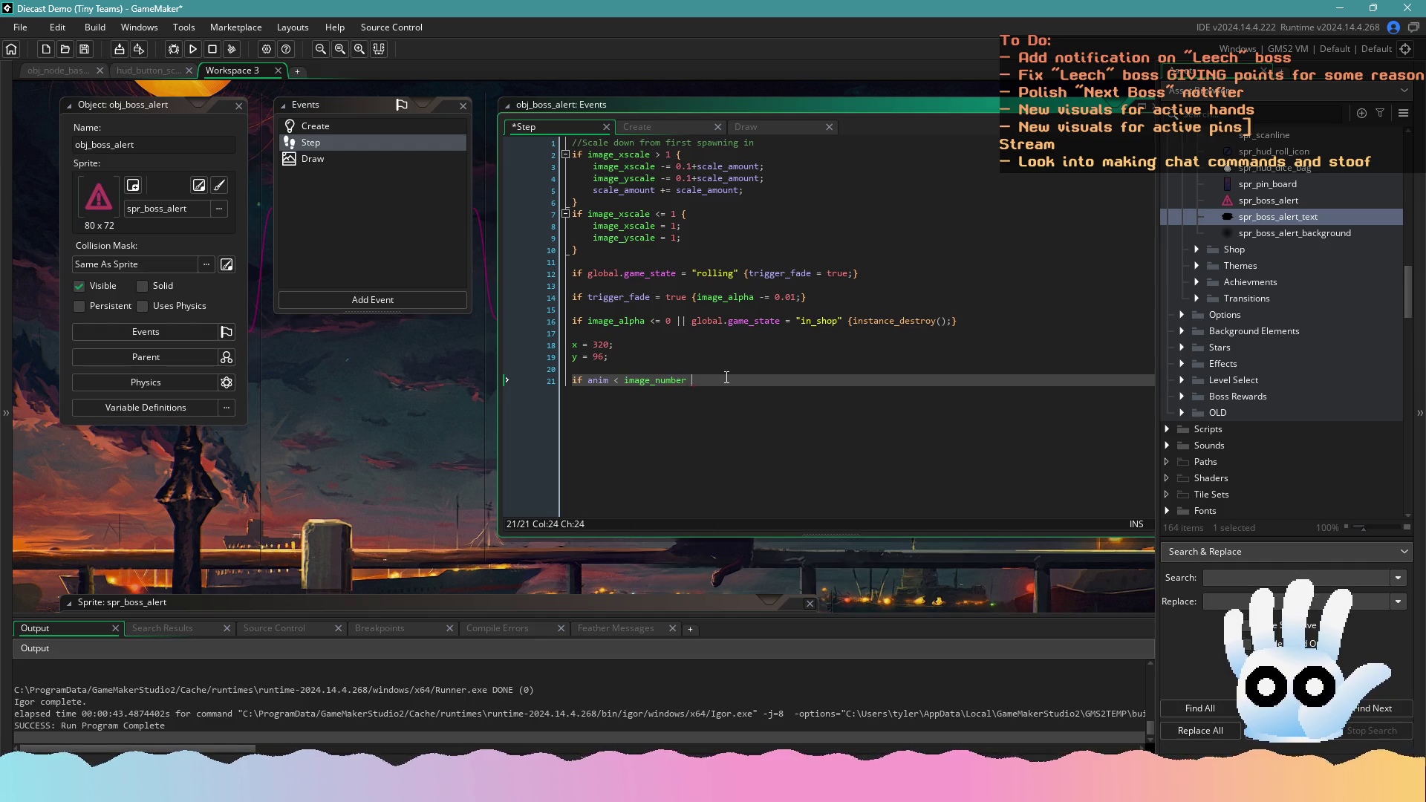
type("{anim")
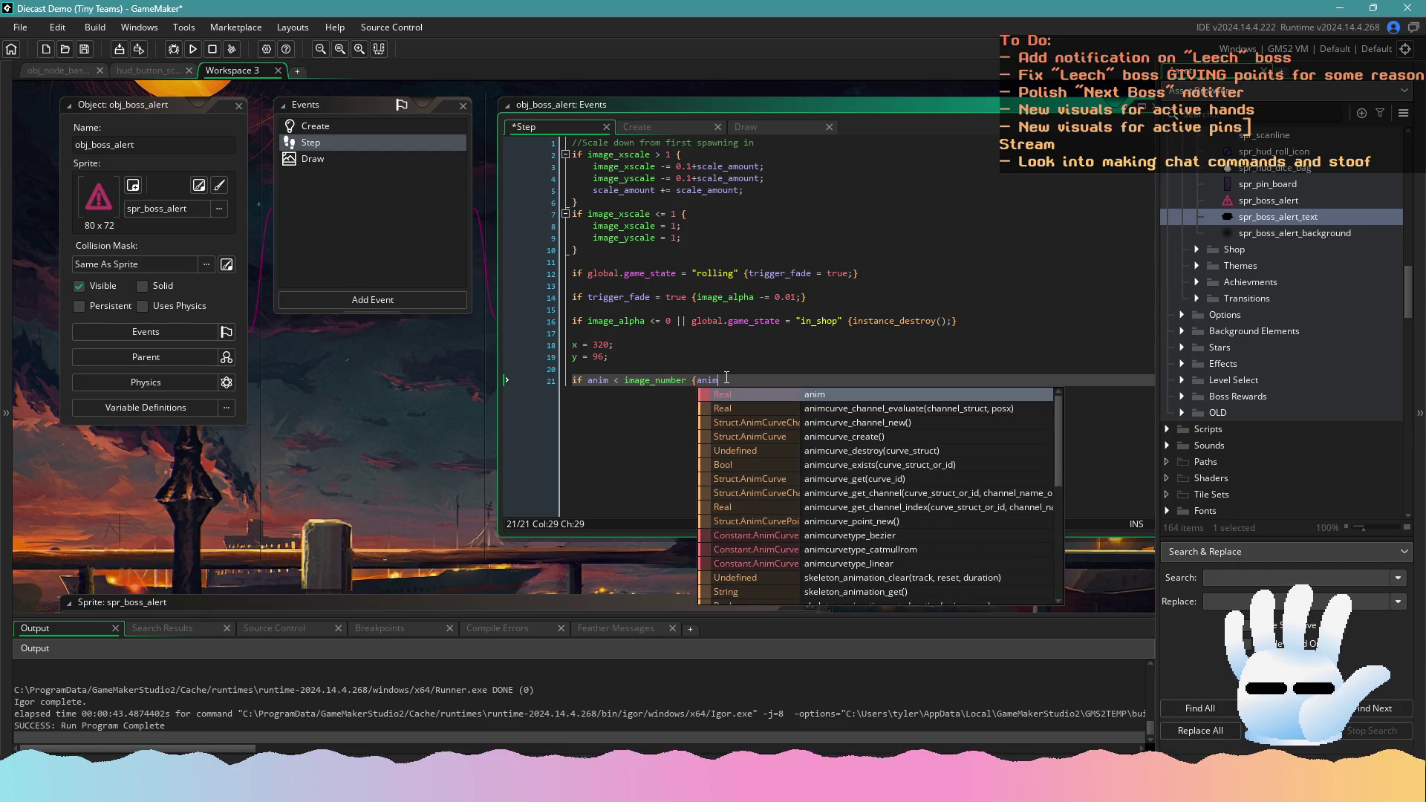
type(" += 1;")
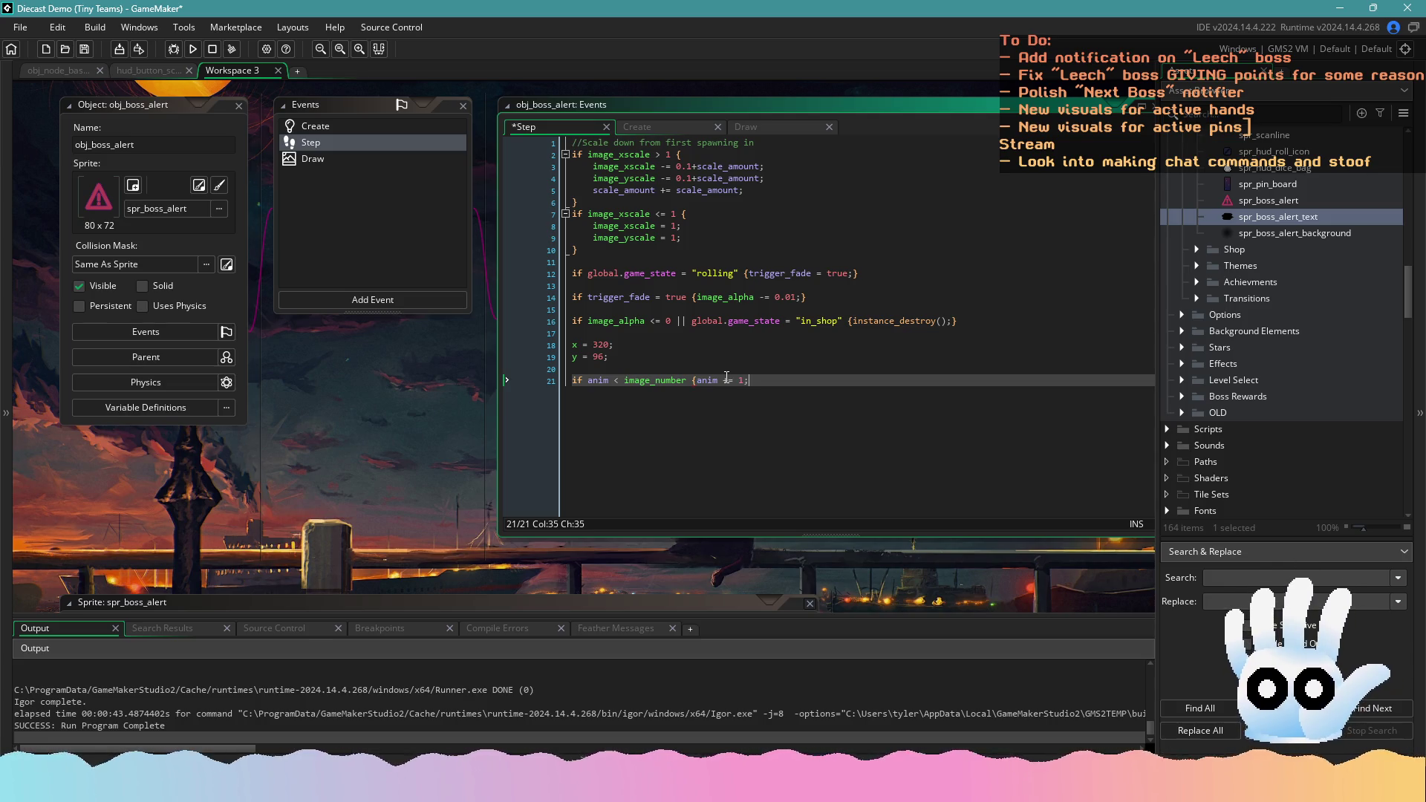
key("Return")
type("if anim")
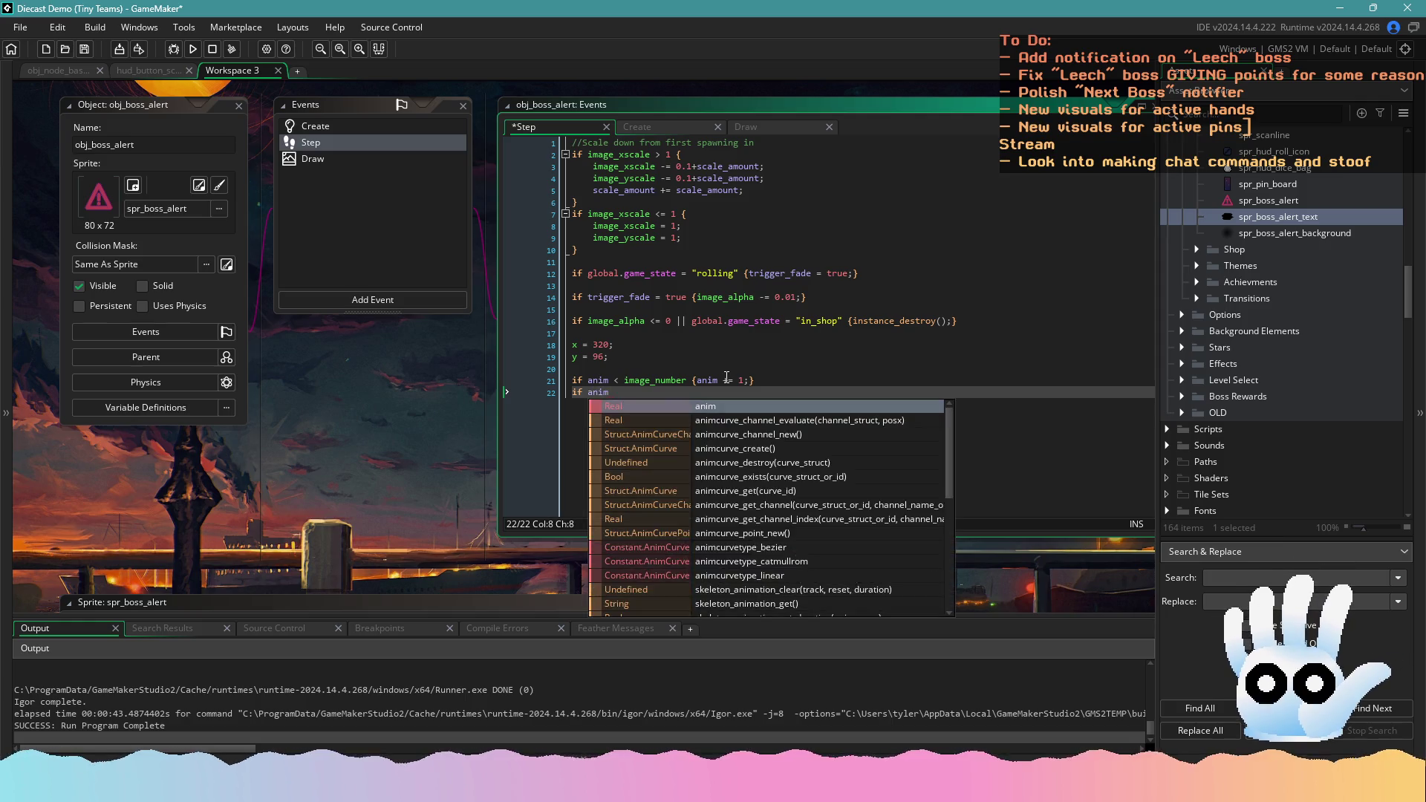
type(" /")
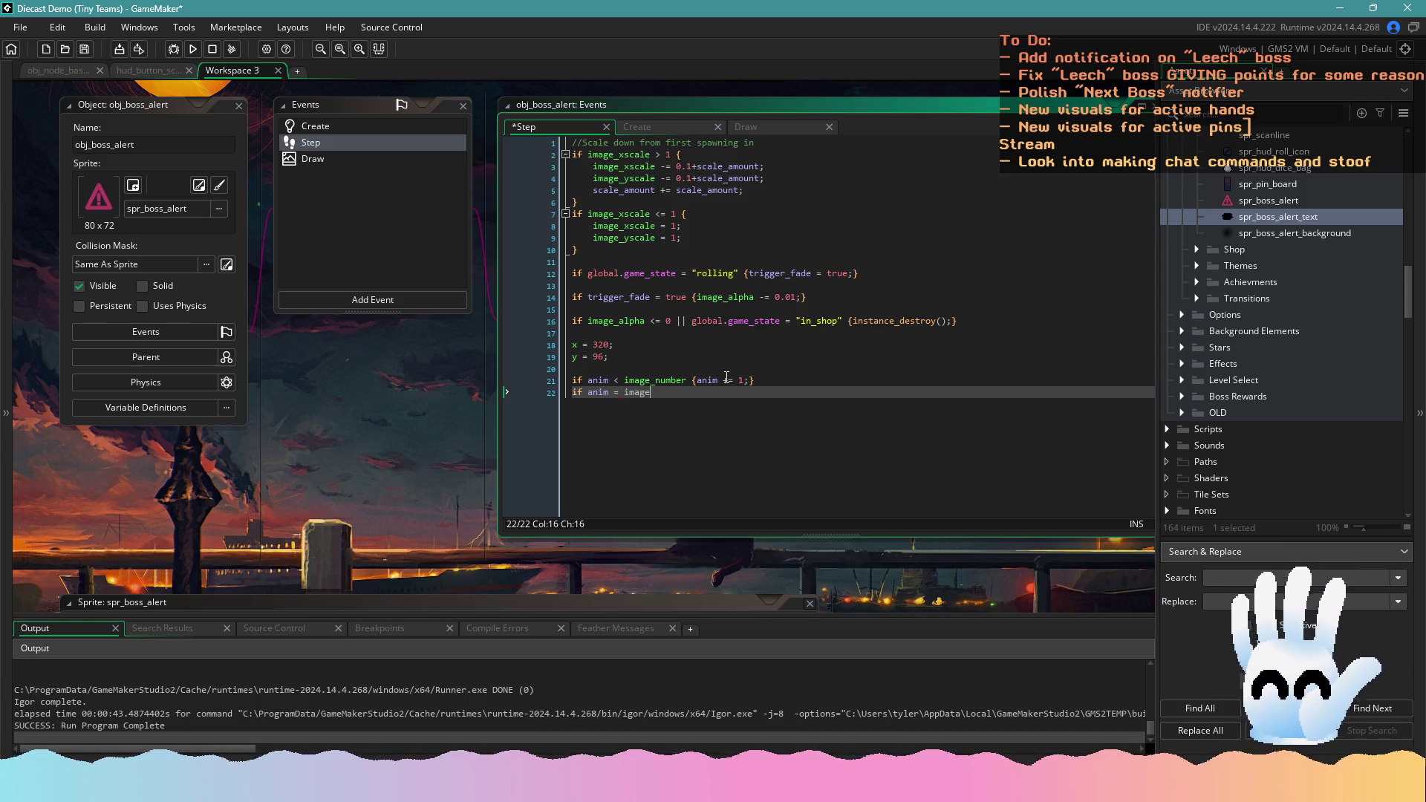
type("_number {anim = 0;")
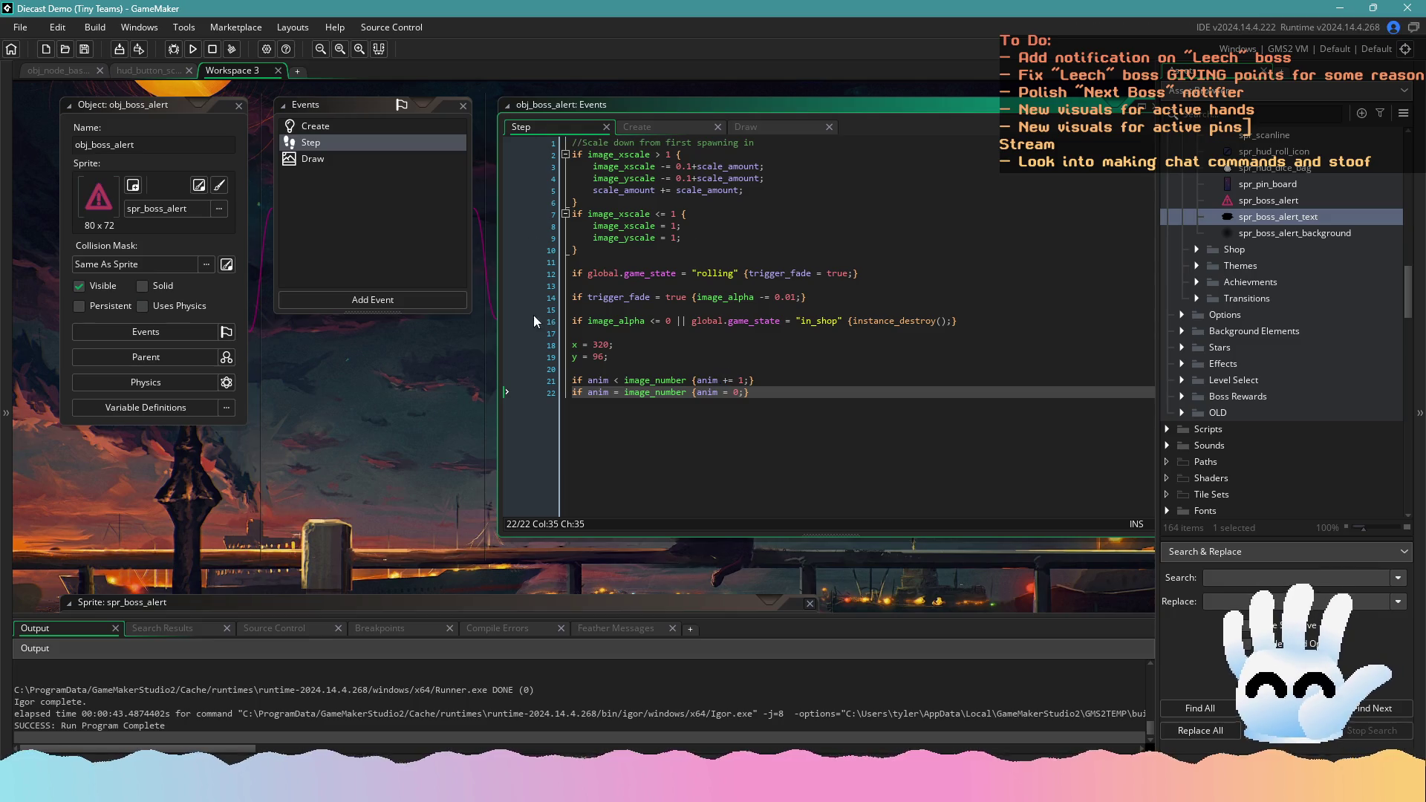
Change the Draw event's alert text frame argument from -1 to anim and build with F5
left_click(364, 159)
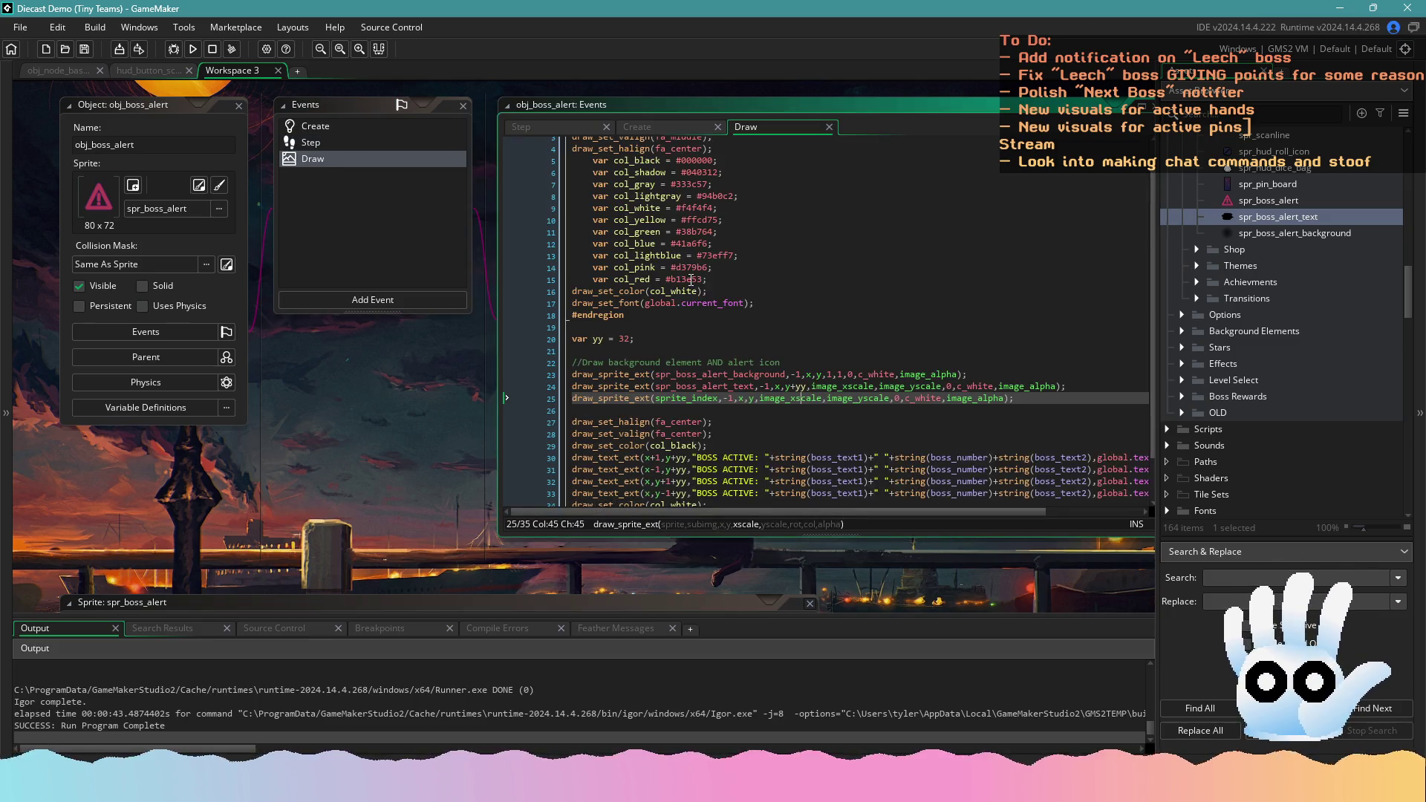
double_click(728, 399)
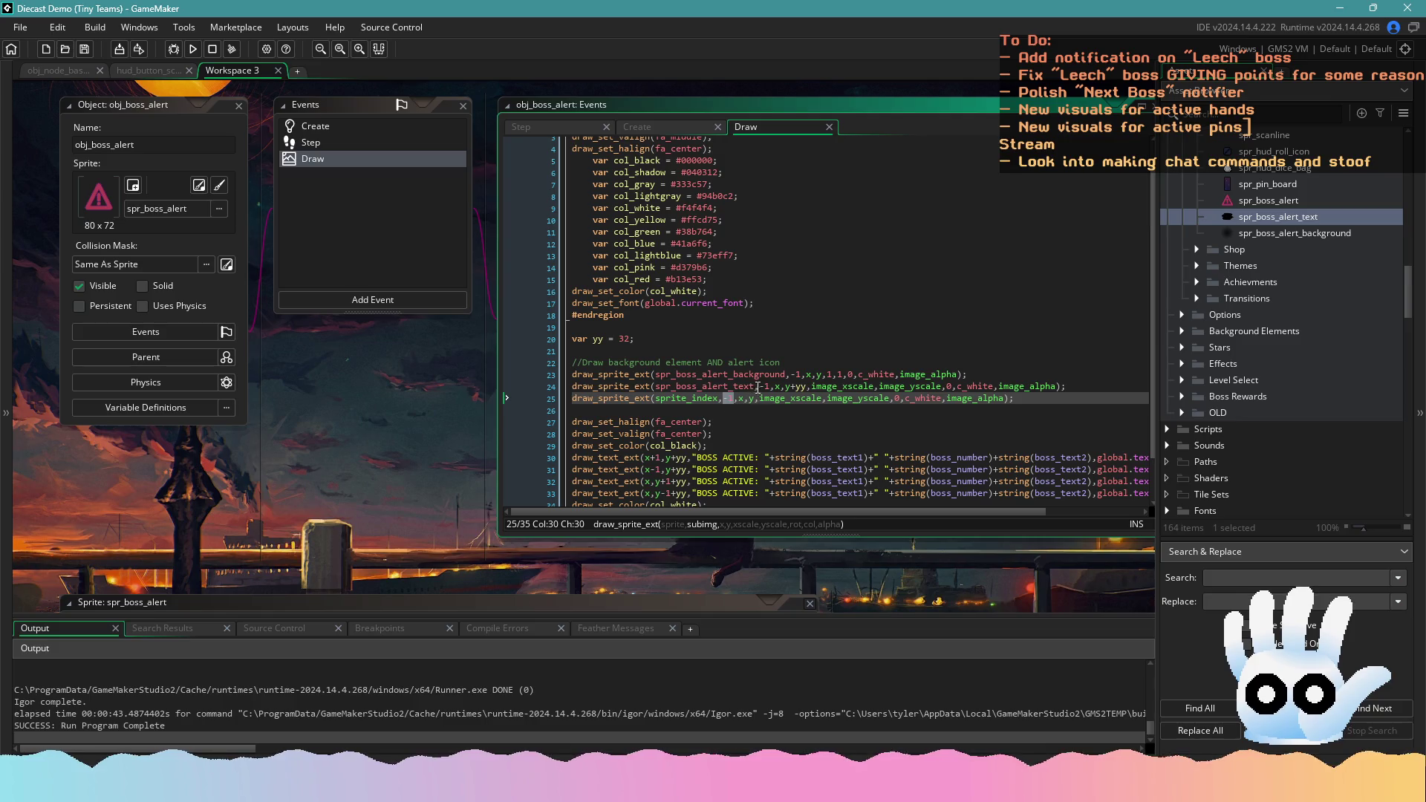
double_click(761, 385)
type("anim")
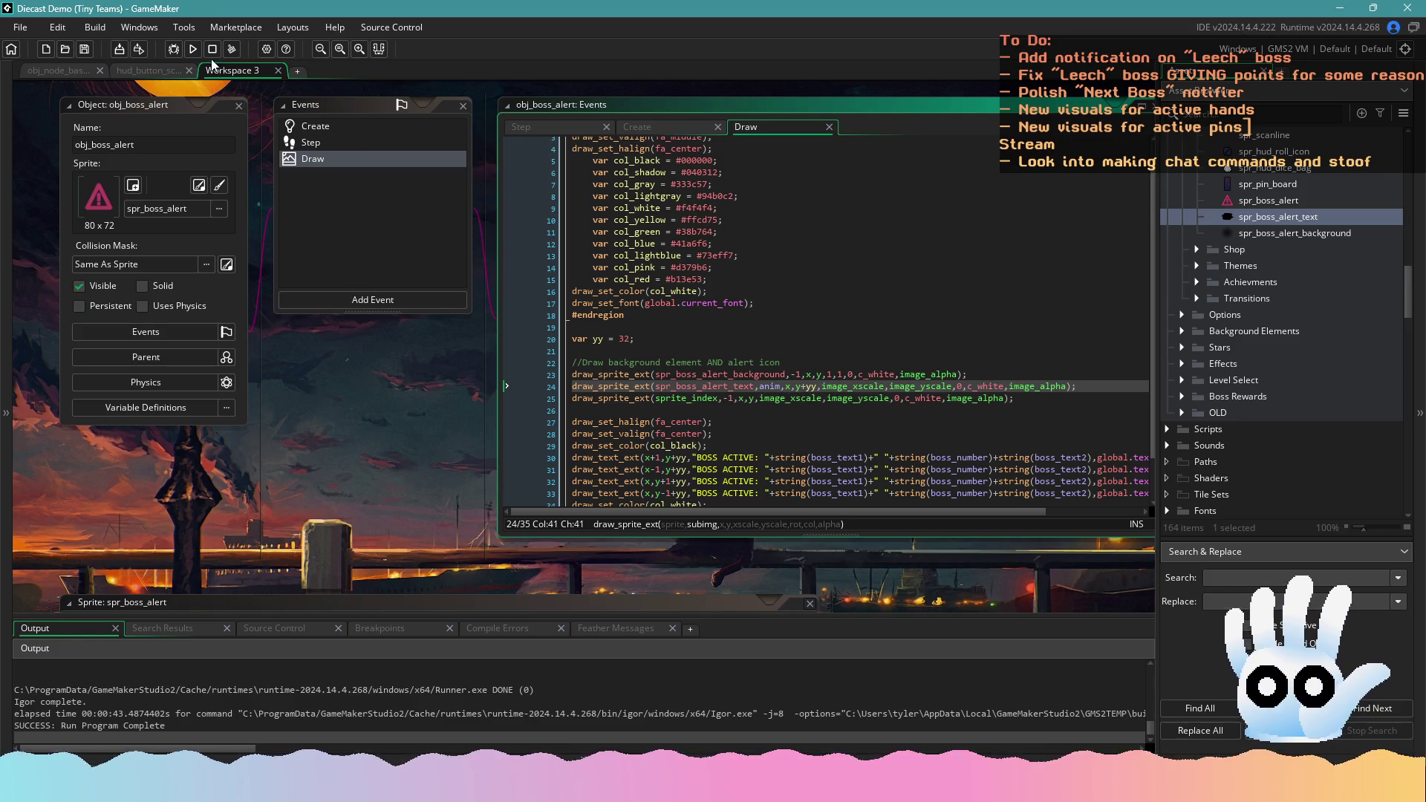
key("F5")
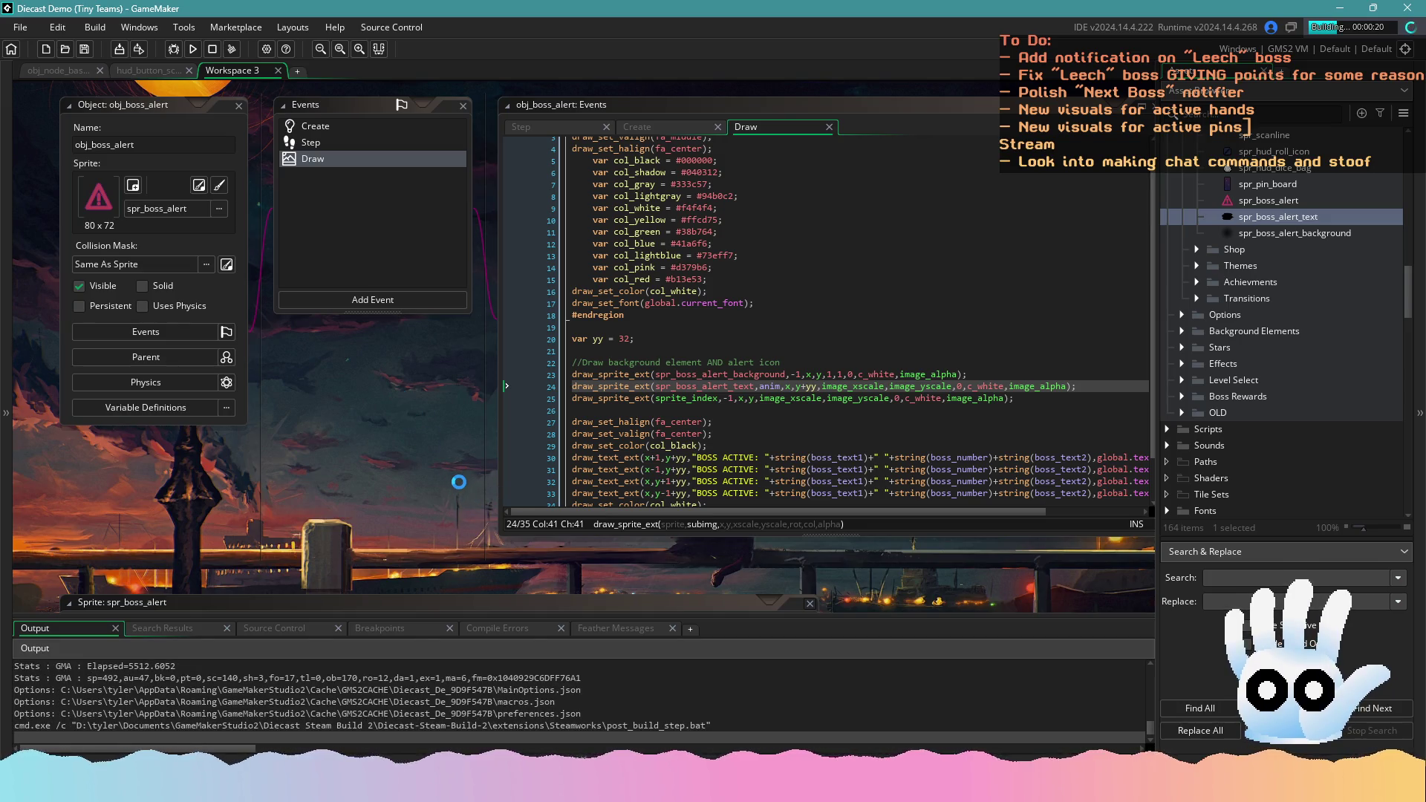
left_click_drag(438, 488, 397, 497)
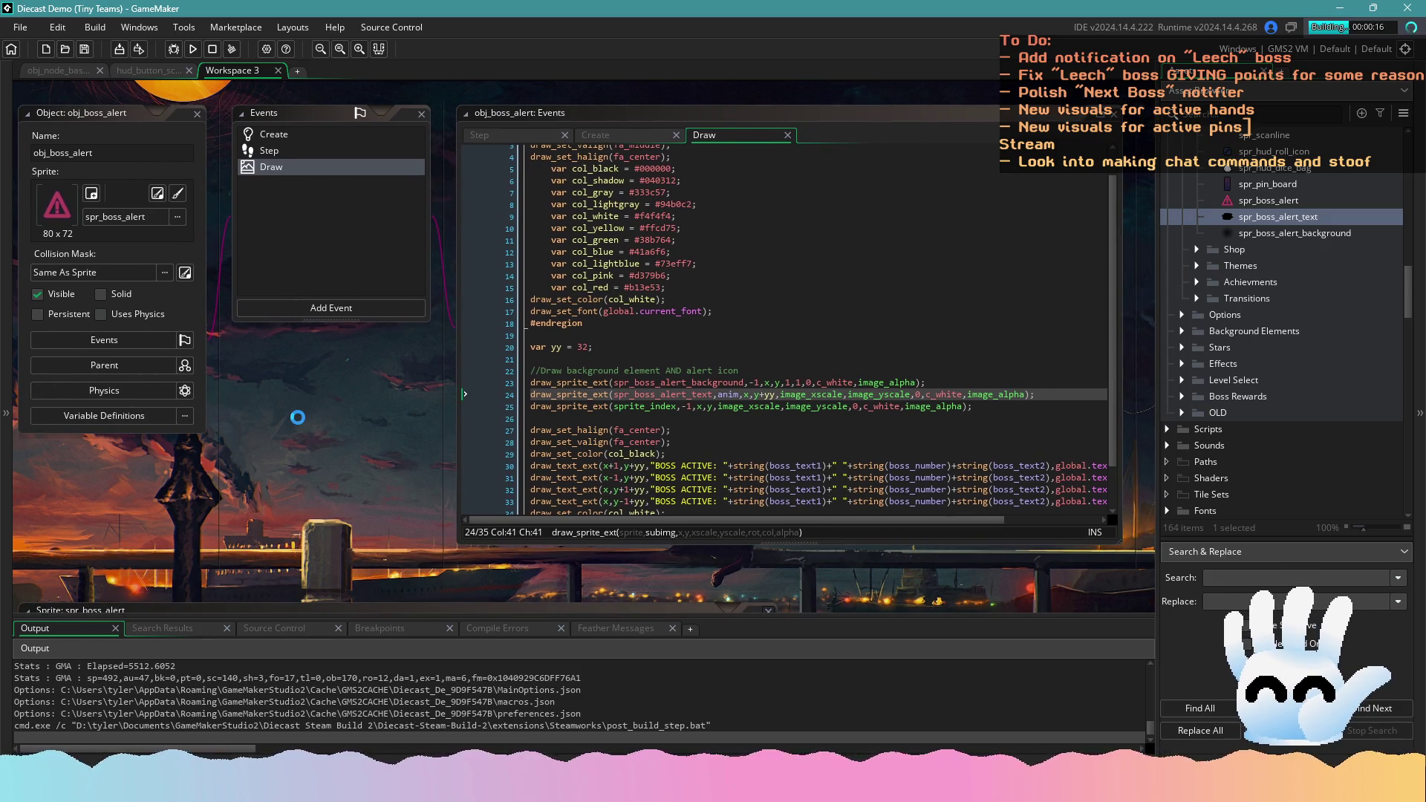
left_click(895, 394)
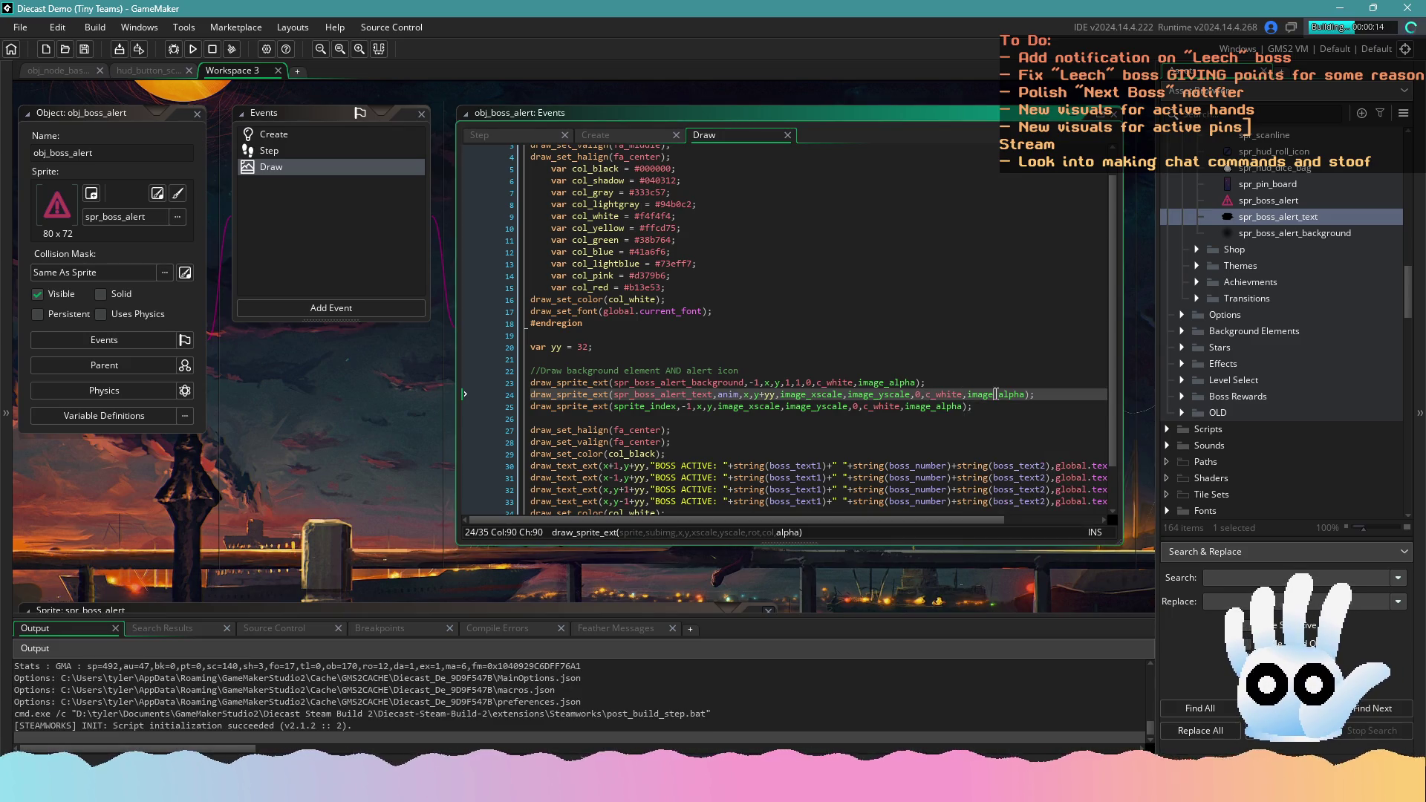
left_click(919, 394)
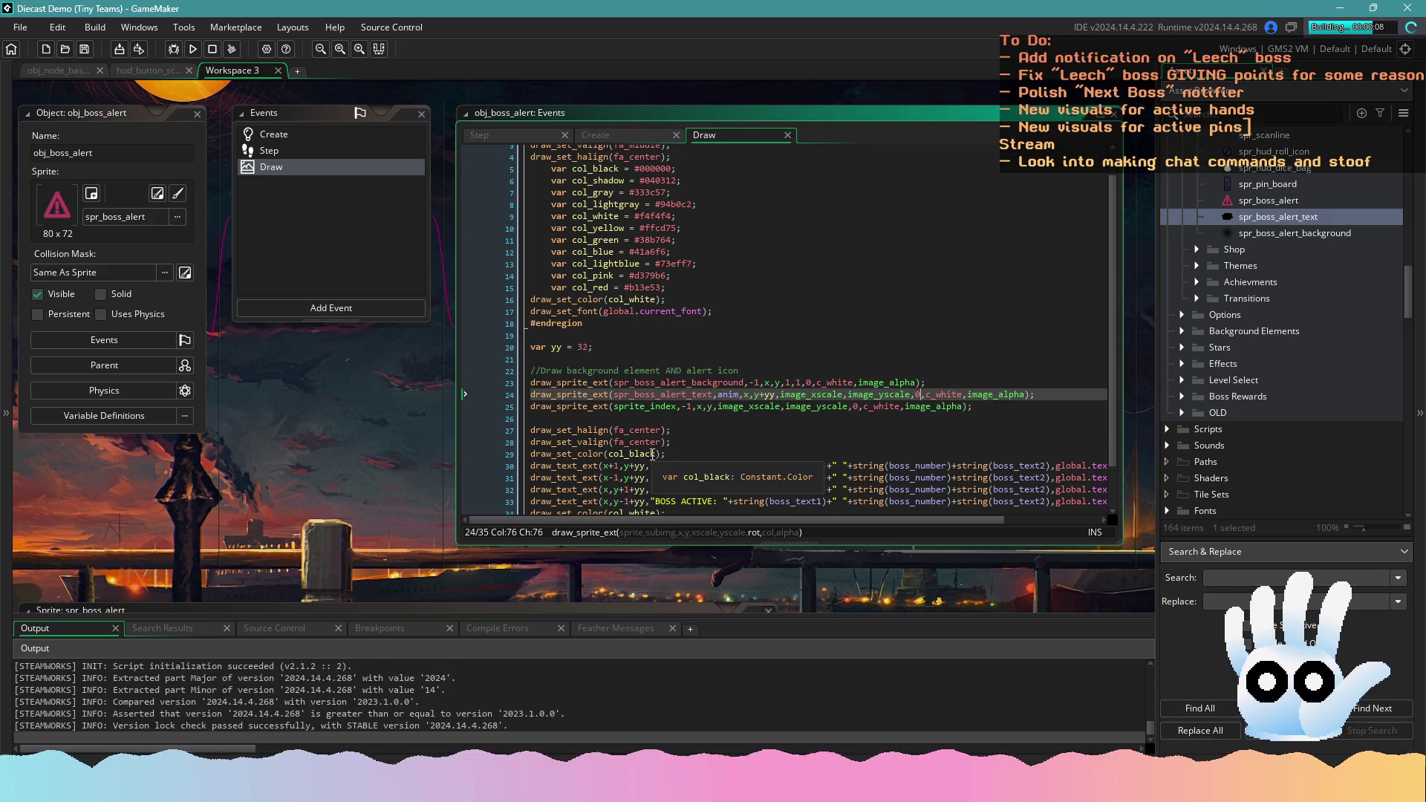
mouse_move(592, 455)
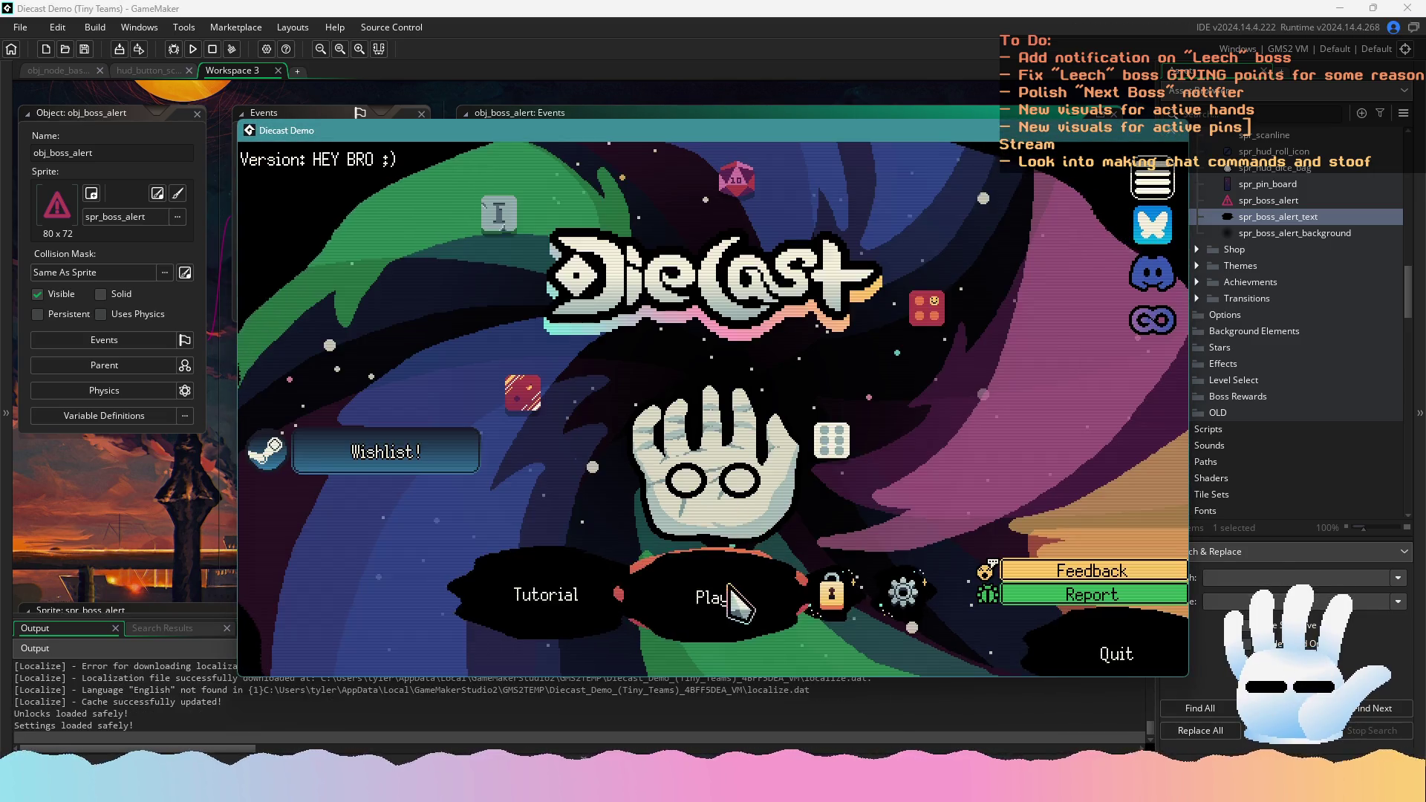
left_click(729, 595)
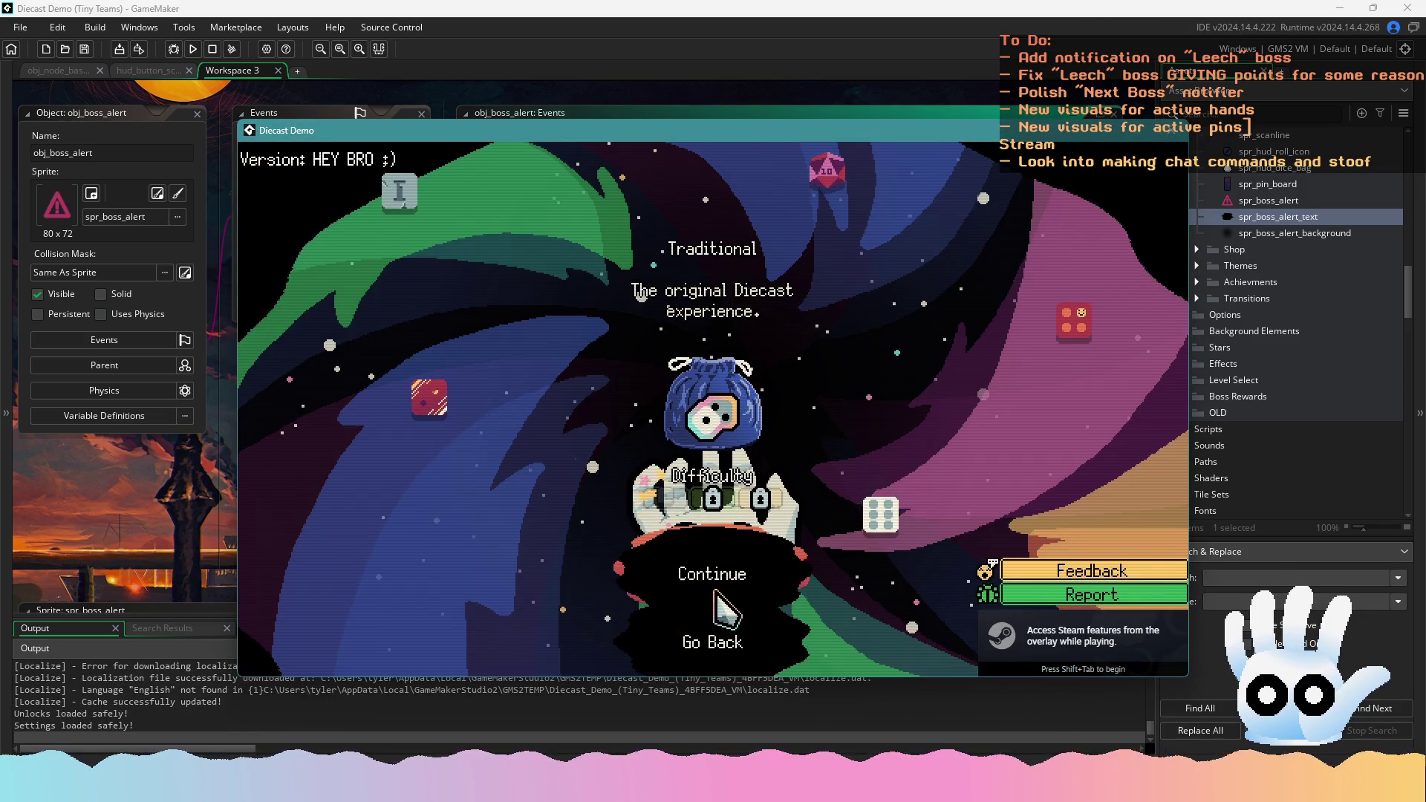
left_click(727, 606)
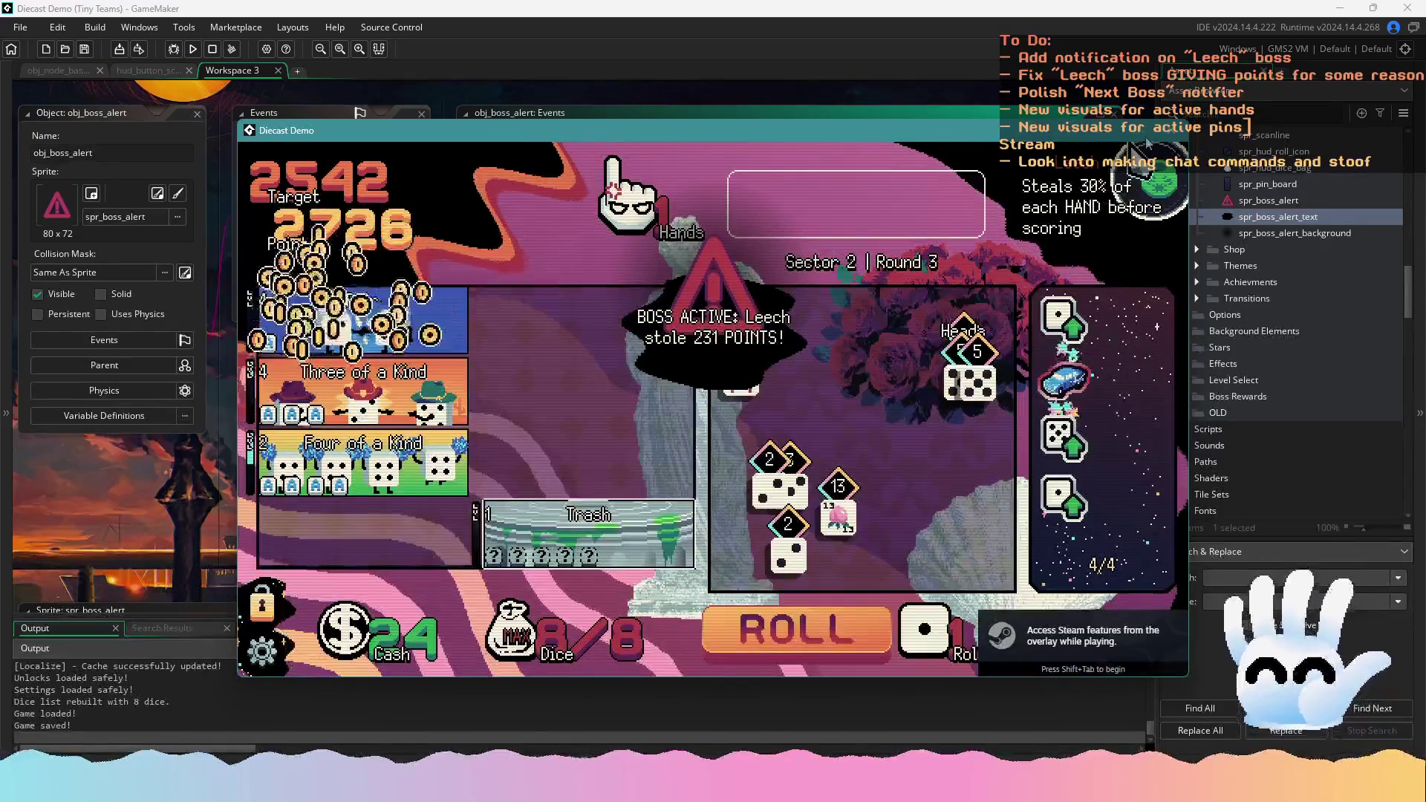
left_click(1168, 138)
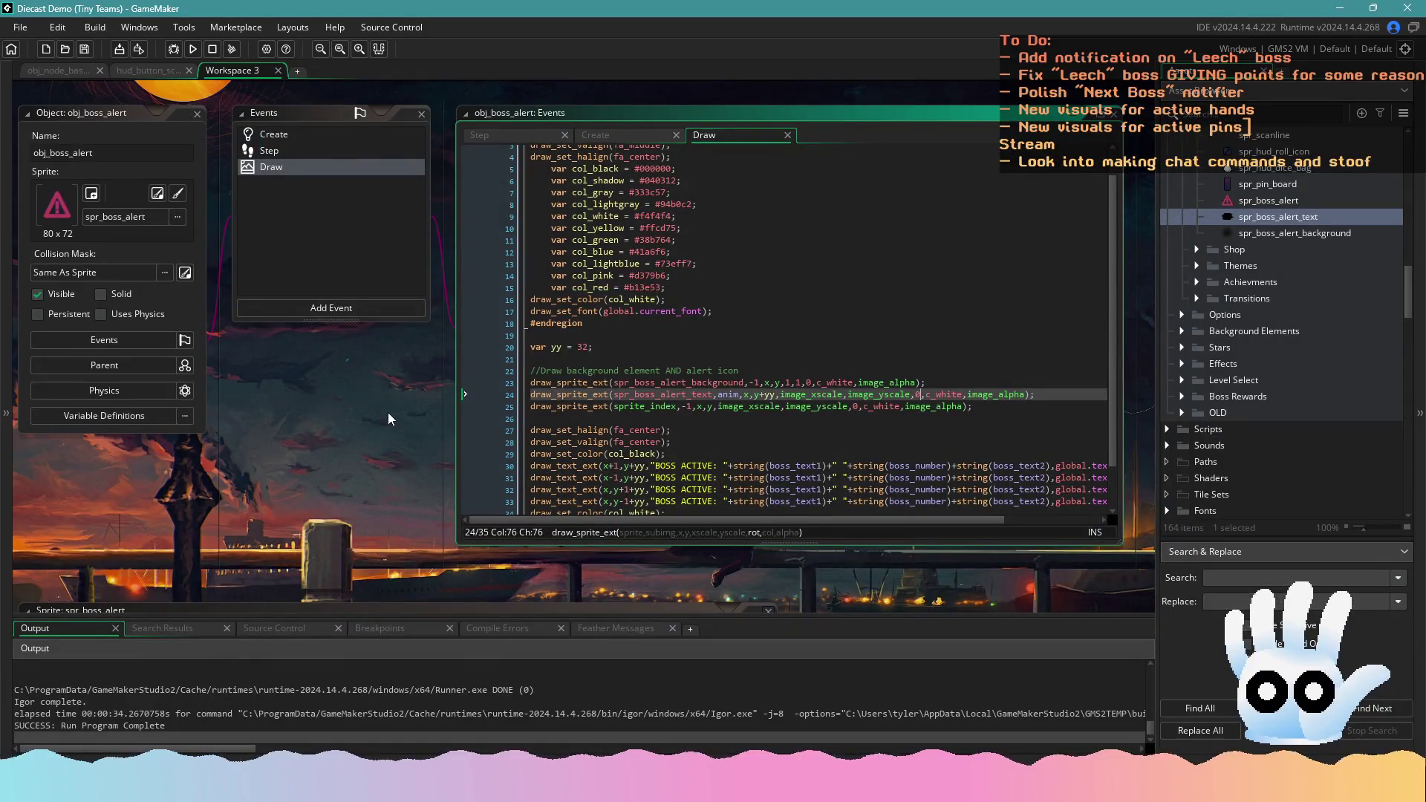
Check the anim frame argument in Draw and the image_number logic in Step
left_click_drag(388, 412, 432, 456)
double_click(772, 439)
mouse_move(643, 440)
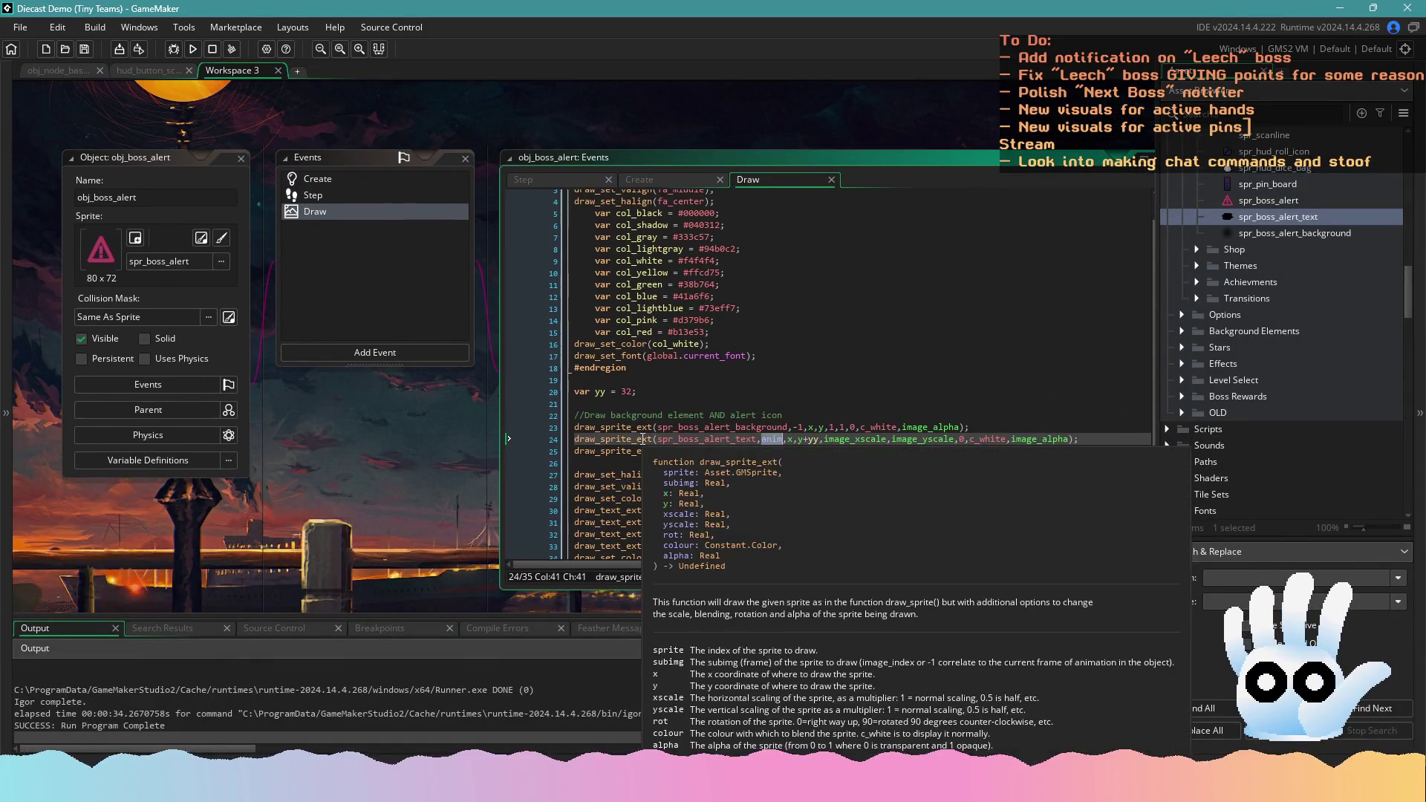
mouse_move(706, 439)
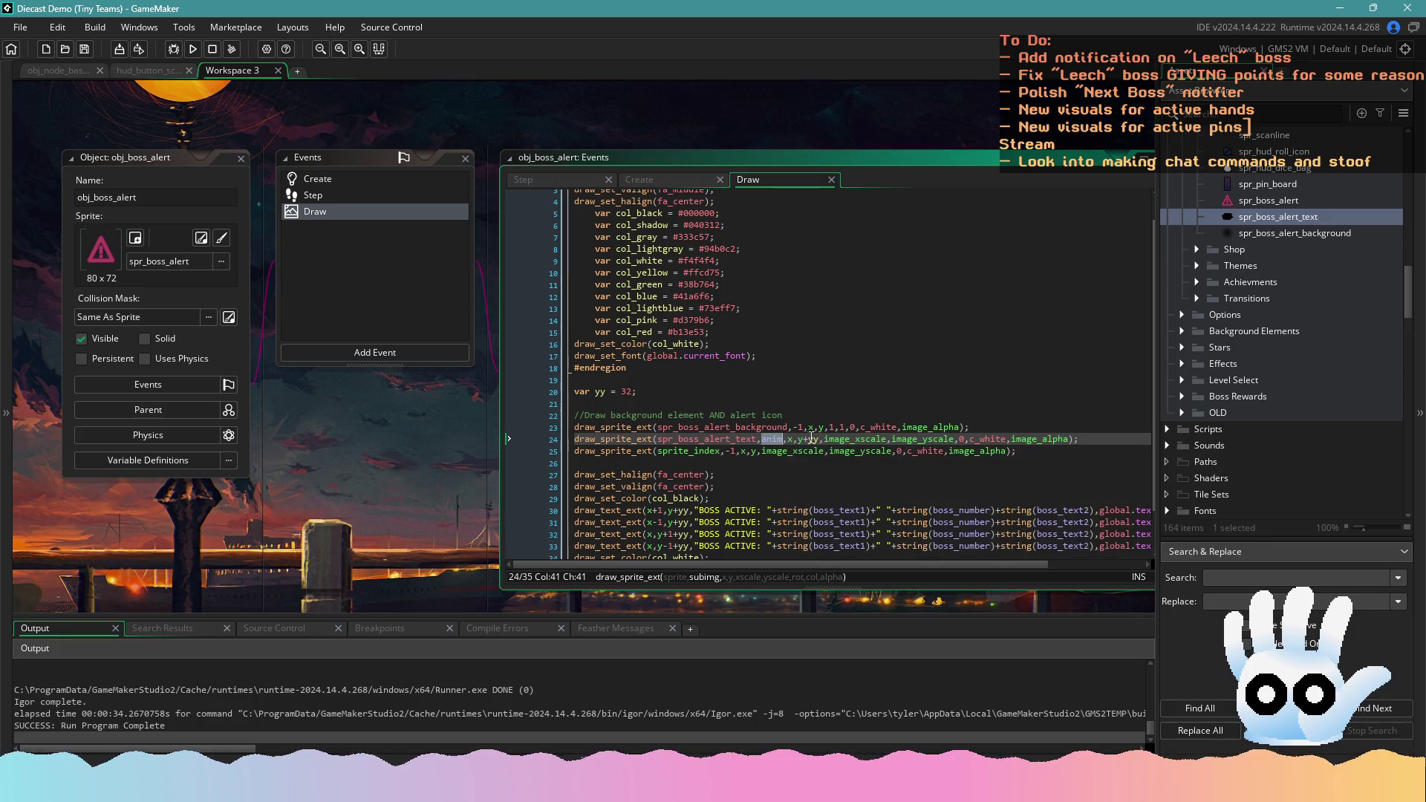
mouse_move(937, 441)
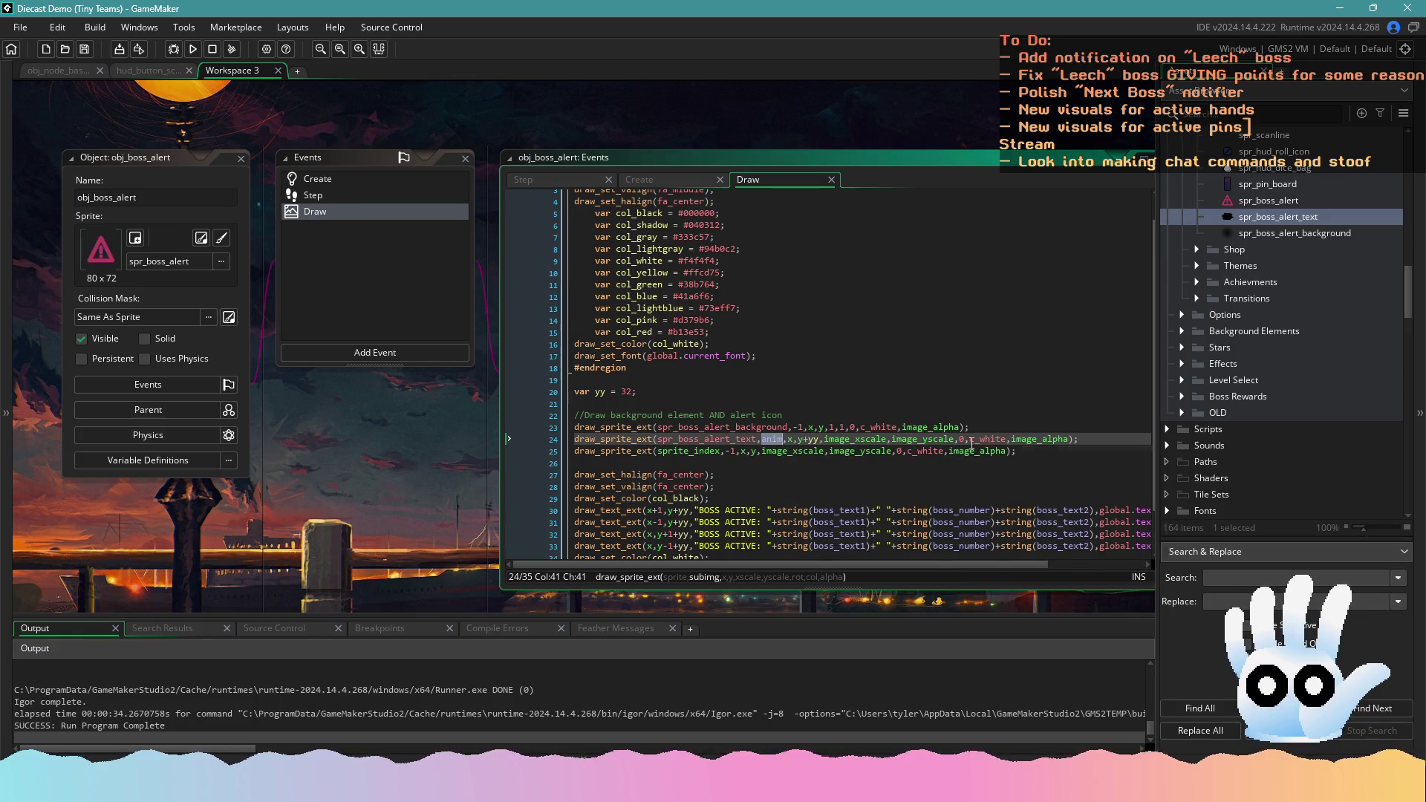
left_click(345, 198)
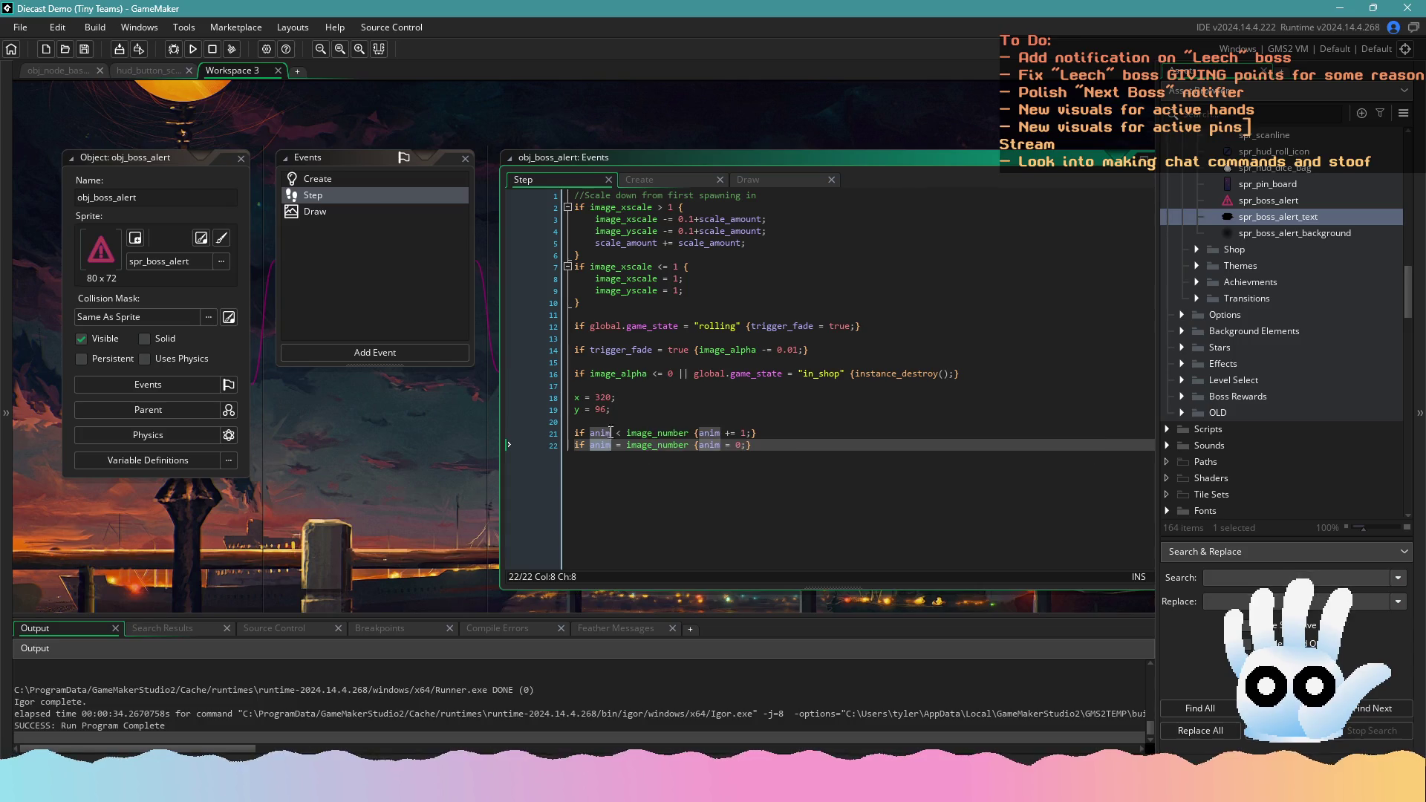
left_click(657, 433)
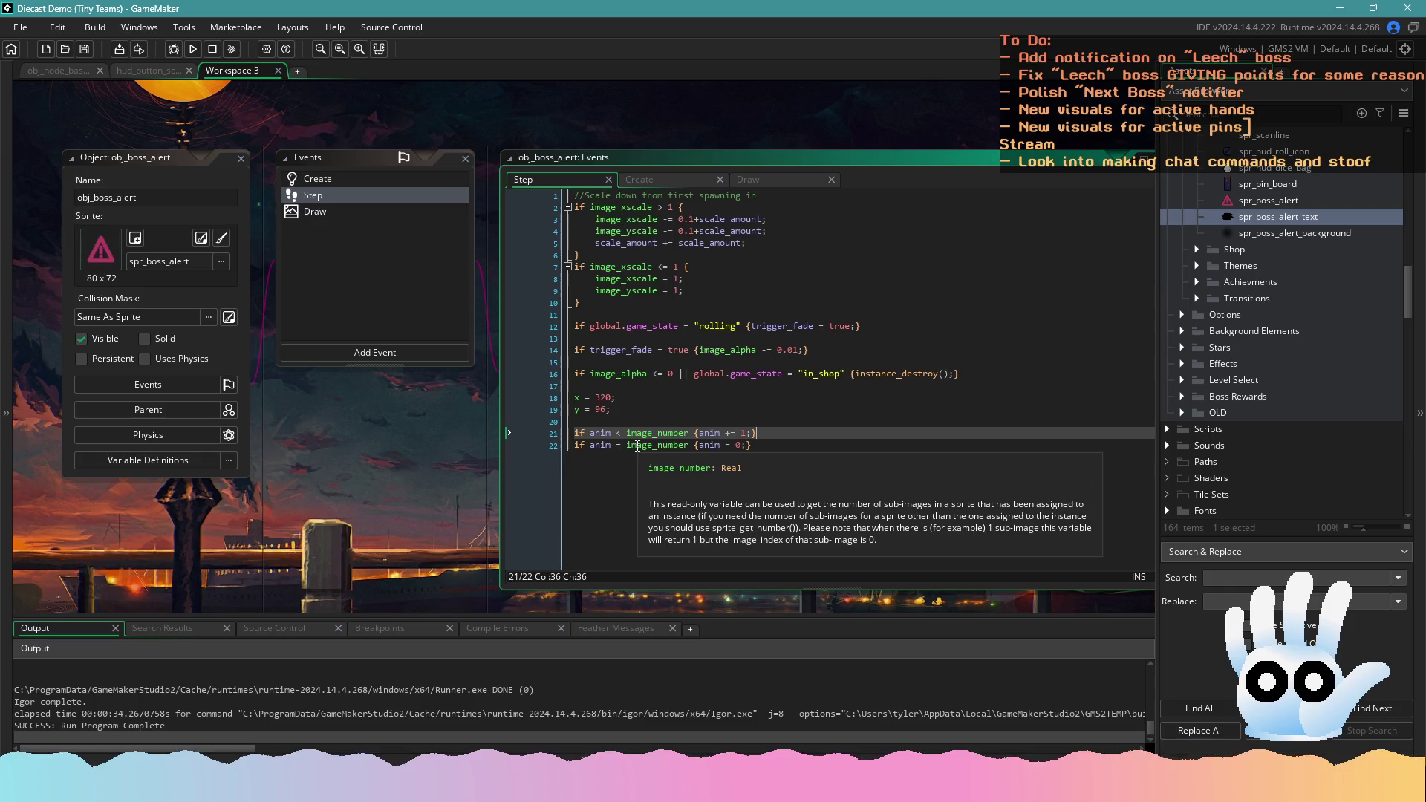
left_click(693, 445)
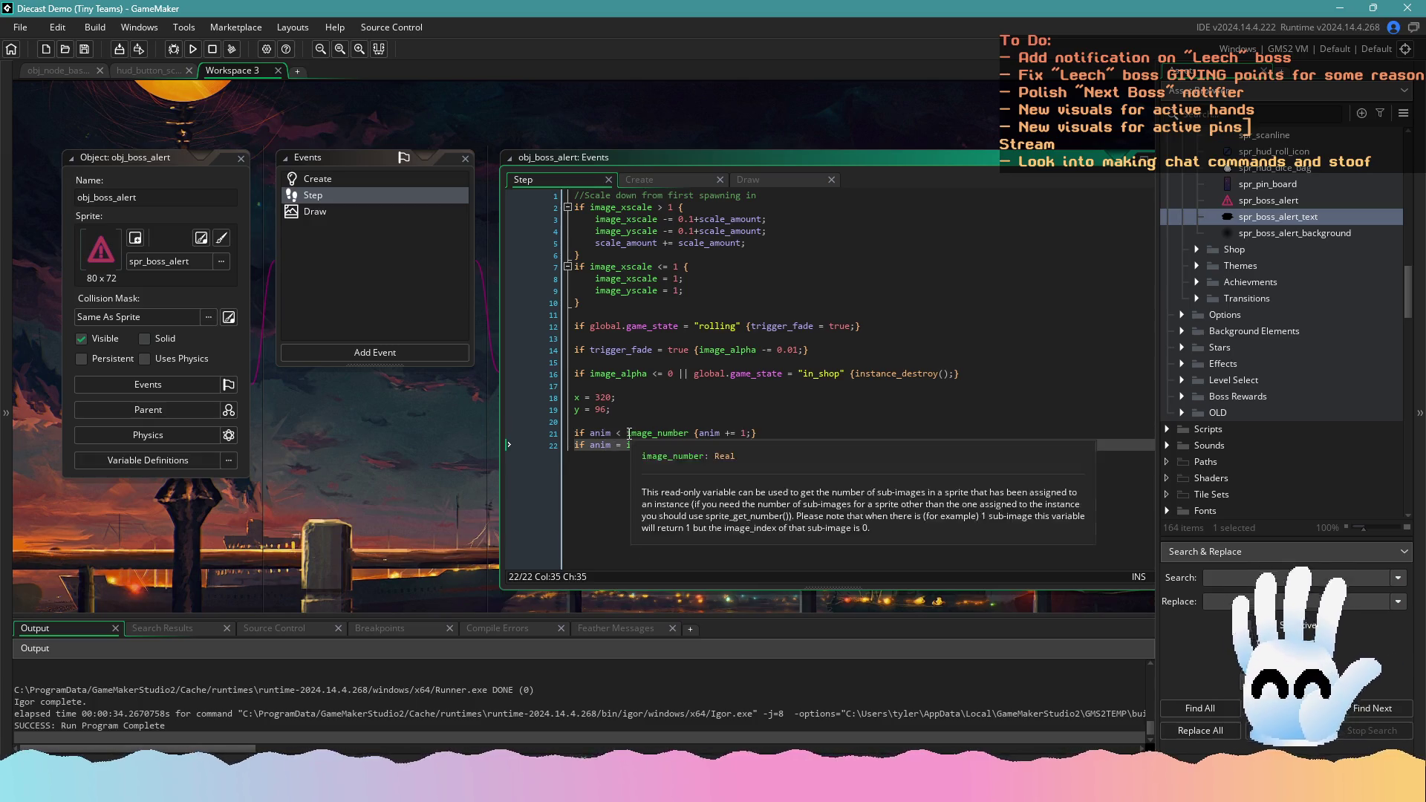
Add 'image_speed = 1;' below image_yscale in the Create event and save
left_click(354, 181)
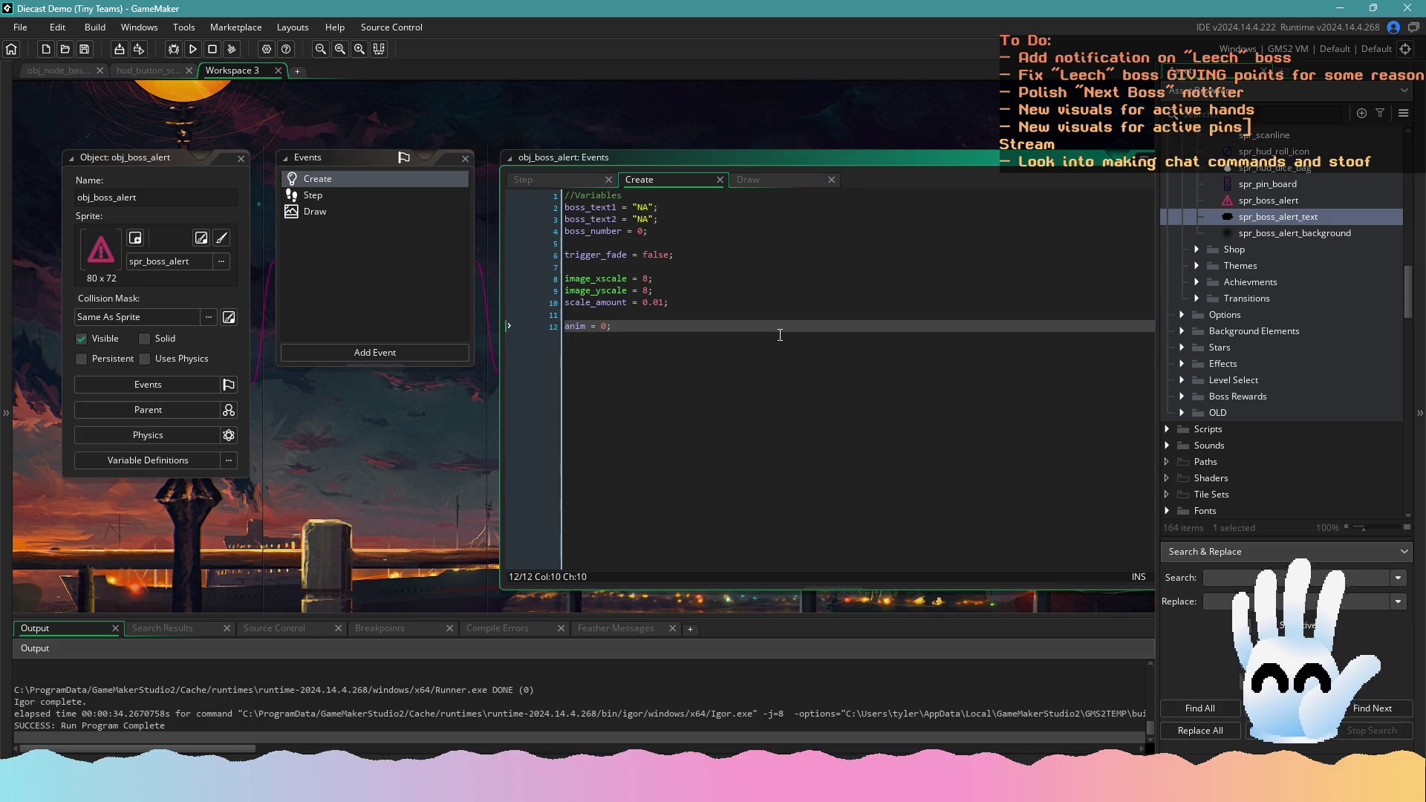
key("Return")
key("Return")
key("BackSpace")
key("BackSpace")
key("BackSpace")
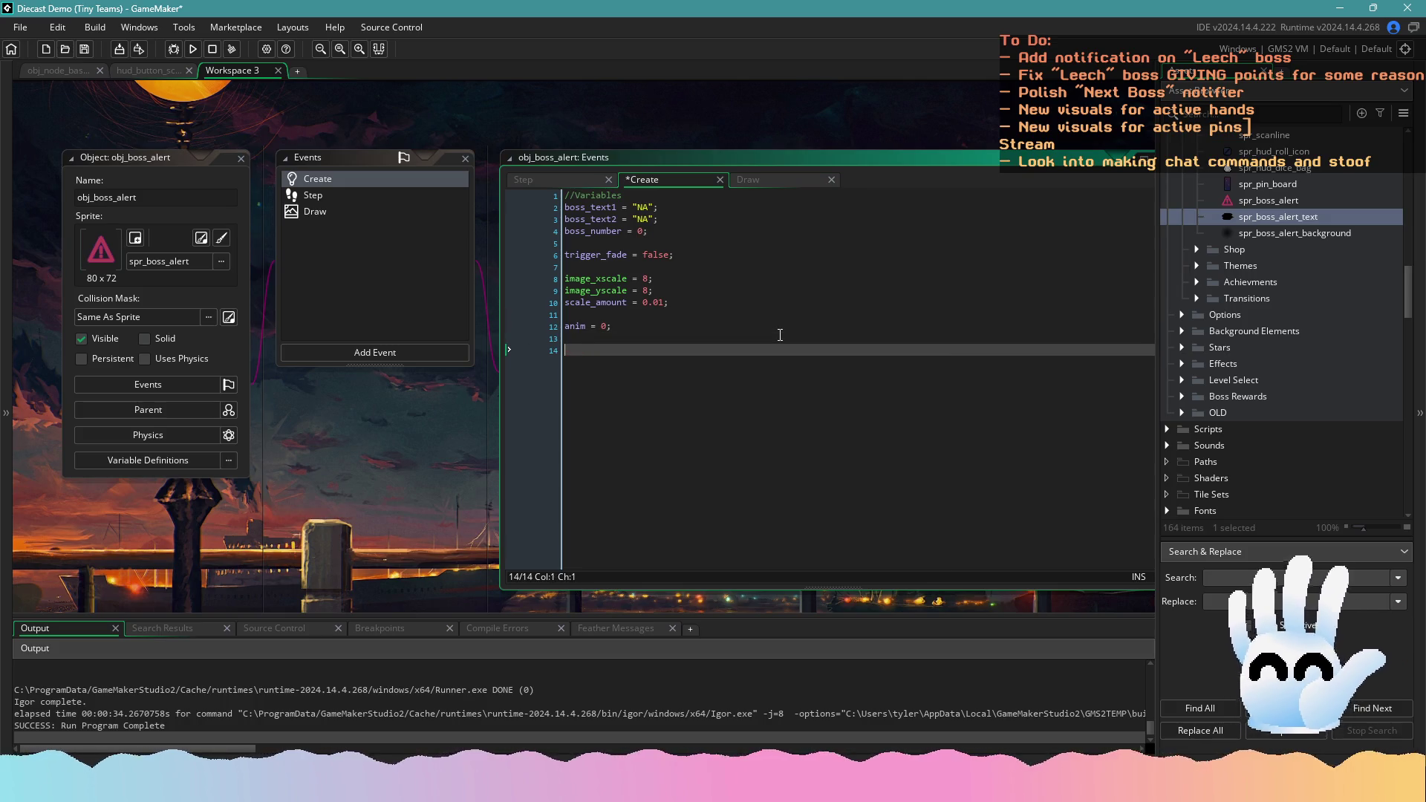
left_click(717, 283)
left_click(718, 291)
key("Return")
type("i")
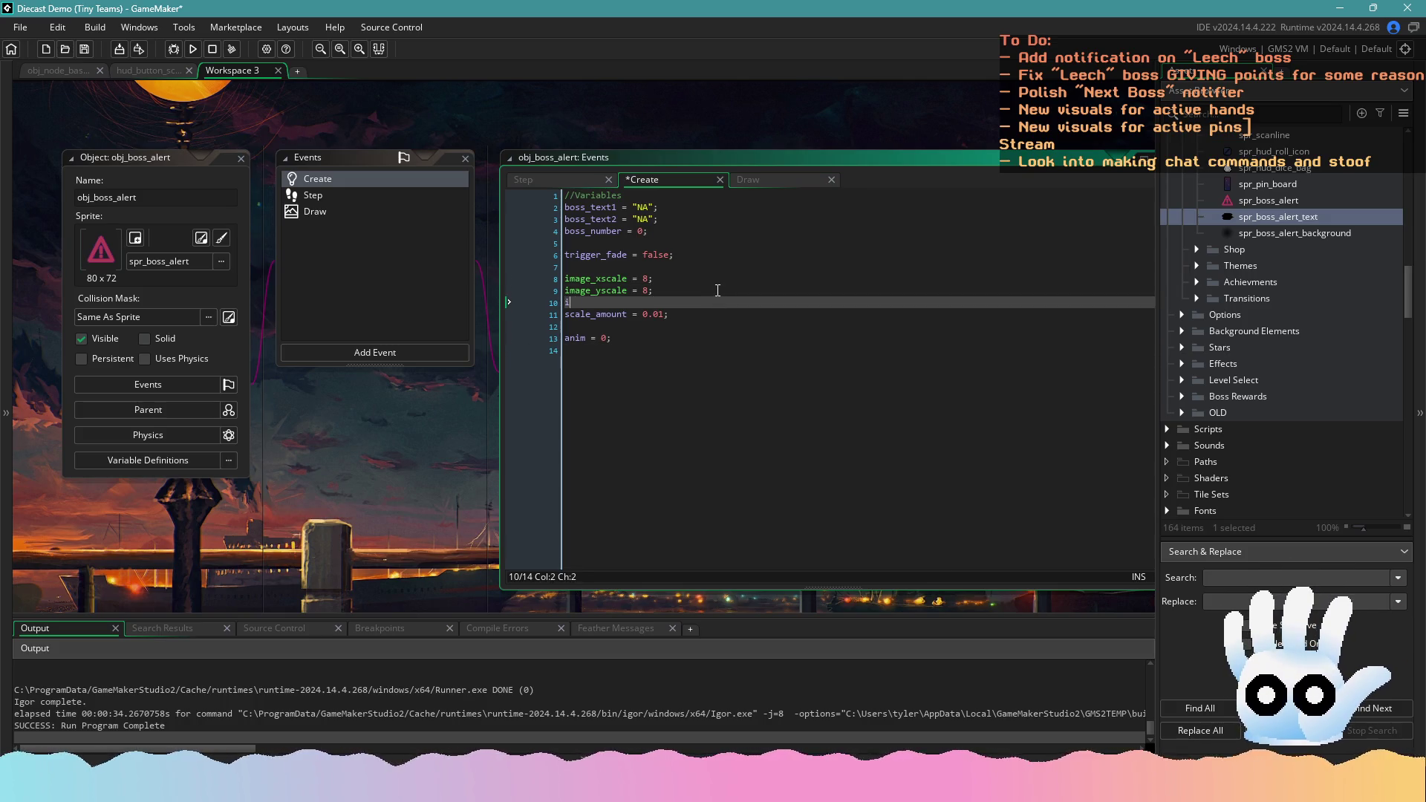
type("mage_speed = 1;")
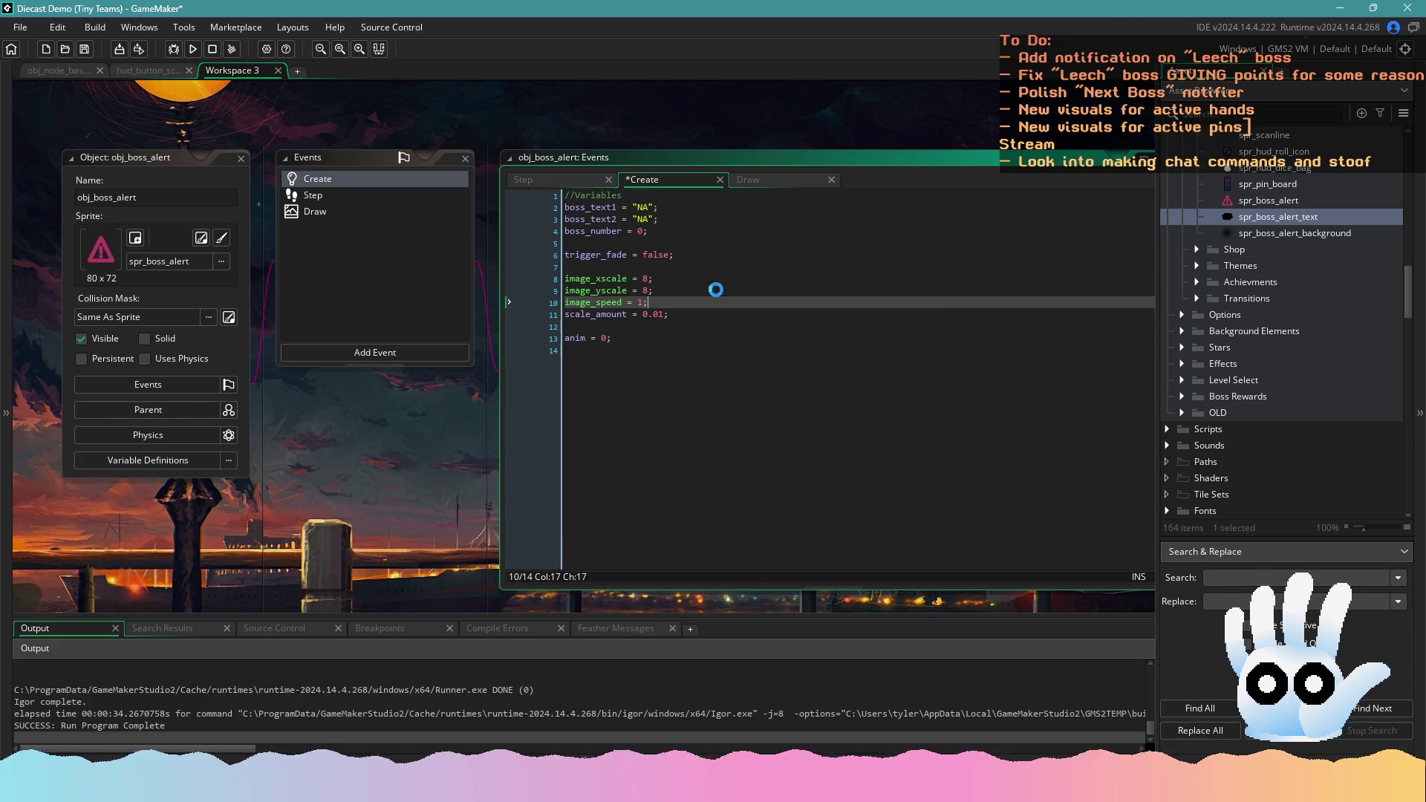
key("ctrl+s")
Launch a Diecast test run, reviewing the Draw and Step code while it builds
left_click(199, 52)
left_click(327, 213)
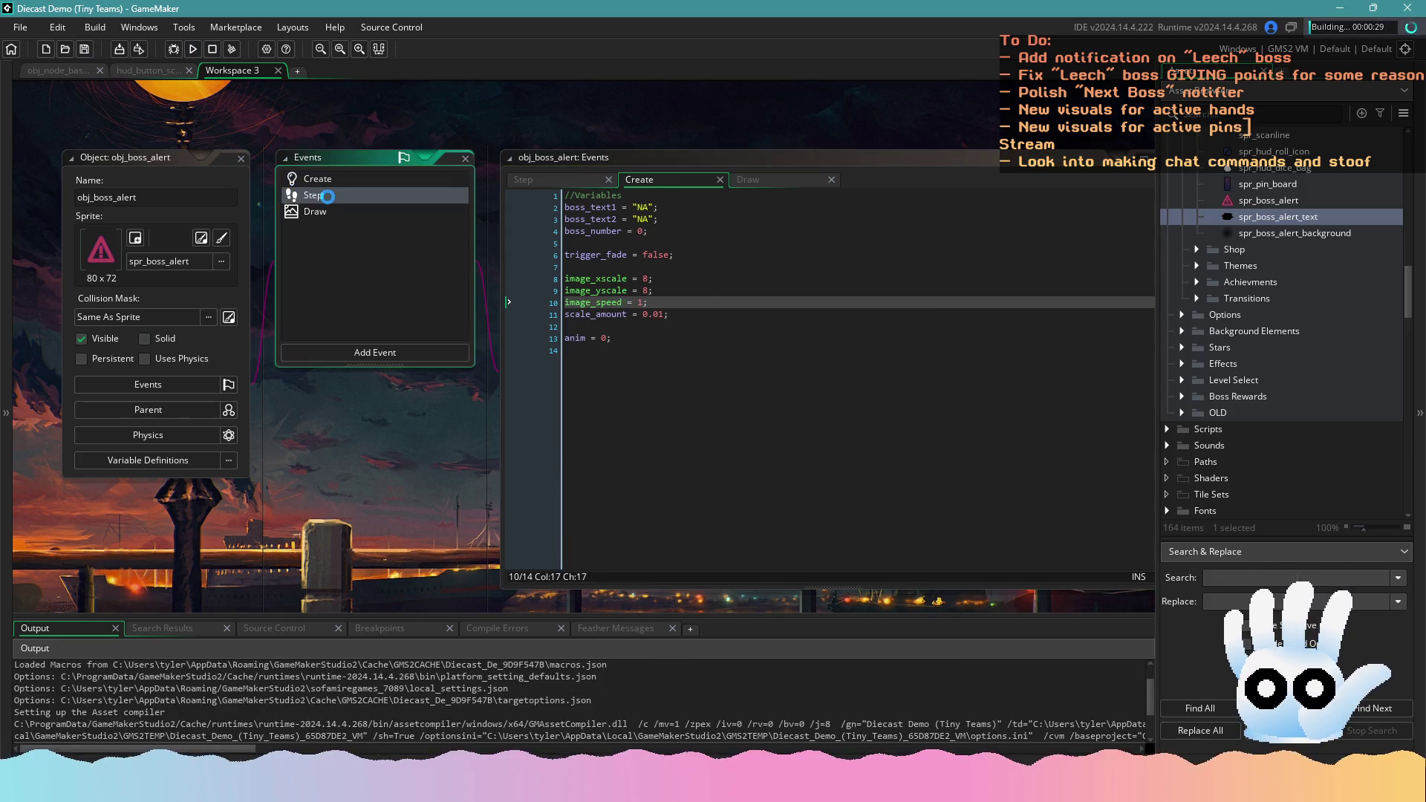
left_click(313, 195)
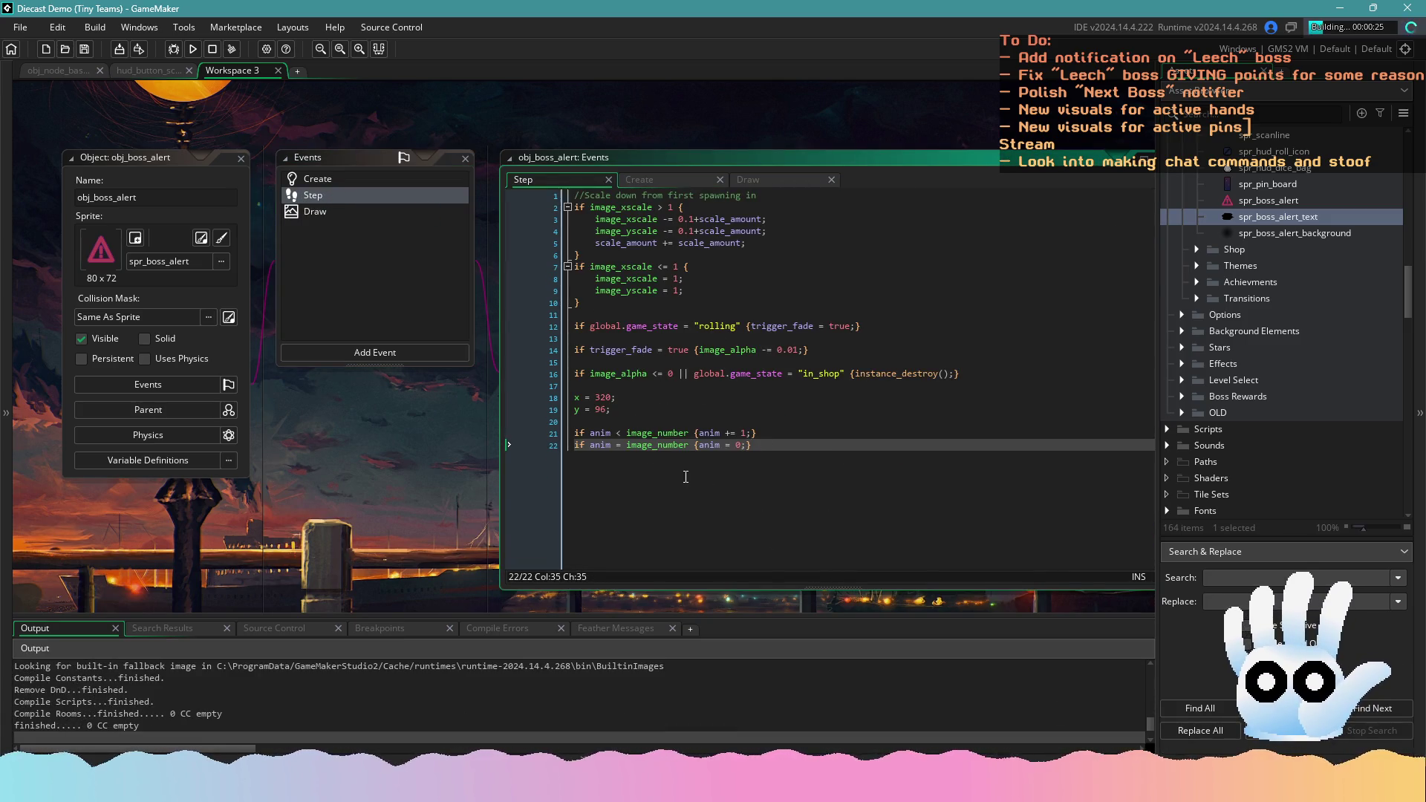
left_click(357, 211)
scroll(721, 328, "up", 2)
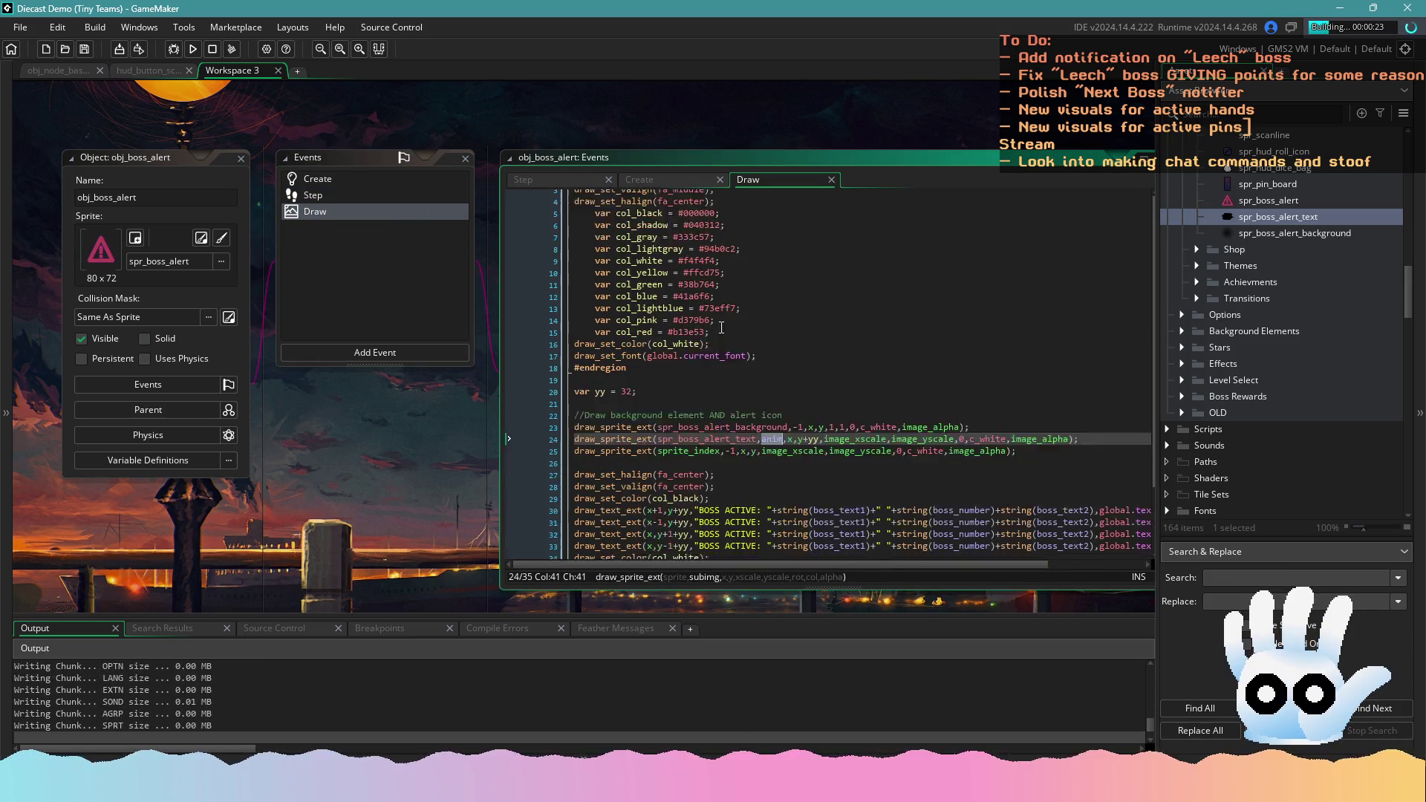
scroll(722, 328, "down", 1)
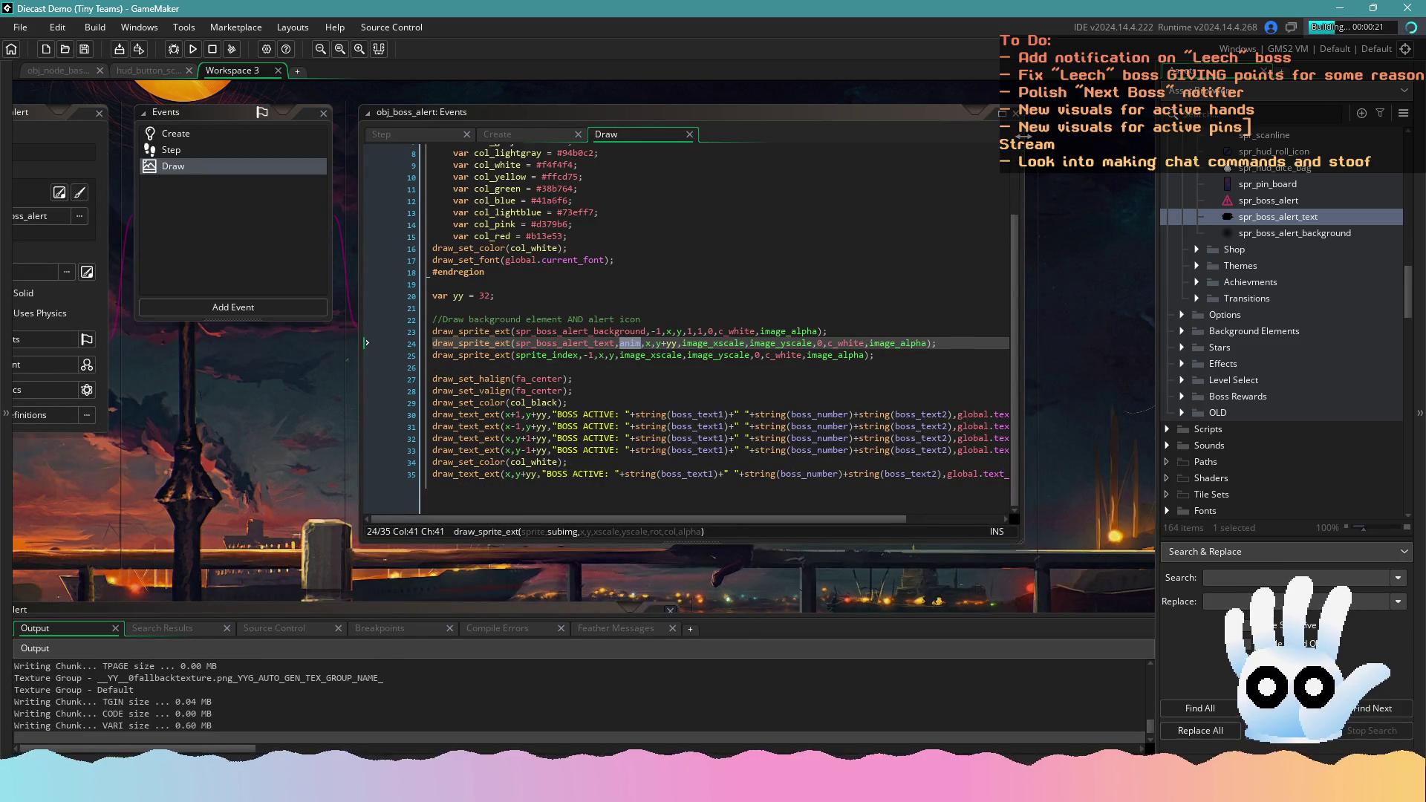
scroll(684, 326, "up", 2)
left_click_drag(269, 445, 236, 461)
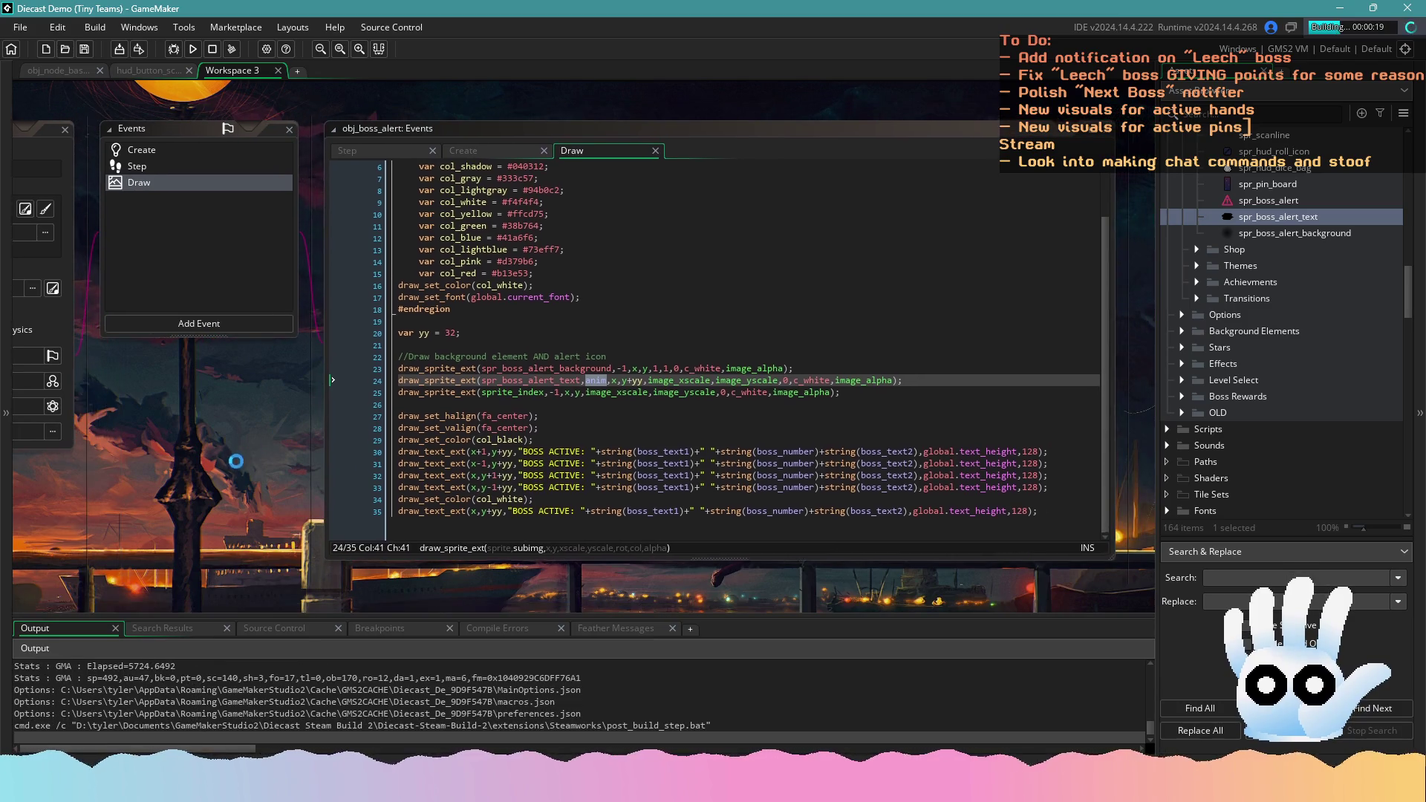
left_click(533, 499)
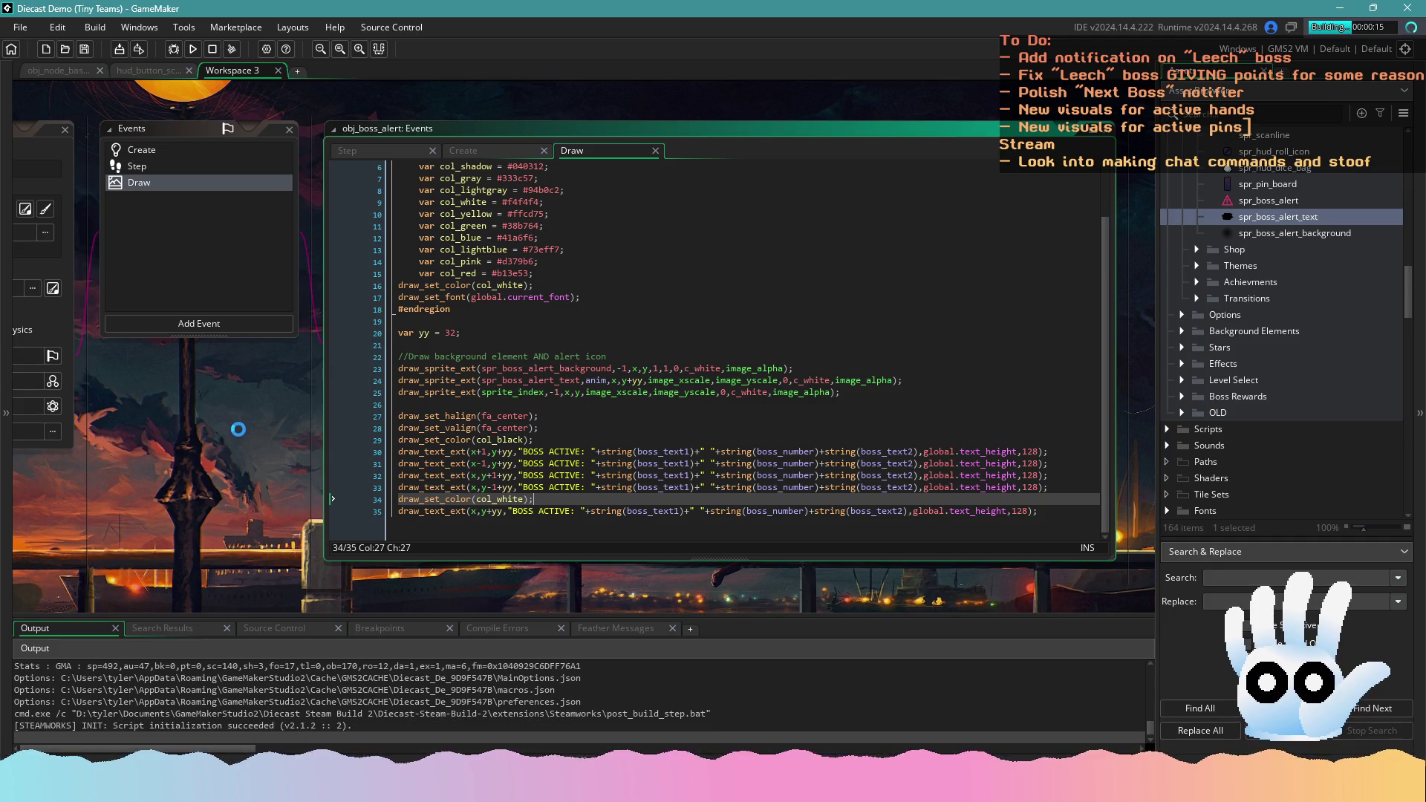
scroll(242, 433, "up", 2)
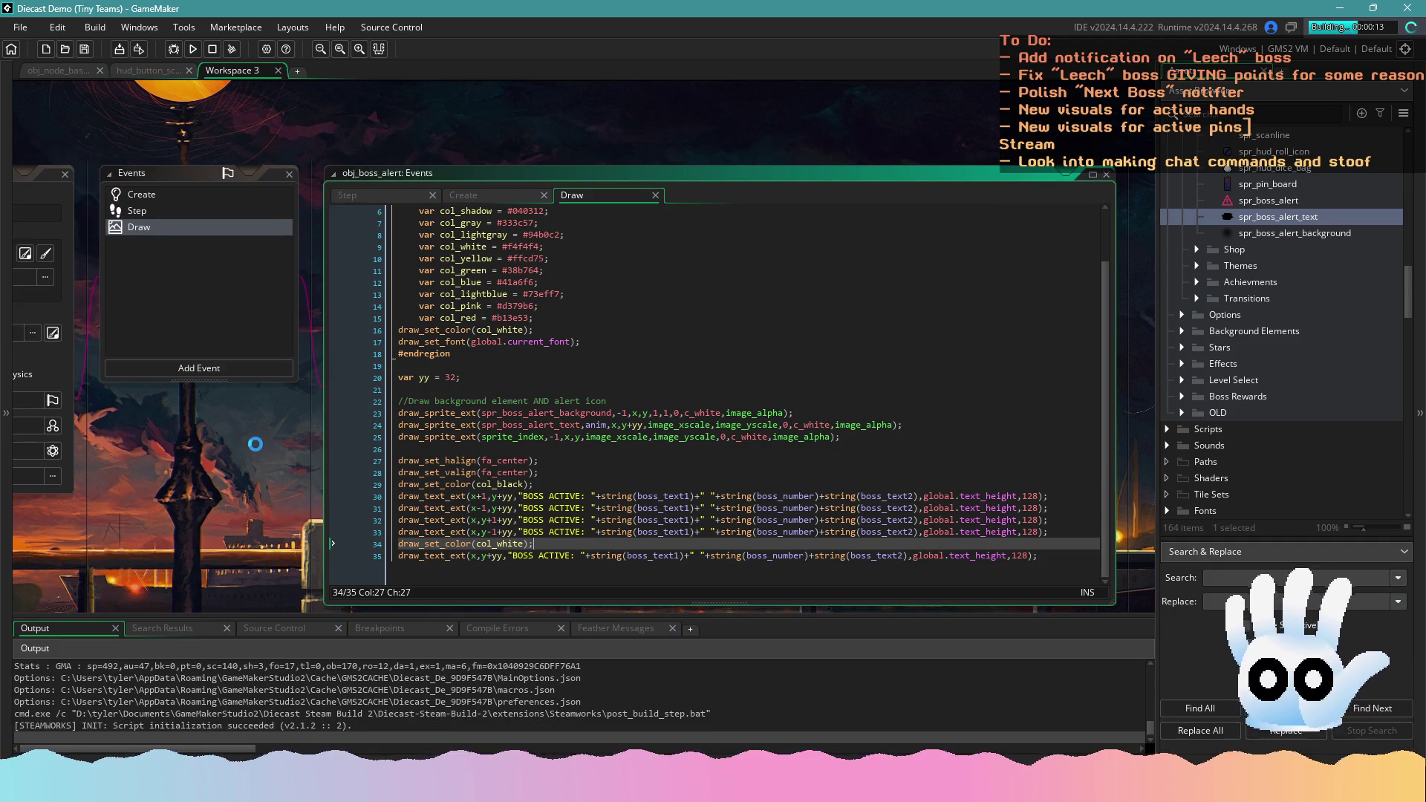
left_click_drag(220, 455, 319, 441)
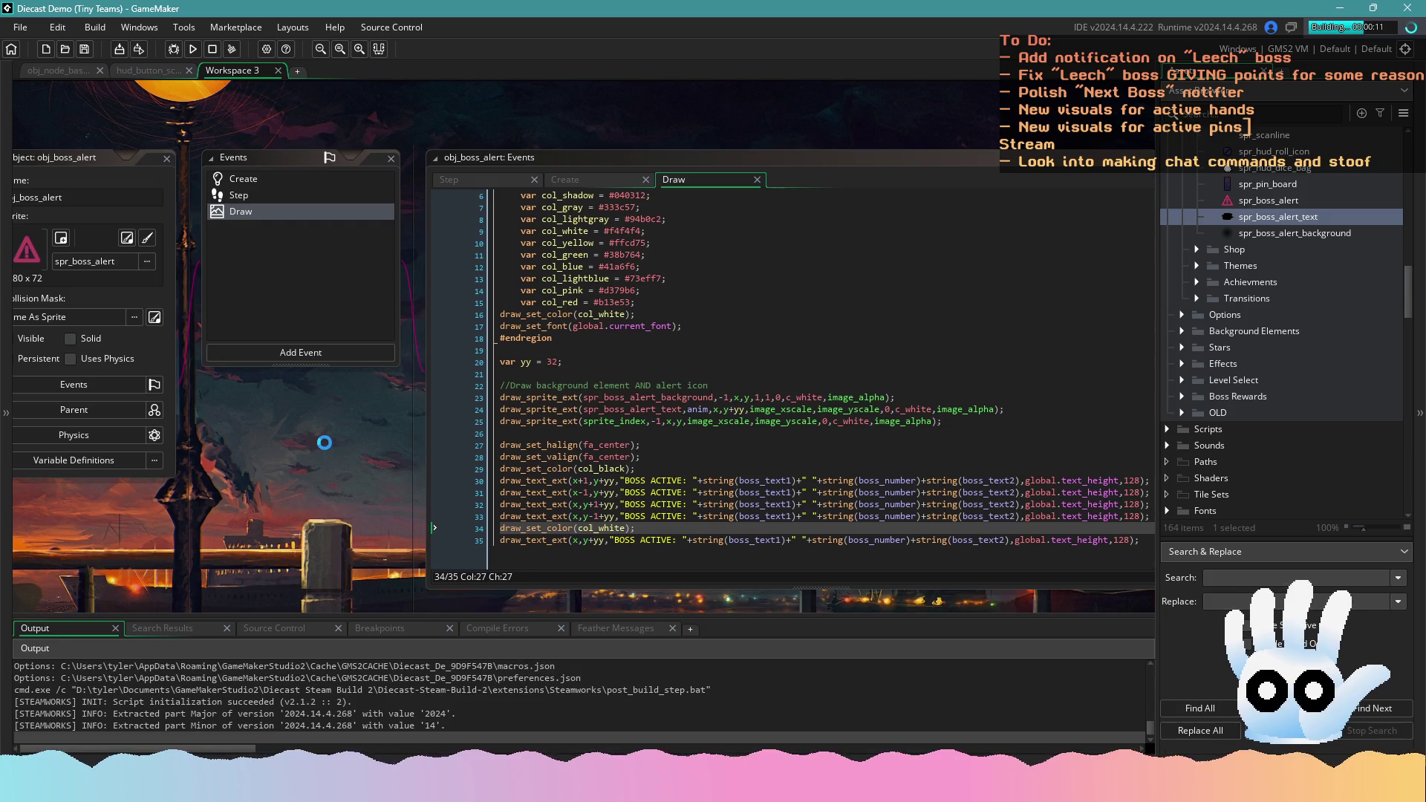
scroll(325, 443, "up", 2)
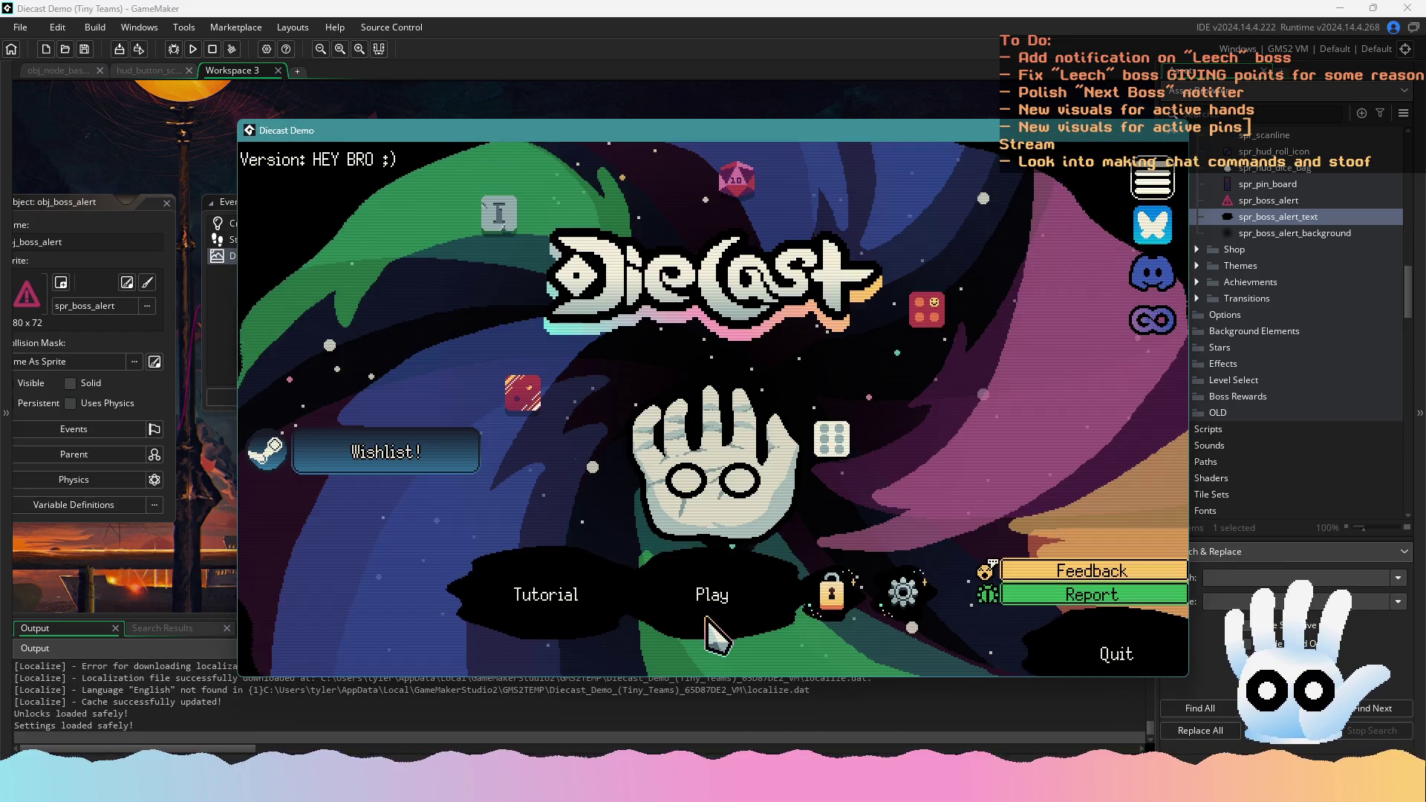
left_click(714, 594)
Continue the saved Traditional run to check the Leech alert, then close the game
left_click(756, 573)
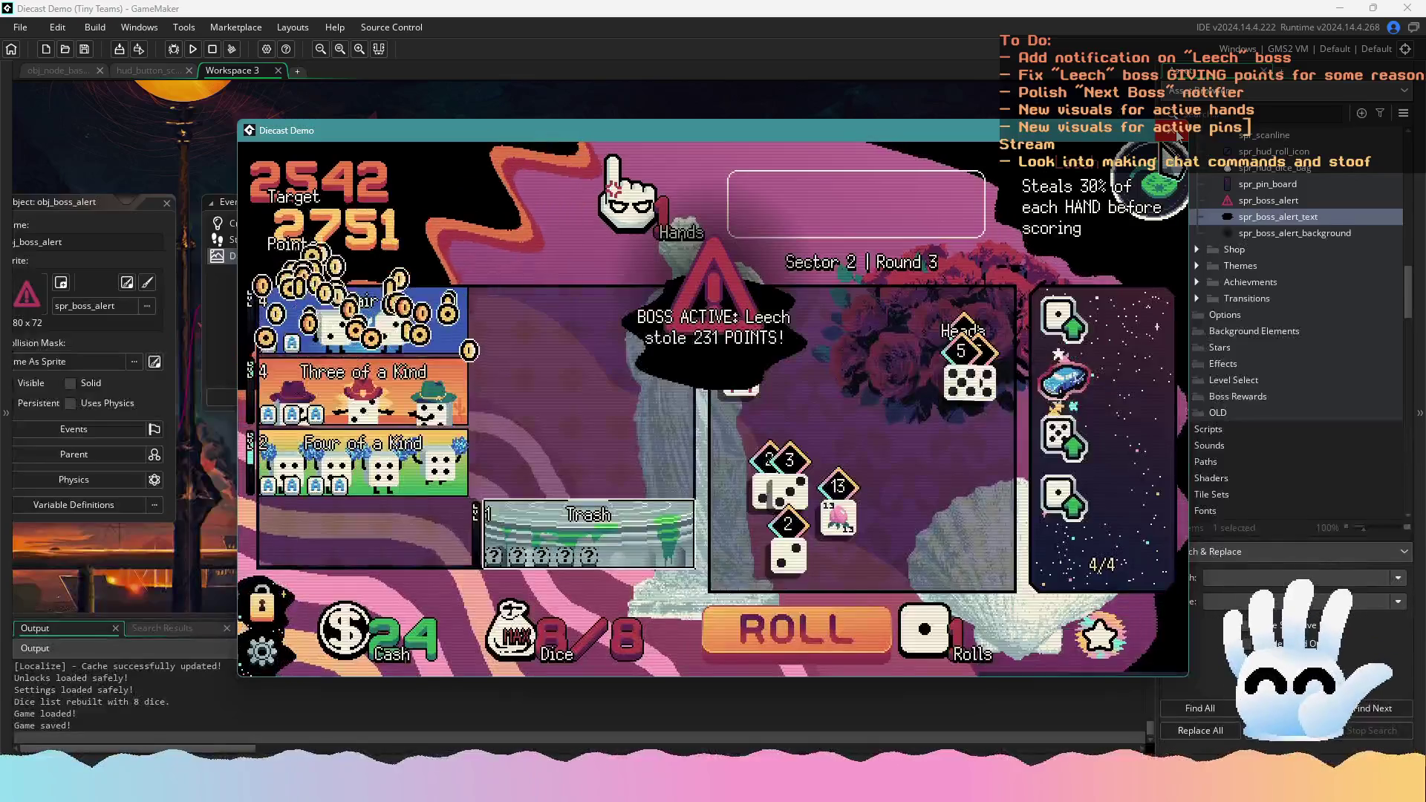
left_click(1177, 133)
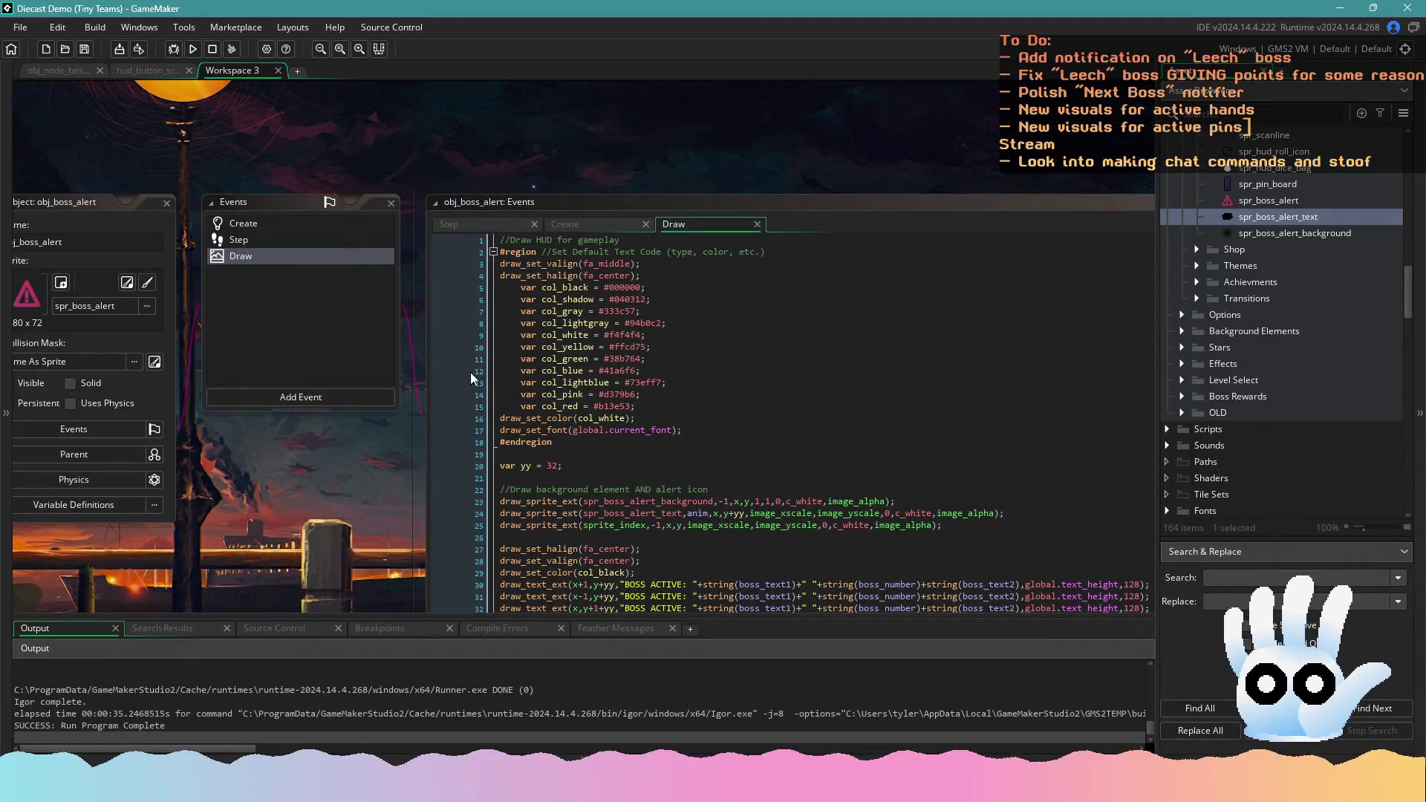
left_click(521, 418)
scroll(553, 438, "down", 2)
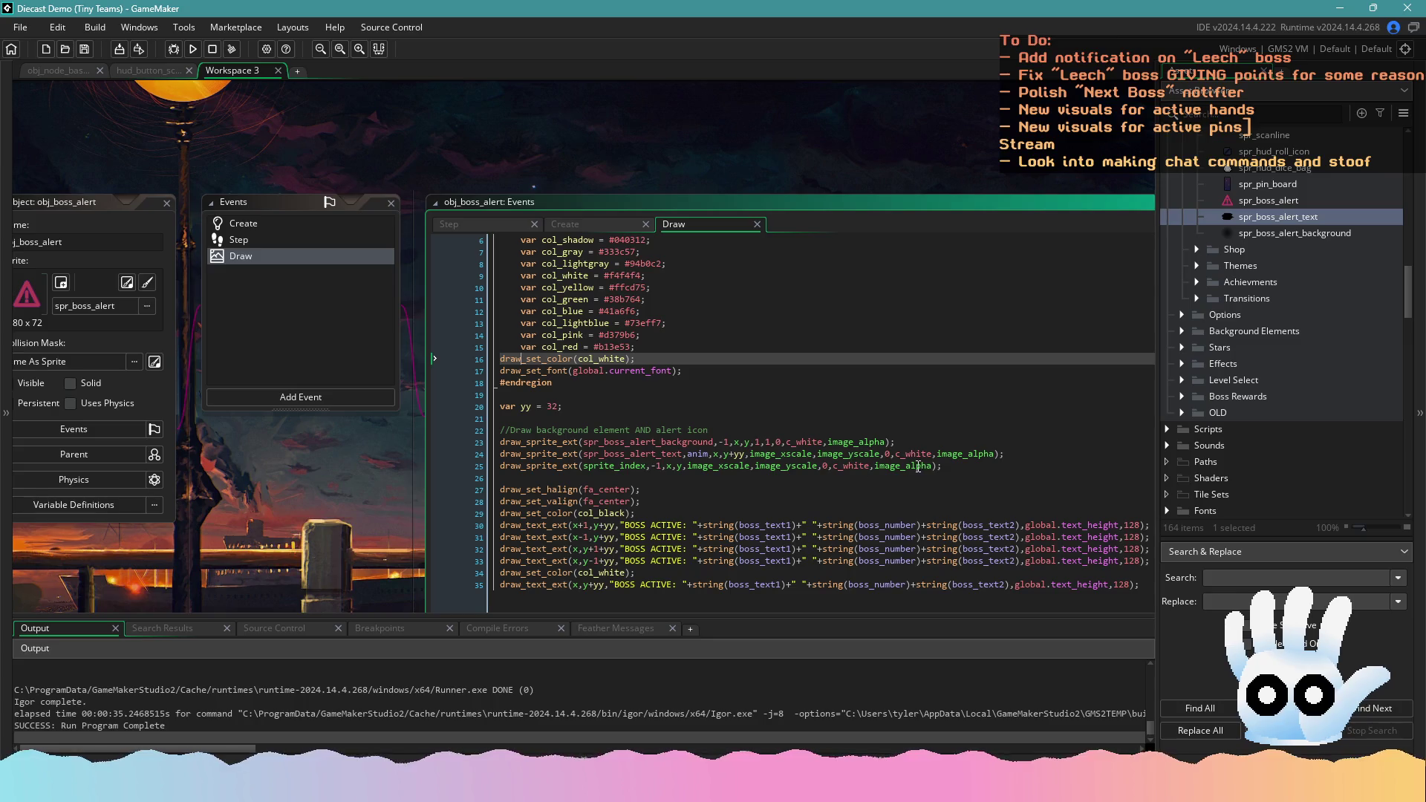
Replace anim with image_index on line 24 of the Draw code, save, and launch a test run
left_click_drag(941, 466, 412, 426)
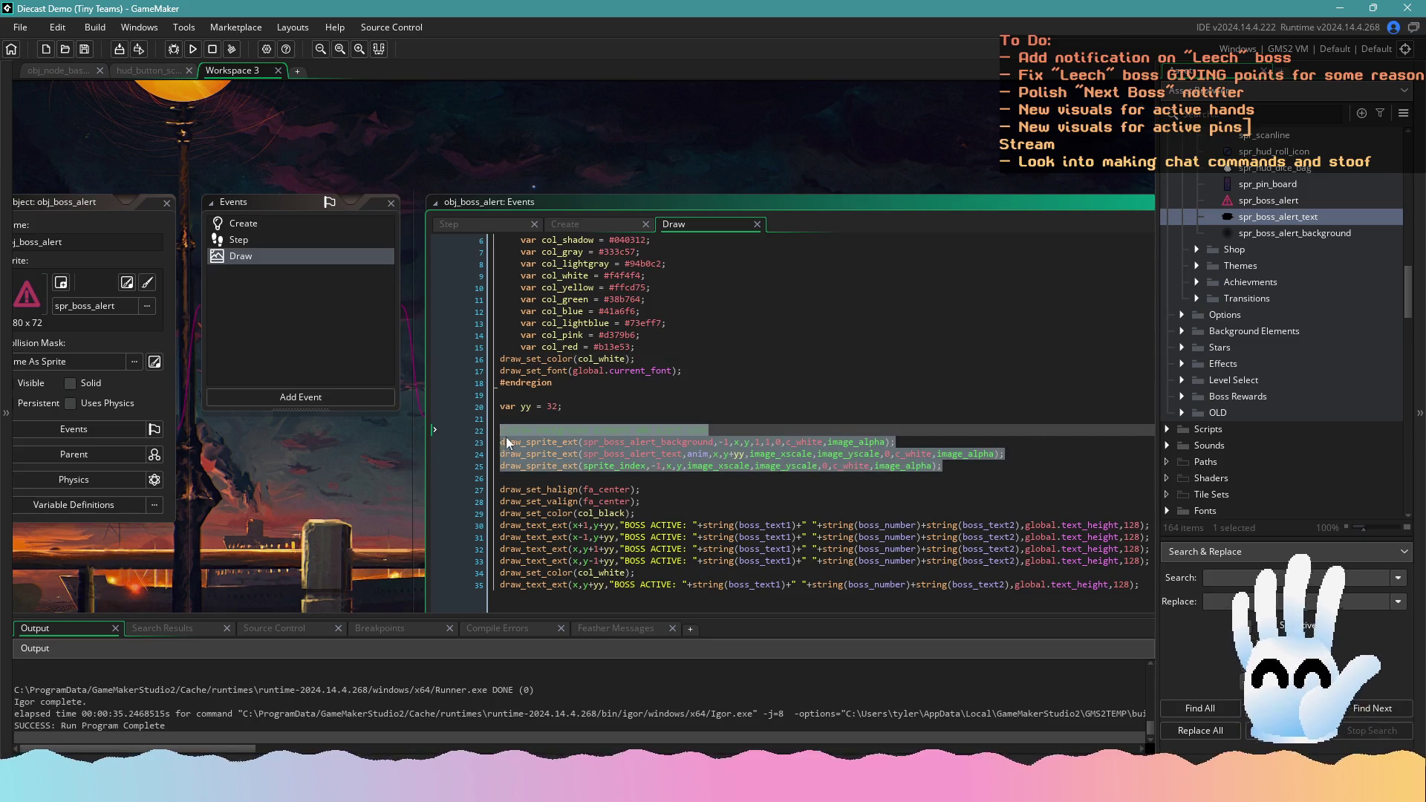
left_click(656, 454)
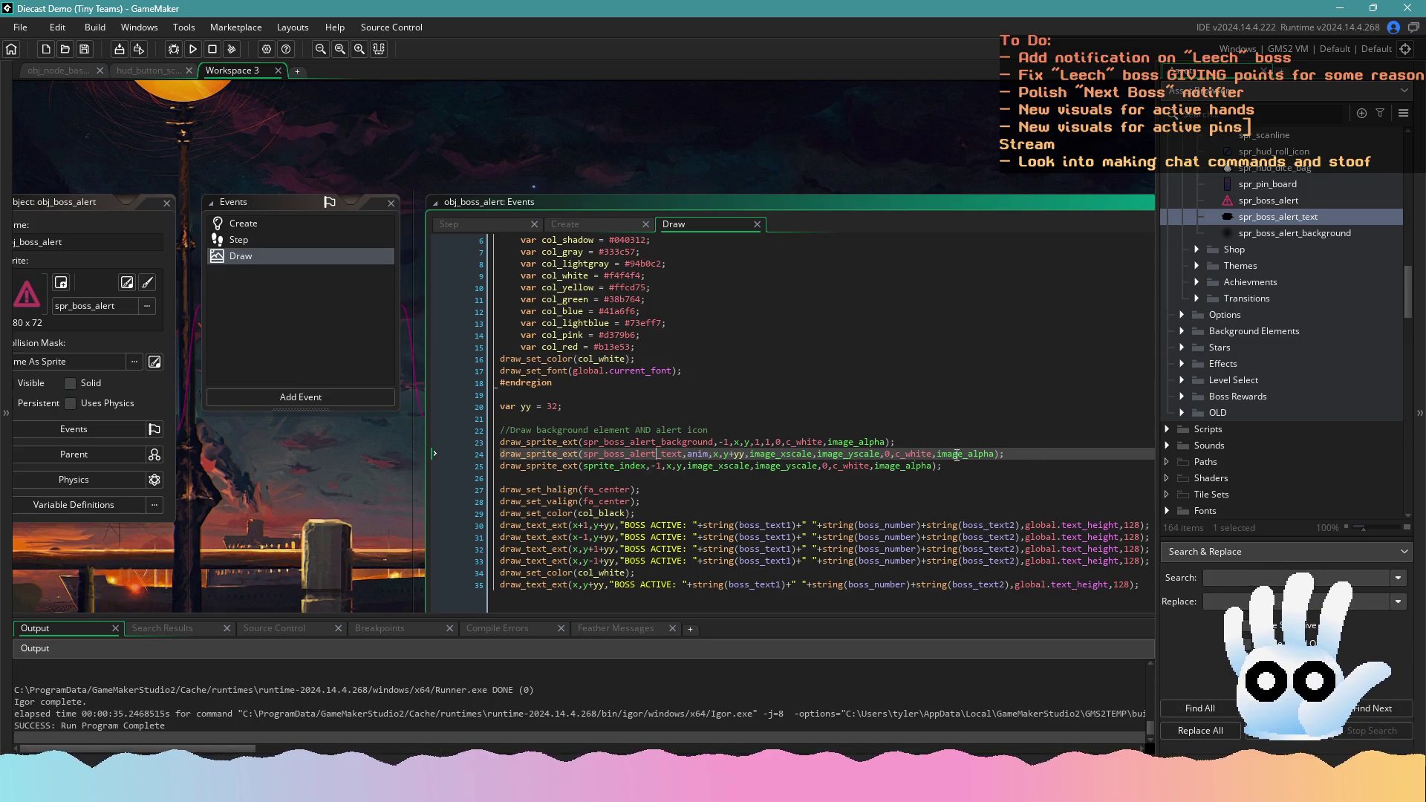
double_click(698, 454)
type("image_inde")
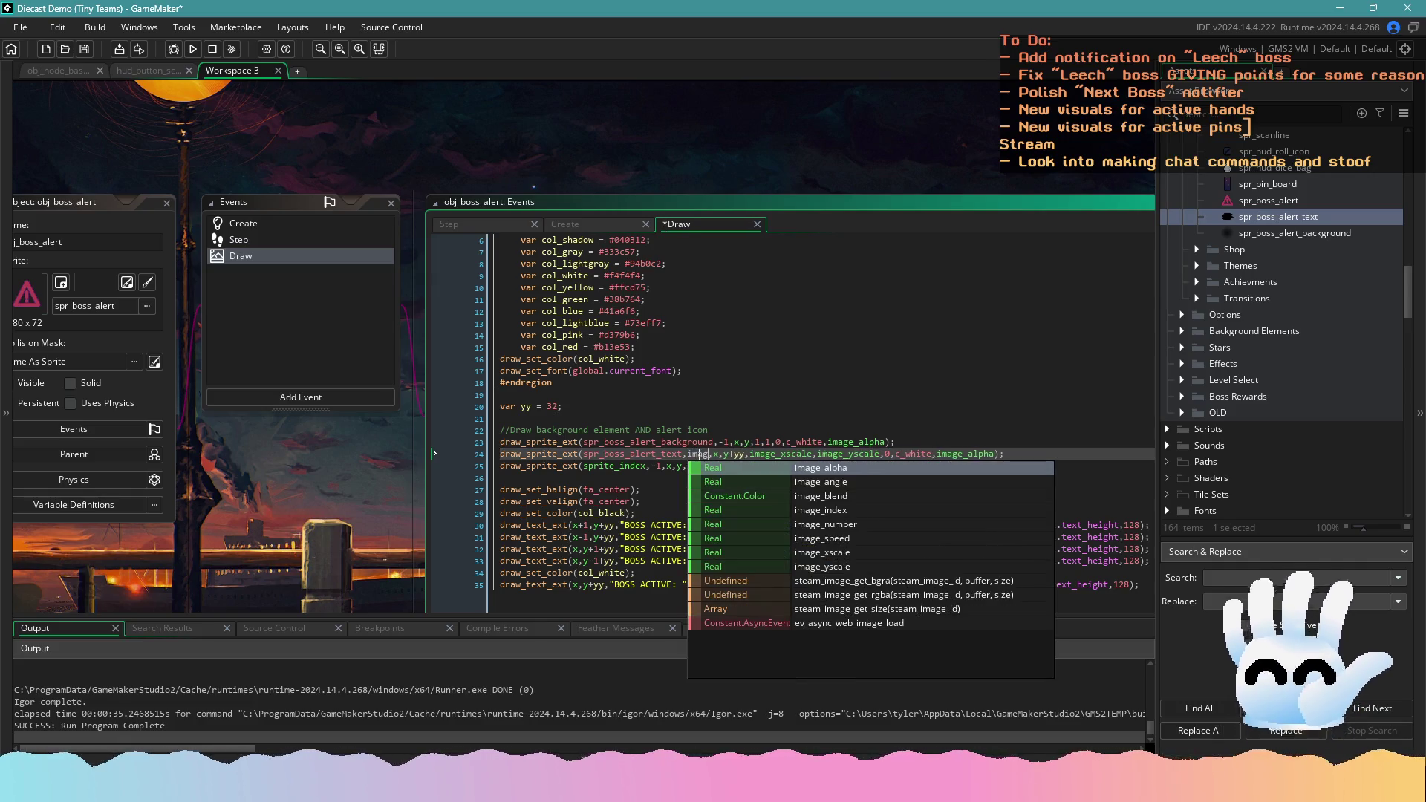
key("Return")
key("ctrl+s")
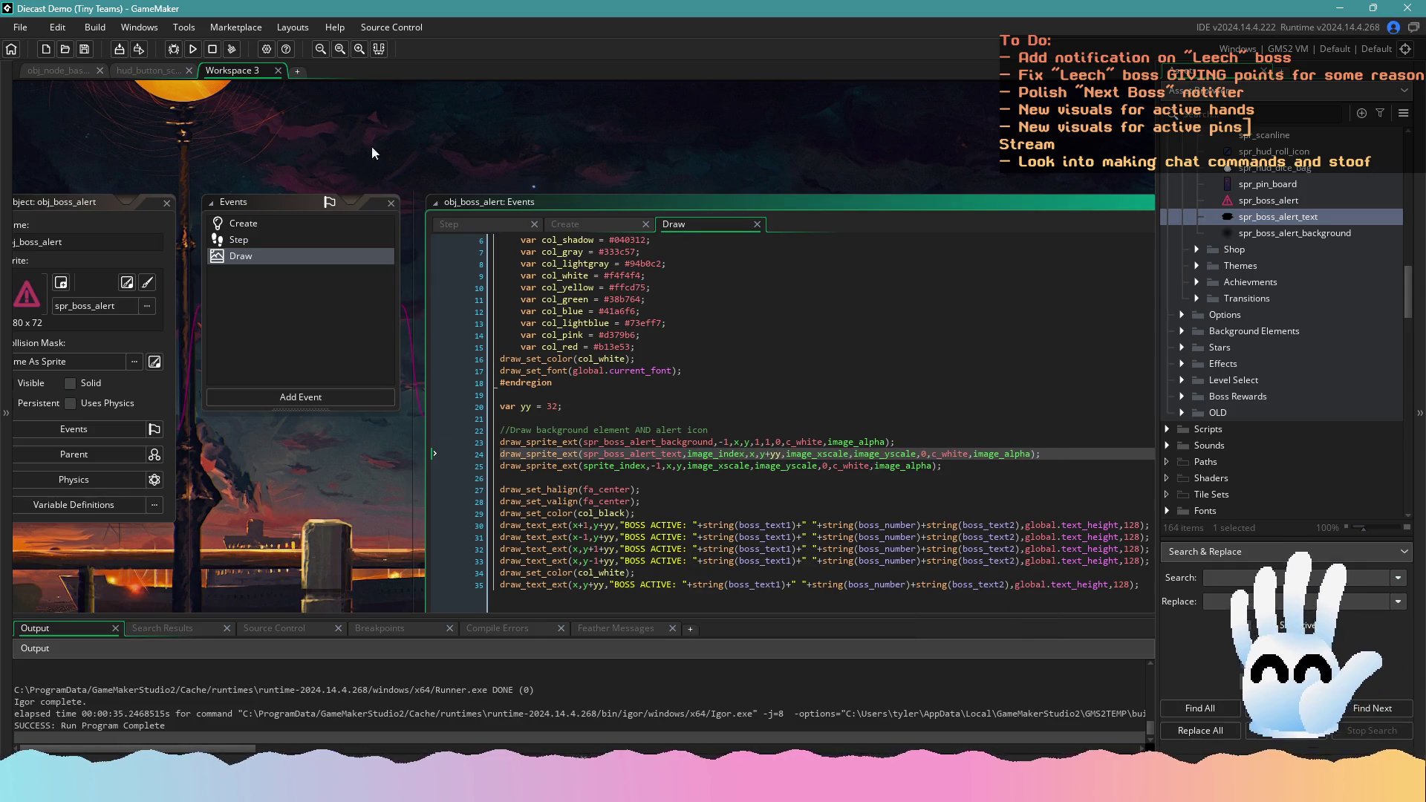
left_click(192, 49)
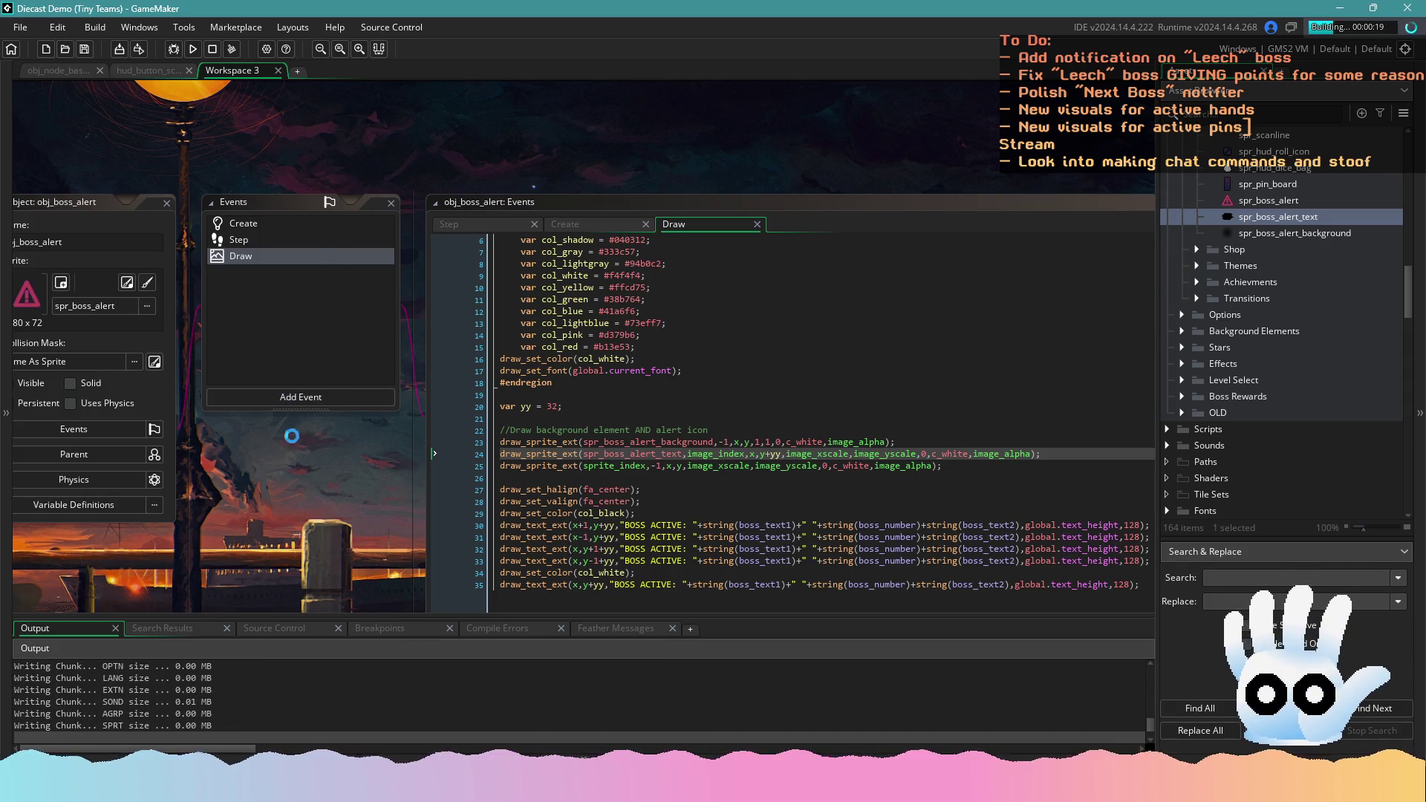
left_click_drag(376, 504, 421, 451)
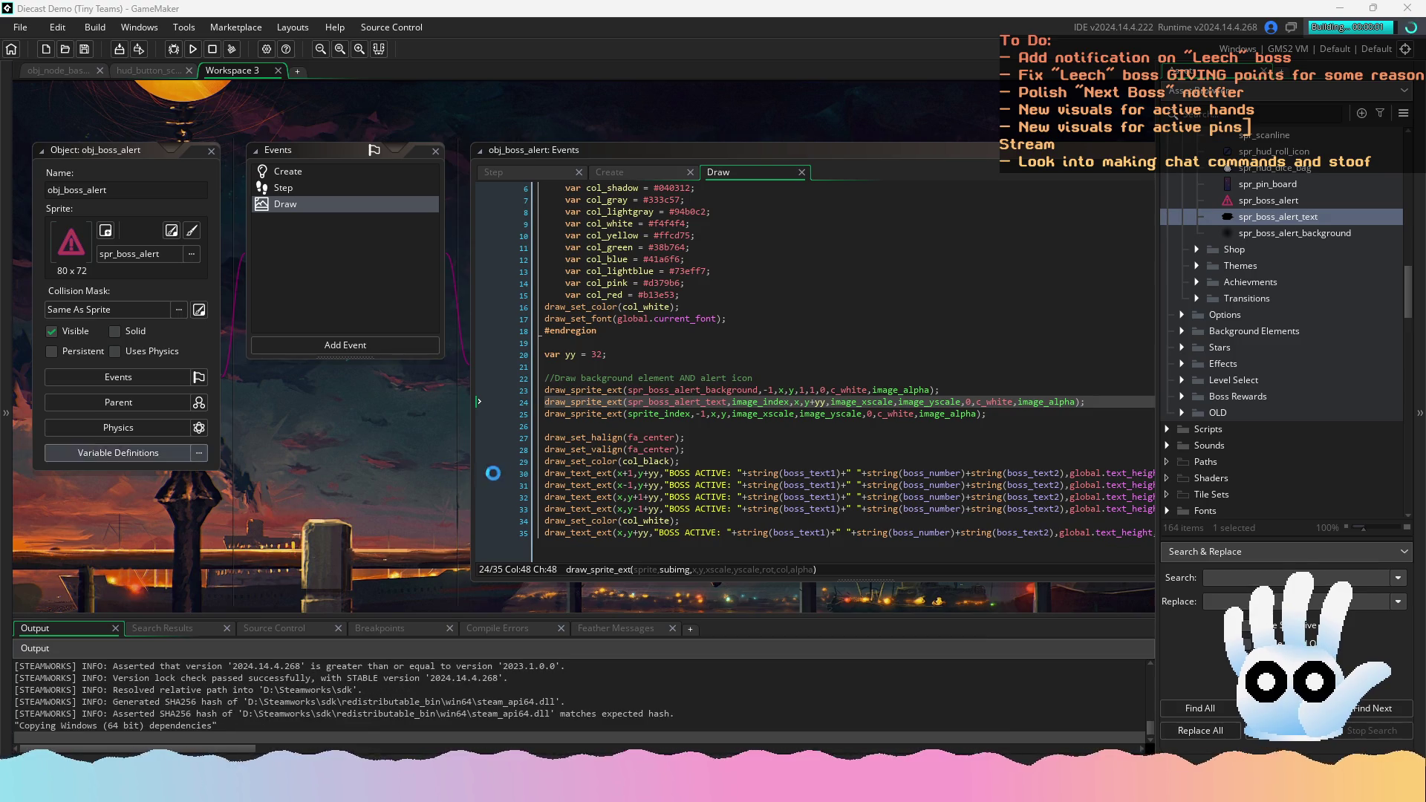
Start the game, load the saved run, check the Leech alert, and exit with Esc
left_click(621, 421)
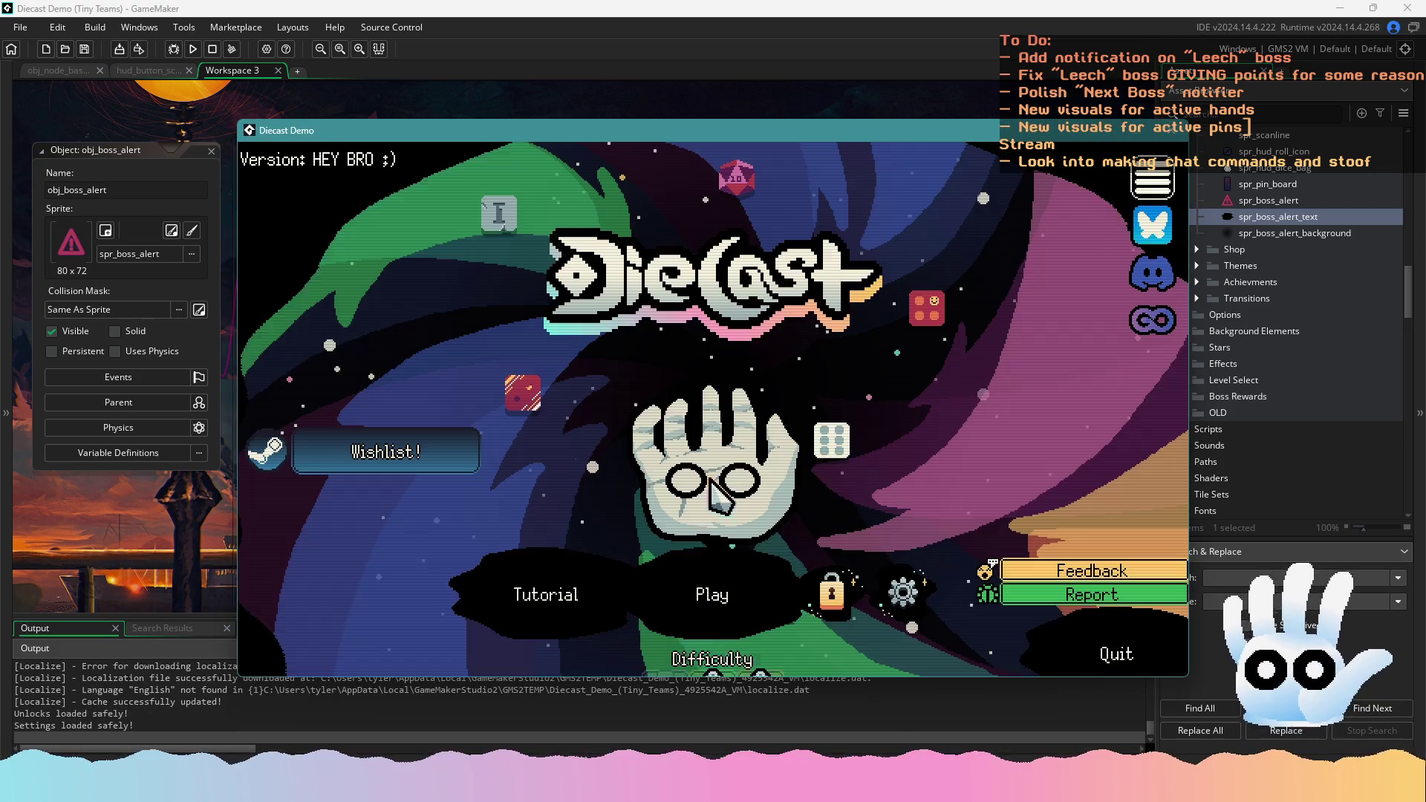
left_click(717, 669)
left_click(712, 574)
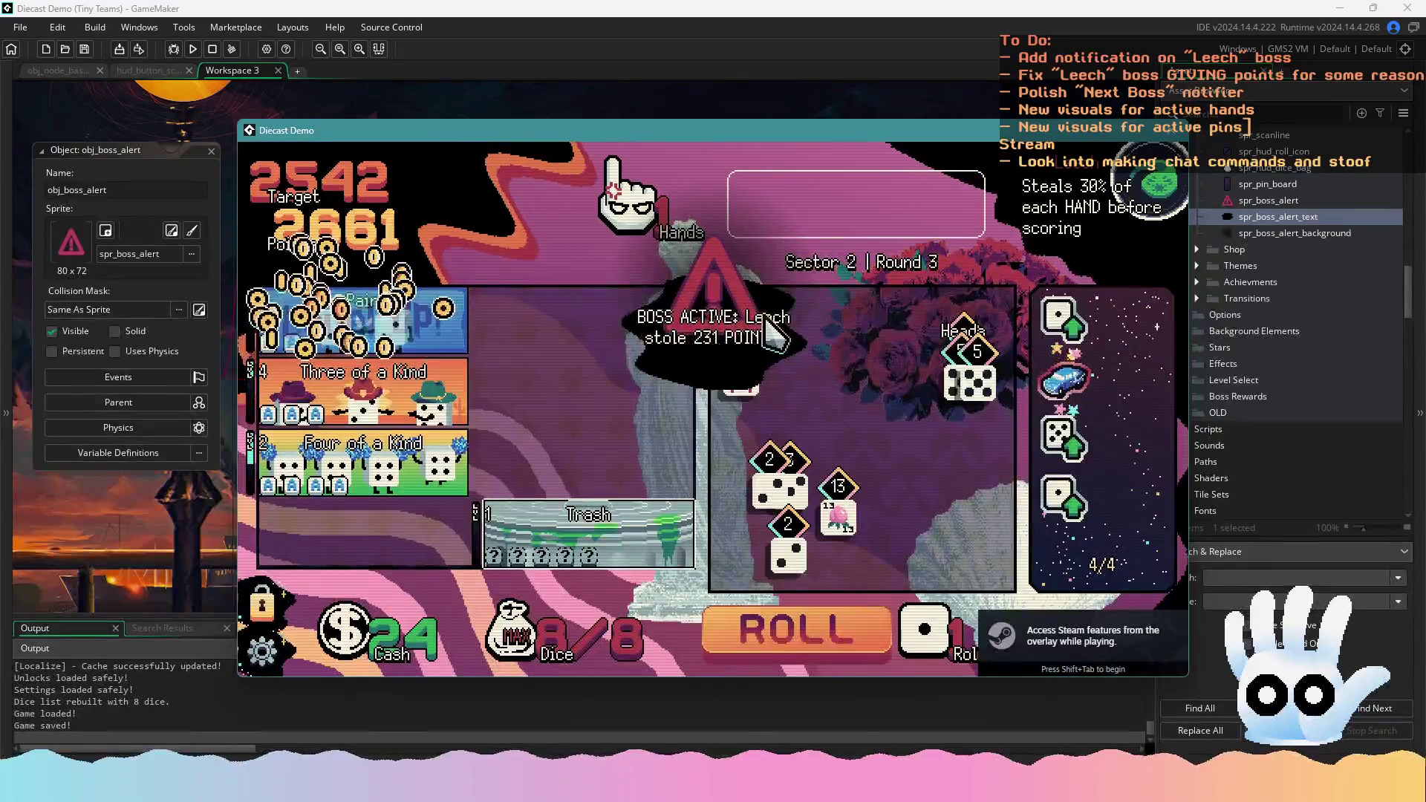
key("Escape")
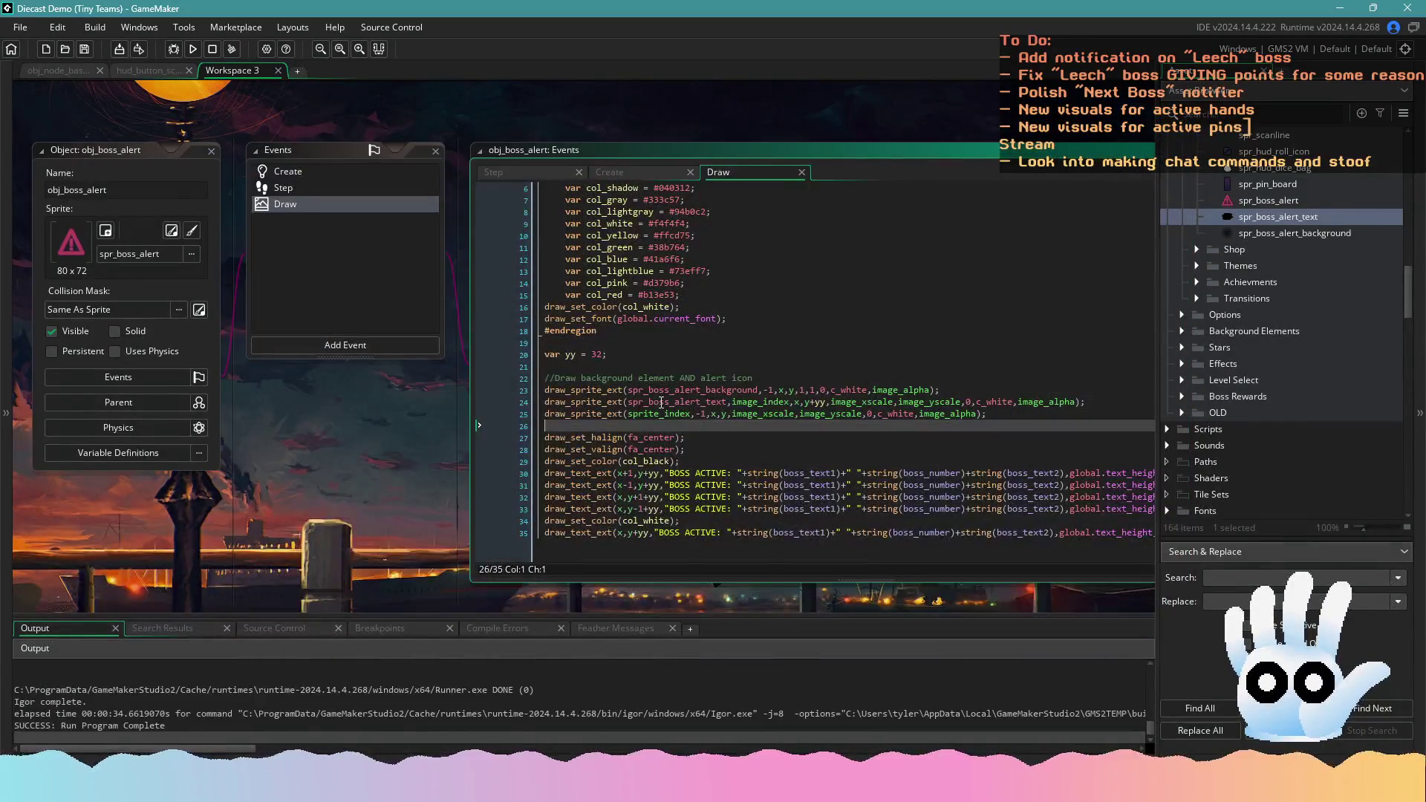
Select line 24 of the Draw code, then view the Create event and hud_button's Left Pressed code
left_click(658, 402)
mouse_move(709, 401)
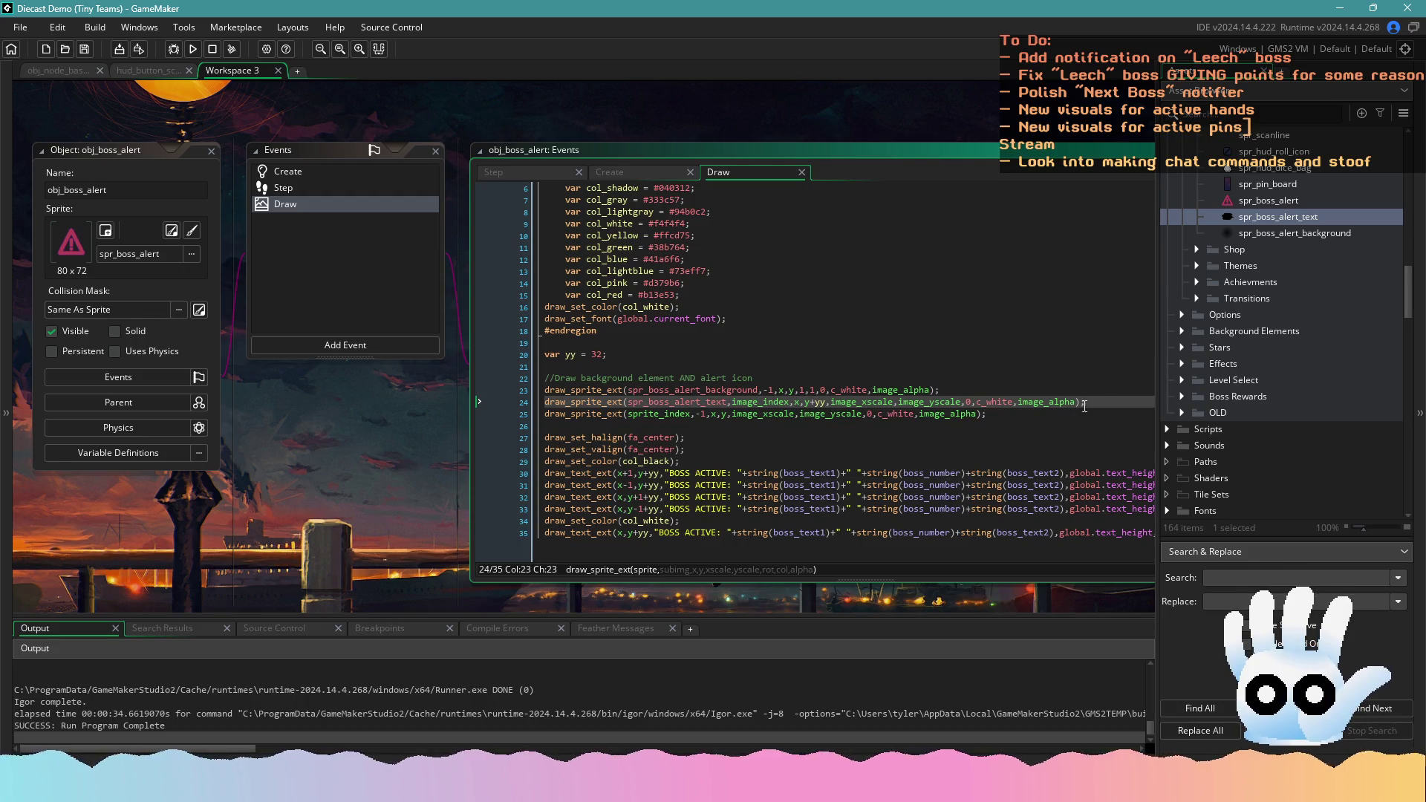
left_click_drag(1085, 406, 544, 402)
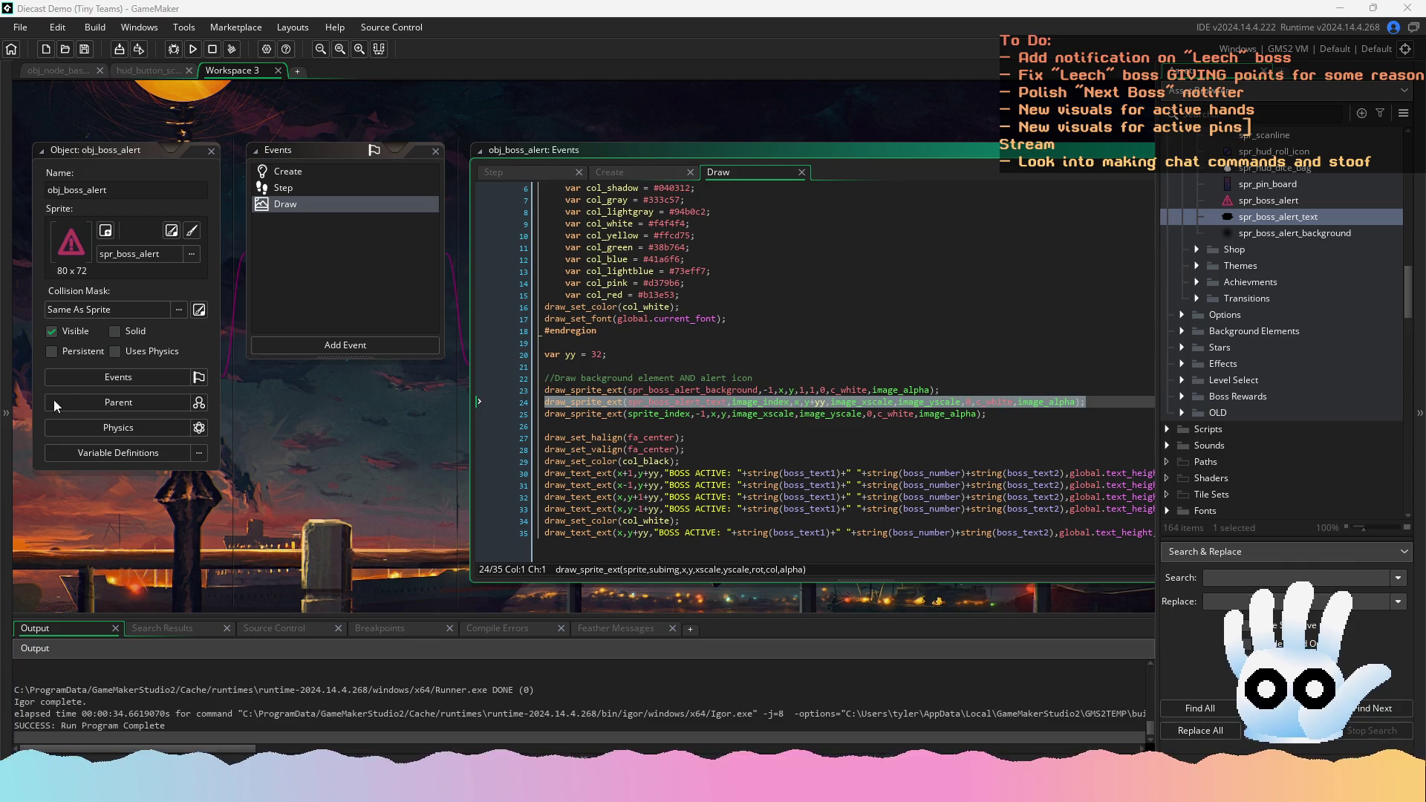
left_click(369, 171)
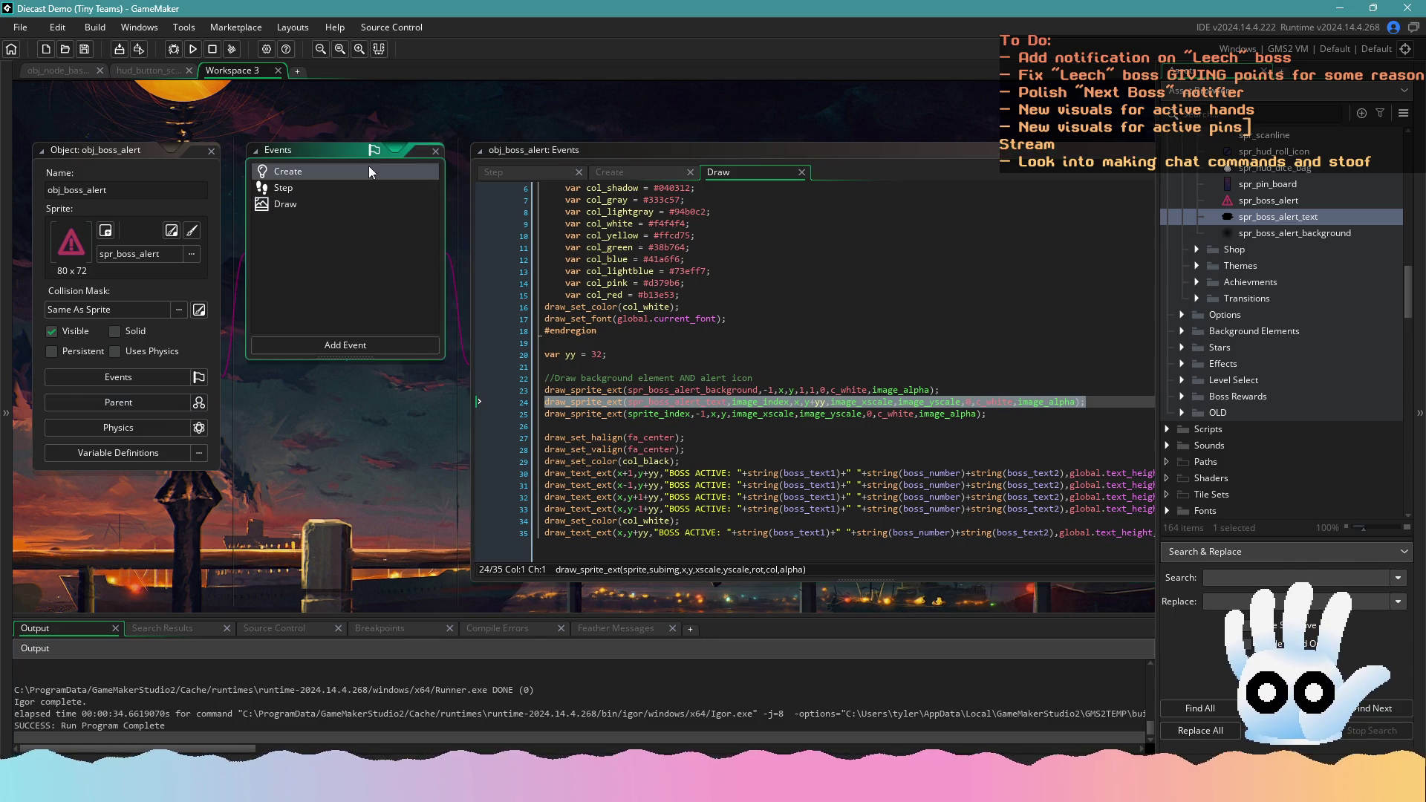
left_click(139, 71)
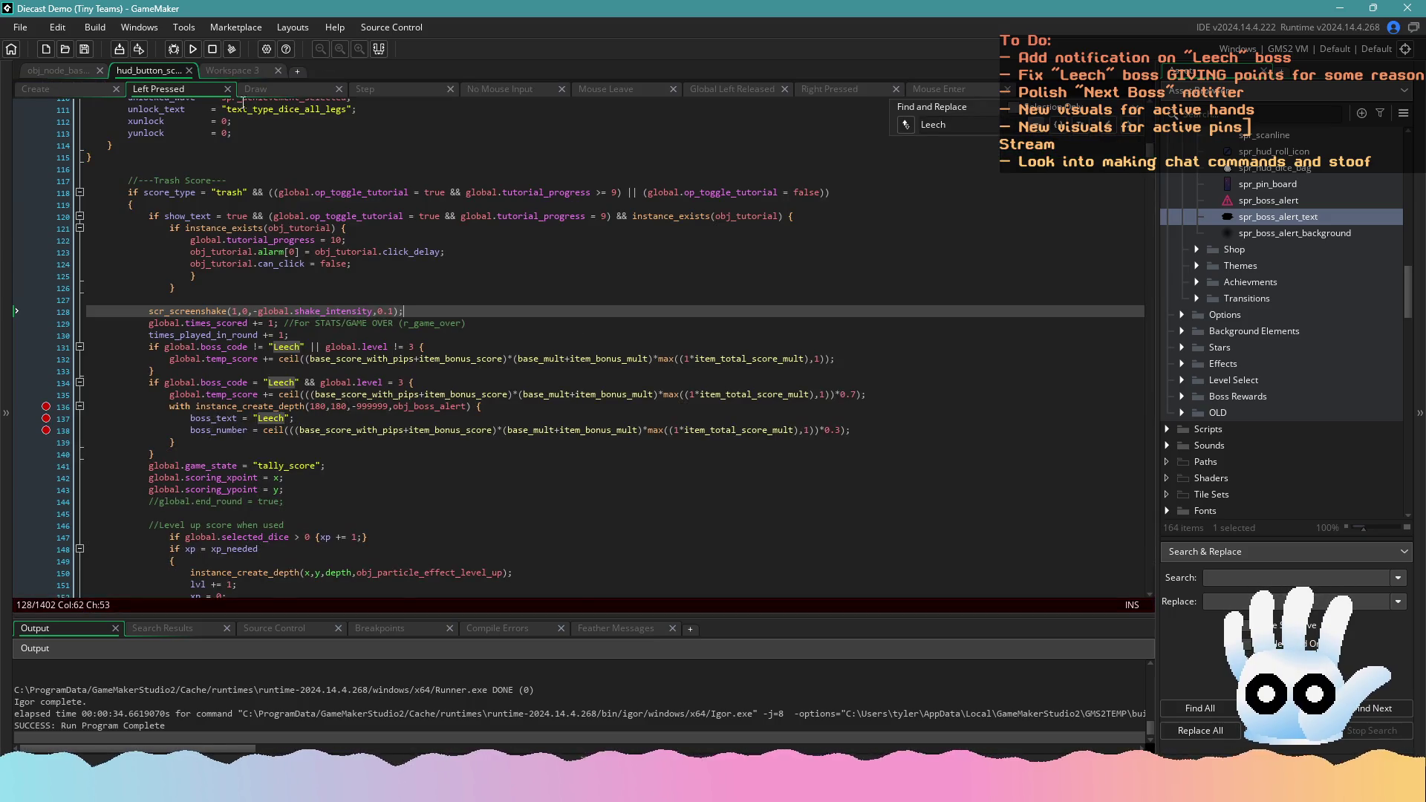
left_click(240, 72)
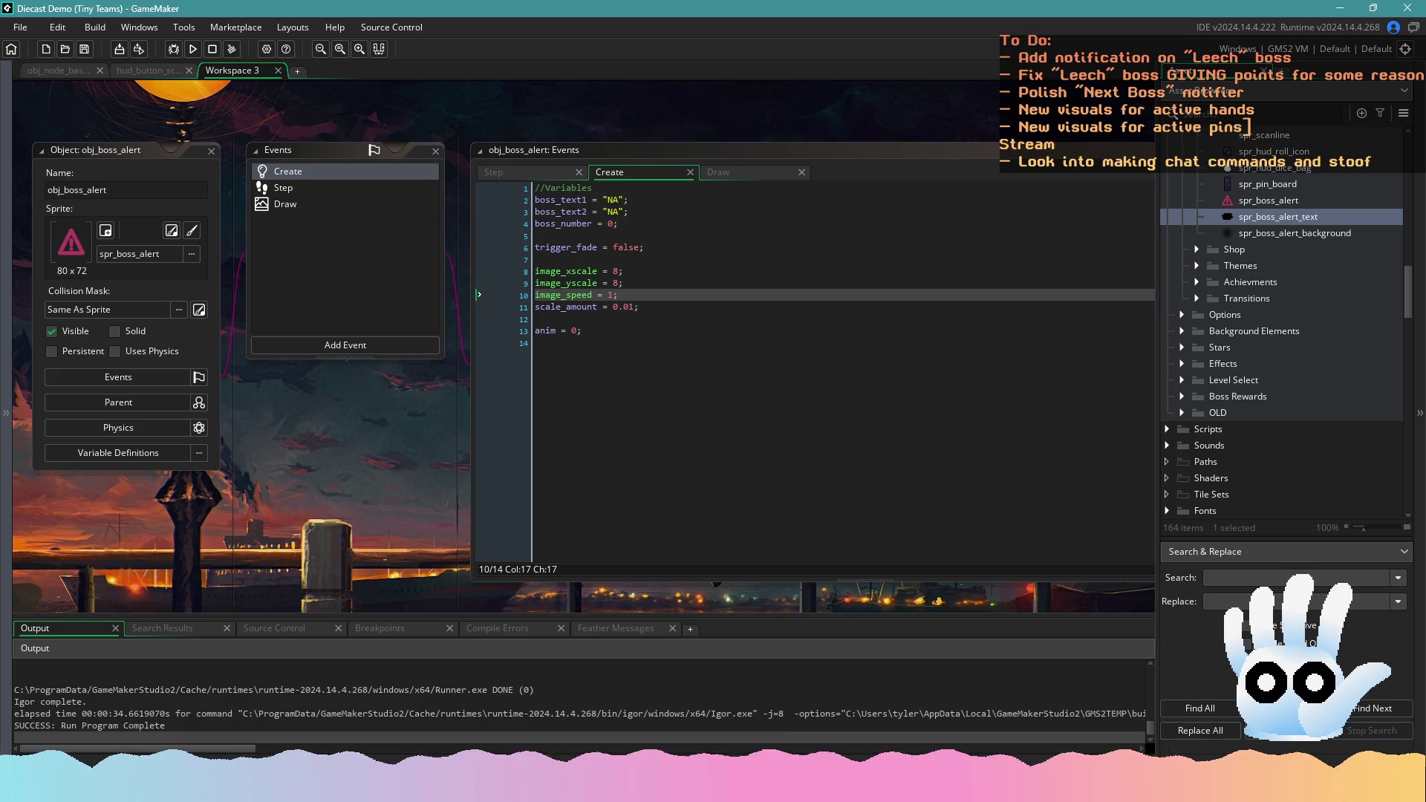
Select the Step event's anim counter lines 21–22 and fetch the replacement code from another app
left_click(331, 192)
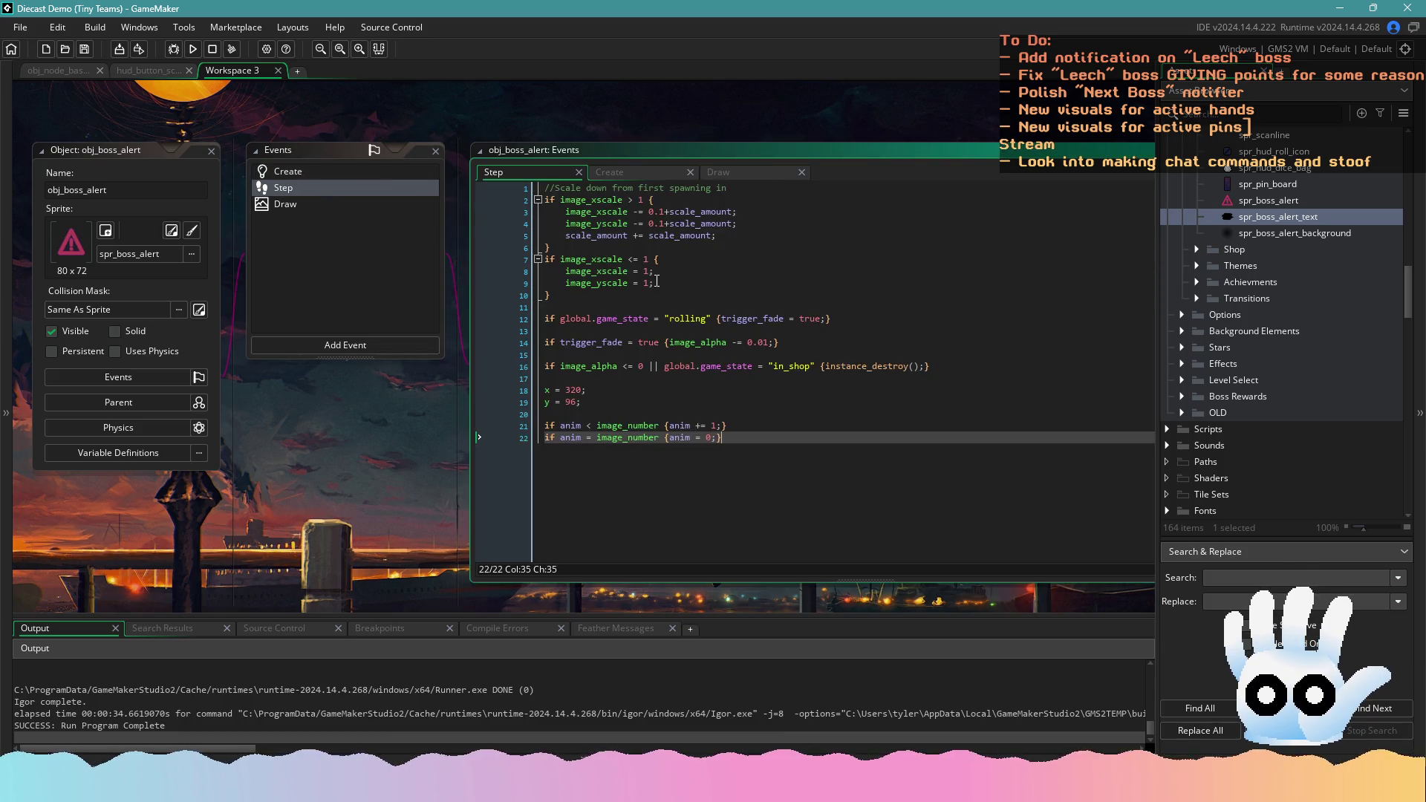
key("shift+Up")
key("shift+Home")
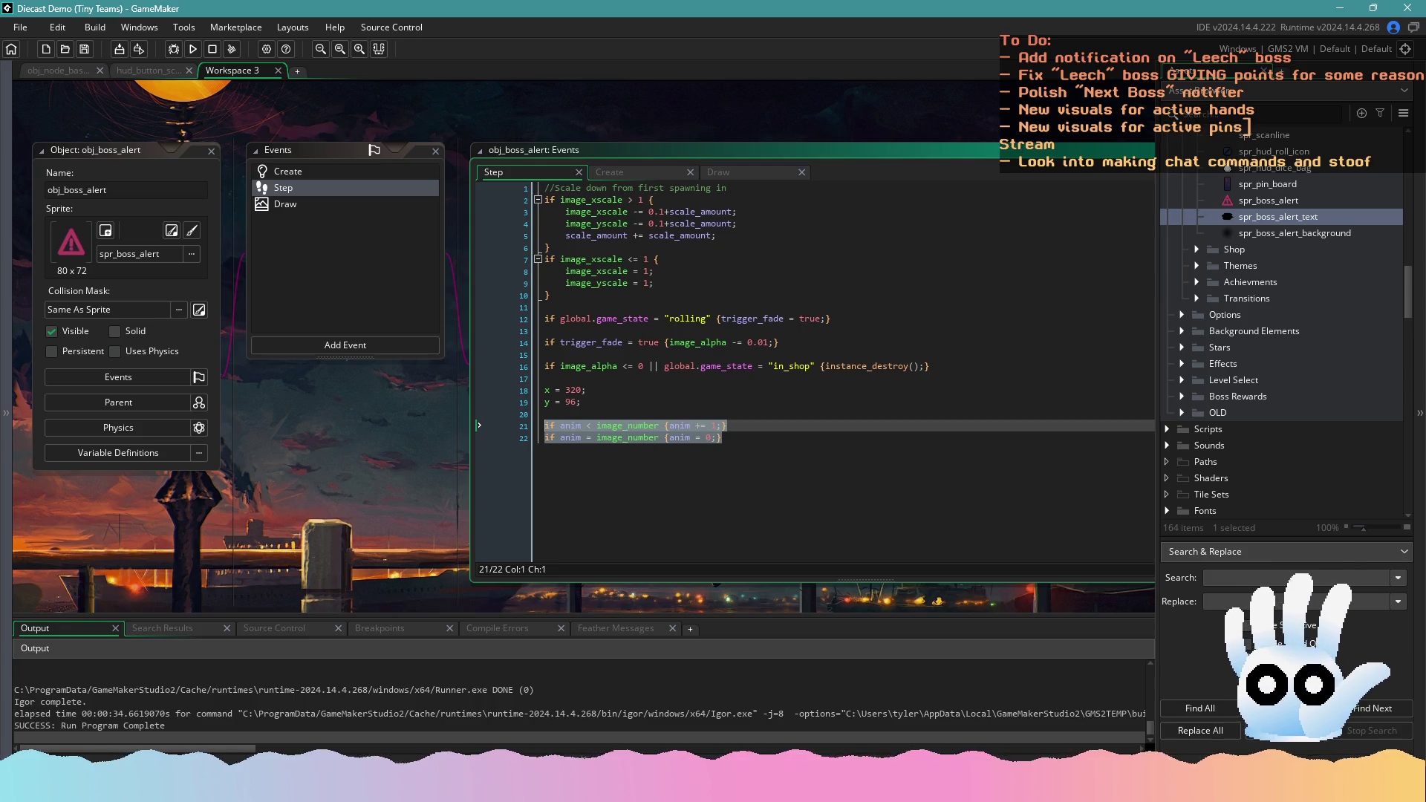
key("alt+Tab")
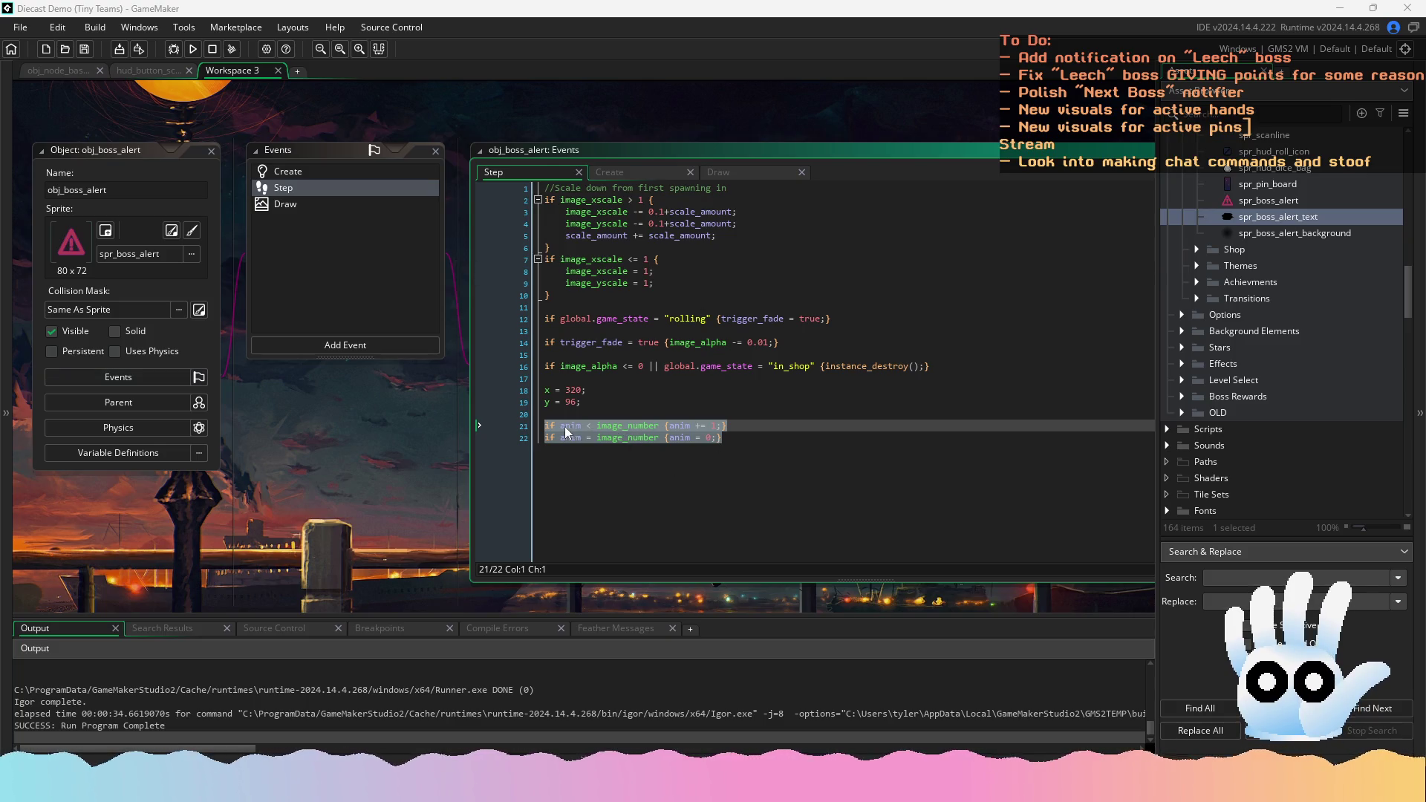
key("alt+Tab")
Change the Draw call's frame argument from image_index back to anim and save
left_click(328, 252)
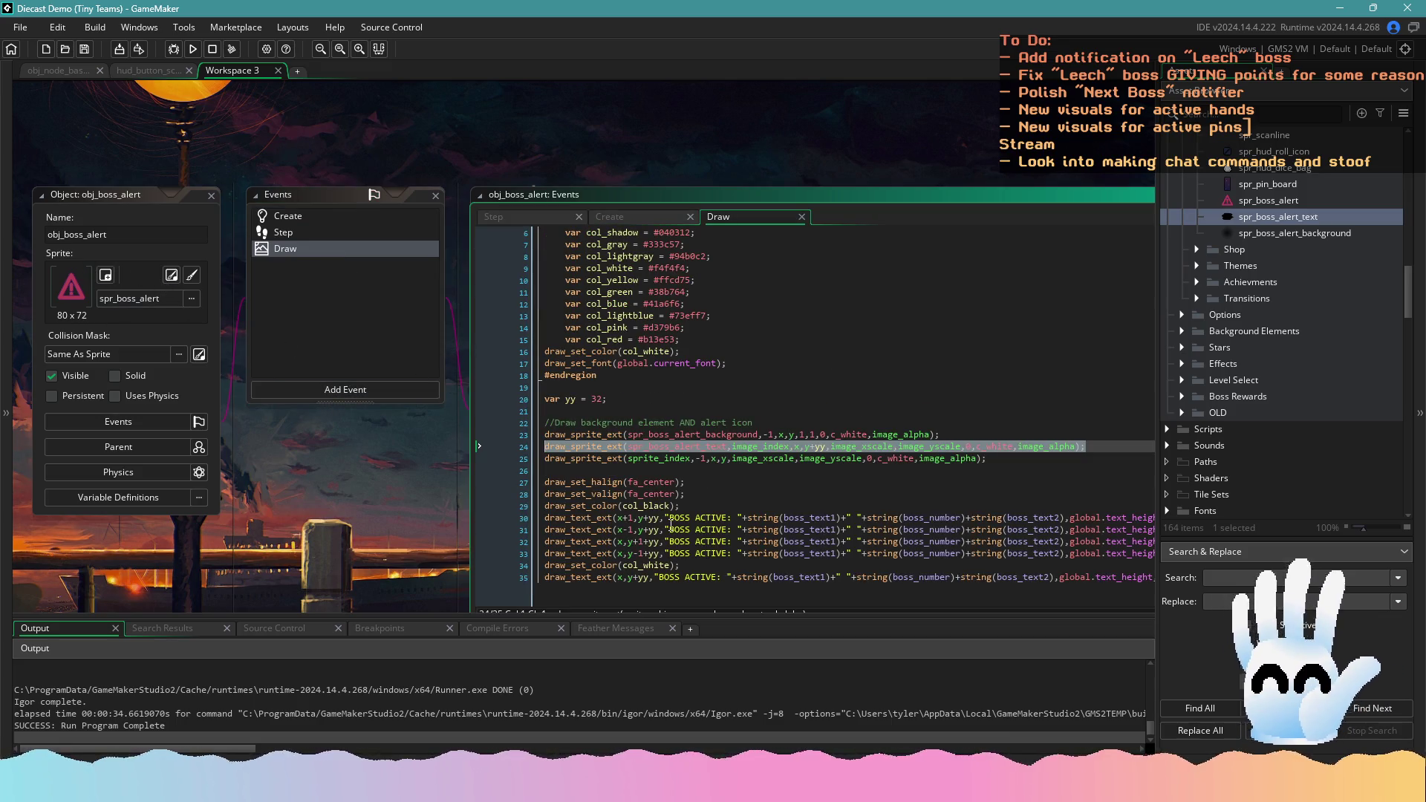
double_click(739, 447)
type("anim")
key("ctrl+s")
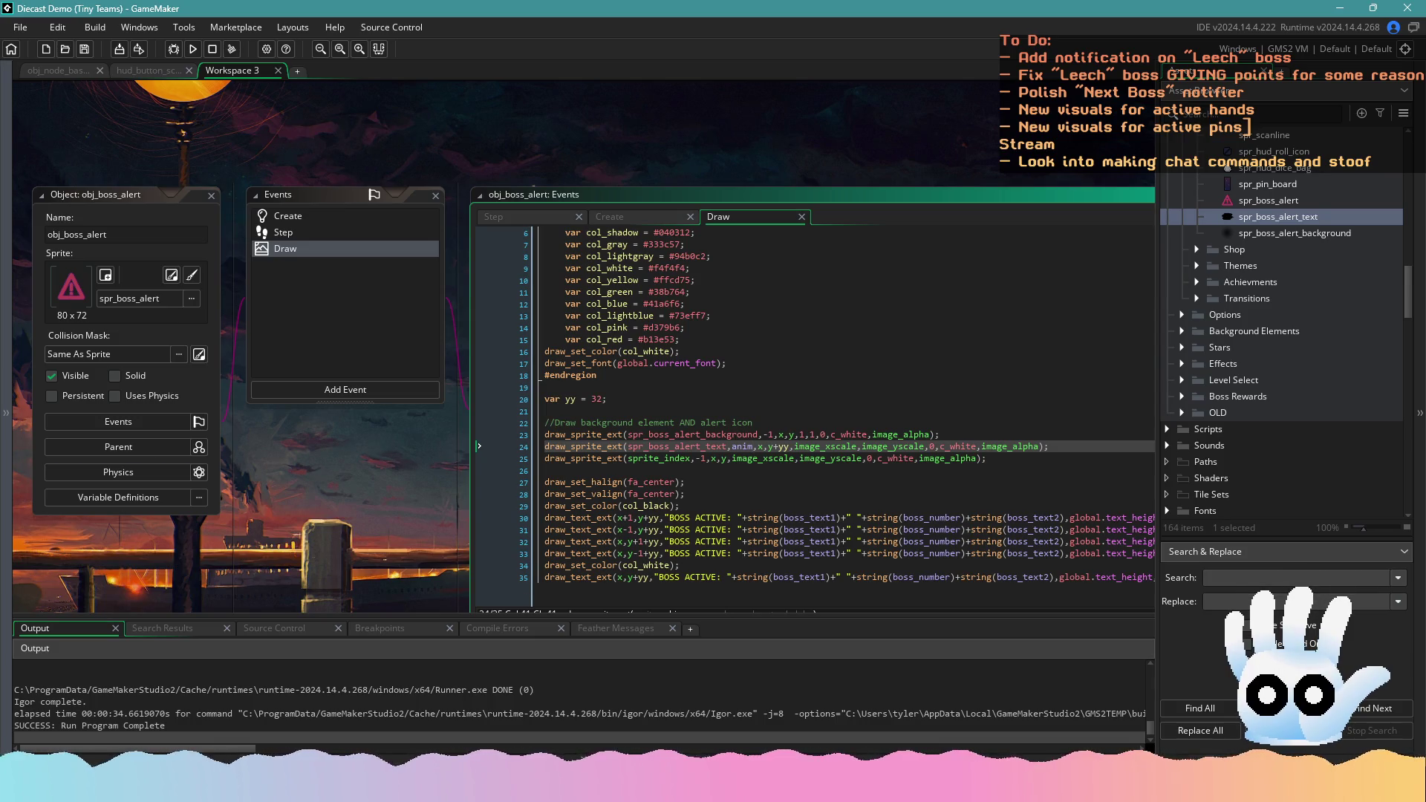
Paste the if/else anim counter over Step lines 21–22 and launch a test run
left_click(288, 233)
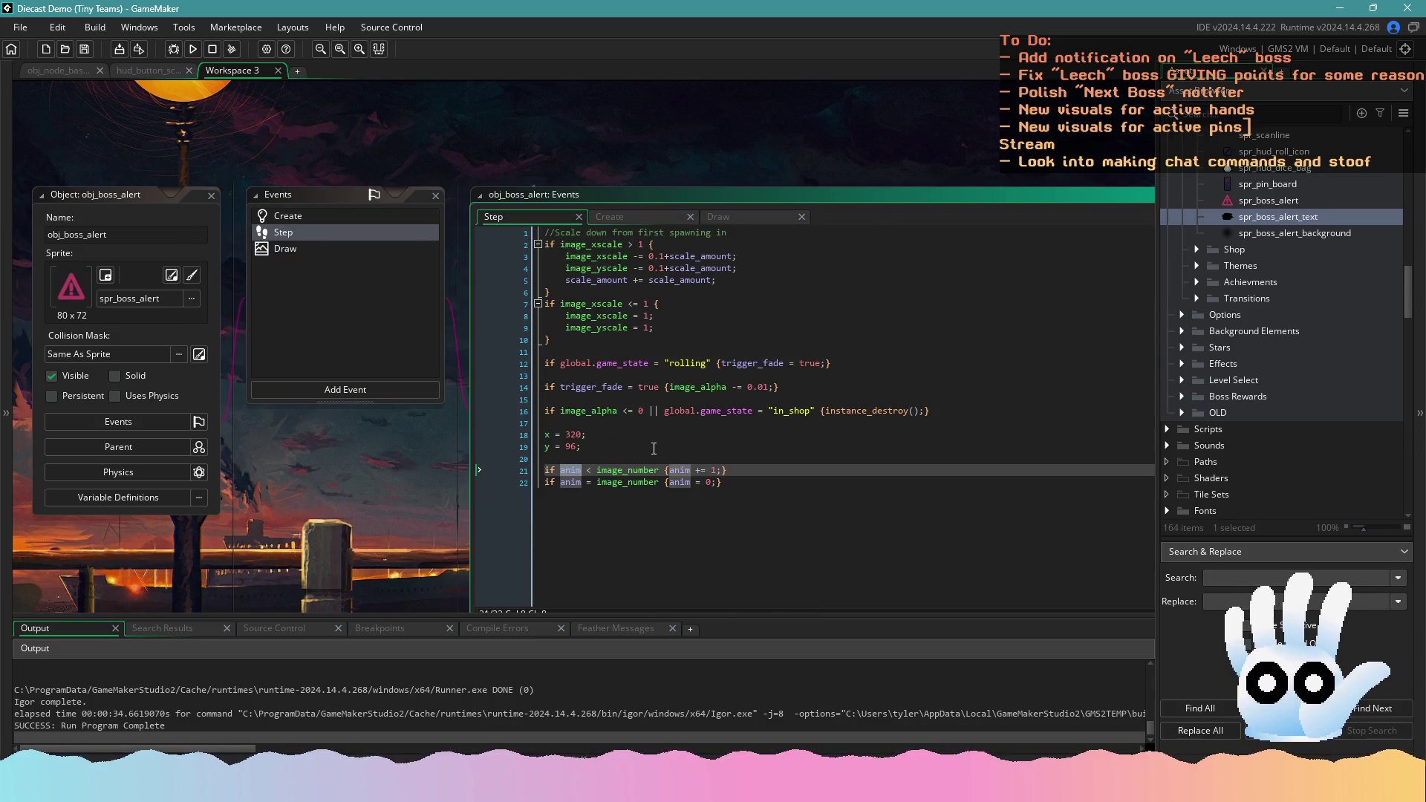
left_click(763, 470)
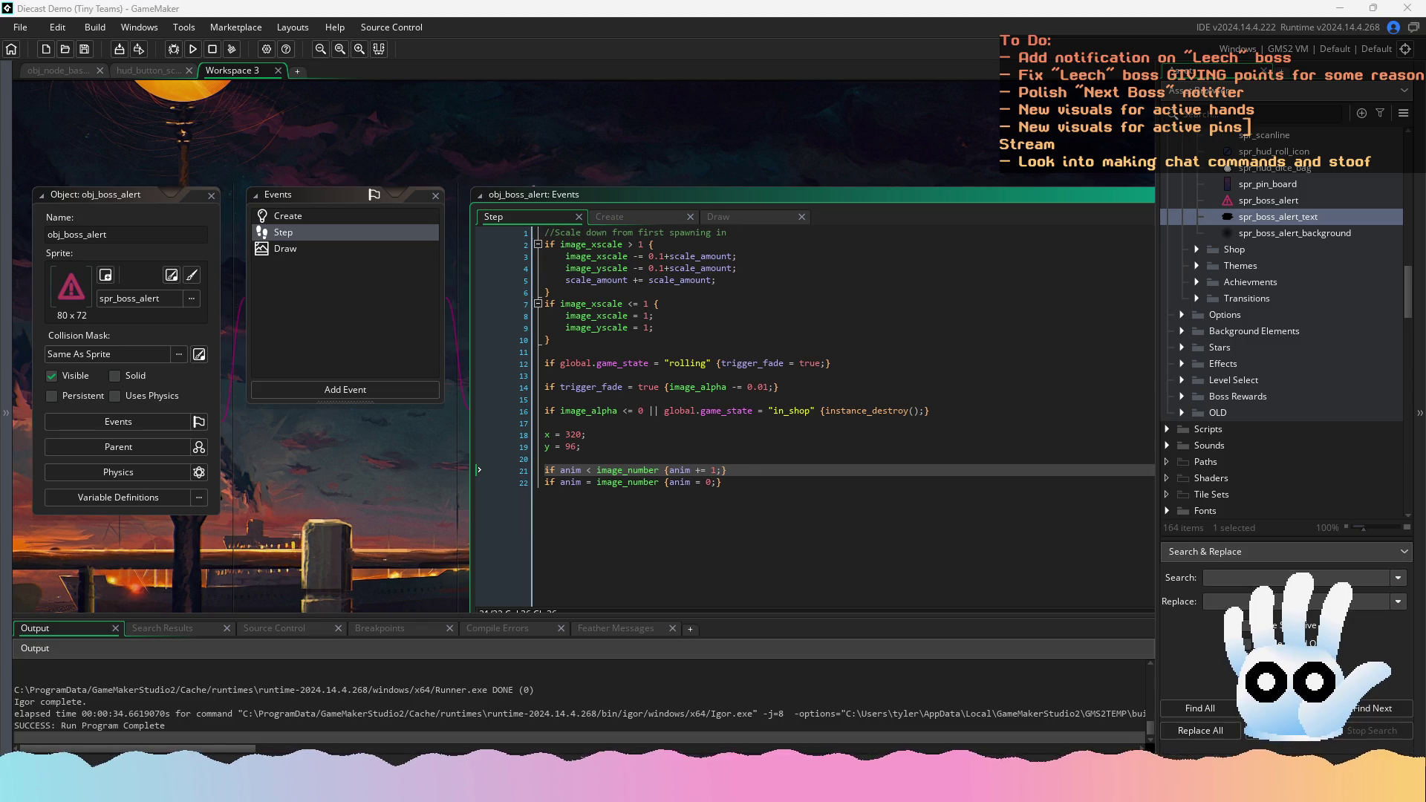
left_click(741, 505)
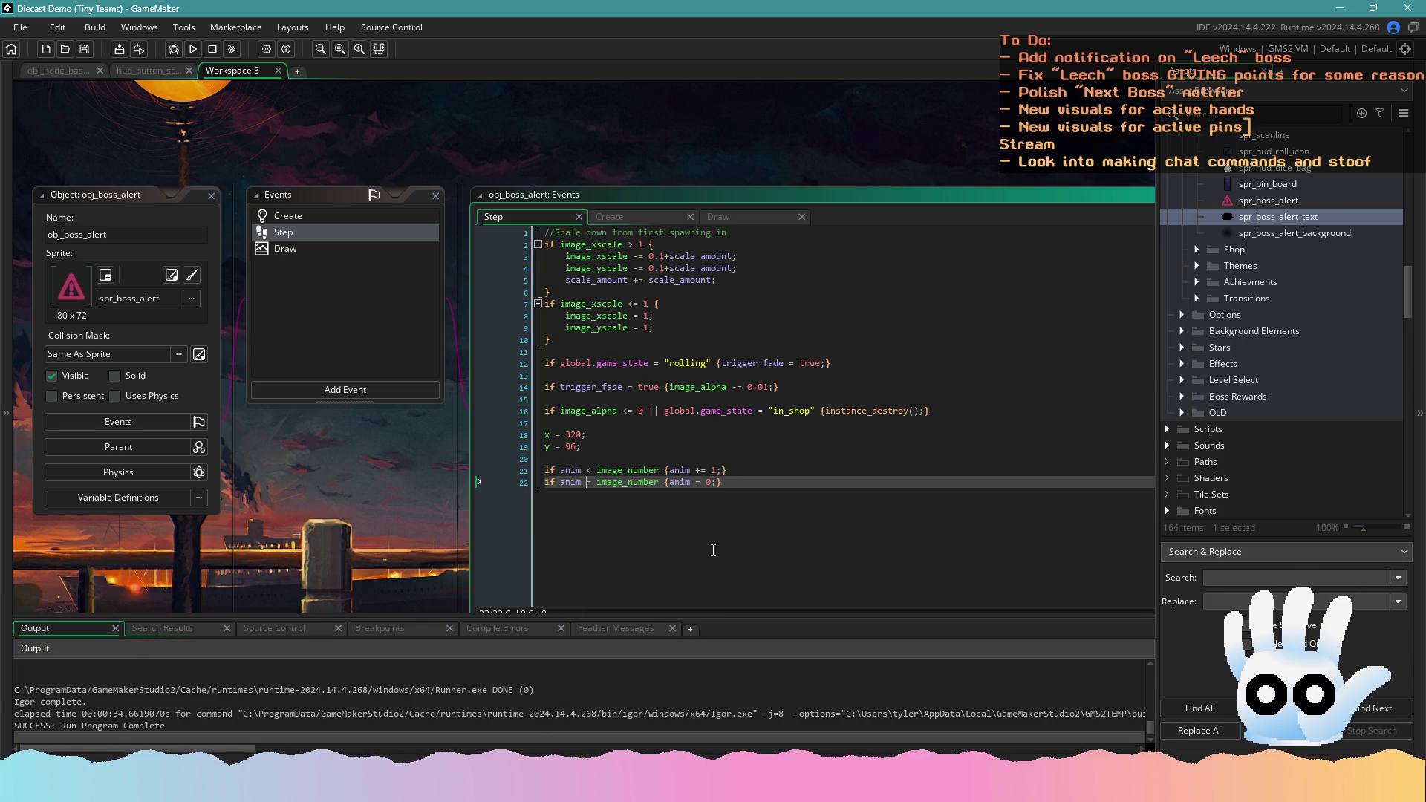
left_click_drag(741, 505, 498, 465)
type("if (anim < image_number) {     anim += 1; } else {     anim = 0; }")
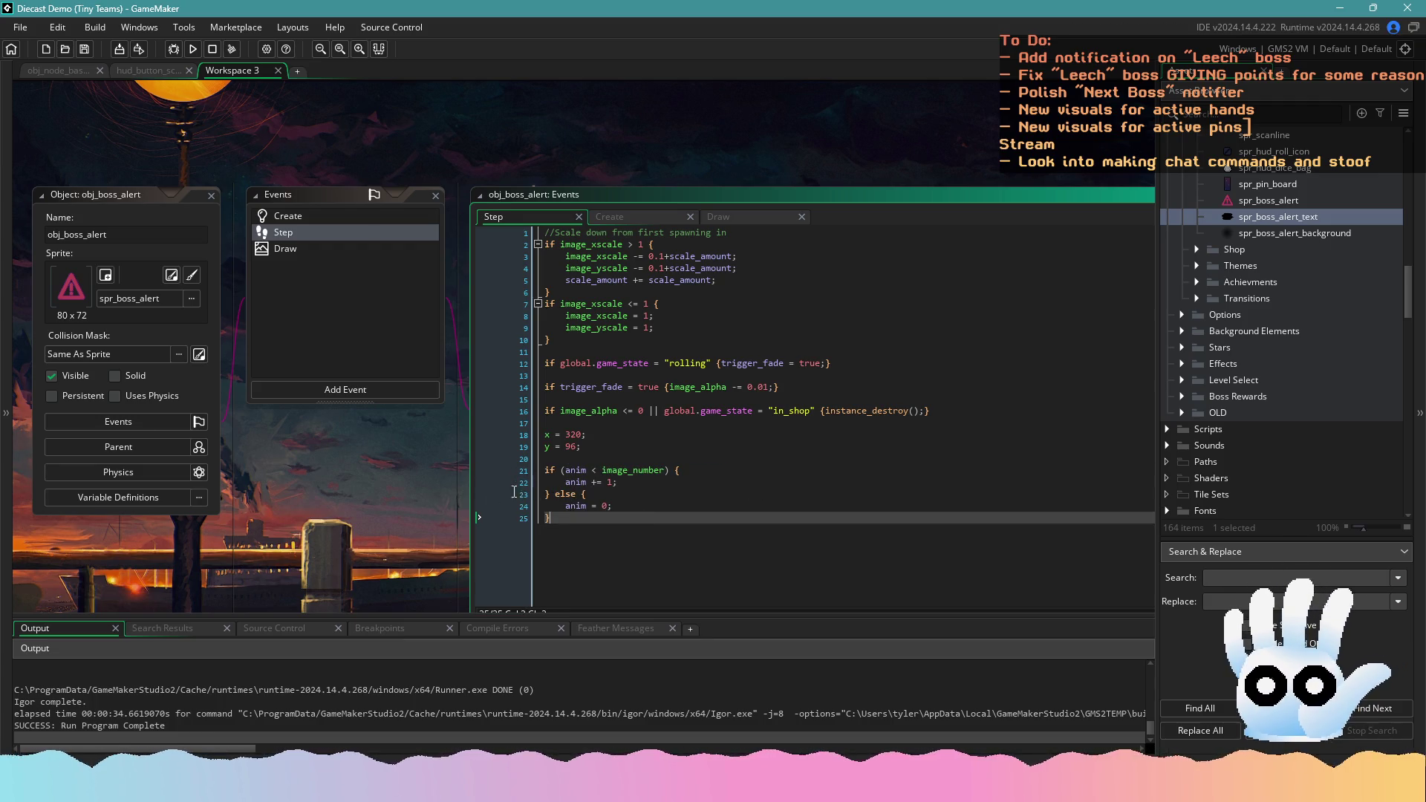
left_click(193, 49)
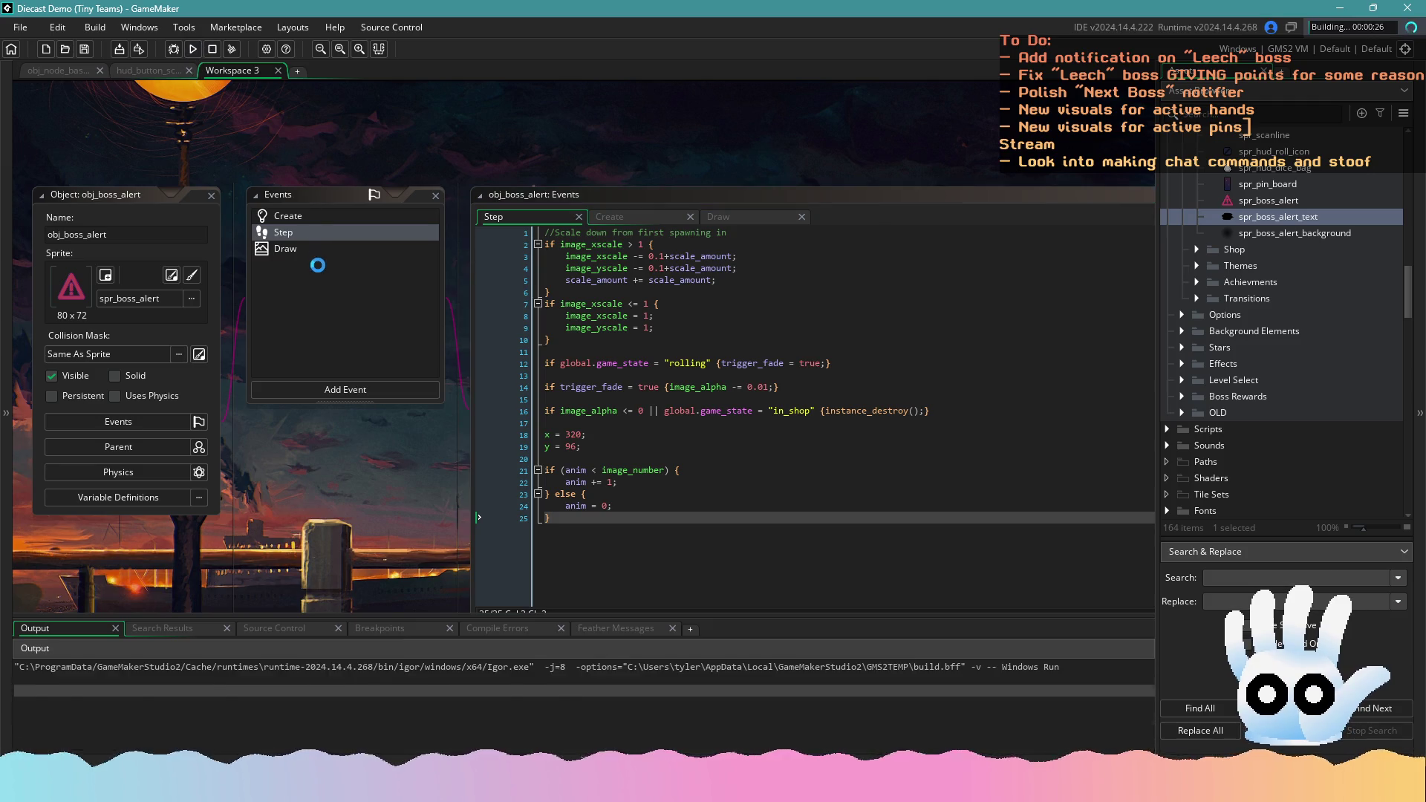
Review the Draw event's alert text line and playtest the Leech boss round
left_click(334, 248)
left_click(635, 415)
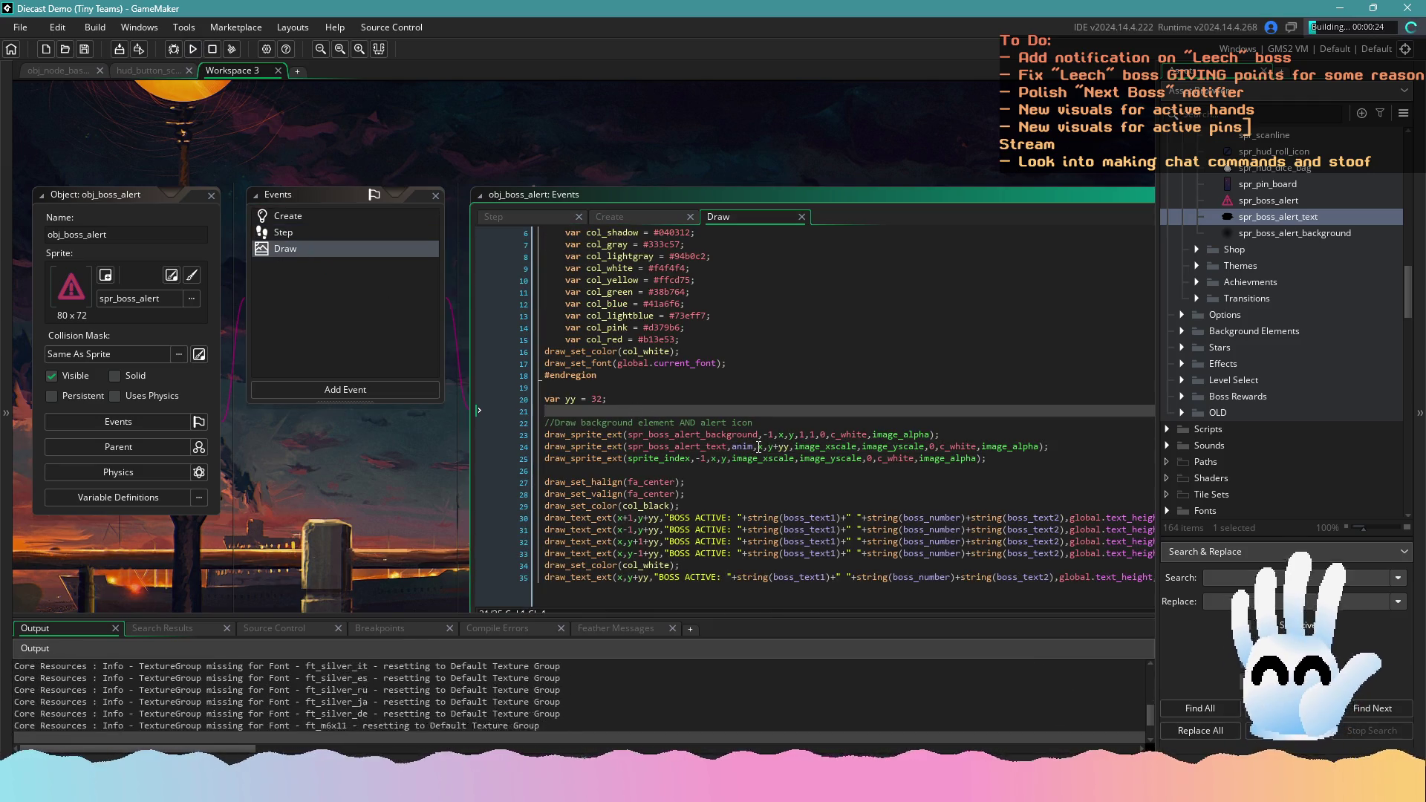
left_click(757, 446)
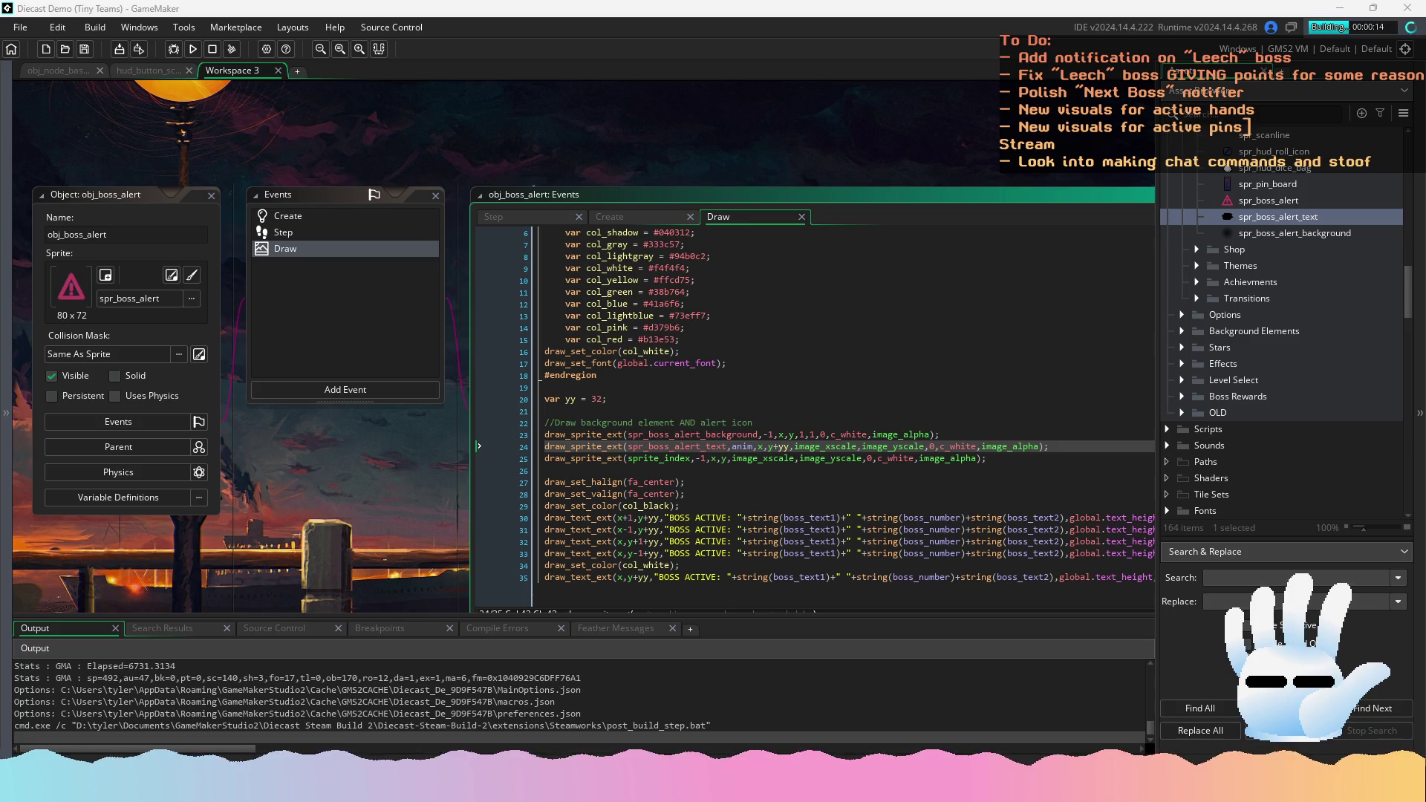
left_click(955, 542)
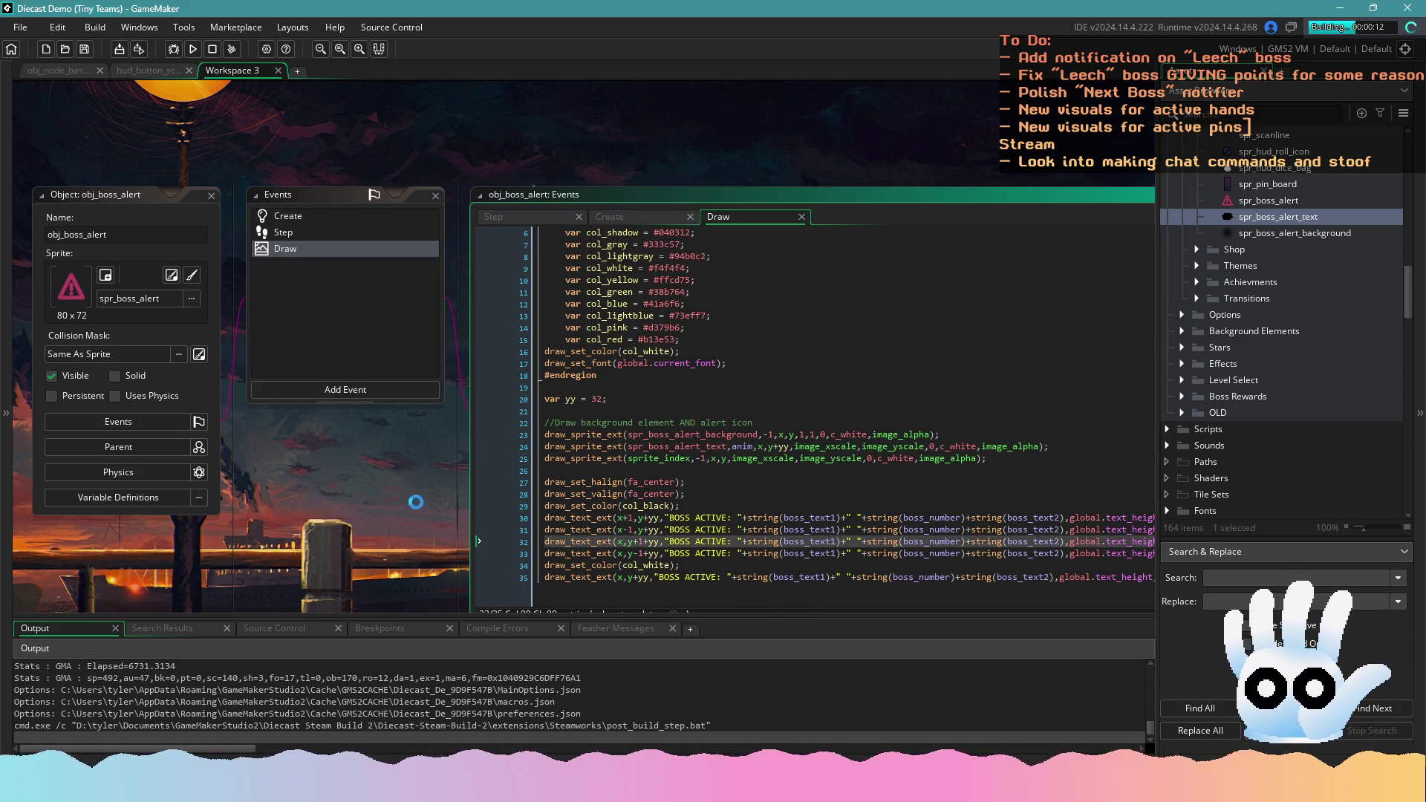
left_click_drag(416, 503, 471, 445)
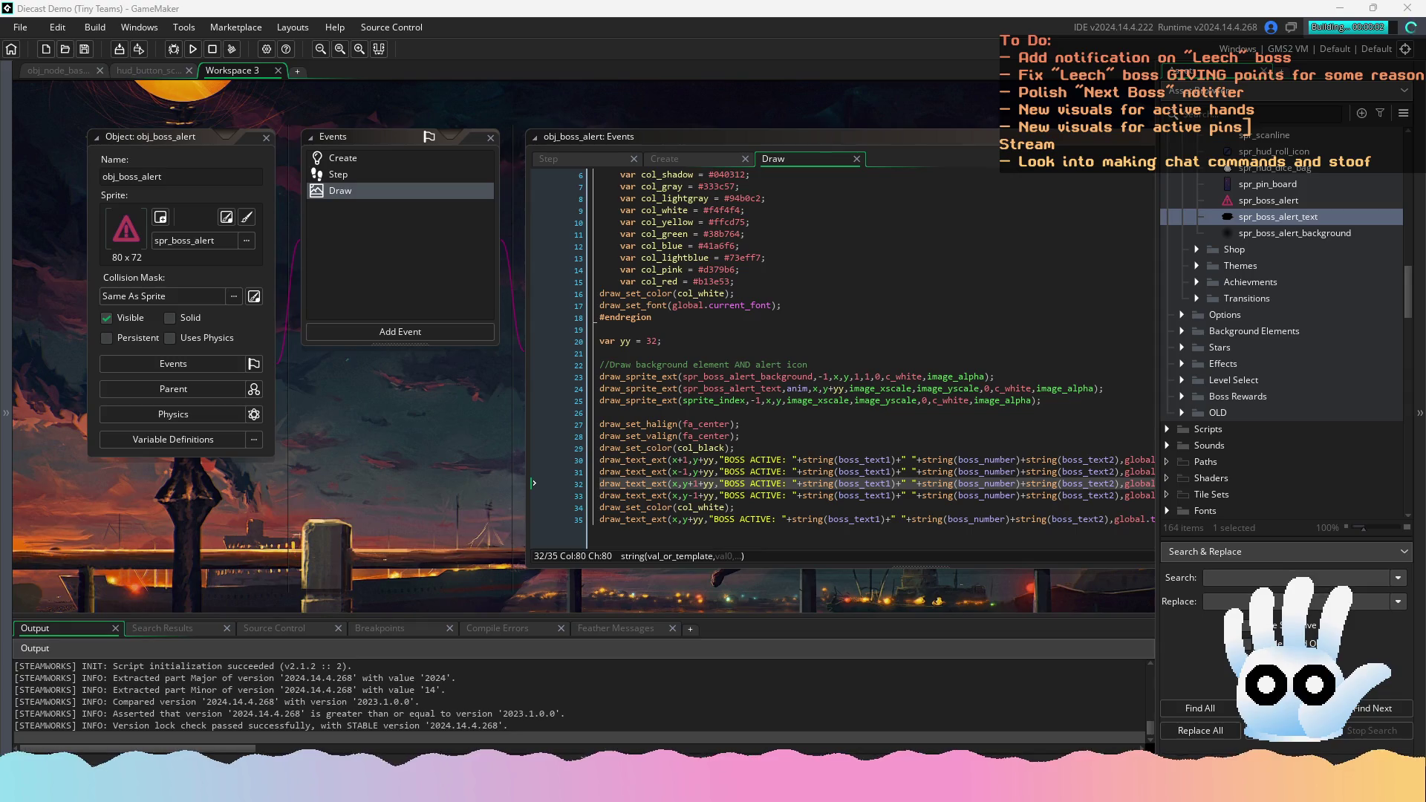
left_click(712, 389)
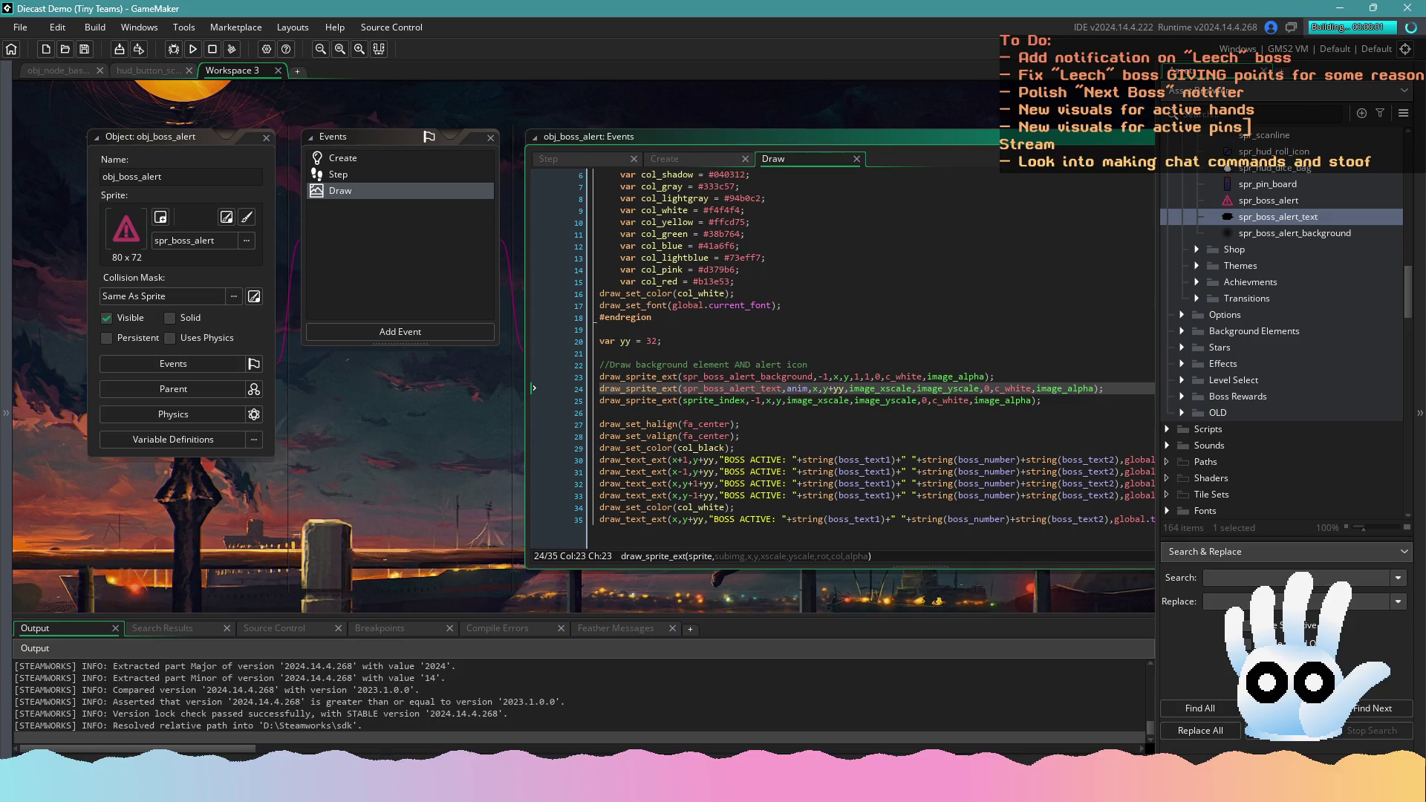
left_click(875, 472)
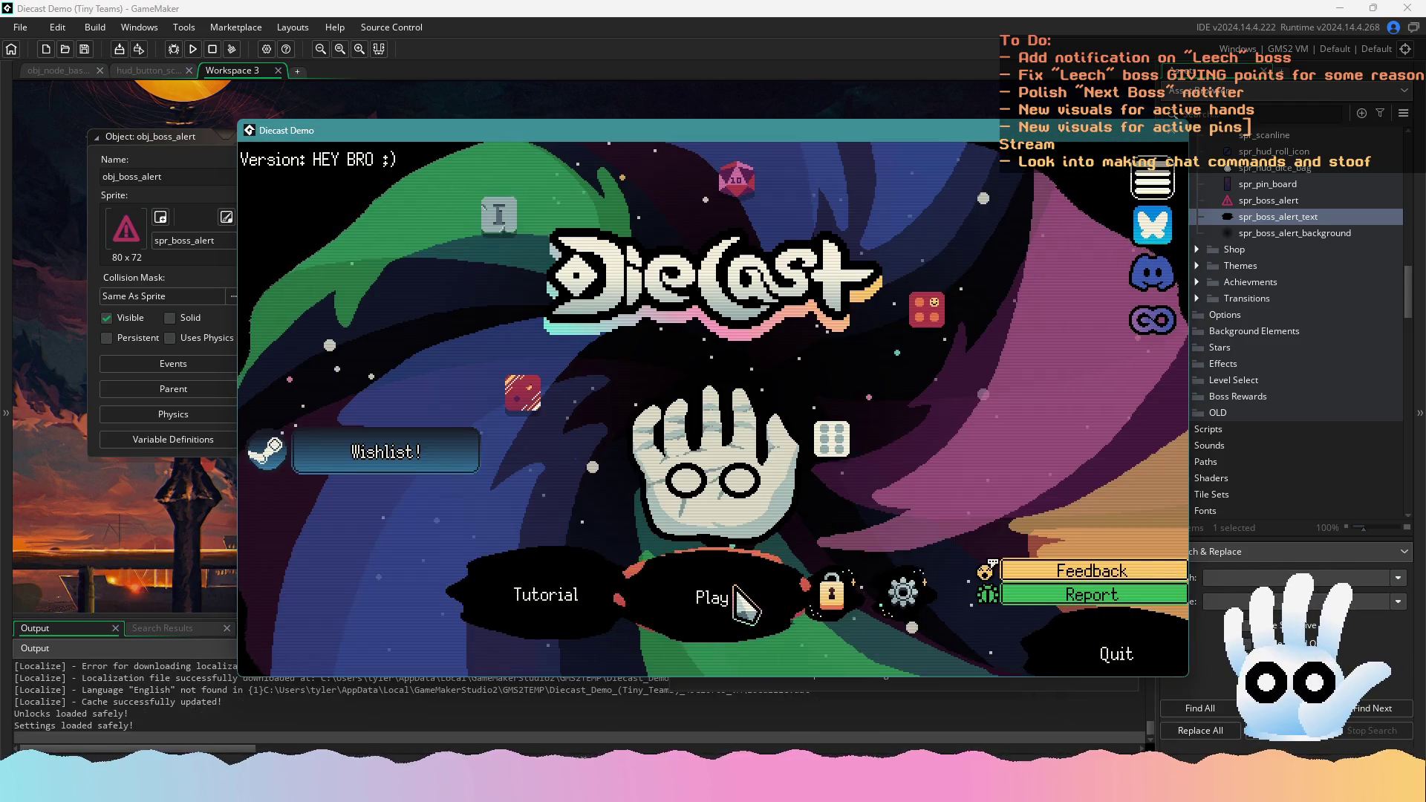
left_click(717, 586)
left_click(709, 575)
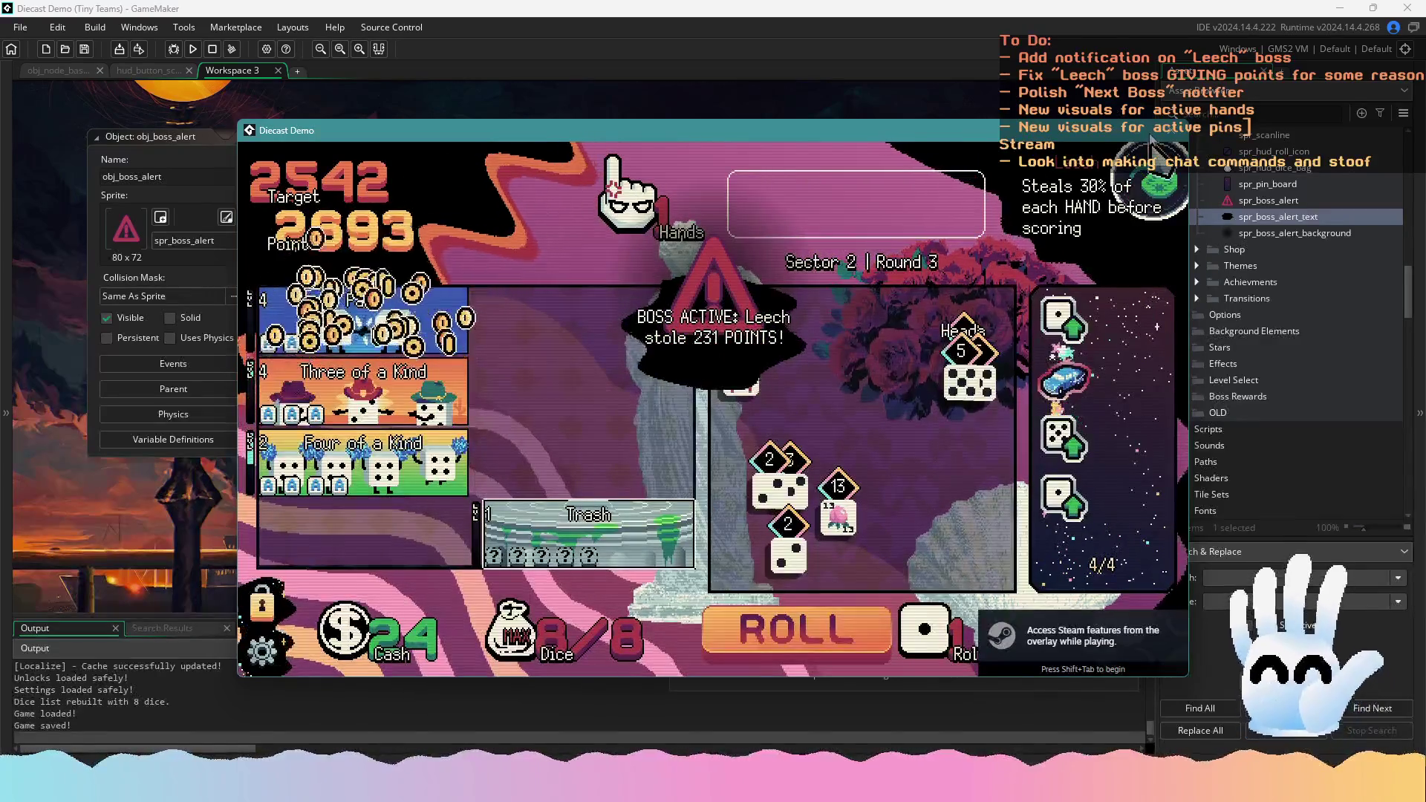
key("Escape")
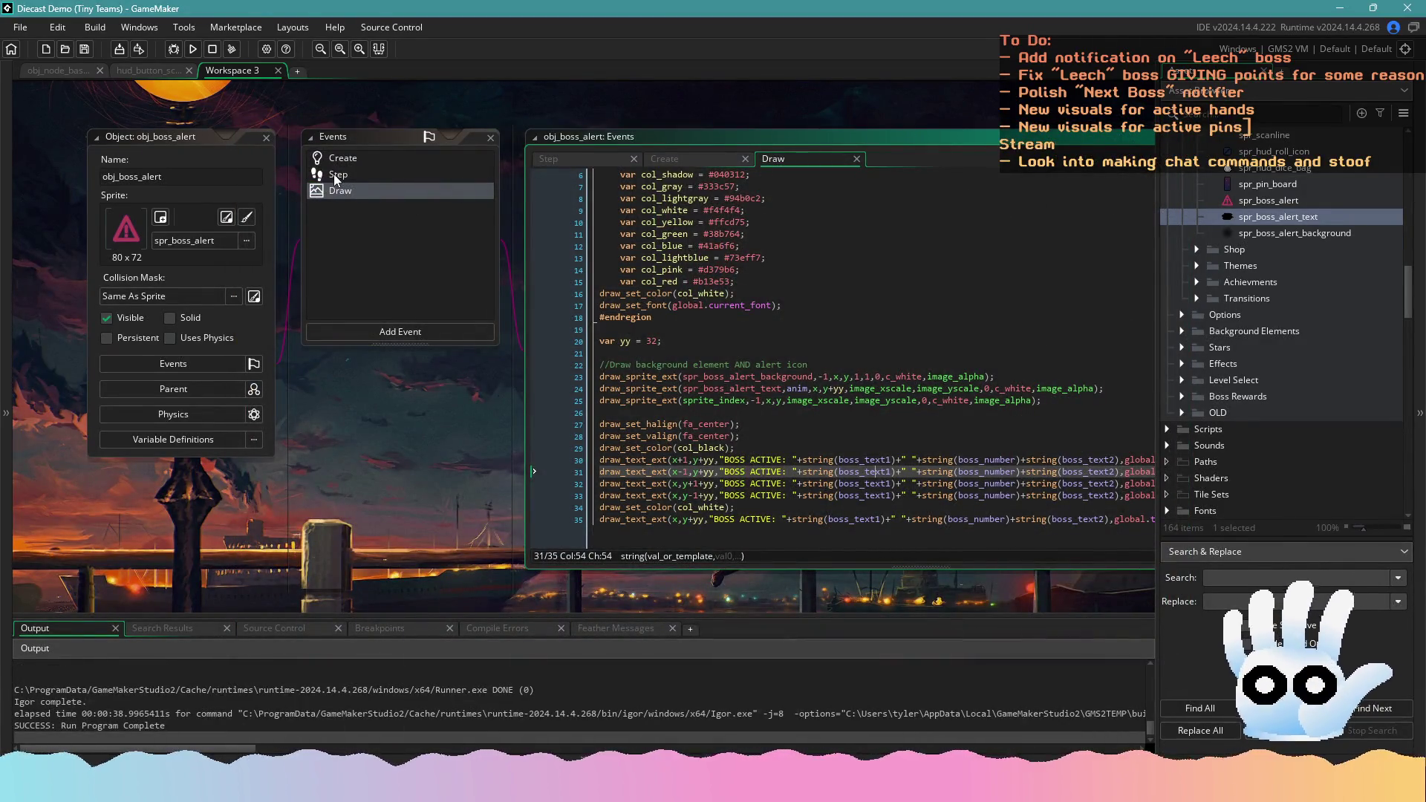
Multiply the Step event's anim increment on line 22 by global.gamespeed and save
left_click(333, 173)
left_click(668, 445)
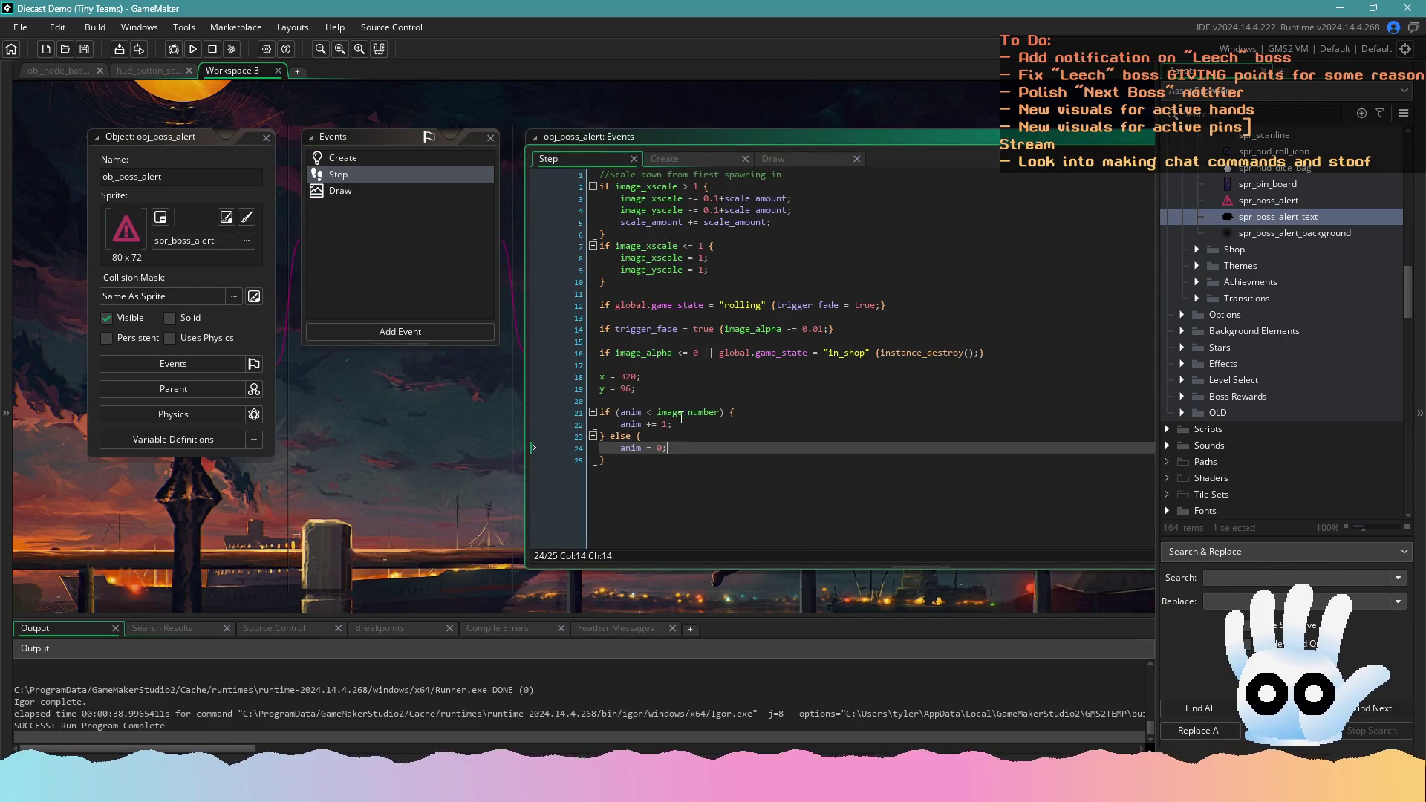
left_click(661, 412)
left_click(633, 447)
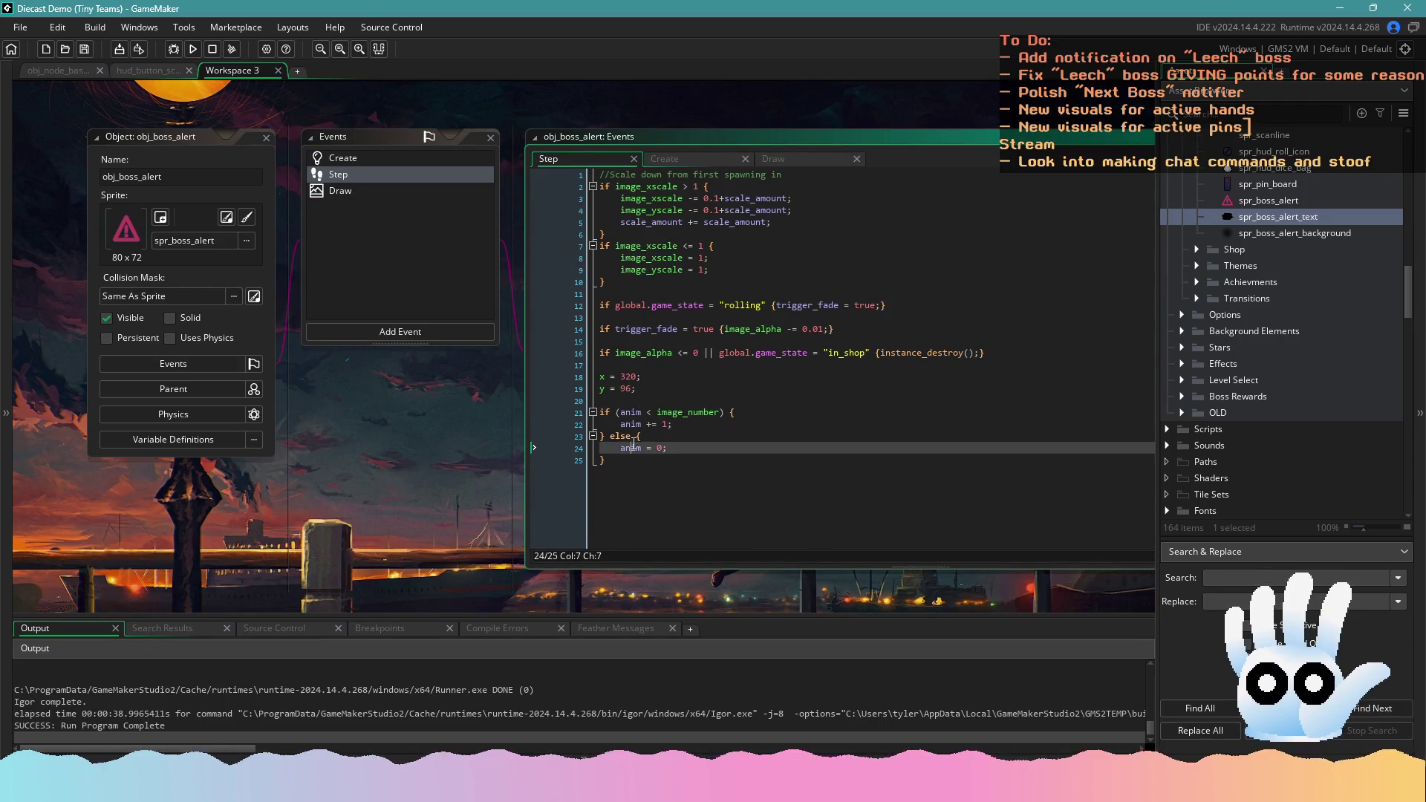
left_click(684, 412)
left_click(715, 413)
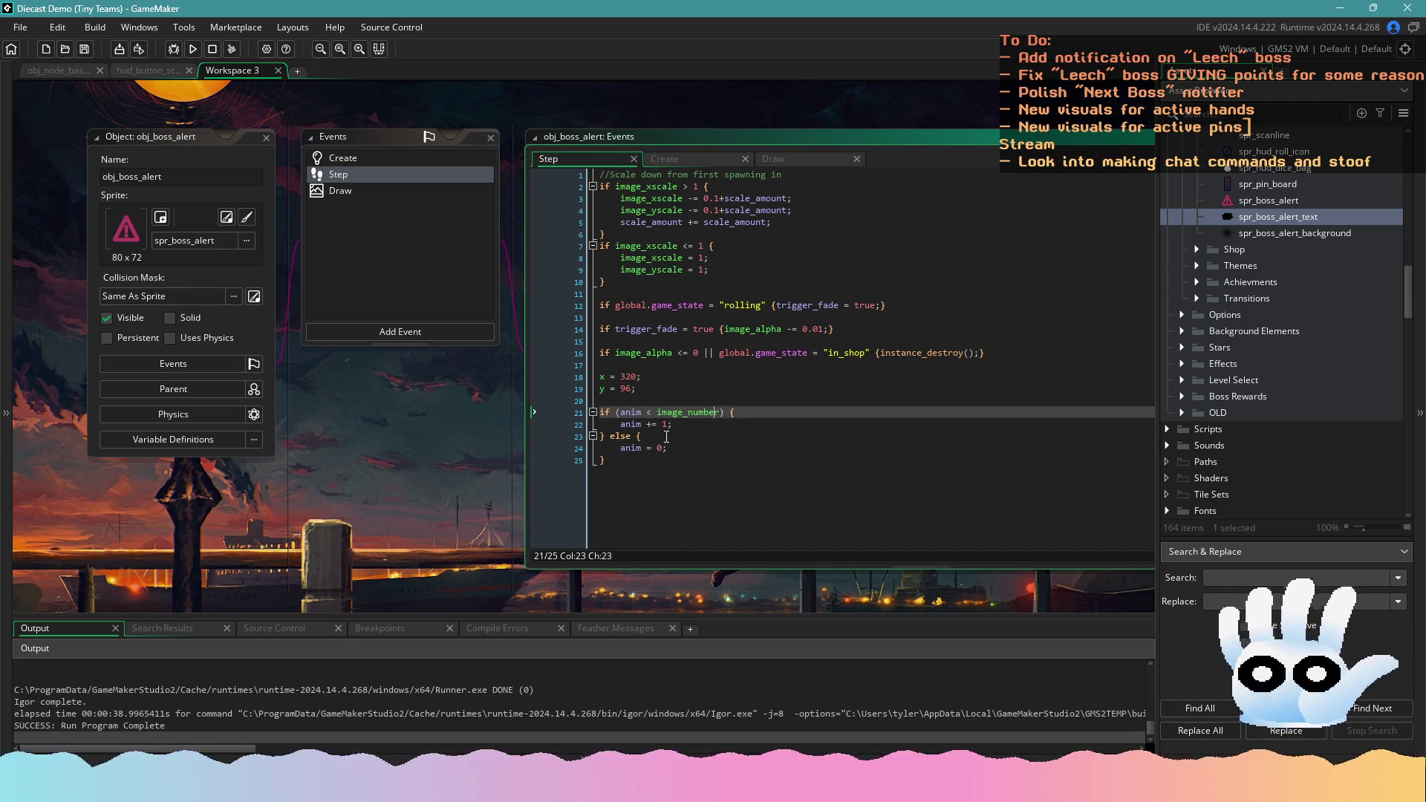
left_click(664, 425)
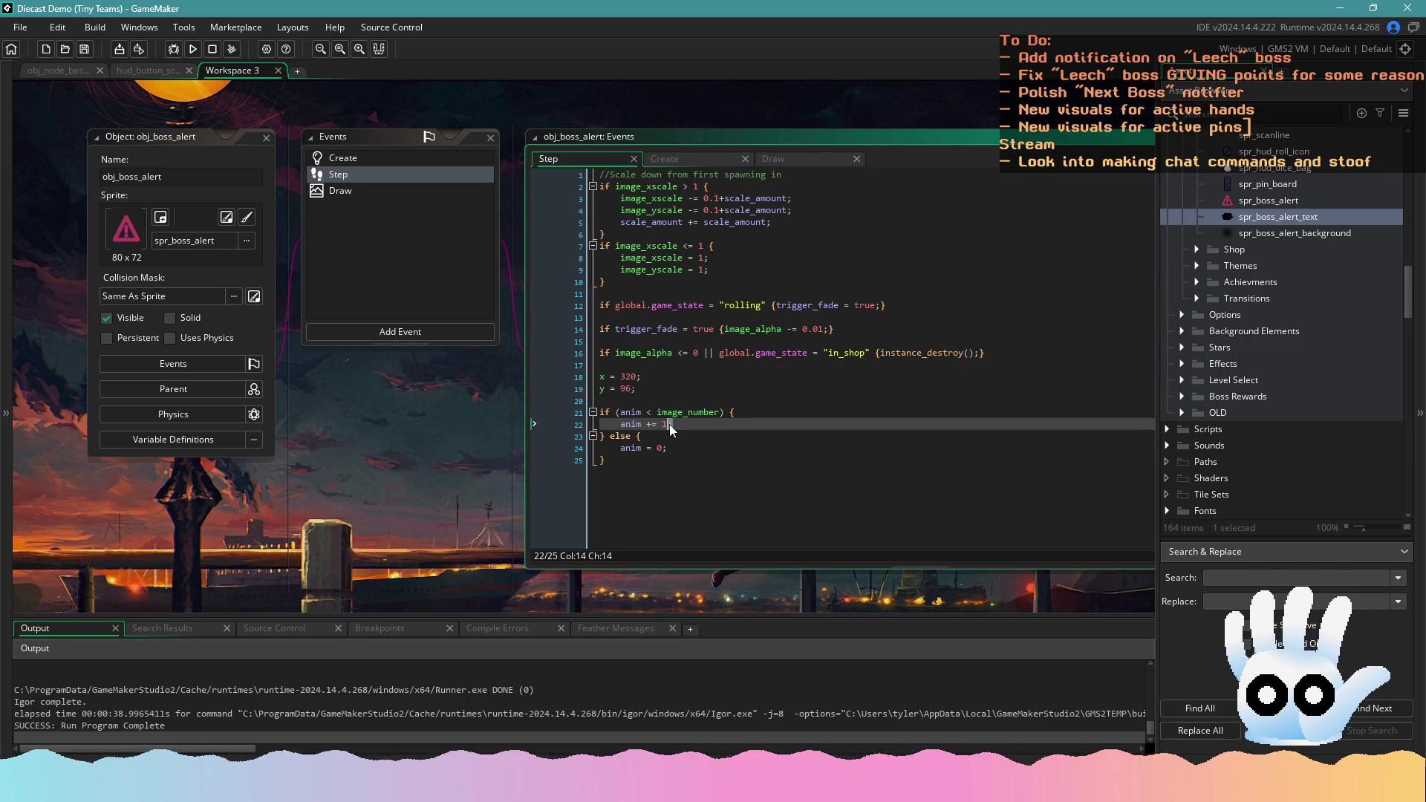
type("*")
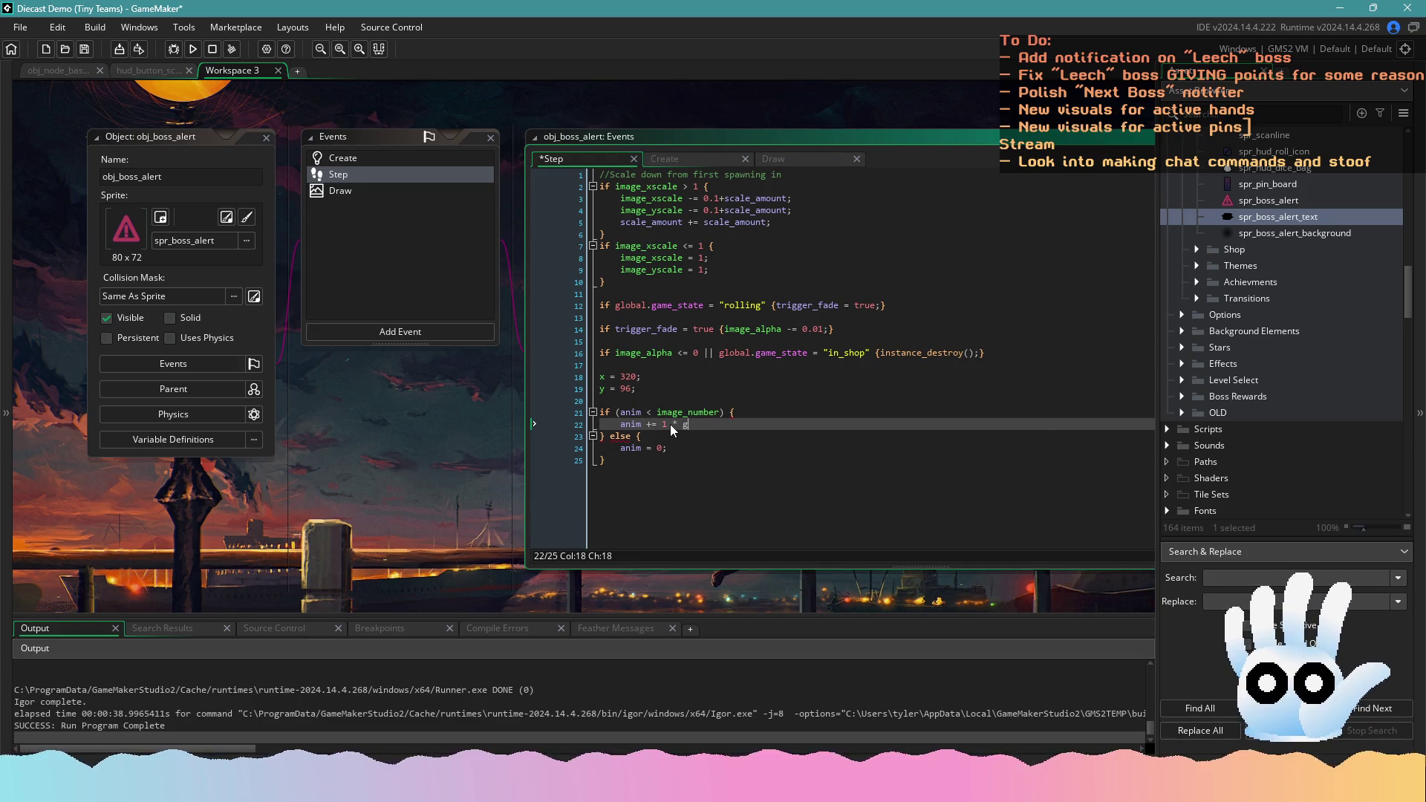
type(" global.game")
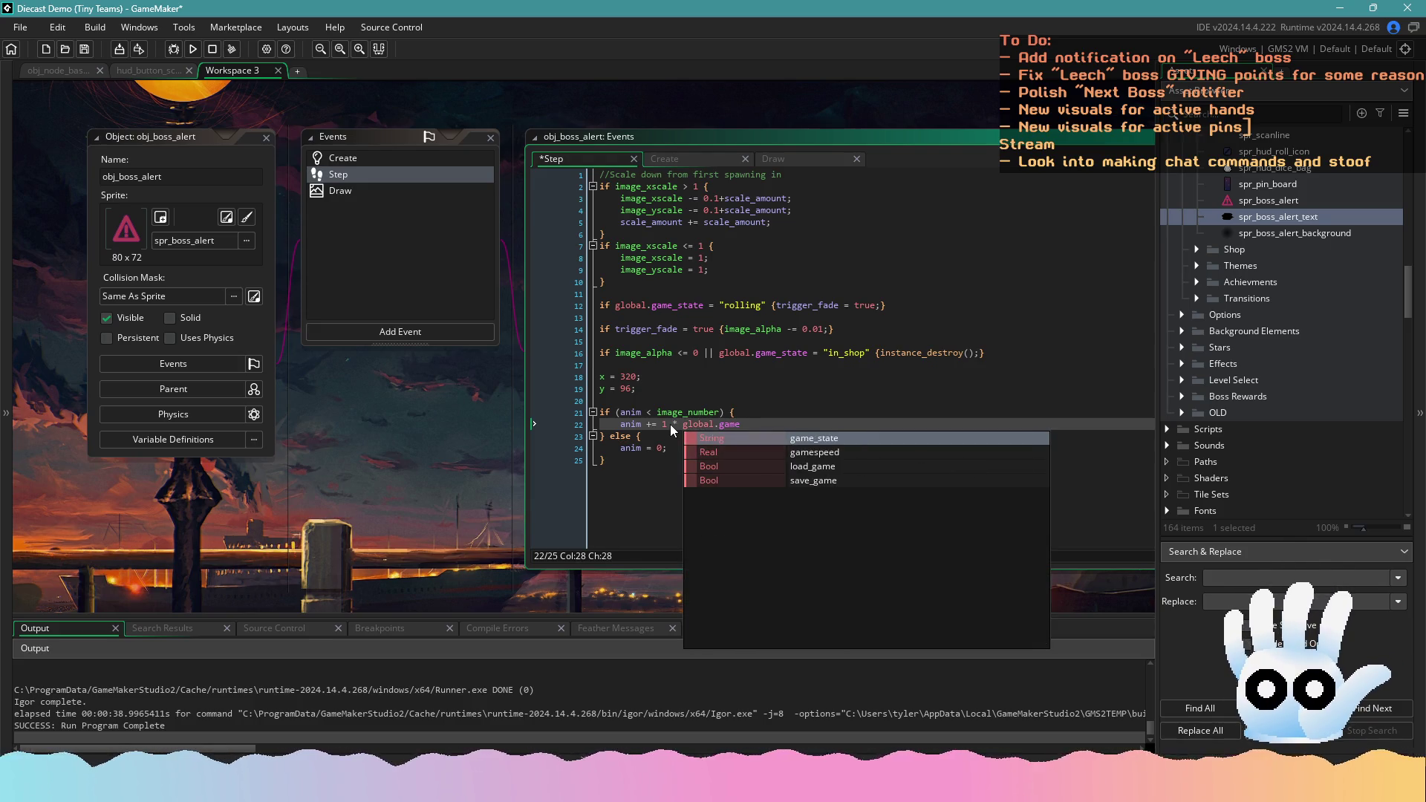
key("Down")
key("Return")
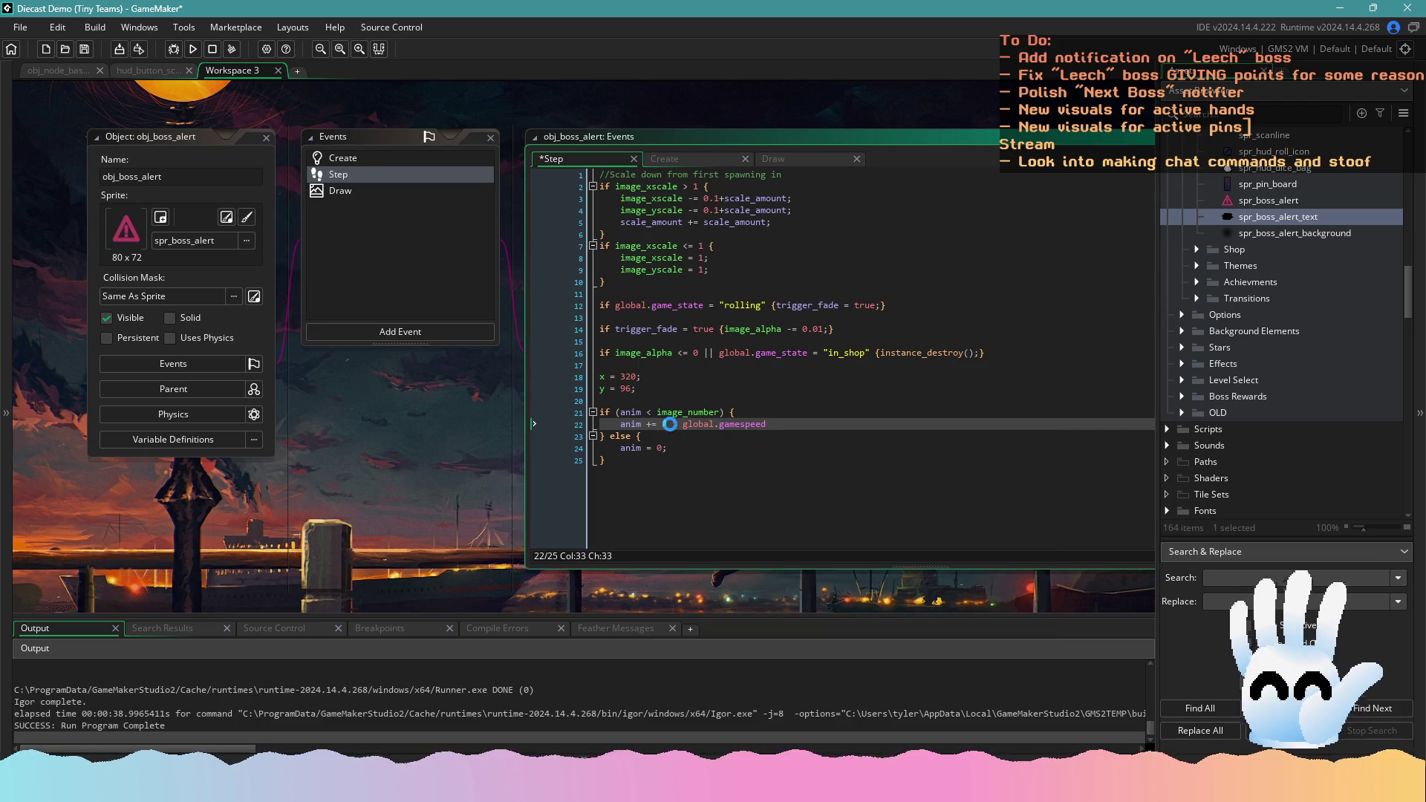
key("ctrl+s")
Replace the gamespeed multiplier so line 22 reads 'anim += 1/60;', then rebuild with F5
left_click_drag(772, 423, 673, 425)
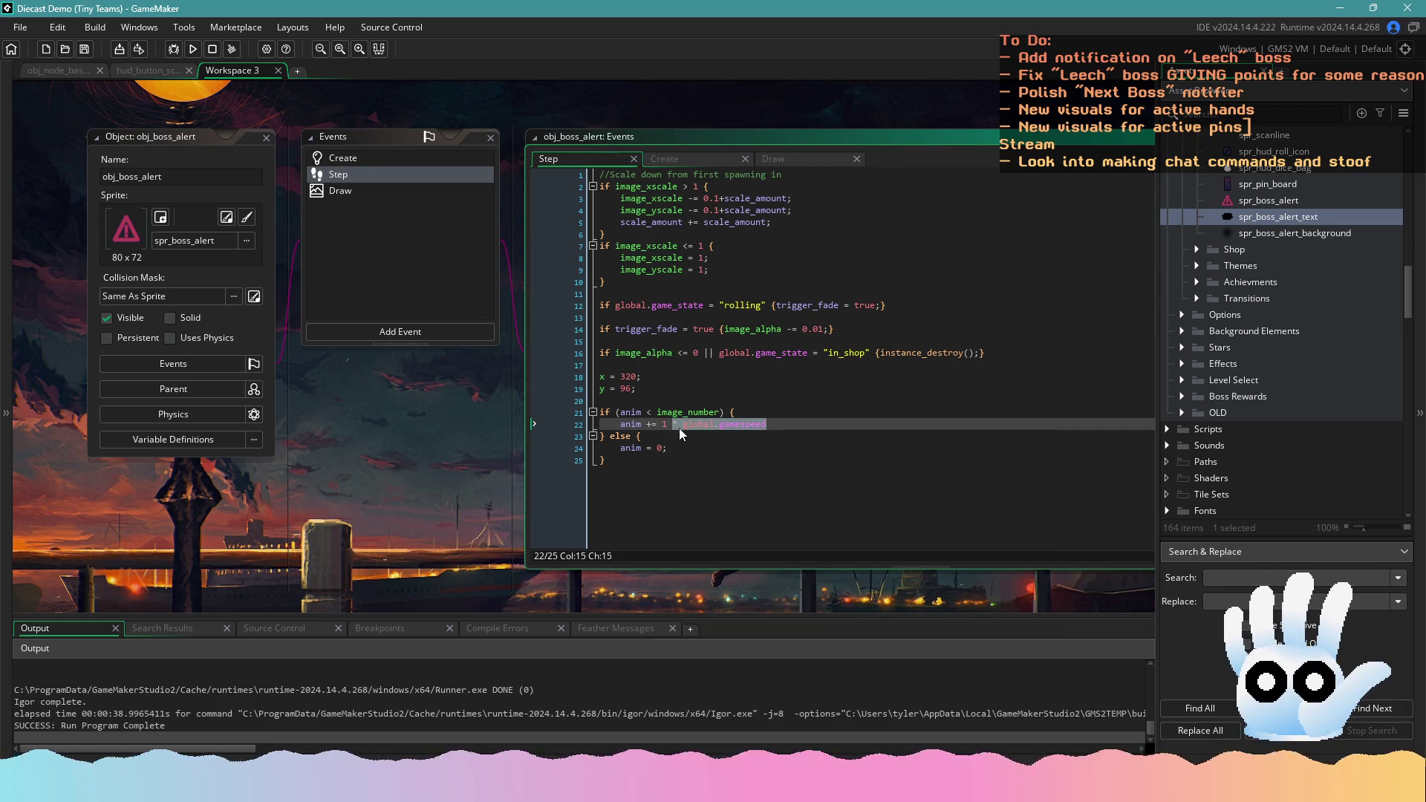
key("BackSpace")
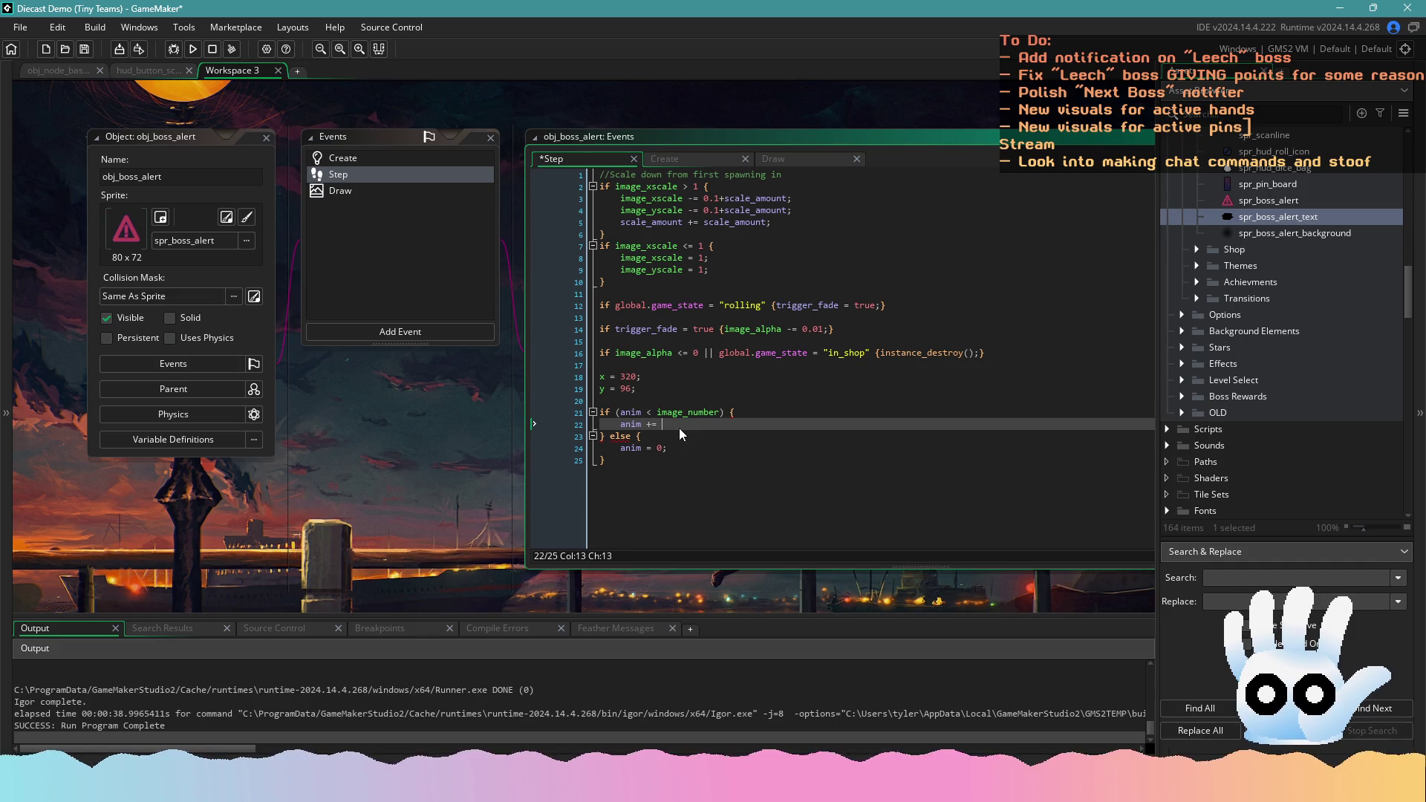
type("1/60;\\")
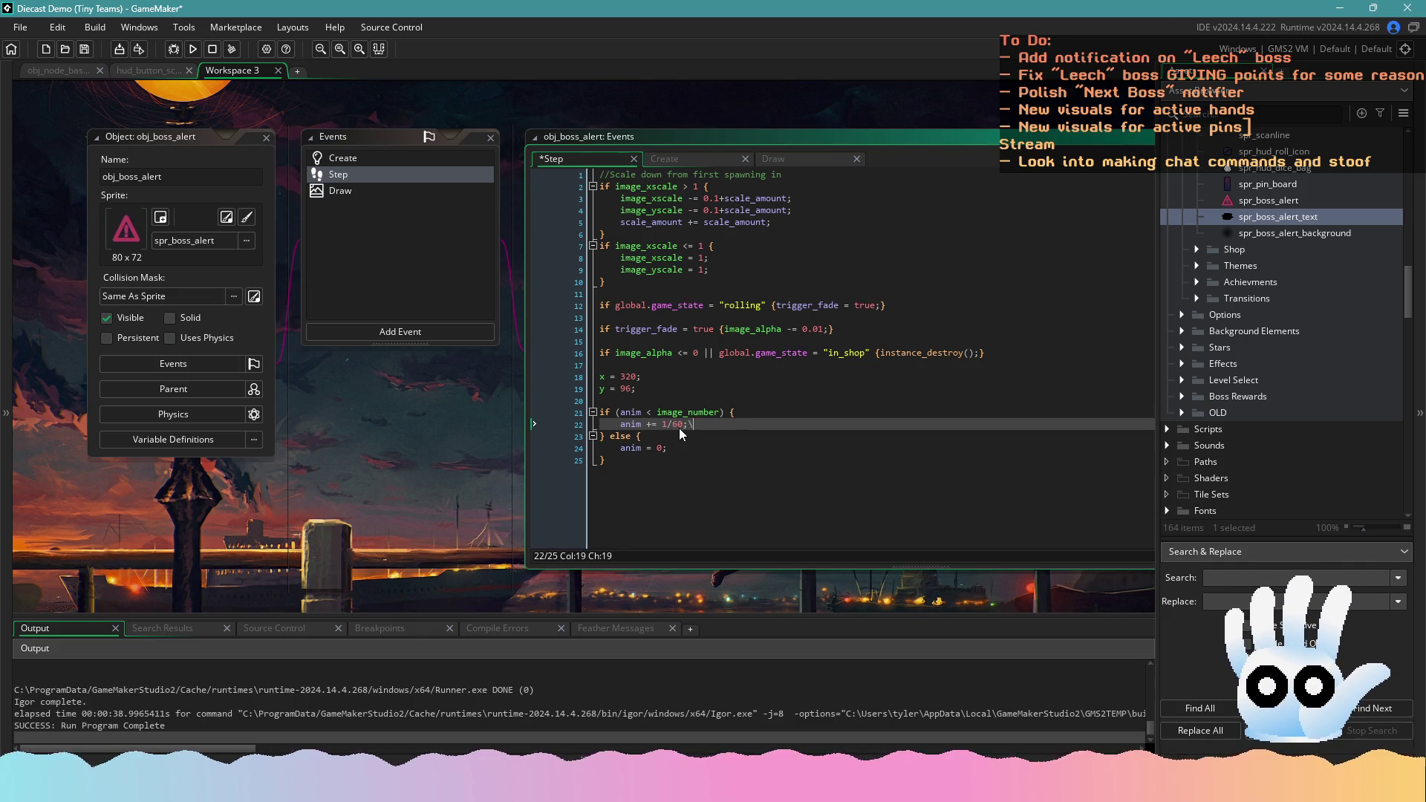
key("F5")
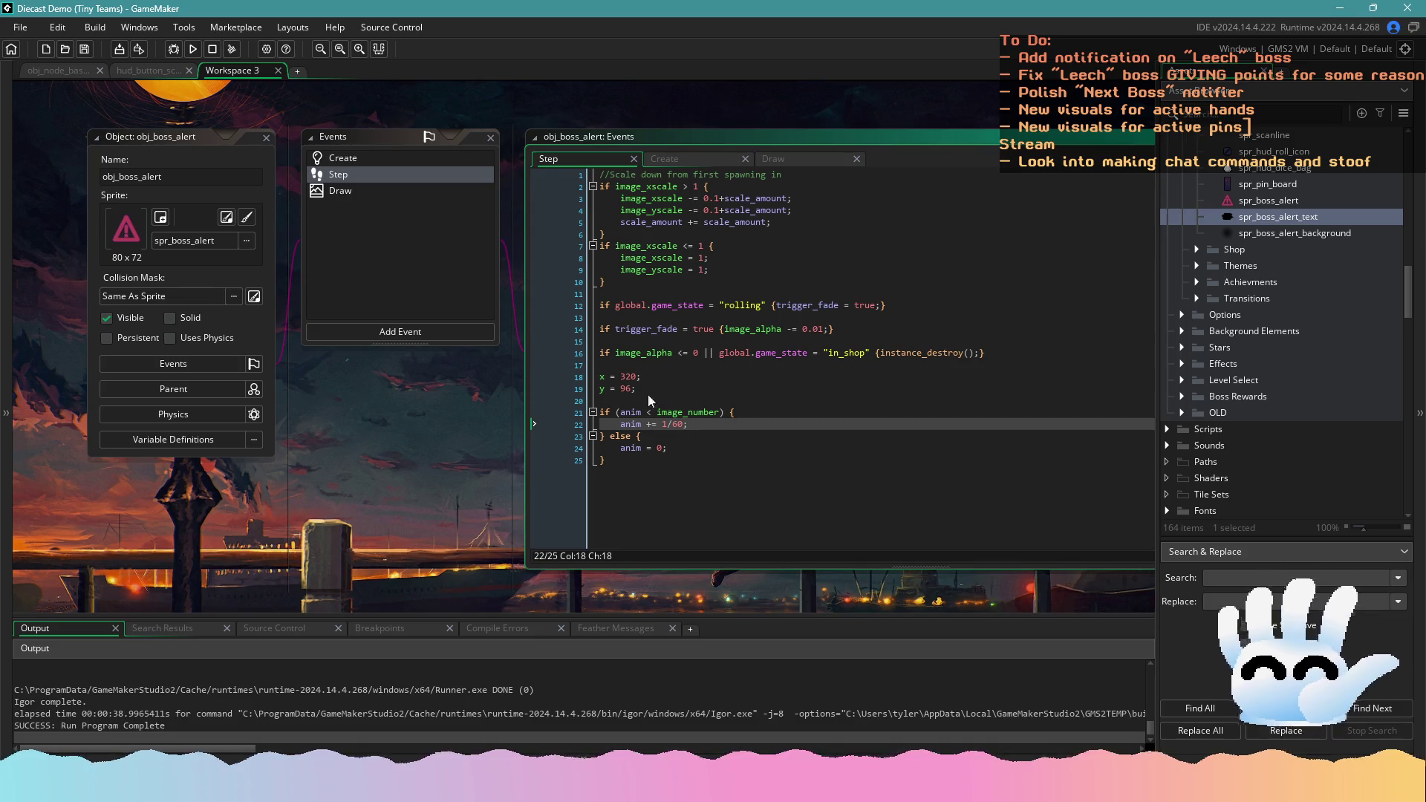
left_click(756, 496)
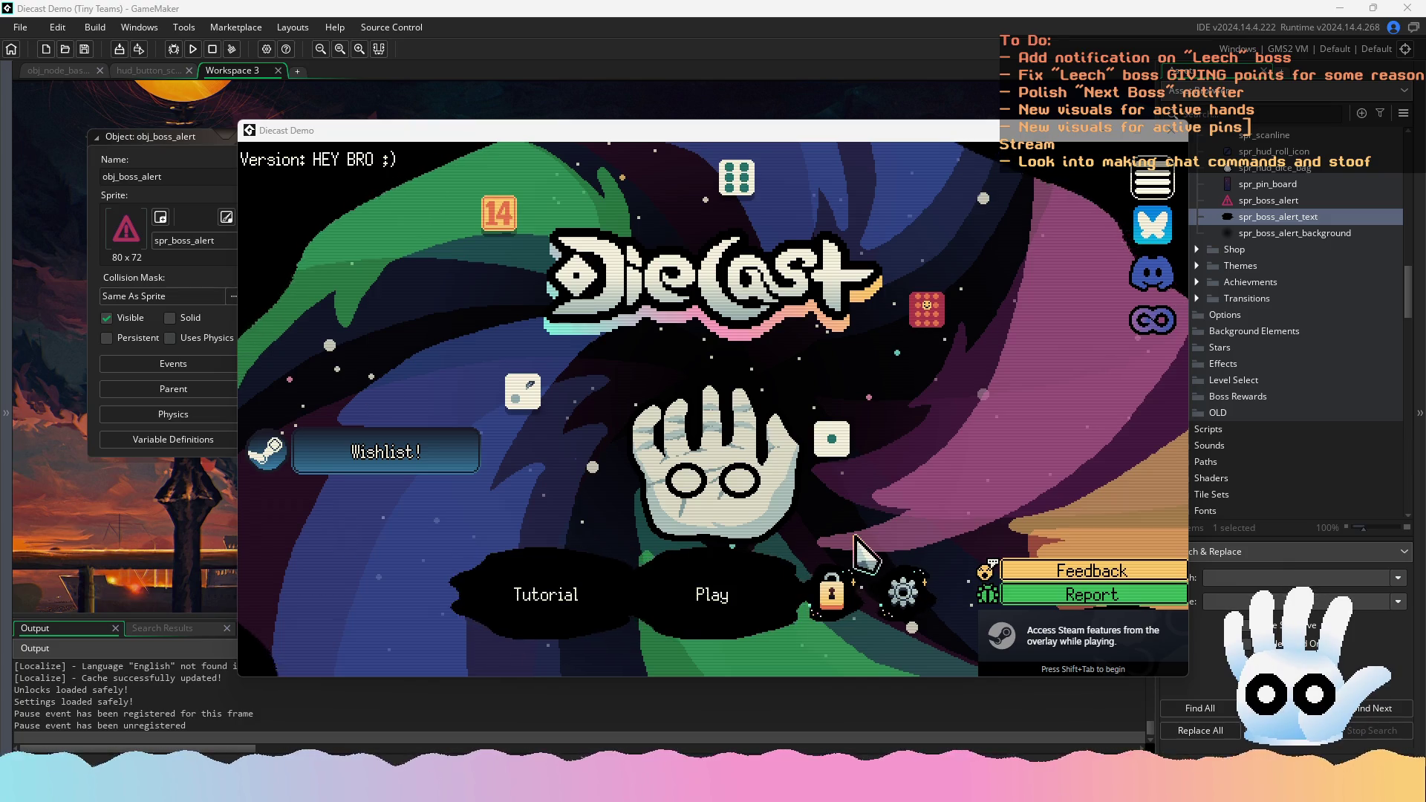
left_click(753, 591)
left_click(728, 574)
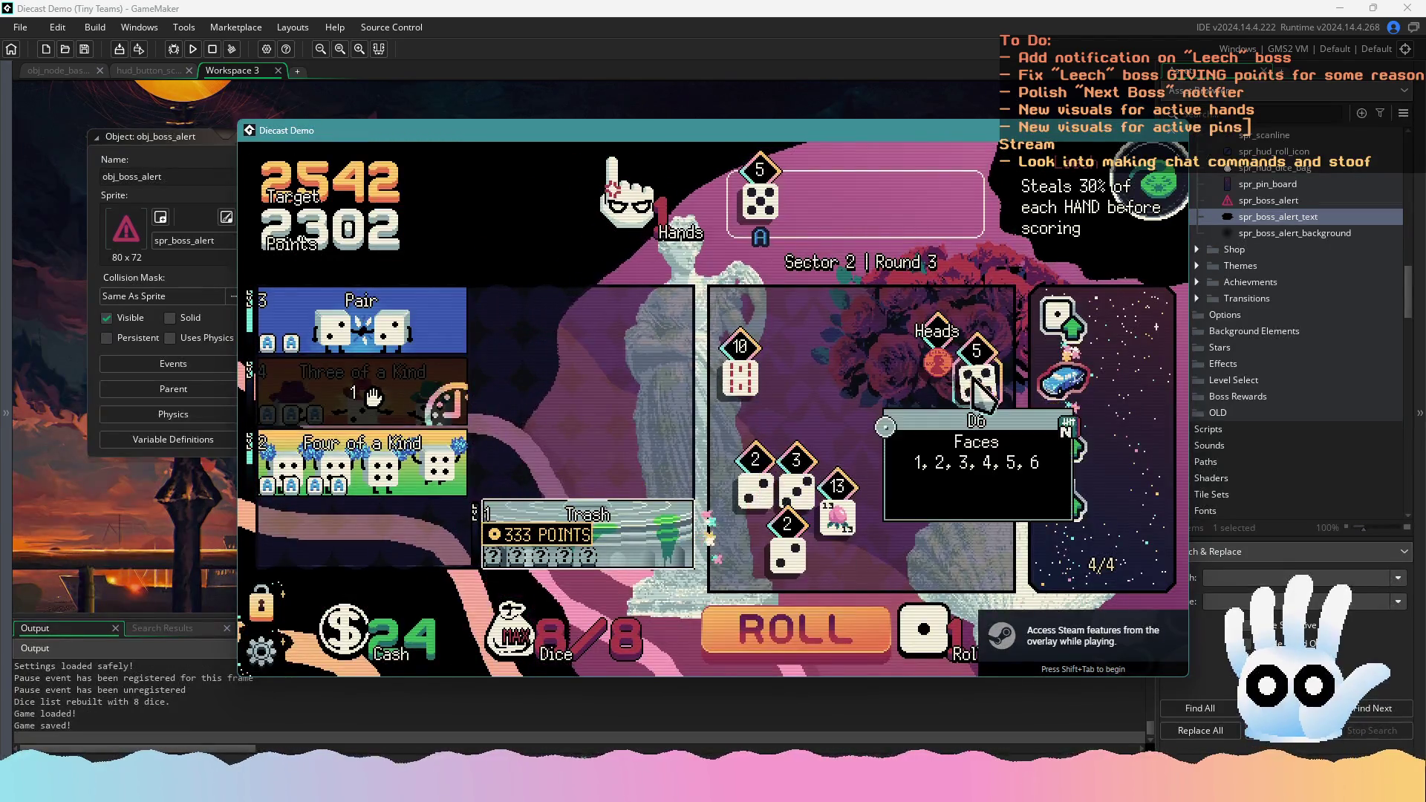
left_click(921, 207)
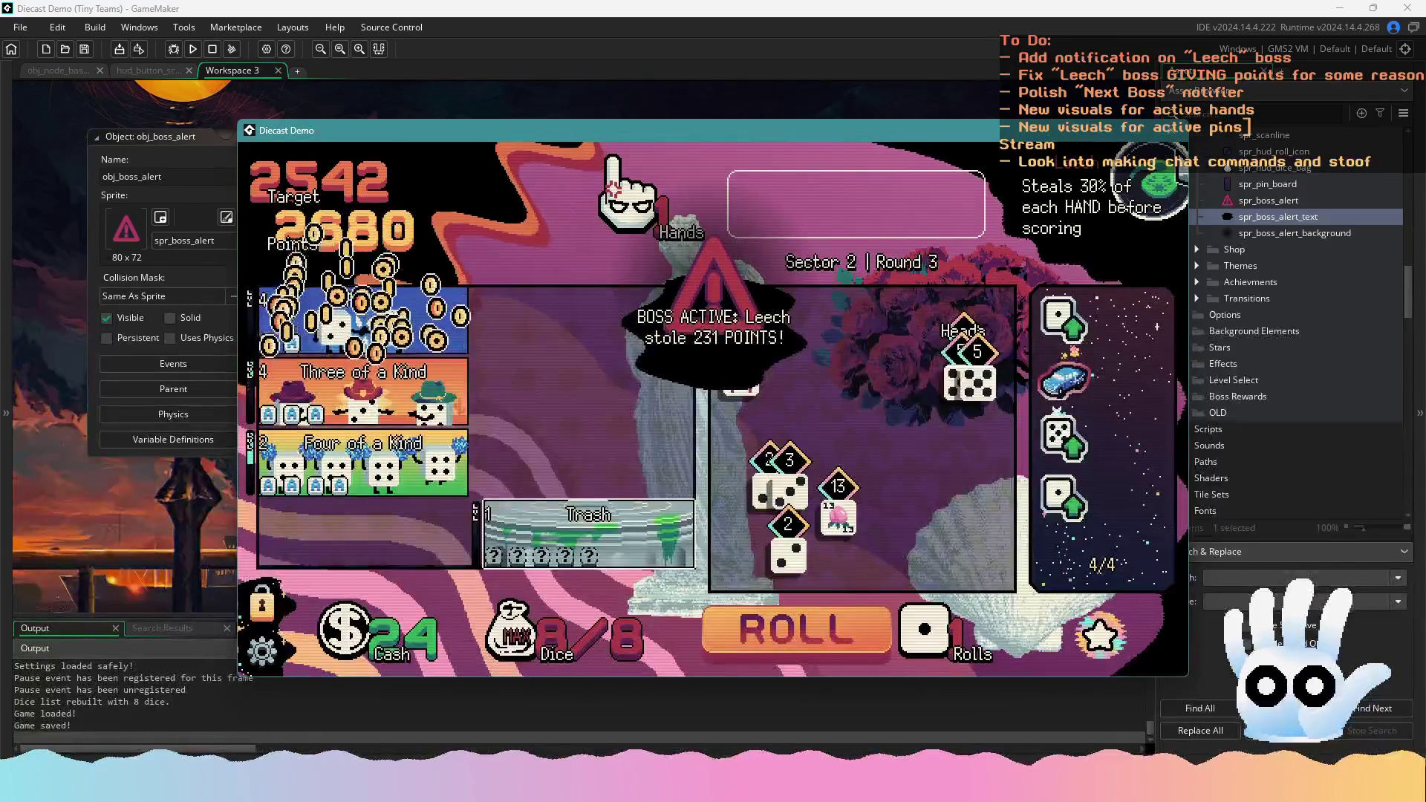
key("Escape")
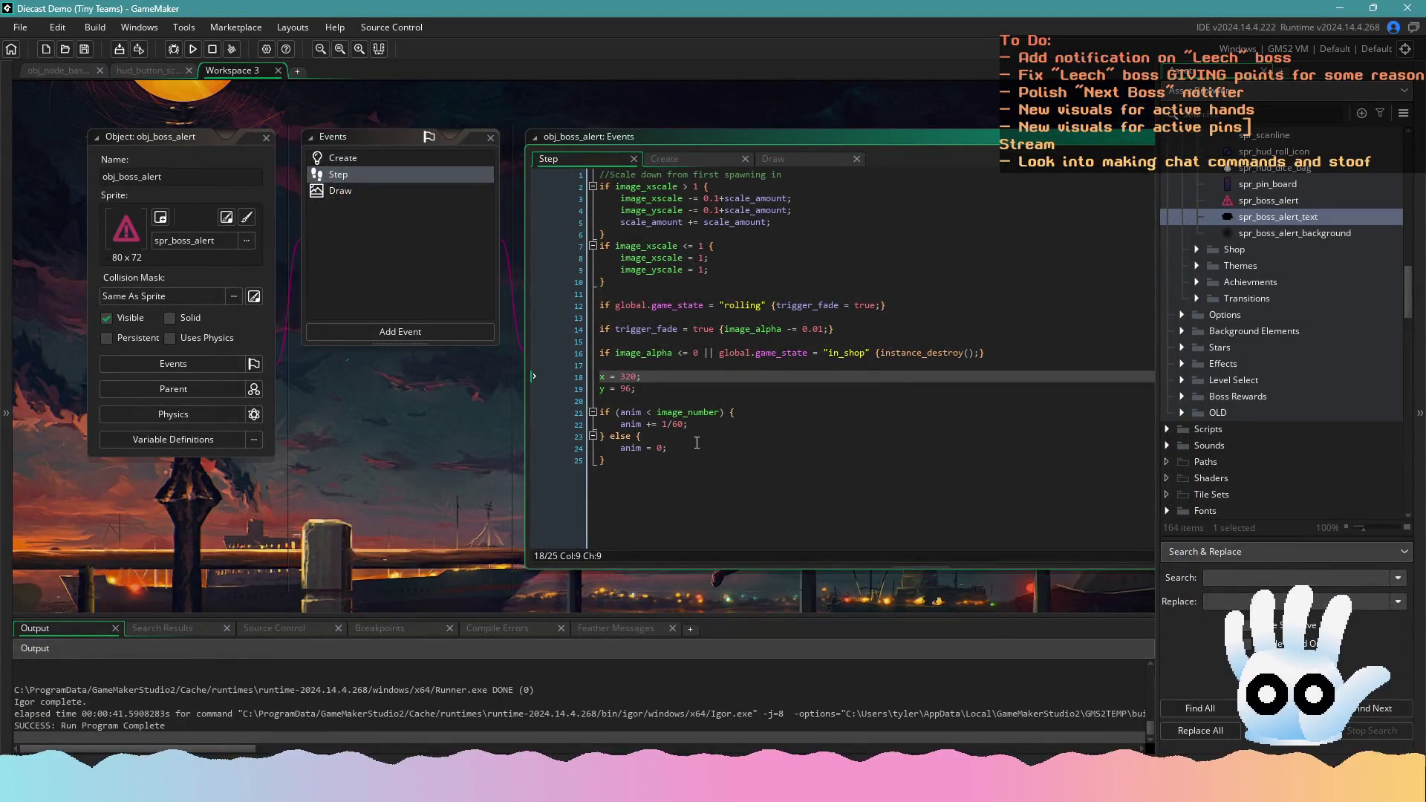
Delete the animation block from the Step code and change anim to -1 on the Draw event's alert text sprite line
left_click_drag(674, 471, 587, 410)
key("BackSpace")
key("BackSpace")
key("BackSpace")
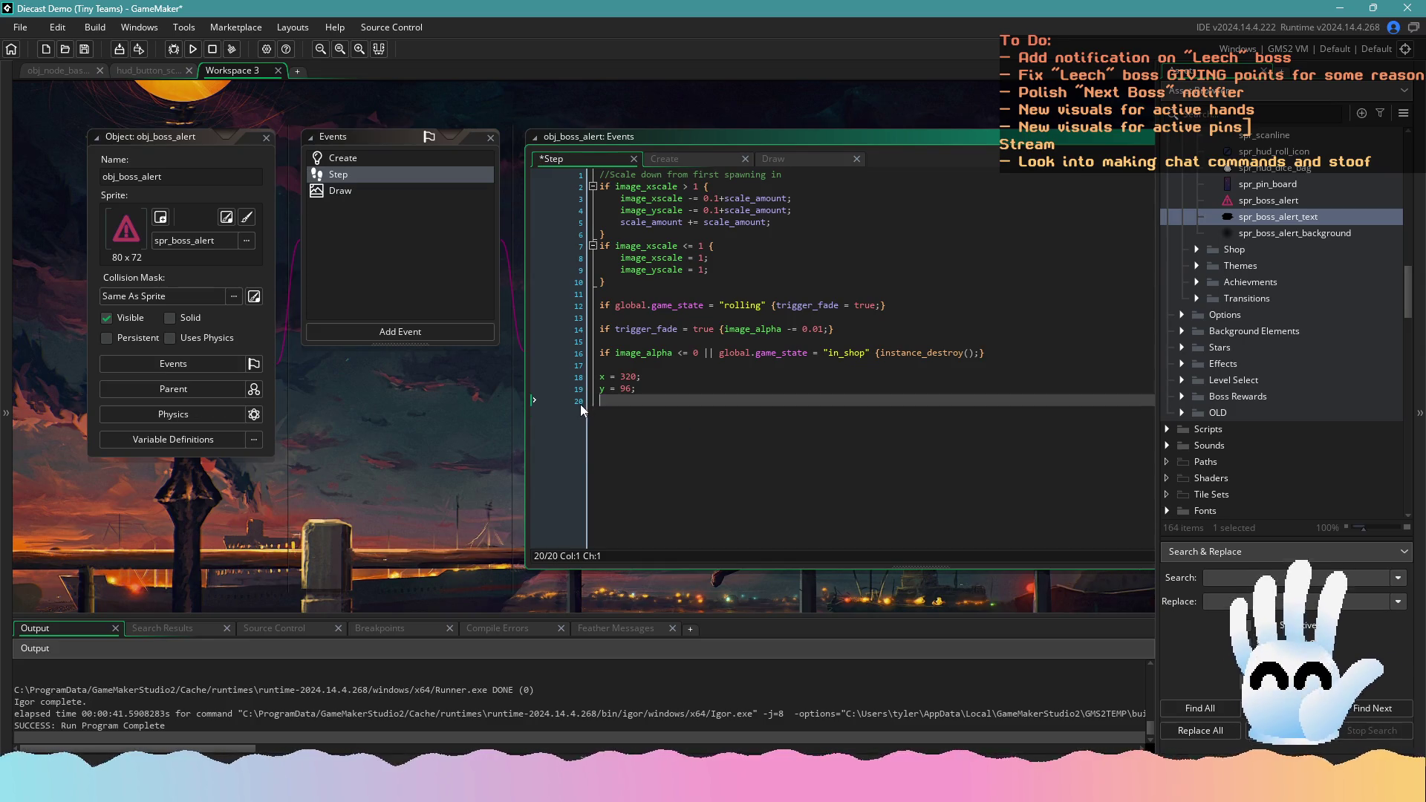
left_click(382, 195)
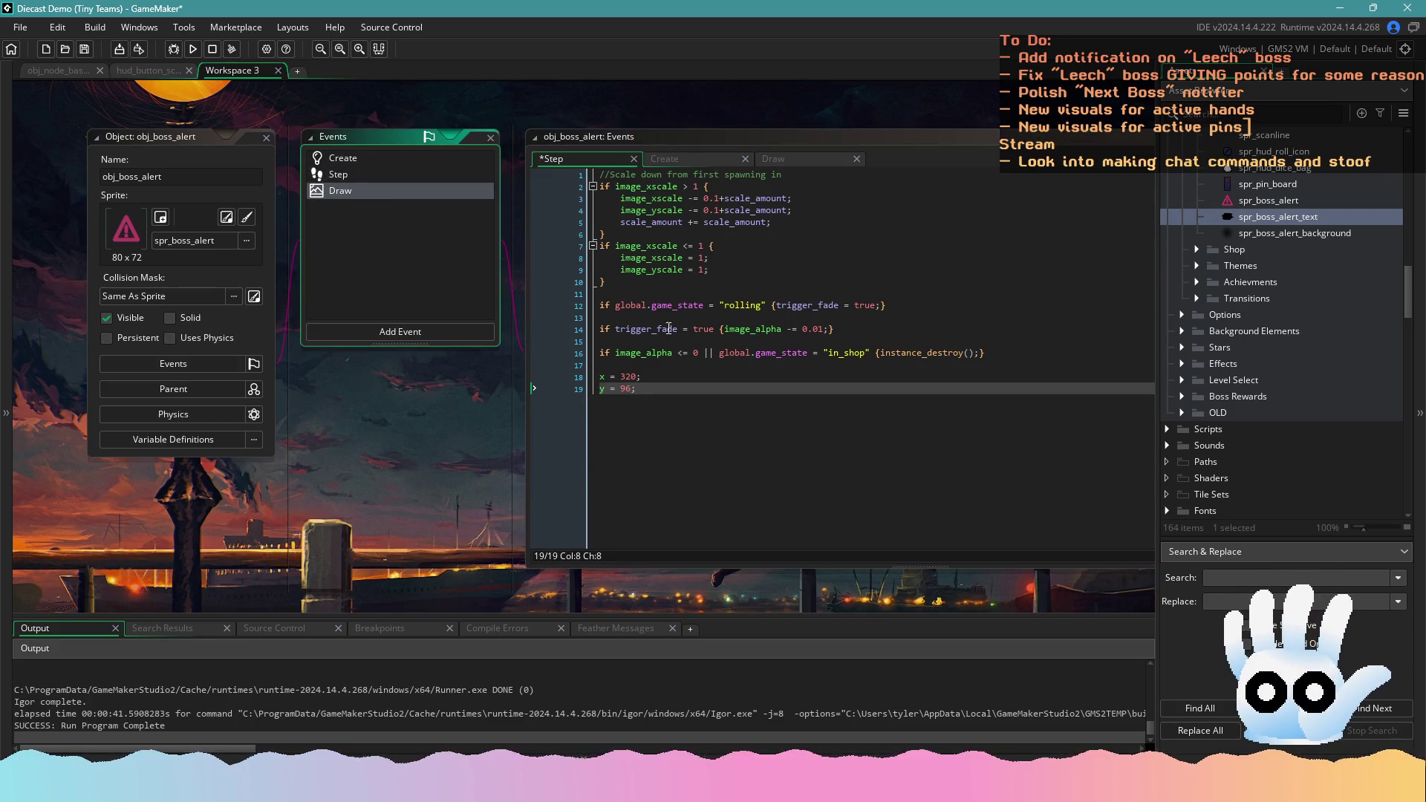
left_click(395, 189)
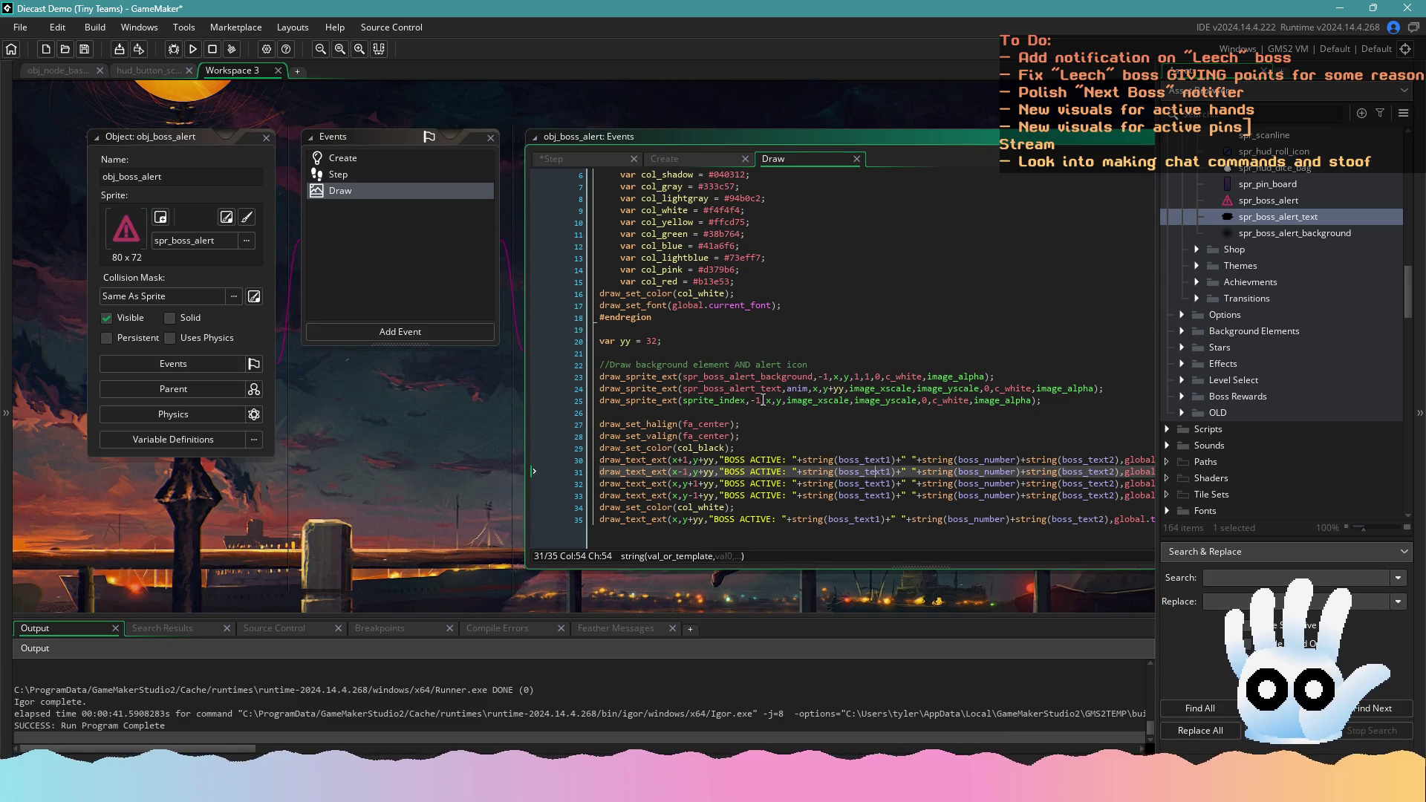
double_click(798, 389)
type("-1")
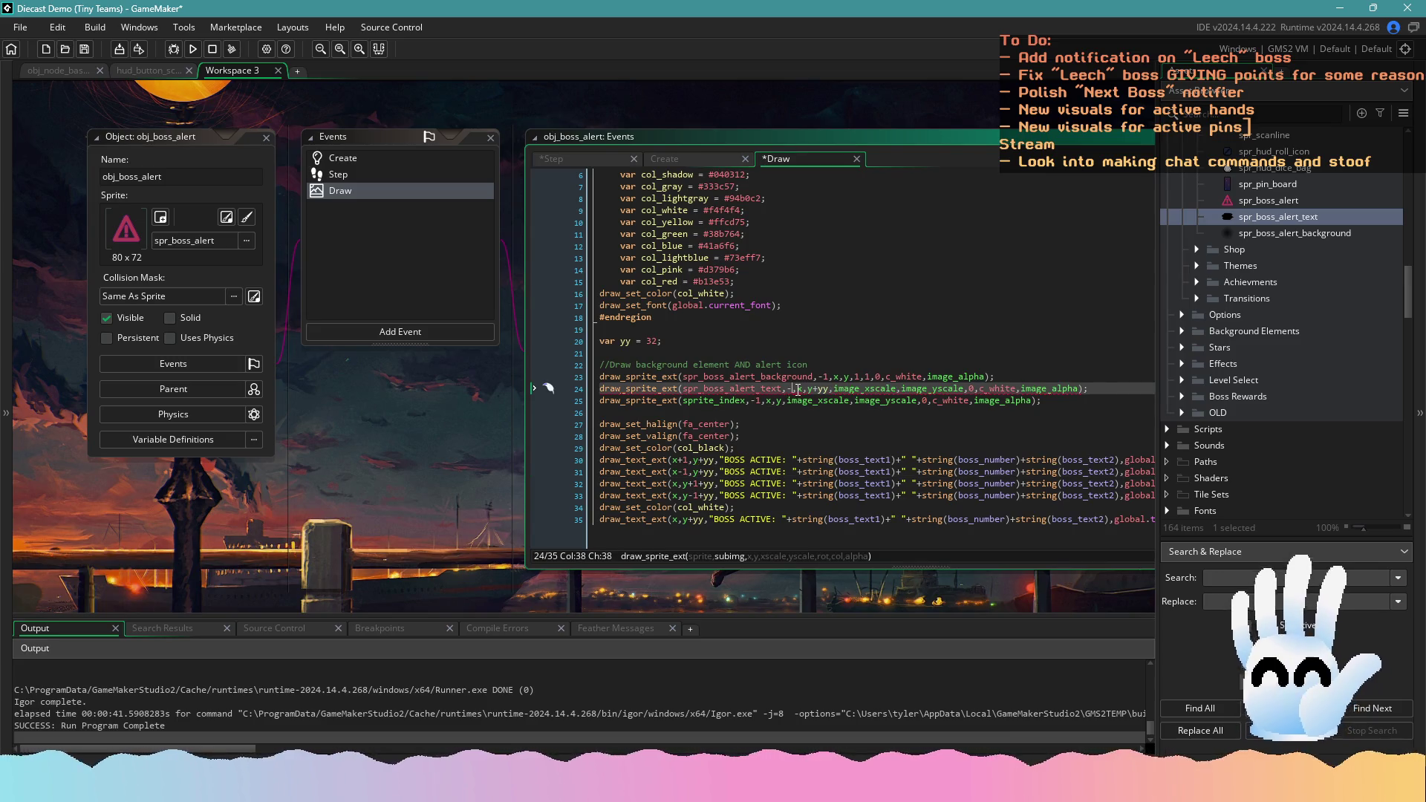
Set obj_boss_alert's sprite to spr_boss_alert_text from the Sprites folder
left_click(195, 236)
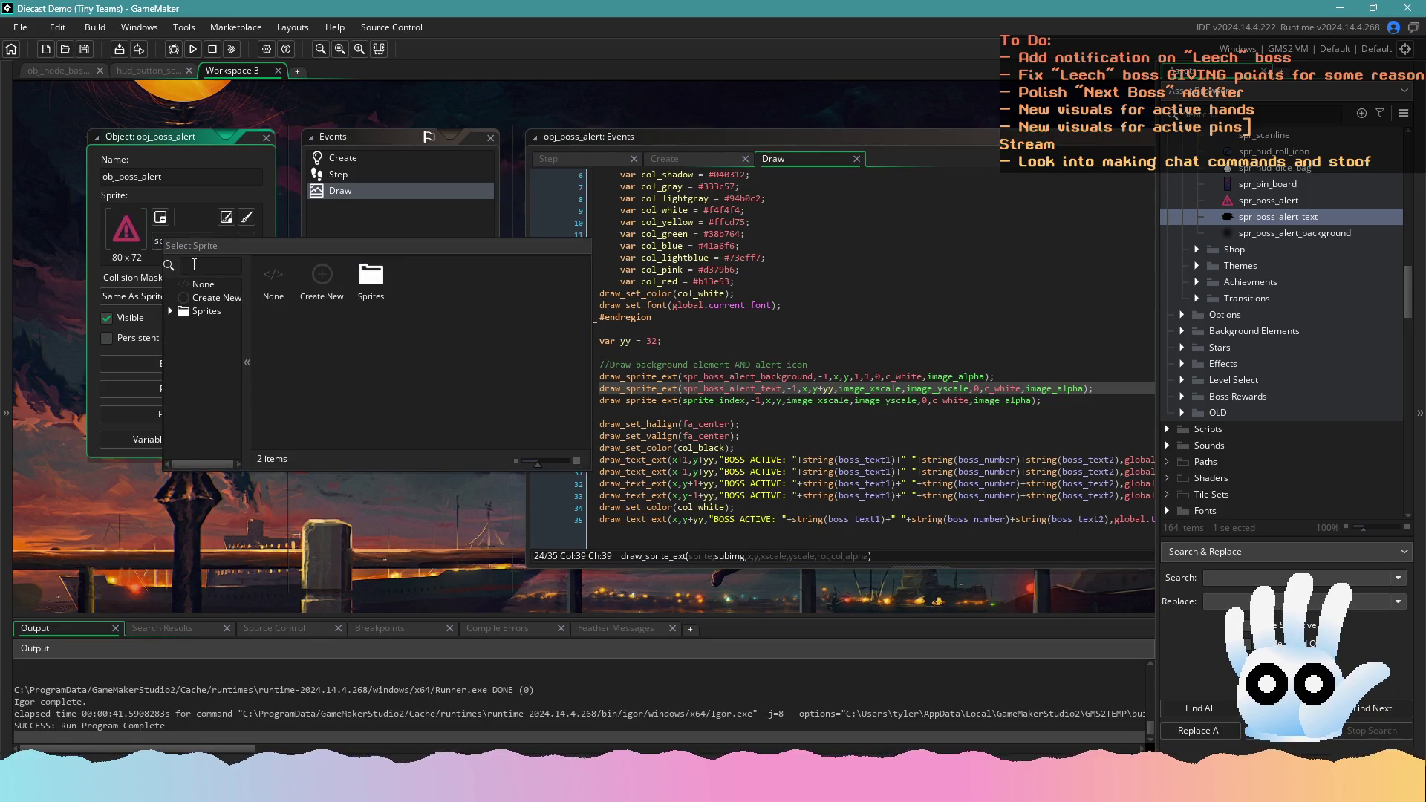
double_click(371, 280)
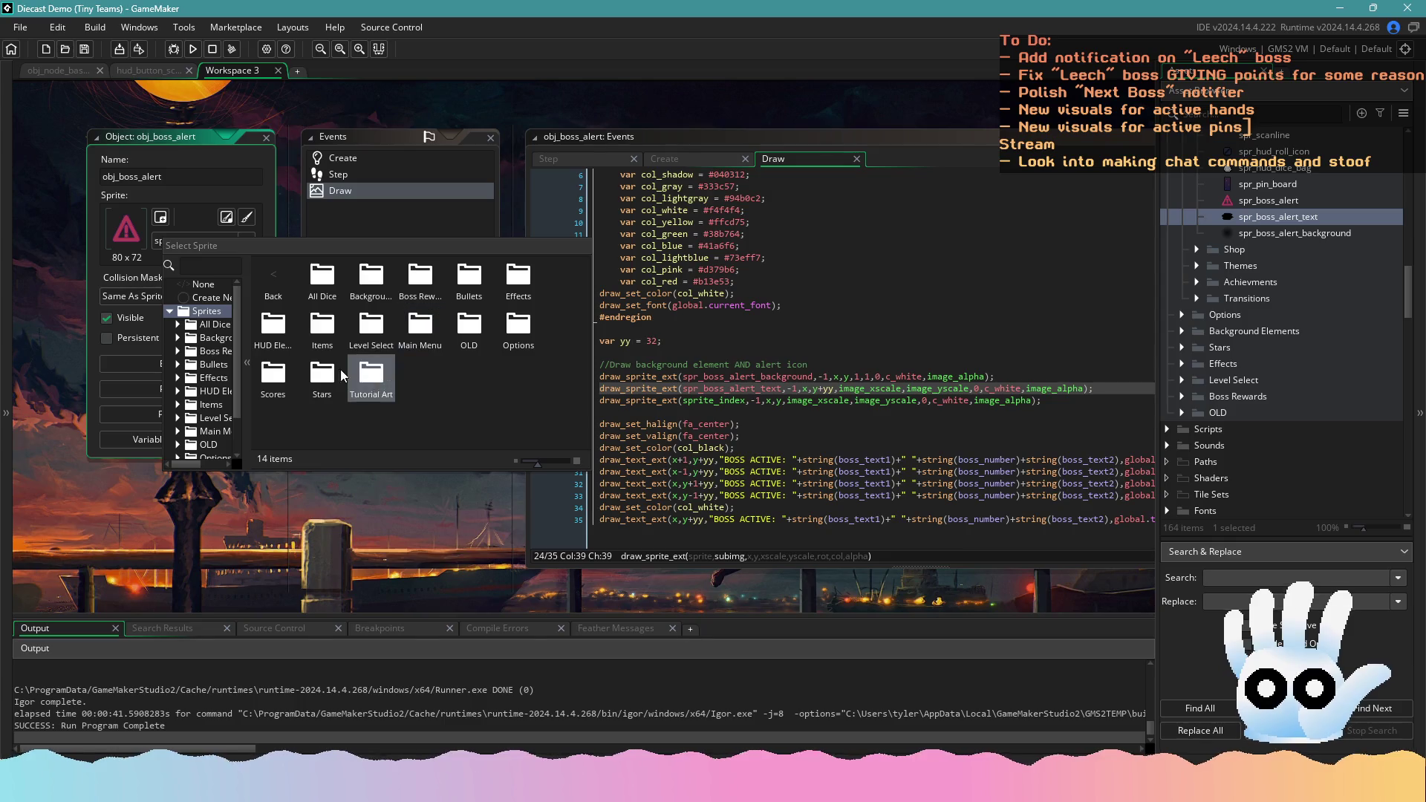
type("alert")
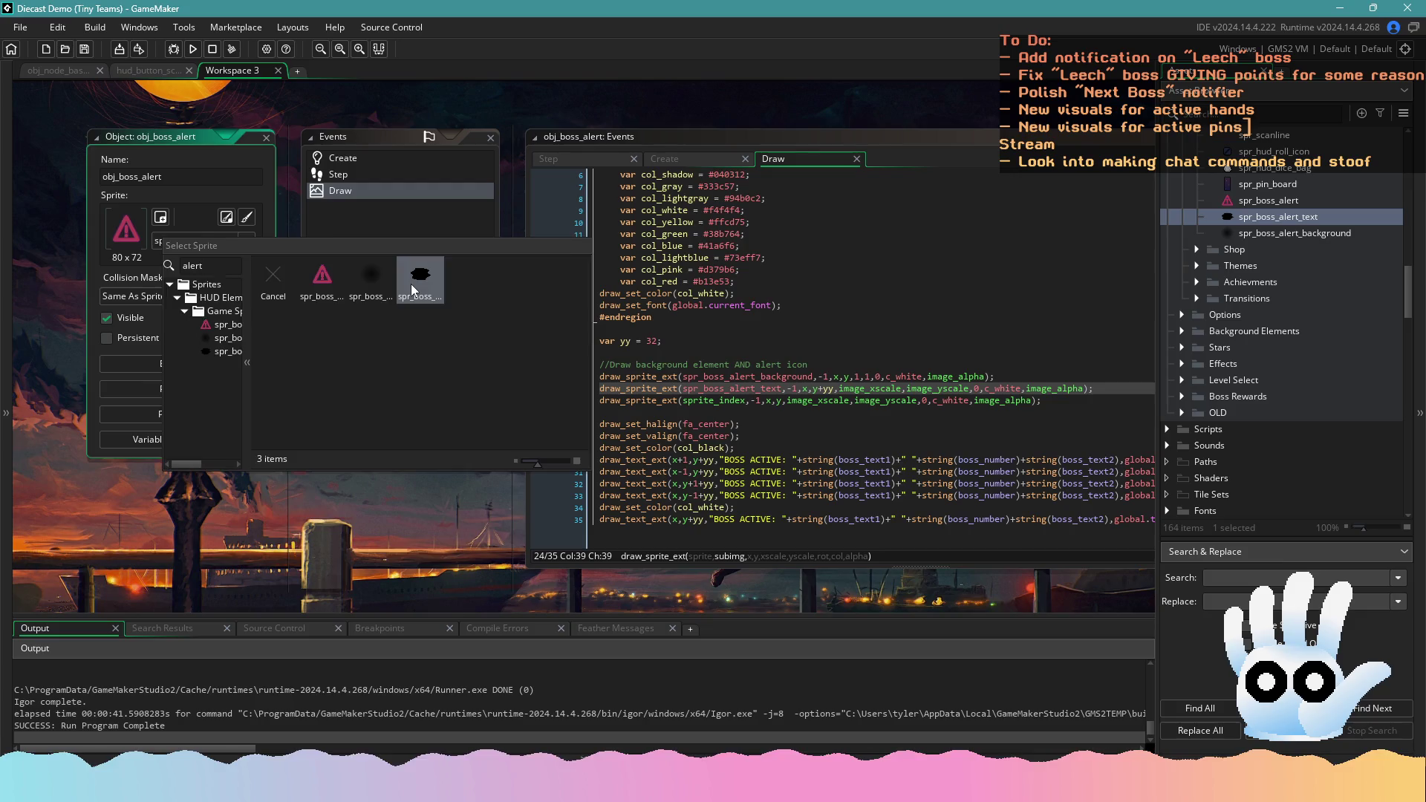
left_click(411, 284)
left_click(805, 405)
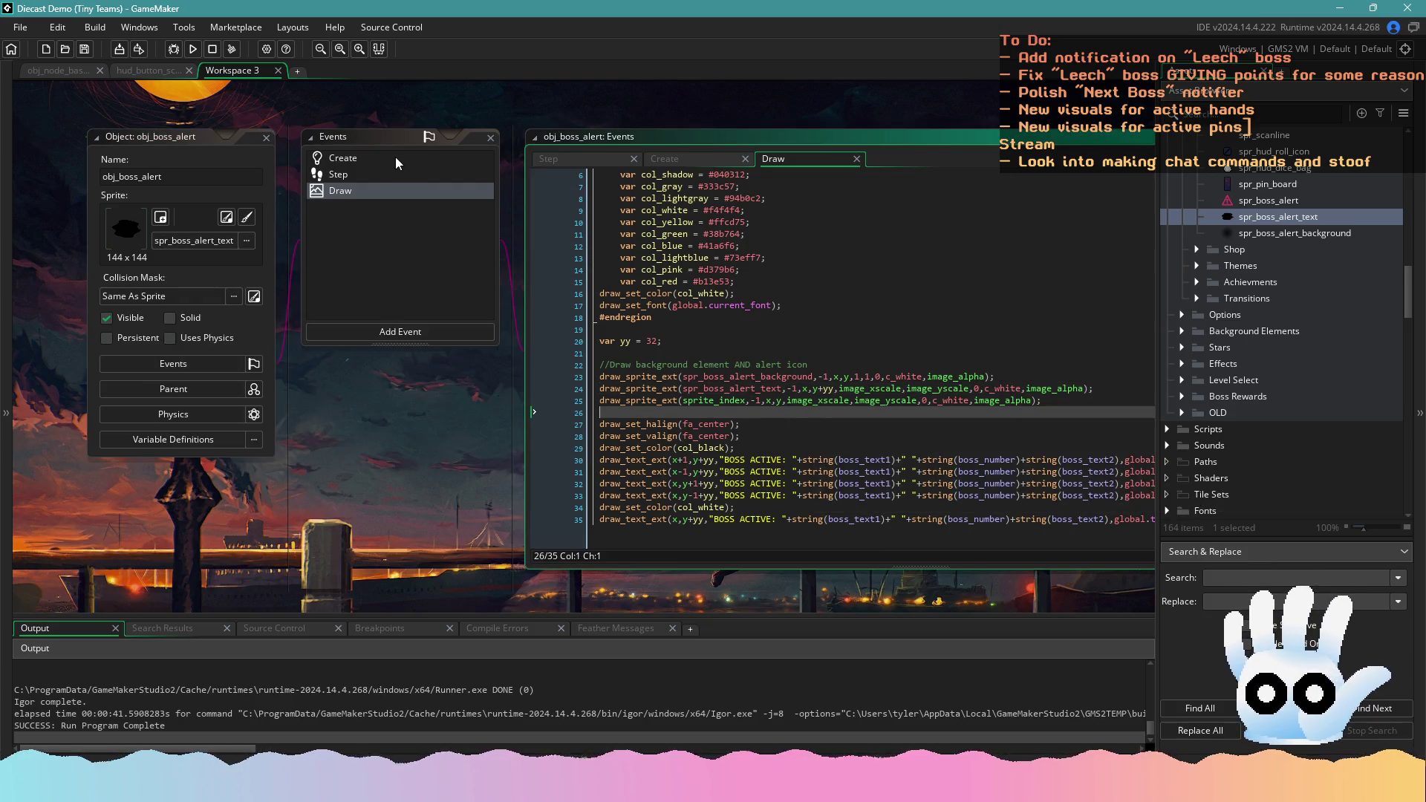
Replace sprite_index with spr_boss_alert on the icon drawing line, then build and run the game
left_click(827, 377)
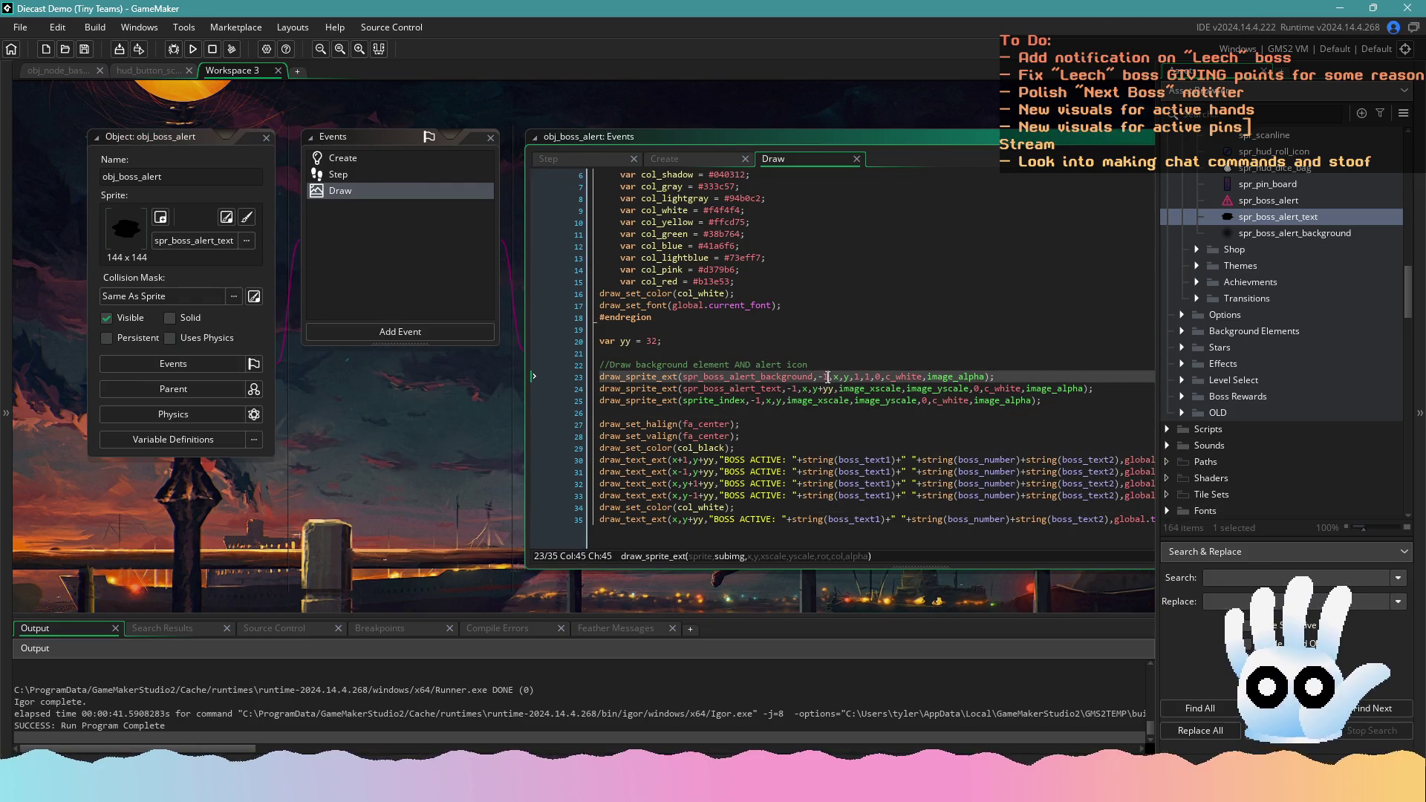
left_click(797, 388)
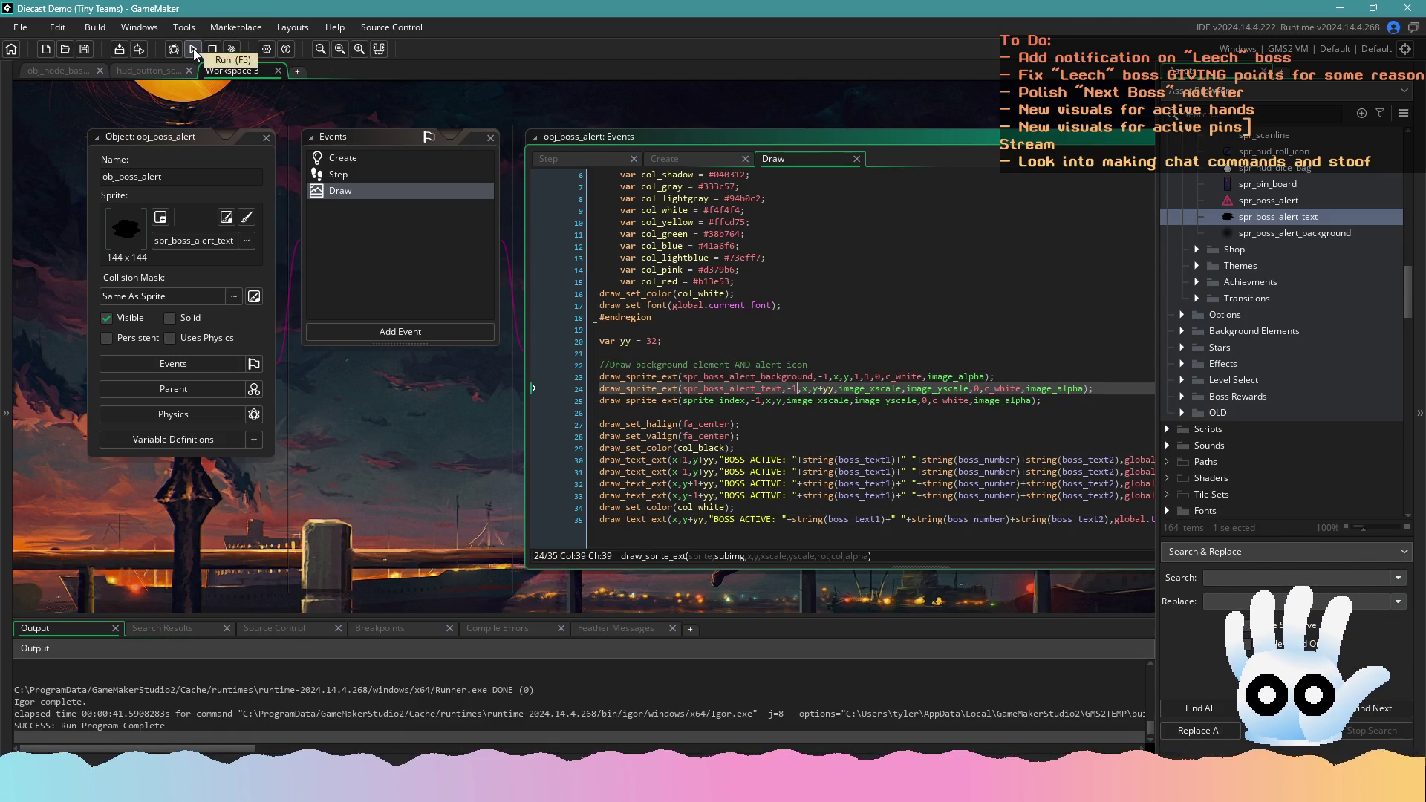
double_click(717, 402)
type("spr_boss_al")
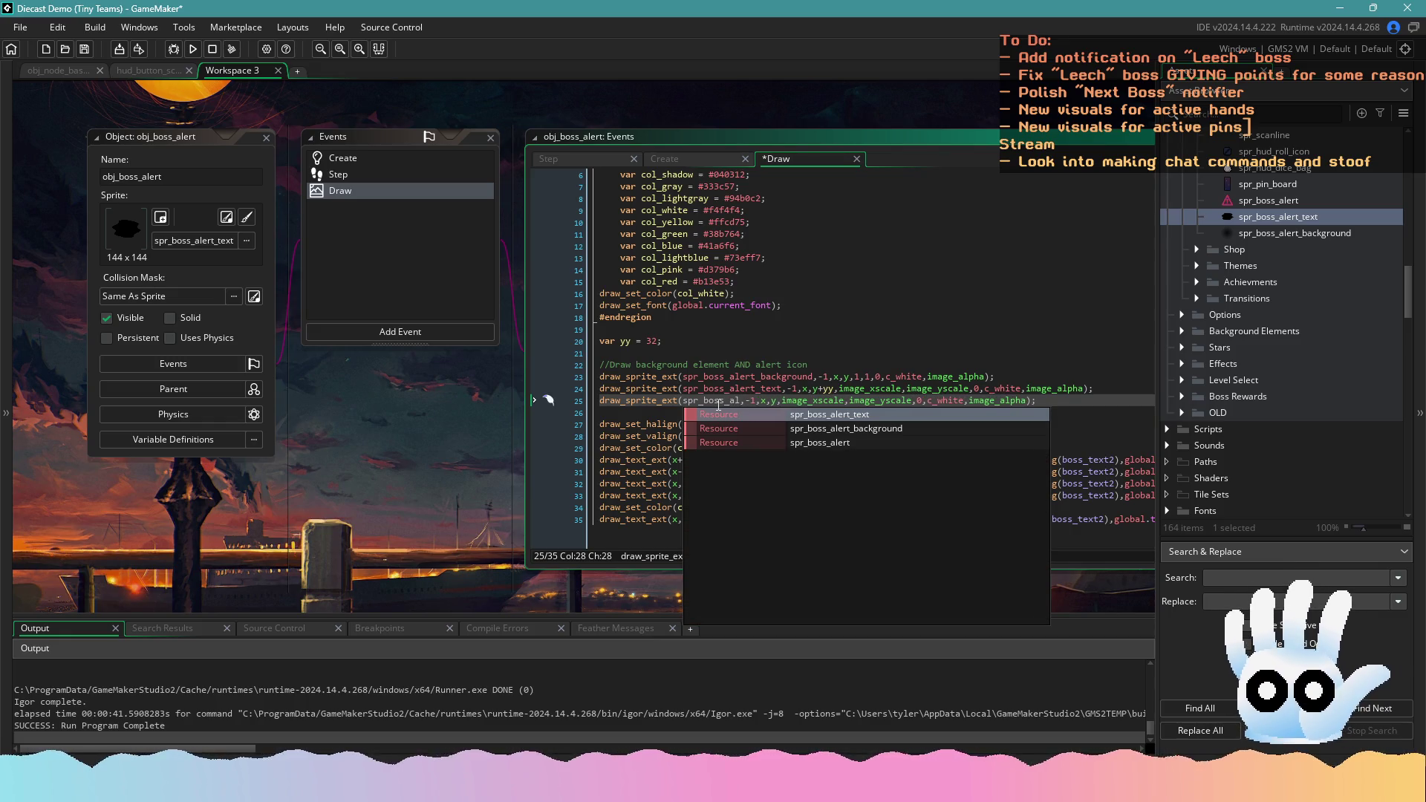
key("Down")
key("Down")
key("Return")
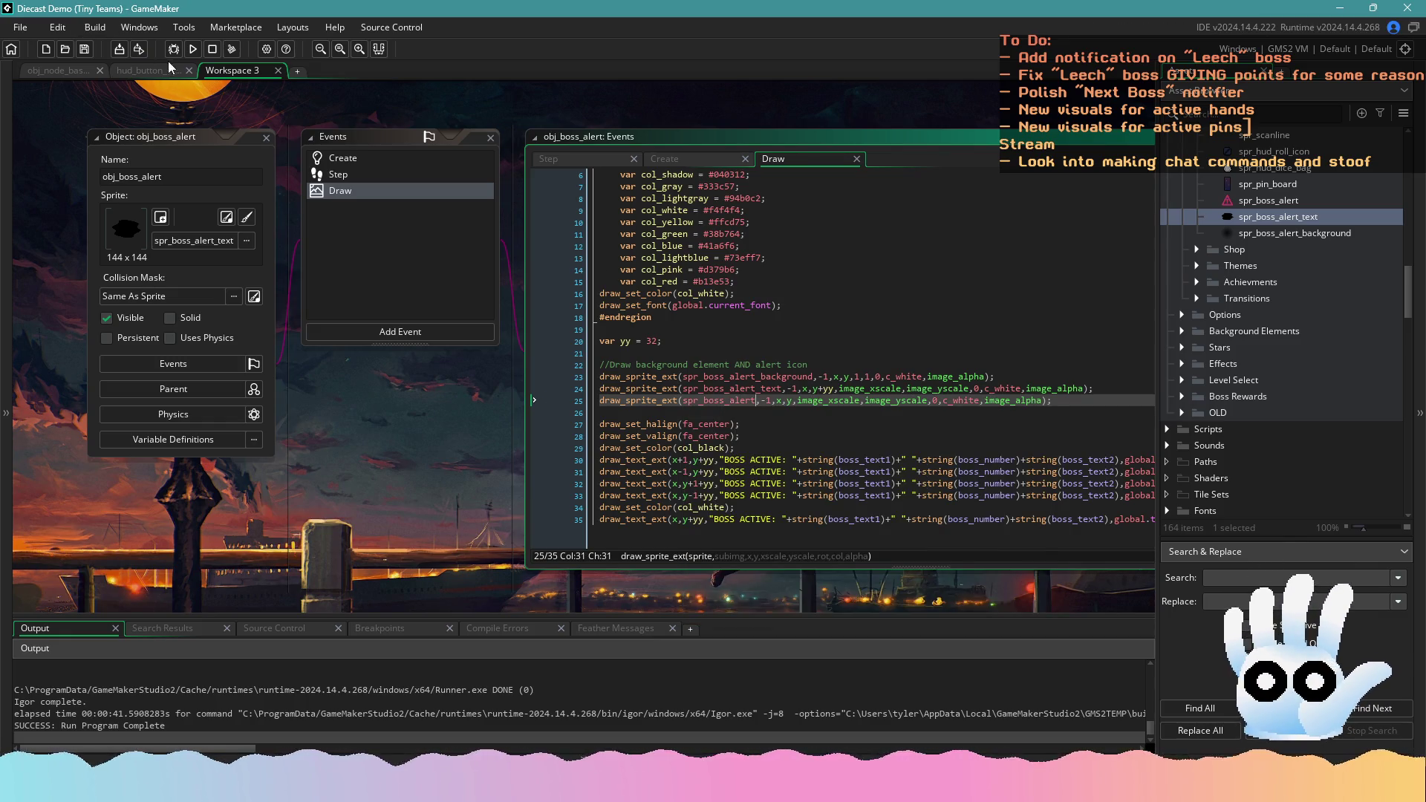
left_click(192, 49)
left_click(852, 364)
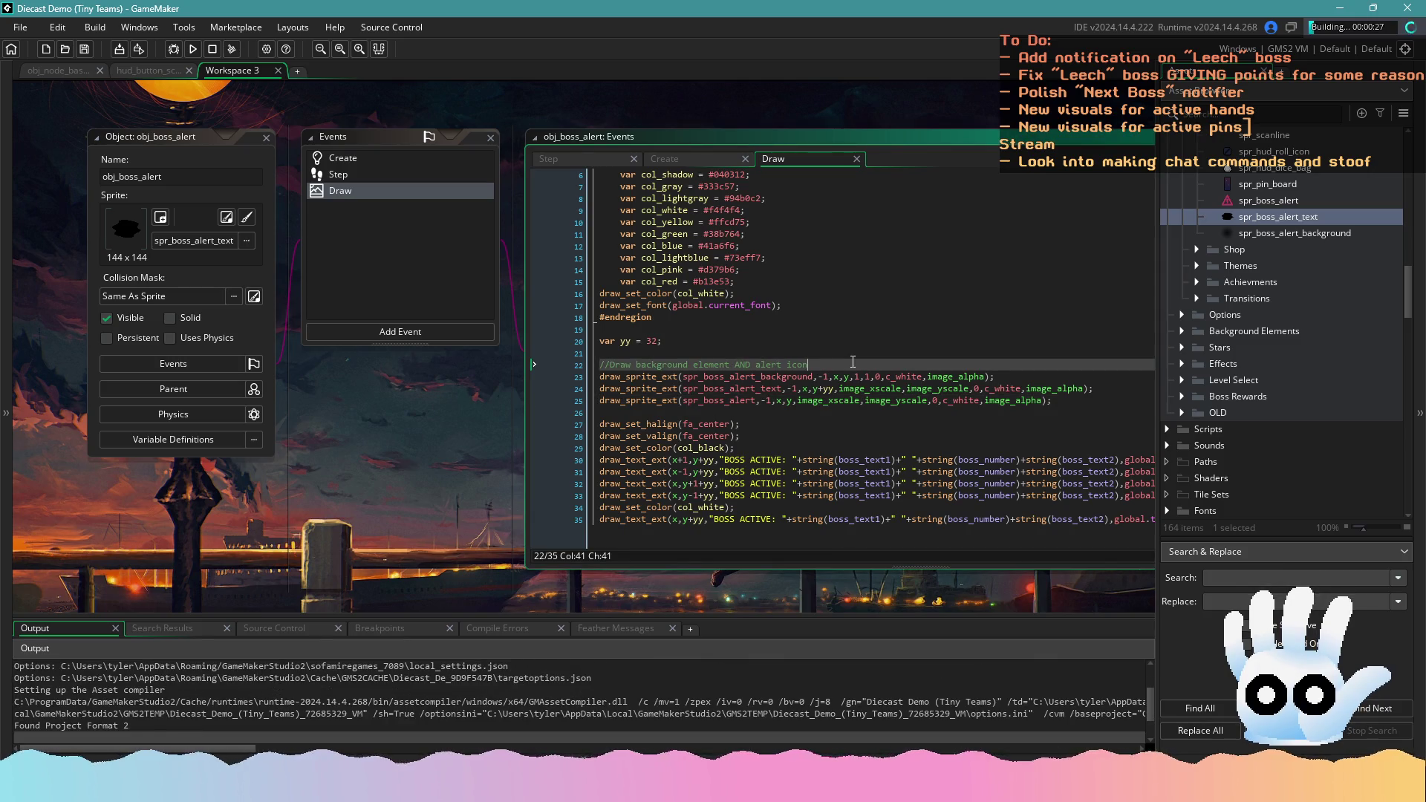
Review obj_boss_alert's Create and Draw code and pan the workspace while the build compiles
left_click(386, 157)
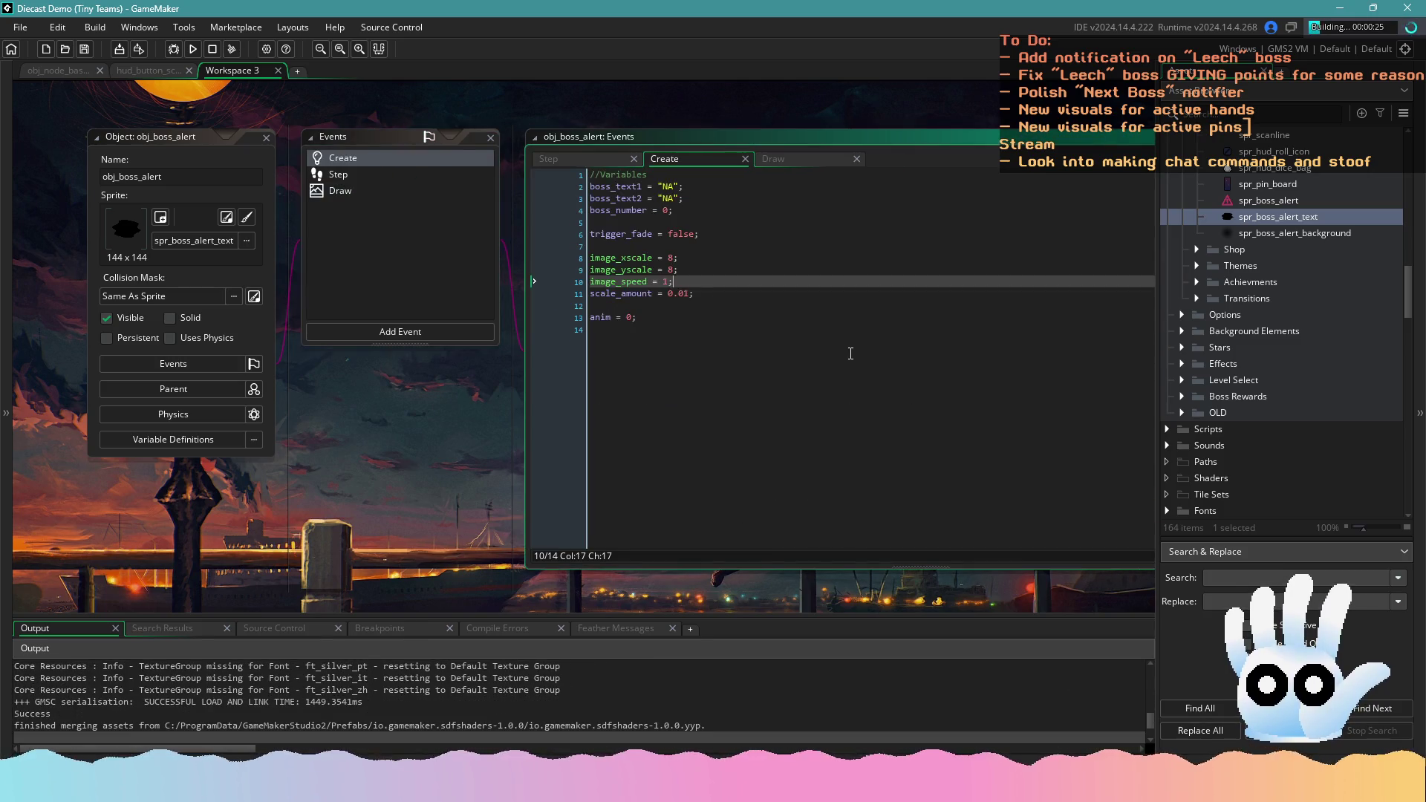
left_click(849, 353)
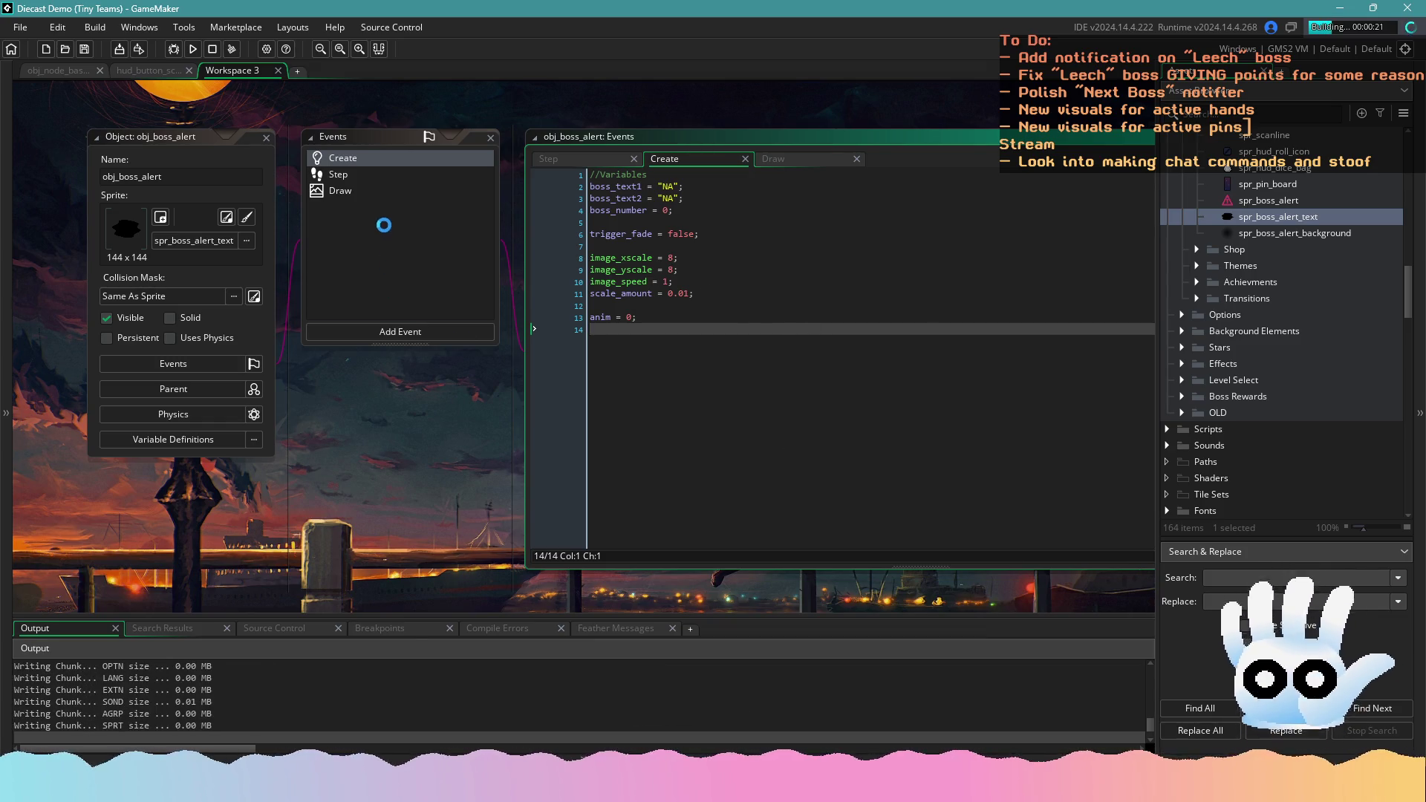
left_click(374, 191)
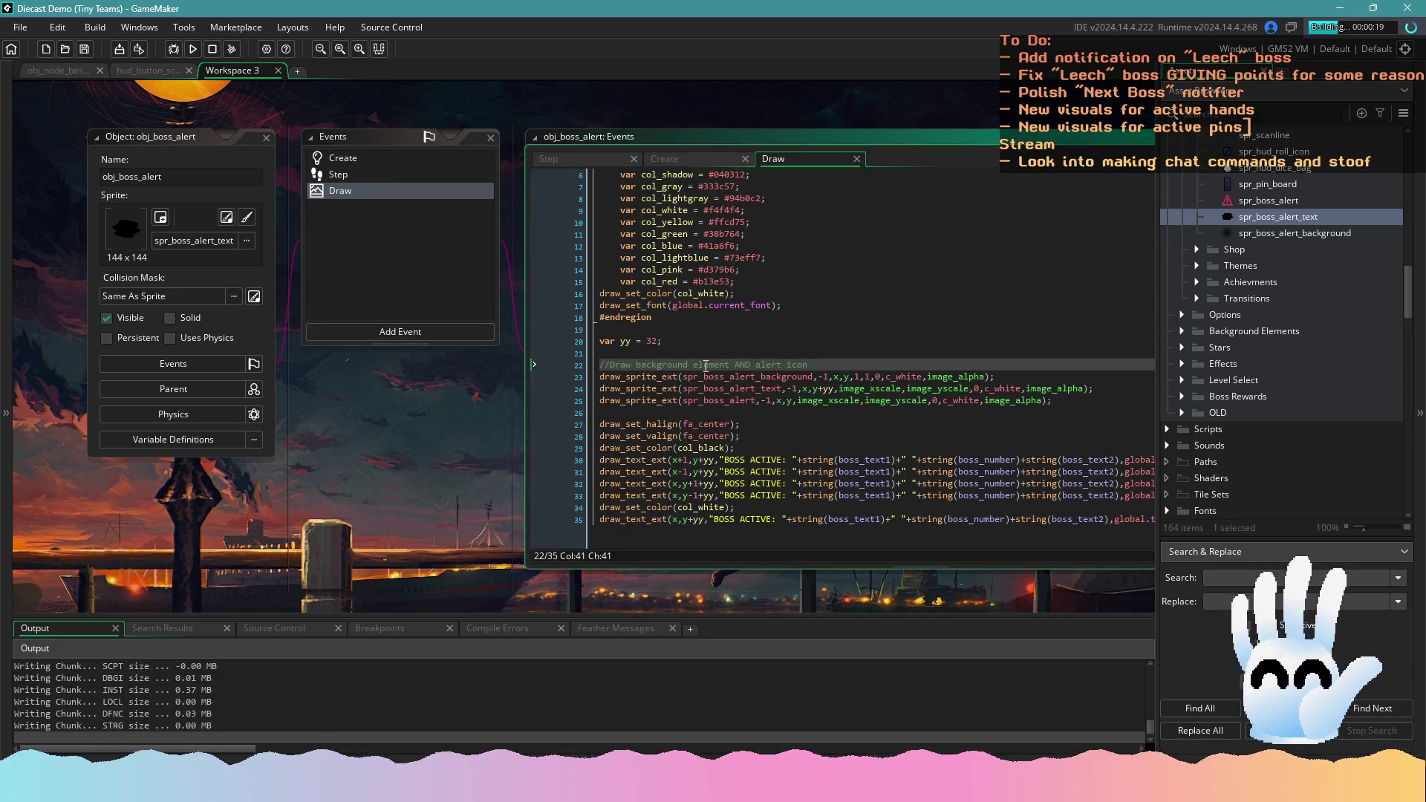
mouse_move(705, 387)
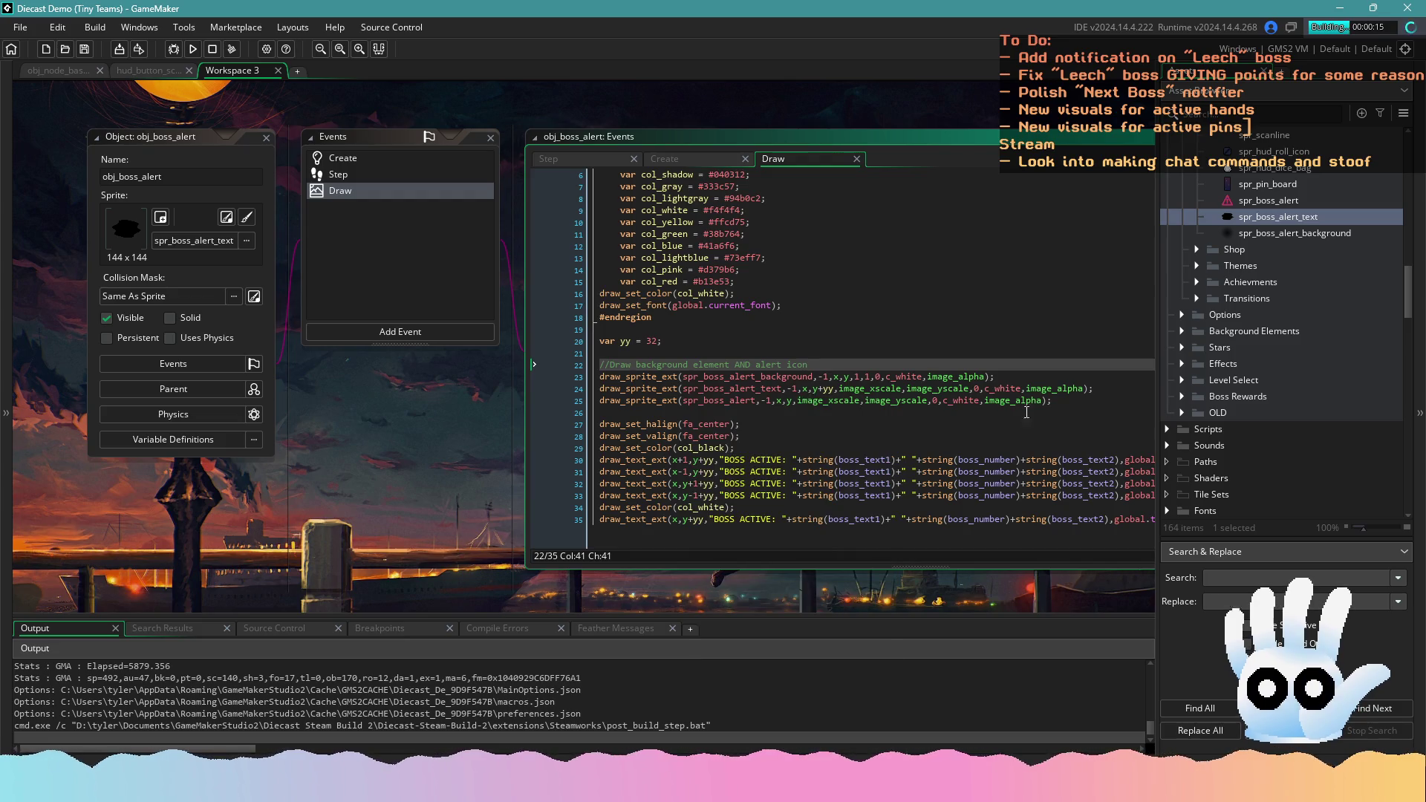
left_click(864, 438)
mouse_move(475, 577)
left_mouse_down()
mouse_move(372, 586)
mouse_move(405, 645)
left_mouse_up()
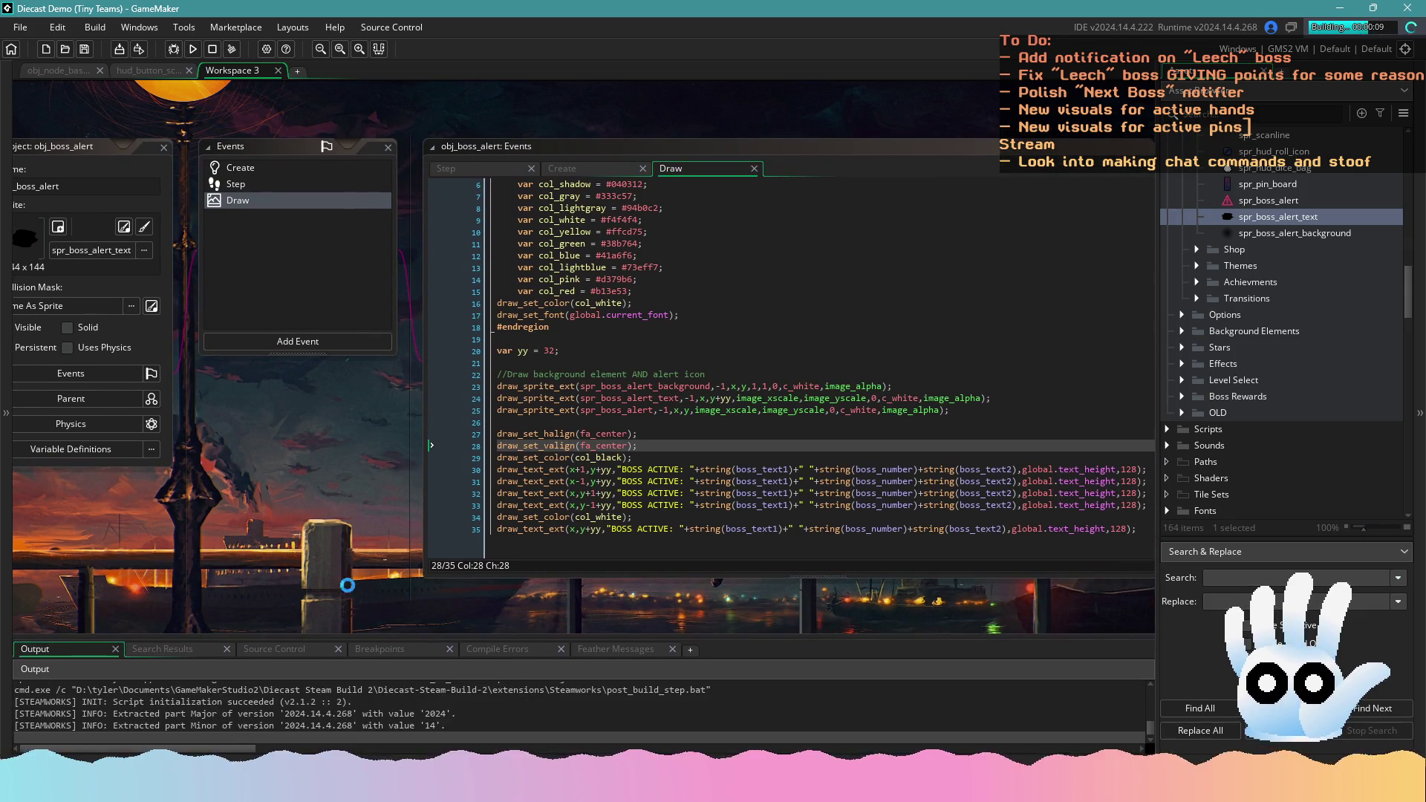
left_click_drag(323, 548, 452, 571)
left_click_drag(497, 476, 439, 476)
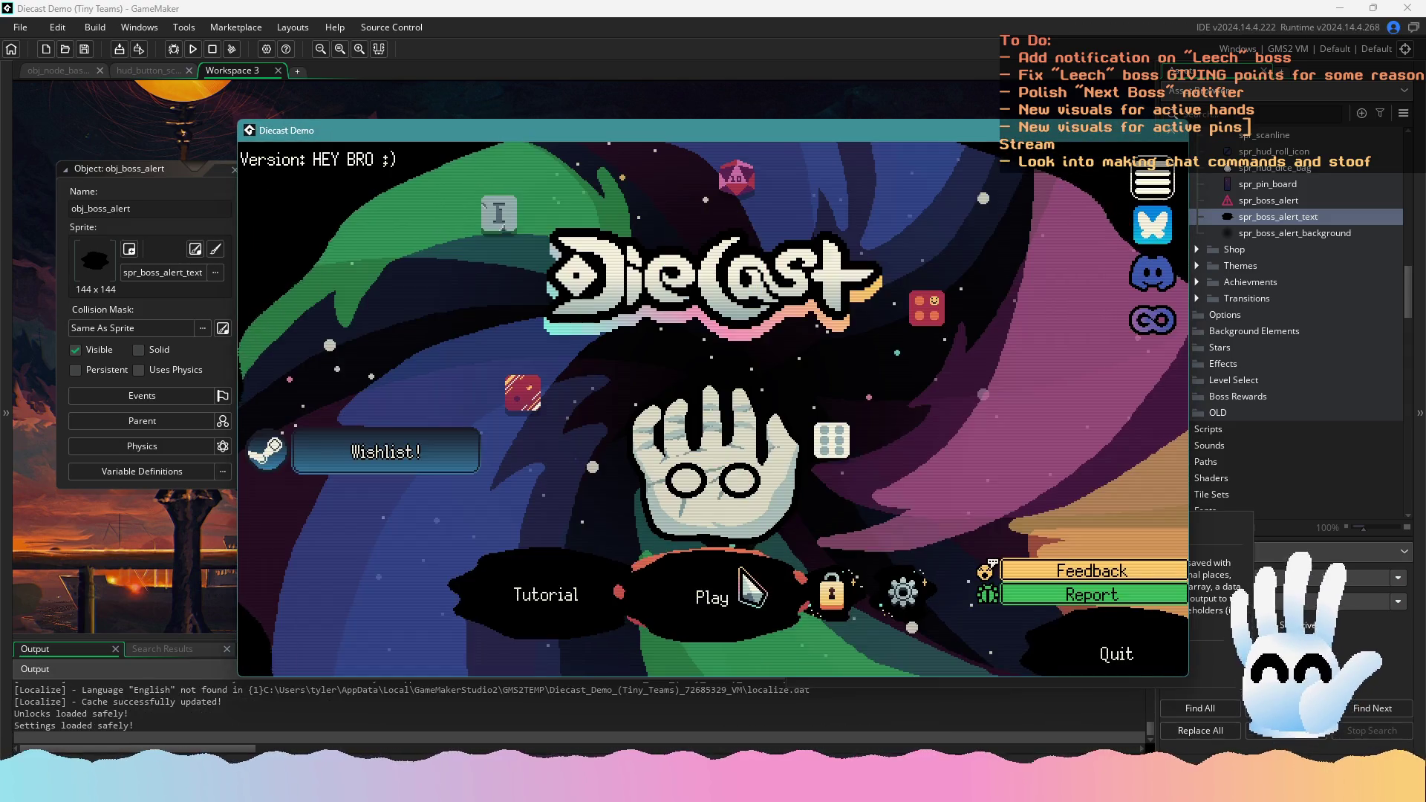
Start a Traditional game, score a Pair, pick a level reward and leave the shop
left_click(729, 579)
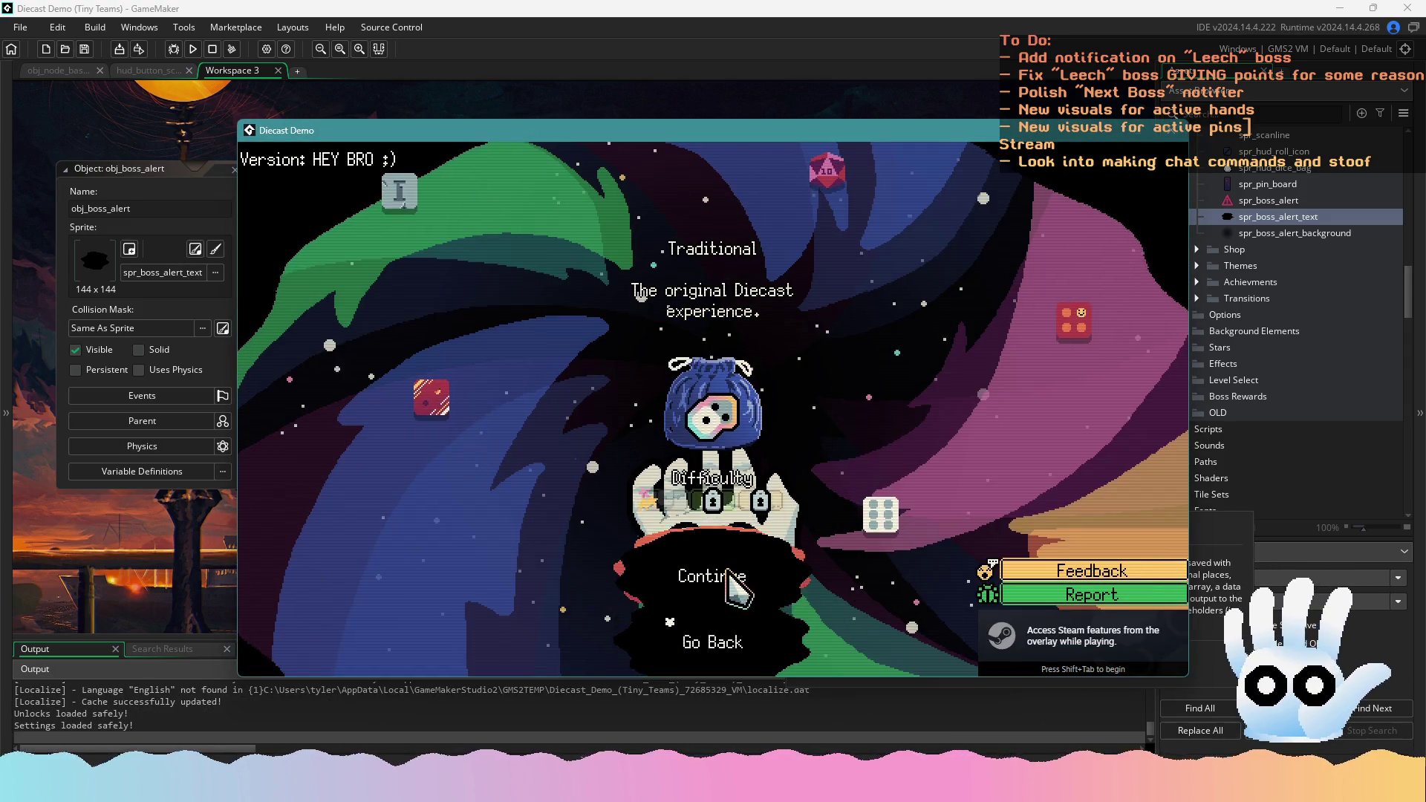
left_click(730, 579)
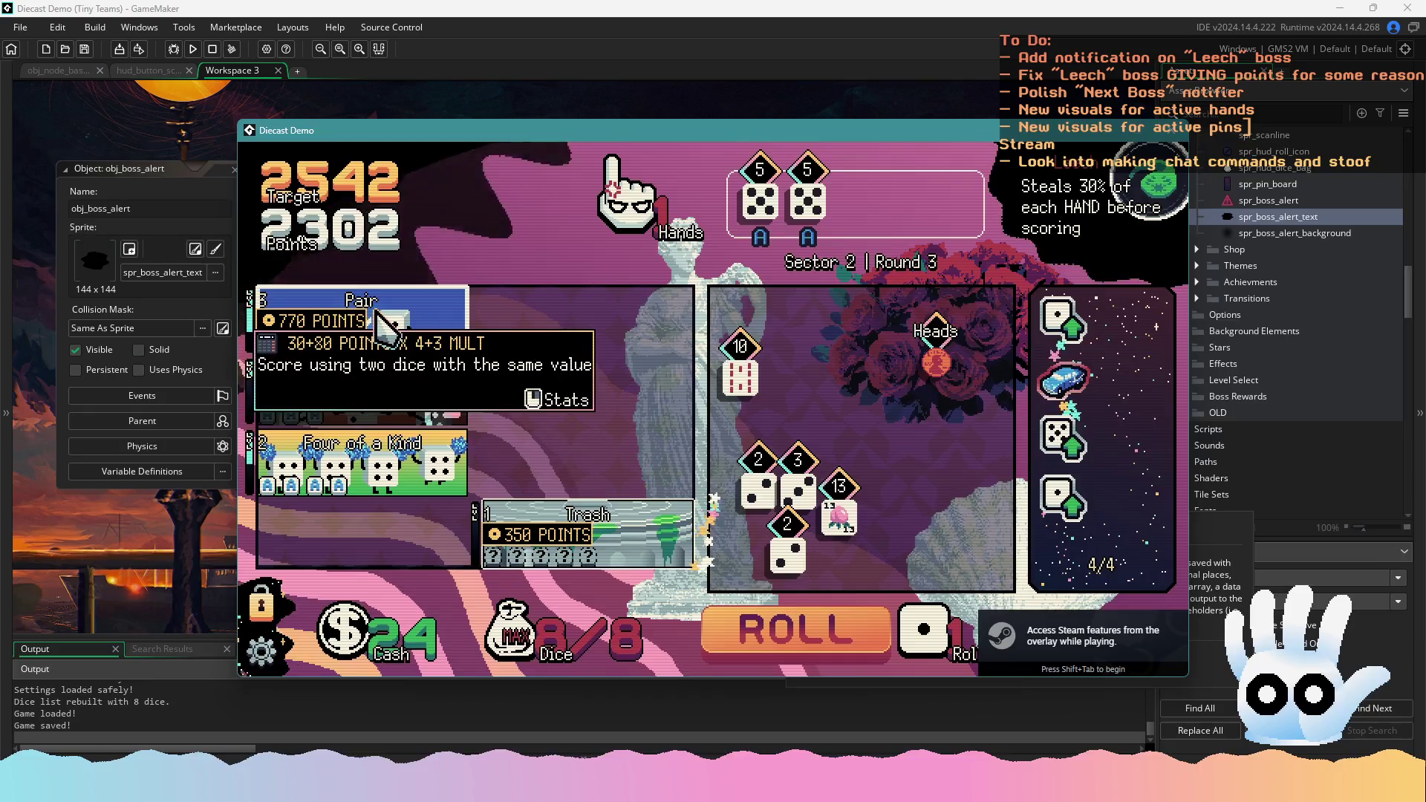
left_click(382, 324)
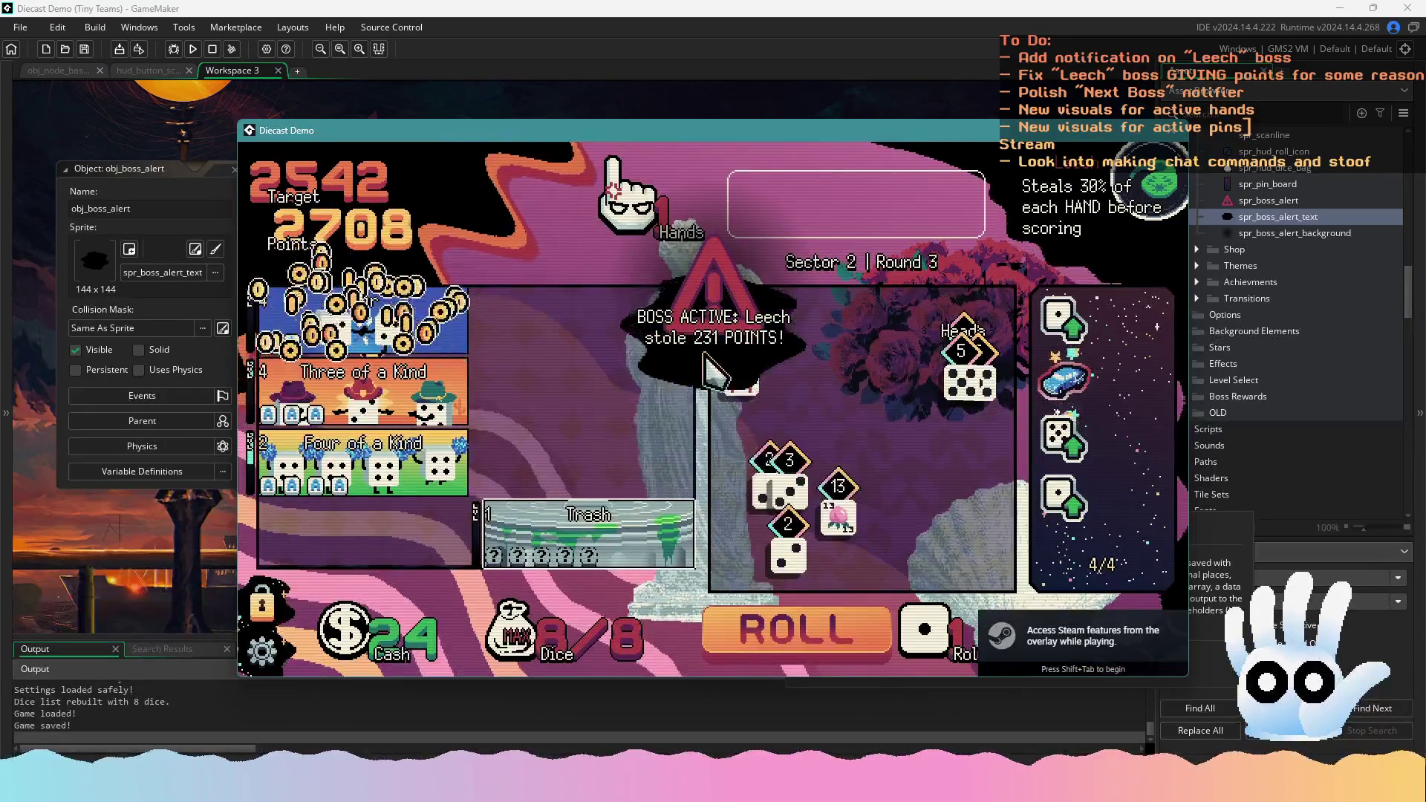
mouse_move(754, 392)
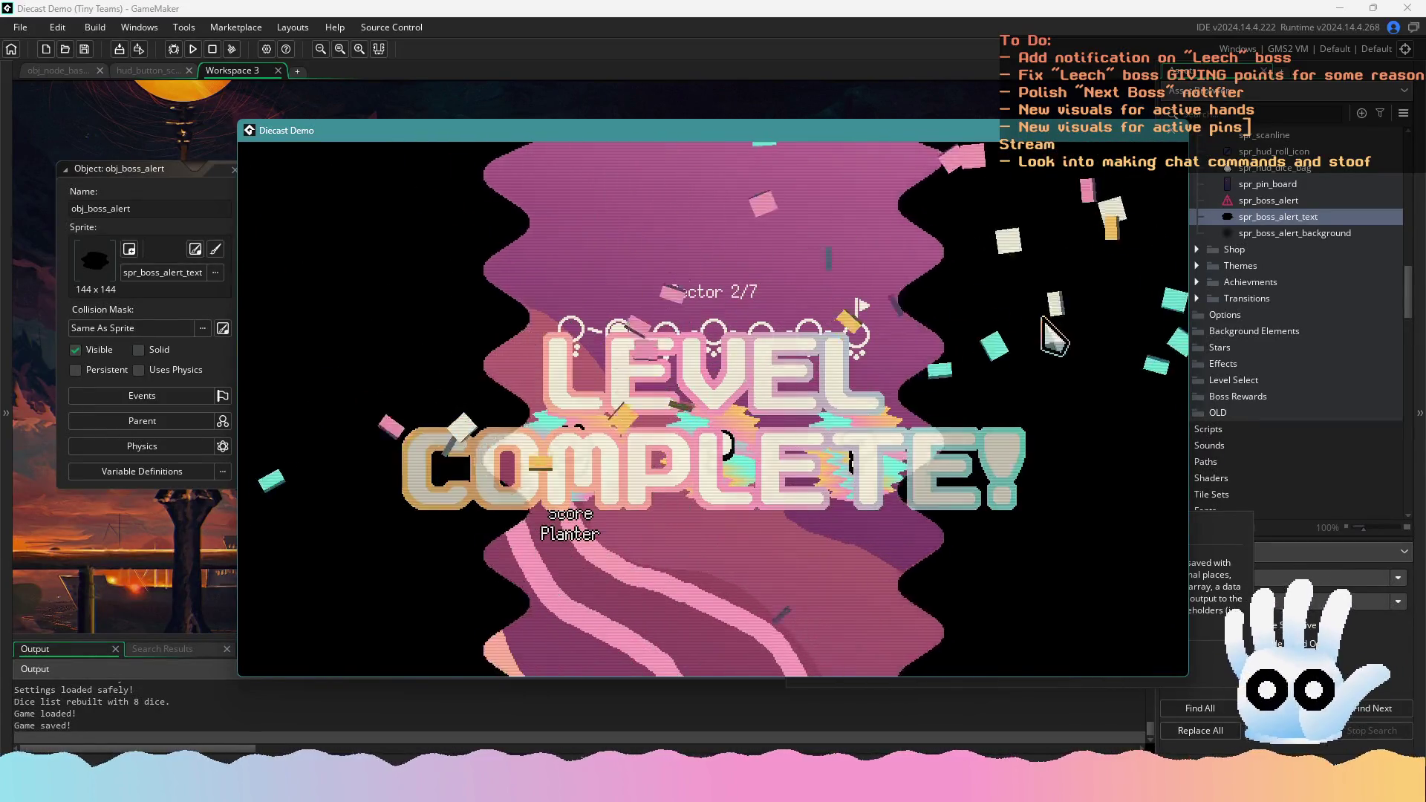
left_click(601, 468)
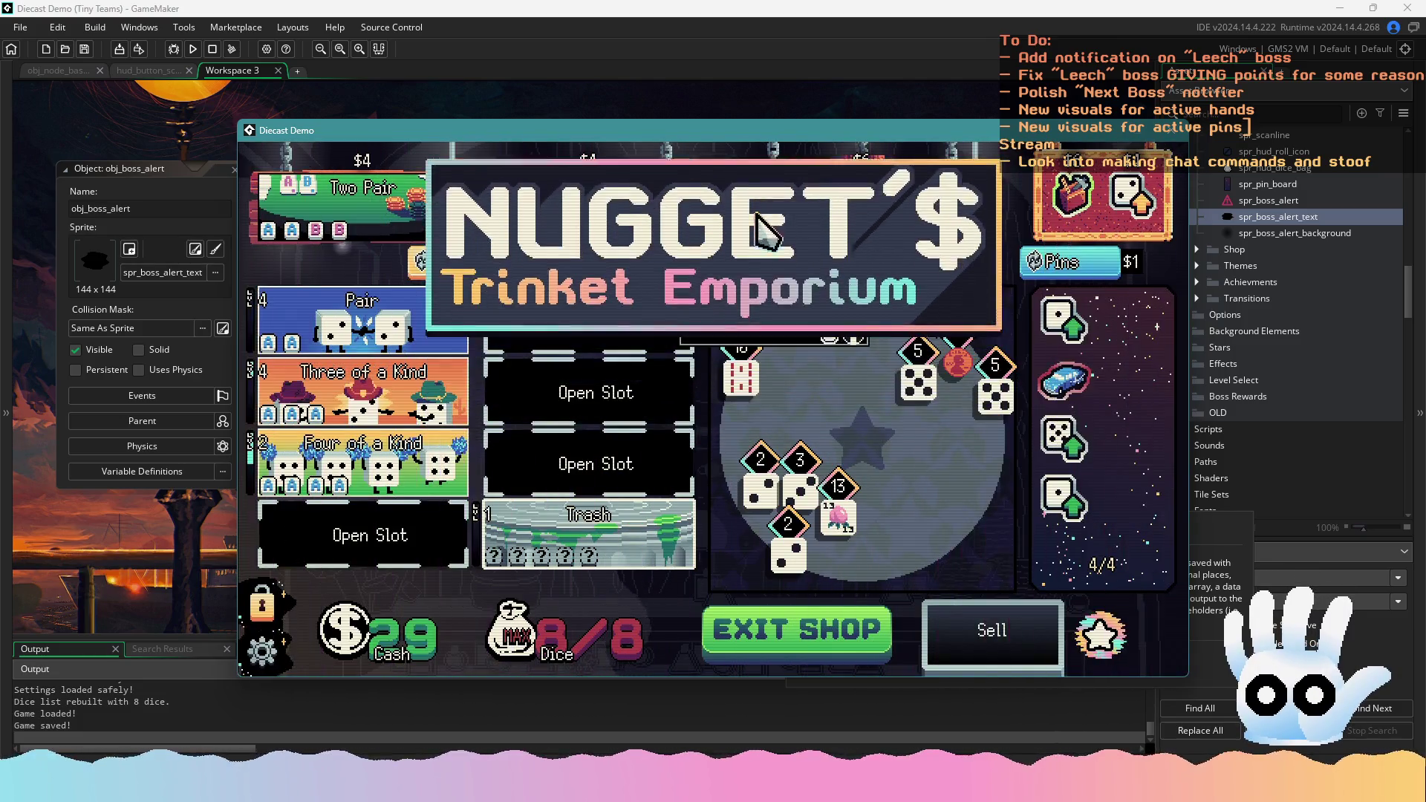
left_click(801, 633)
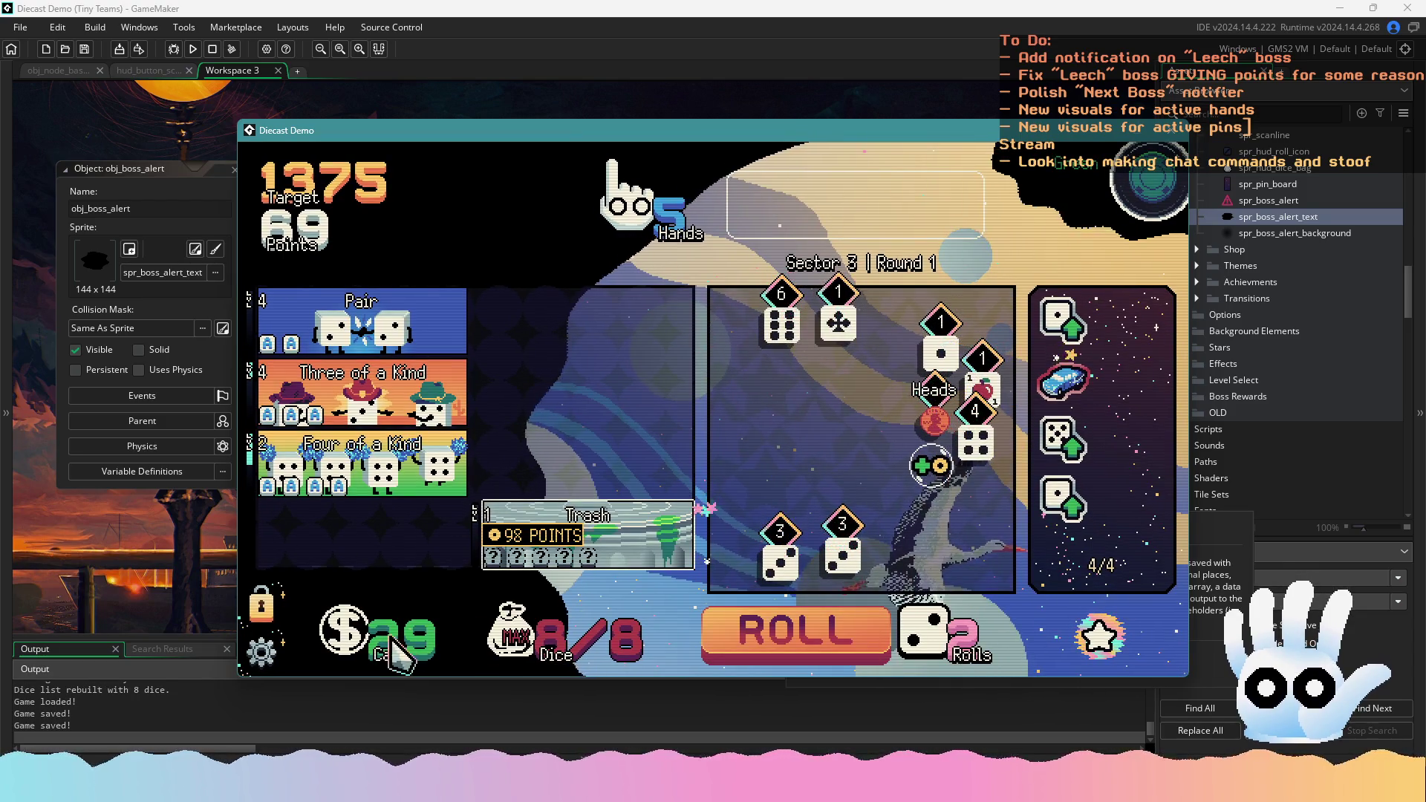
Hold three dice showing 1, reroll twice and score Three of a Kind
left_click(261, 652)
key("Escape")
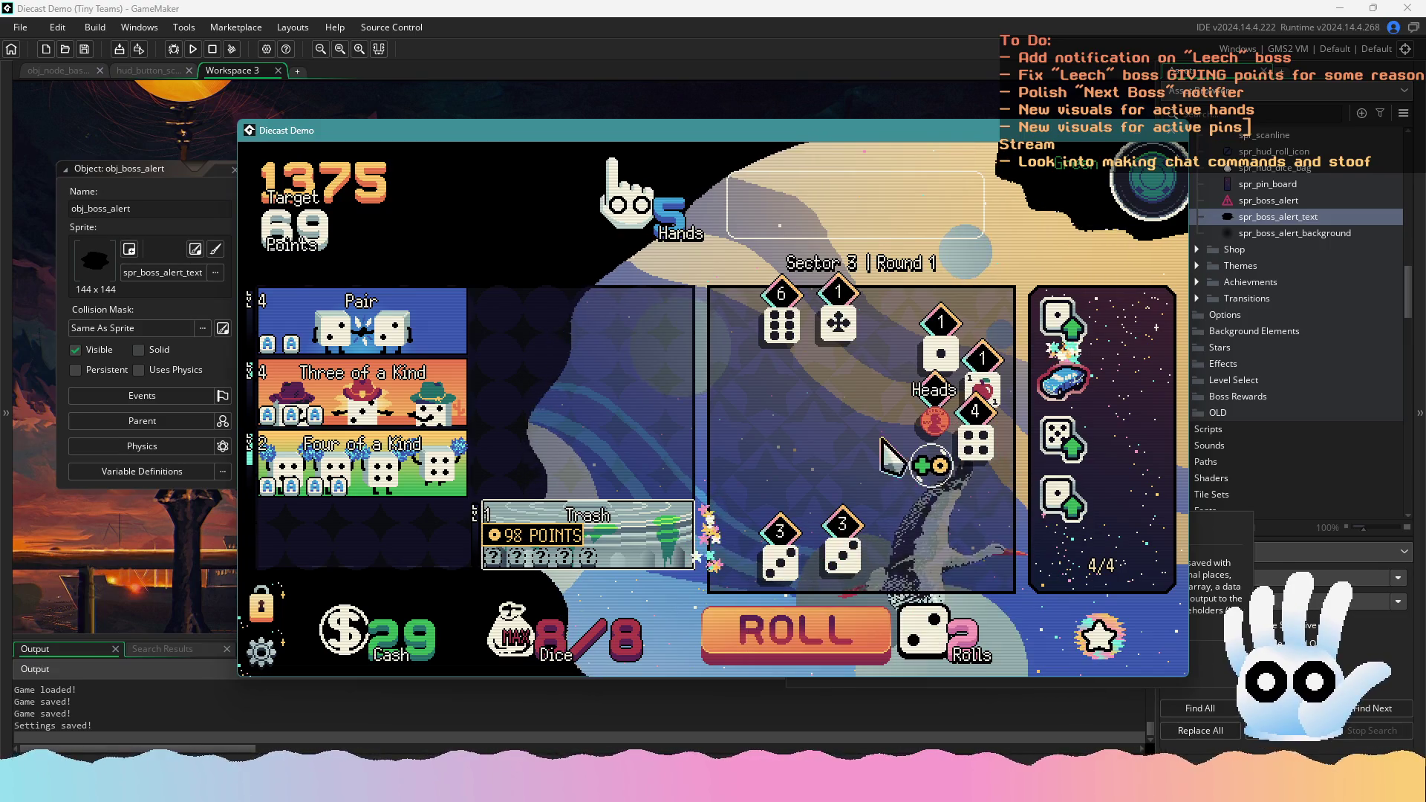
left_click(940, 354)
left_click(981, 390)
left_click(838, 323)
left_click(782, 627)
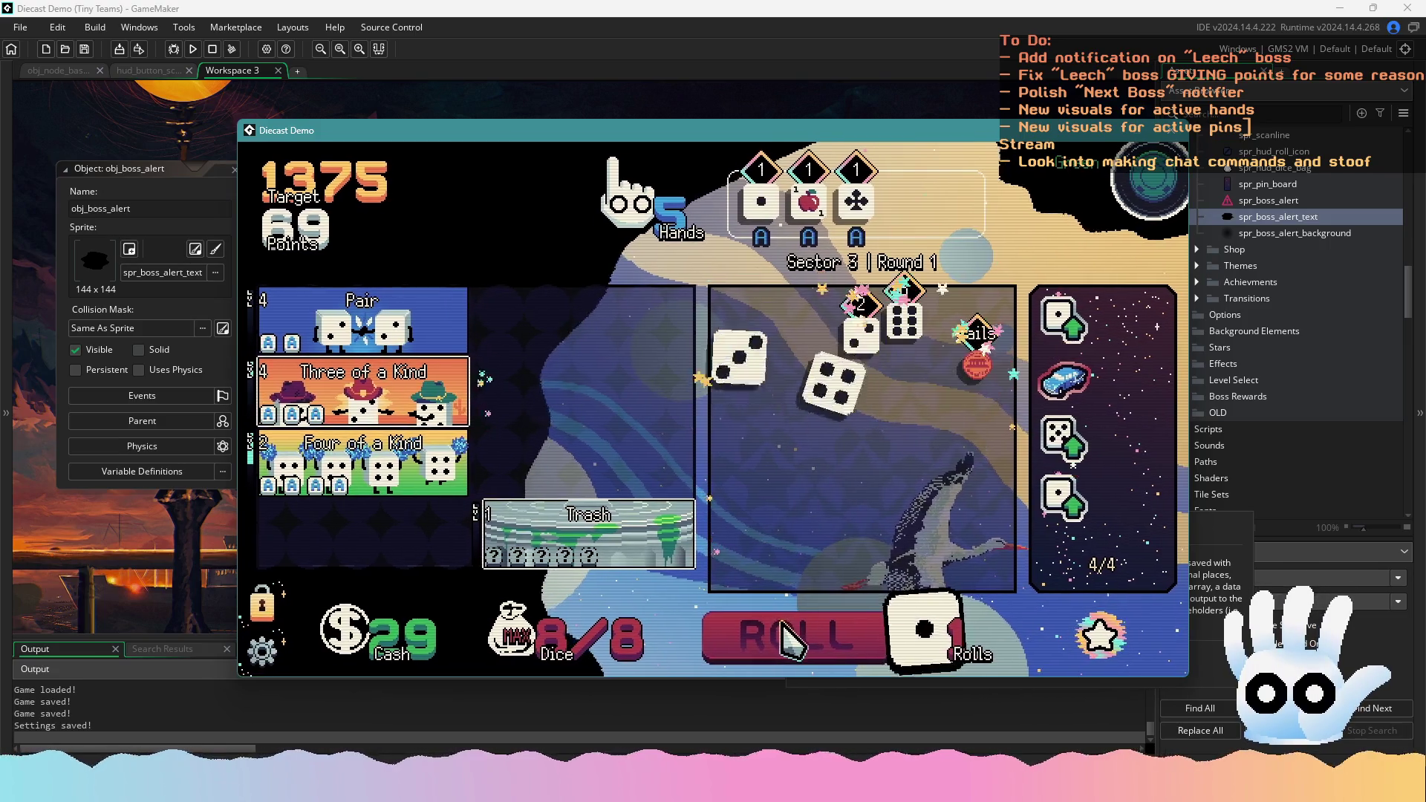
left_click(786, 631)
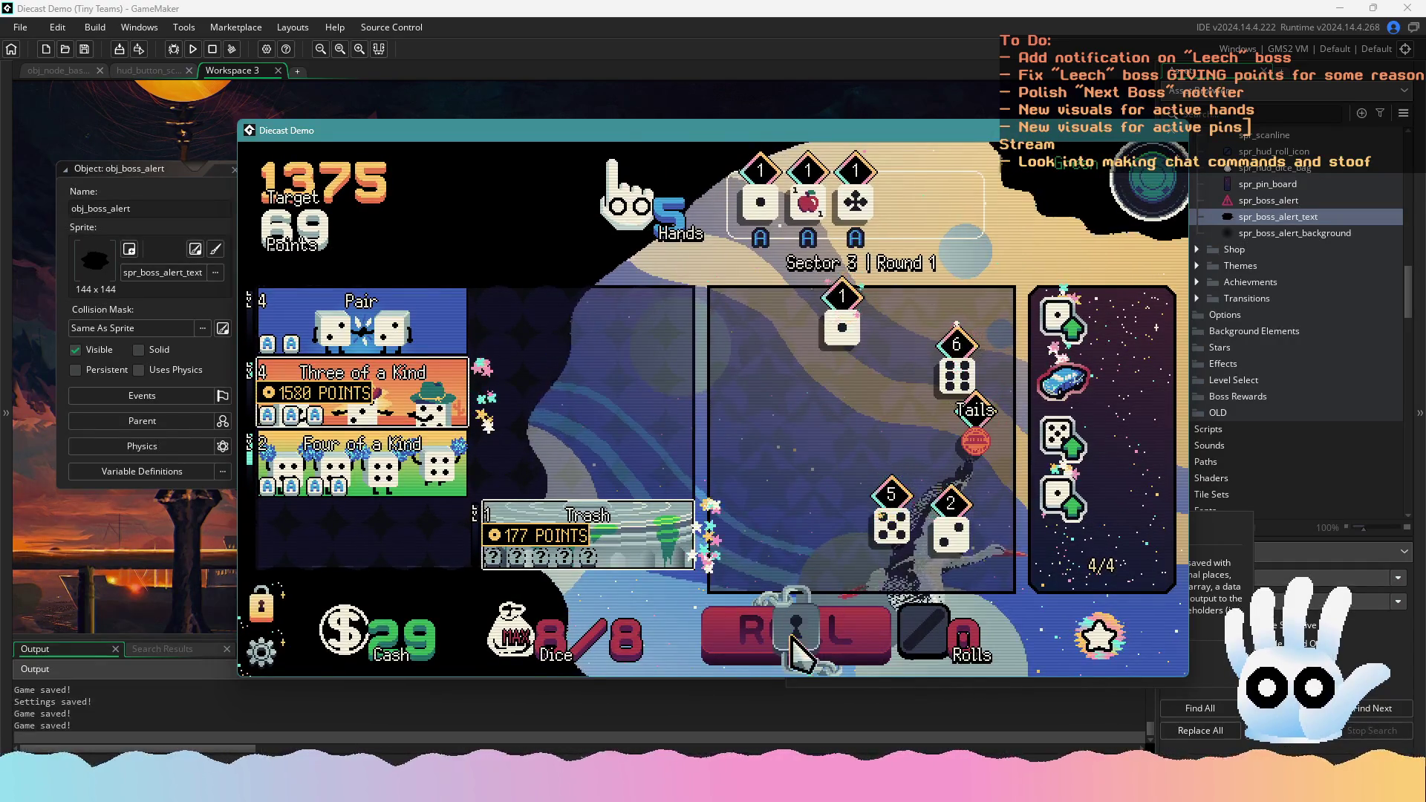
left_click(393, 465)
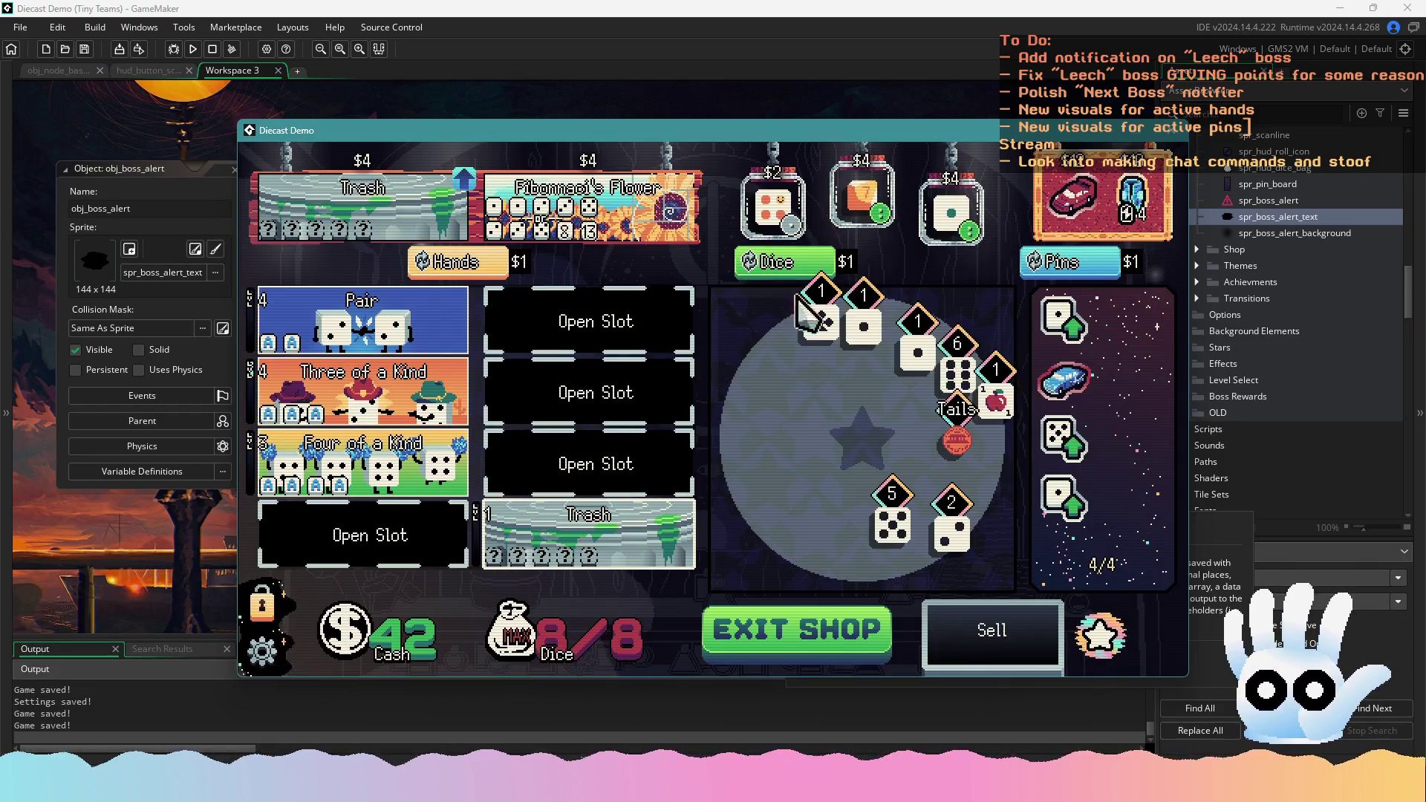
Exit the shop, play Three of a Kind of 1s against the Leech, then close the game
left_click(758, 632)
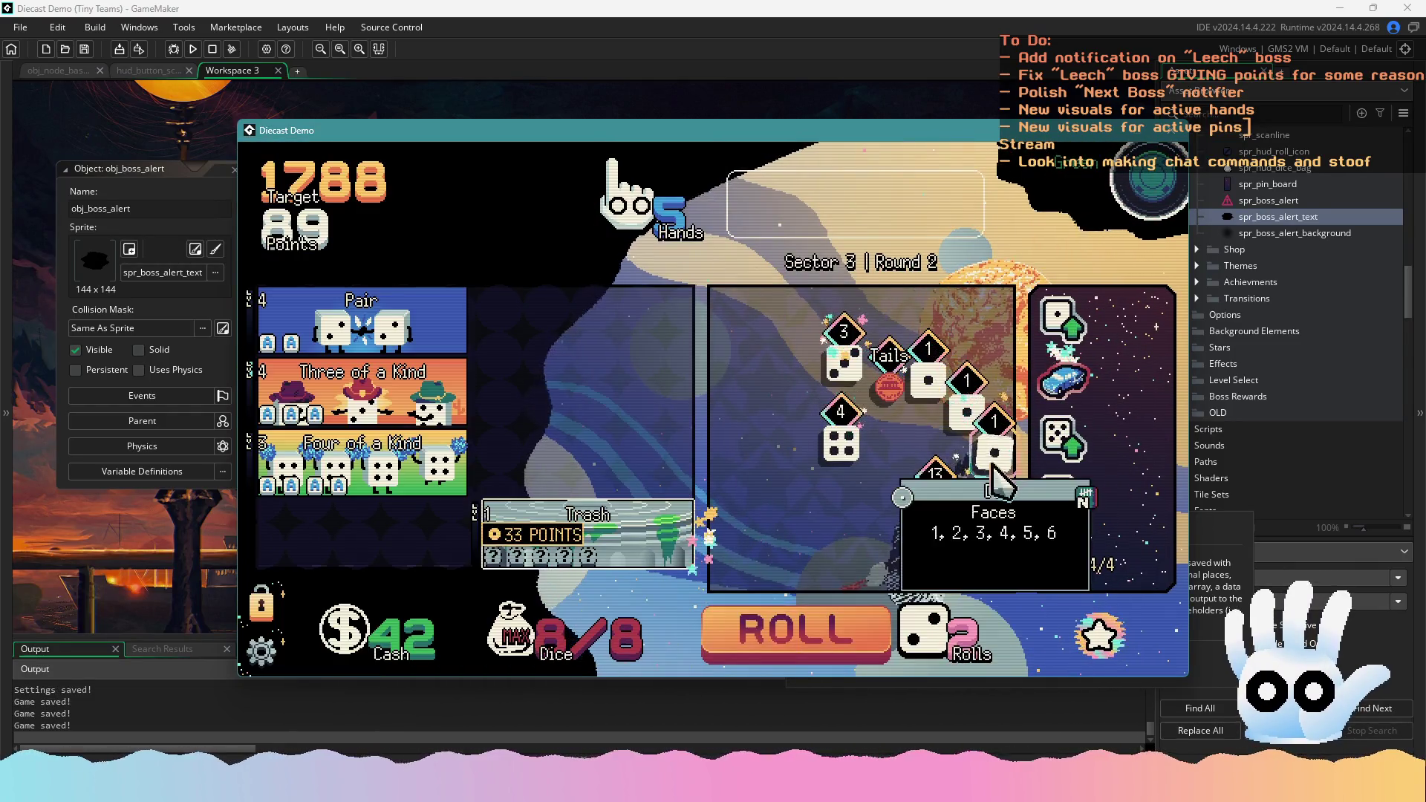
left_click(995, 456)
left_click(831, 627)
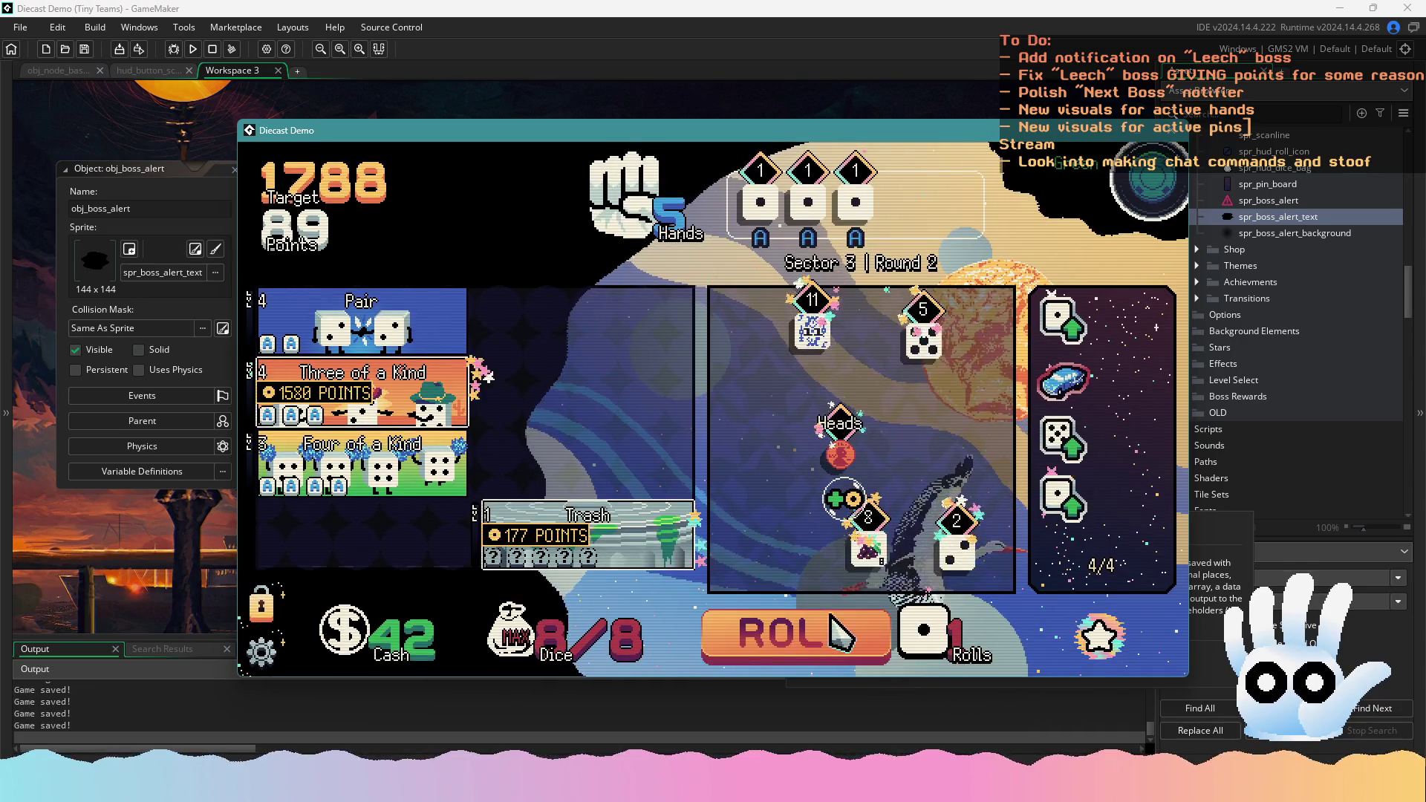
left_click(839, 633)
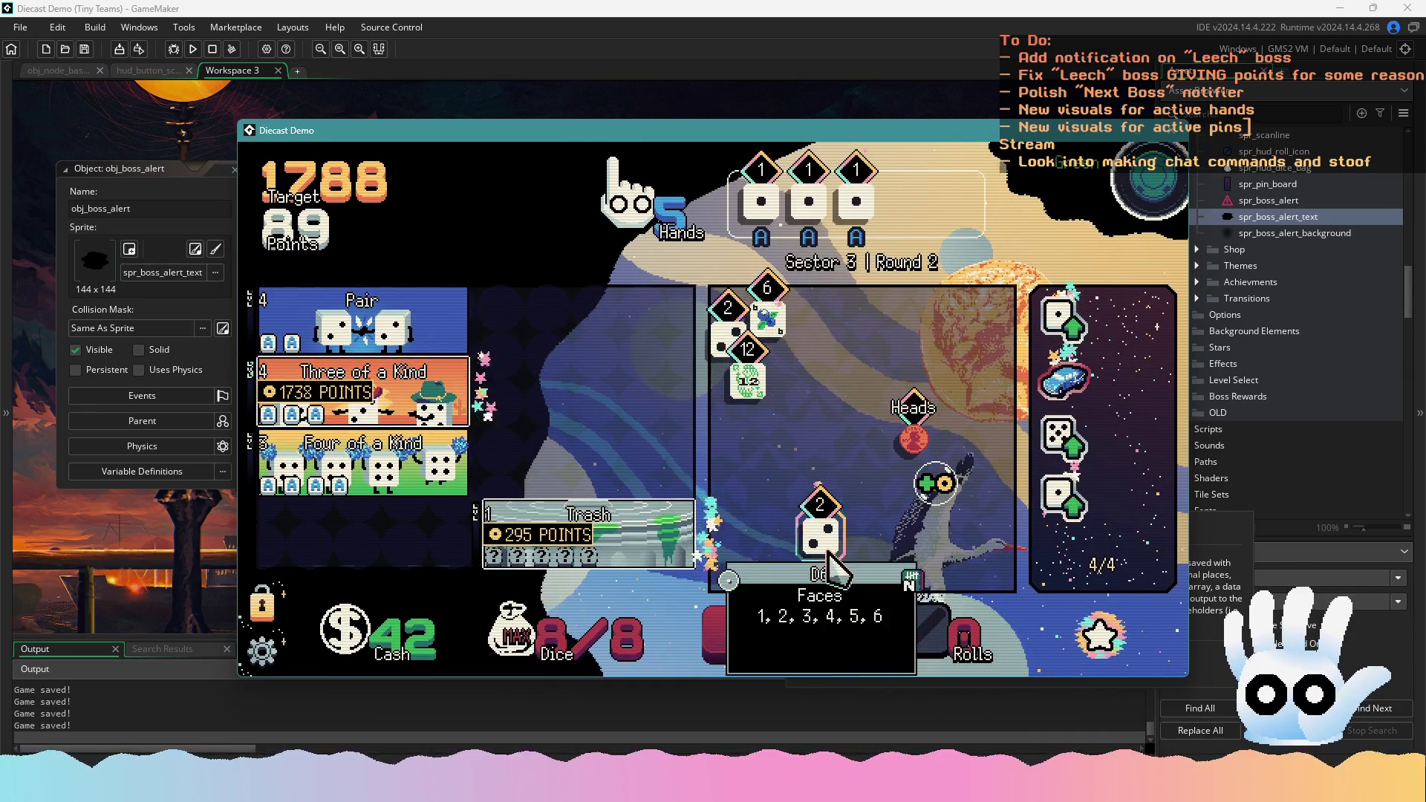
left_click(391, 405)
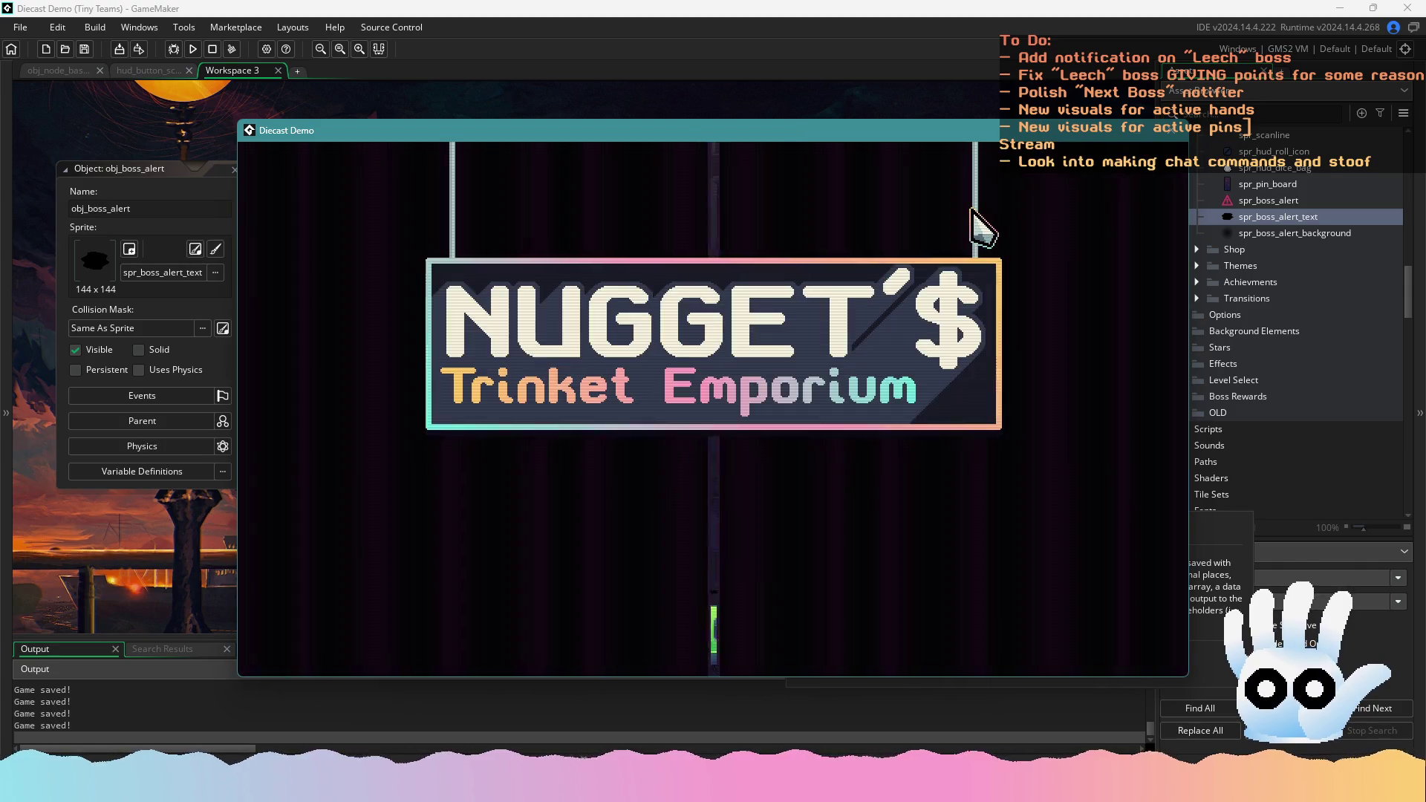
key("Escape")
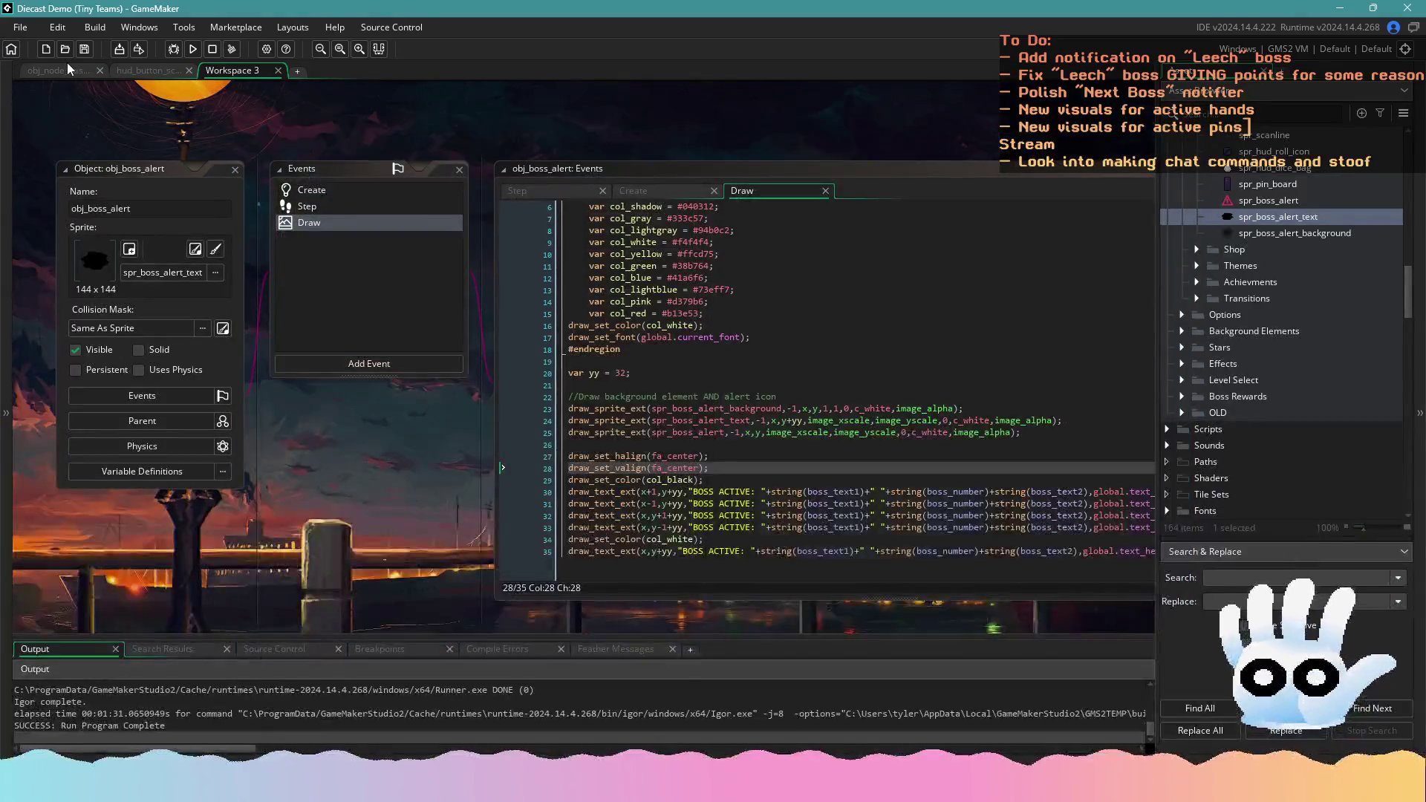
Review hud_button's Left Pressed Leech level-3 checks, inserting and undoing a new line after line 131
left_click(124, 70)
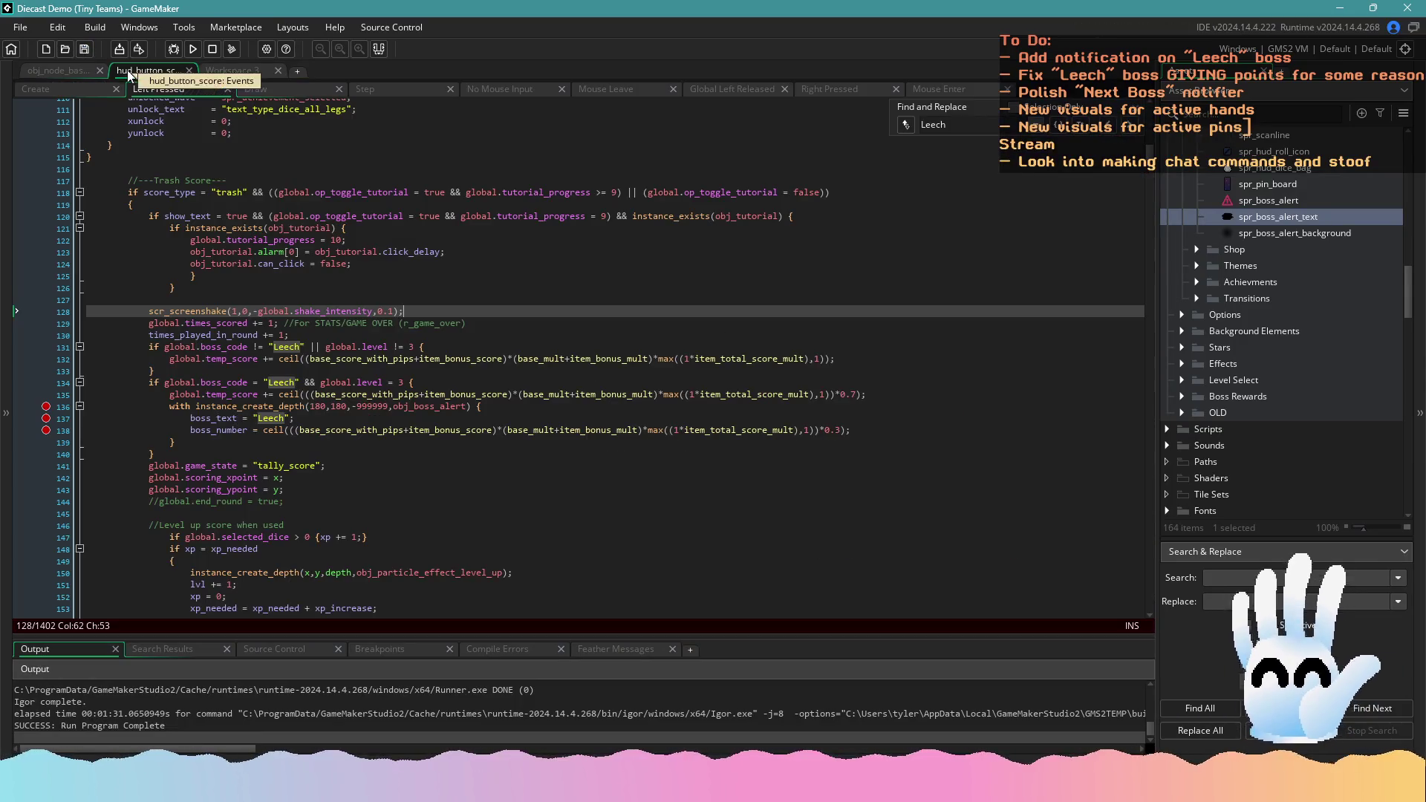
left_click(432, 357)
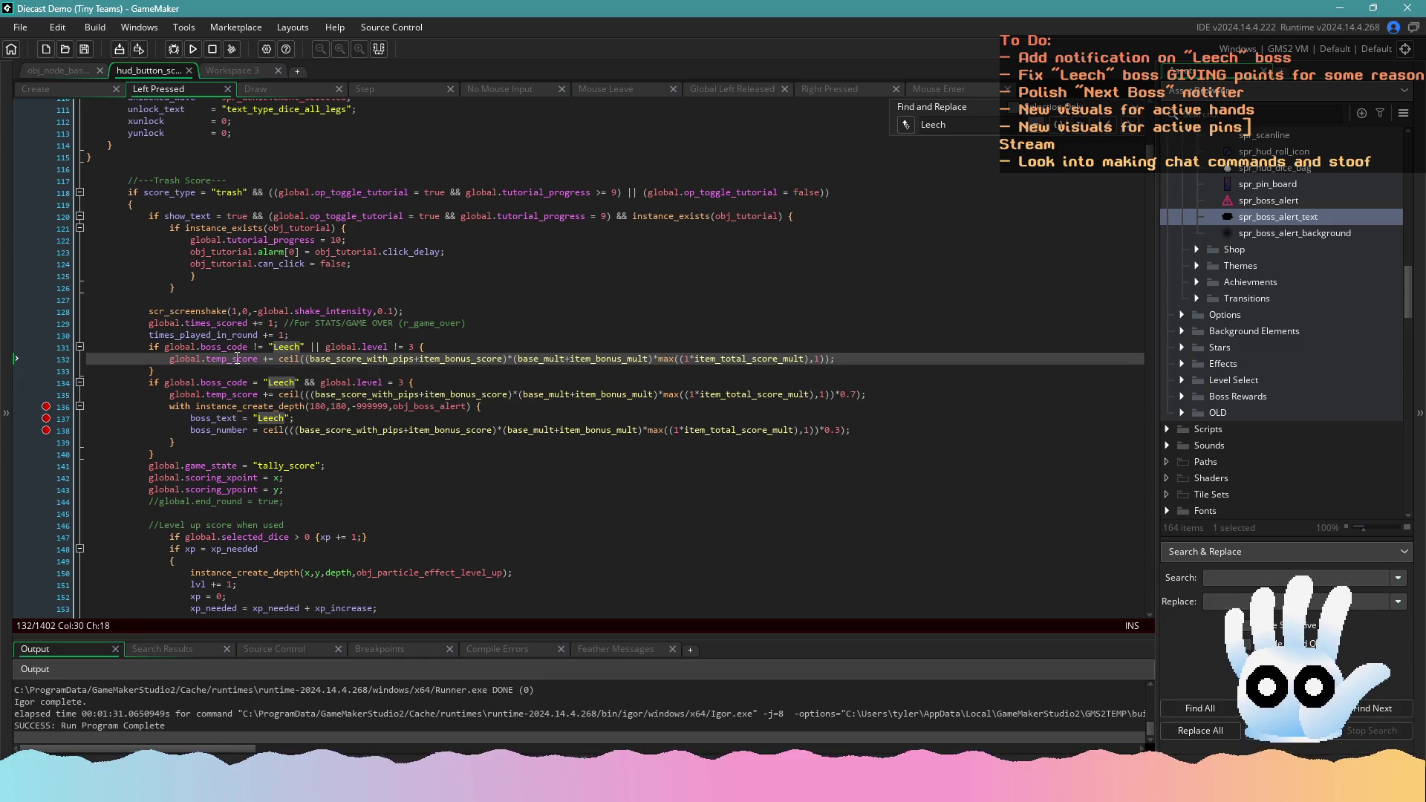
left_click(305, 382)
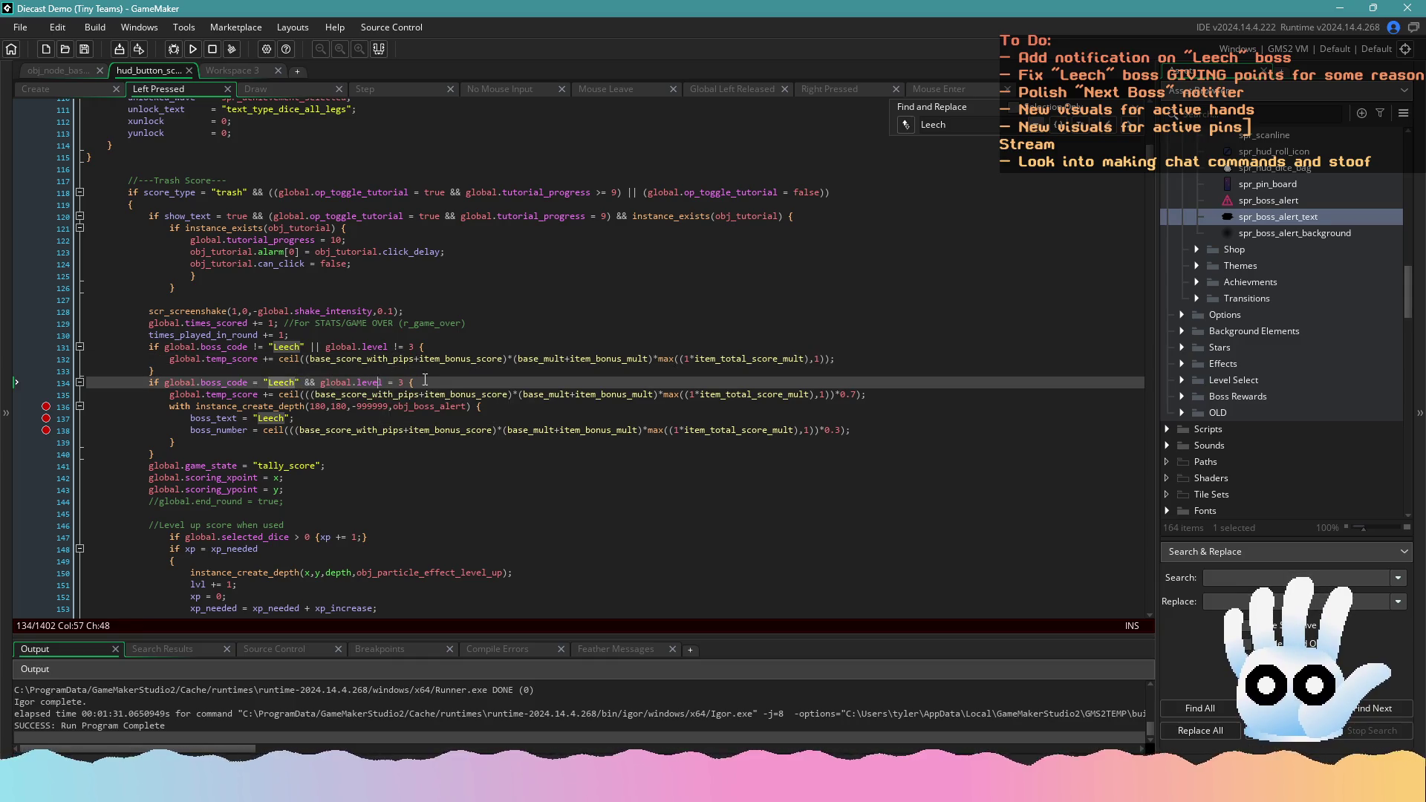
left_click(505, 359)
left_click(825, 346)
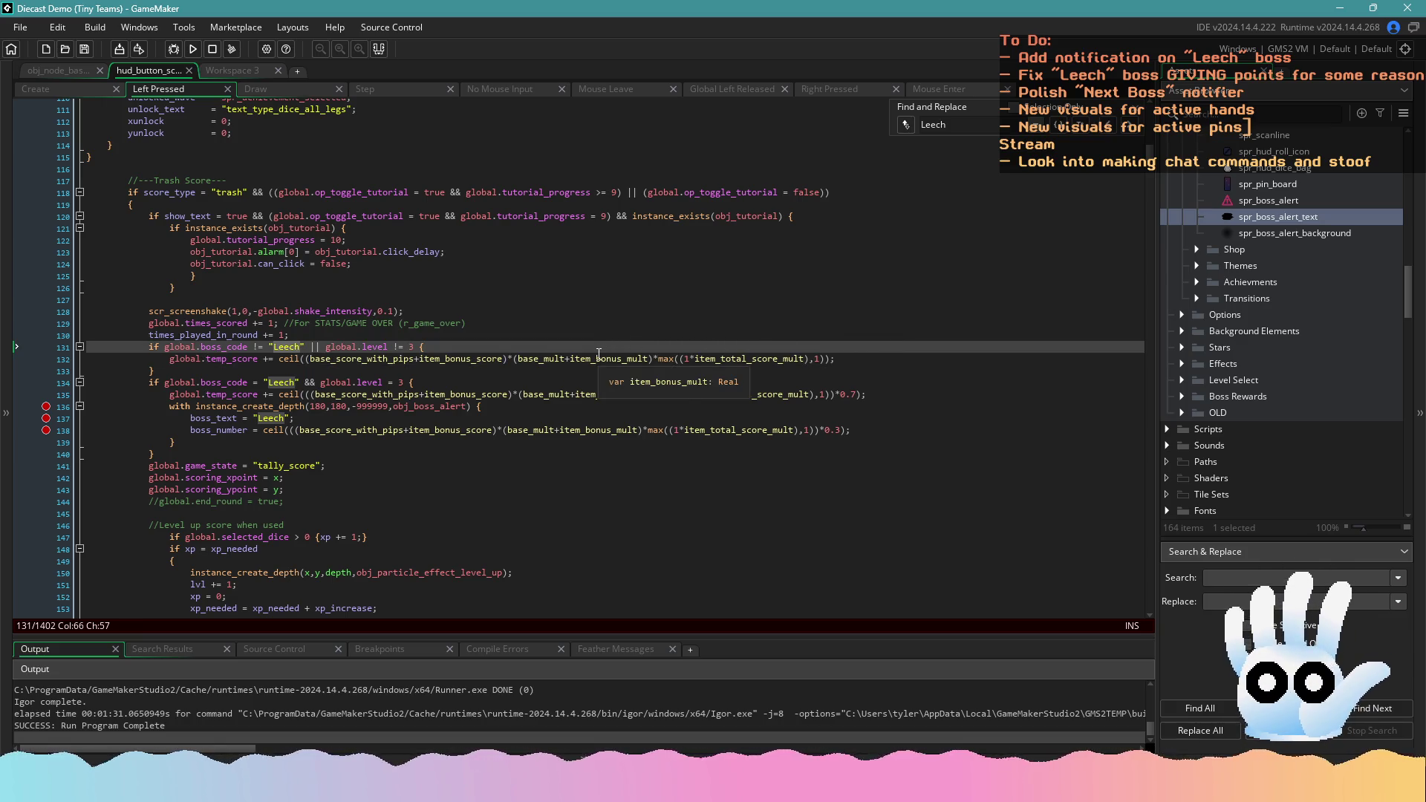
key("Return")
key("ctrl+z")
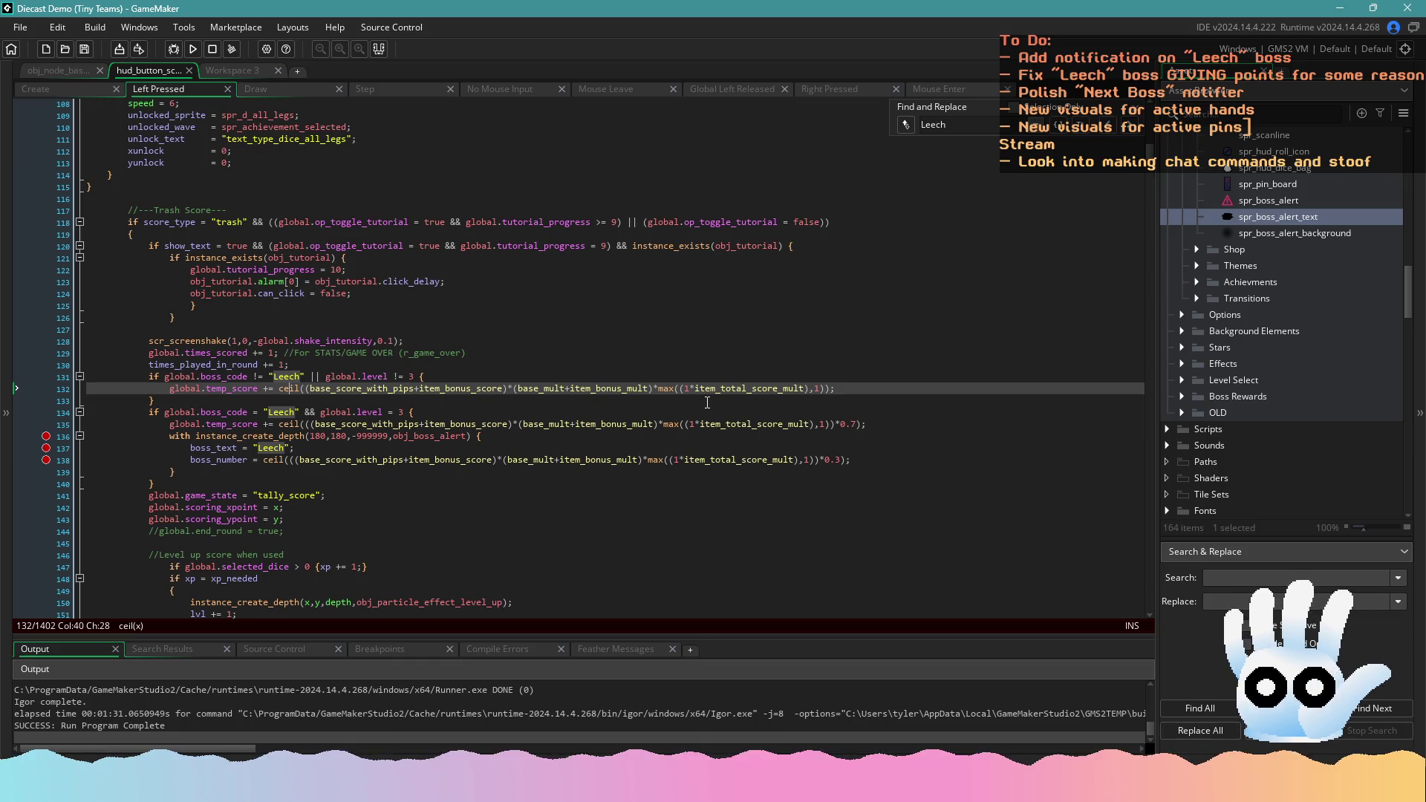
left_click(340, 412)
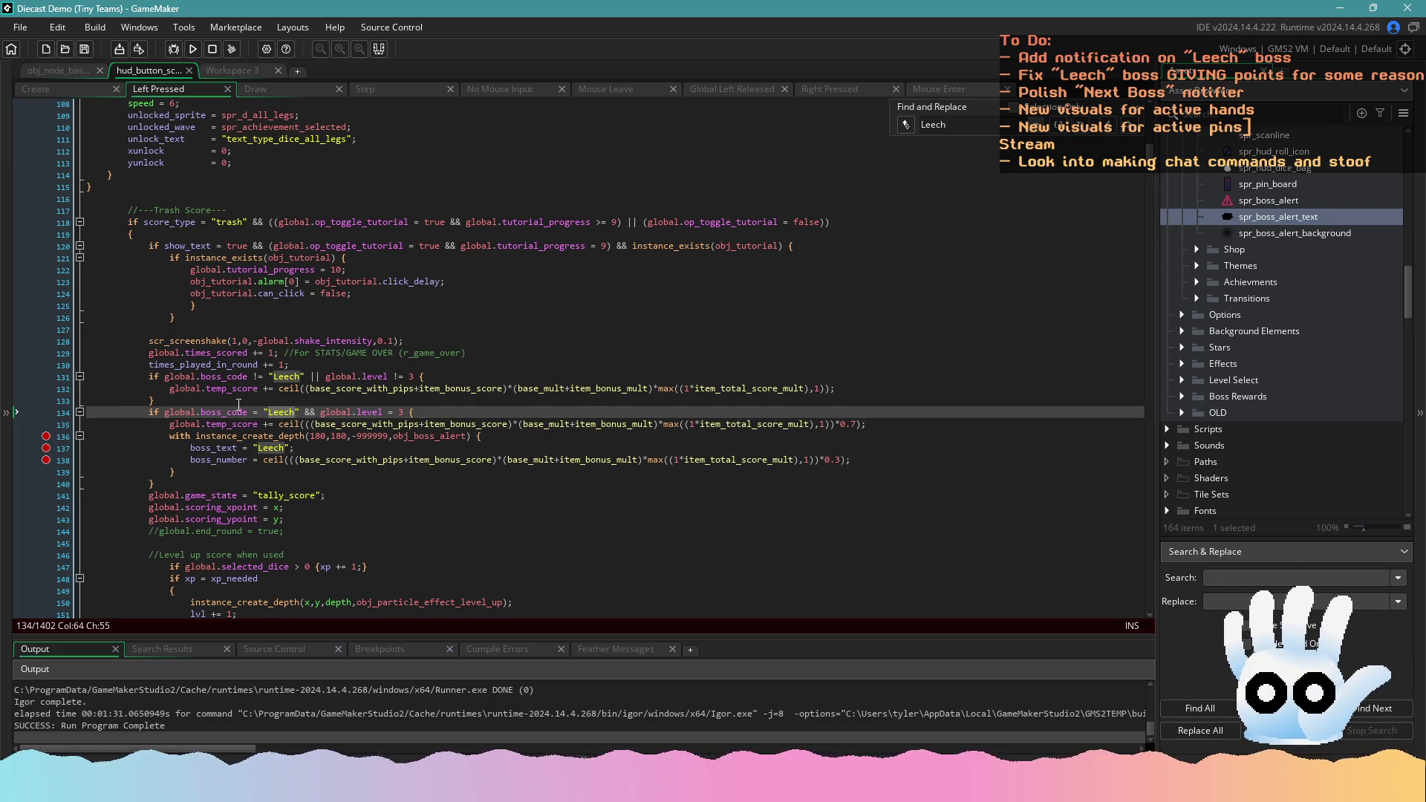
left_click(290, 412)
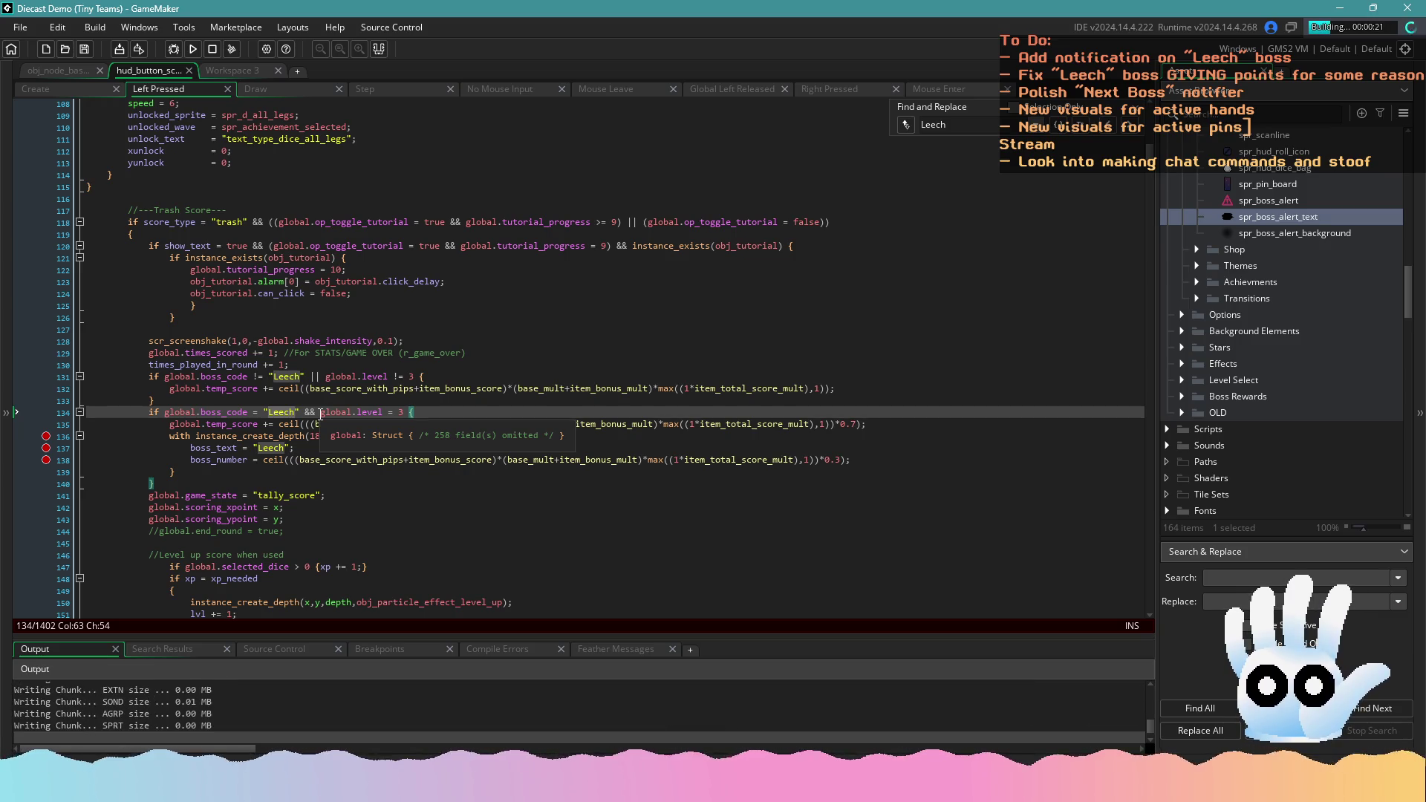
Scroll through the Left Pressed Leech scoring code while the build runs, then choose Play in the game
scroll(447, 456, "down", 6)
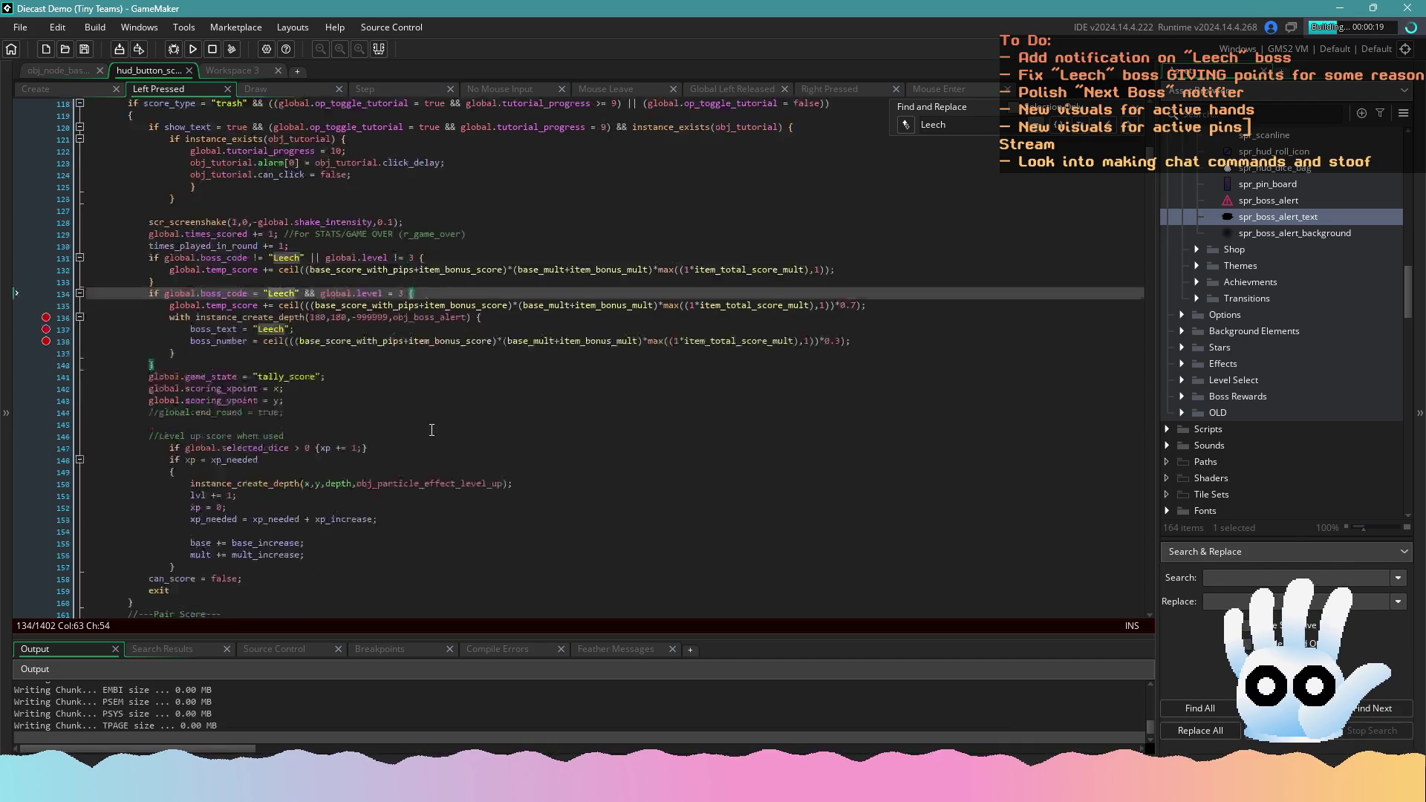
scroll(463, 464, "down", 4)
scroll(463, 464, "up", 9)
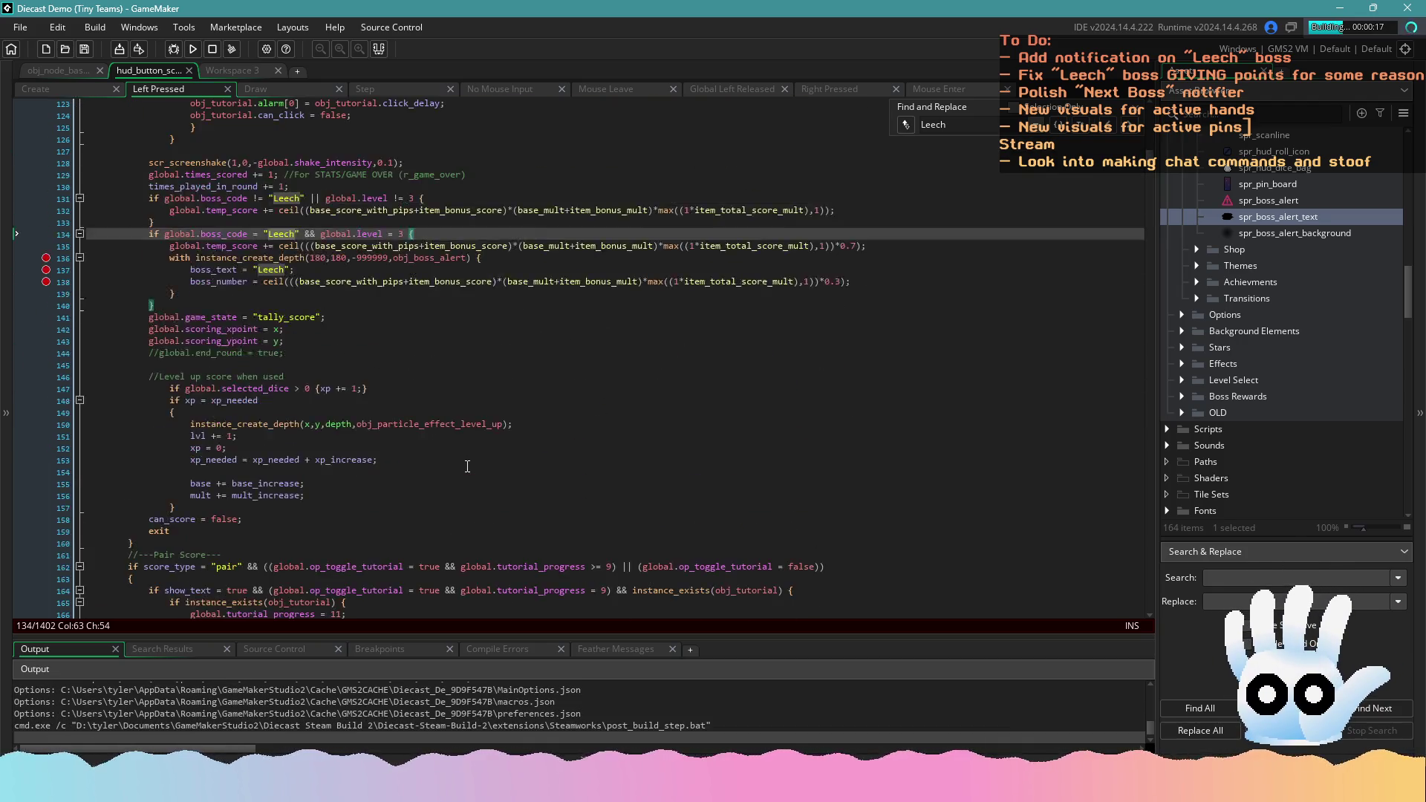
mouse_move(407, 408)
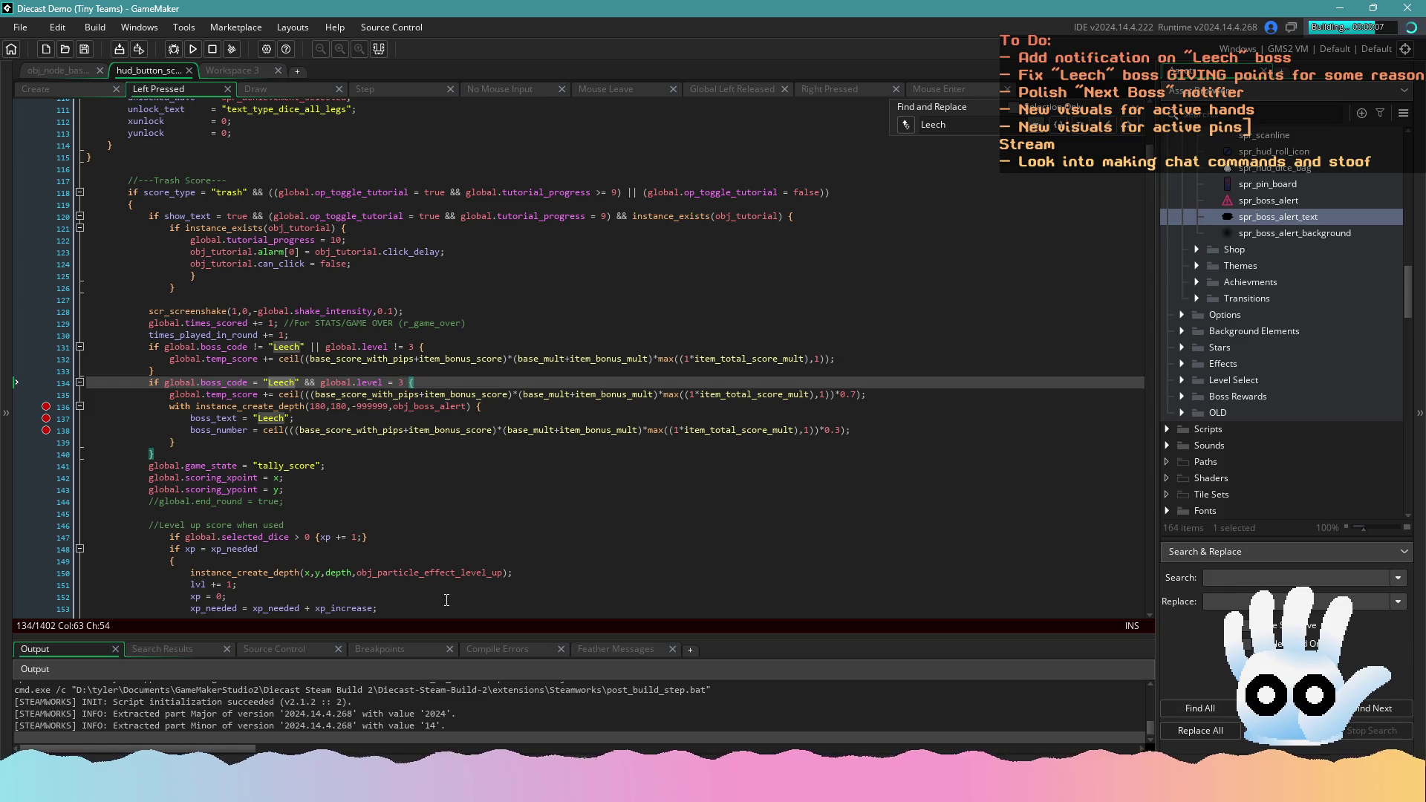
left_click(526, 573)
scroll(526, 572, "up", 3)
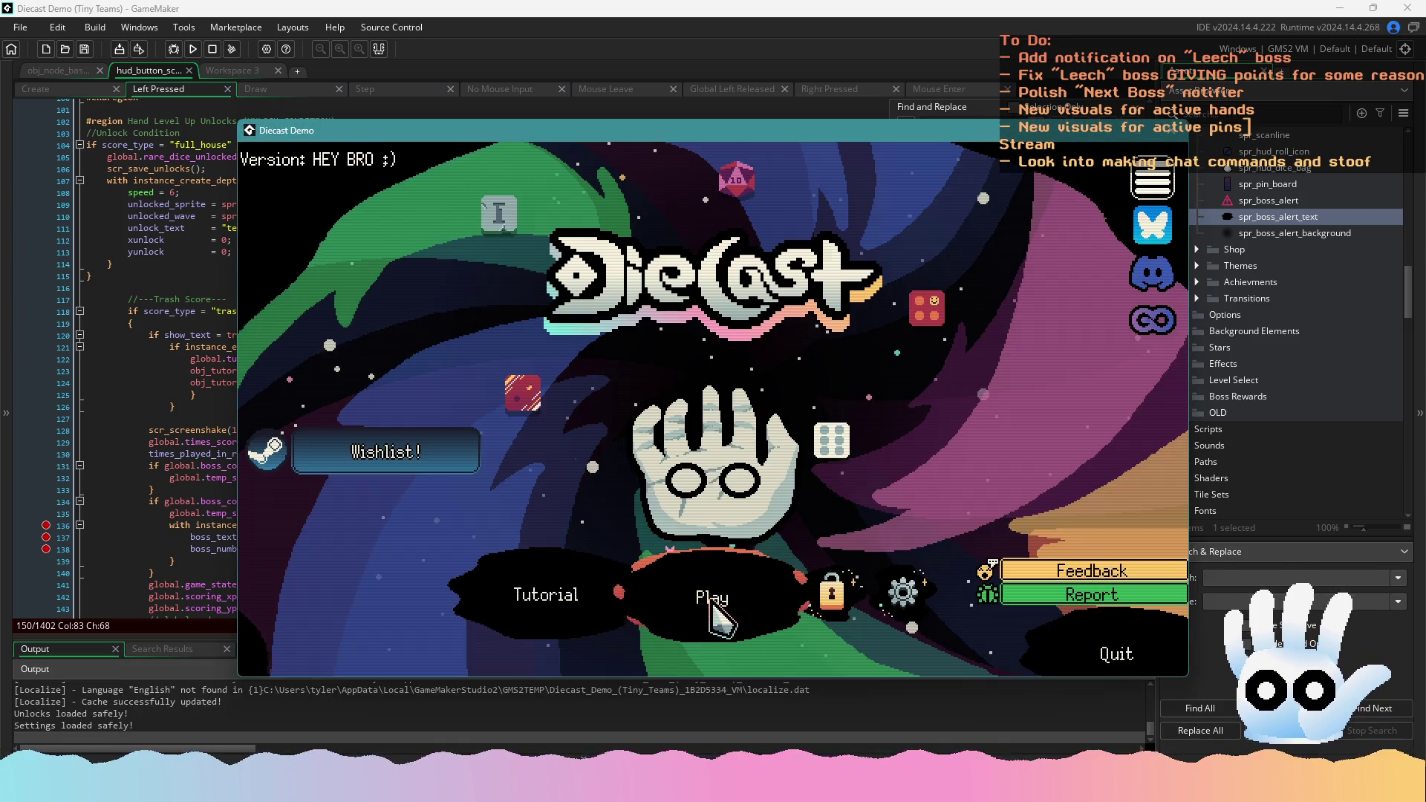
left_click(714, 588)
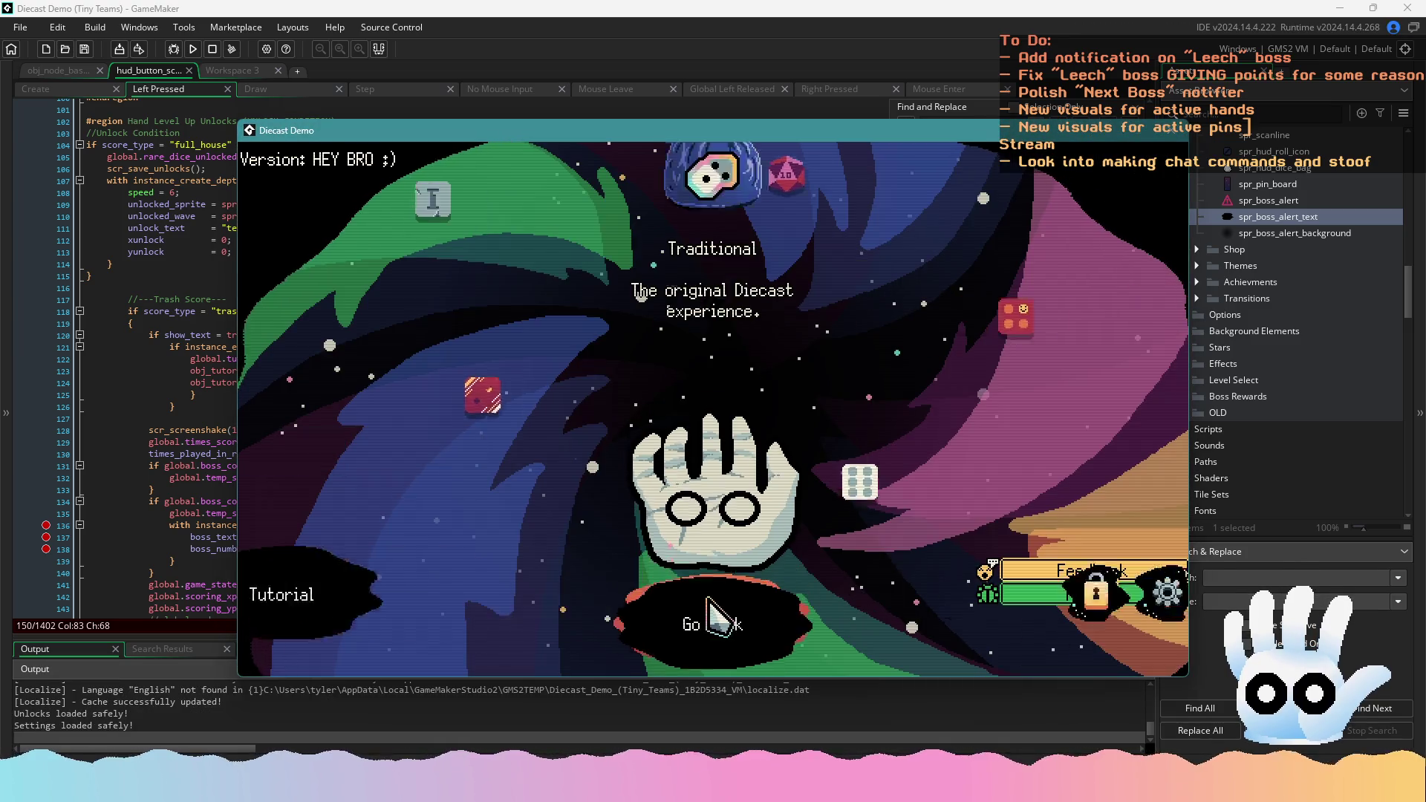
Open and close the game's options, then start a new Traditional run
left_click(711, 570)
left_click(262, 653)
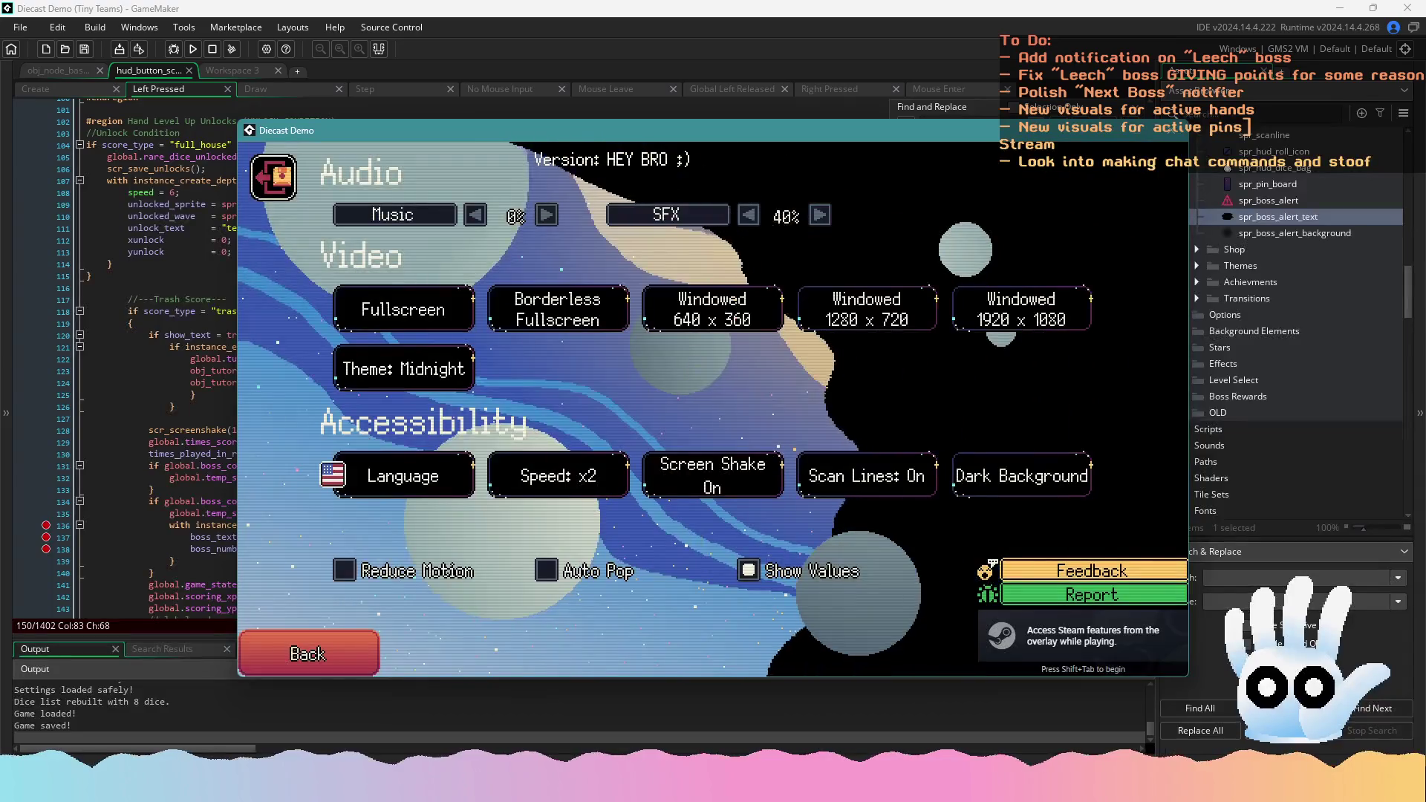
key("Escape")
left_click(706, 579)
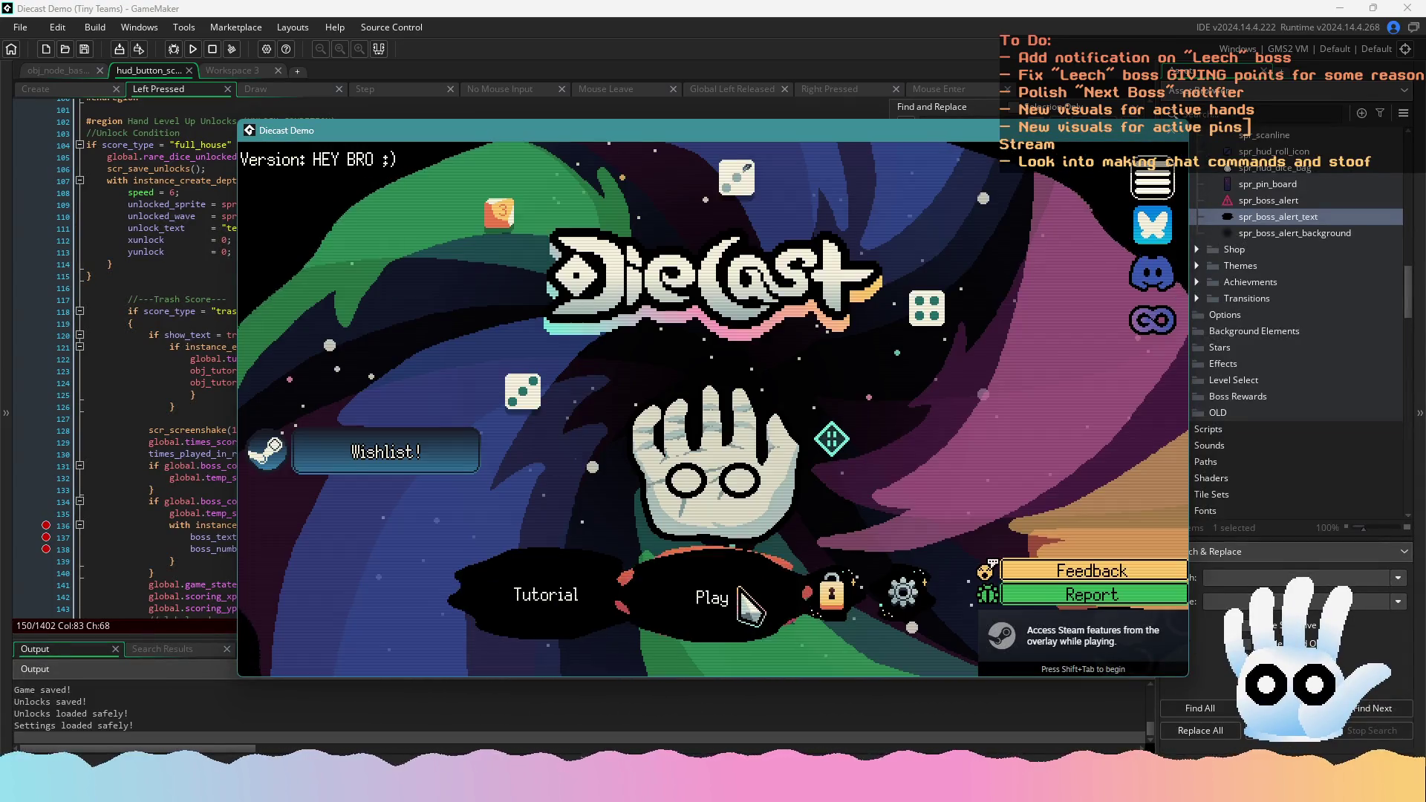
left_click(742, 603)
left_click(724, 575)
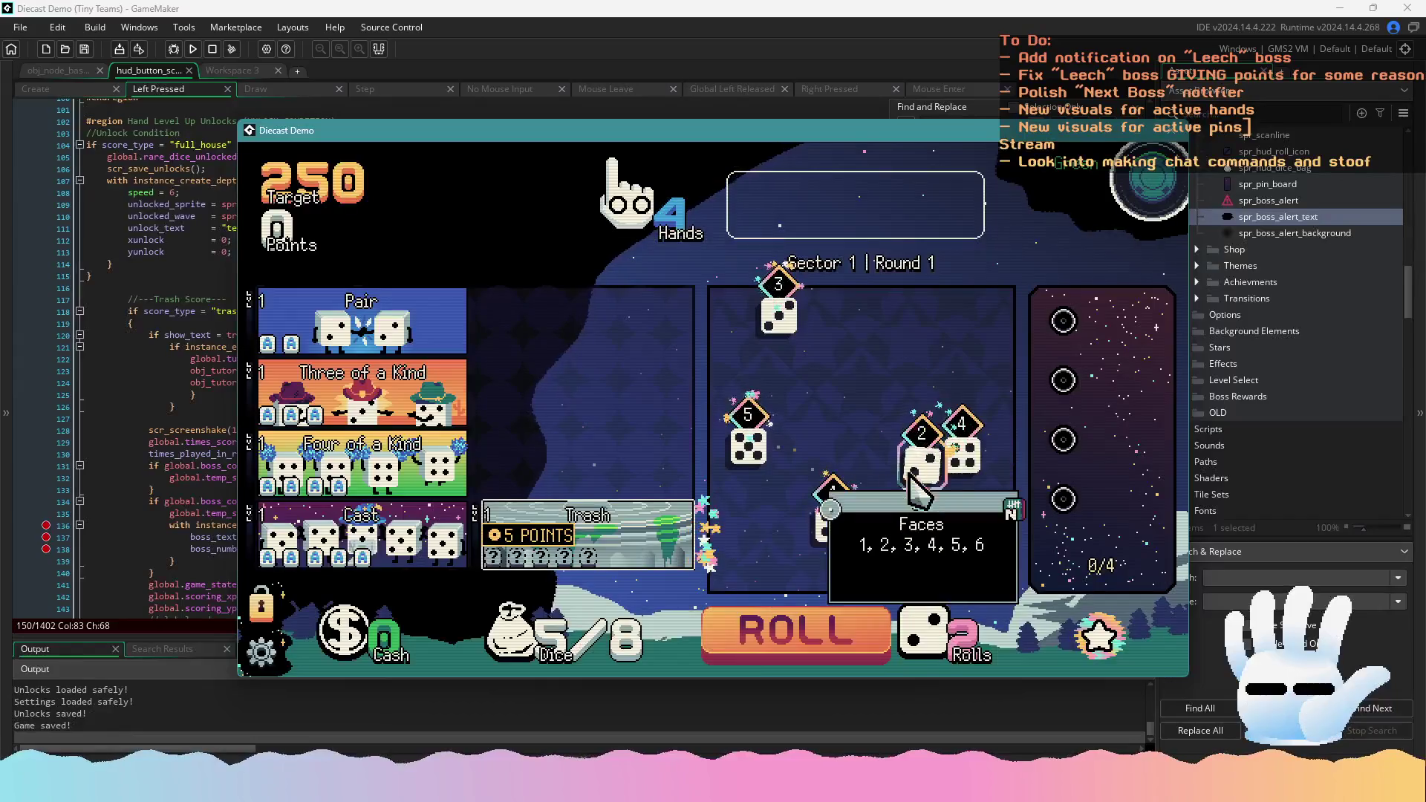
Hold and reroll dice to collect three 5s and play Three of a Kind
left_click(832, 524)
left_click(963, 453)
left_click(840, 633)
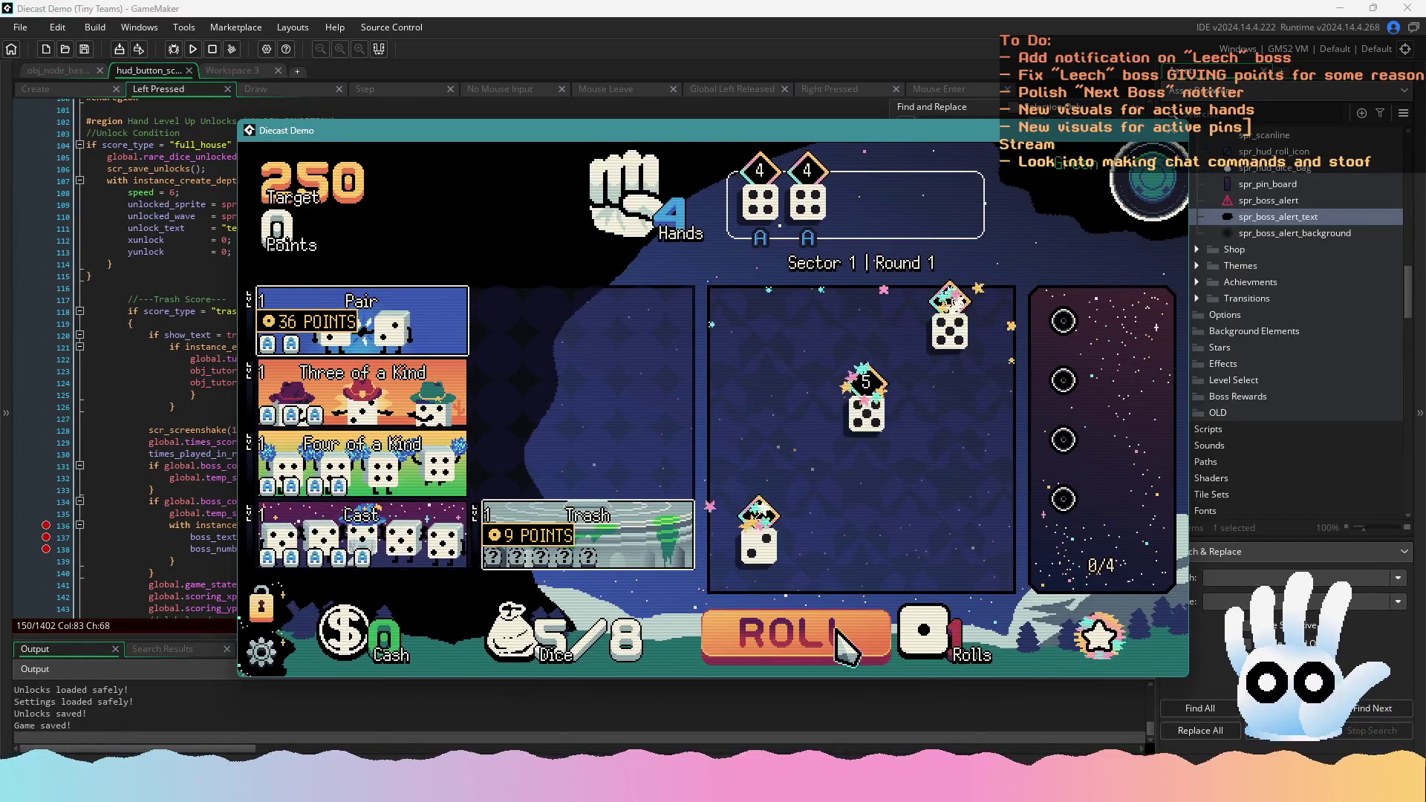
left_click(865, 405)
left_click(949, 327)
left_click(808, 201)
left_click(759, 201)
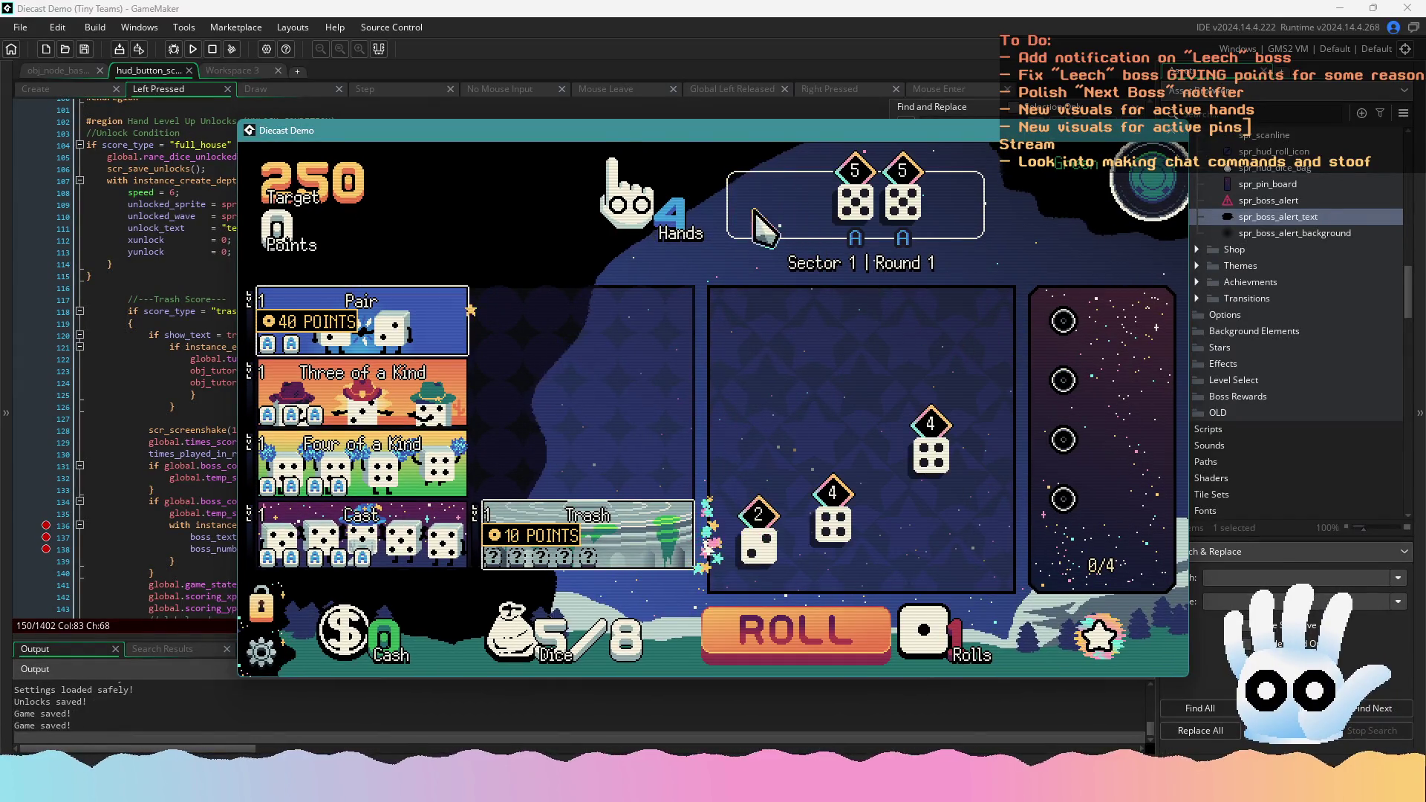
left_click(788, 630)
left_click(769, 345)
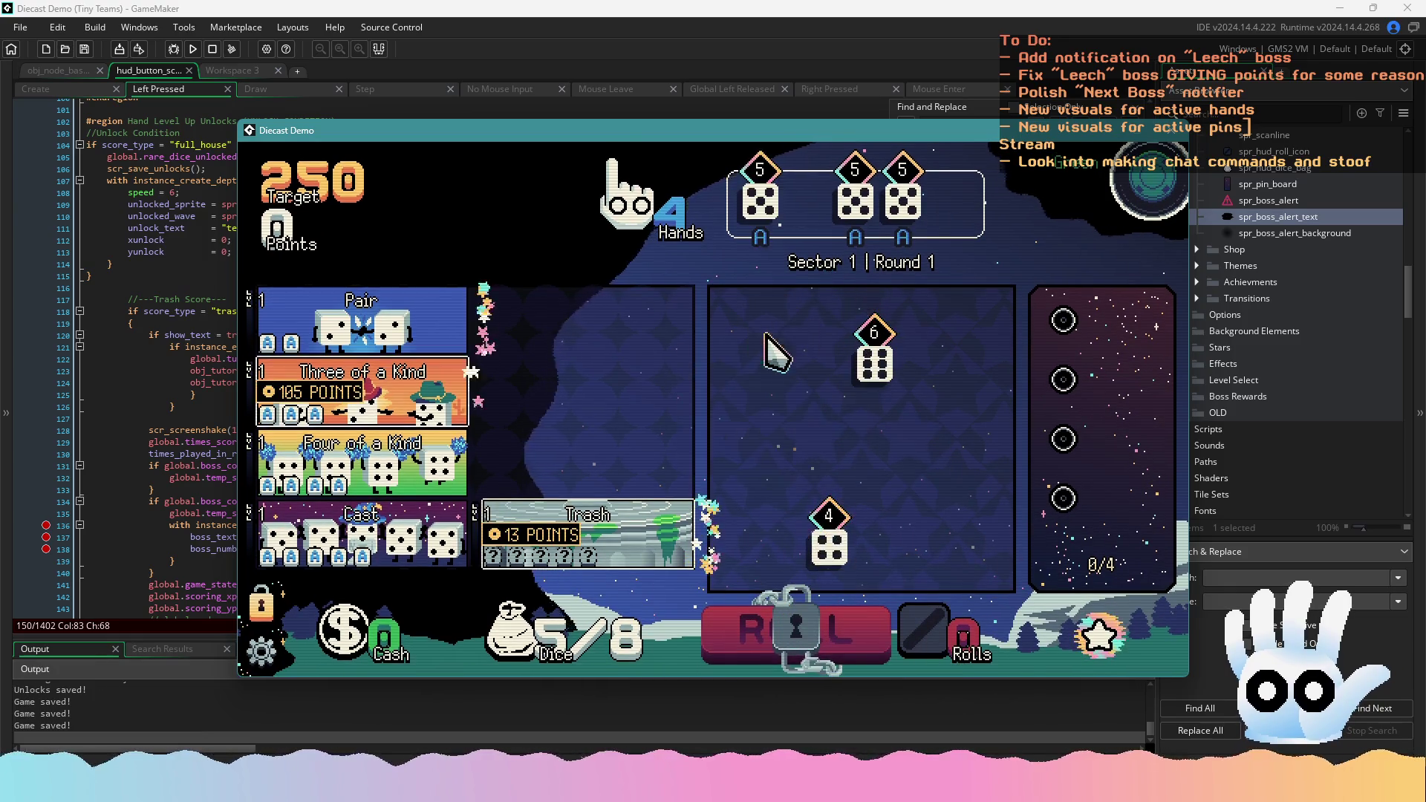
left_click(427, 375)
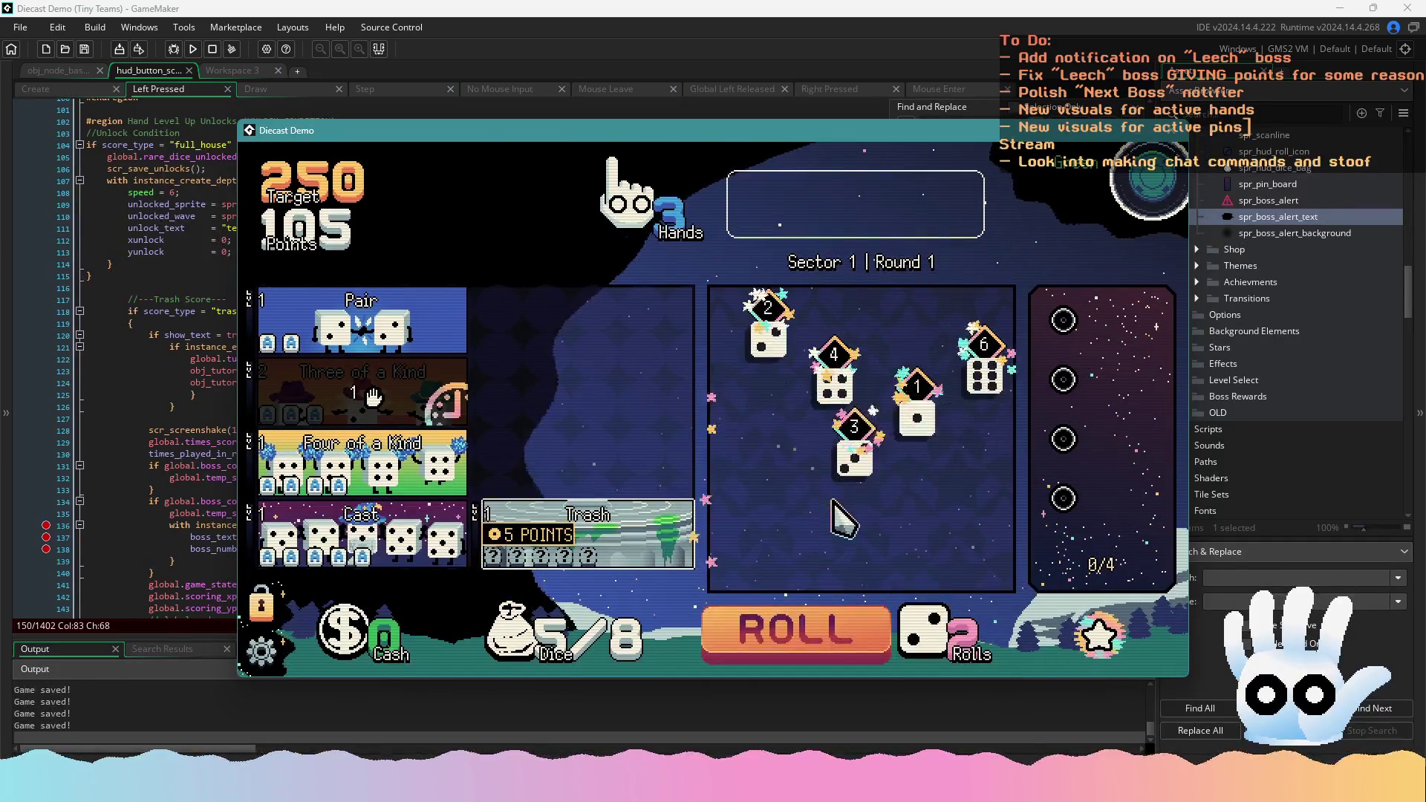
Roll for the next hand, settling on three 2s, and play it for points
left_click(844, 519)
key("space")
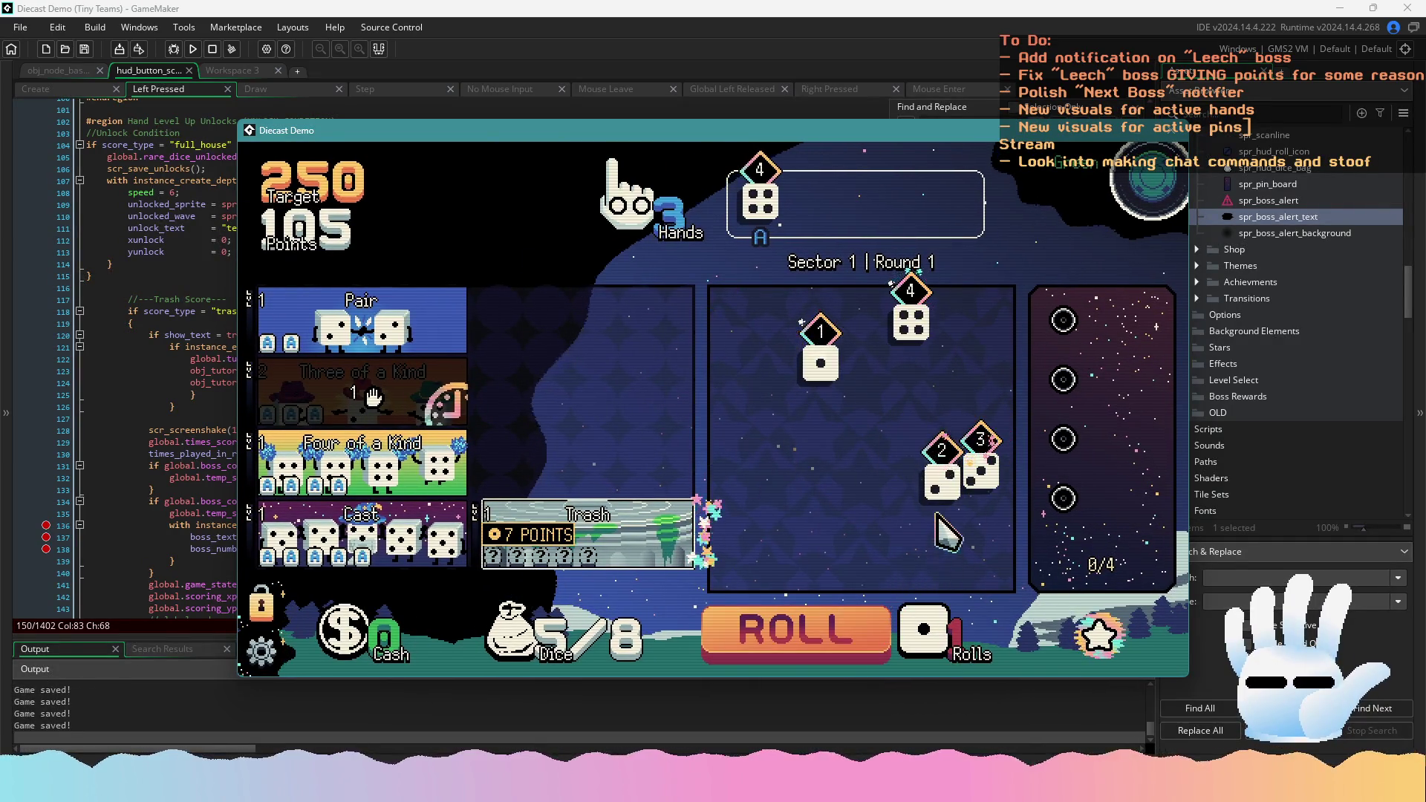
left_click(928, 364)
left_click(862, 620)
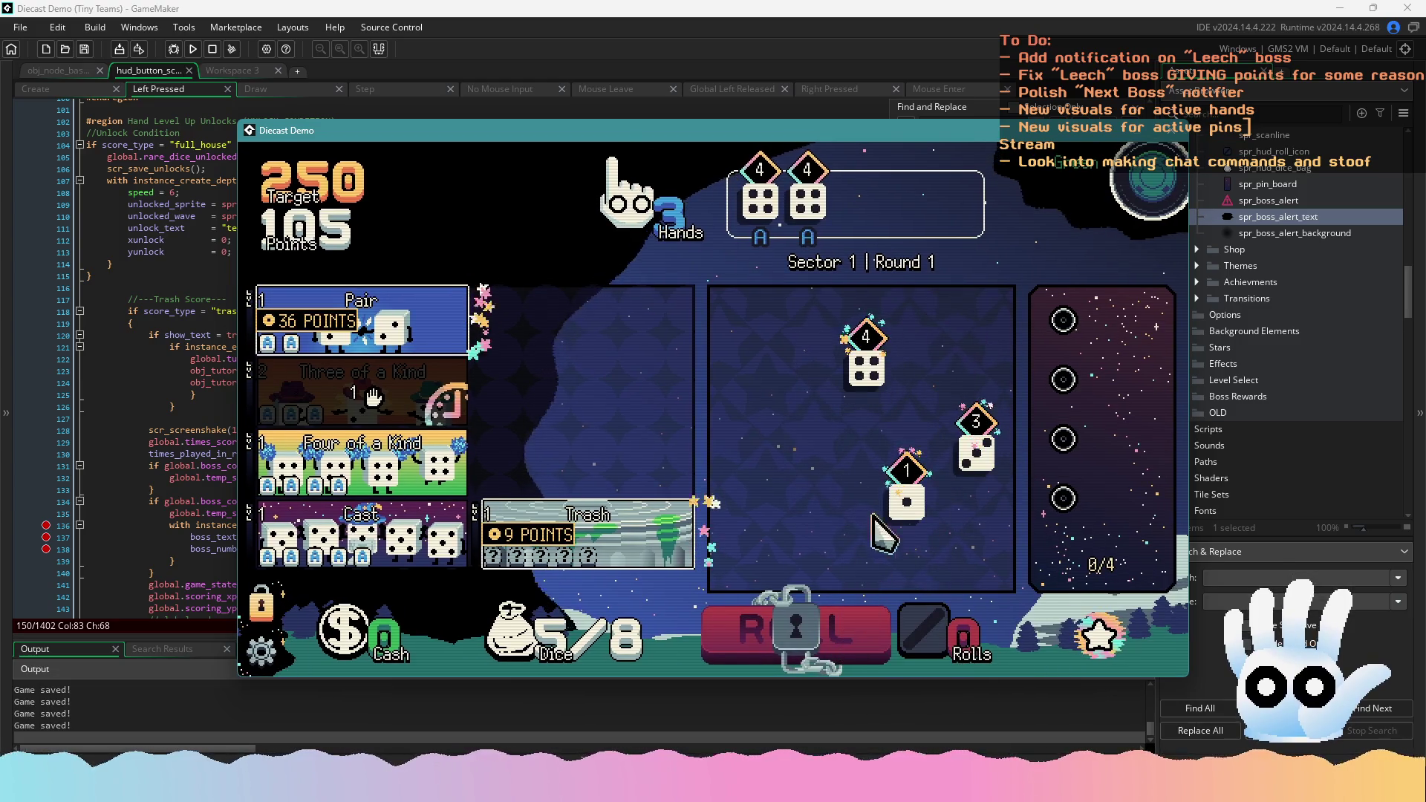
left_click(865, 375)
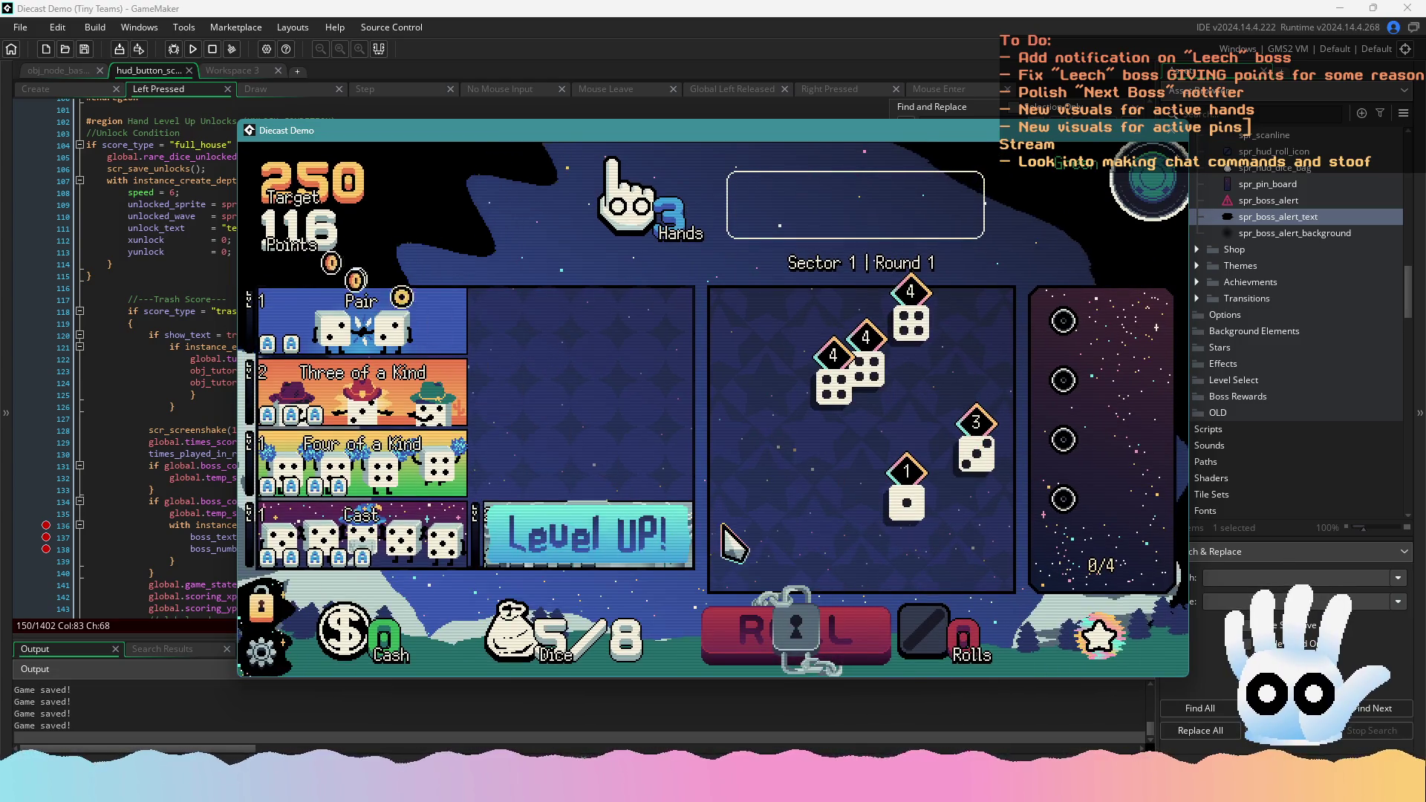
left_click(843, 413)
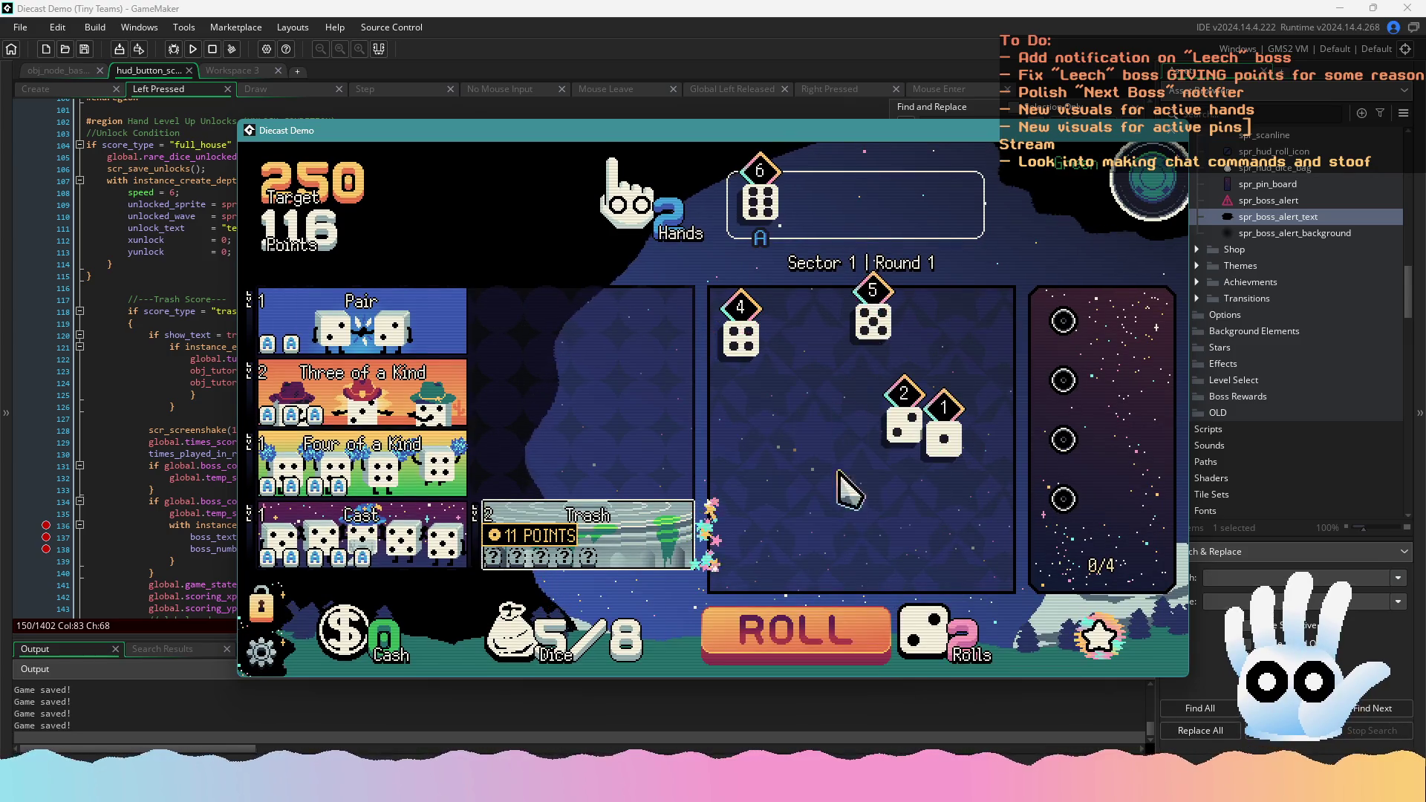
key("space")
left_click(928, 542)
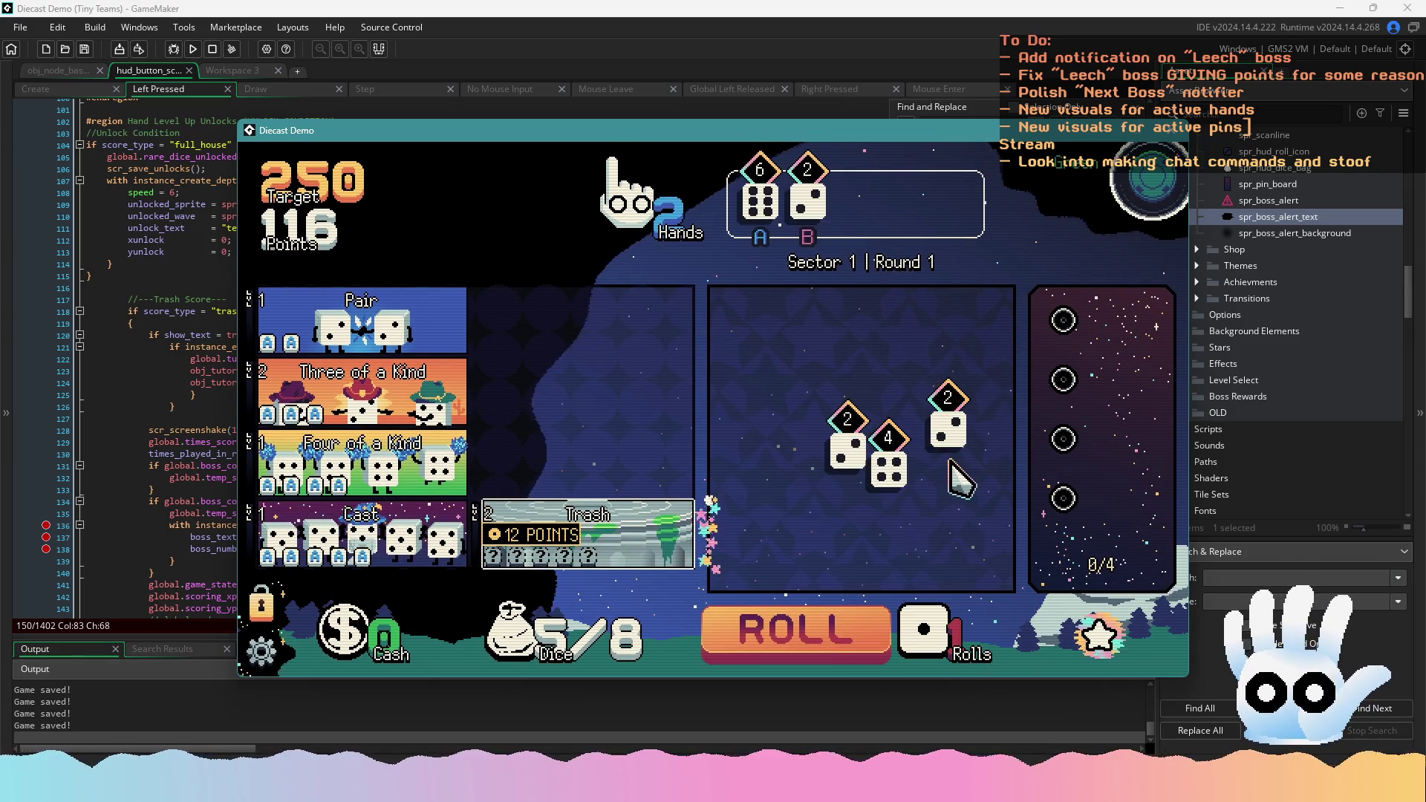
left_click(946, 431)
left_click(847, 441)
left_click(758, 211)
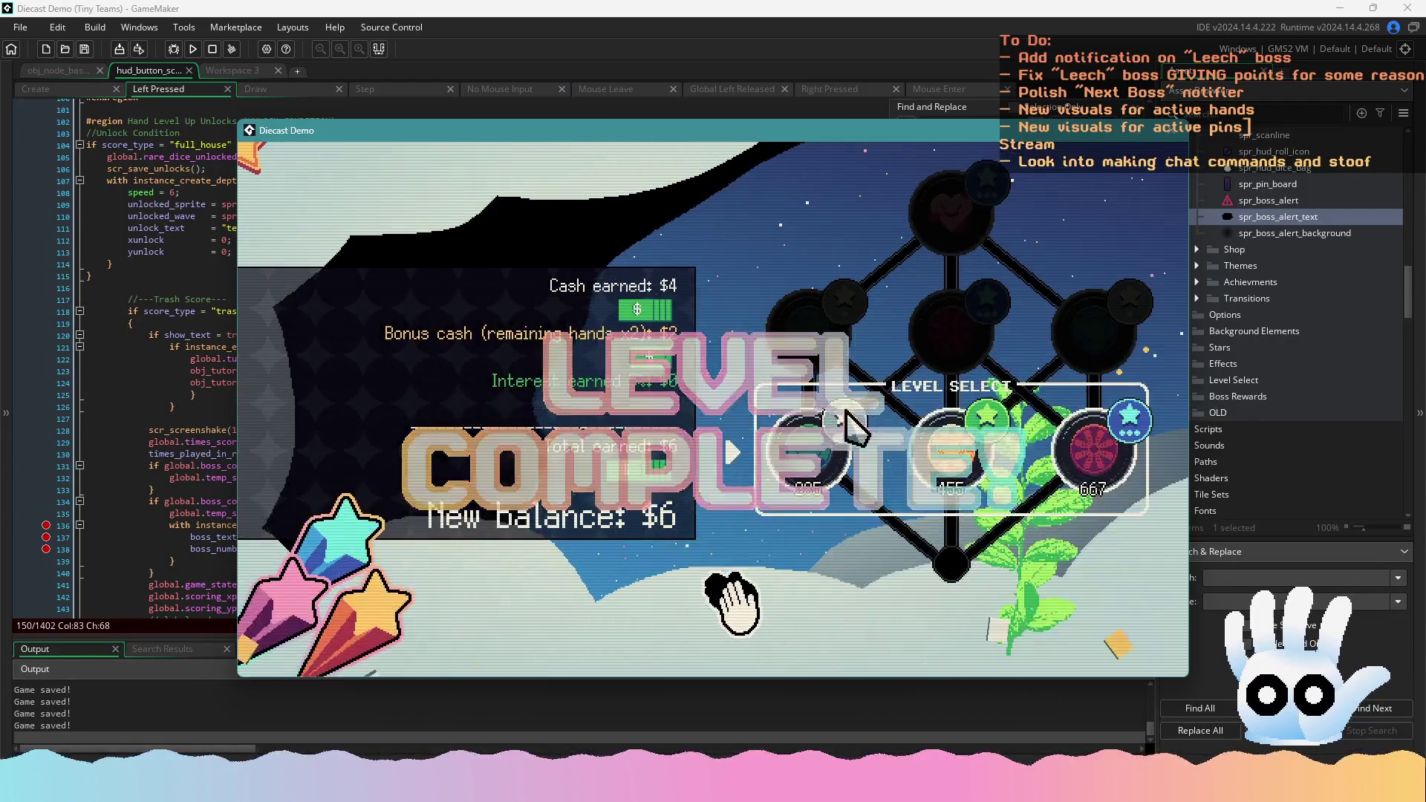
In the shop, buy the $2 die and the green-arrow die pin, then leave
left_click(725, 590)
left_click(772, 202)
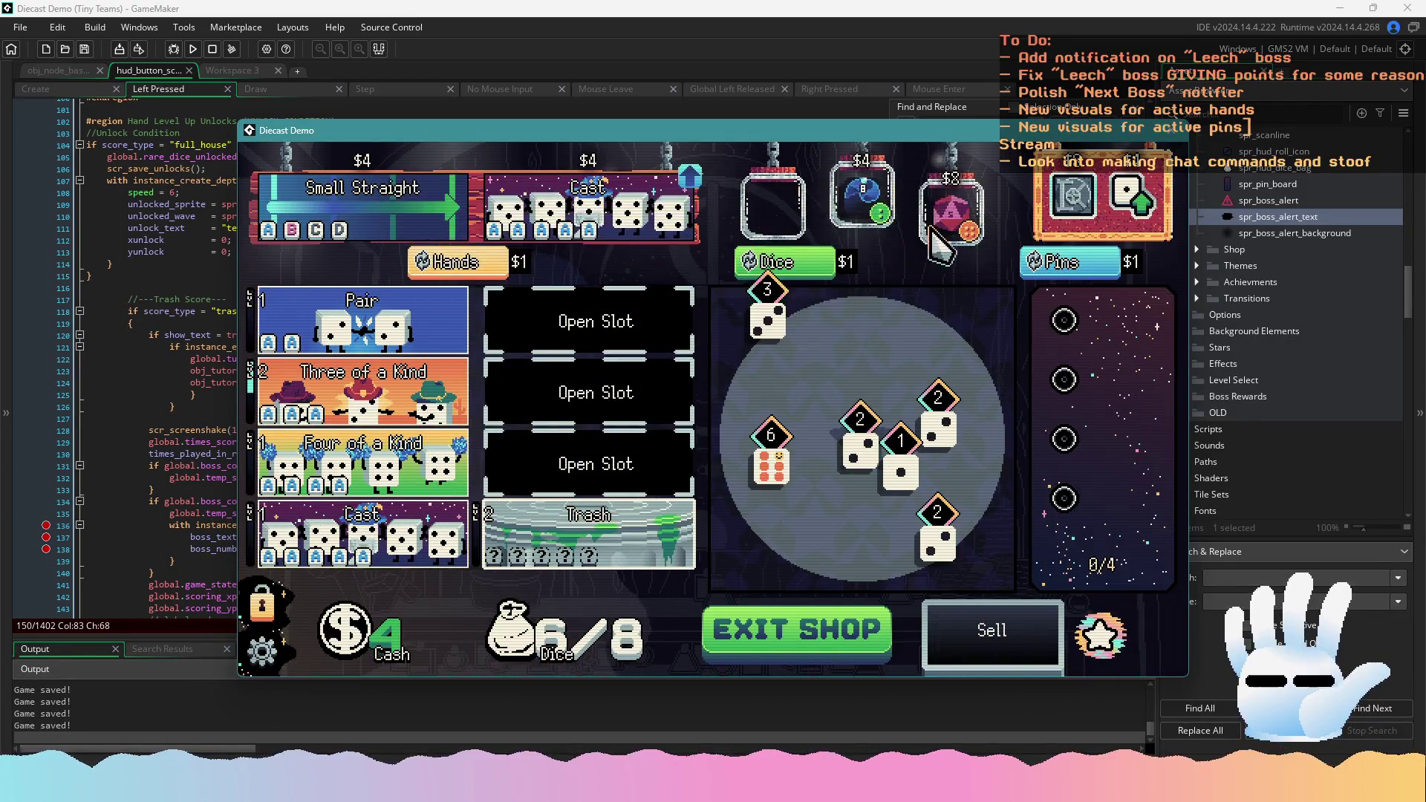
left_click(1130, 199)
left_click(795, 623)
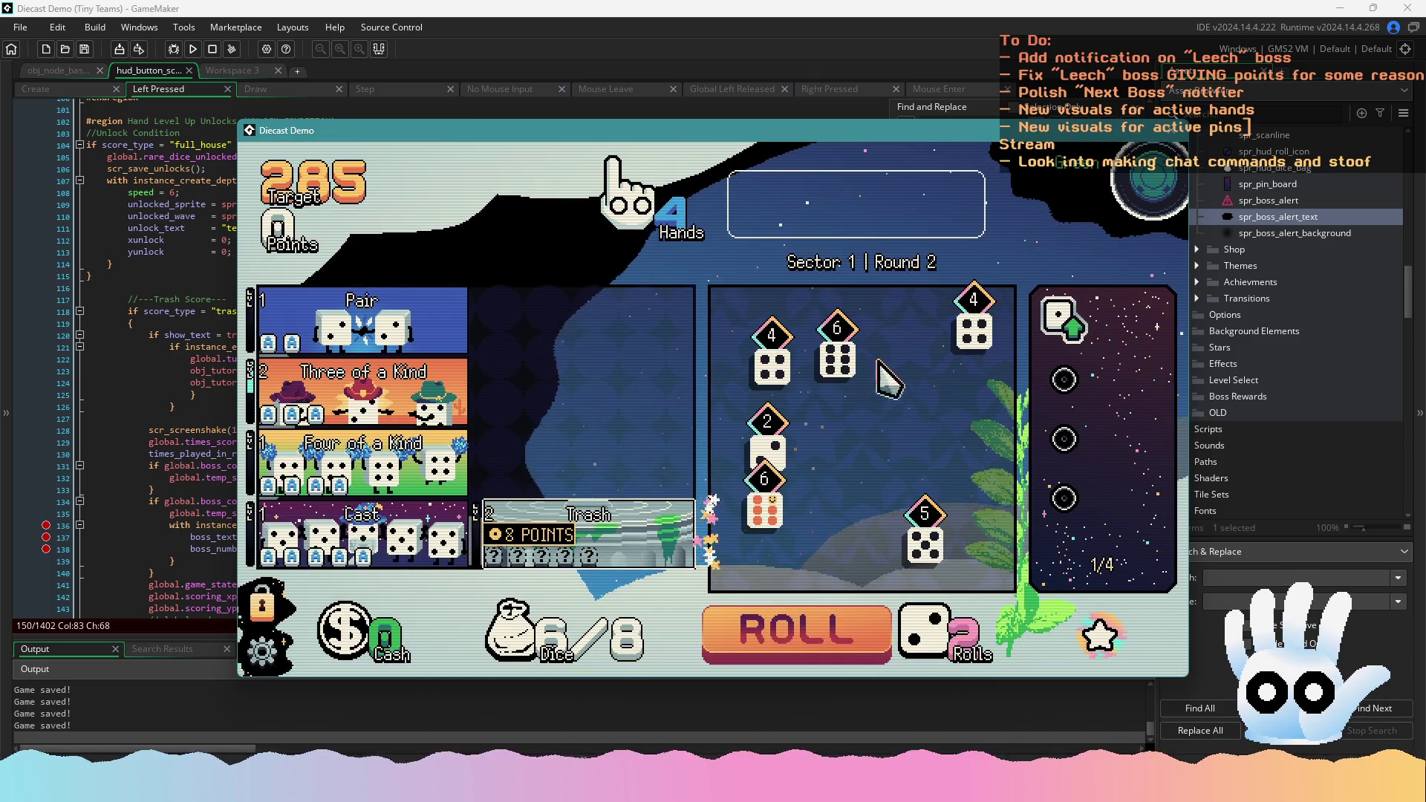
Collect five 6s through holds and rerolls and play them as a Cast hand
left_click(974, 334)
left_click(836, 355)
left_click(771, 360)
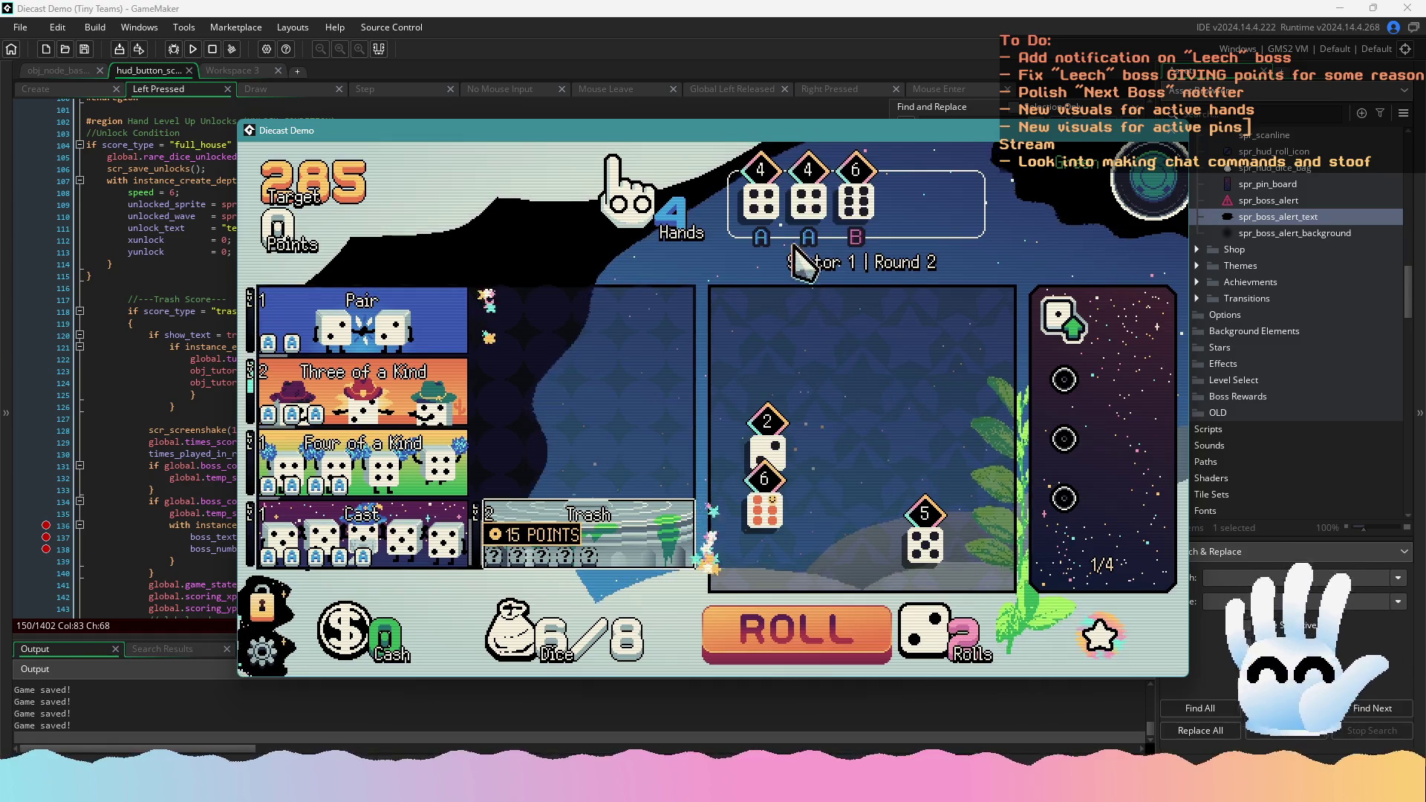
left_click(808, 200)
left_click(760, 200)
left_click(764, 513)
left_click(795, 632)
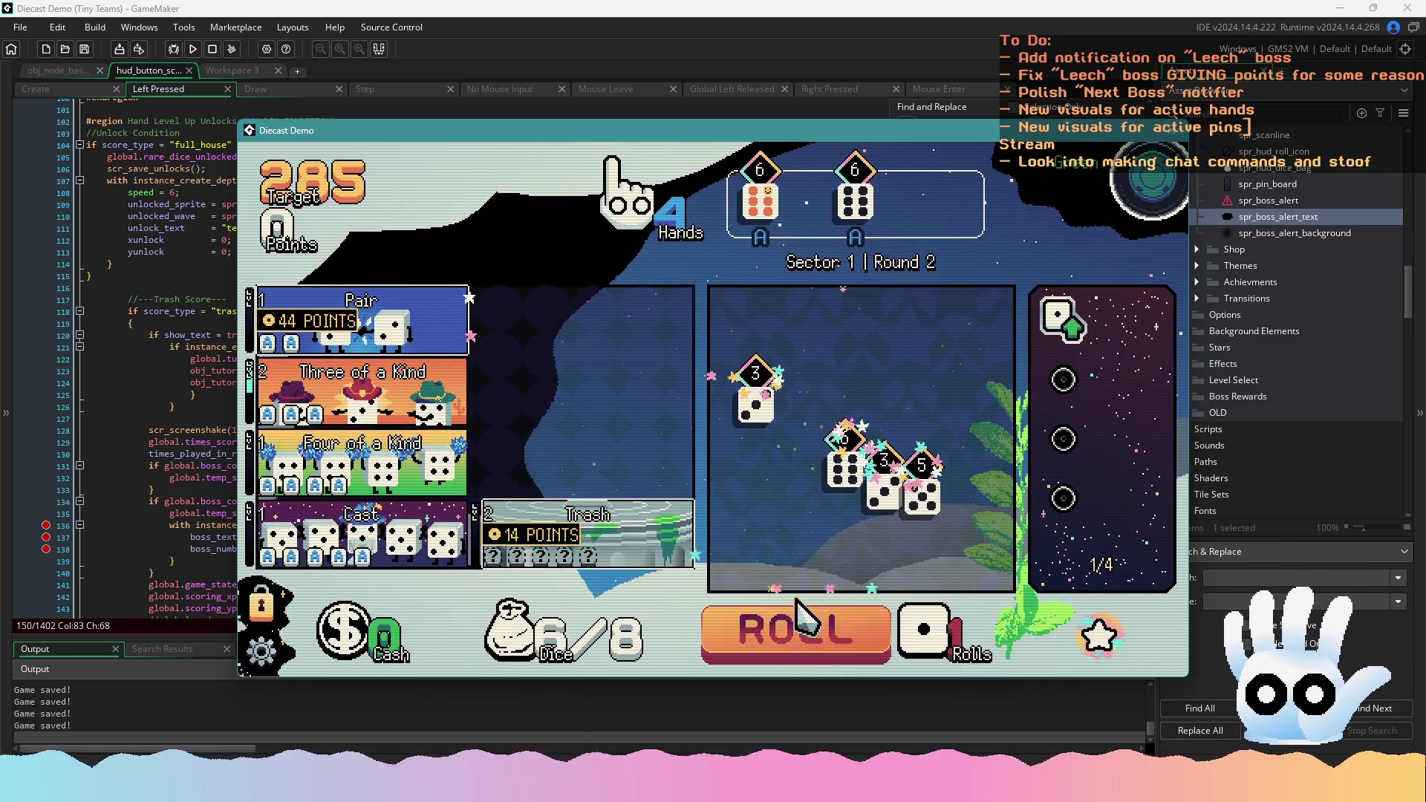
left_click(846, 468)
left_click(828, 657)
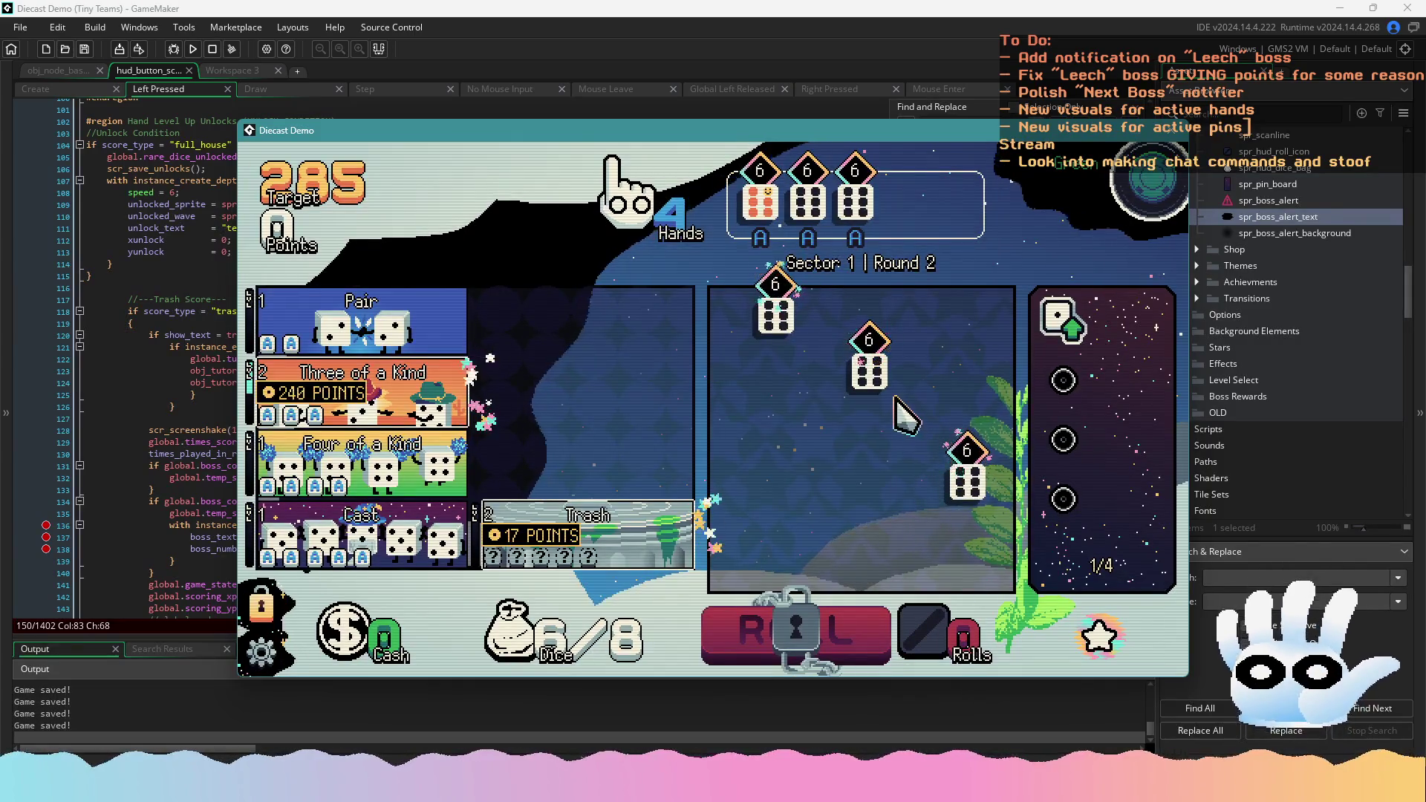
left_click(868, 383)
left_click(862, 338)
left_click(275, 553)
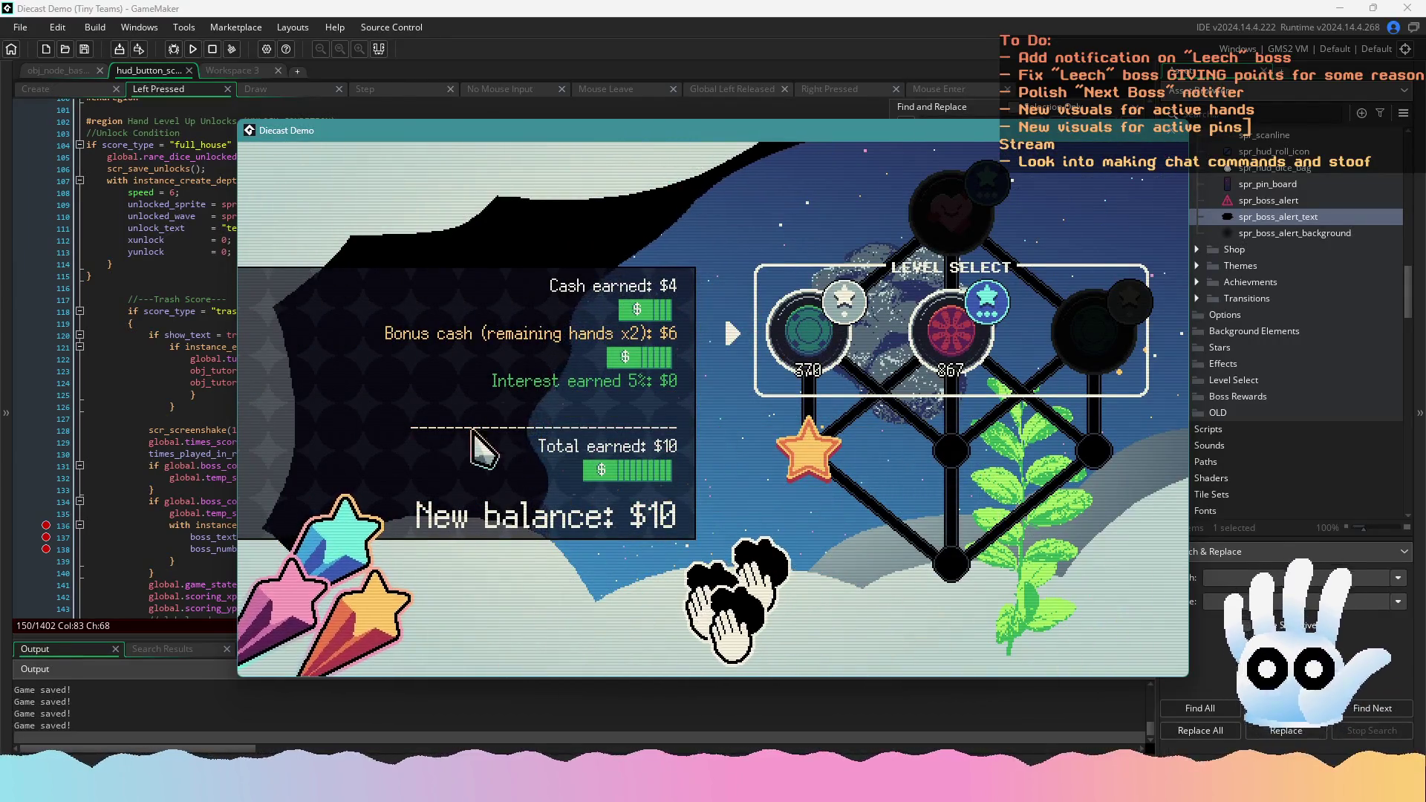
Skip through the summary and shop, then hold two 6s and reroll twice
left_click(832, 316)
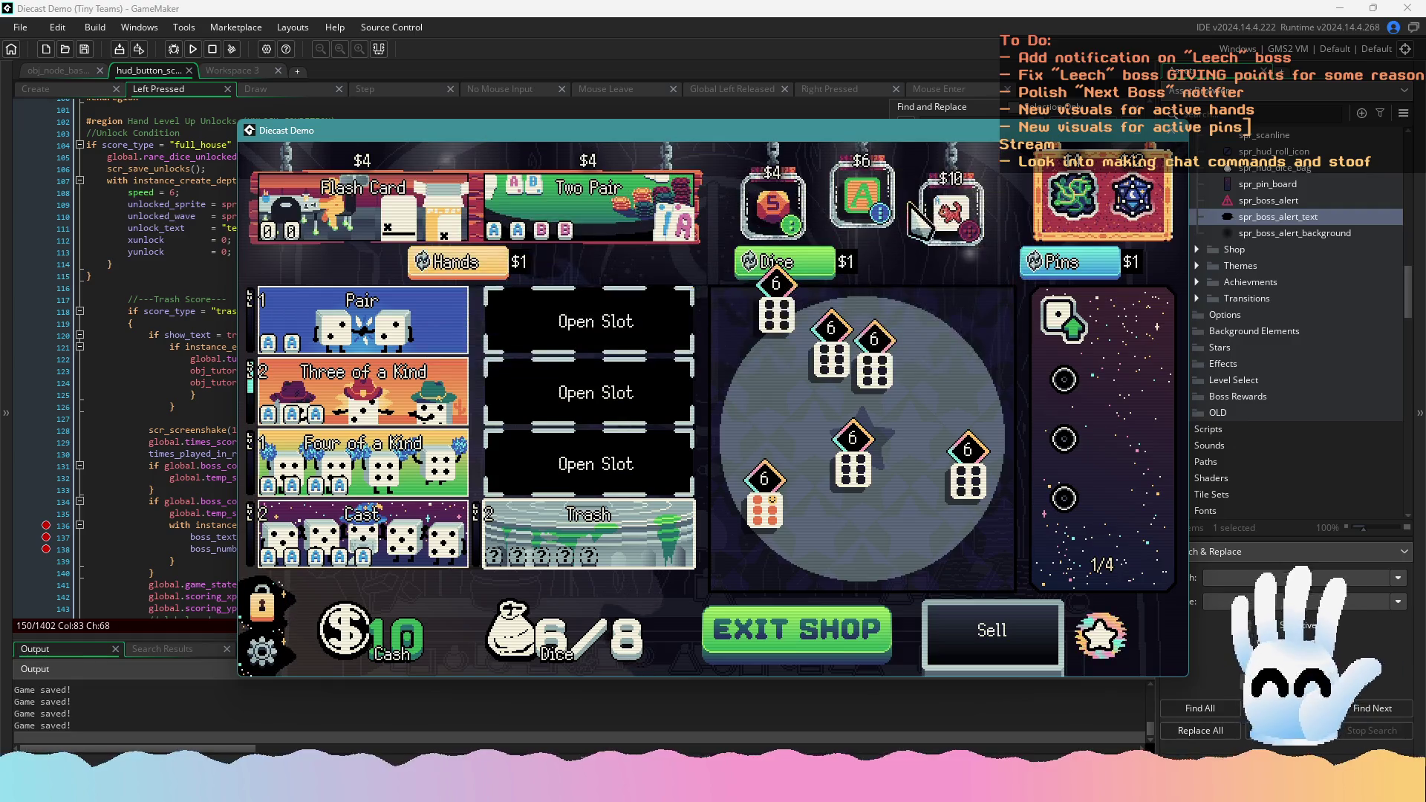
left_click(791, 631)
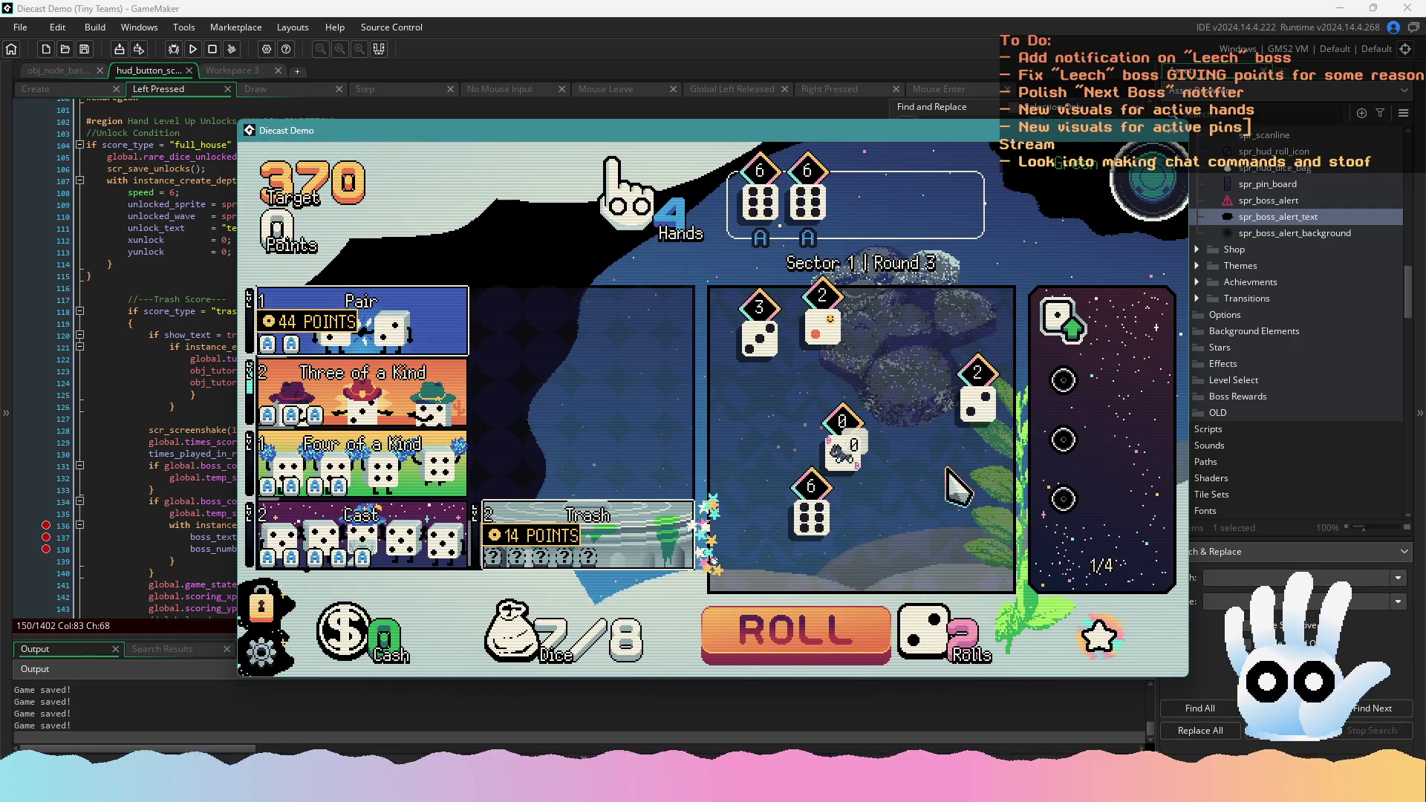
left_click(811, 513)
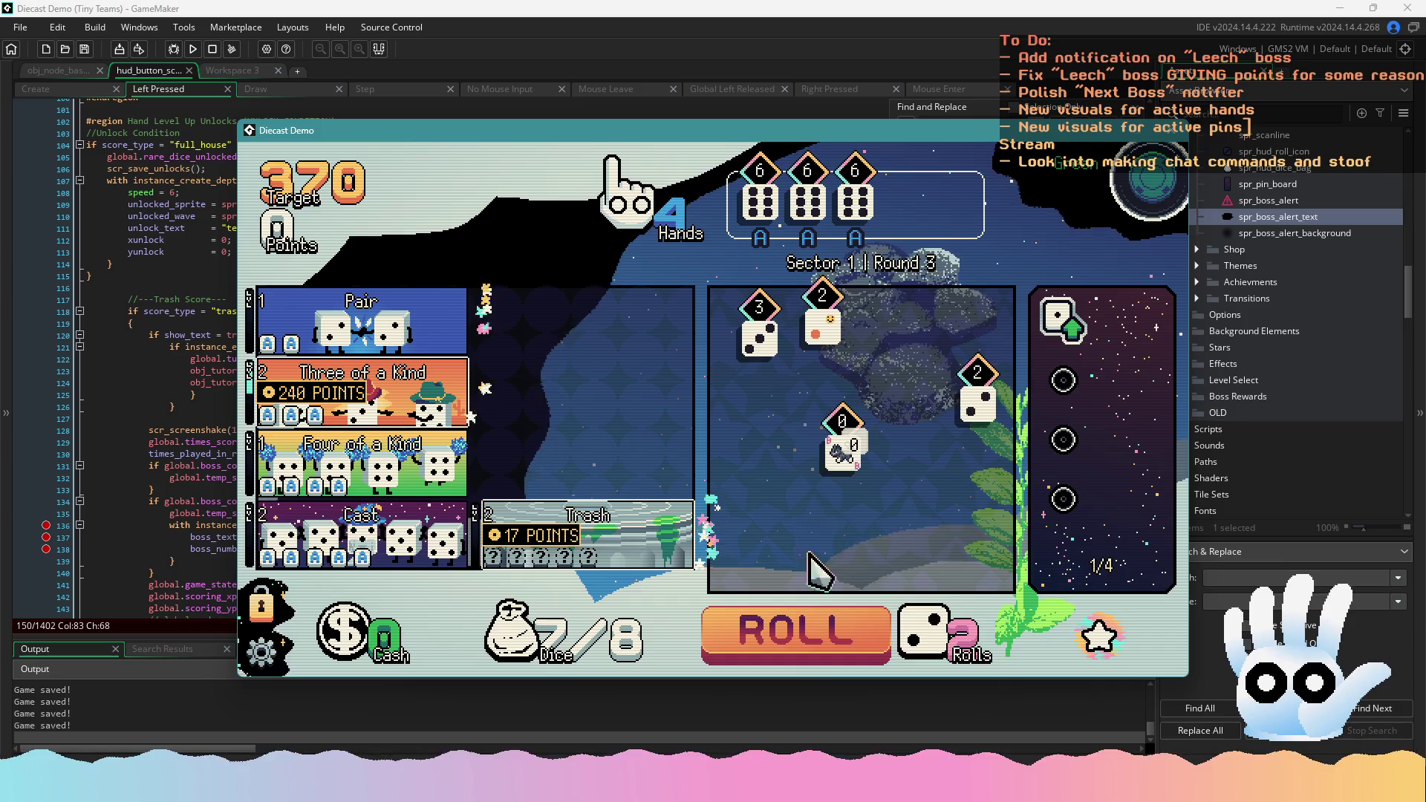
left_click(795, 630)
left_click(796, 363)
left_click(817, 646)
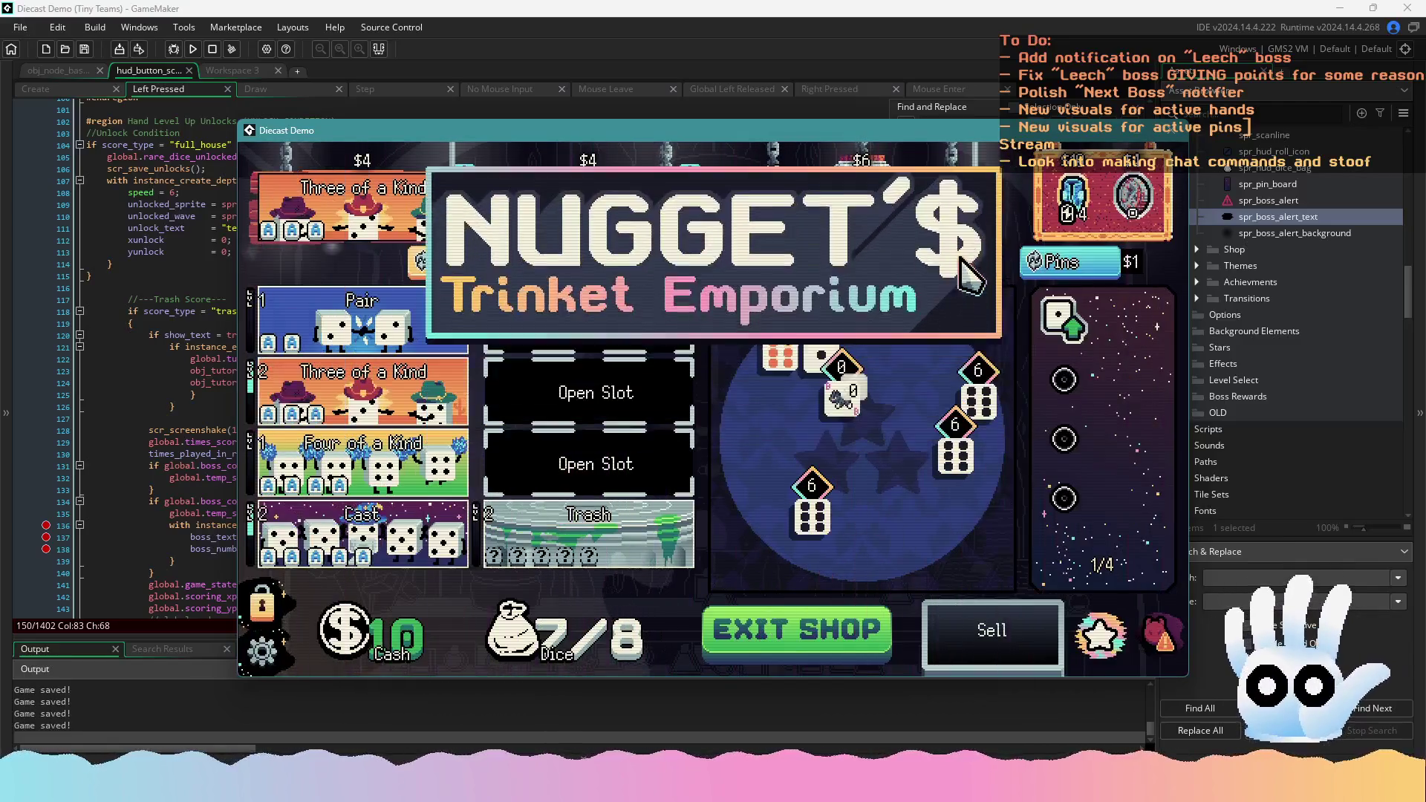
Leave the shop for the boss round, reroll twice and score Three of a Kind
mouse_move(1058, 201)
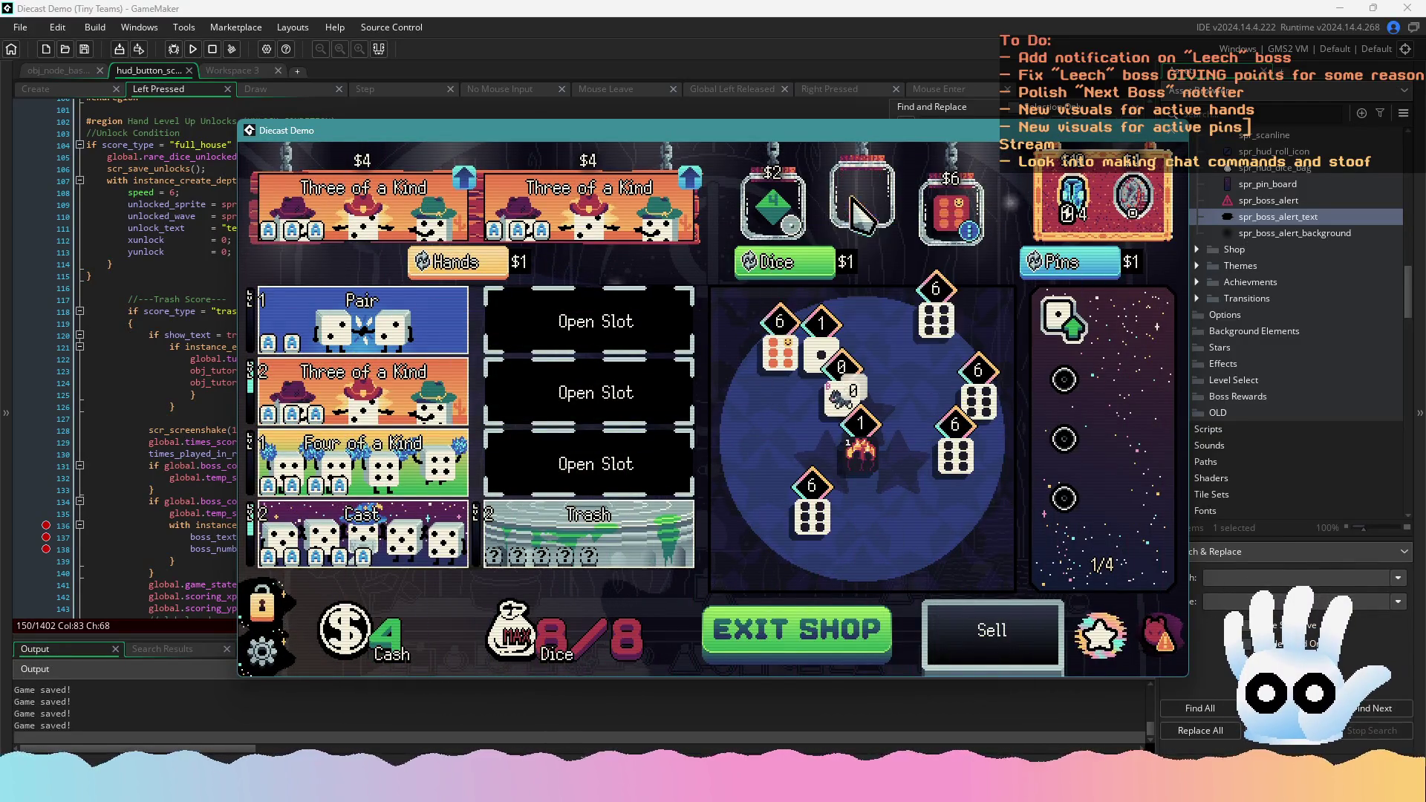
left_click(835, 652)
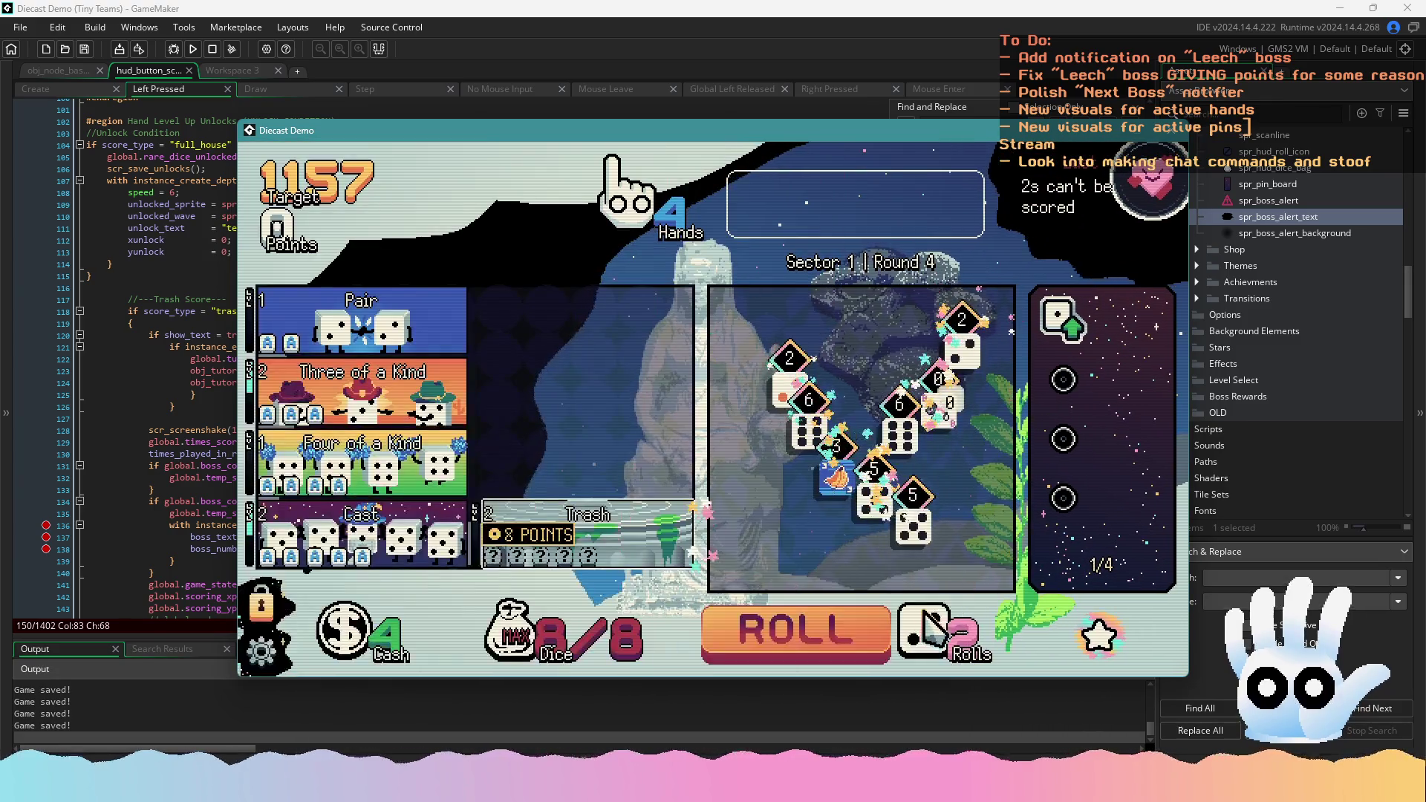
left_click(802, 624)
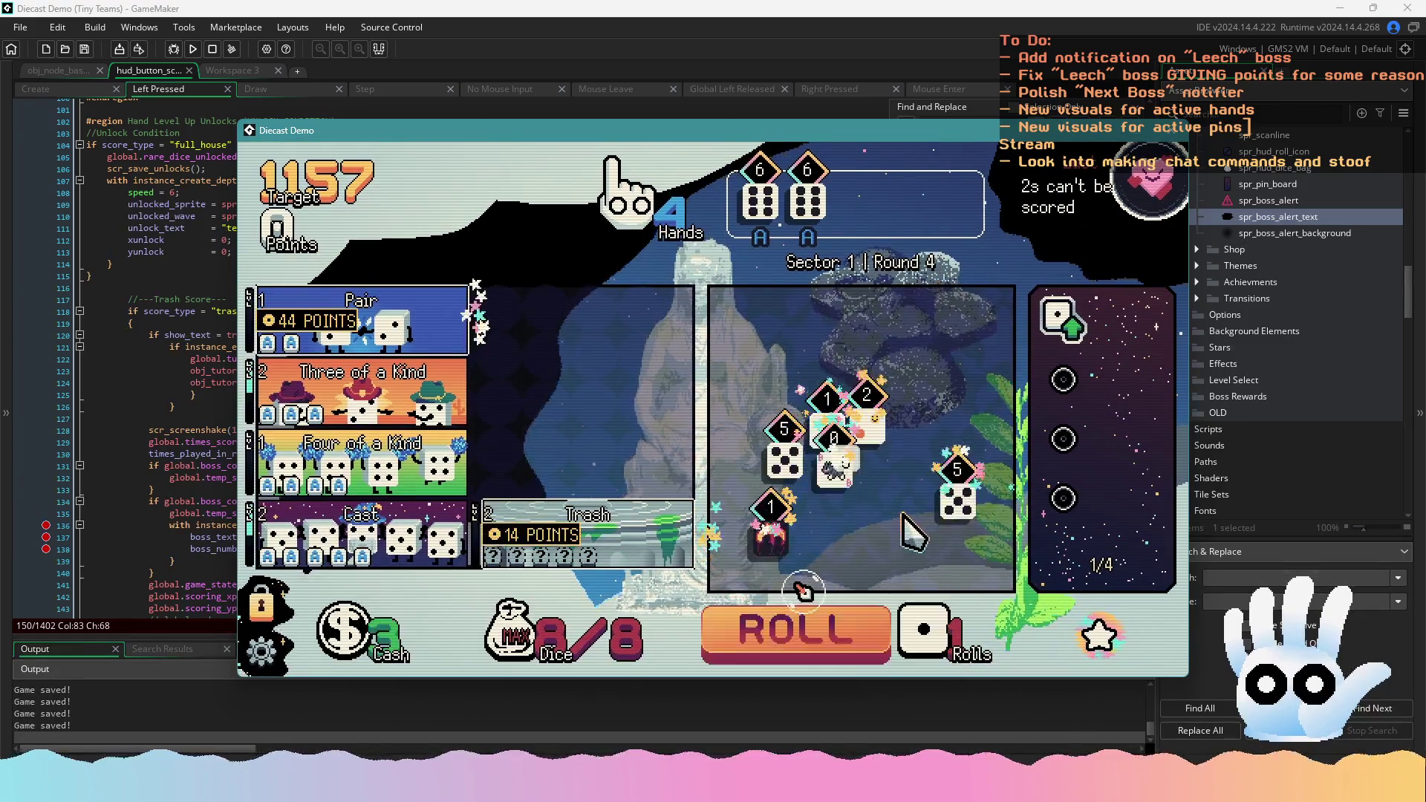
left_click(872, 612)
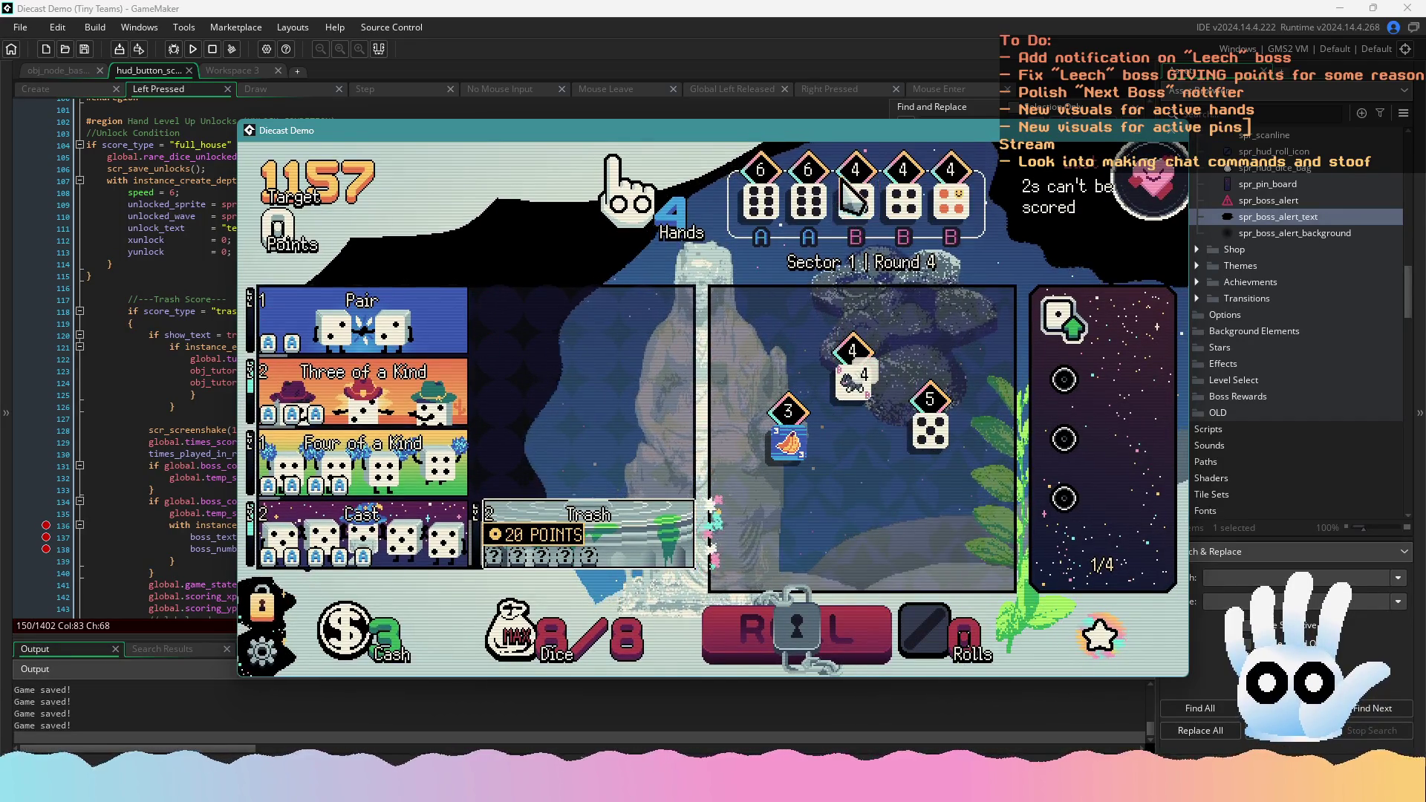
left_click(364, 383)
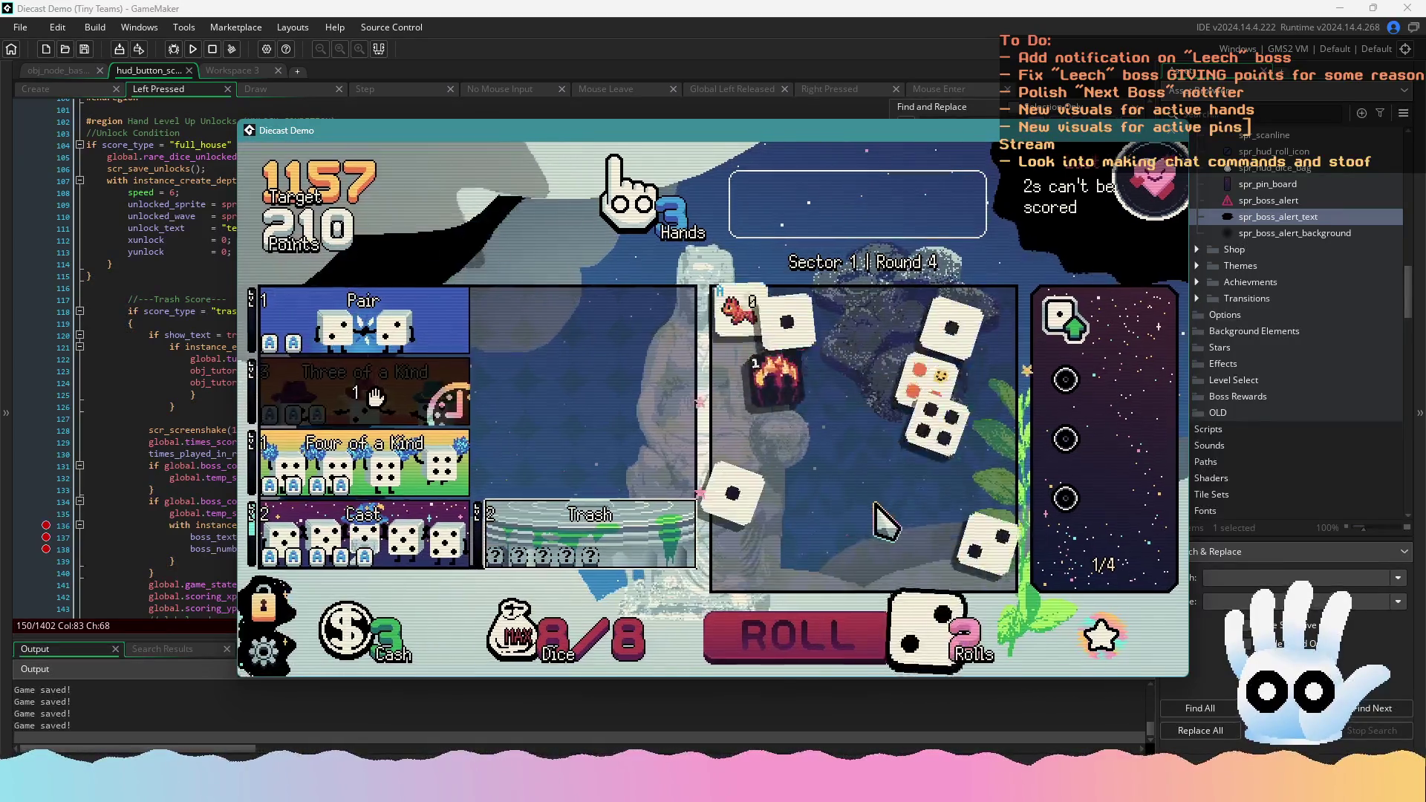
Gather four sixes and play them as Four of a Kind
left_click(843, 562)
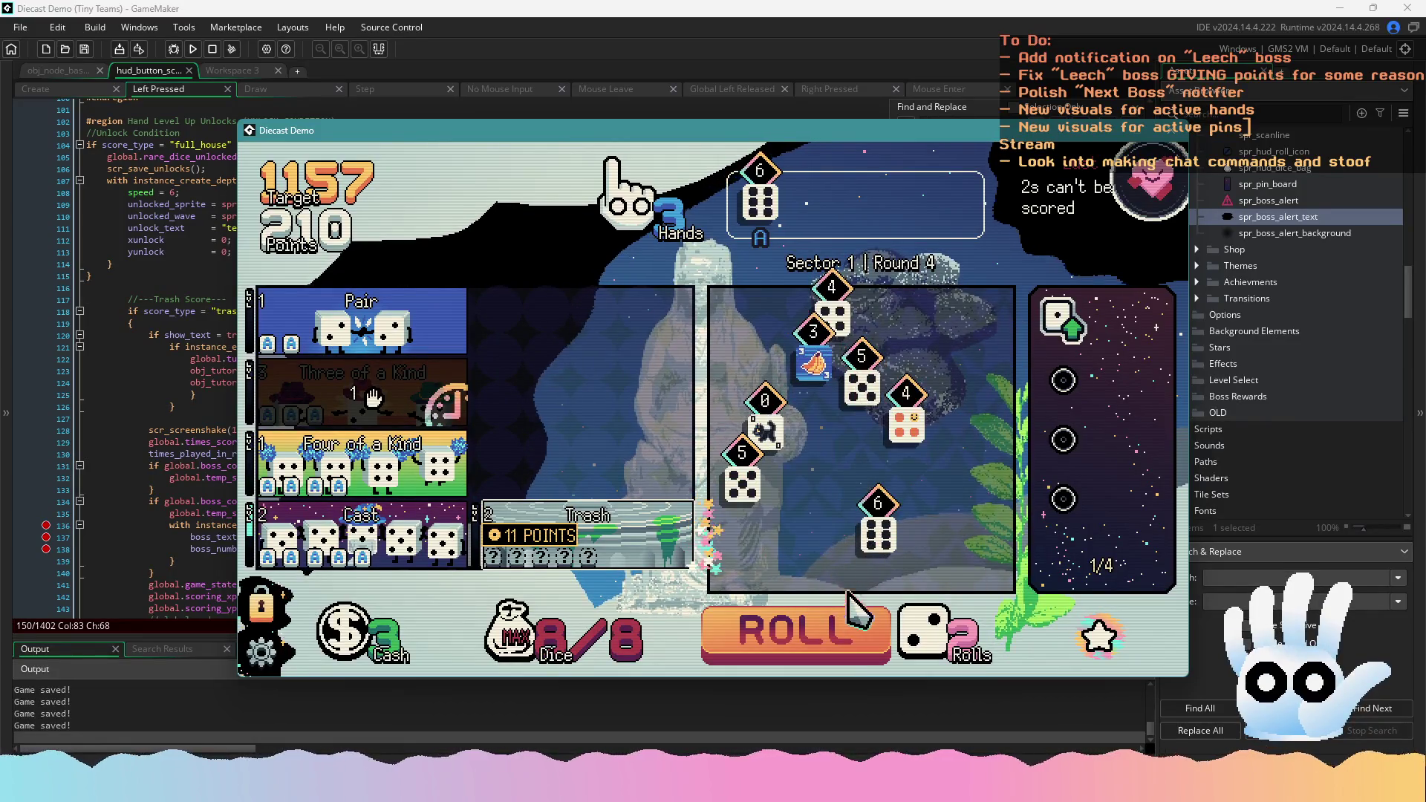
left_click(862, 620)
left_click(949, 413)
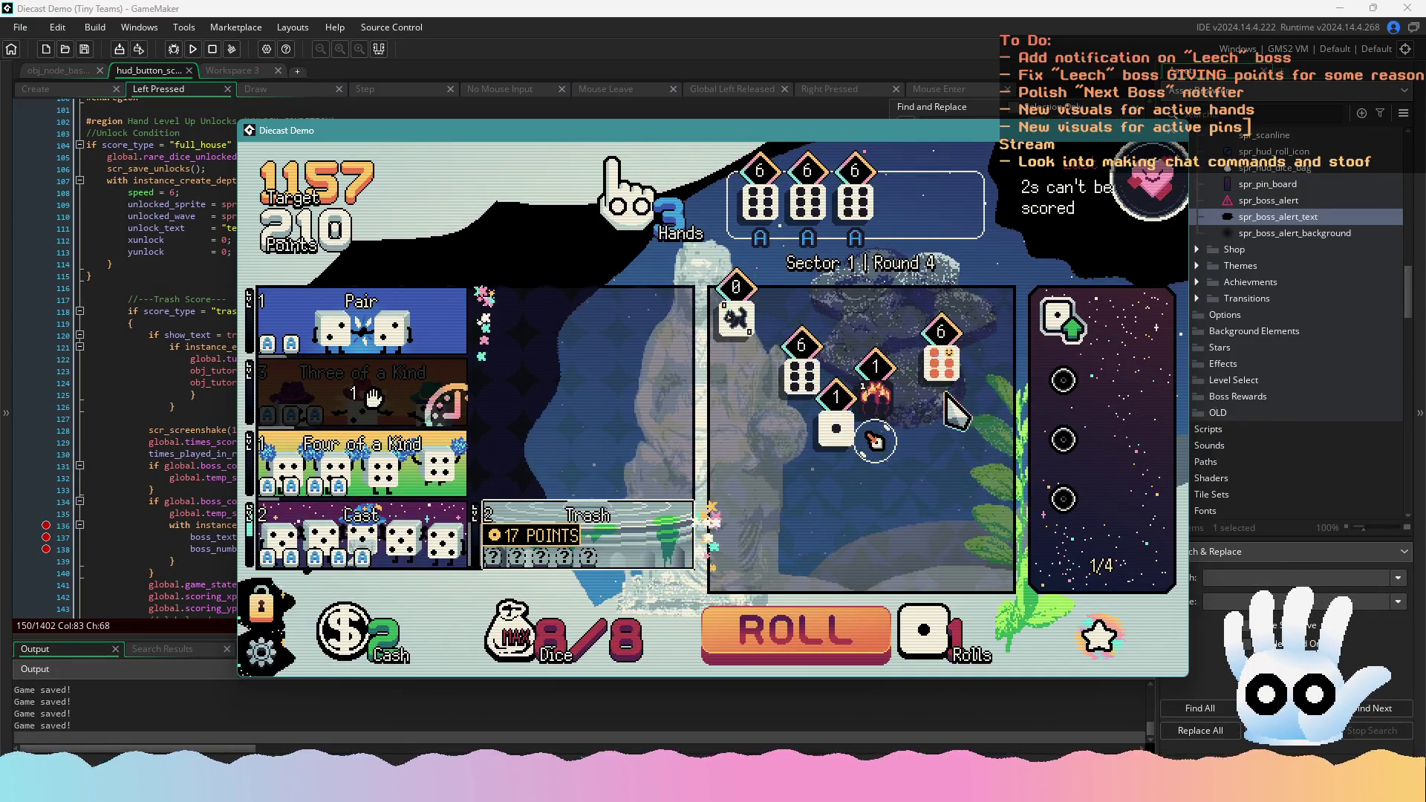
left_click(921, 401)
left_click(364, 460)
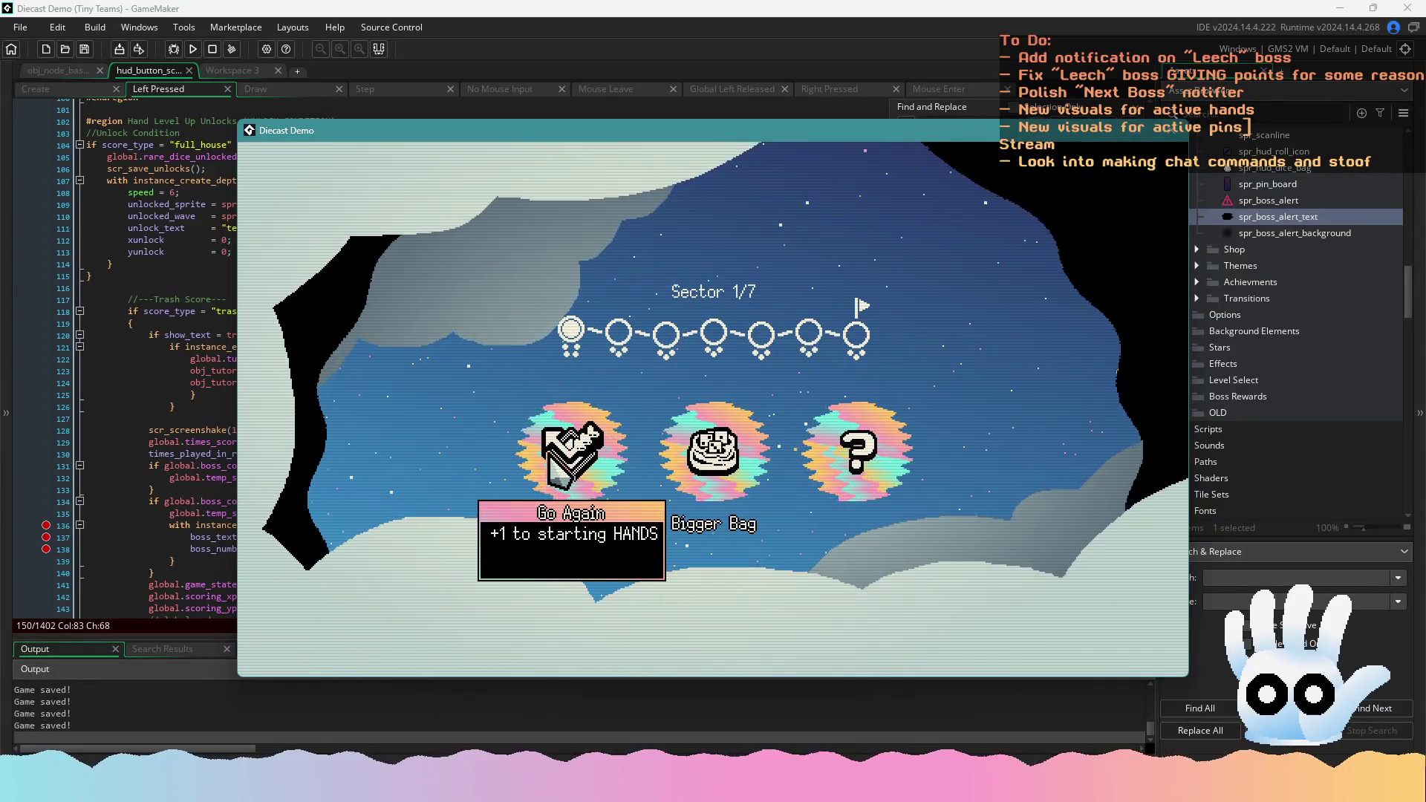
Claim a sector reward, visit the shop, move a six die and exit the shop
left_click(559, 461)
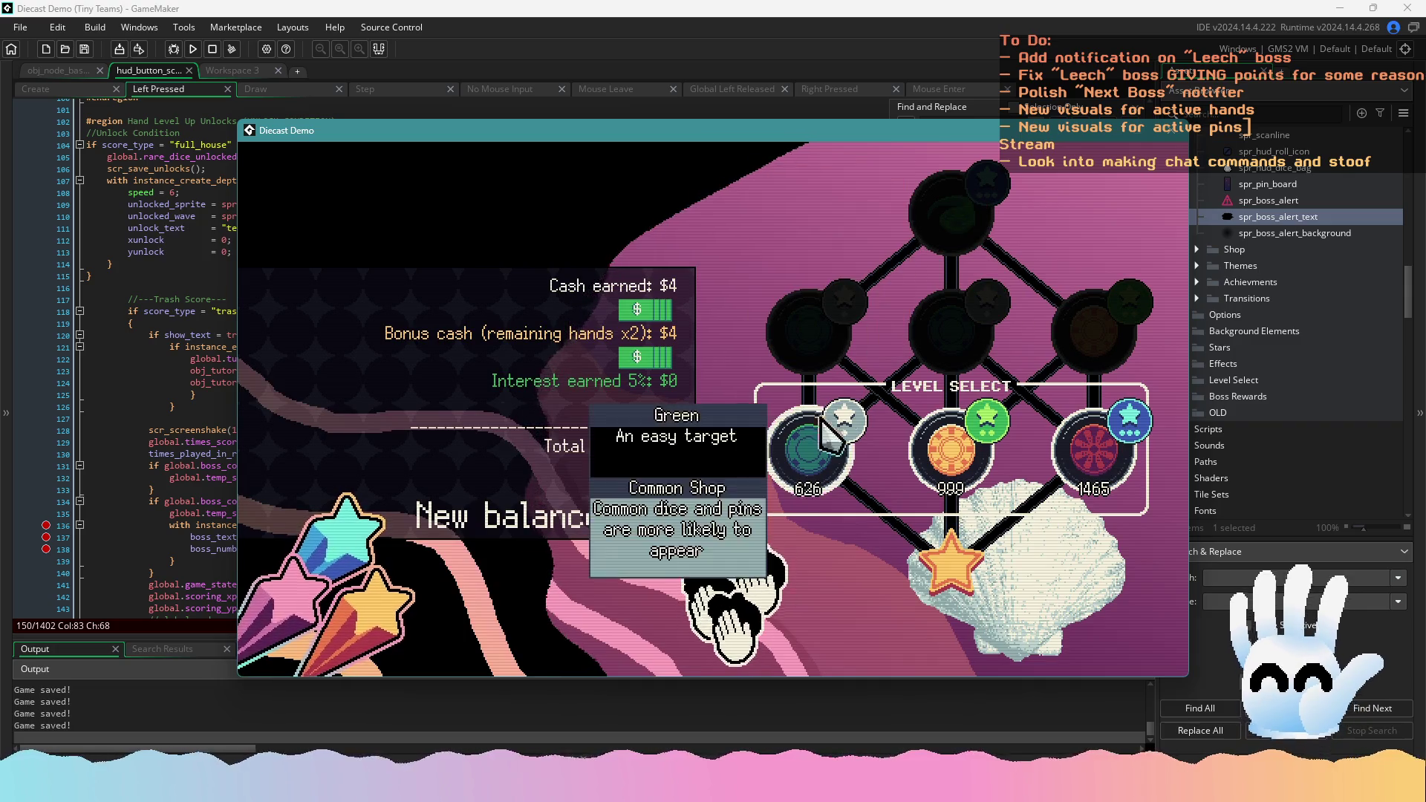
left_click(802, 475)
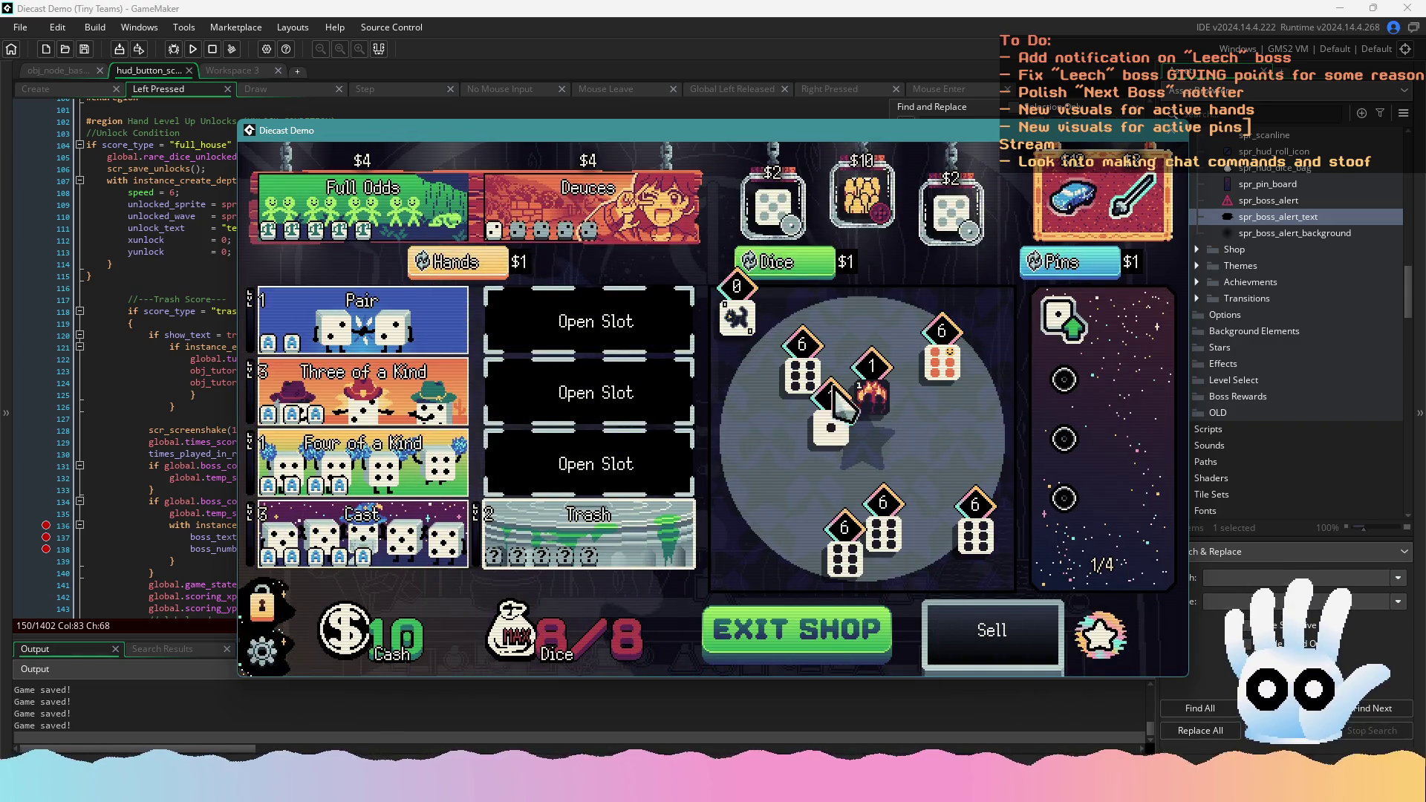
left_click_drag(849, 558, 851, 574)
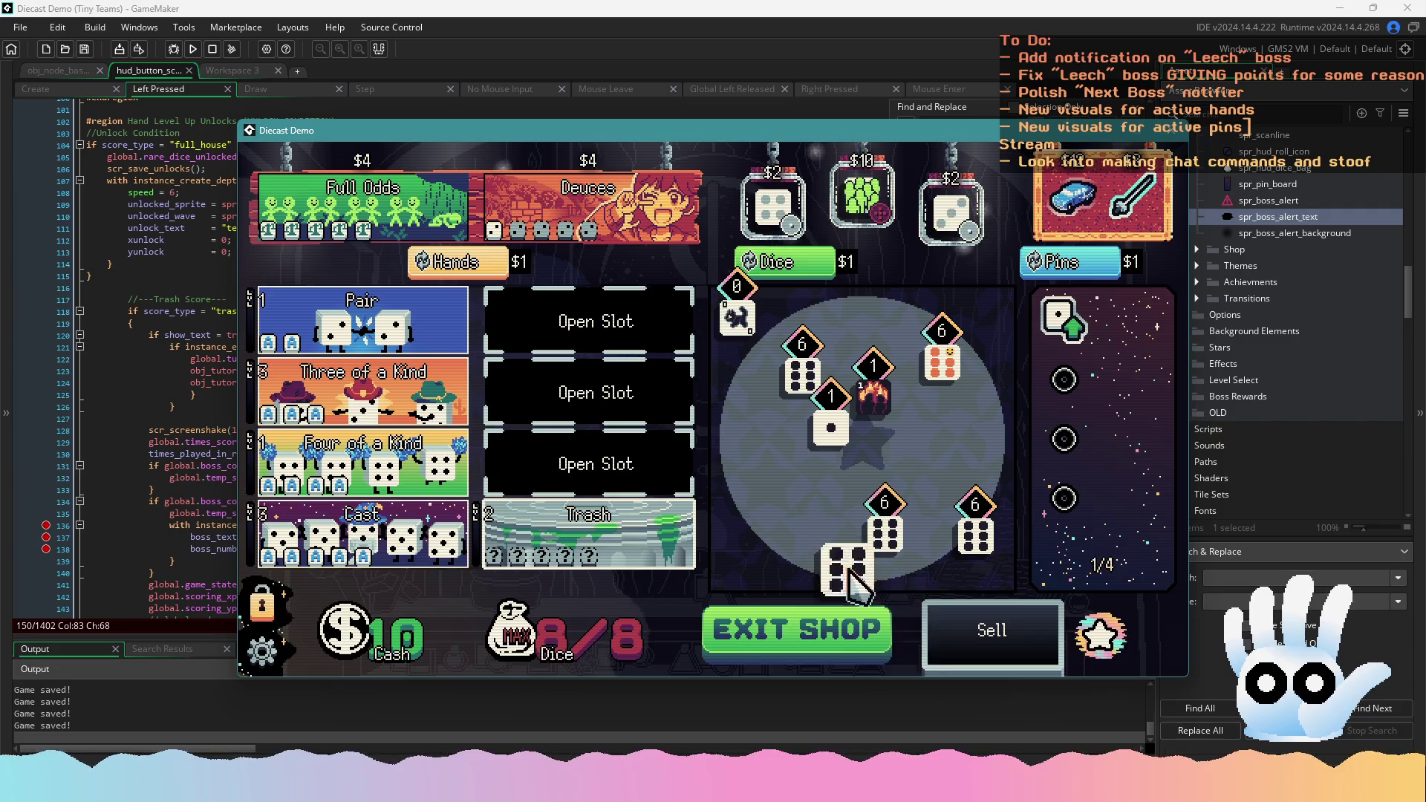
left_click(834, 627)
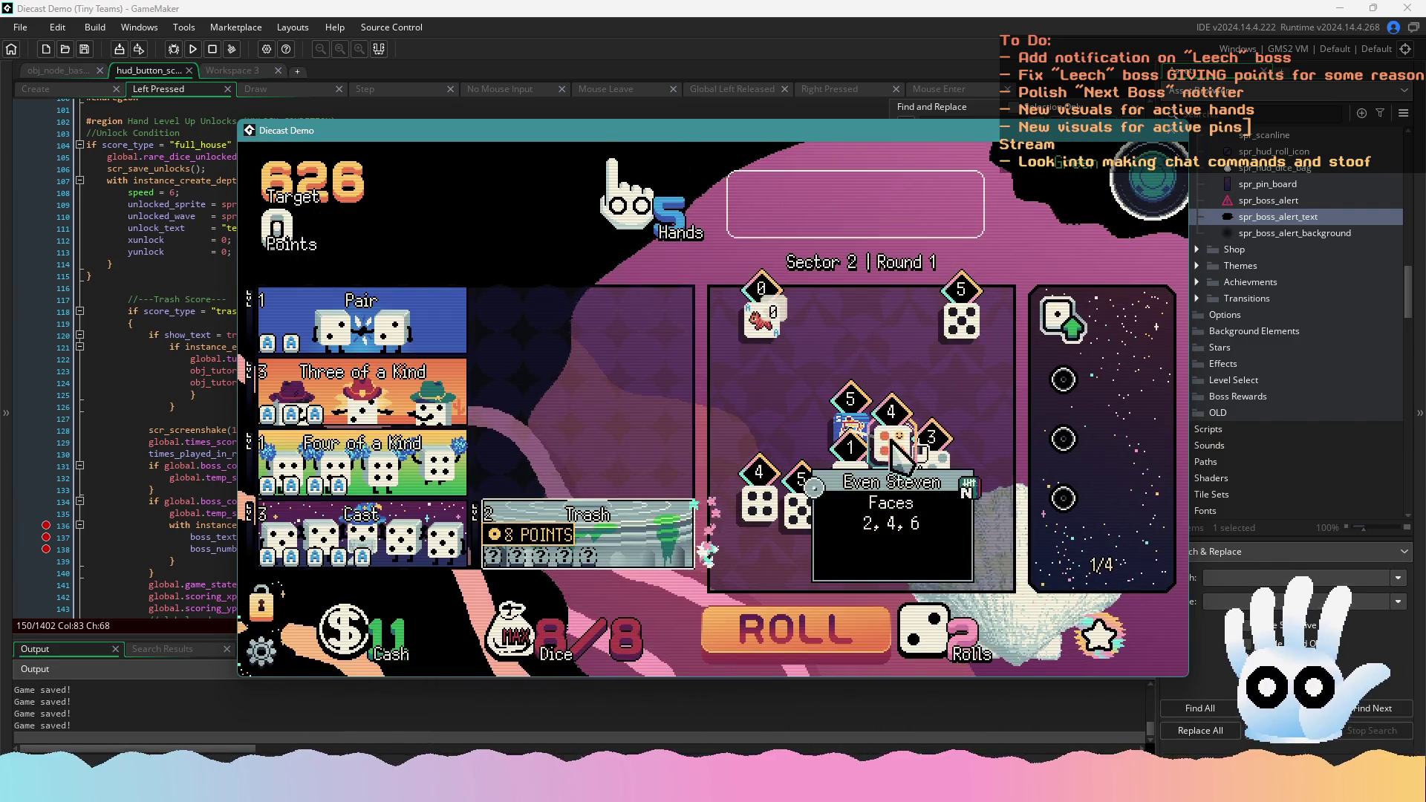
Select the three 4-dice and score Three of a Kind against the Leech boss
left_click(895, 453)
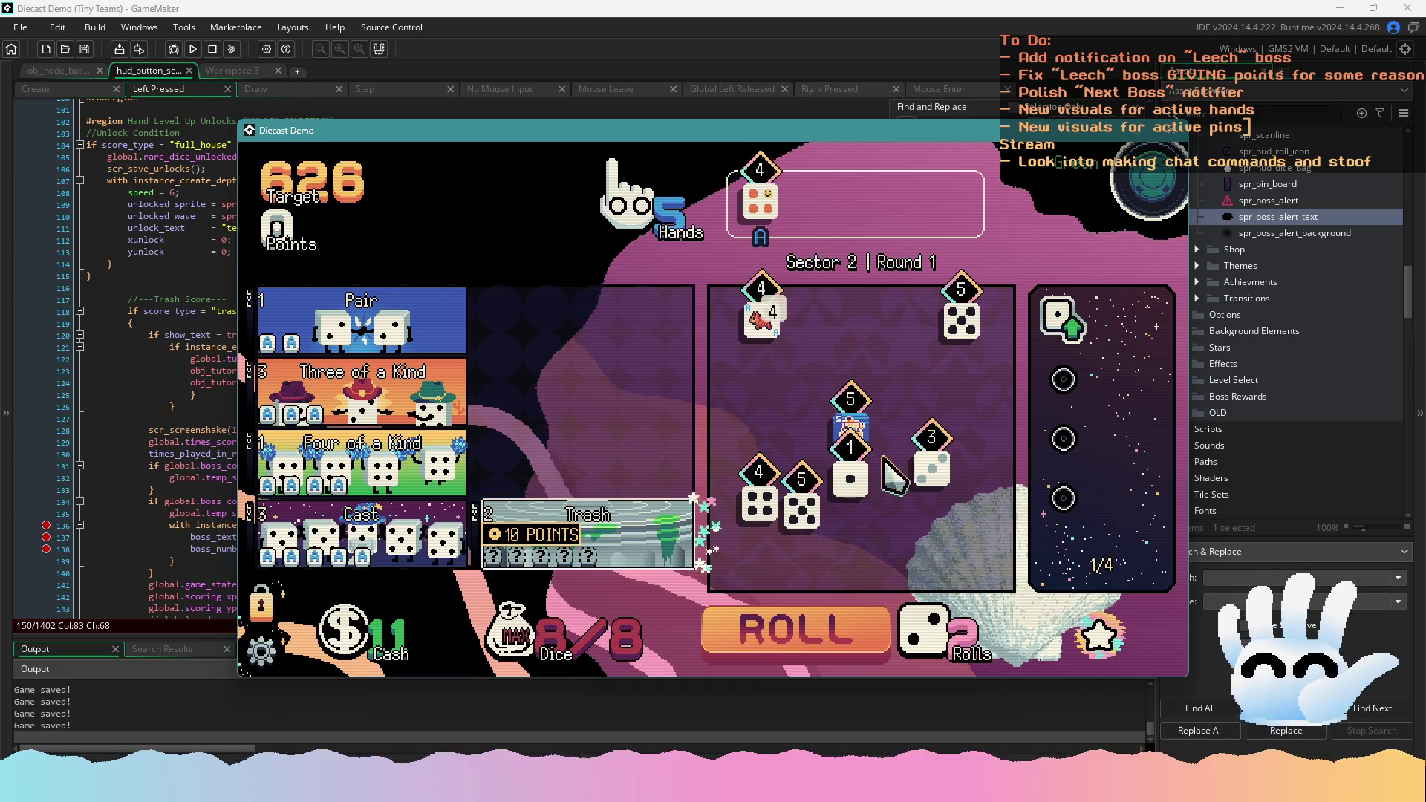
left_click(758, 505)
left_click(759, 327)
mouse_move(379, 405)
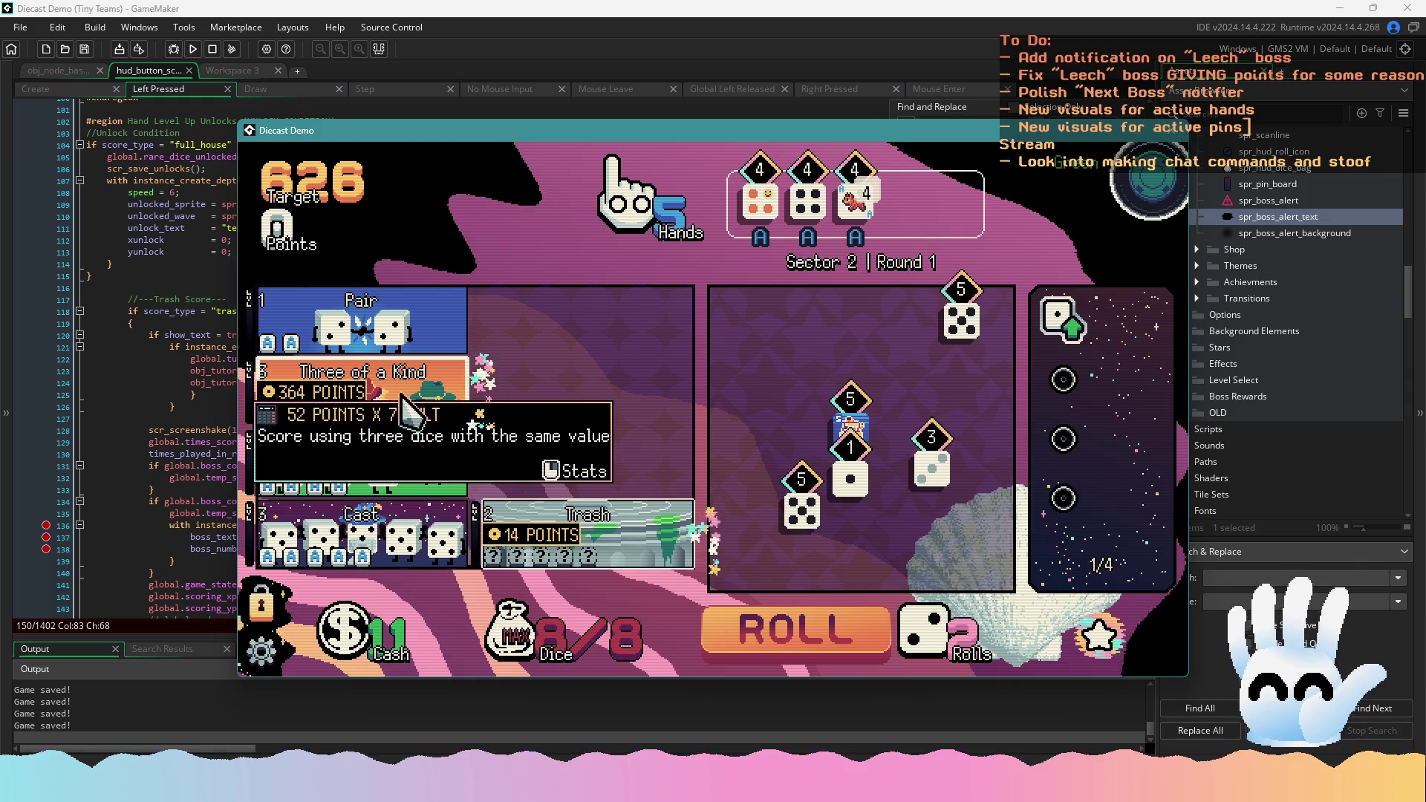
left_click(407, 408)
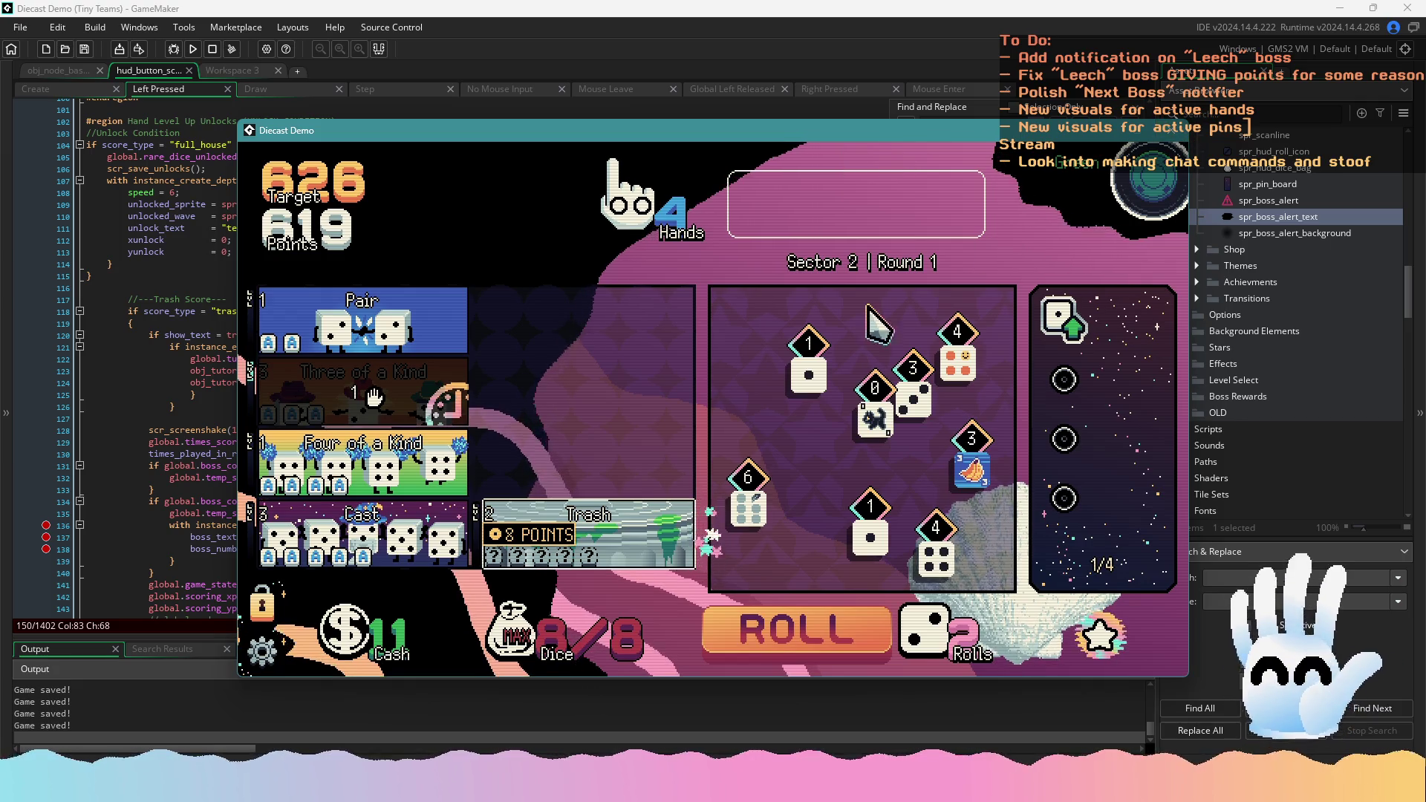
Toggle the debug readouts, quit the game and return to the Left Pressed code
key("F1")
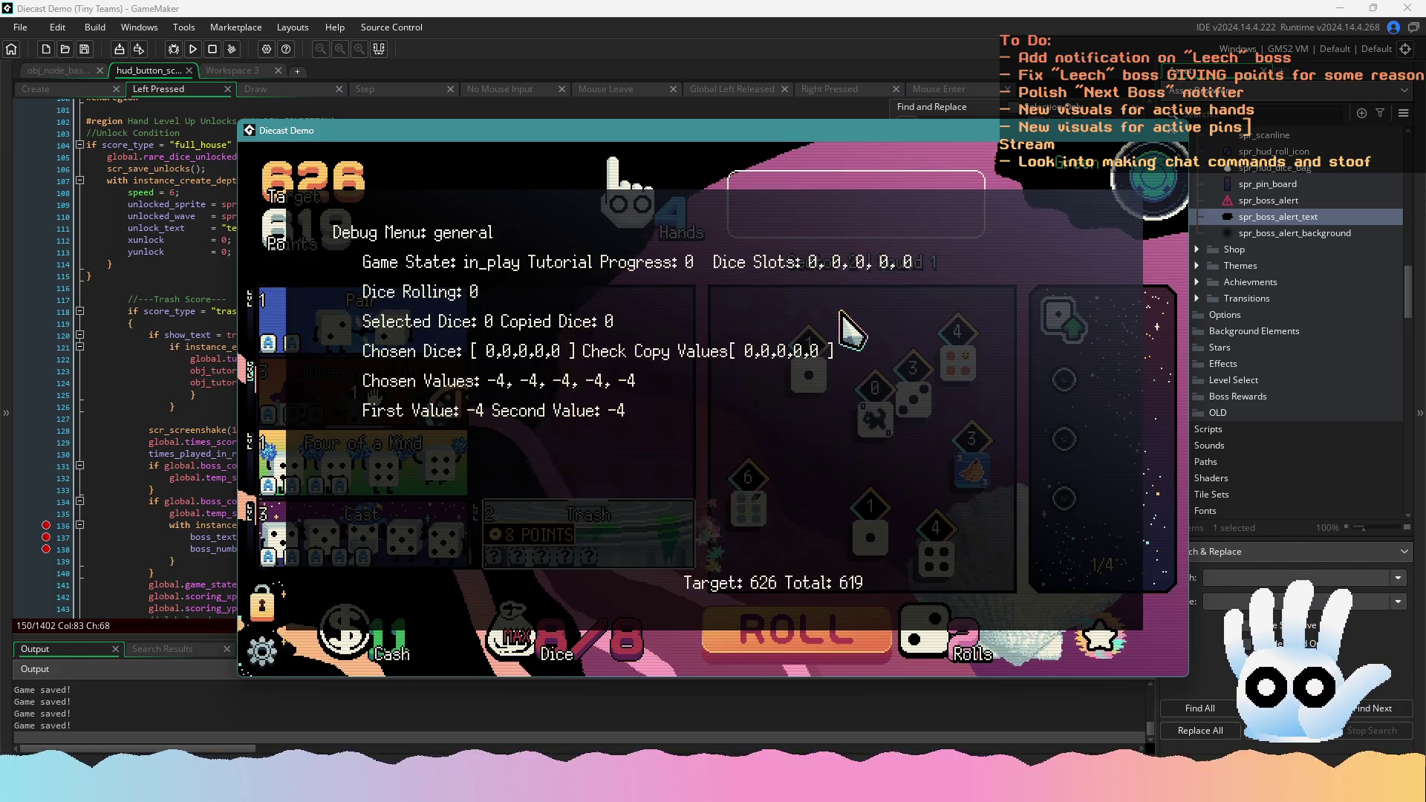
key("F1")
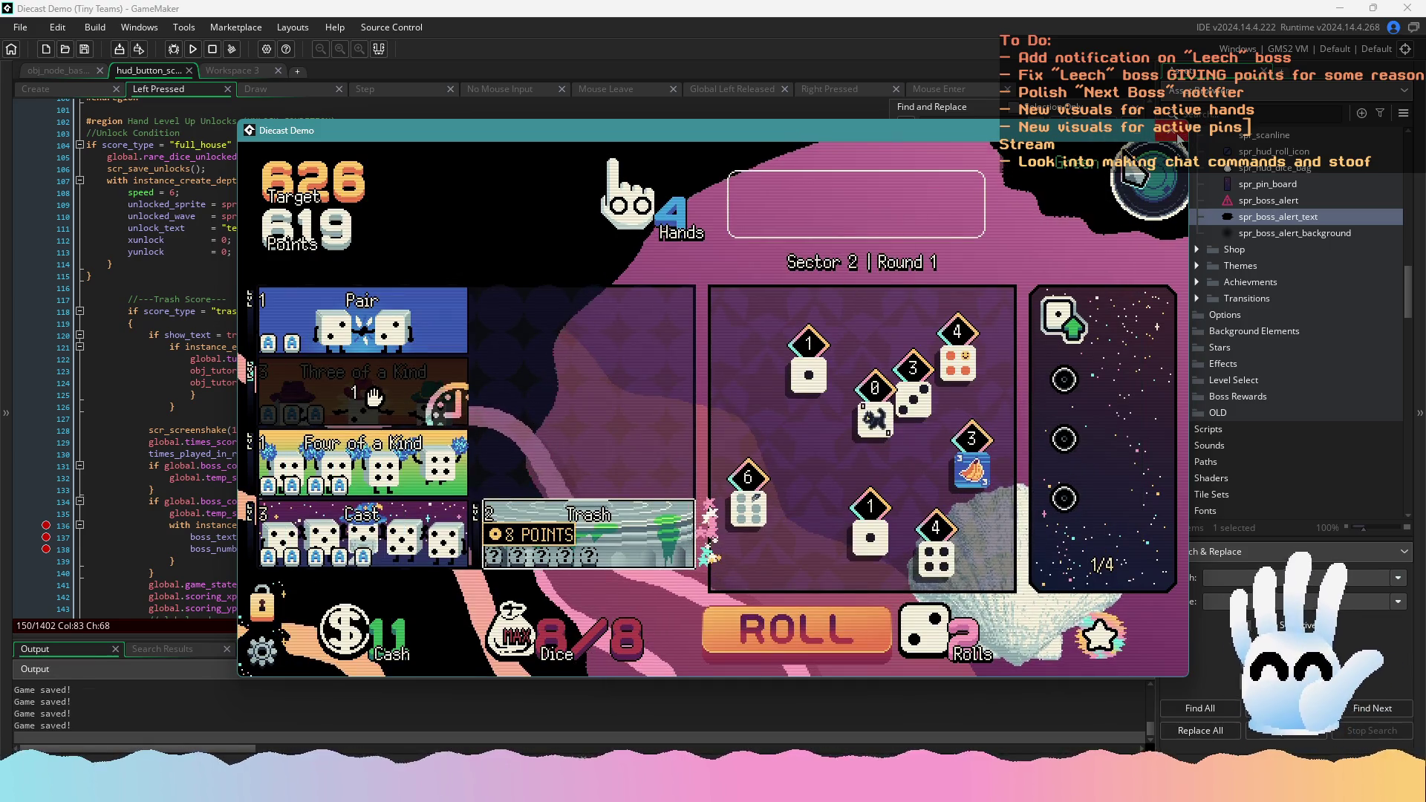
key("alt+F4")
left_click(368, 253)
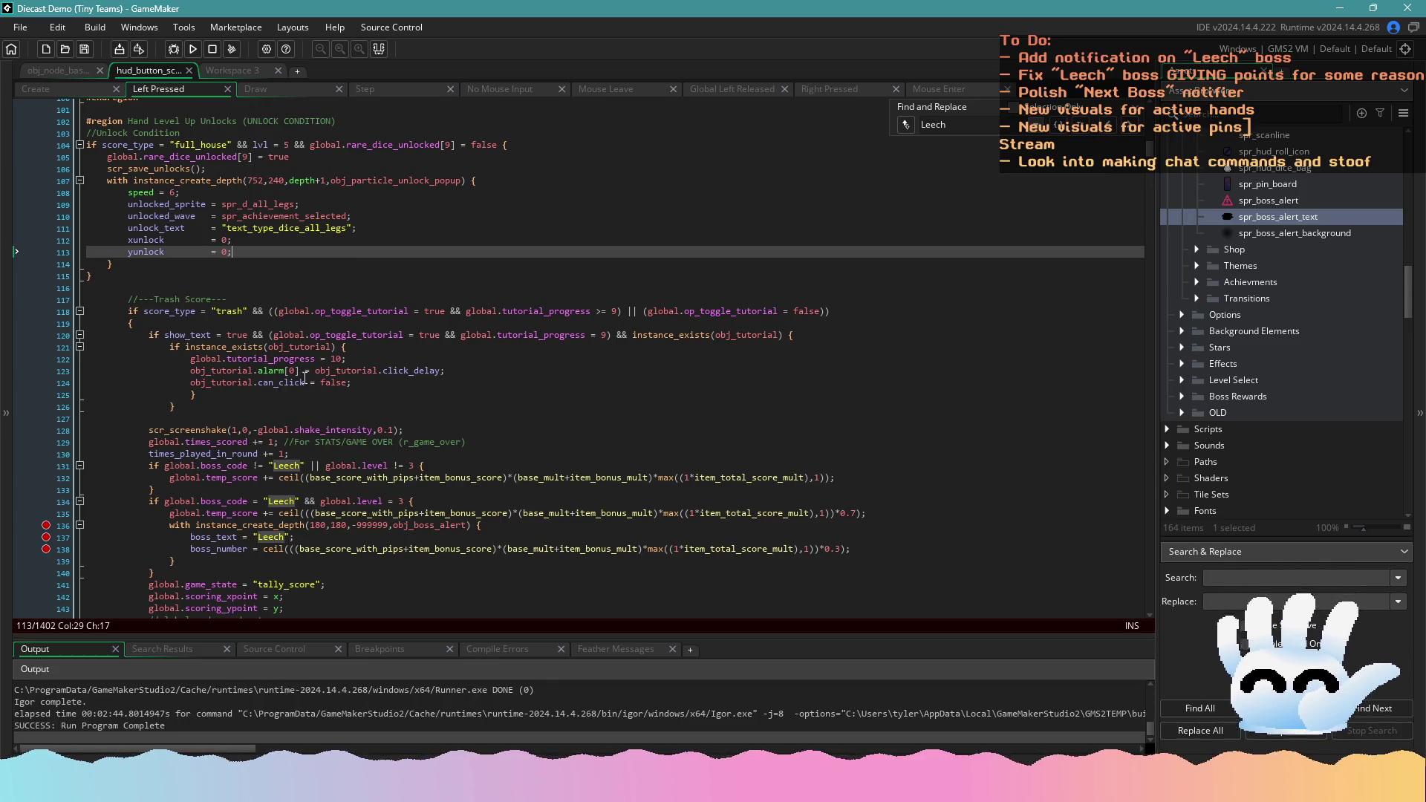
Review the Trash score's level checks on lines 131 and 134, selecting 'global.level = 3' on line 134
scroll(305, 379, "down", 3)
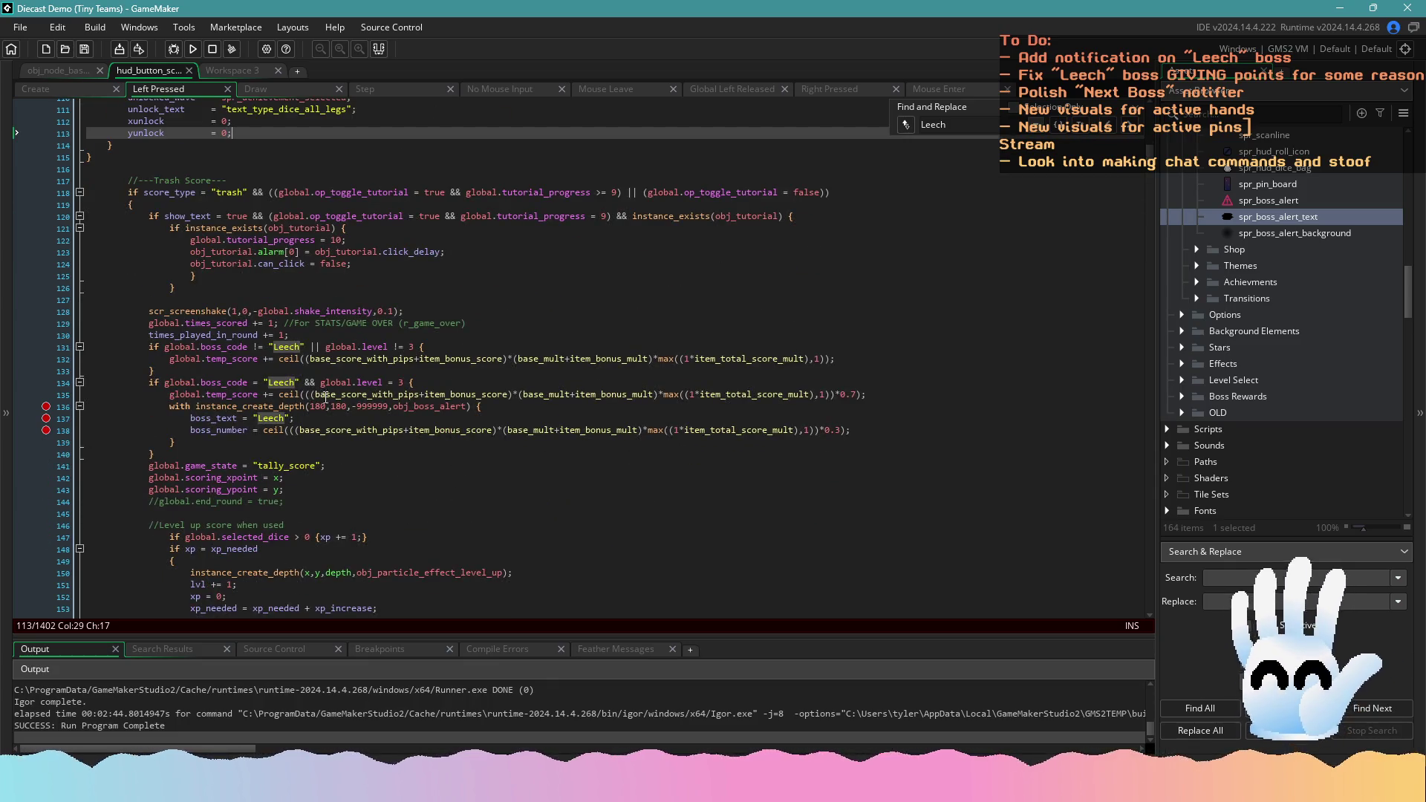
left_click(422, 347)
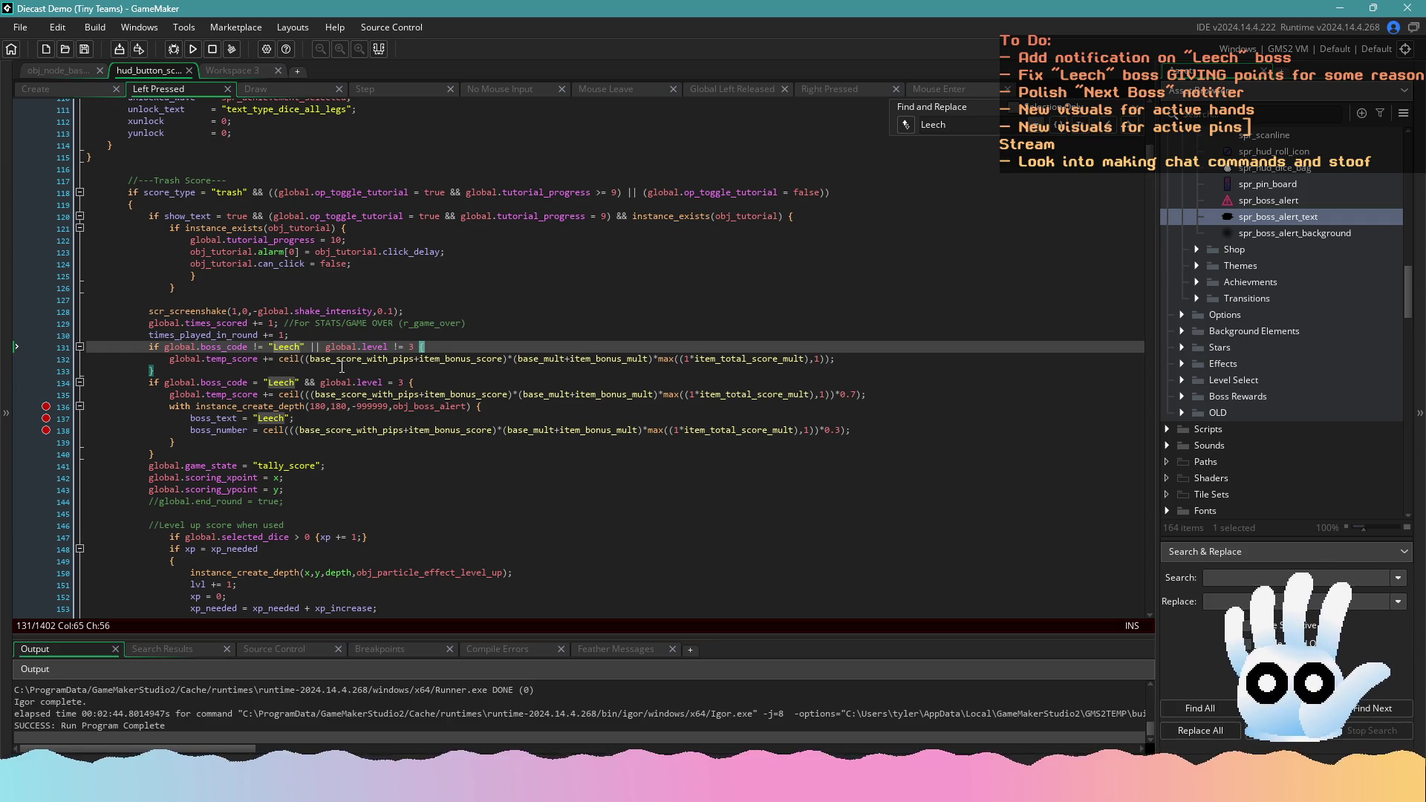
mouse_move(349, 349)
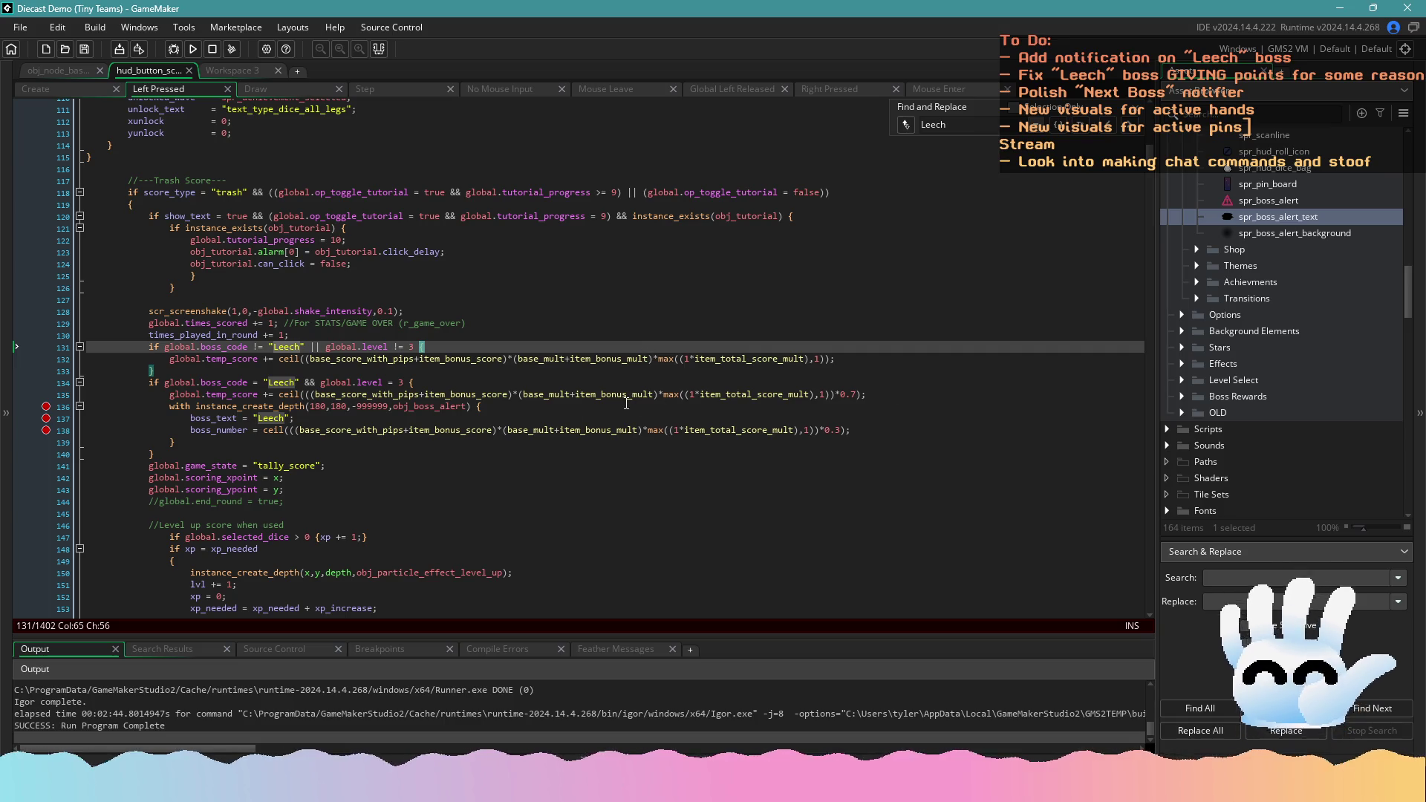
left_click(420, 384)
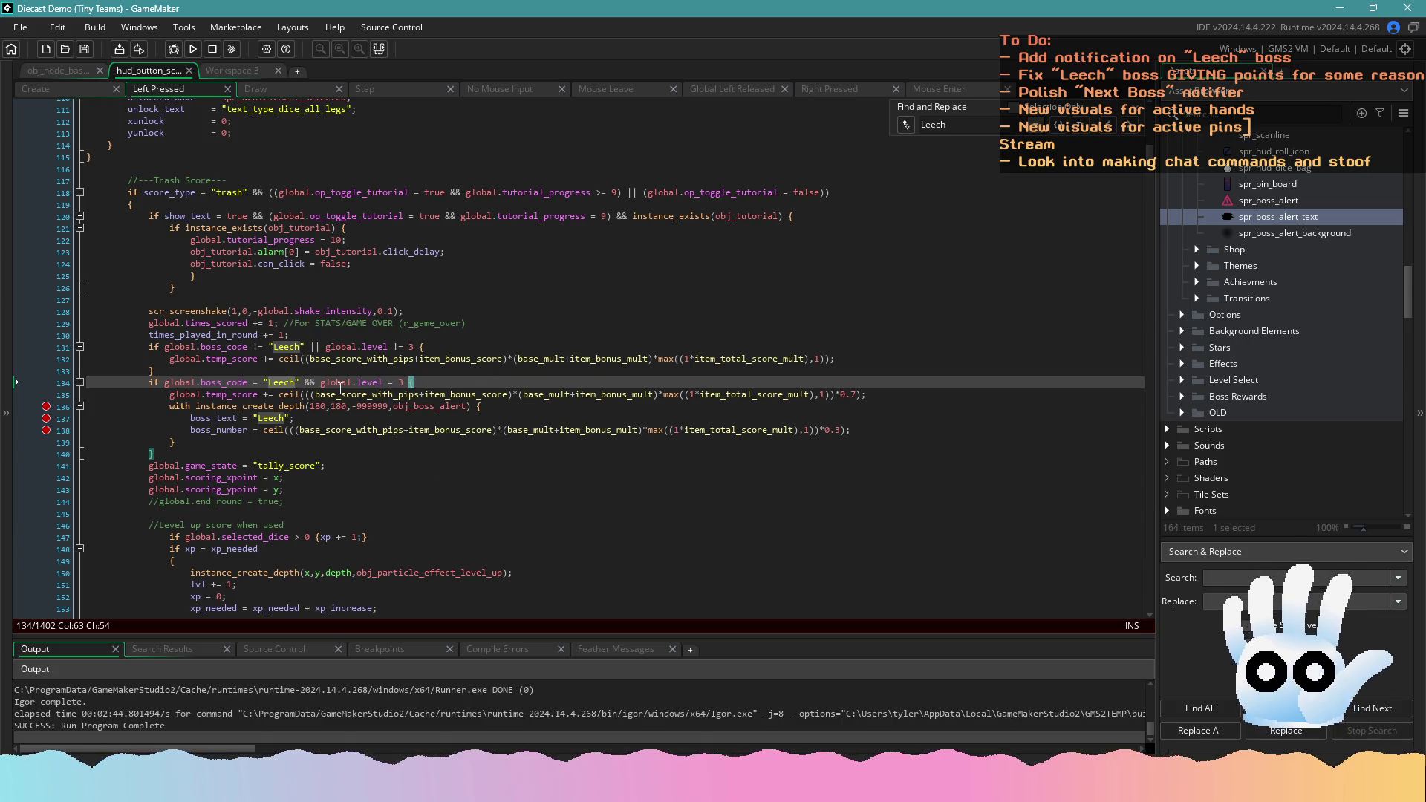
left_click(216, 359)
left_click(391, 347)
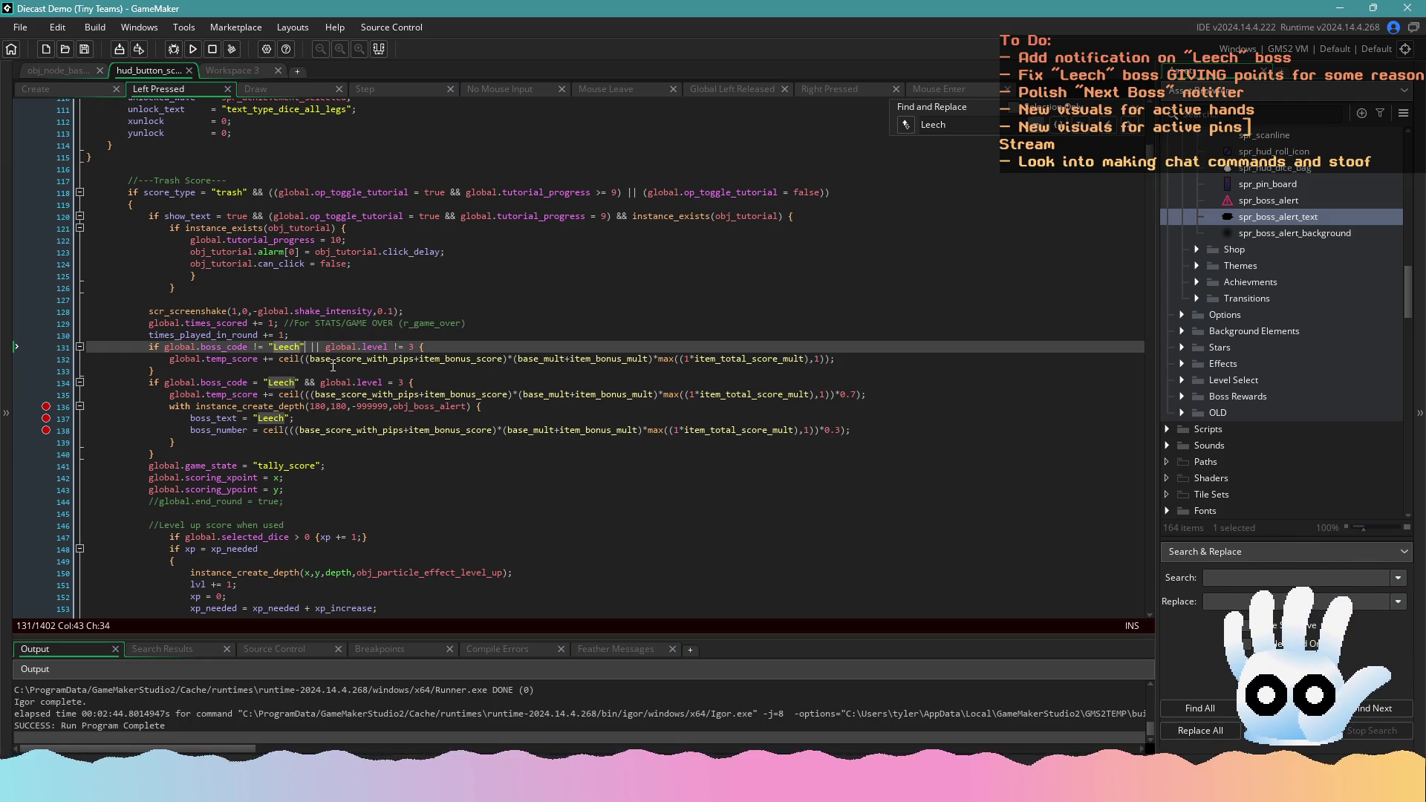
left_click(182, 370)
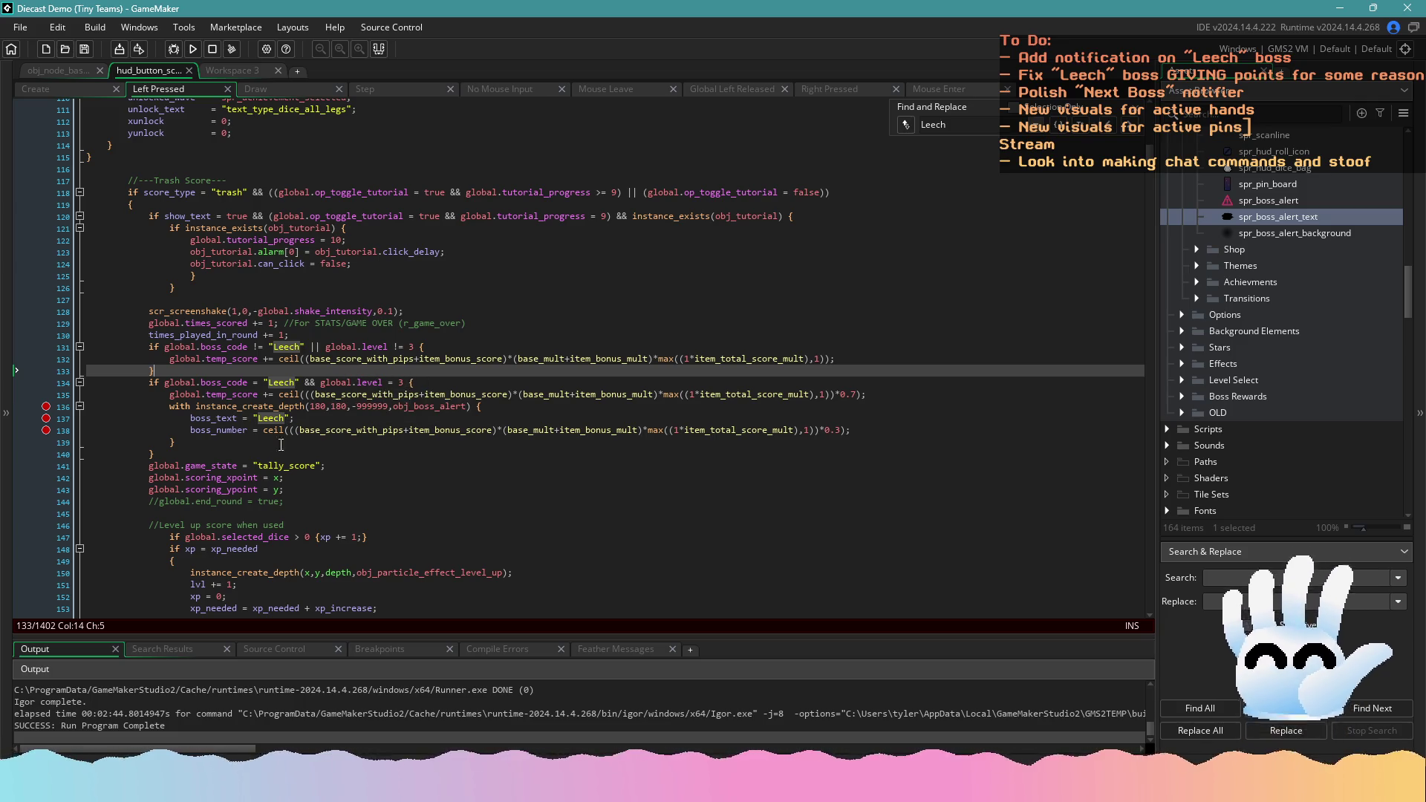
left_click_drag(402, 384, 320, 384)
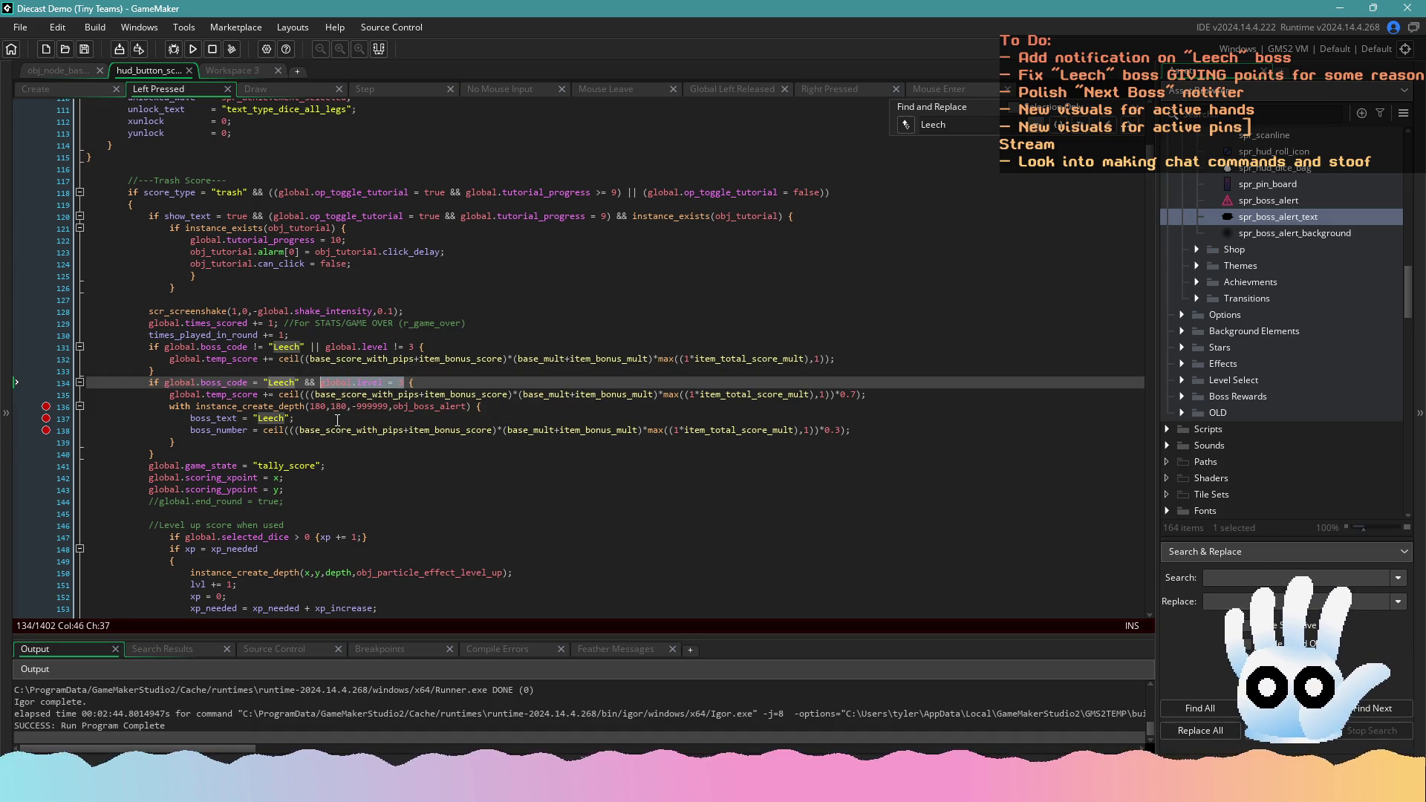
Extend the selection to include the preceding && and place the cursor after "Leech" on line 191
scroll(336, 420, "down", 1)
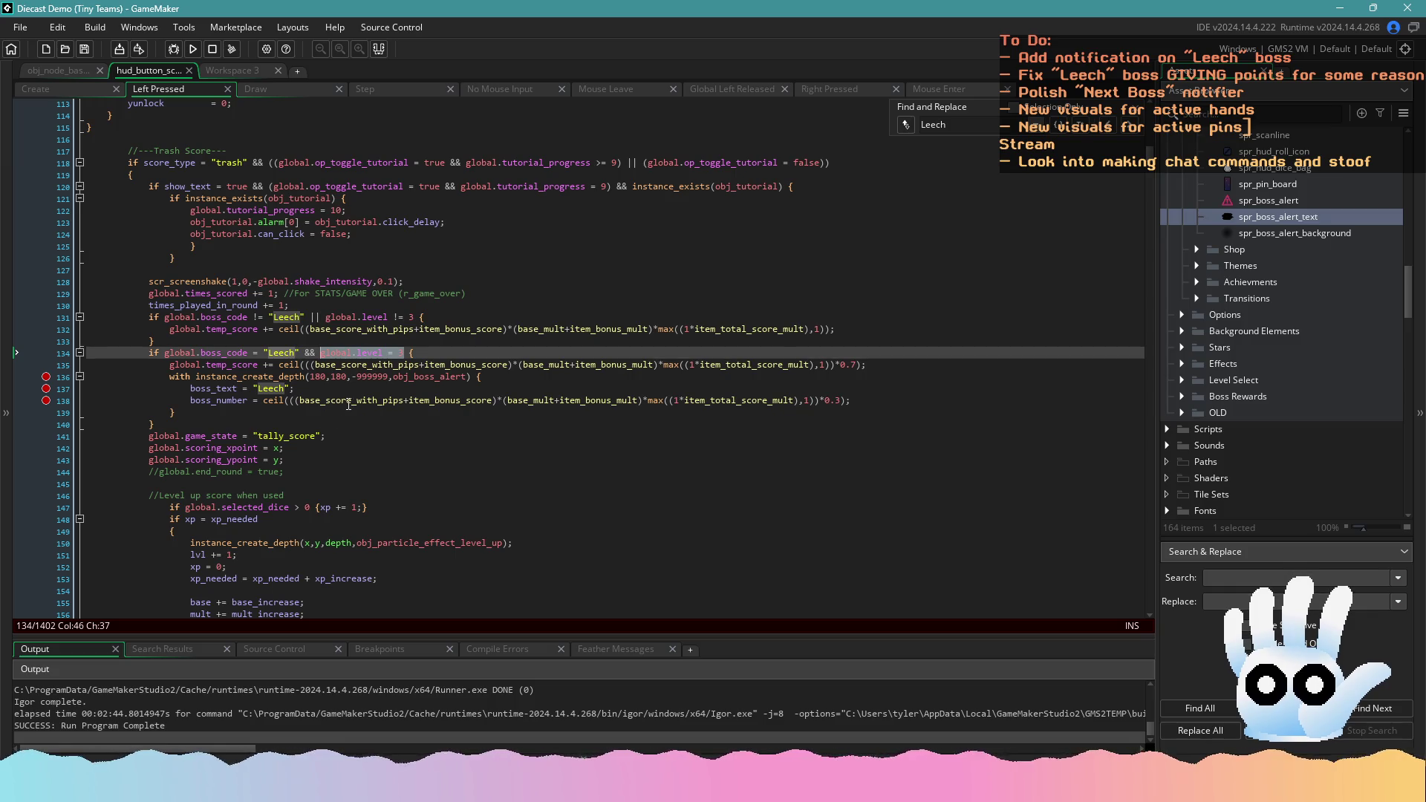
scroll(364, 371, "down", 10)
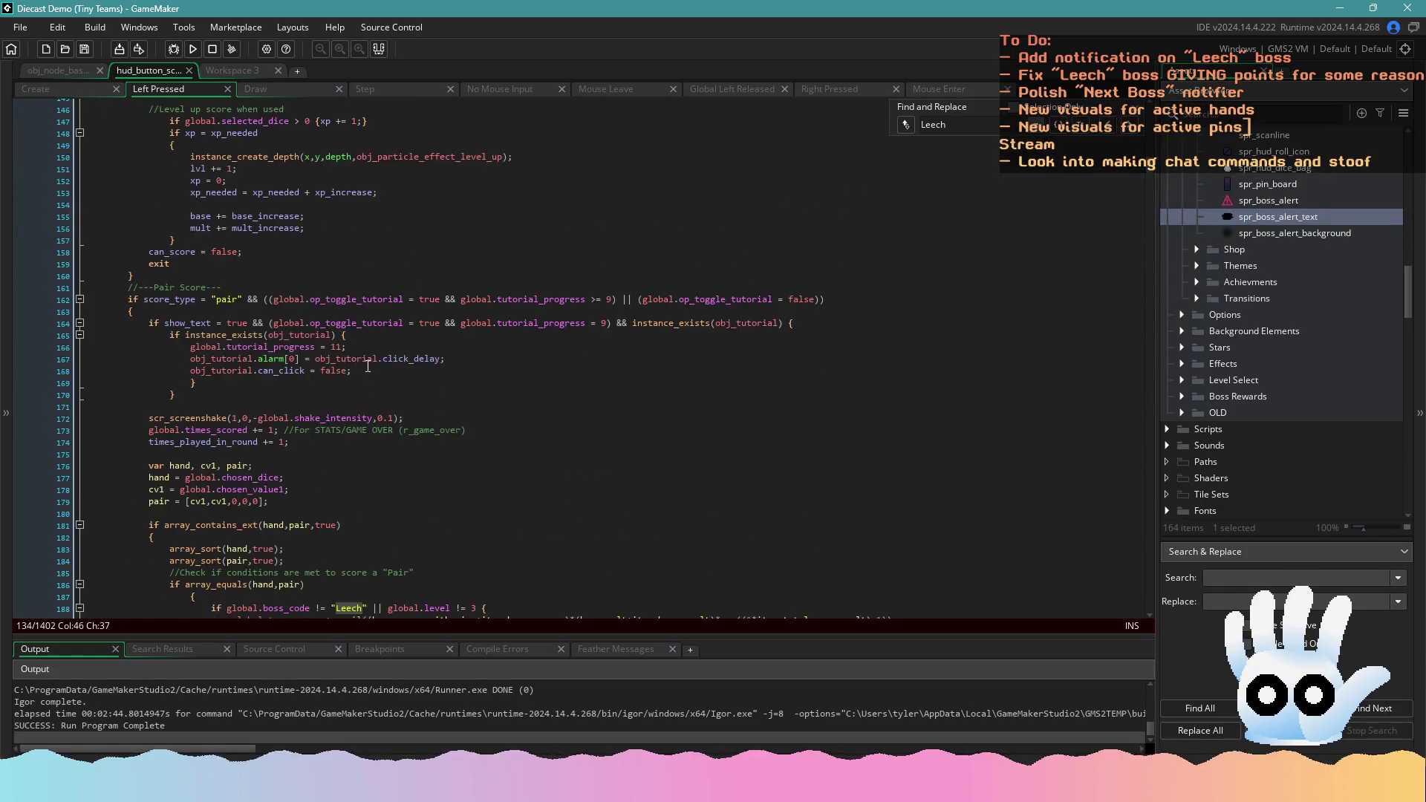
scroll(368, 366, "down", 6)
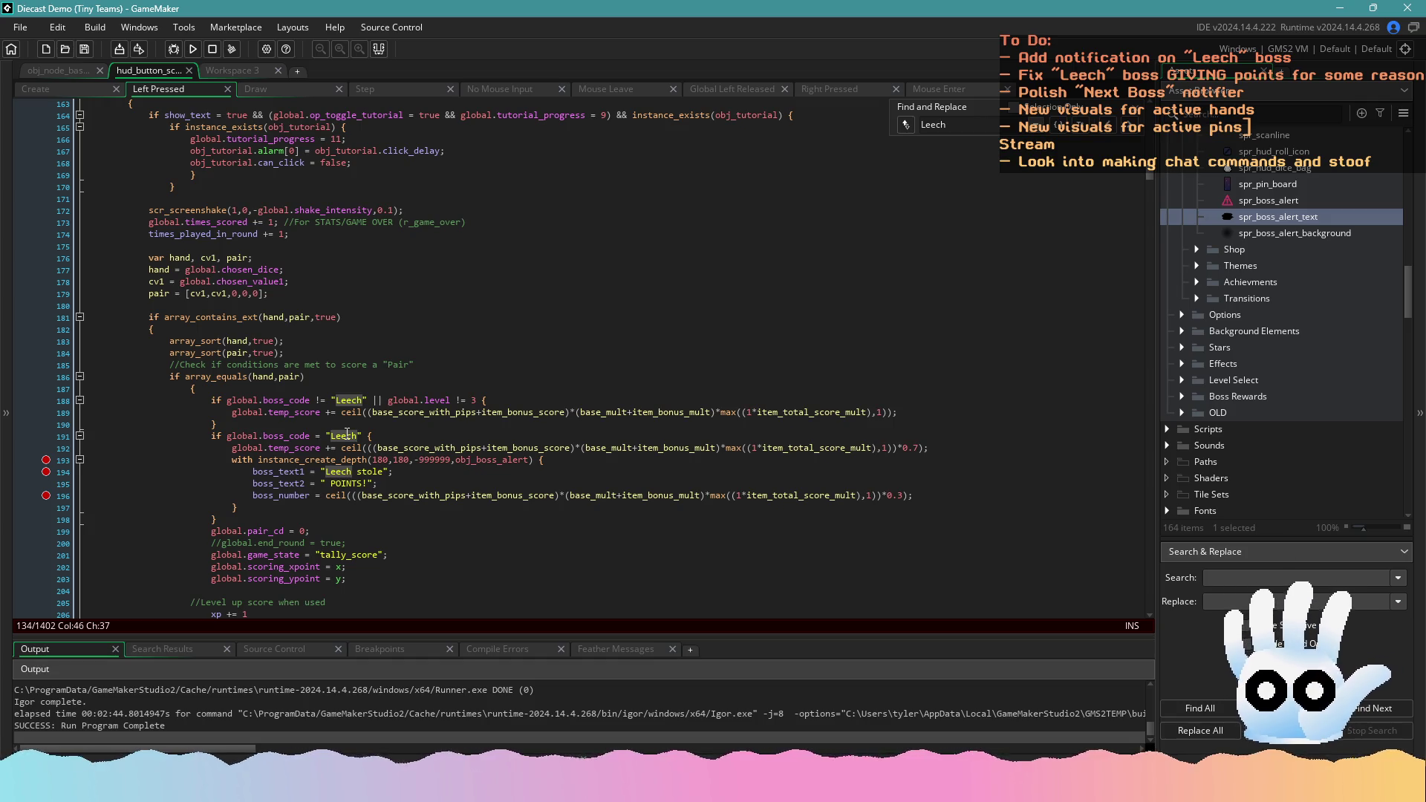
scroll(353, 435, "up", 11)
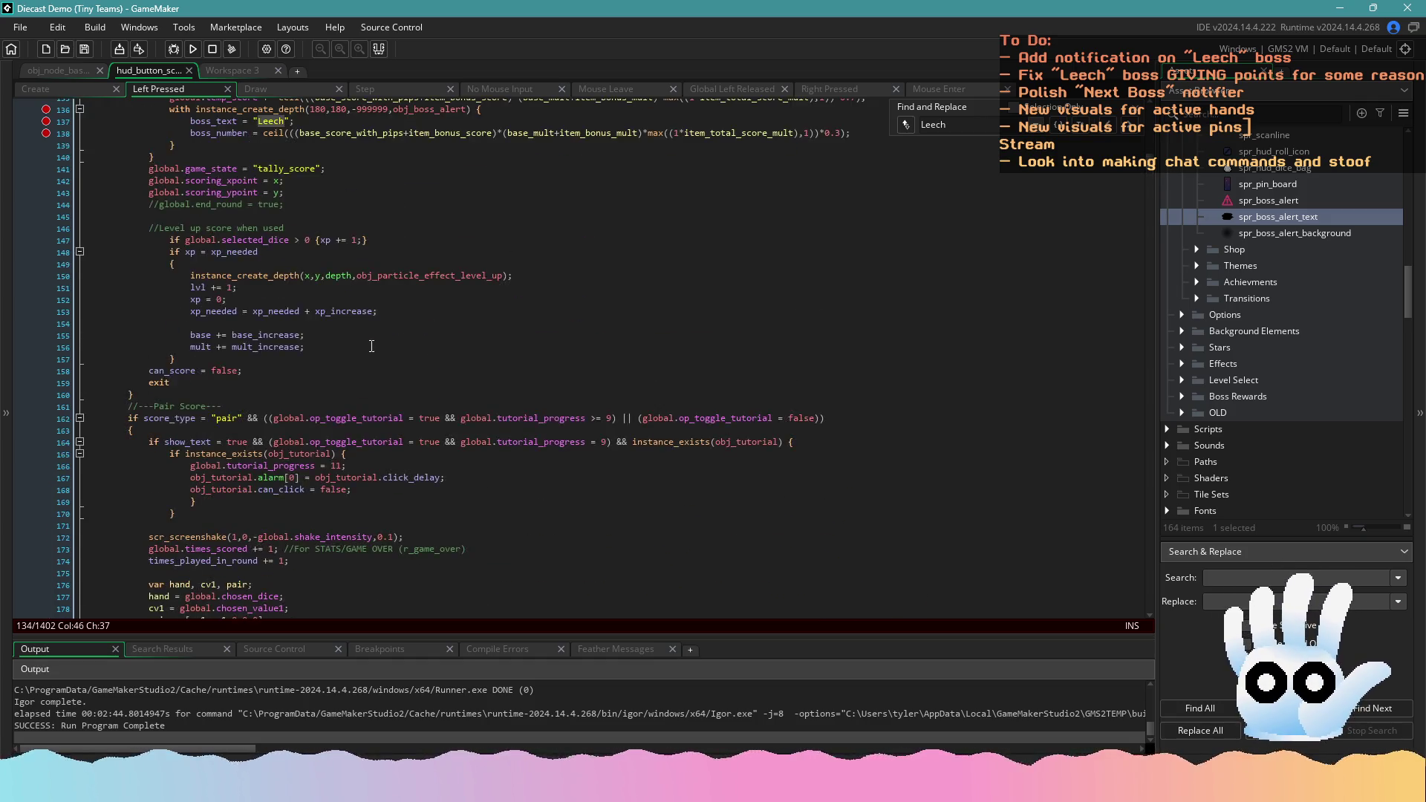
left_click_drag(404, 174, 313, 183)
scroll(358, 369, "down", 13)
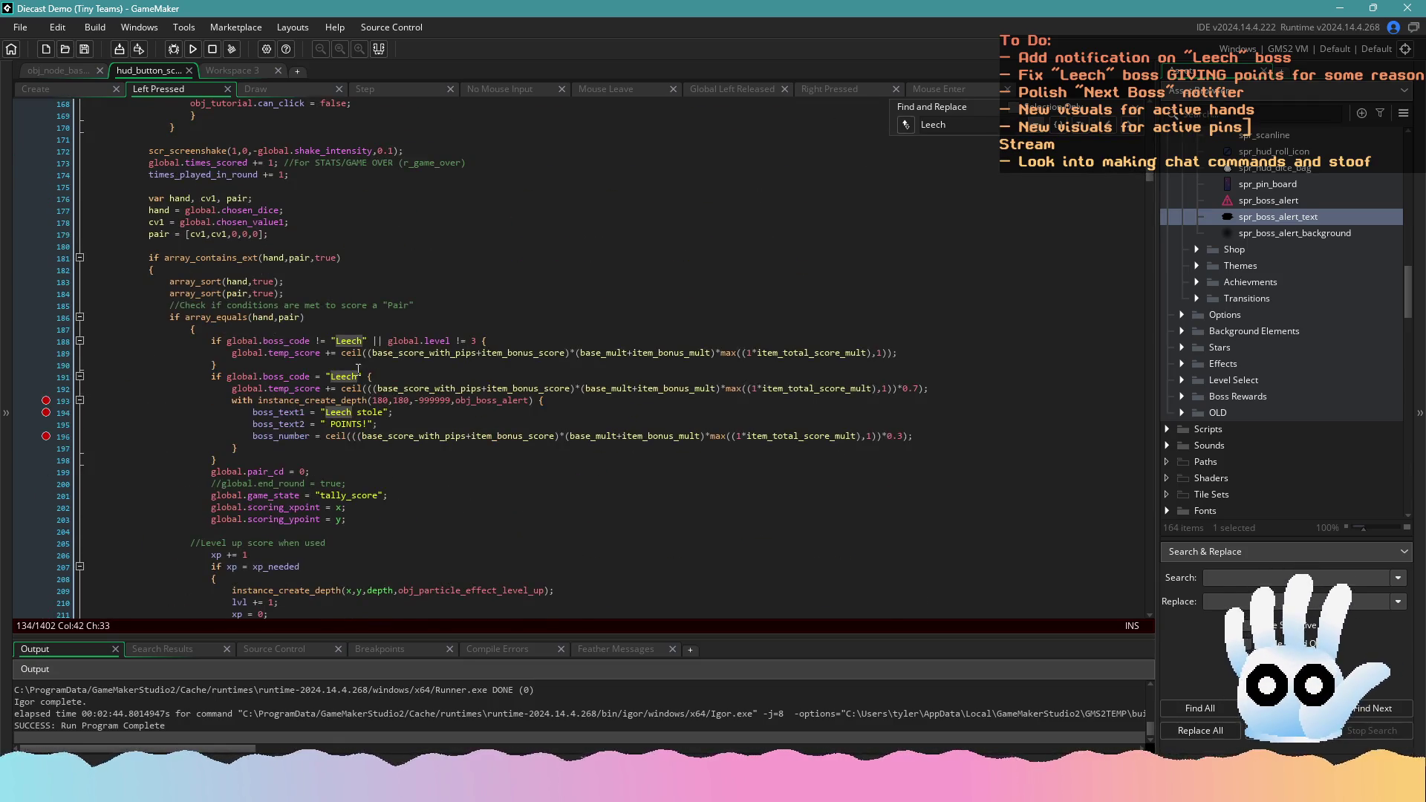
left_click(364, 377)
Append '&& global.level = 3' to the Leech checks for Pair, Three of a Kind and Four of a Kind
type("&& global.level = 3")
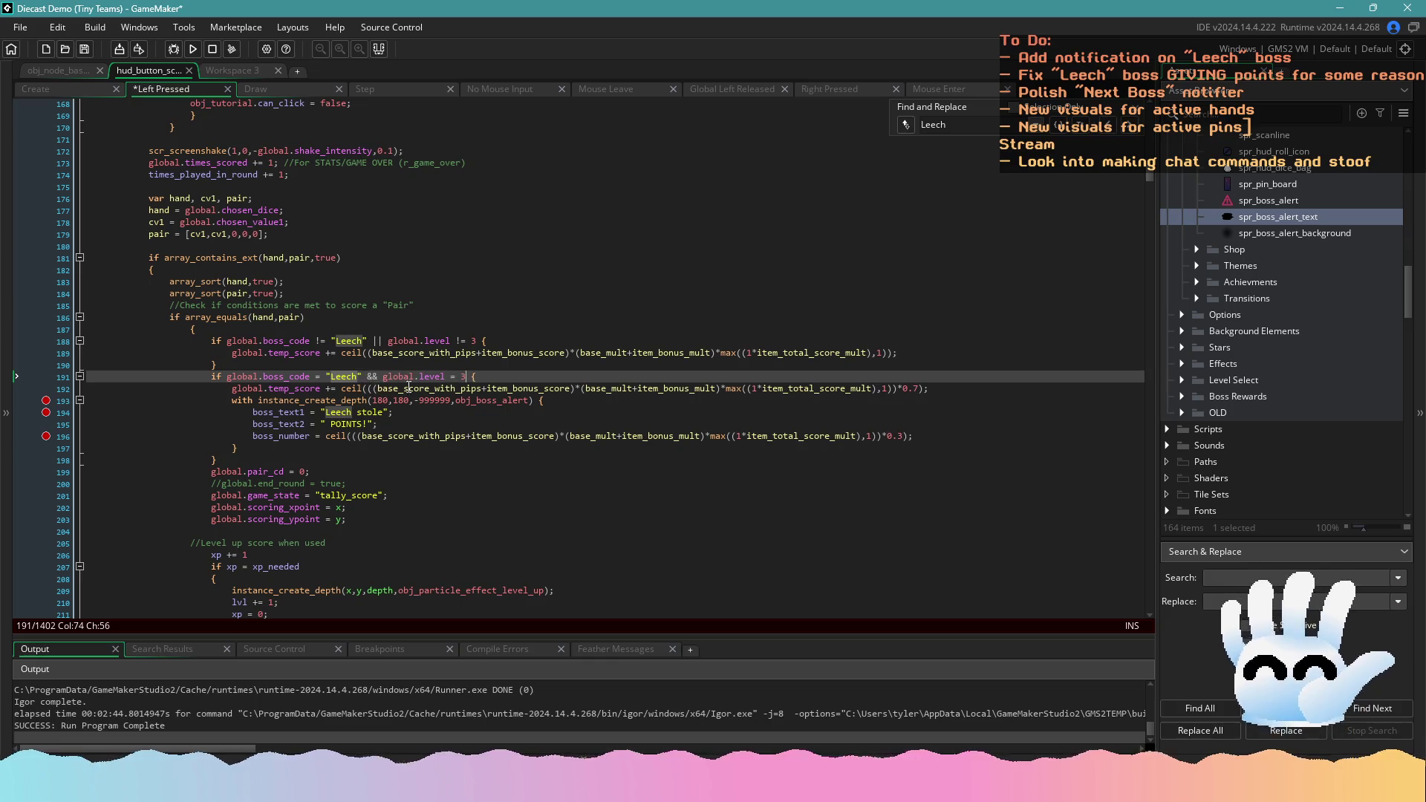
scroll(399, 396, "down", 12)
scroll(399, 396, "down", 9)
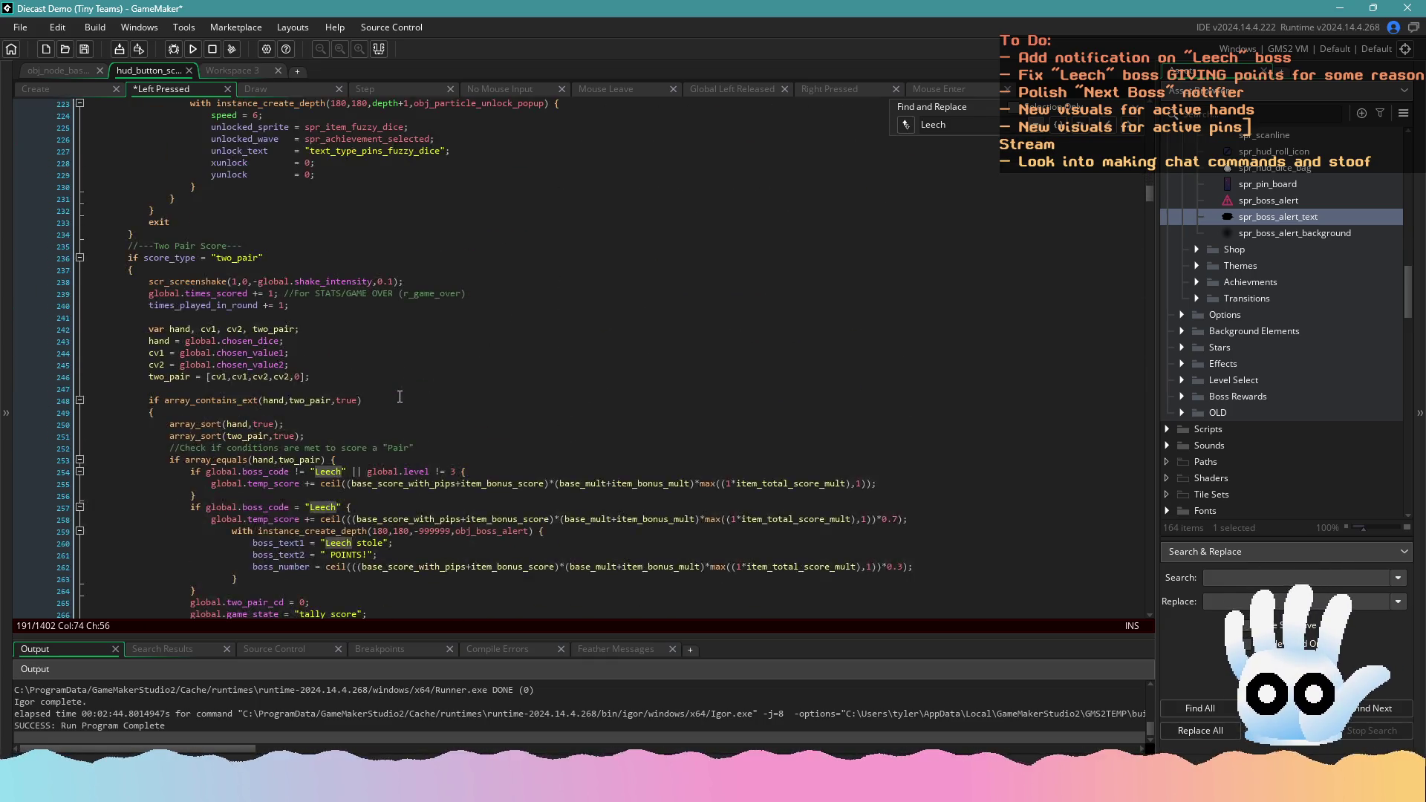
left_click(343, 388)
type("&& global.level = 3")
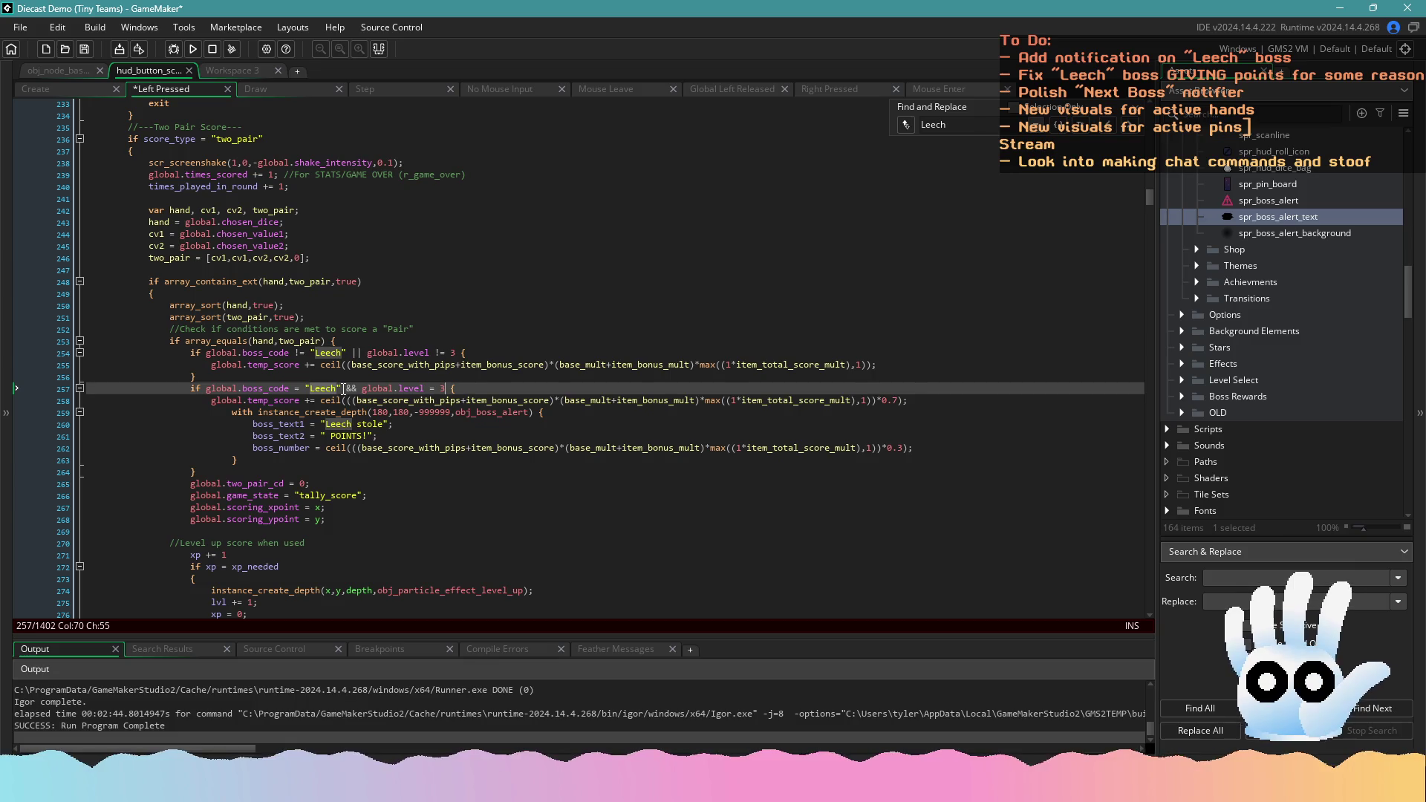
scroll(343, 388, "down", 19)
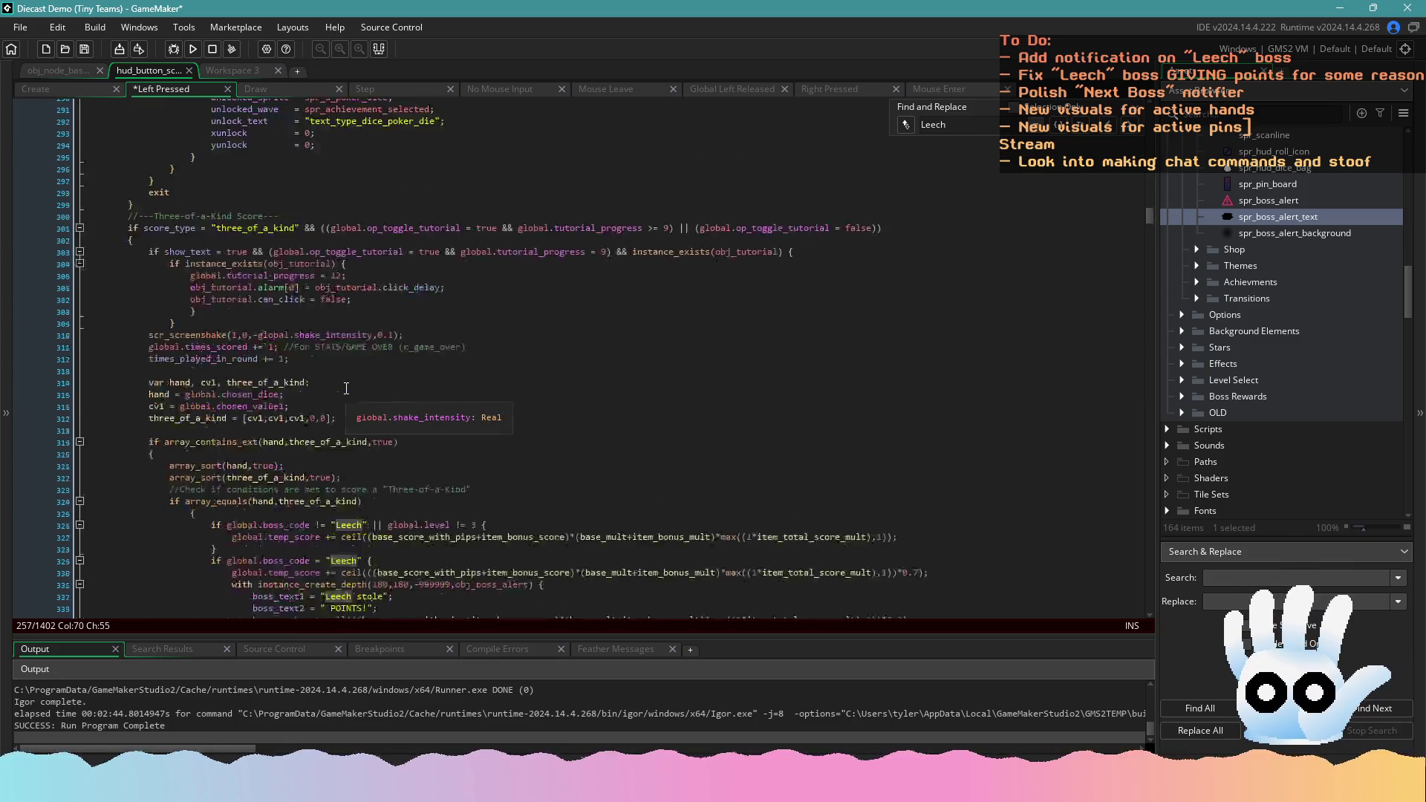
scroll(346, 388, "down", 3)
left_click(364, 442)
type("&& global.level = 3")
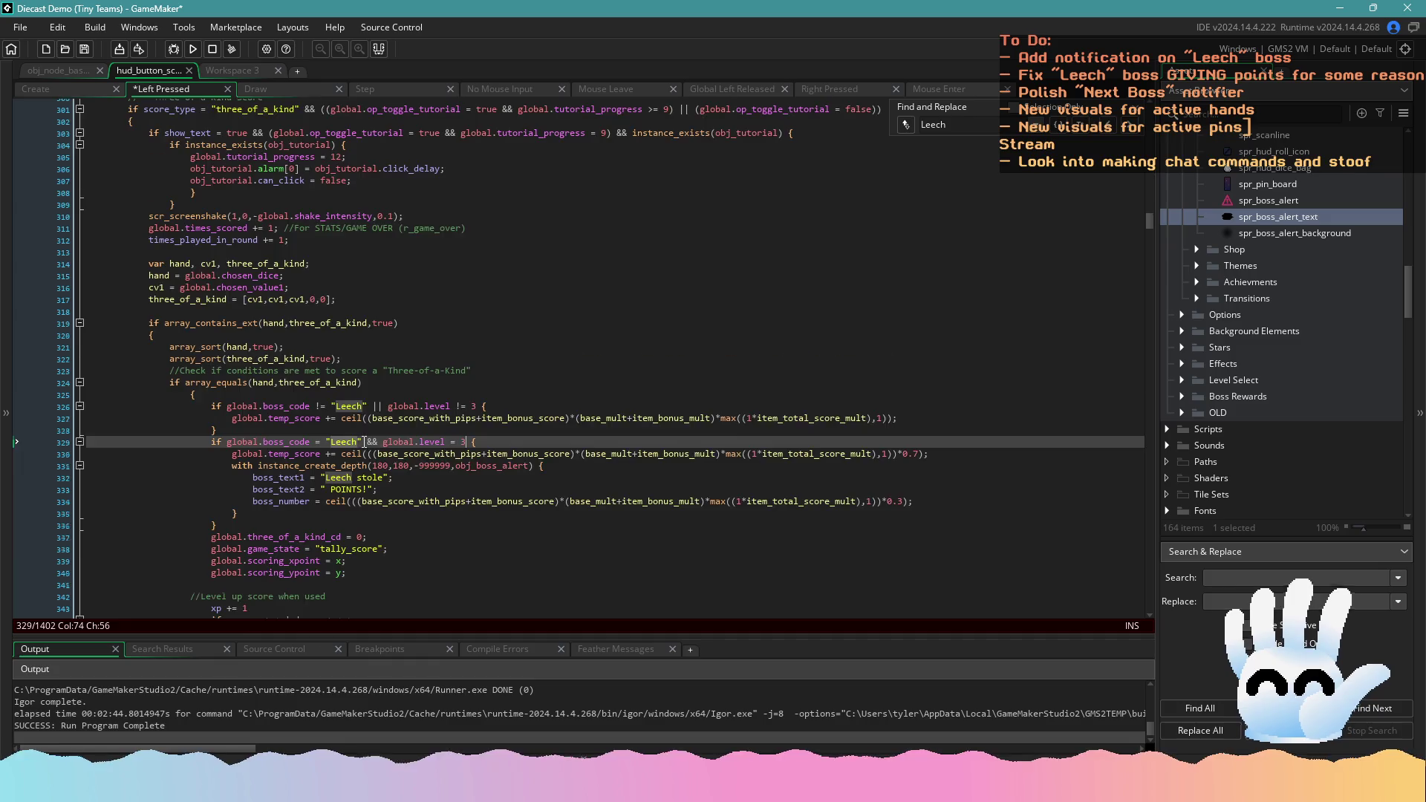
scroll(365, 442, "down", 20)
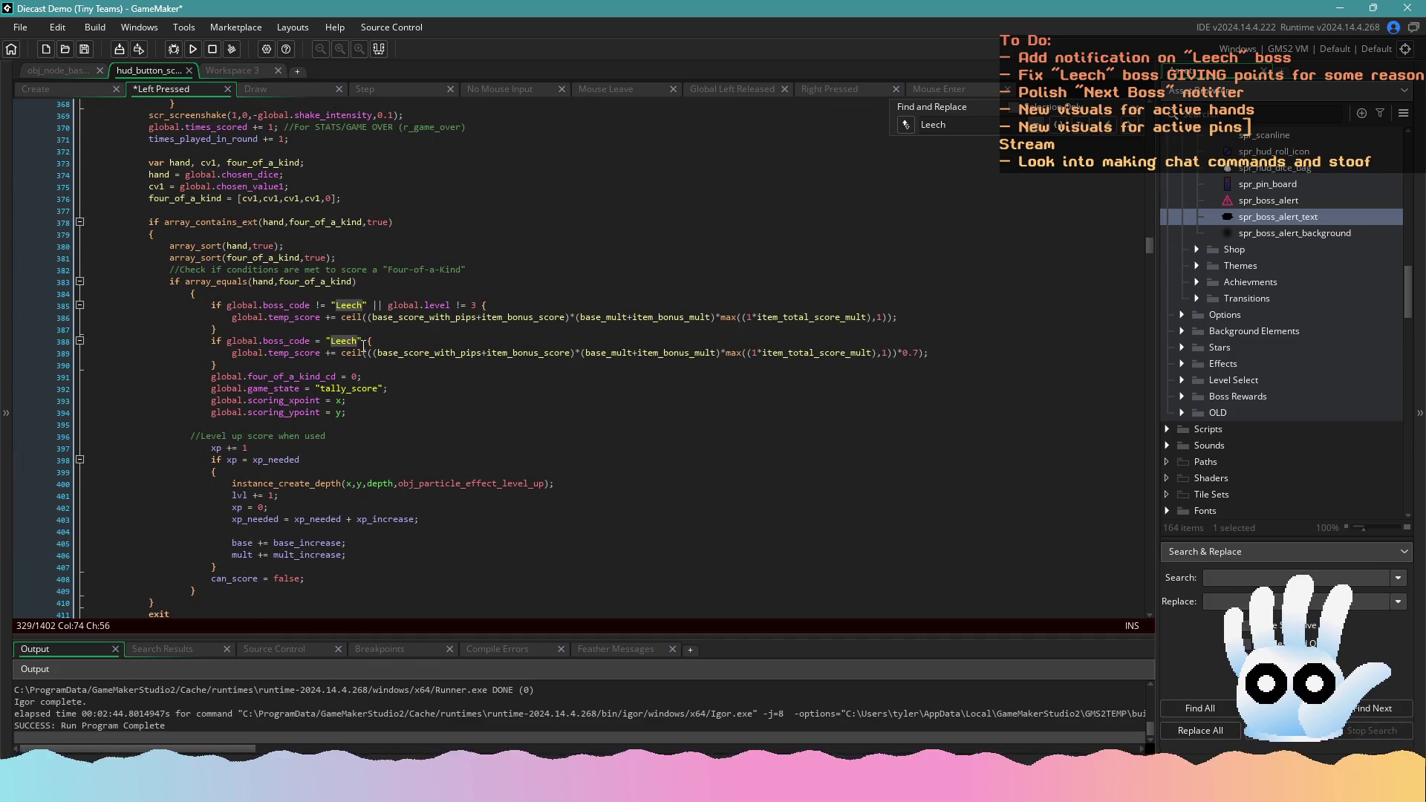
left_click(363, 342)
Add the level-3 condition to the Full House Leech check and the remaining blocks through Jackpot
scroll(356, 386, "down", 15)
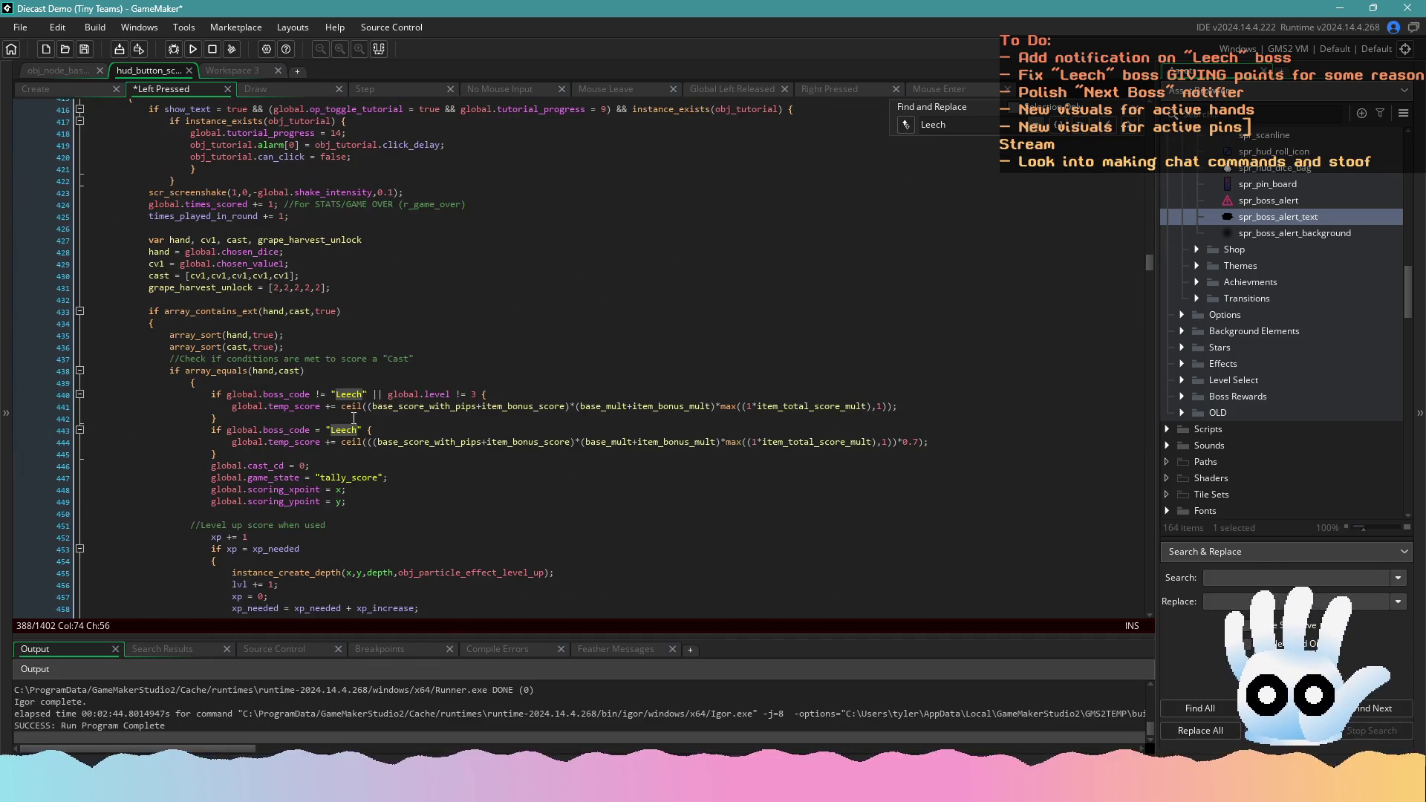
scroll(357, 421, "down", 17)
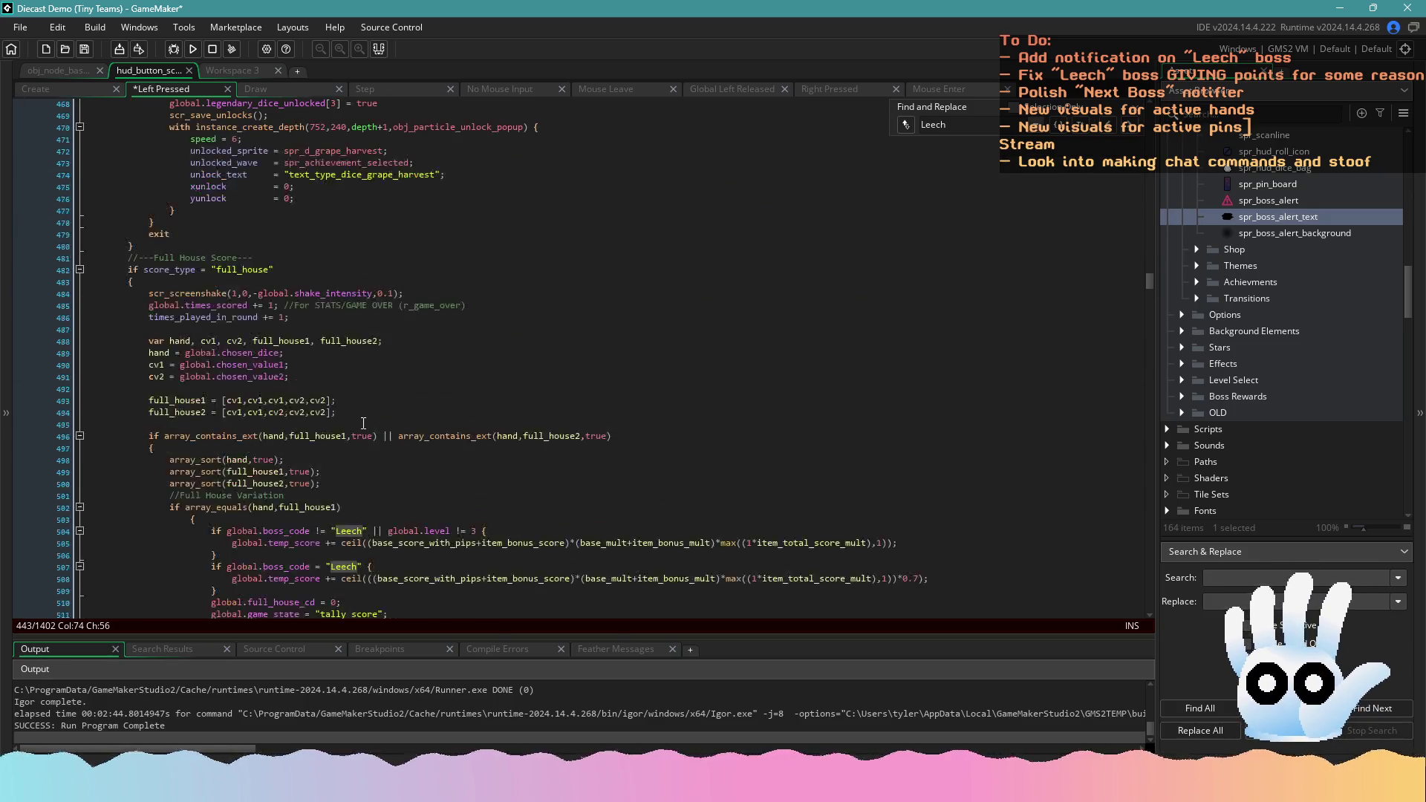
scroll(363, 423, "down", 5)
double_click(361, 388)
type("&& global.level = 3")
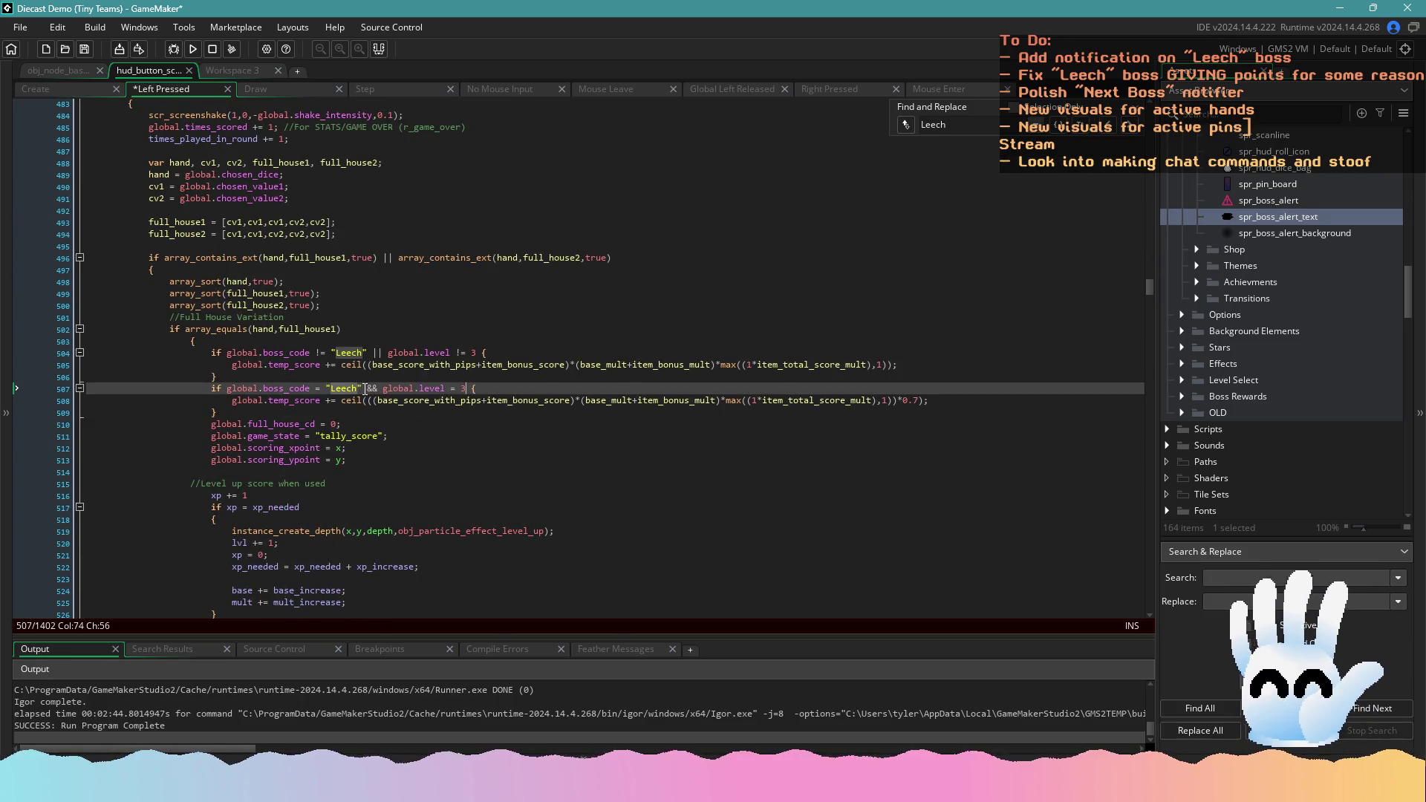
scroll(365, 388, "down", 12)
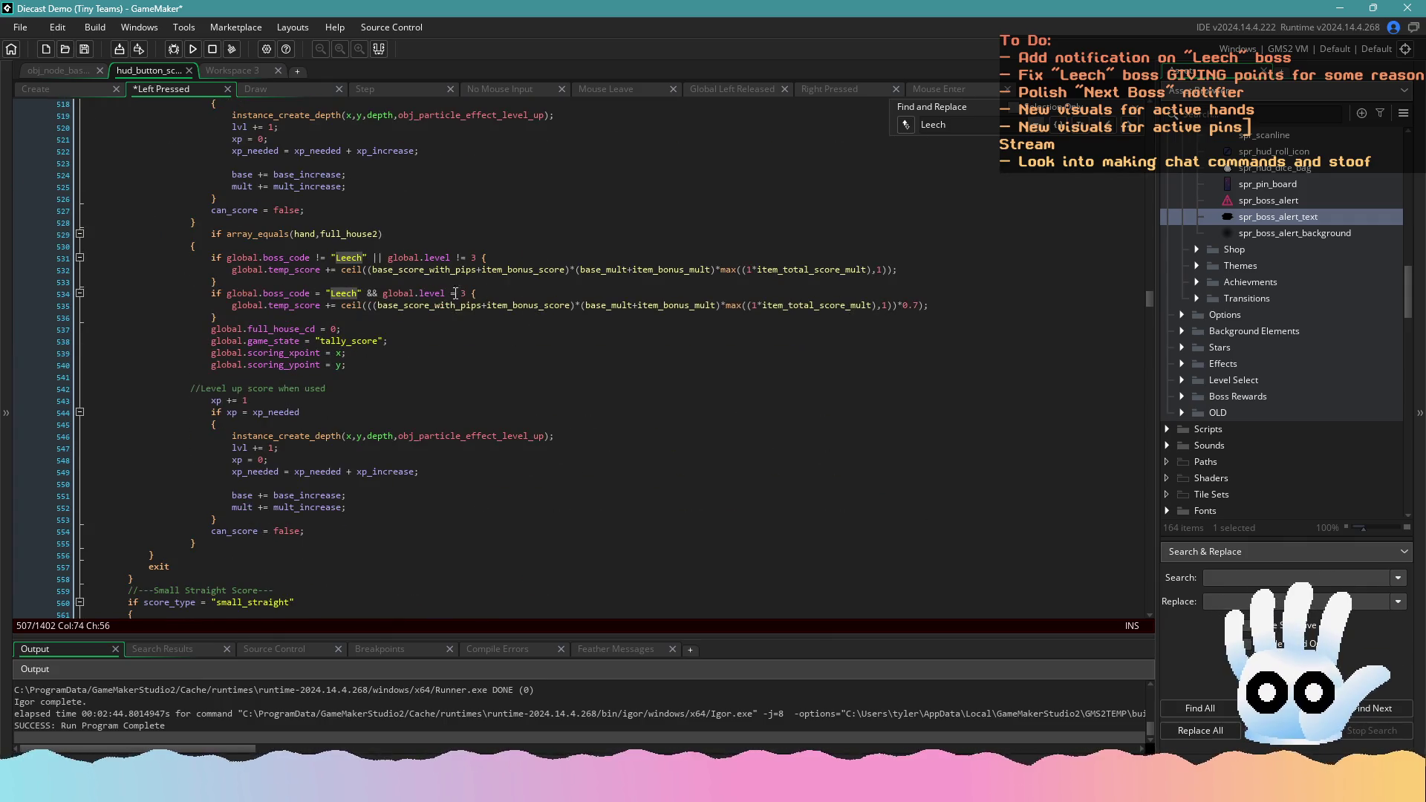
scroll(387, 354, "down", 9)
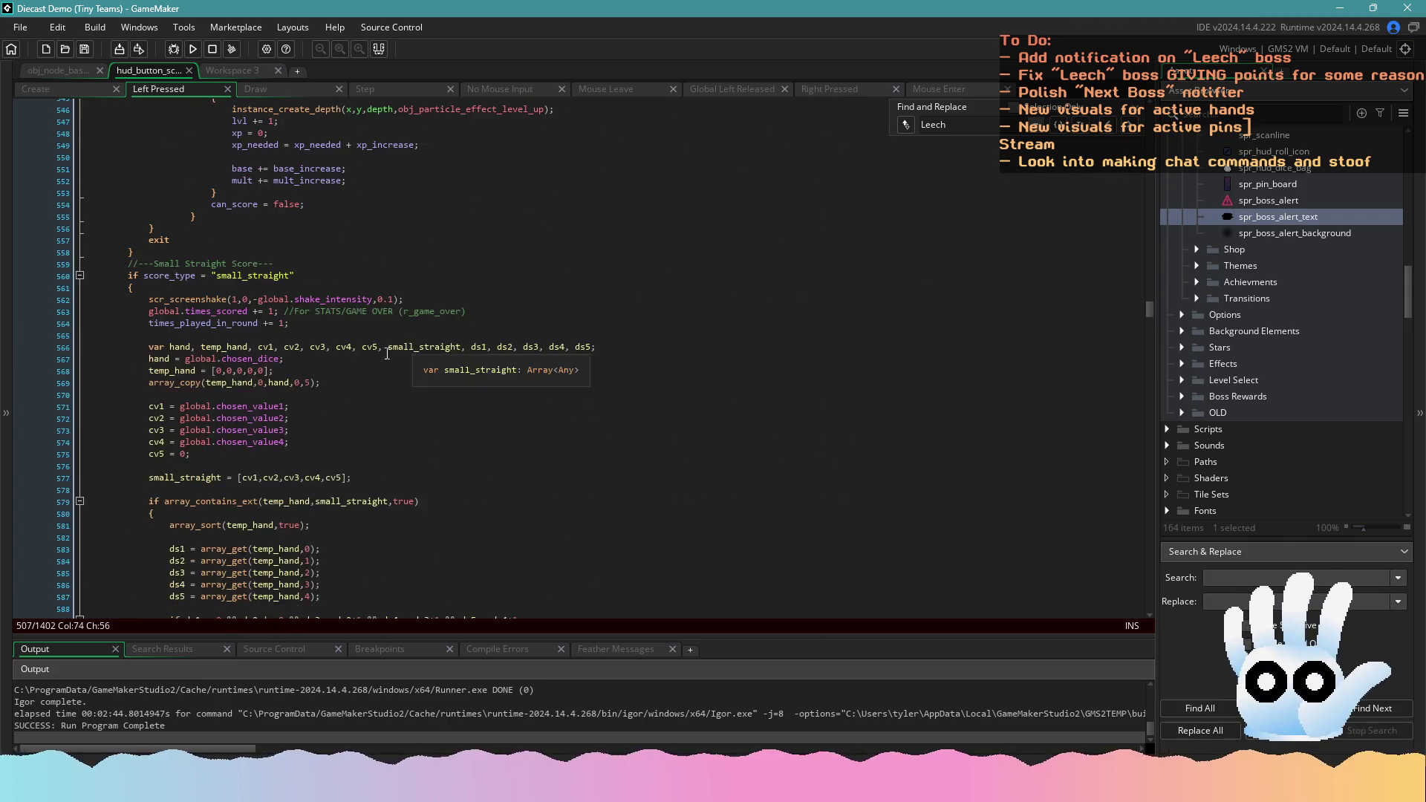
scroll(387, 355, "down", 20)
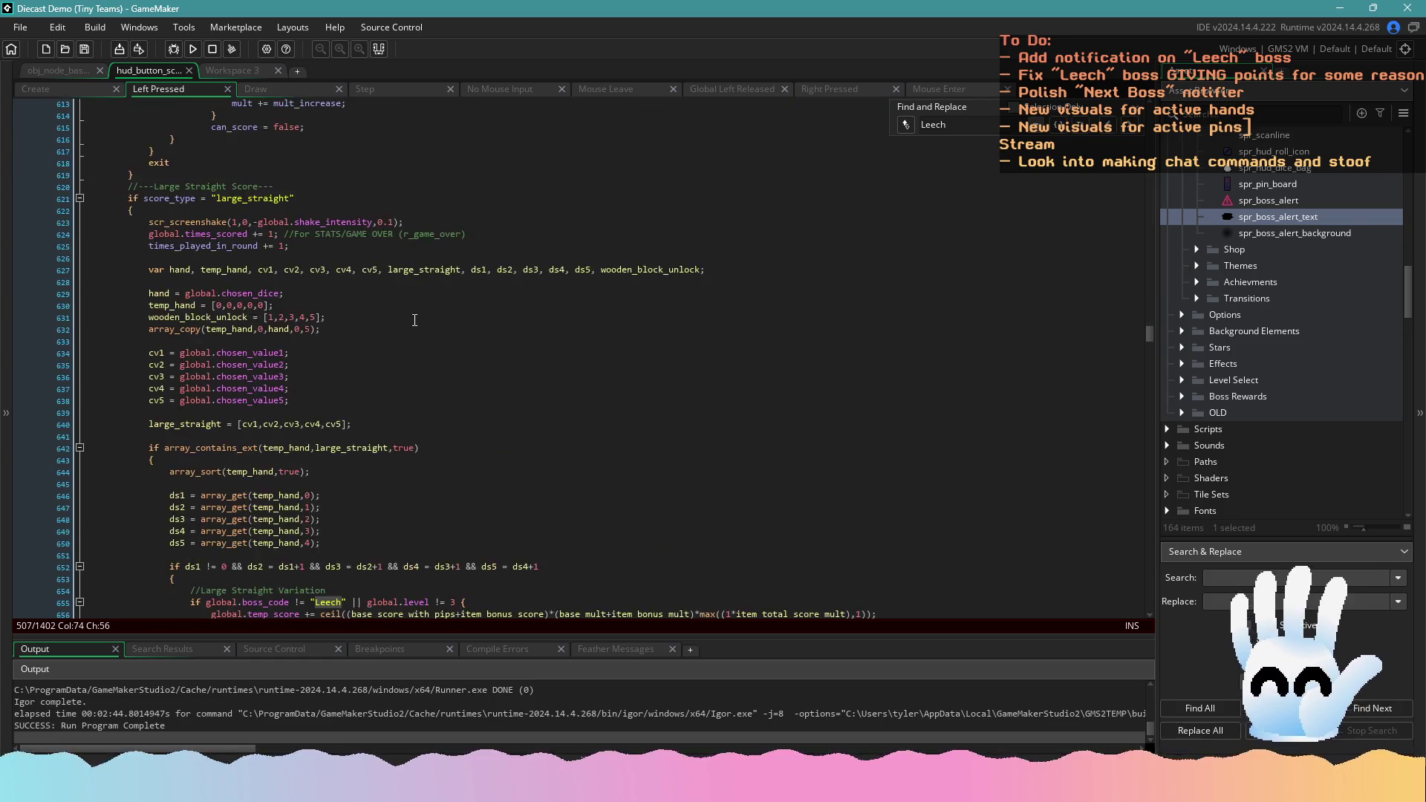
scroll(414, 319, "down", 20)
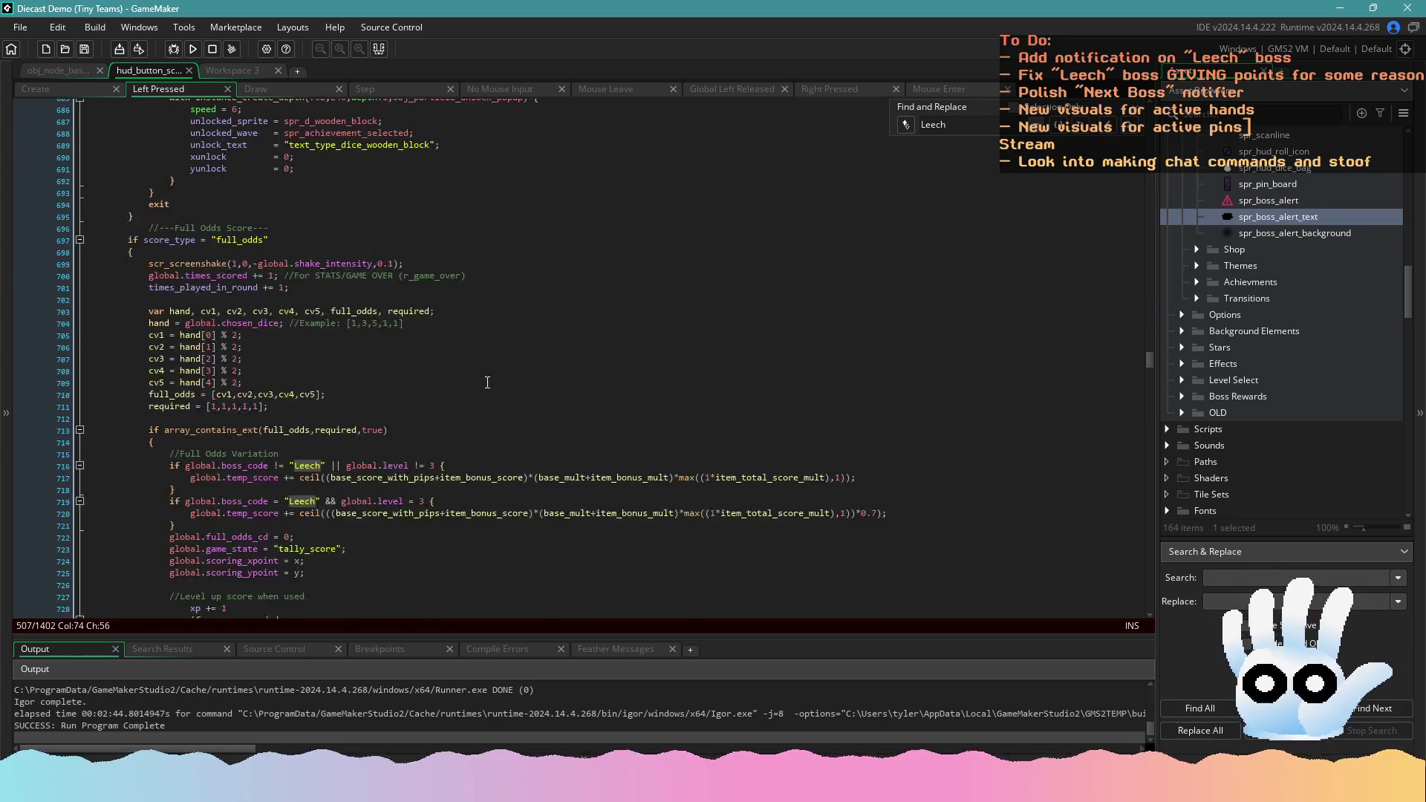
scroll(487, 382, "down", 20)
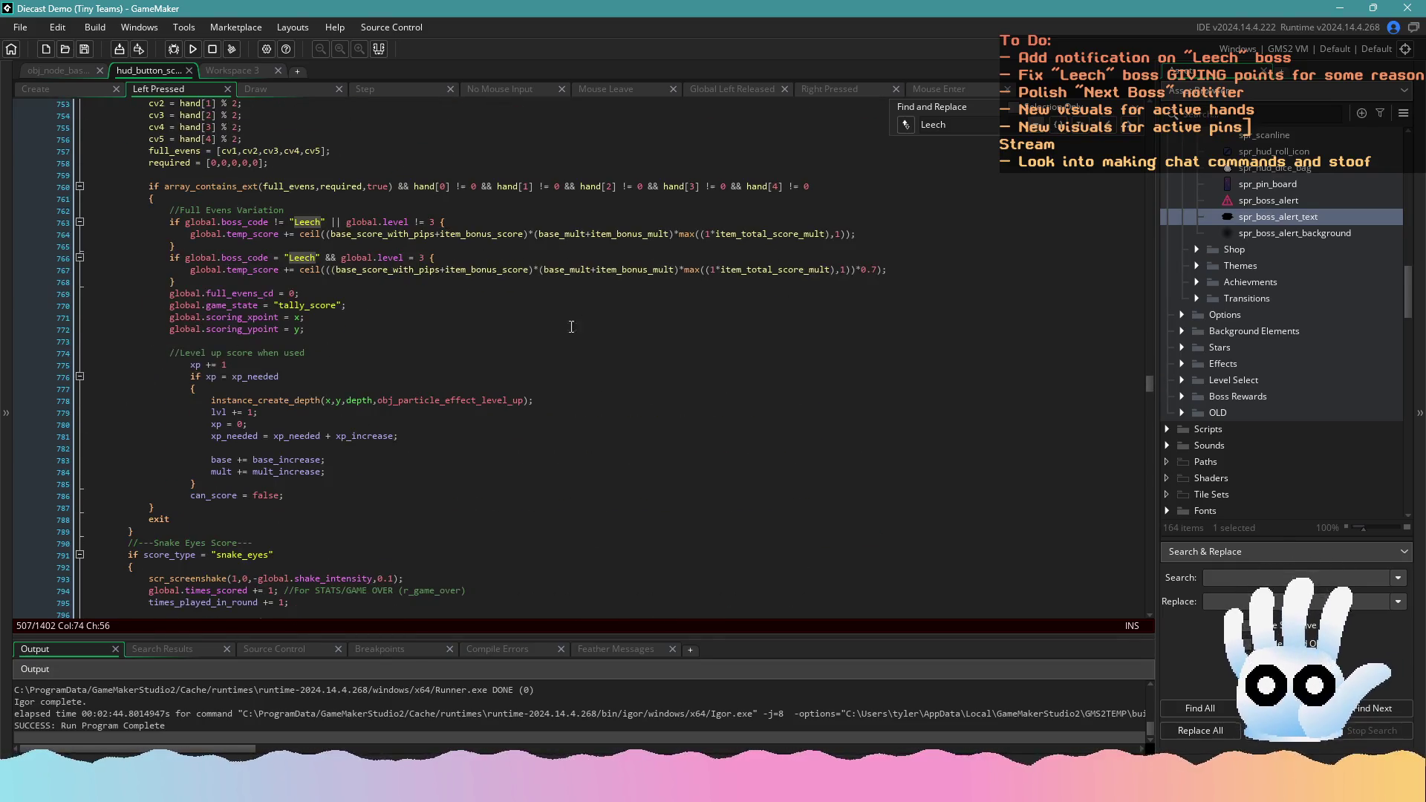
scroll(571, 326, "down", 20)
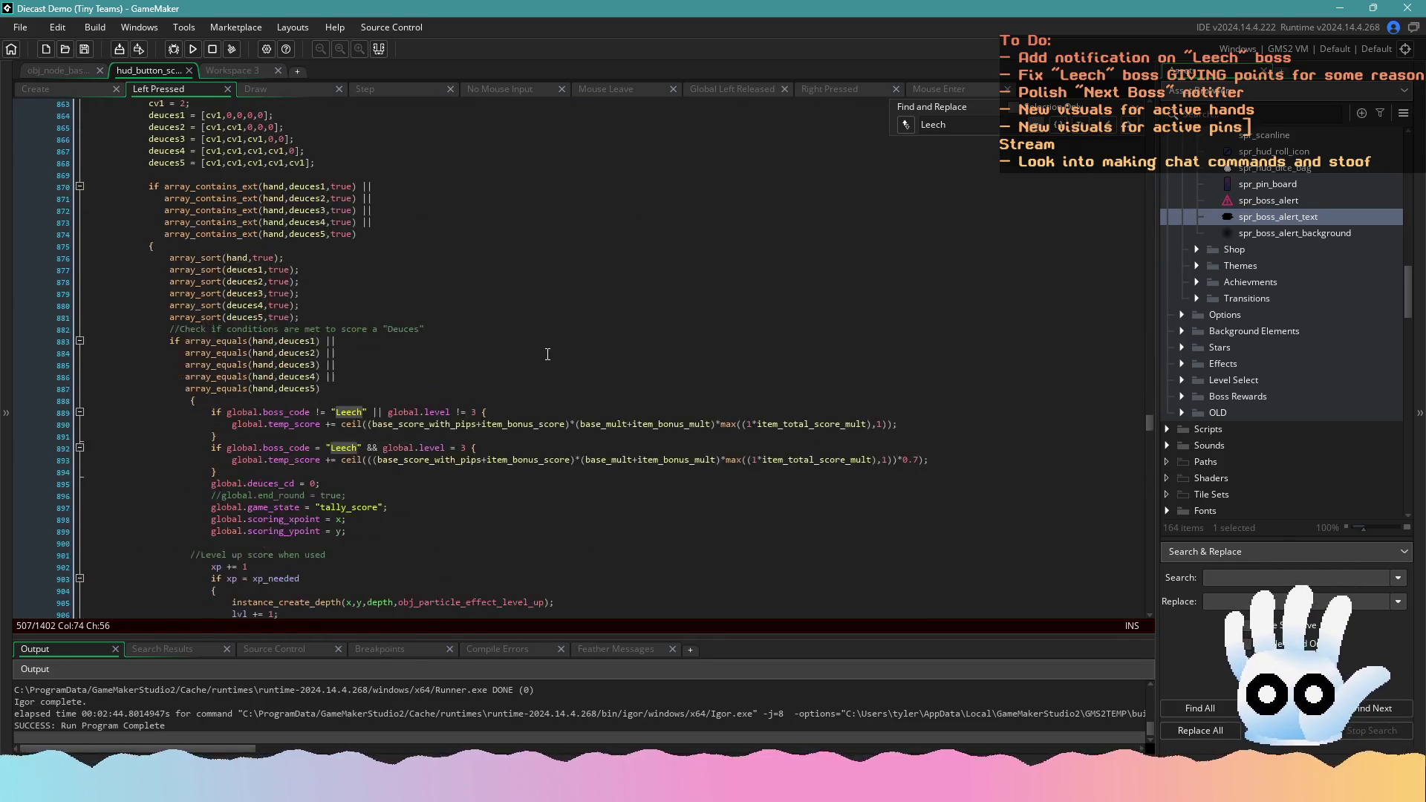
scroll(548, 354, "down", 20)
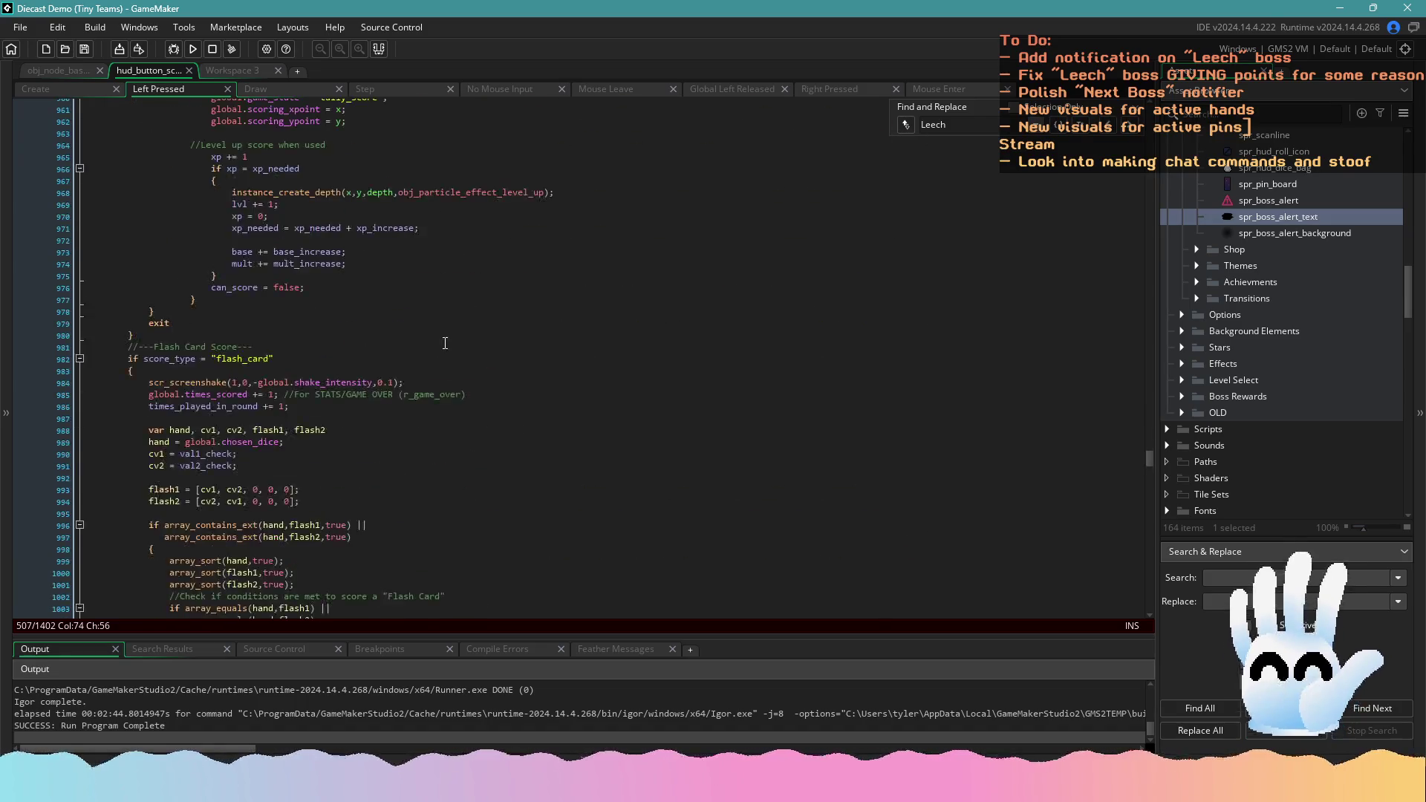
scroll(445, 343, "down", 20)
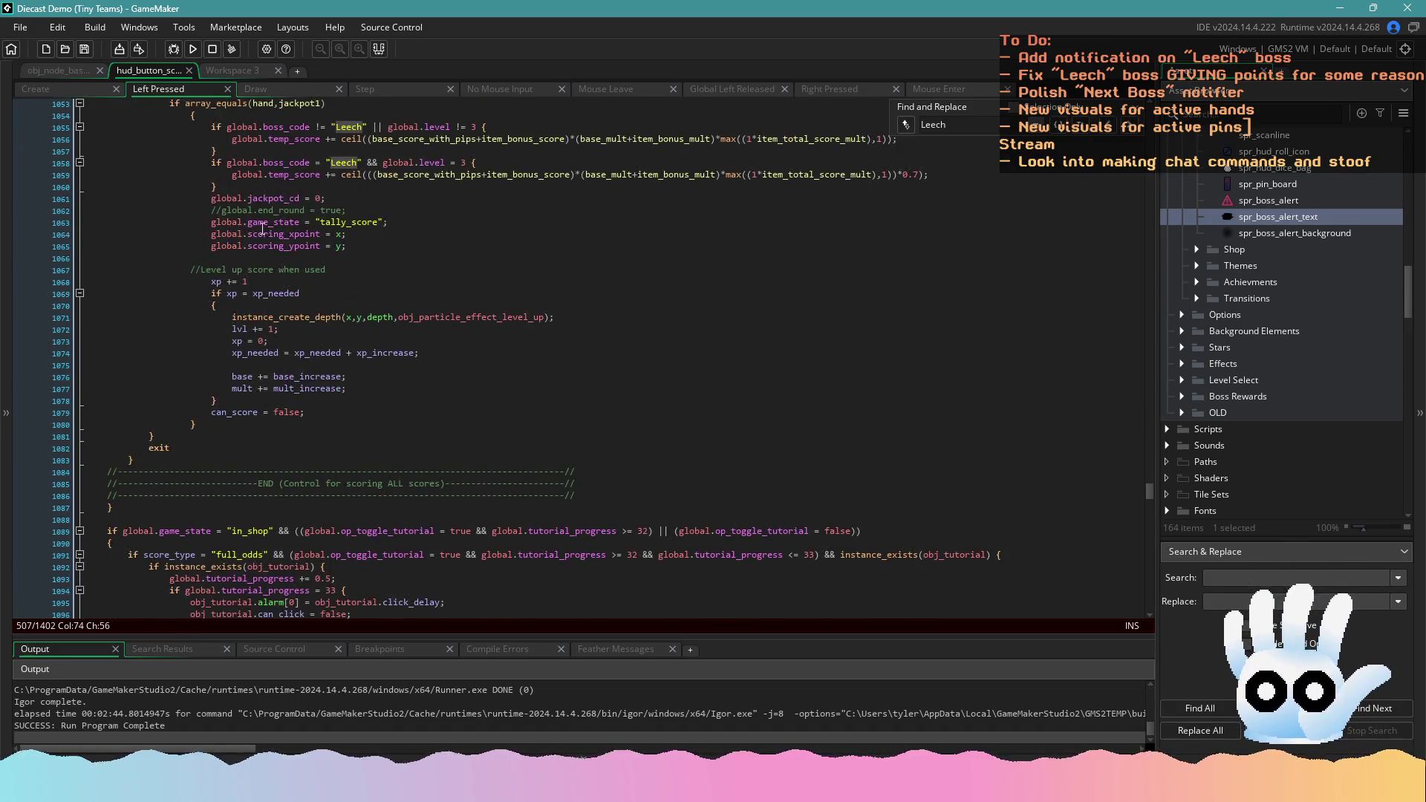
scroll(443, 324, "down", 6)
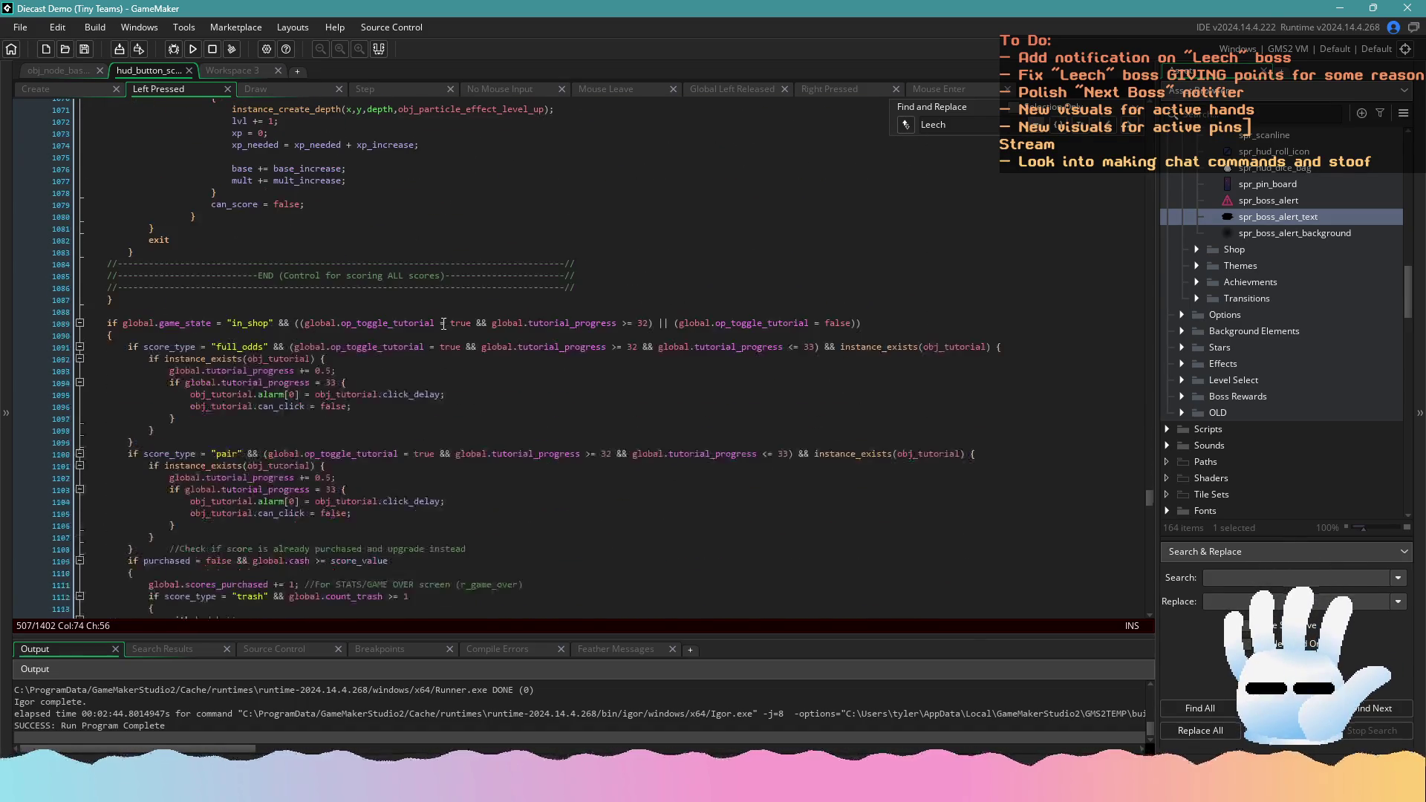
Run the project to build Diecast with the level-3 Leech checks and open its splash screen
left_click(192, 54)
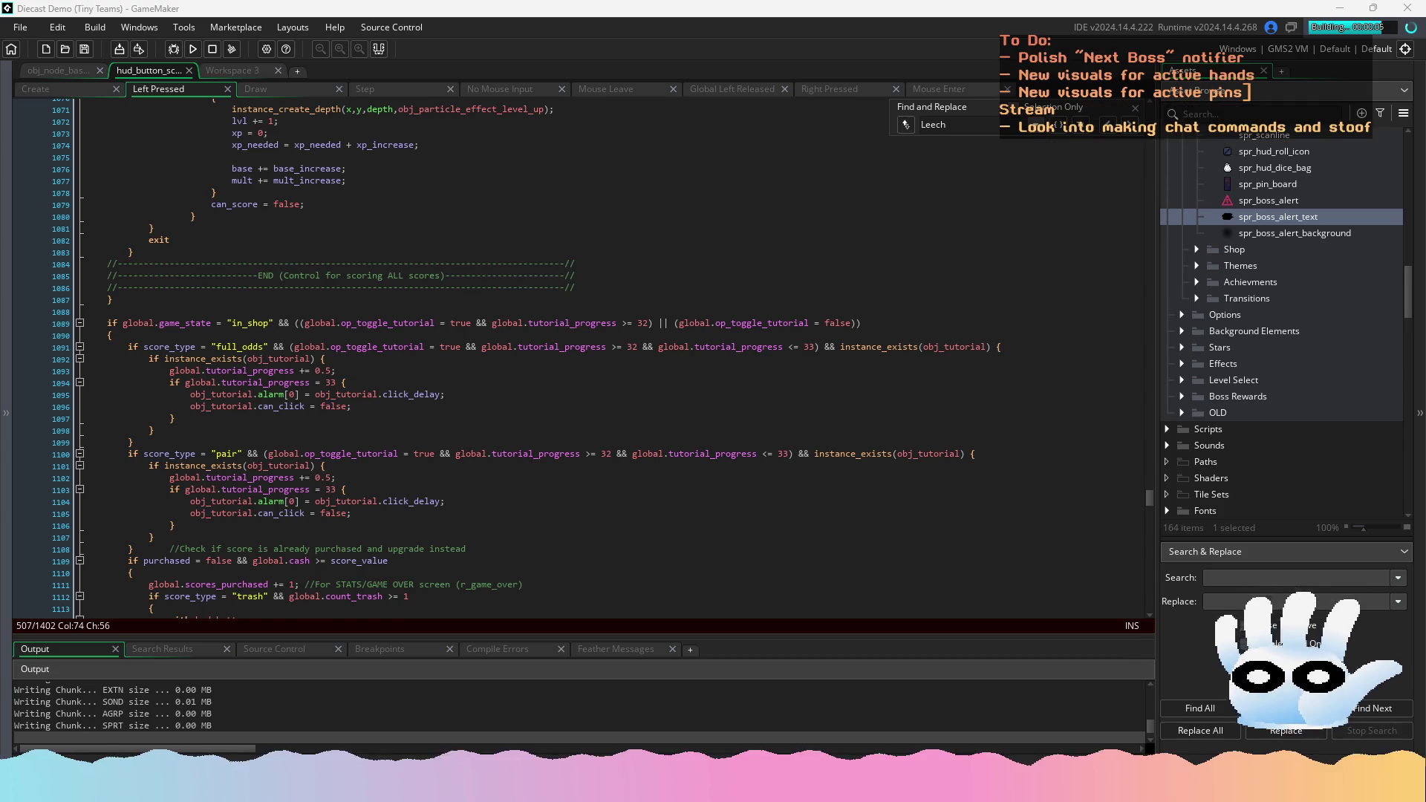
left_click(616, 324)
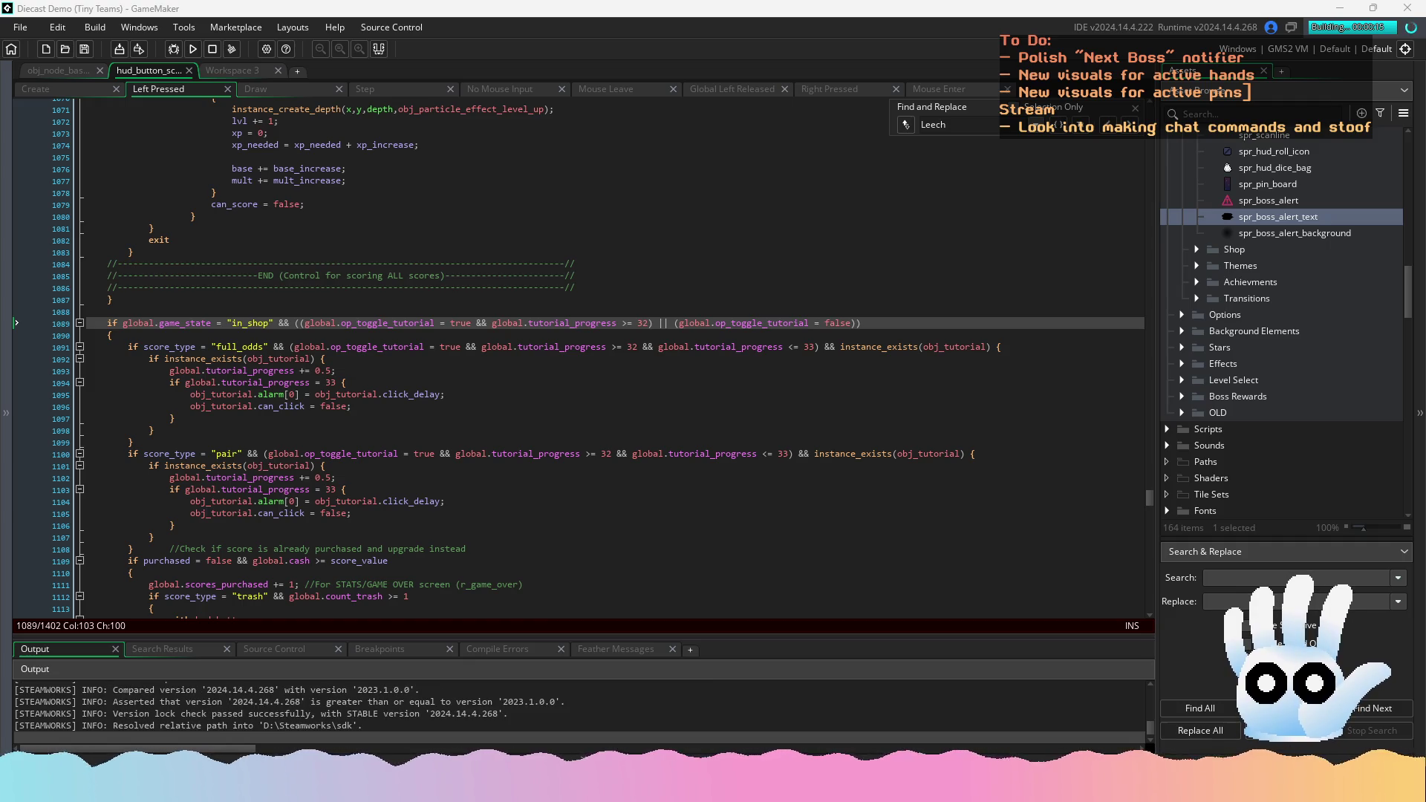
left_click(858, 561)
scroll(605, 547, "down", 3)
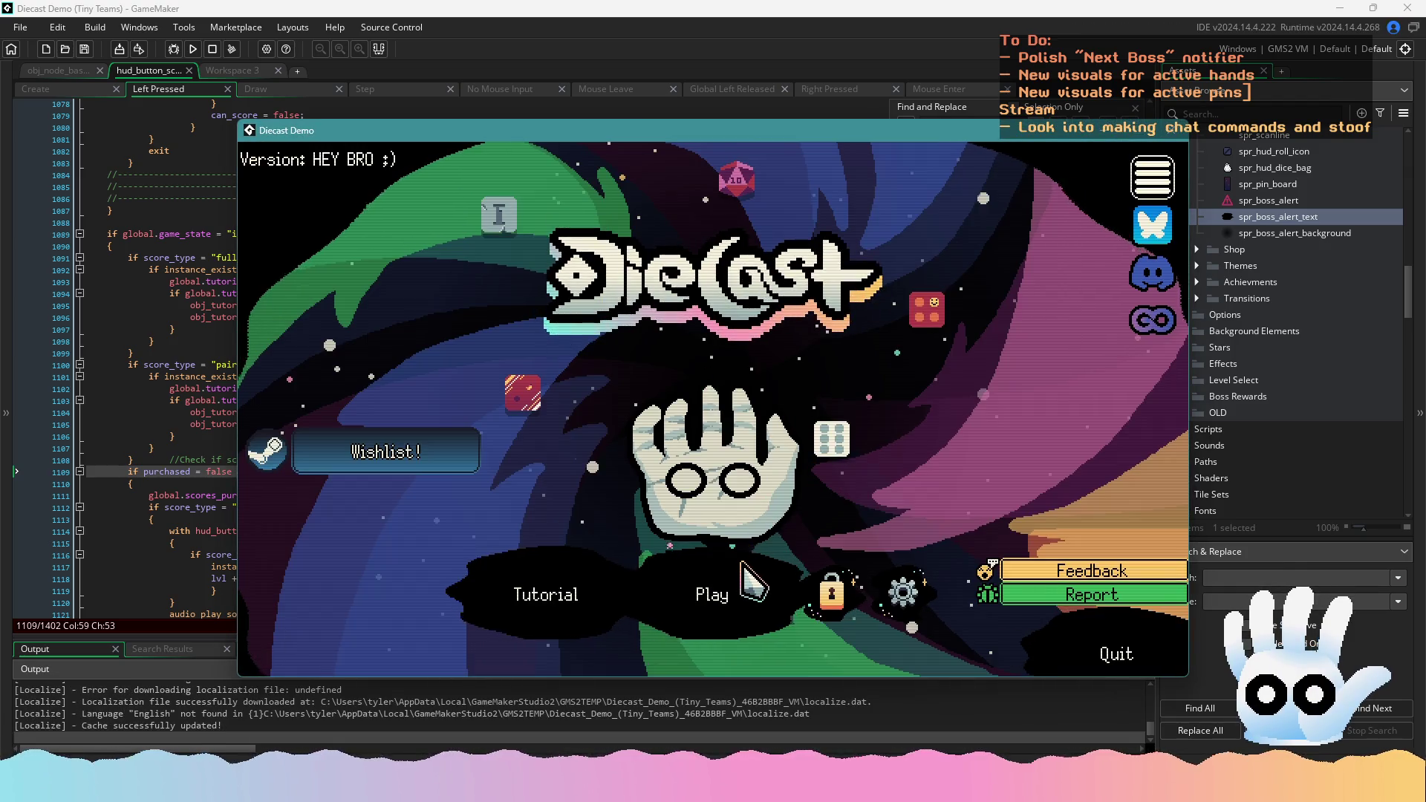
Continue the Traditional run, score a Pair, and leave the shop for the next round
left_click(733, 588)
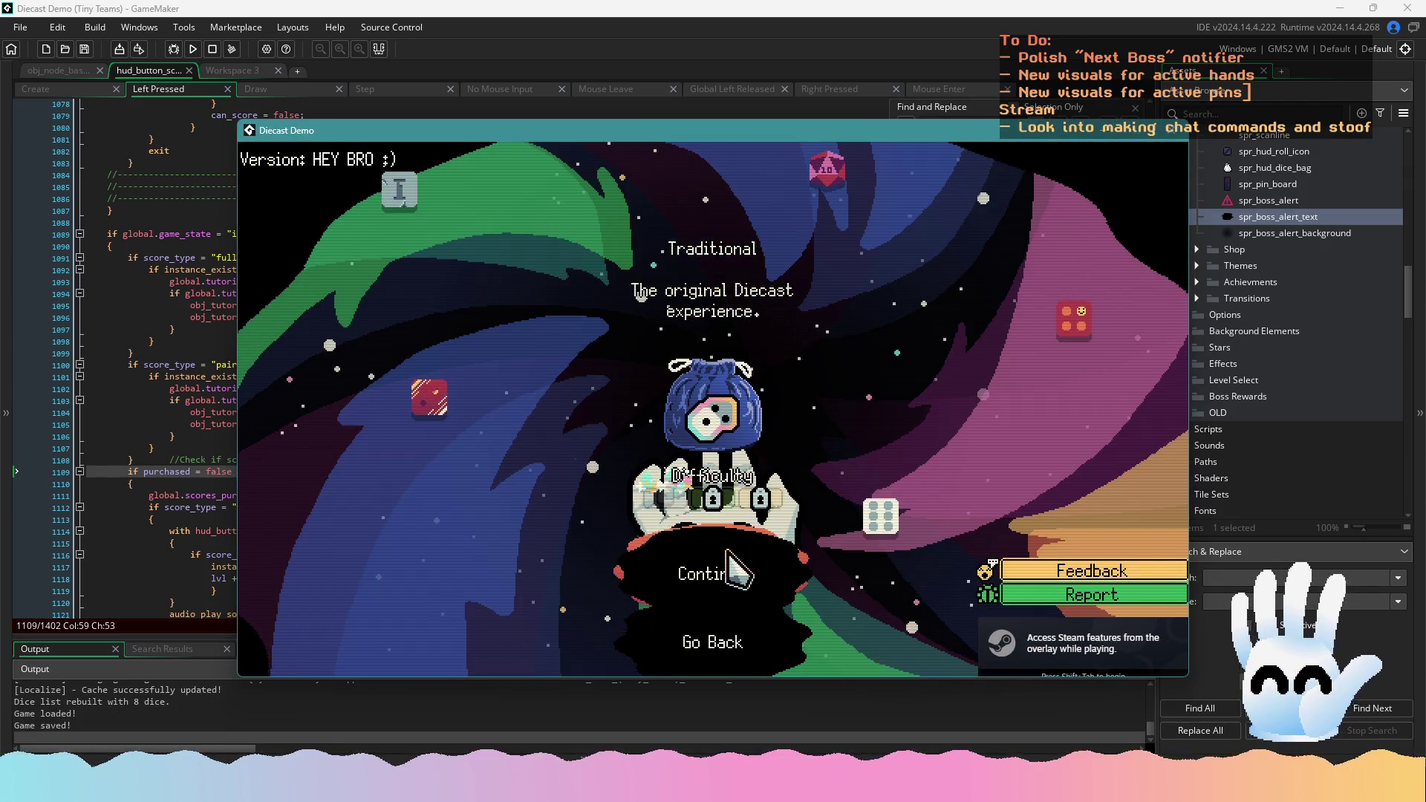
left_click(725, 572)
left_click(956, 364)
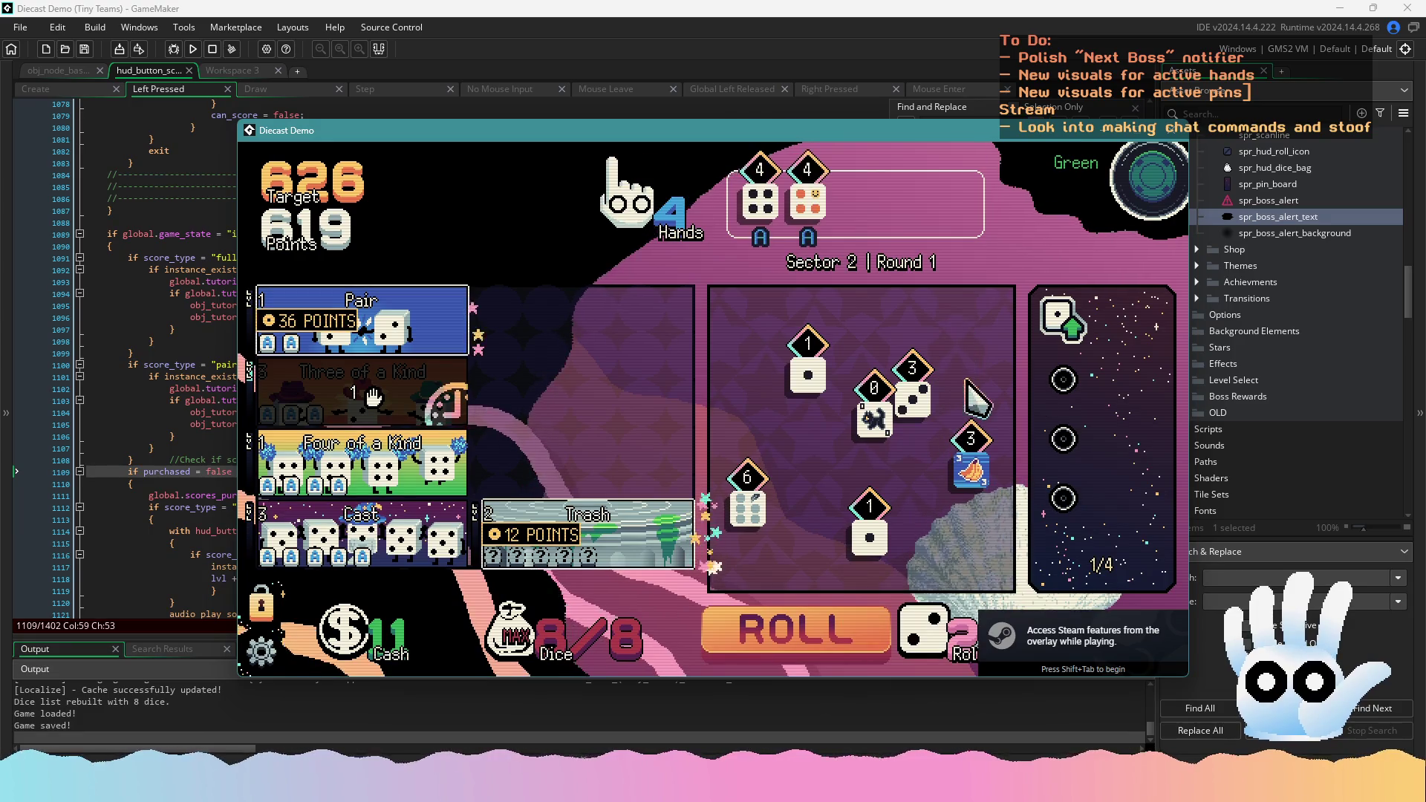
left_click(362, 320)
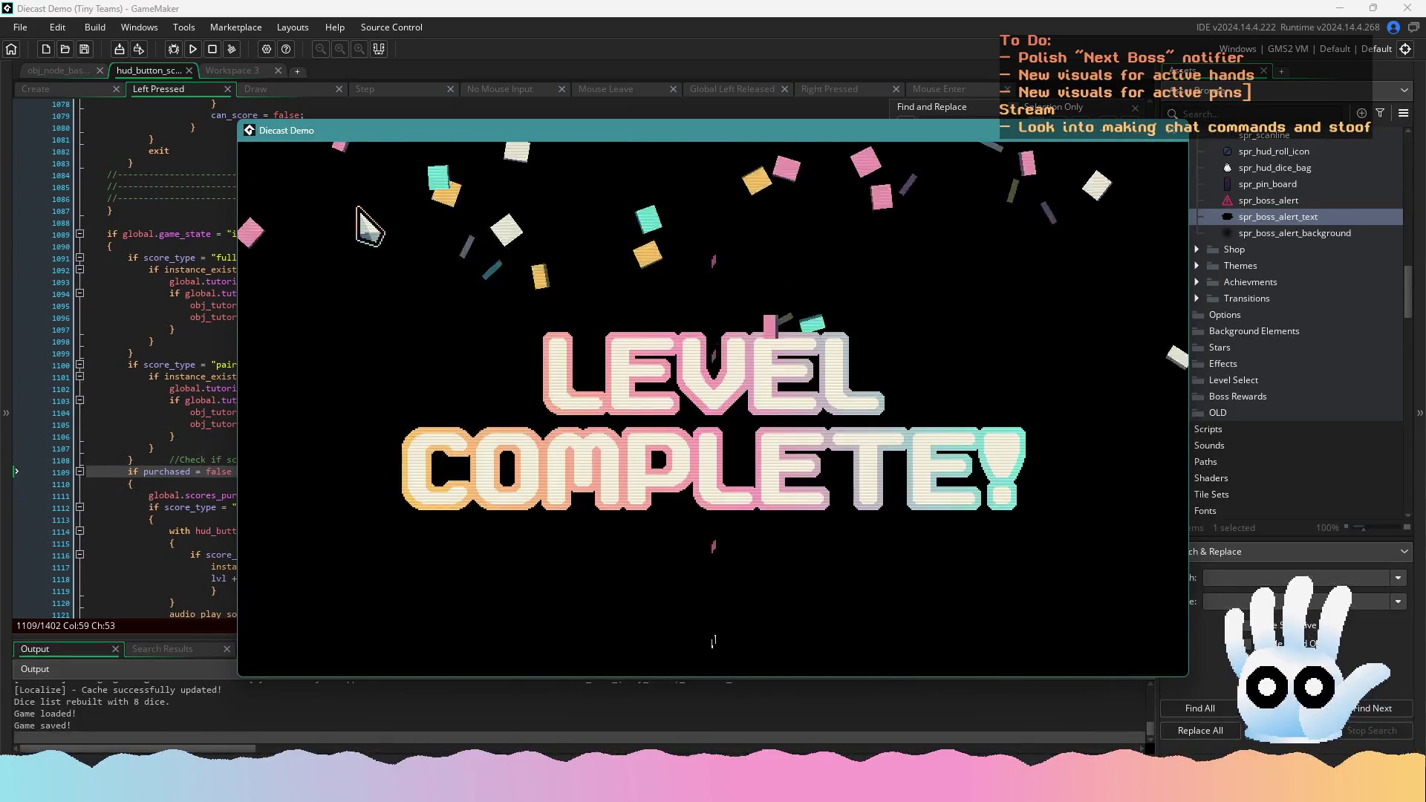
left_click(954, 325)
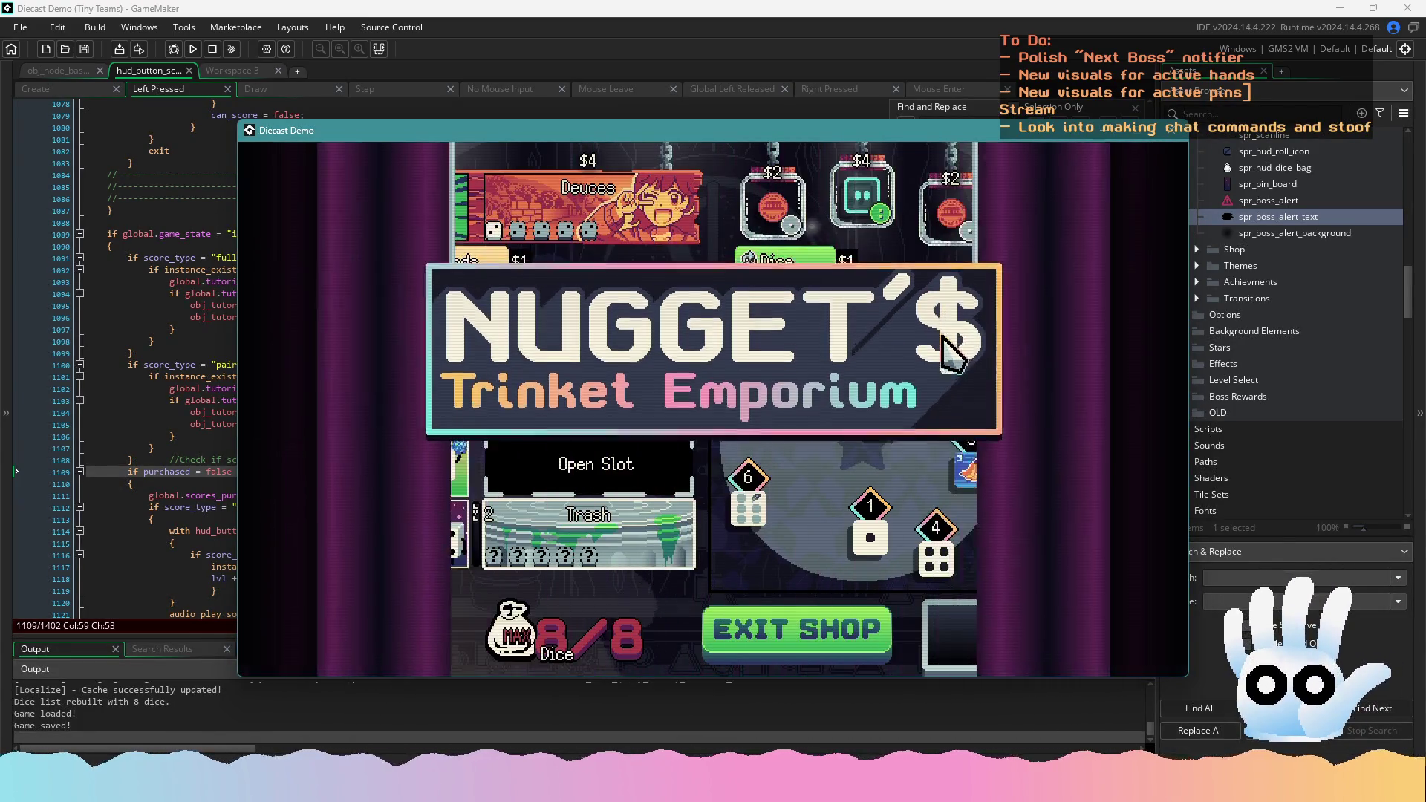
left_click(811, 635)
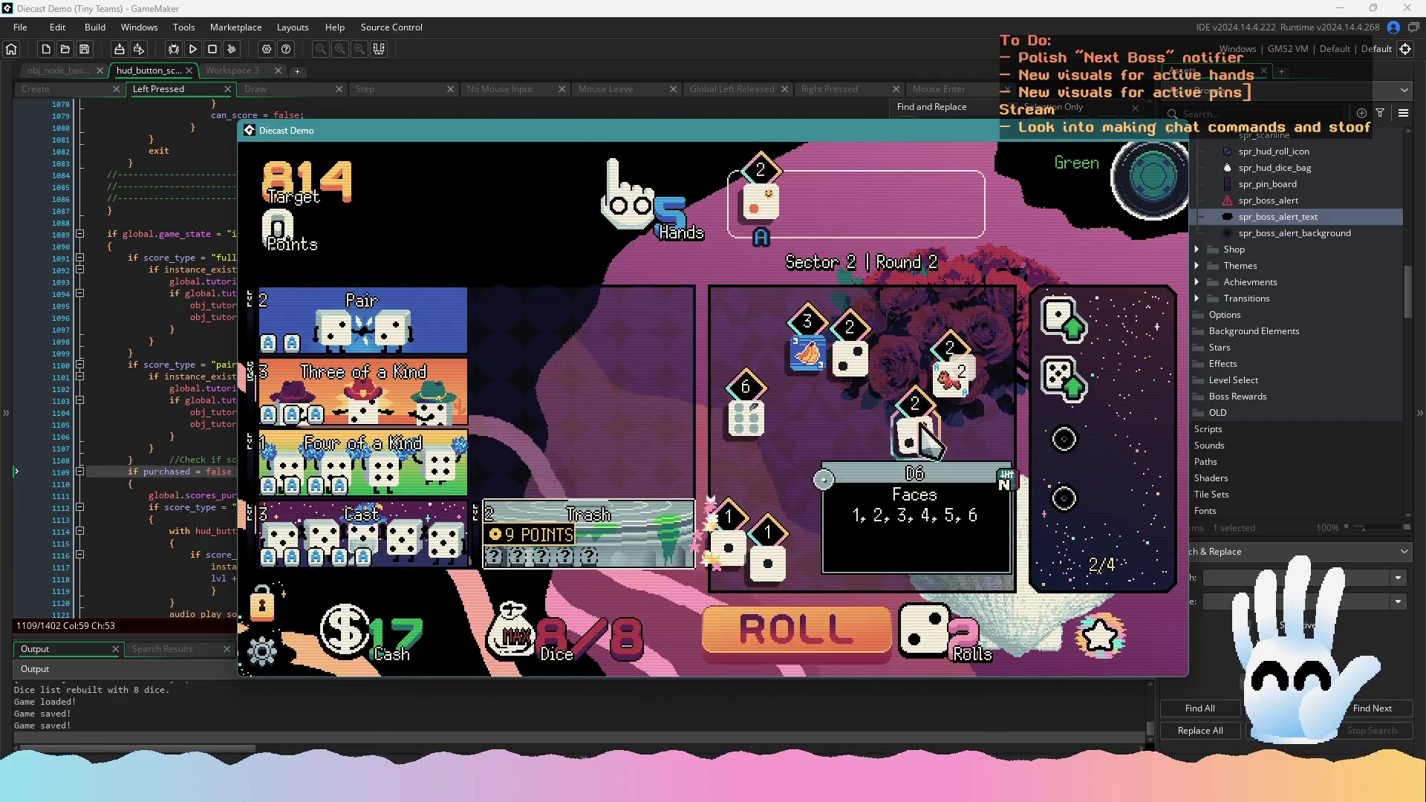
Score Three of a Kind with 2s and Four of a Kind with 5s, then check the boss icon
left_click(920, 438)
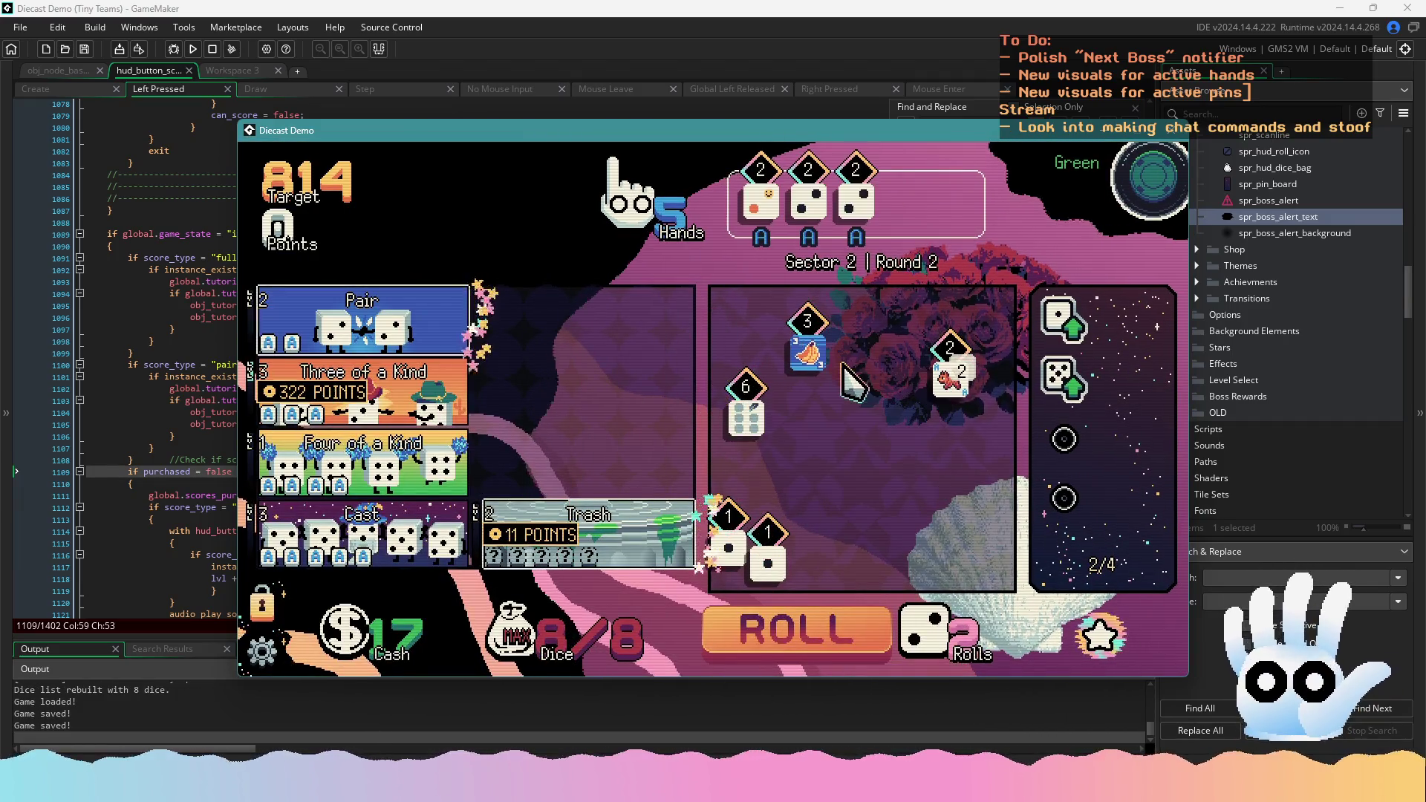
left_click(365, 383)
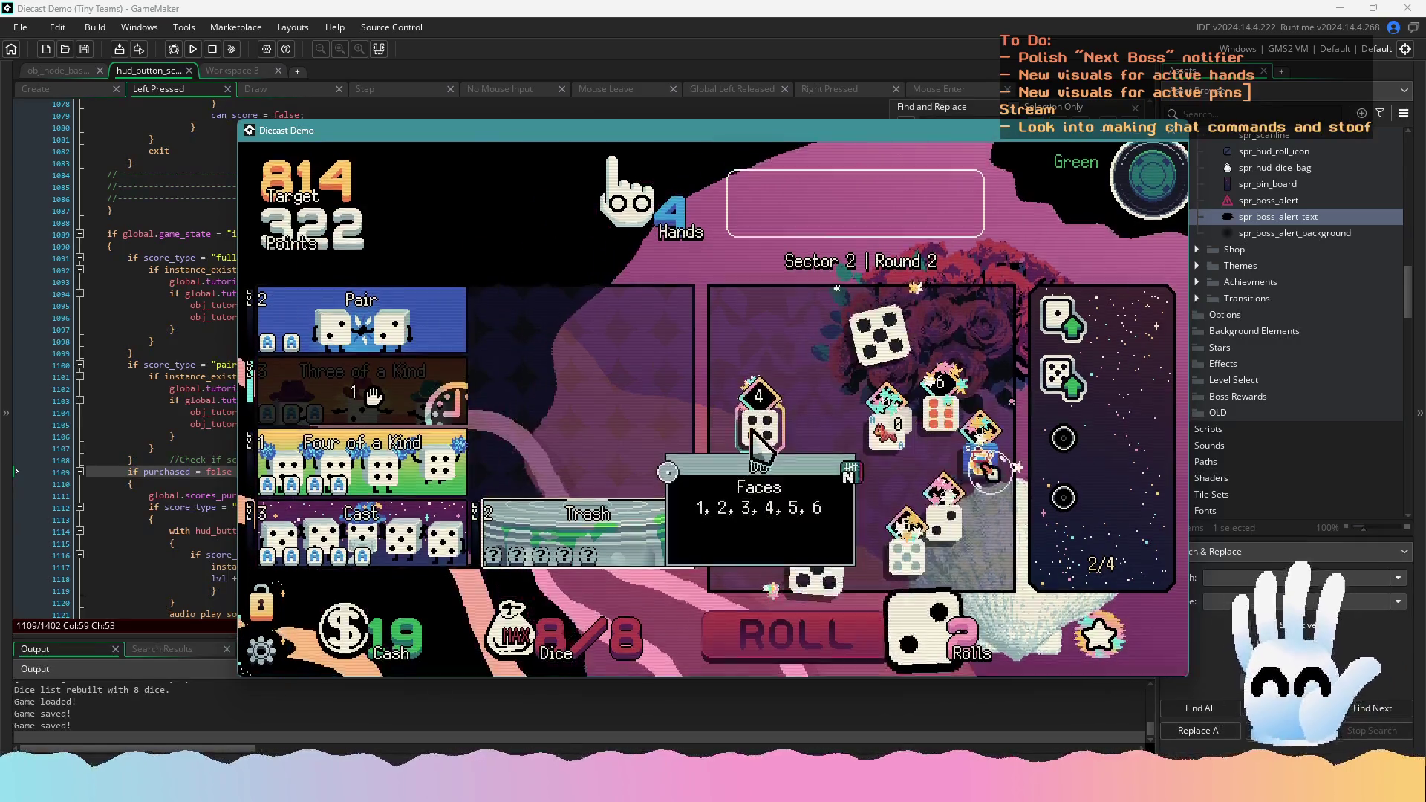
left_click(780, 520)
left_click(915, 568)
left_click(894, 412)
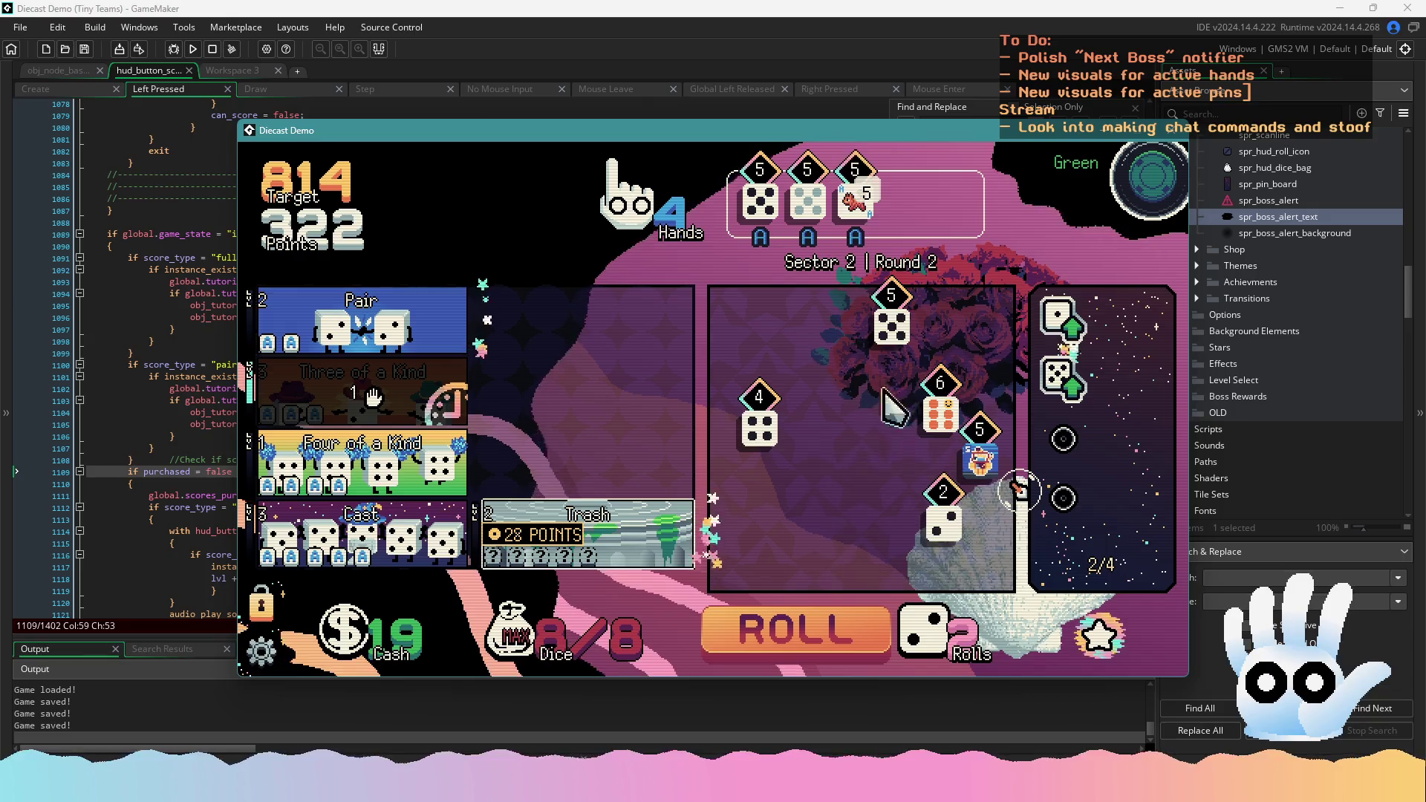
left_click(812, 646)
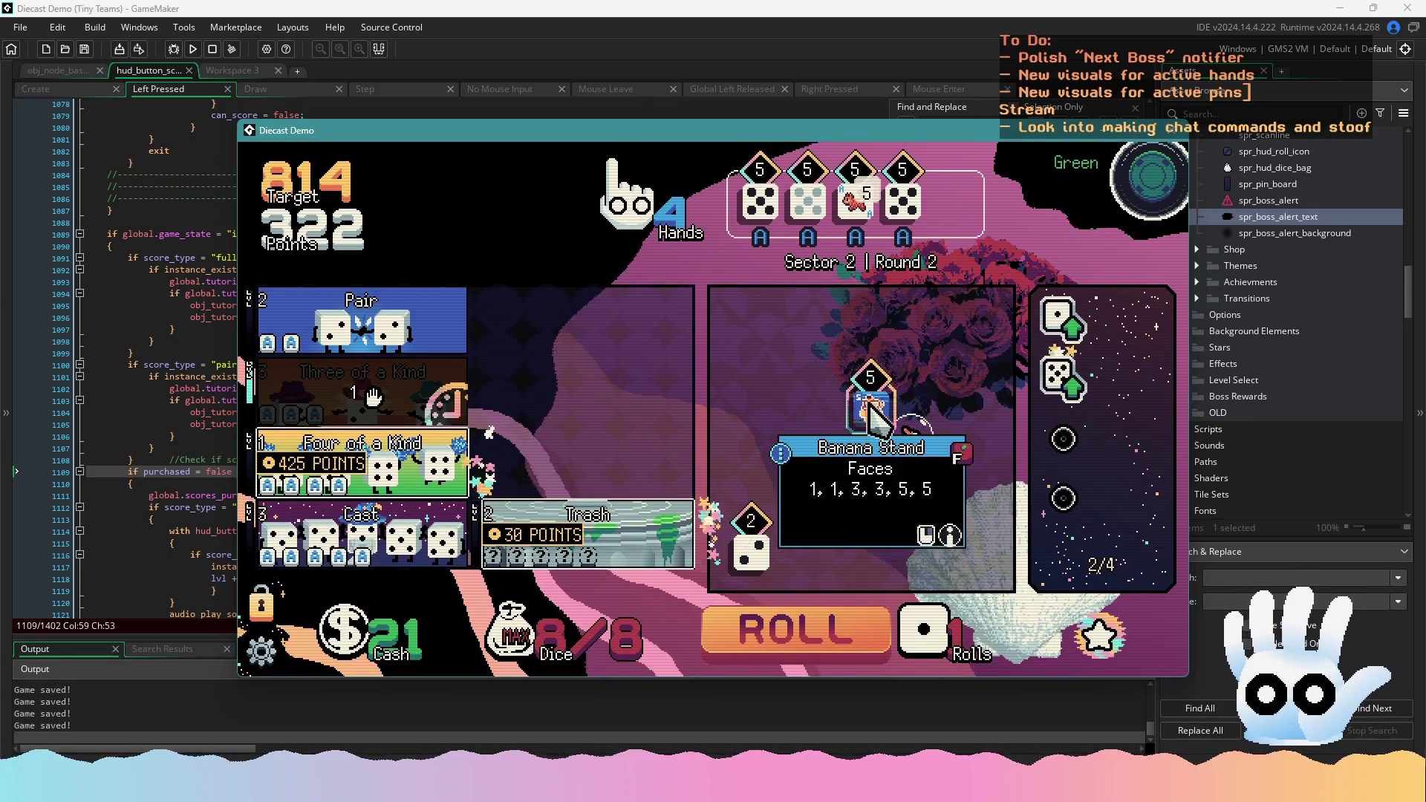
left_click(438, 464)
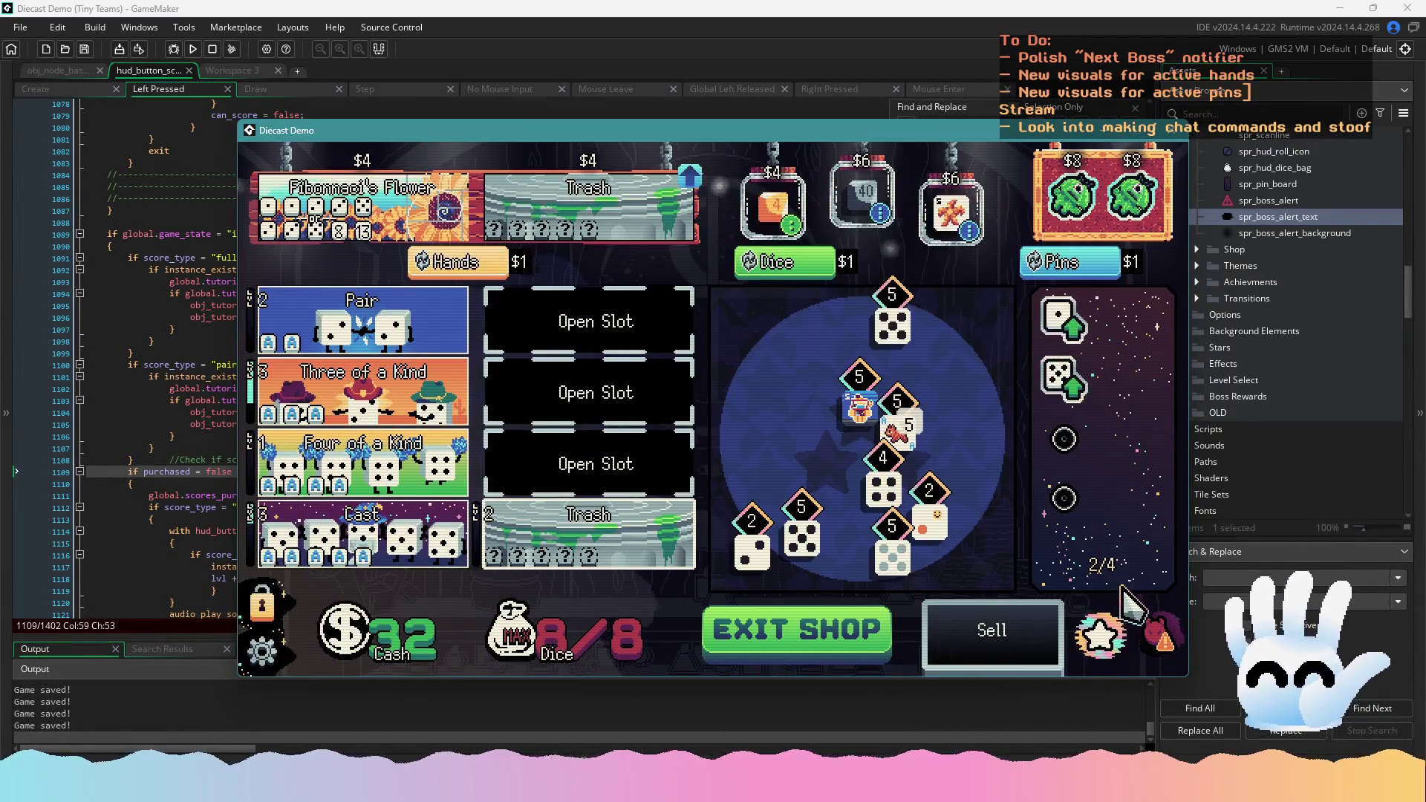
mouse_move(1150, 635)
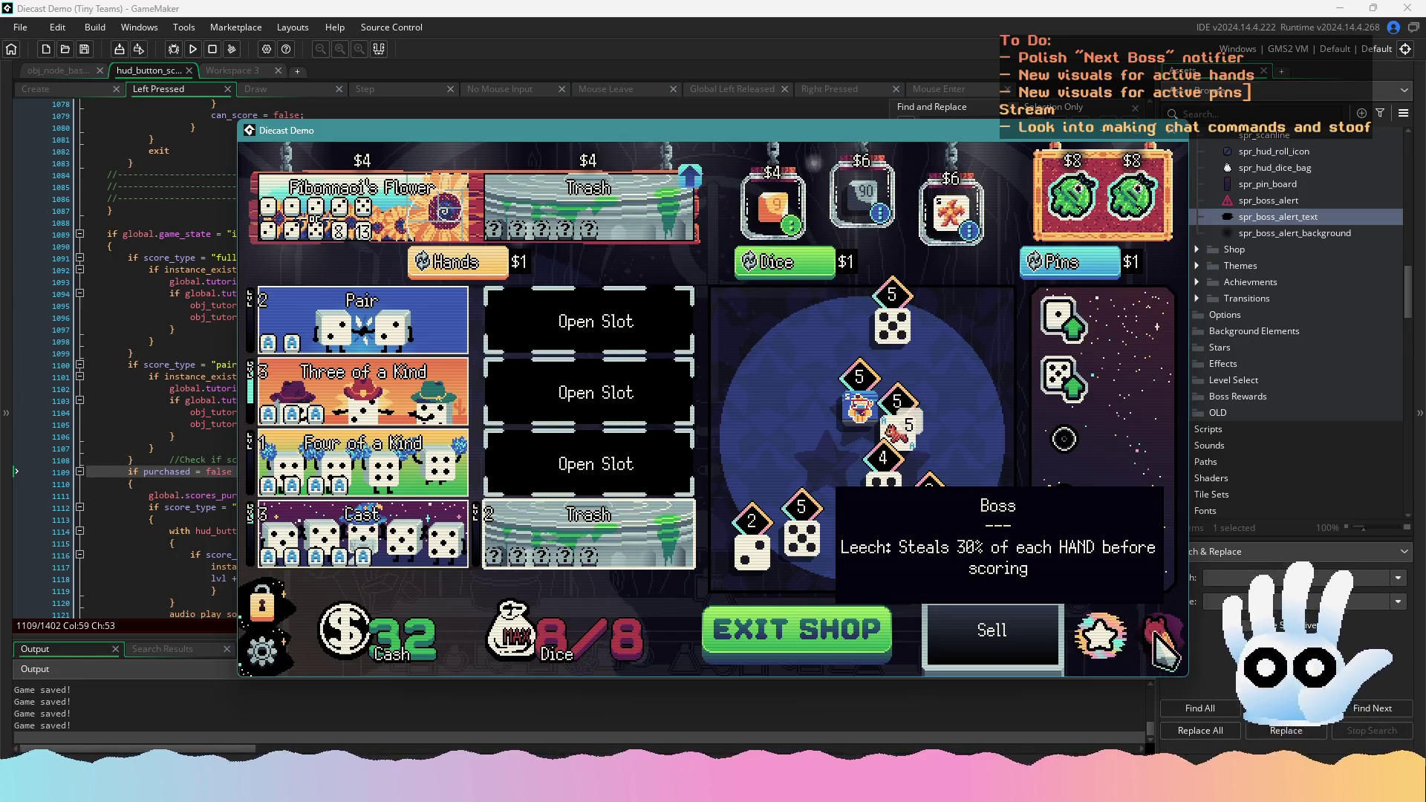
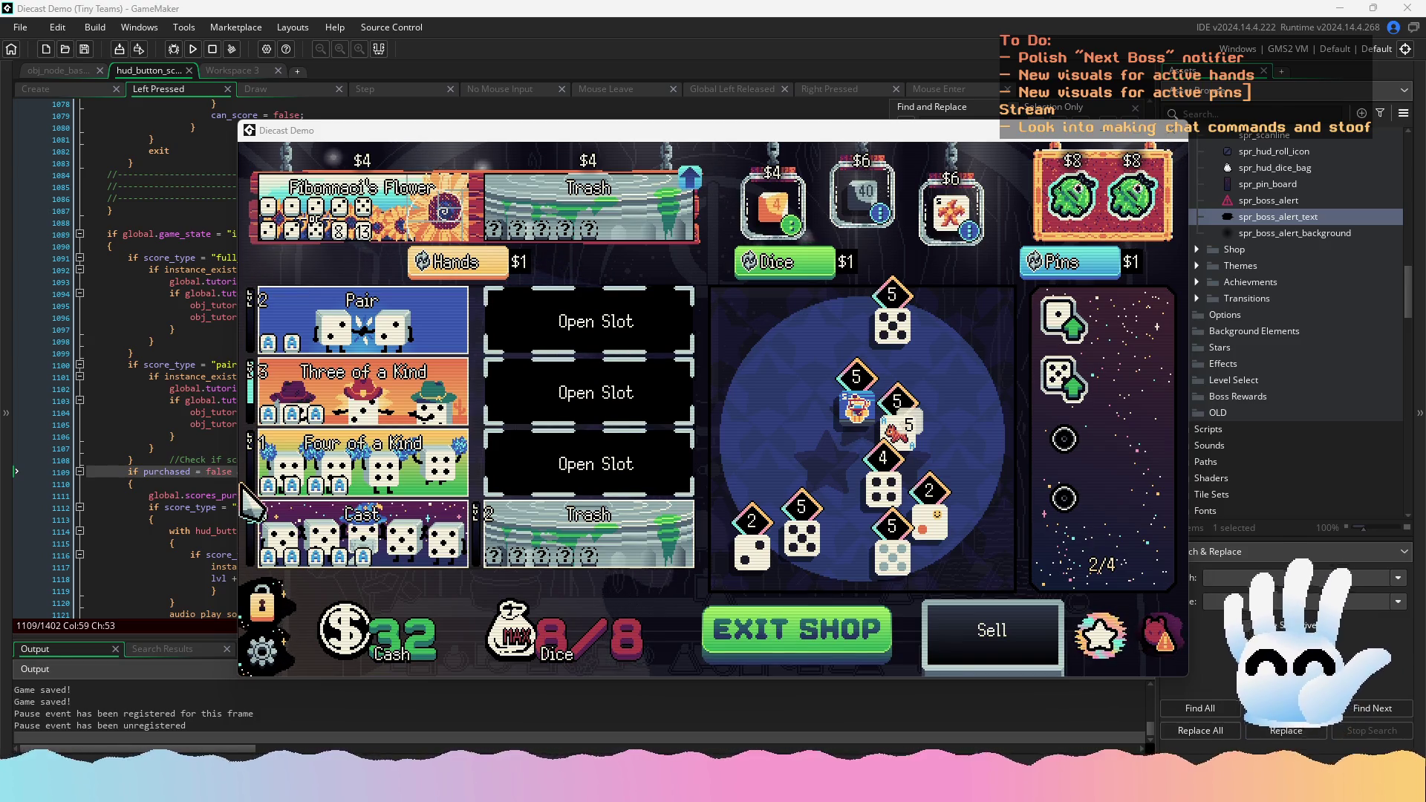
Check the boss icon's info box in the running game, then close the Diecast Demo window
mouse_move(1159, 640)
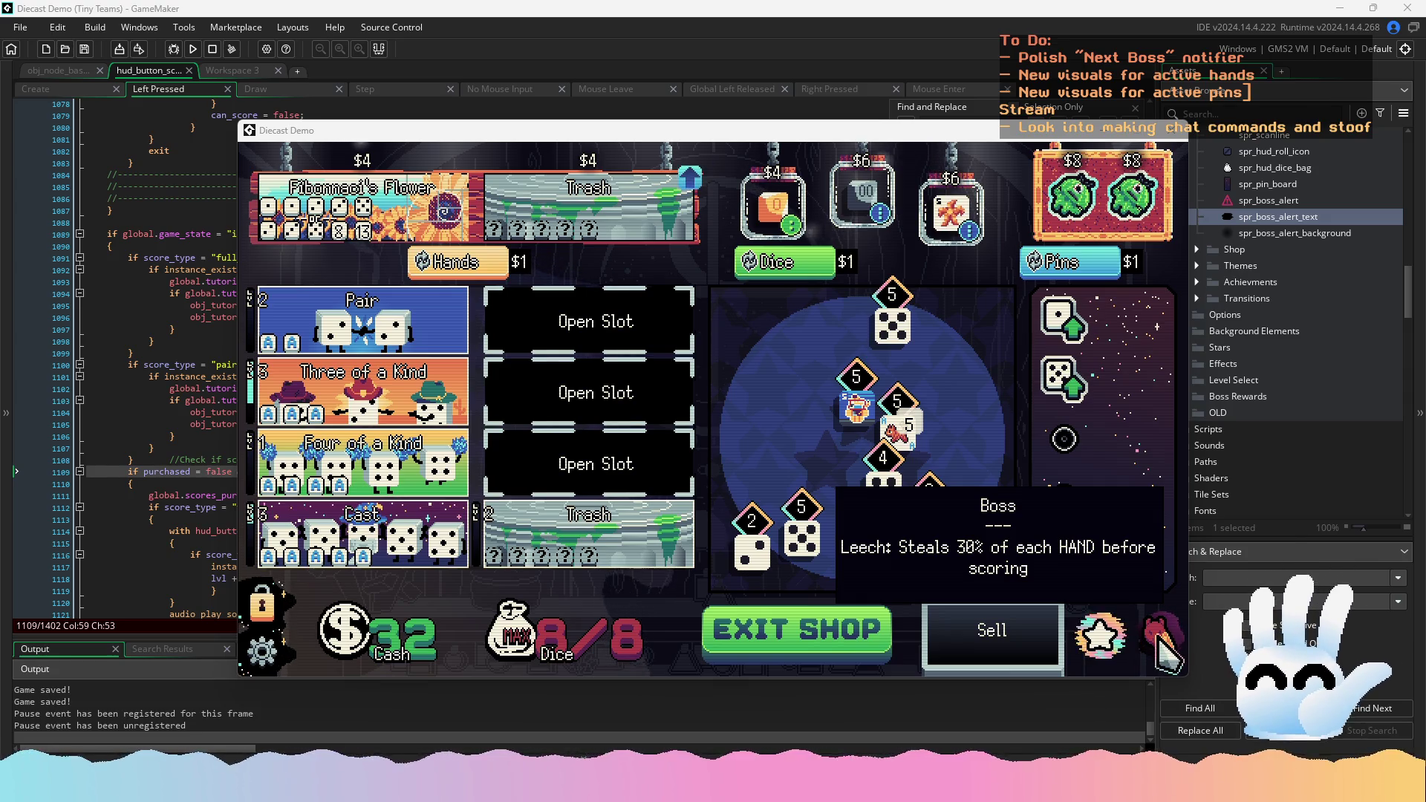
left_click(1176, 130)
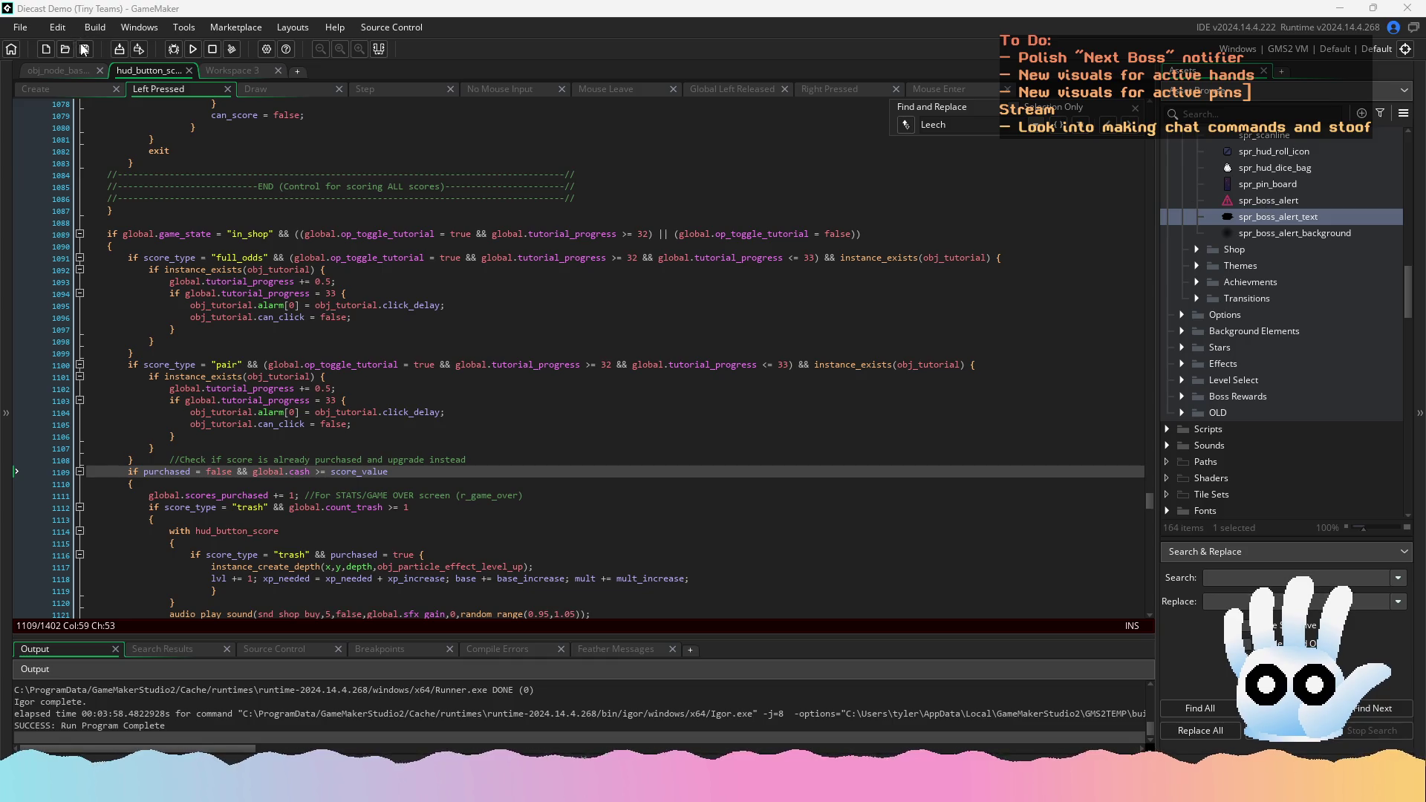
Switch to Workspace 3 and build and run the Diecast Demo
left_click(181, 68)
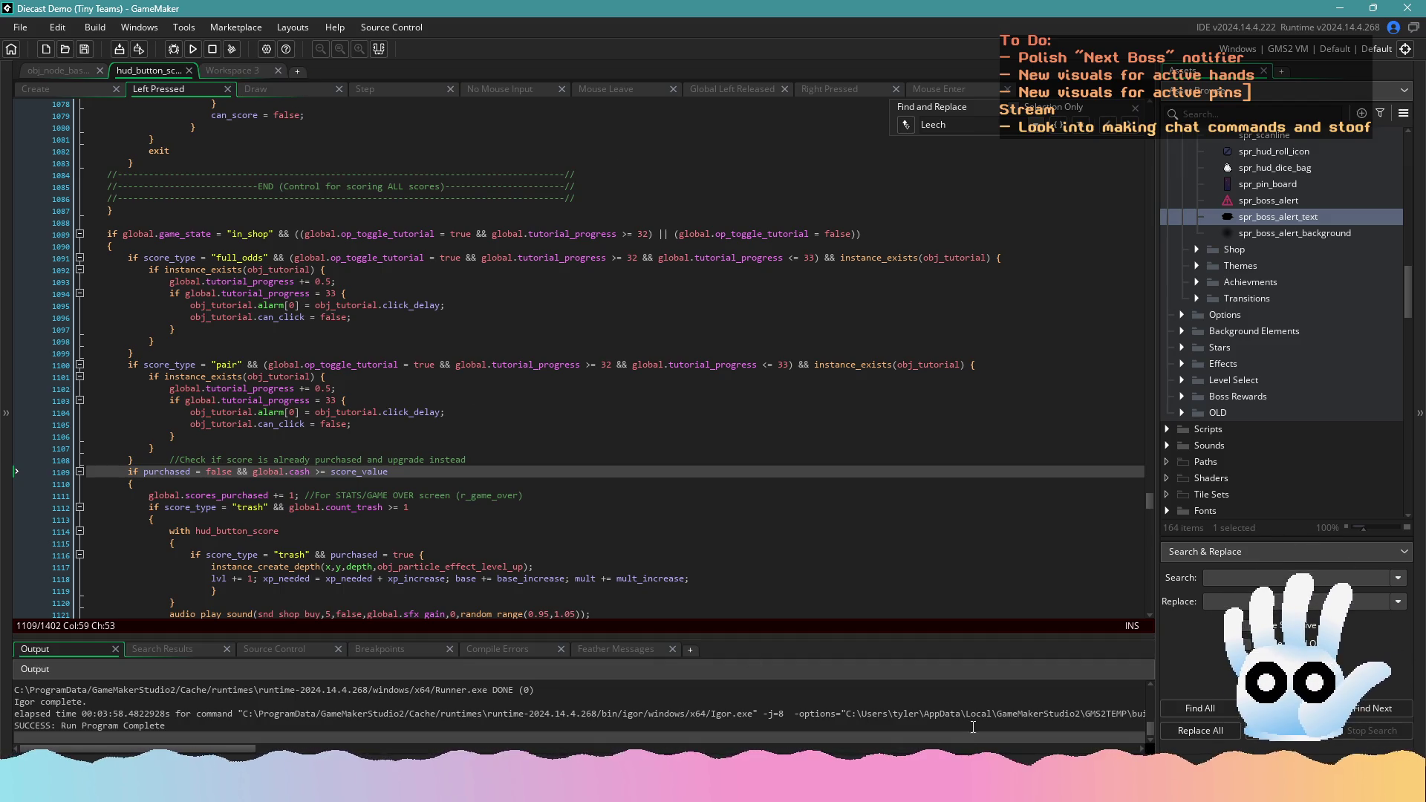
left_click(190, 52)
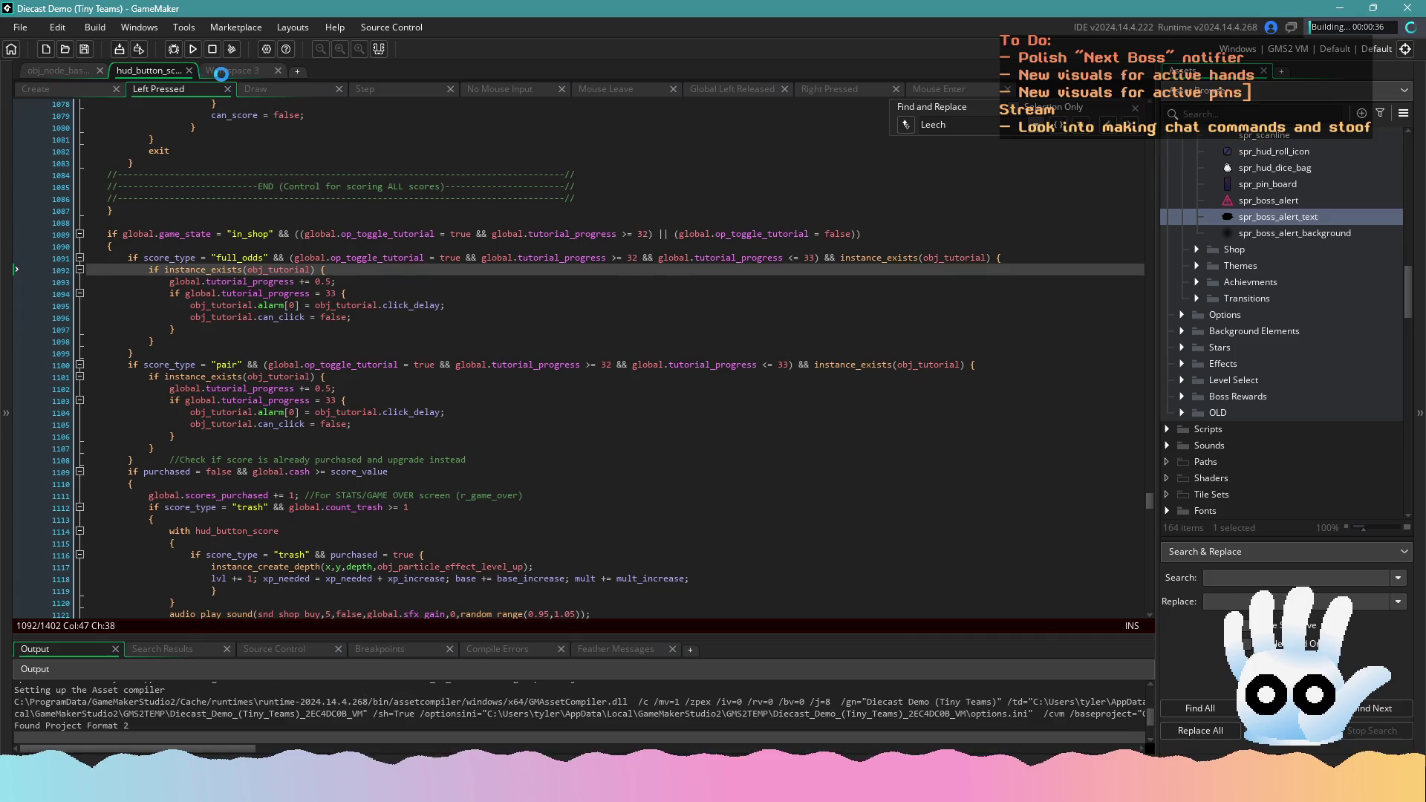
key("ctrl+Tab")
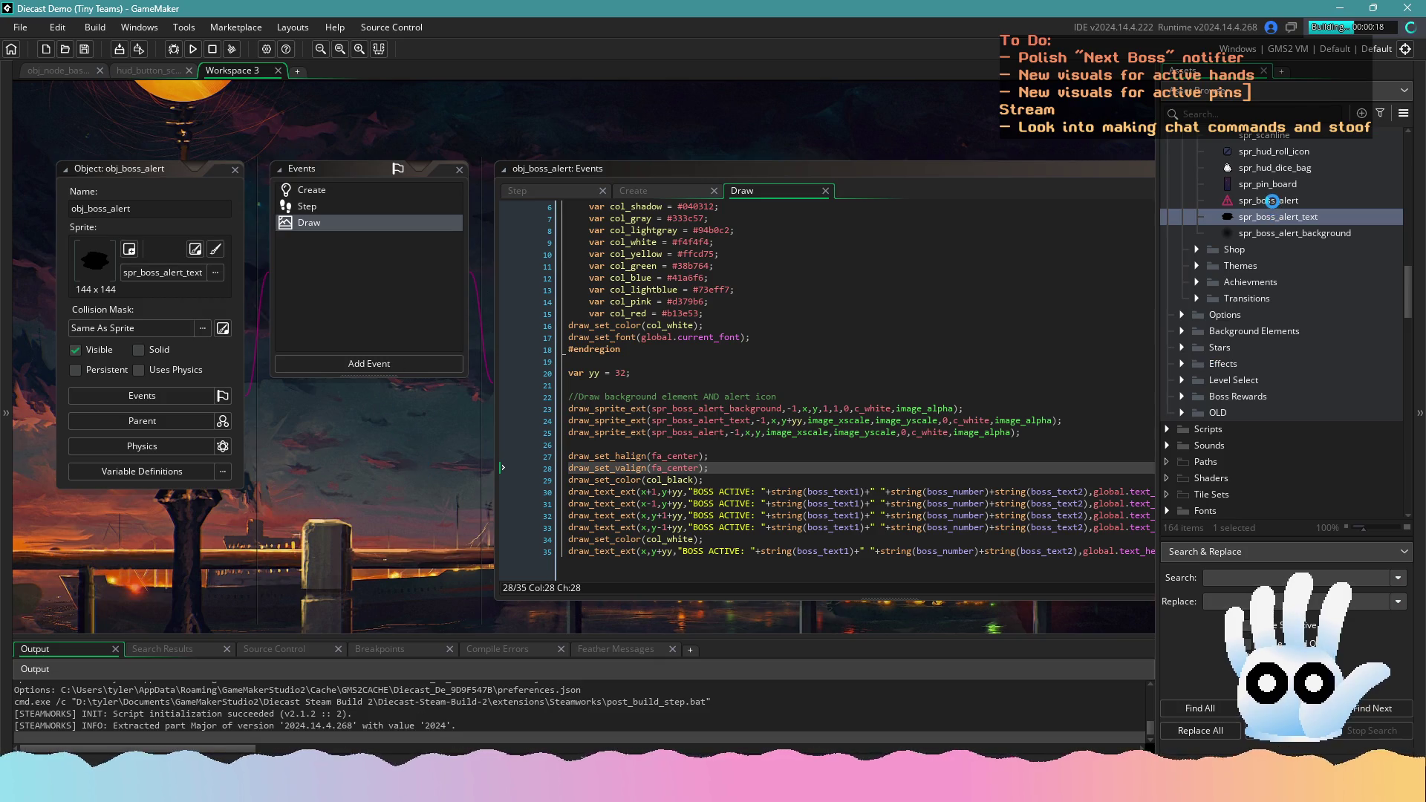
Open spr_boss_alert and obj_boss_alert's Step event, then bring up the game's mode select screen
double_click(1271, 201)
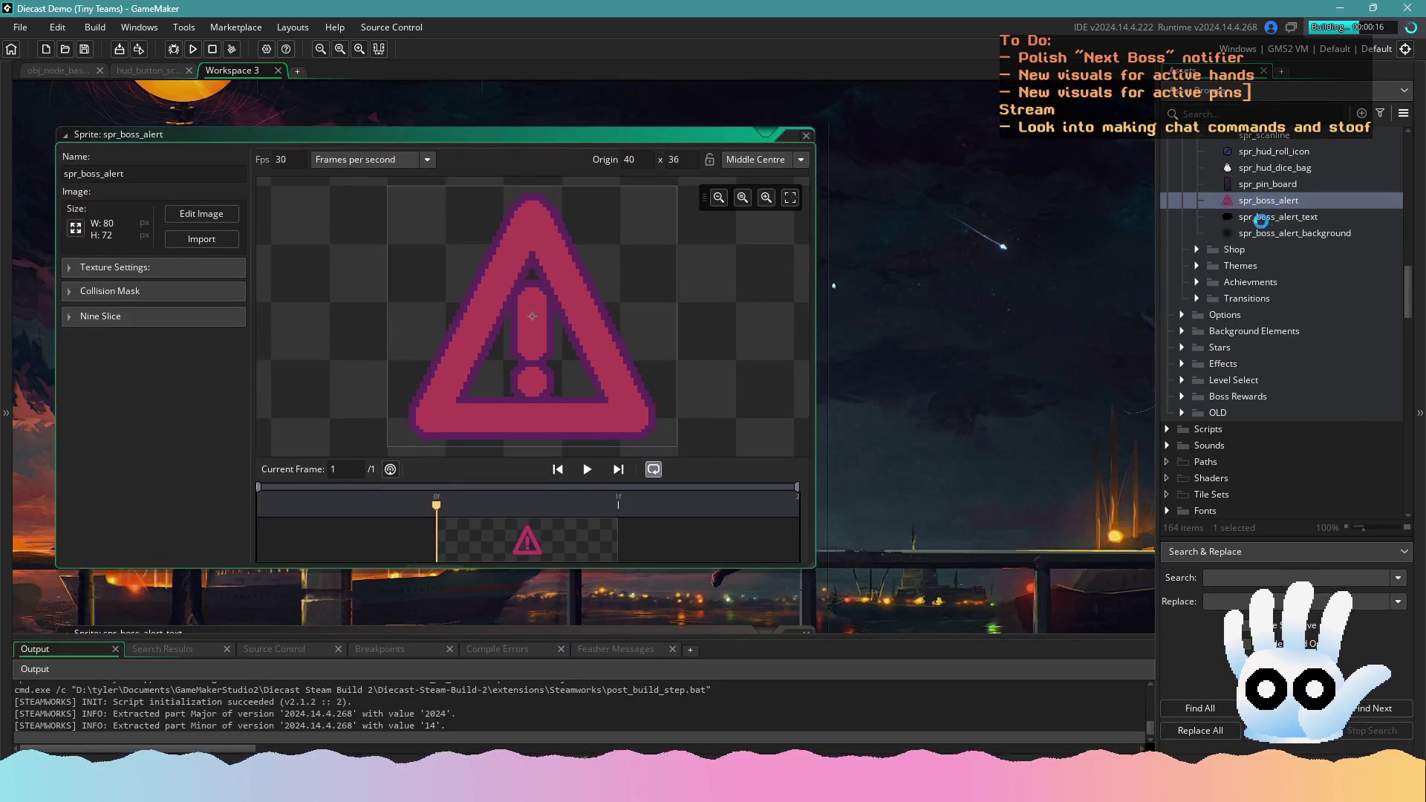
scroll(1260, 400, "down", 5)
scroll(1260, 400, "down", 10)
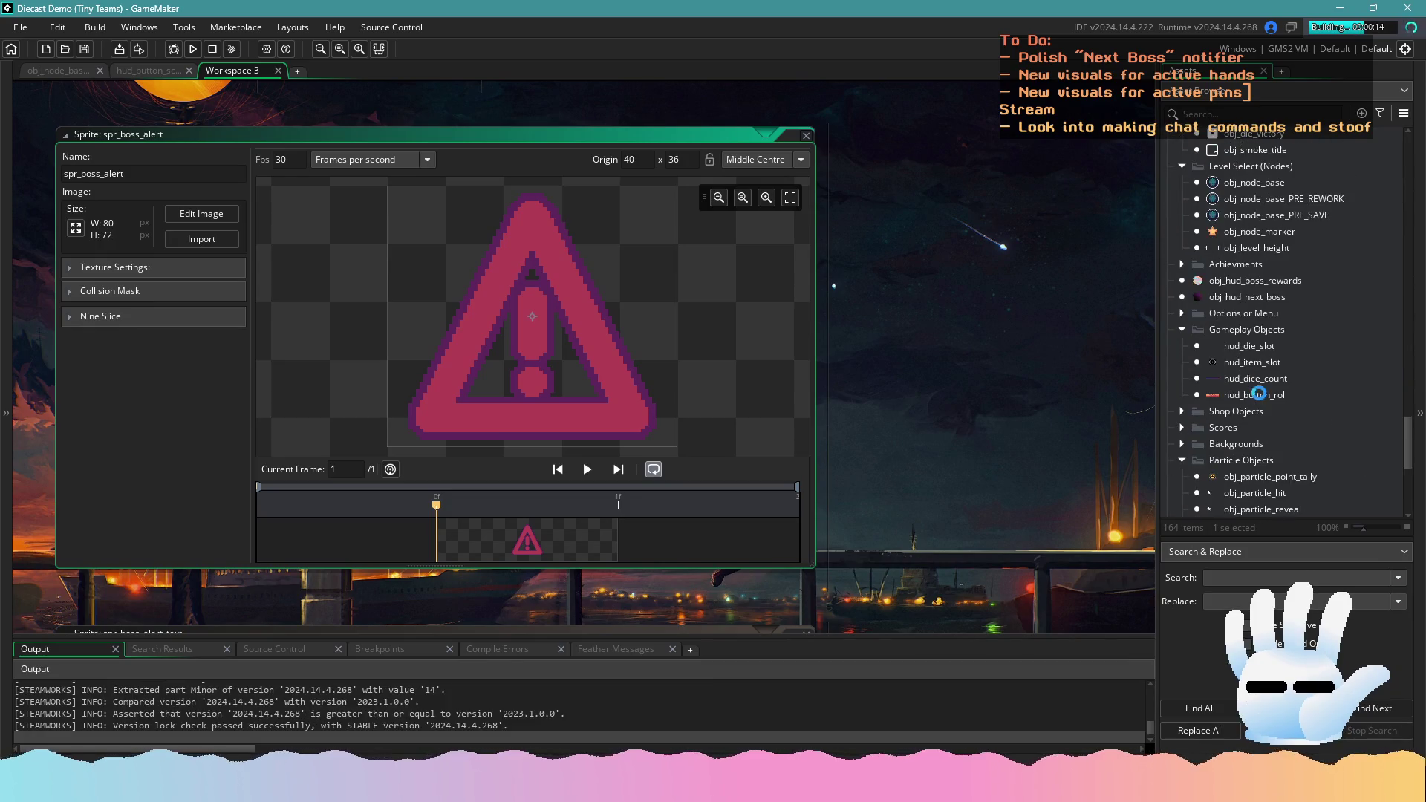
scroll(1241, 339, "down", 3)
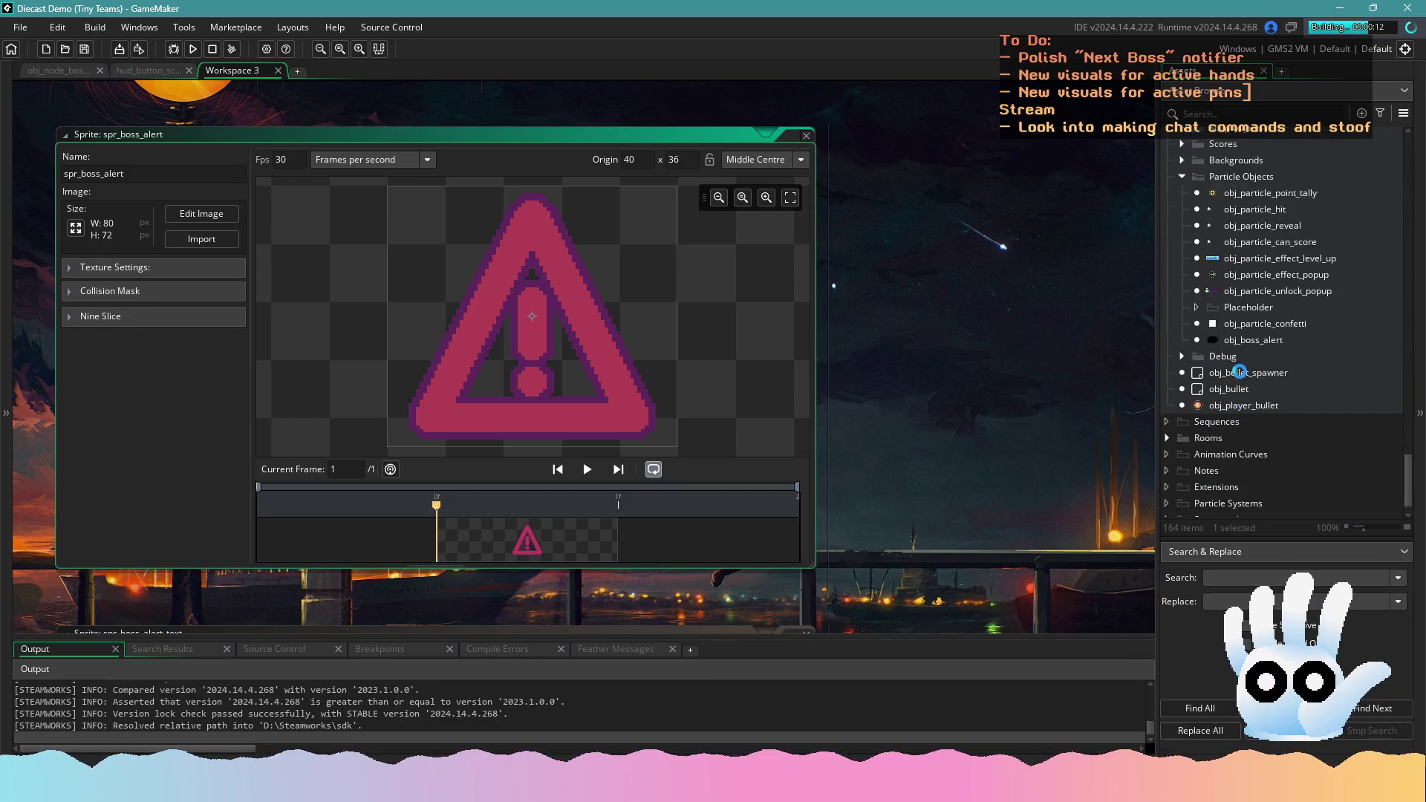
scroll(1240, 371, "up", 4)
double_click(1251, 458)
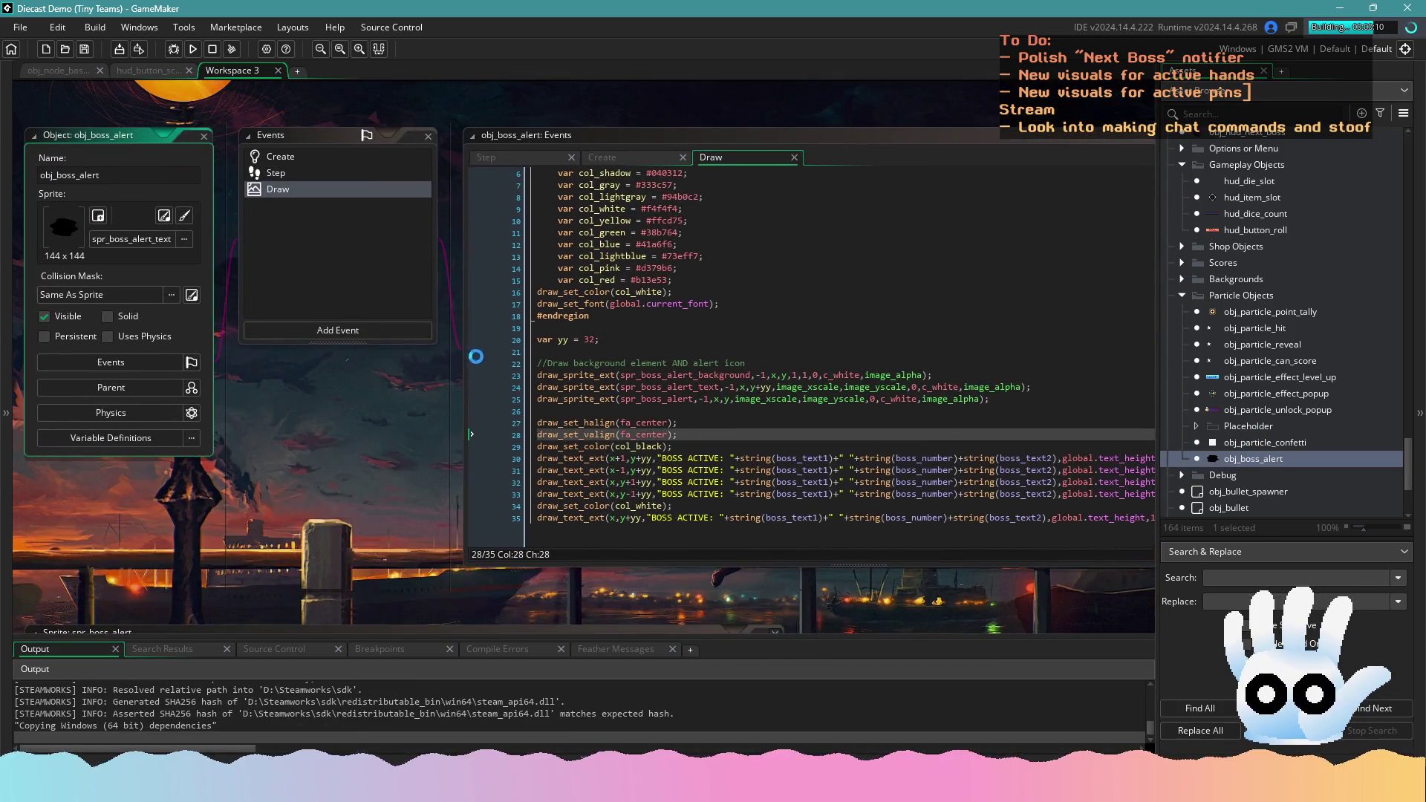
left_click(288, 195)
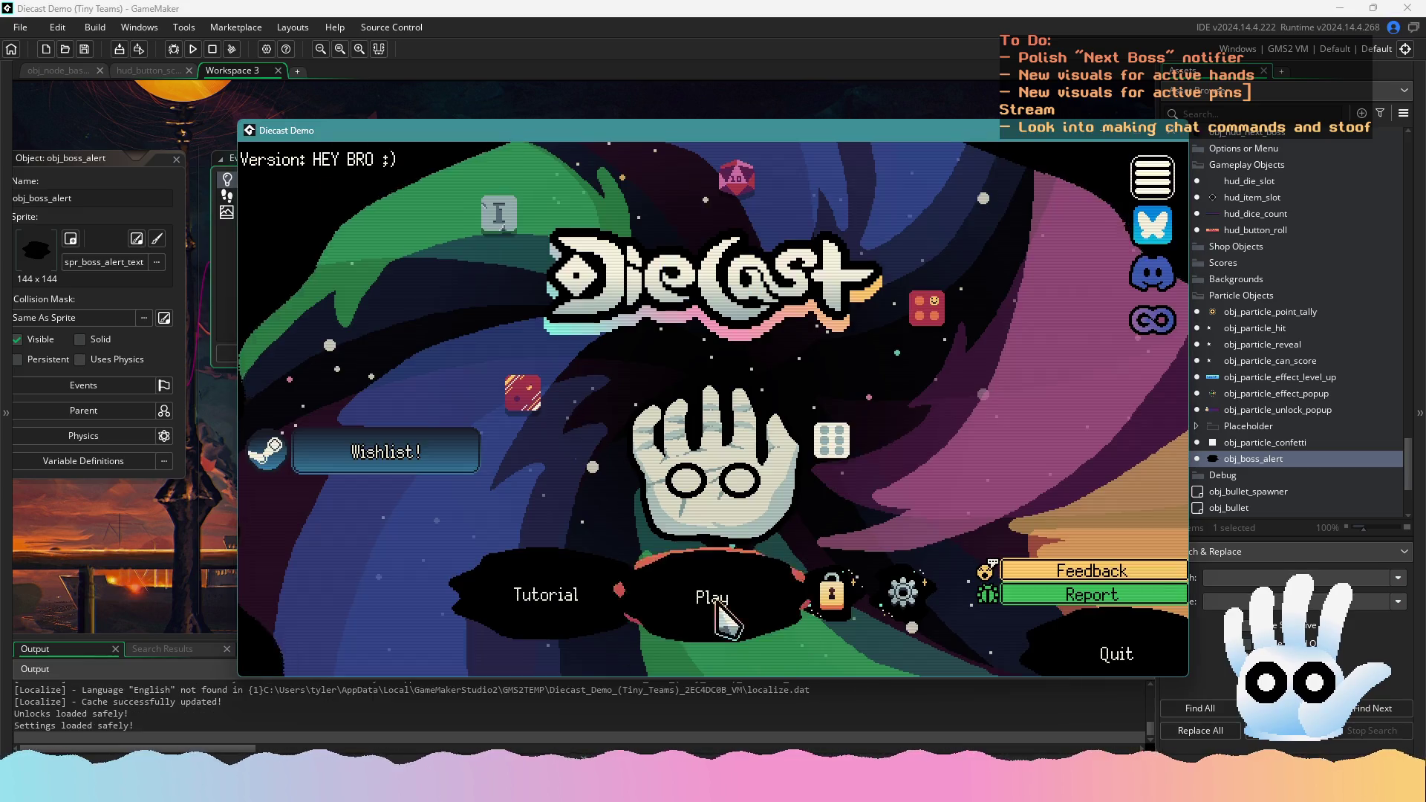
left_click(713, 598)
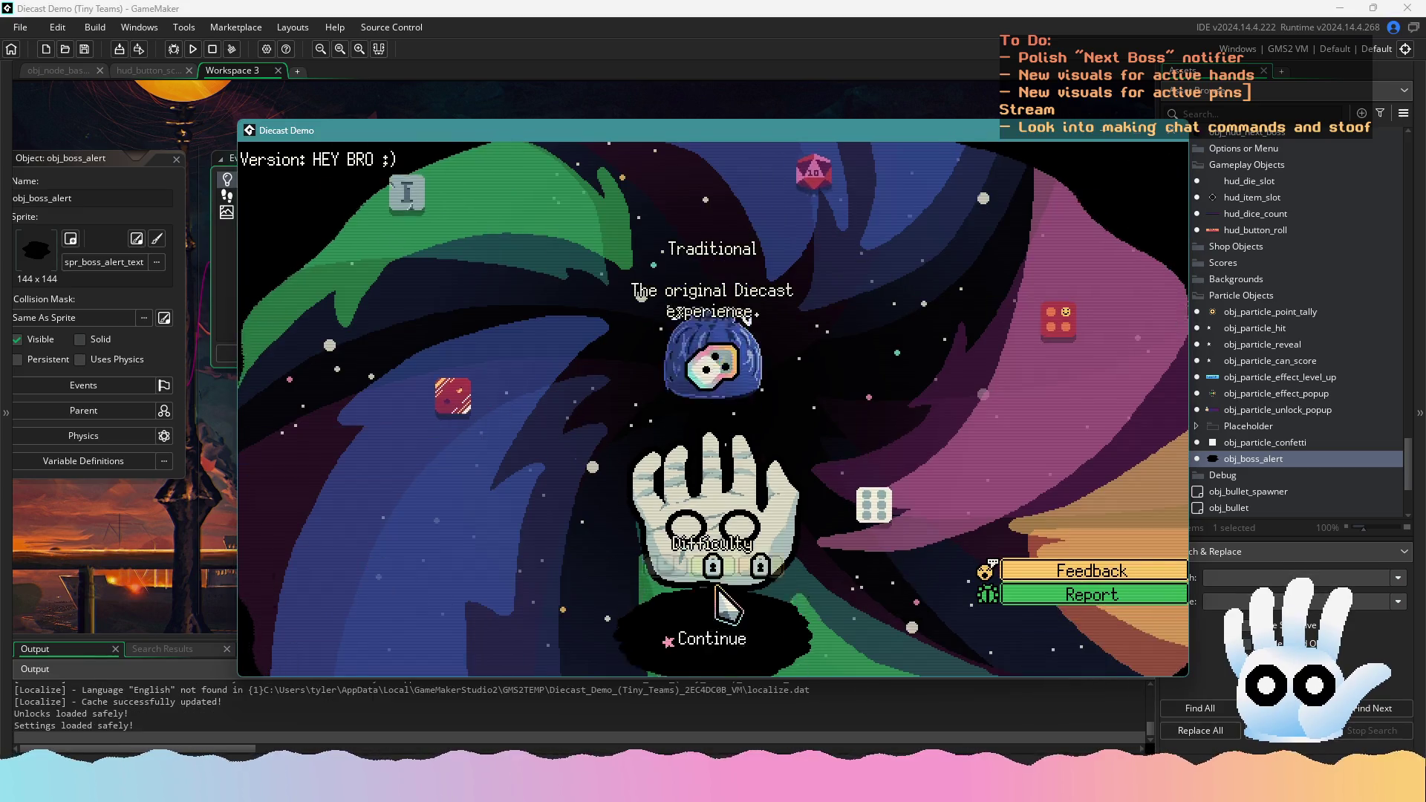
Continue the saved run past Level Complete, check the shop's boss notice, then close the game
left_click(716, 570)
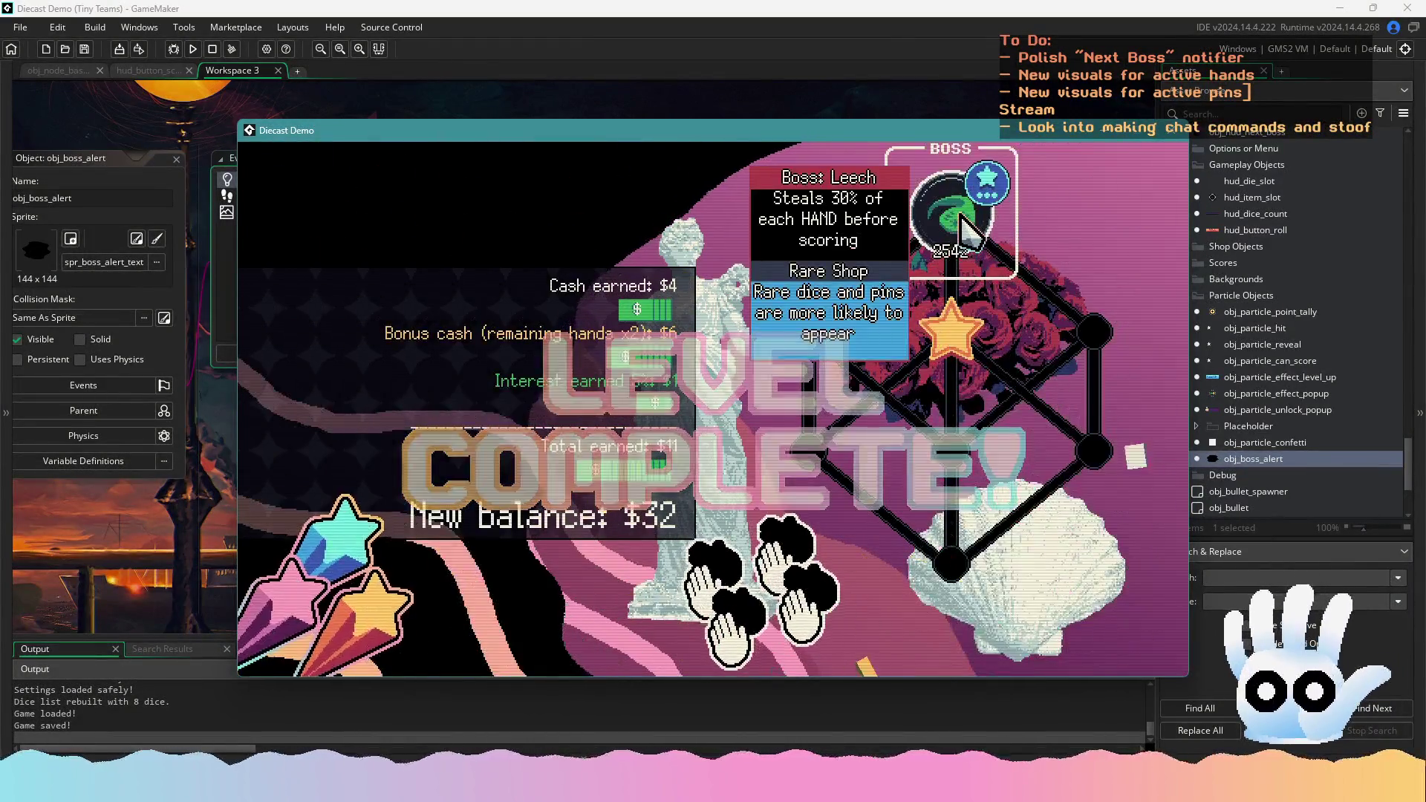
left_click(961, 222)
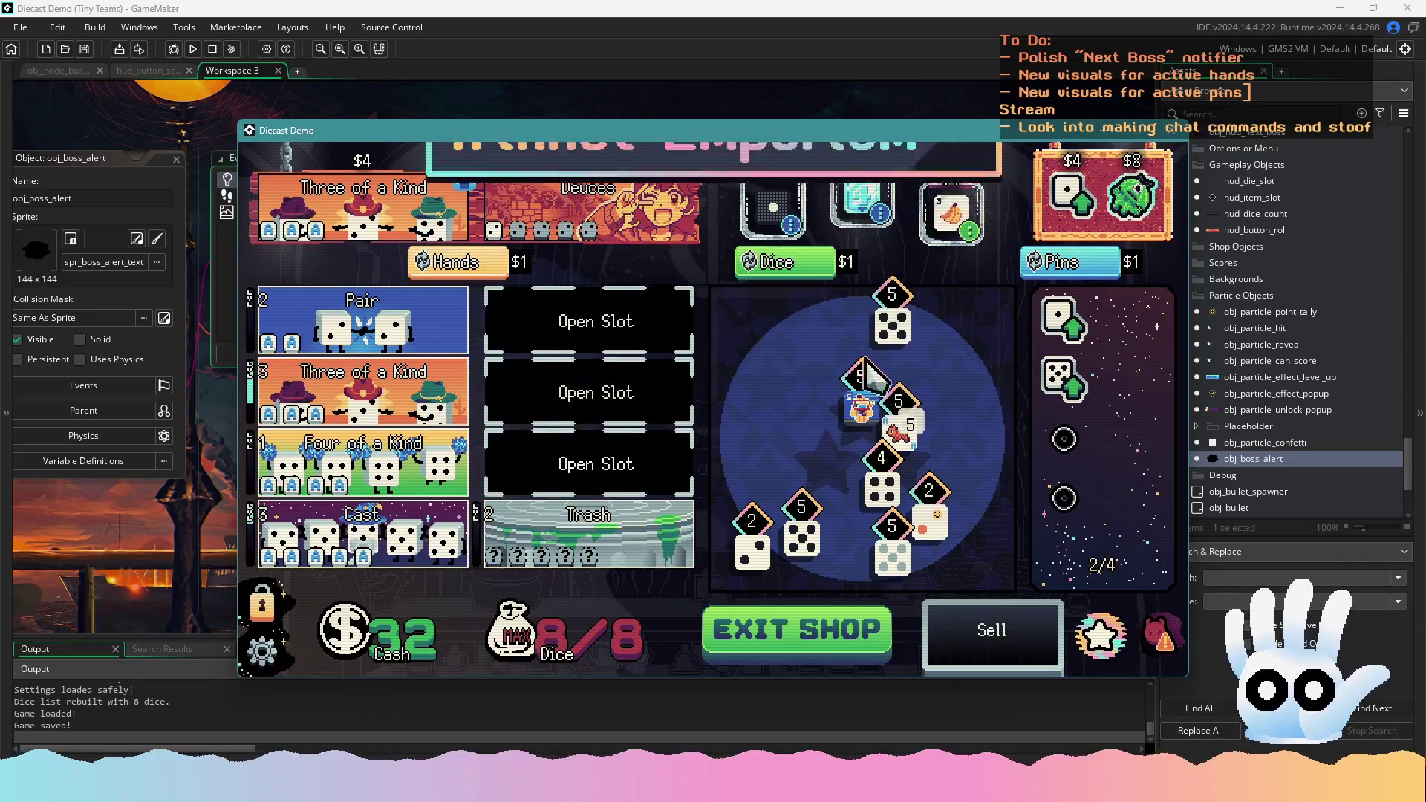
mouse_move(1163, 640)
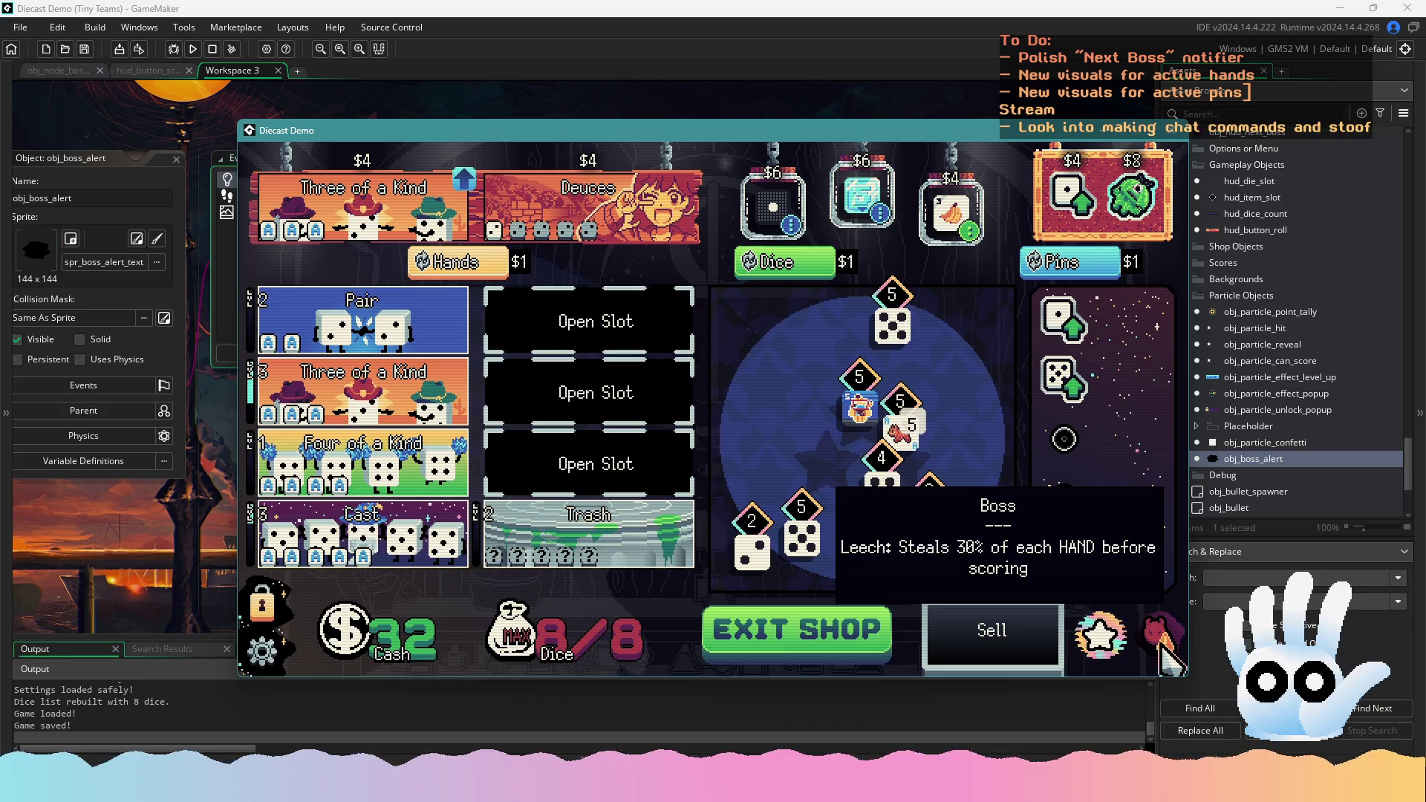
key("Escape")
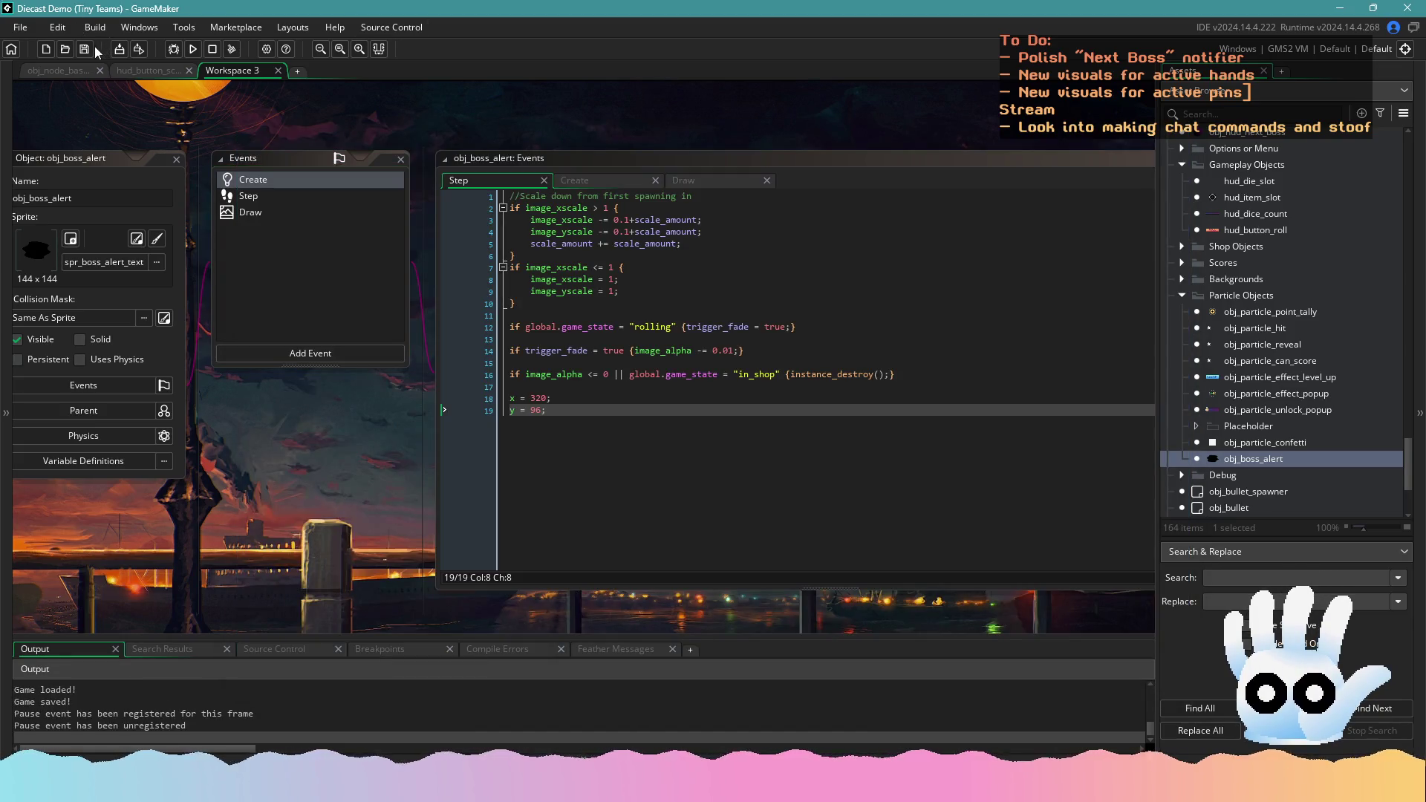
Duplicate spr_boss_alert, rename the copy spr_boss_alert_shop, and switch to Aseprite
scroll(1293, 340, "up", 10)
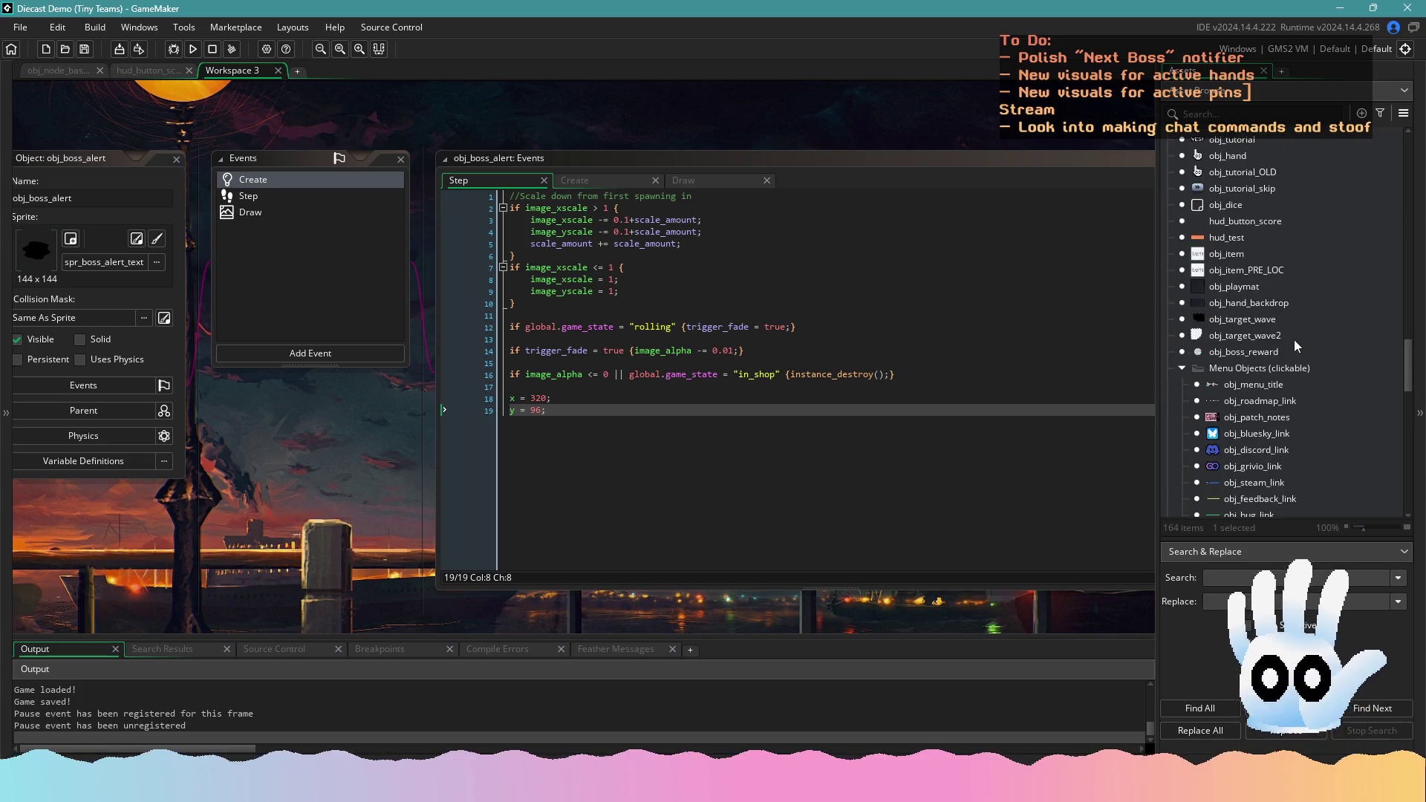
scroll(1294, 340, "up", 10)
left_click(1260, 396)
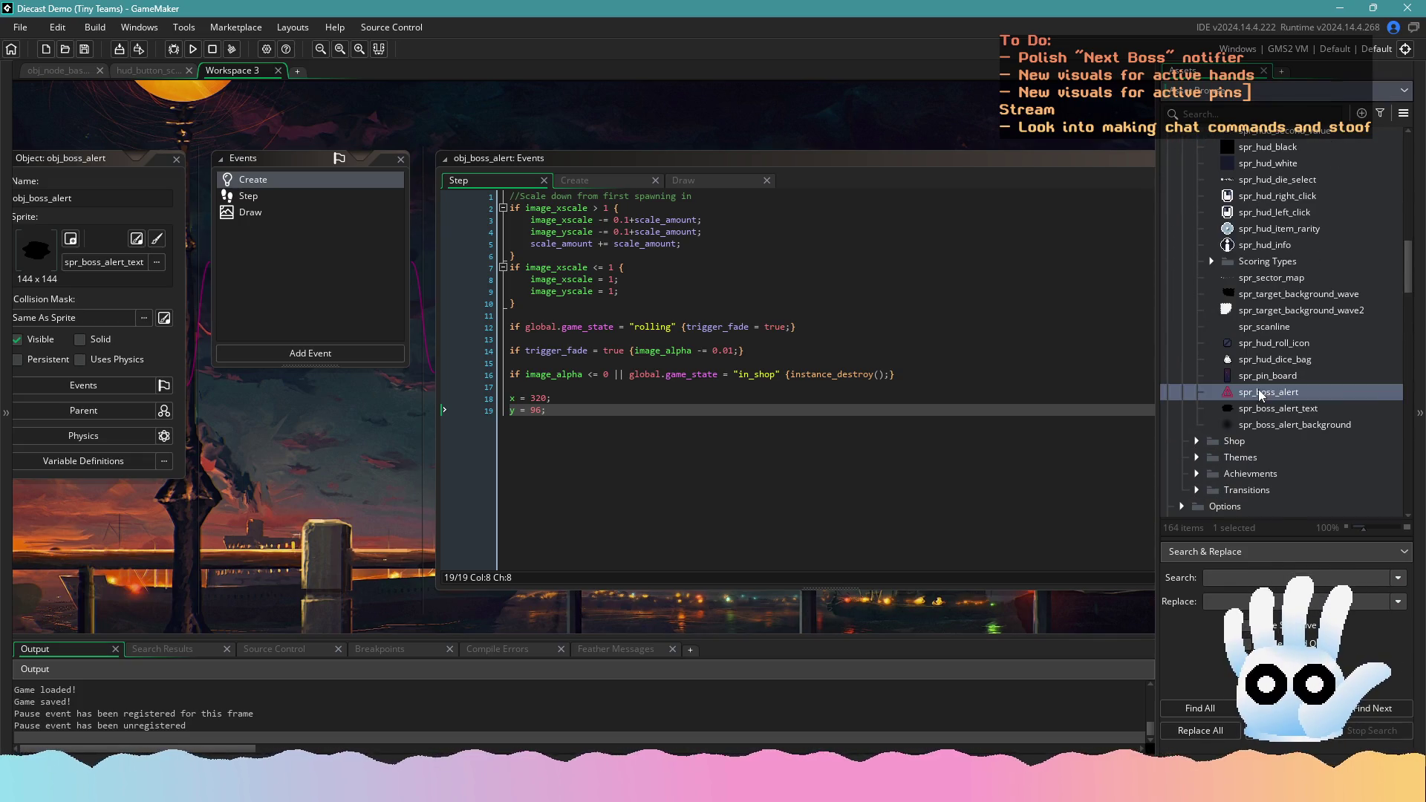
right_click(1260, 396)
left_click(1285, 536)
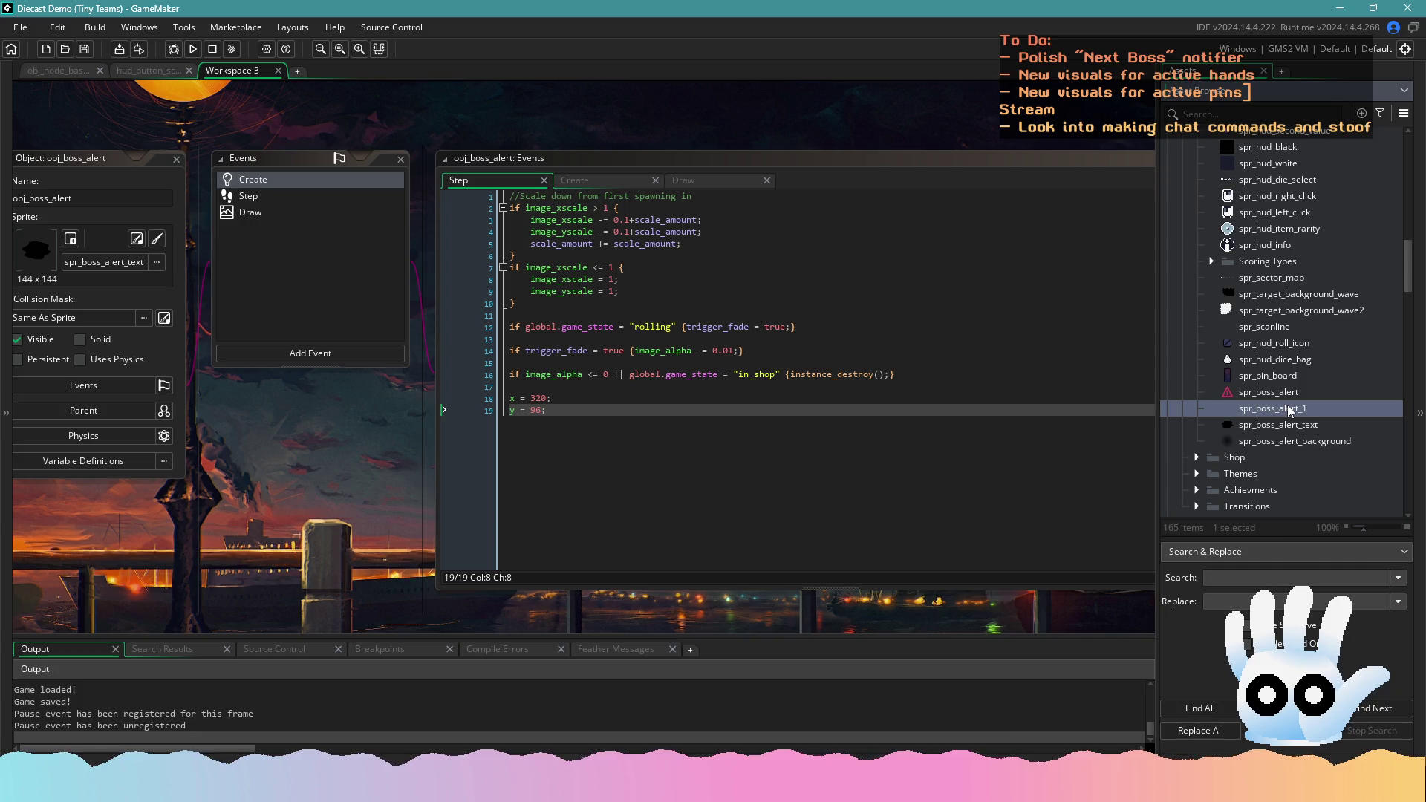
double_click(1290, 411)
type("spr_boss_alert_shop")
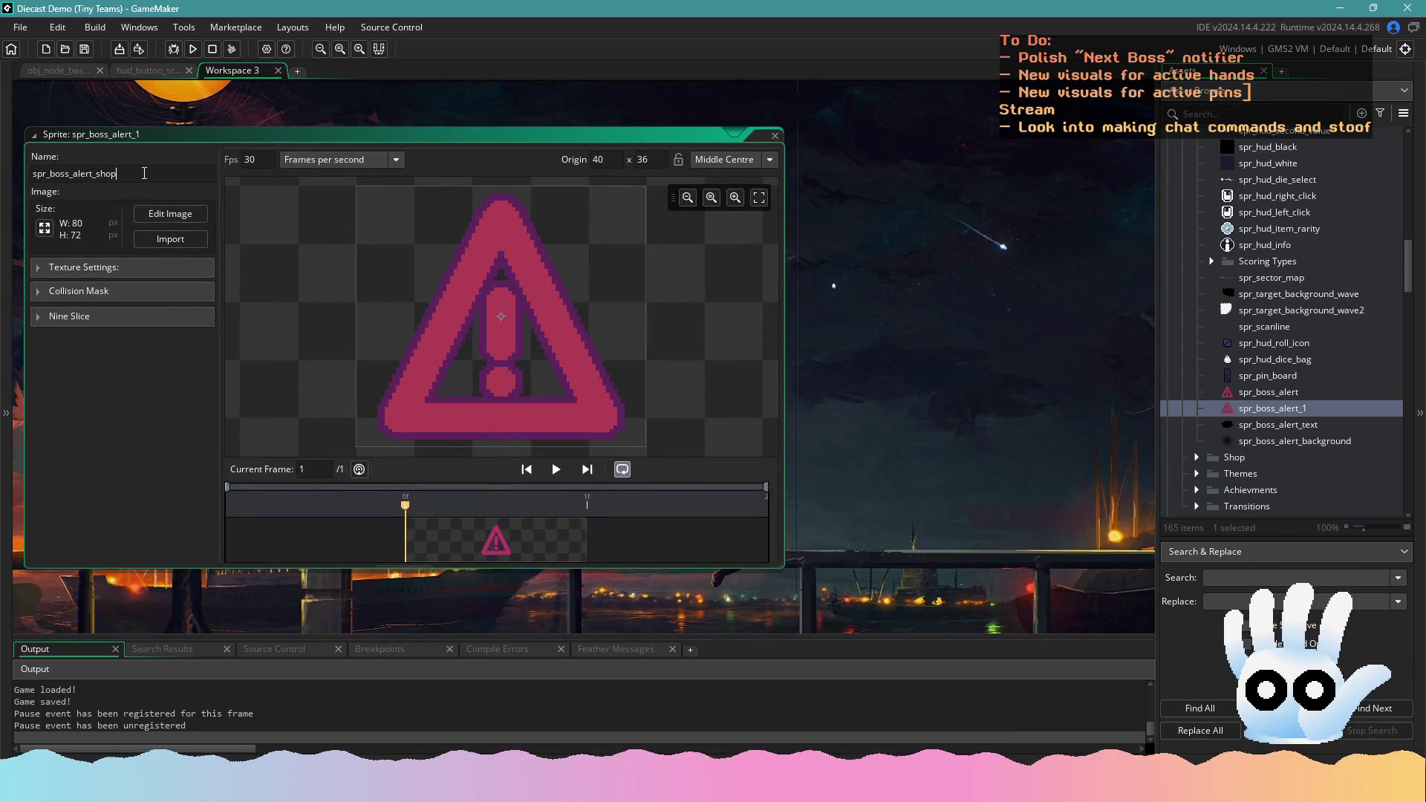
key("Tab")
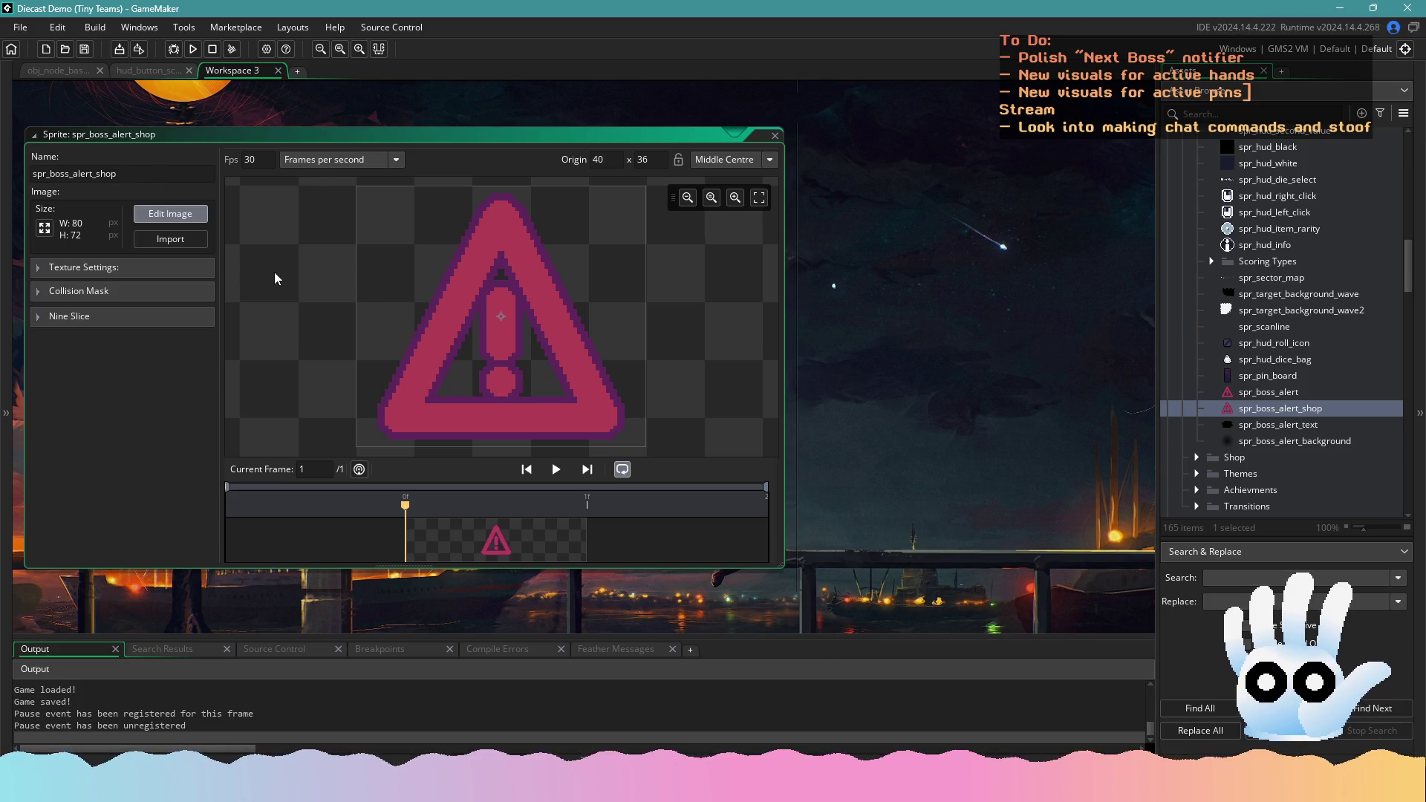
mouse_move(598, 787)
left_click(598, 701)
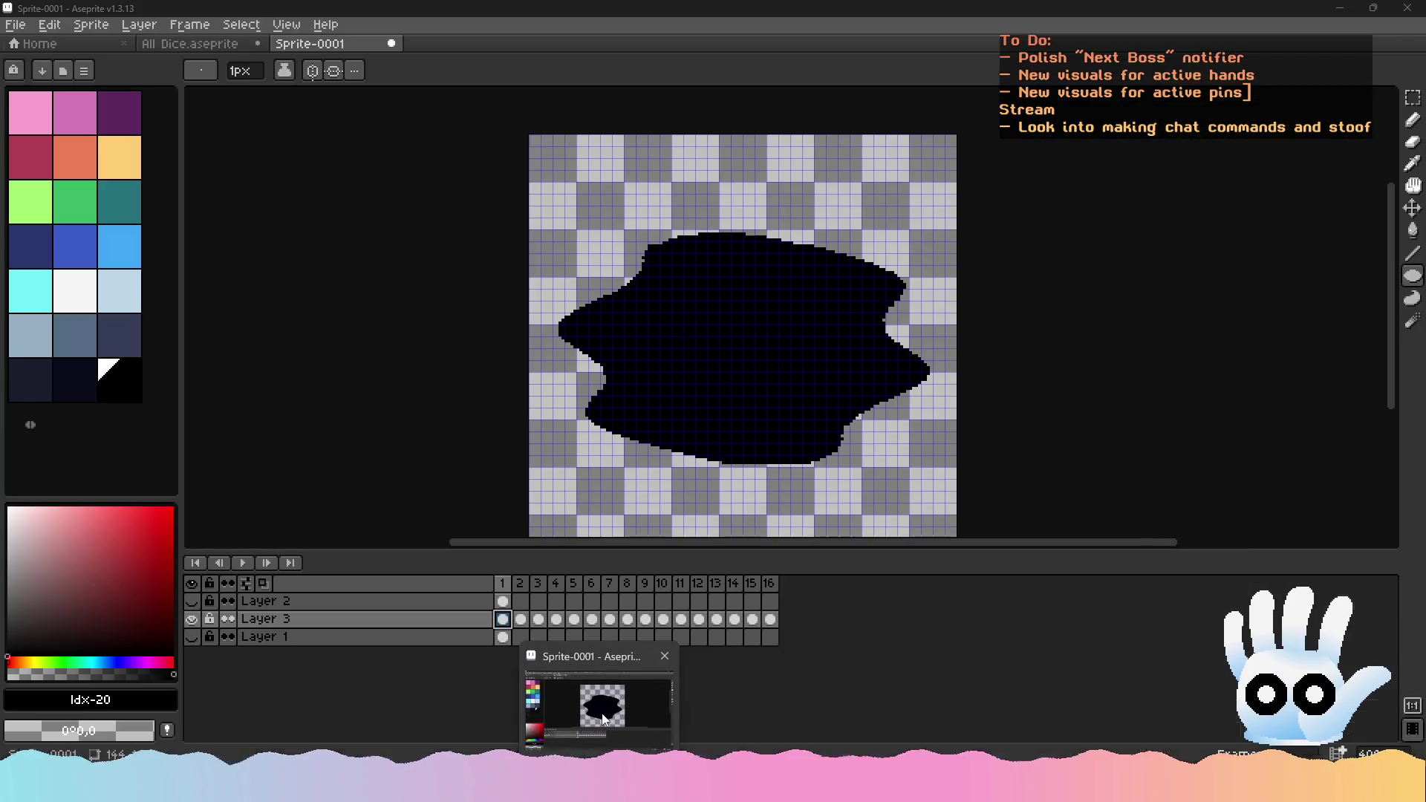
In All Dice.aseprite, place the pasted triangle and move the right triangle beside the left one
left_click(236, 45)
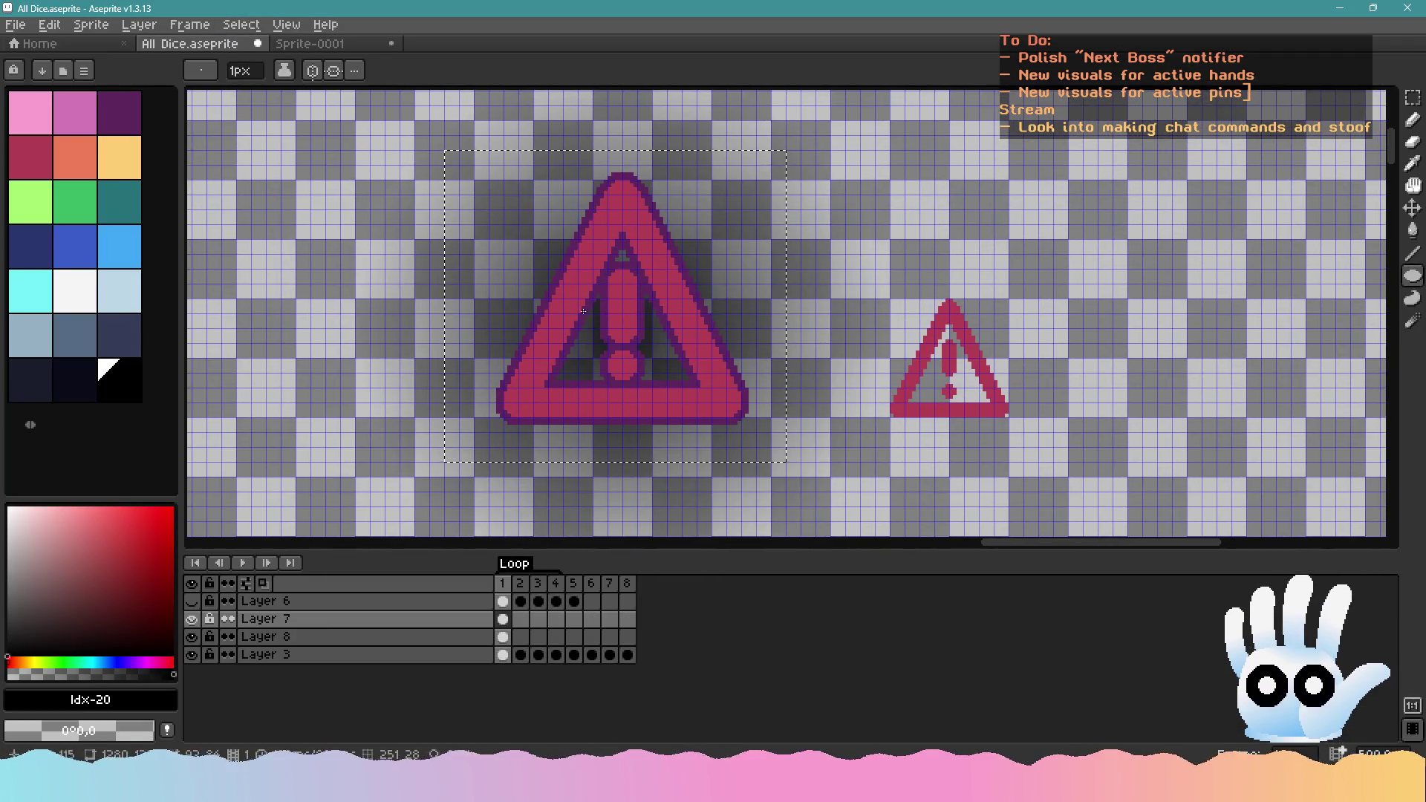
mouse_move(1287, 126)
left_mouse_down()
mouse_move(986, 544)
mouse_move(932, 328)
mouse_move(1232, 303)
mouse_move(613, 102)
mouse_move(601, 213)
mouse_move(604, 227)
mouse_move(627, 222)
mouse_move(662, 369)
mouse_move(1200, 319)
mouse_move(1290, 158)
mouse_move(1283, 232)
left_mouse_up()
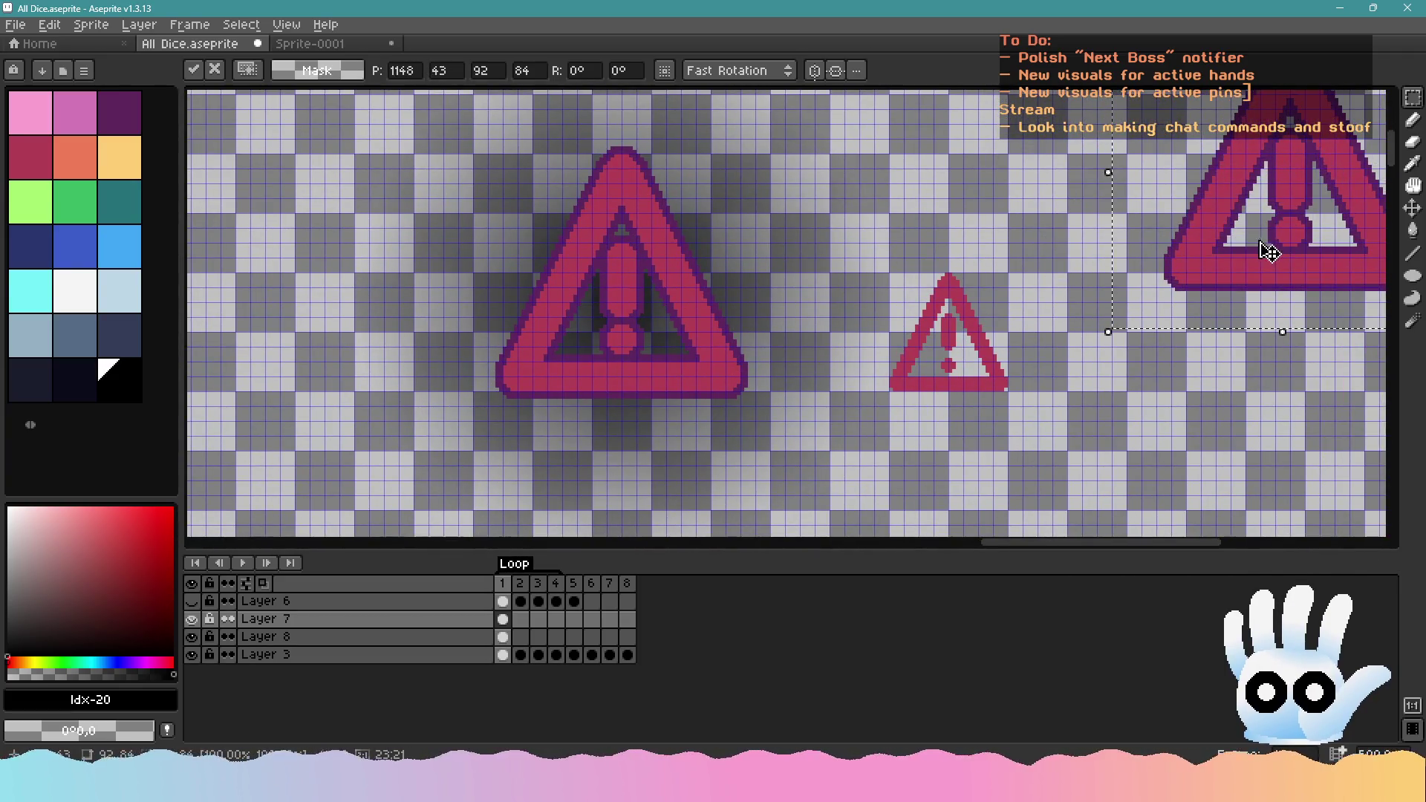
key("Return")
left_click_drag(877, 202, 1052, 469)
left_click_drag(1061, 327, 1388, 89)
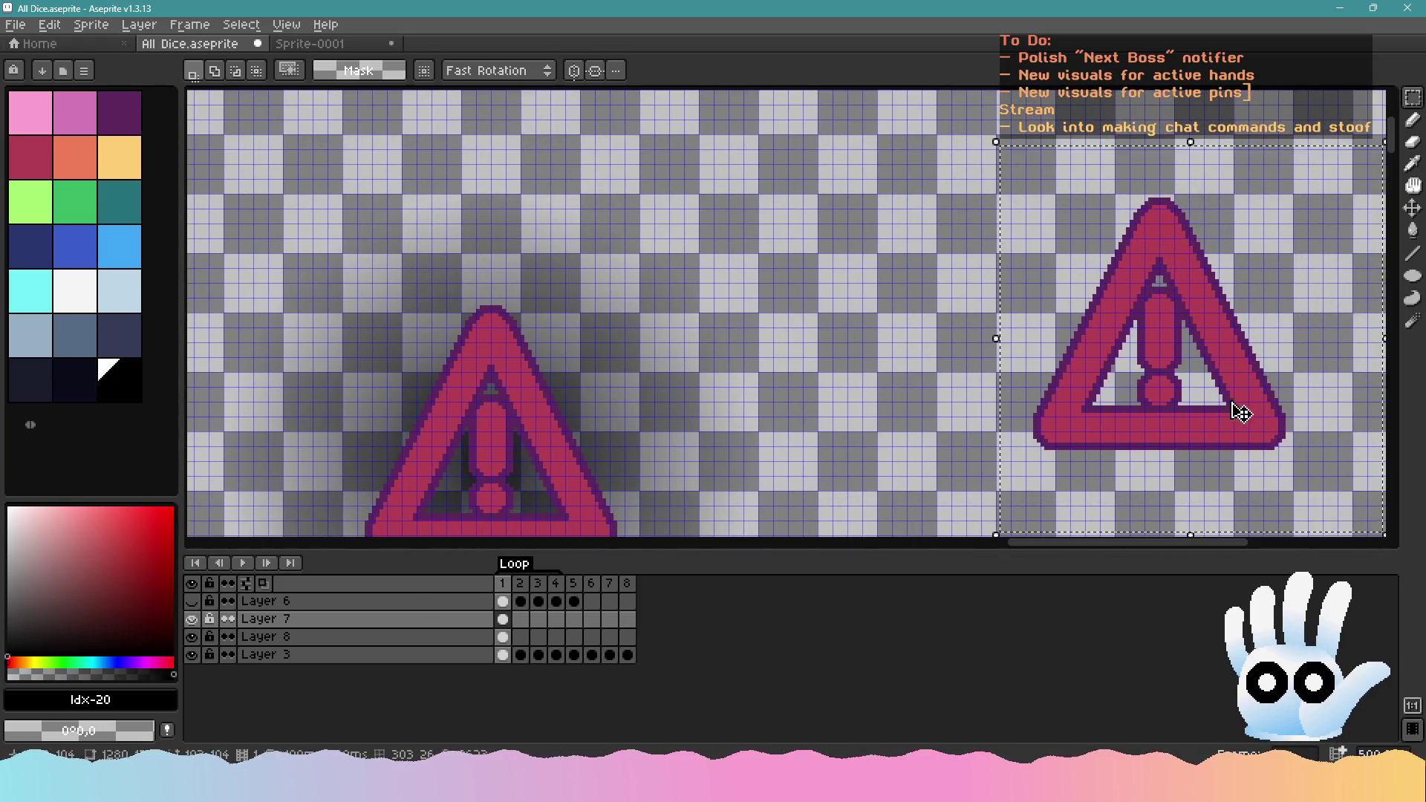
mouse_move(1242, 414)
left_mouse_down()
mouse_move(669, 519)
mouse_move(914, 277)
mouse_move(907, 295)
left_mouse_up()
scroll(876, 309, "up", 2)
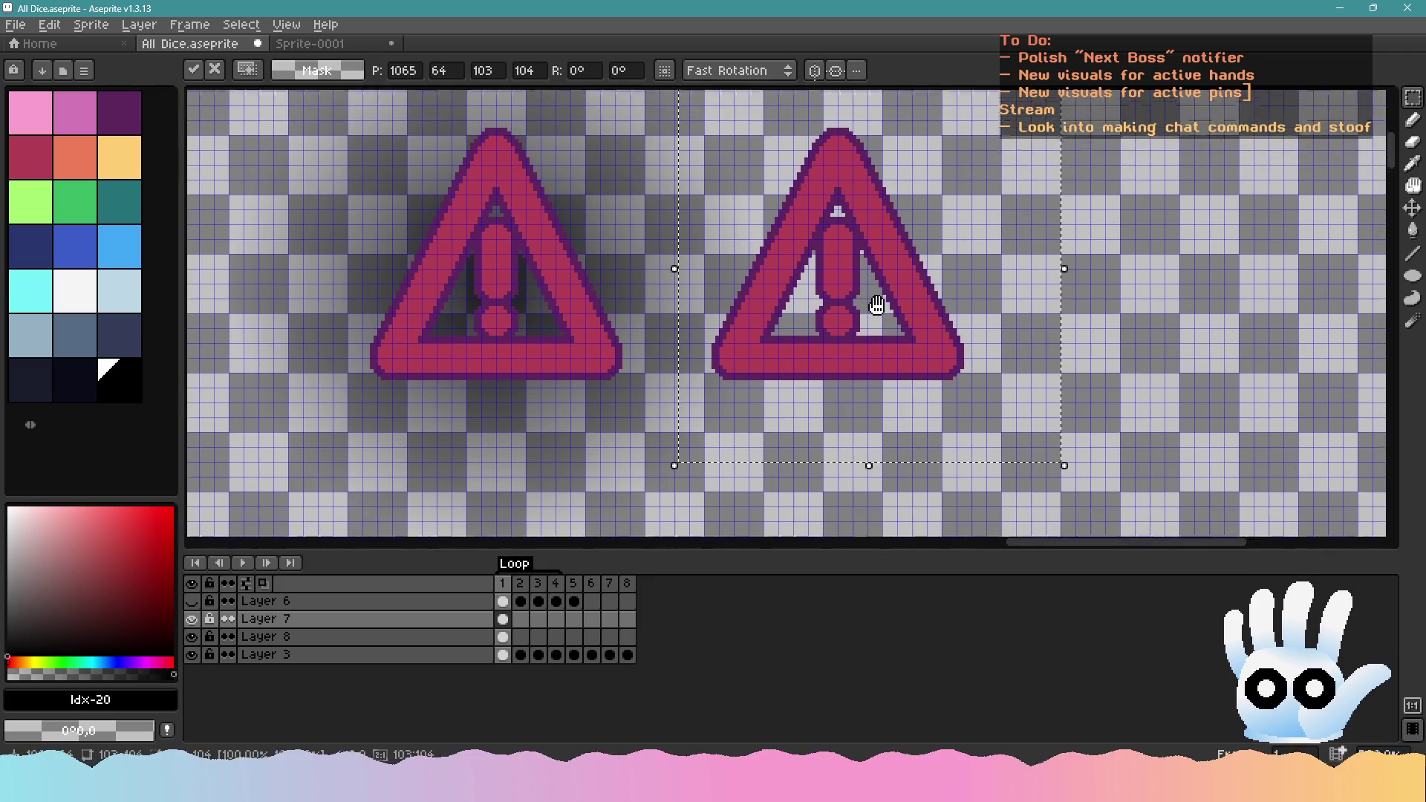
Recolour the right triangle's outline orange and fill its inside and exclamation mark pale yellow
left_click(74, 156)
right_click(119, 157)
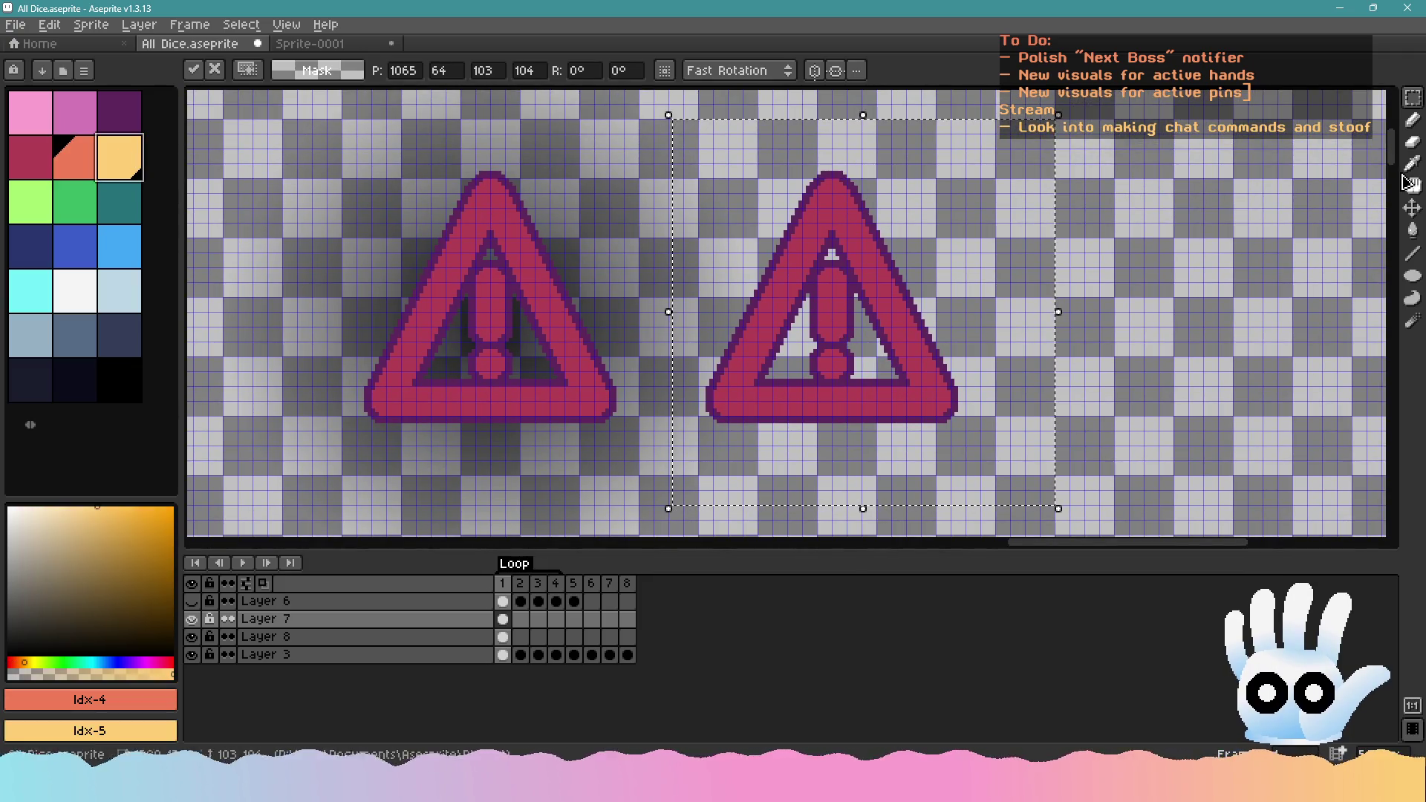
left_click(1412, 231)
left_click(804, 221)
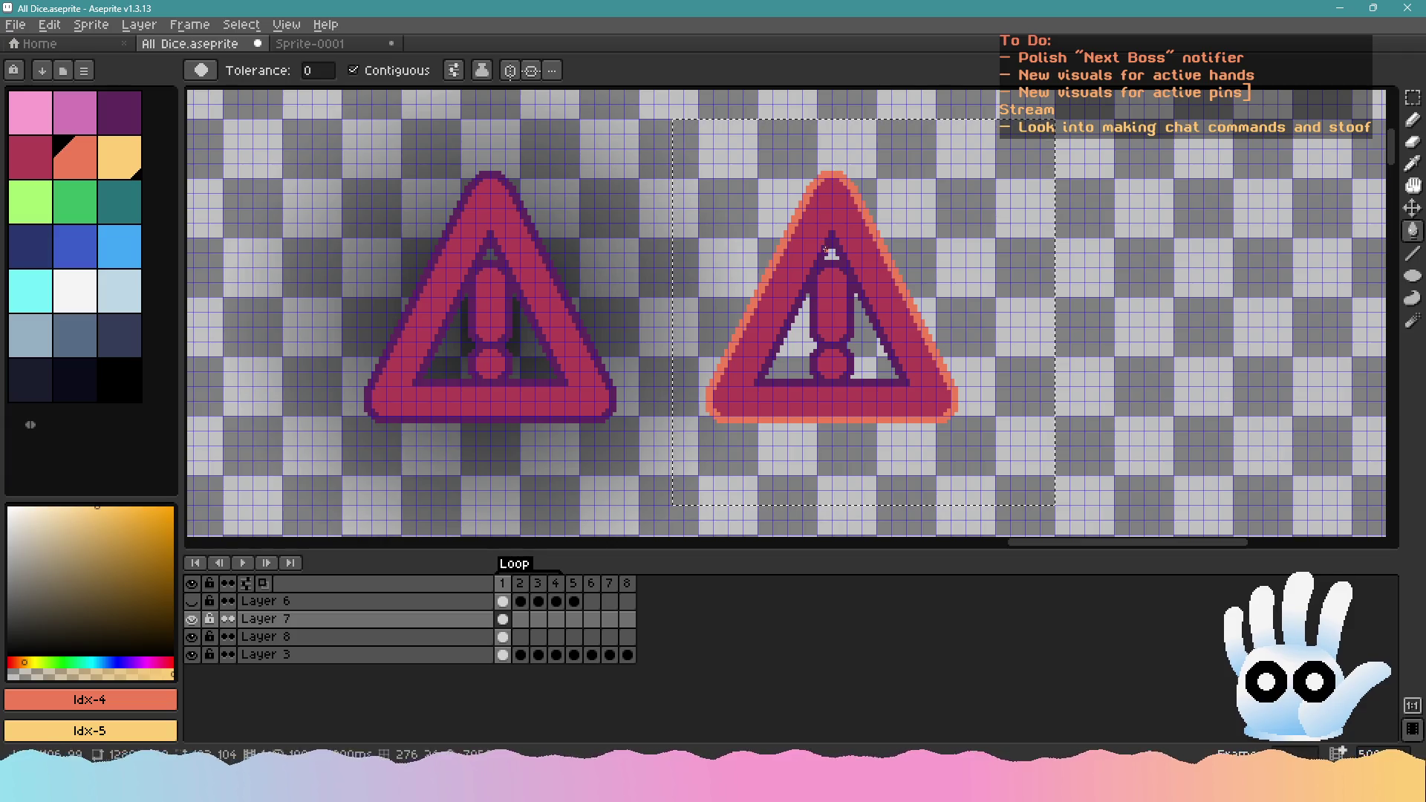
left_click(822, 228)
right_click(822, 227)
right_click(832, 304)
right_click(831, 364)
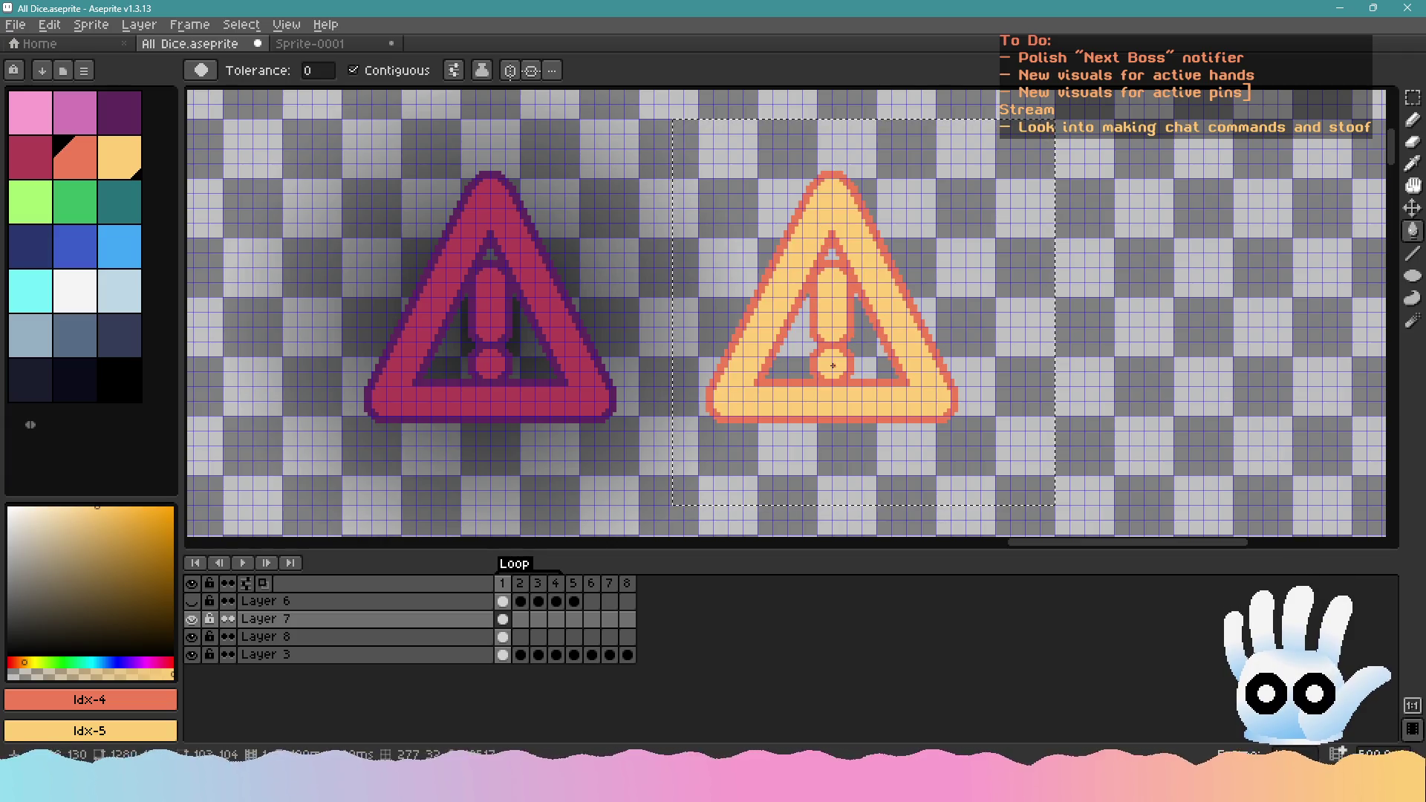
key("i")
key("alt+Tab")
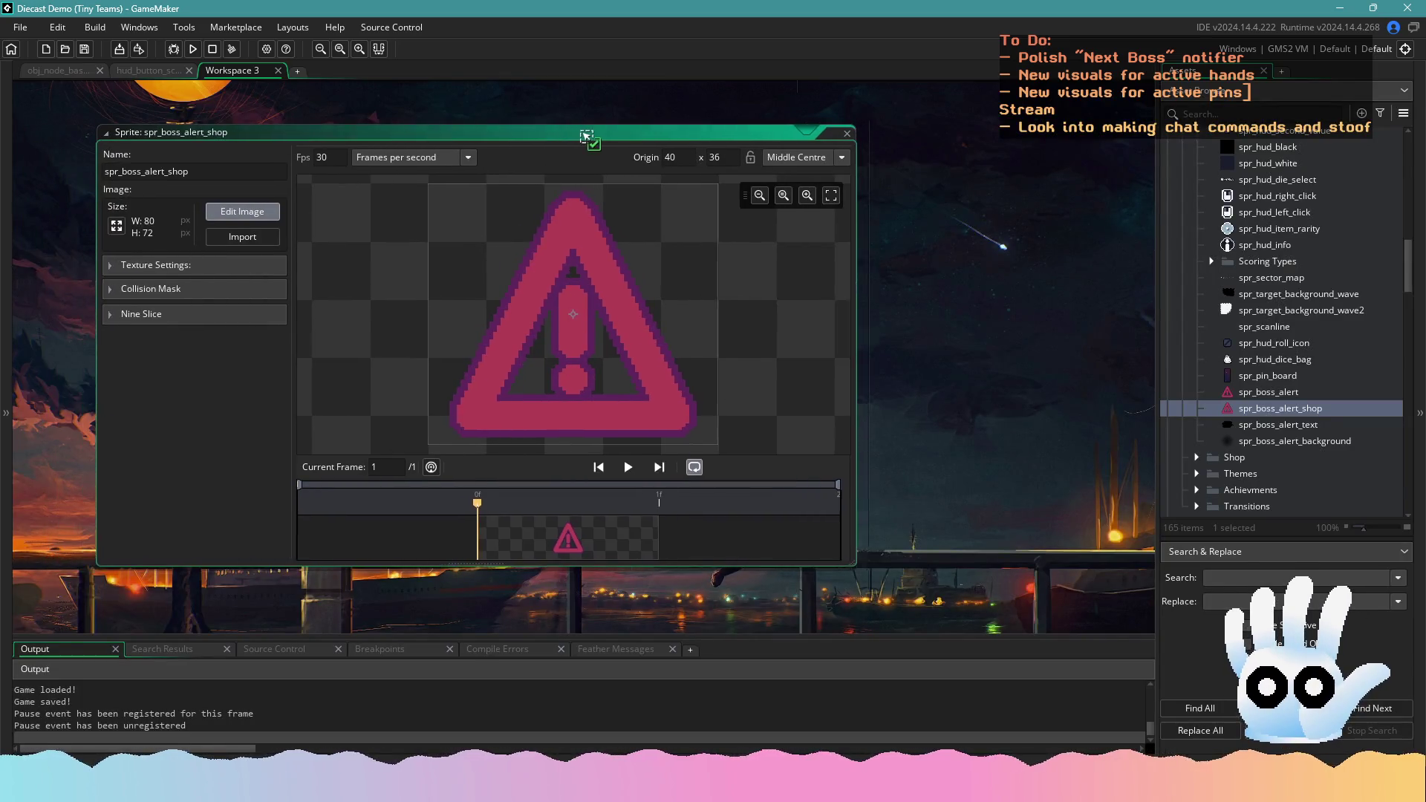
Open spr_boss_alert_shop's image editor, filter assets for boss, and open spr_next_boss_icon
left_click(386, 208)
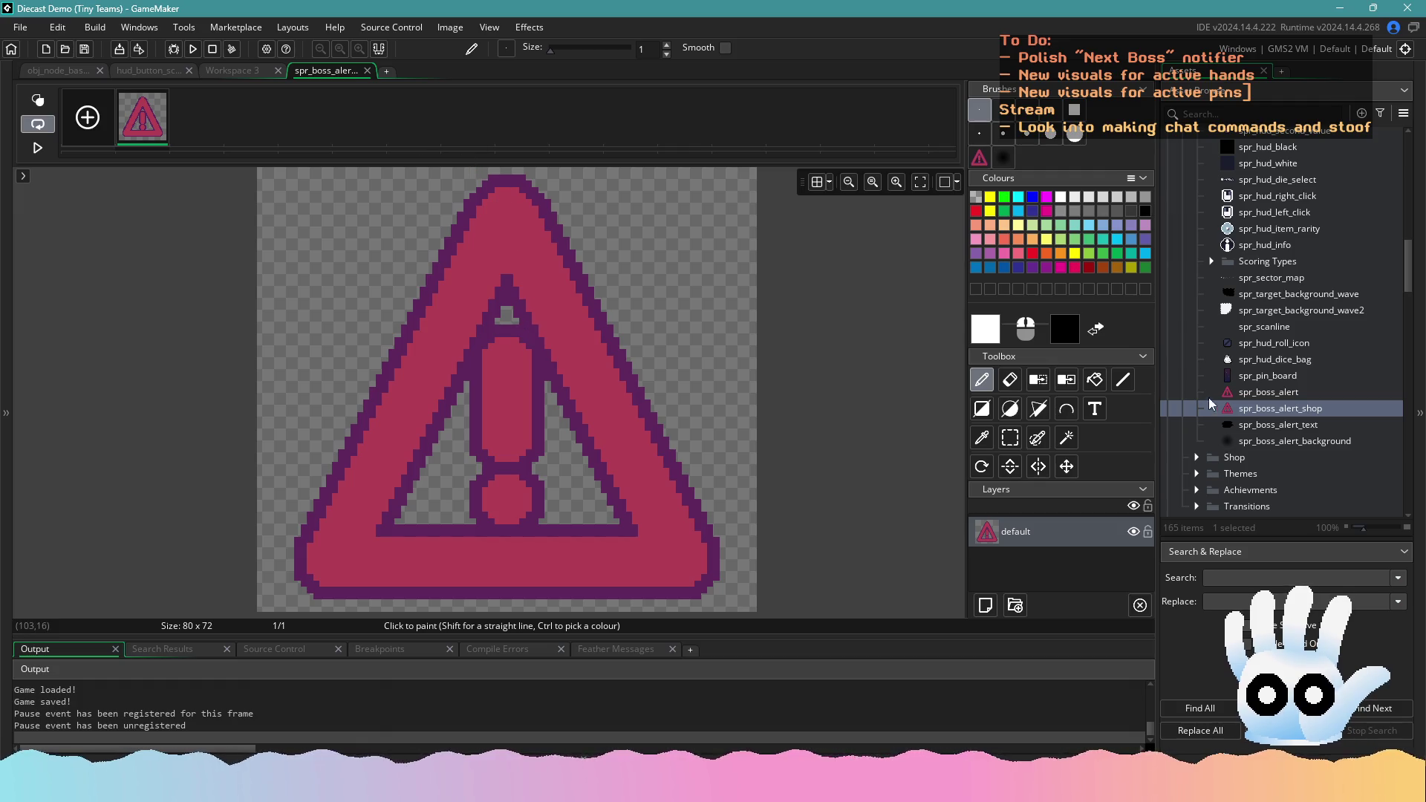
left_click(1248, 115)
type("boss")
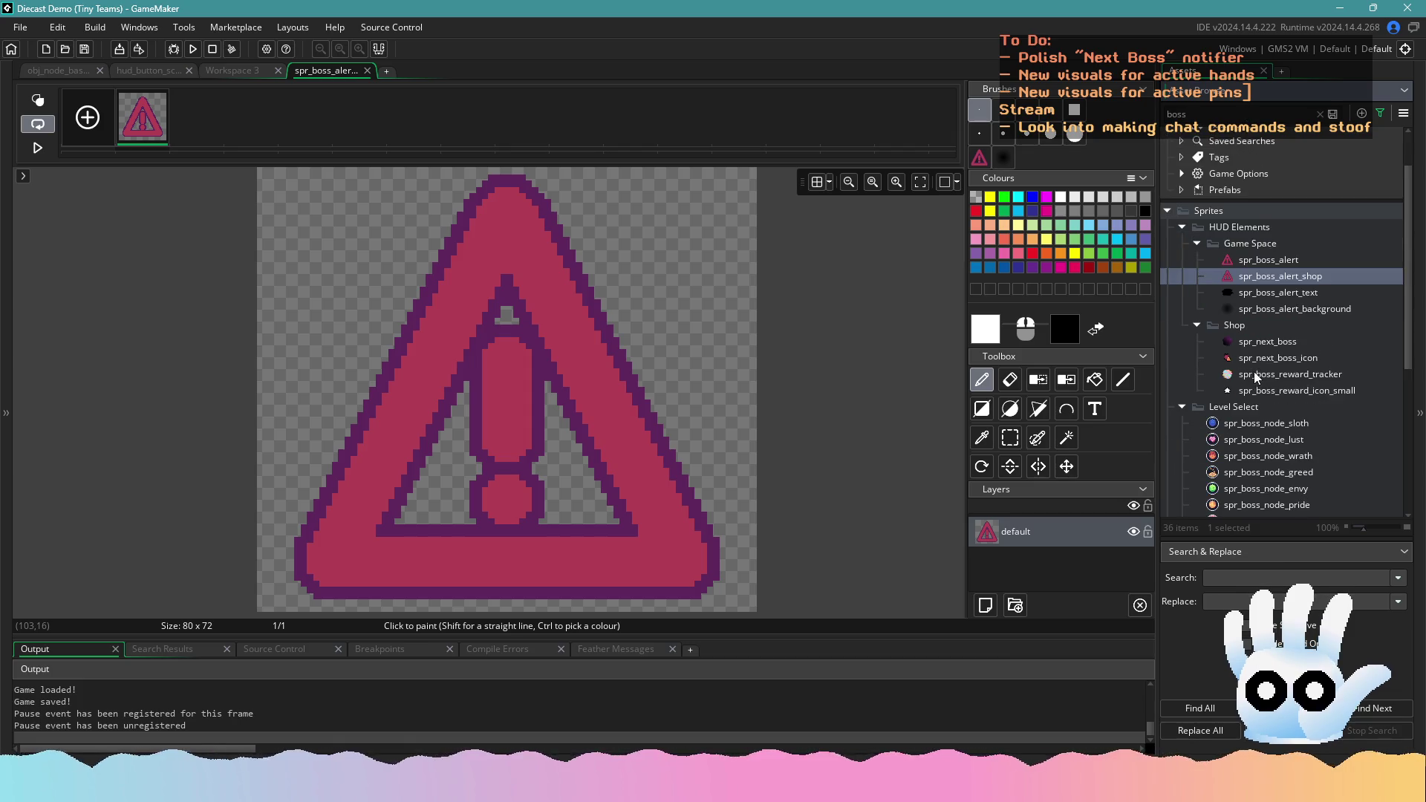
left_click(1253, 361)
left_click(1253, 361)
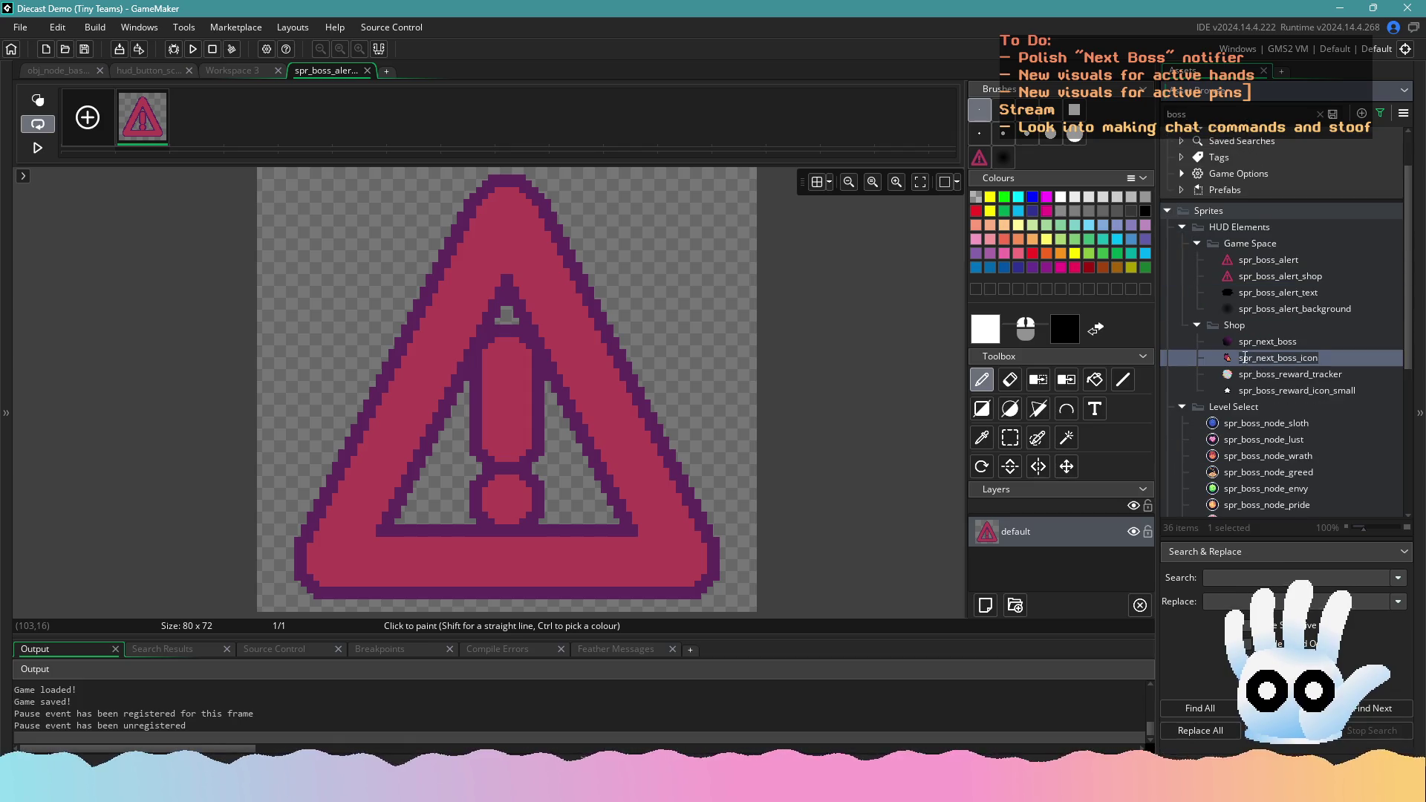
double_click(1244, 358)
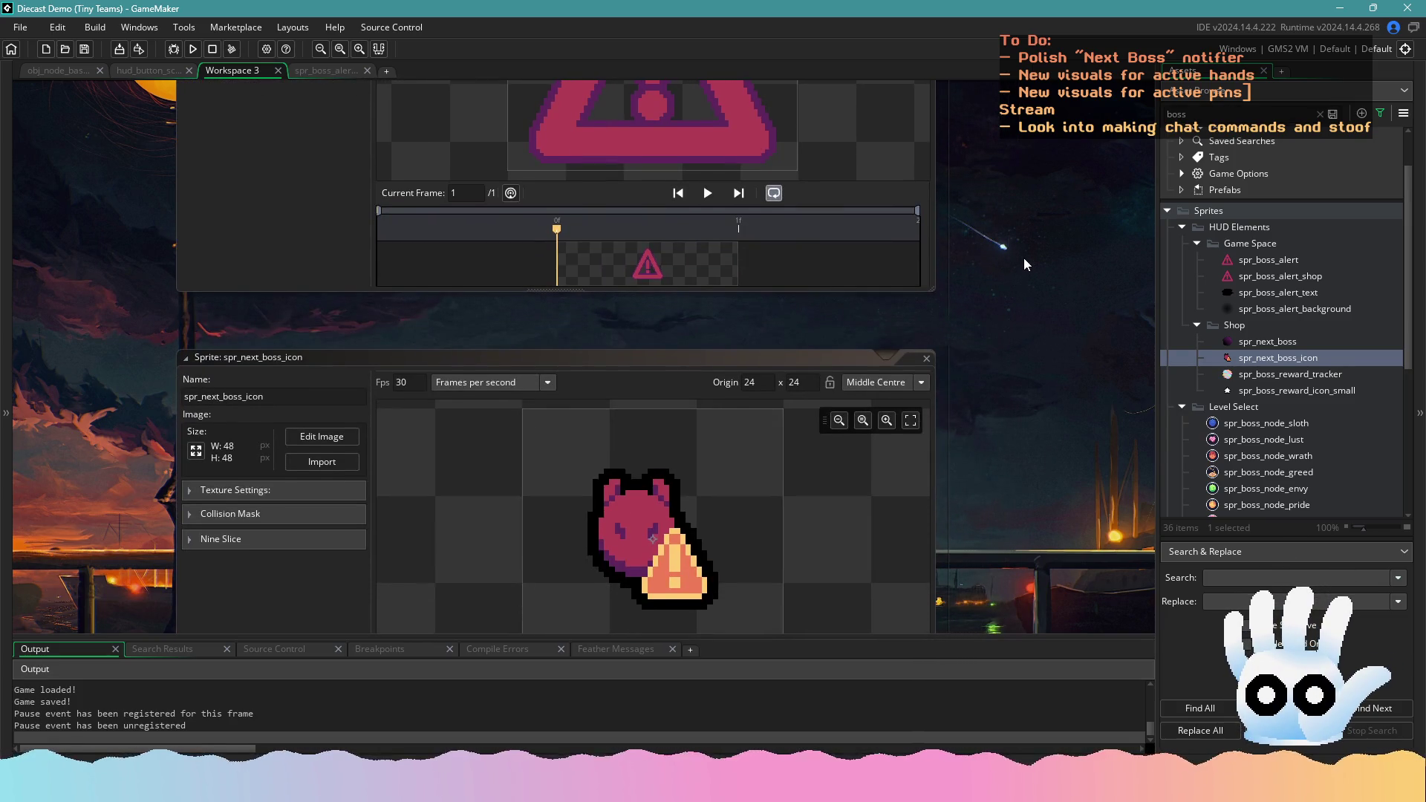
Reopen spr_boss_alert_shop's image editor and switch over to Aseprite
scroll(1037, 346, "up", 5)
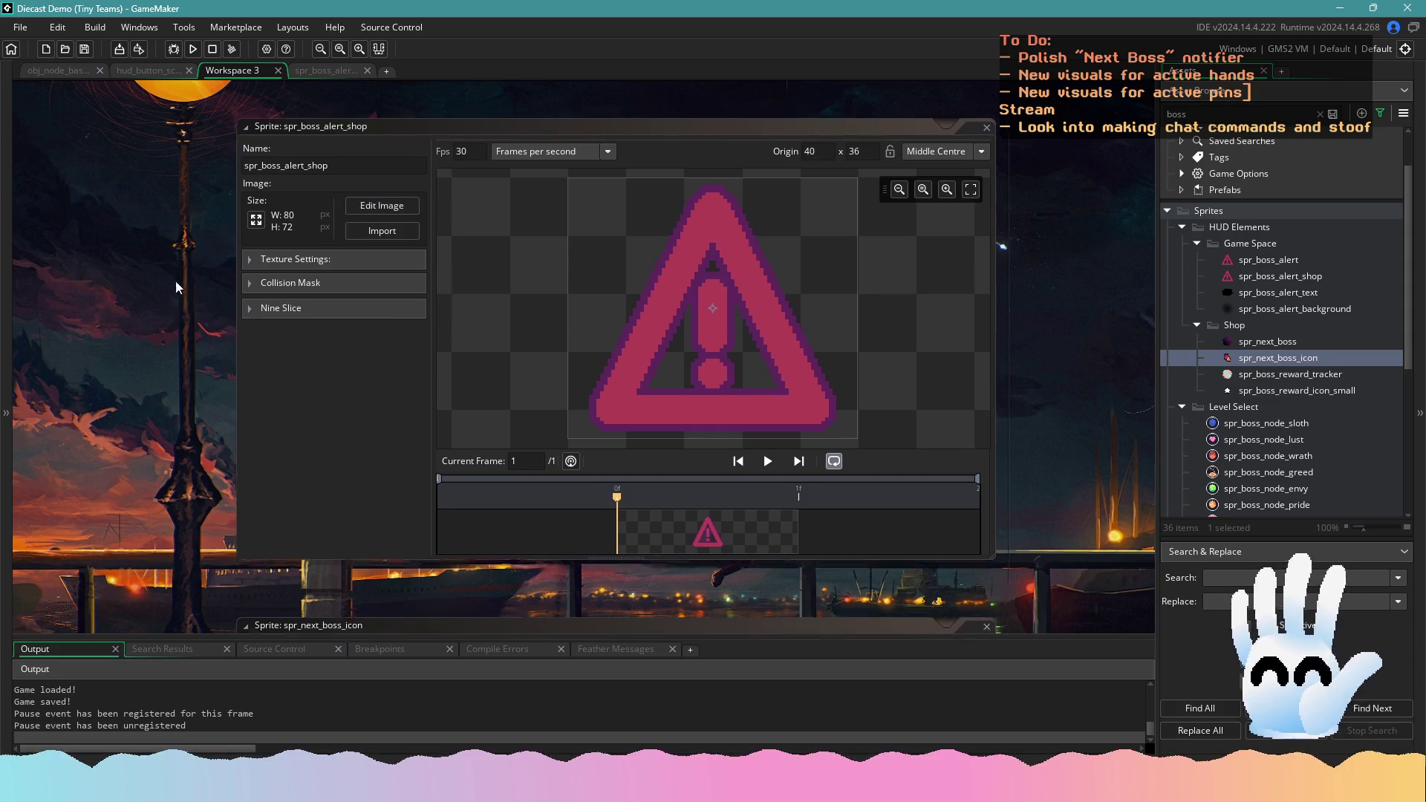
scroll(175, 279, "down", 5)
scroll(190, 305, "up", 5)
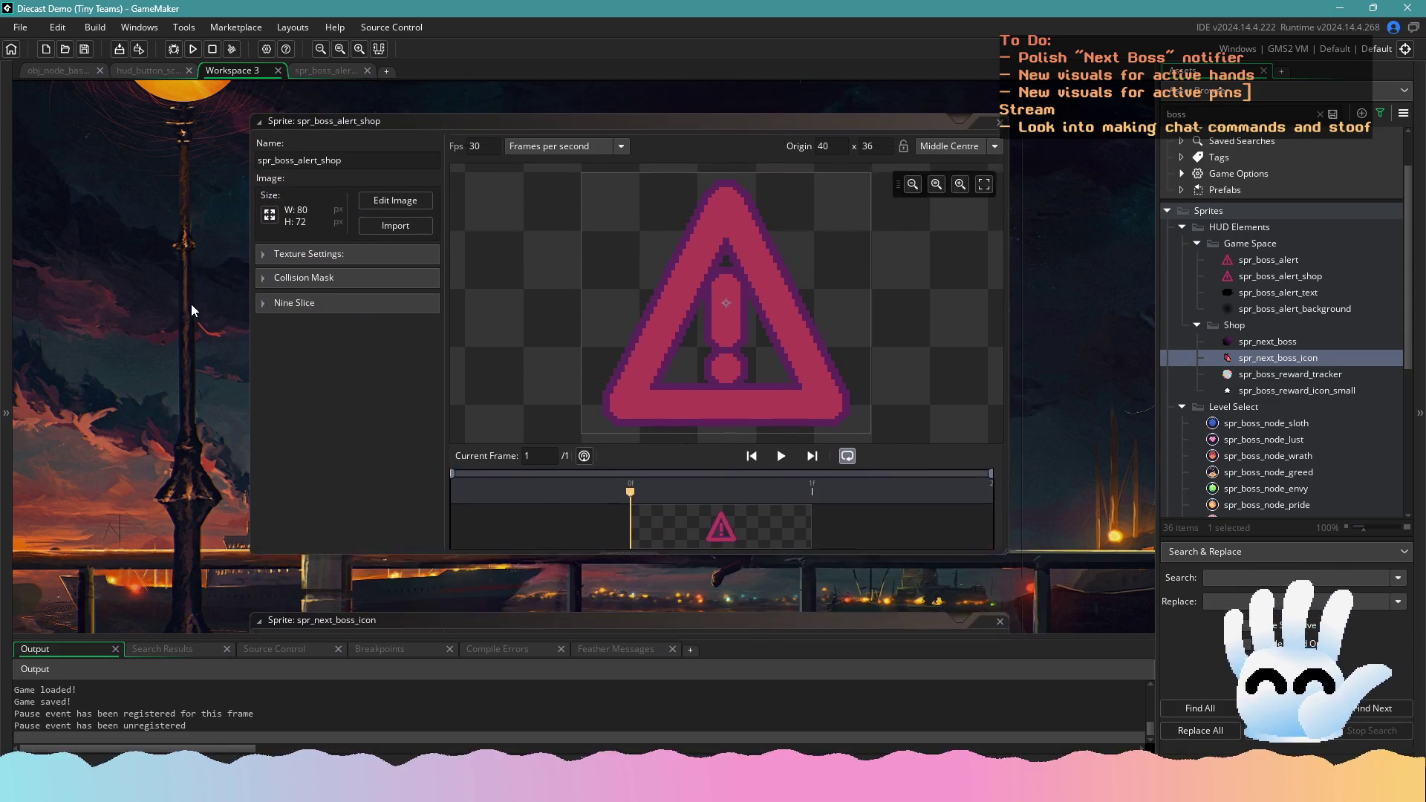
left_click(407, 213)
key("alt+Tab")
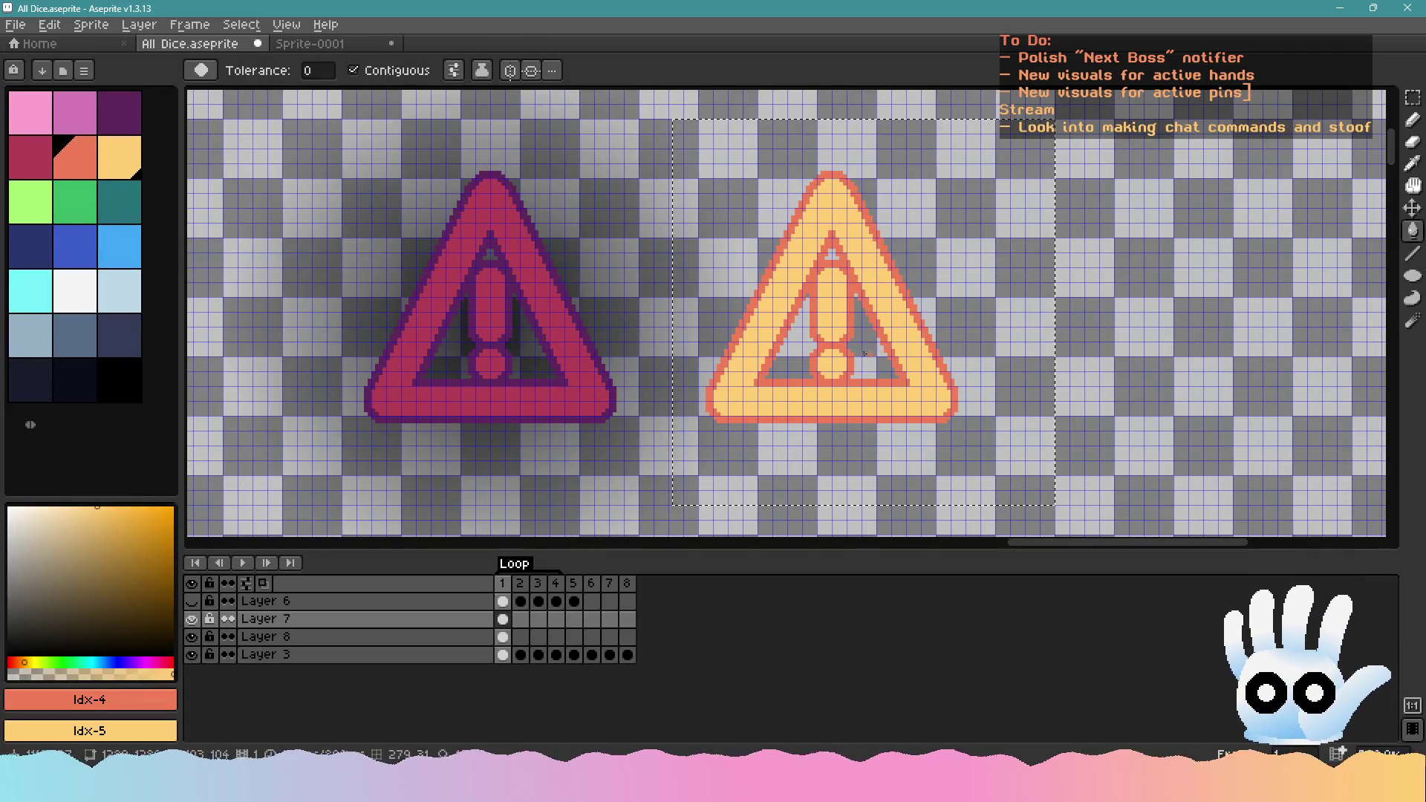
Choose crimson then dark purple as the drawing colour and clear the current selection
scroll(788, 345, "down", 2)
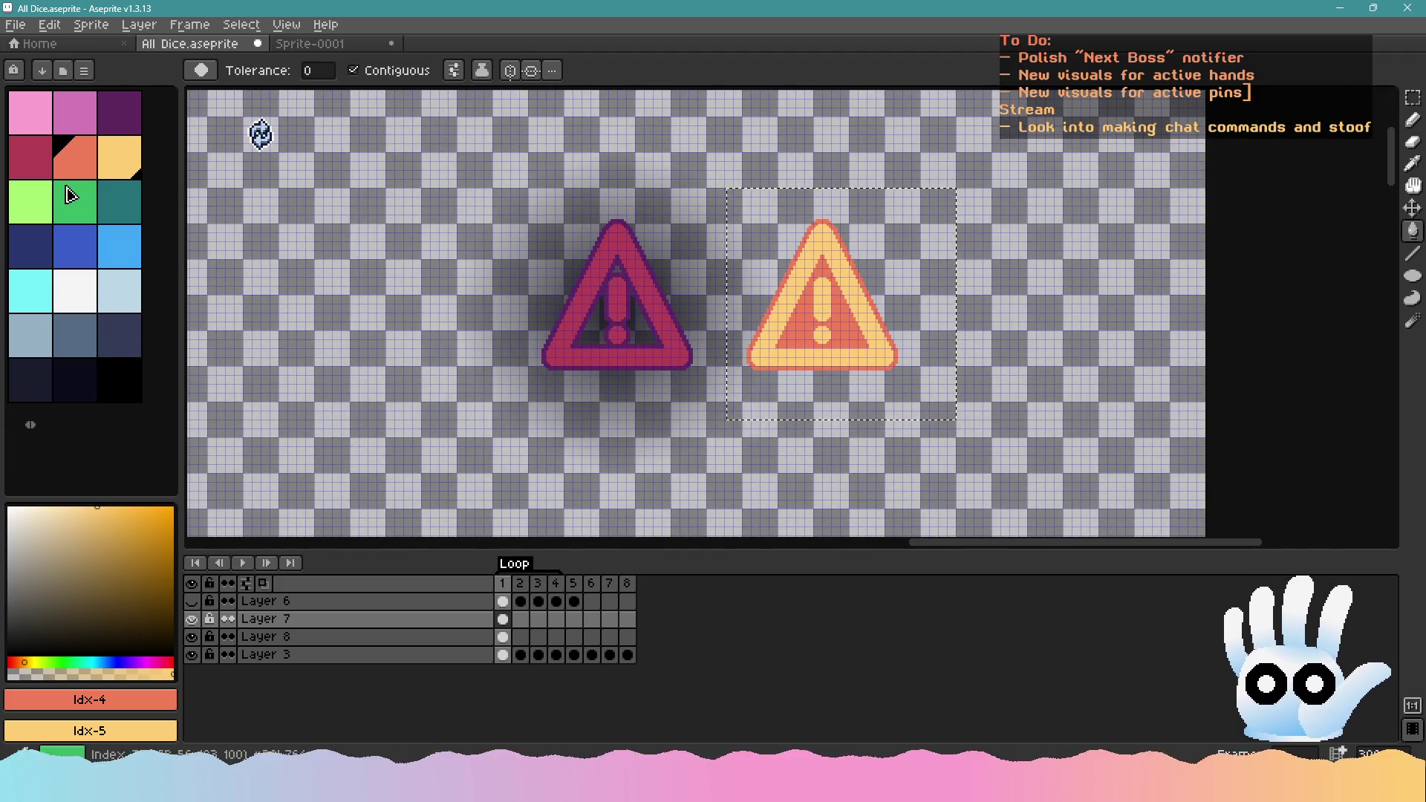
left_click(26, 159)
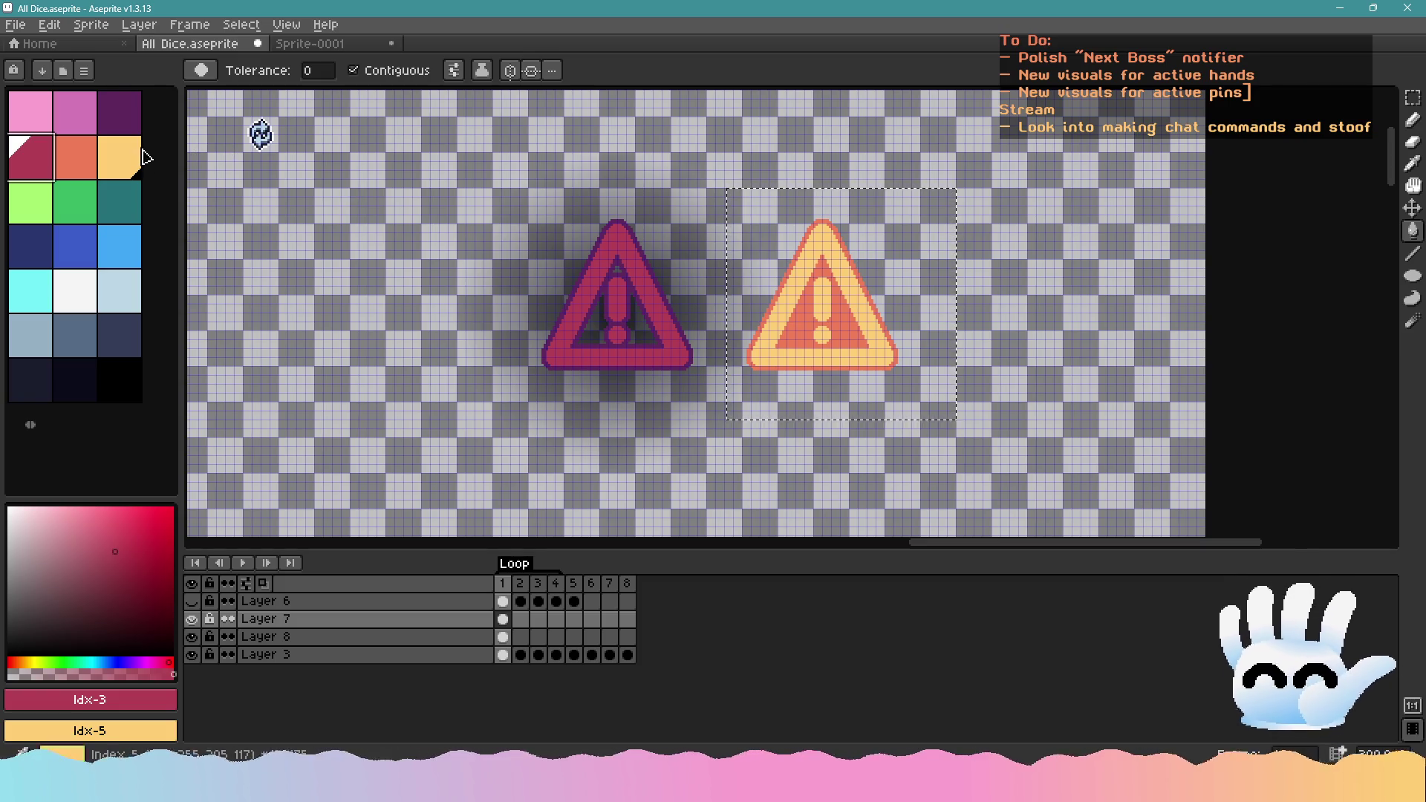
left_click(123, 119)
scroll(623, 312, "up", 1)
key("ctrl+d")
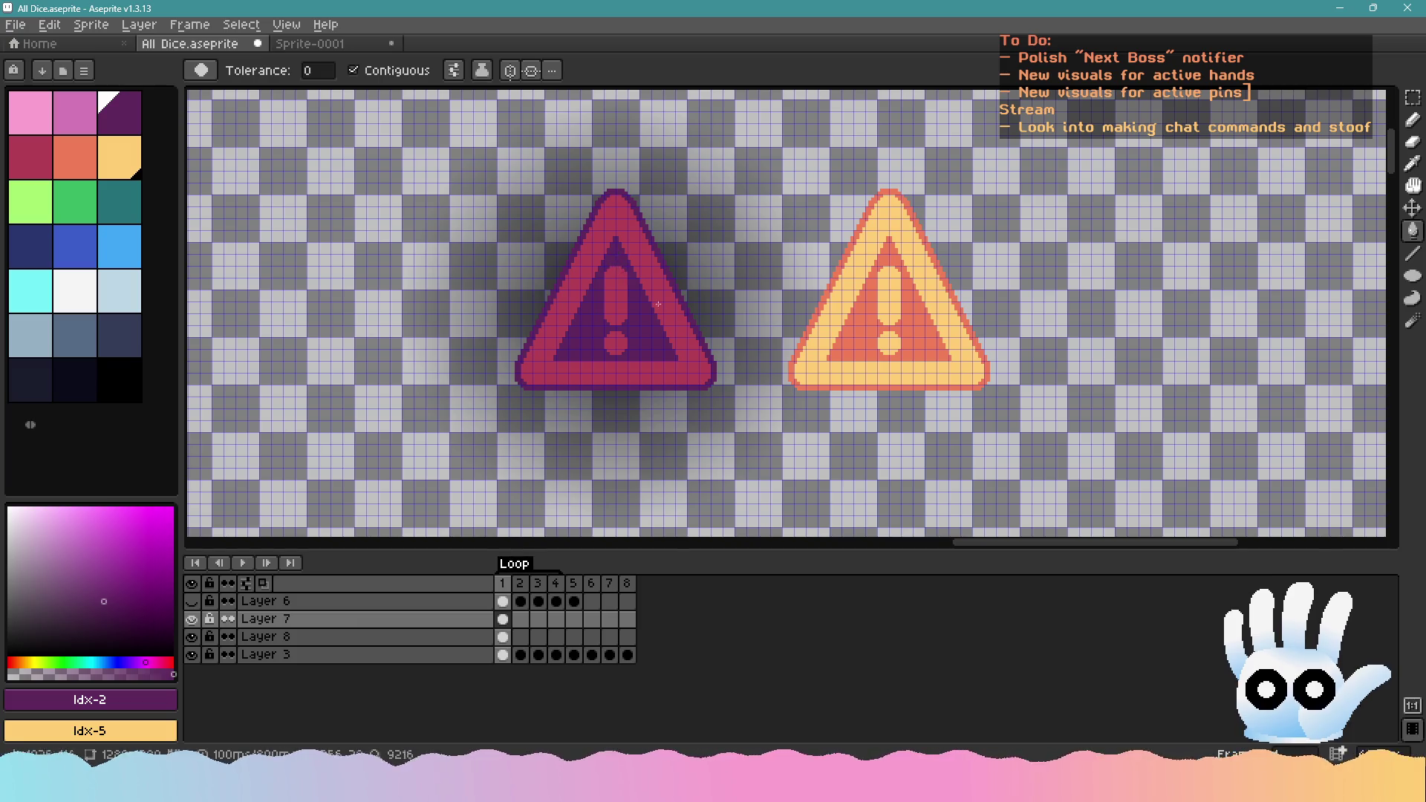
Select the red warning triangle with the Rectangular Marquee and copy it back to GameMaker
scroll(834, 395, "down", 1)
scroll(858, 417, "down", 2)
scroll(858, 417, "up", 2)
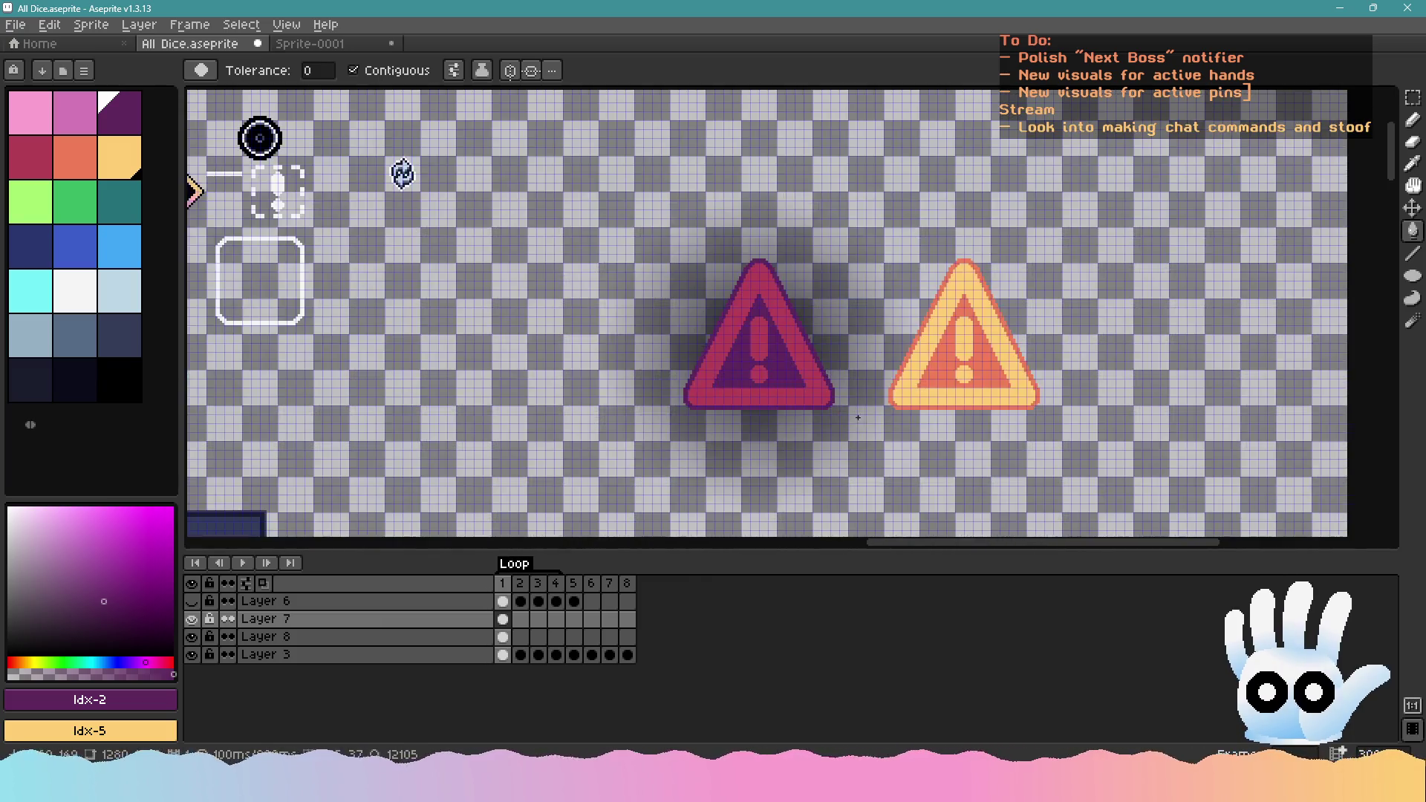
left_click(1412, 97)
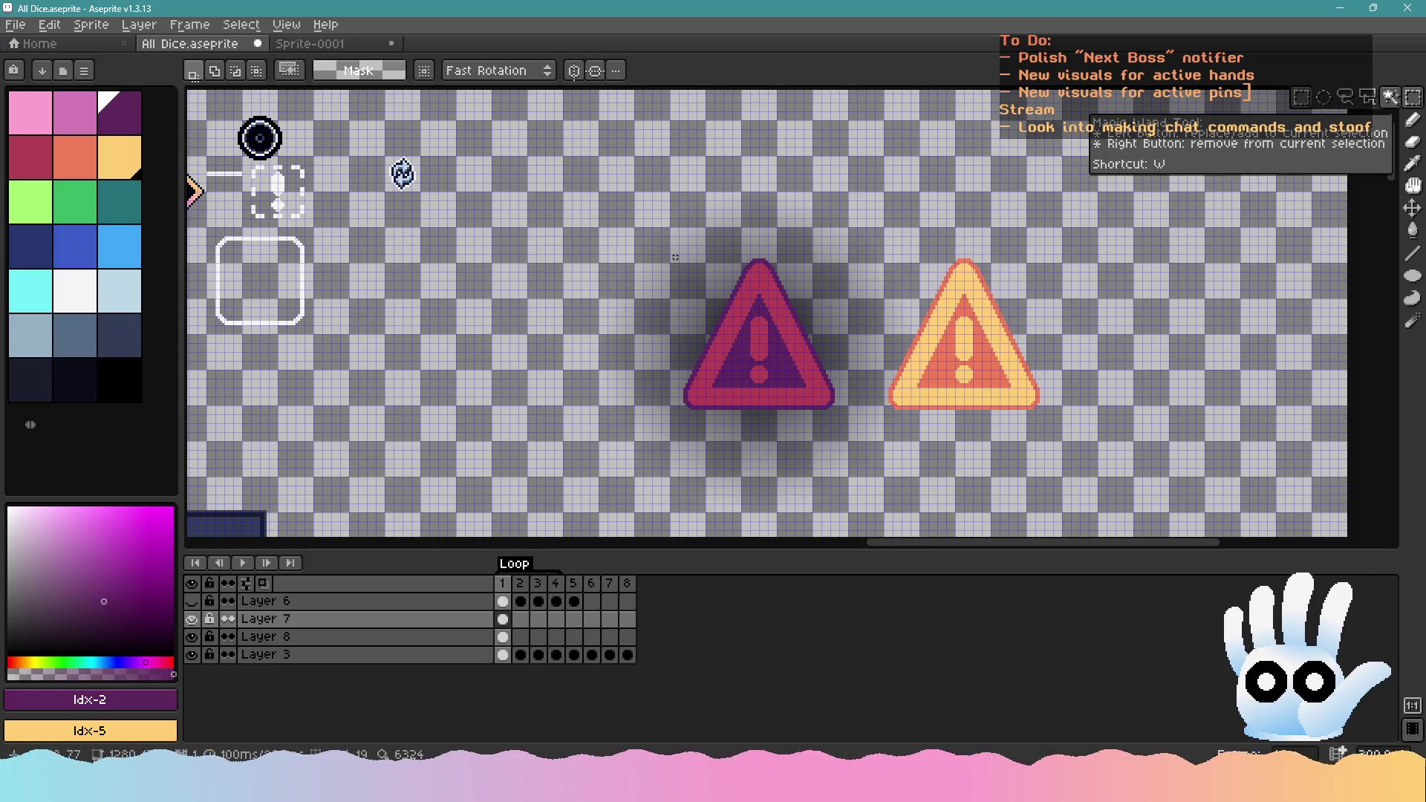
left_click_drag(681, 255, 842, 417)
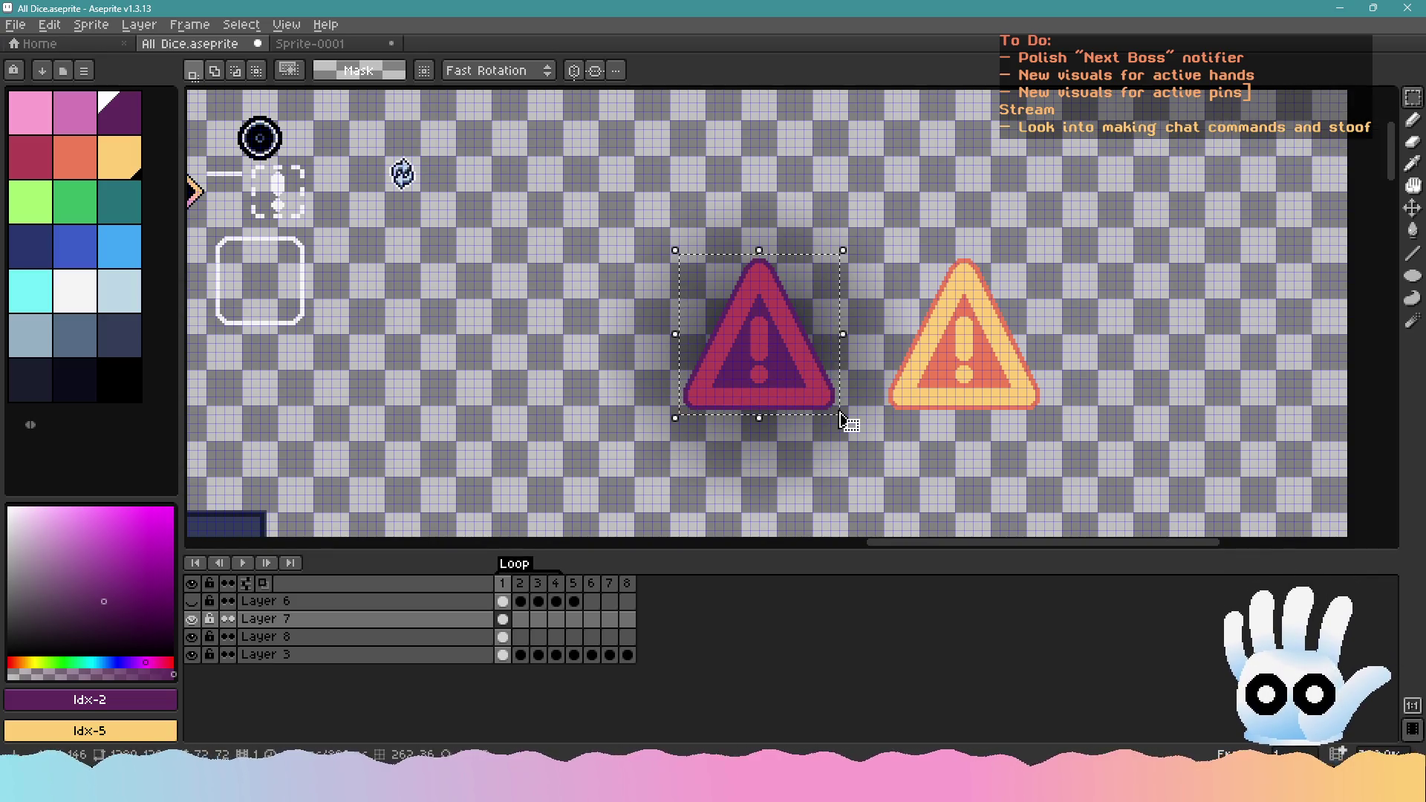
key("alt+Tab")
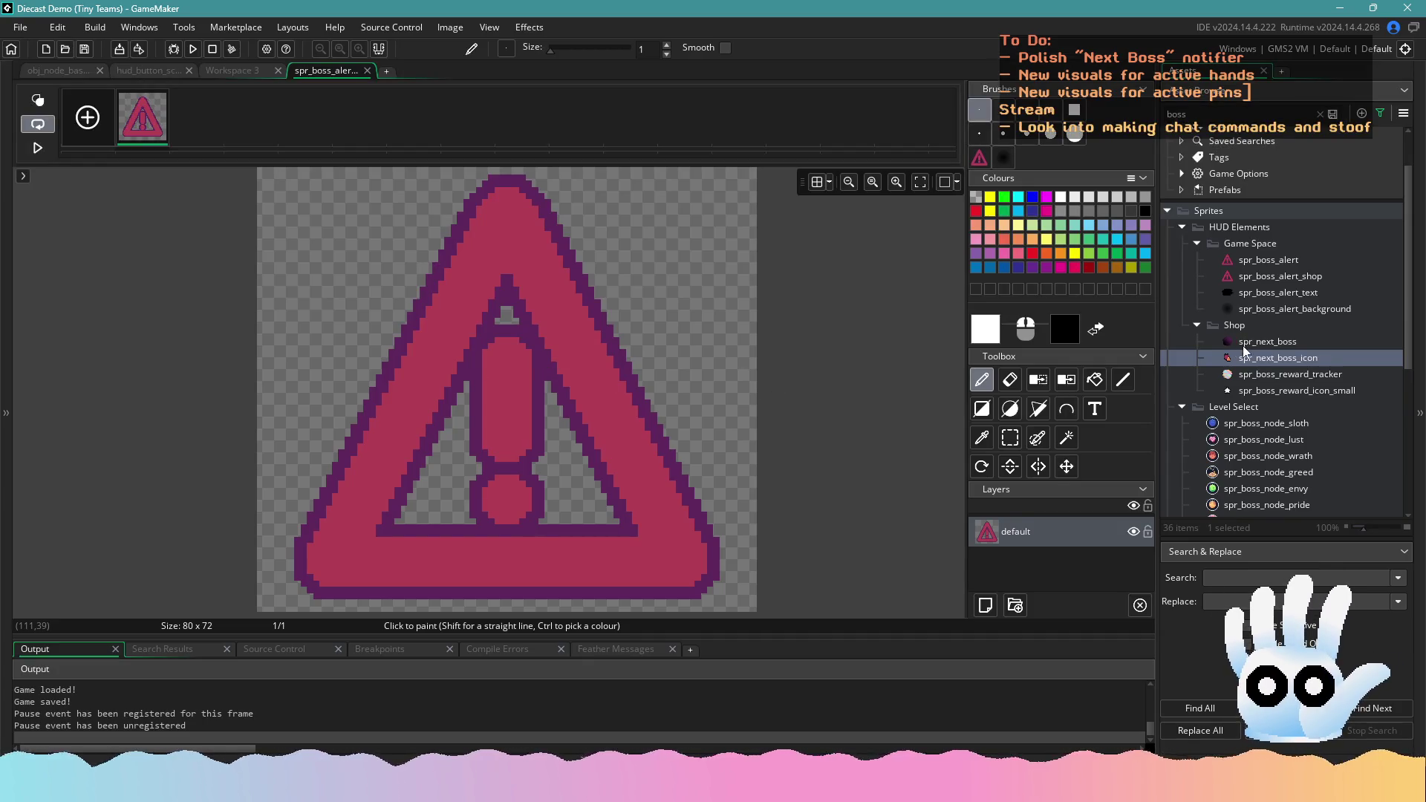
Stamp the copied red triangle onto spr_boss_alert and close its image editor
double_click(1250, 261)
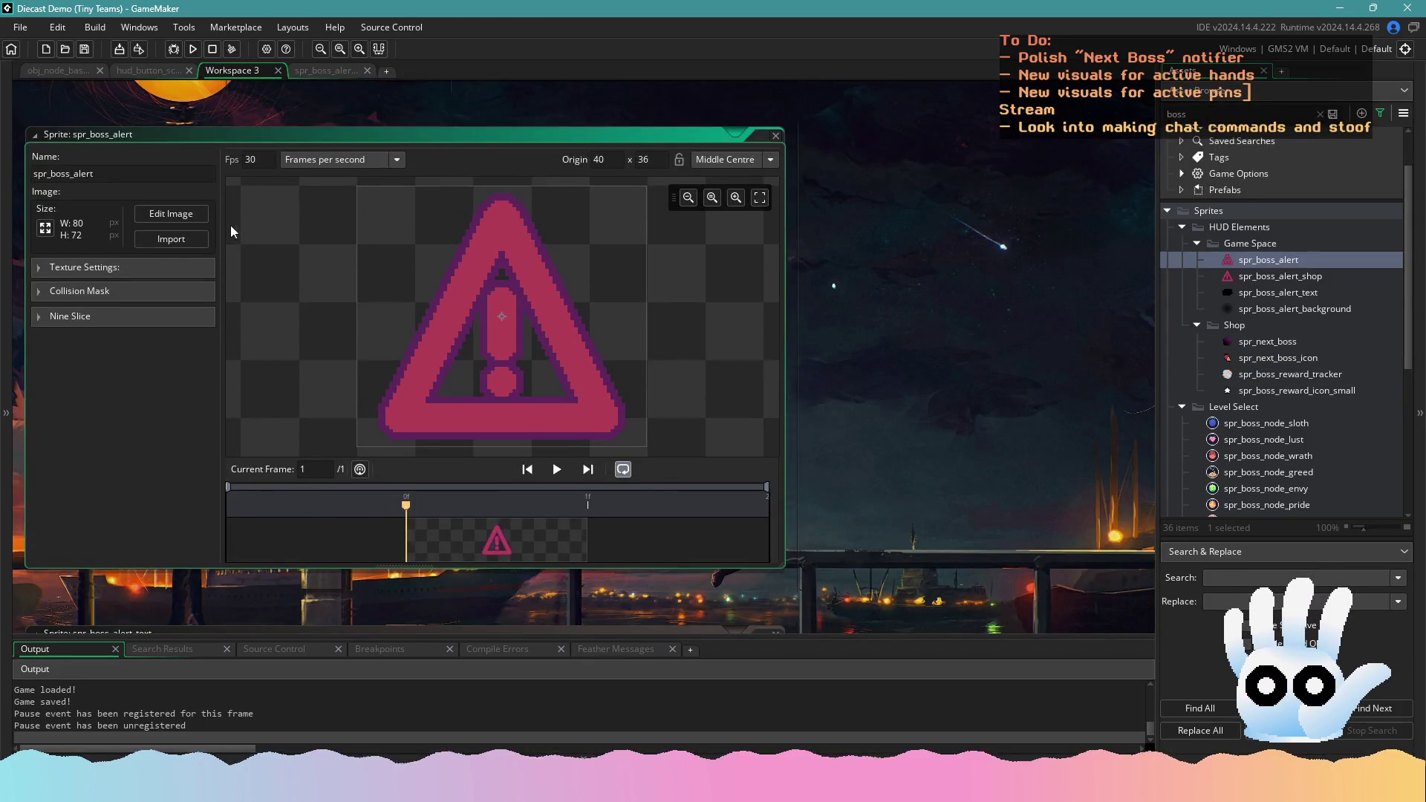
key("ctrl+v")
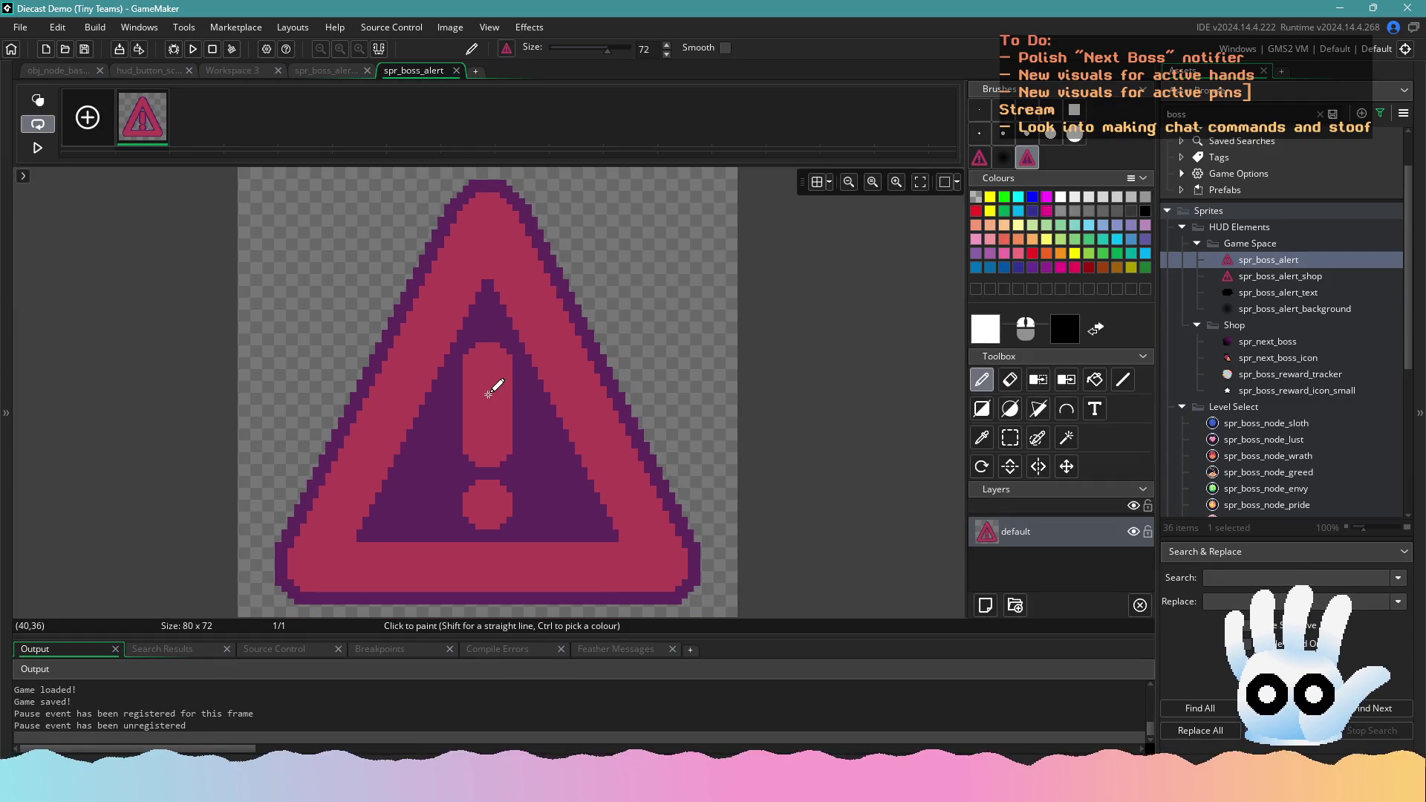
left_click(489, 390)
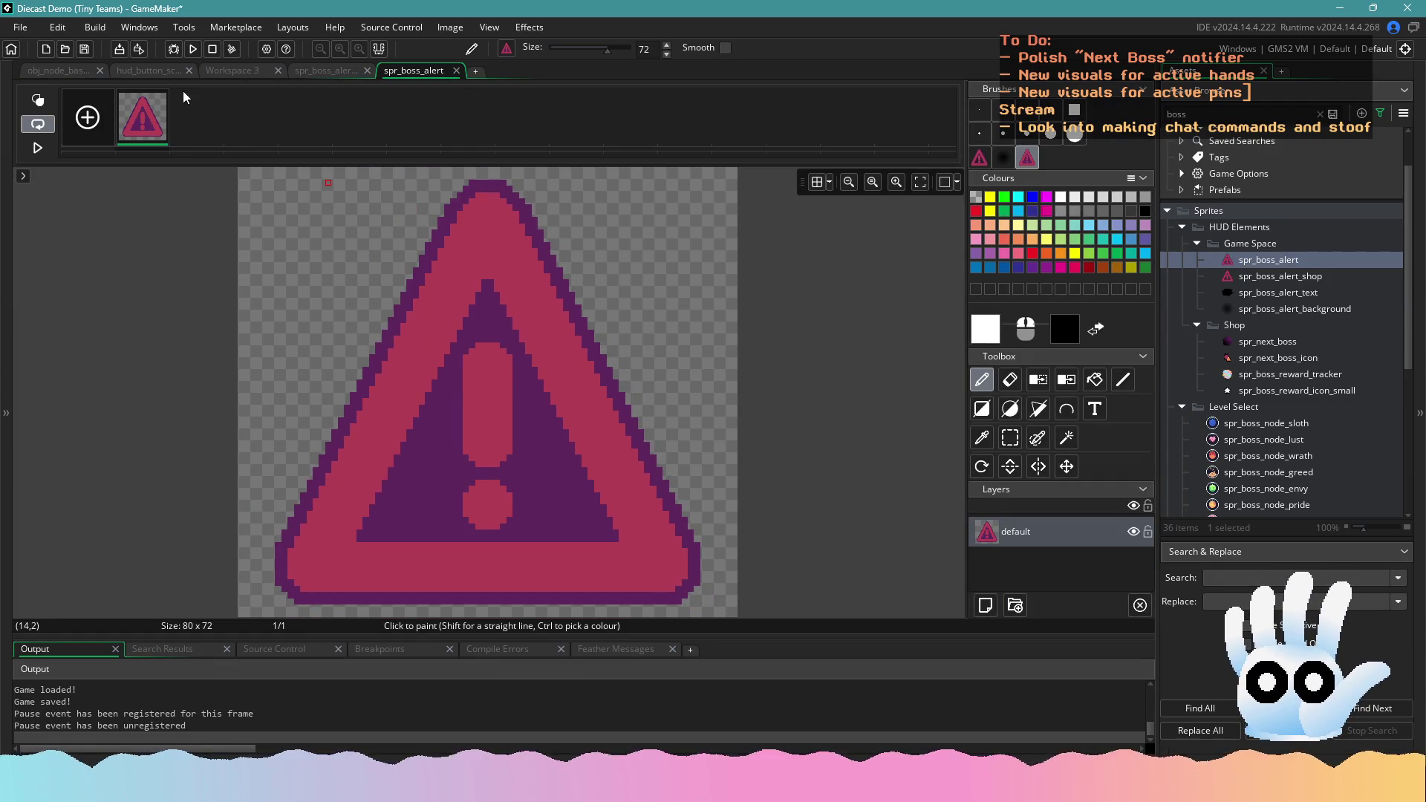
left_click(457, 70)
Copy the yellow triangle from Aseprite and stamp it onto spr_boss_alert_shop
double_click(1246, 275)
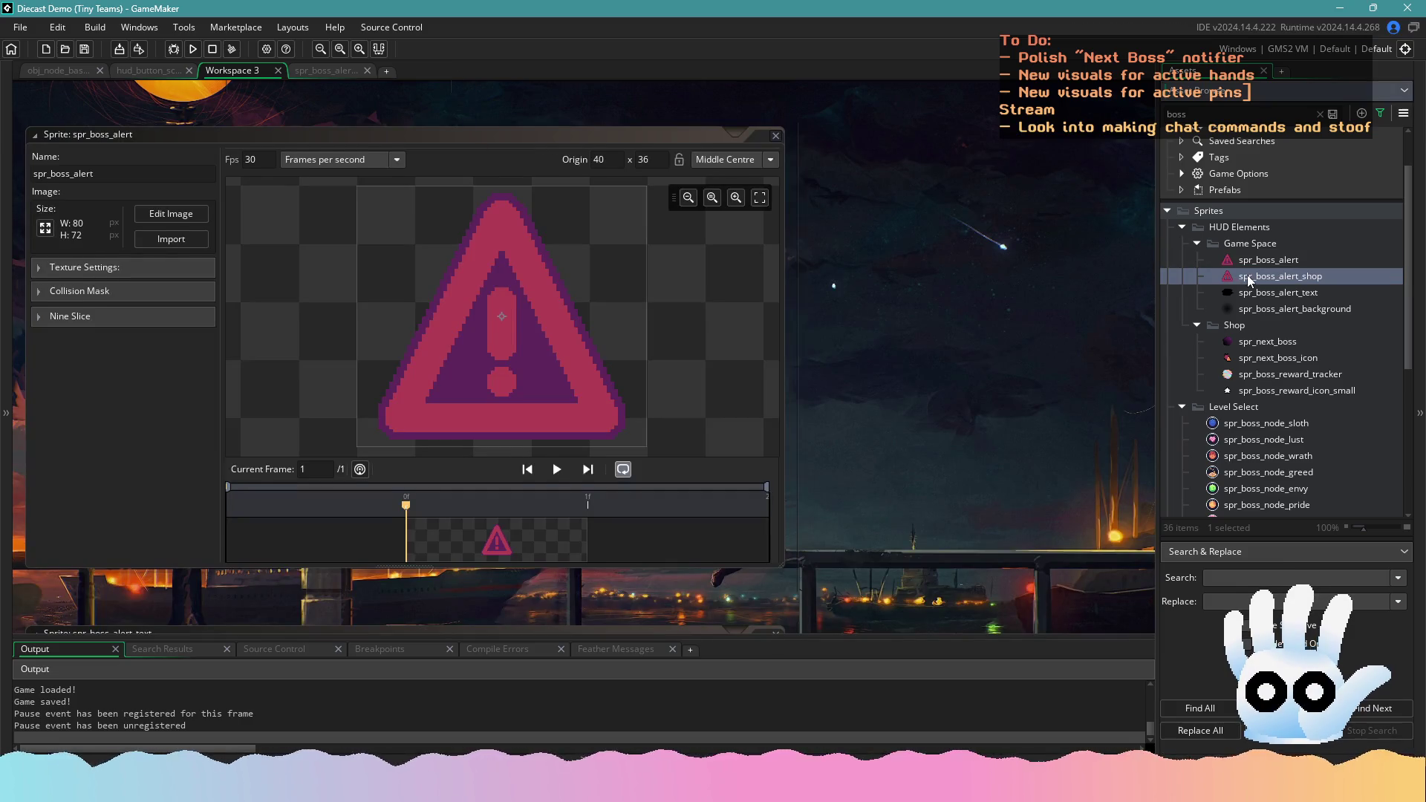
key("alt+Tab")
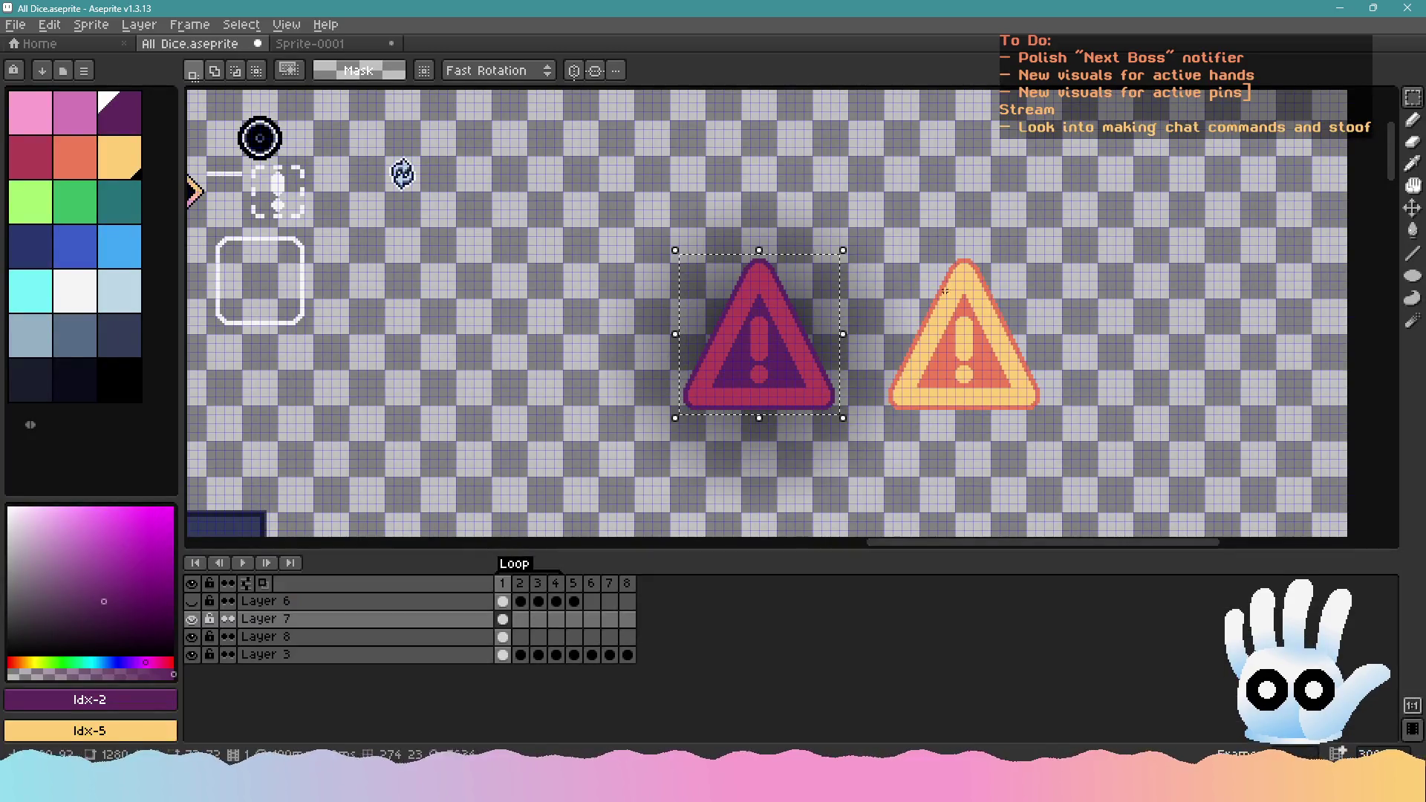
mouse_move(884, 255)
left_mouse_down()
mouse_move(1035, 376)
mouse_move(1043, 413)
left_mouse_up()
key("alt+Tab")
key("ctrl+v")
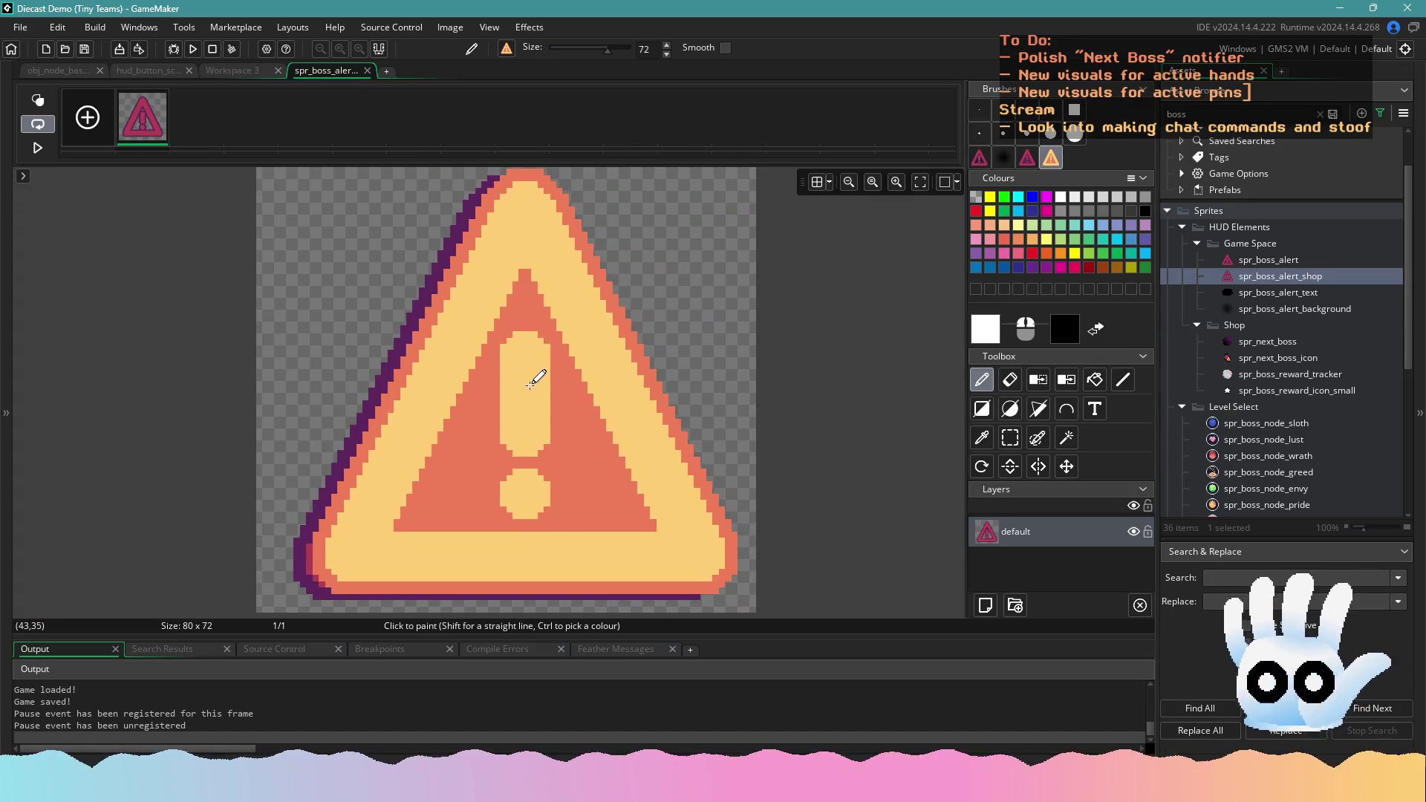
left_click(509, 389)
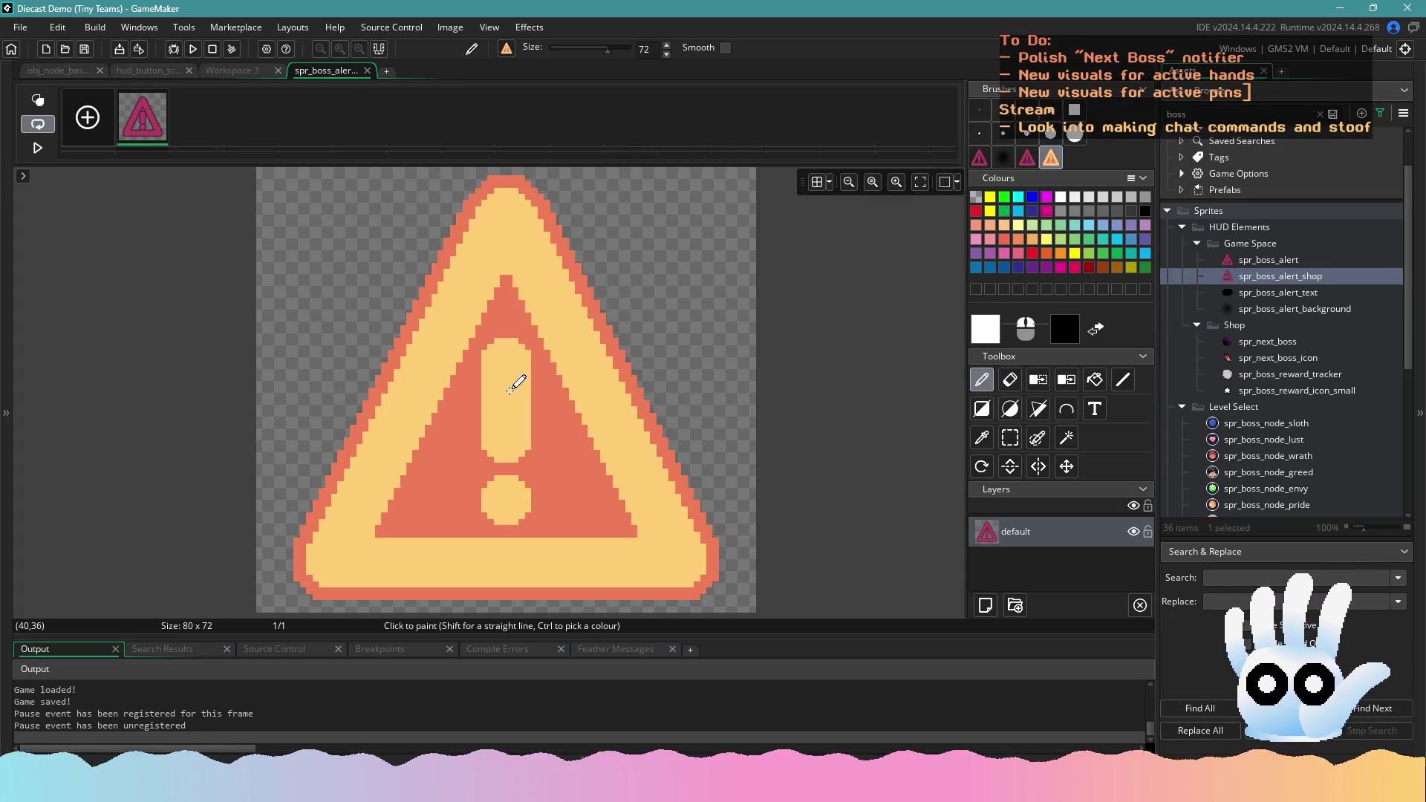
left_click(367, 71)
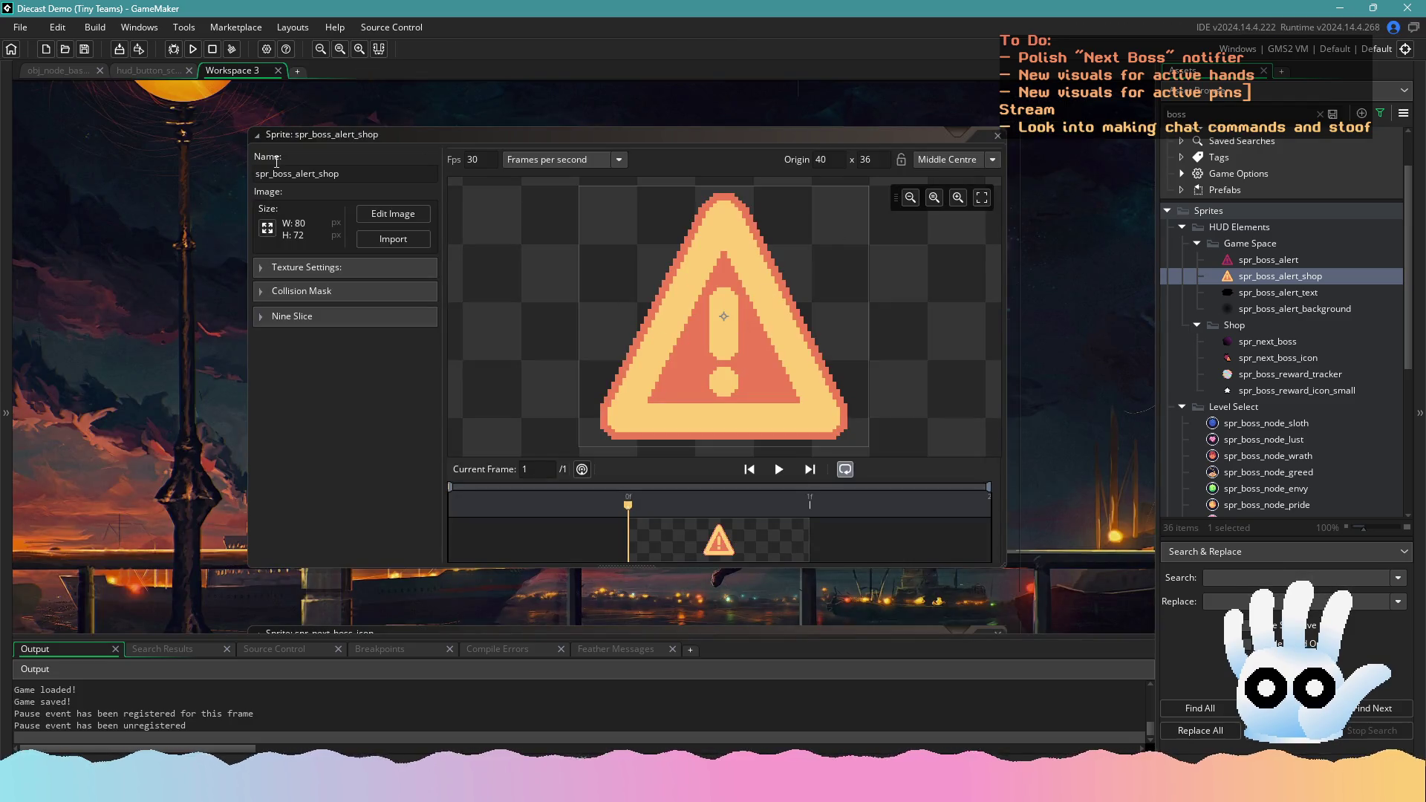
scroll(1111, 309, "down", 5)
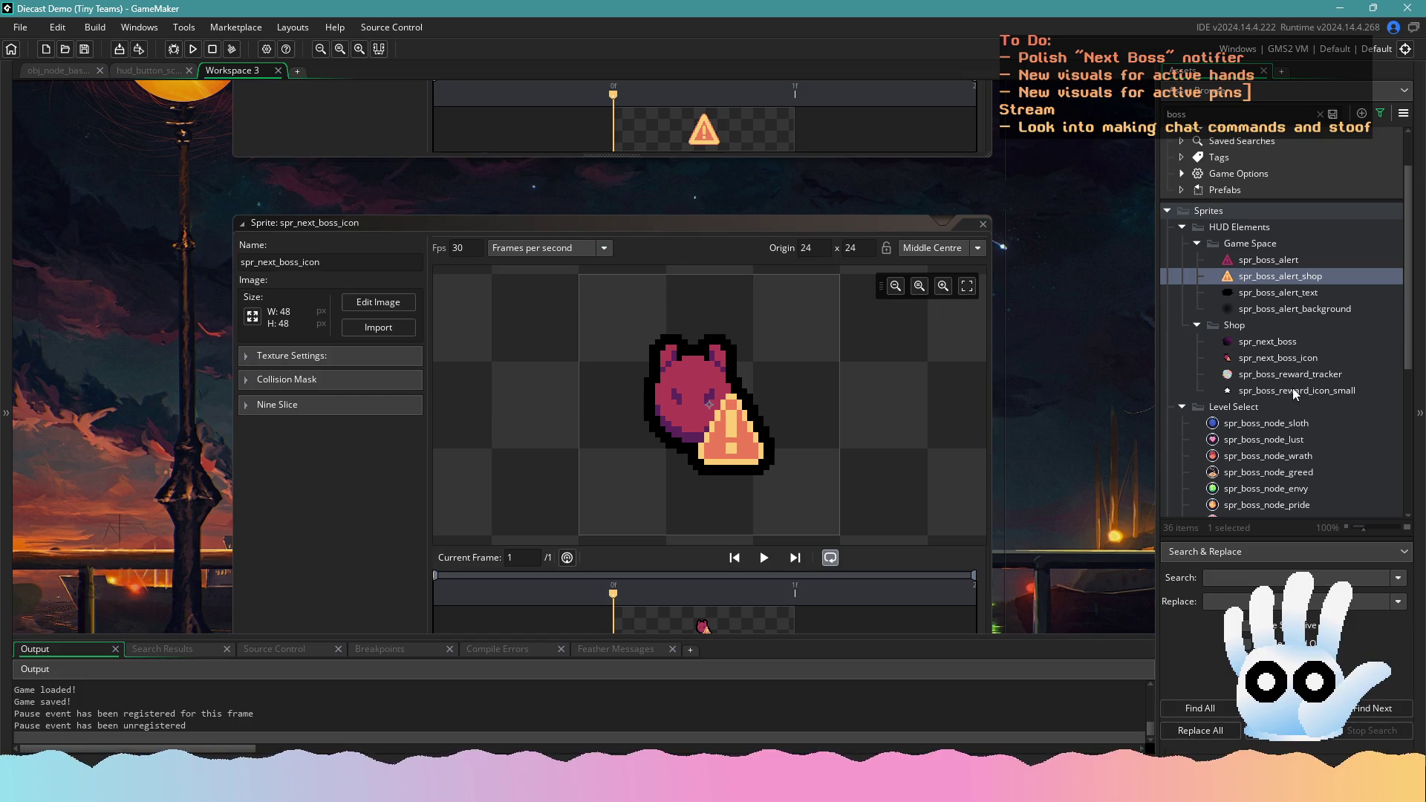
Glance at obj_node_base's Step code, then return to the sprite workspace
scroll(1294, 394, "down", 5)
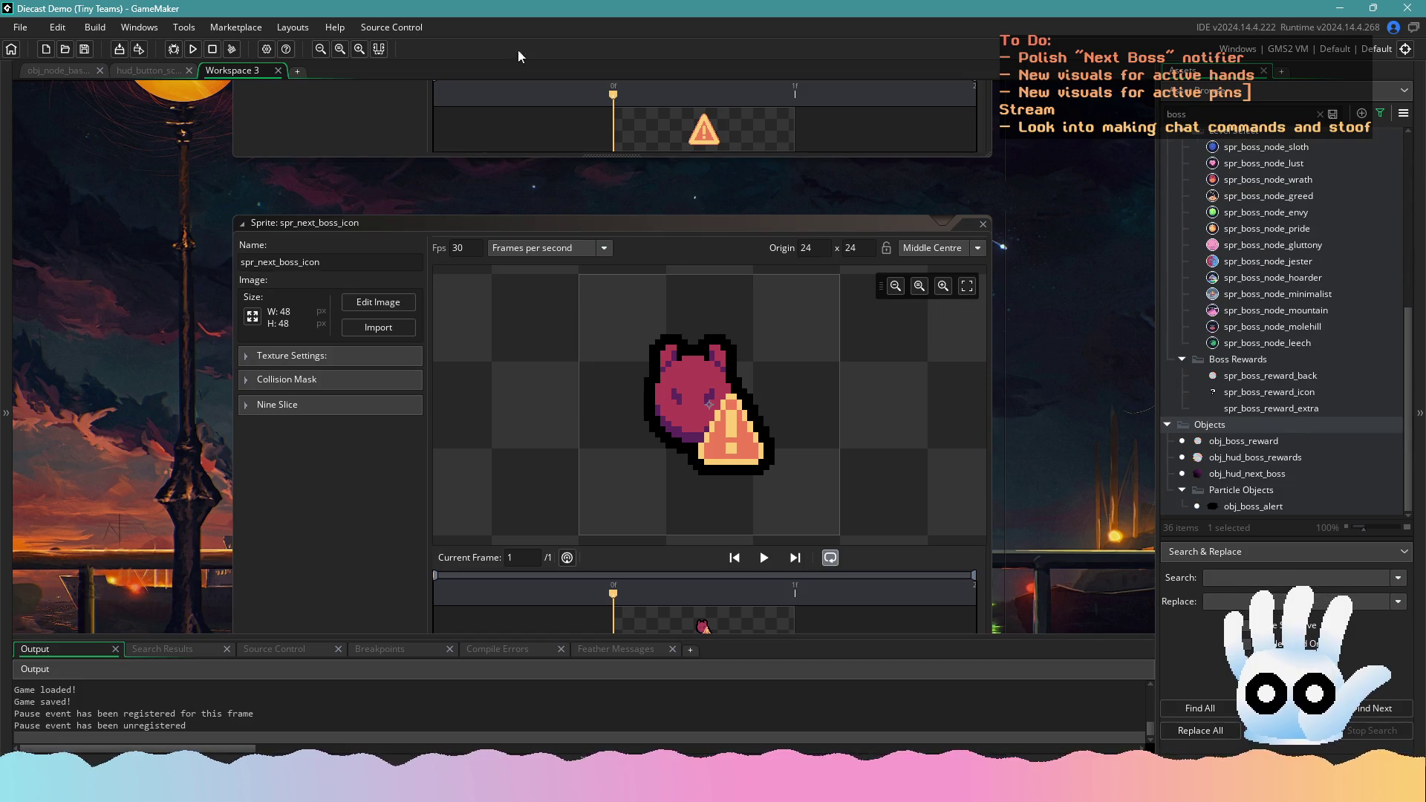
left_click(162, 69)
left_click(62, 73)
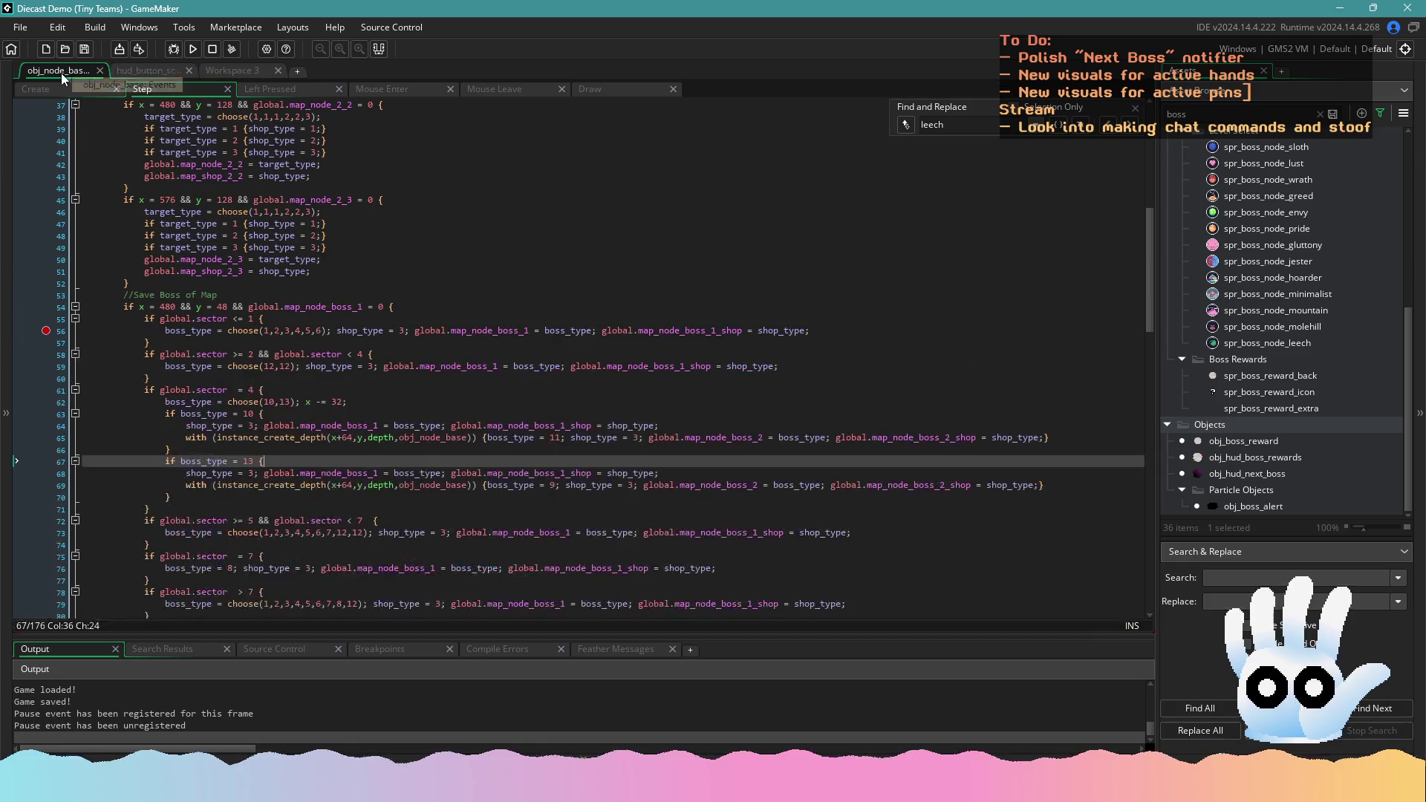
left_click(158, 70)
left_click(215, 70)
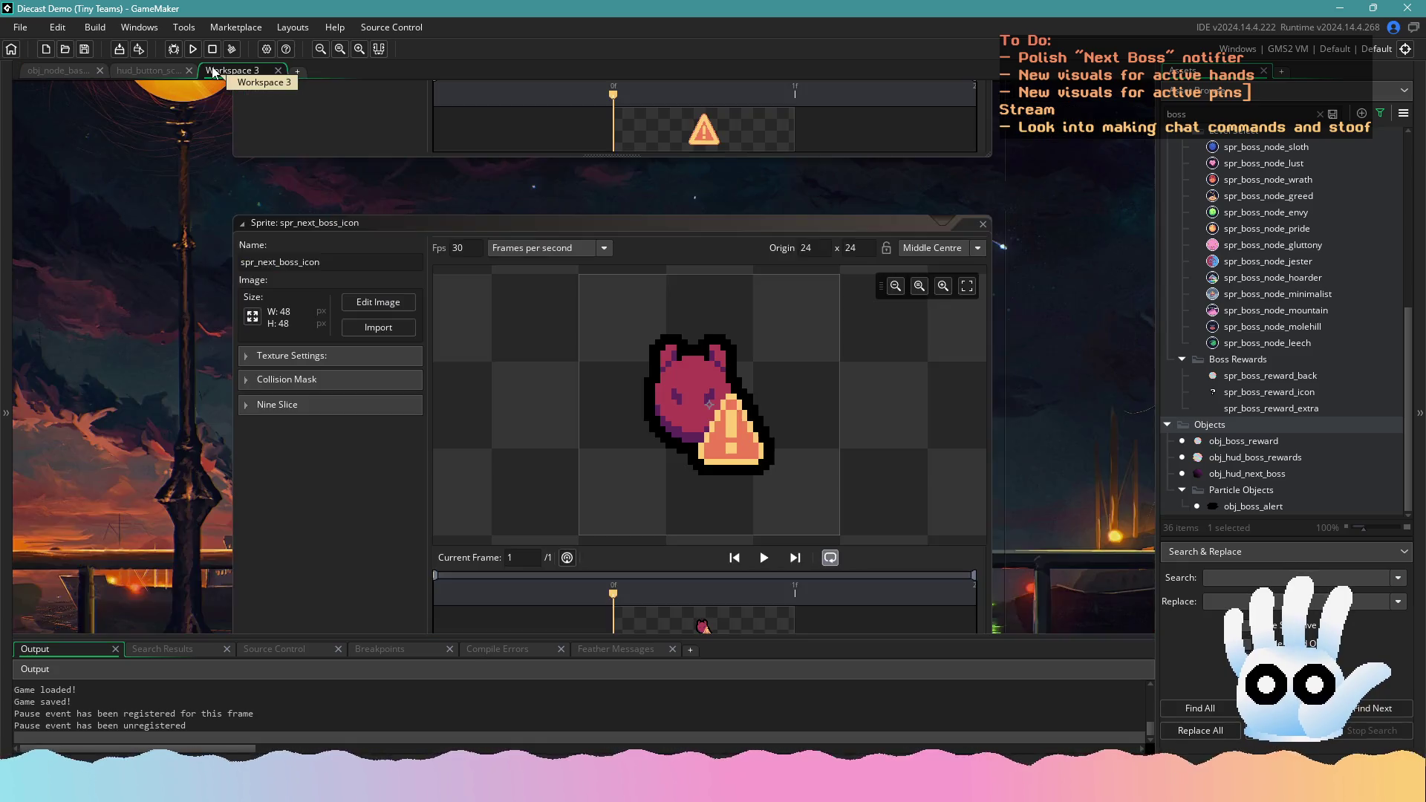
scroll(136, 207, "down", 3)
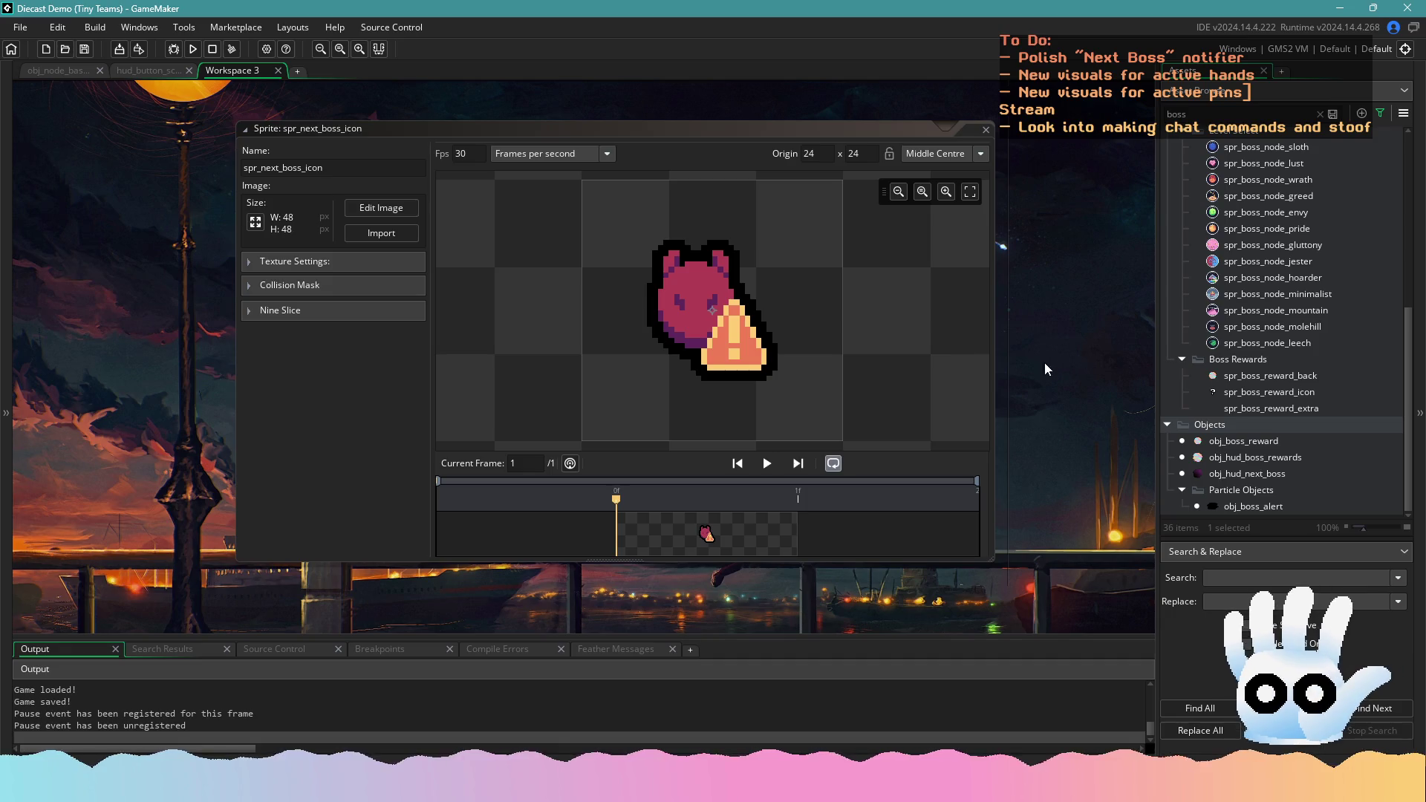
scroll(1298, 429, "up", 1)
scroll(1292, 416, "down", 1)
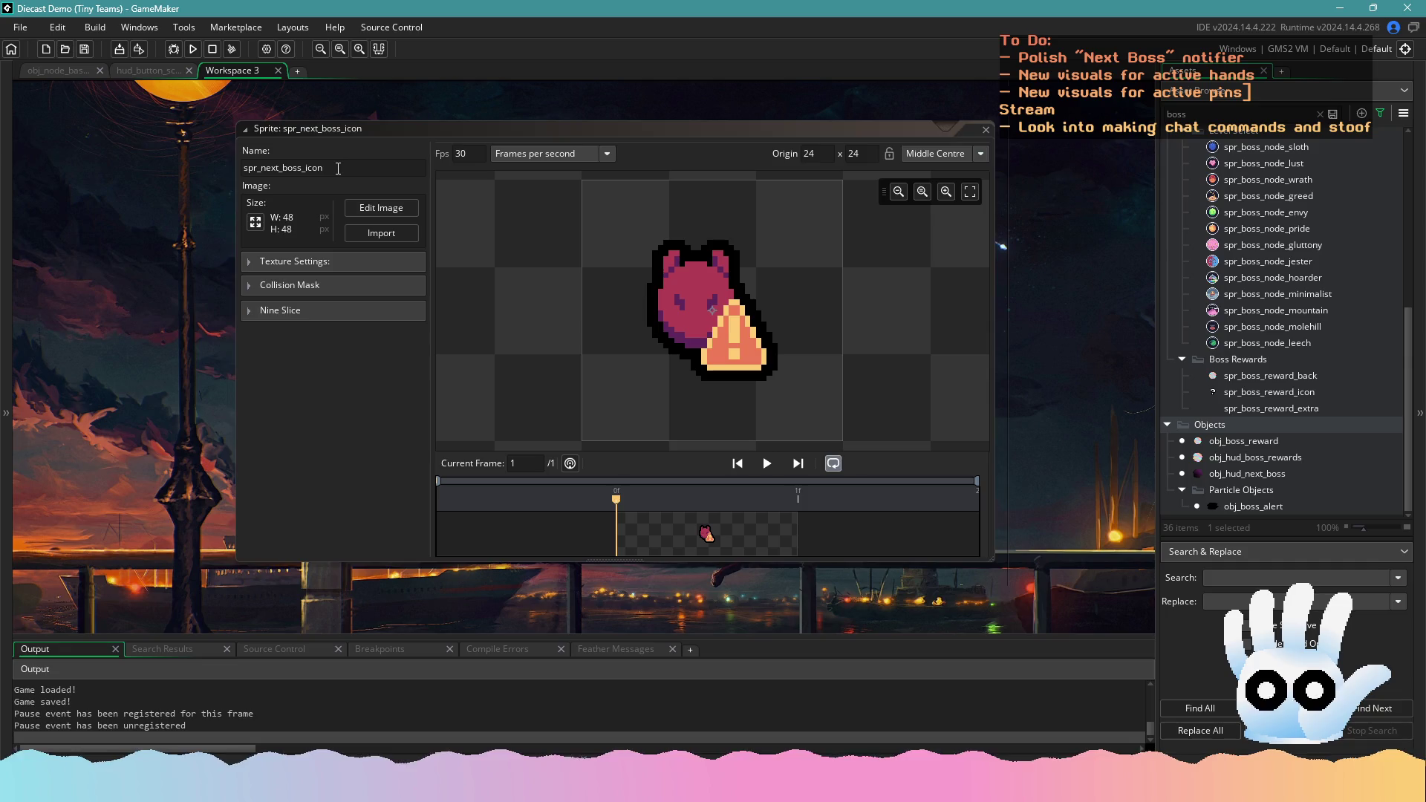
Search the project for spr_next_boss_icon and open obj_hud_next_boss's Draw code that uses it
left_click(1296, 577)
type("spr_next_boss_icon")
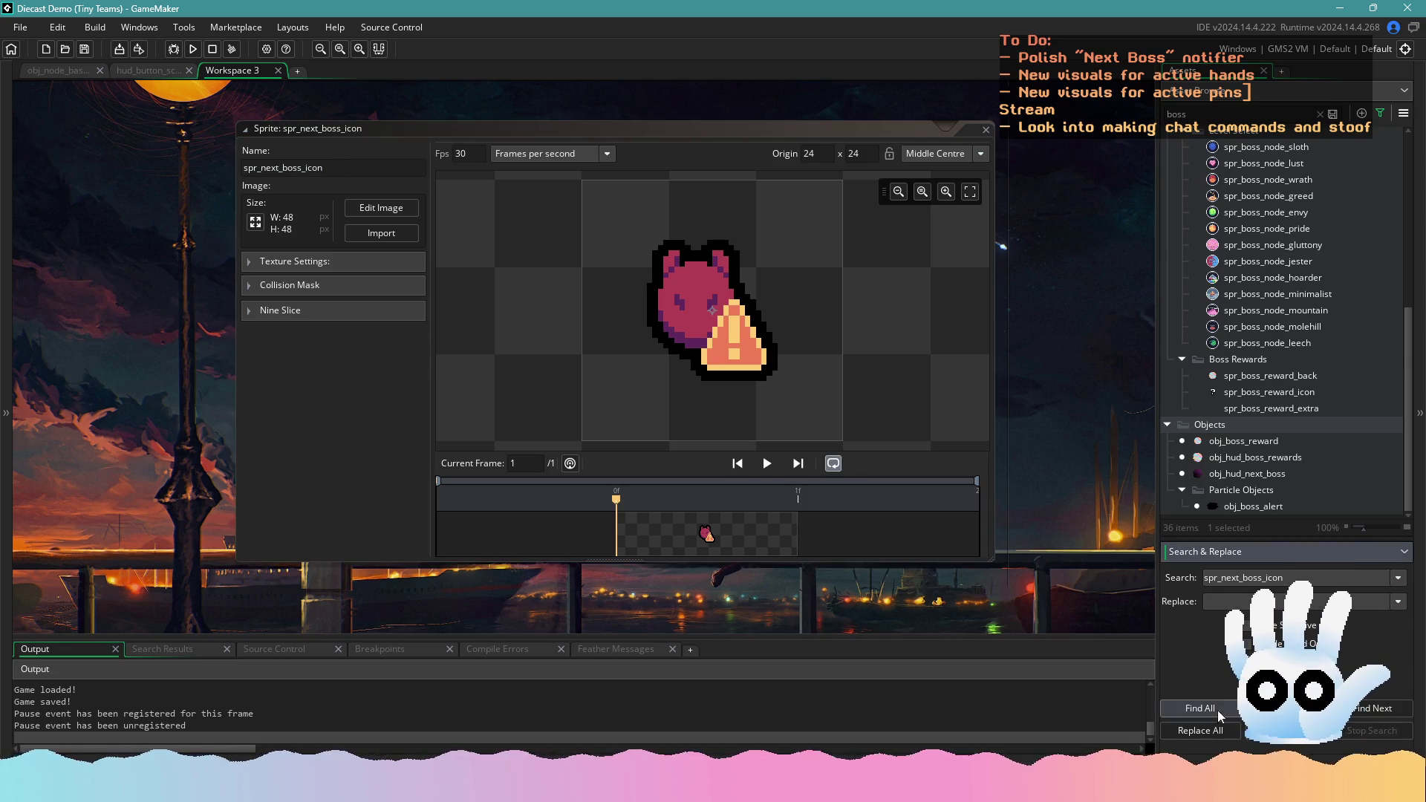
left_click(1219, 715)
double_click(202, 702)
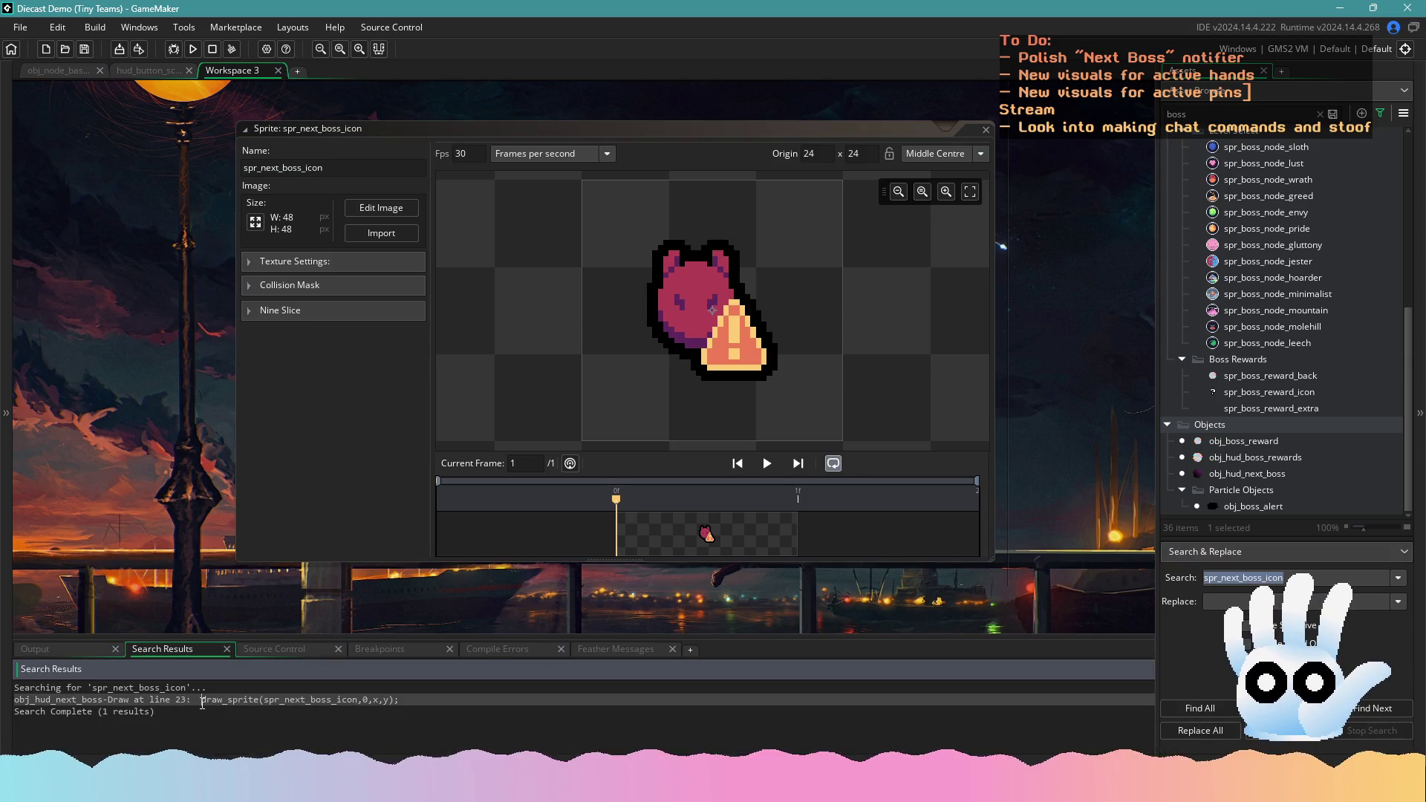
left_click(624, 422)
scroll(629, 420, "down", 1)
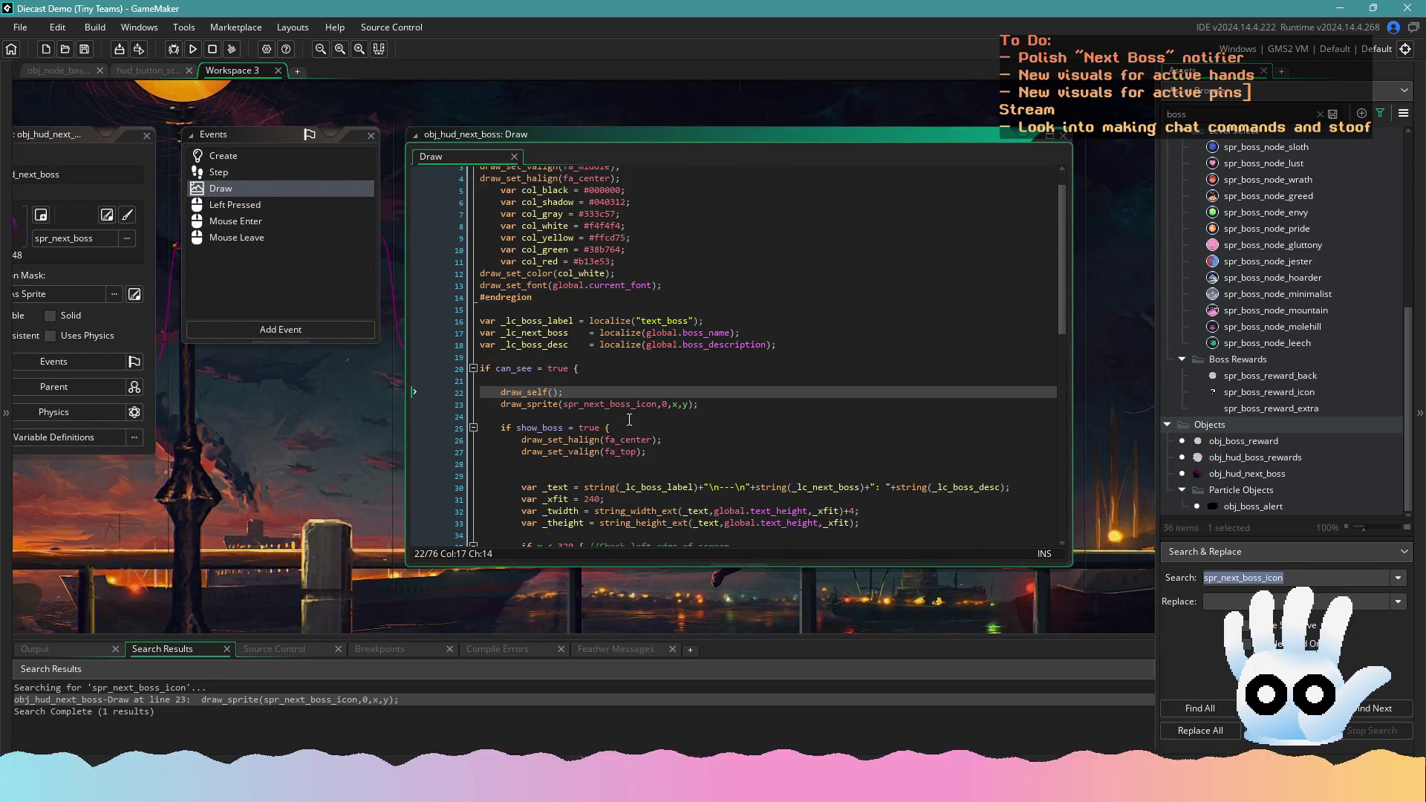
Add 'spawn_alert = false;' below can_see in obj_hud_next_boss's Create event
left_click(574, 370)
left_click_drag(185, 427, 403, 483)
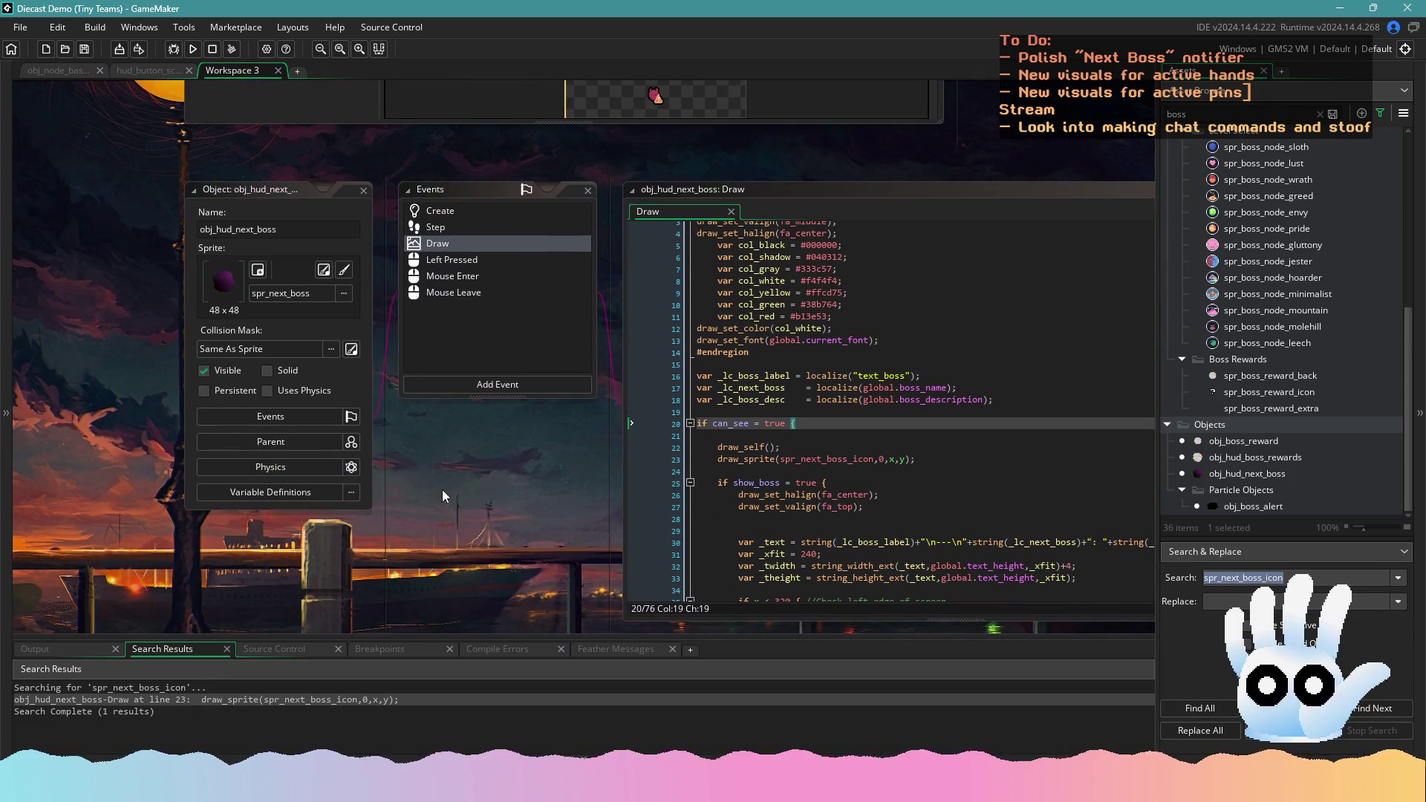
left_click(392, 208)
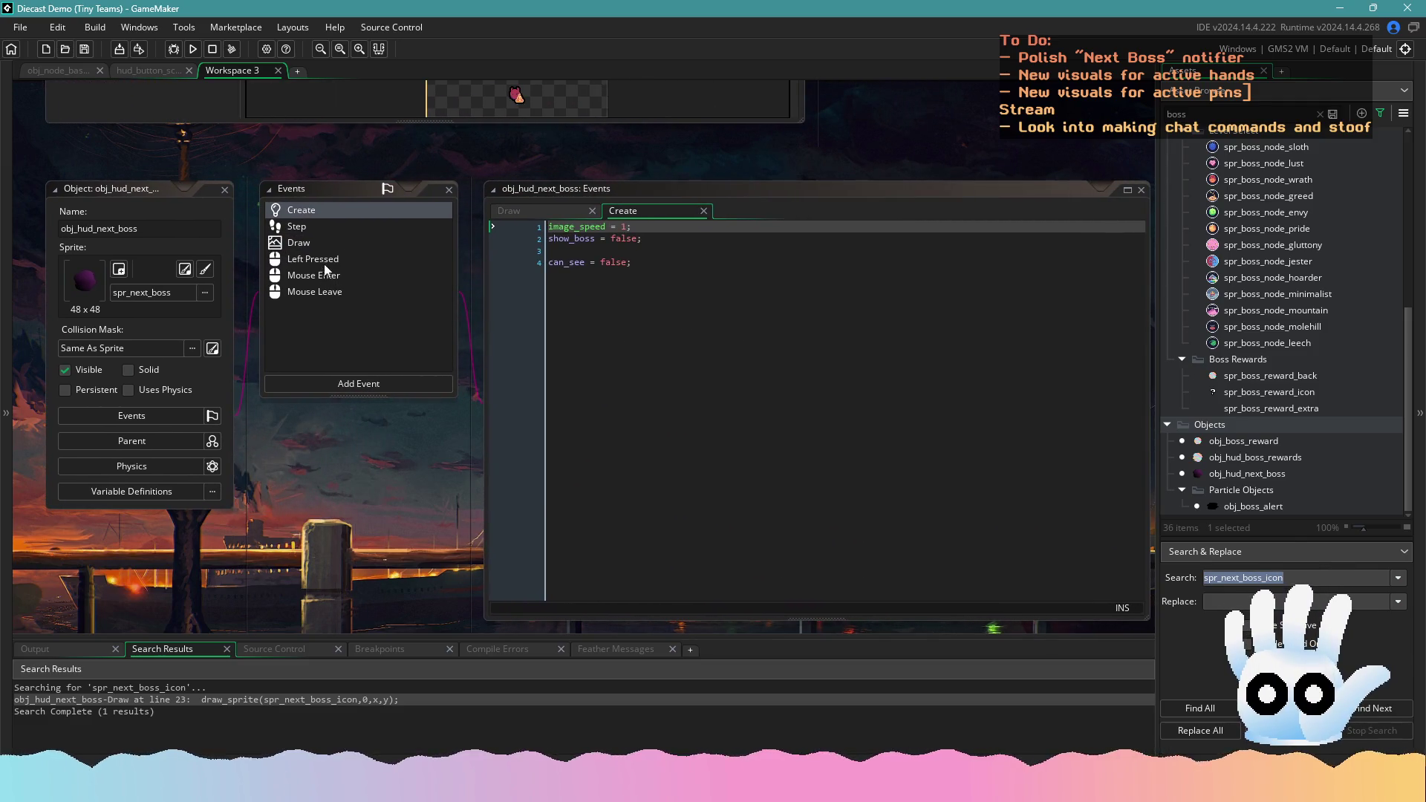
left_click(325, 240)
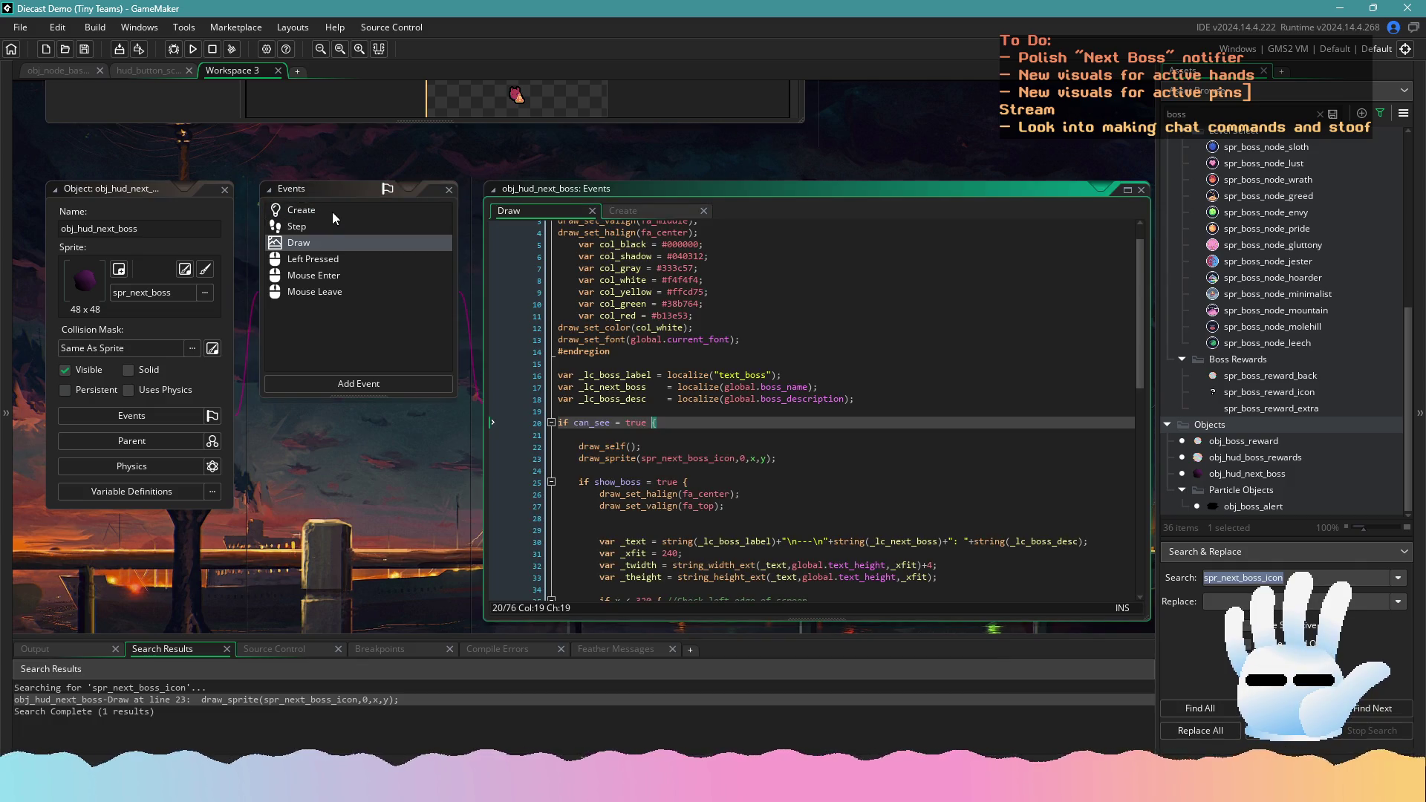
scroll(657, 463, "down", 6)
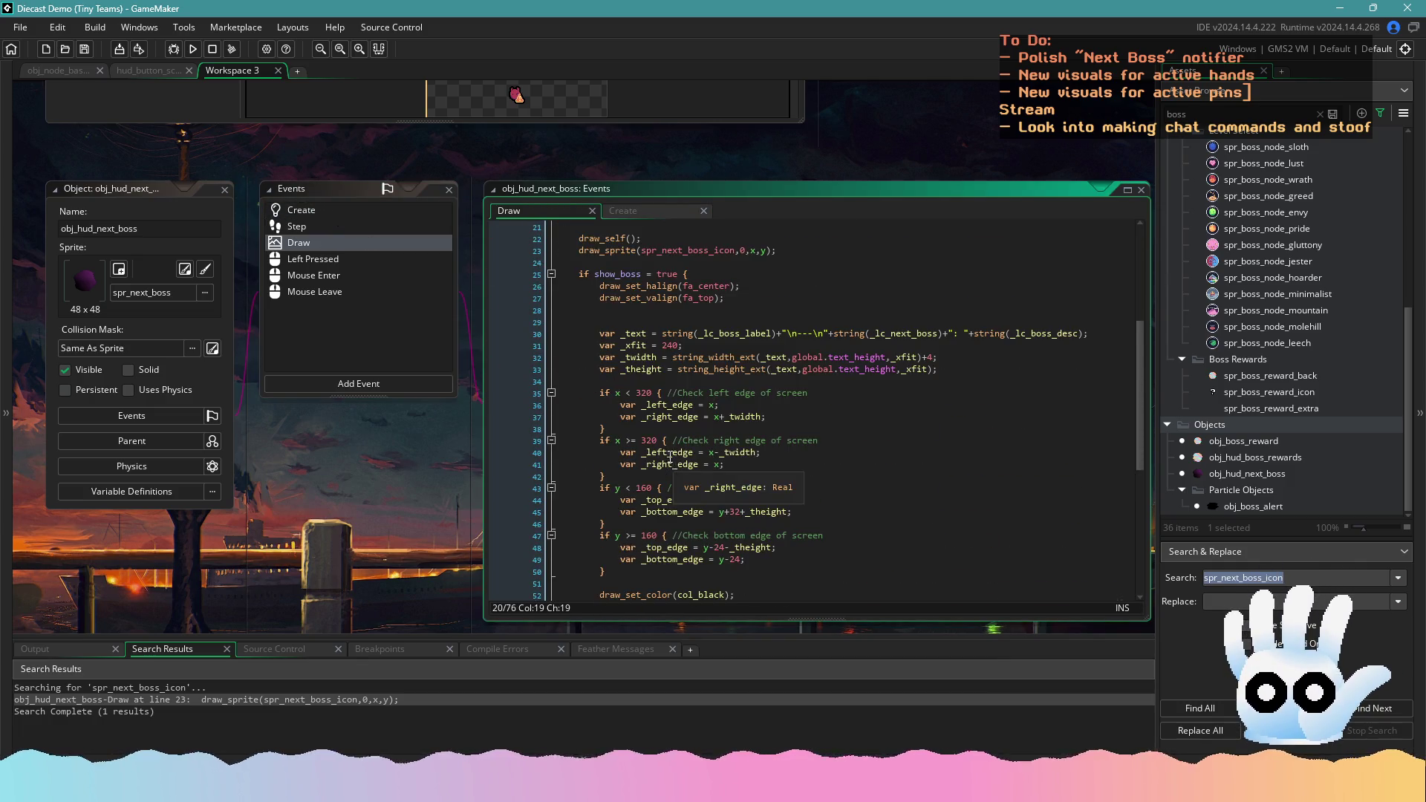
scroll(675, 463, "up", 3)
left_click(341, 208)
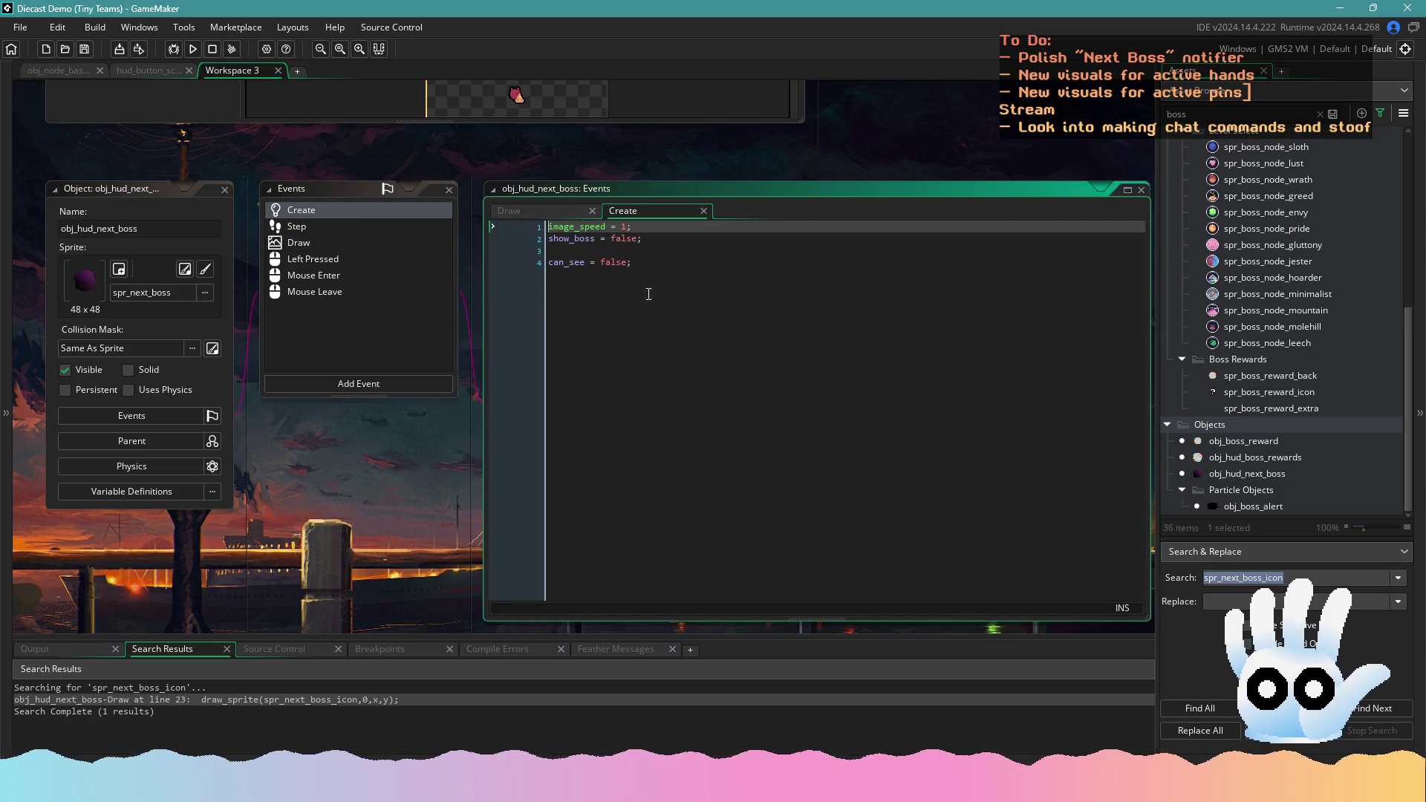
left_click(683, 292)
key("Return")
type("spawn_")
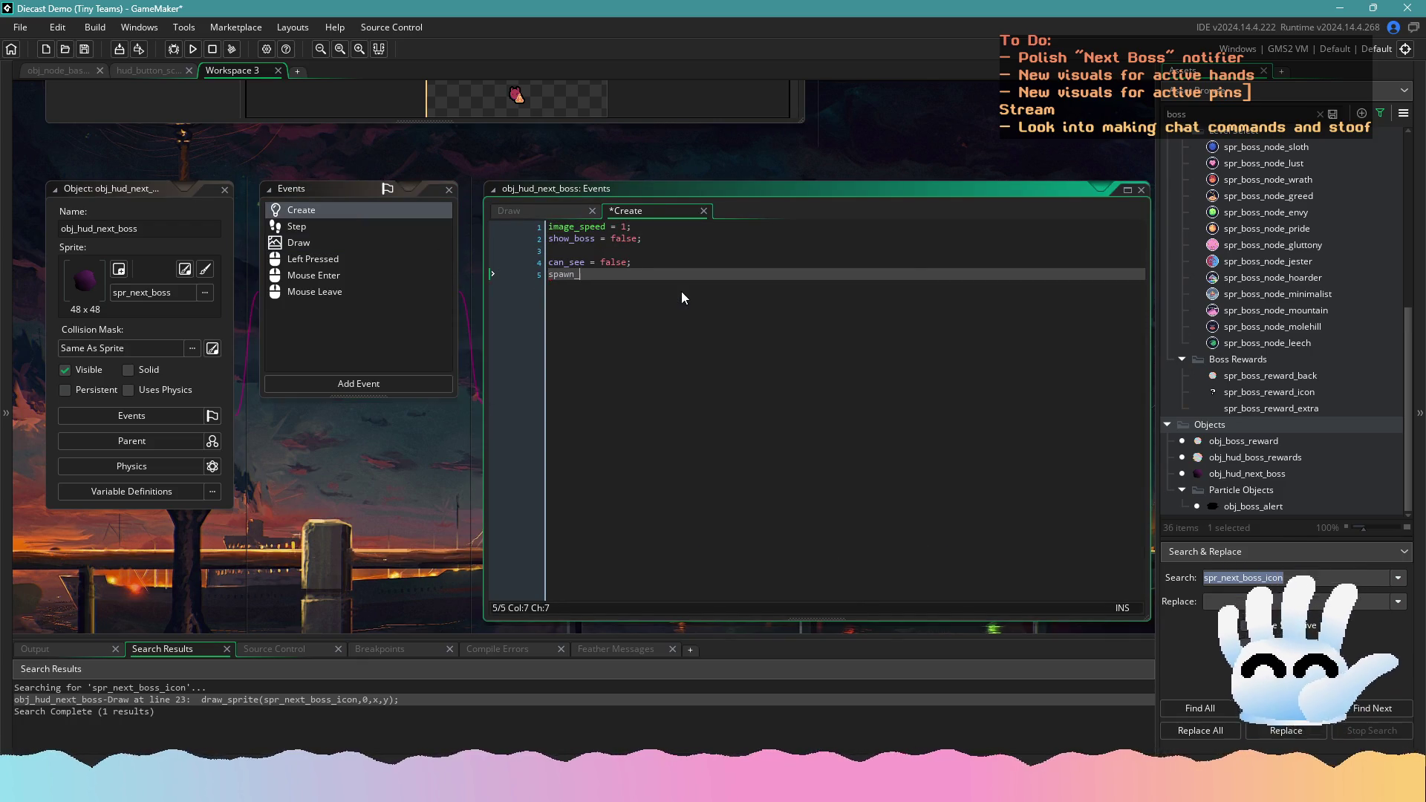
type("alert = false;")
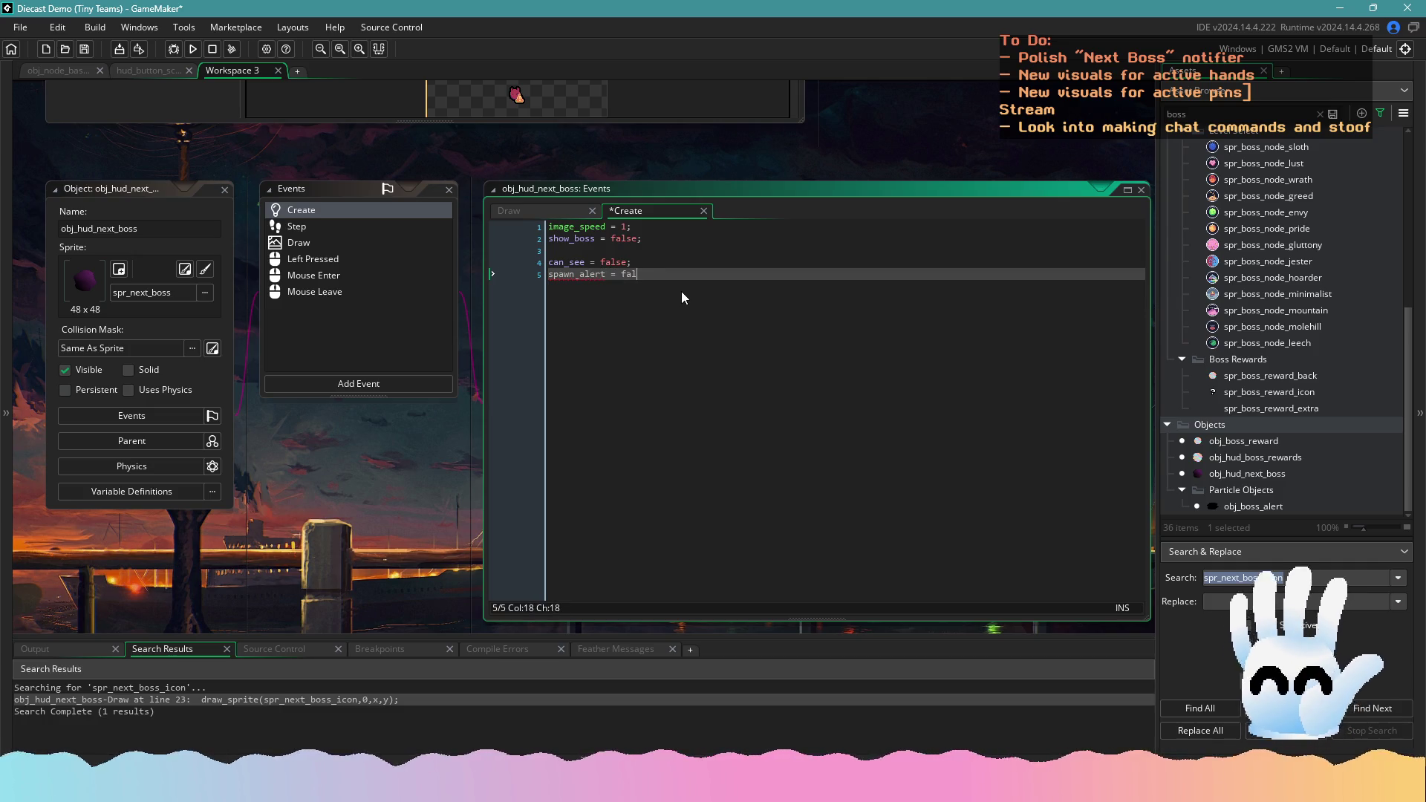
Widen obj_hud_next_boss's Step code, try a spawn_ edit on line 1, then undo it
left_click(346, 232)
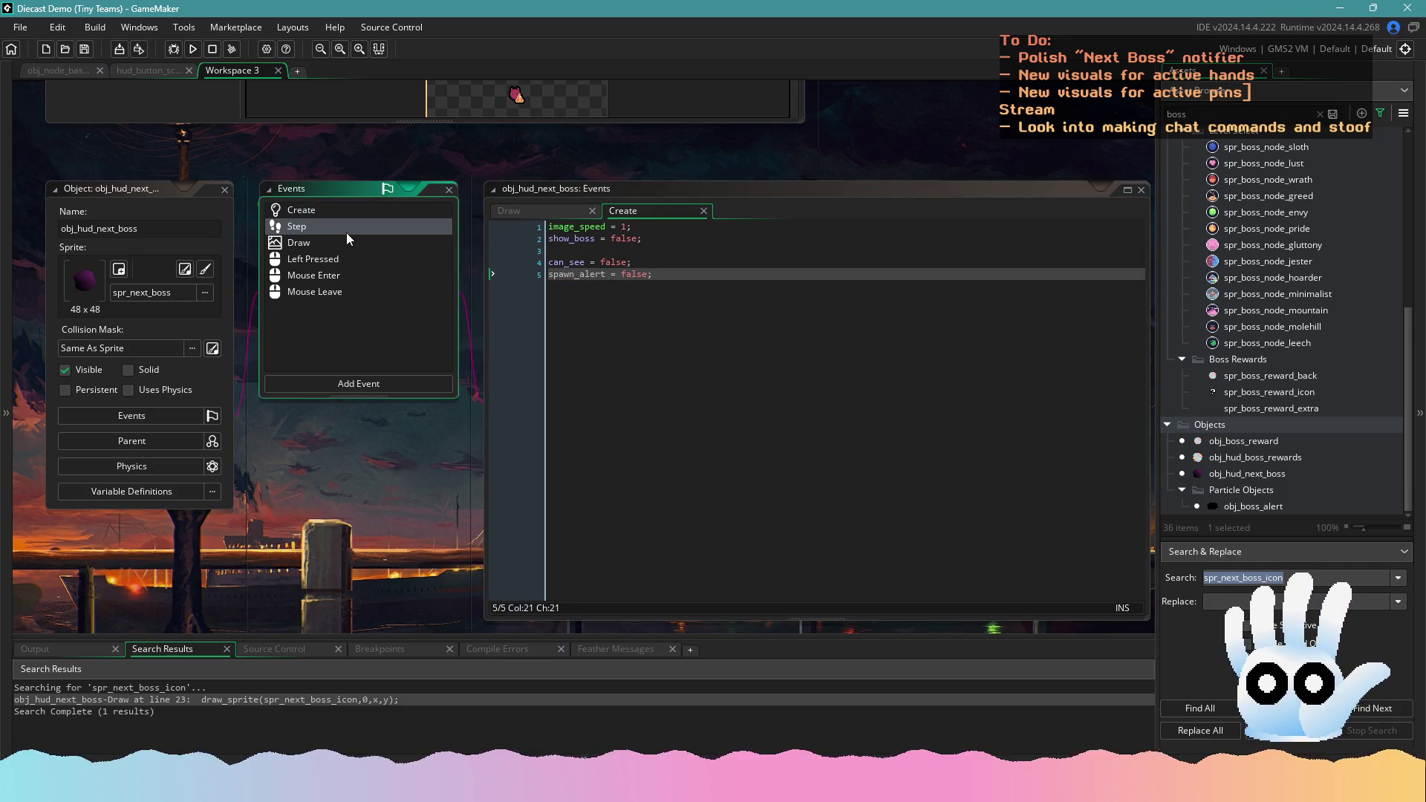
left_click(774, 332)
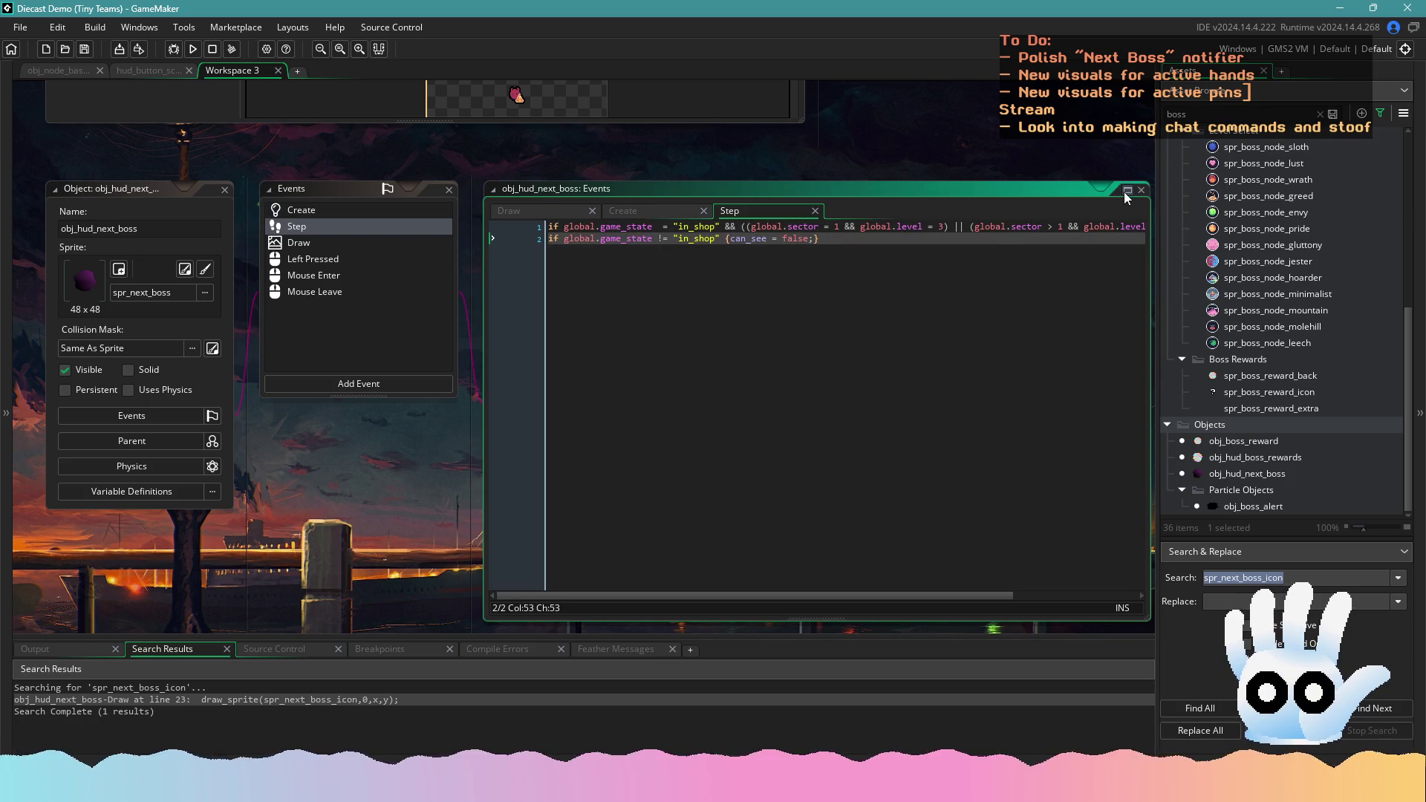
left_click_drag(1124, 191, 982, 191)
left_click_drag(1015, 239, 1153, 222)
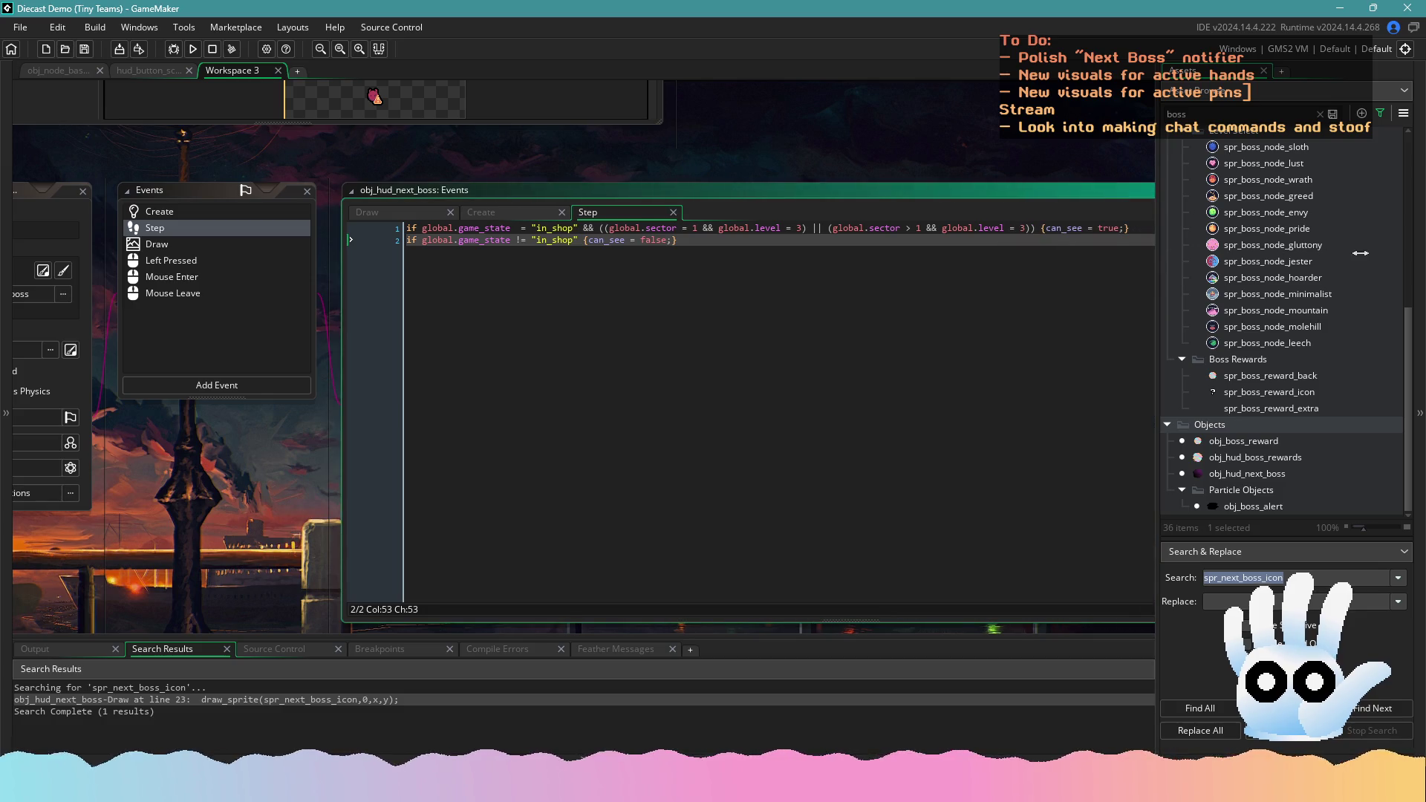
left_click_drag(1075, 175, 937, 175)
left_click(987, 229)
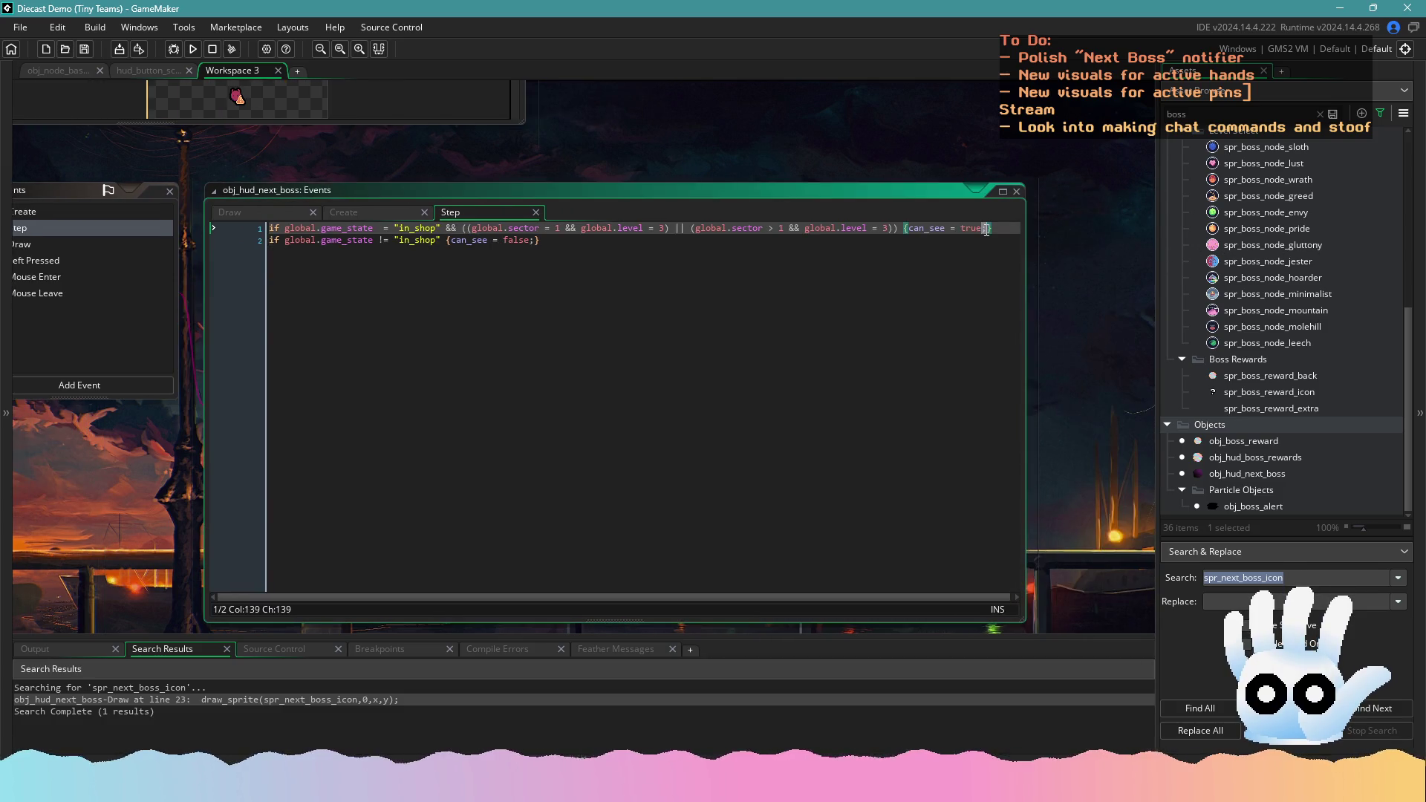
type(";spawn_")
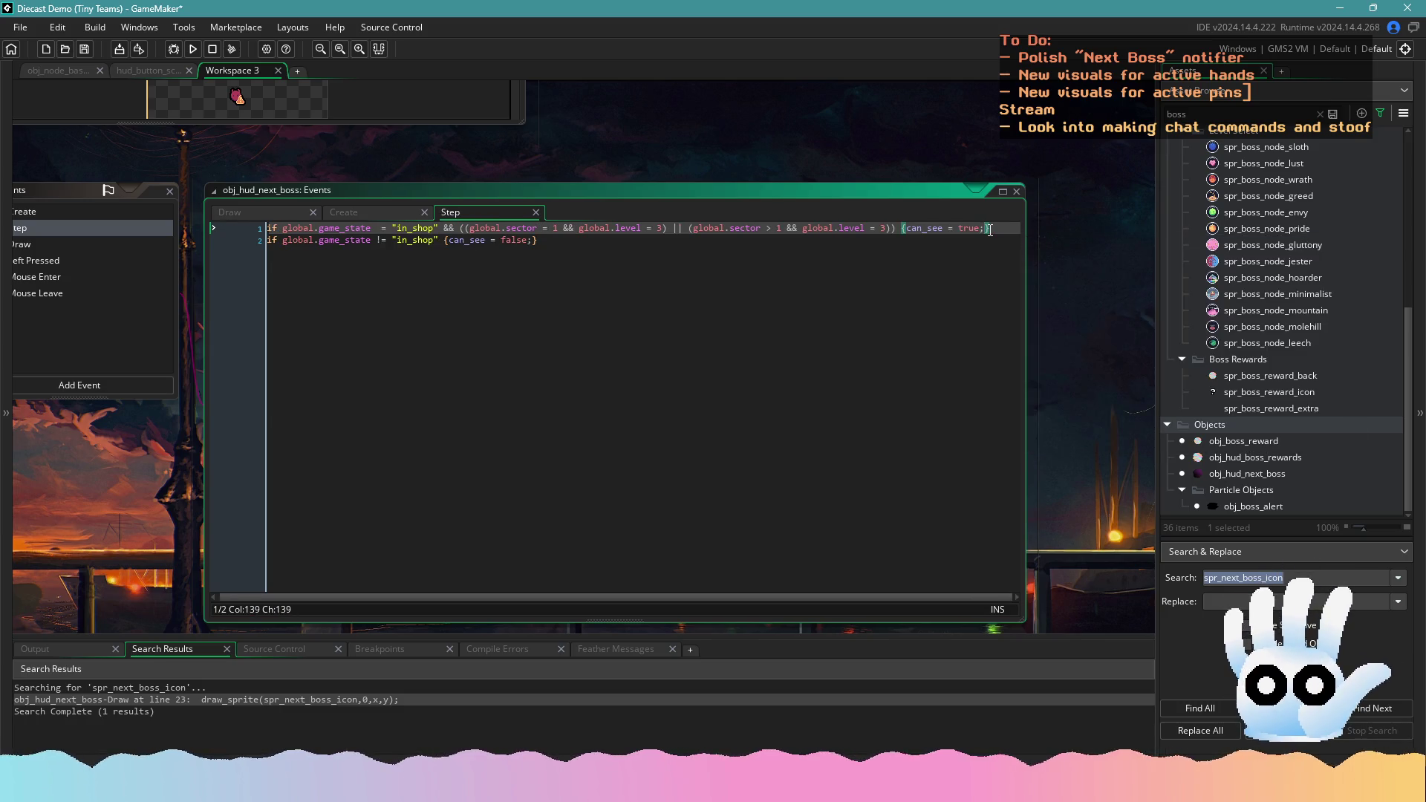
key("ctrl+z")
scroll(997, 238, "up", 1)
left_click(1000, 238)
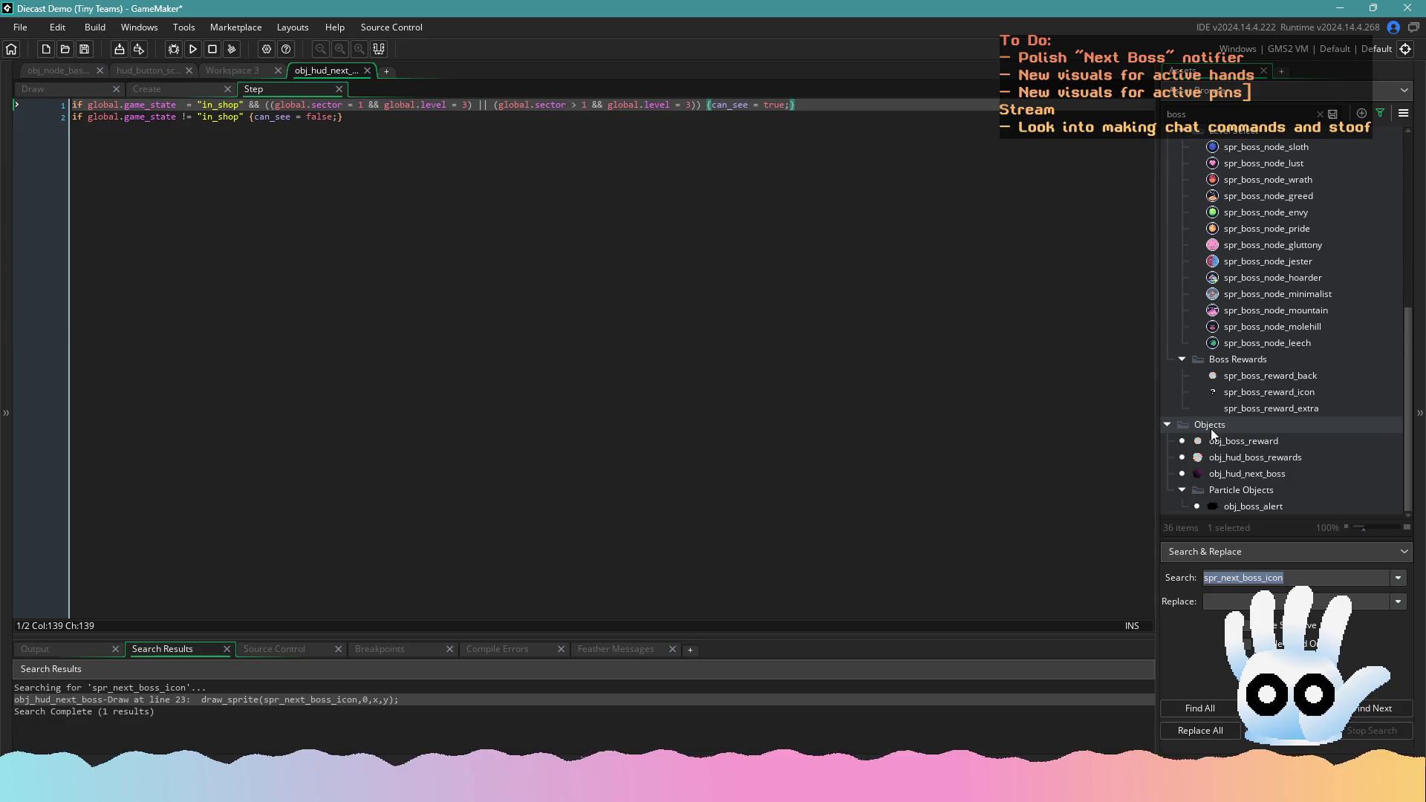
Open all of obj_hud_next_boss's event scripts, view its Draw code, then return to Workspace 3
right_click(1235, 472)
left_click(1276, 520)
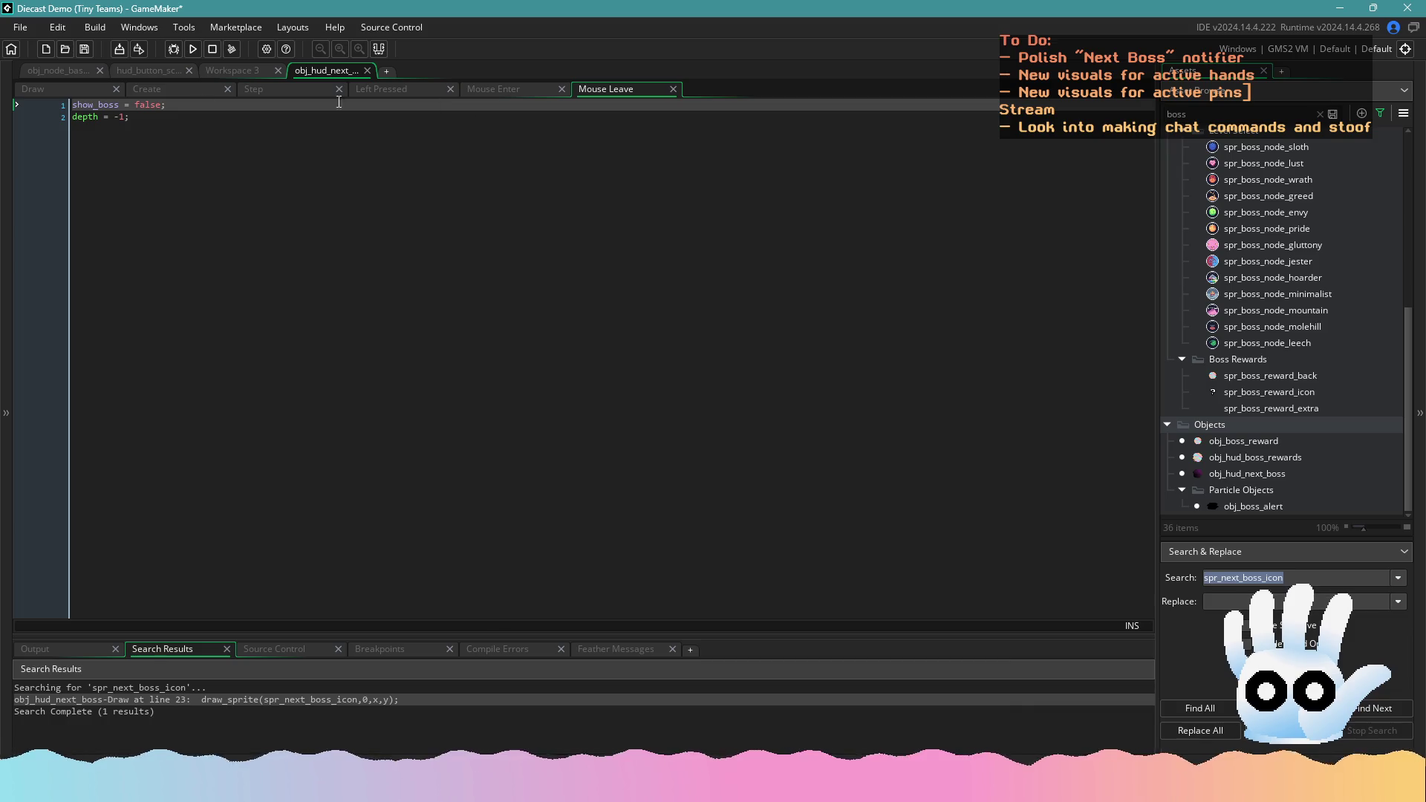
left_click(27, 91)
left_click(223, 70)
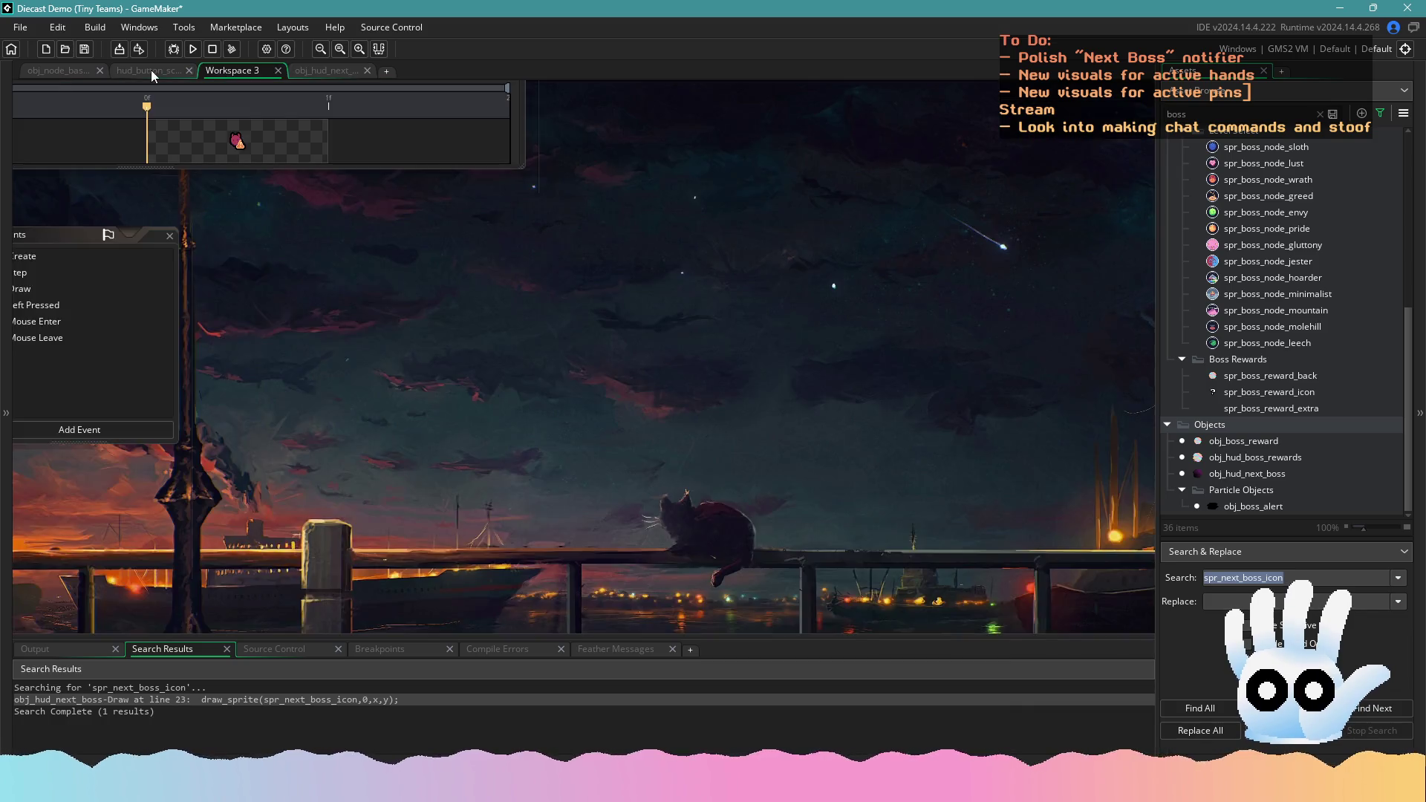
left_click(154, 70)
left_click(189, 70)
left_click(73, 70)
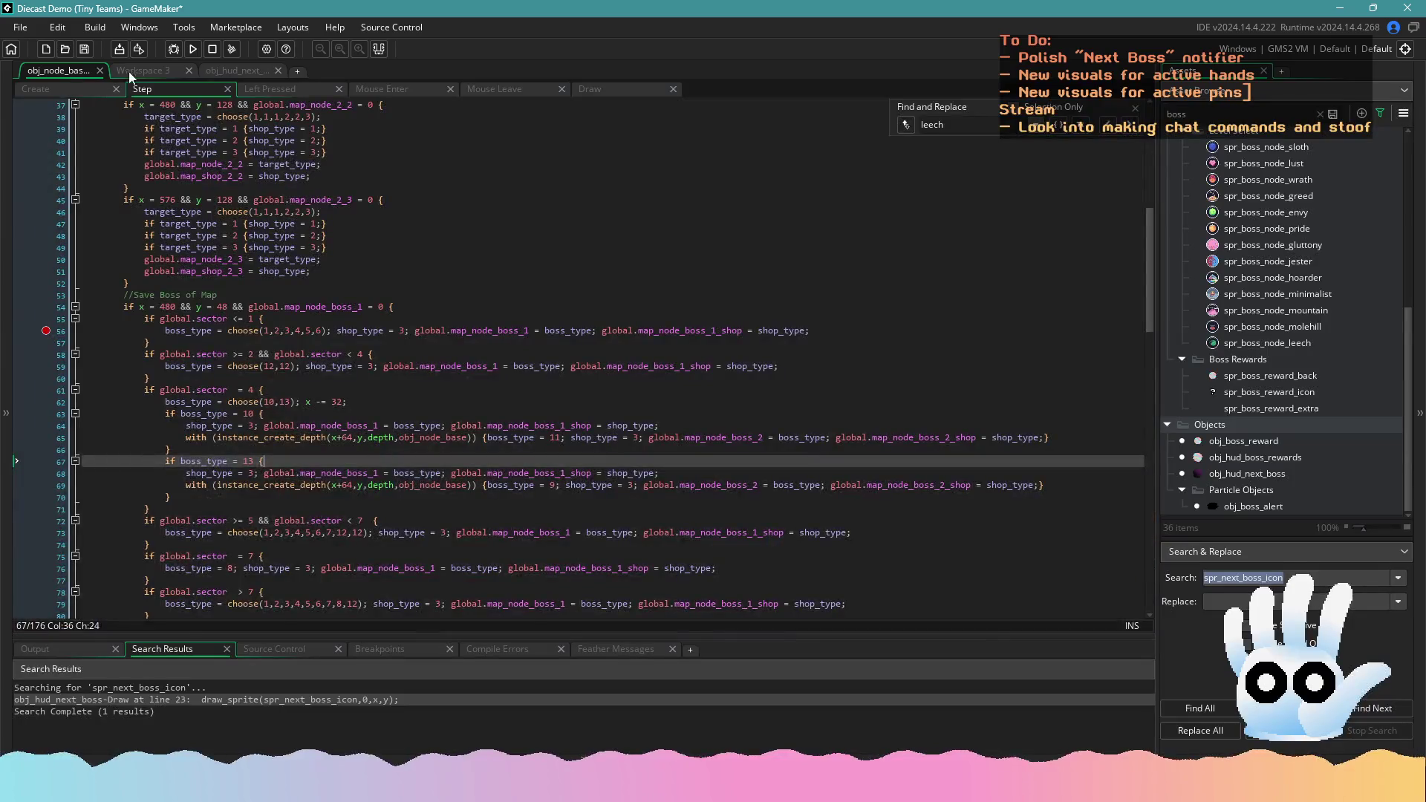
left_click(128, 72)
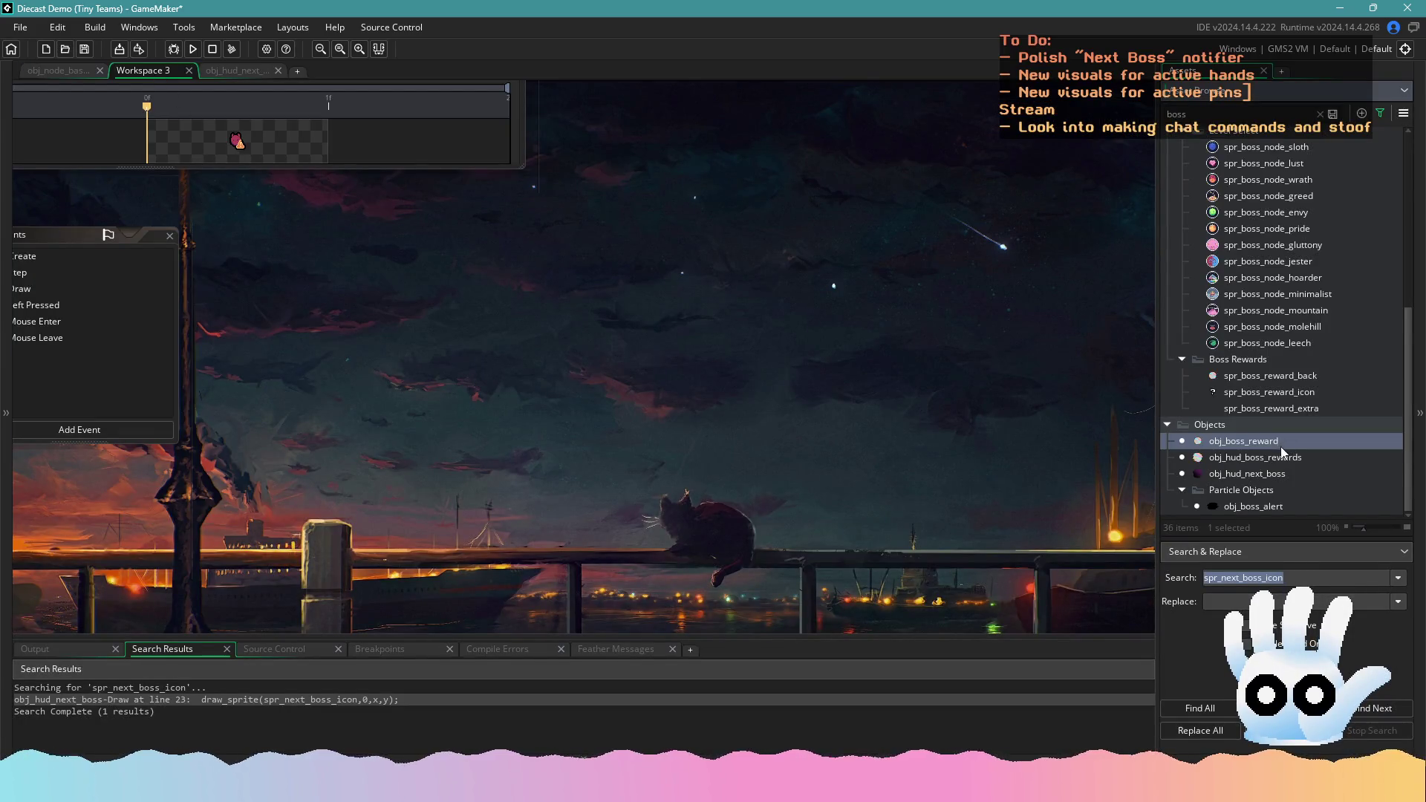
Open all of obj_boss_alert's event scripts and show its Step code
right_click(1271, 506)
left_click(1304, 285)
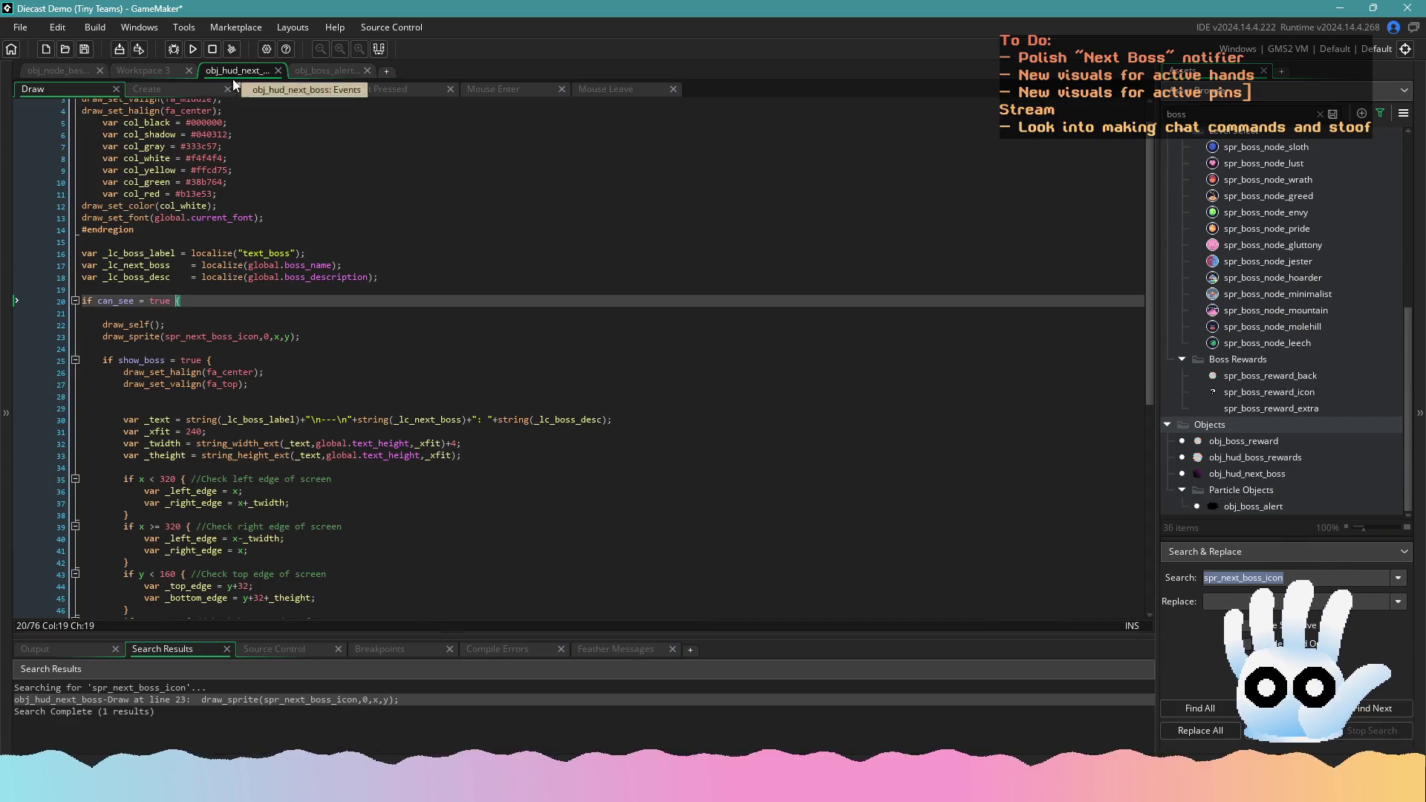
left_click(74, 87)
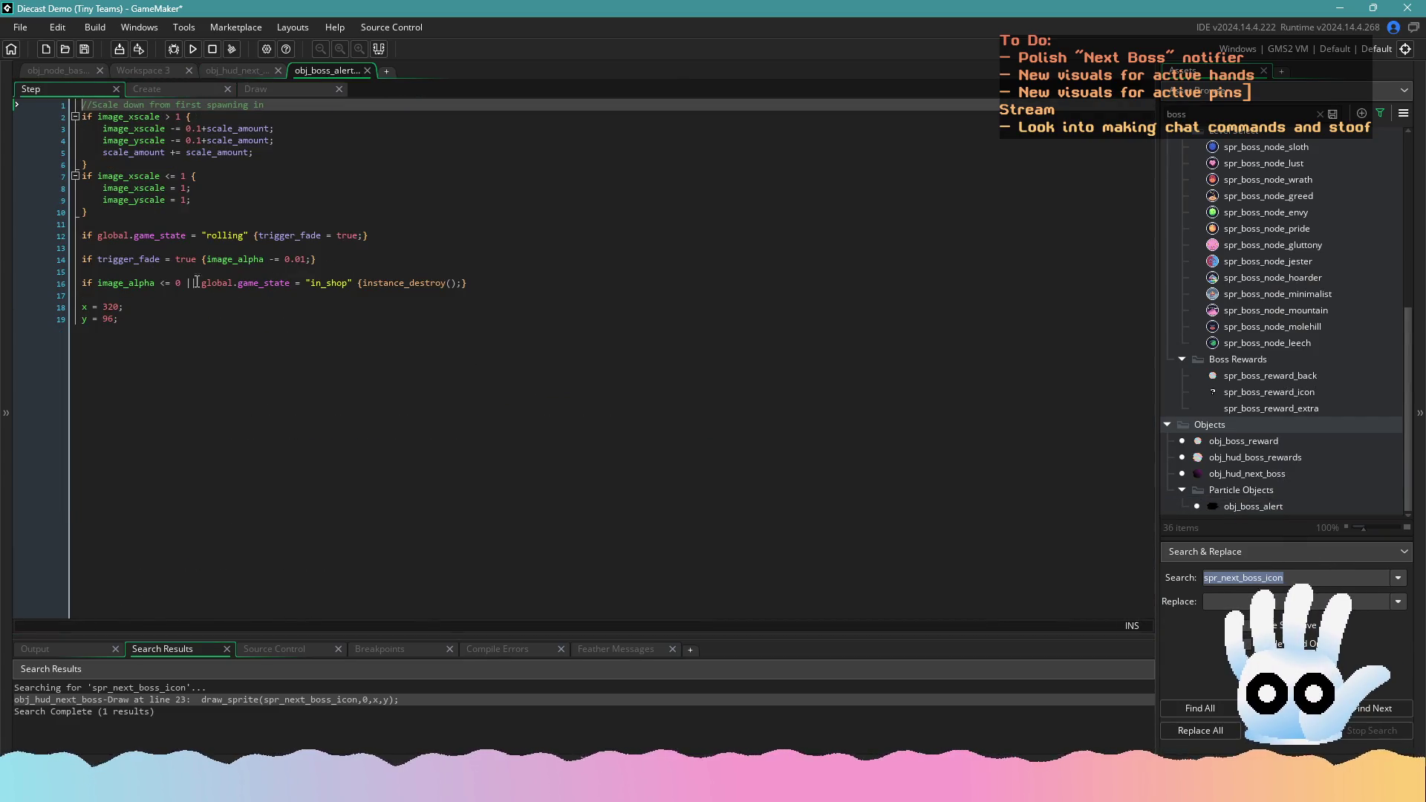
After checking the Create variables, begin an 'if global.game_state' condition above the position code
left_click(151, 93)
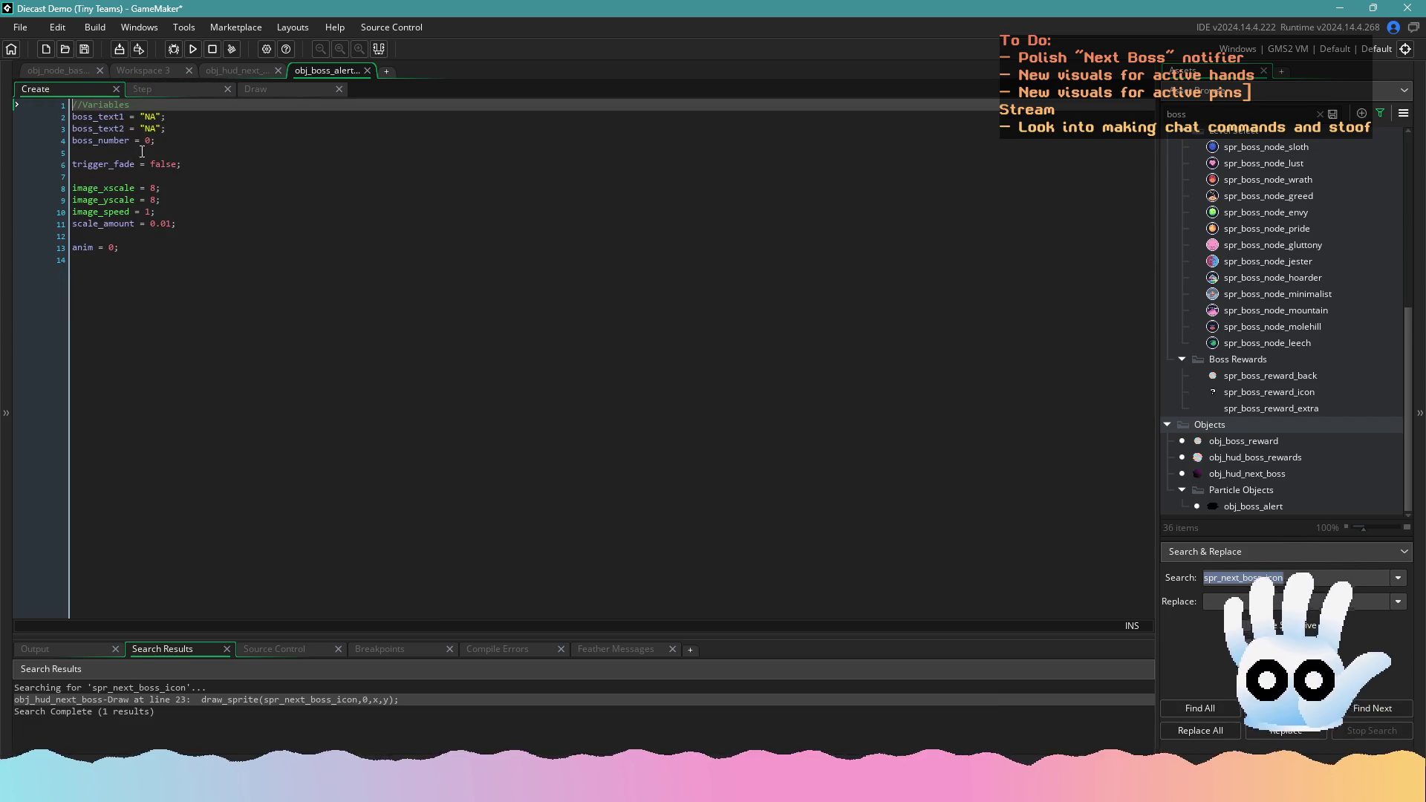
left_click(154, 91)
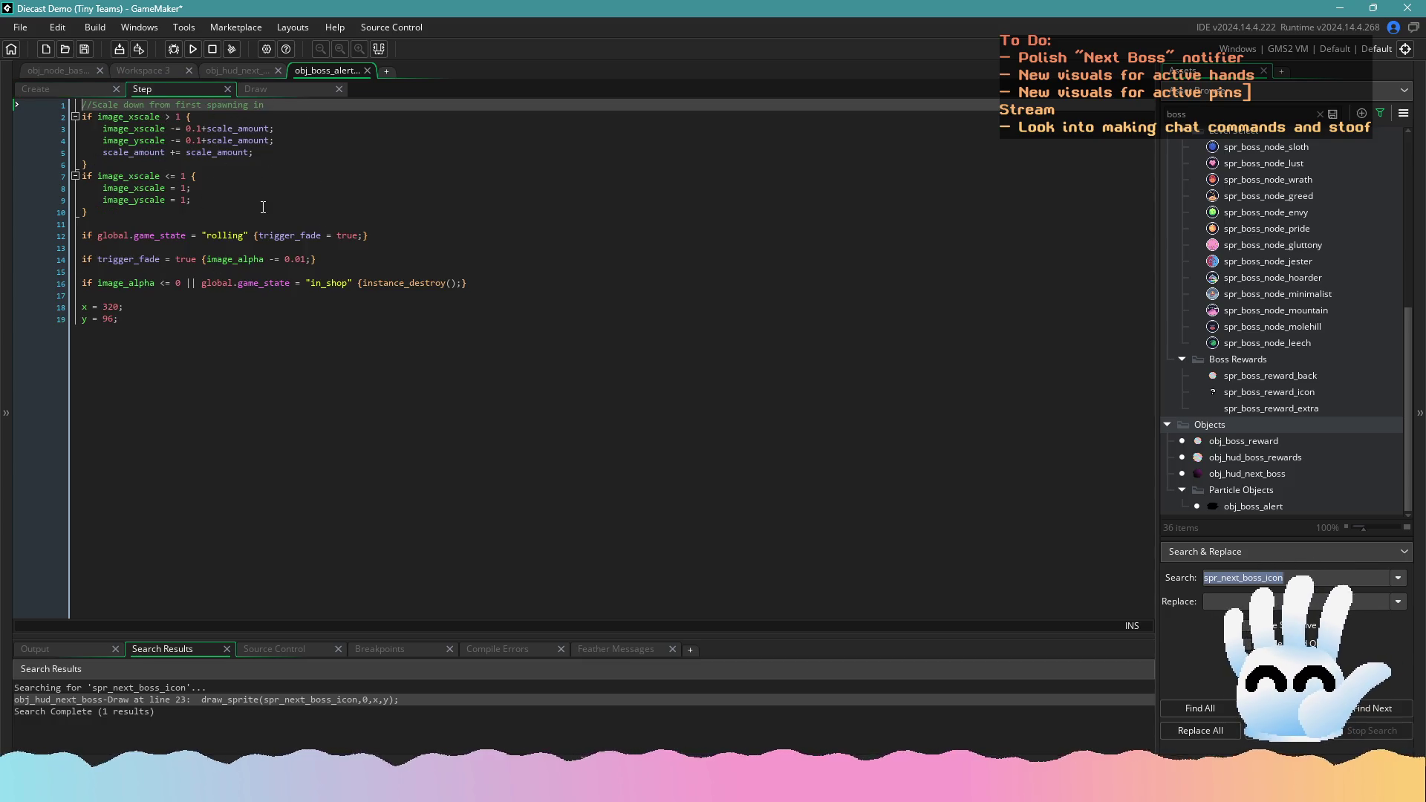
left_click(129, 301)
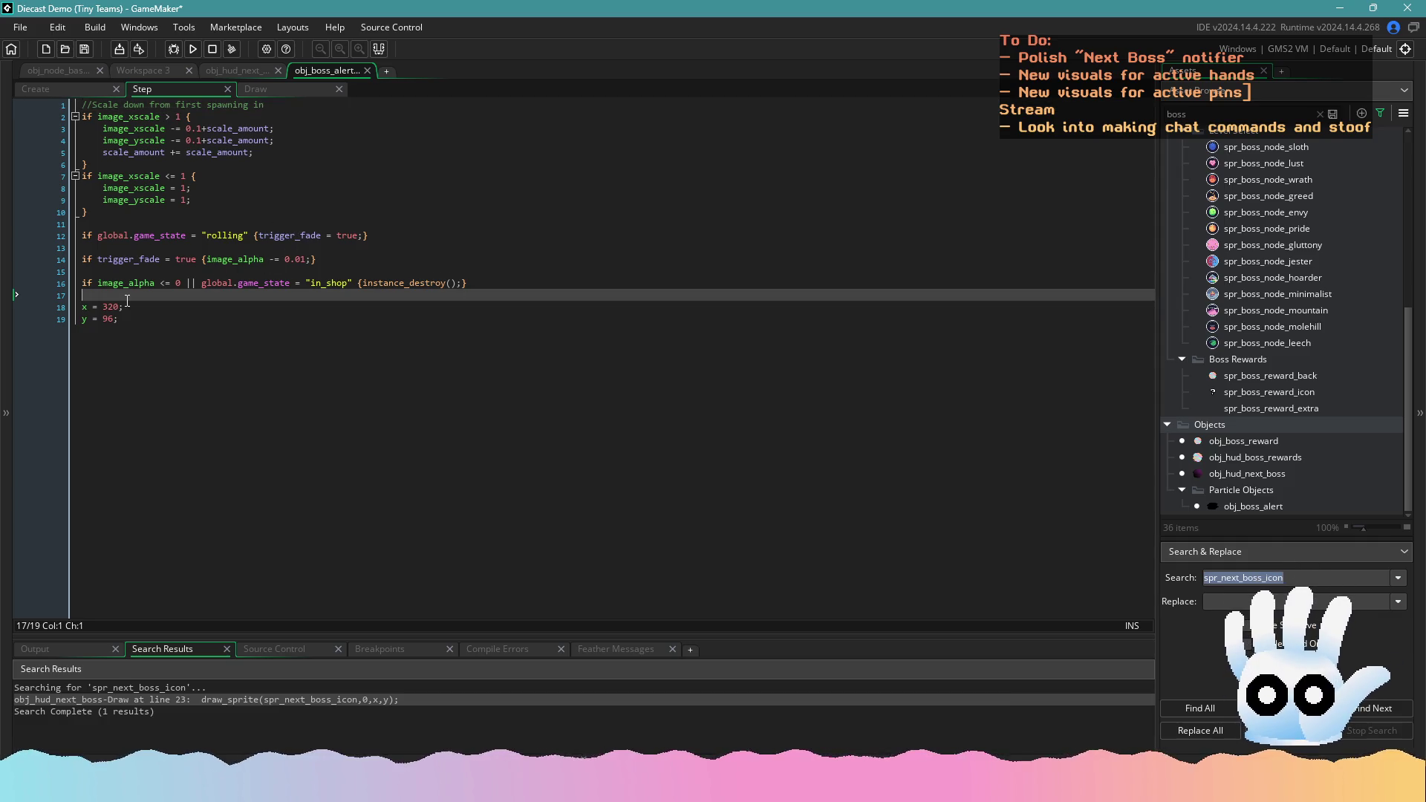
key("Return")
type("if global.game_sta")
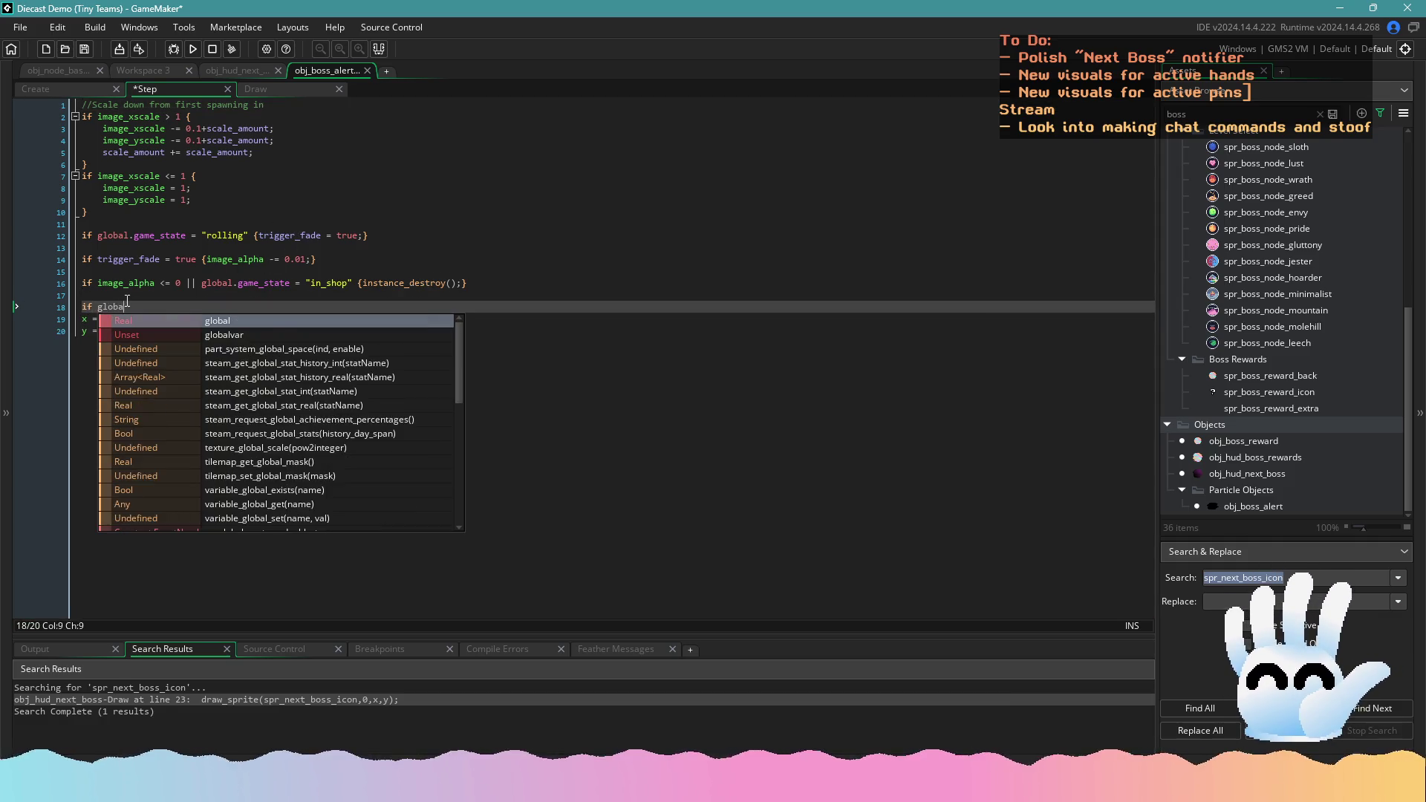
type("te != \"in_shop\" {")
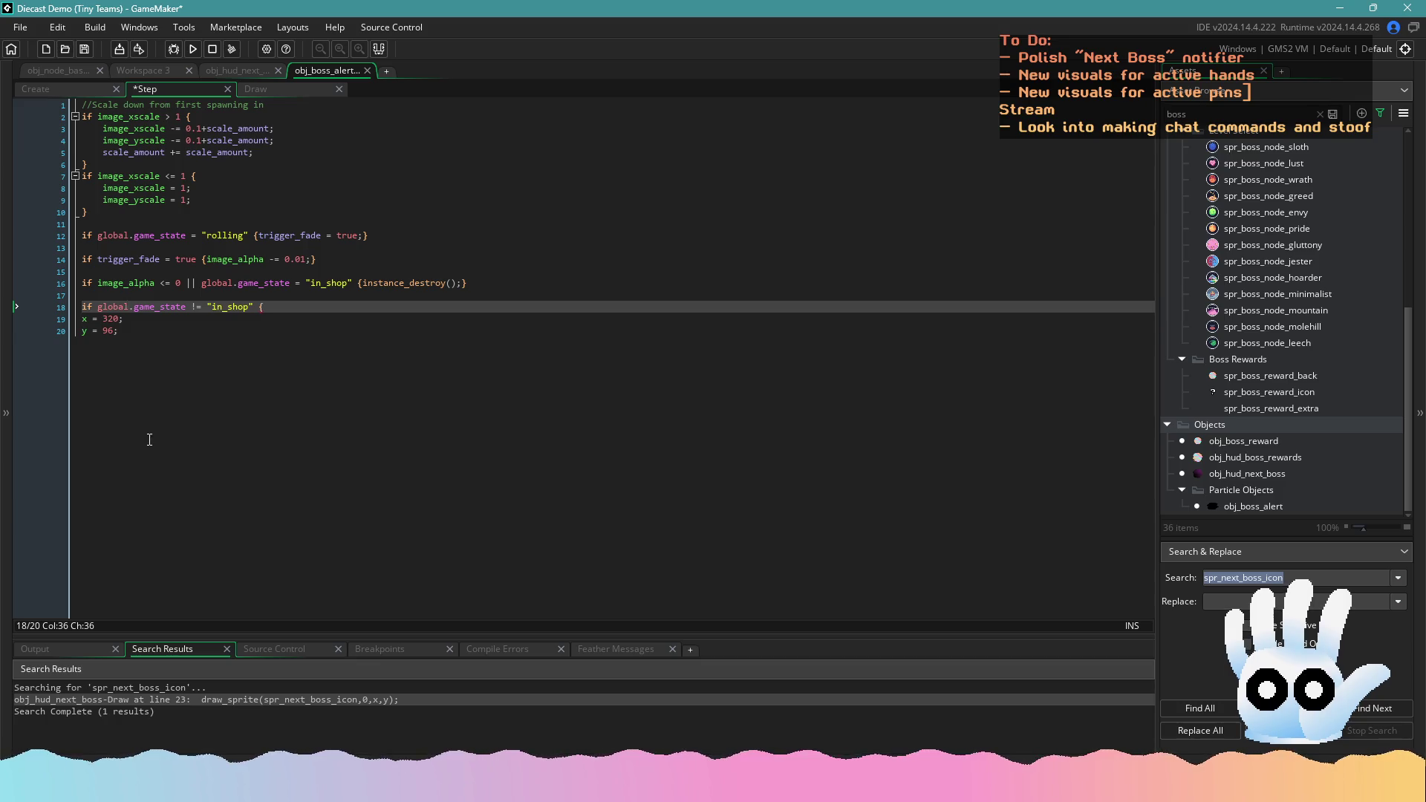
Close the condition with a brace and indent the x = 320, y = 96 lines inside it
left_click(149, 439)
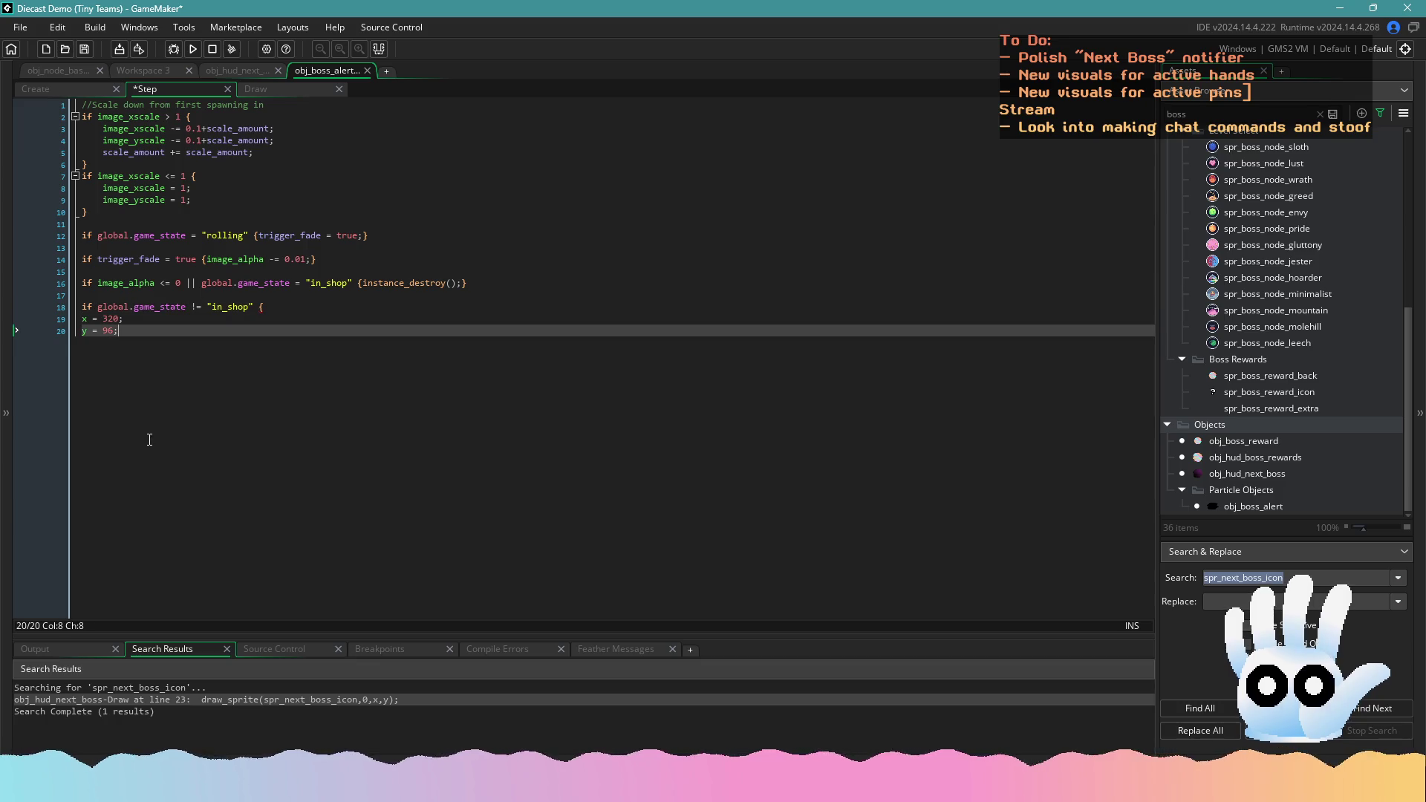
key("Return")
type("}")
left_click_drag(119, 330, 78, 306)
key("Tab")
Paste a duplicate of the position block below and change its != to an in-shop check
key("ctrl+c")
left_click(140, 366)
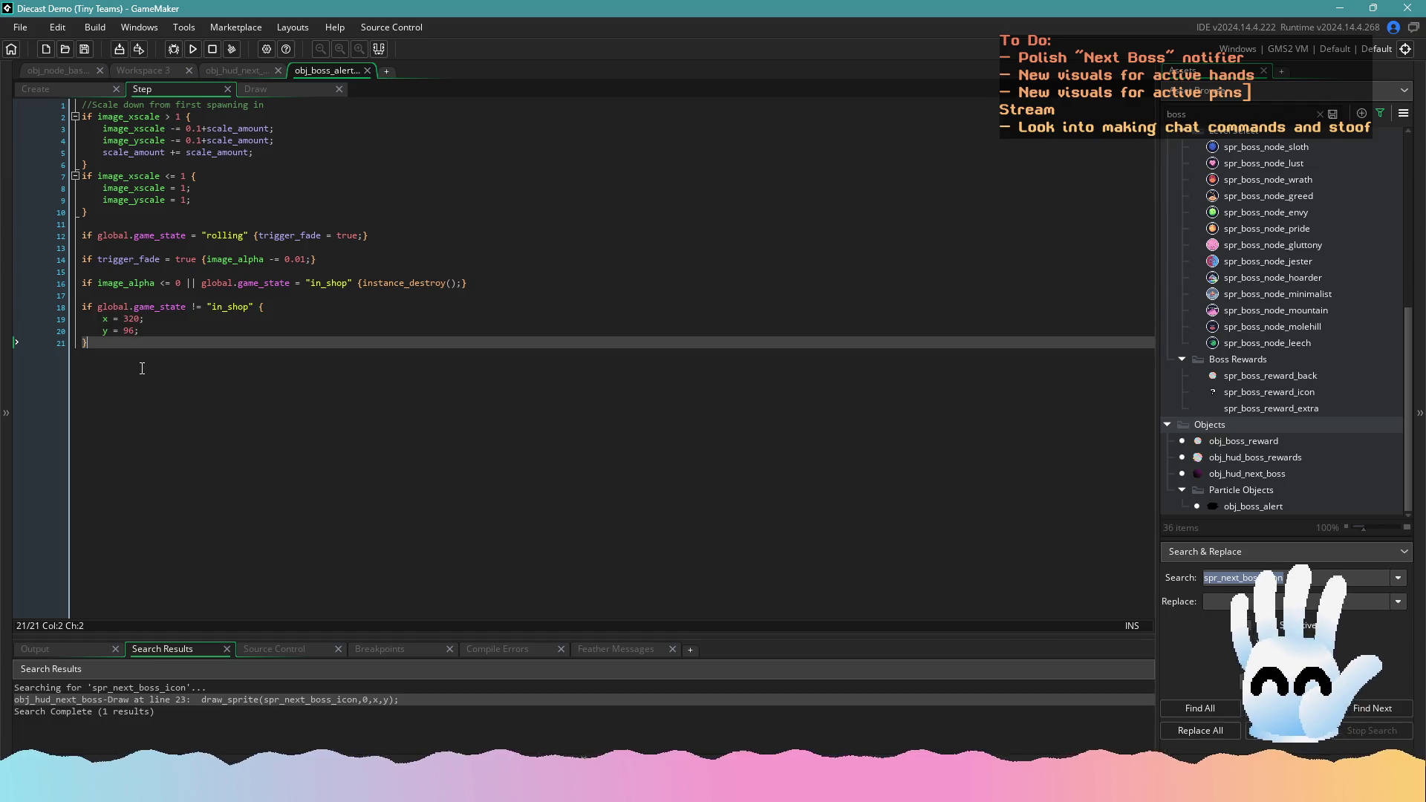
key("Return")
key("Return")
key("ctrl+v")
left_click(199, 367)
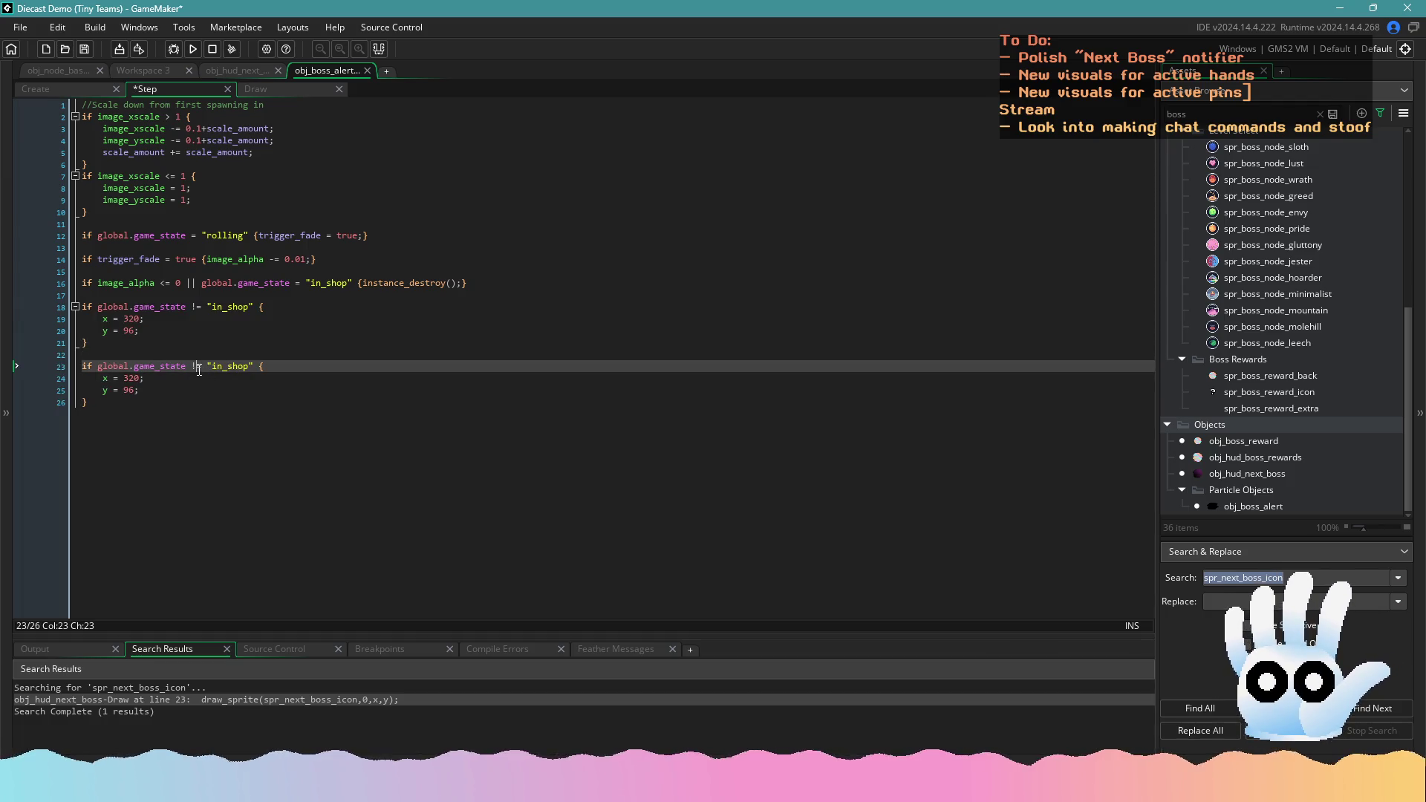
key("BackSpace")
double_click(130, 378)
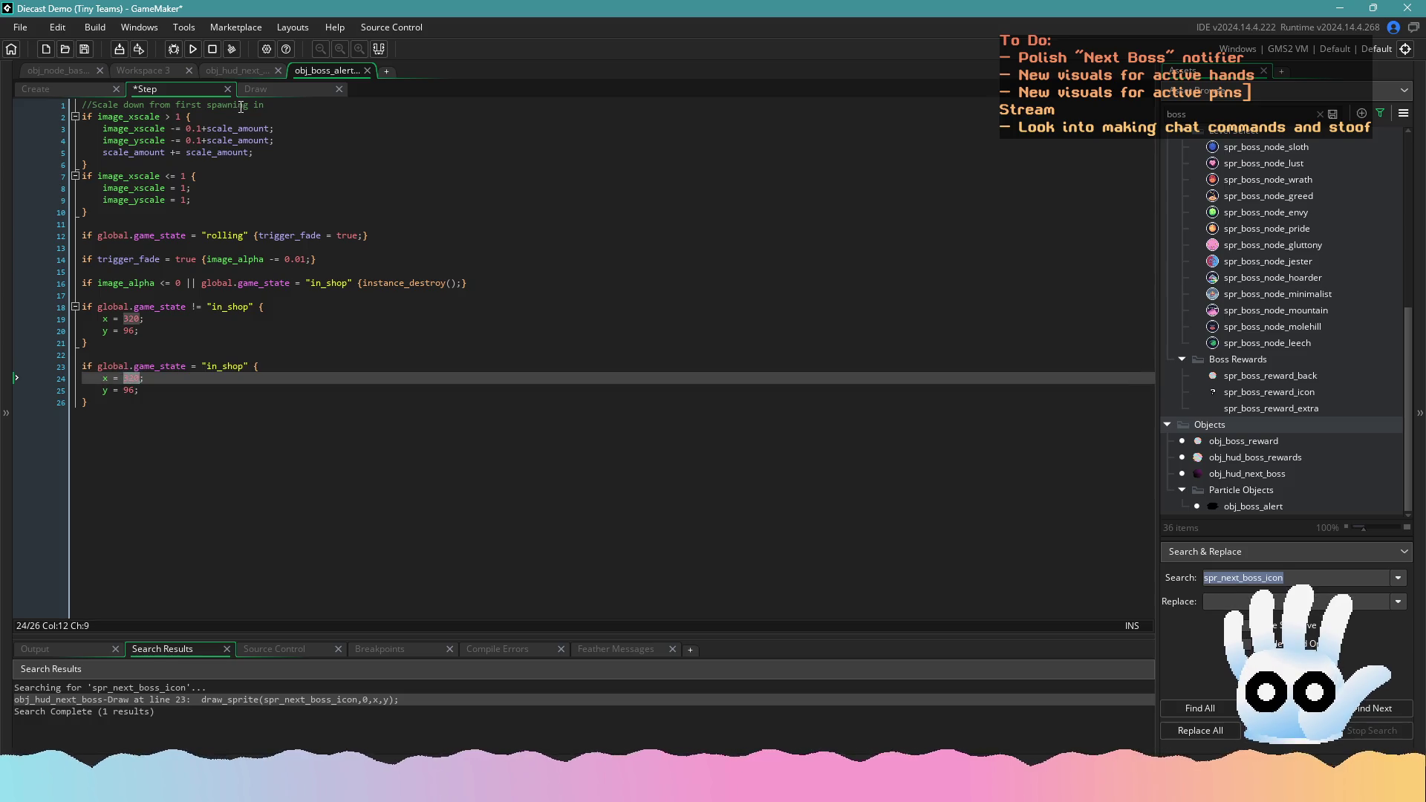
Clear the asset list's boss filter and open the r_gameplay room from the Rooms folder
left_click(1320, 115)
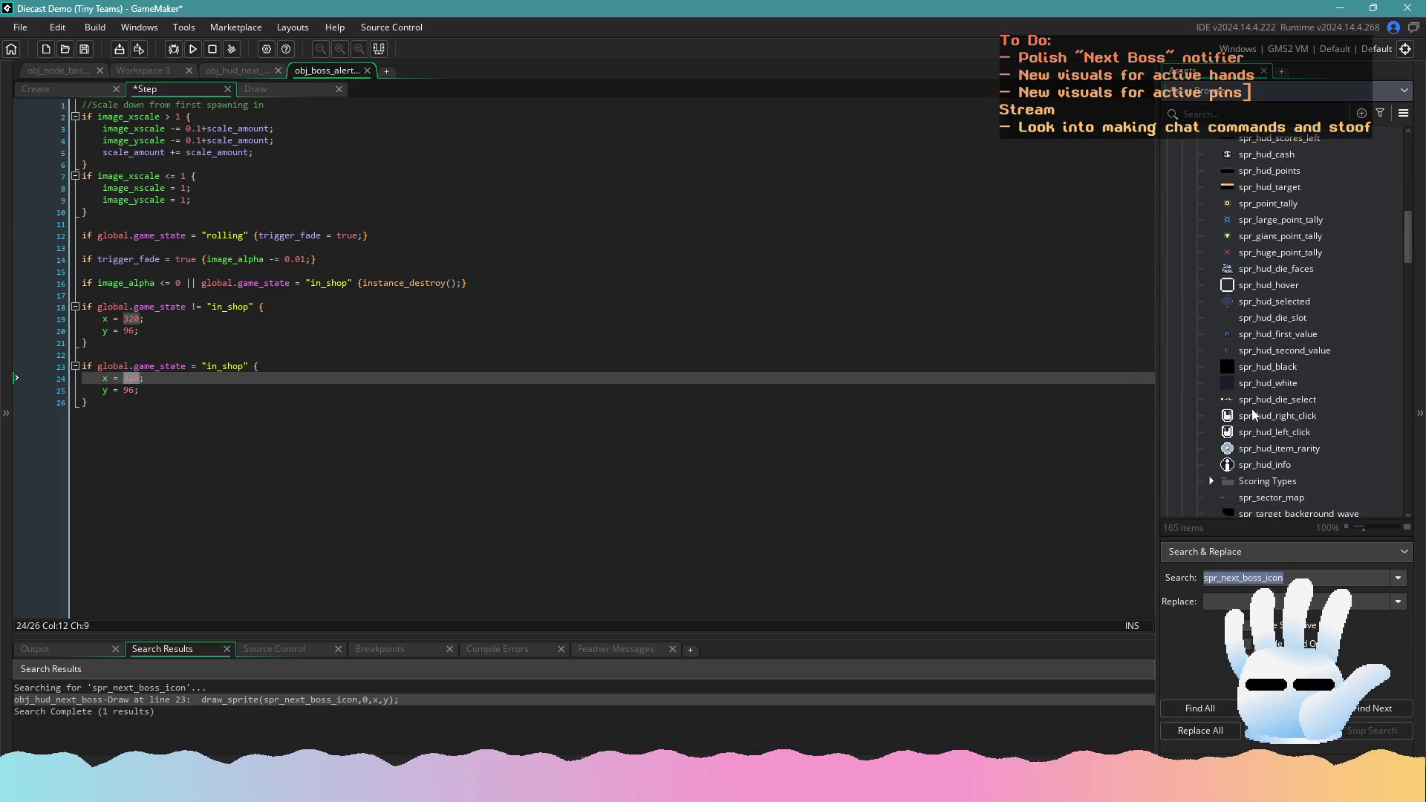
scroll(1398, 414, "down", 10)
scroll(1398, 415, "down", 10)
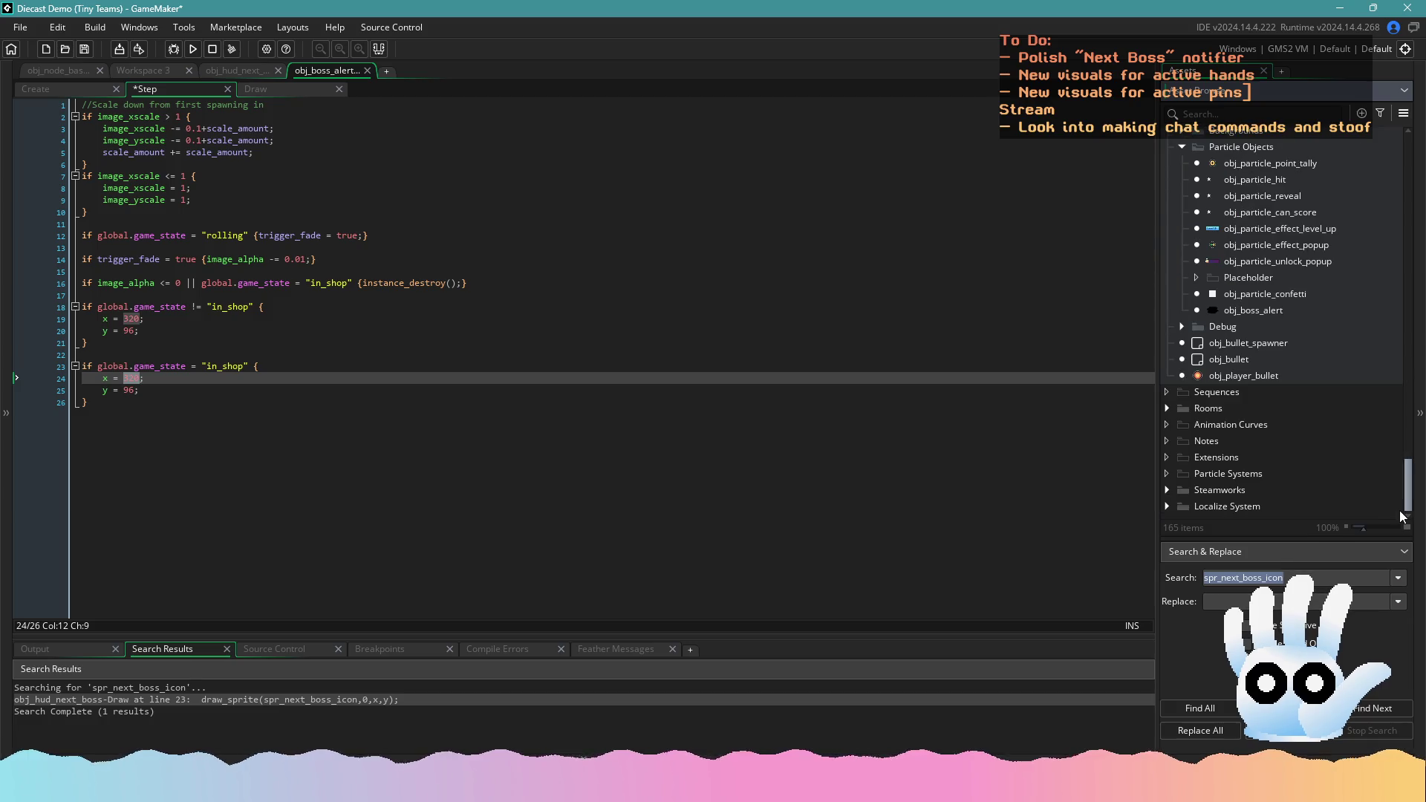
left_click(1168, 409)
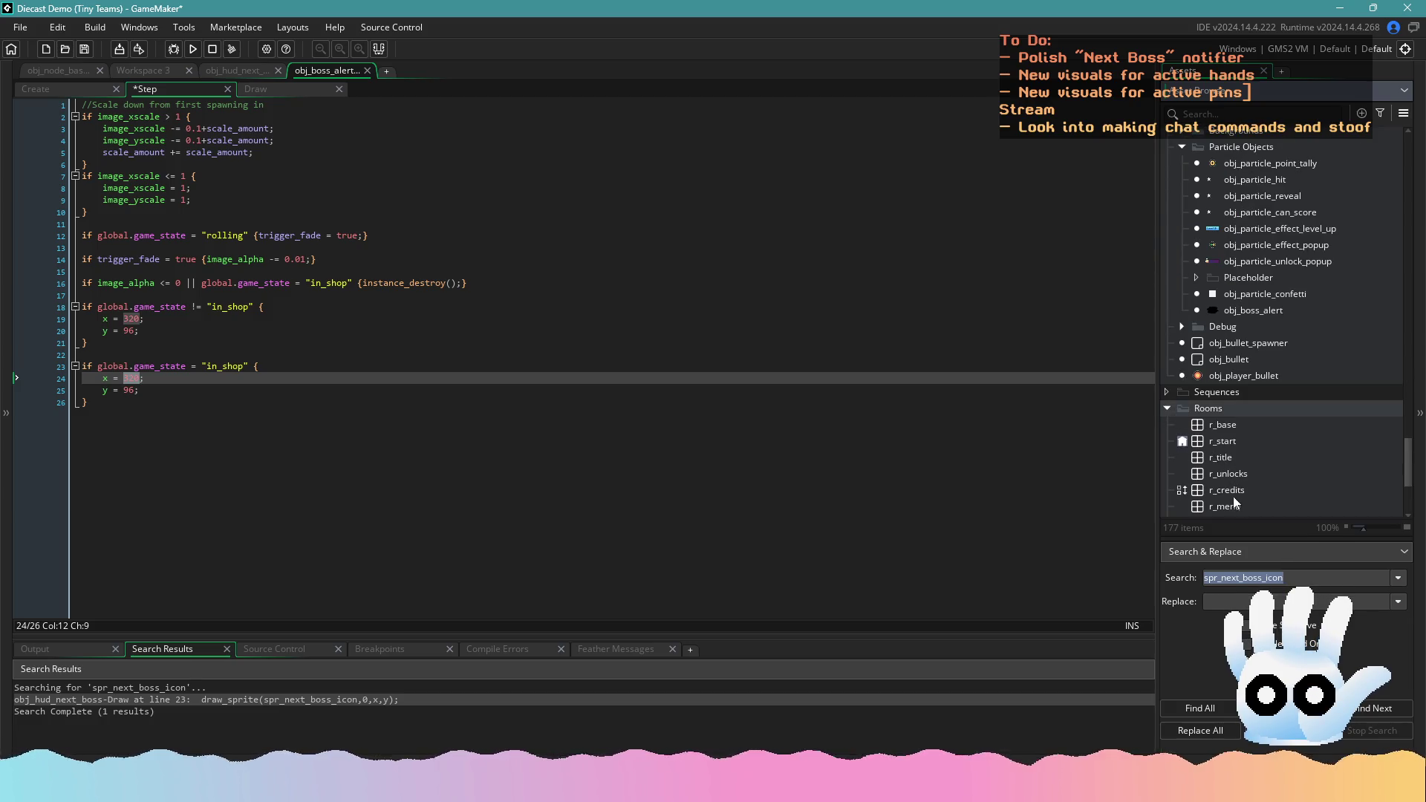
scroll(1236, 503, "down", 2)
double_click(1237, 465)
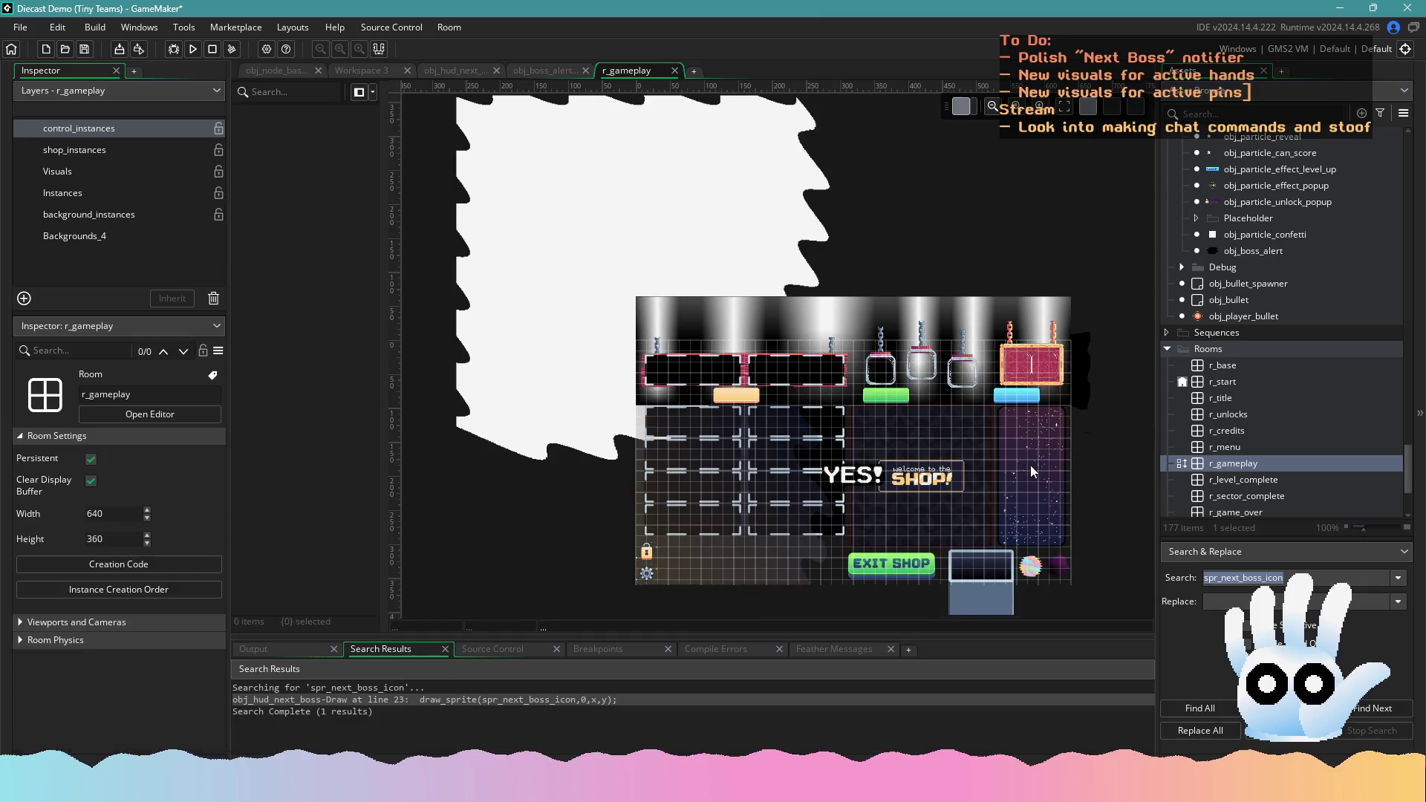
Read the next-boss HUD instance's position, then set the in-shop block to x 620, y 332 and save
left_click(882, 494)
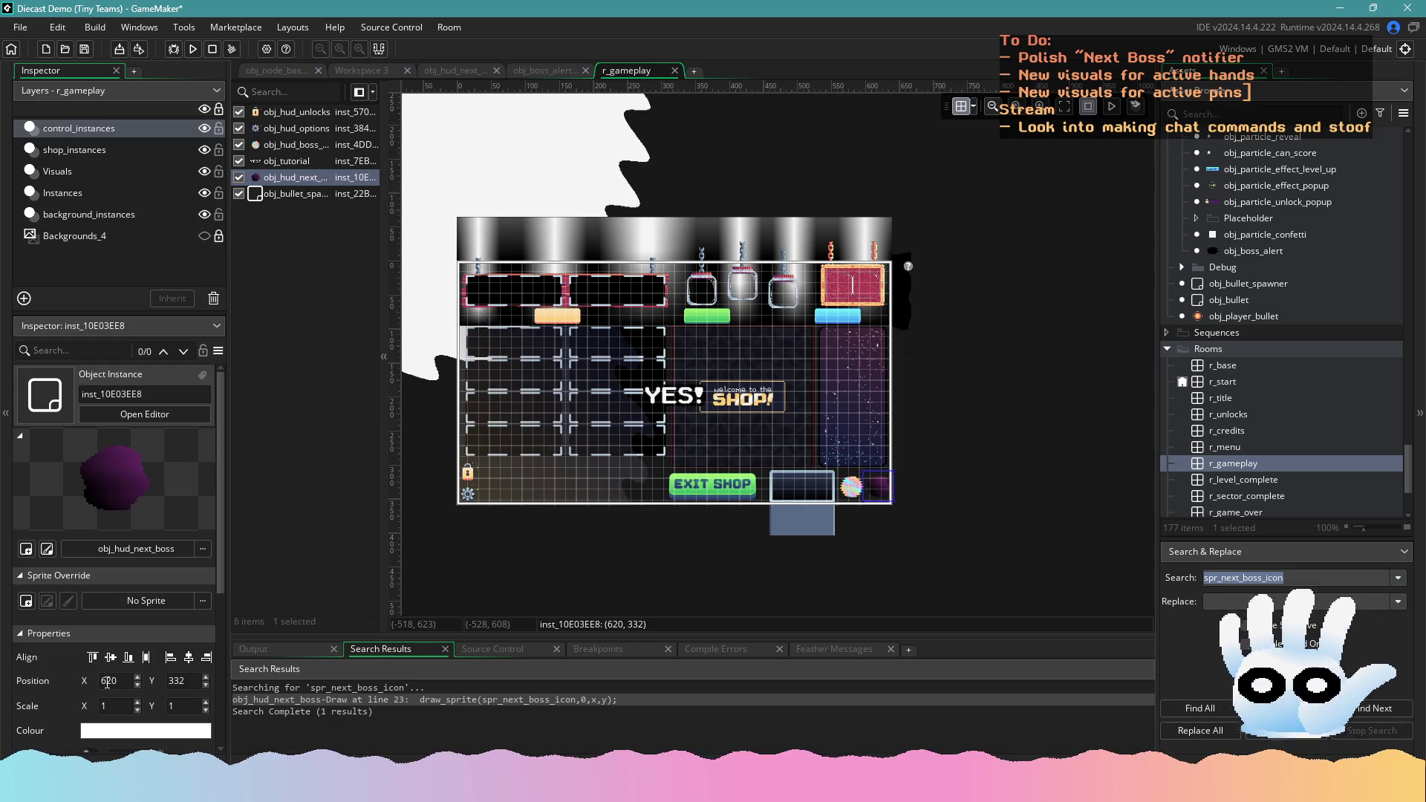
left_click(527, 70)
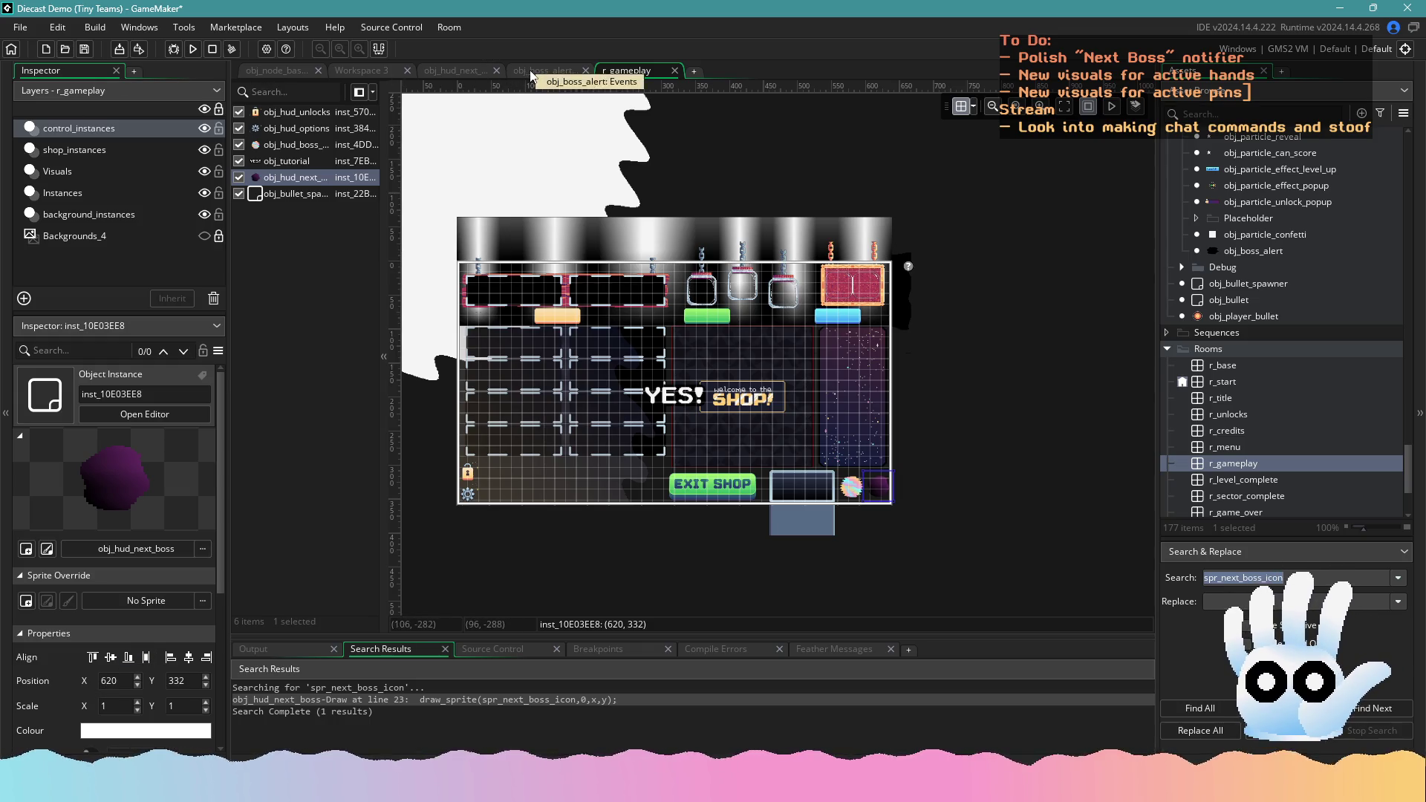
type("620;")
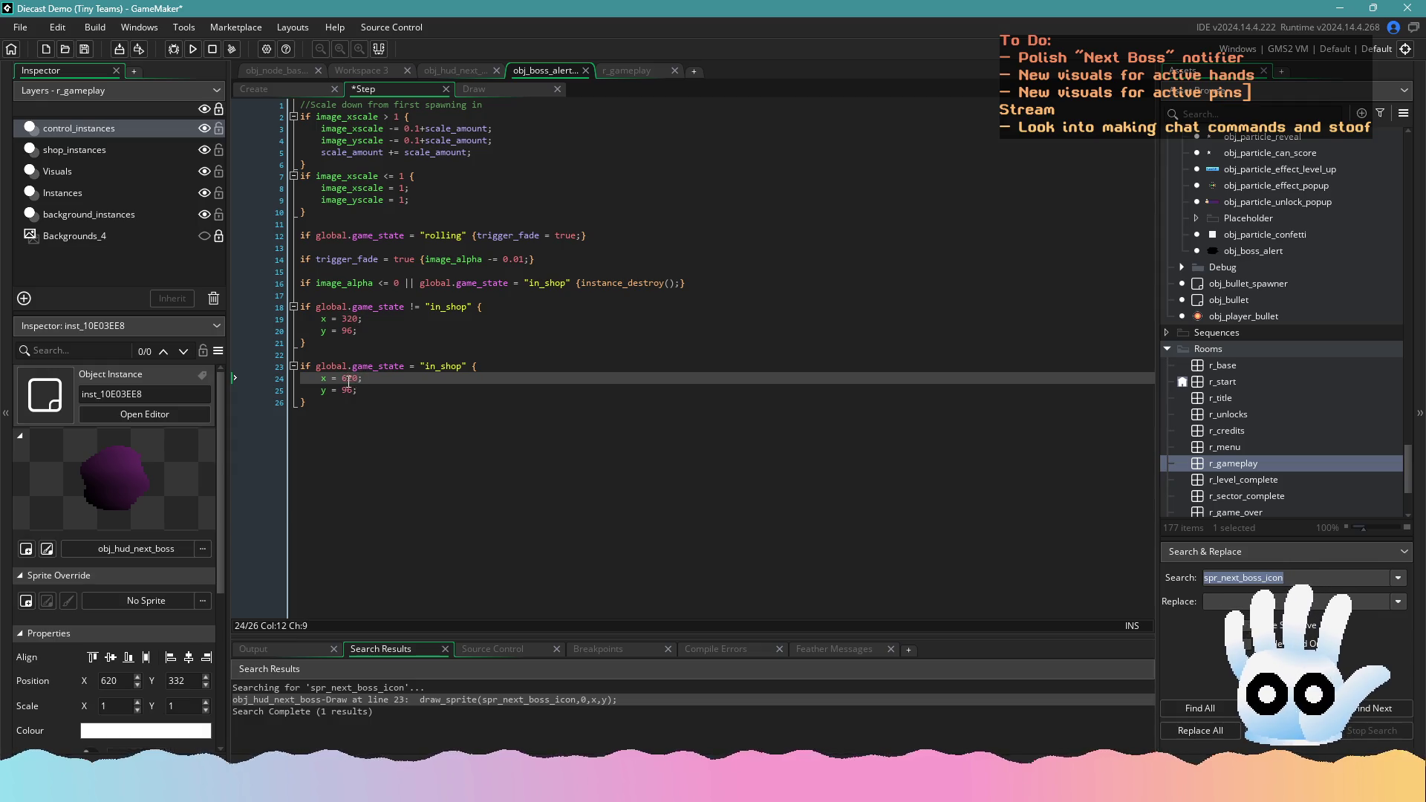
double_click(348, 391)
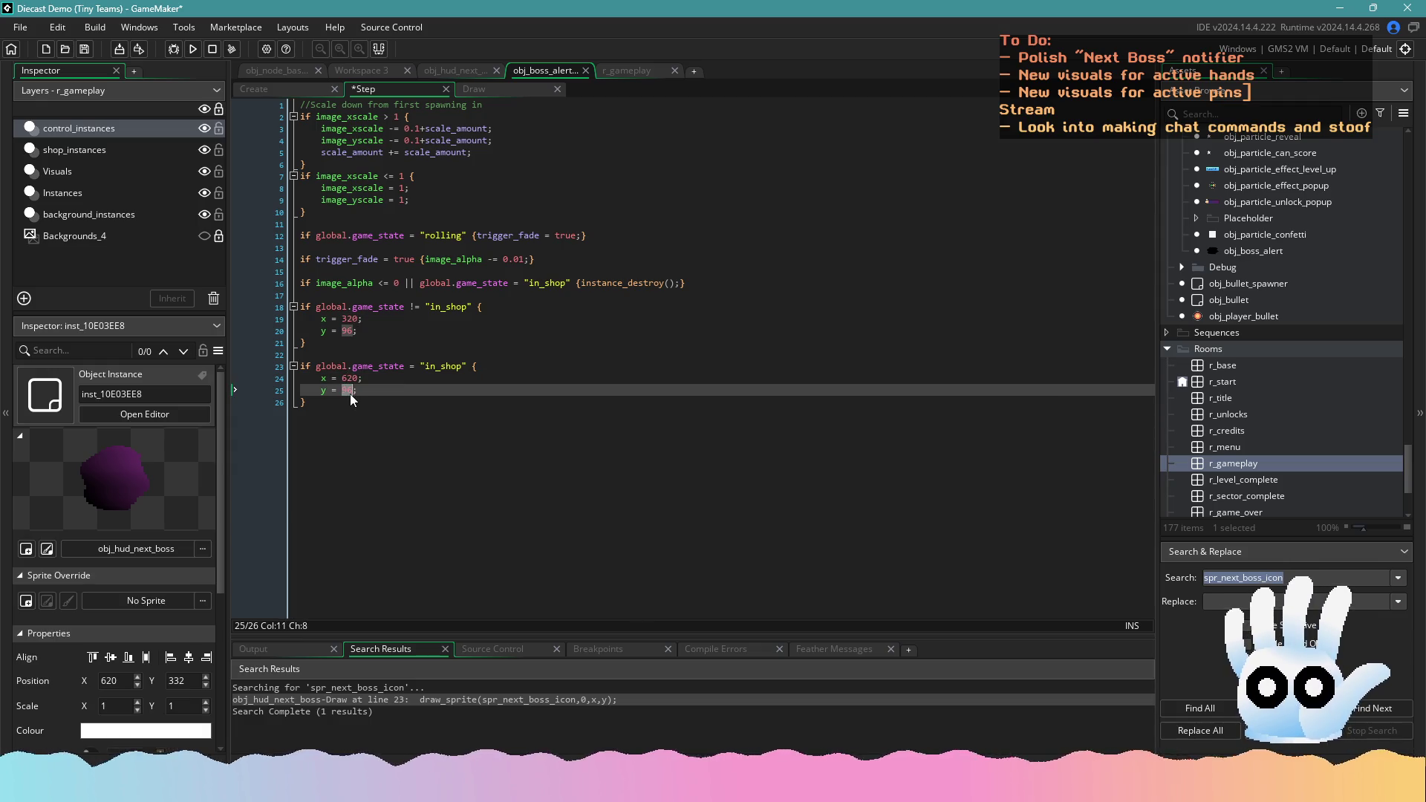
type("332")
key("ctrl+s")
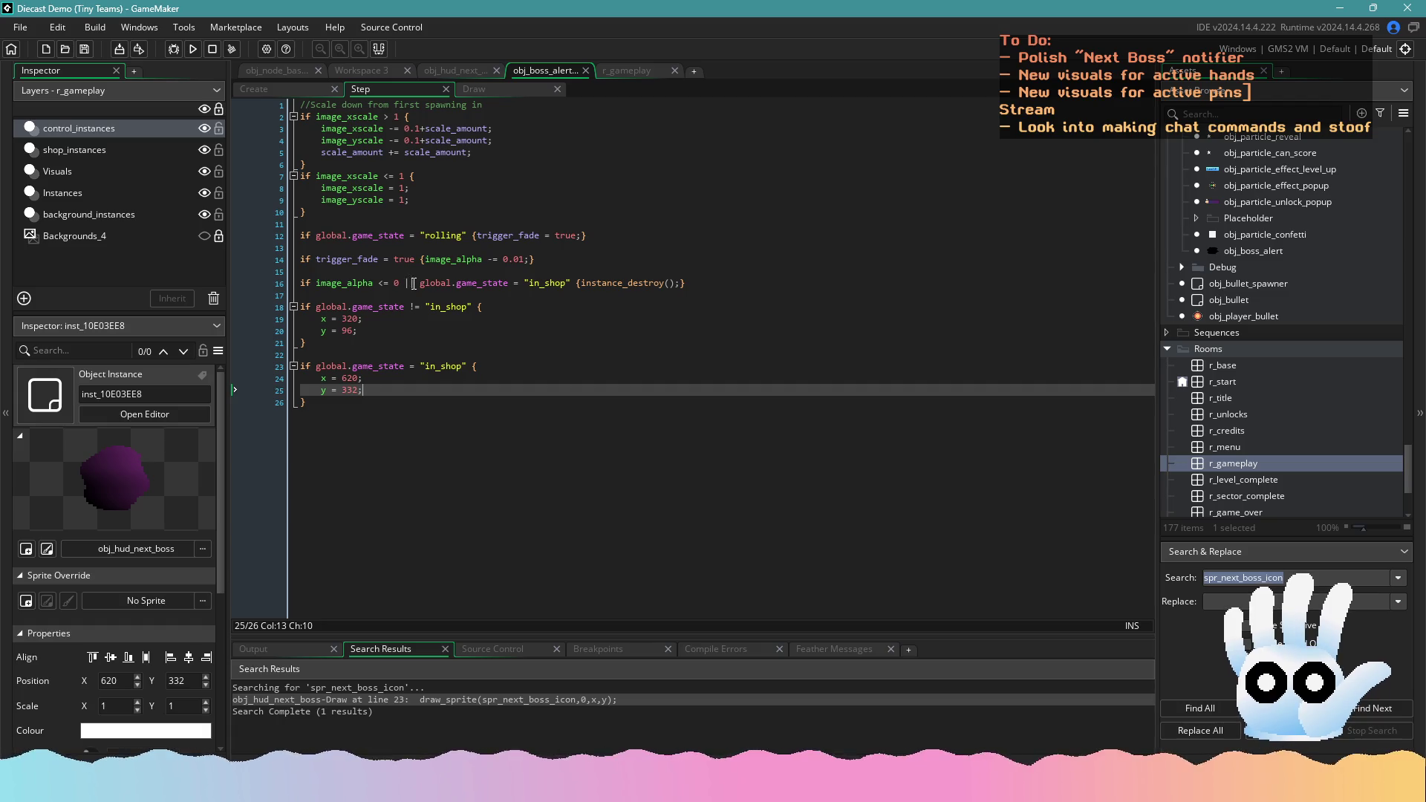
left_click(573, 285)
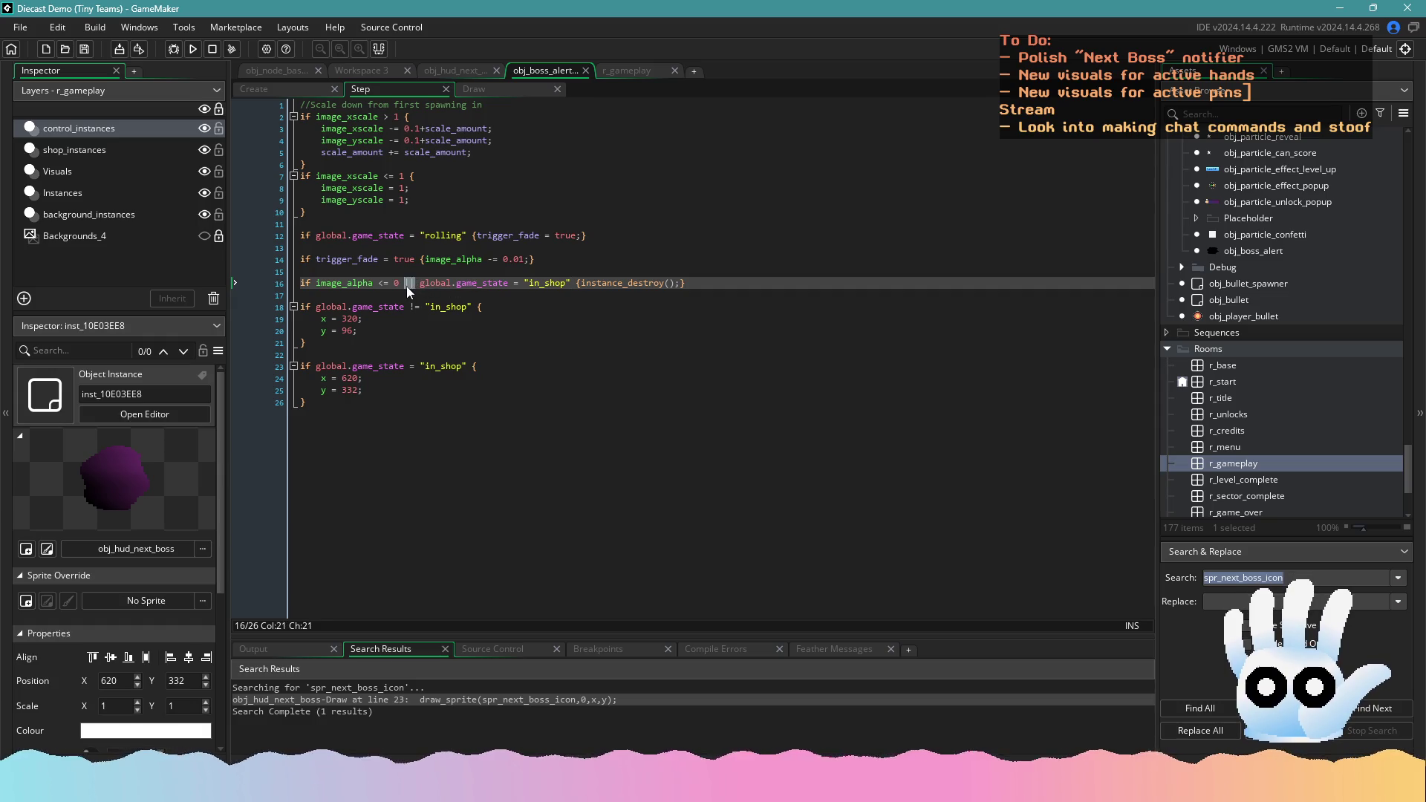
Try removing the in_shop destroy condition, then undo to restore it
left_click_drag(577, 287, 408, 288)
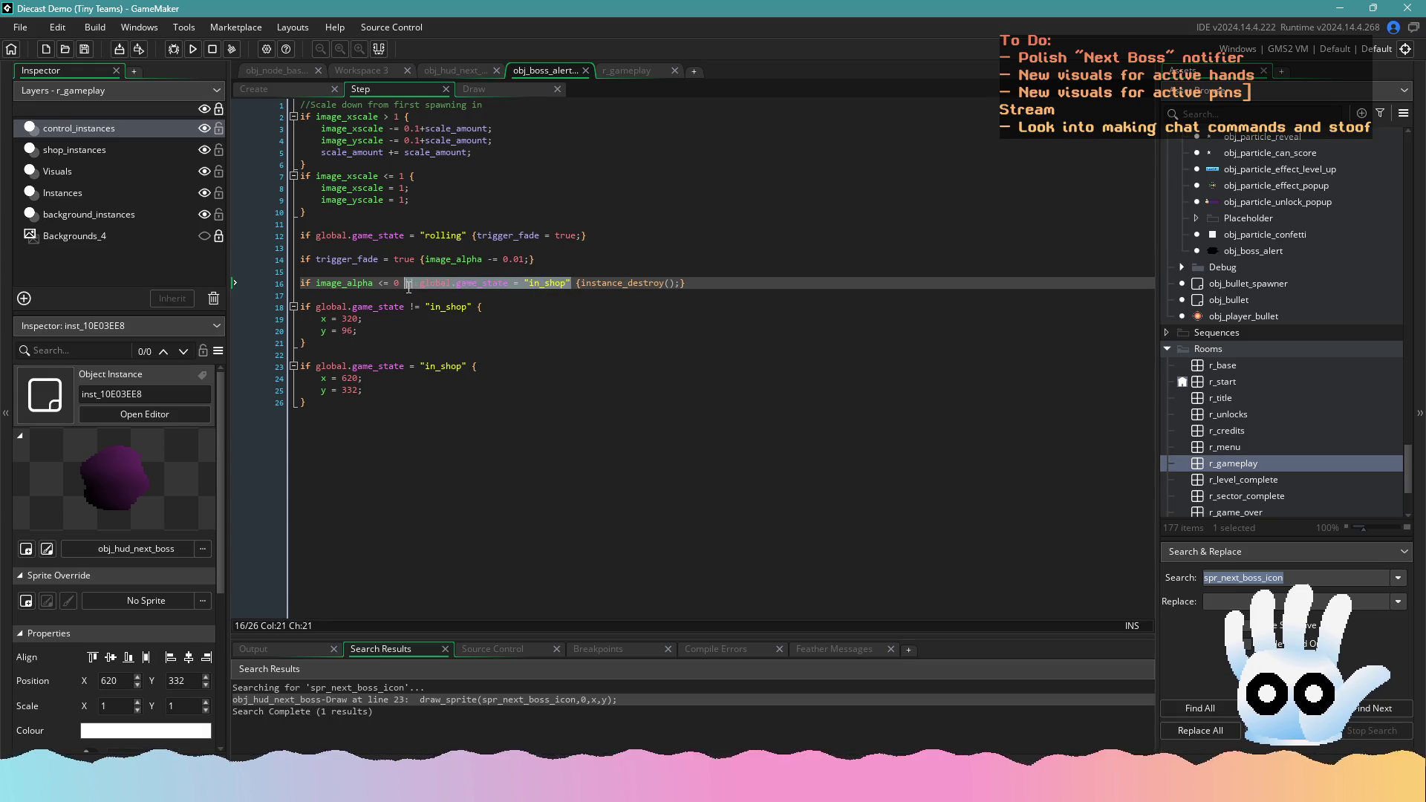
key("BackSpace")
key("BackSpace")
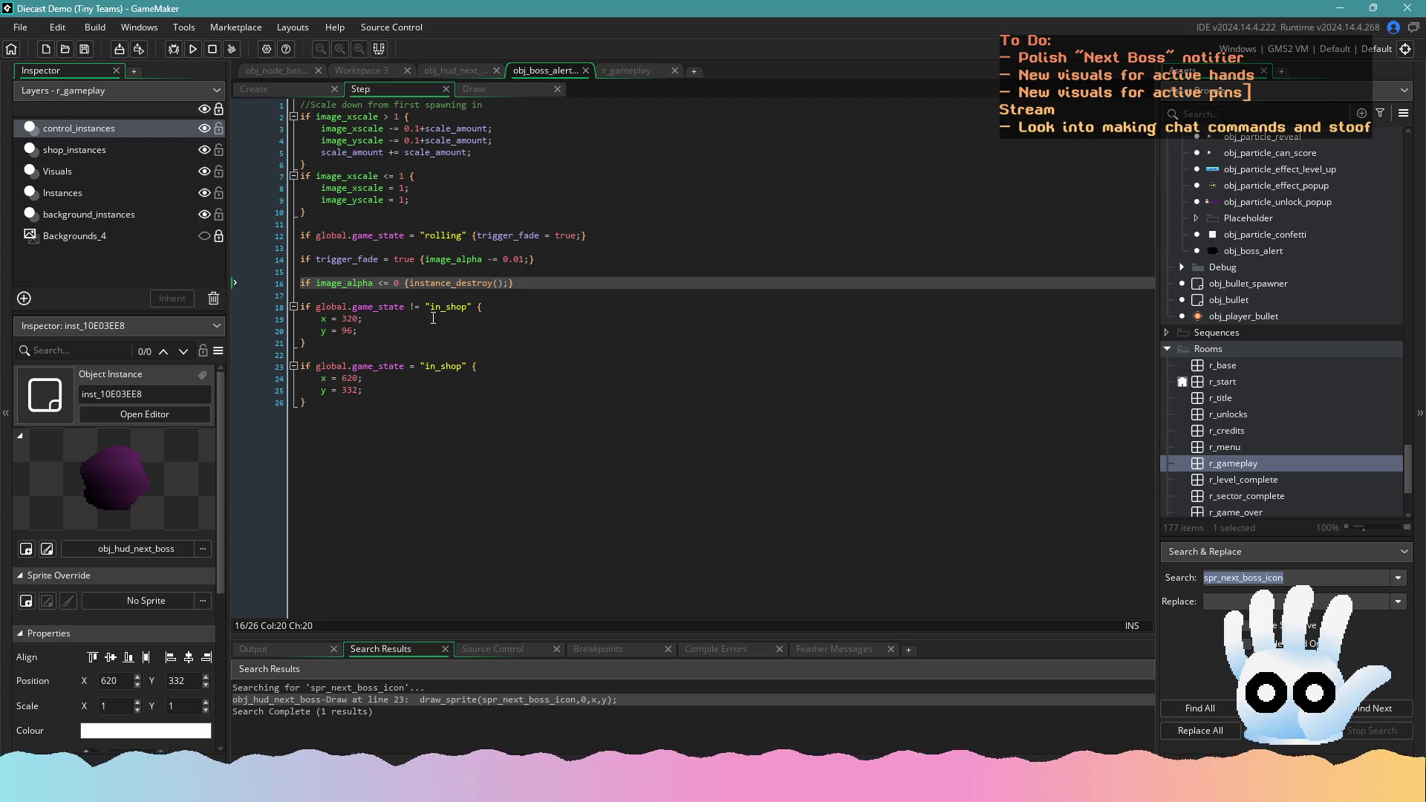
key("ctrl+z")
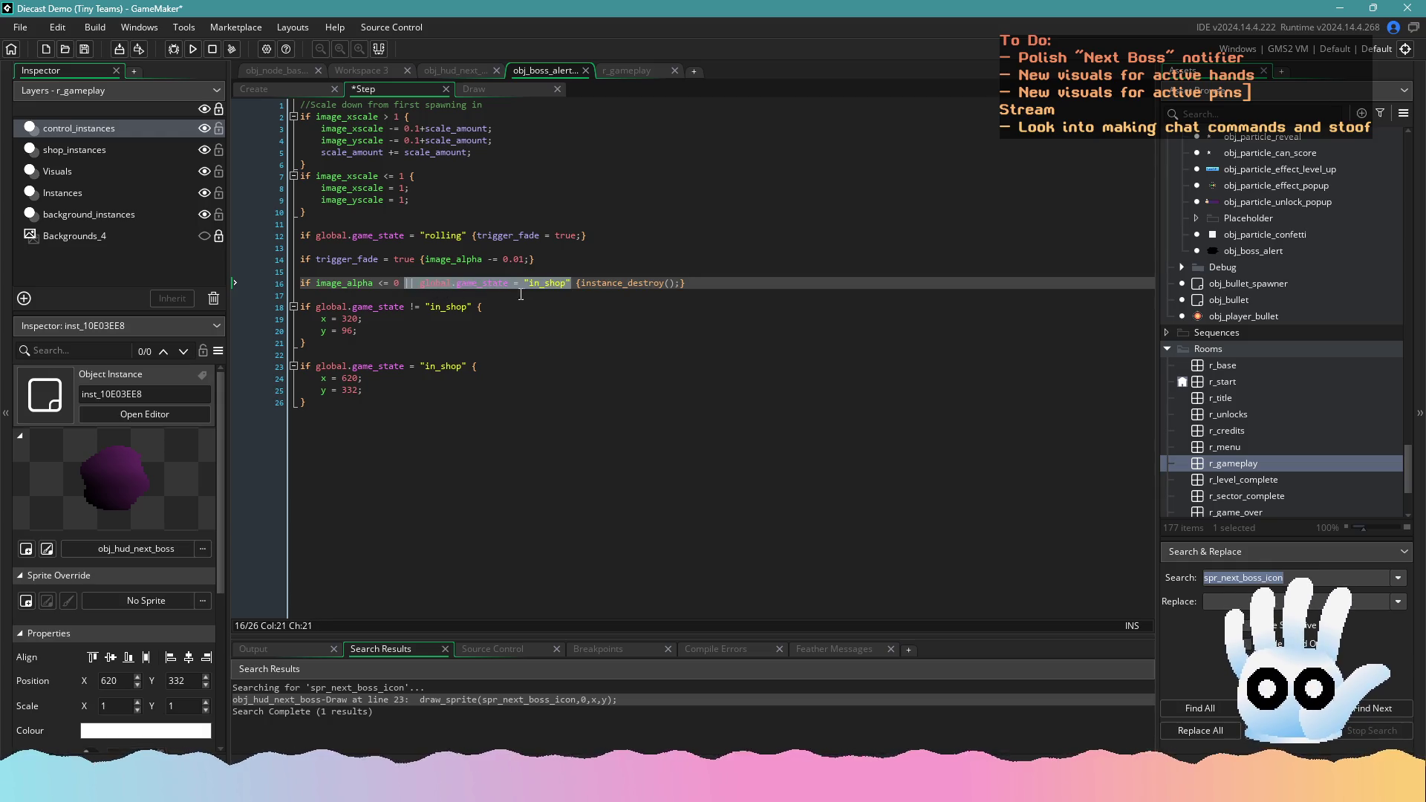
left_click(420, 295)
left_click(321, 283)
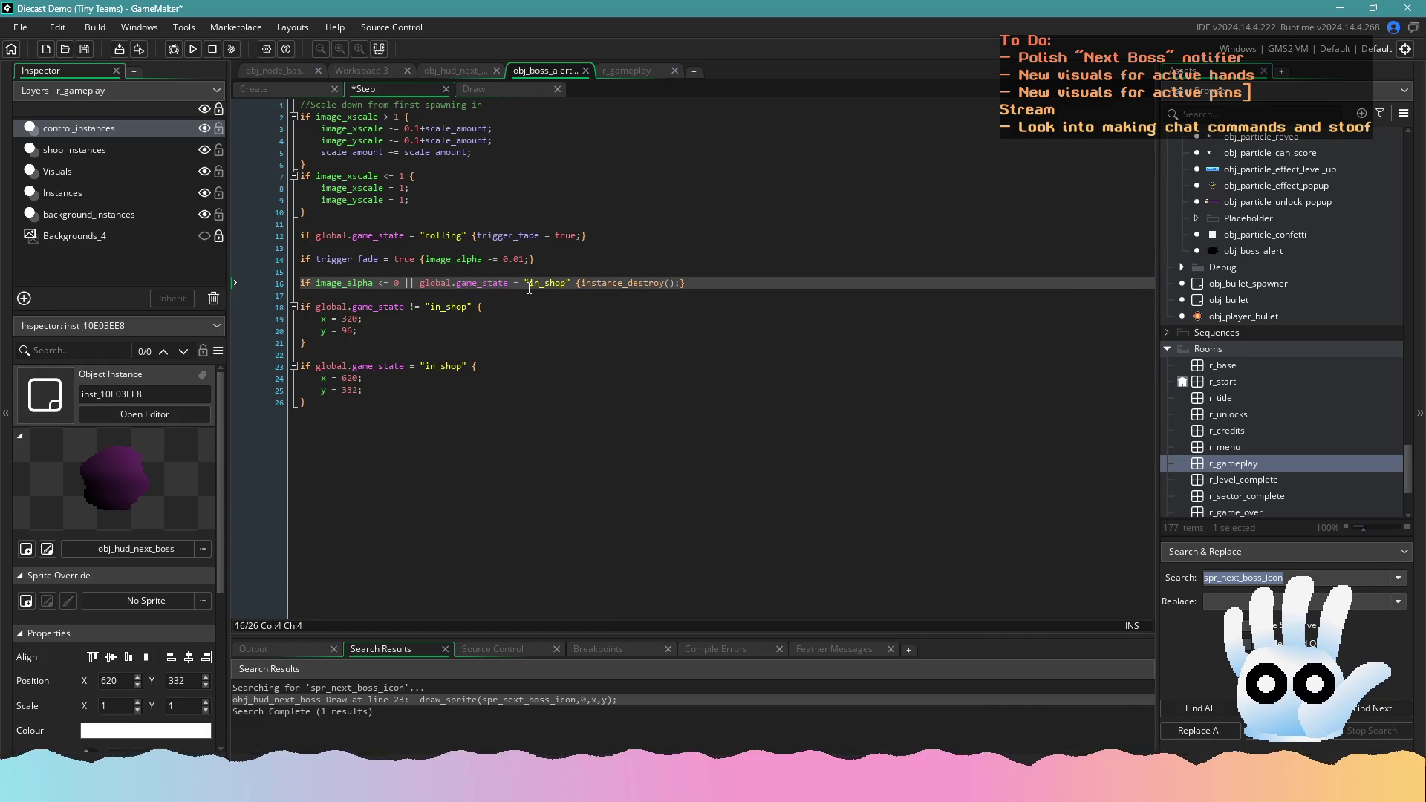
key("End")
key("shift+Up")
Delete the trigger_fade and image_alpha destroy lines 14–16 and save the Step code
left_click(318, 283)
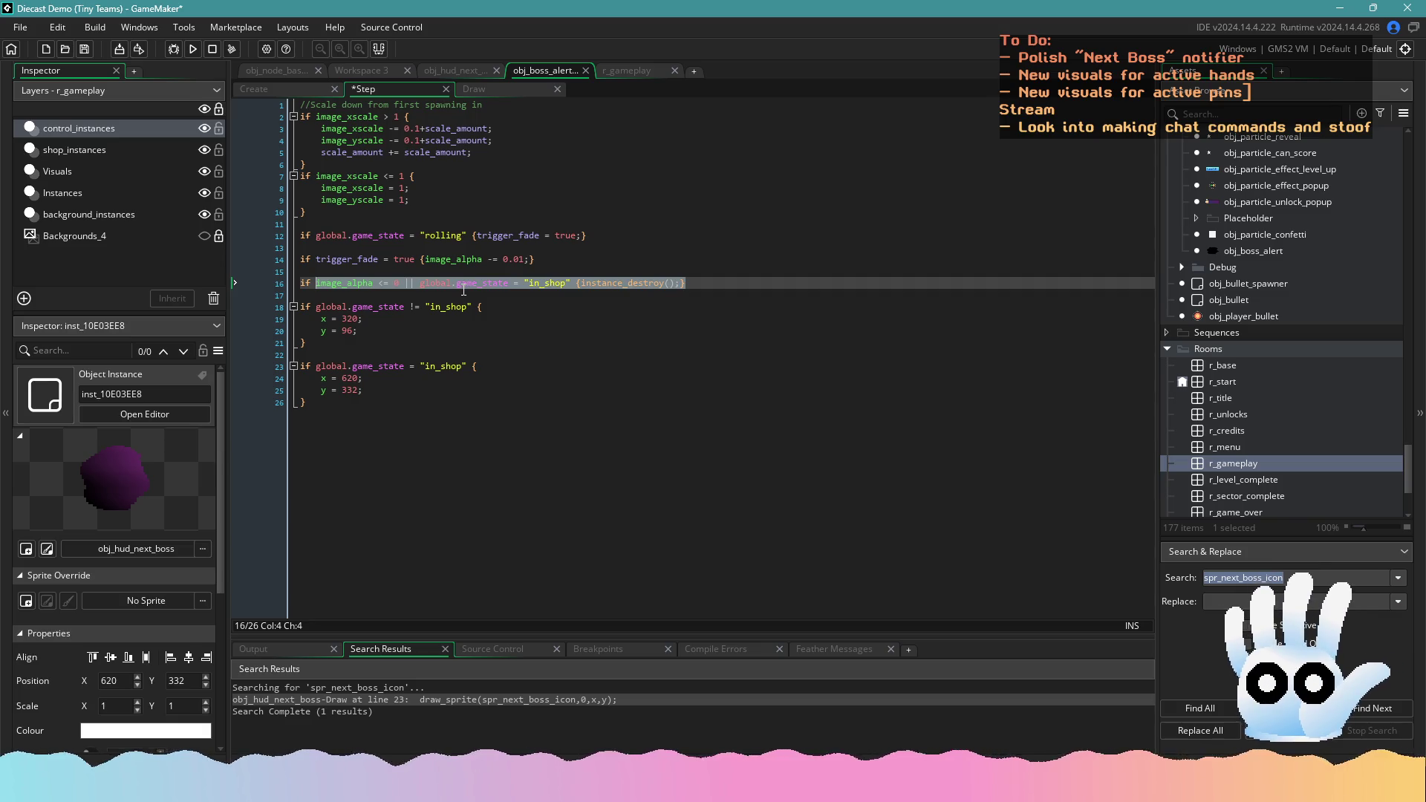
mouse_move(728, 282)
left_mouse_down()
mouse_move(416, 281)
mouse_move(306, 264)
left_mouse_up()
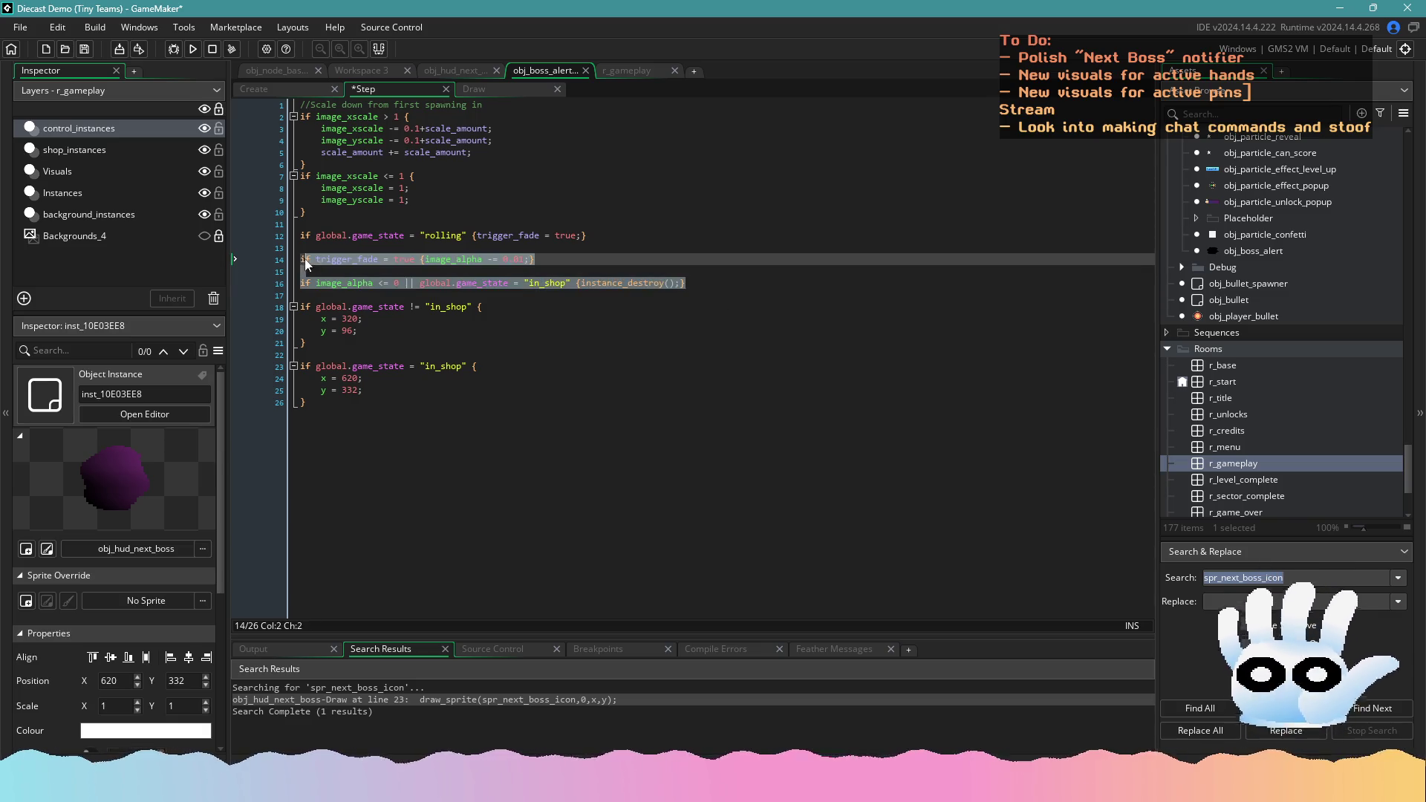
left_click(492, 274)
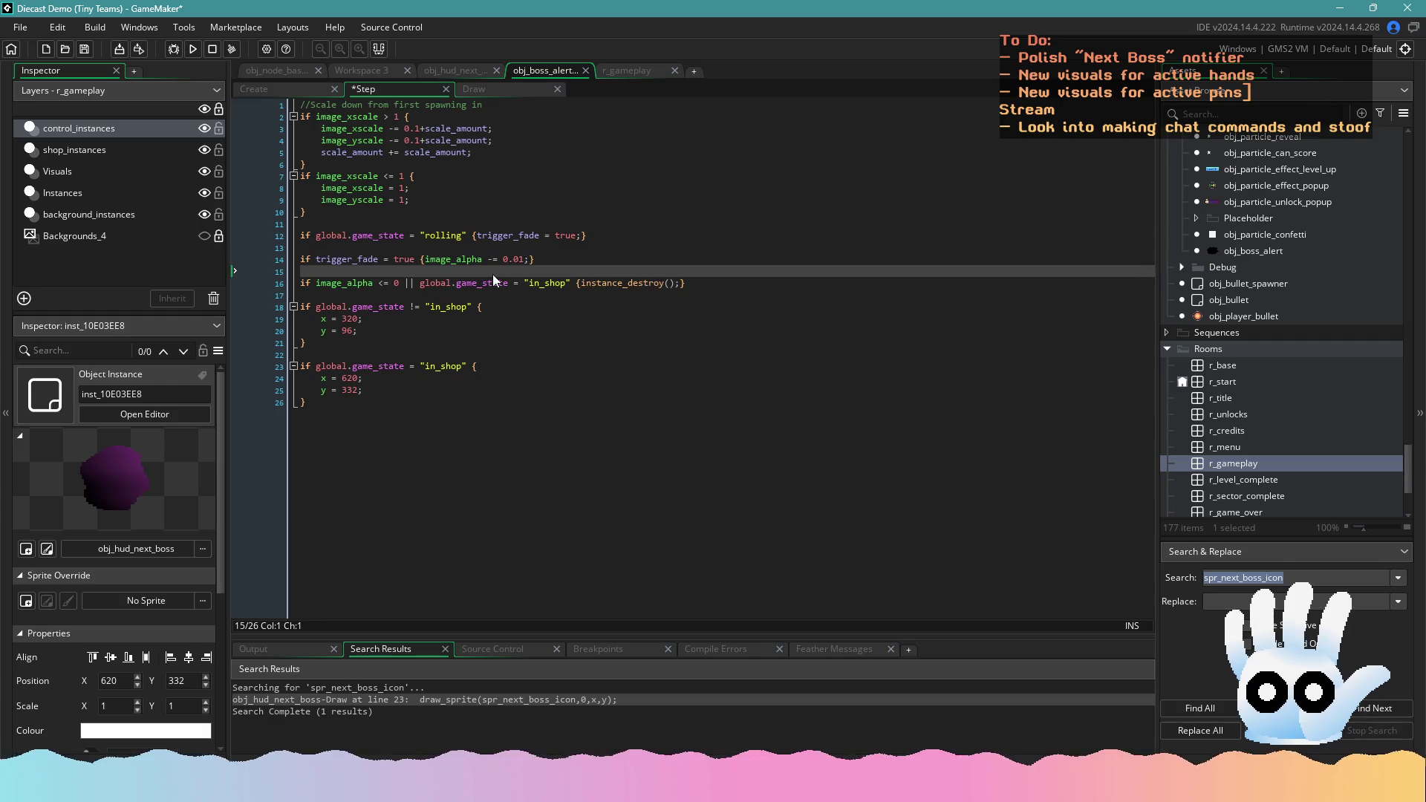
key("ctrl+s")
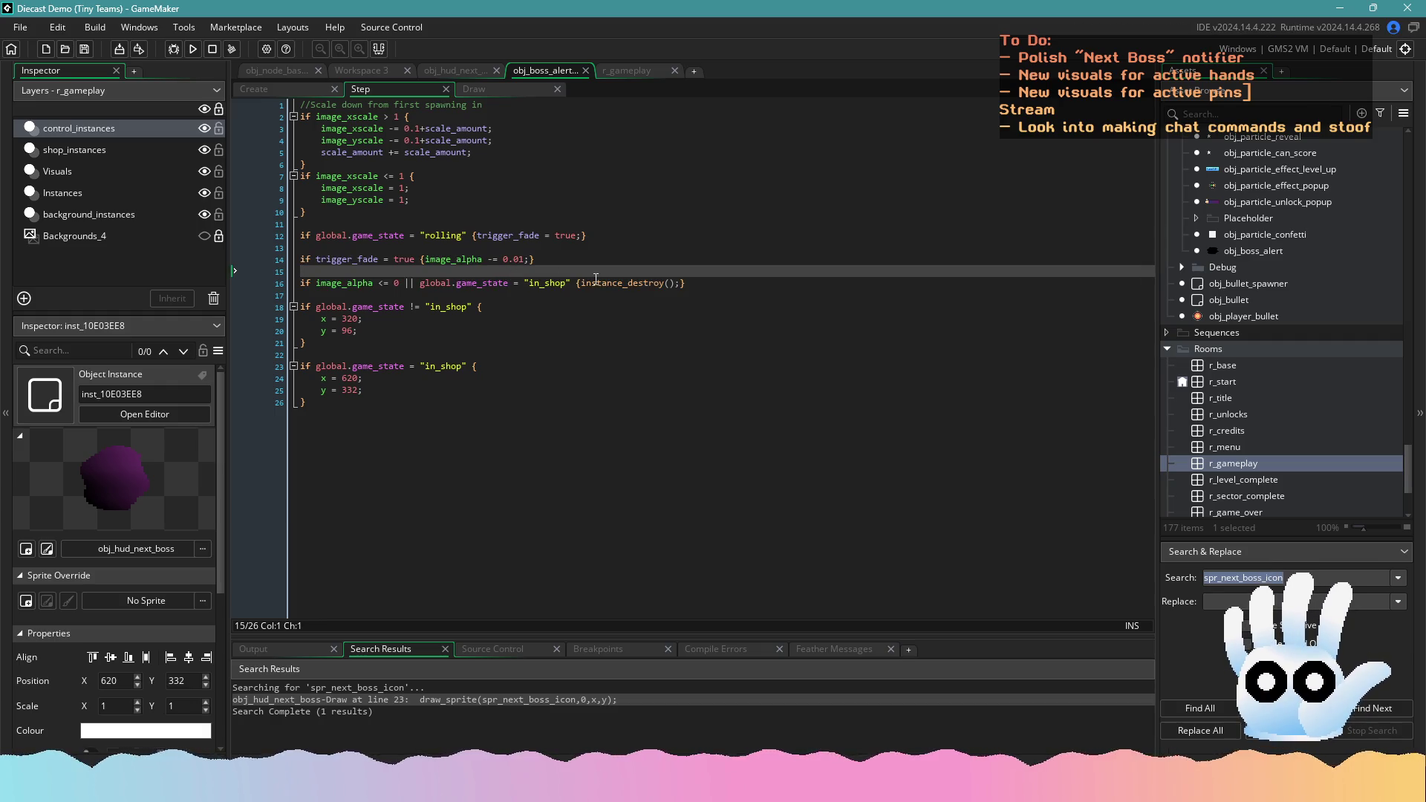
mouse_move(691, 283)
left_mouse_down()
mouse_move(314, 283)
mouse_move(279, 265)
left_mouse_up()
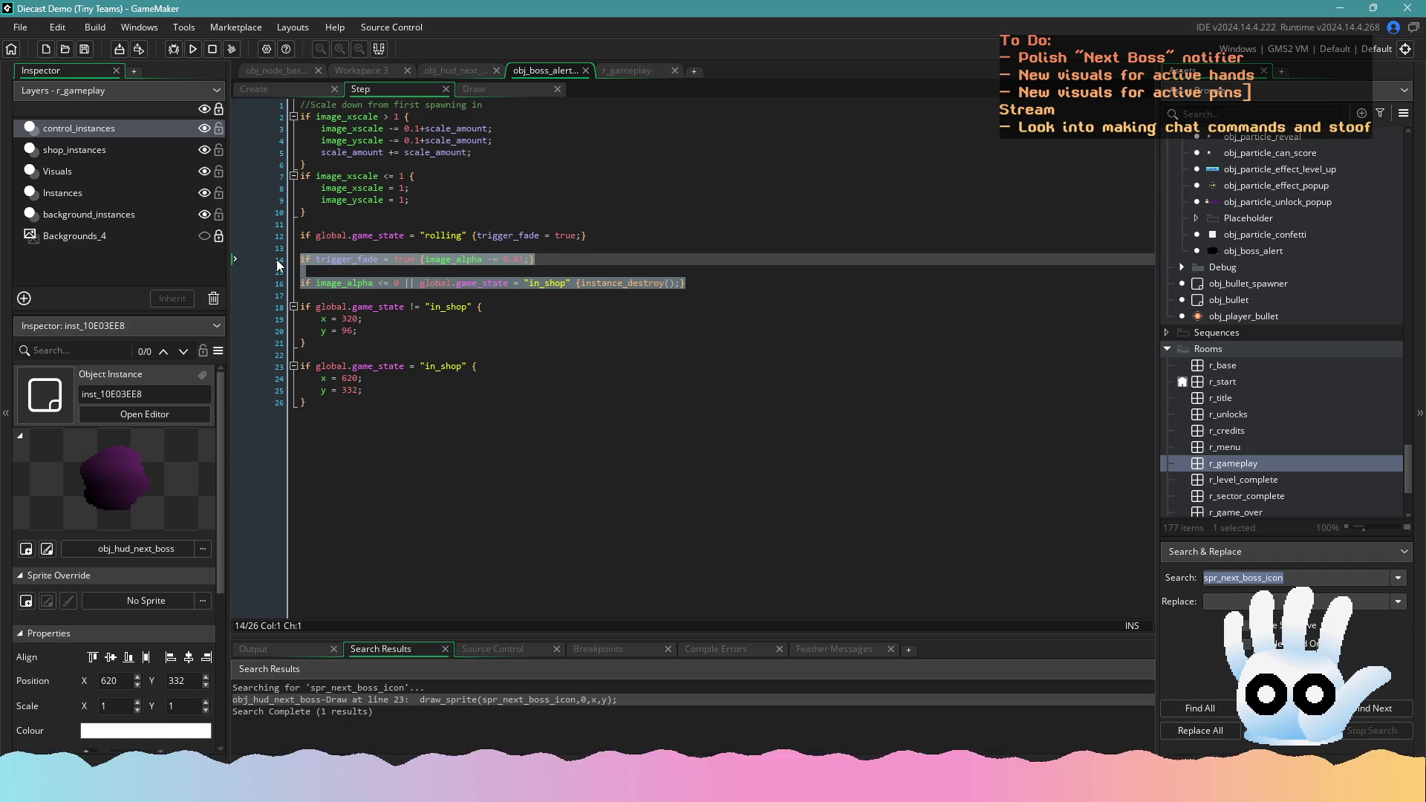
key("Delete")
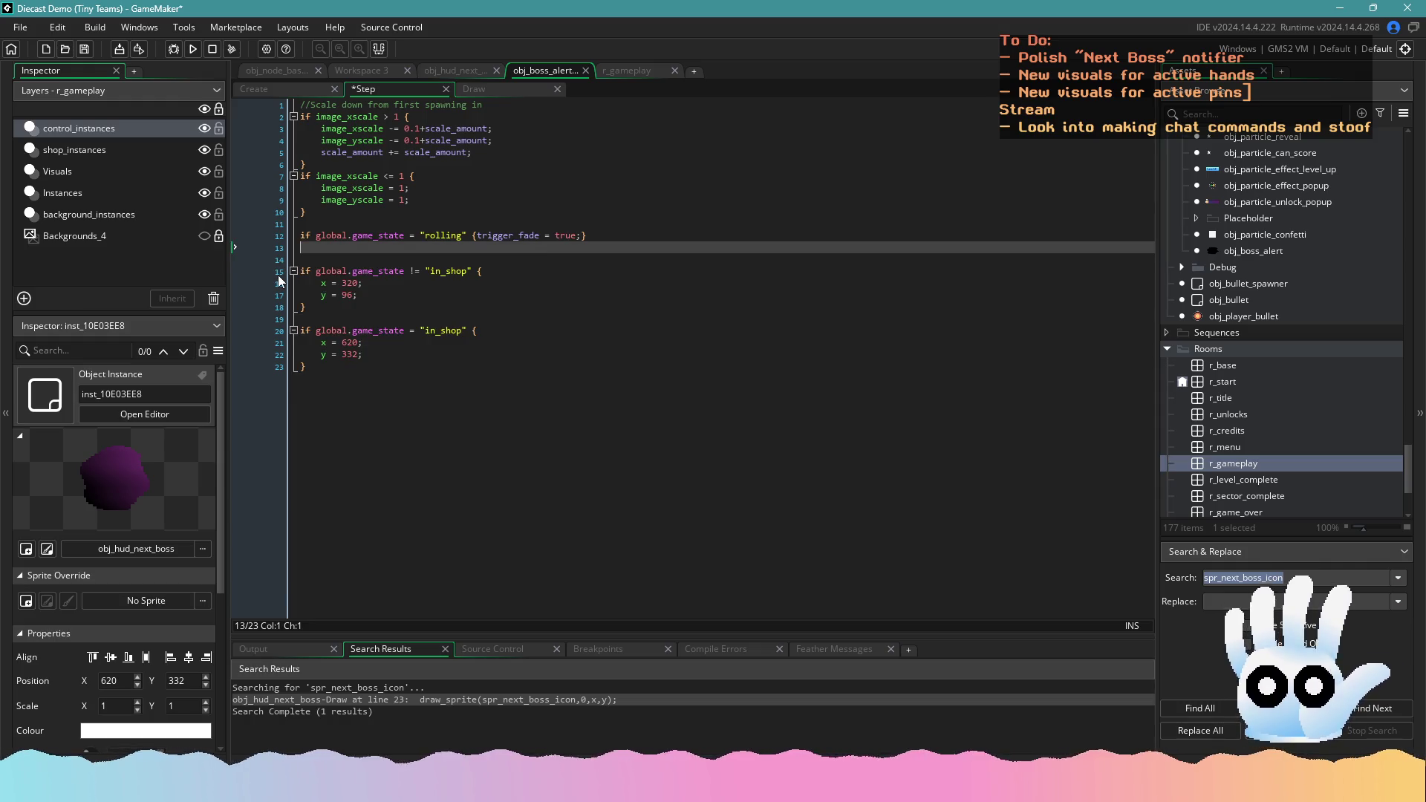
key("ctrl+s")
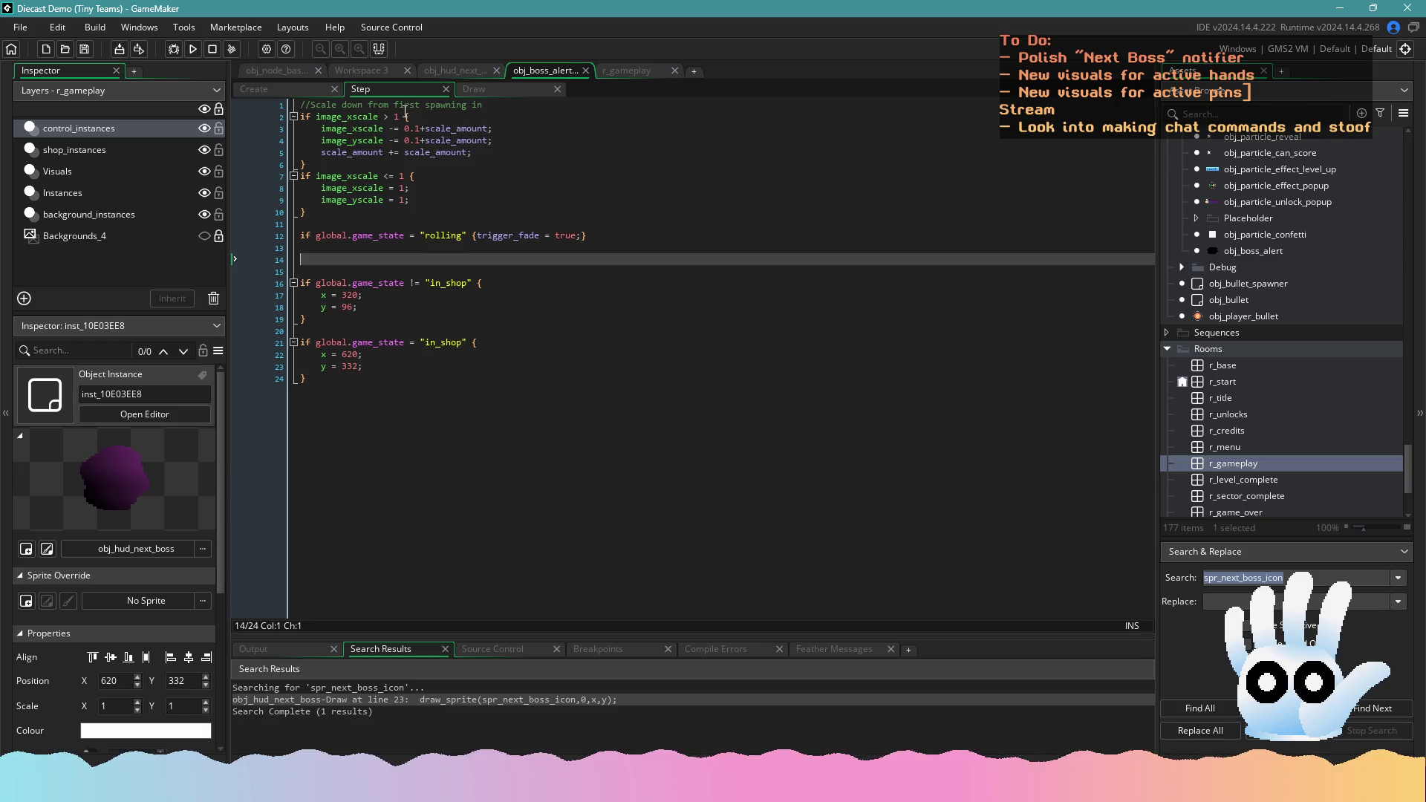
left_click(411, 176)
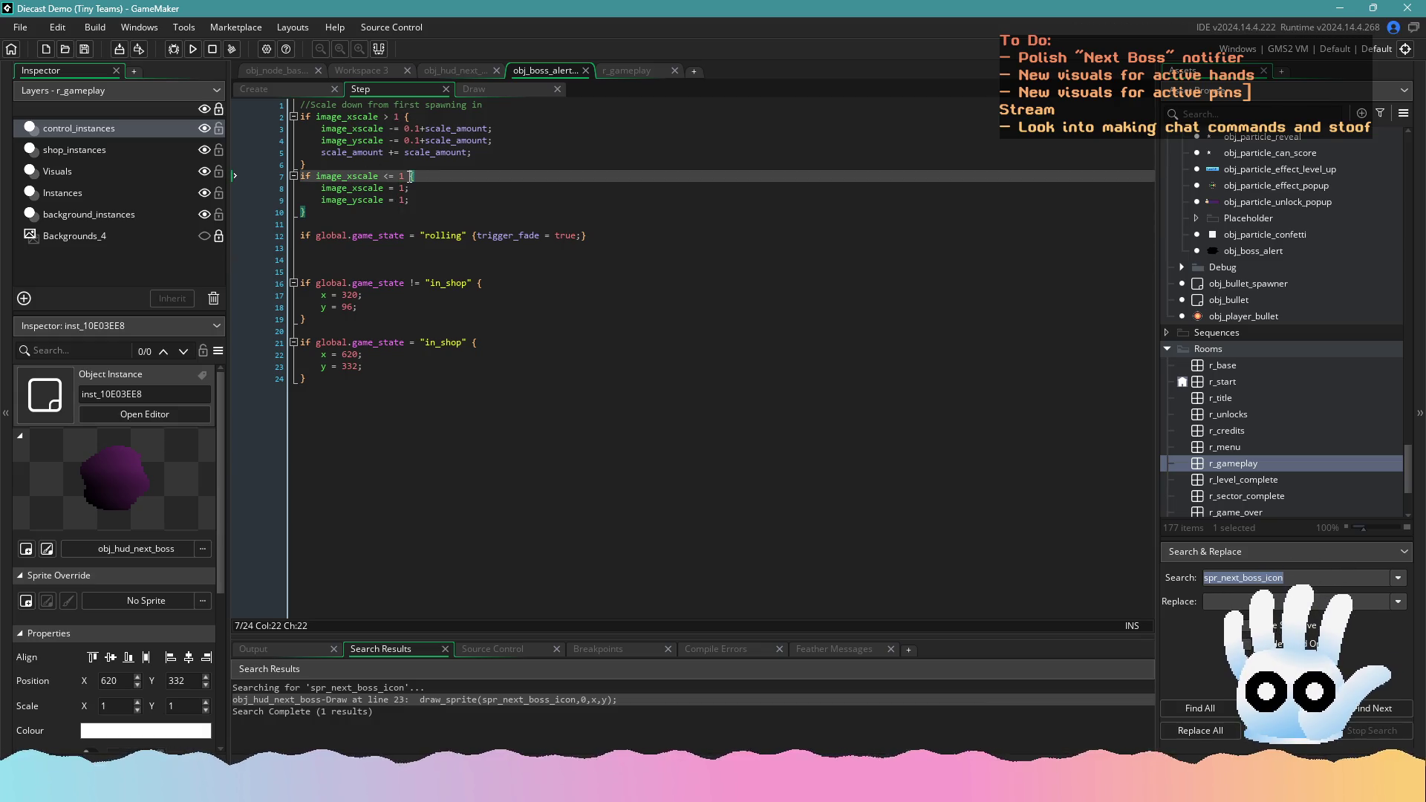